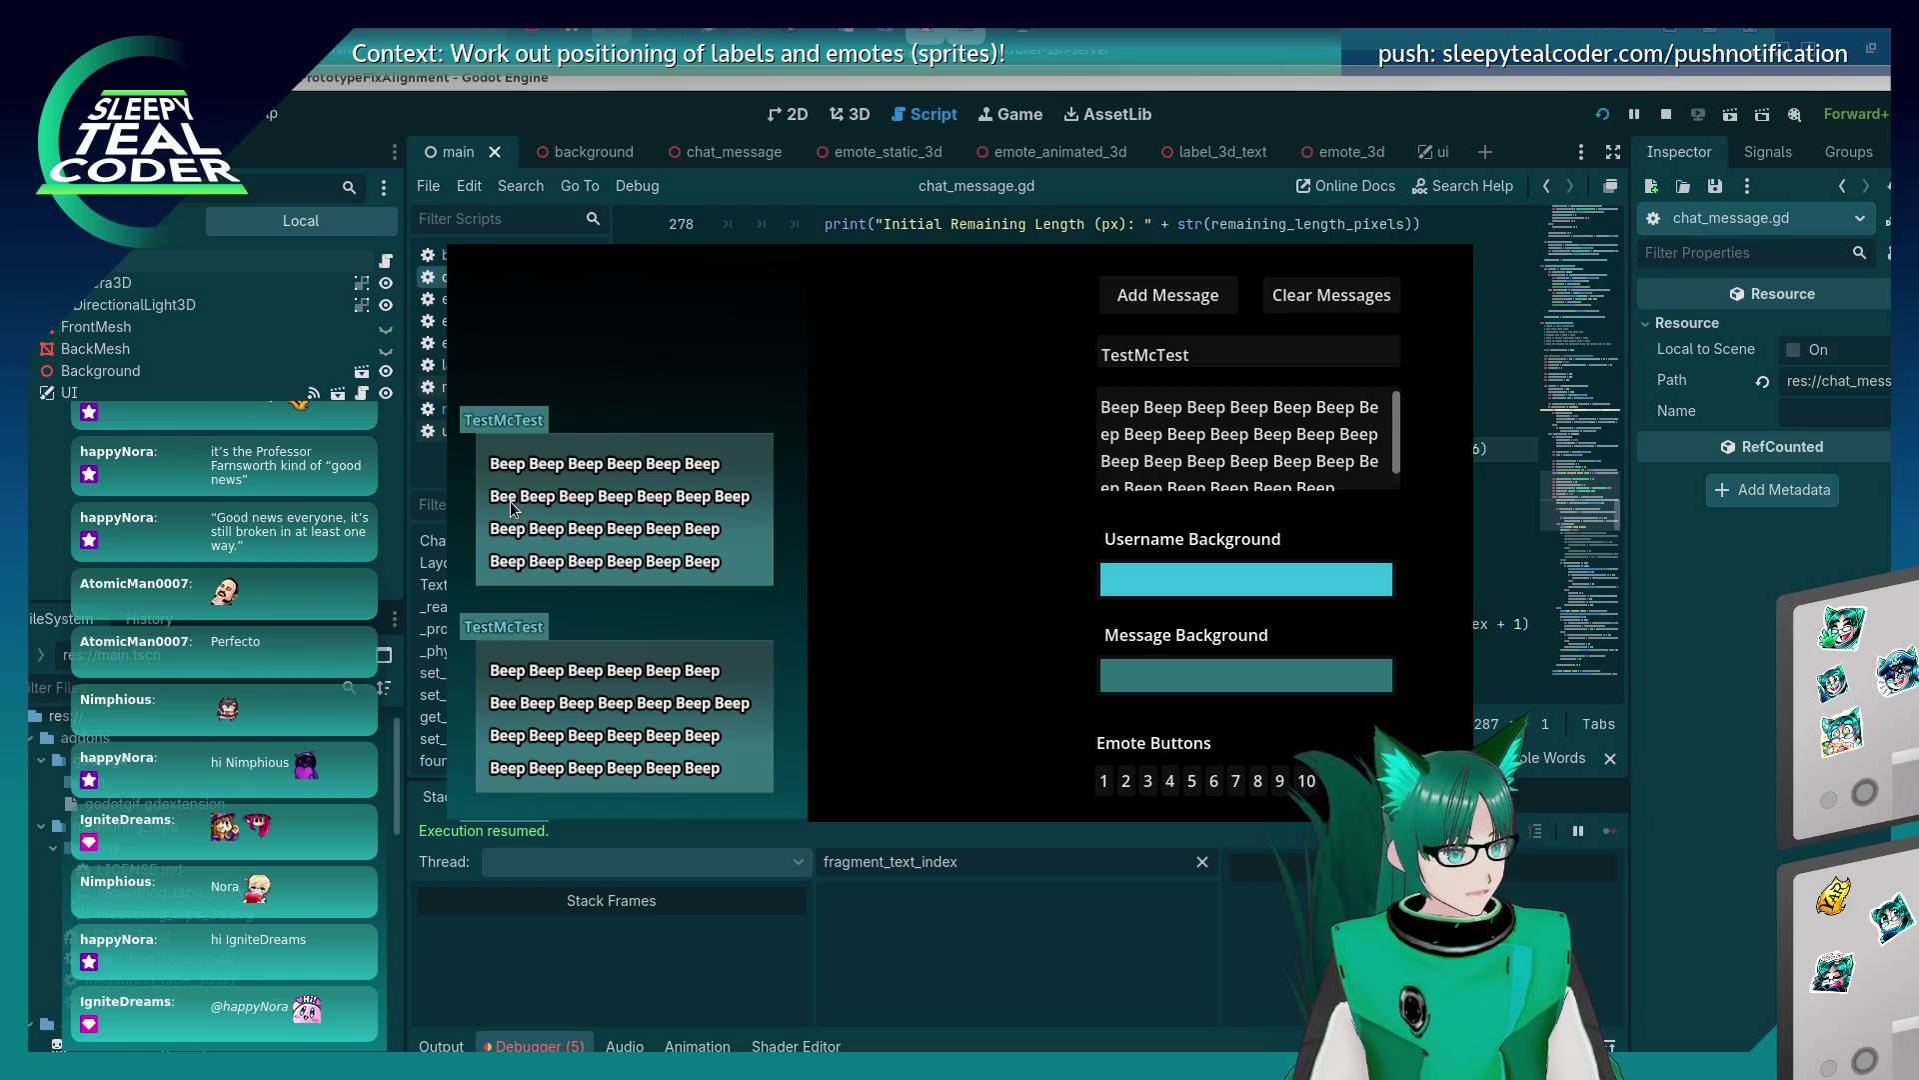
Return to chat_message.gd, scroll to lines 317–336, and set a breakpoint on the New Fragment Text print line.
key(alt+Tab)
scroll(1165, 479, down, 4)
scroll(1165, 480, down, 4)
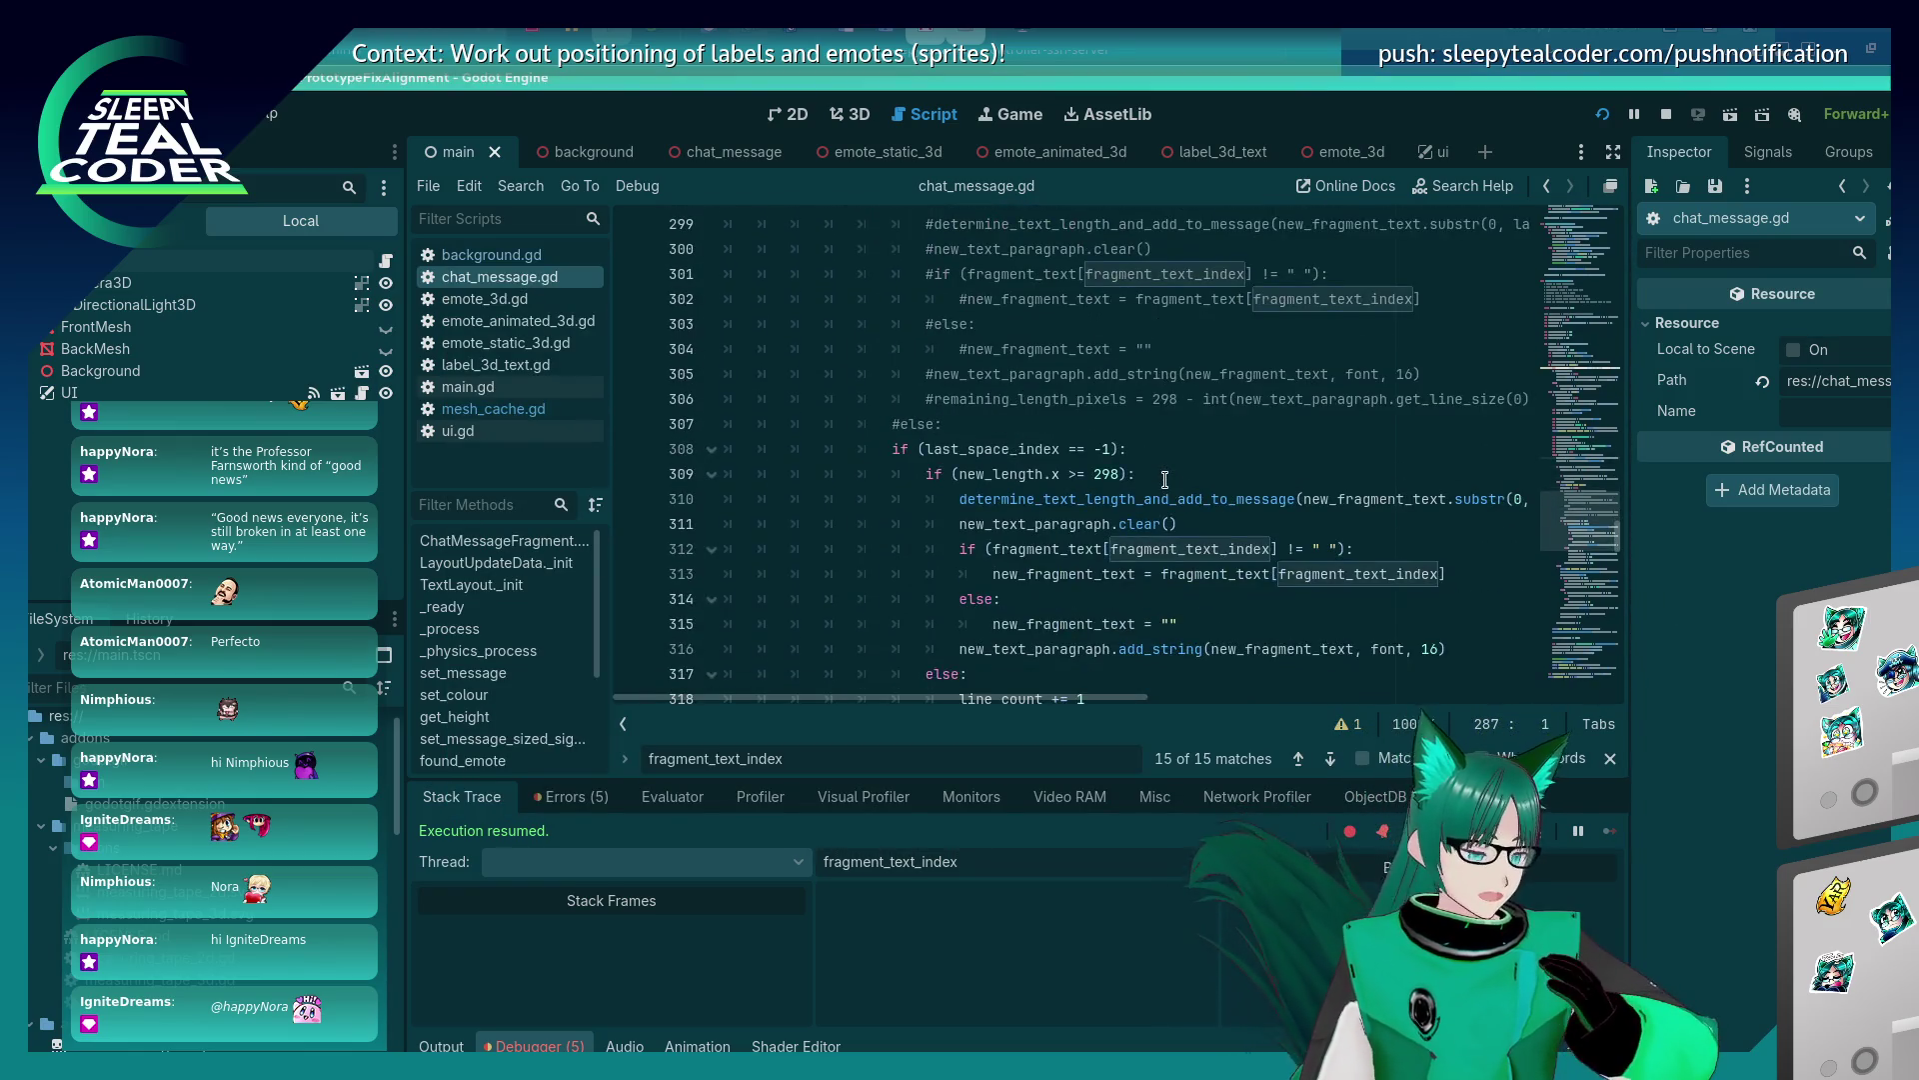
scroll(1164, 480, down, 6)
scroll(1165, 480, down, 1)
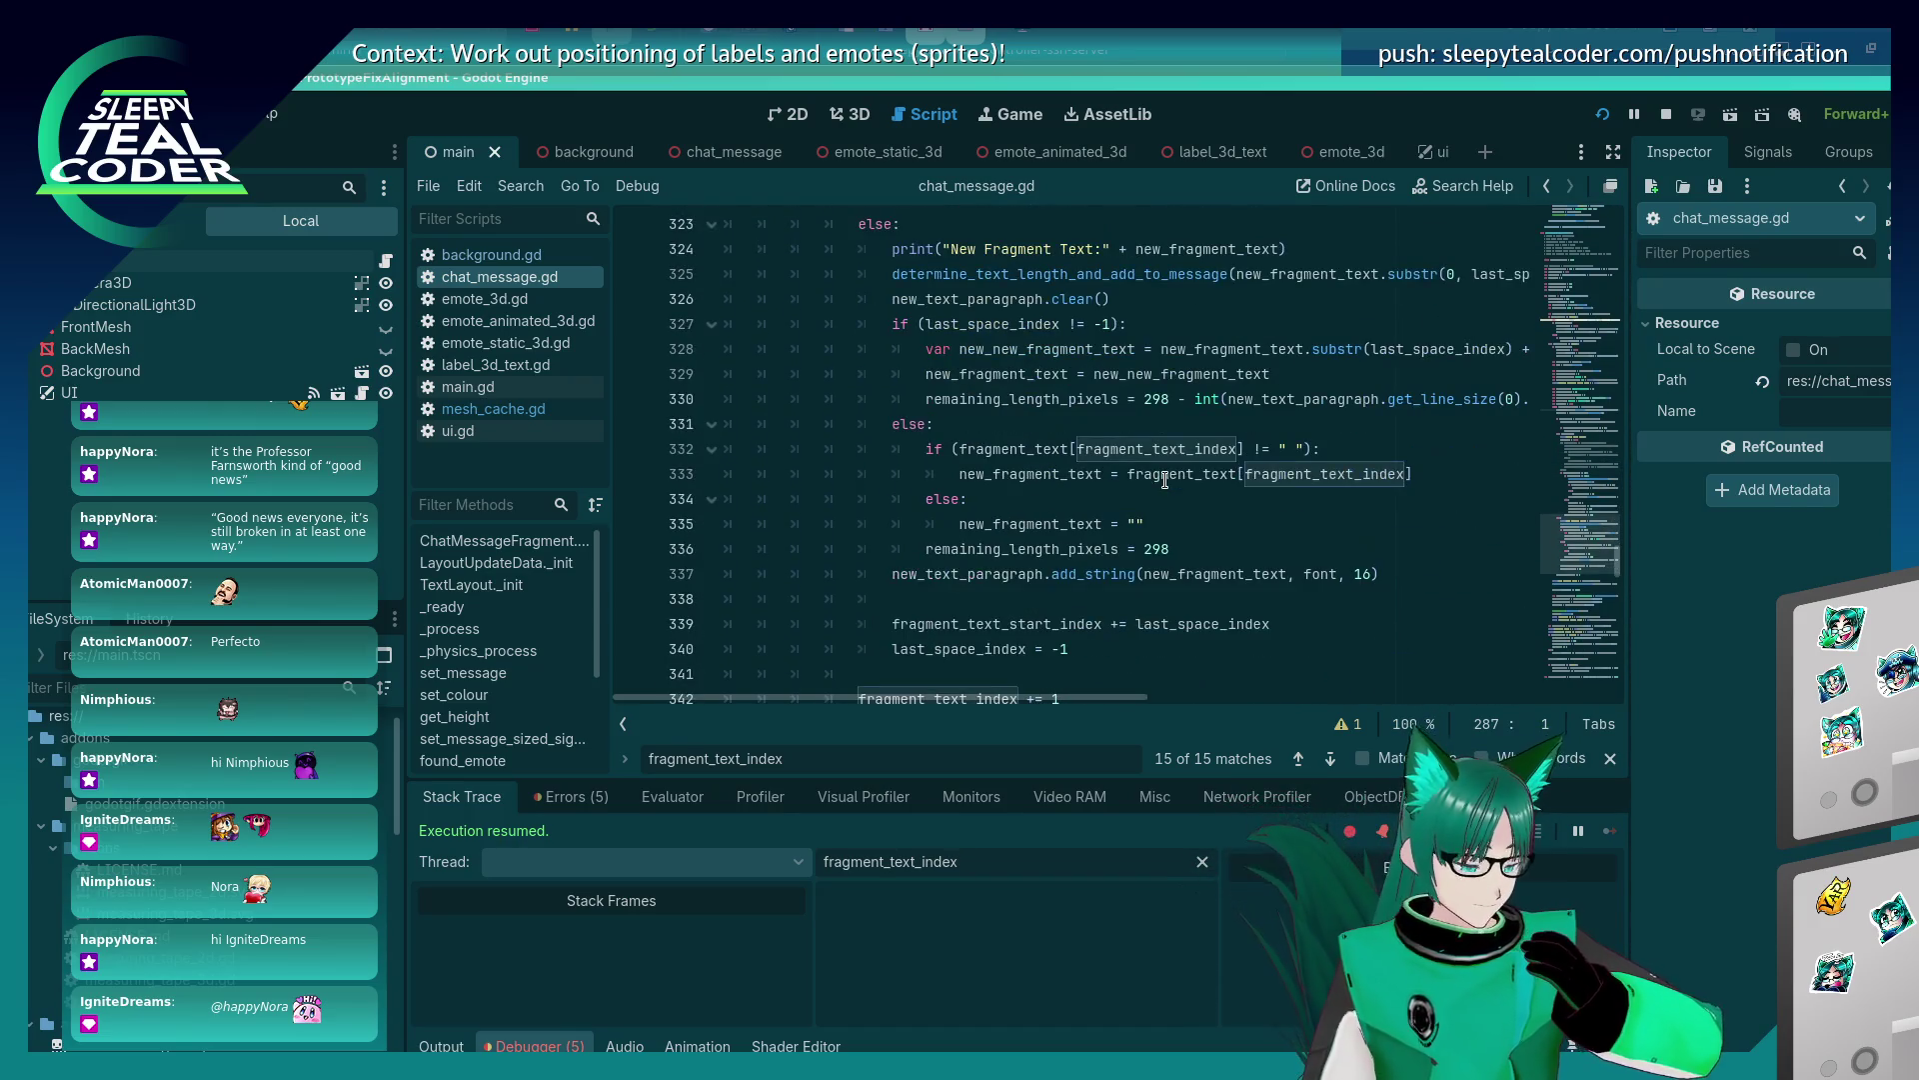
scroll(1160, 484, up, 2)
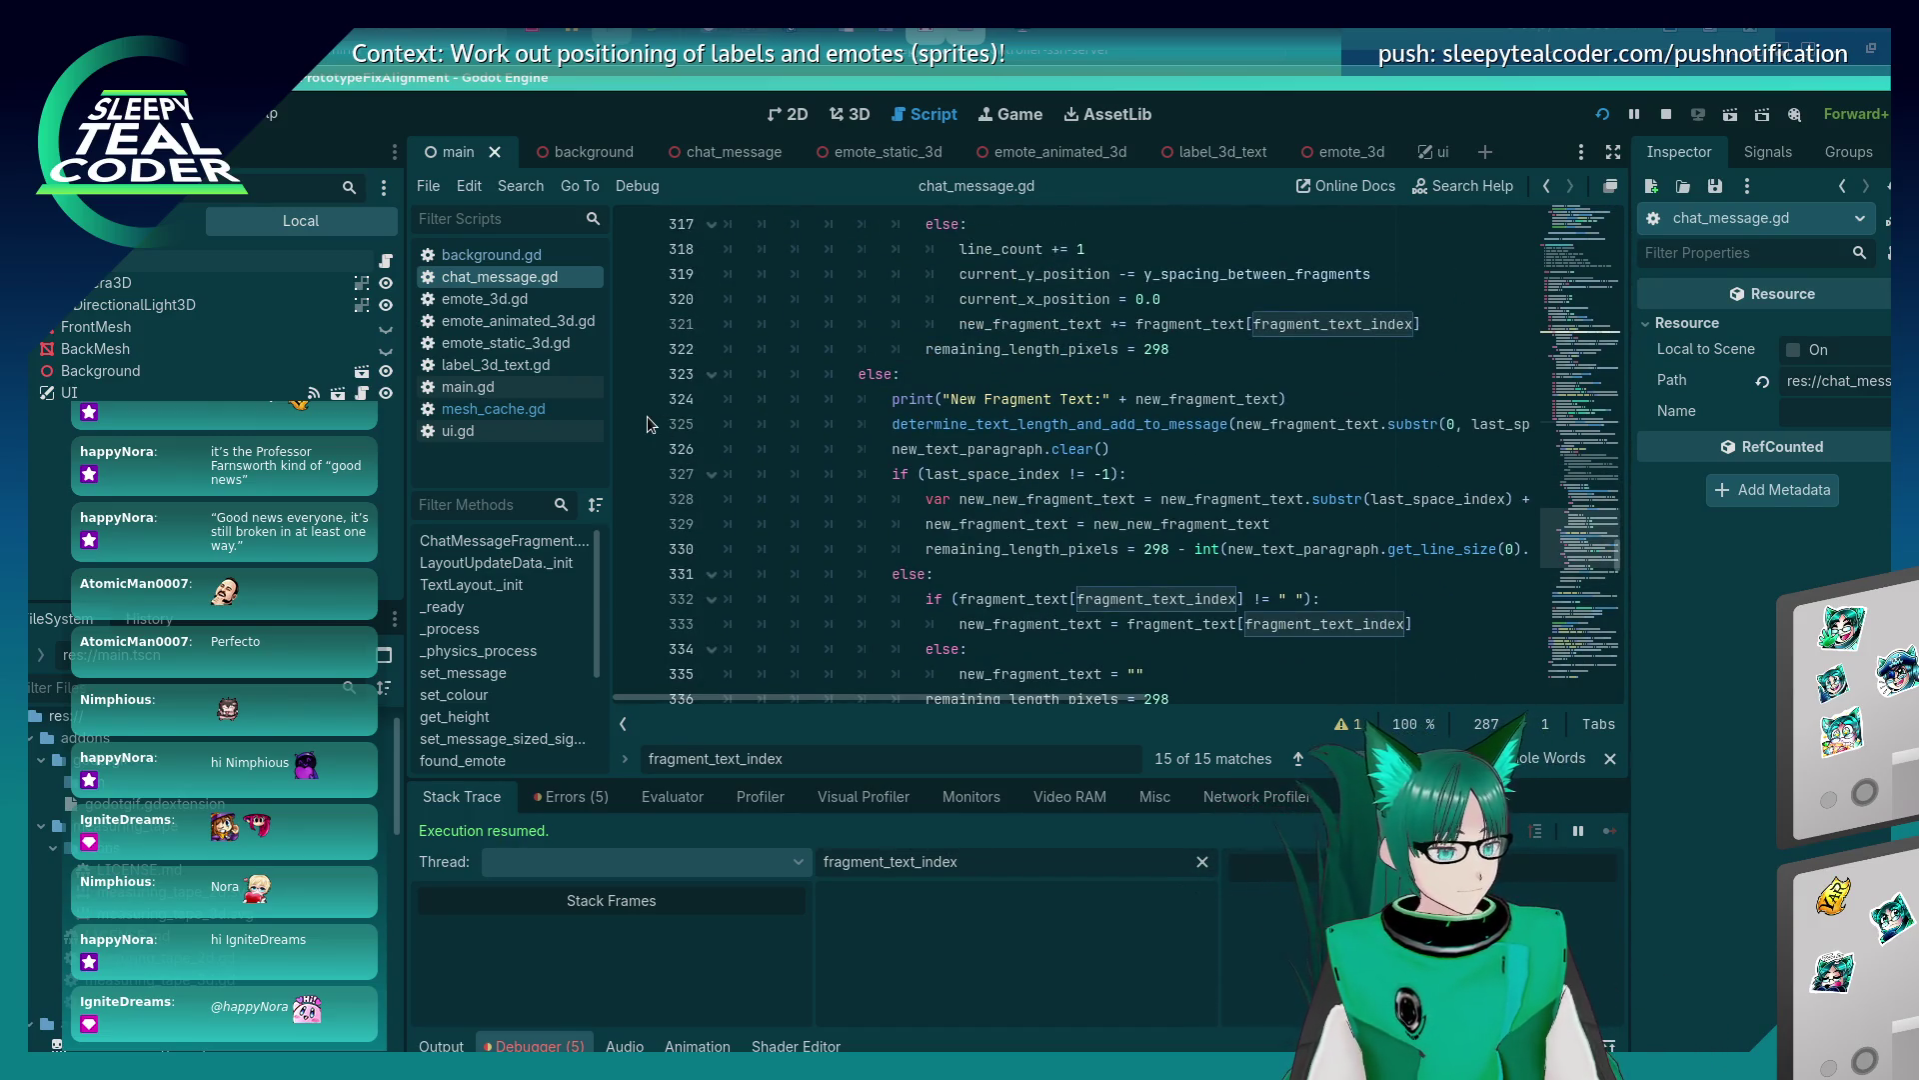
click(630, 399)
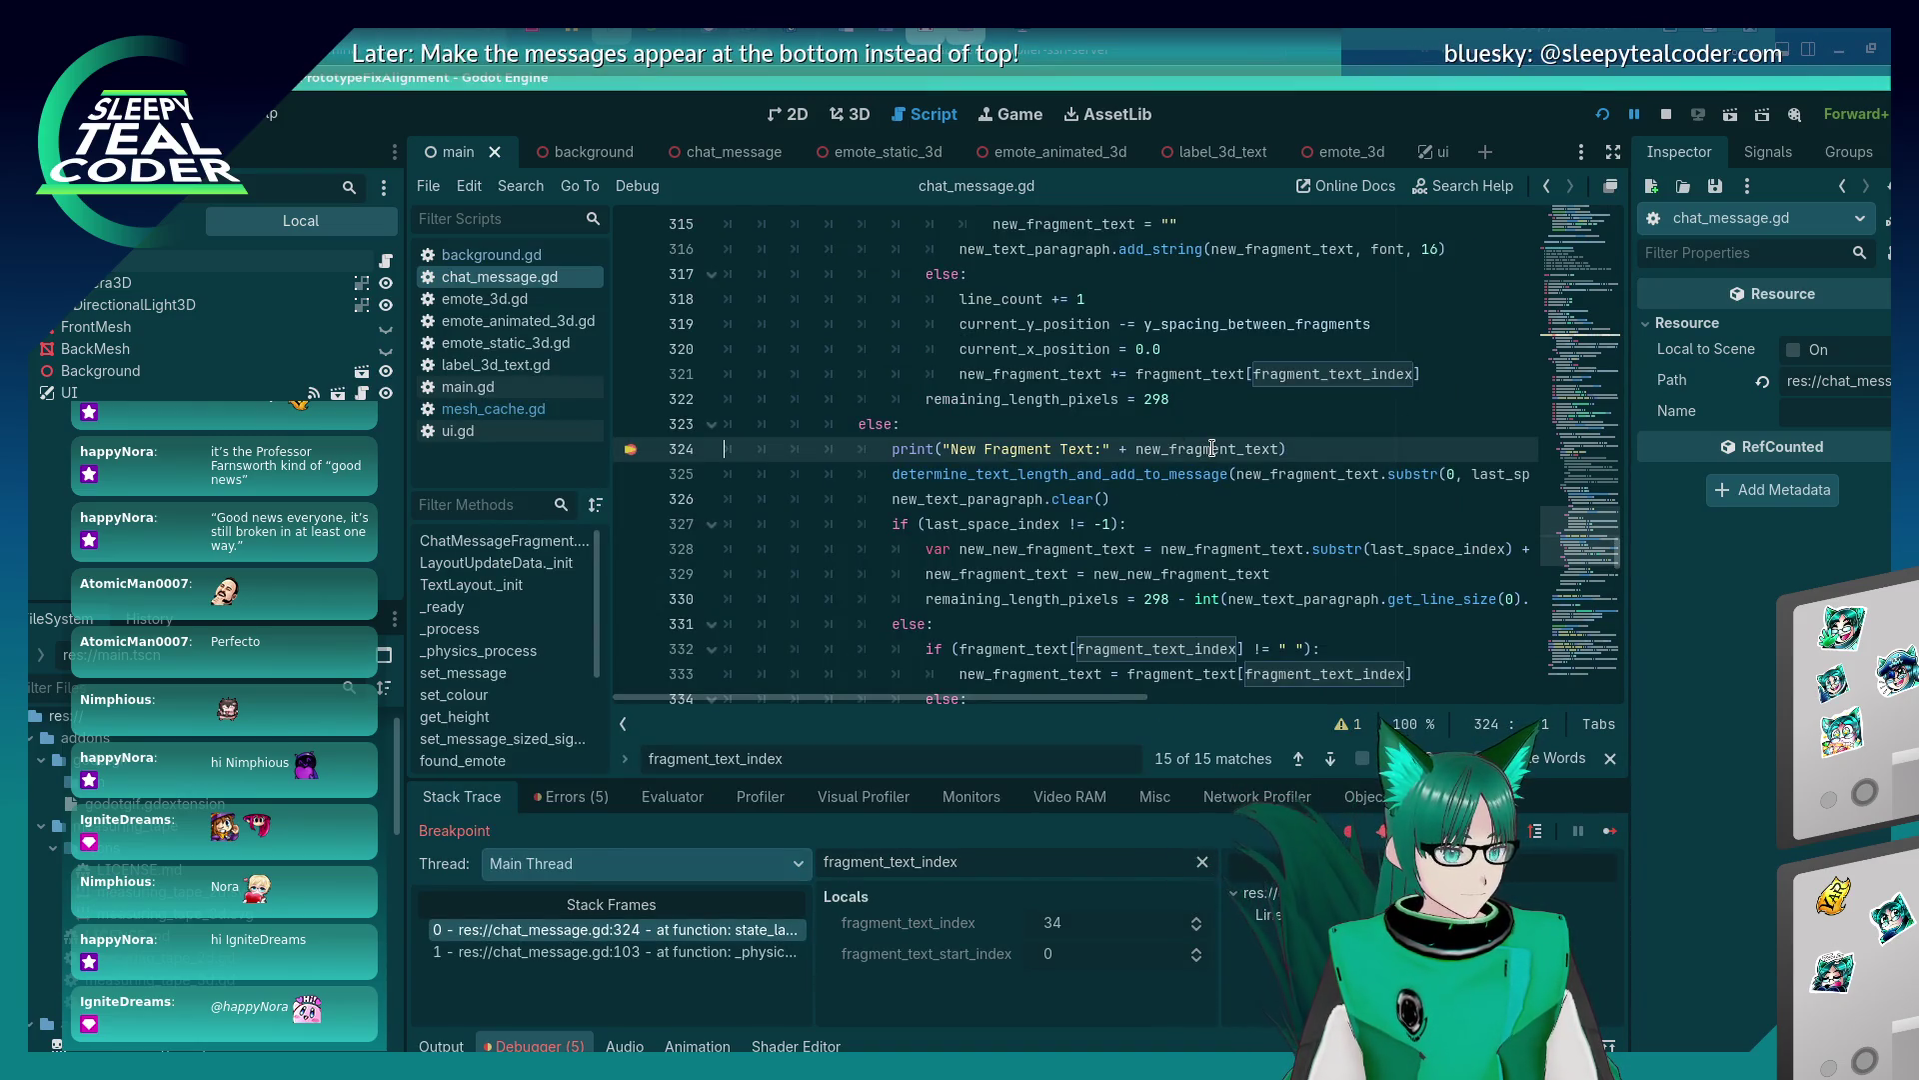
Inspect the fragment variables at the line 324 breakpoint, with fragment_text_index at 34.
mouse_move(1213, 448)
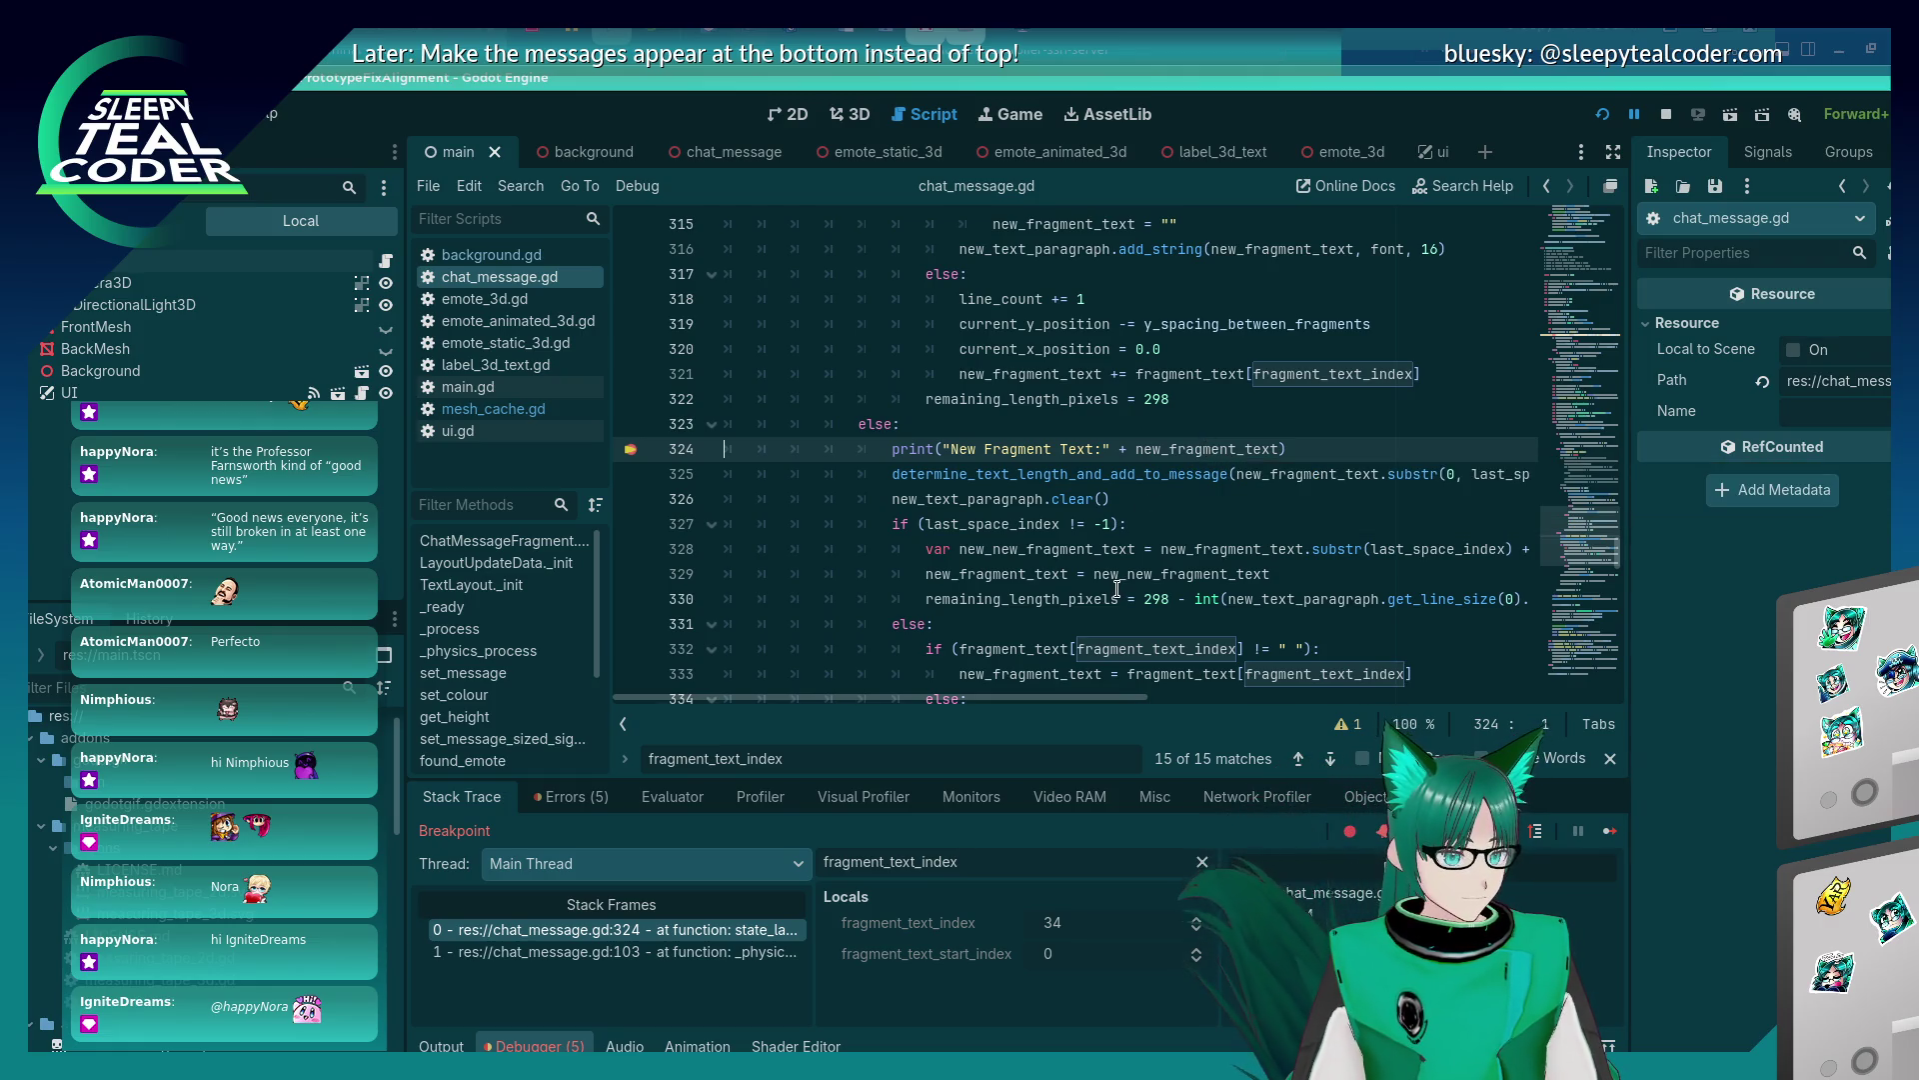
mouse_move(1118, 589)
scroll(1117, 588, up, 9)
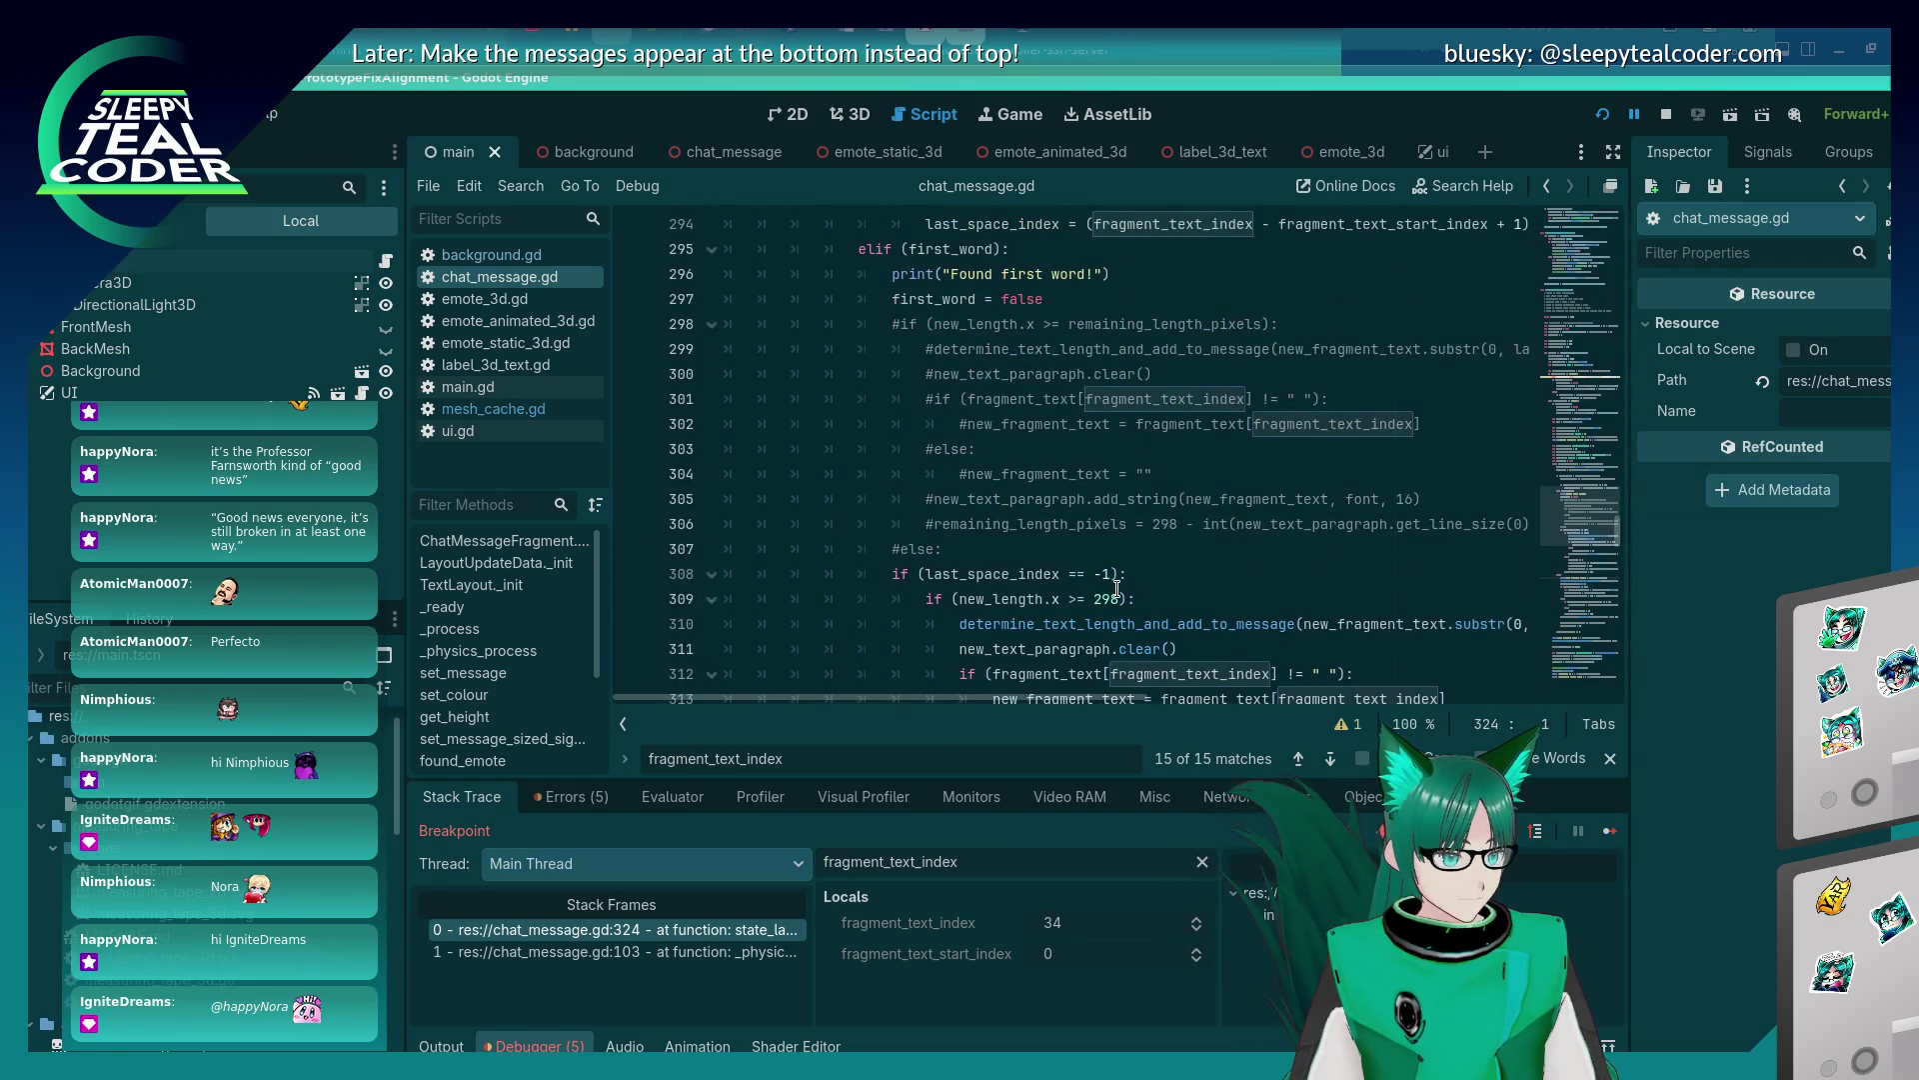
scroll(1117, 589, down, 10)
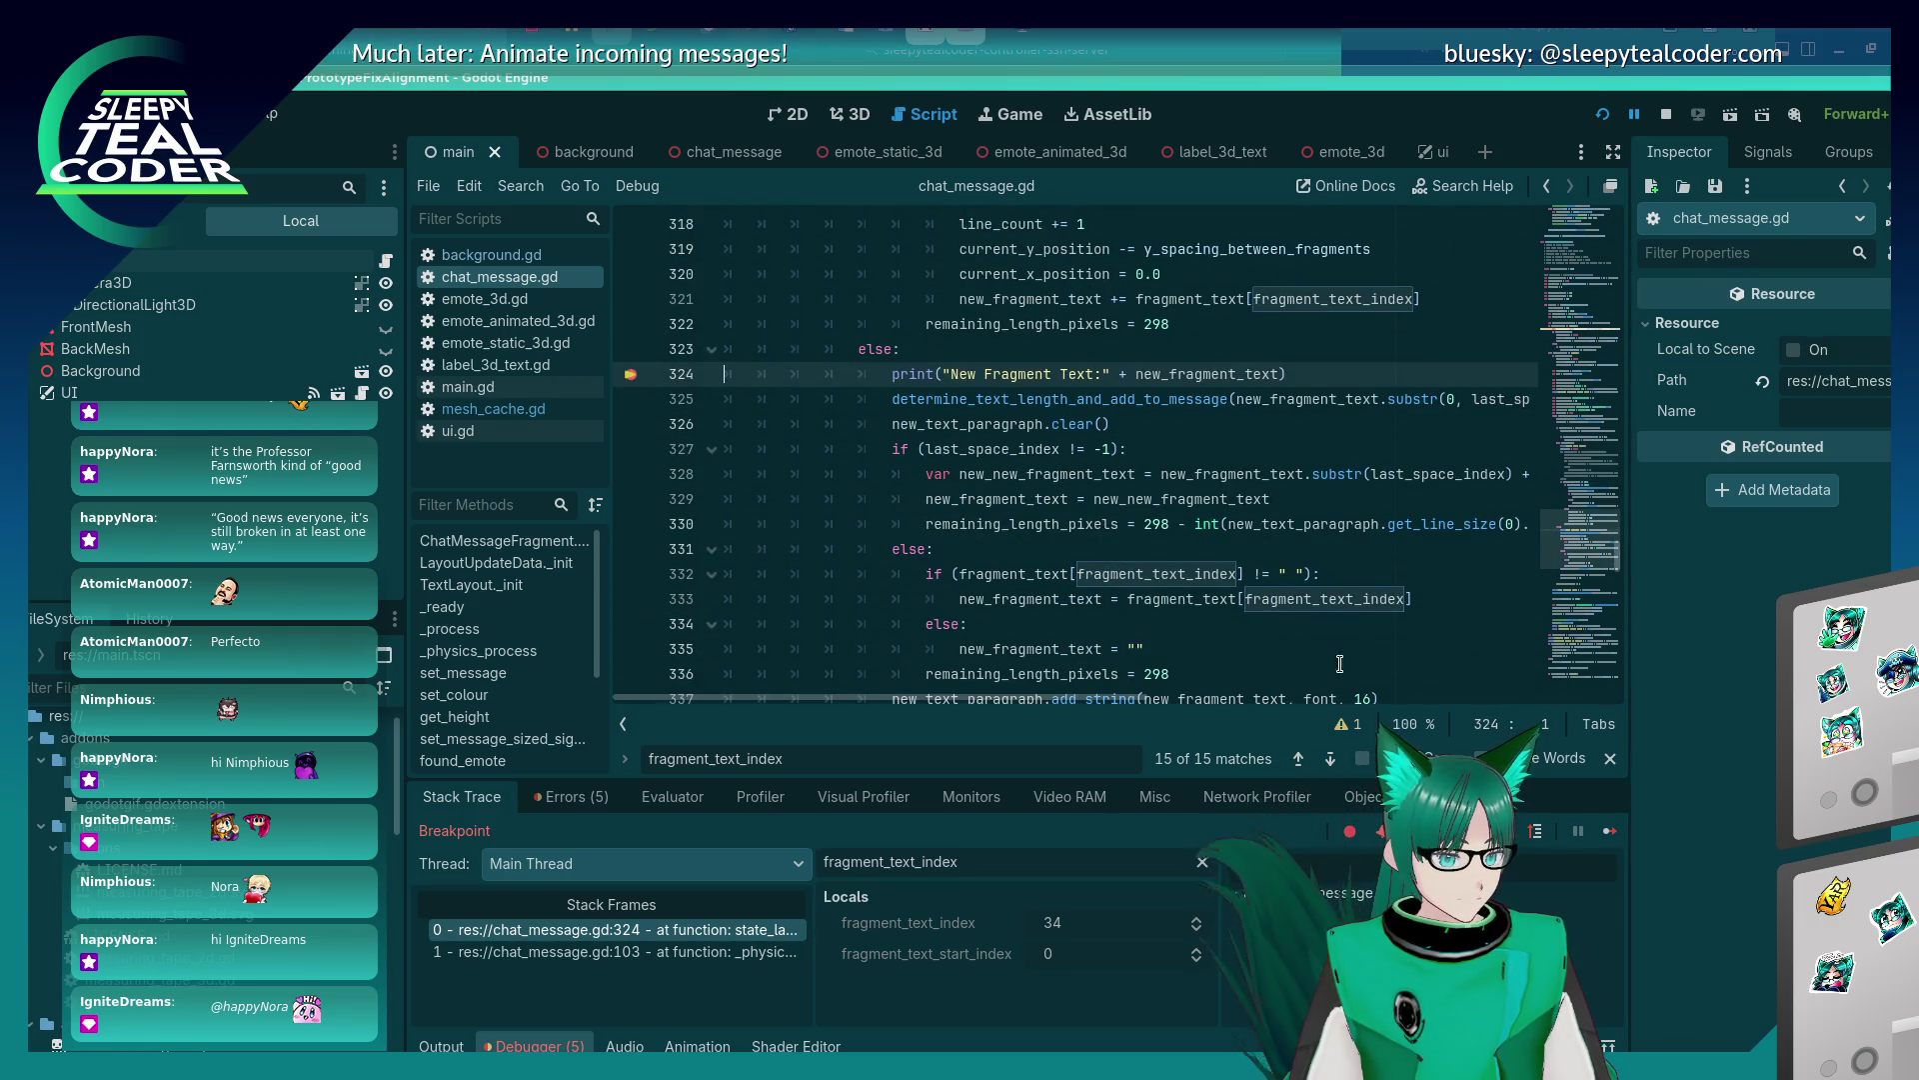
mouse_move(1044, 451)
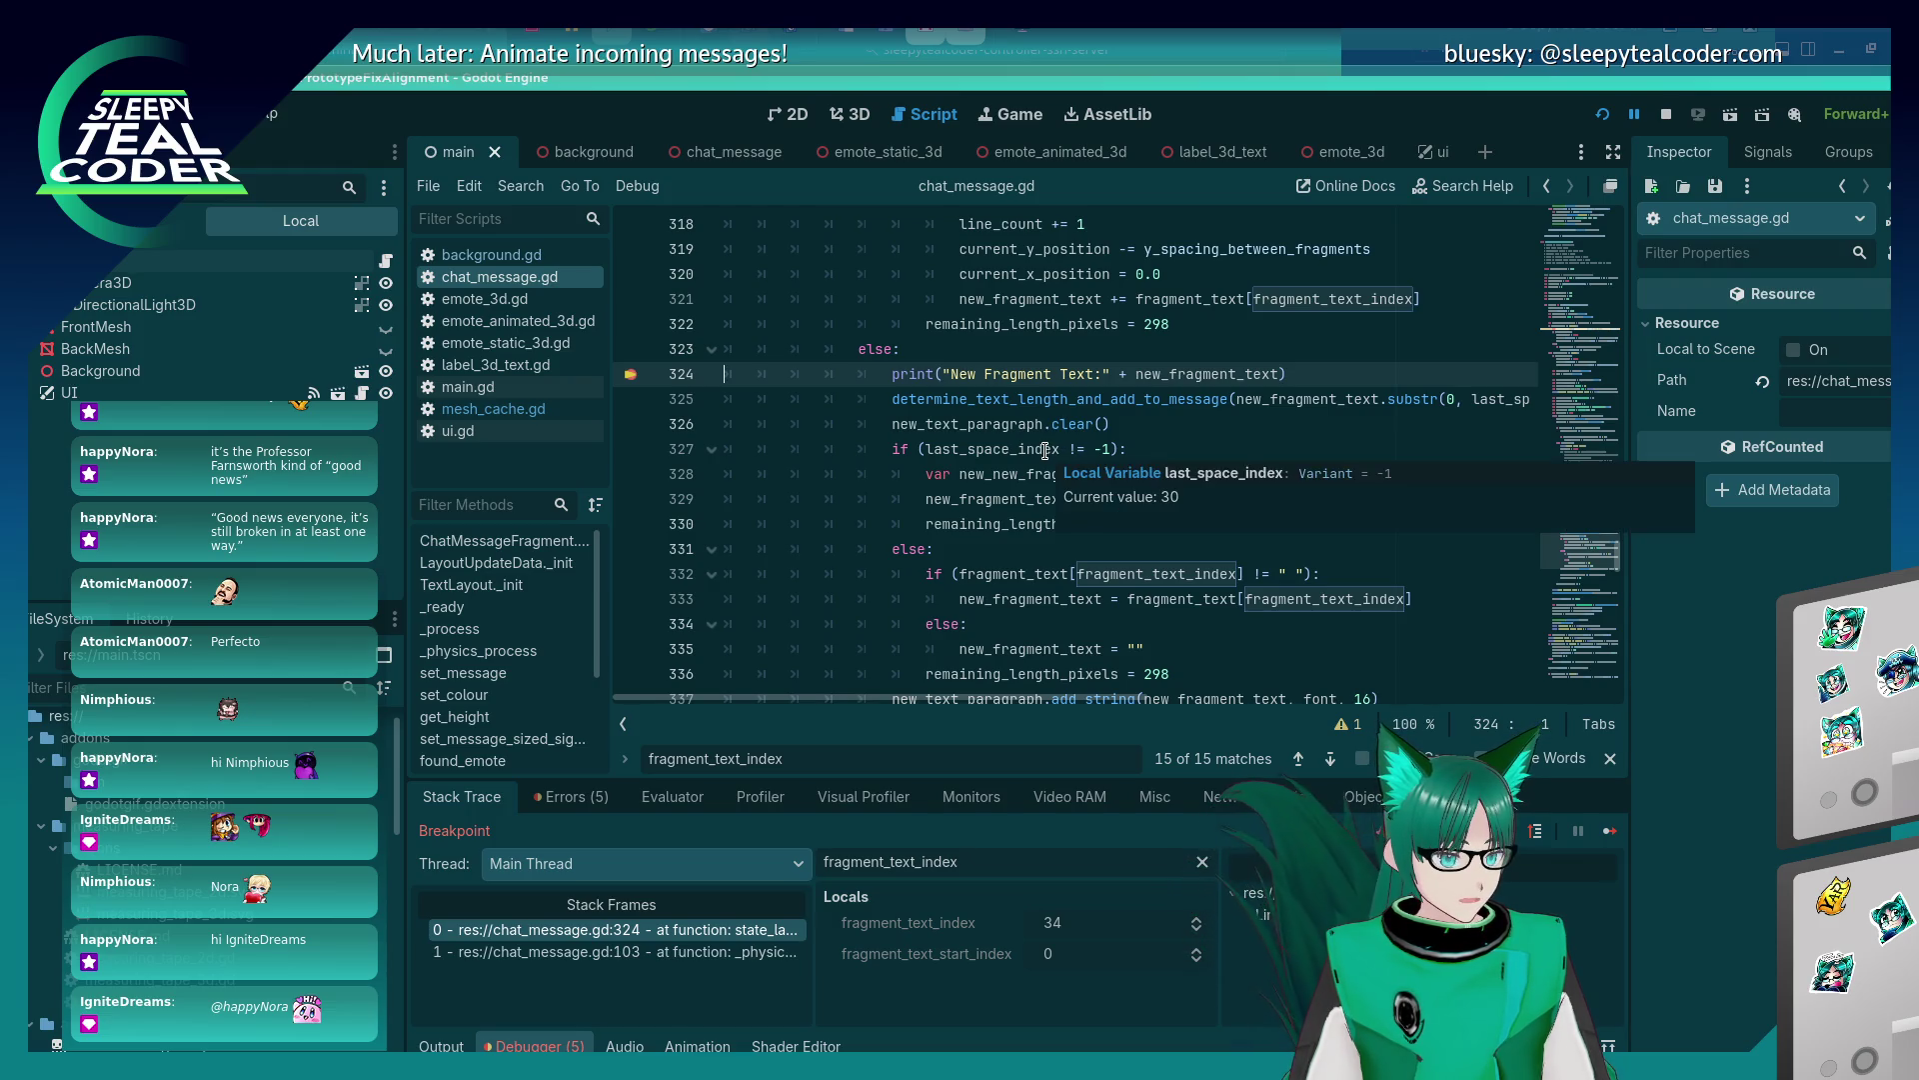
Step over three lines with F10 to reach line 328.
key(F10)
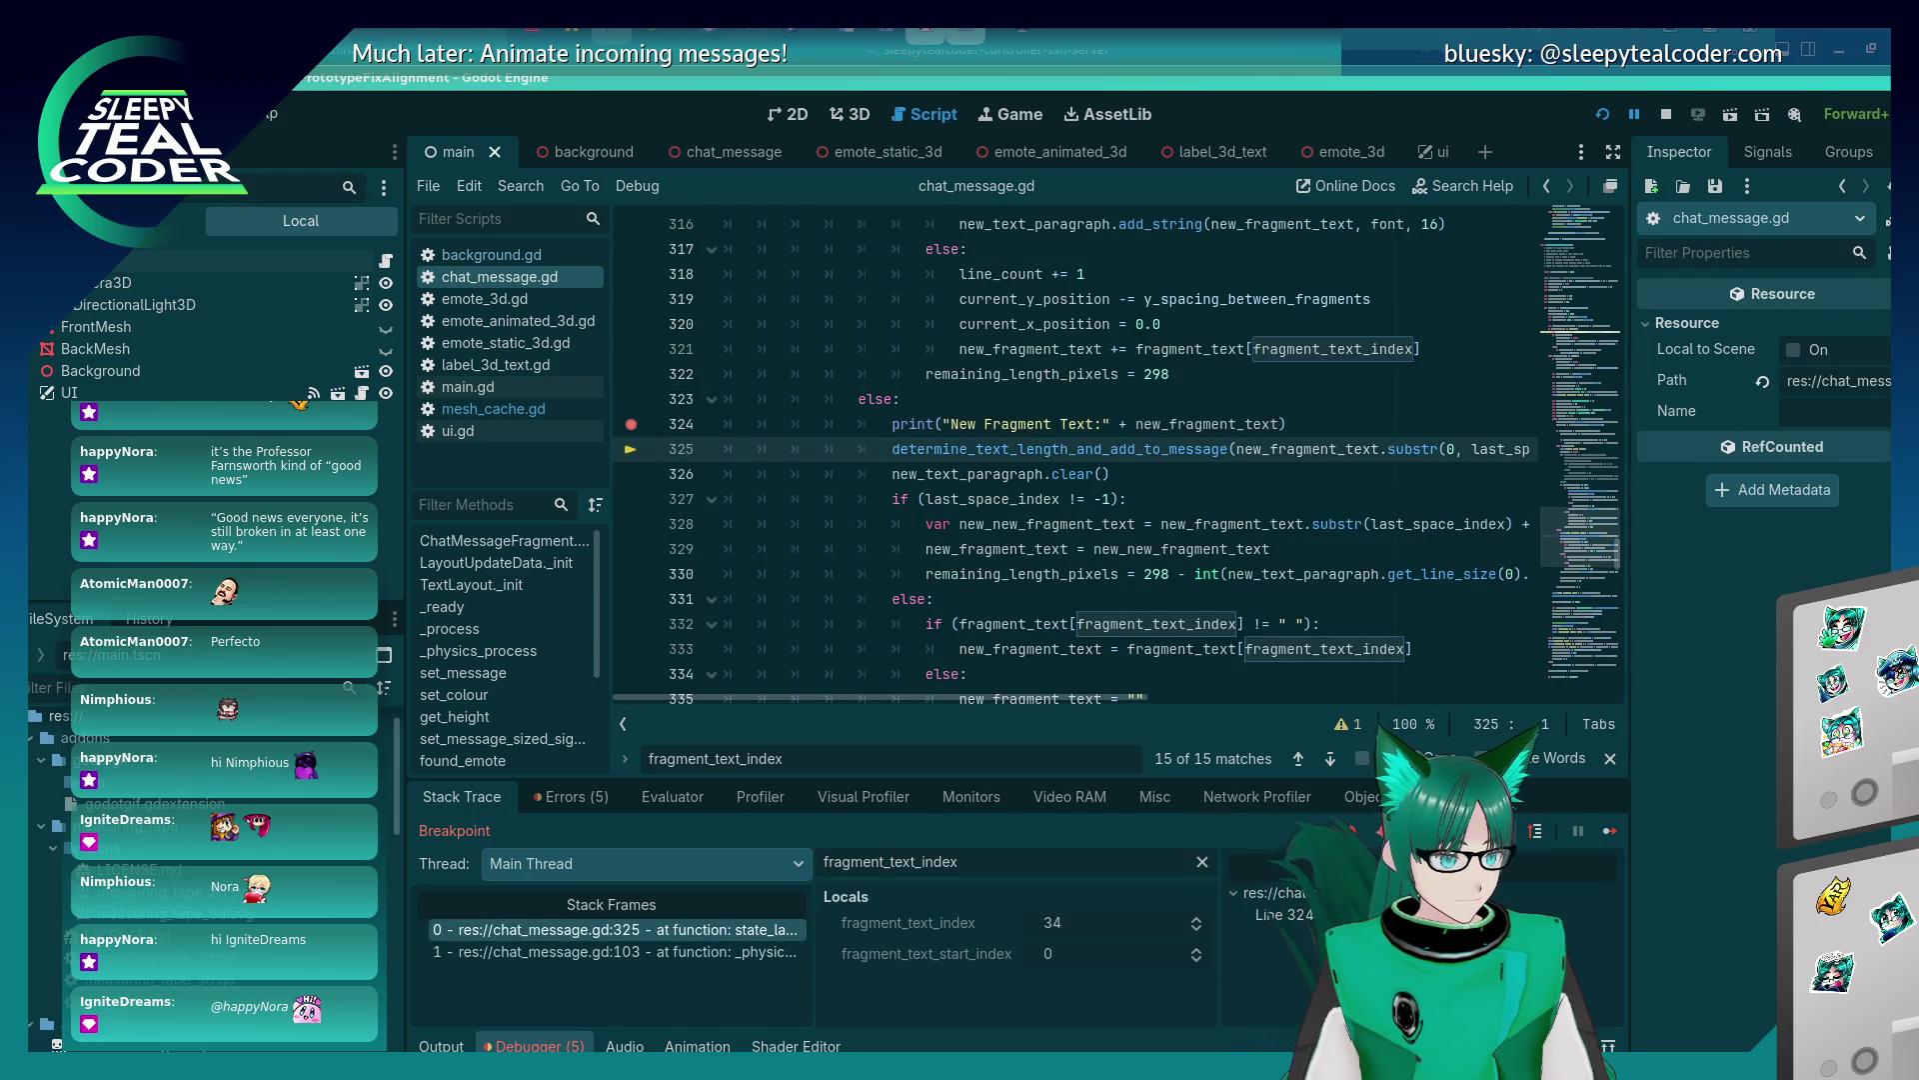
key(F10)
key(F10)
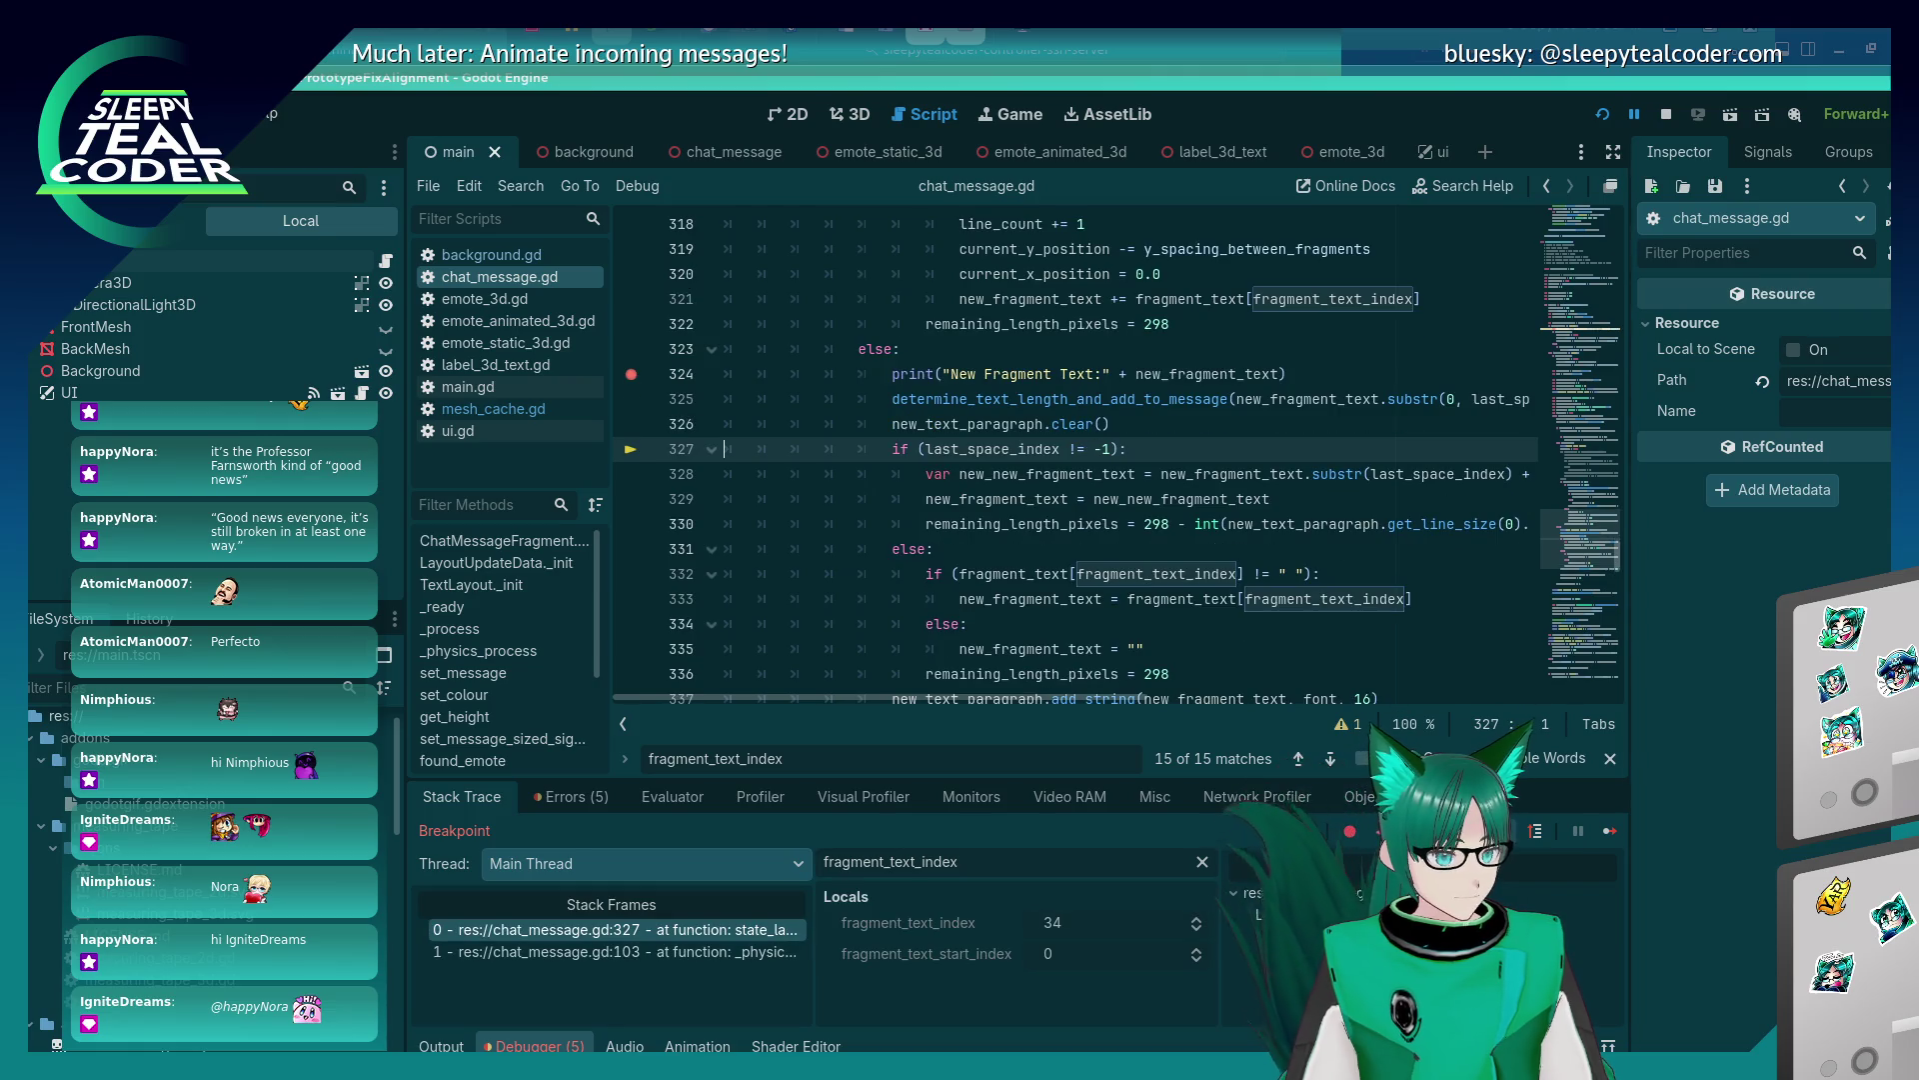
key(F10)
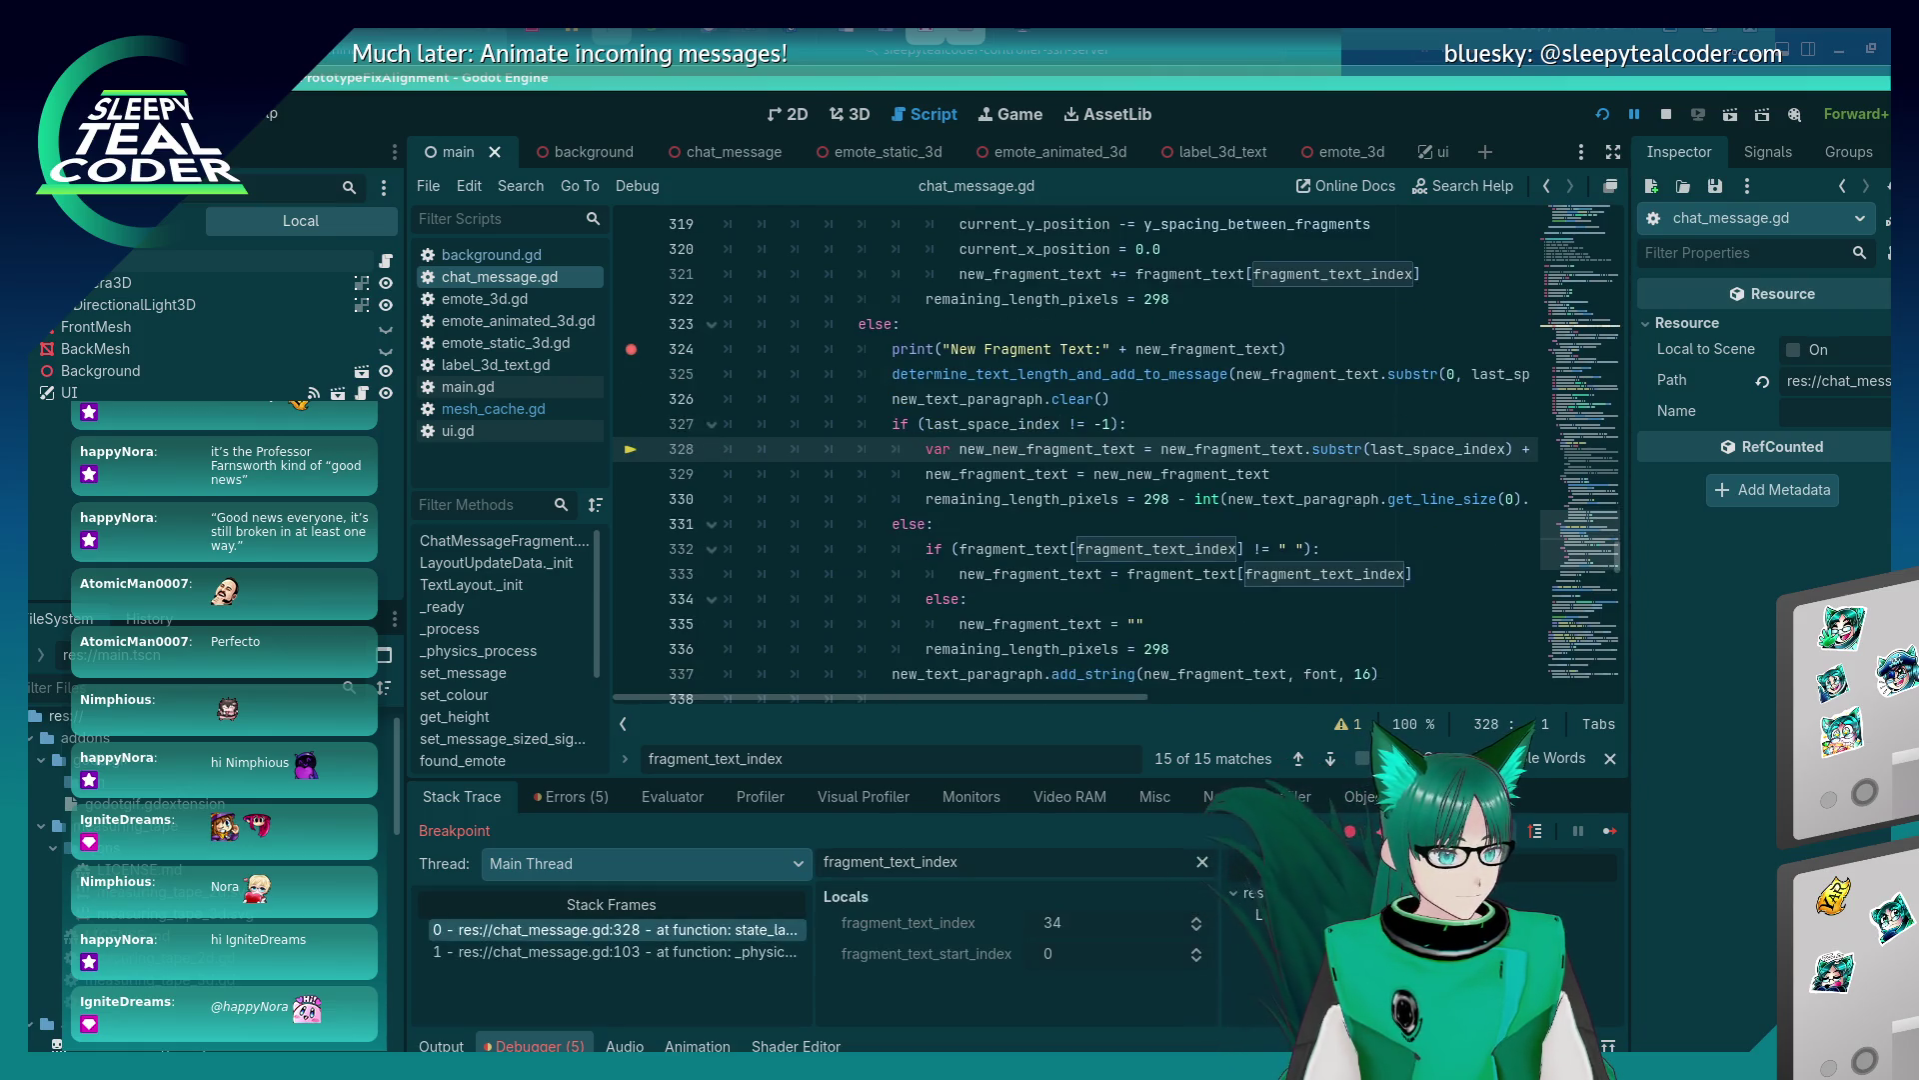
mouse_move(1048, 698)
mouse_down()
mouse_move(1205, 717)
mouse_move(1070, 710)
mouse_move(1106, 712)
mouse_up()
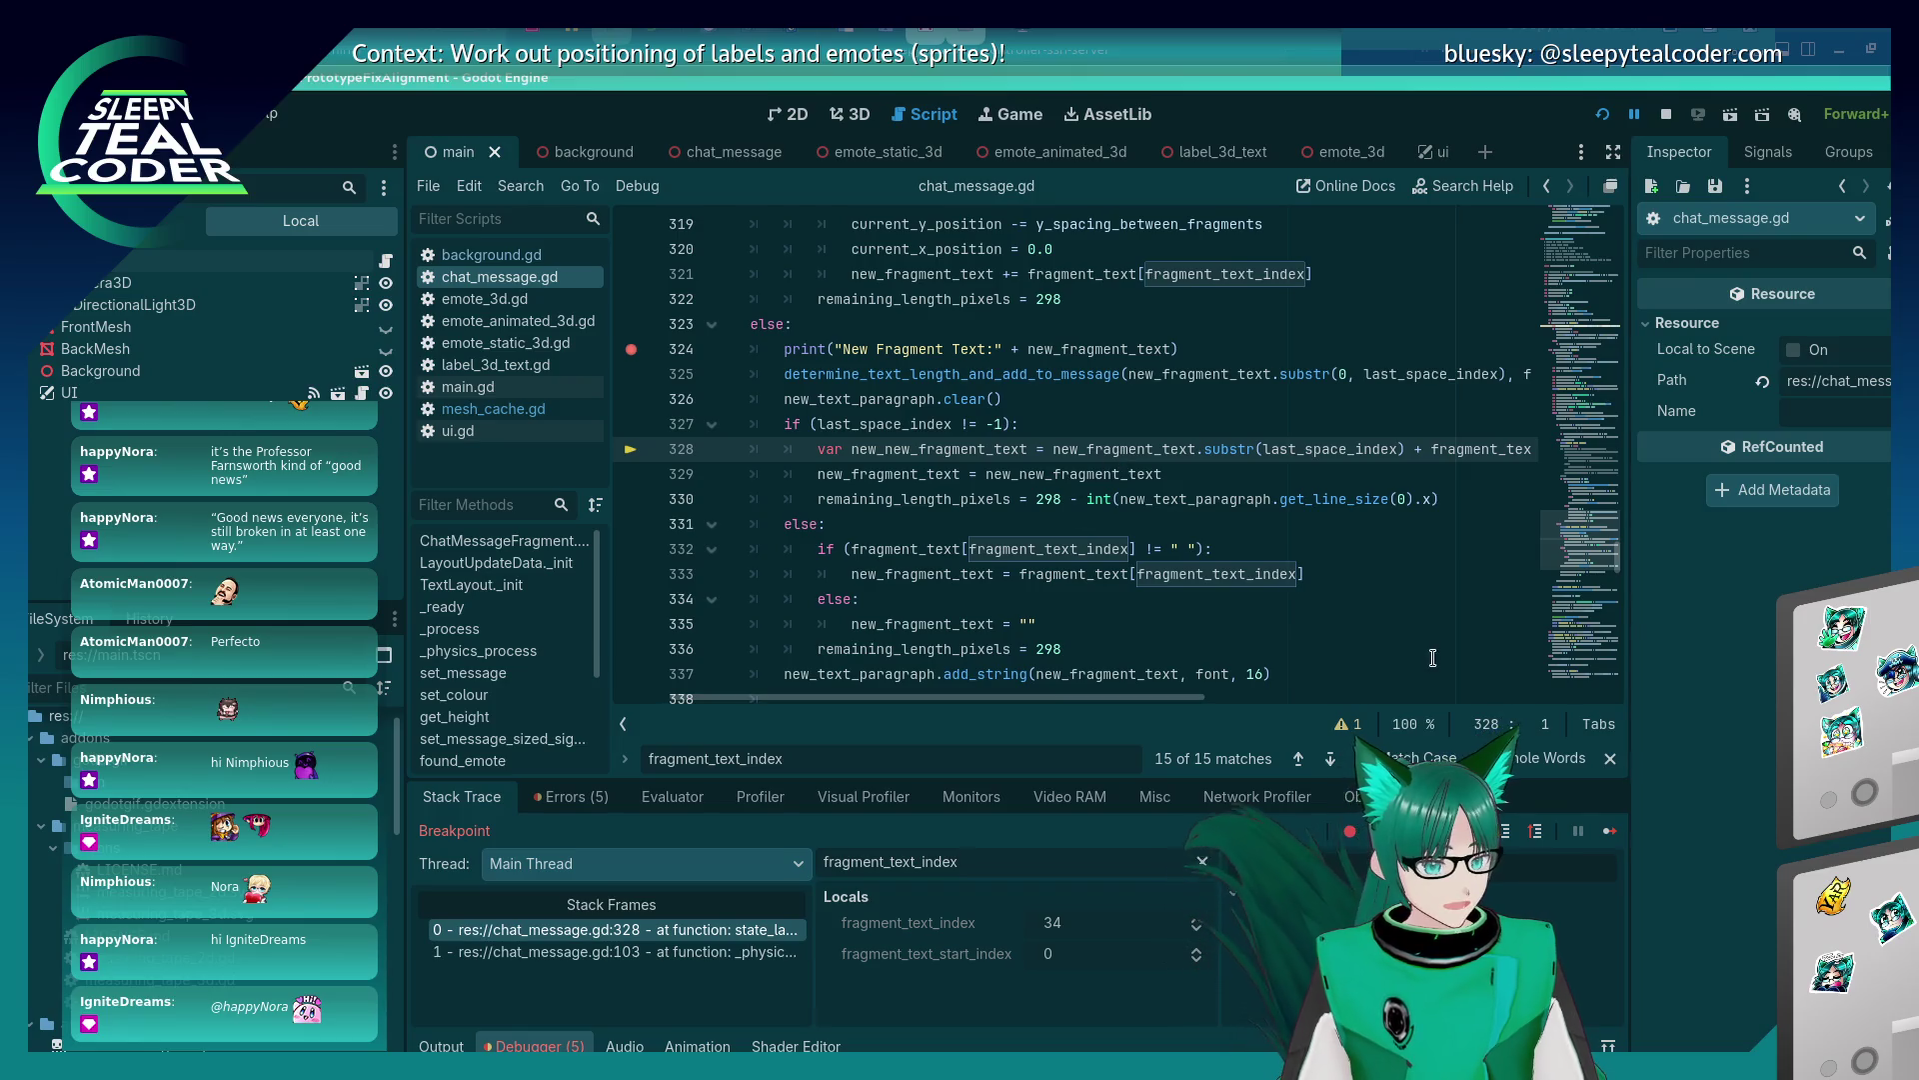
Step from line 328 to 337, reading new_new_fragment_text and remaining_length_pixels along the way.
key(F10)
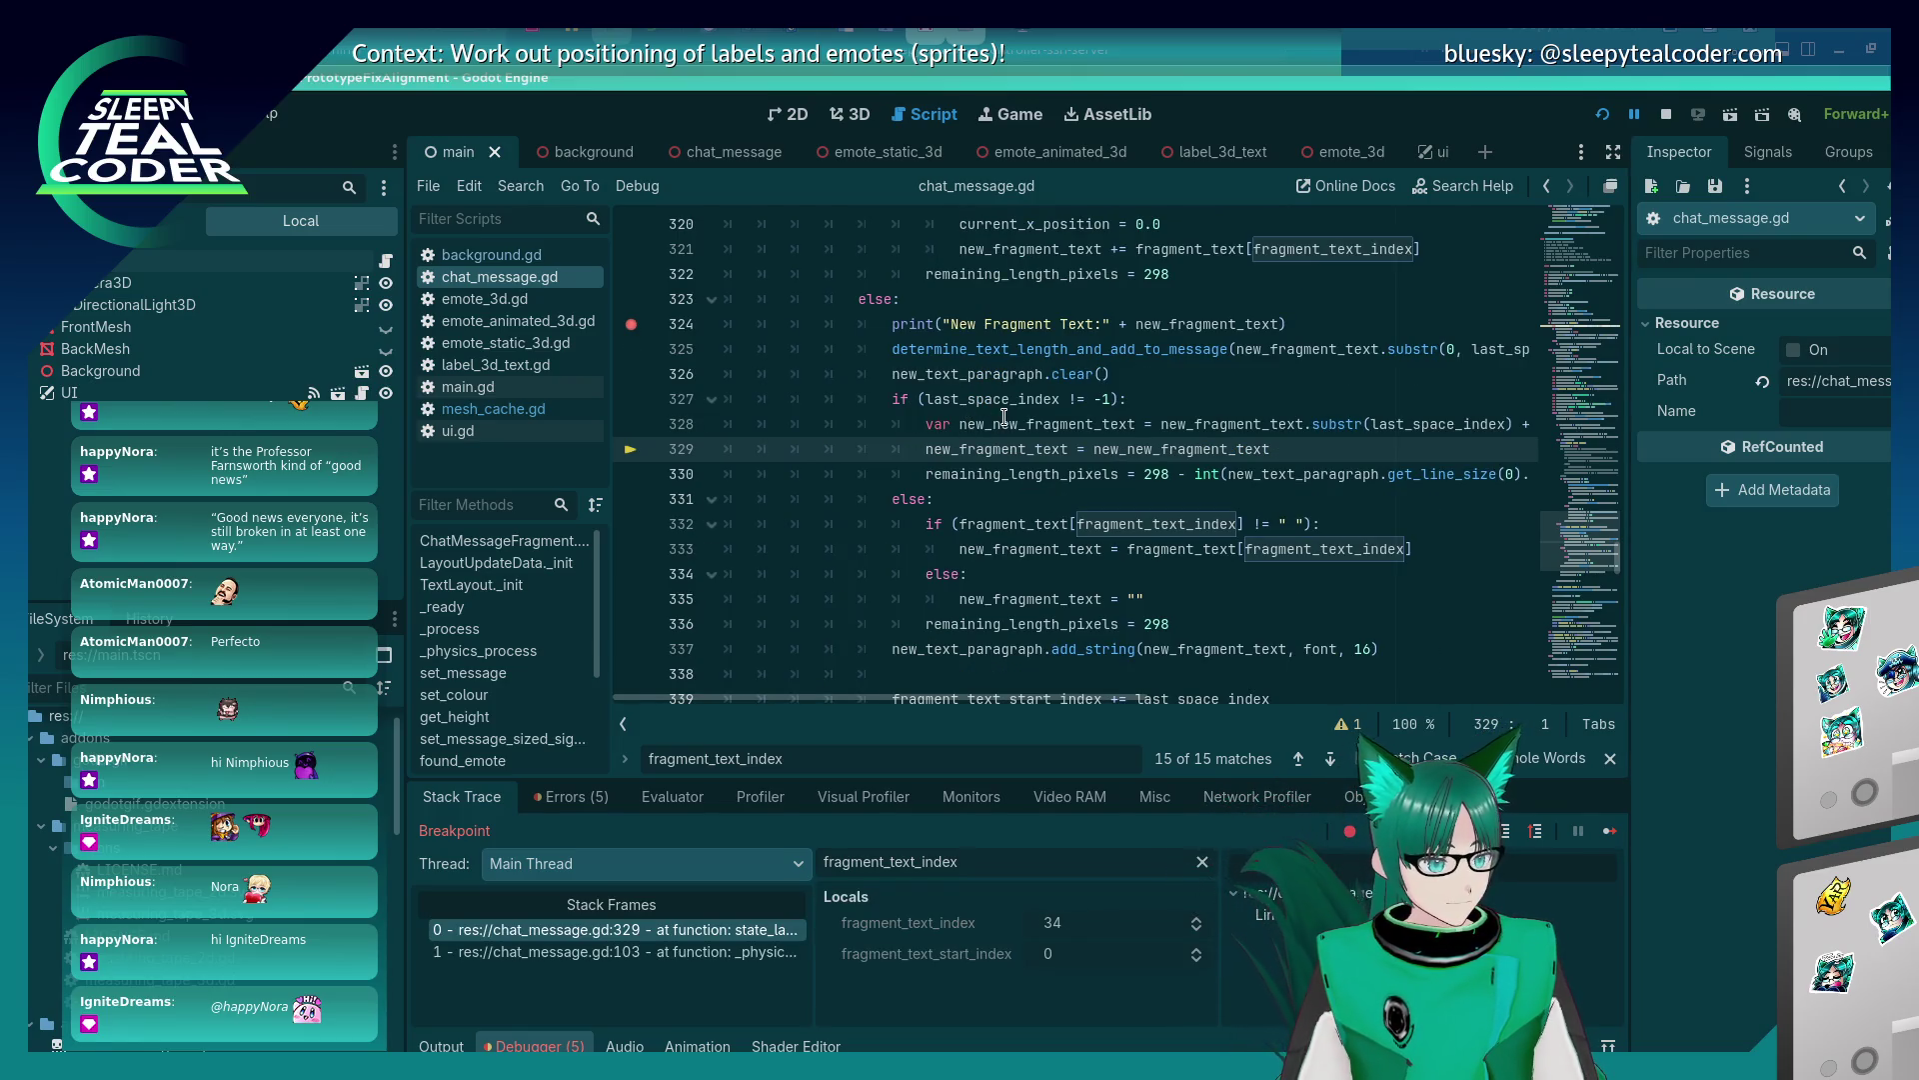
mouse_move(1004, 416)
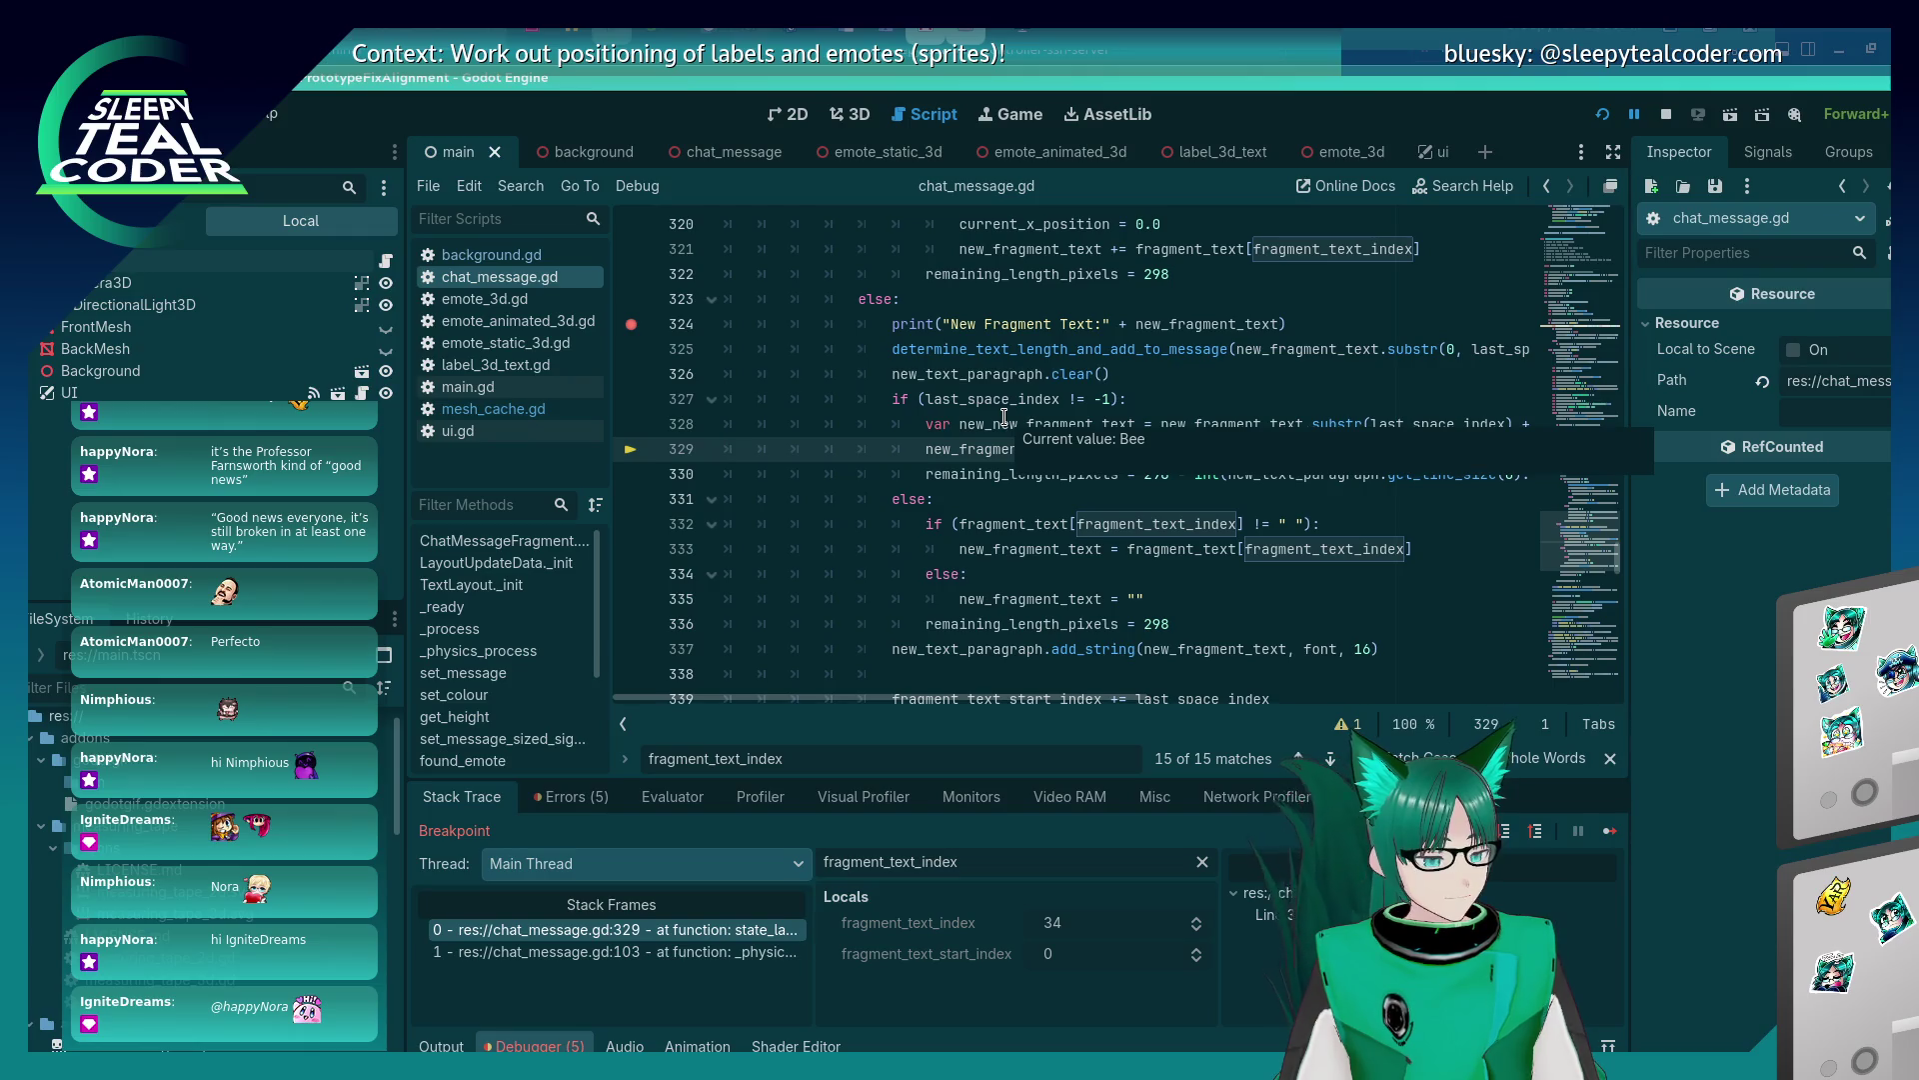
mouse_move(898, 690)
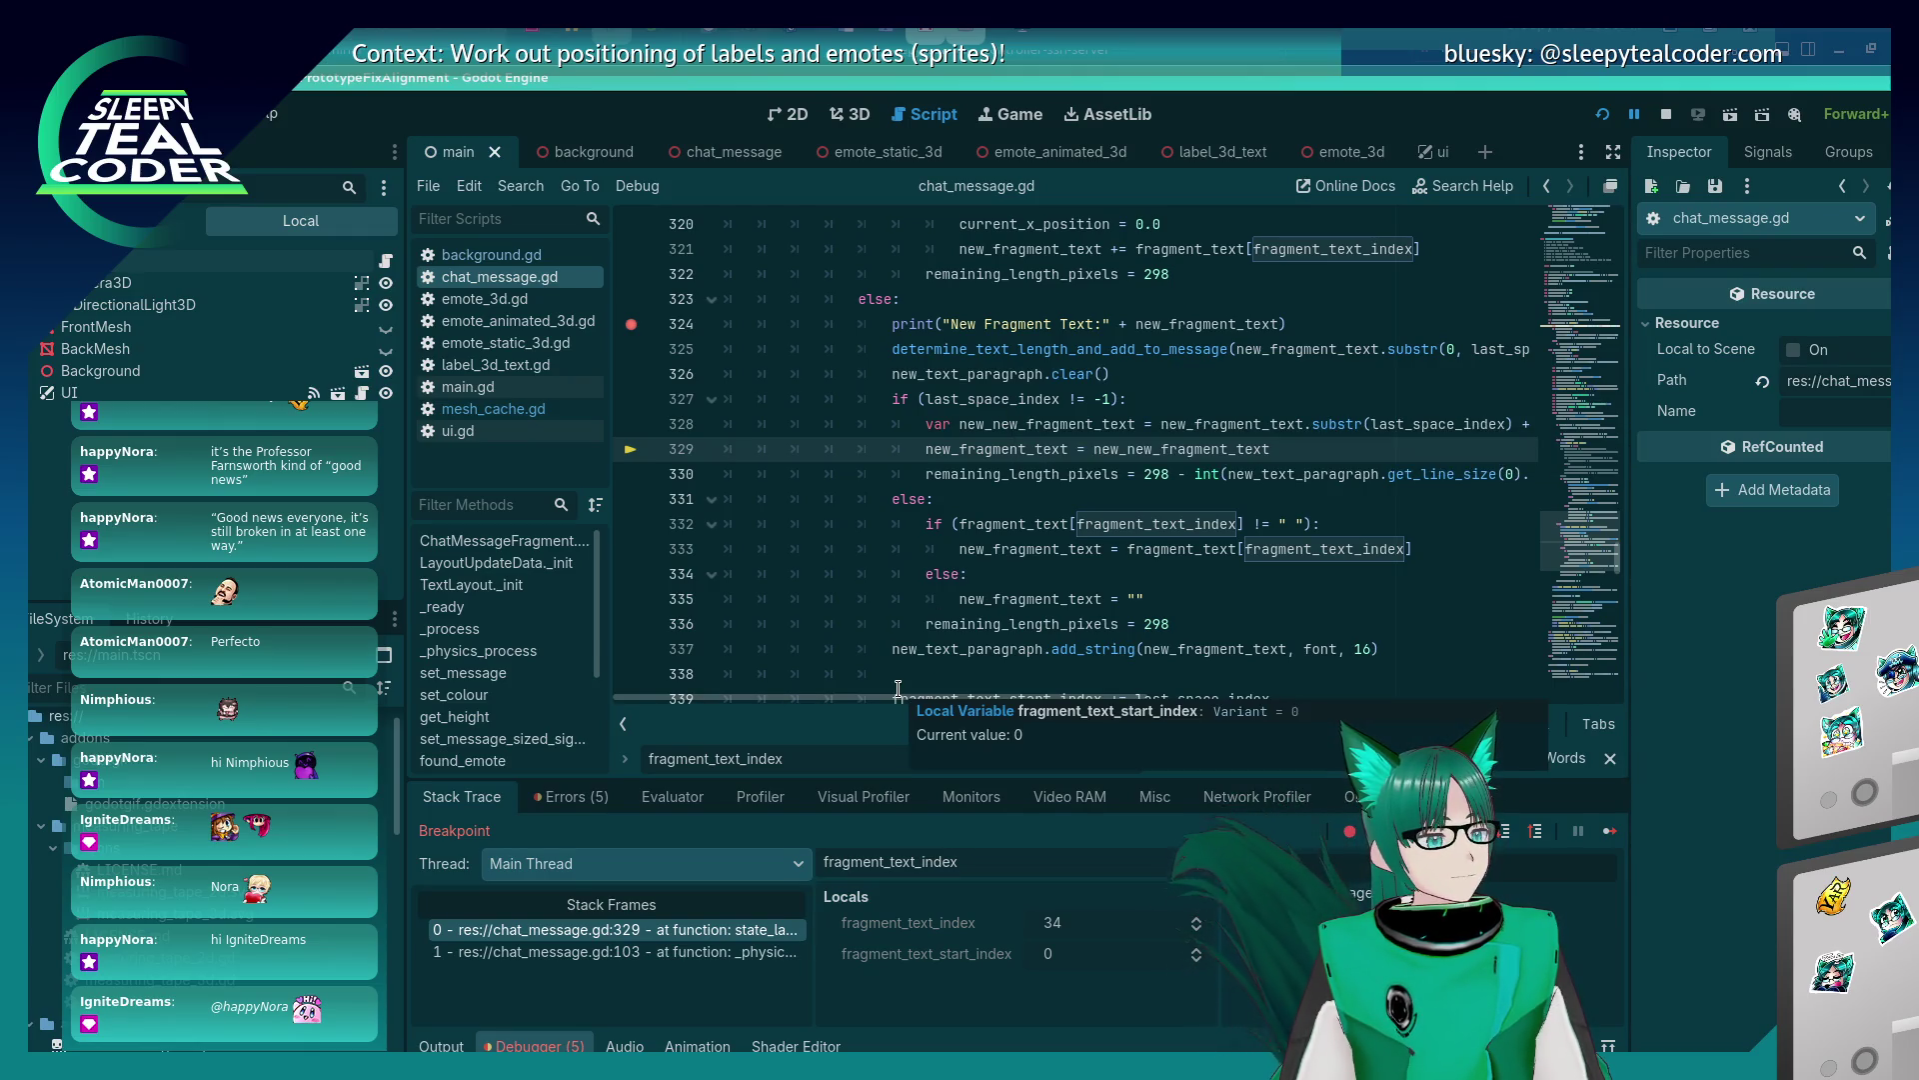
click(1507, 829)
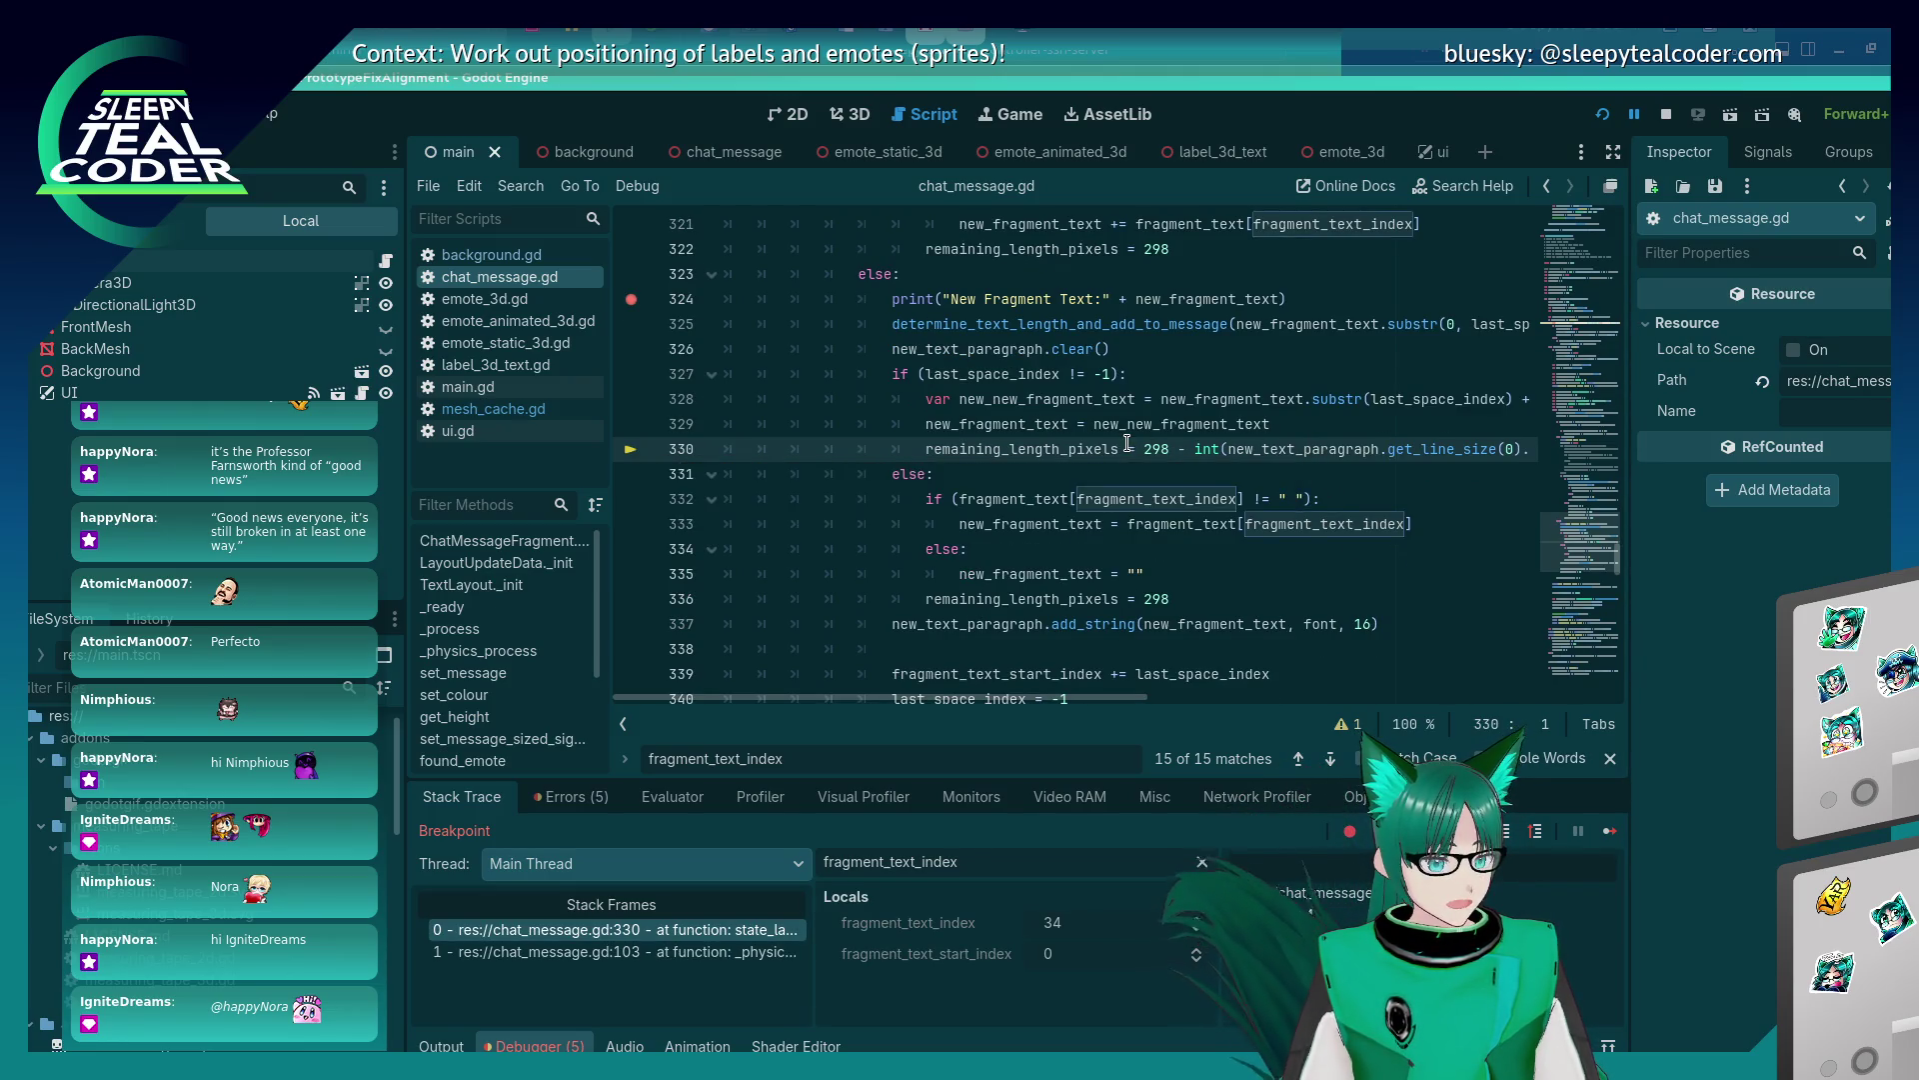
mouse_move(1296, 441)
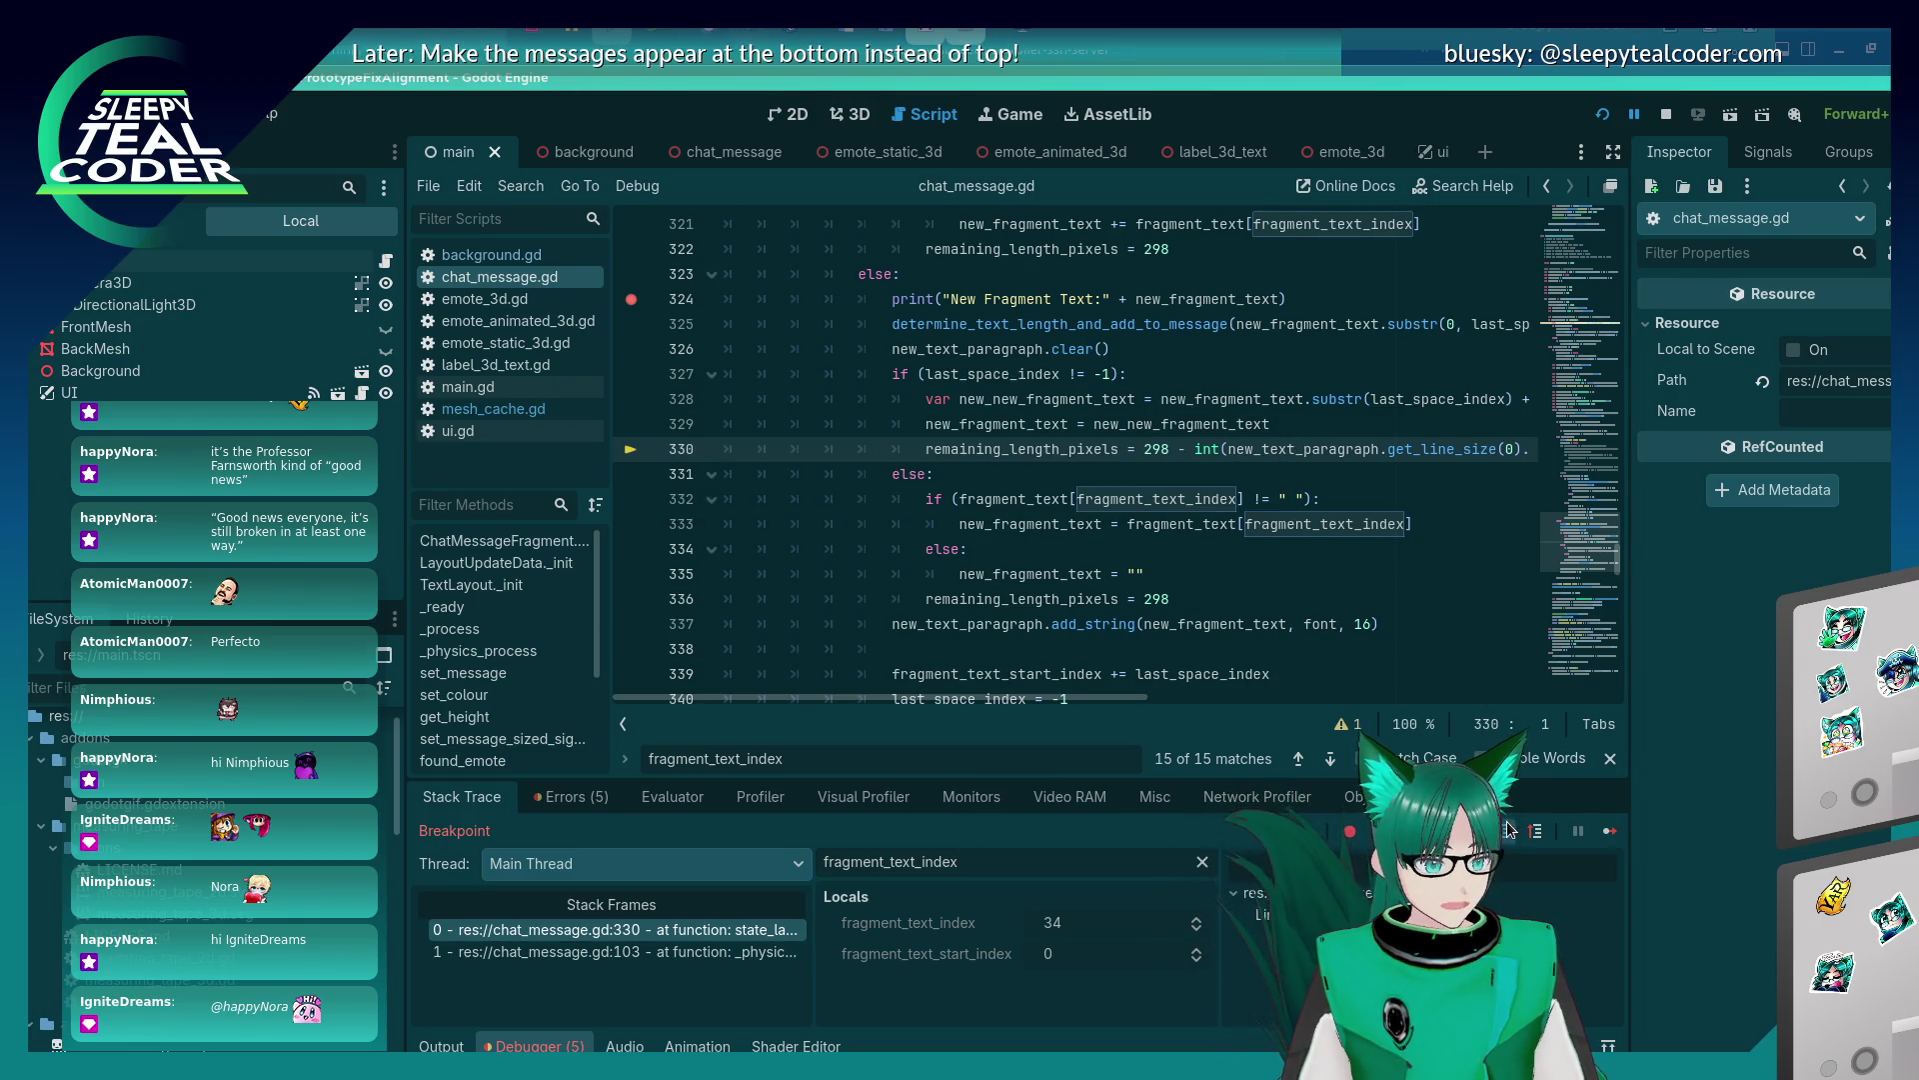
key(F10)
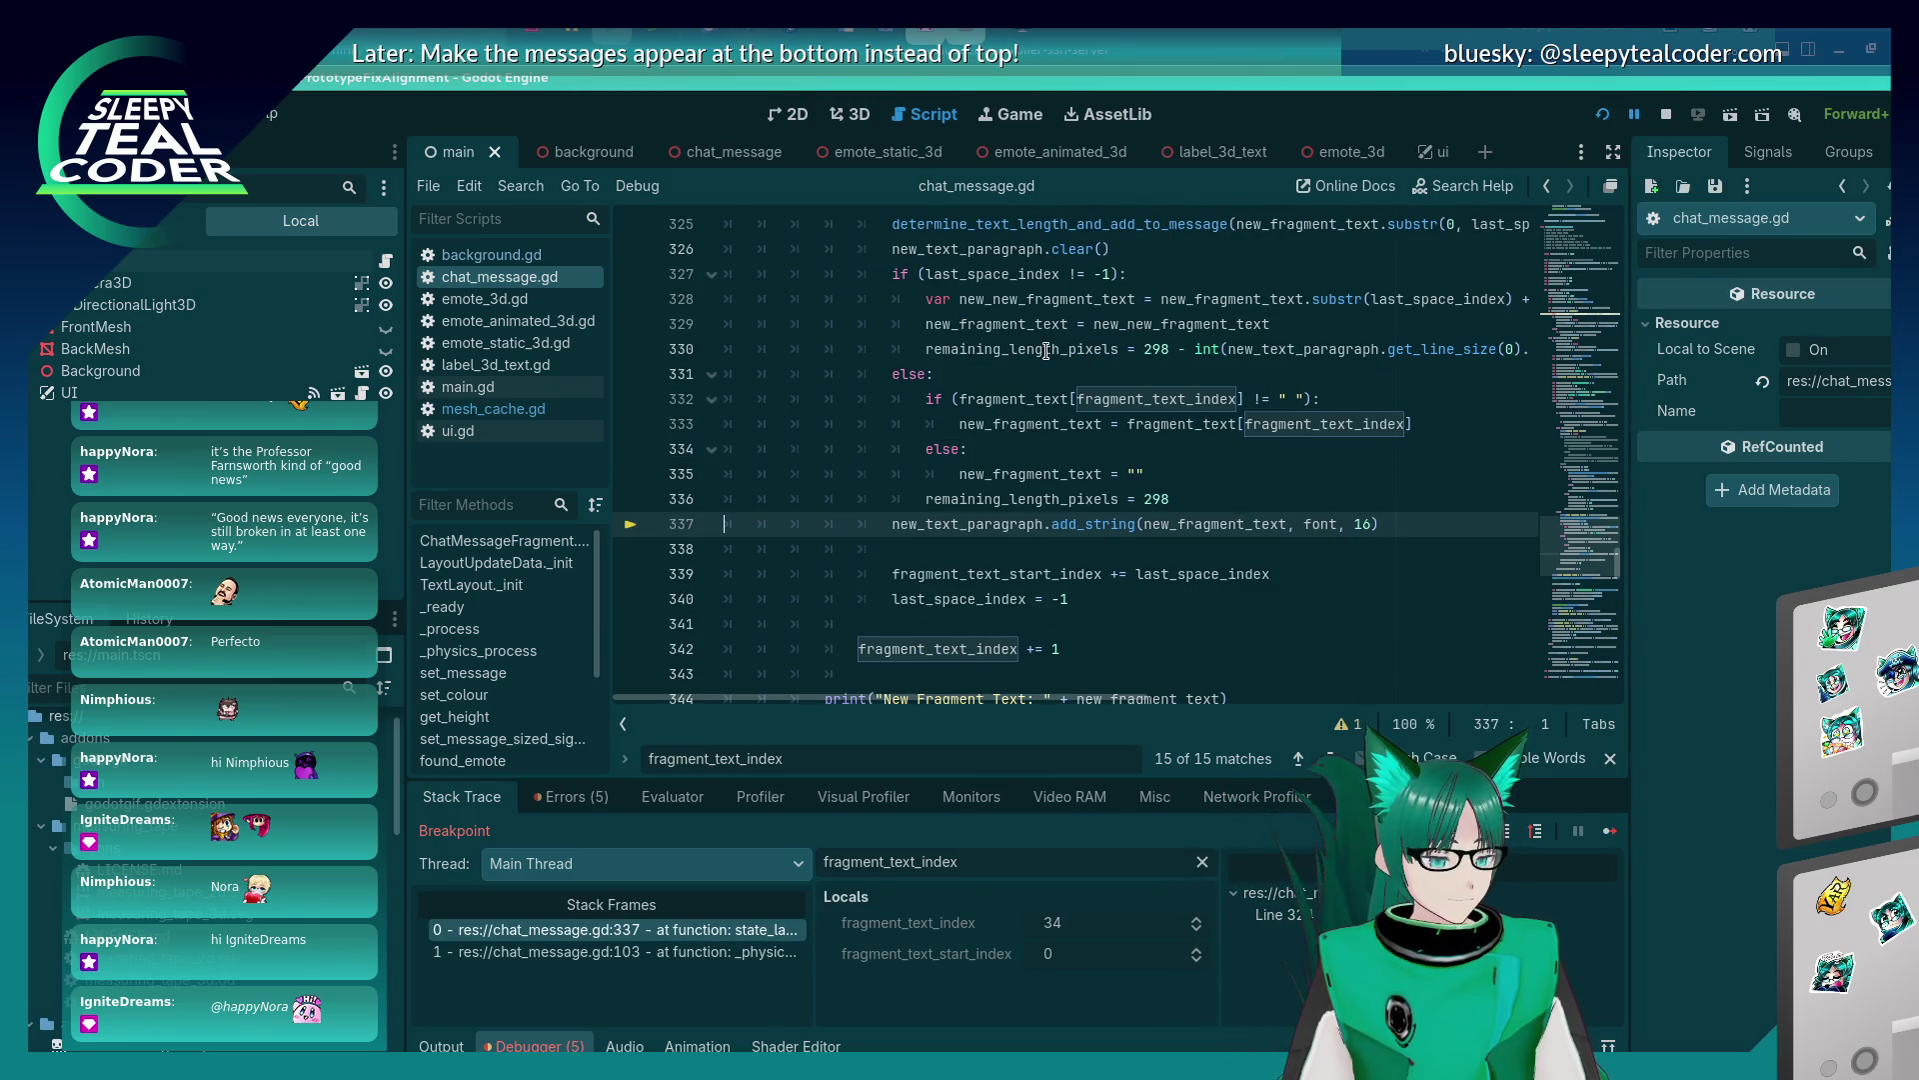
Review the surrounding fragment code and place the caret on the add_string line 337.
mouse_move(1046, 350)
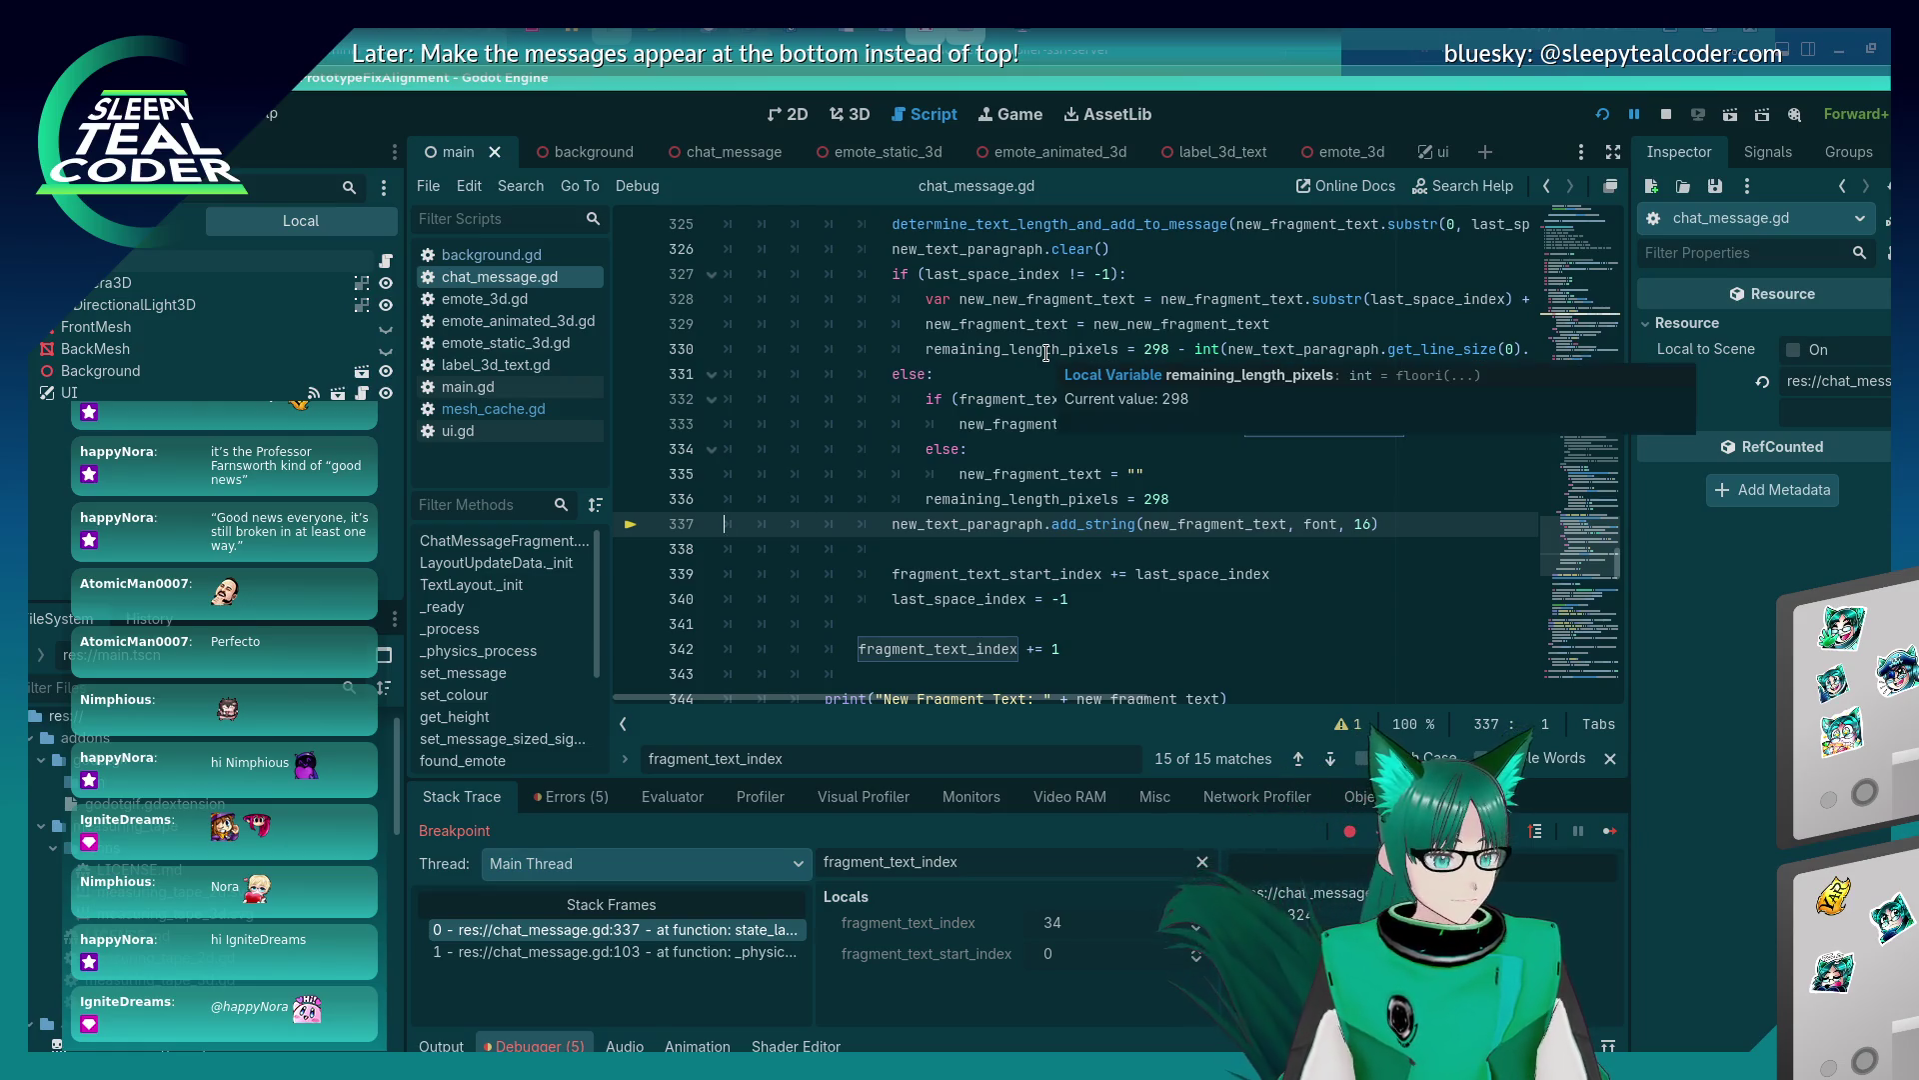
mouse_move(1285, 343)
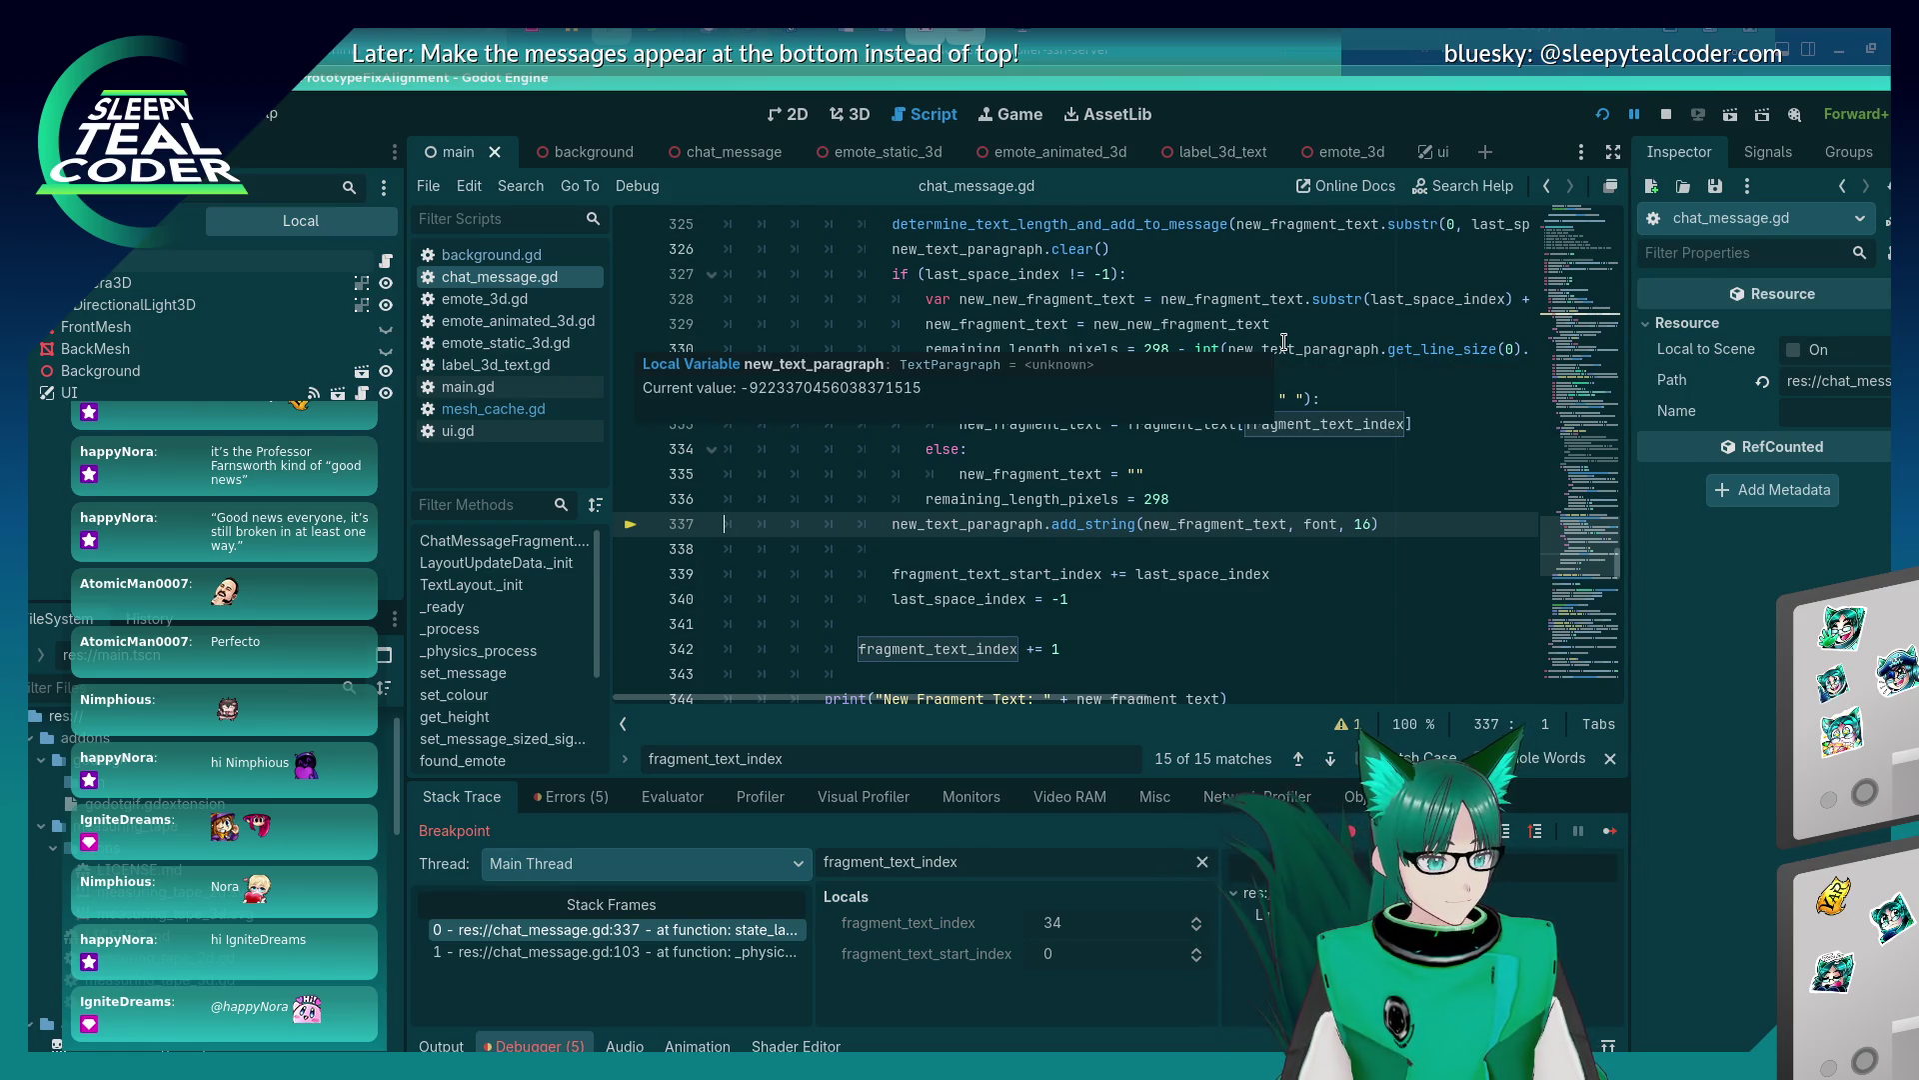
scroll(1180, 510, up, 3)
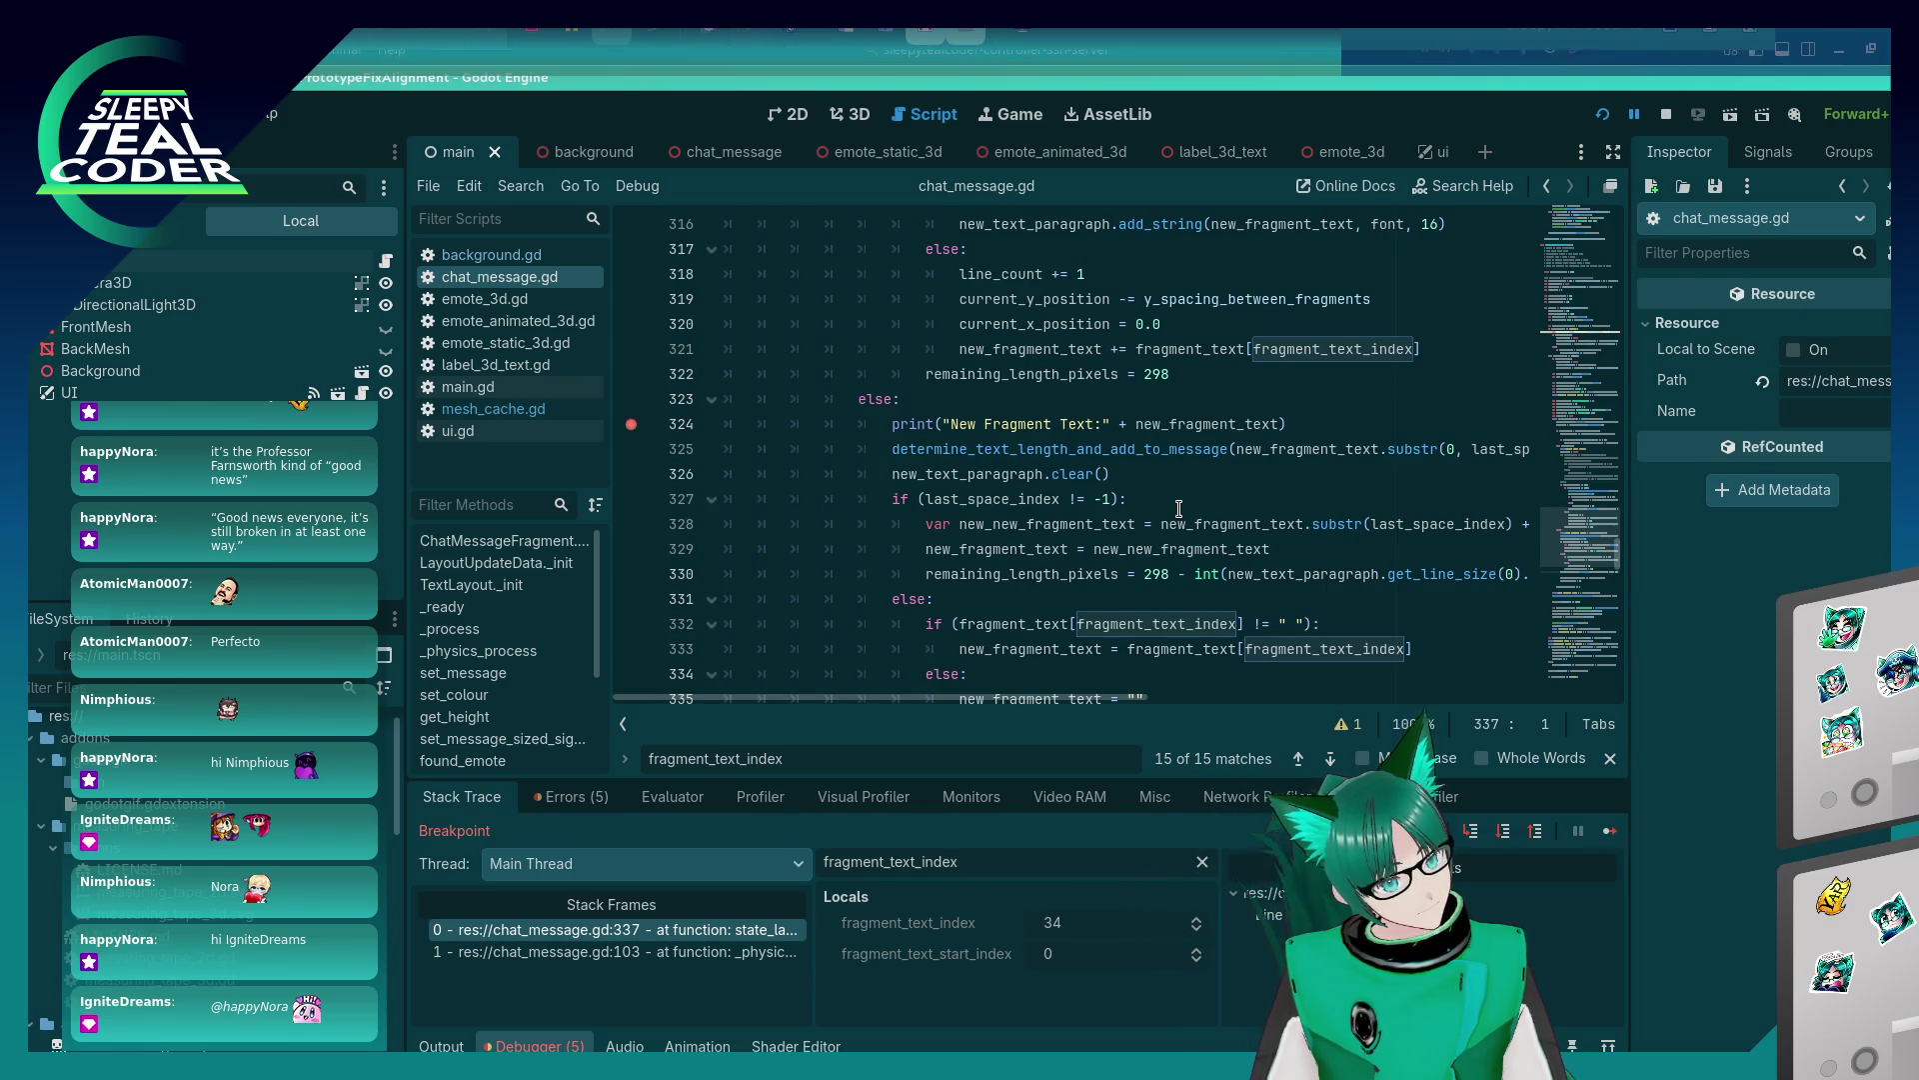
scroll(1180, 510, down, 2)
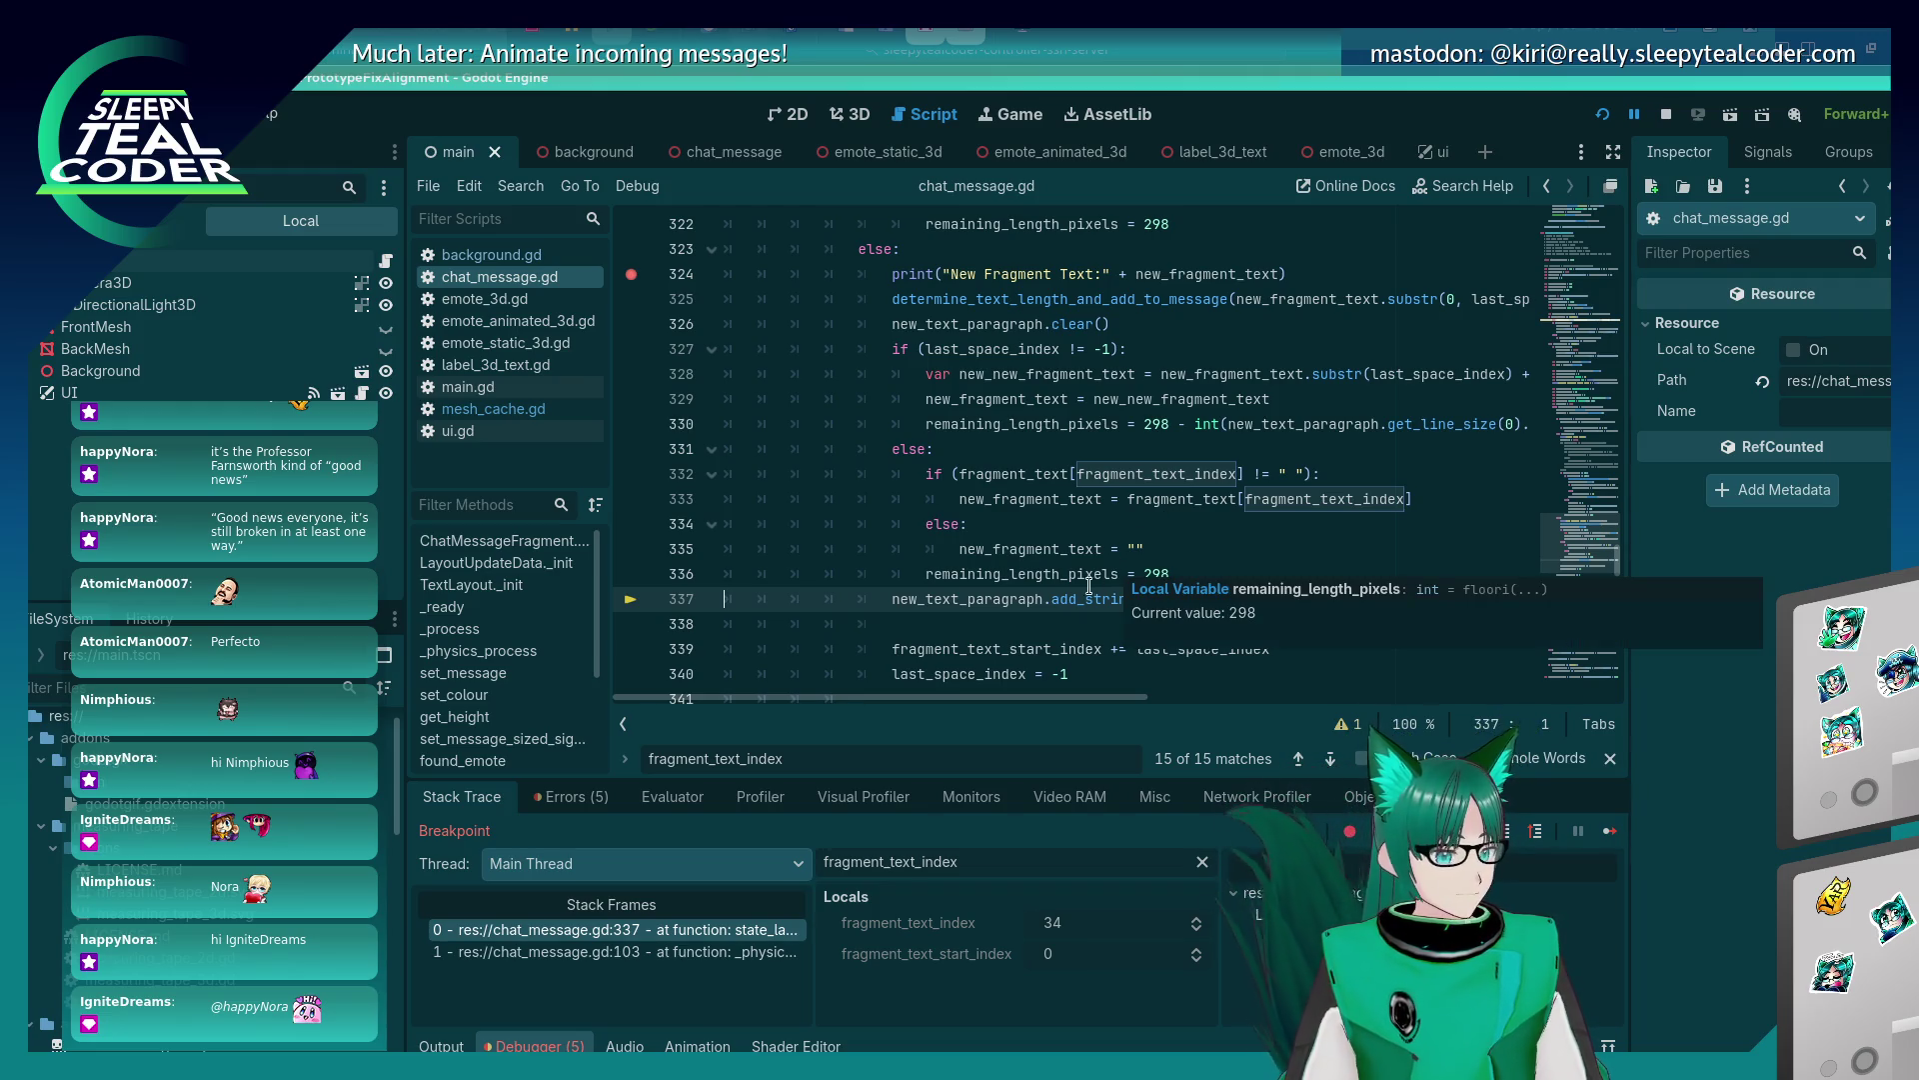
scroll(1013, 590, down, 1)
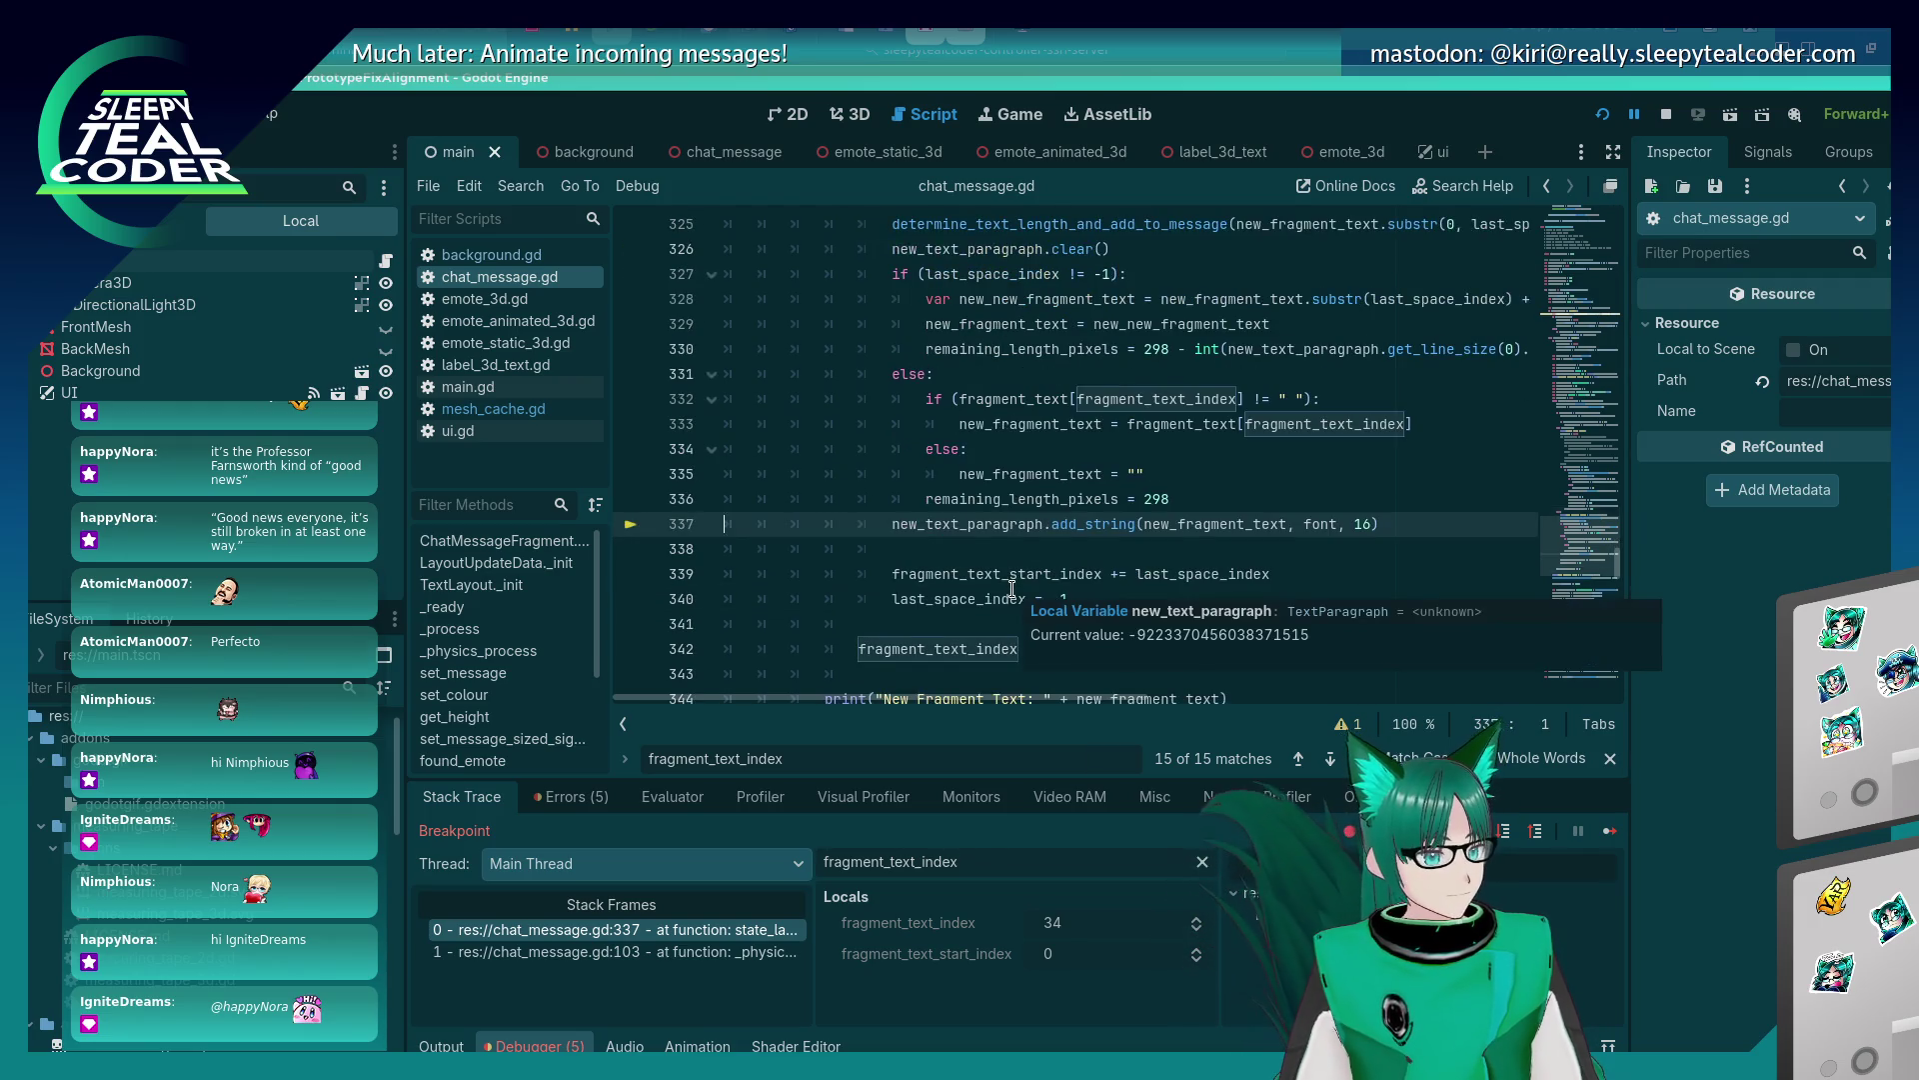
scroll(990, 595, up, 1)
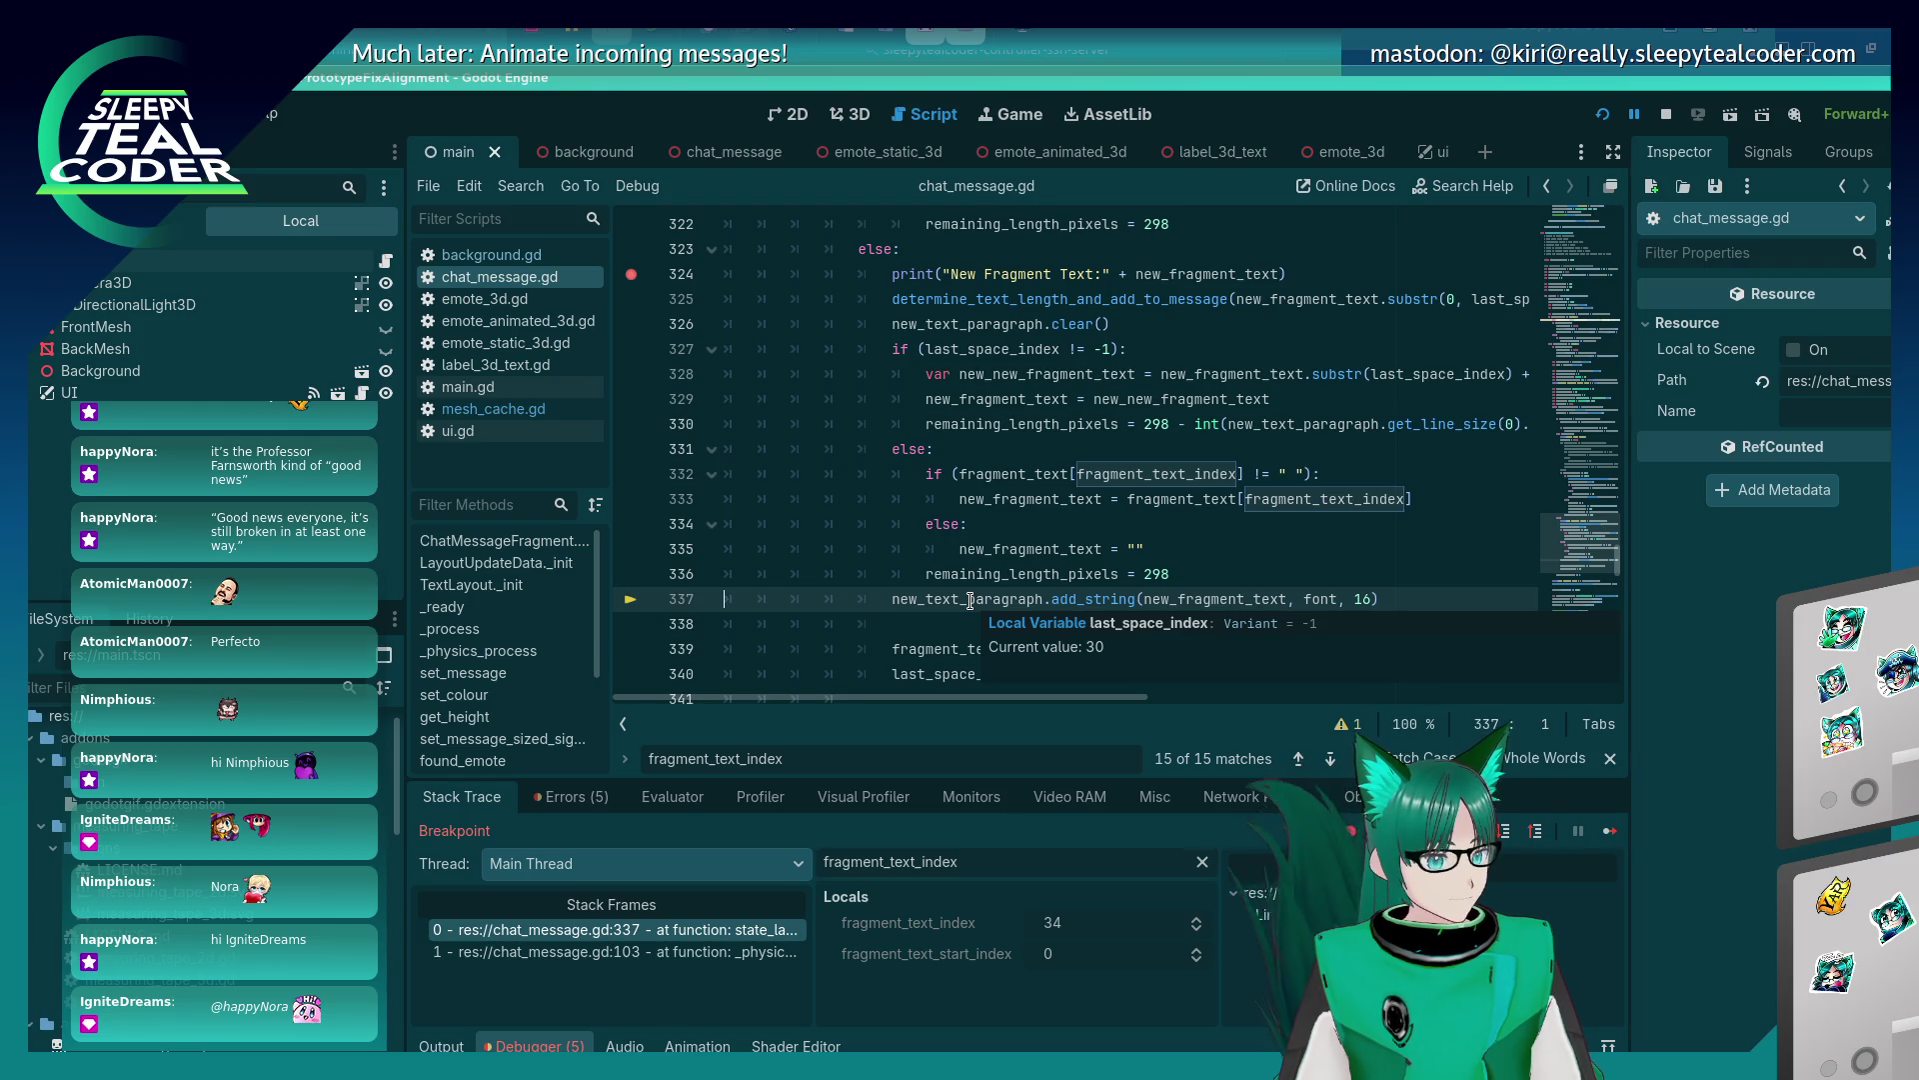
click(906, 604)
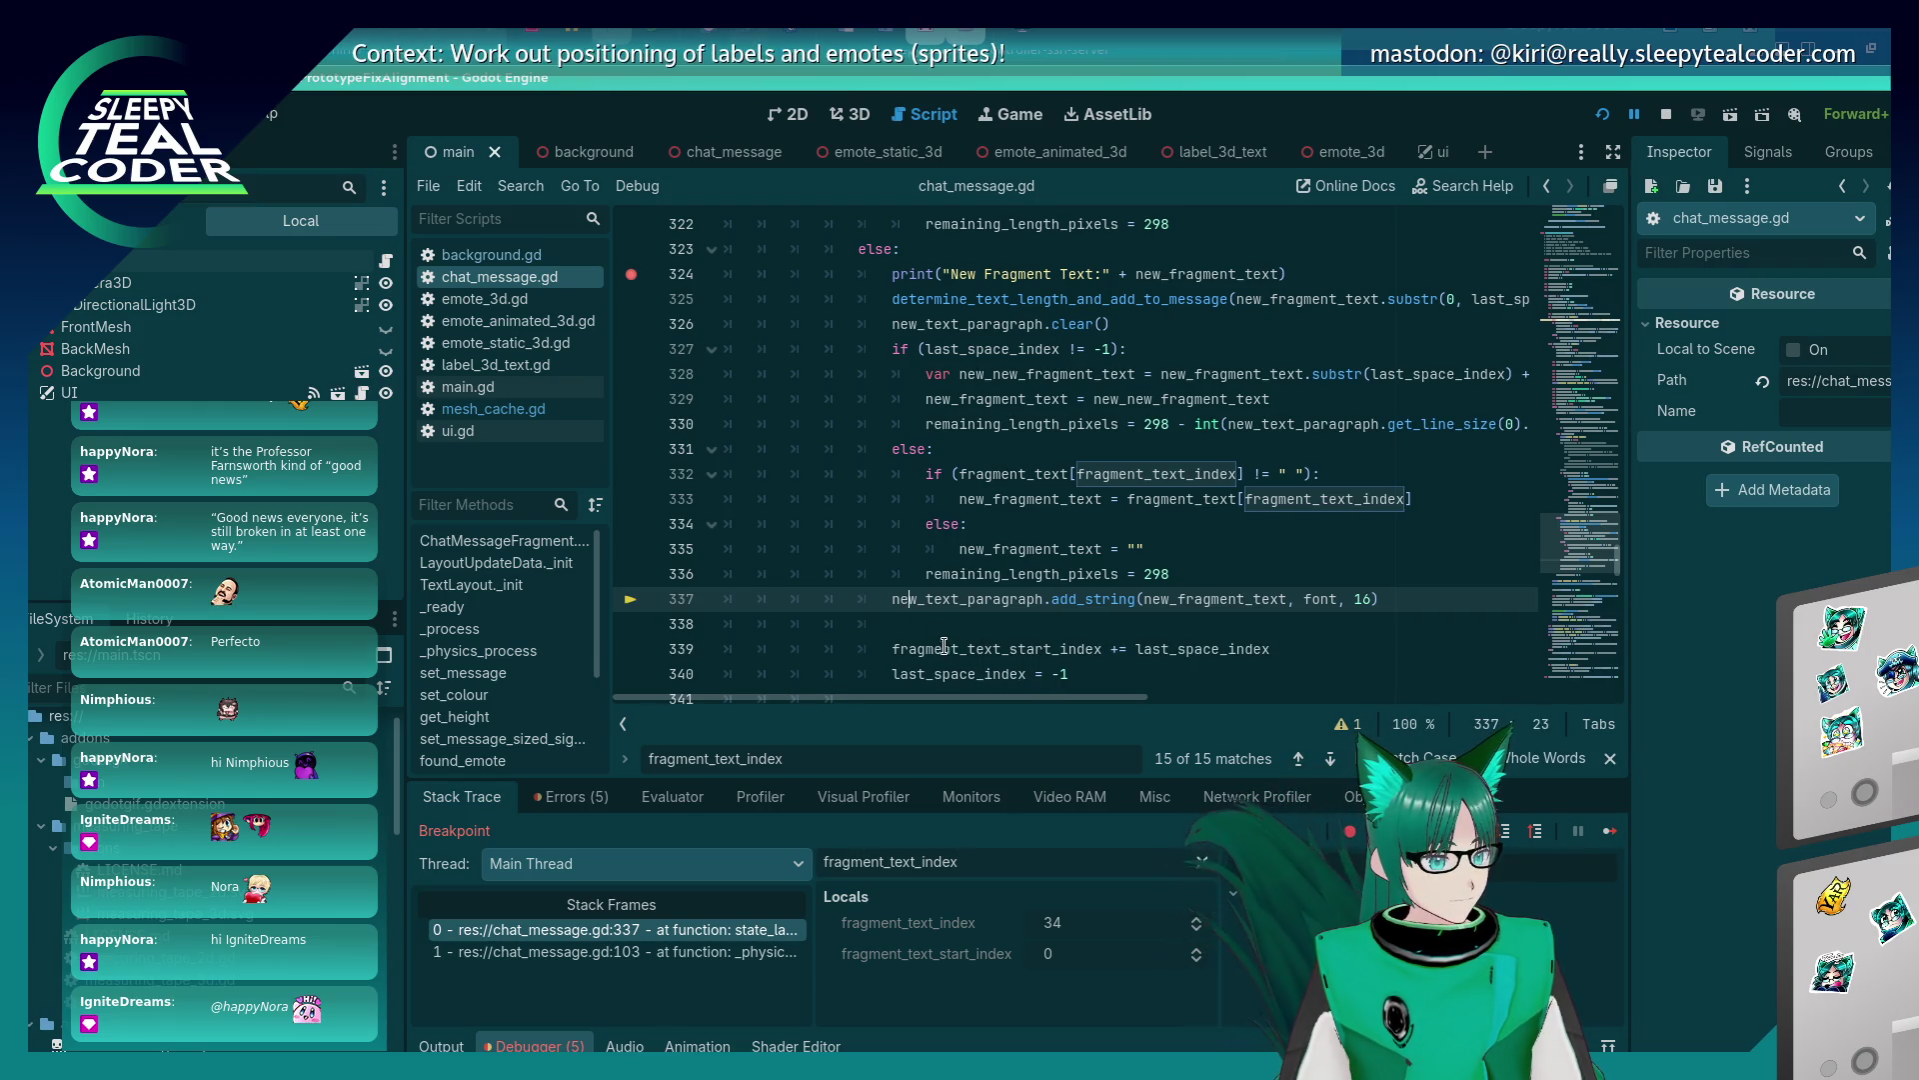
mouse_move(921, 605)
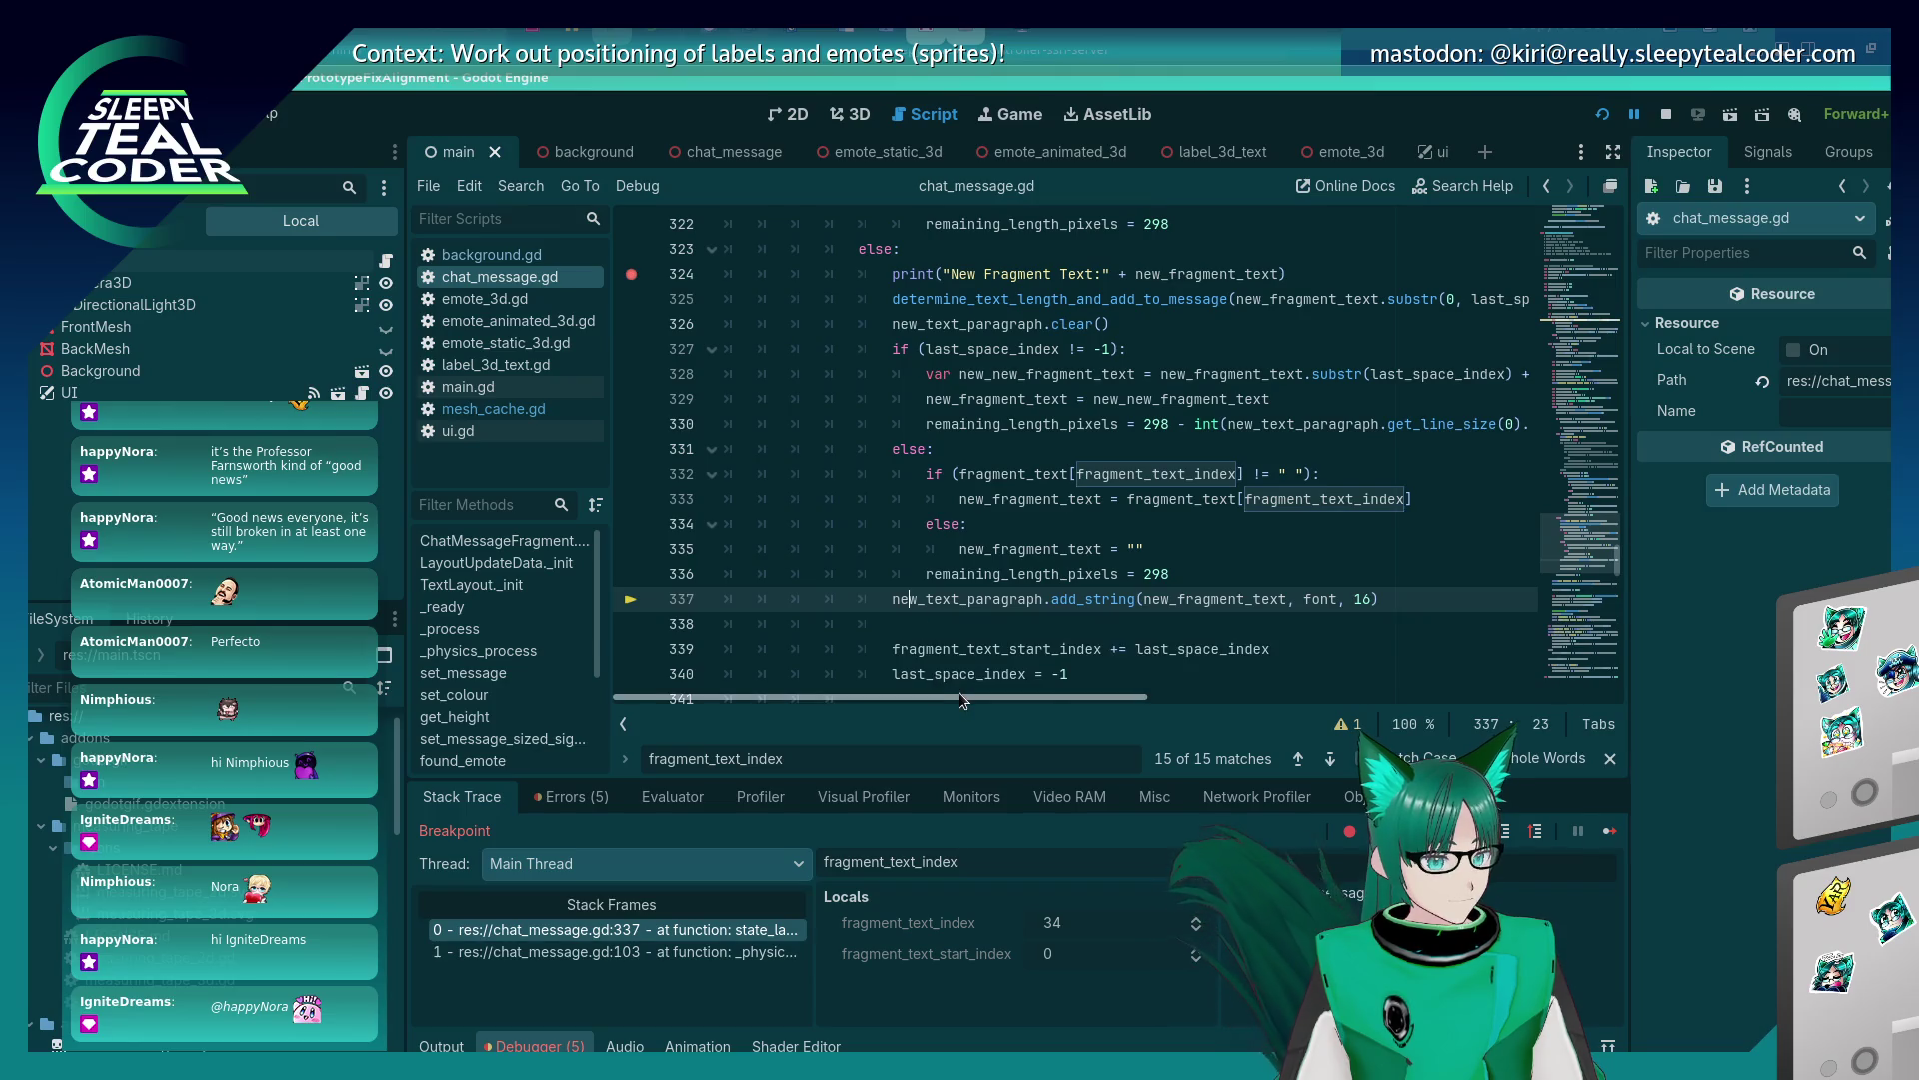
Cut the add_string line from 337, paste it after new_text_paragraph.clear() at line 327, and save.
mouse_move(957, 694)
mouse_down()
mouse_move(1162, 699)
mouse_move(1006, 704)
mouse_up()
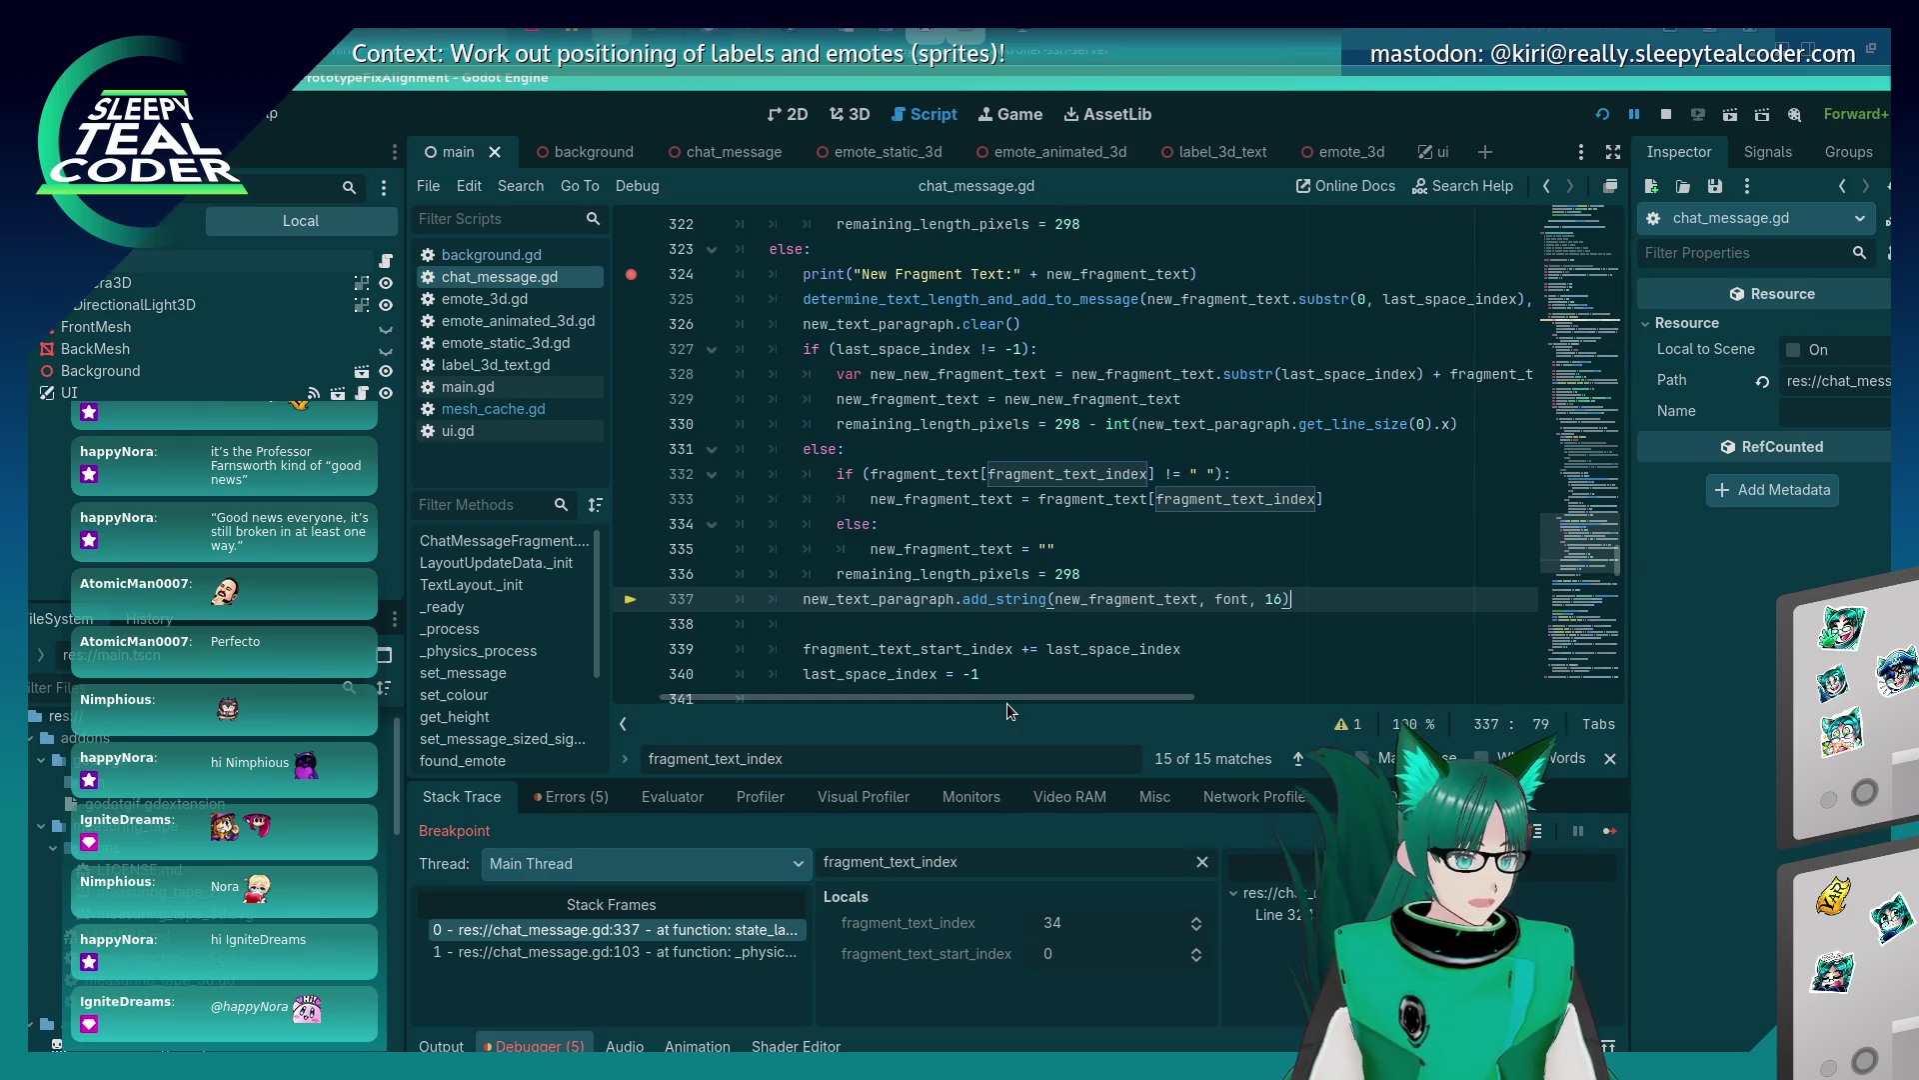
key(ctrl+x)
key(Up)
key(Up)
key(Up)
key(Up)
key(Up)
key(Up)
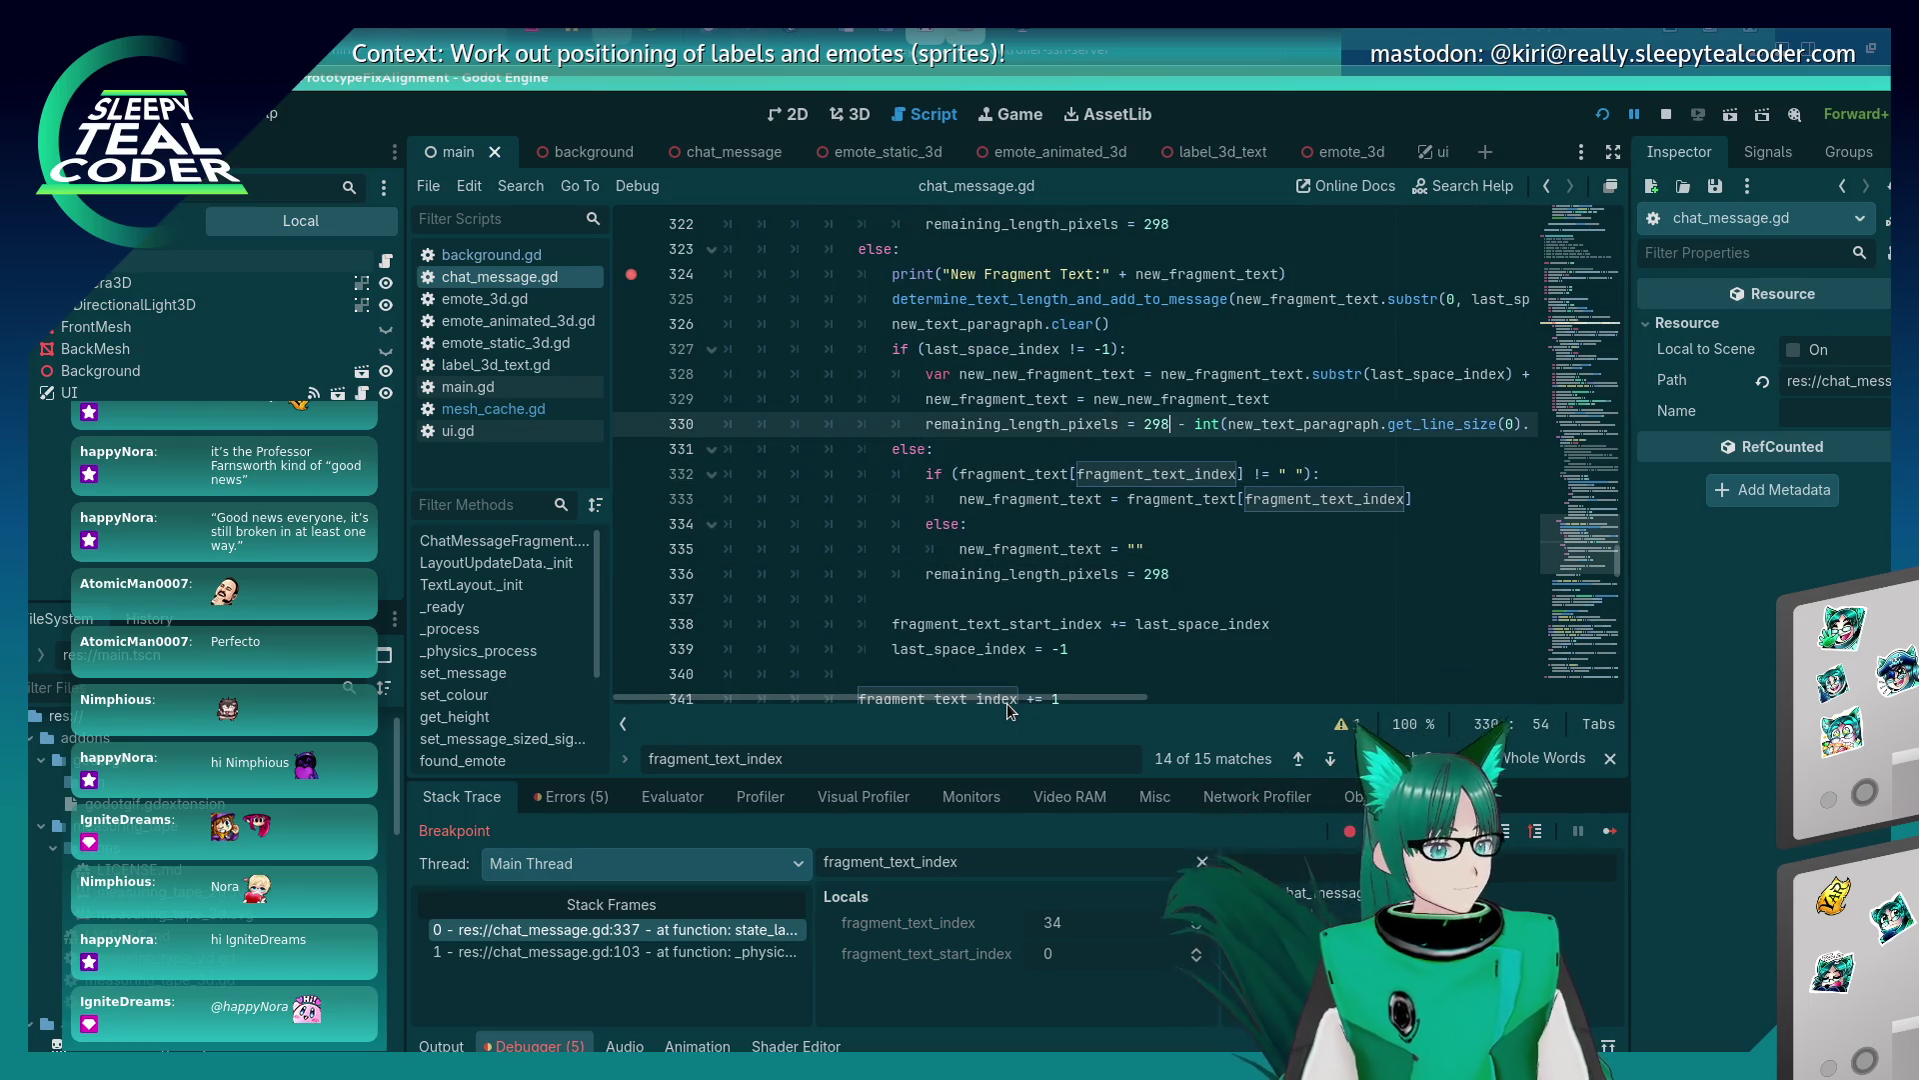
key(ctrl+v)
key(Home)
key(ctrl+s)
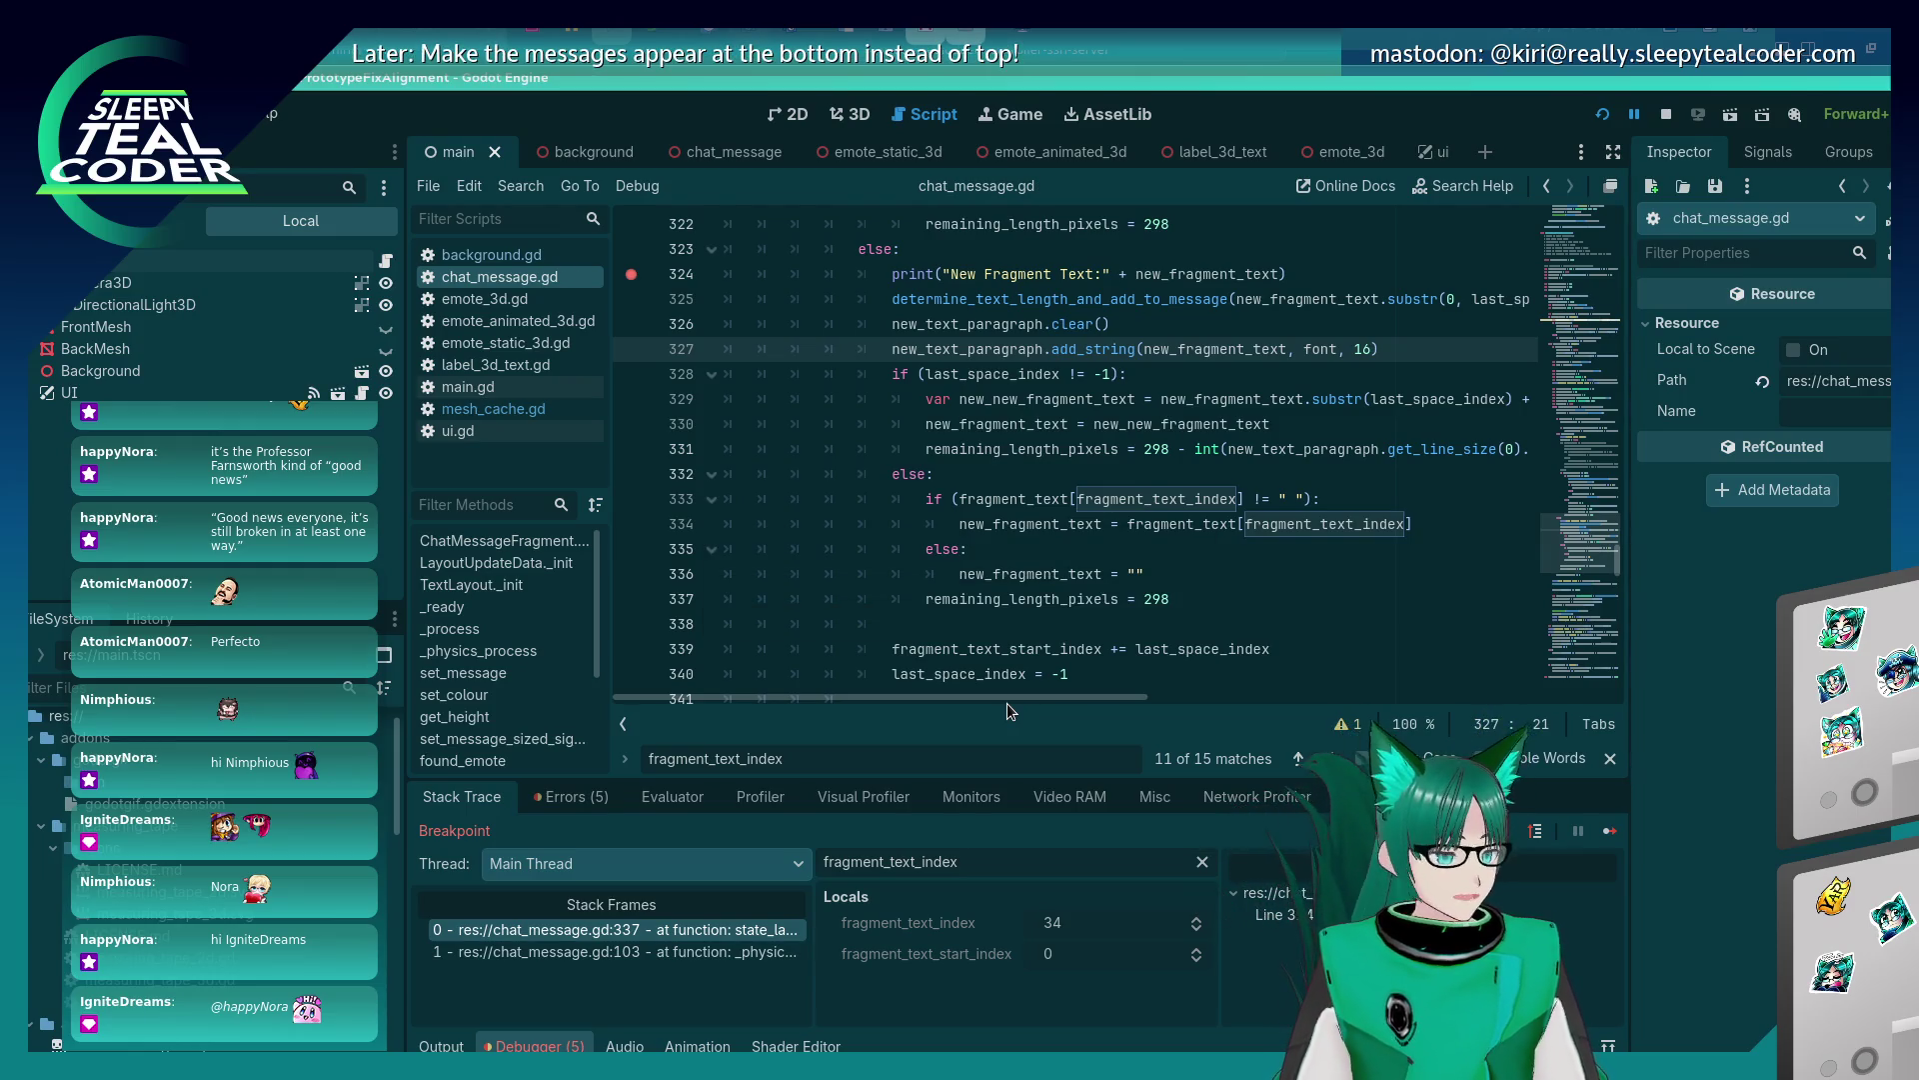
key(alt+Tab)
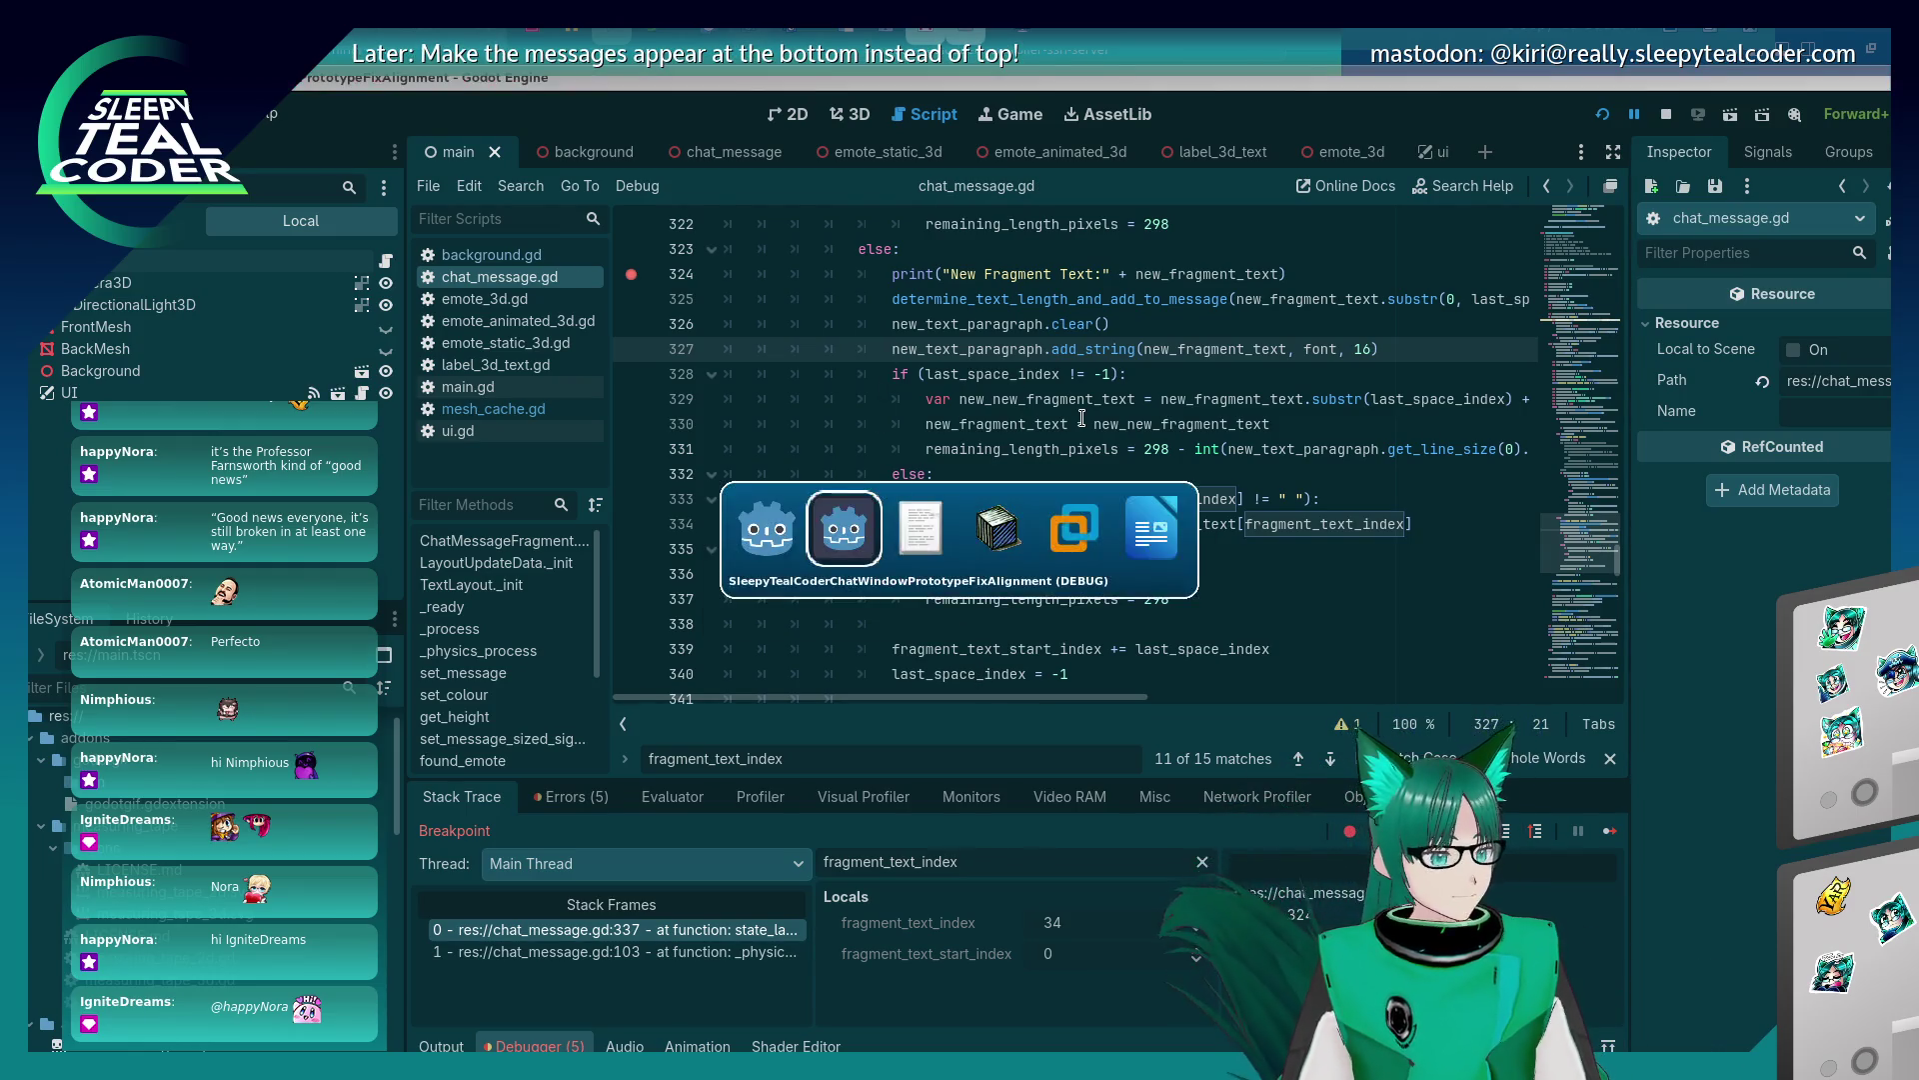
Continue past the breakpoint in the Debugger, then restart the game with Run Project.
key(alt+Tab)
key(alt+Tab)
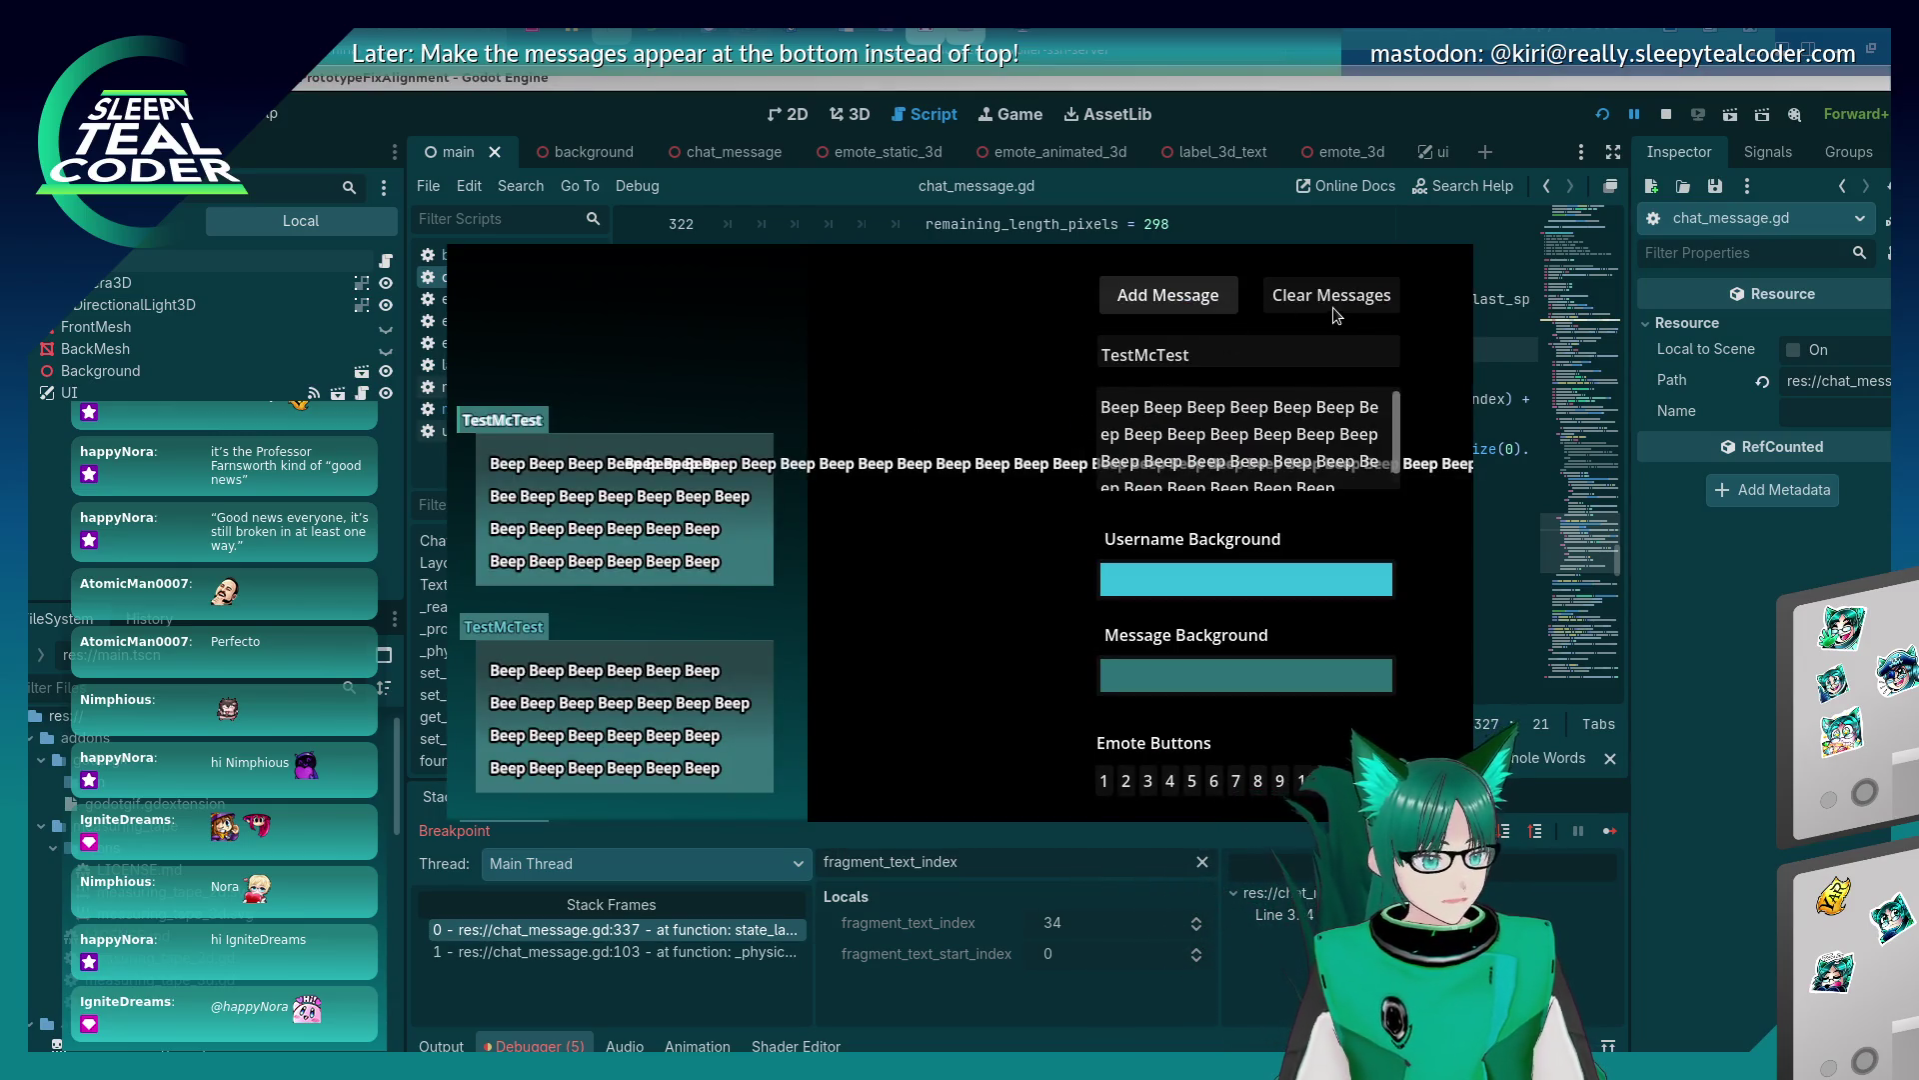
key(alt+Tab)
key(alt+Tab)
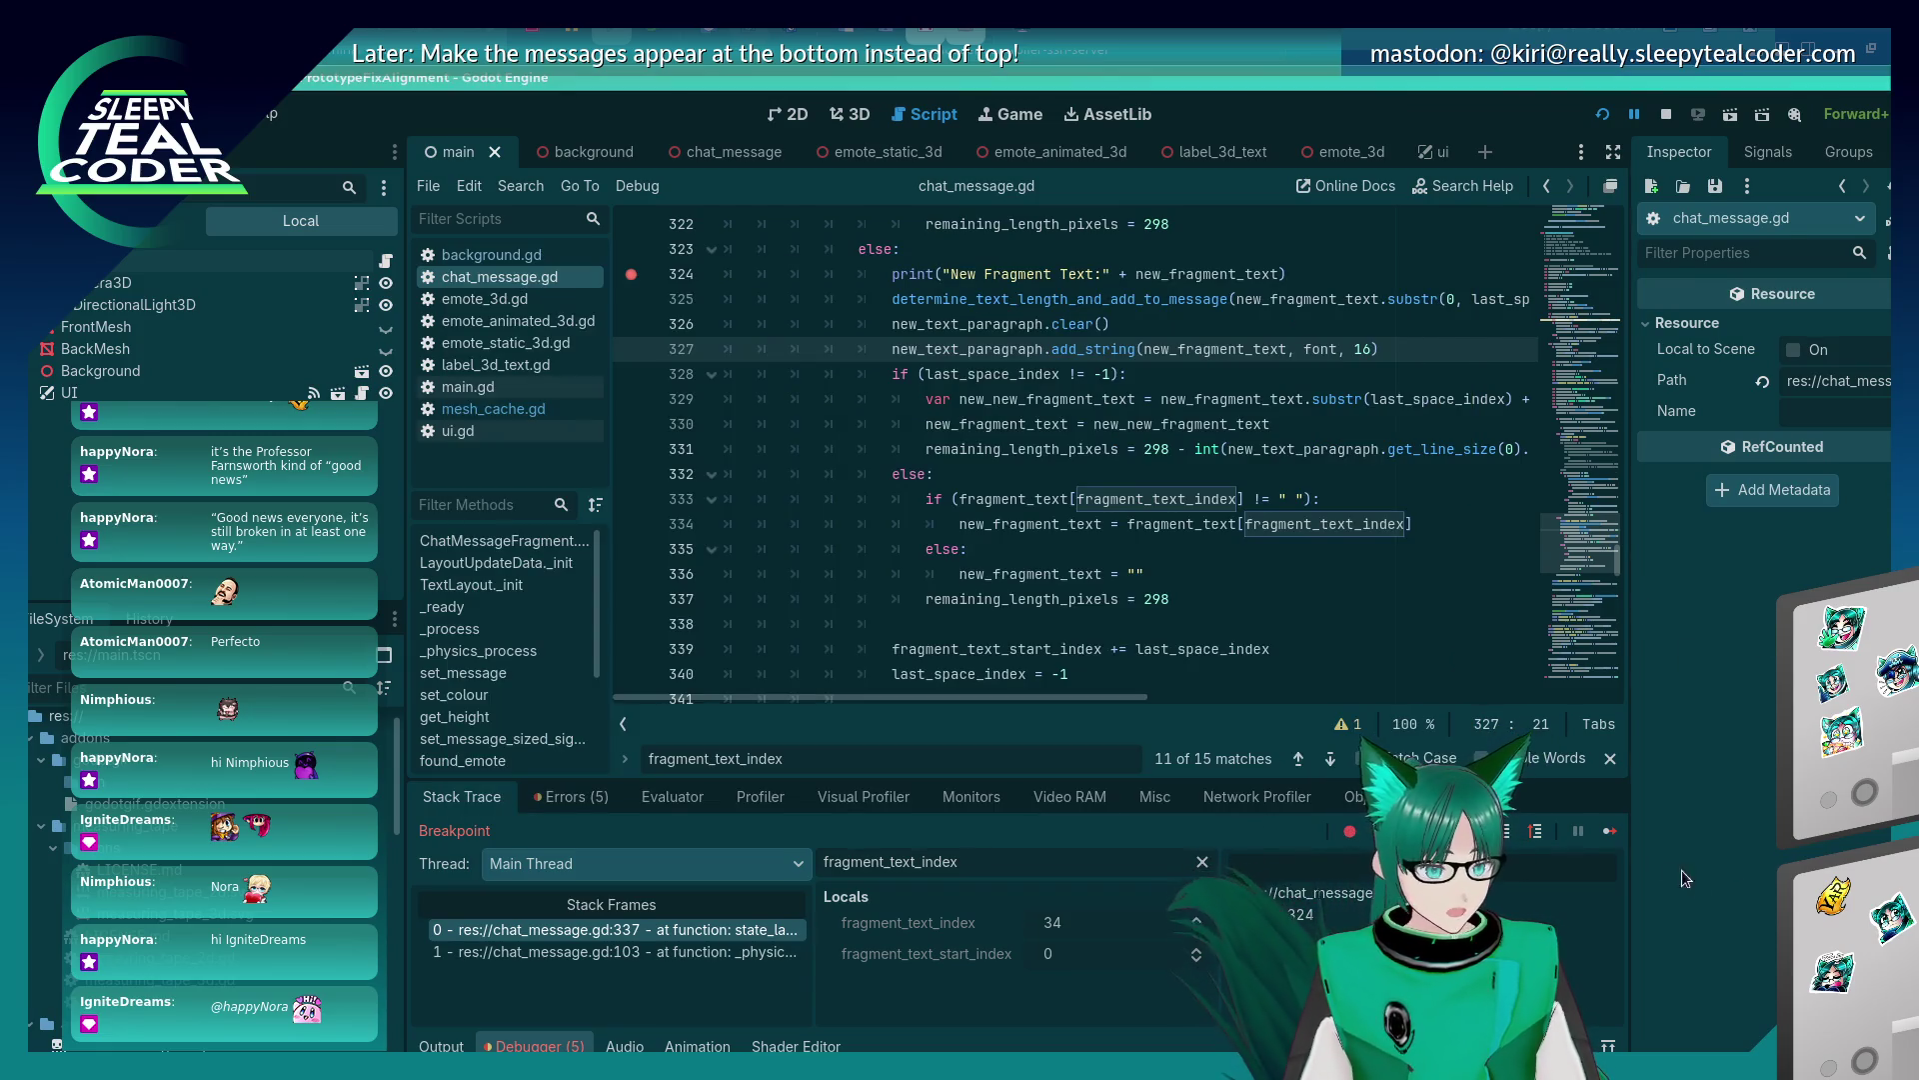
click(1610, 835)
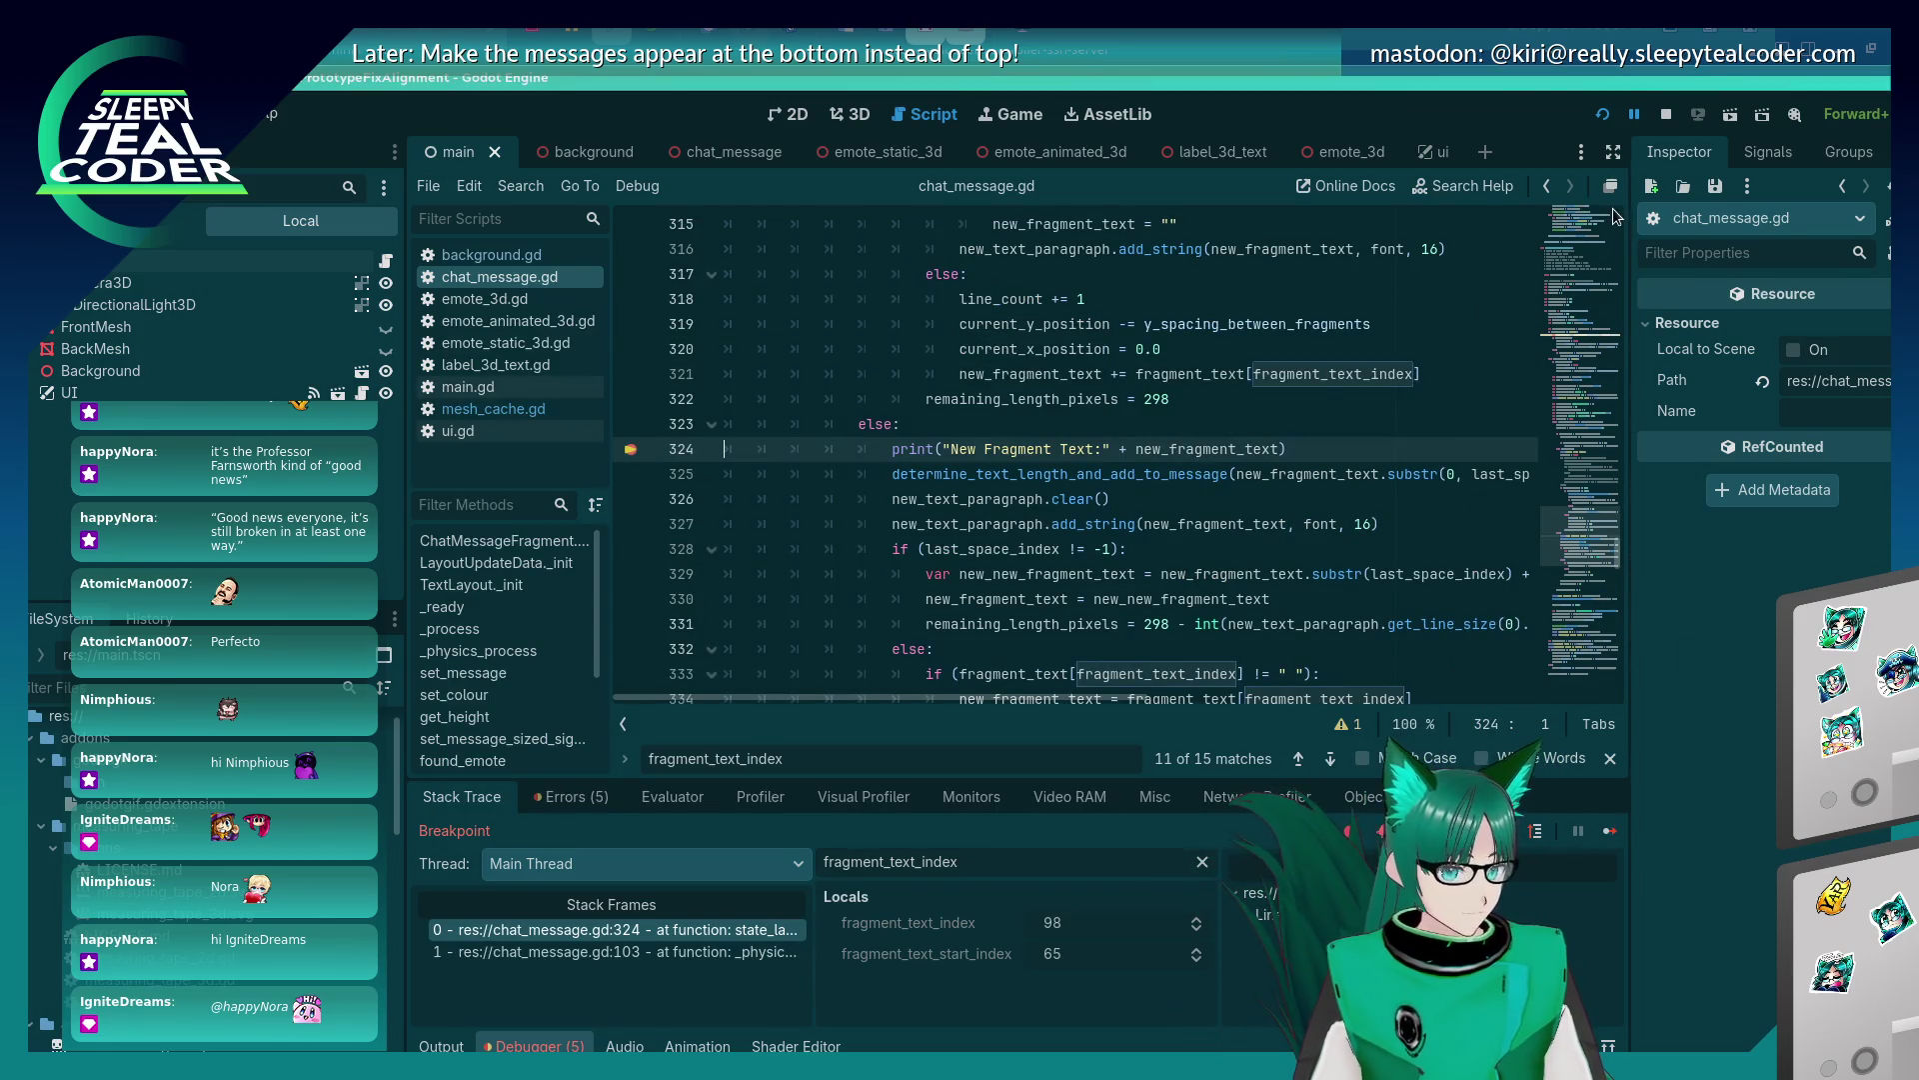
click(1602, 113)
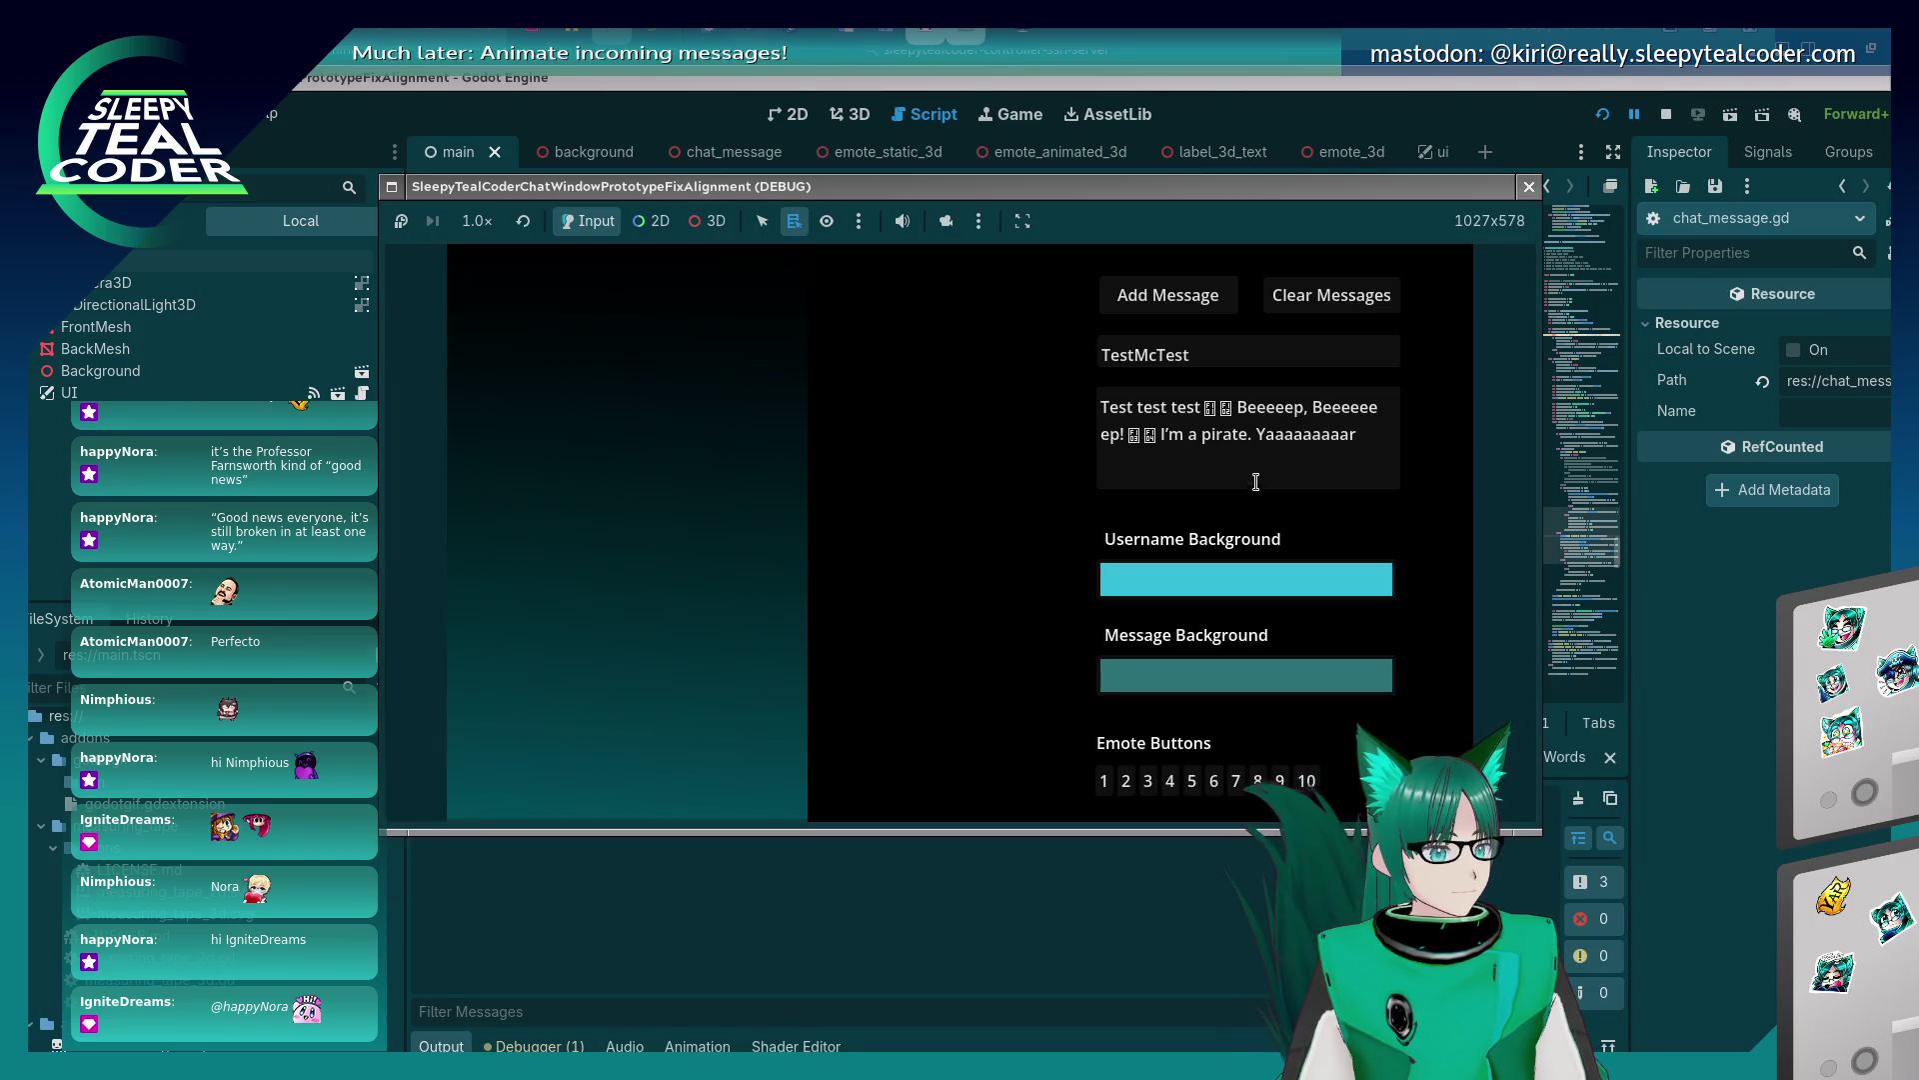
Fill the message field with many repeated 'Beep' copies, post it, and continue past the breakpoint.
click(1255, 482)
key(ctrl+a)
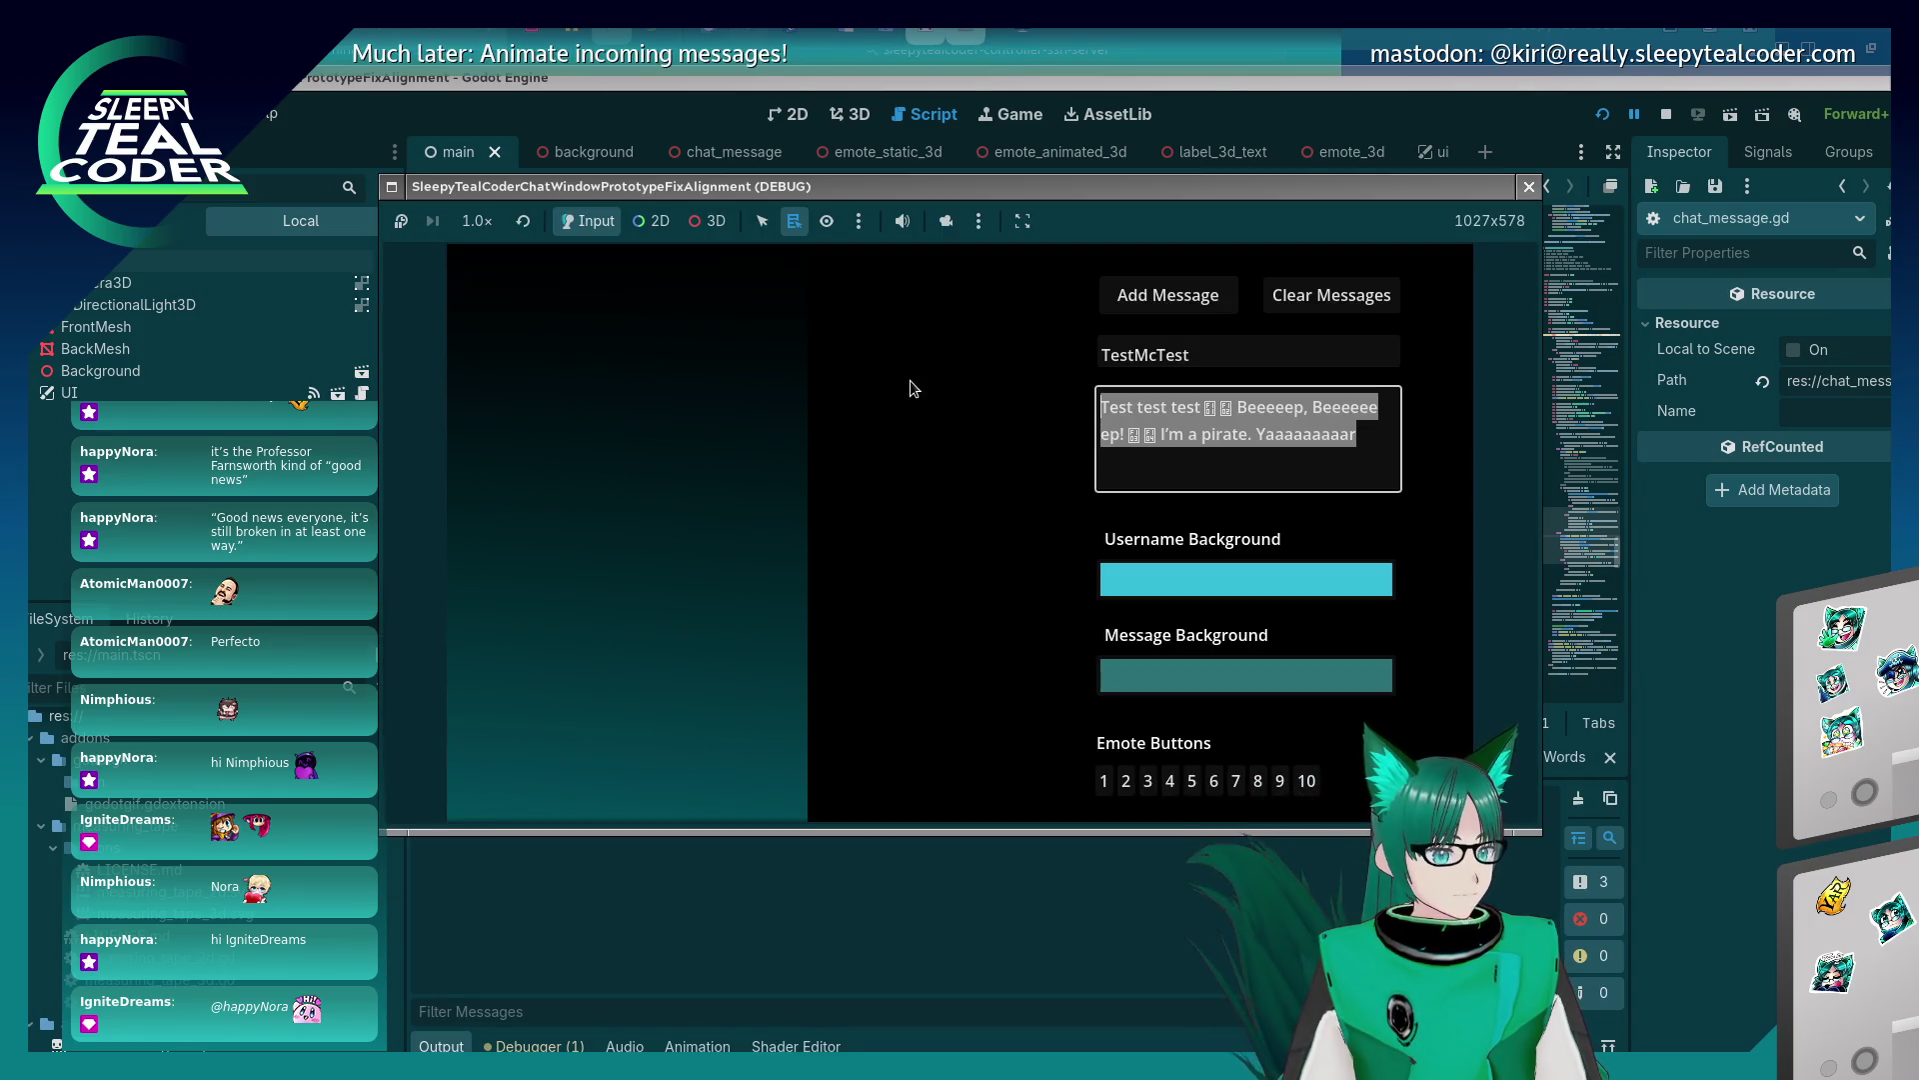
text(Beep)
key(ctrl+a)
key(ctrl+c)
key(ctrl+v)
key(ctrl+v)
key(ctrl+v)
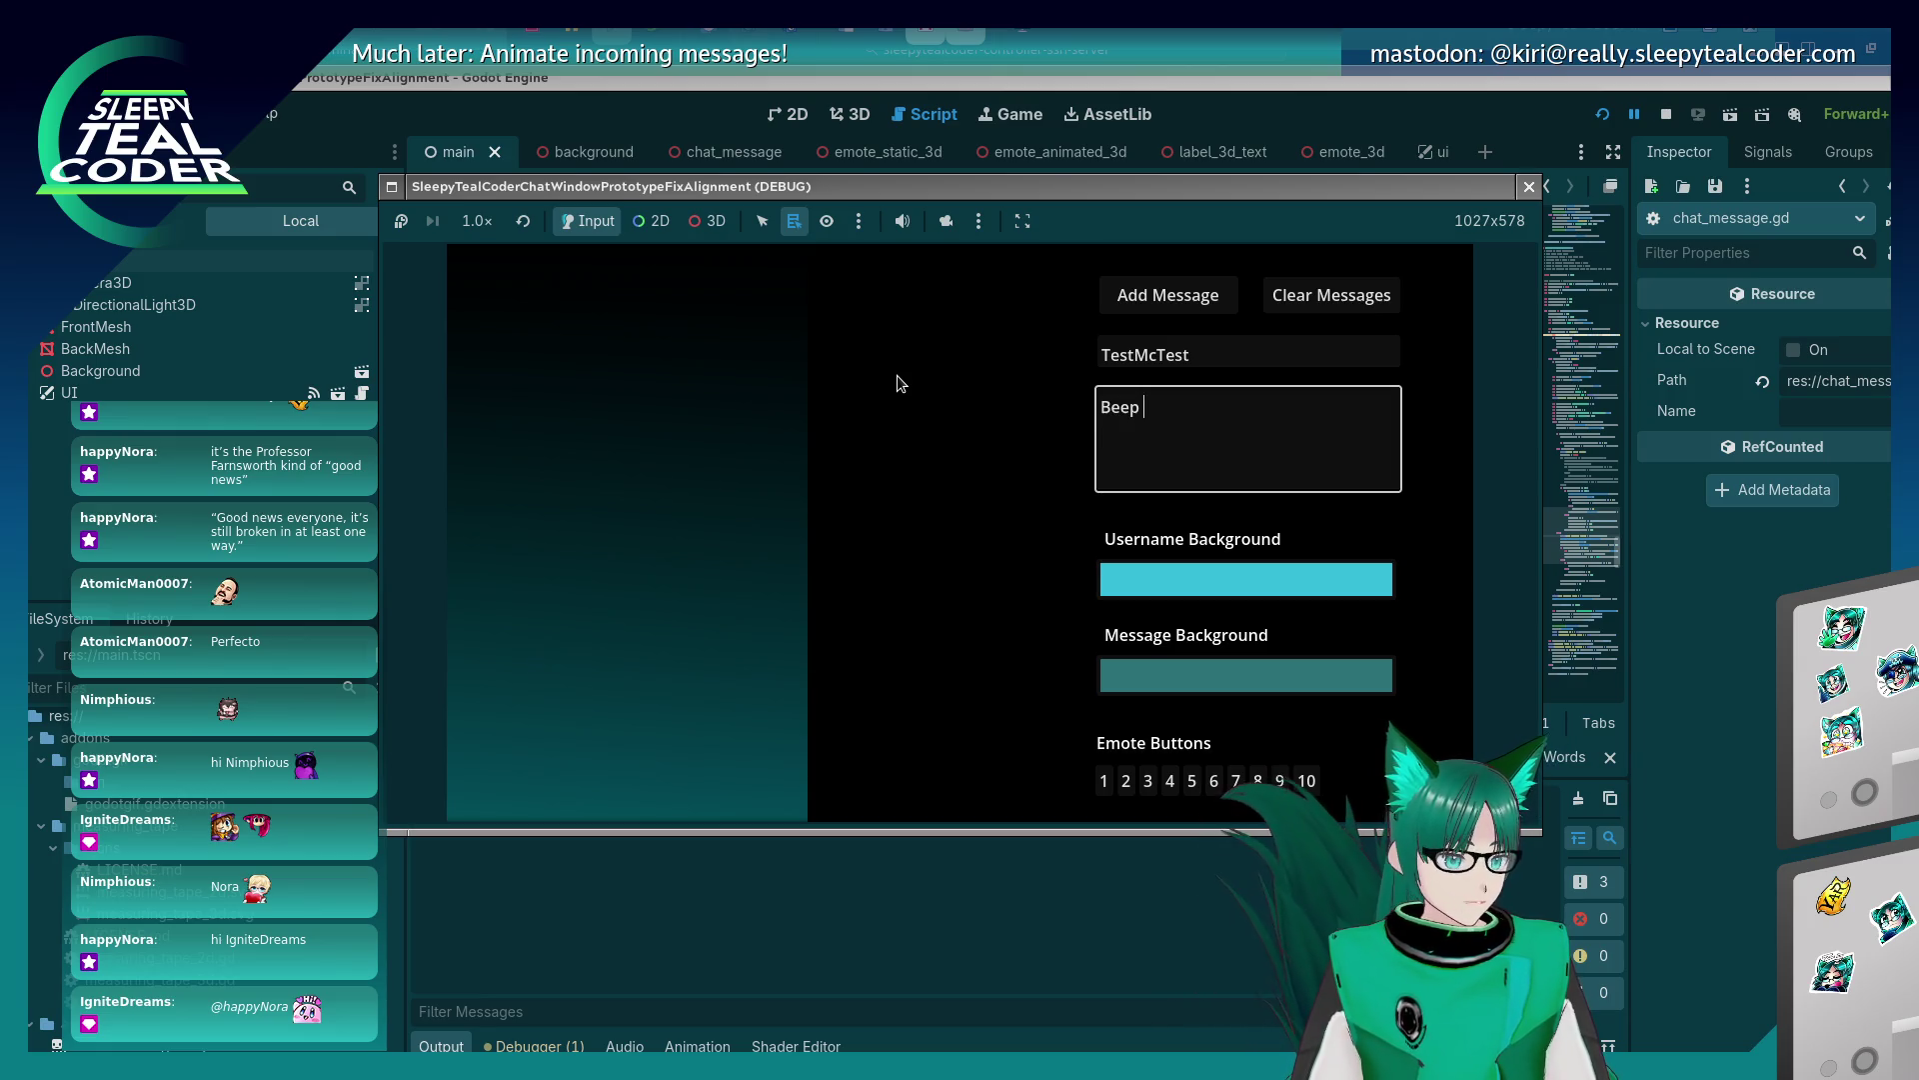
key(ctrl+v)
key(ctrl+v)
key(ctrl+v)
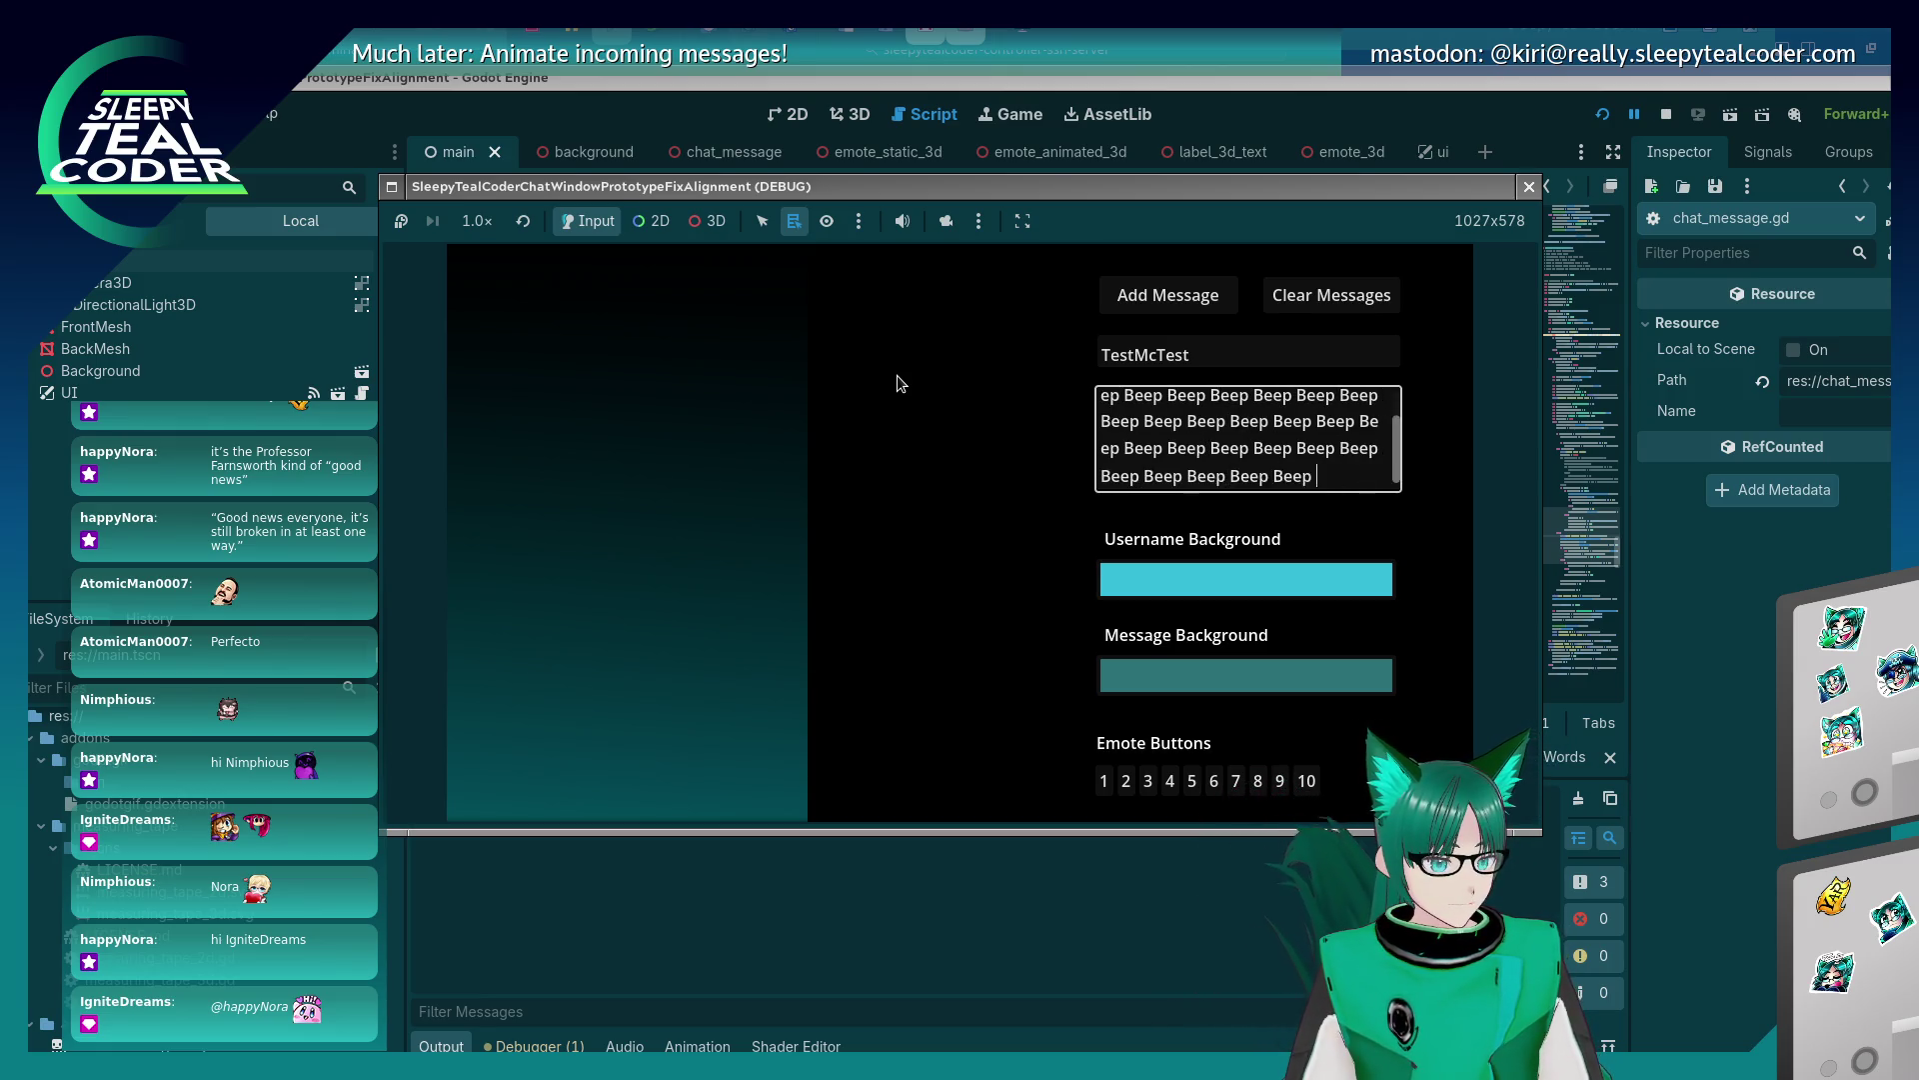
click(1159, 296)
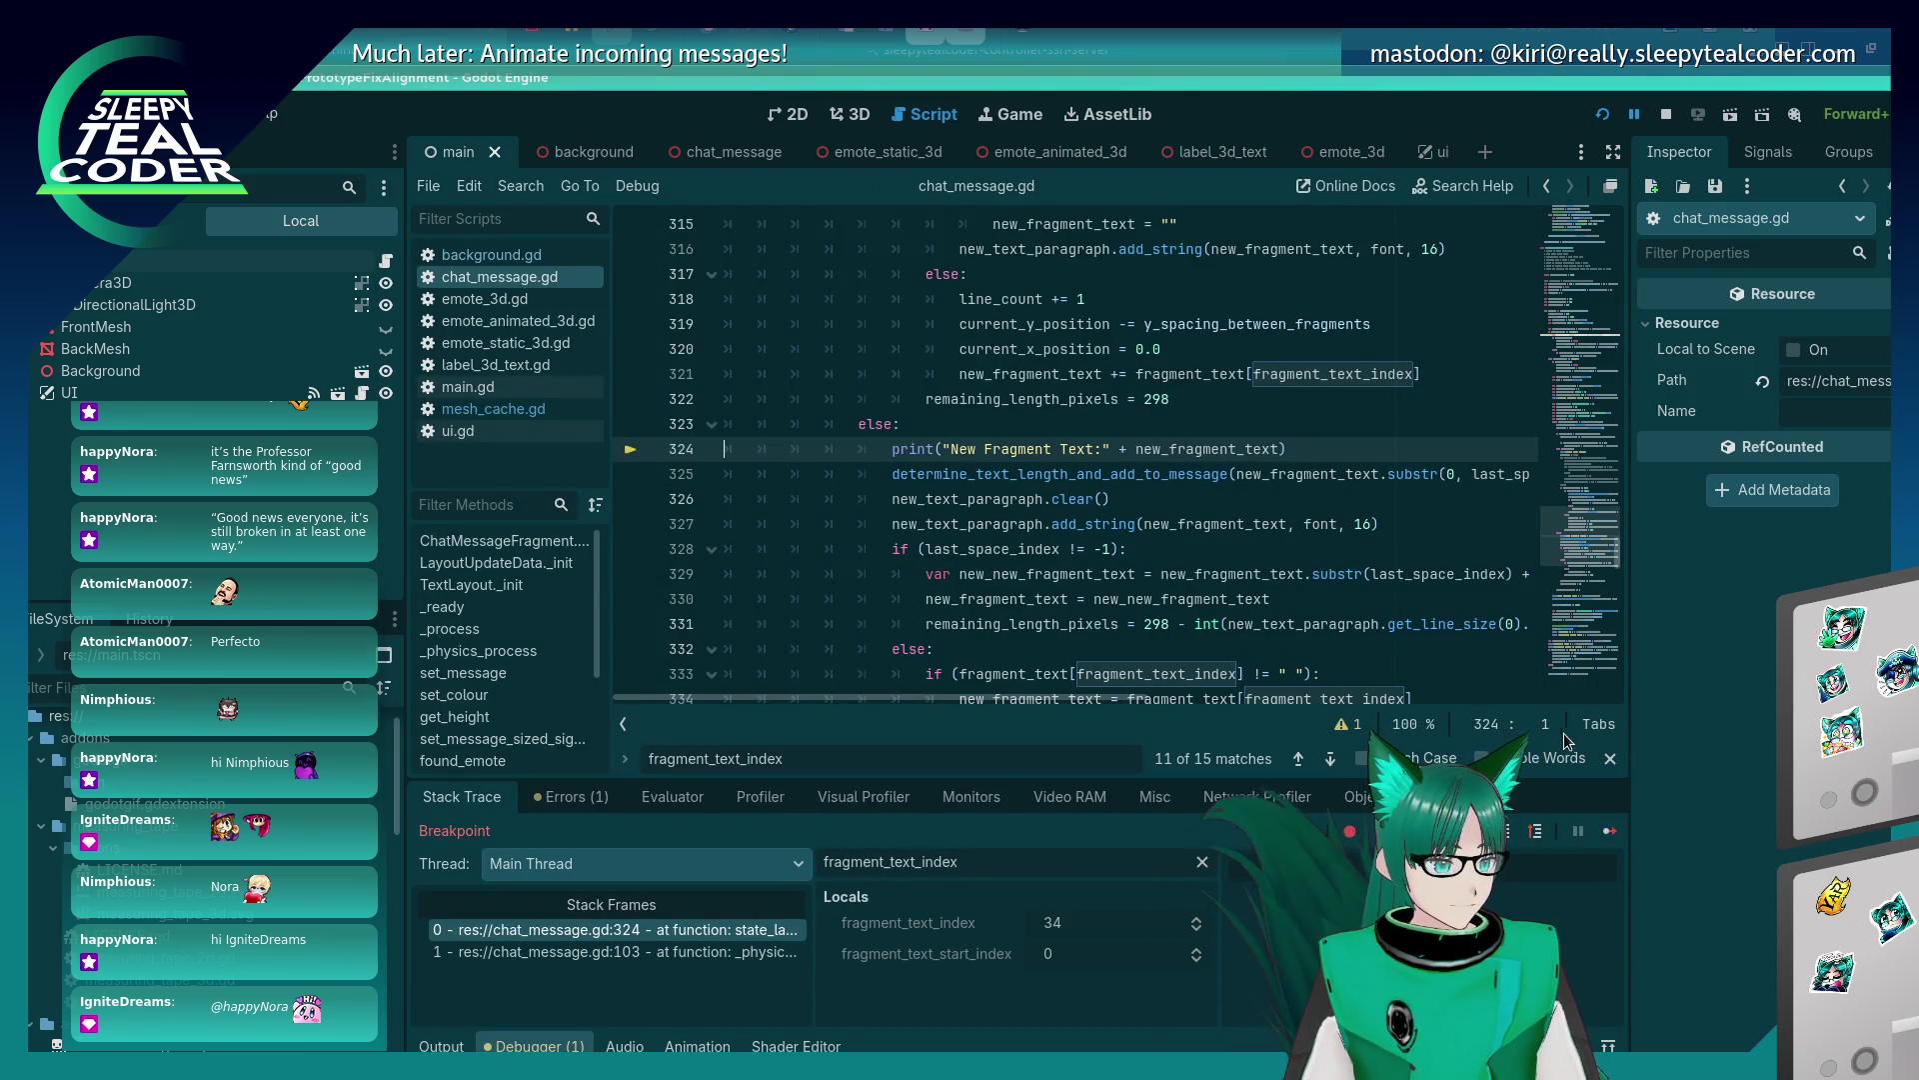
click(1606, 827)
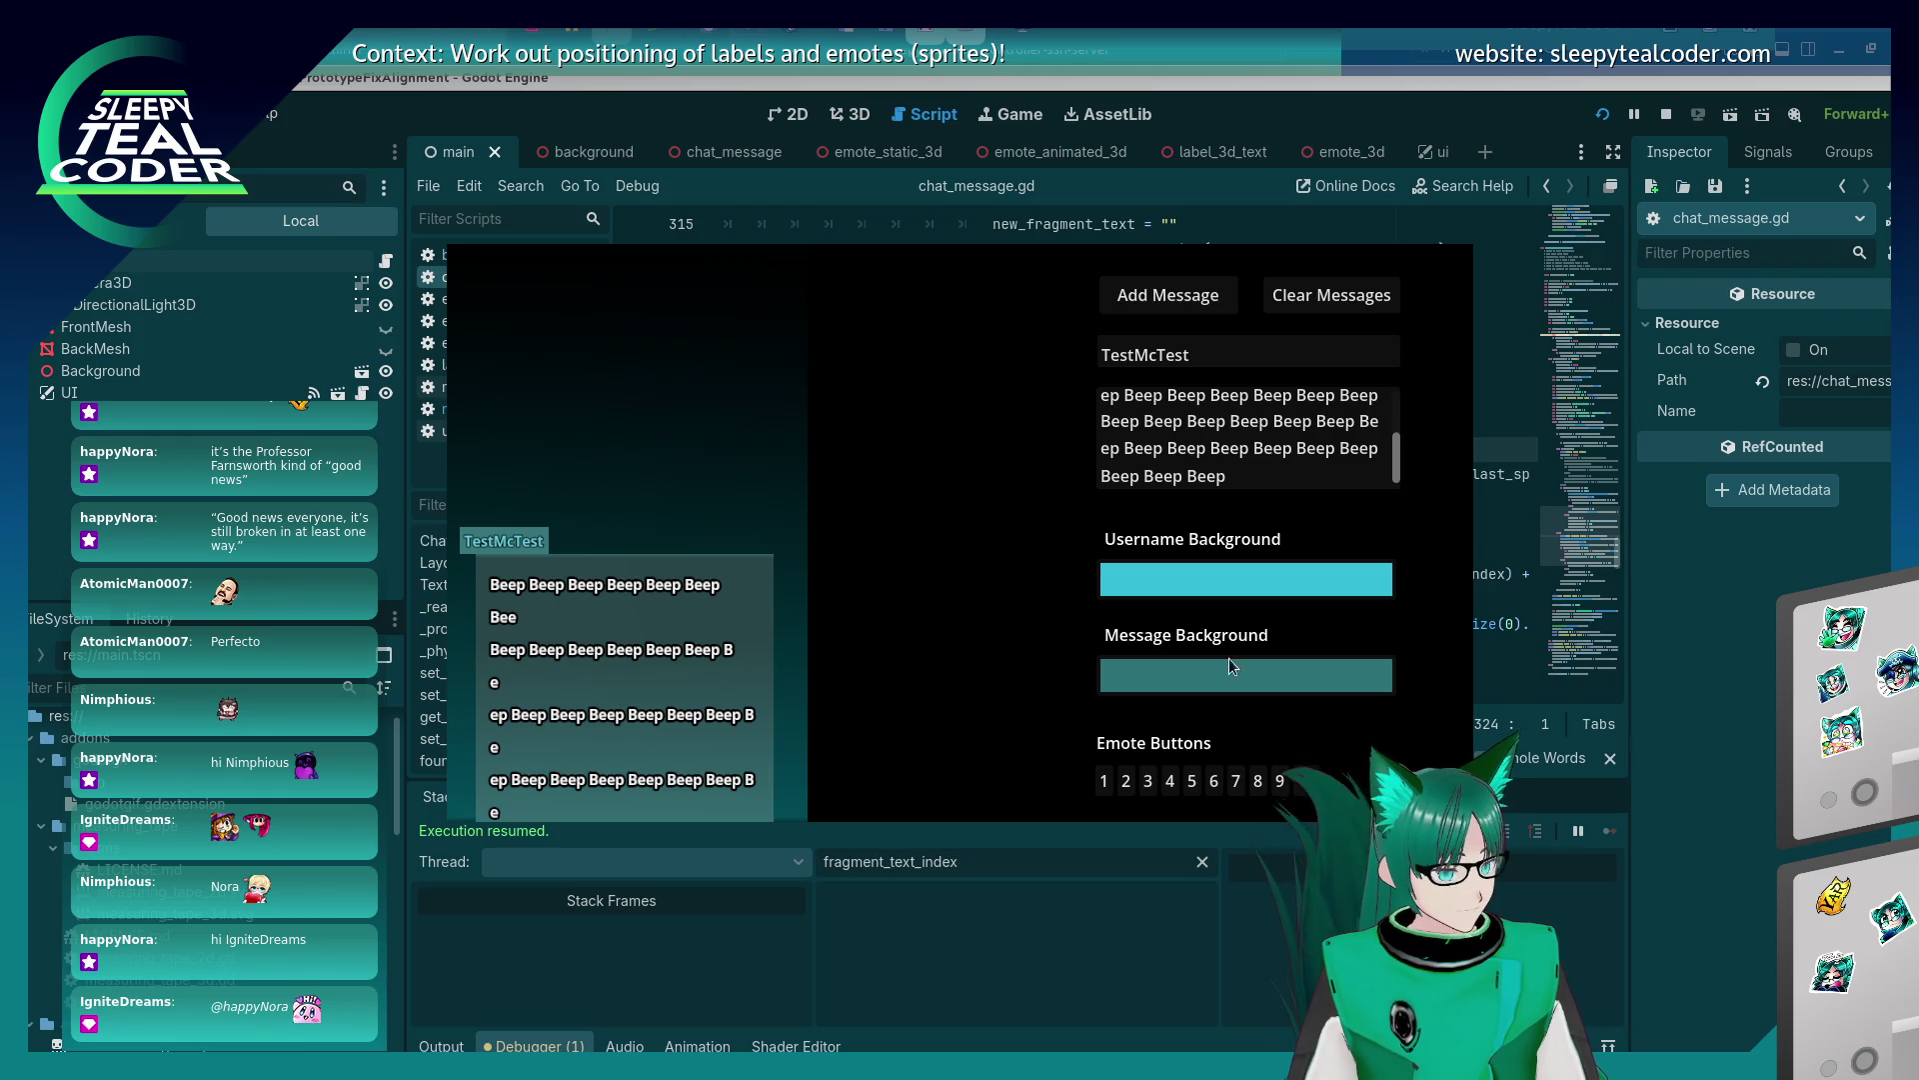
Move the add_string line below the if/else block at line 337, indent it, and save.
click(1735, 738)
click(1274, 548)
key(Up)
key(ctrl+x)
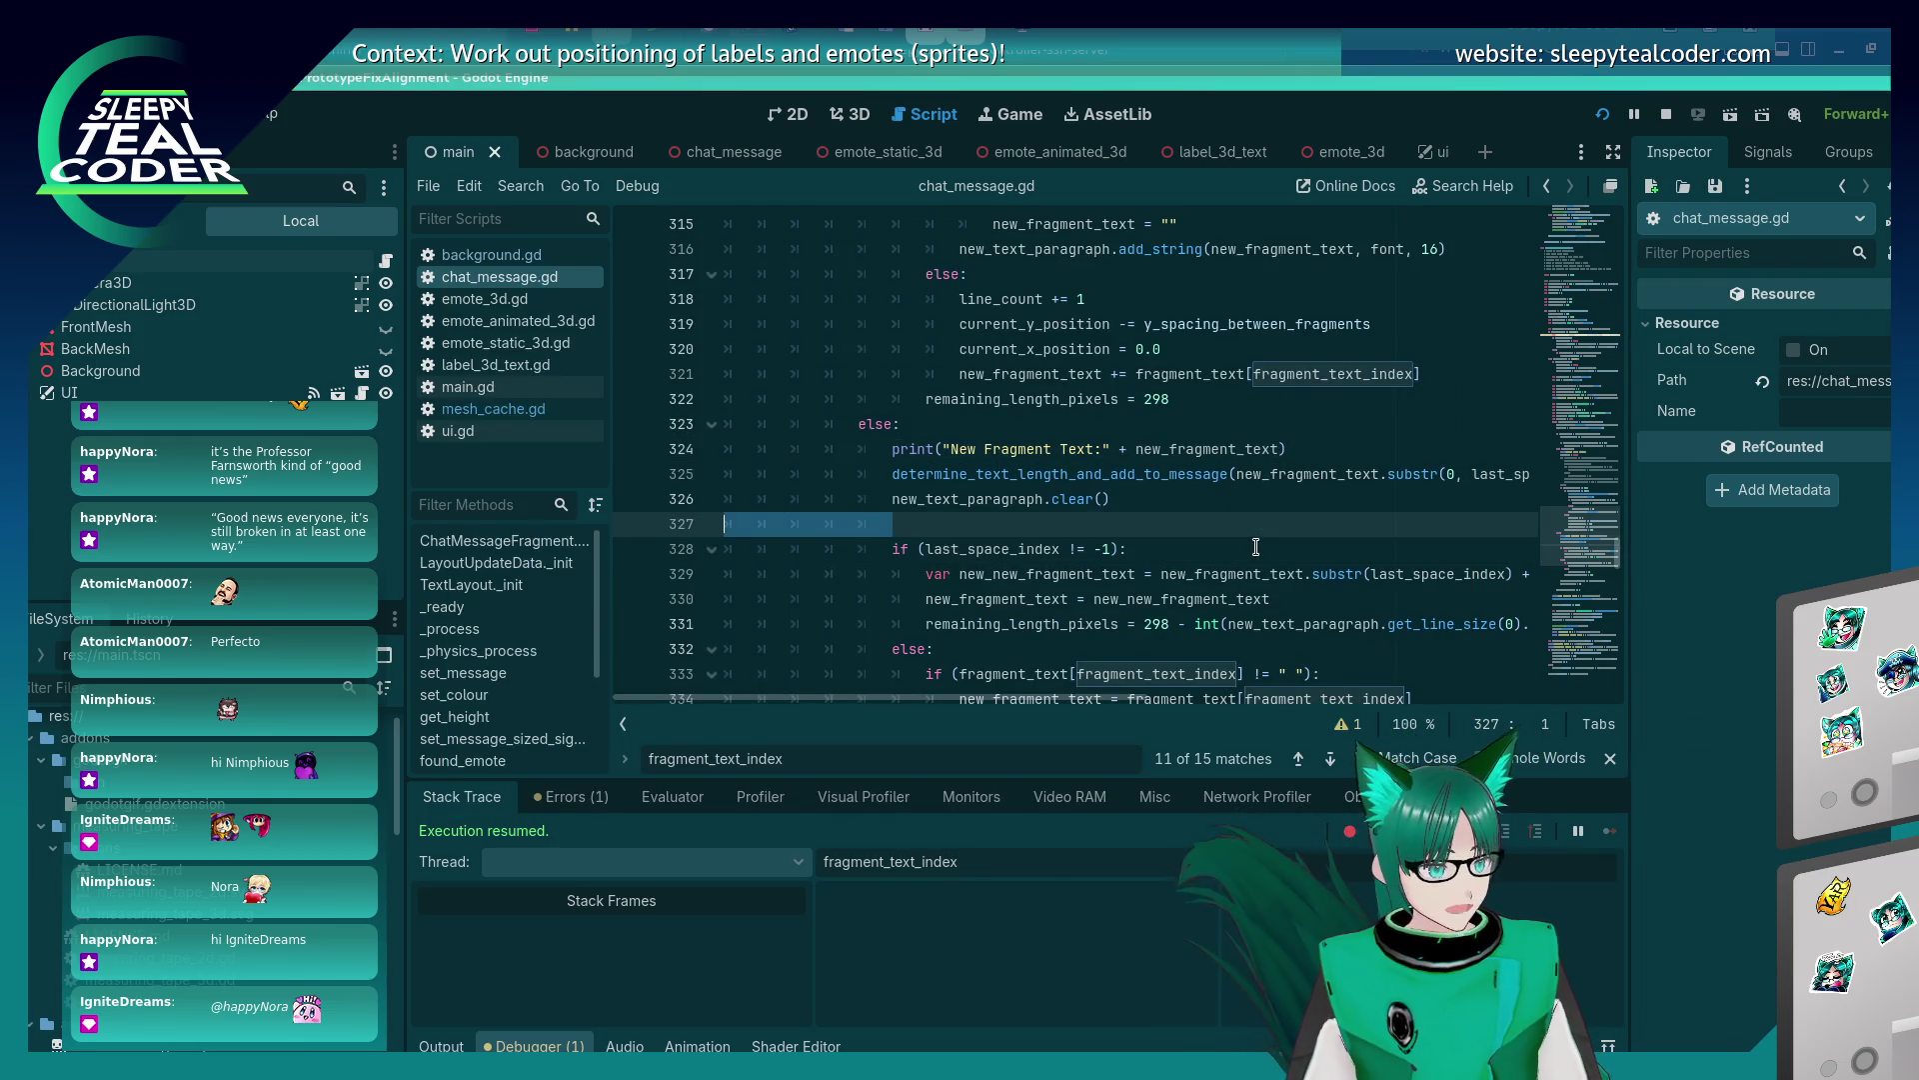
key(Down)
key(Down)
key(Down)
key(ctrl+v)
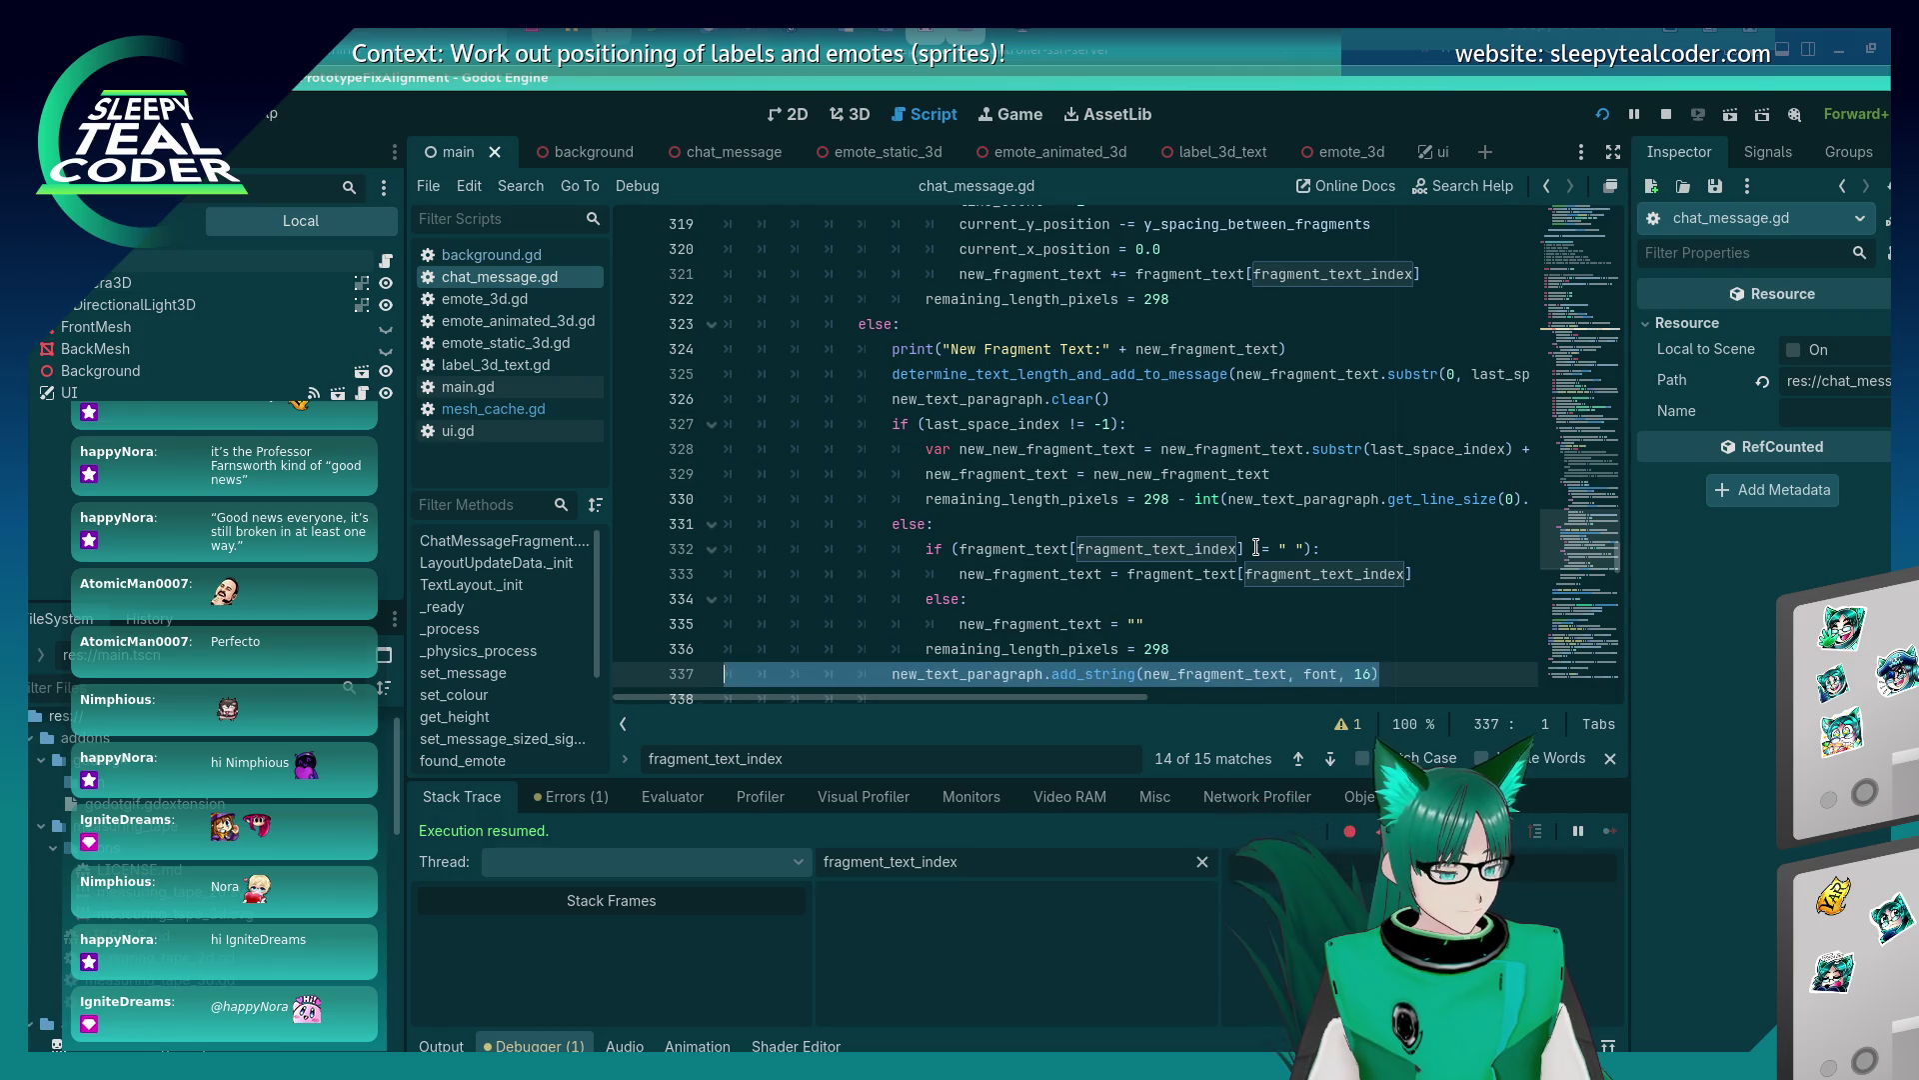
scroll(886, 529, down, 2)
click(885, 530)
key(Tab)
key(ctrl+s)
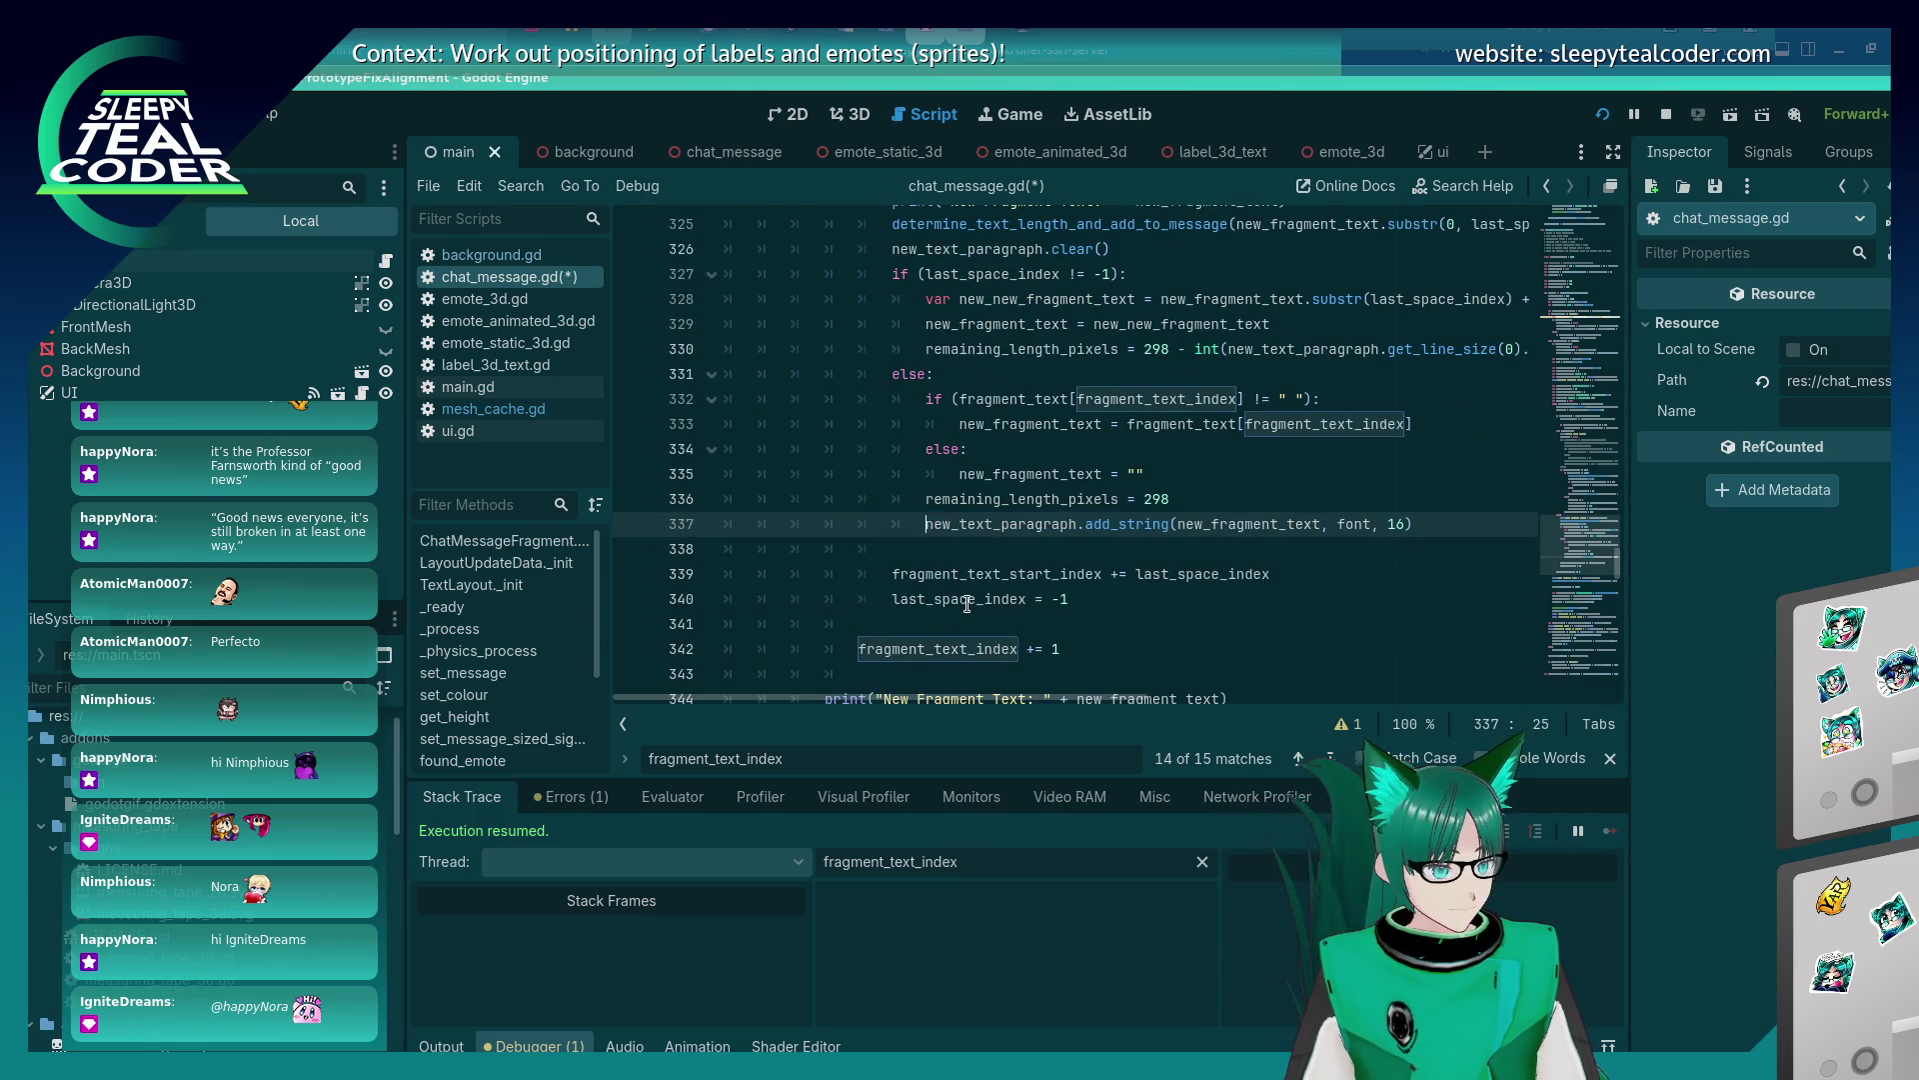
Remove the stray 2 on line 359 and save chat_message.gd again.
key(Page_Down)
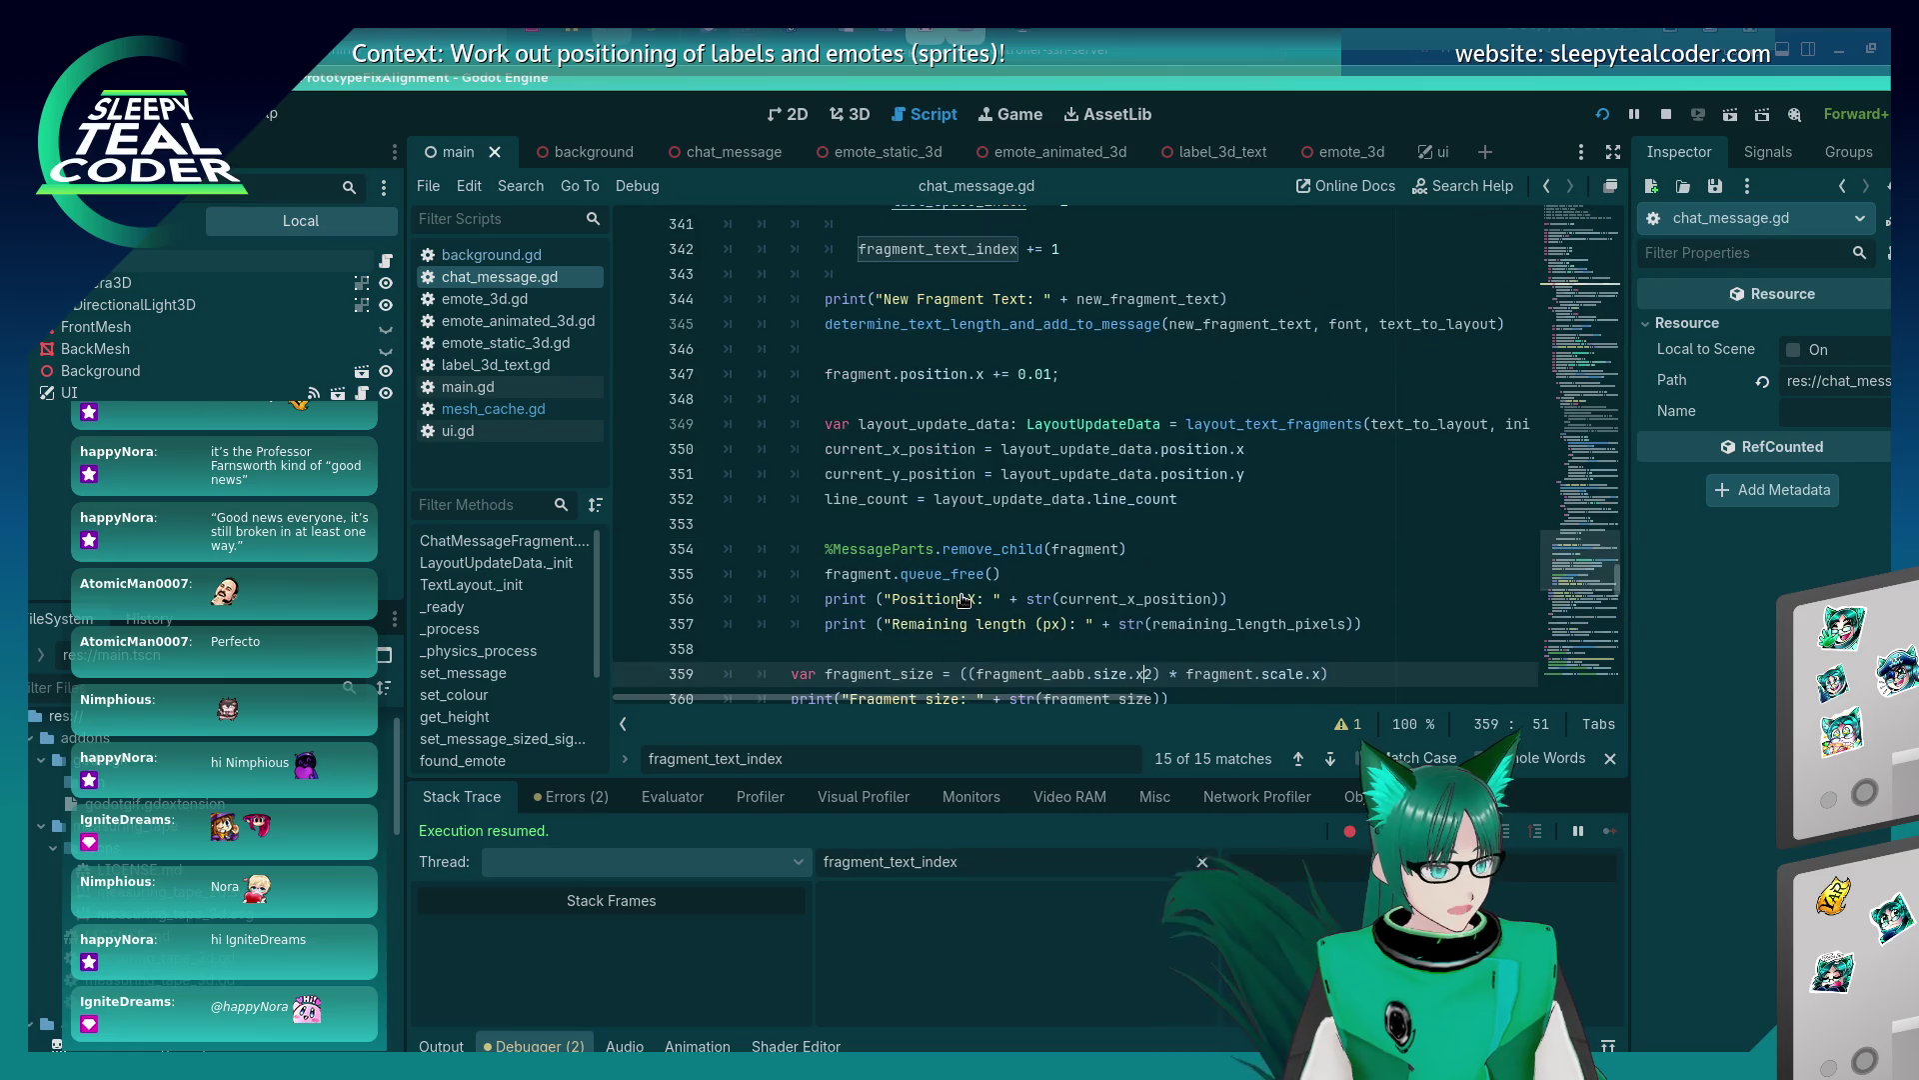
key(ctrl+z)
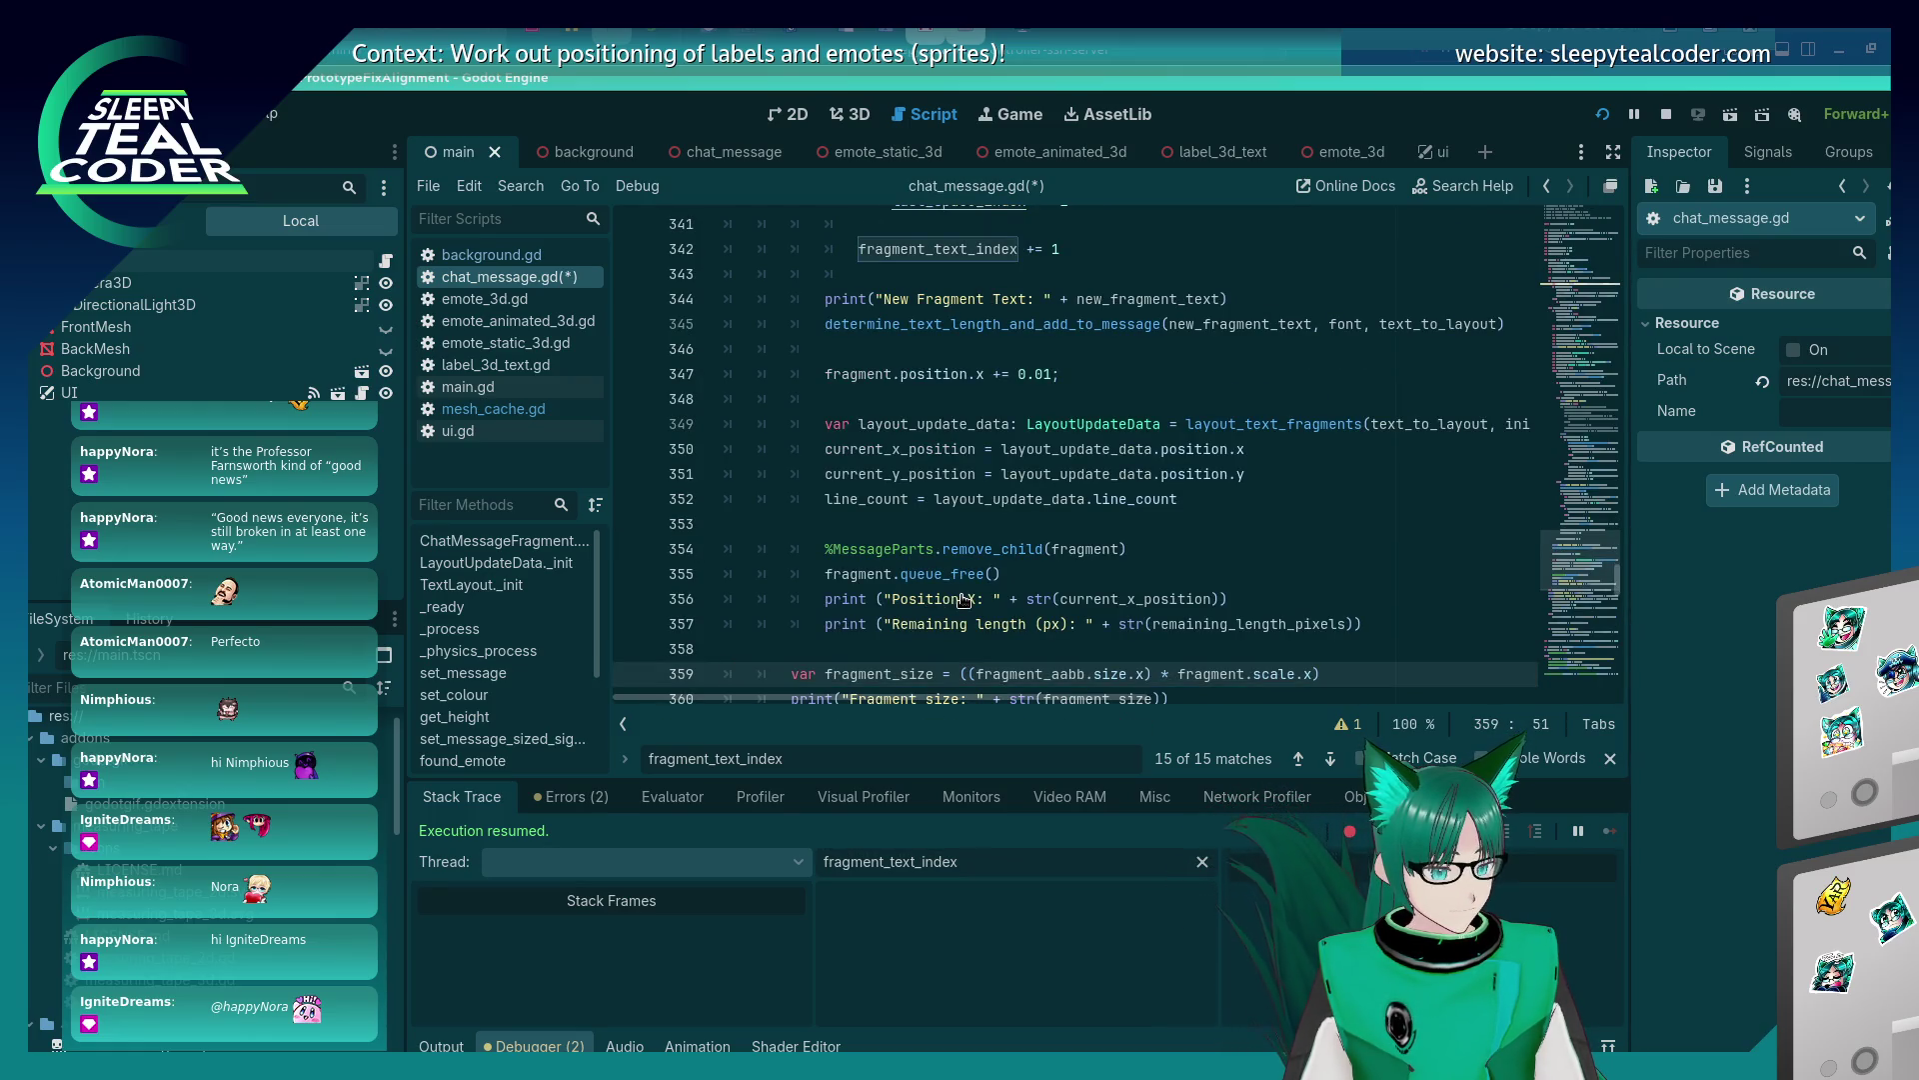
key(ctrl+z)
key(ctrl+z)
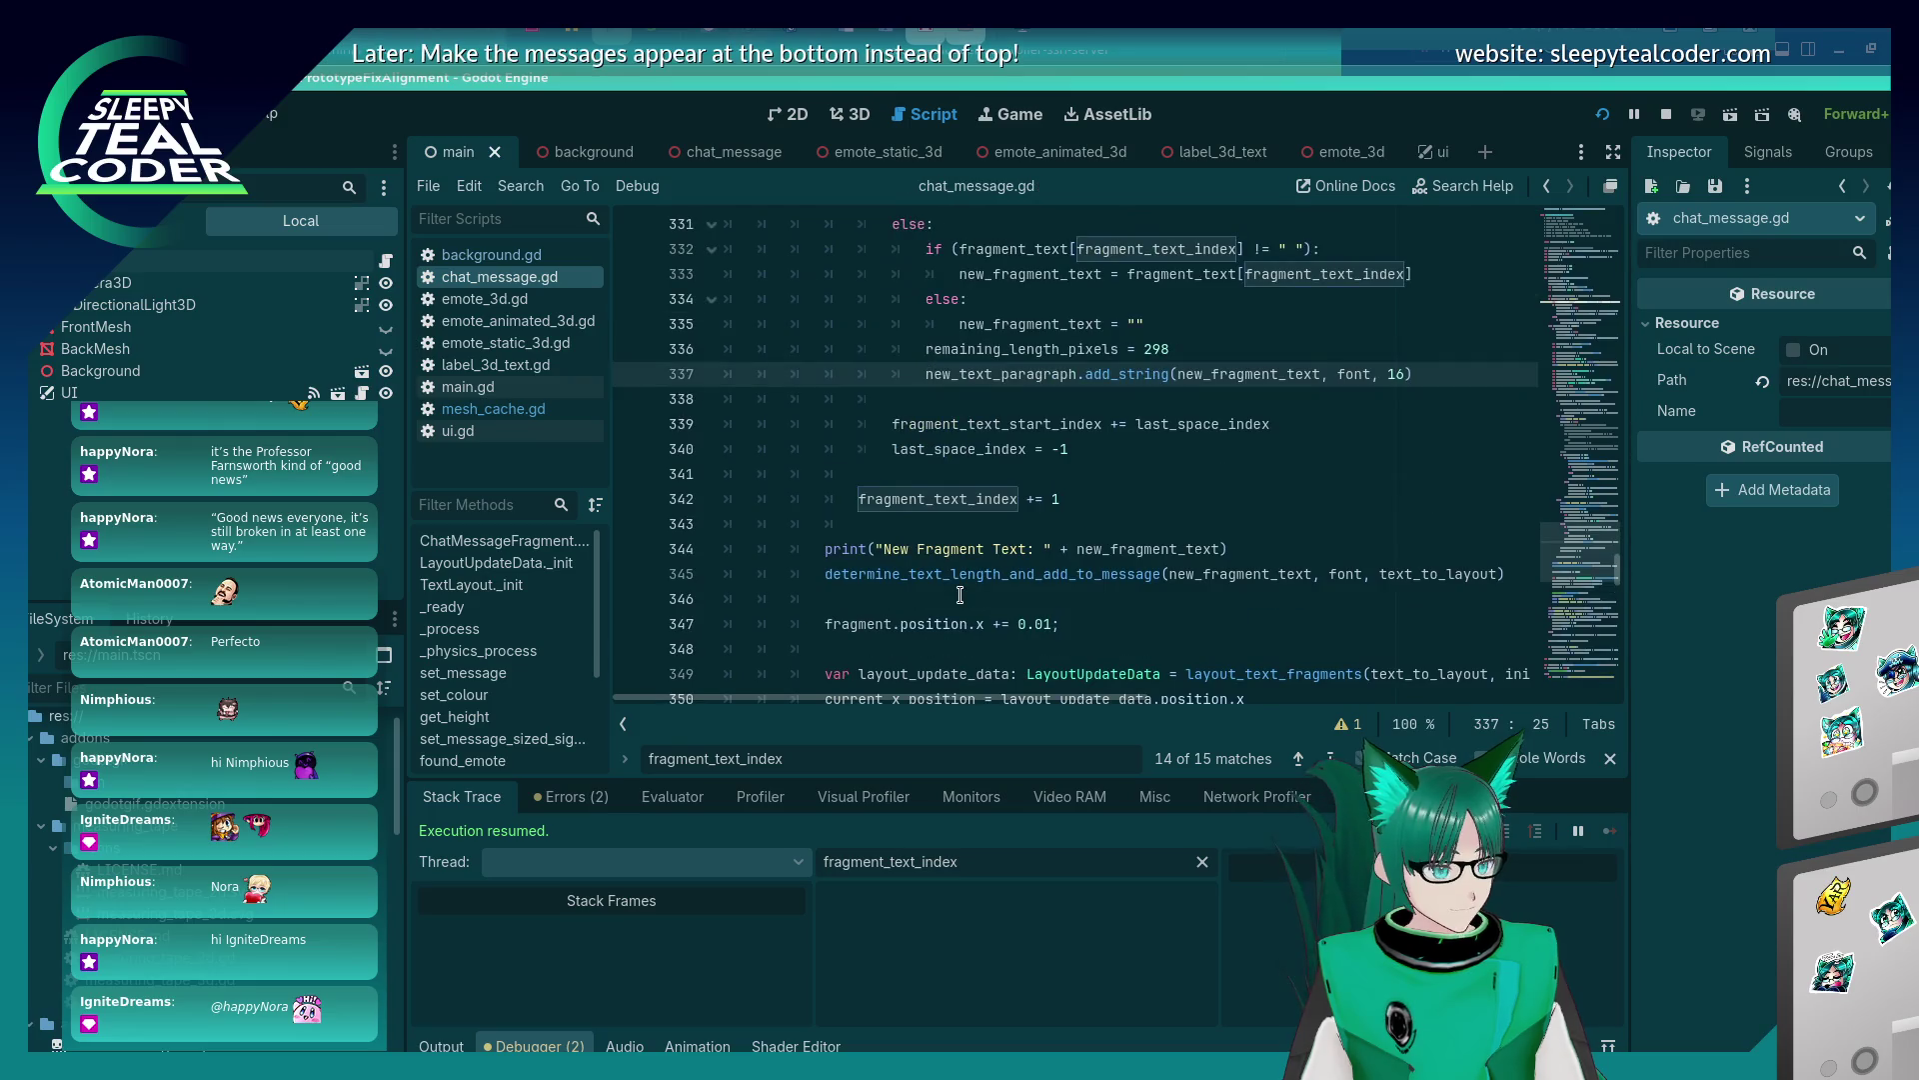
key(ctrl+s)
scroll(959, 596, up, 2)
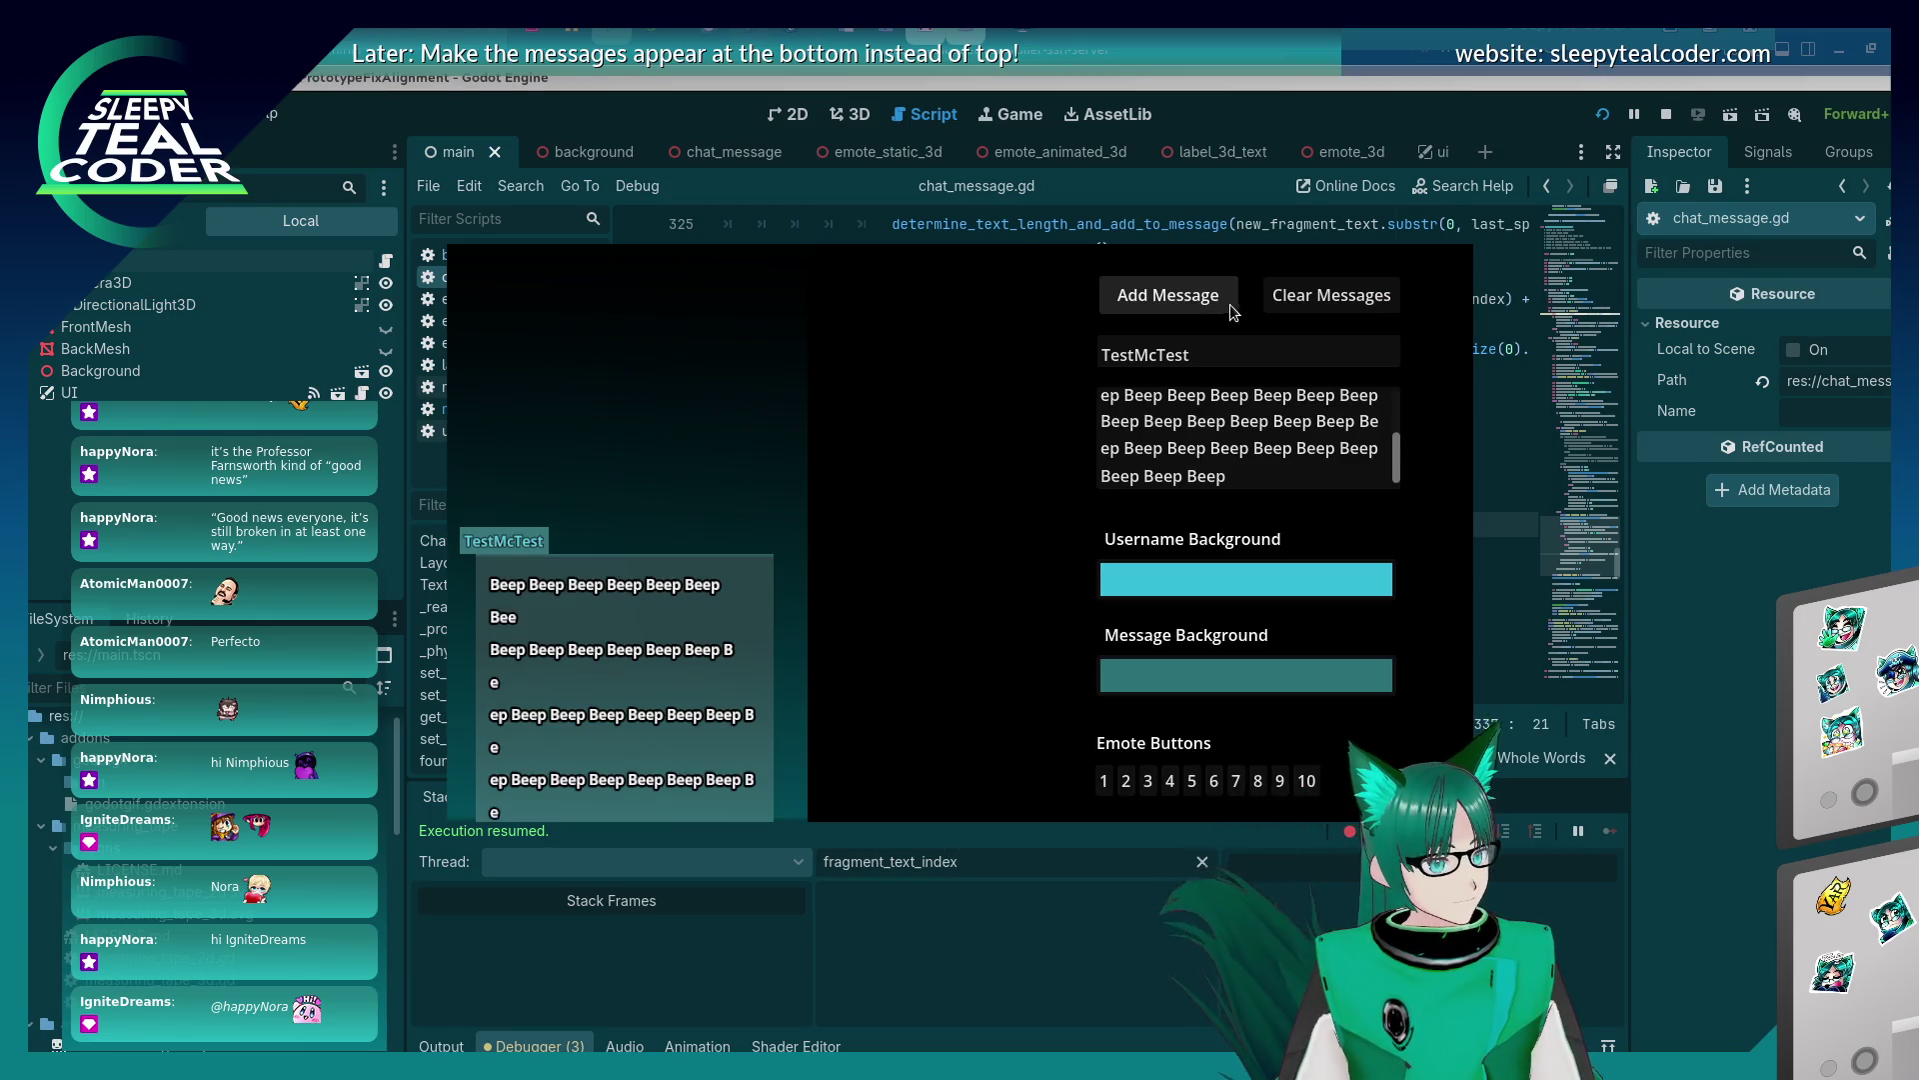
Clear the chat and post the Beep message again, then place the caret on script line 330.
click(1295, 300)
click(1205, 299)
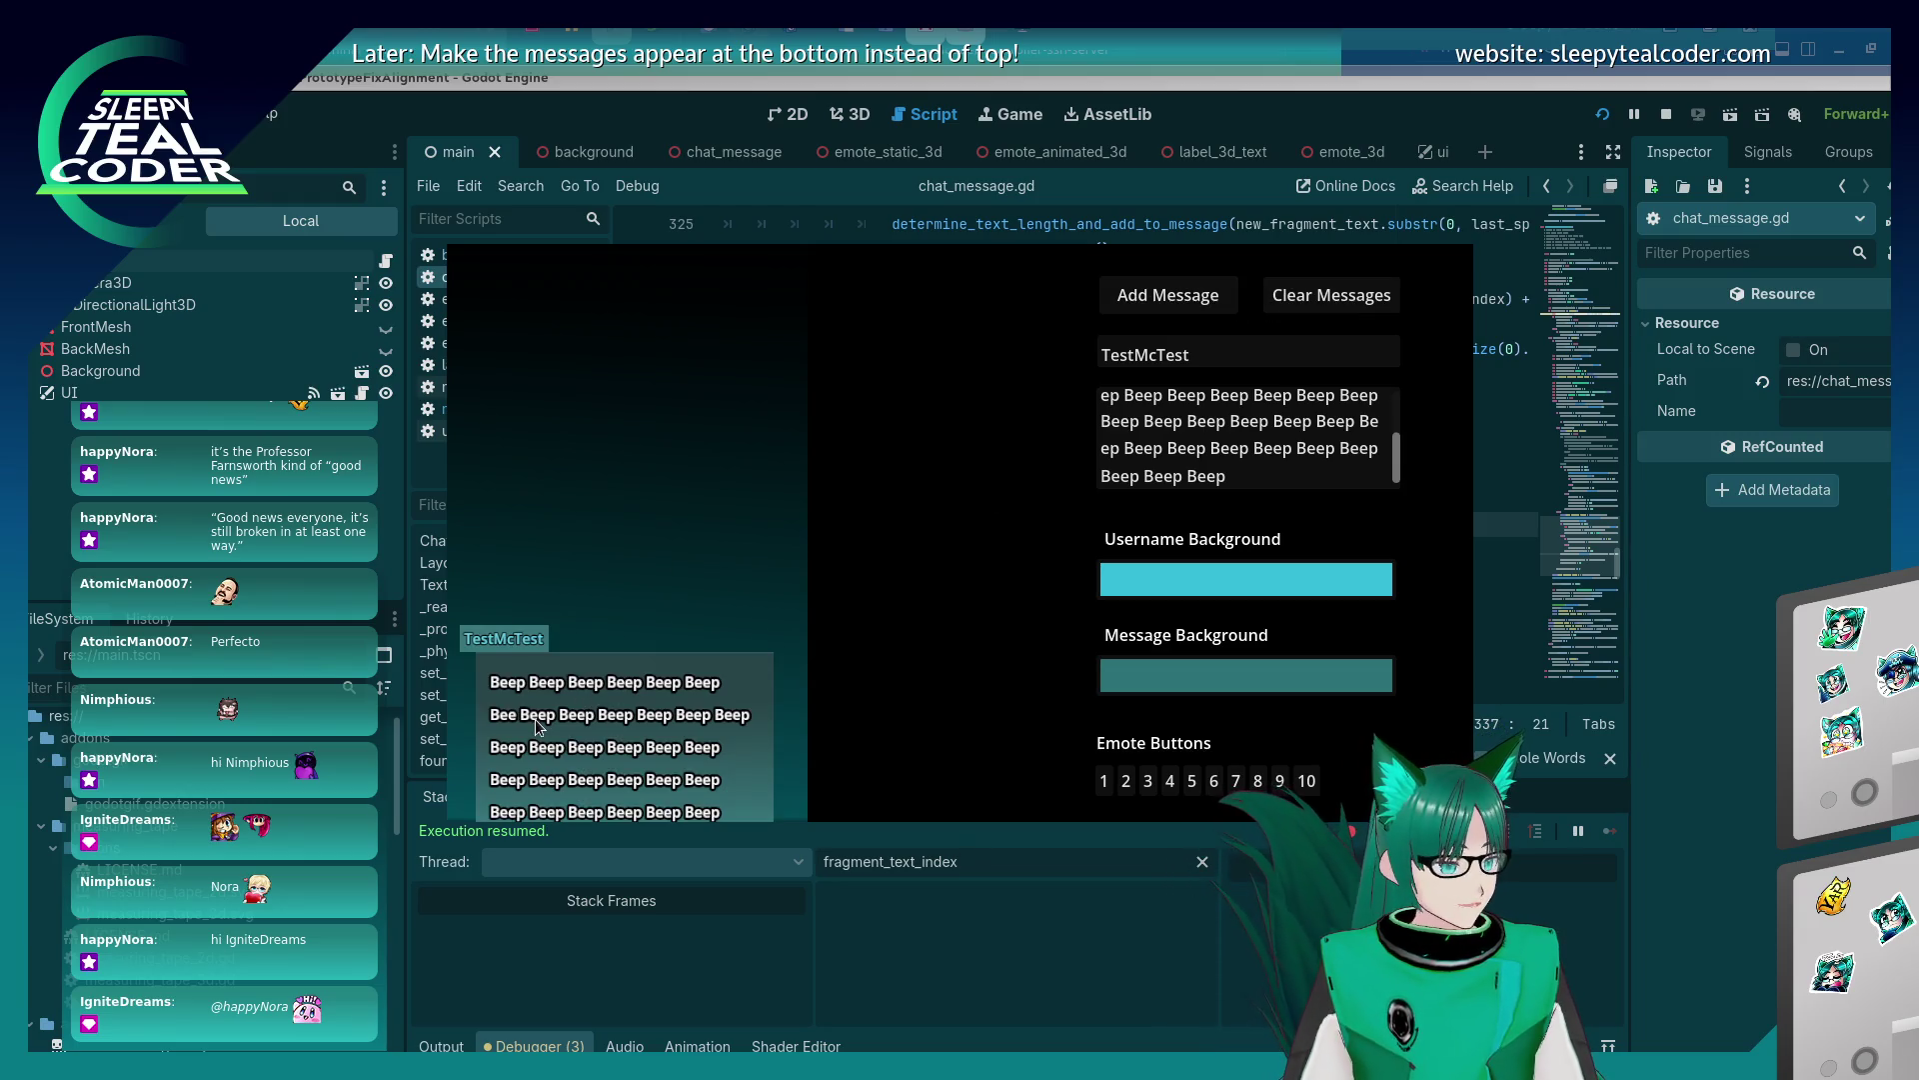
click(1723, 674)
scroll(1208, 573, up, 1)
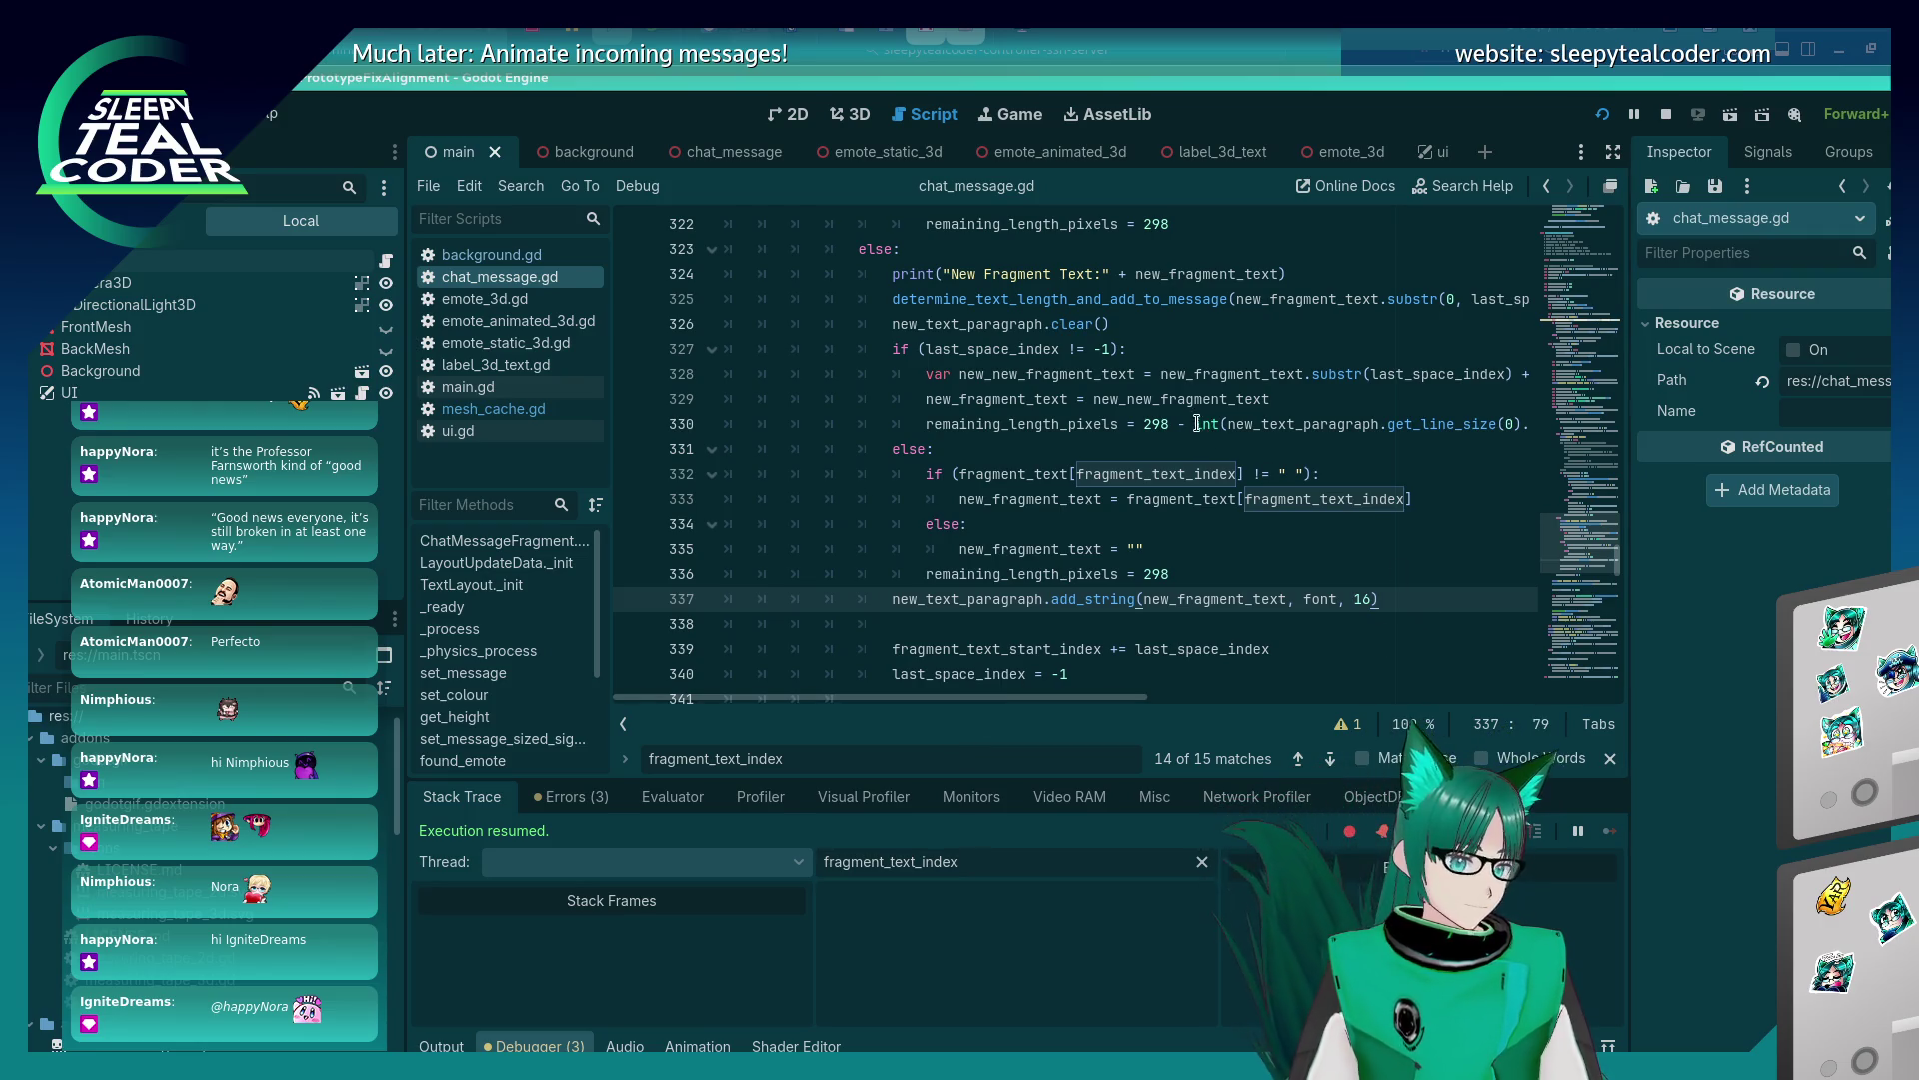
mouse_move(1178, 409)
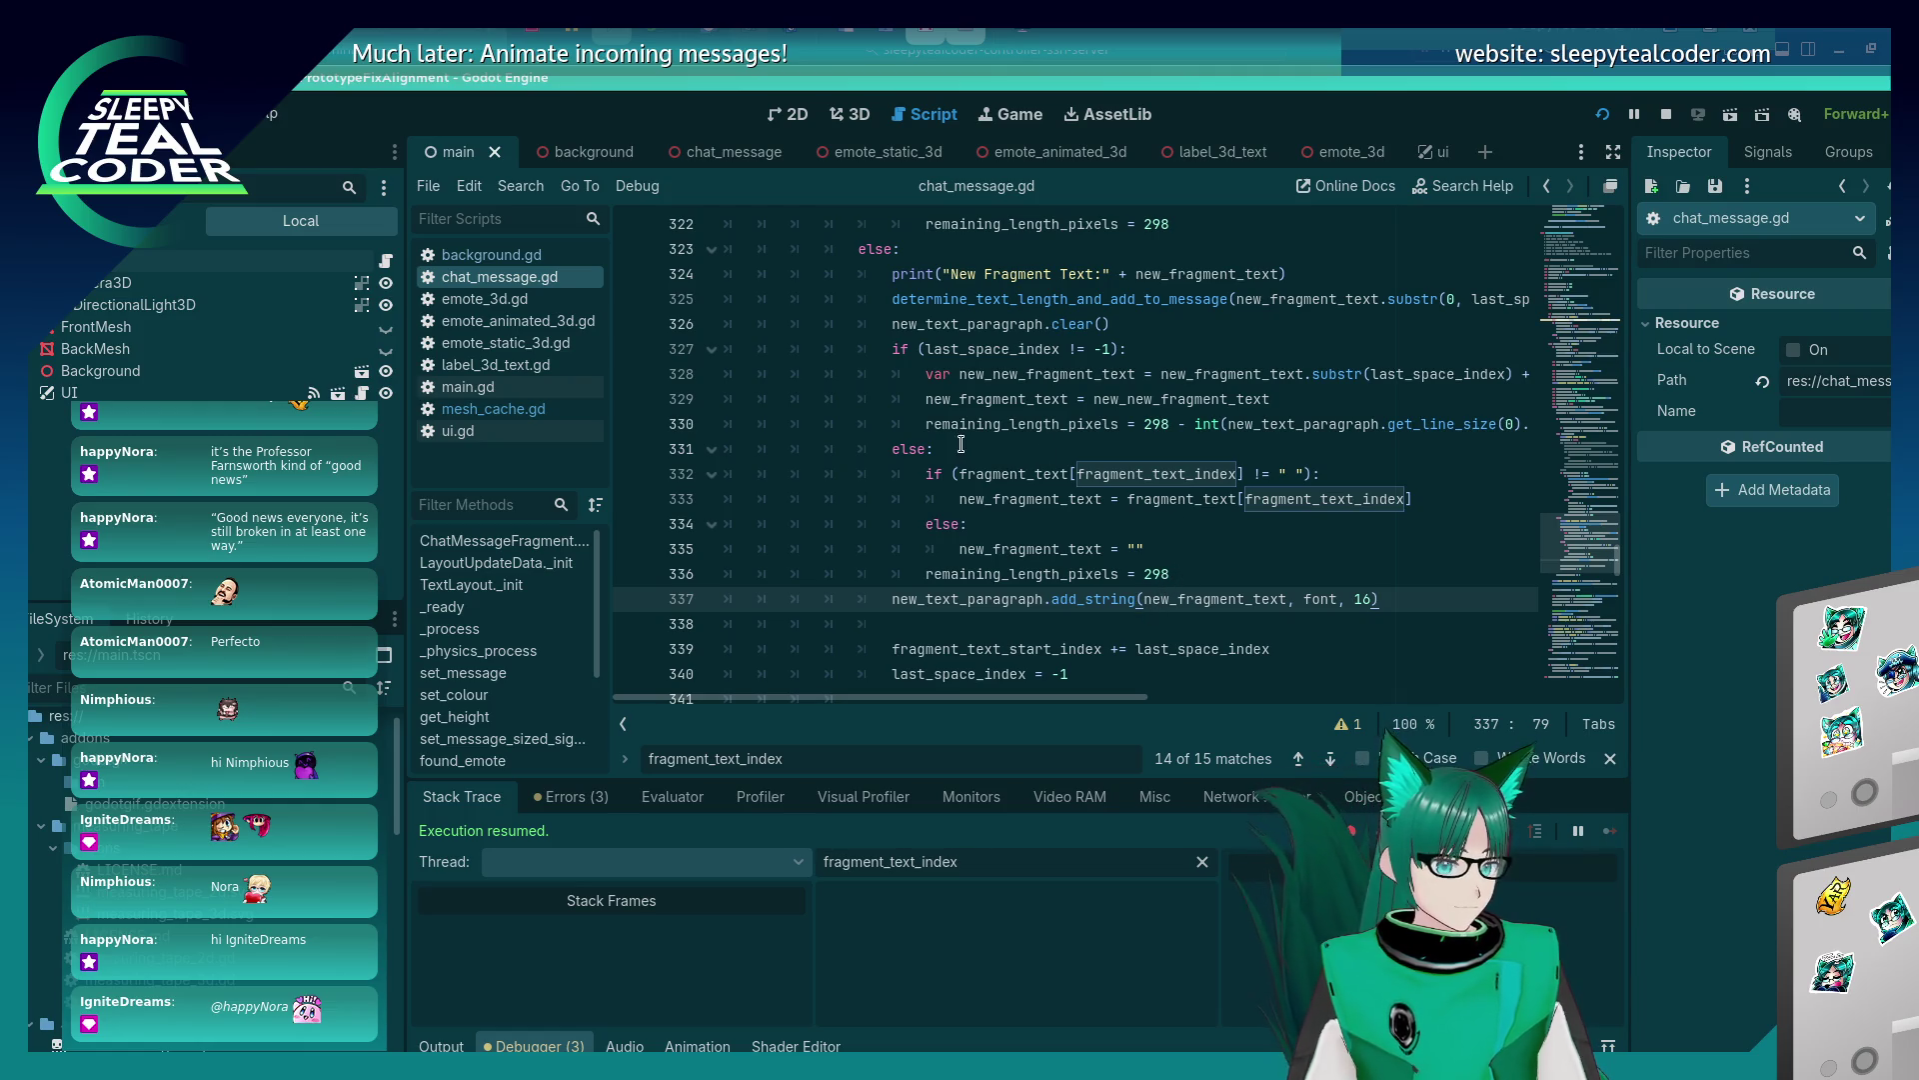
click(931, 420)
Move the remaining_length_pixels recalculation from line 330 to a new line after add_string.
key(Home)
key(shift+End)
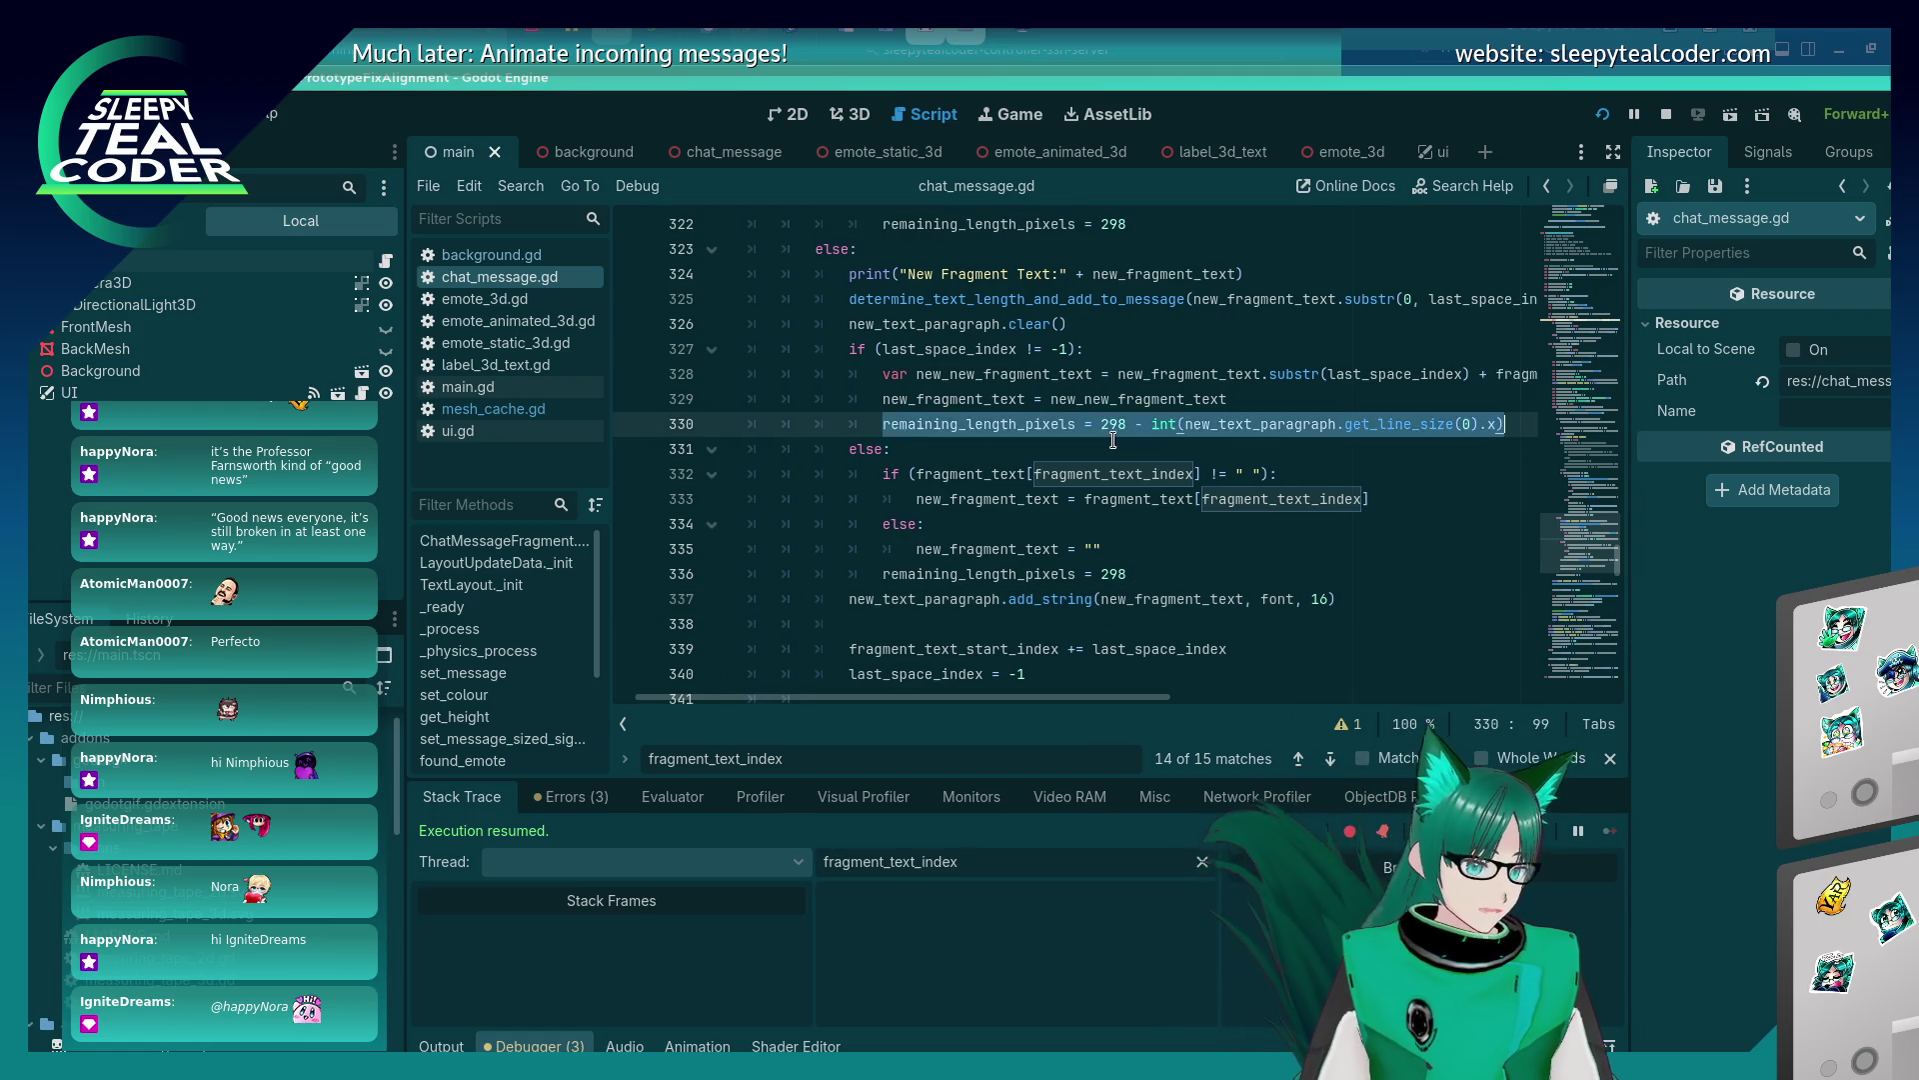
key(ctrl+x)
key(Down)
key(Down)
key(Down)
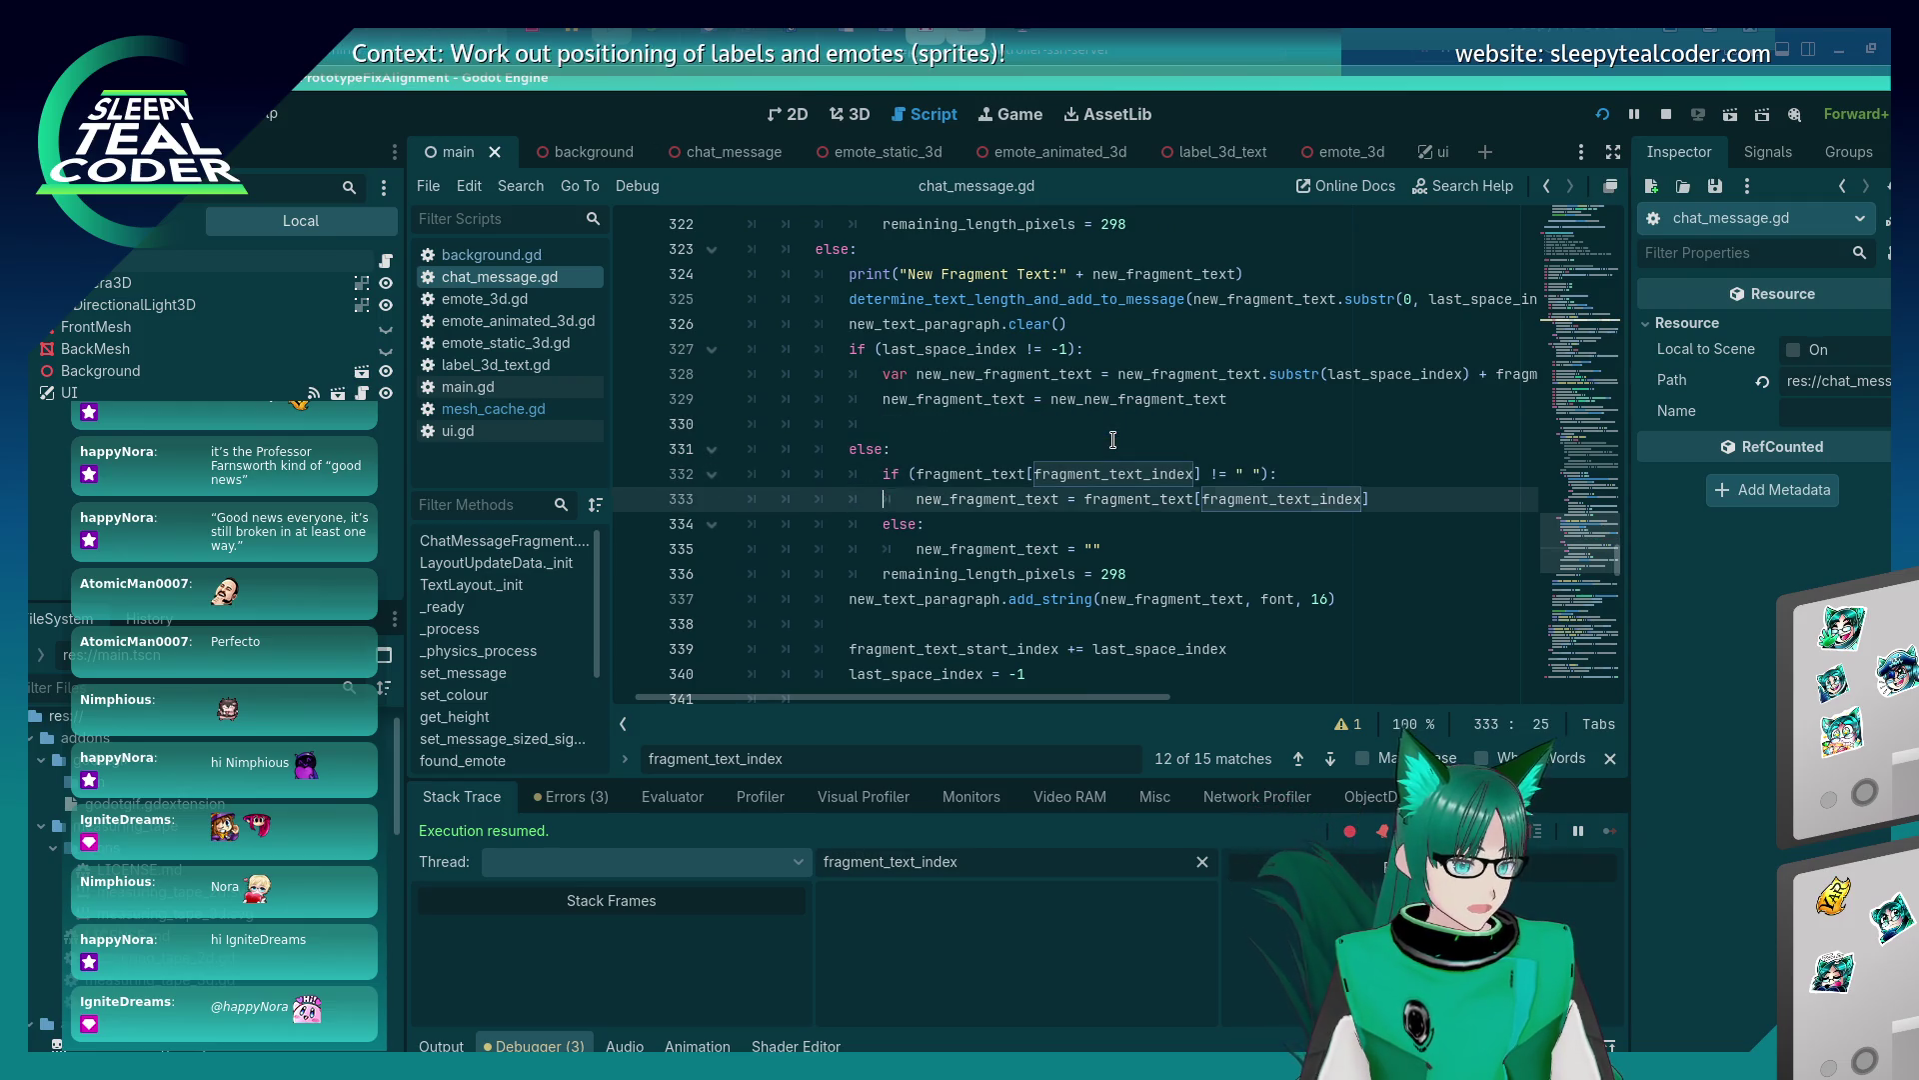
key(End)
key(Return)
key(ctrl+v)
Delete the 'remaining_length_pixels = 298' reset and the leftover empty line, then save.
key(Up)
key(Up)
key(shift+Home)
key(shift+Home)
key(BackSpace)
key(BackSpace)
key(Up)
key(Up)
key(Up)
key(BackSpace)
key(ctrl+s)
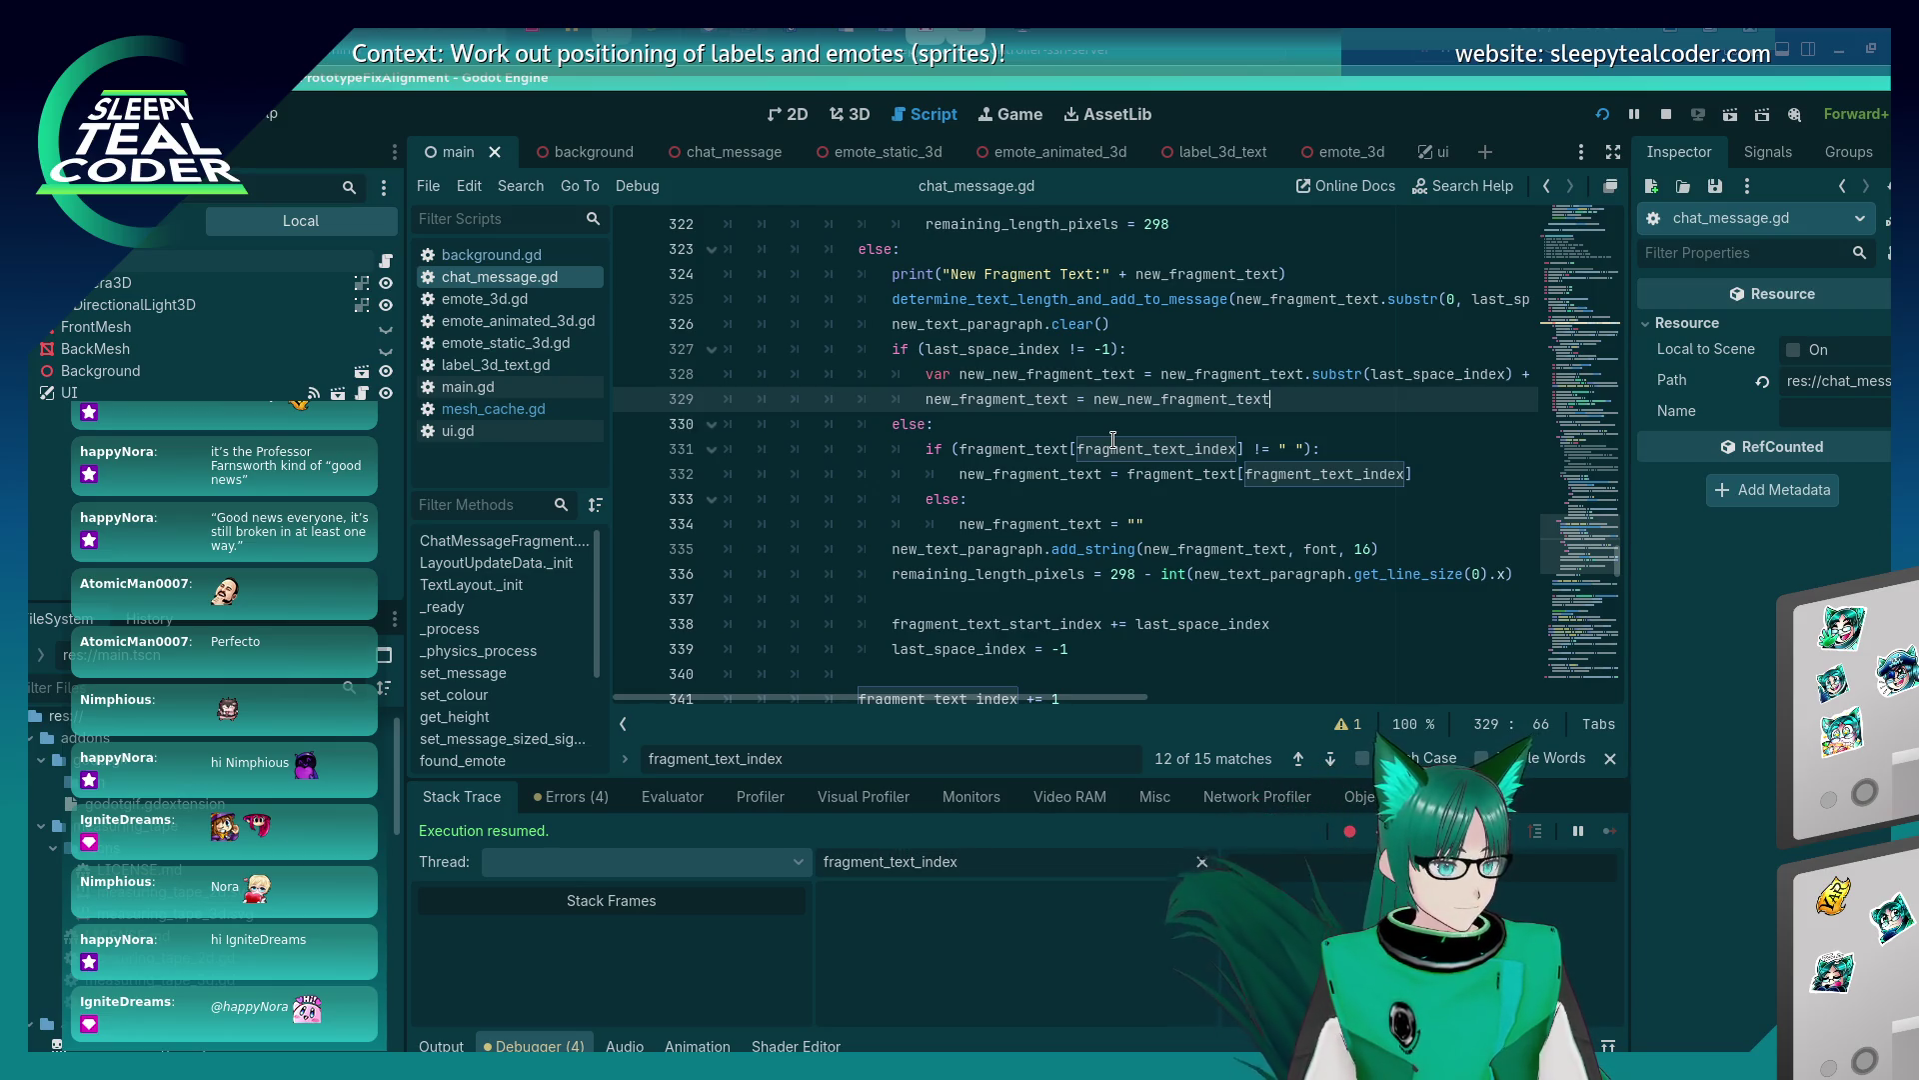
key(alt+Tab)
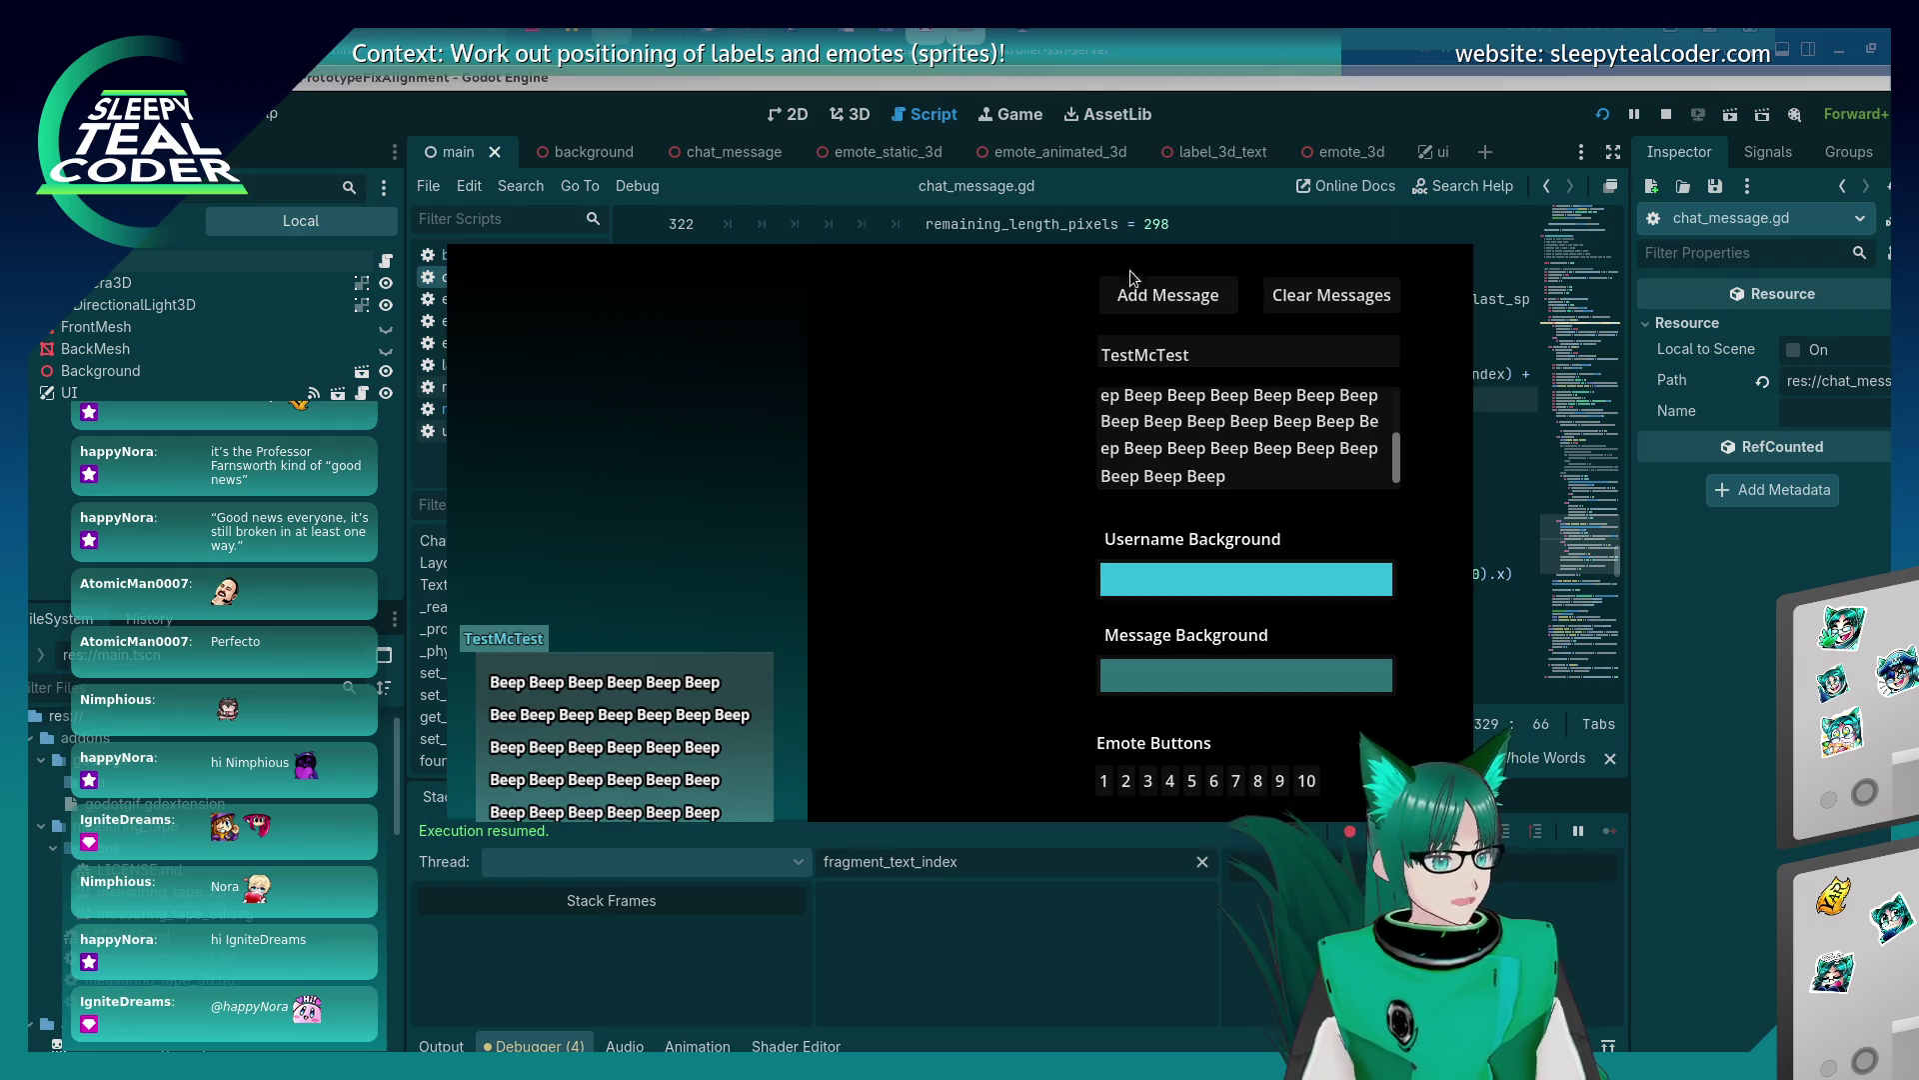
Post a Beep message, undo the remaining-length edits, then post another Beep message to compare wrapping.
click(1183, 292)
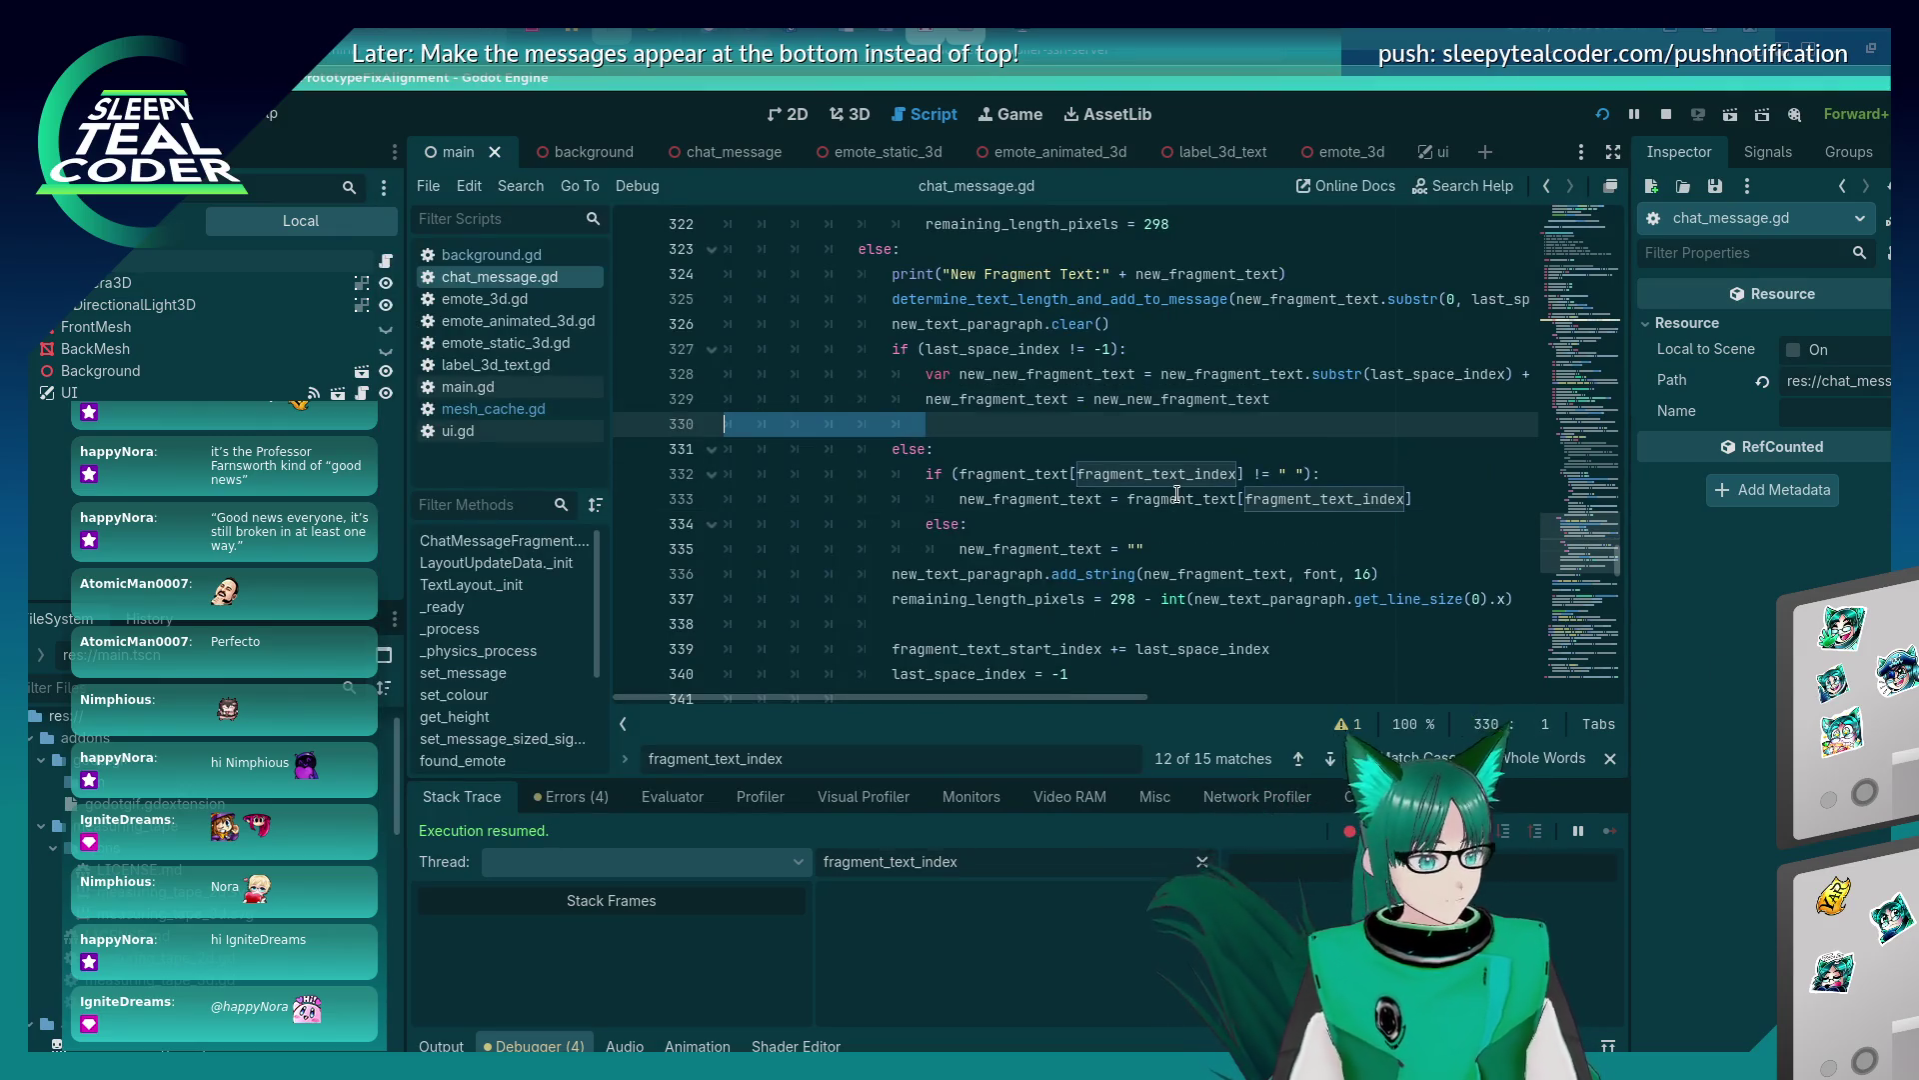
key(ctrl+z)
key(ctrl+z)
key(ctrl+z)
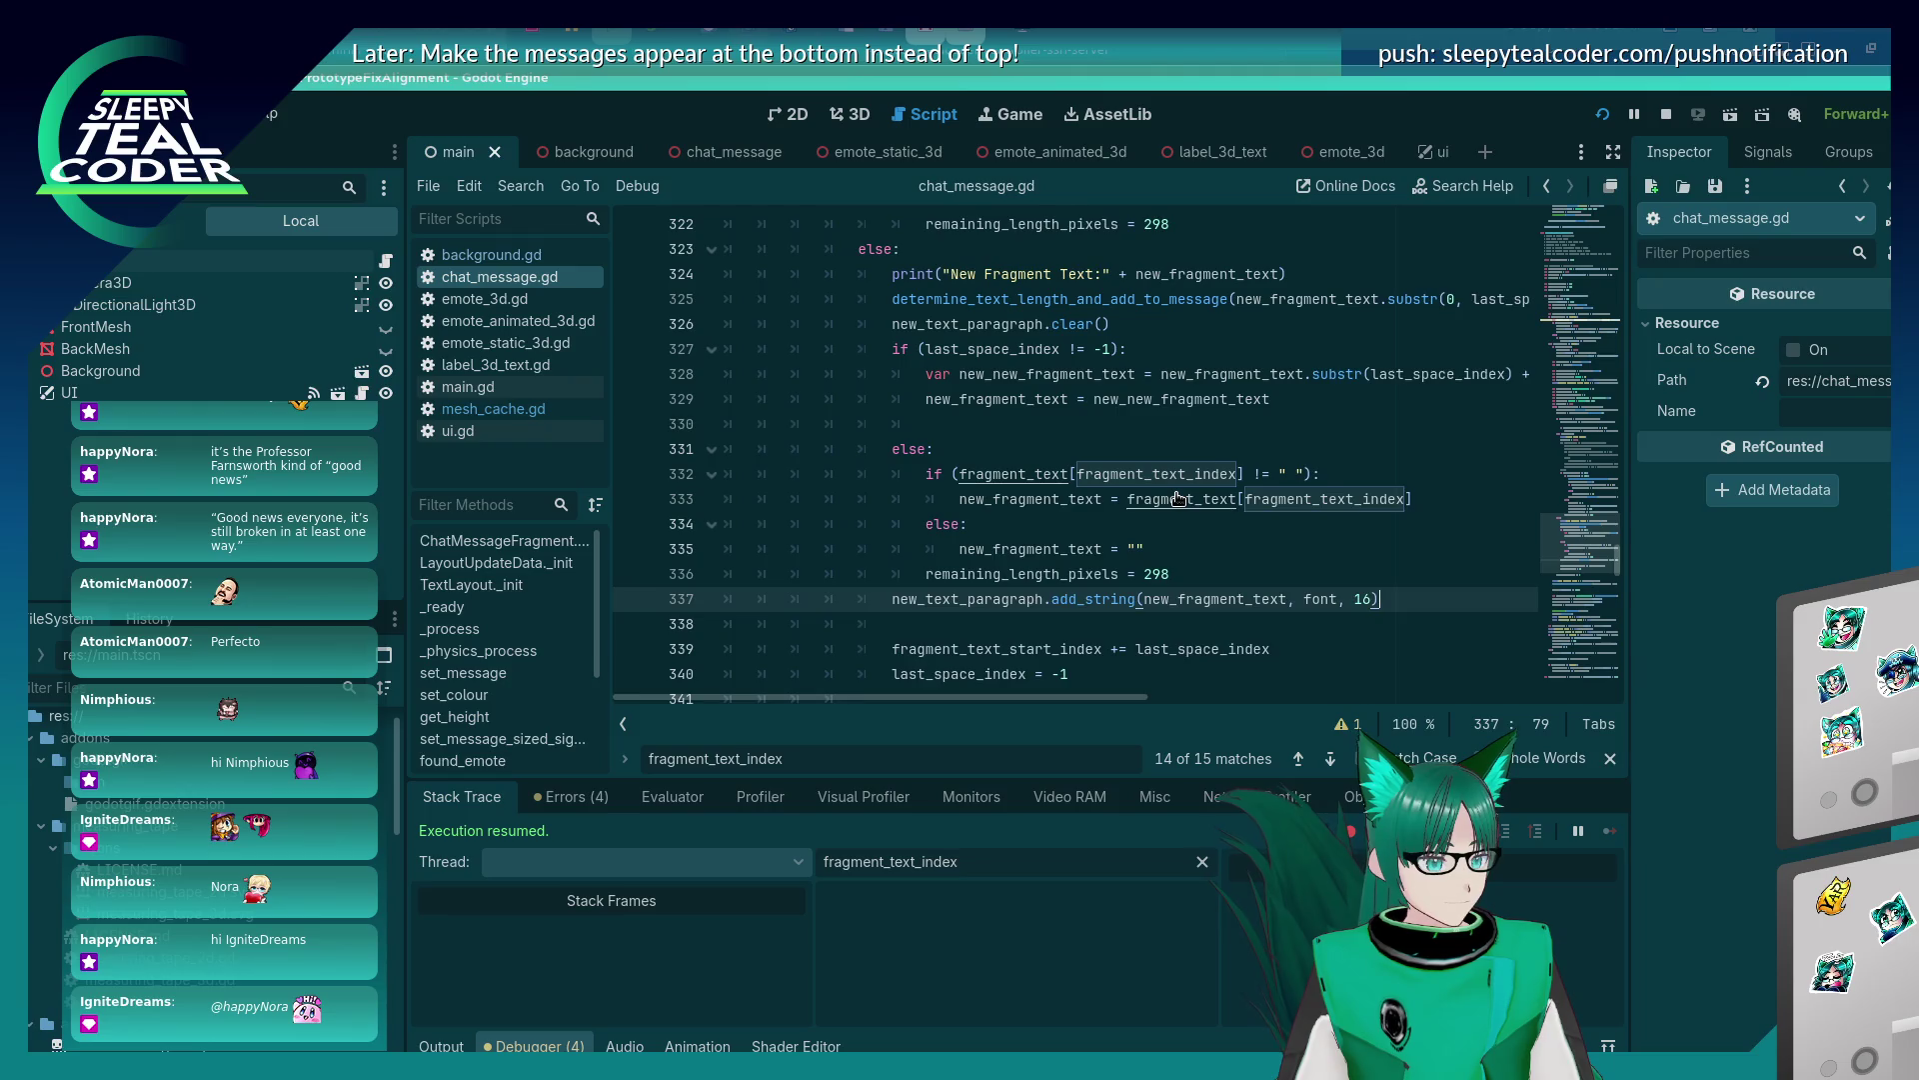
click(1201, 452)
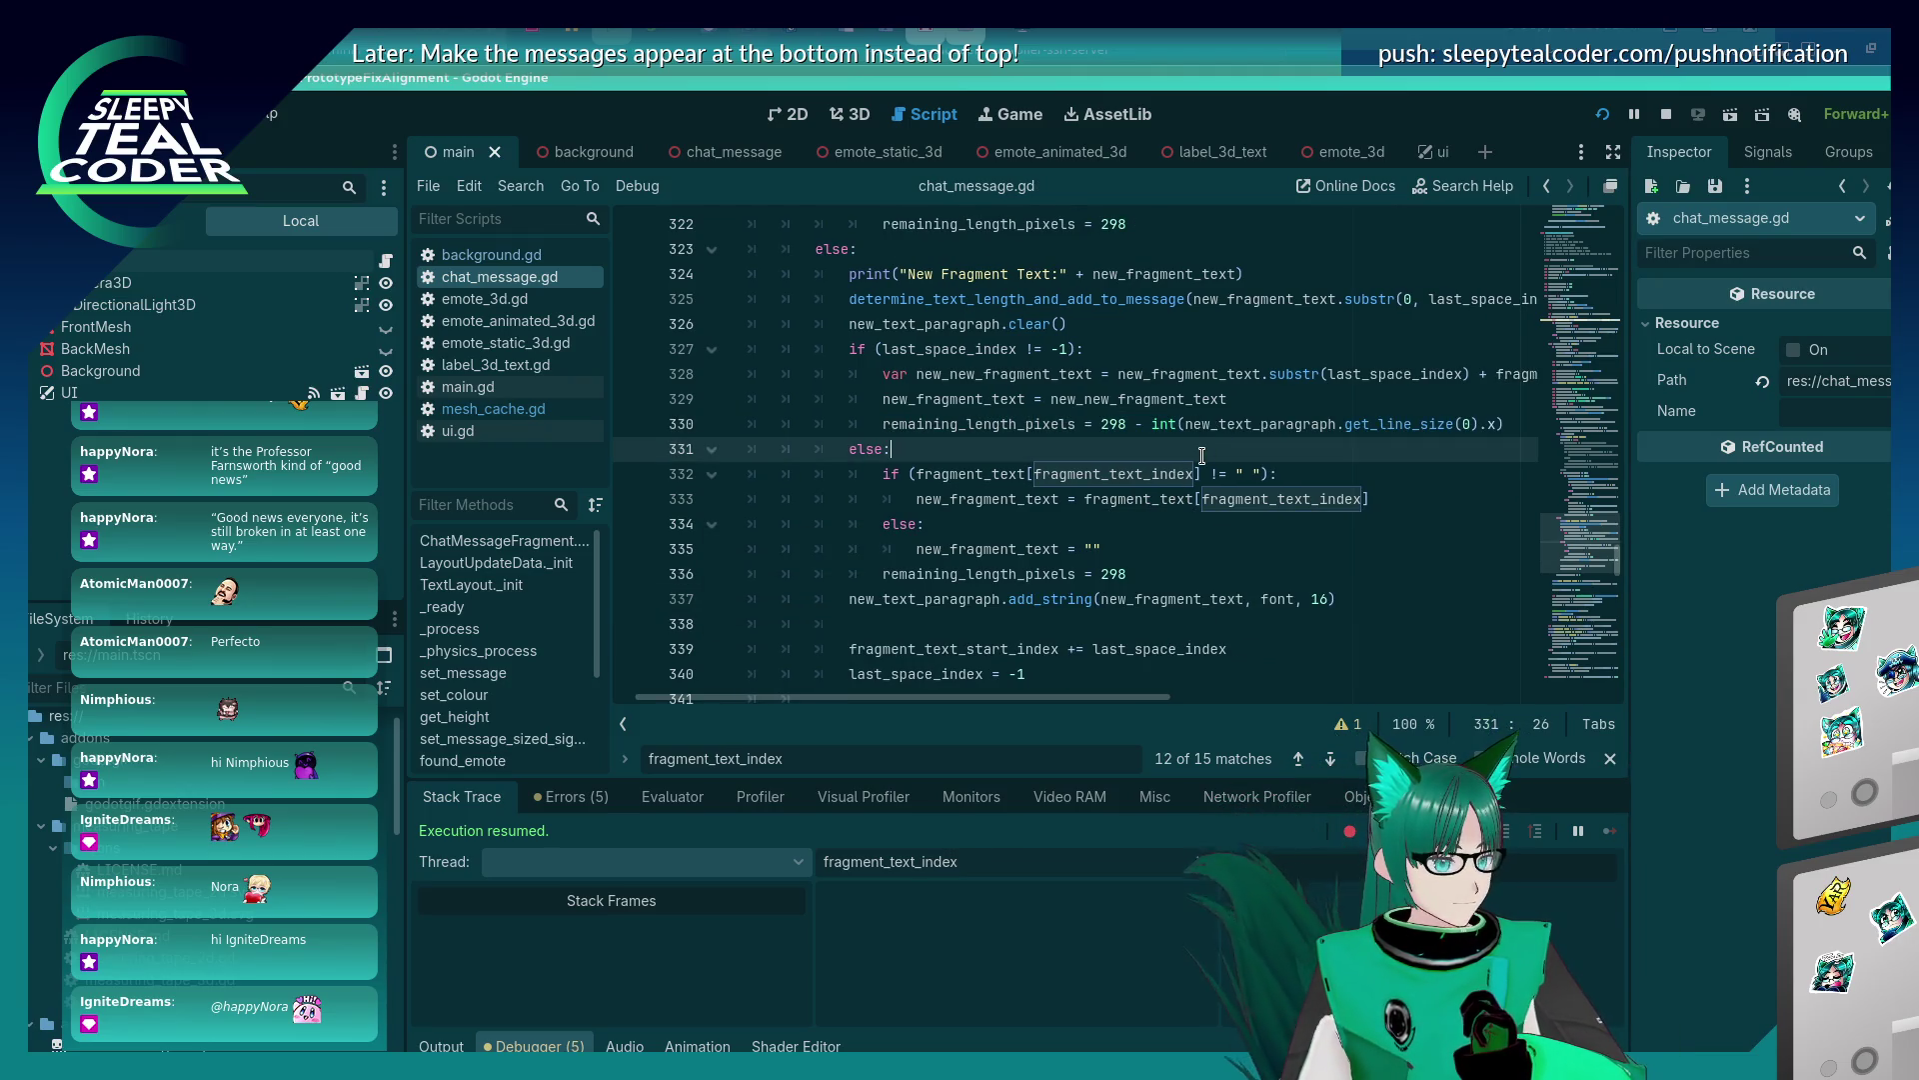
key(alt+Tab)
click(1123, 292)
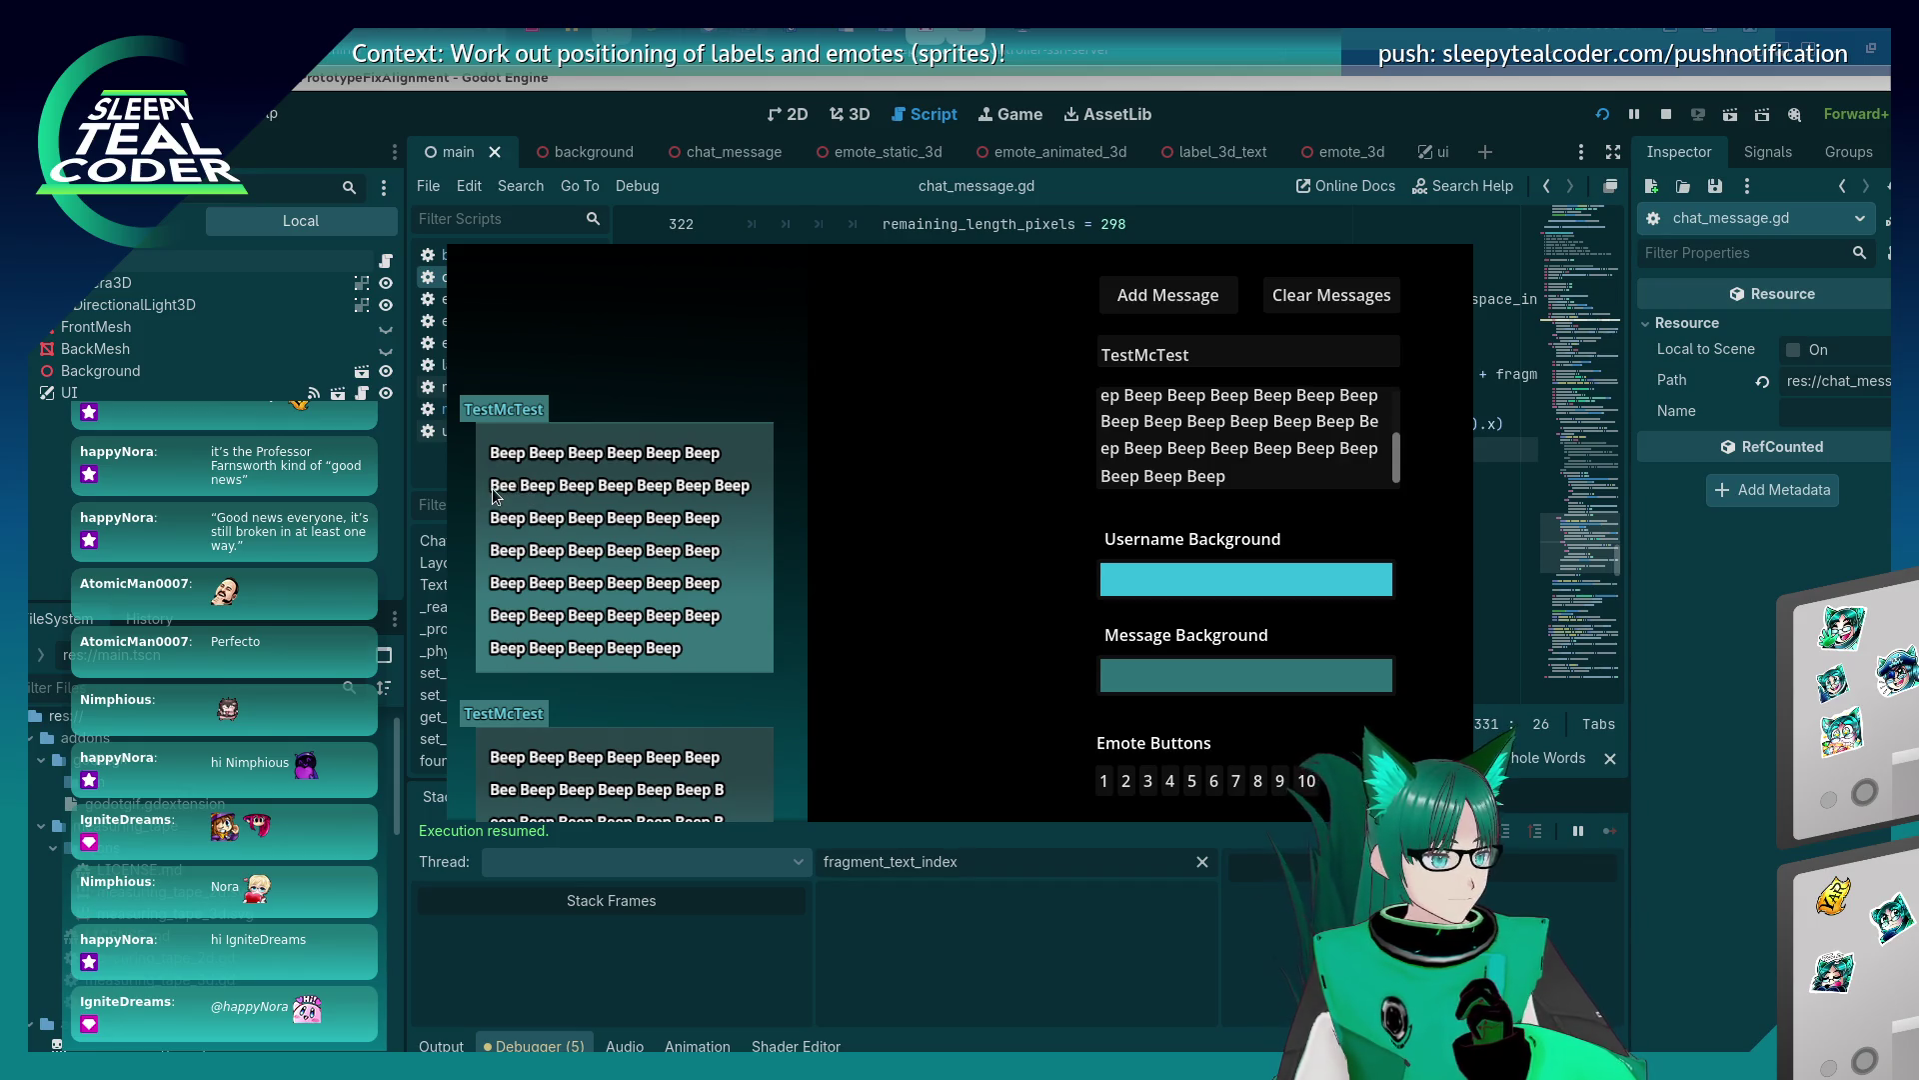
key(alt+Tab)
click(1193, 551)
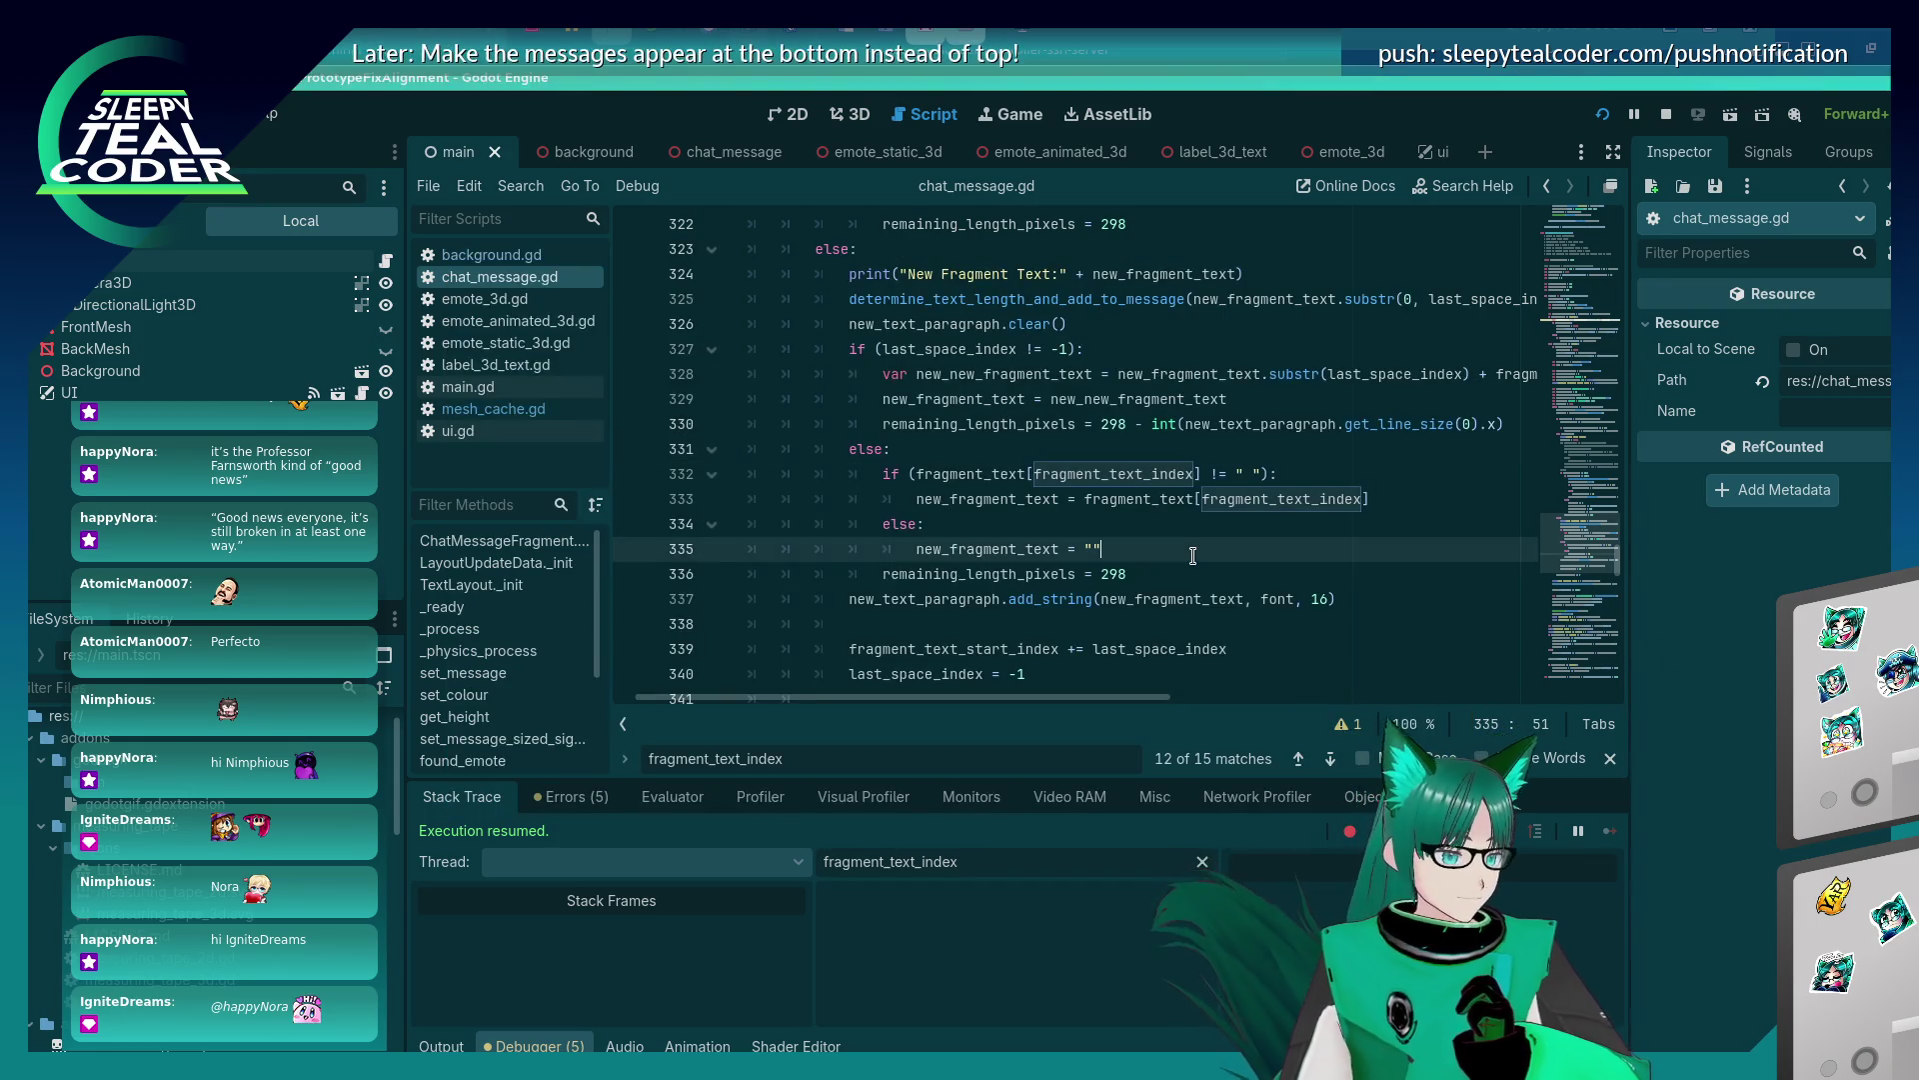
scroll(1184, 578, up, 1)
scroll(1185, 578, down, 1)
scroll(1185, 578, down, 1)
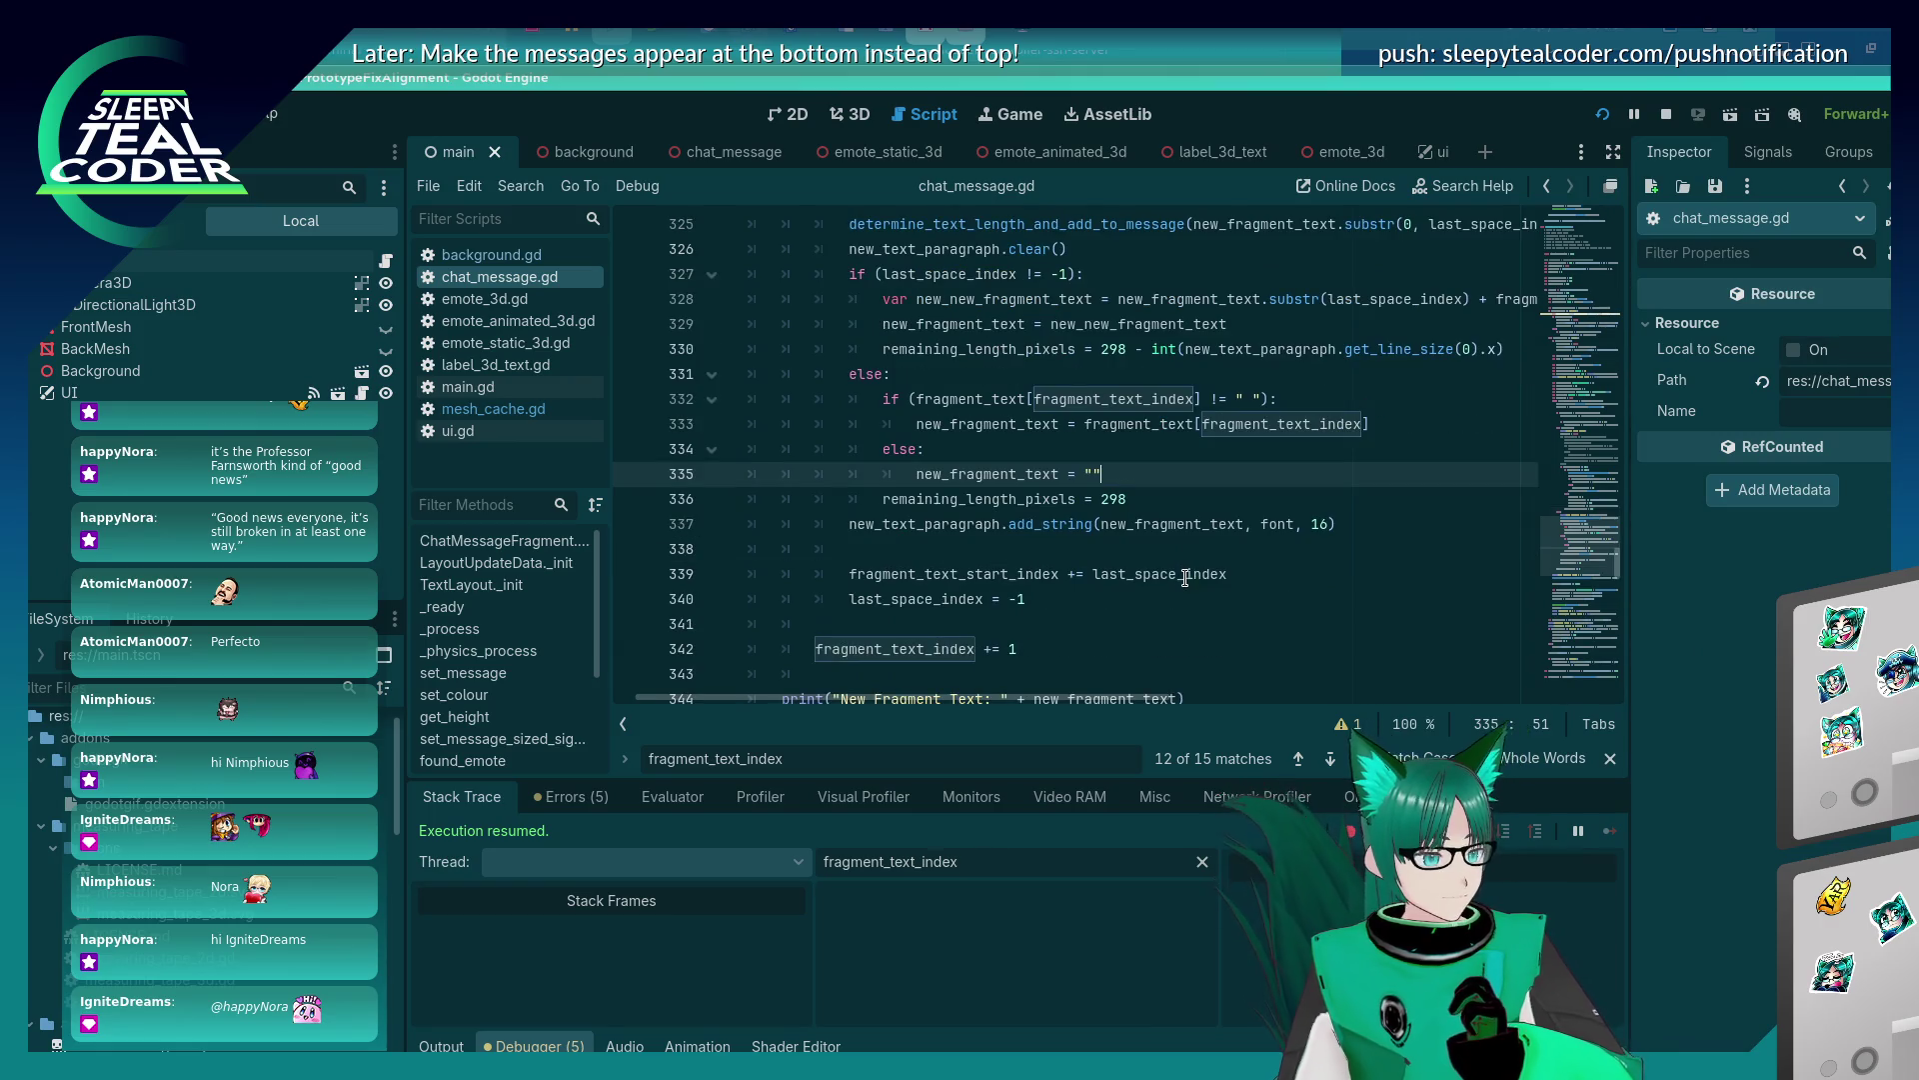
scroll(1185, 577, up, 1)
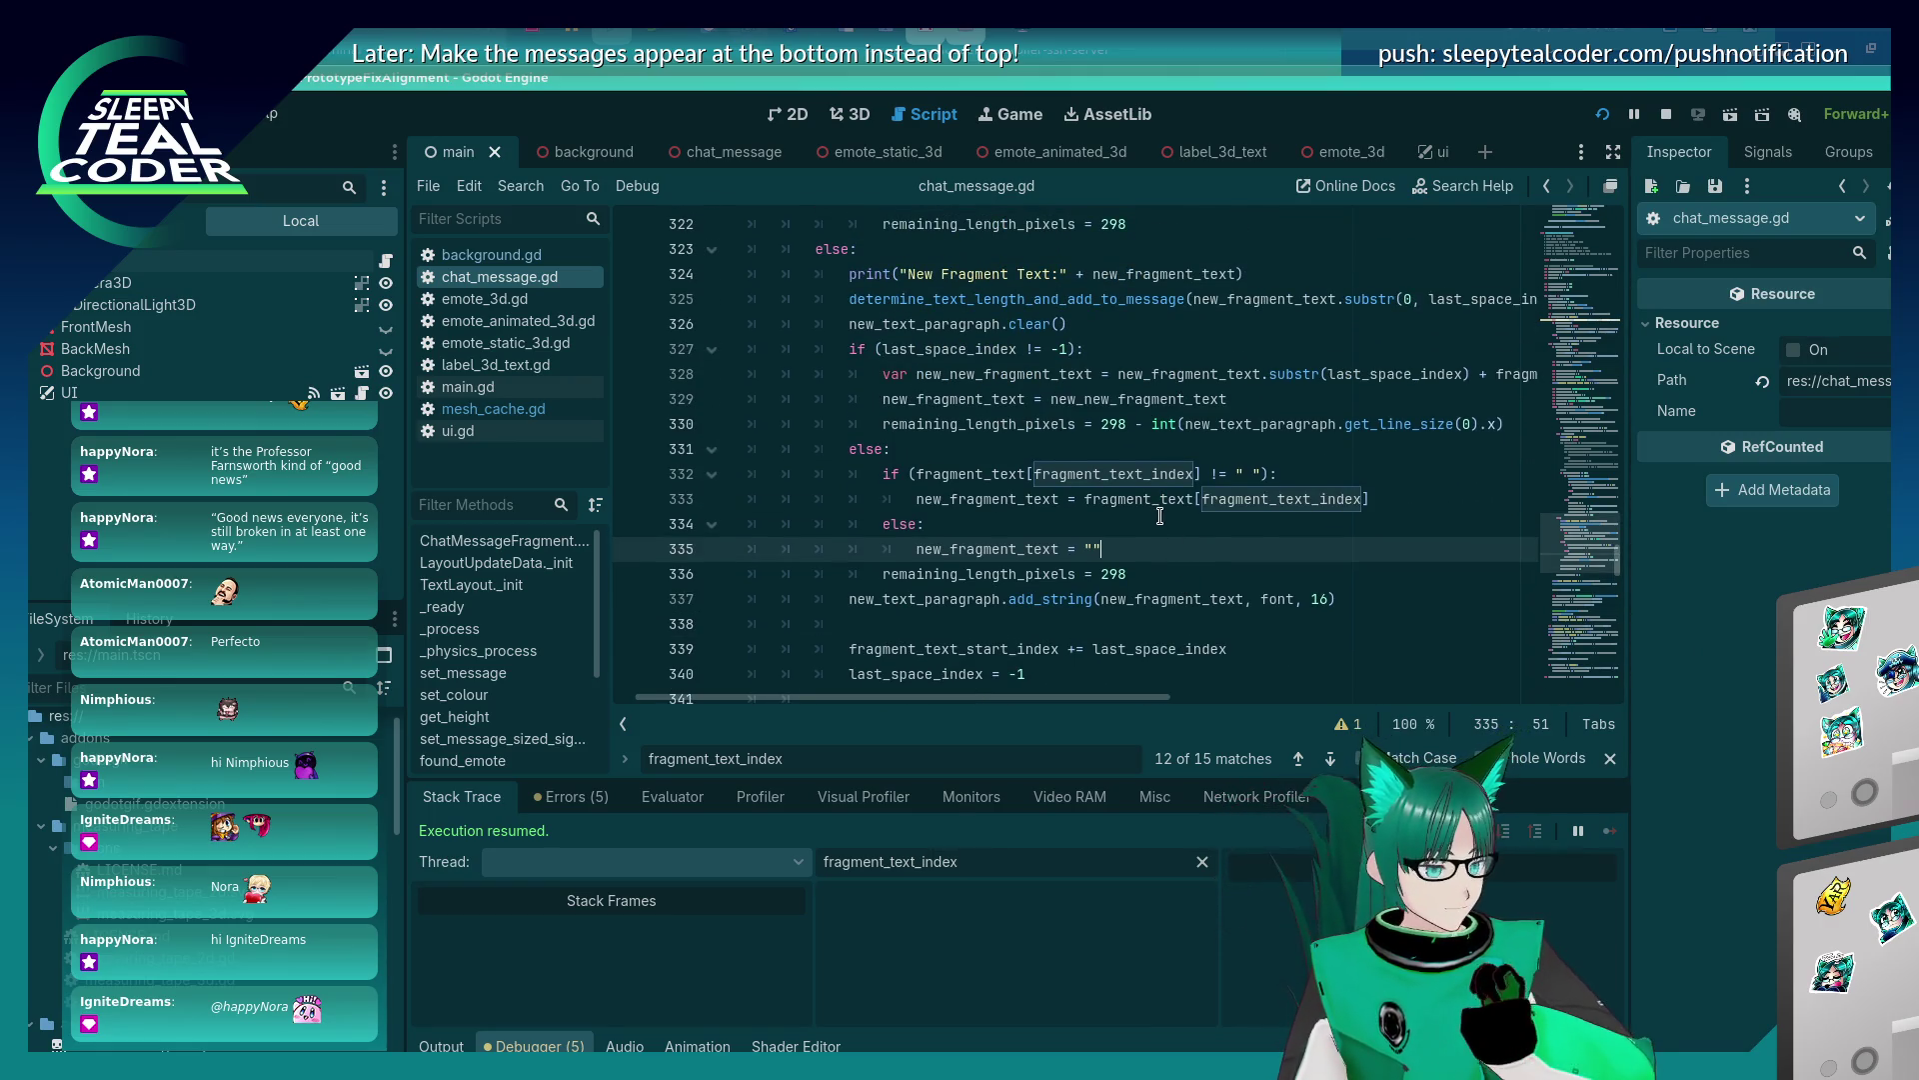
click(1150, 452)
scroll(1139, 465, down, 1)
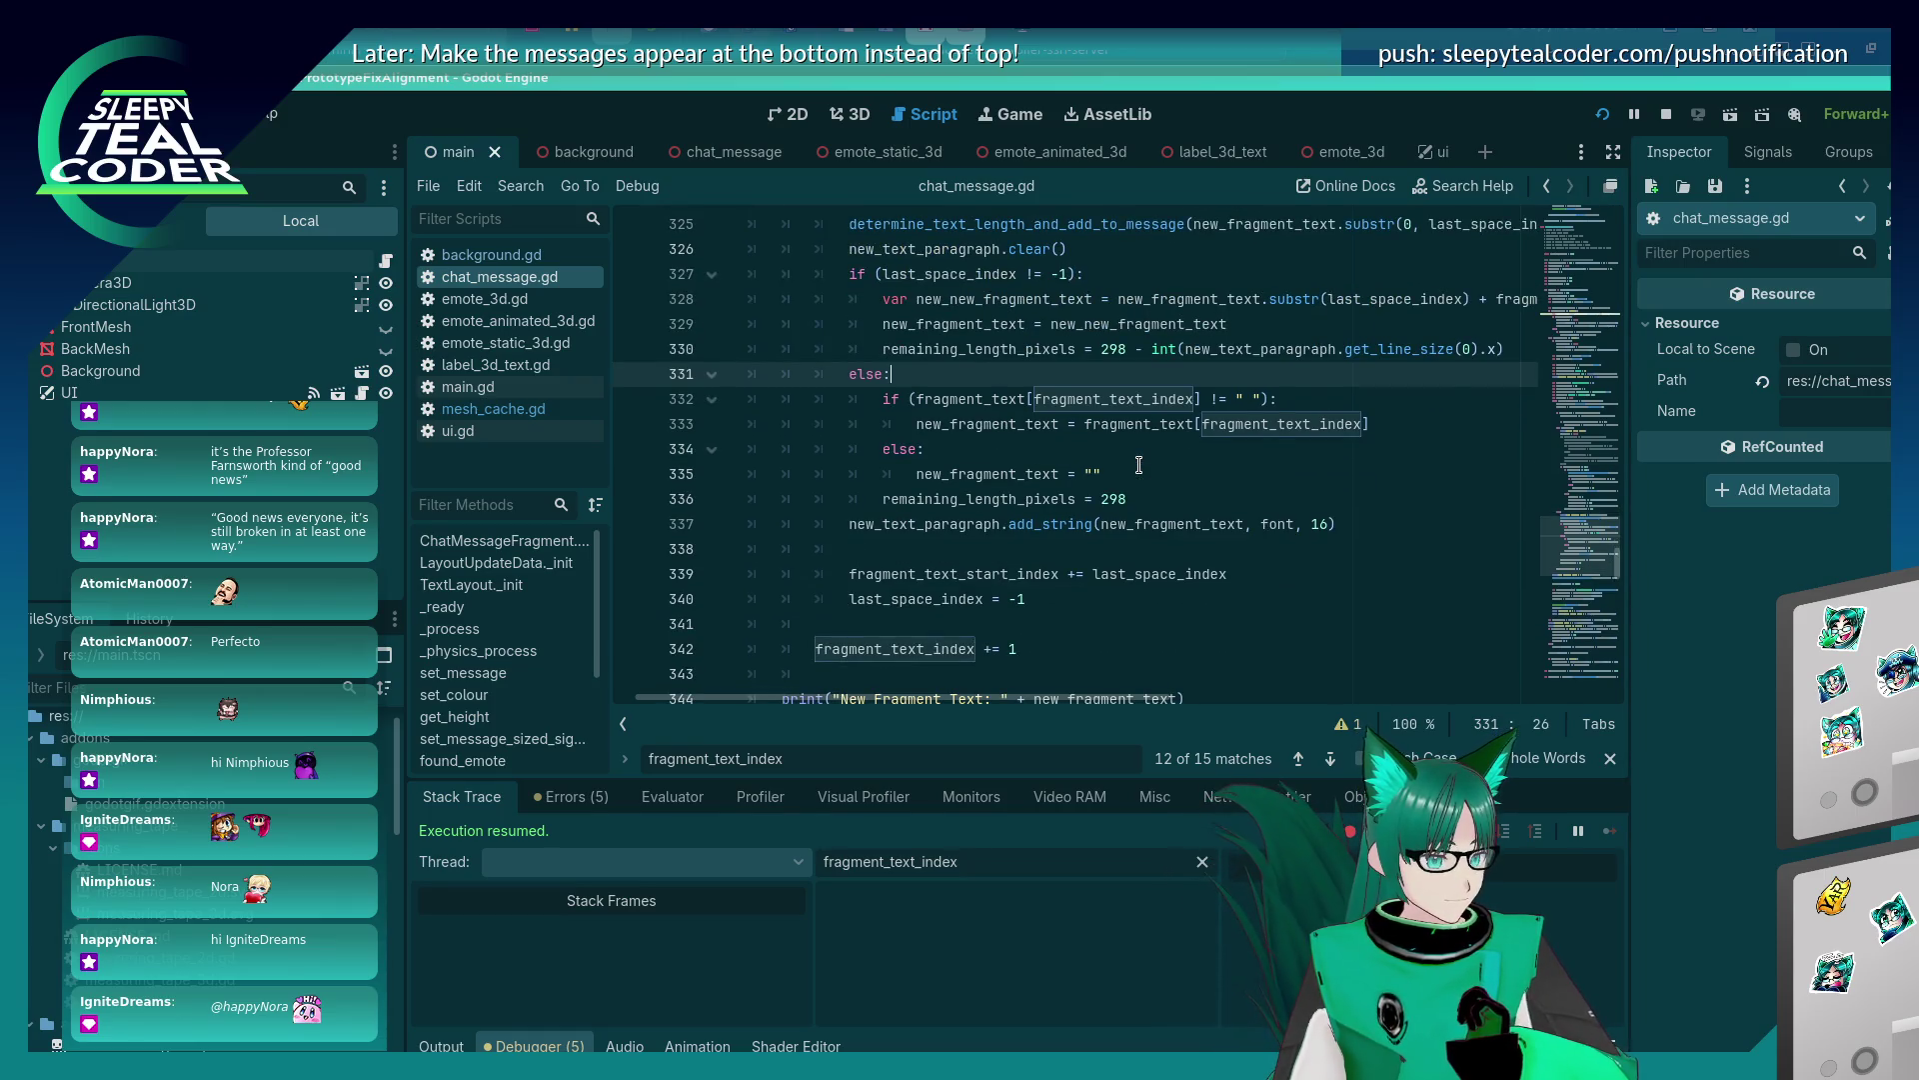
scroll(1138, 465, up, 1)
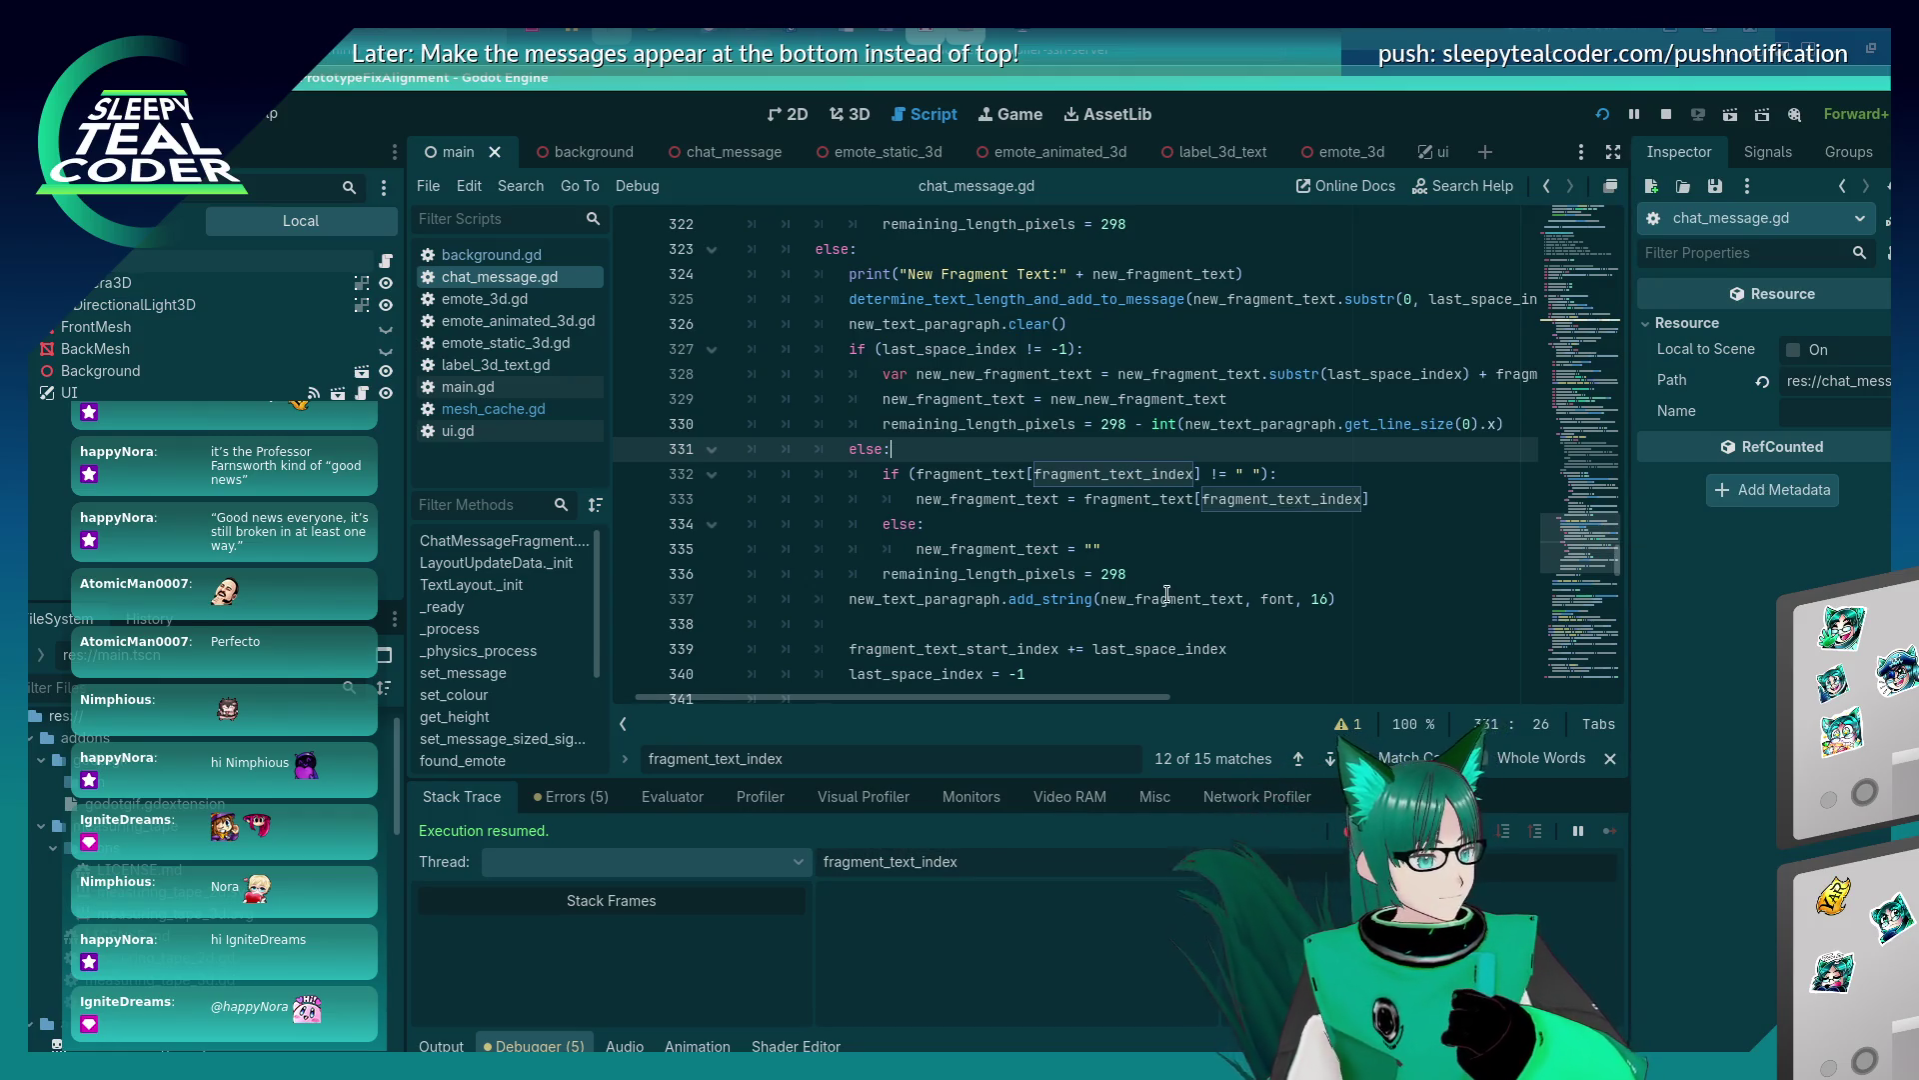
mouse_move(1167, 594)
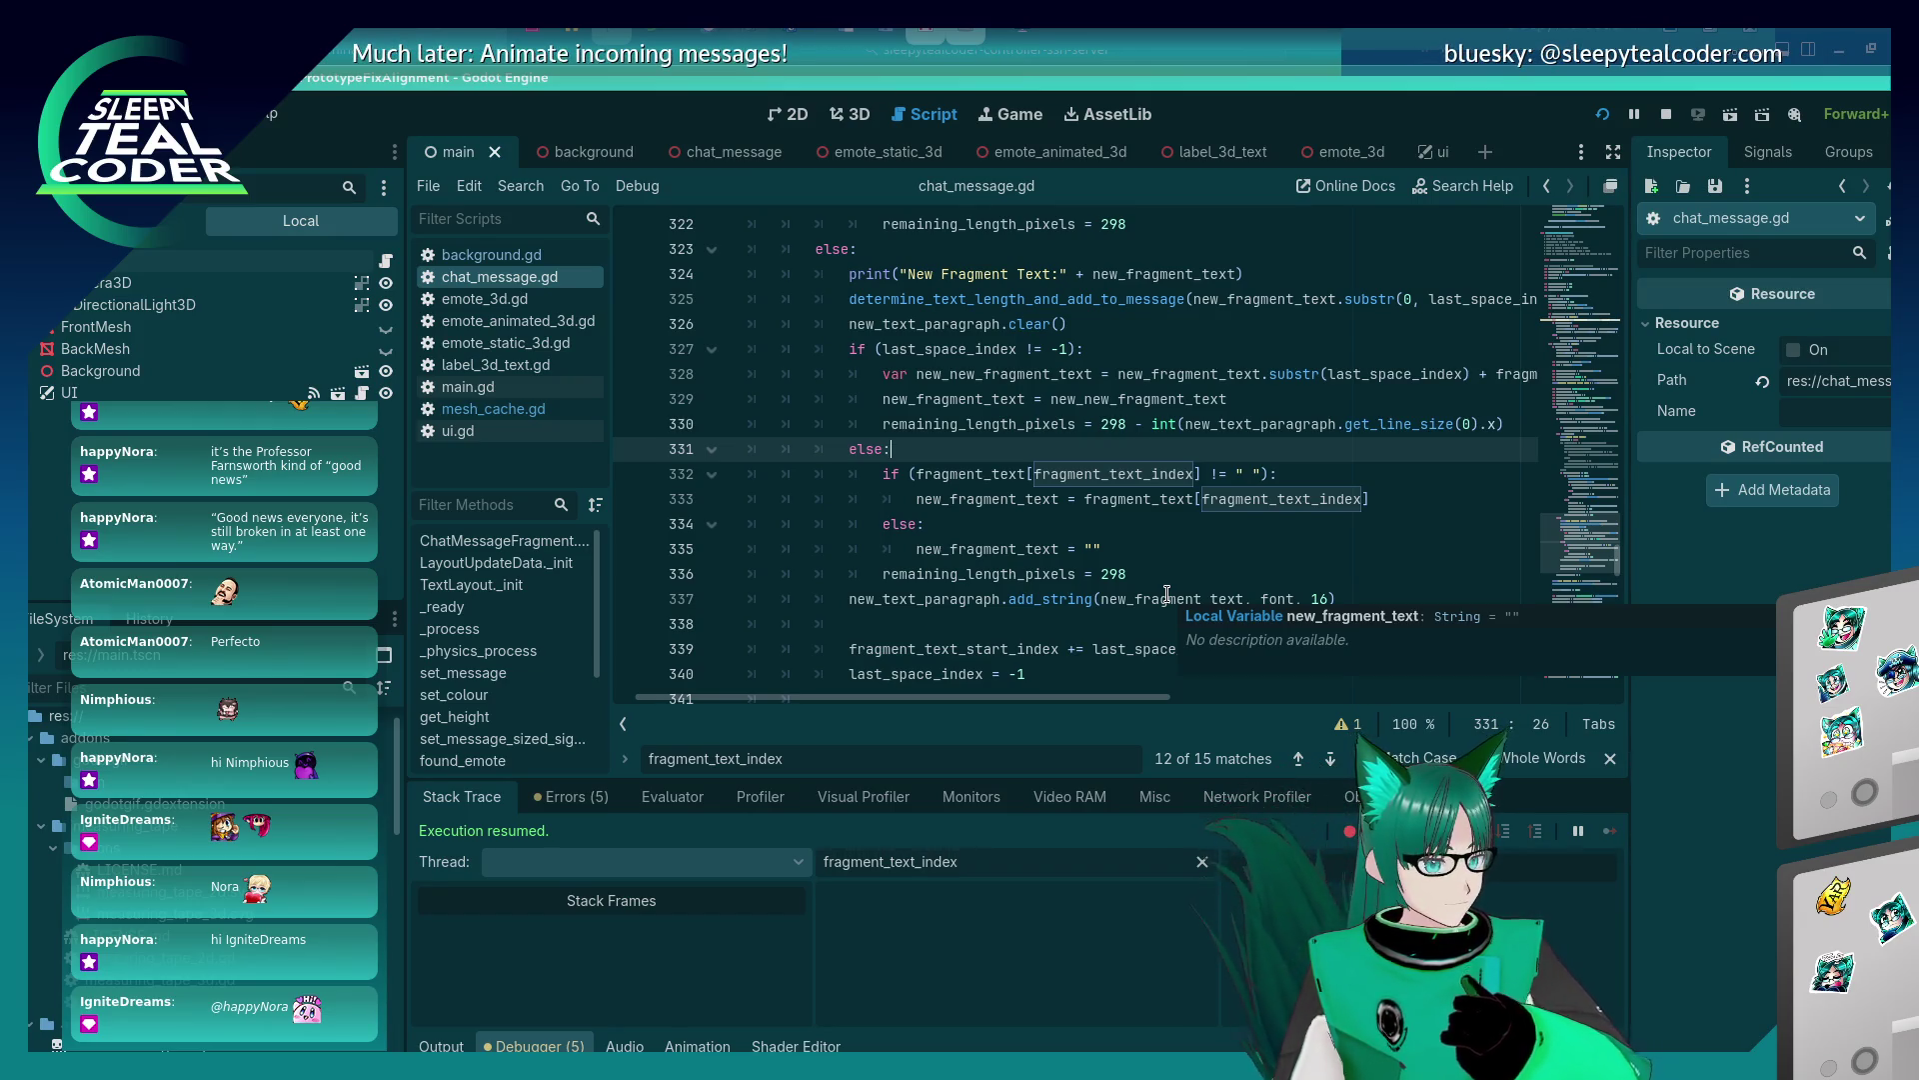
click(1133, 597)
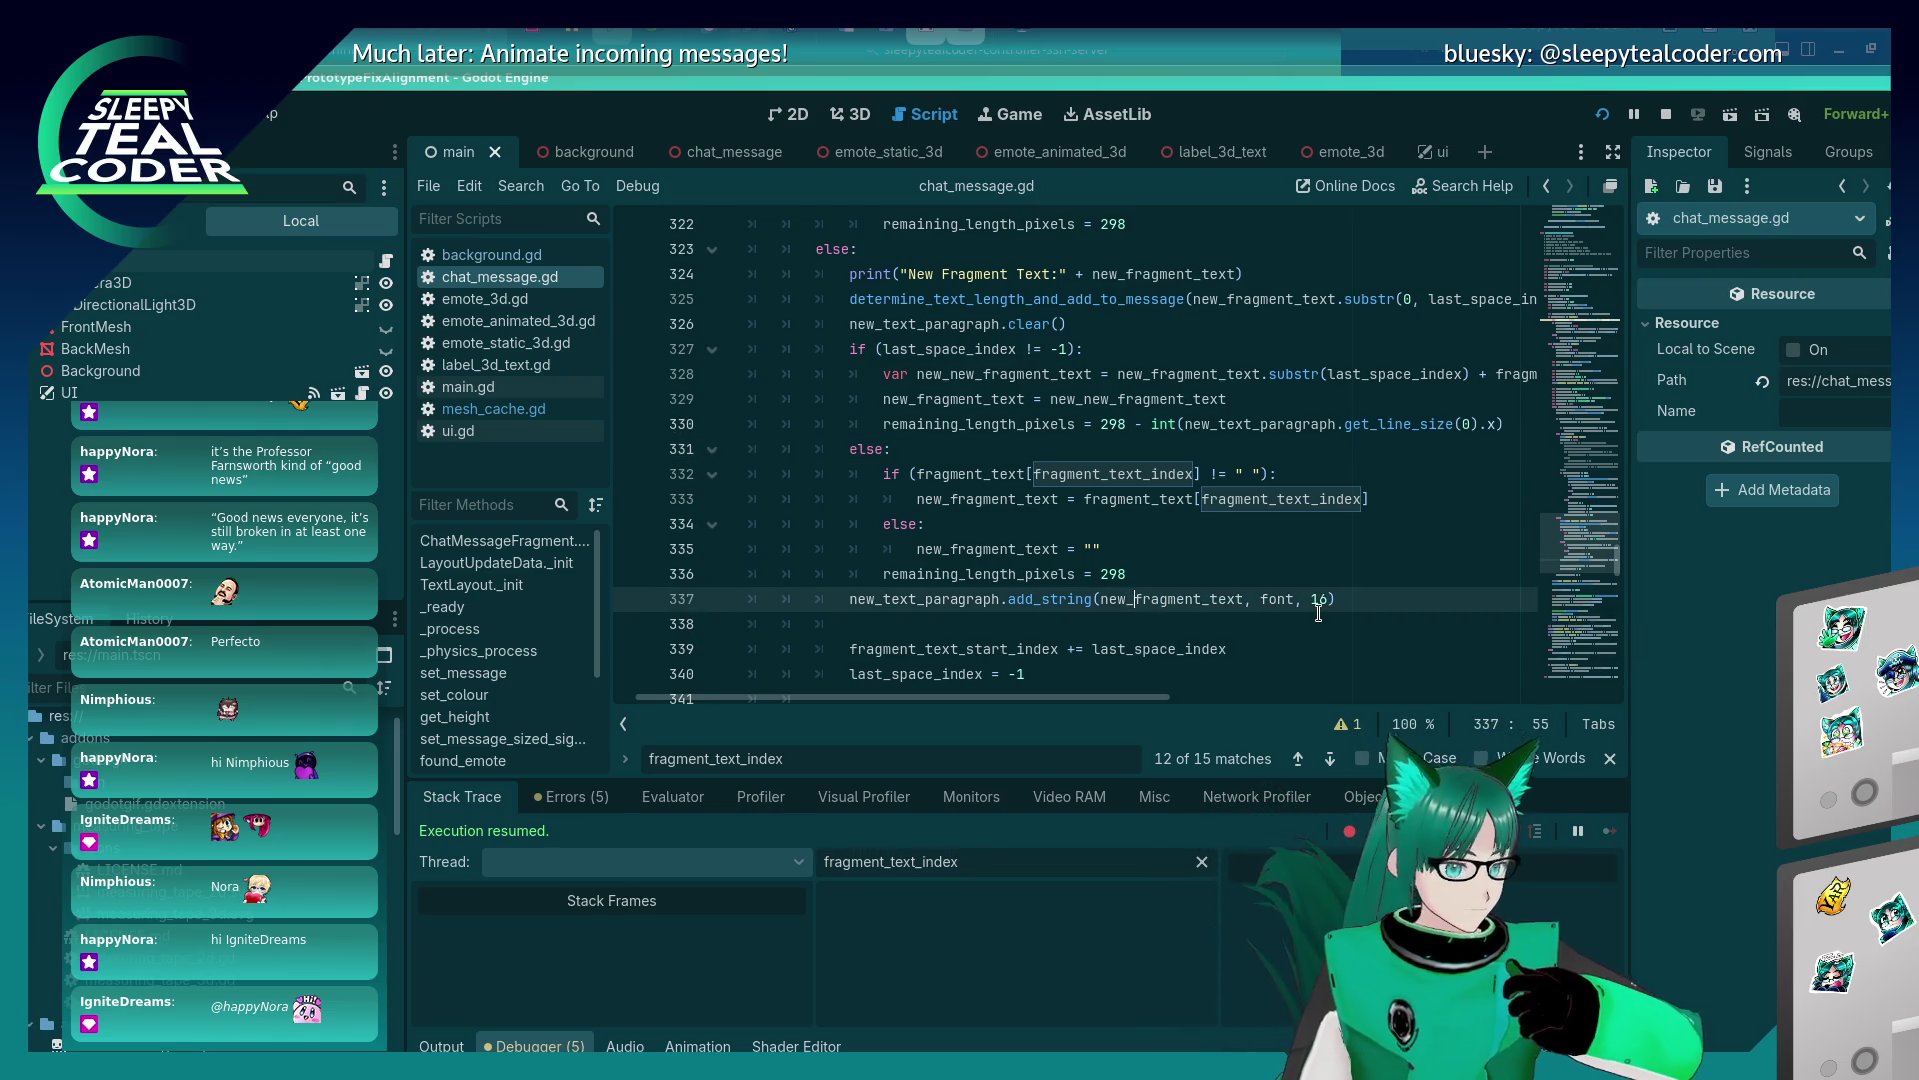
Move the add_string call up into the single-character if block.
key(End)
key(shift+Home)
key(alt+Up)
key(alt+Up)
key(alt+Up)
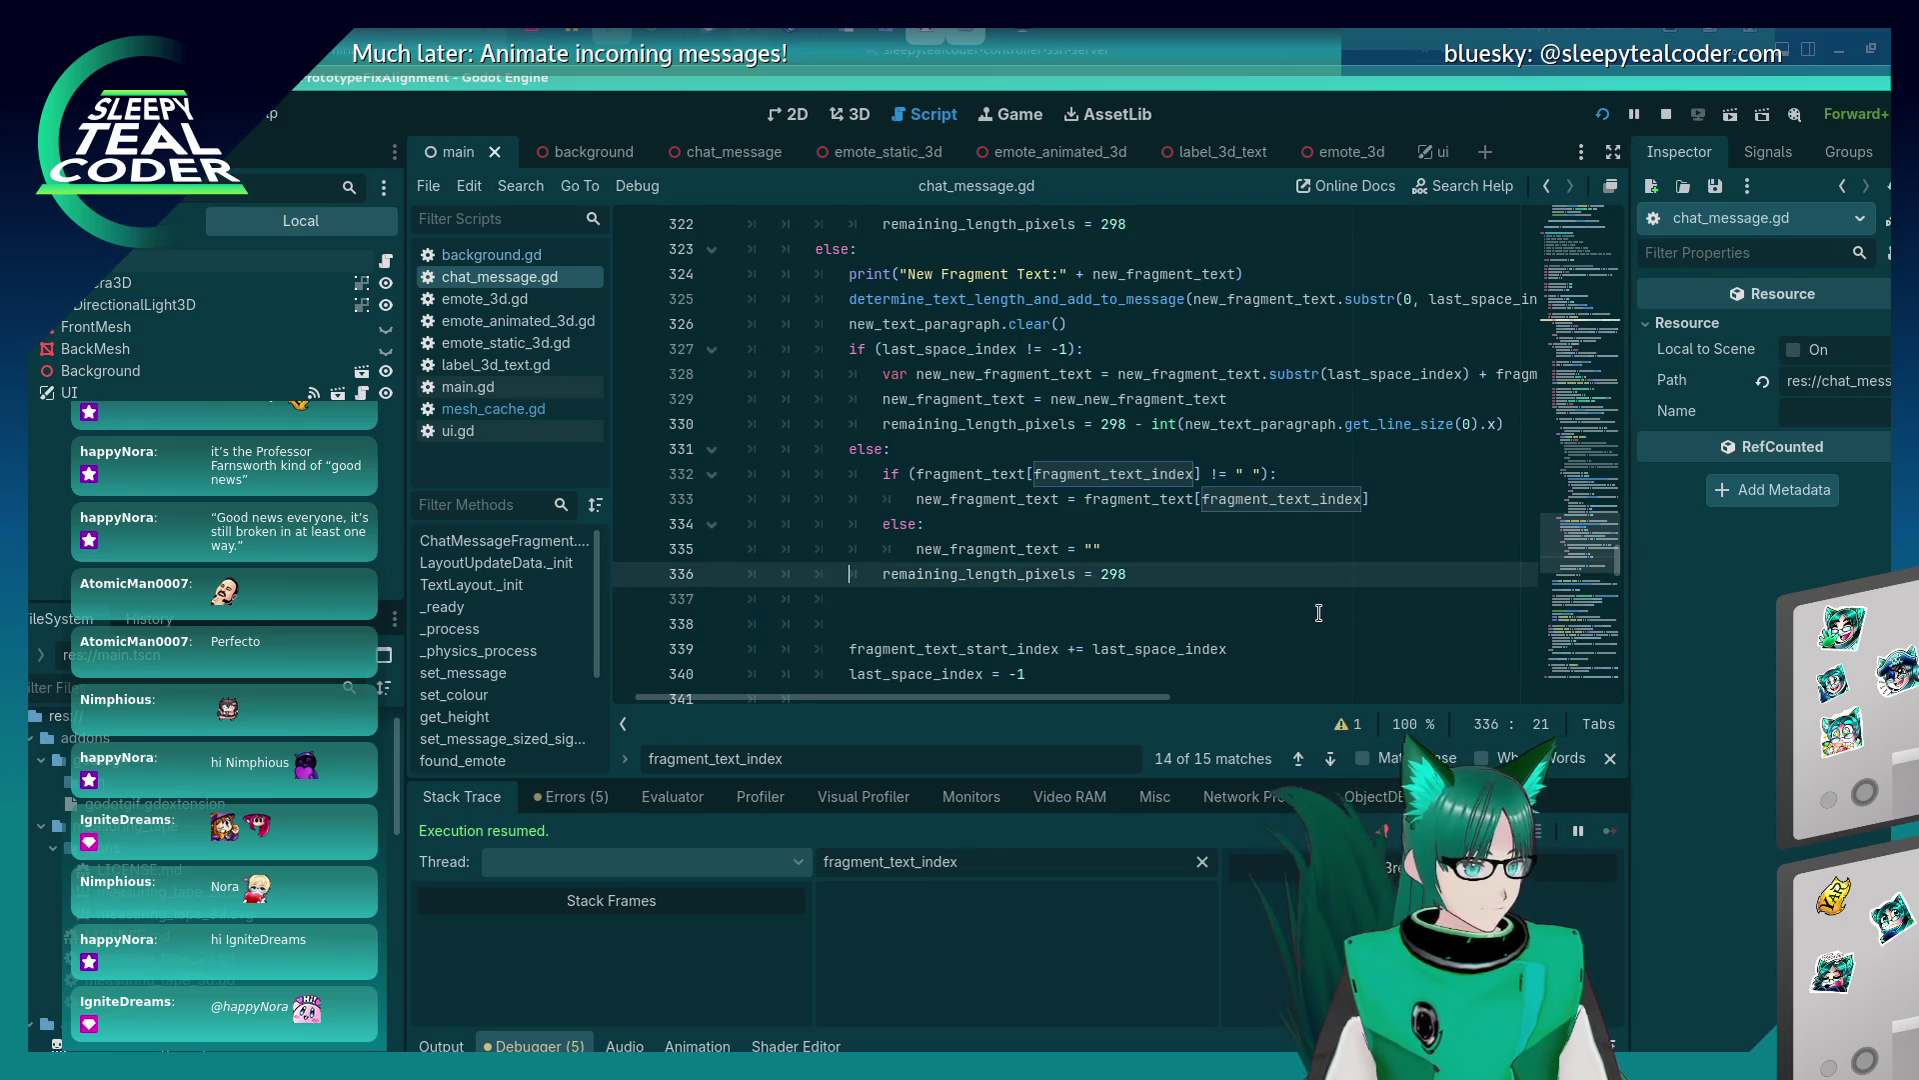
key(Down)
key(Down)
key(Down)
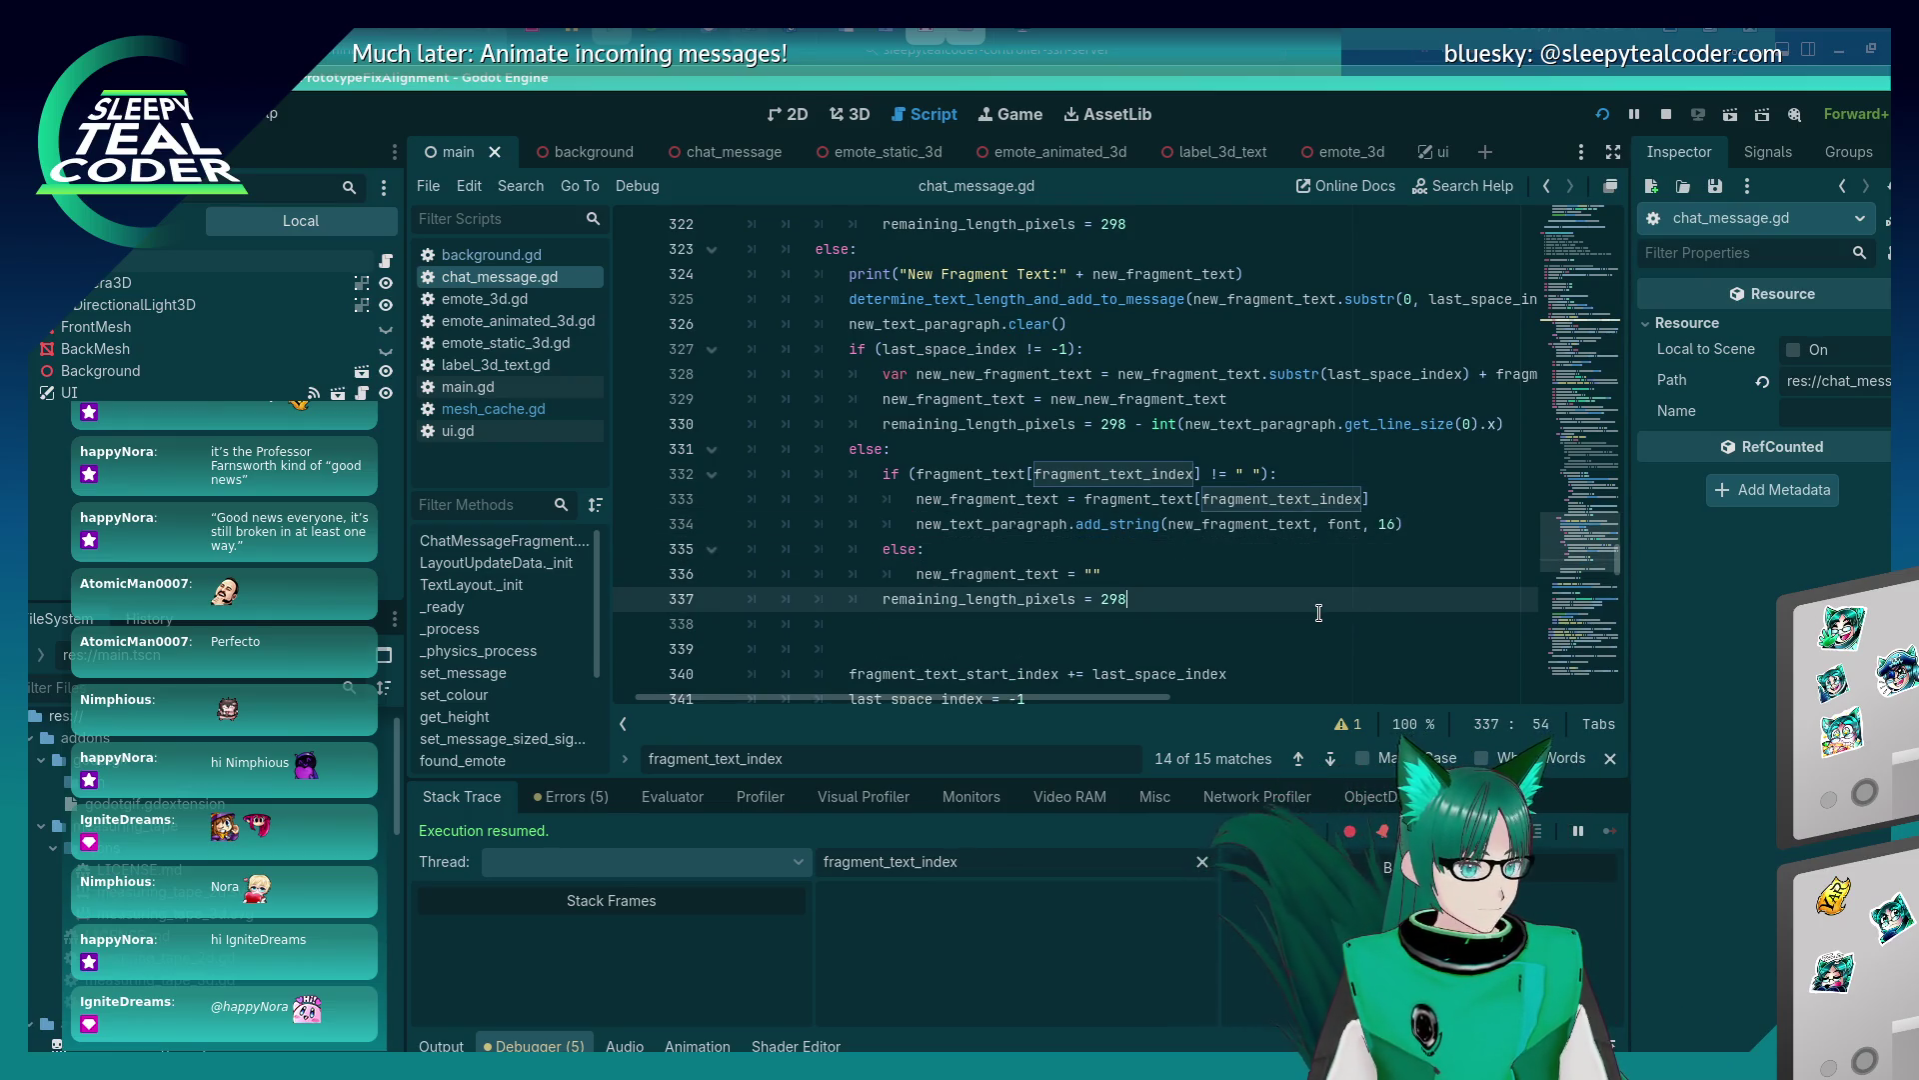
key(Up)
key(Up)
key(Up)
Add 'remaining_length_pixels = 298 - int(...get_line_size(0).x)' below add_string, copying the width expression from line 330.
key(Down)
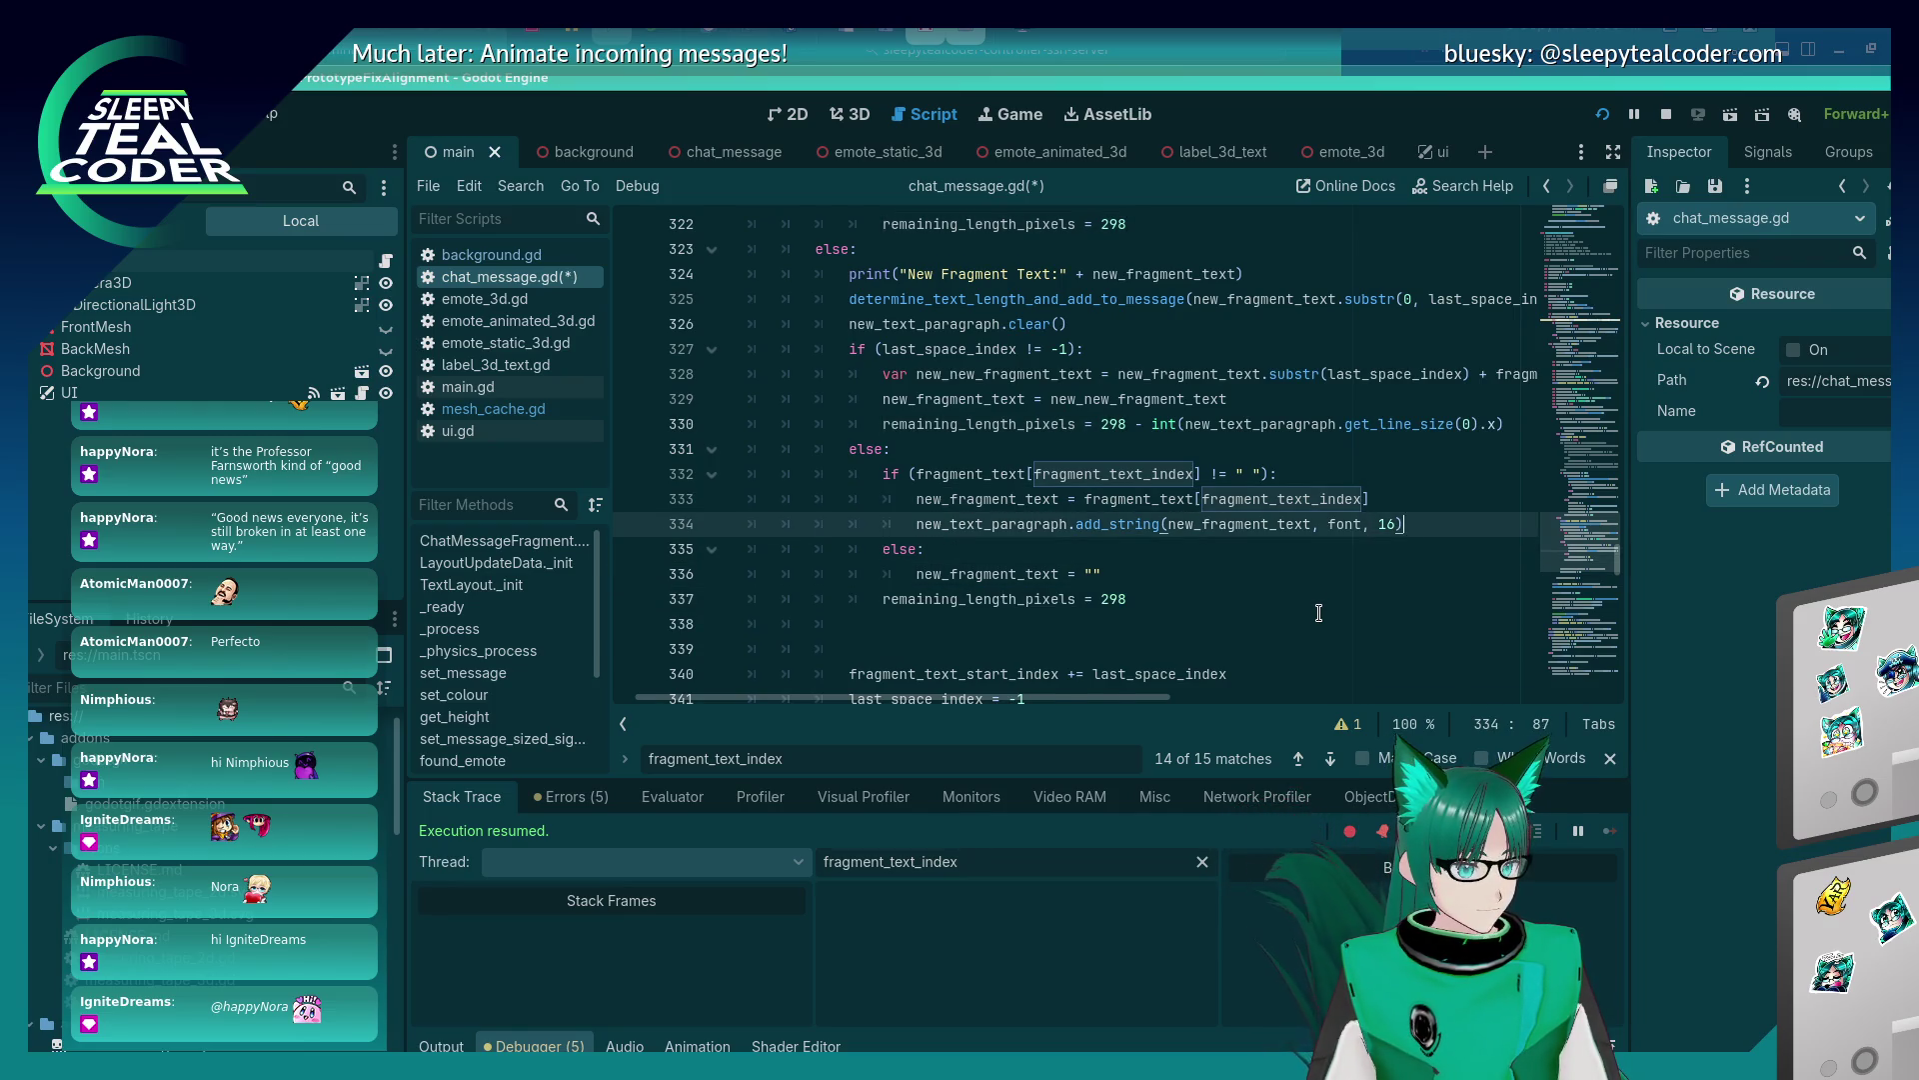
key(End)
key(Return)
text(remaining_length_pixels = 298 -=)
key(BackSpace)
key(BackSpace)
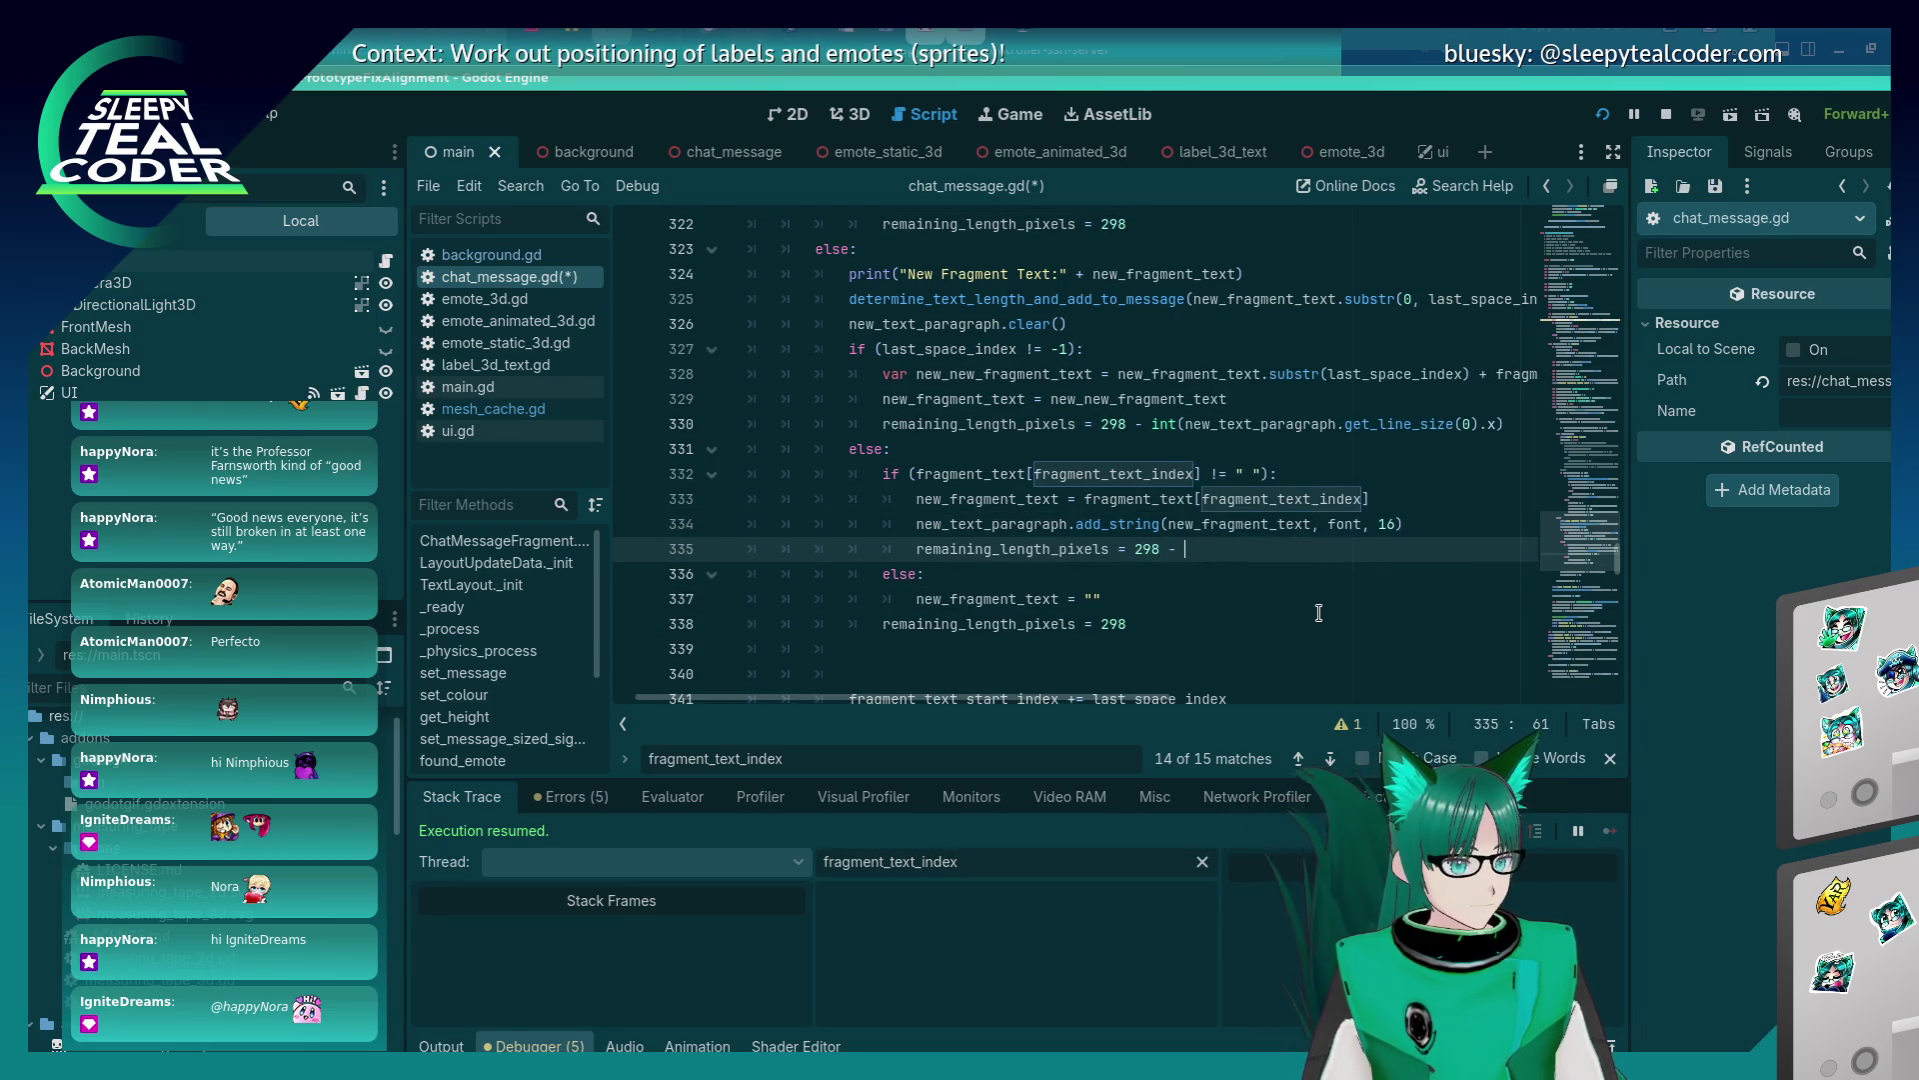
text(int(new_tex)
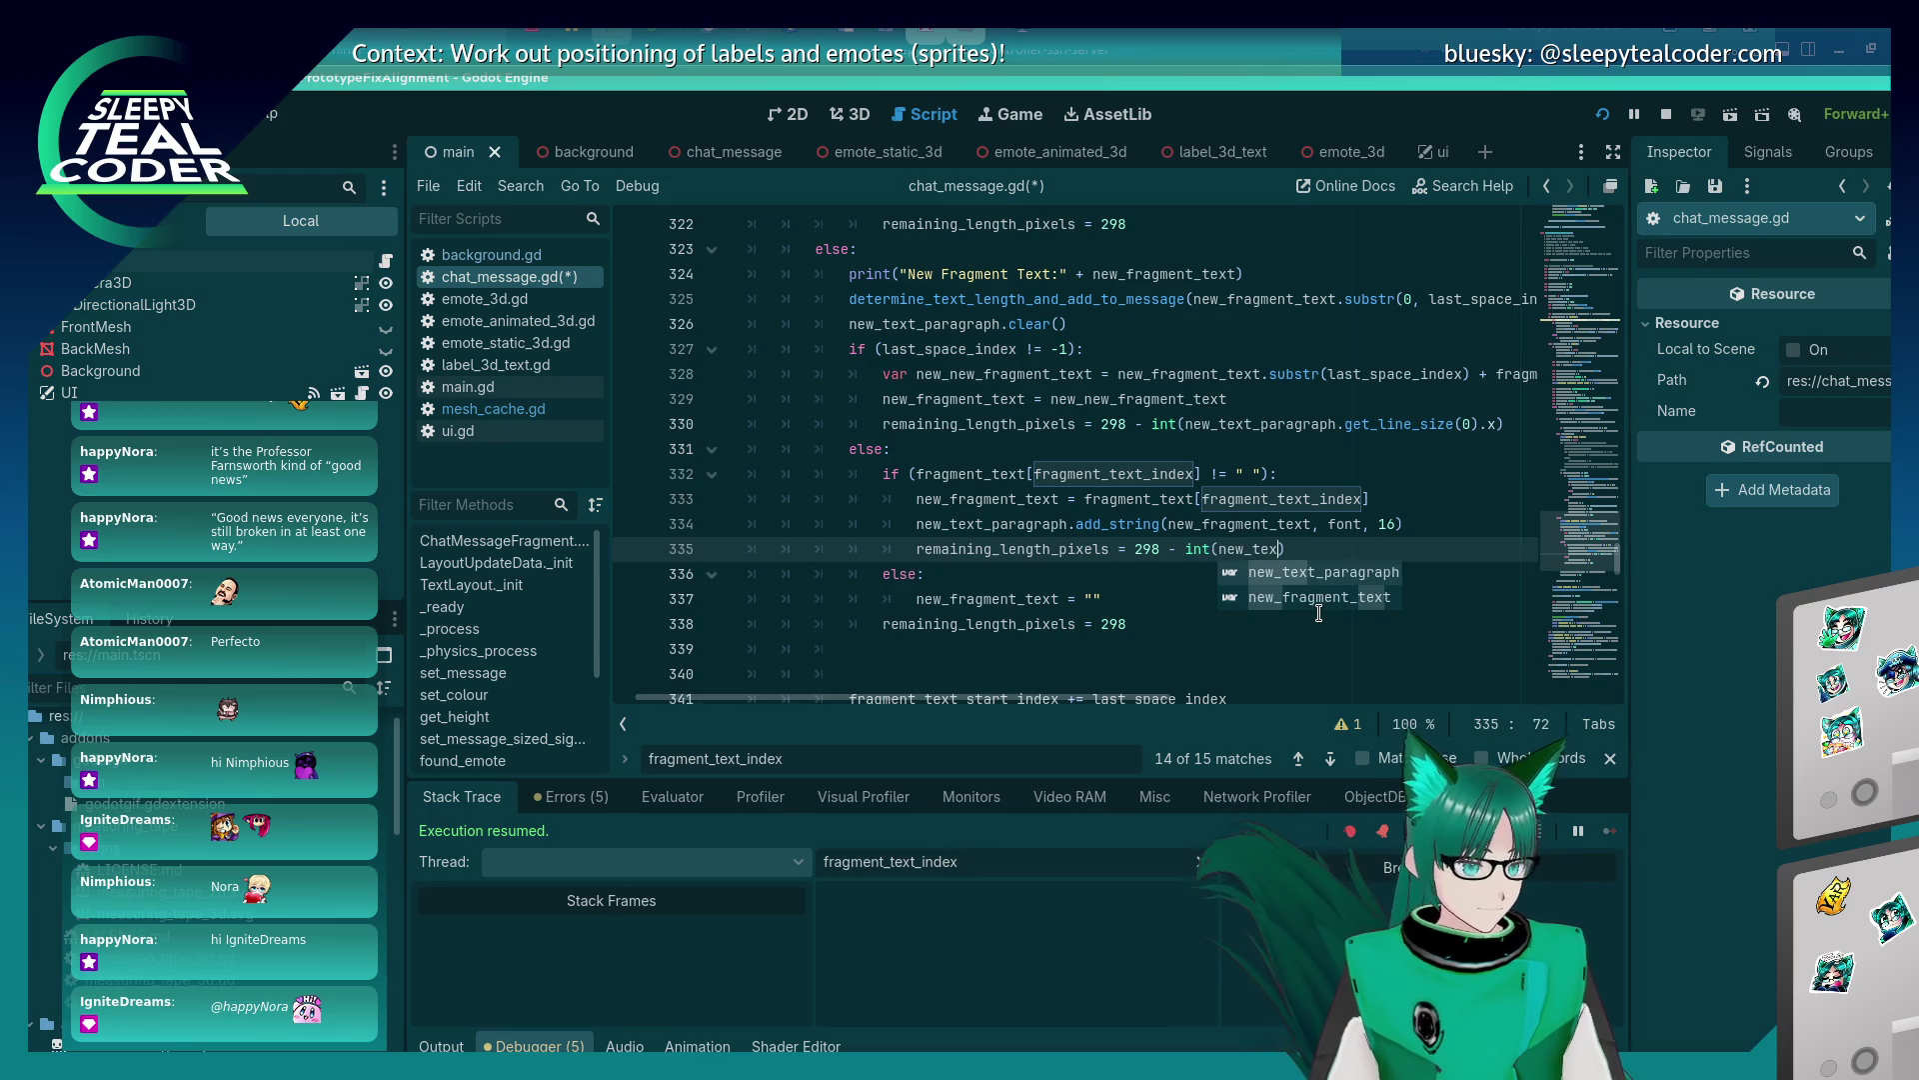
click(1096, 424)
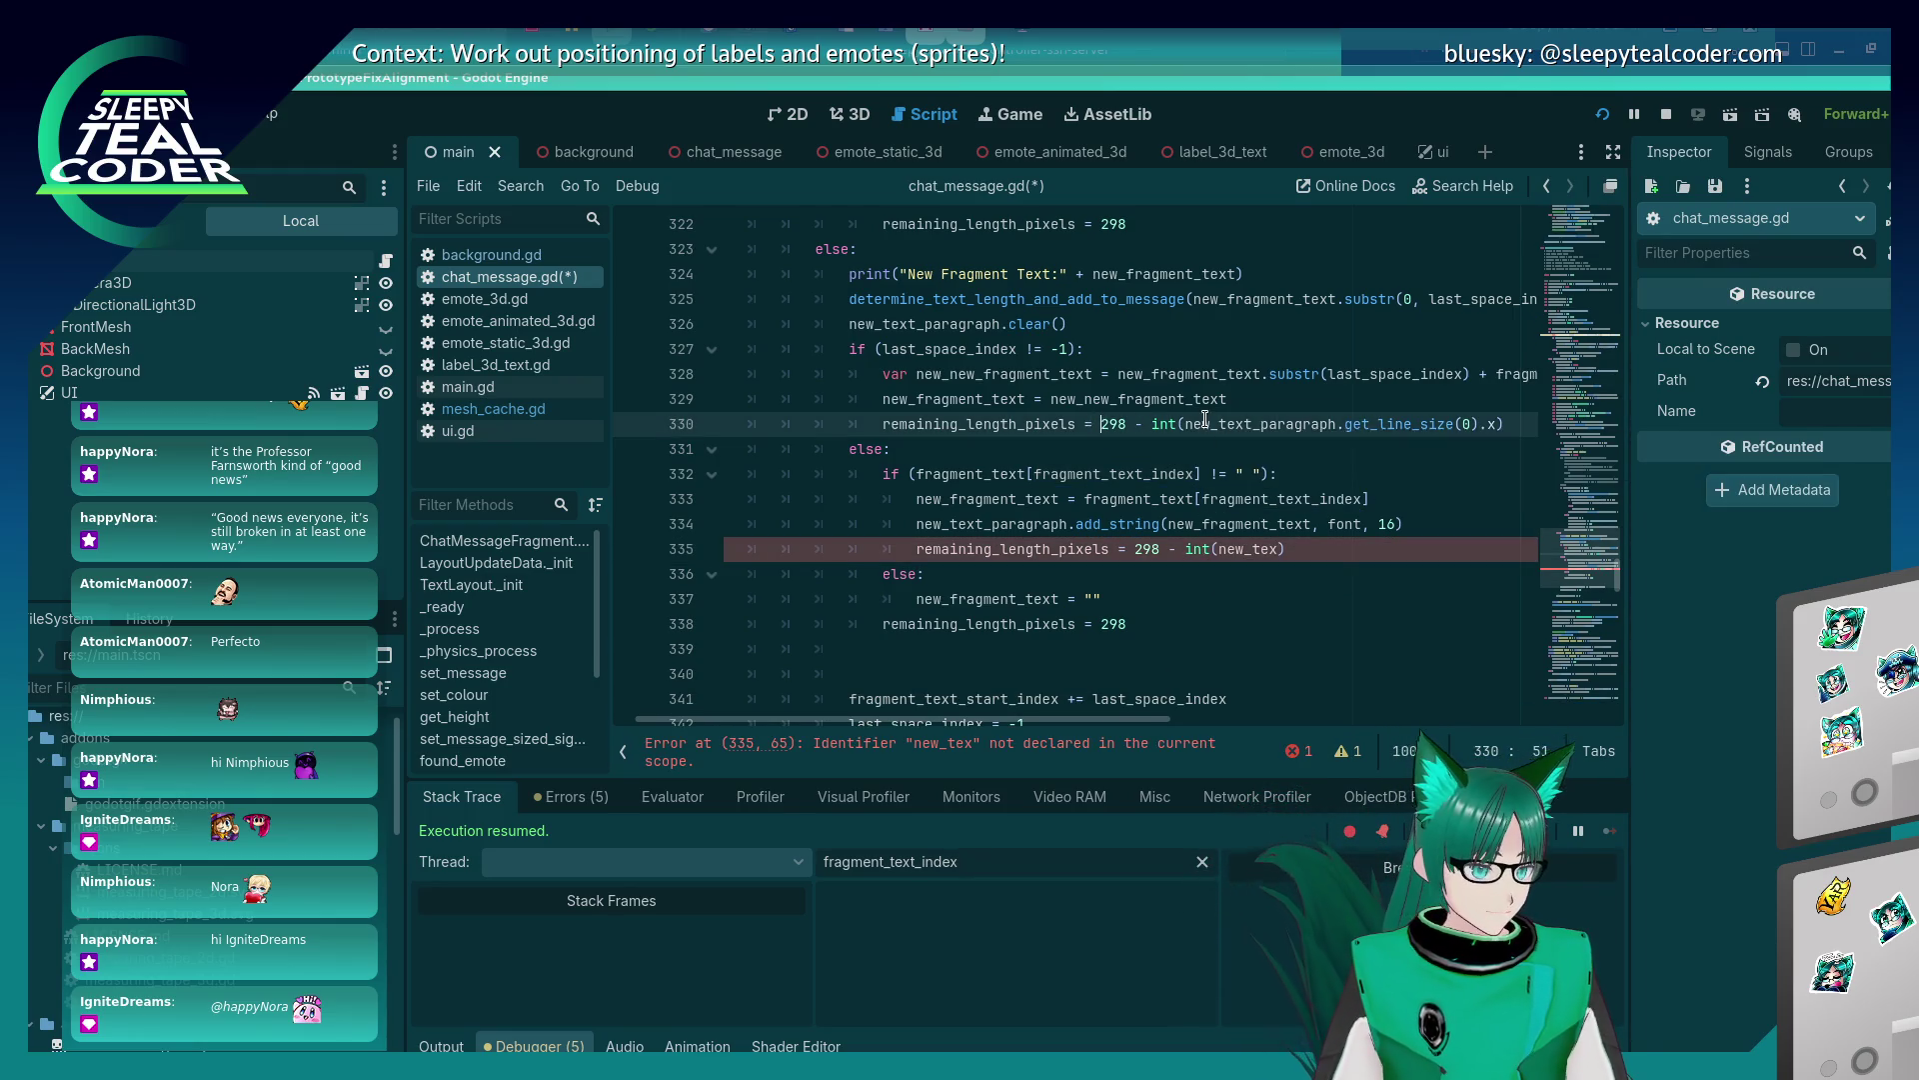
key(shift+End)
key(ctrl+c)
click(1134, 549)
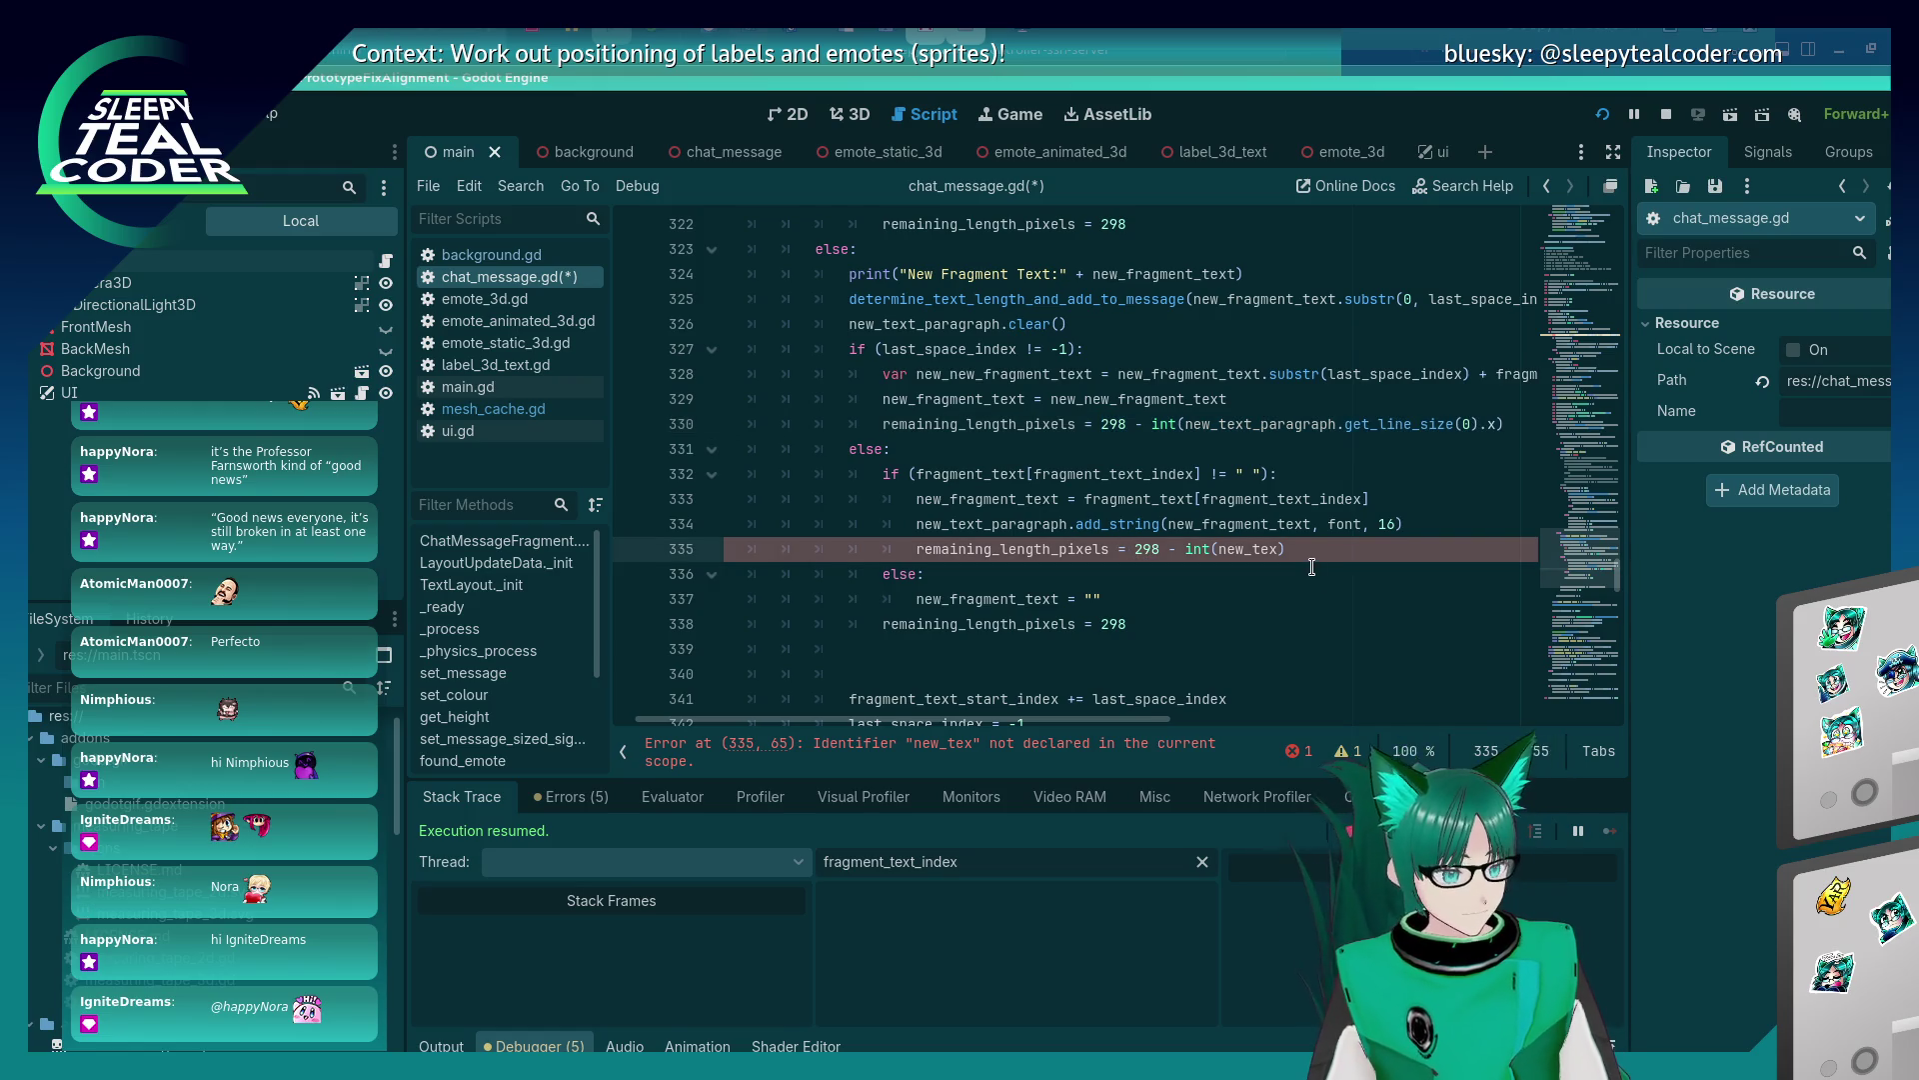
key(shift+End)
key(ctrl+v)
Fix line 338's indentation, remove the empty line after it, and save.
key(Down)
key(Down)
key(Down)
key(Tab)
key(ctrl+s)
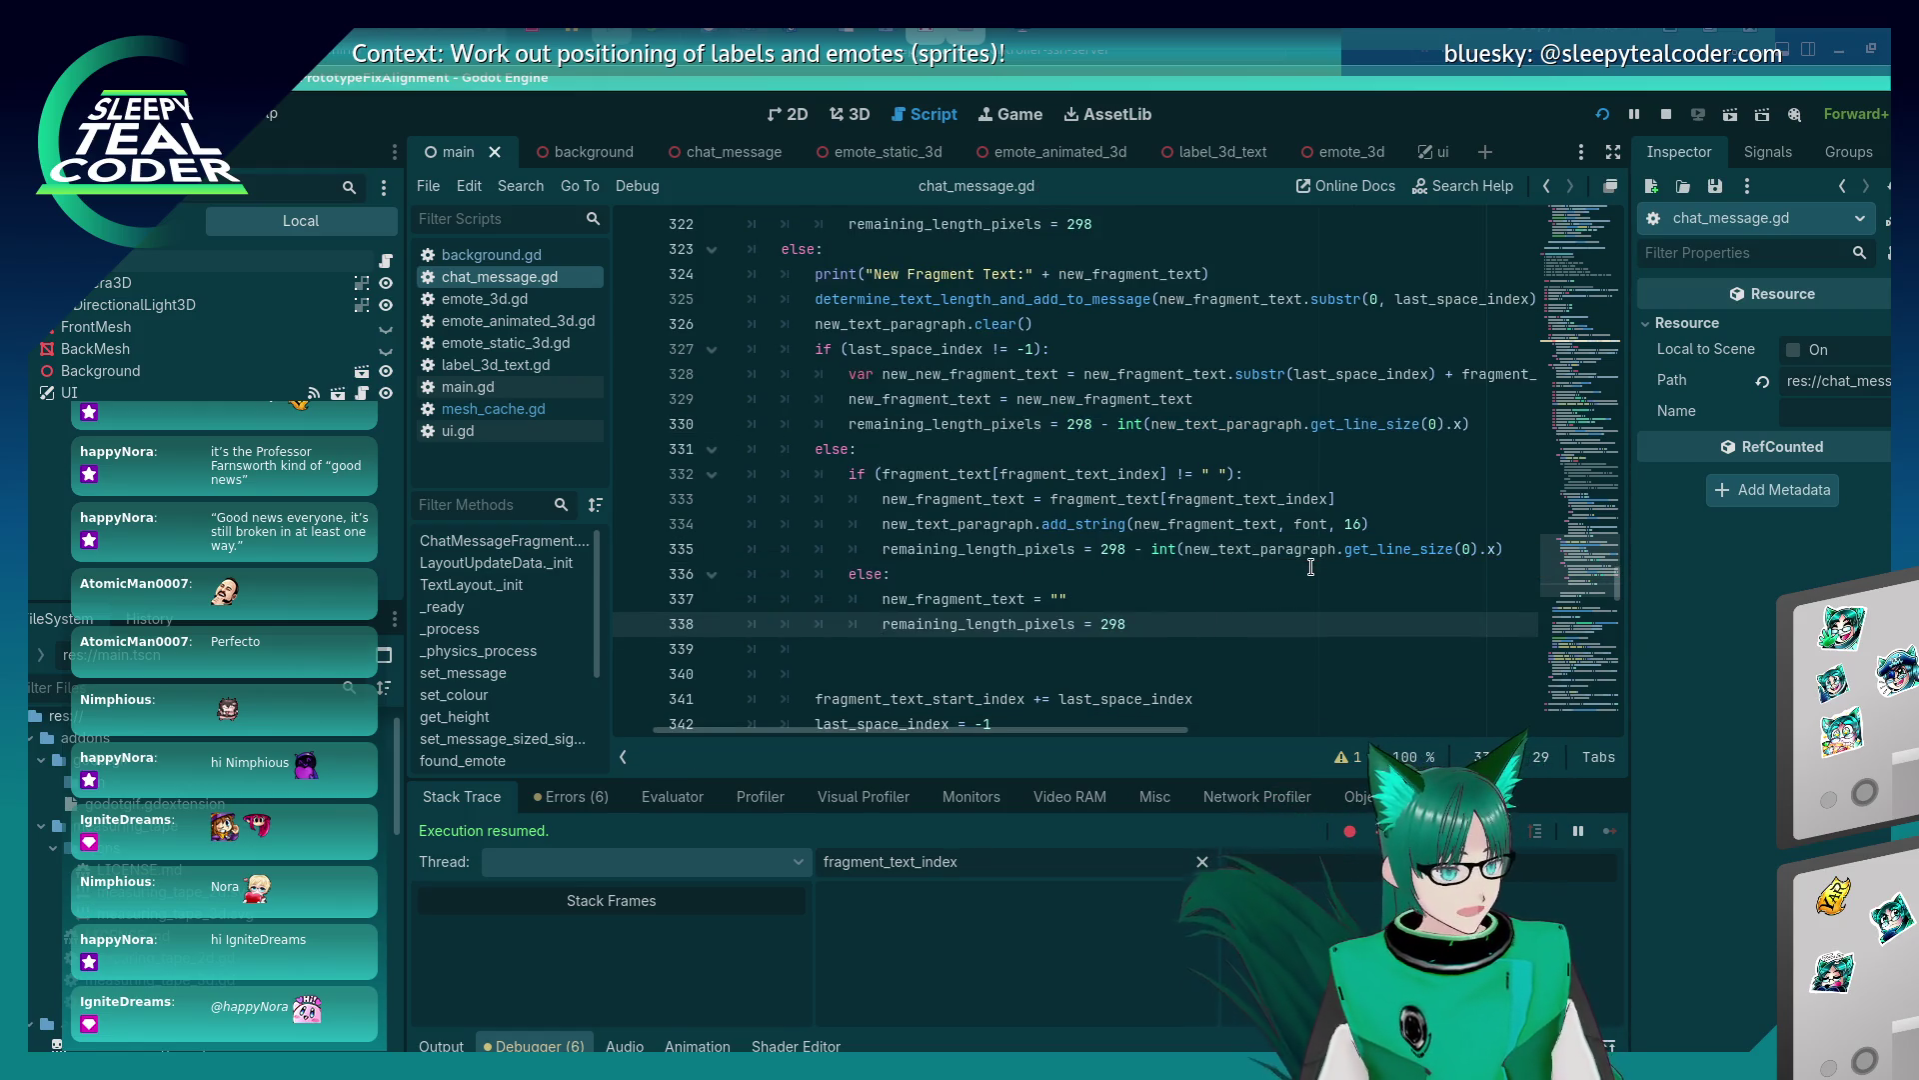
key(Down)
key(BackSpace)
key(BackSpace)
key(ctrl+s)
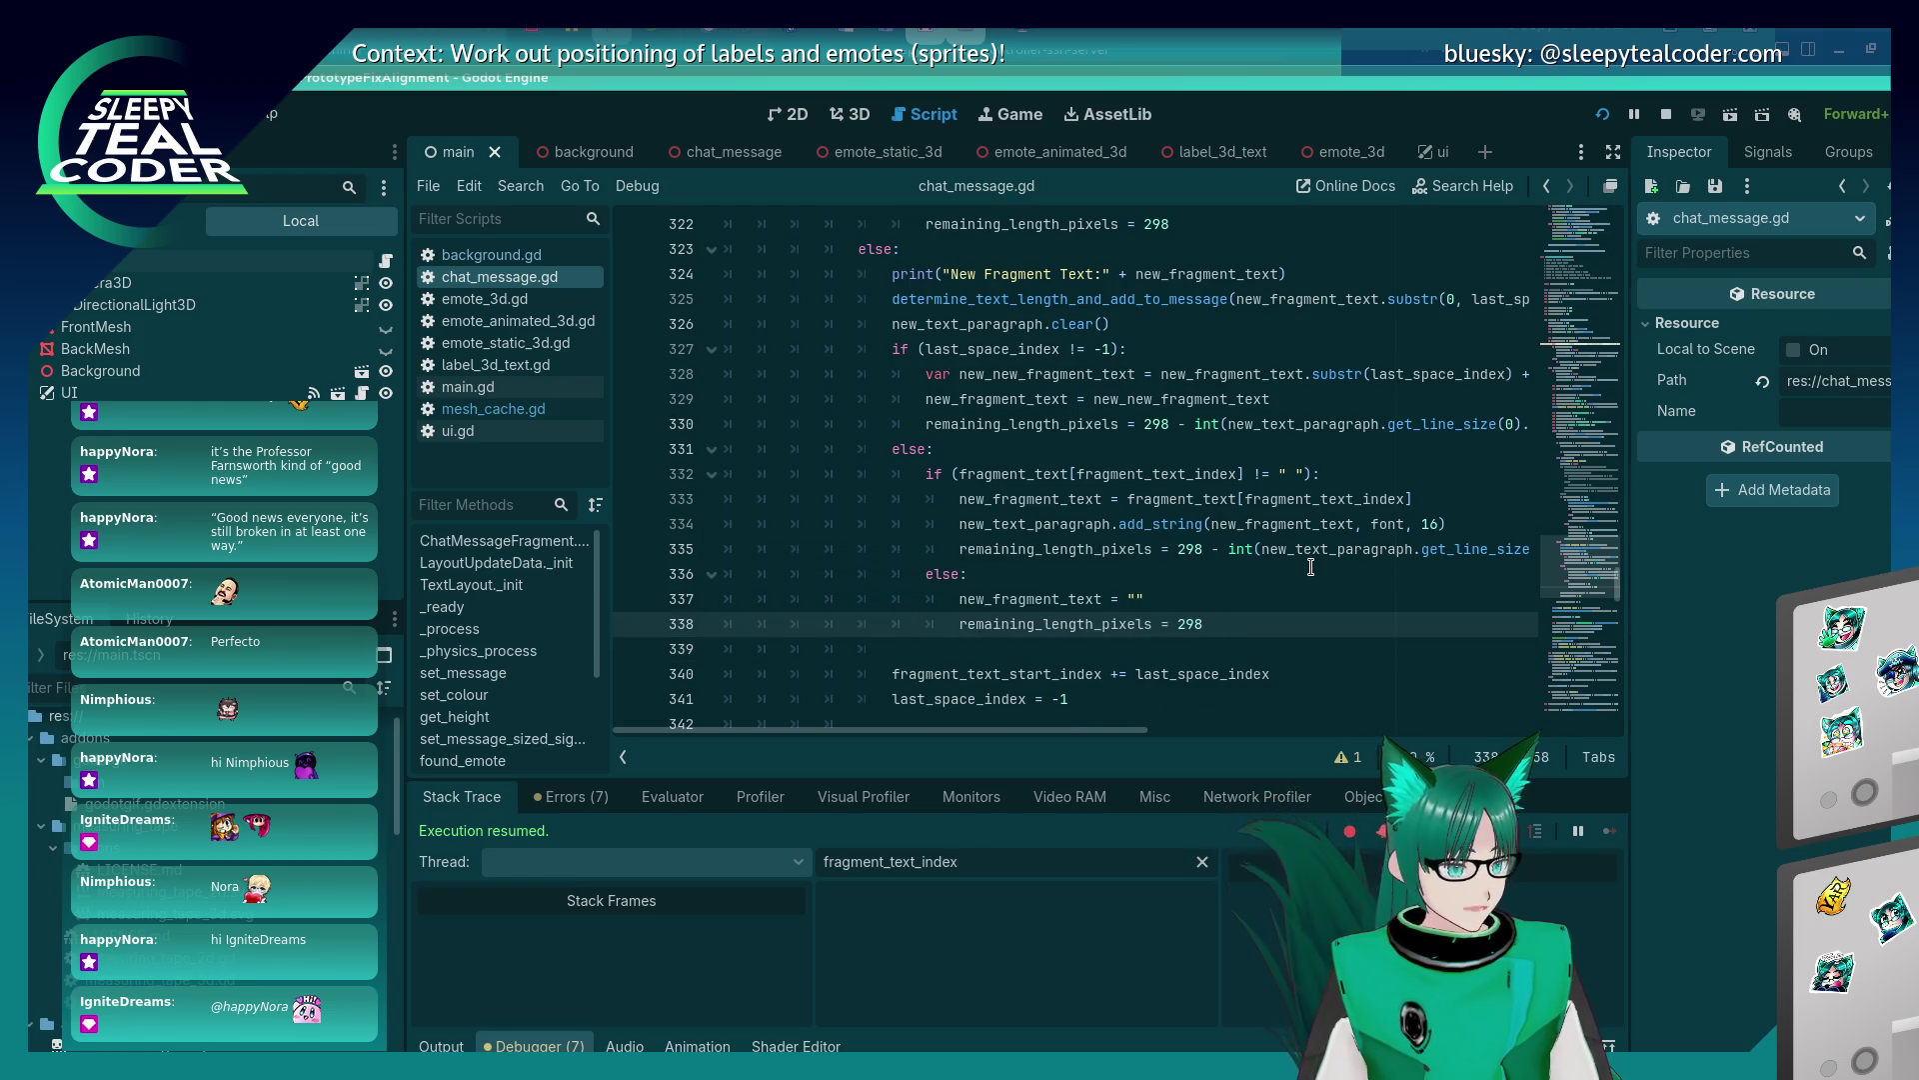
Run the project with F5 to test the wrapping.
key(Up)
key(Up)
key(Up)
key(Down)
key(Down)
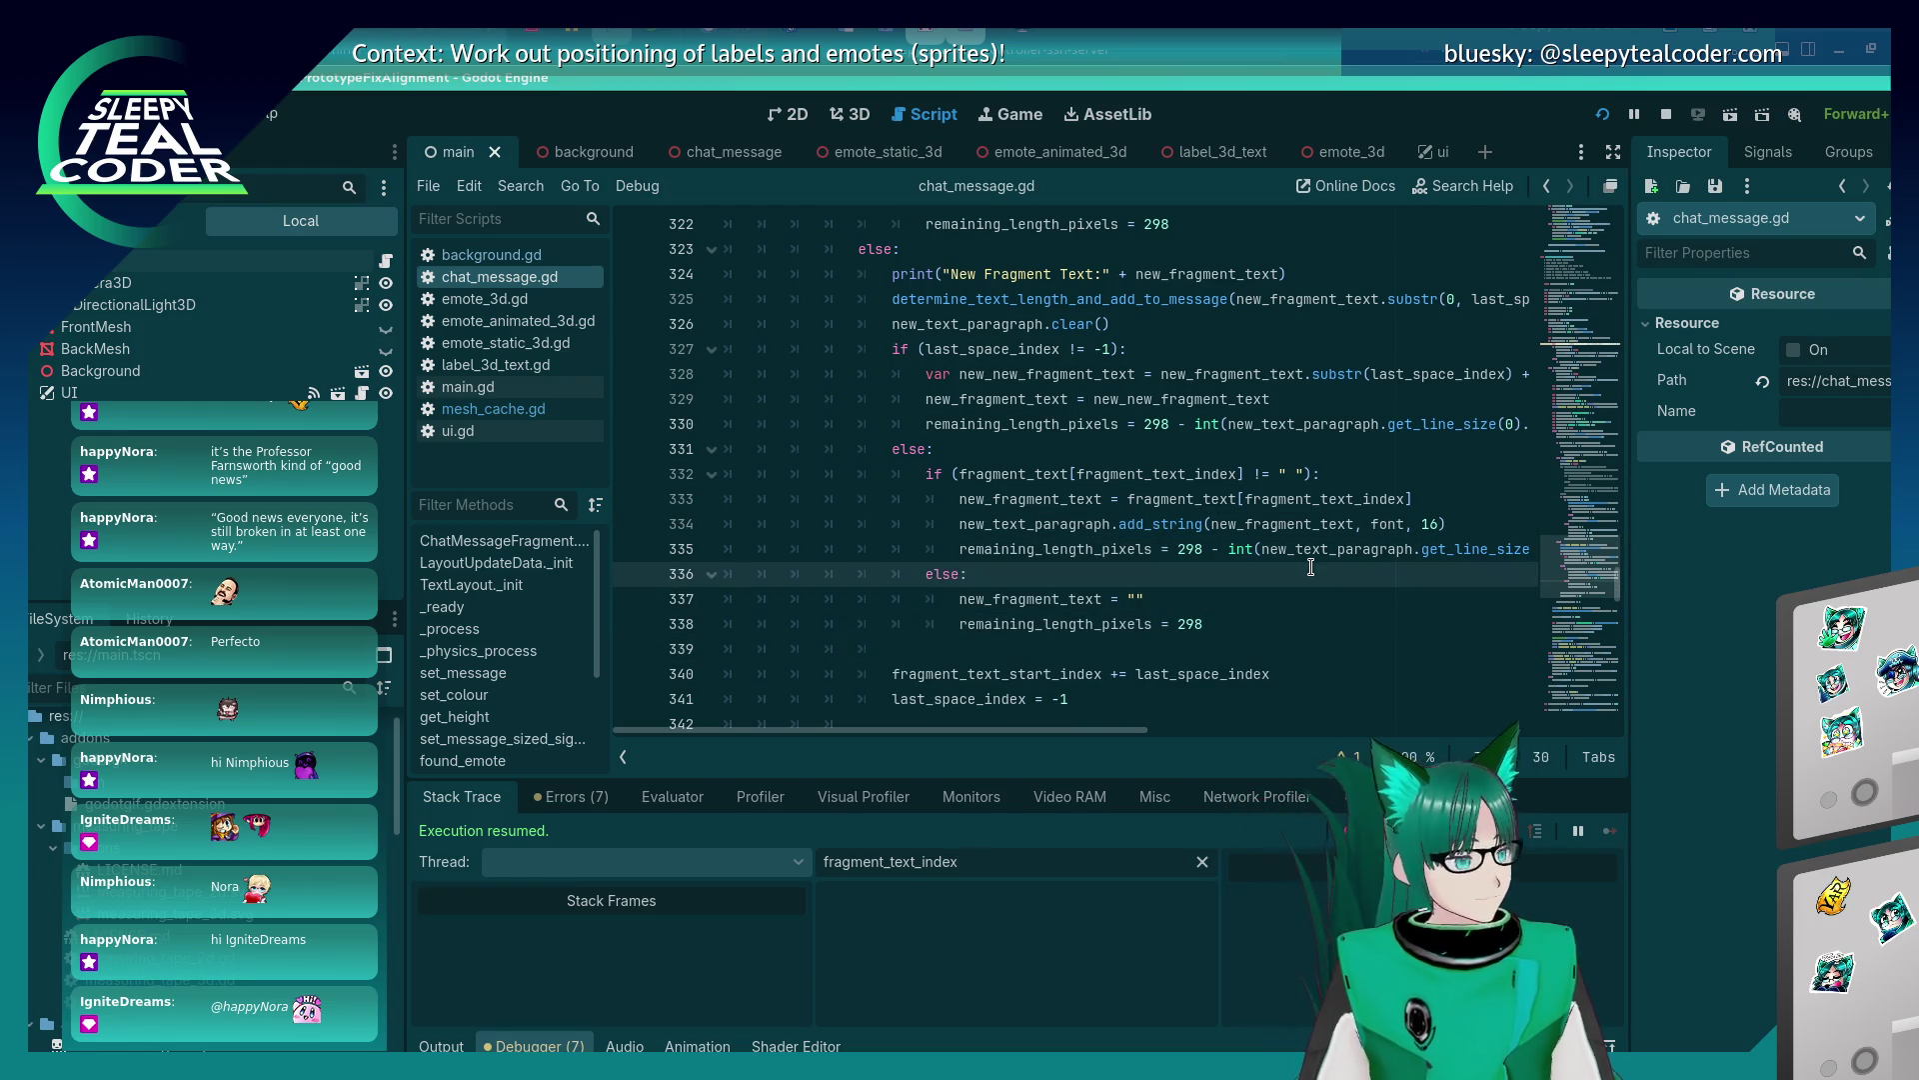
key(Up)
key(F5)
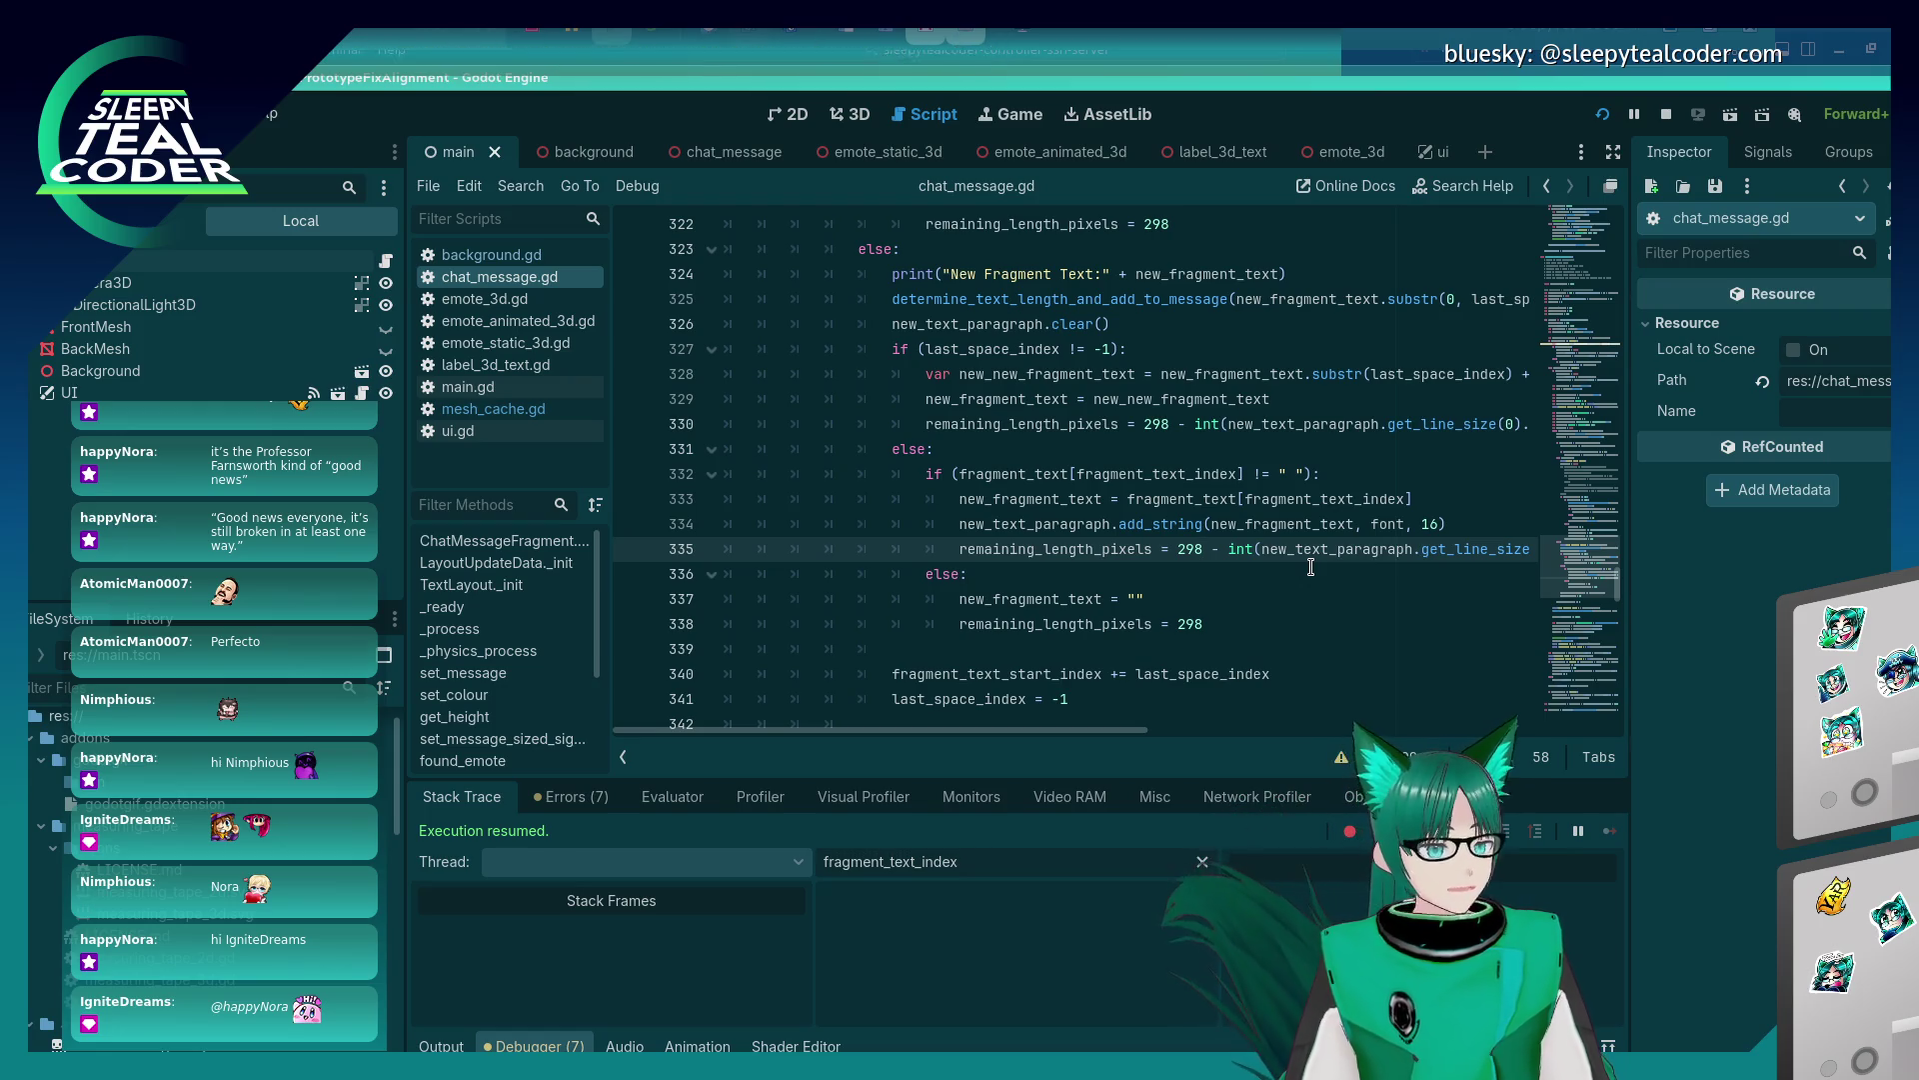
Clear the old test messages, post a fresh long Beep message, and return to the script.
click(1277, 292)
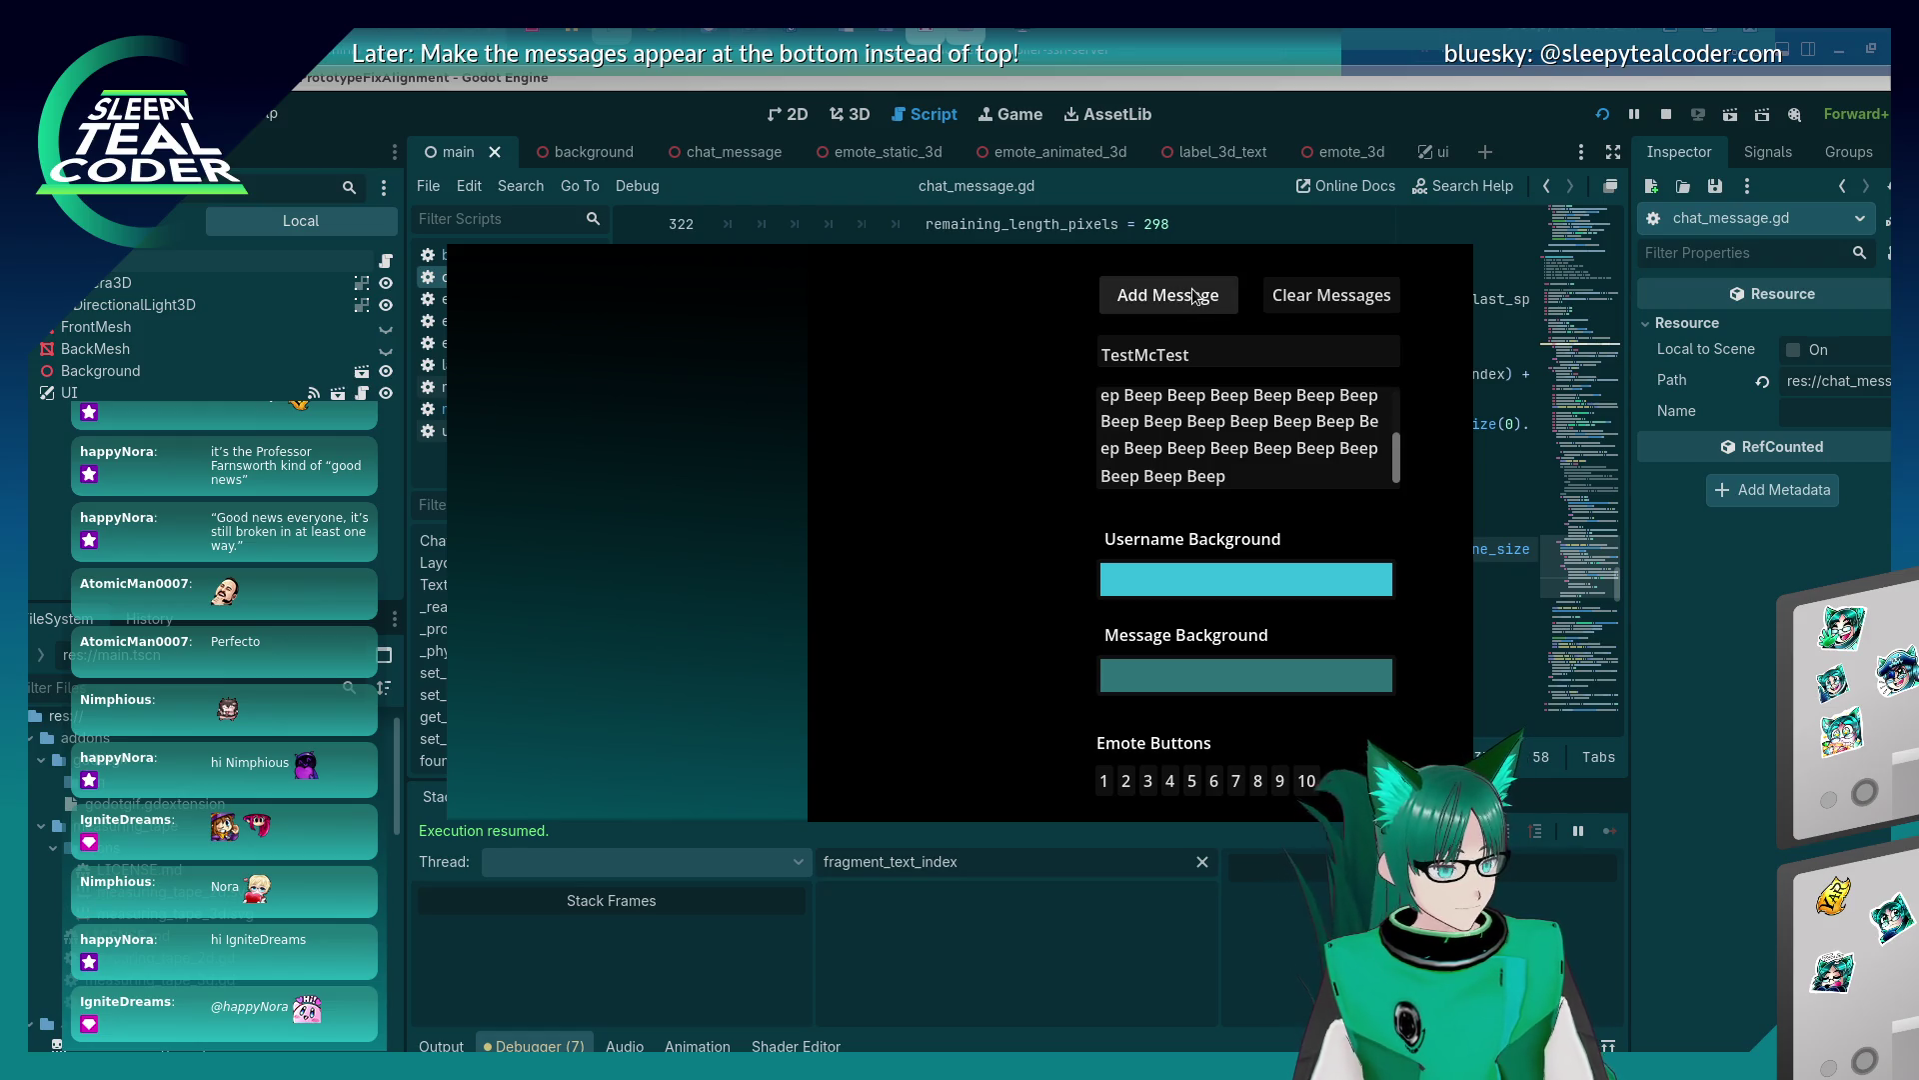
click(1149, 299)
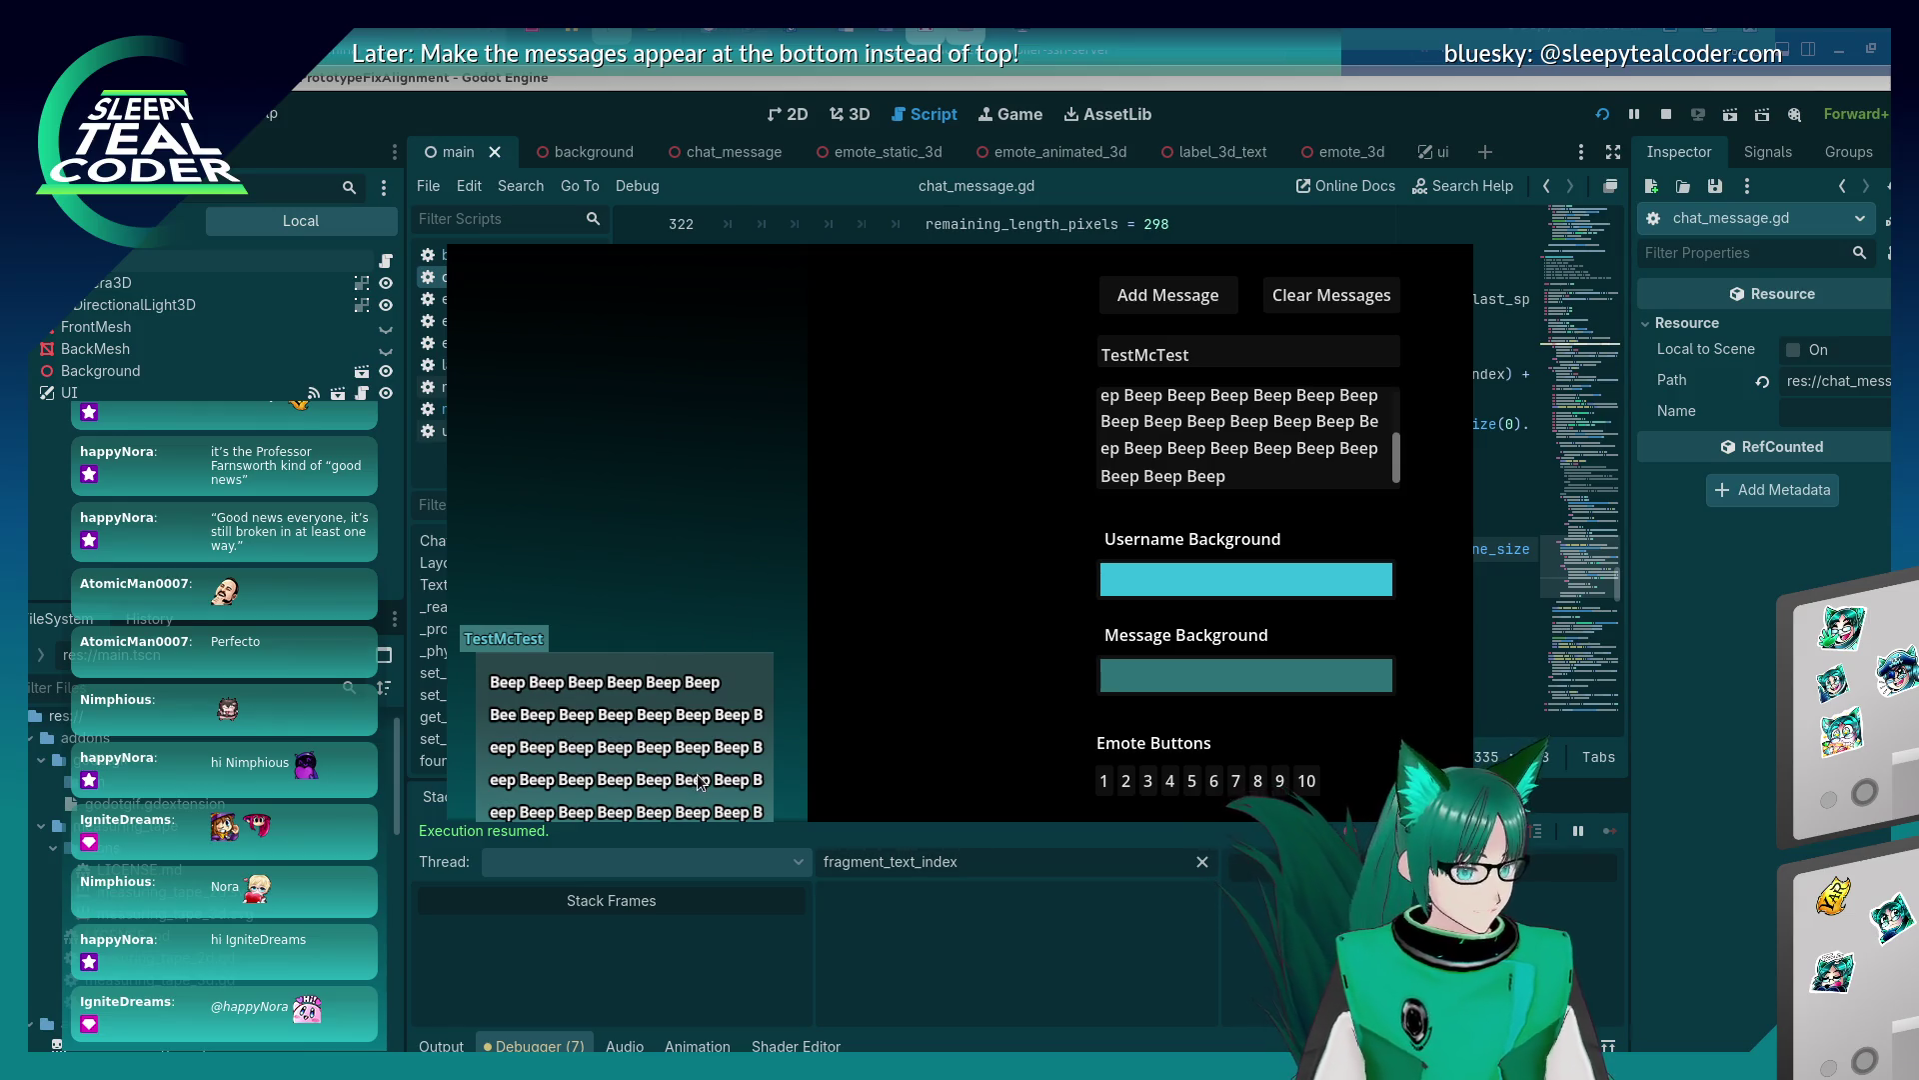
key(alt+Tab)
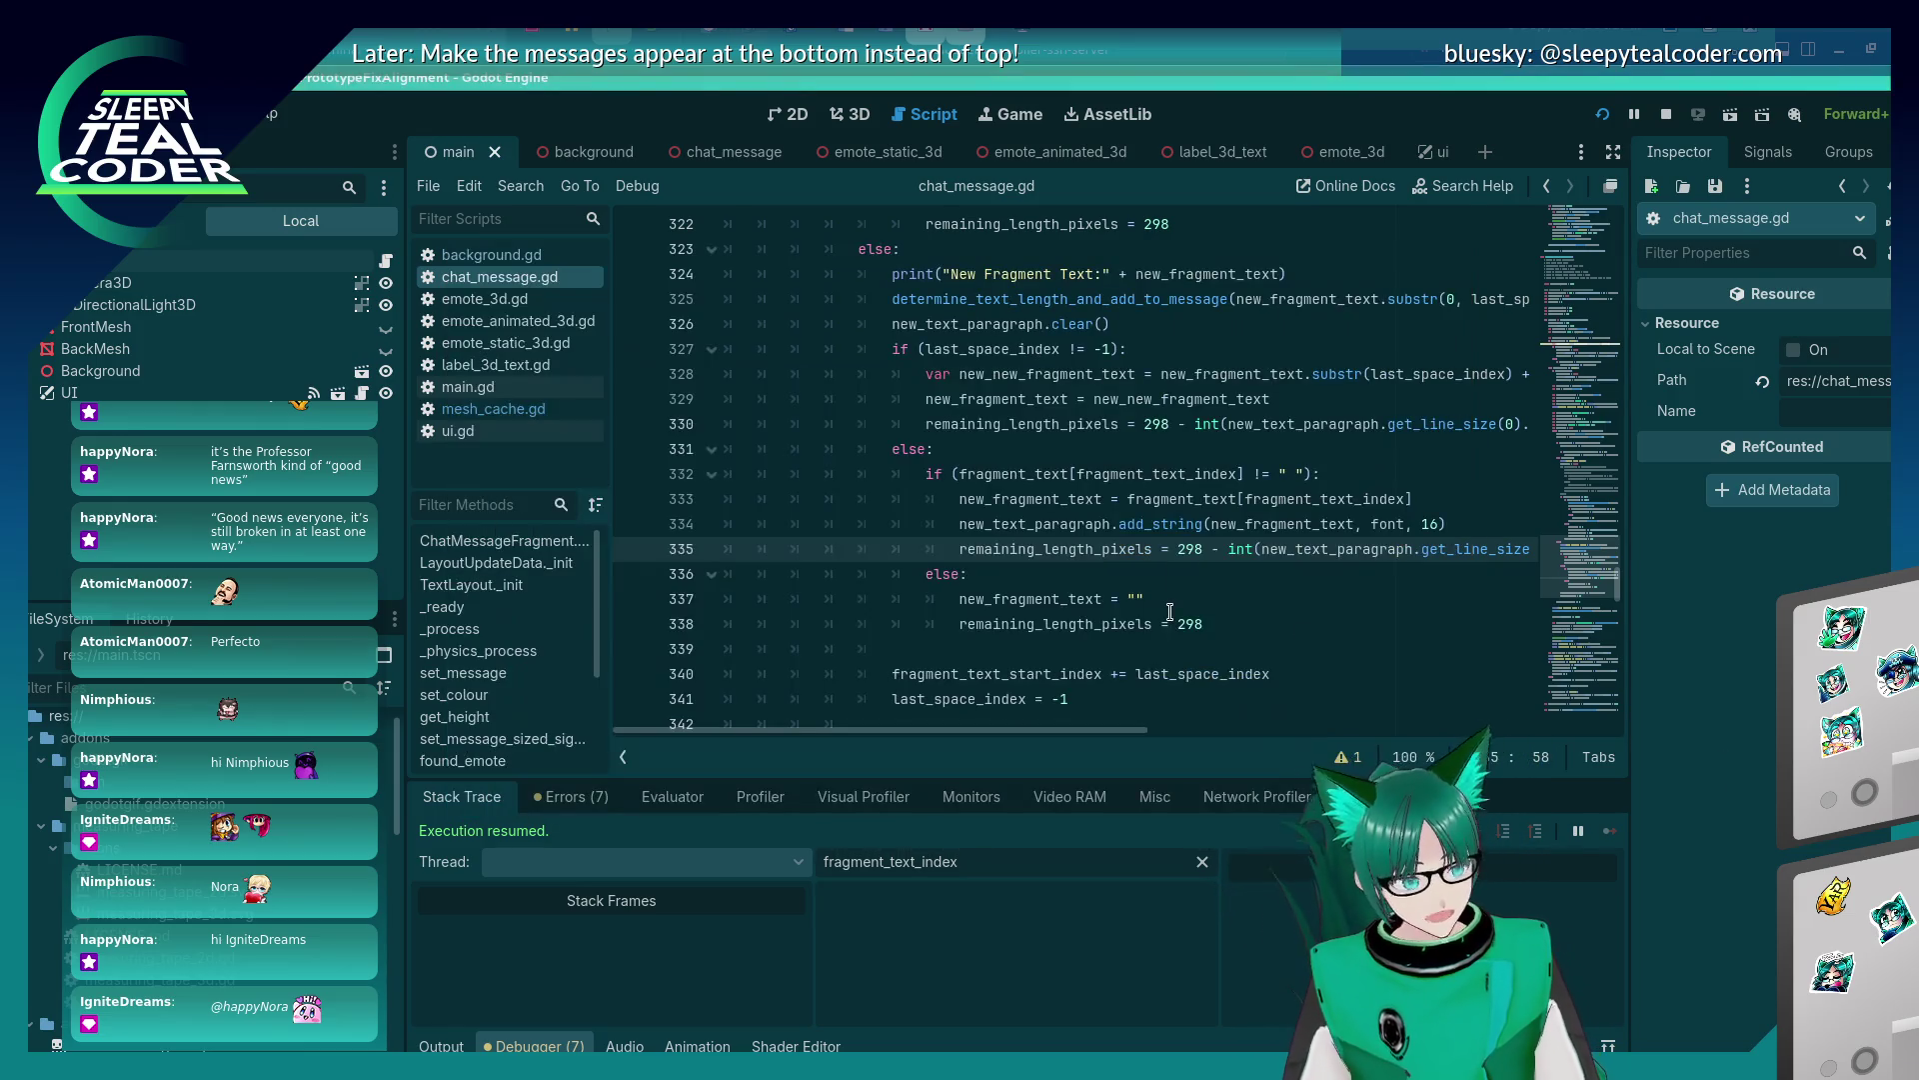
Undo the width-line edits and paste the add_string call as a new line 330.
key(ctrl+z)
key(ctrl+z)
key(ctrl+z)
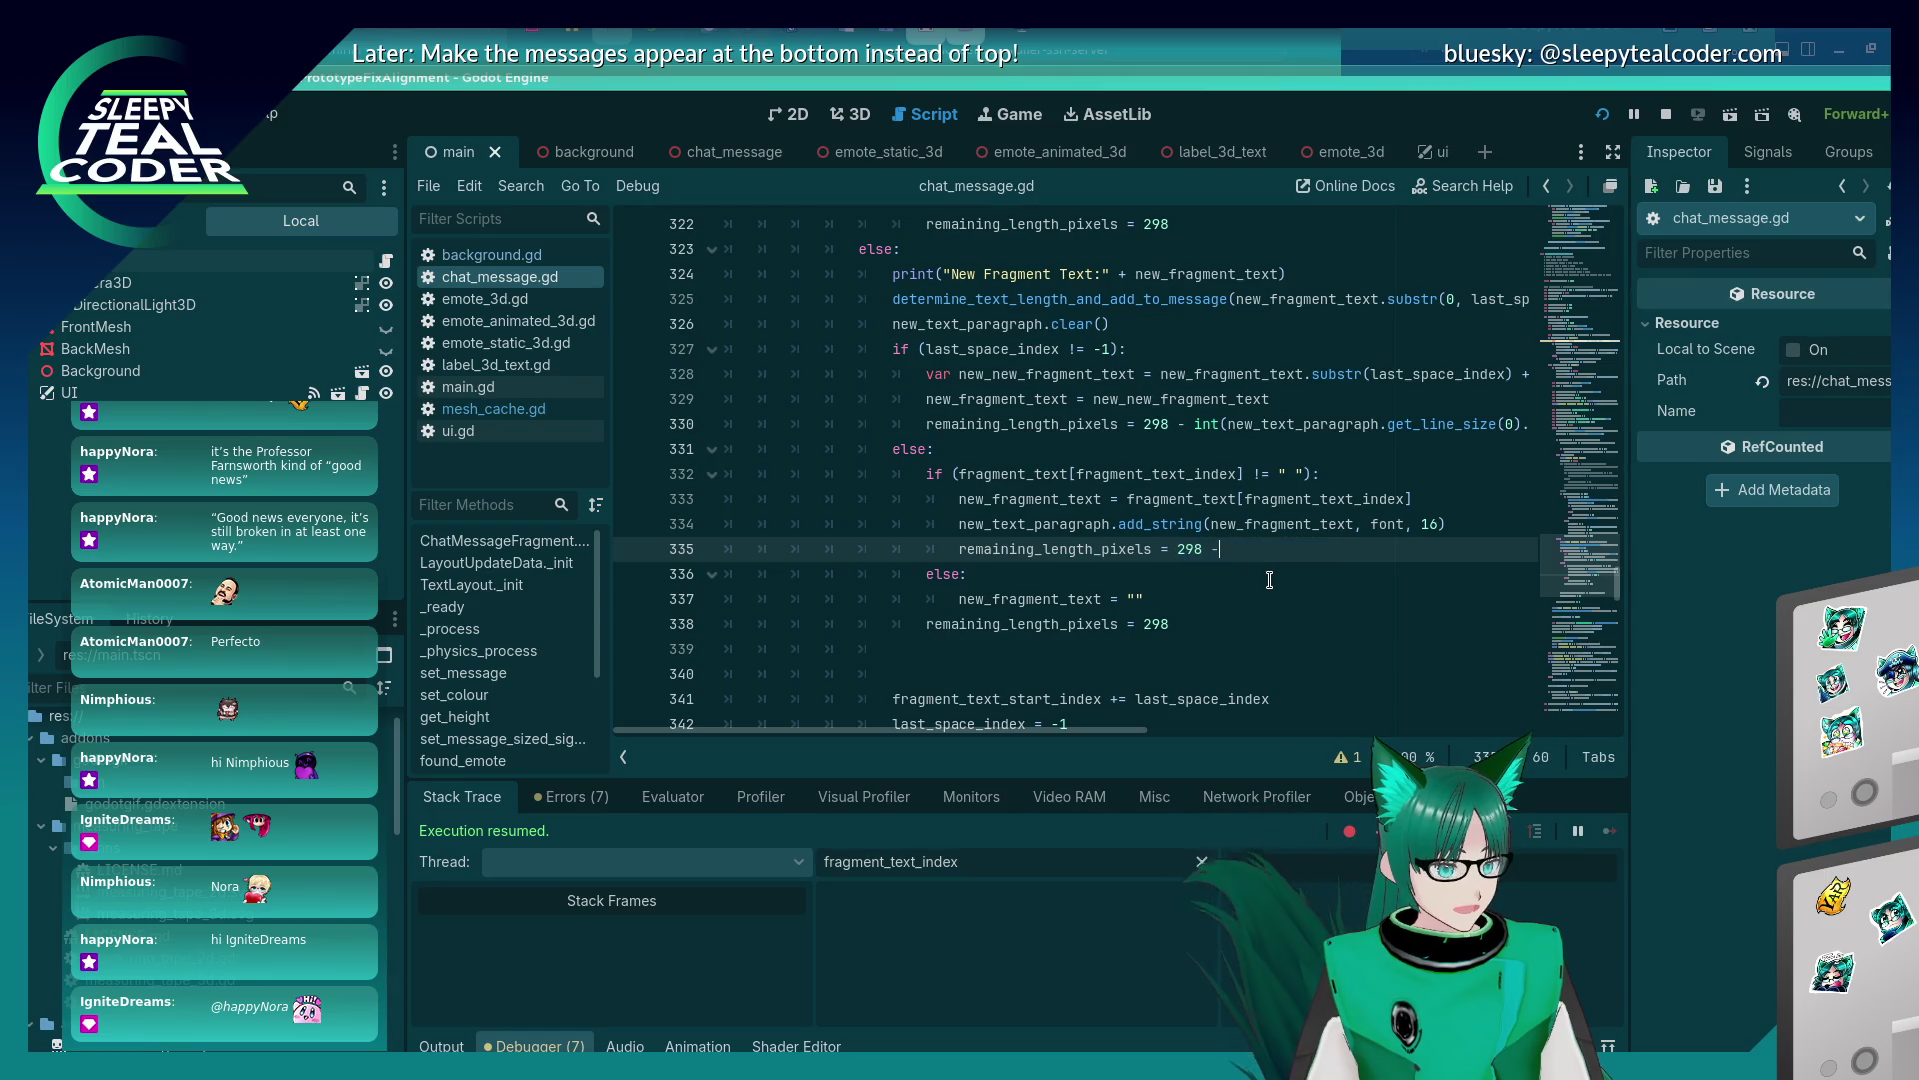
key(ctrl+z)
key(ctrl+z)
key(ctrl+z)
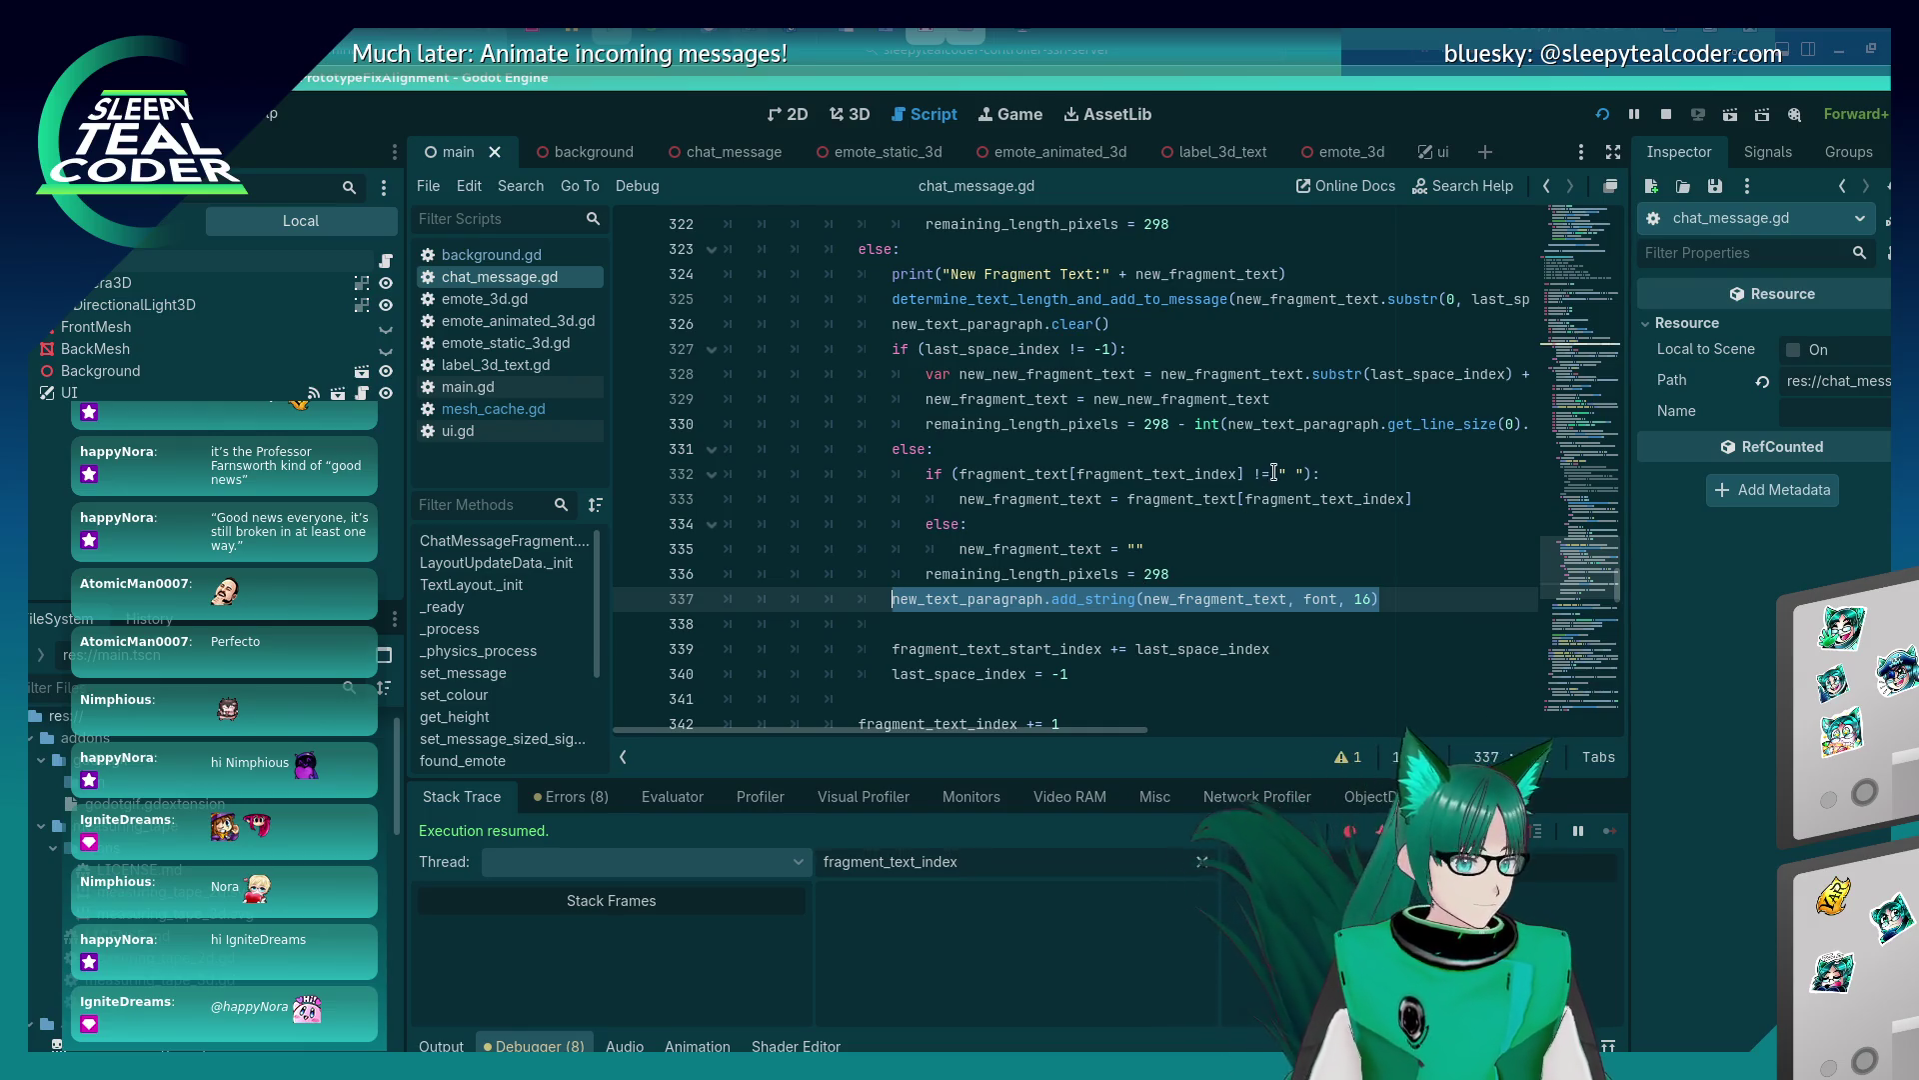
click(1279, 405)
key(Return)
text(new_text_paragraph.add_string(new_fragment_text, font, 16))
Remove the old add_string call on line 338, save, and switch to the running game.
key(Down)
key(Down)
key(Down)
key(Down)
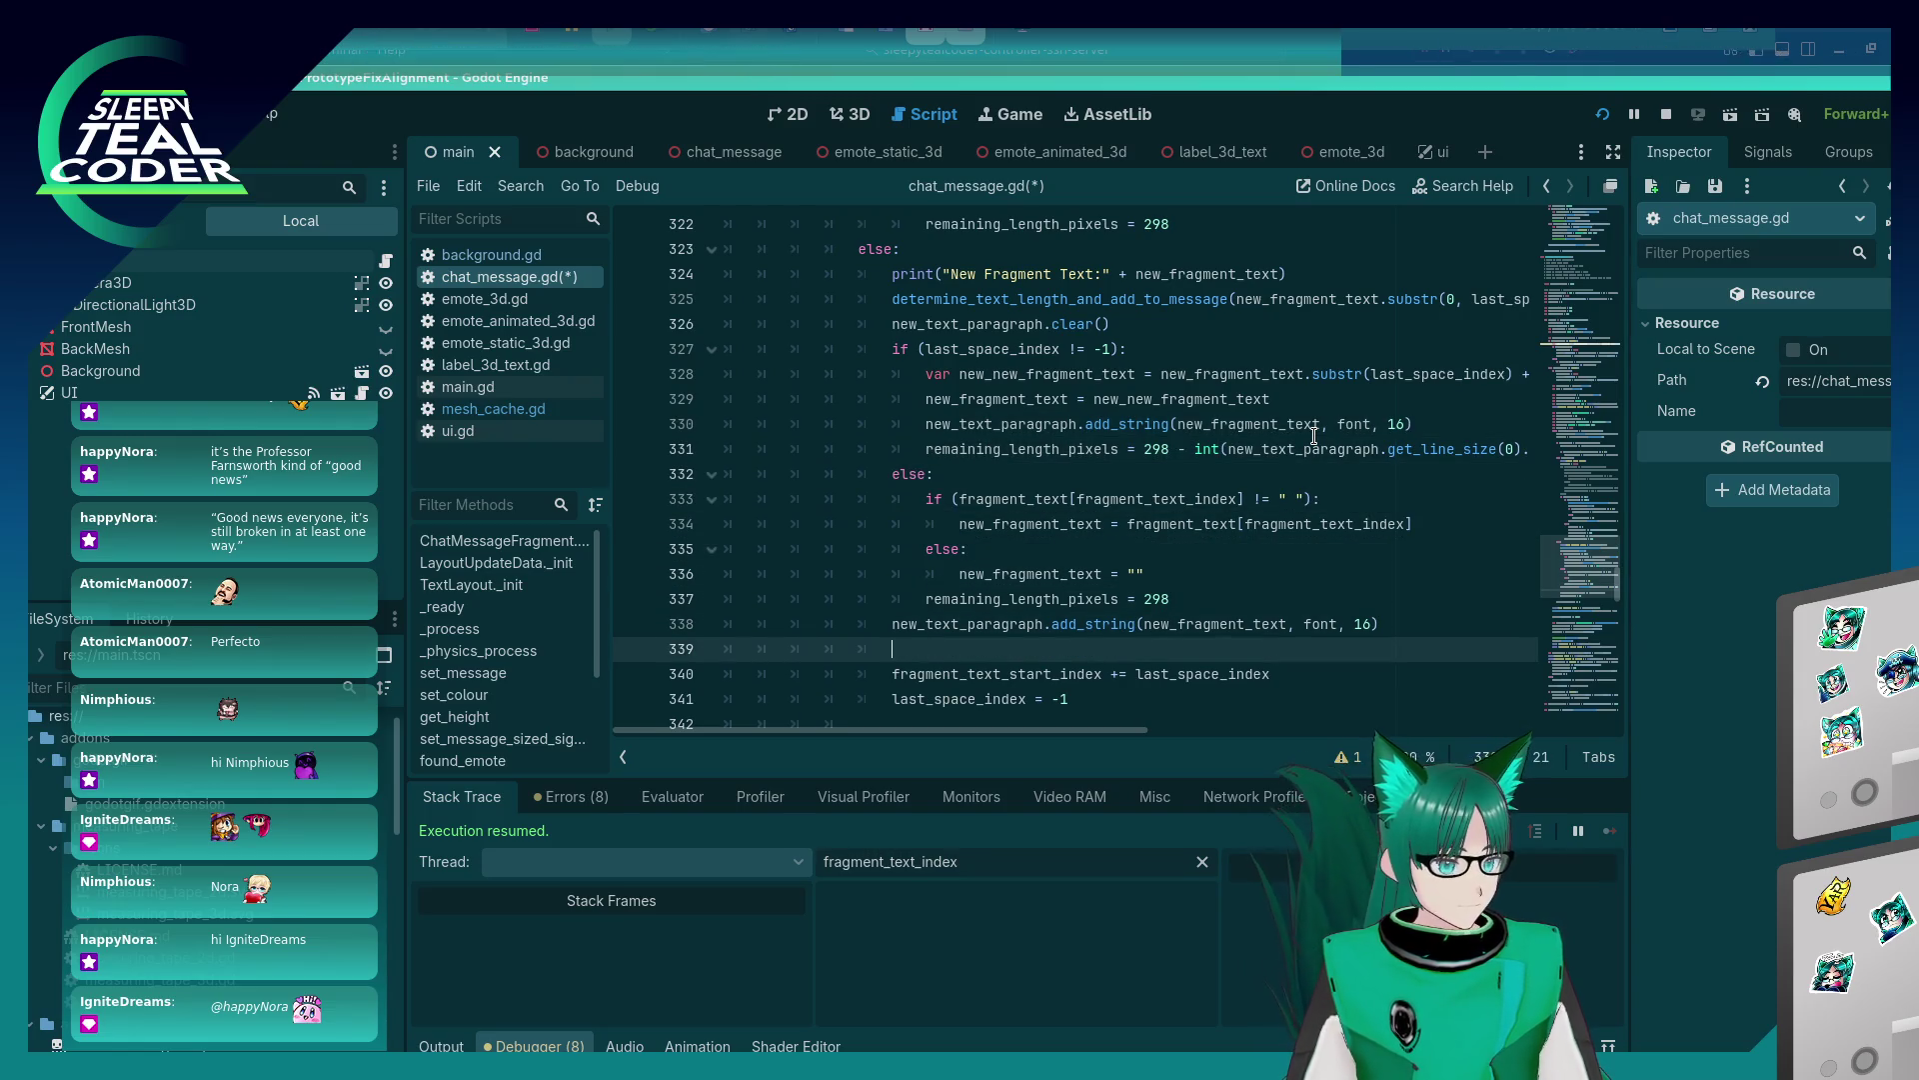
key(Up)
key(shift+Home)
key(BackSpace)
key(shift+Home)
key(ctrl+z)
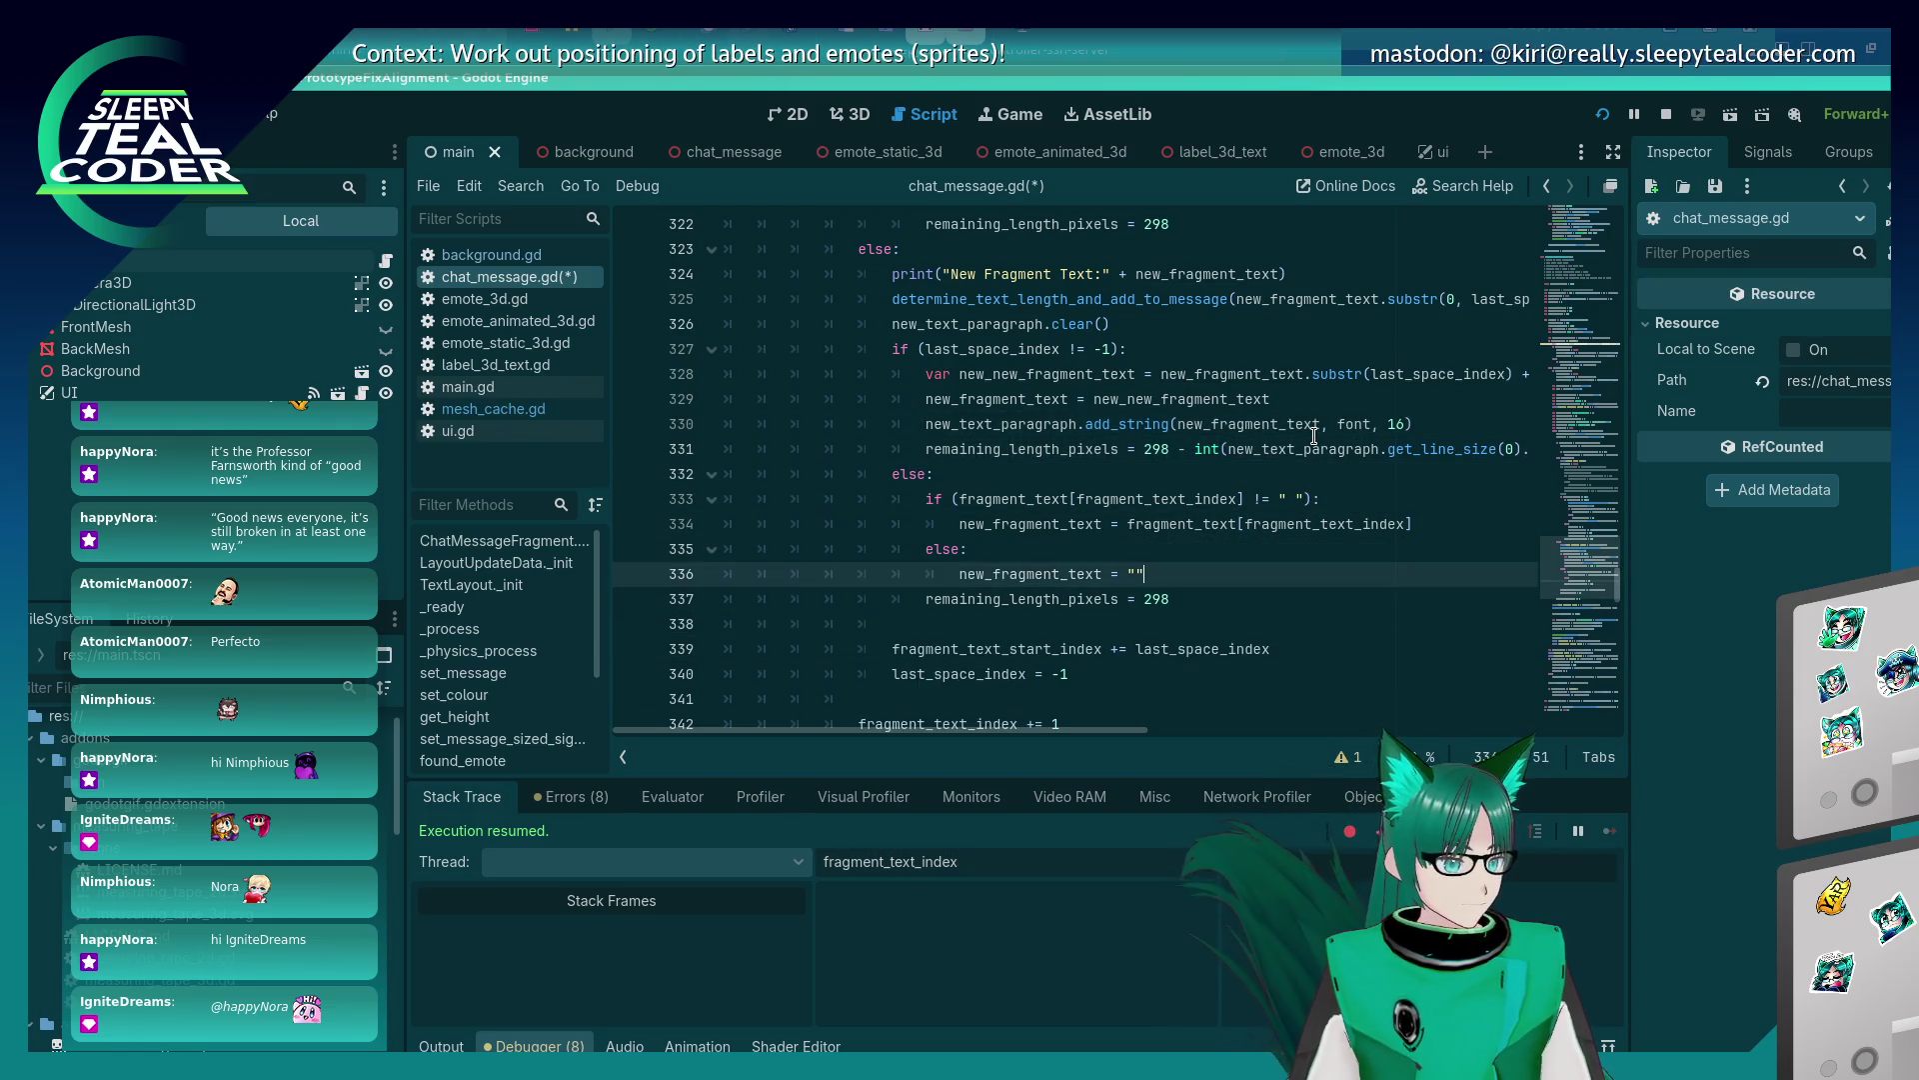
key(alt+Up)
key(ctrl+s)
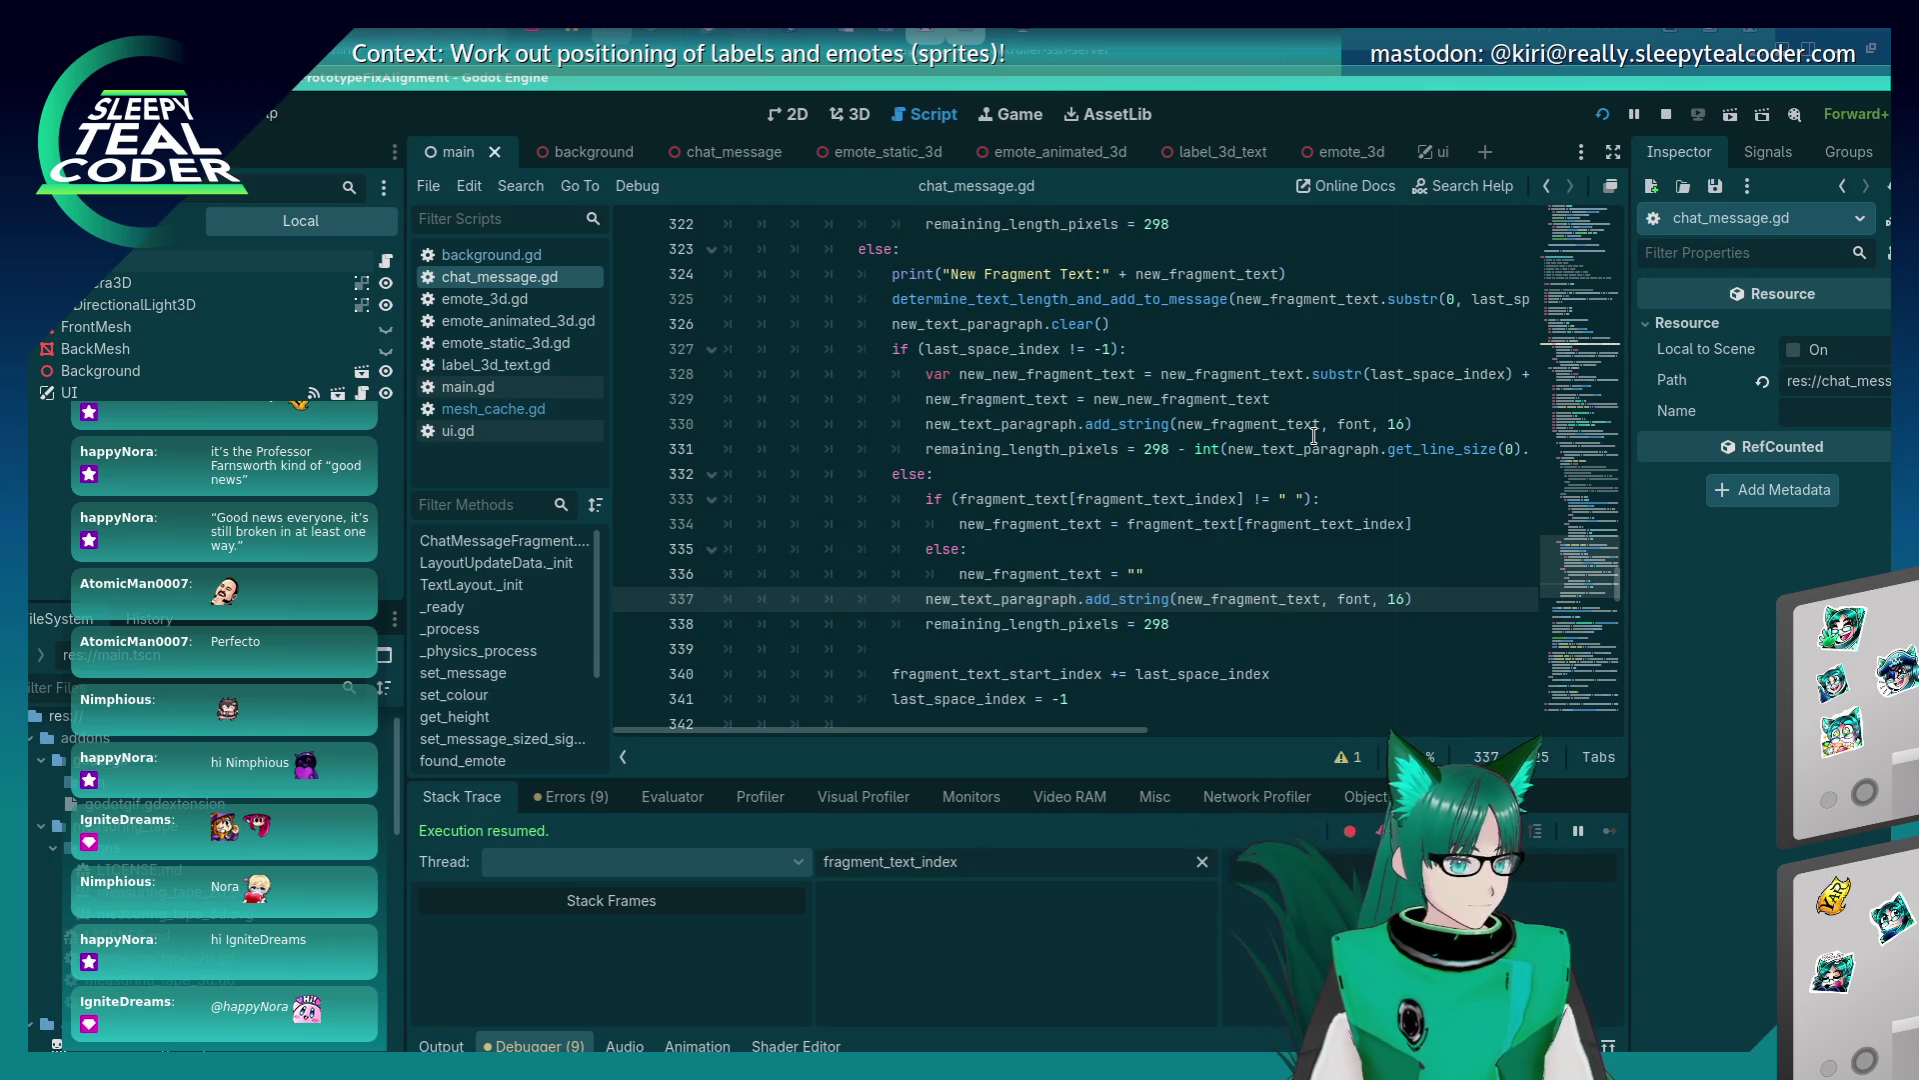
key(alt+Tab)
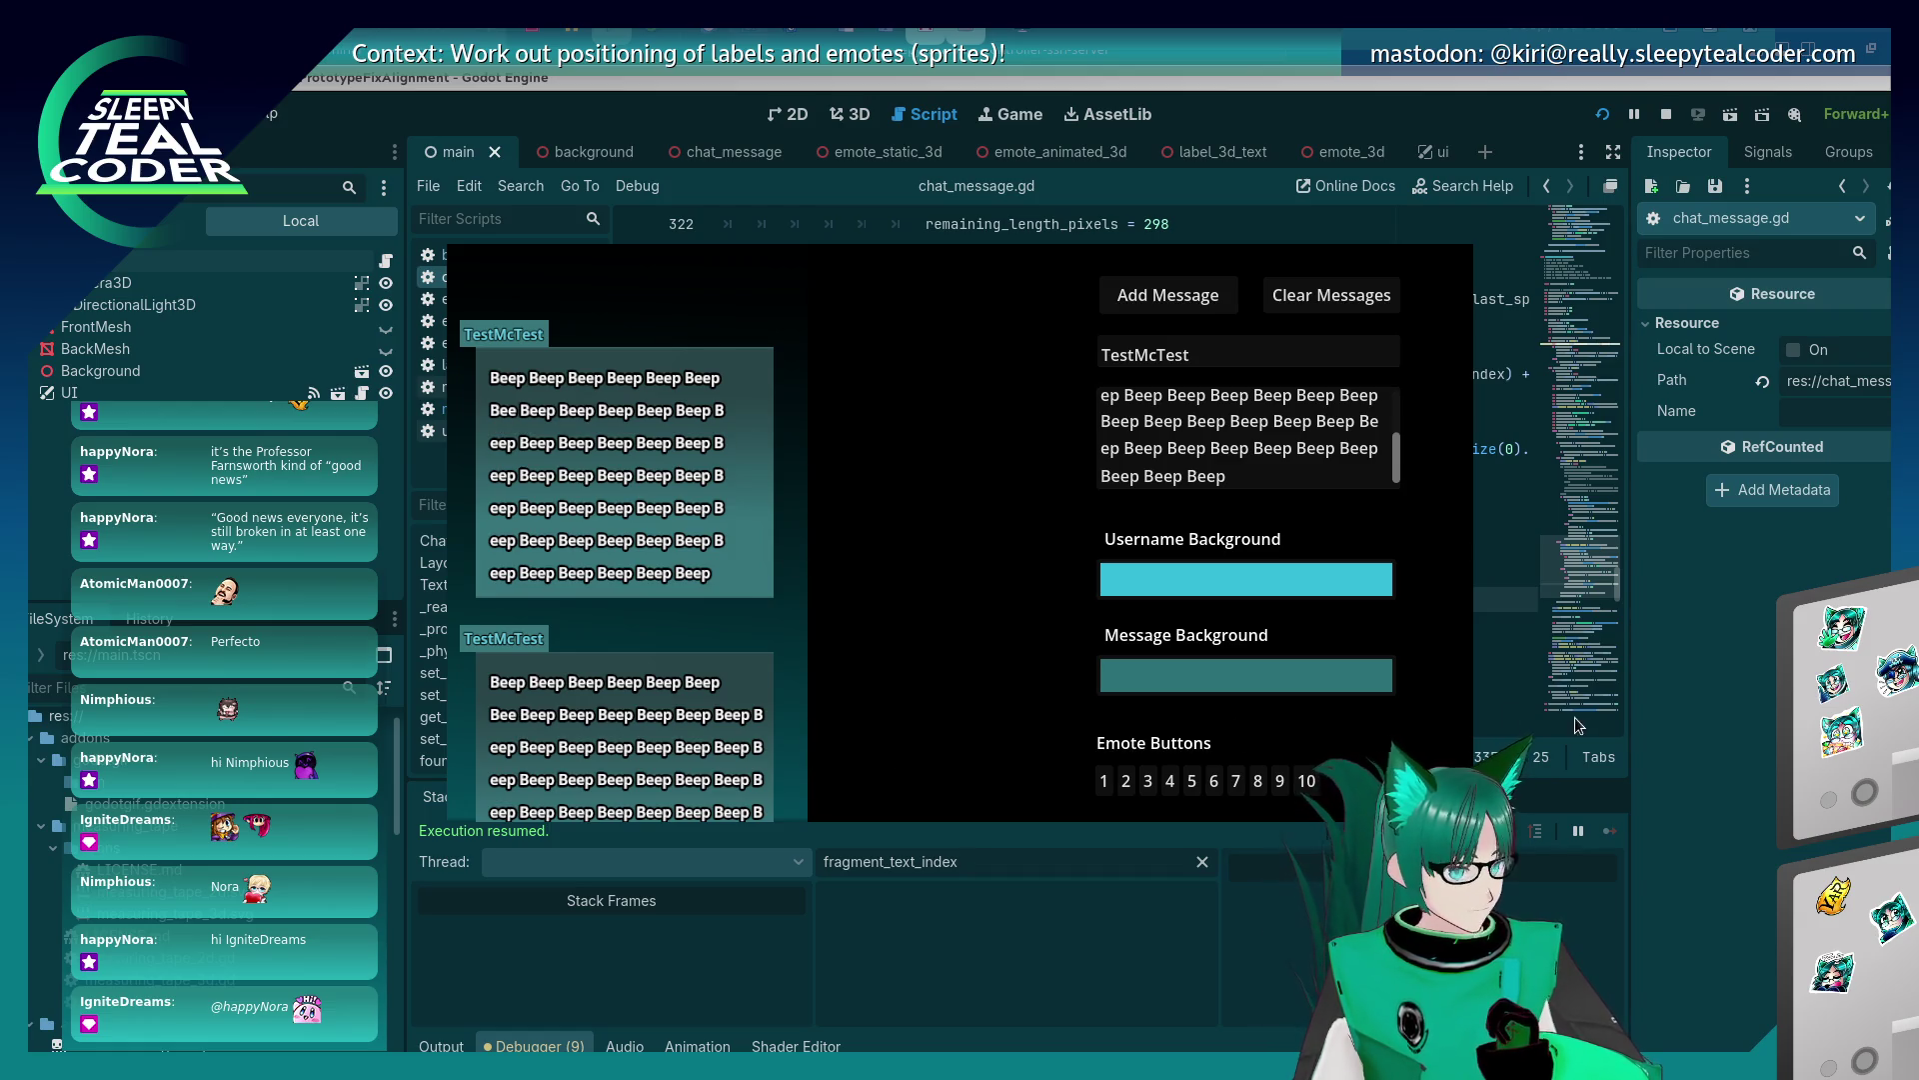
Try changing line 359's size.x2 to size.x / 2, then undo it.
key(alt+Tab)
click(1421, 643)
key(Up)
key(Up)
key(Up)
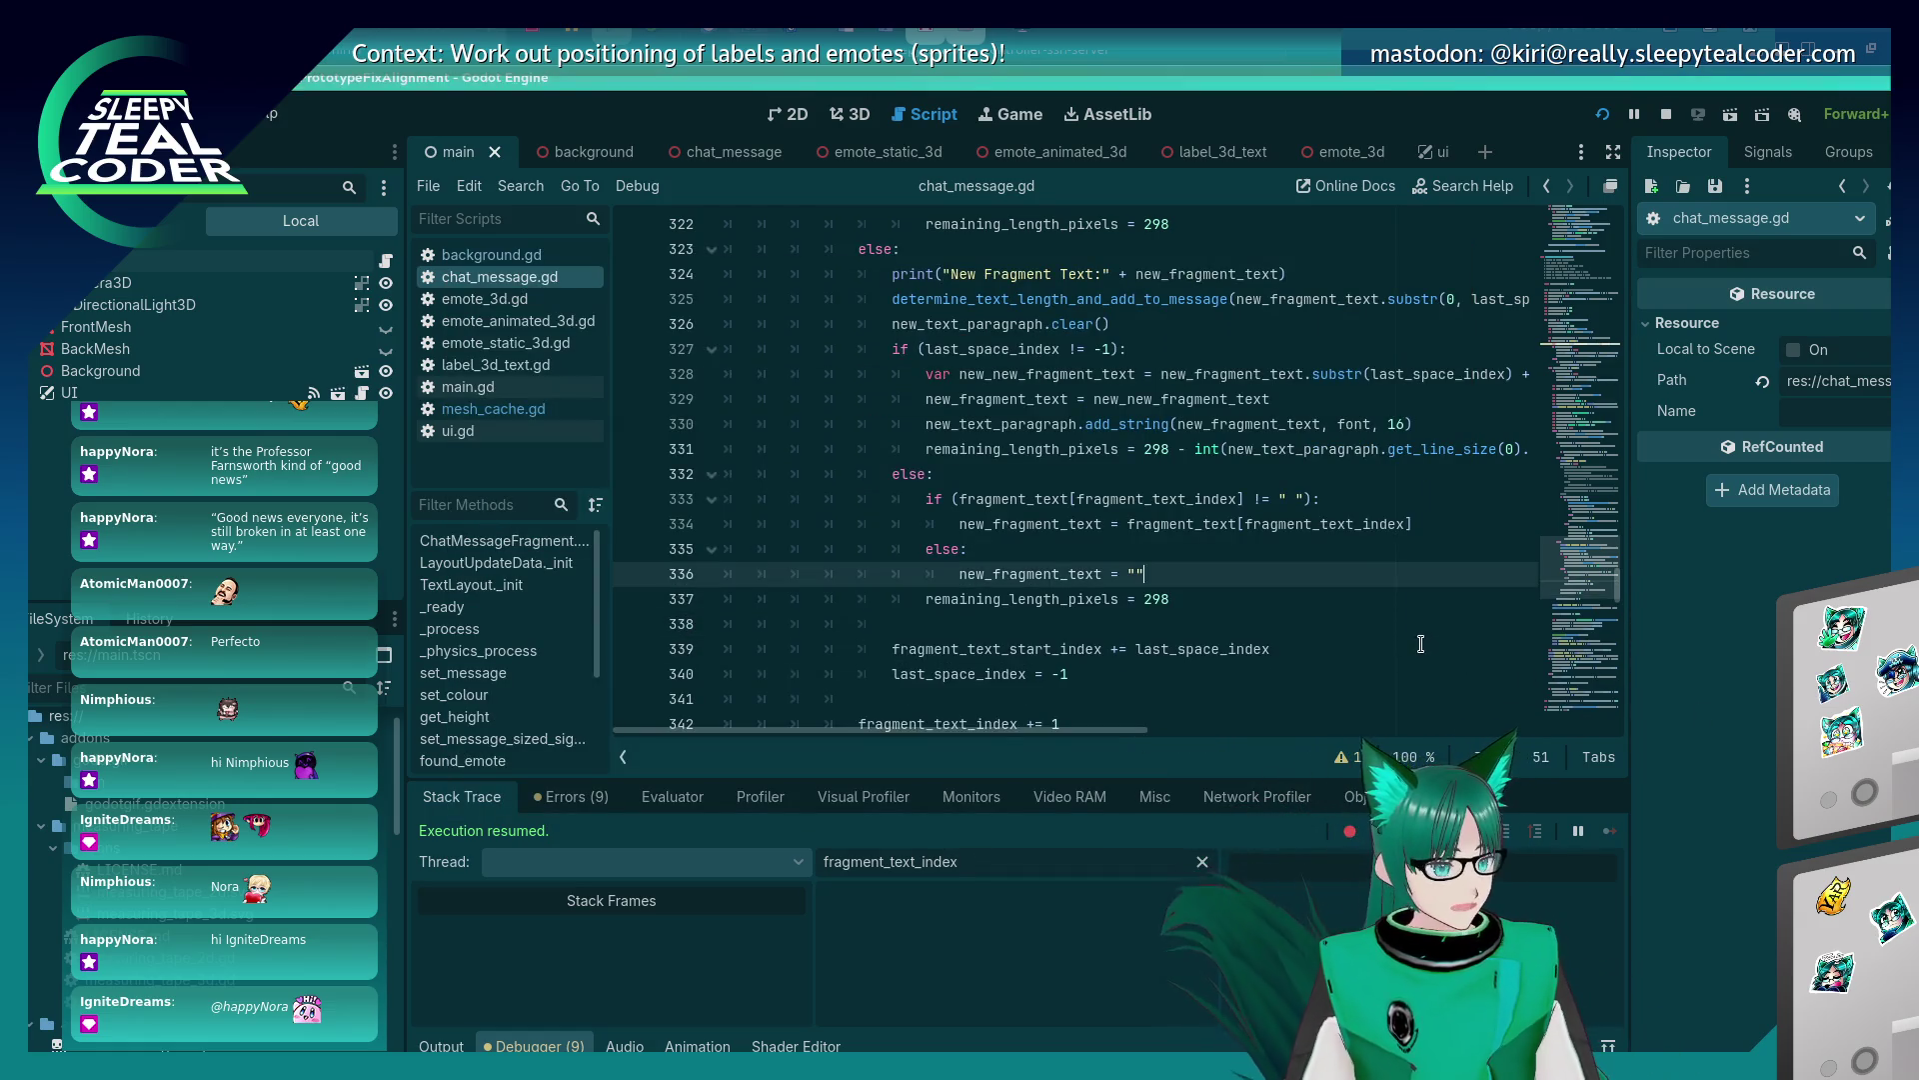
key(Down)
key(Down)
key(Down)
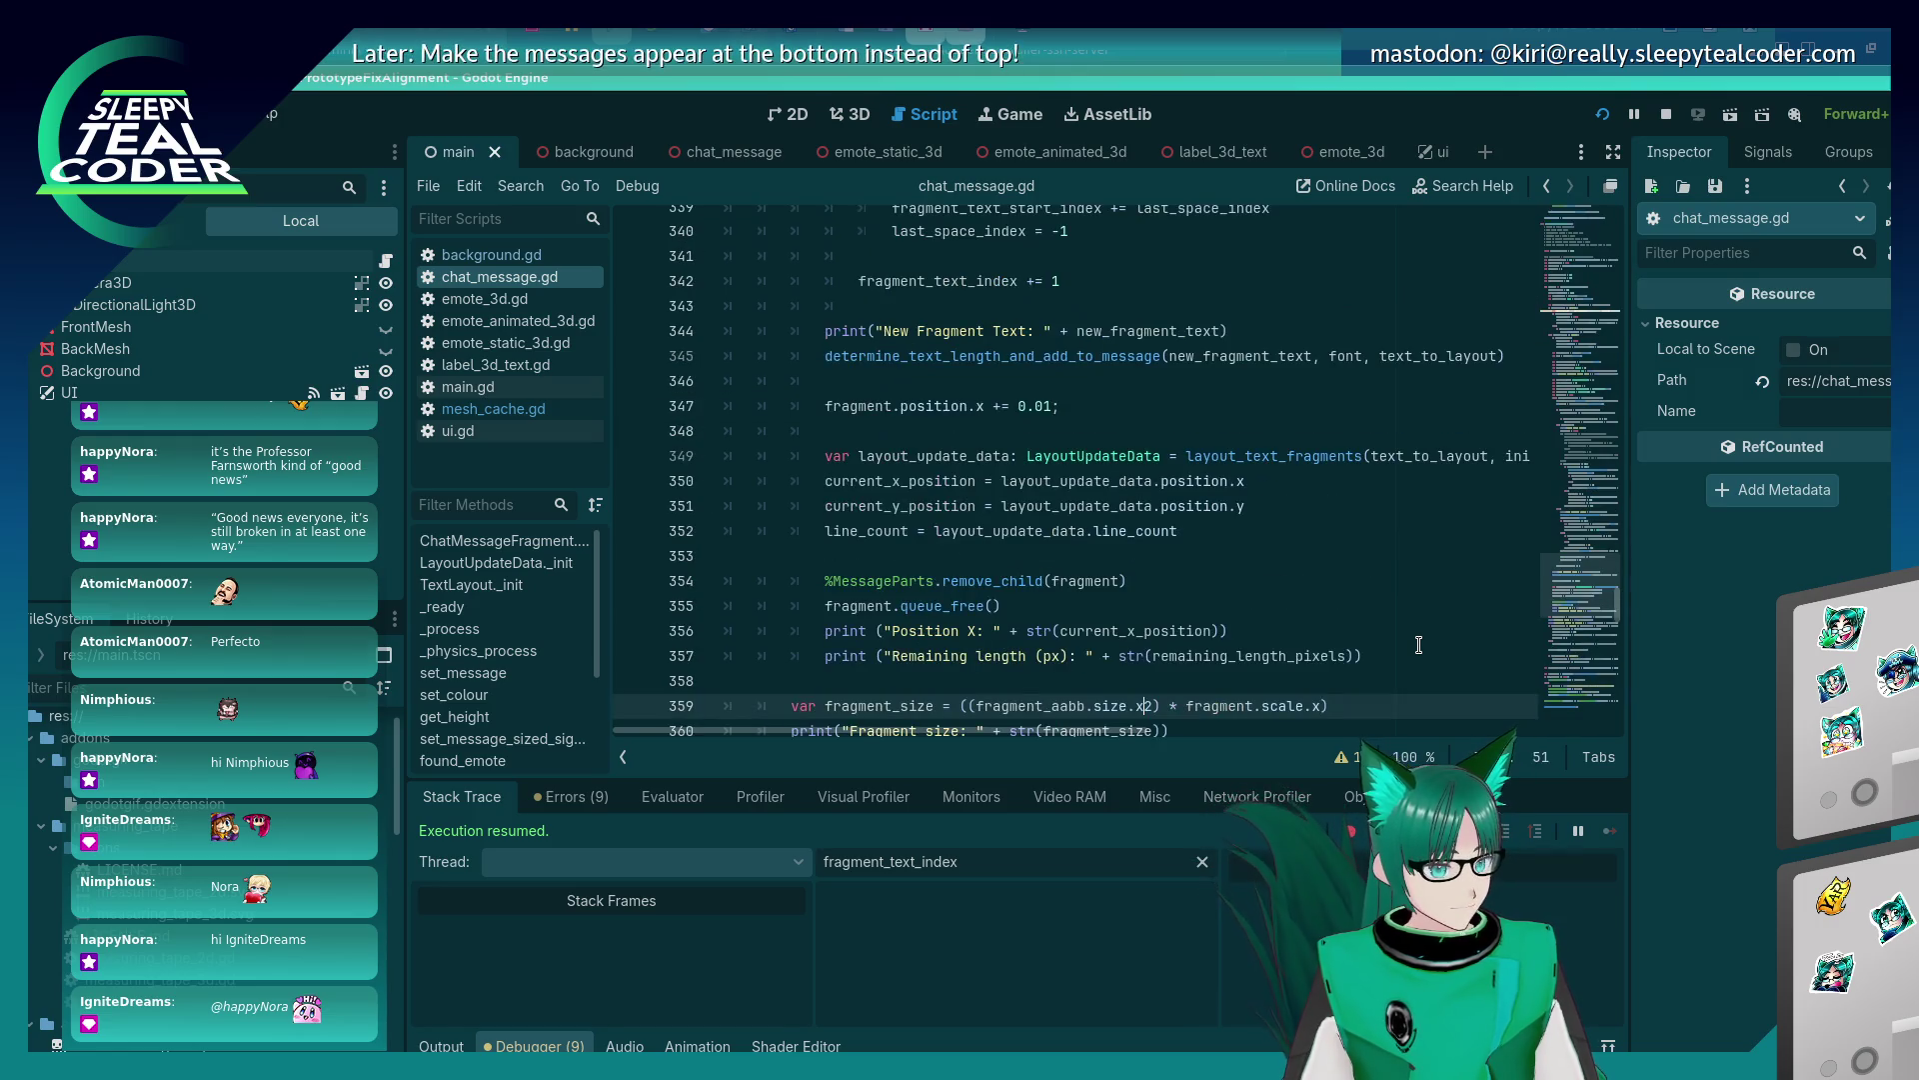
key(Delete)
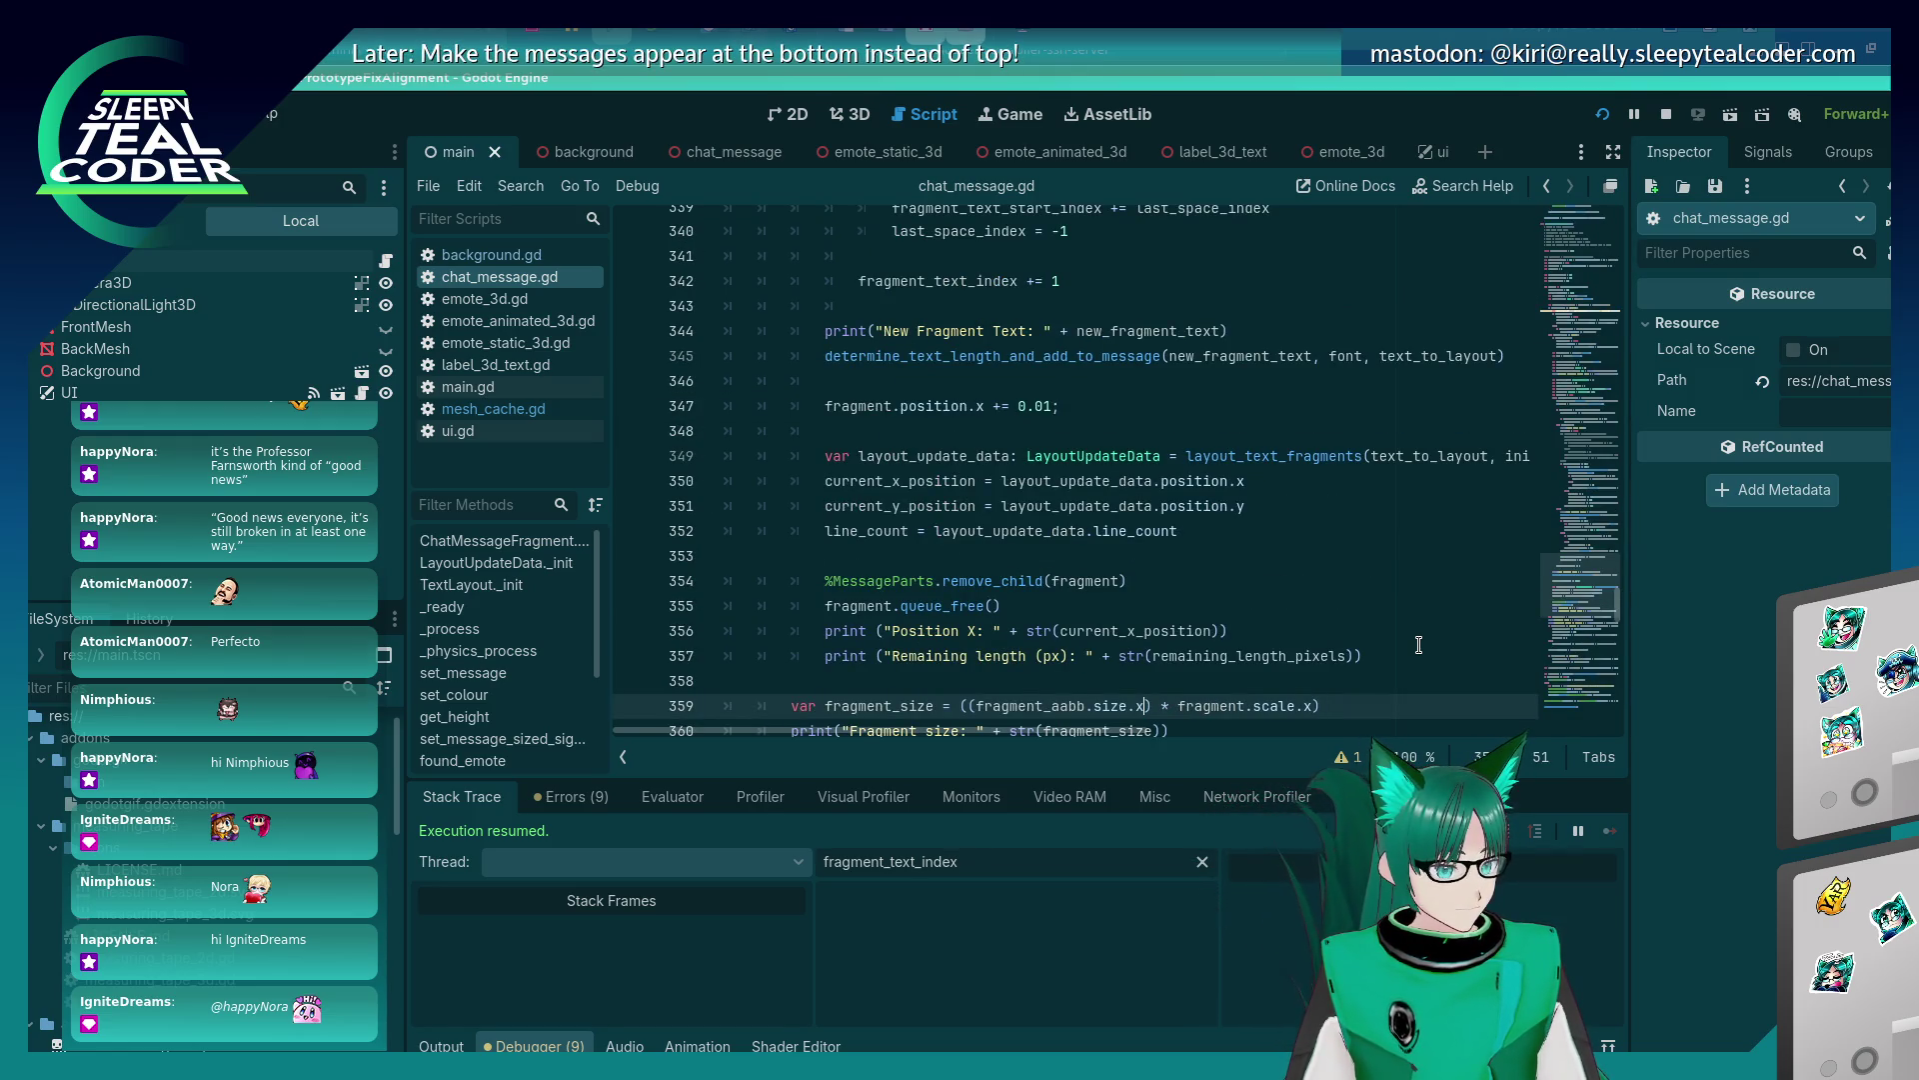
text(/ 2)
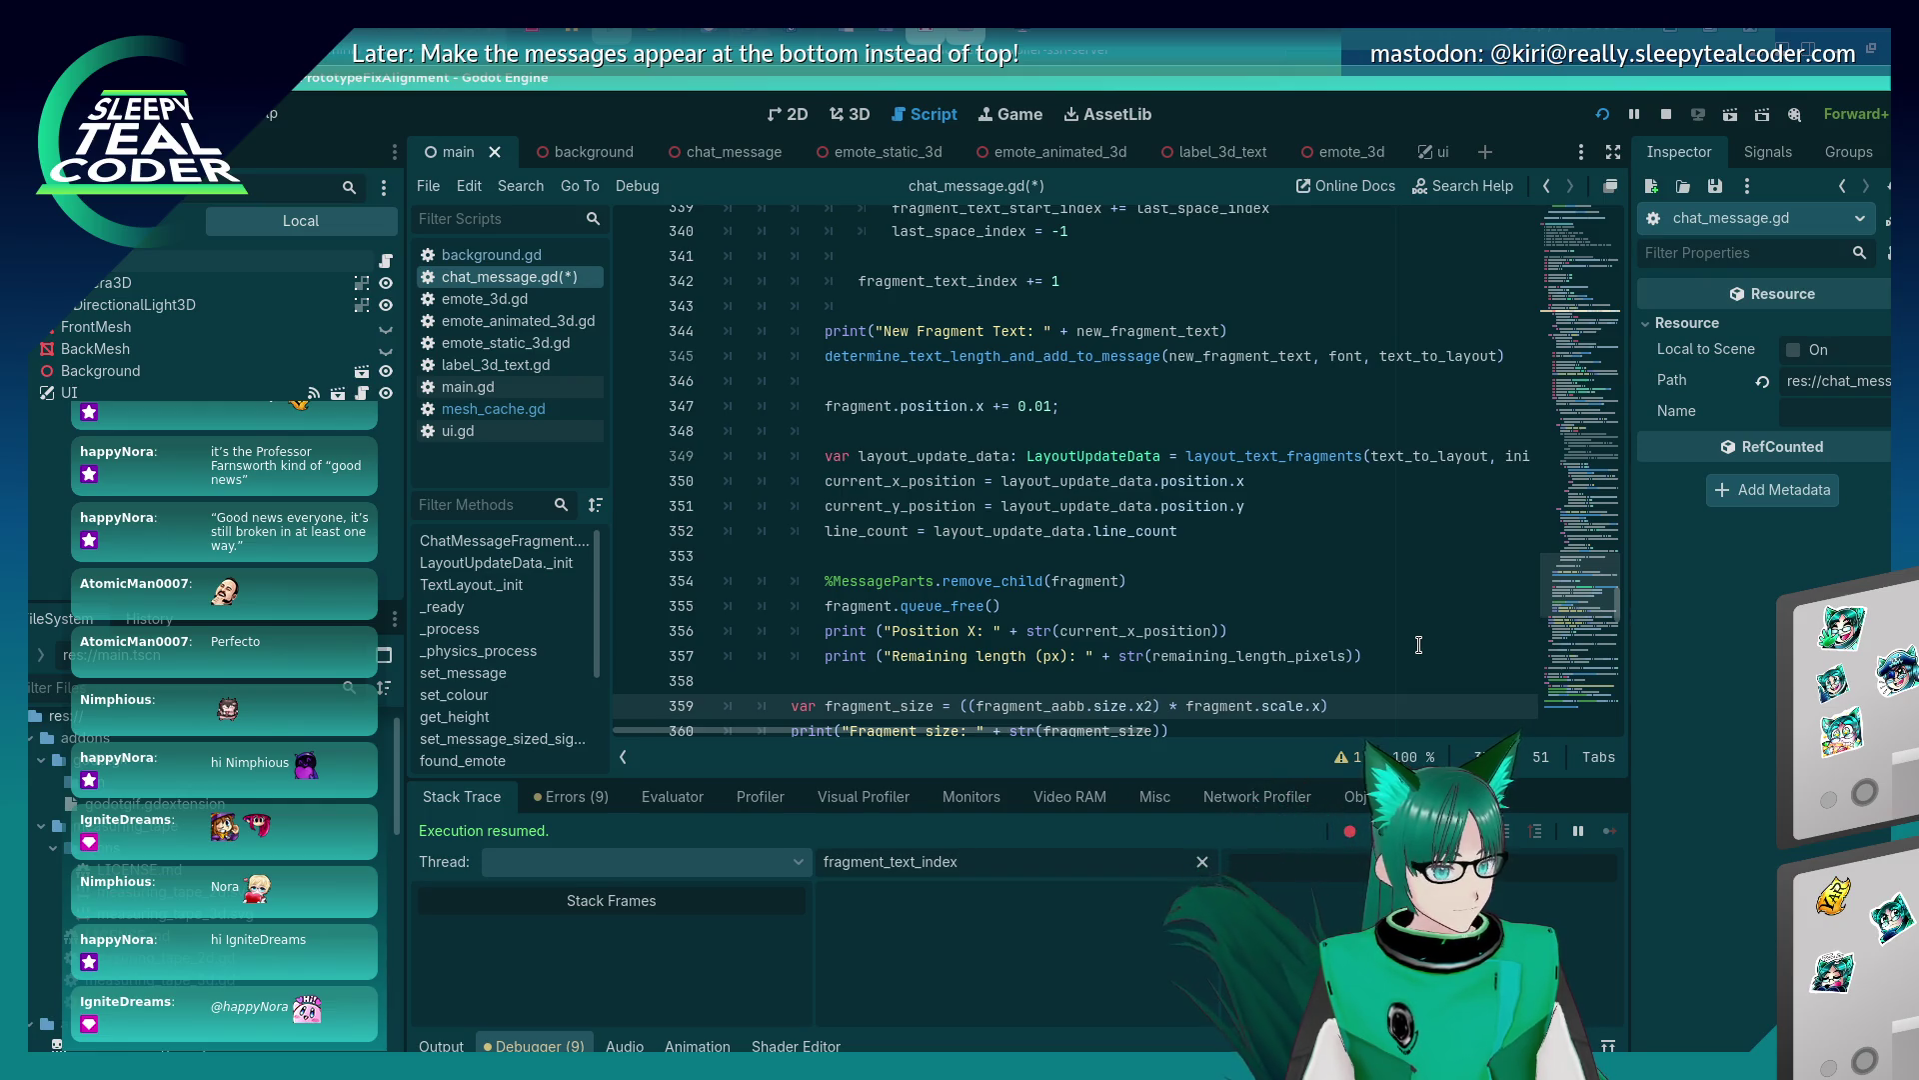
key(ctrl+z)
key(ctrl+z)
key(ctrl+z)
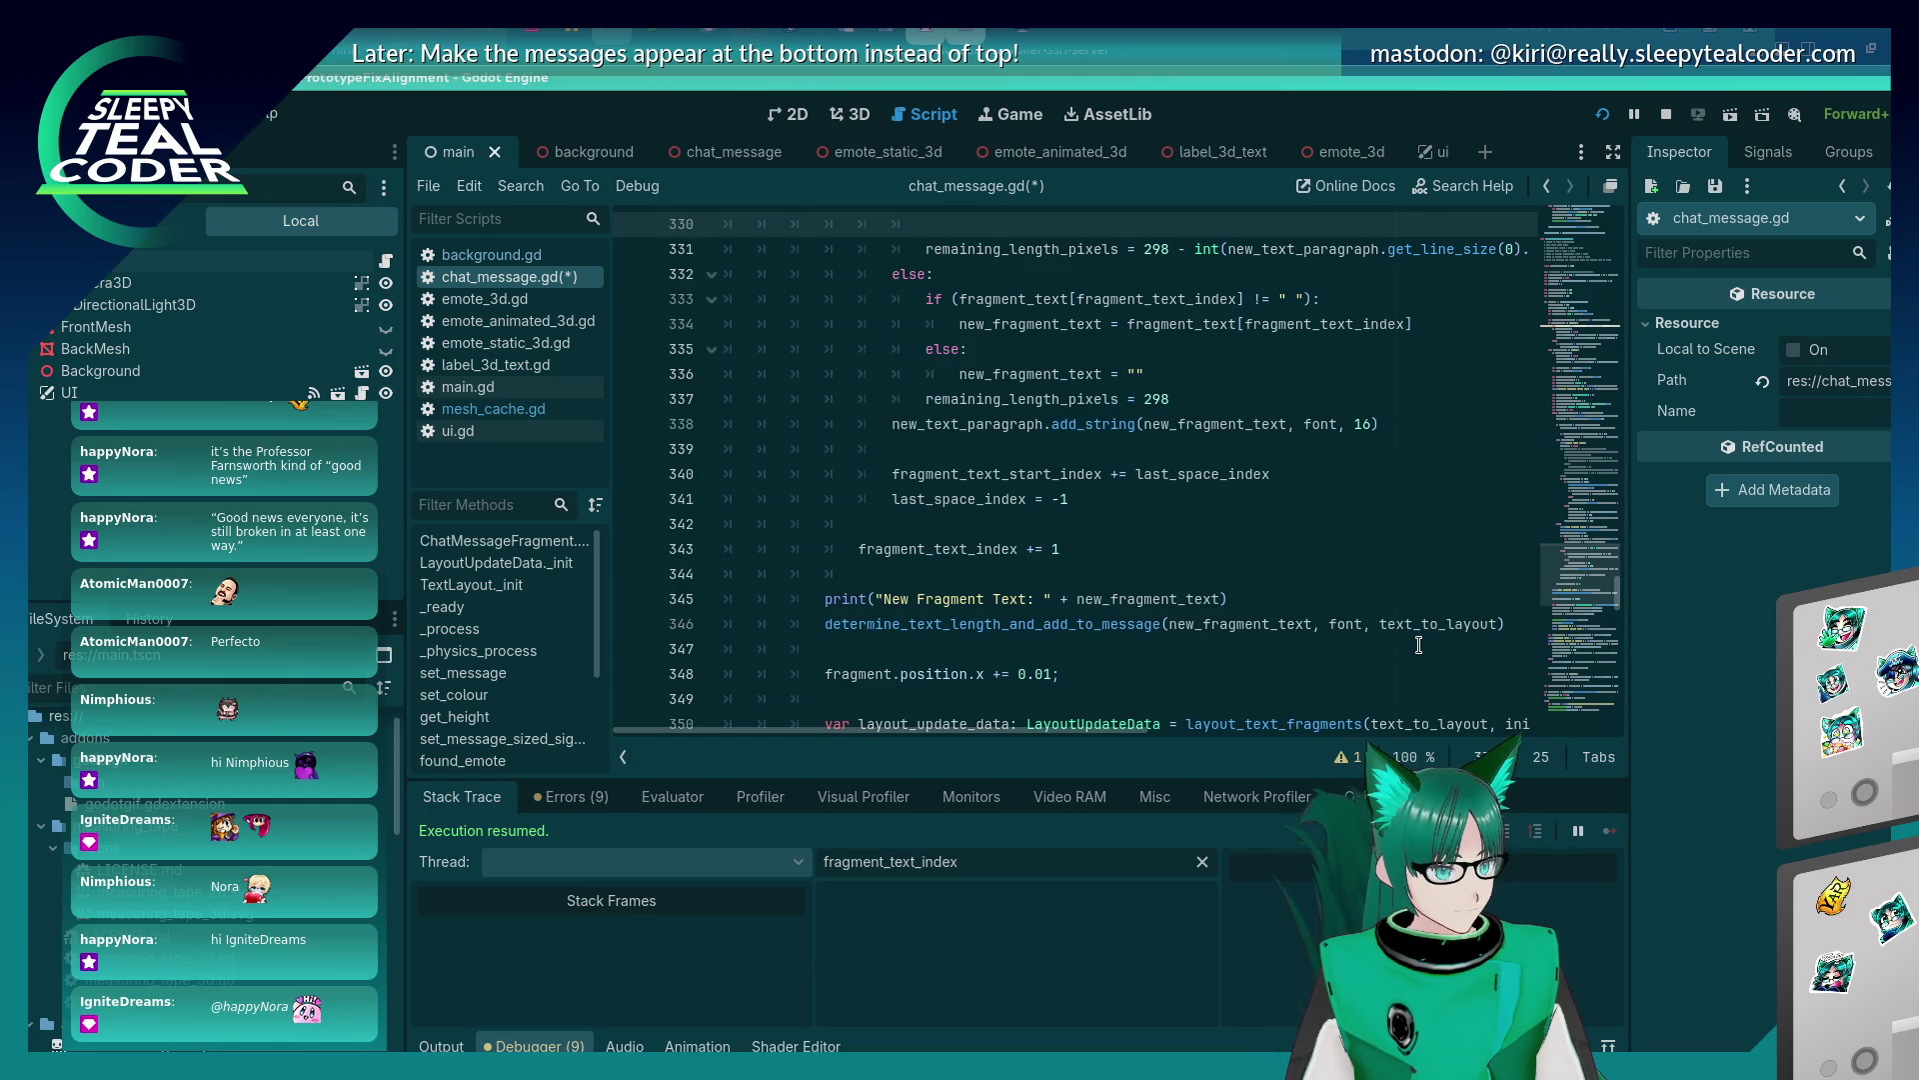
Keep add_string removed from line 330, delete the blank line, rerun, and add a Beep message.
scroll(1418, 645, up, 4)
key(ctrl+z)
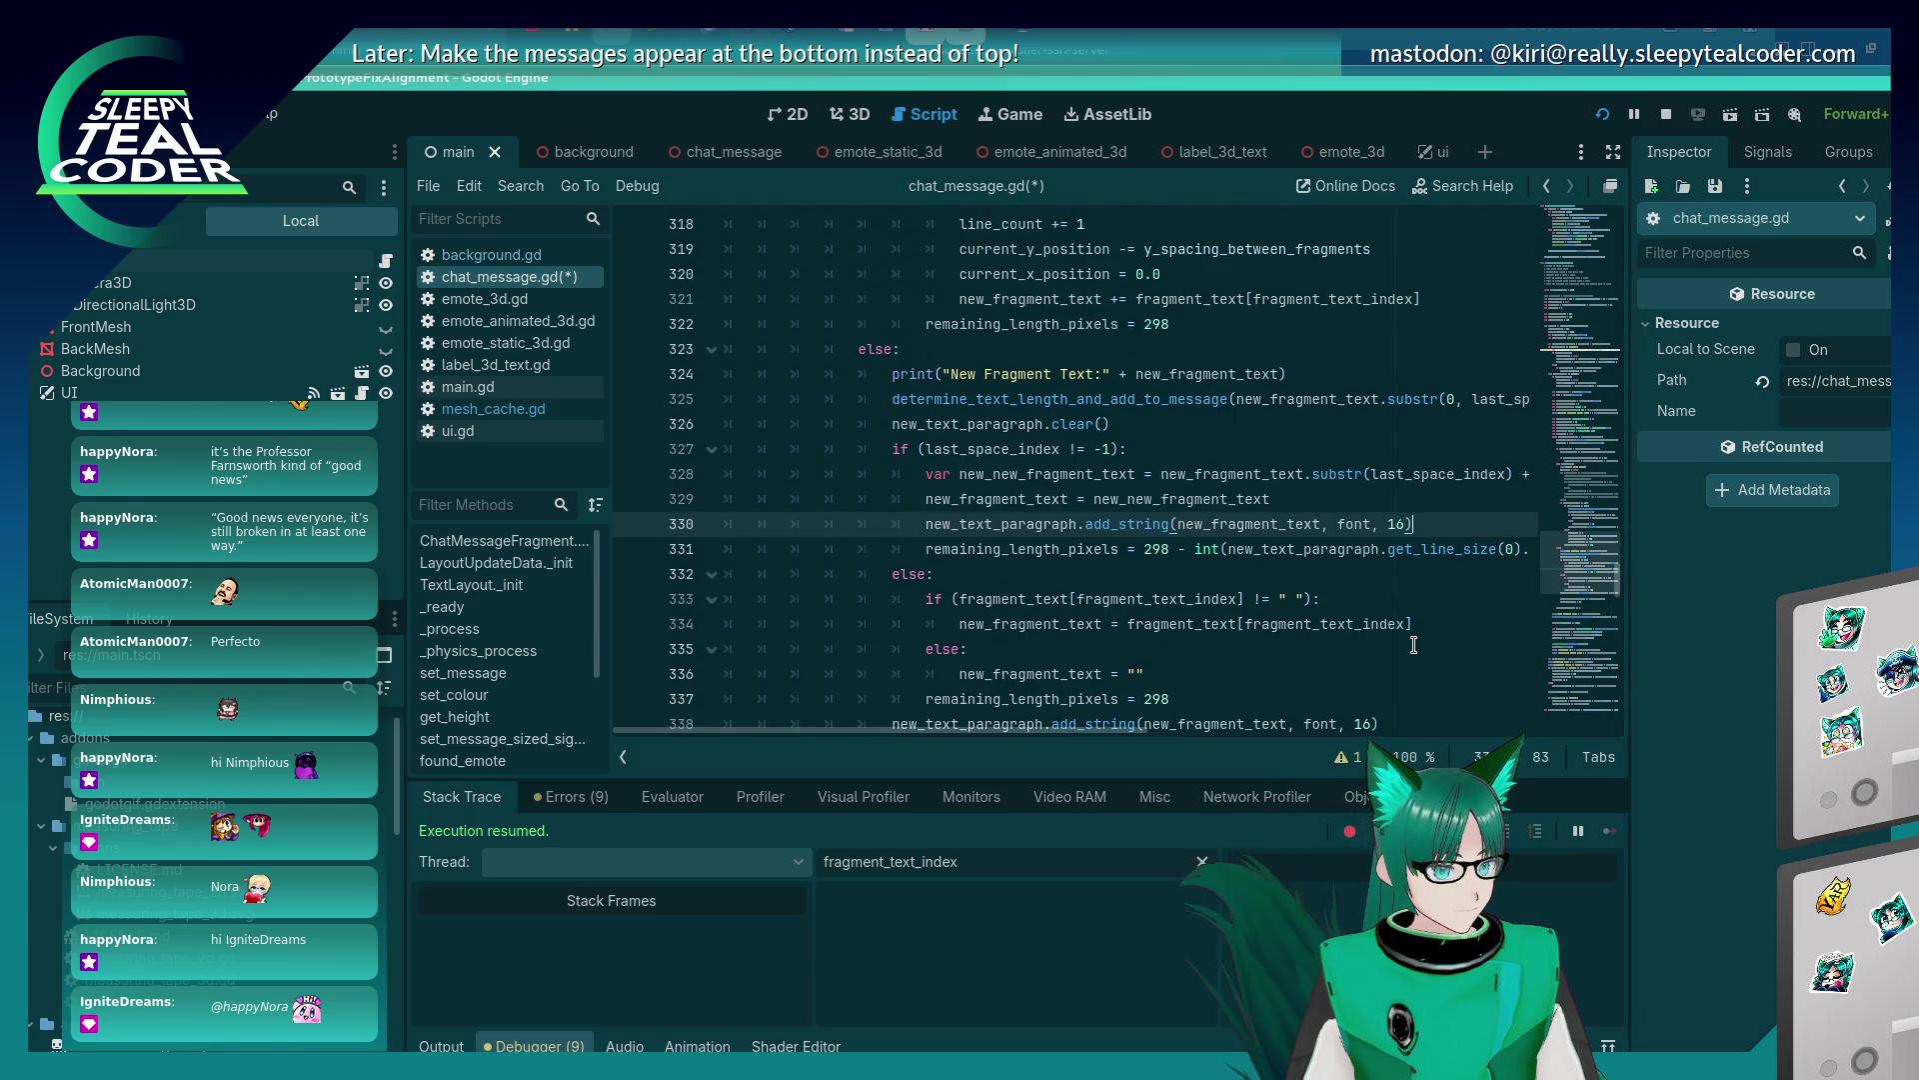
key(ctrl+shift+z)
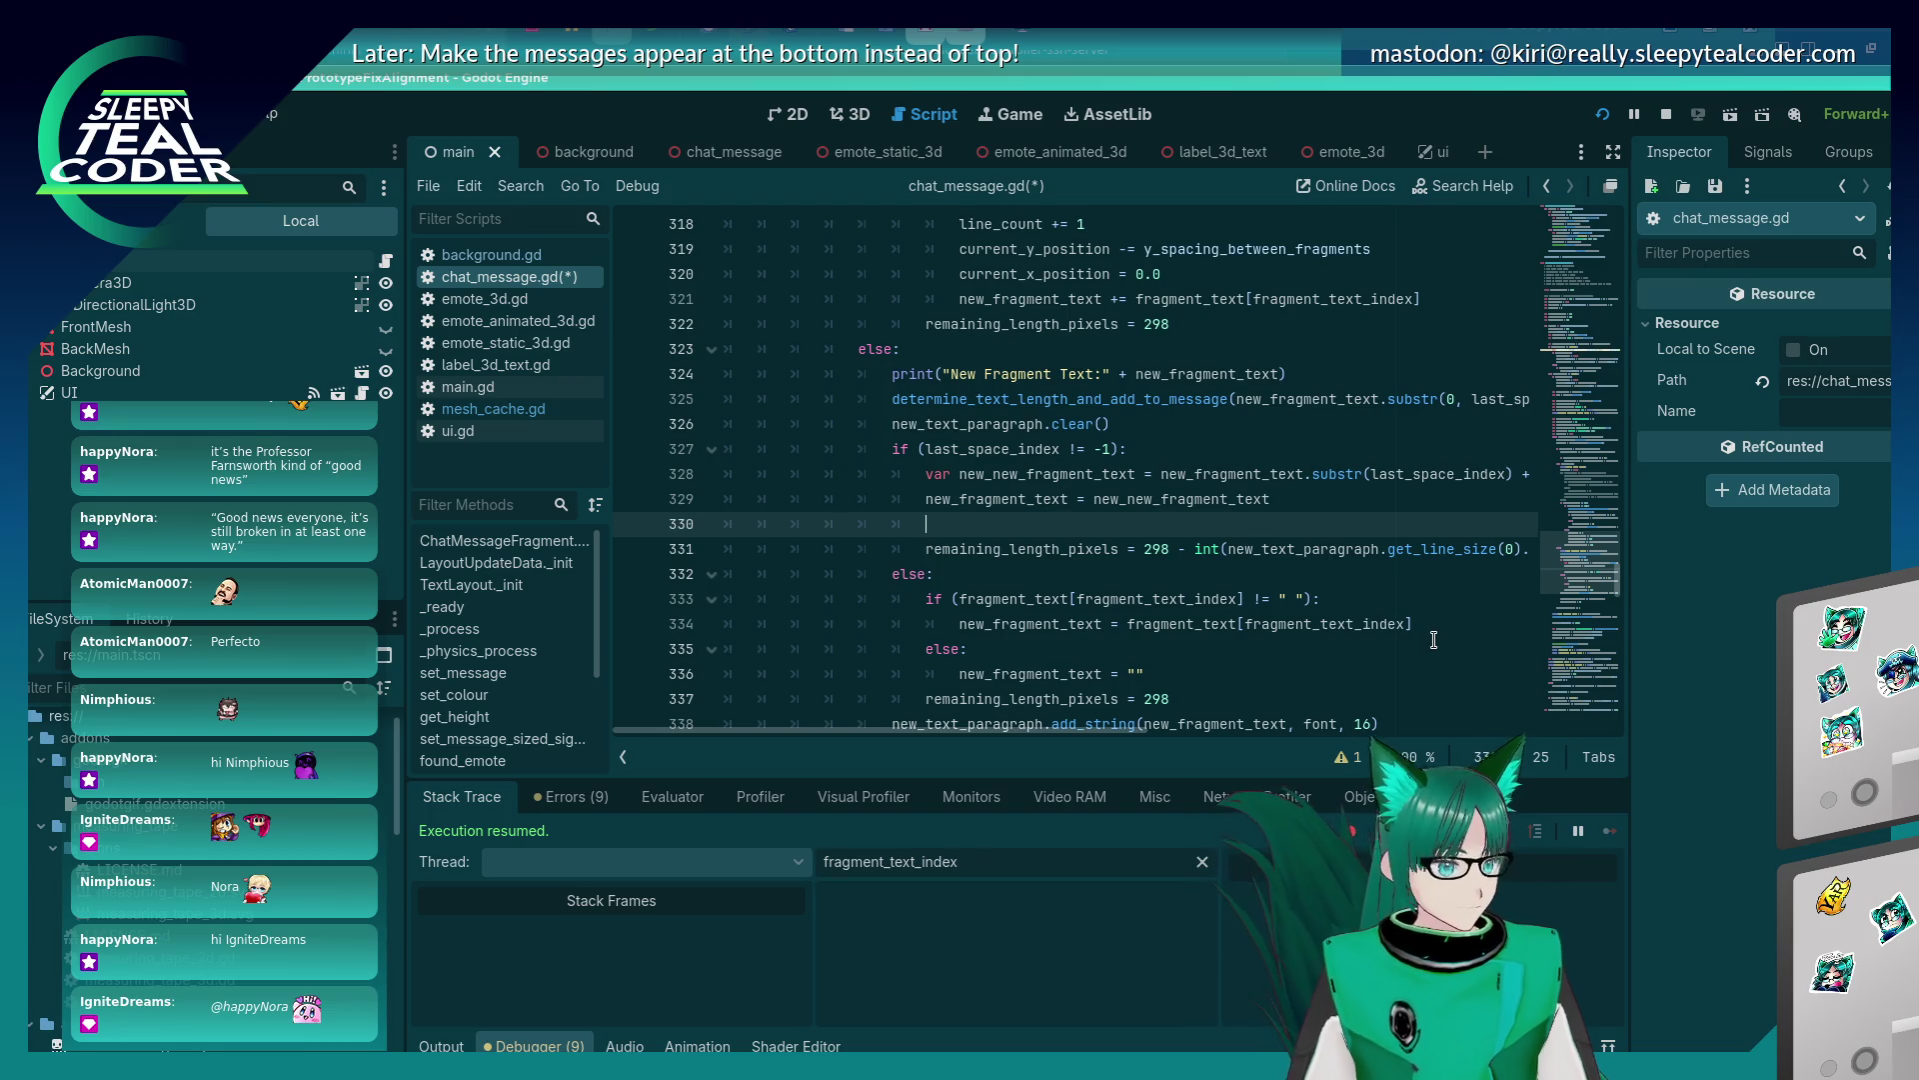
key(BackSpace)
key(BackSpace)
key(BackSpace)
key(F5)
click(1168, 295)
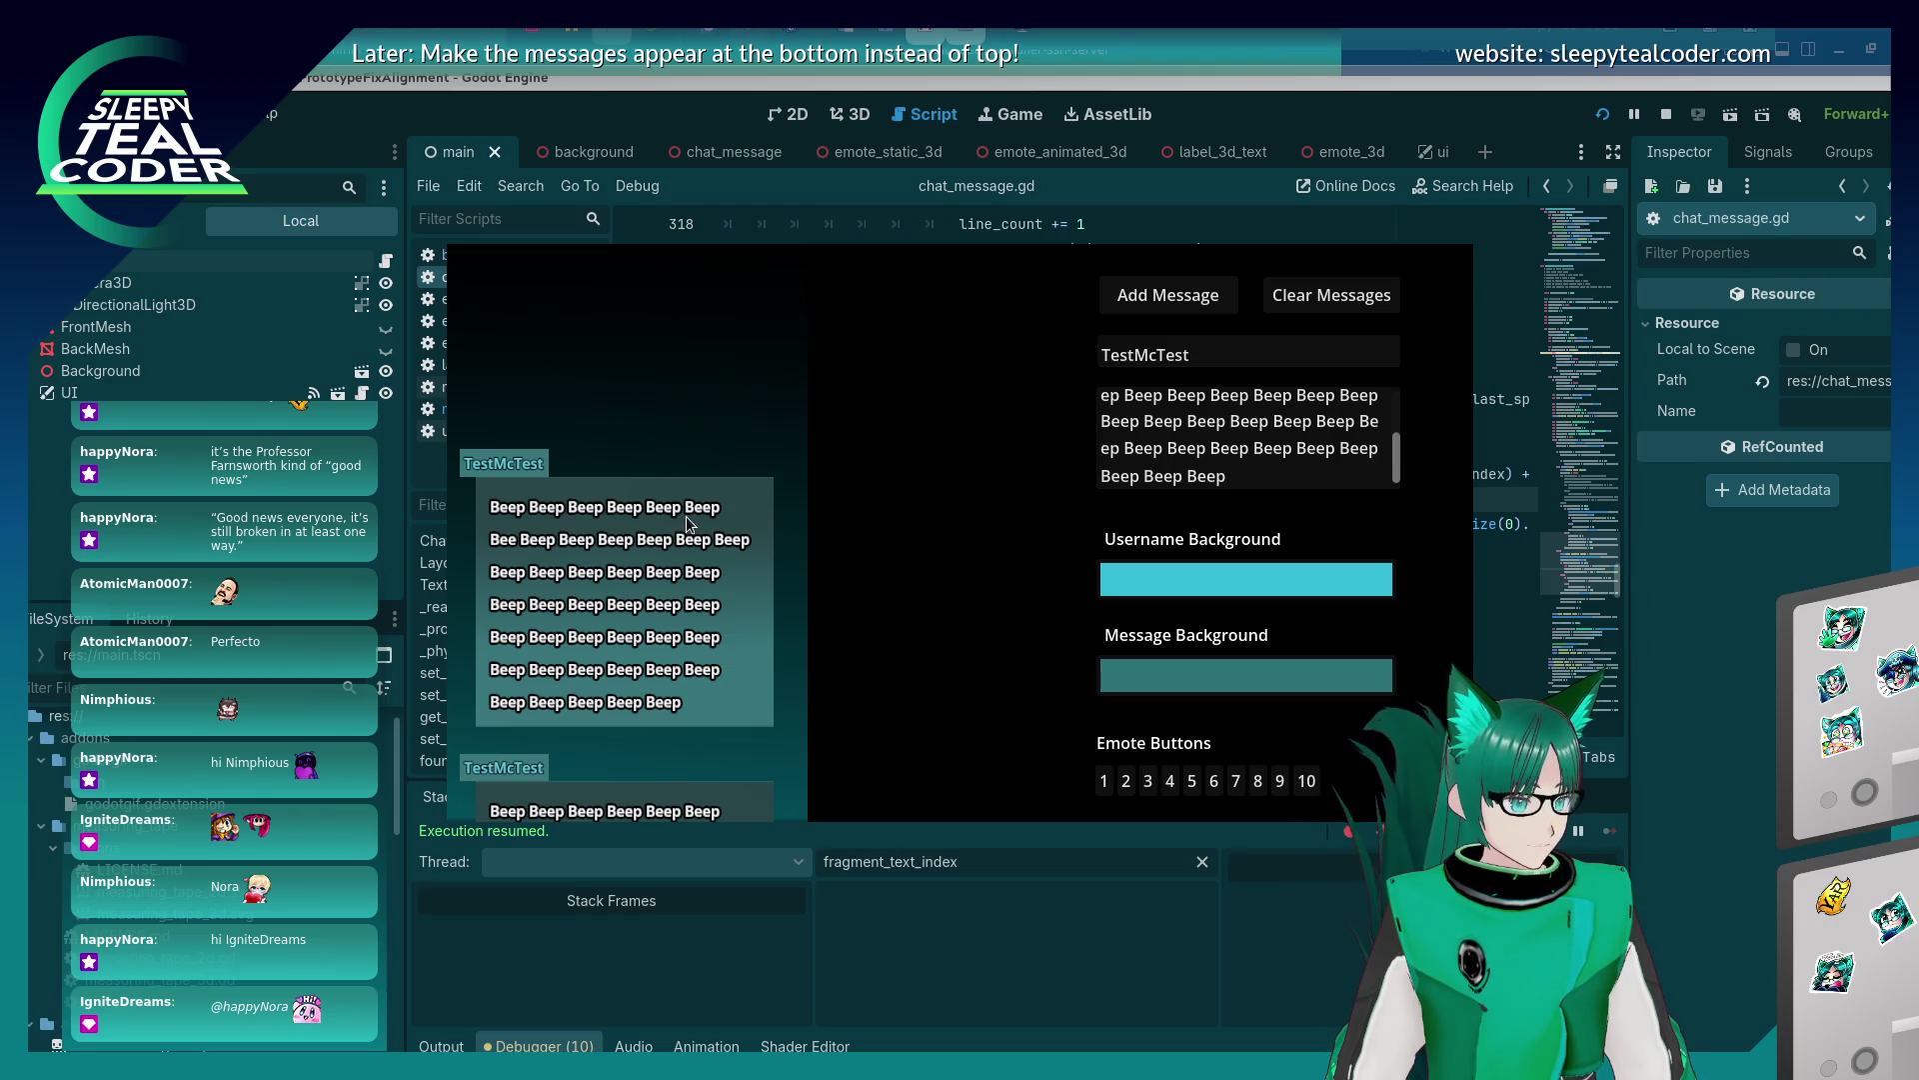
Switch to the KWrite window holding the Beep message text.
key(alt+Tab)
key(alt+Tab)
key(alt+Tab)
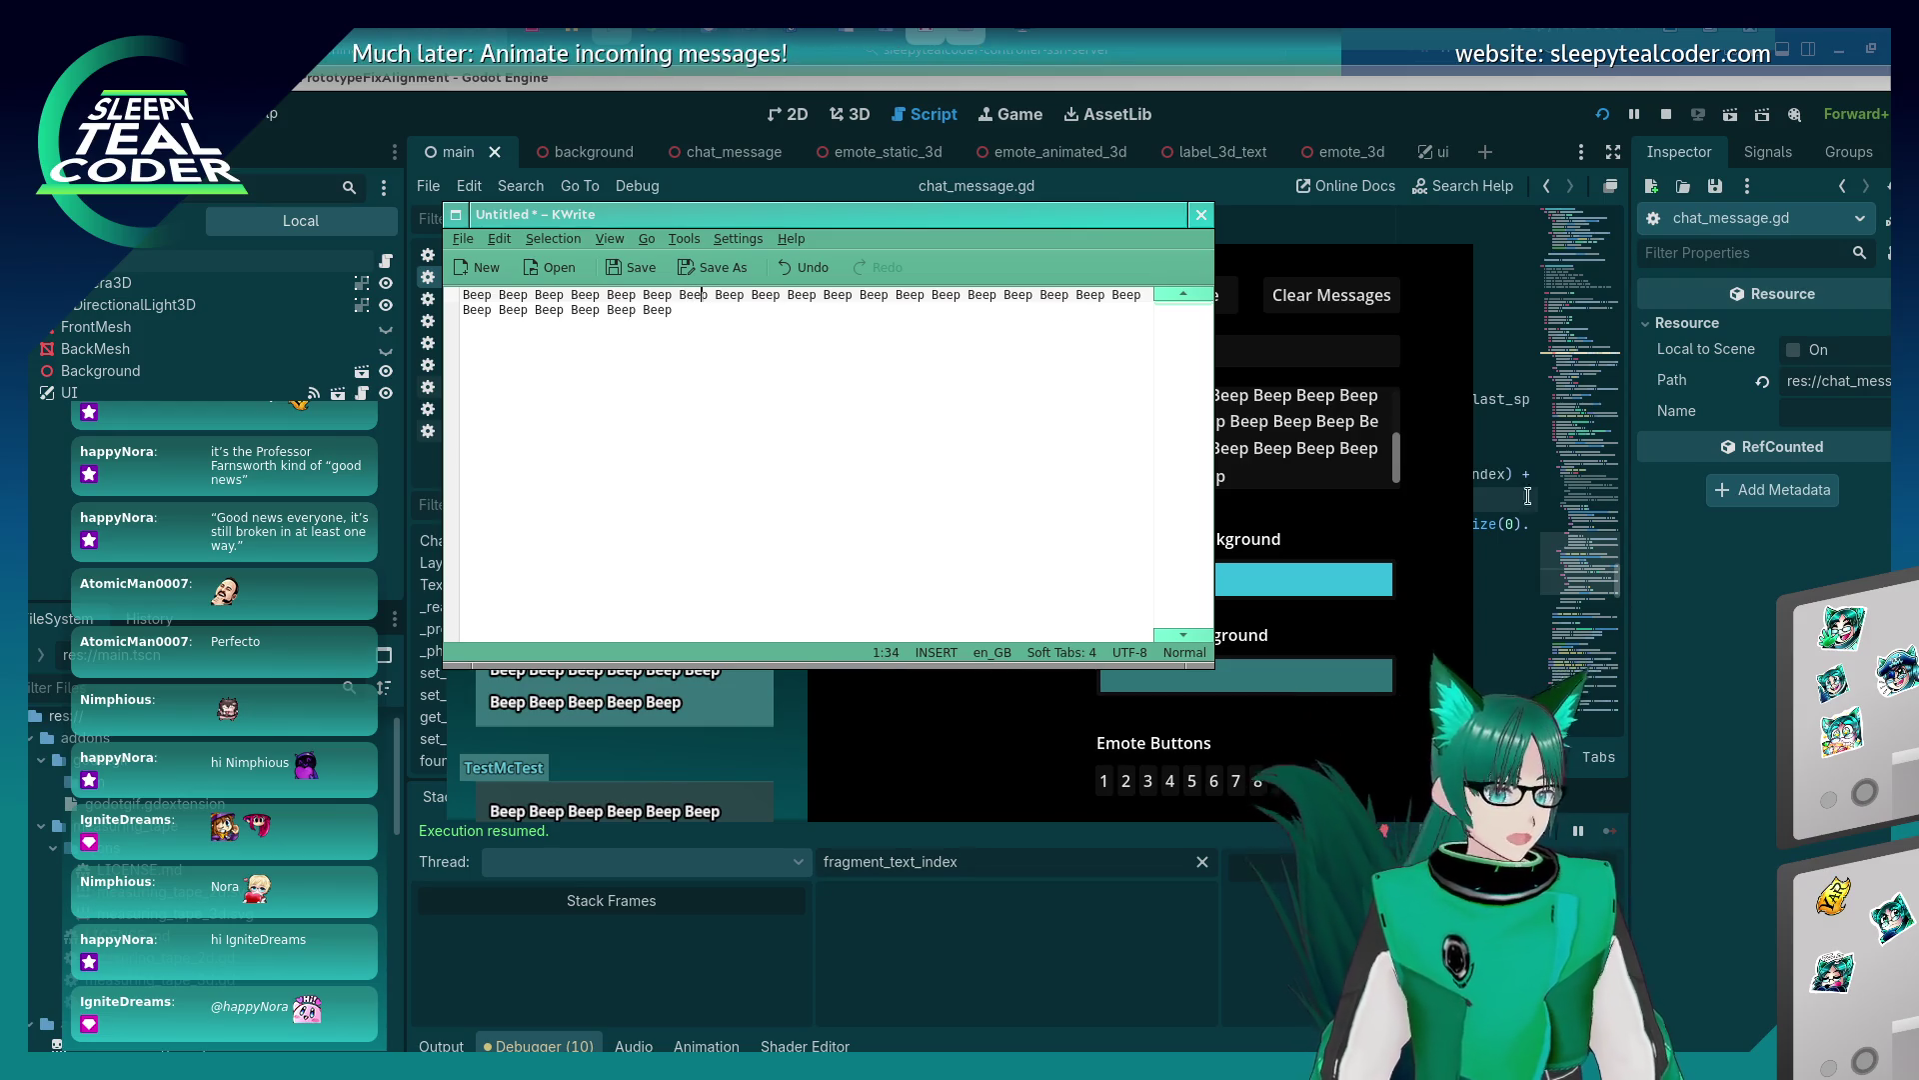
Trim line 330 to 'remaining_length_pixels = 298' and save the script.
click(1565, 517)
scroll(1141, 486, up, 3)
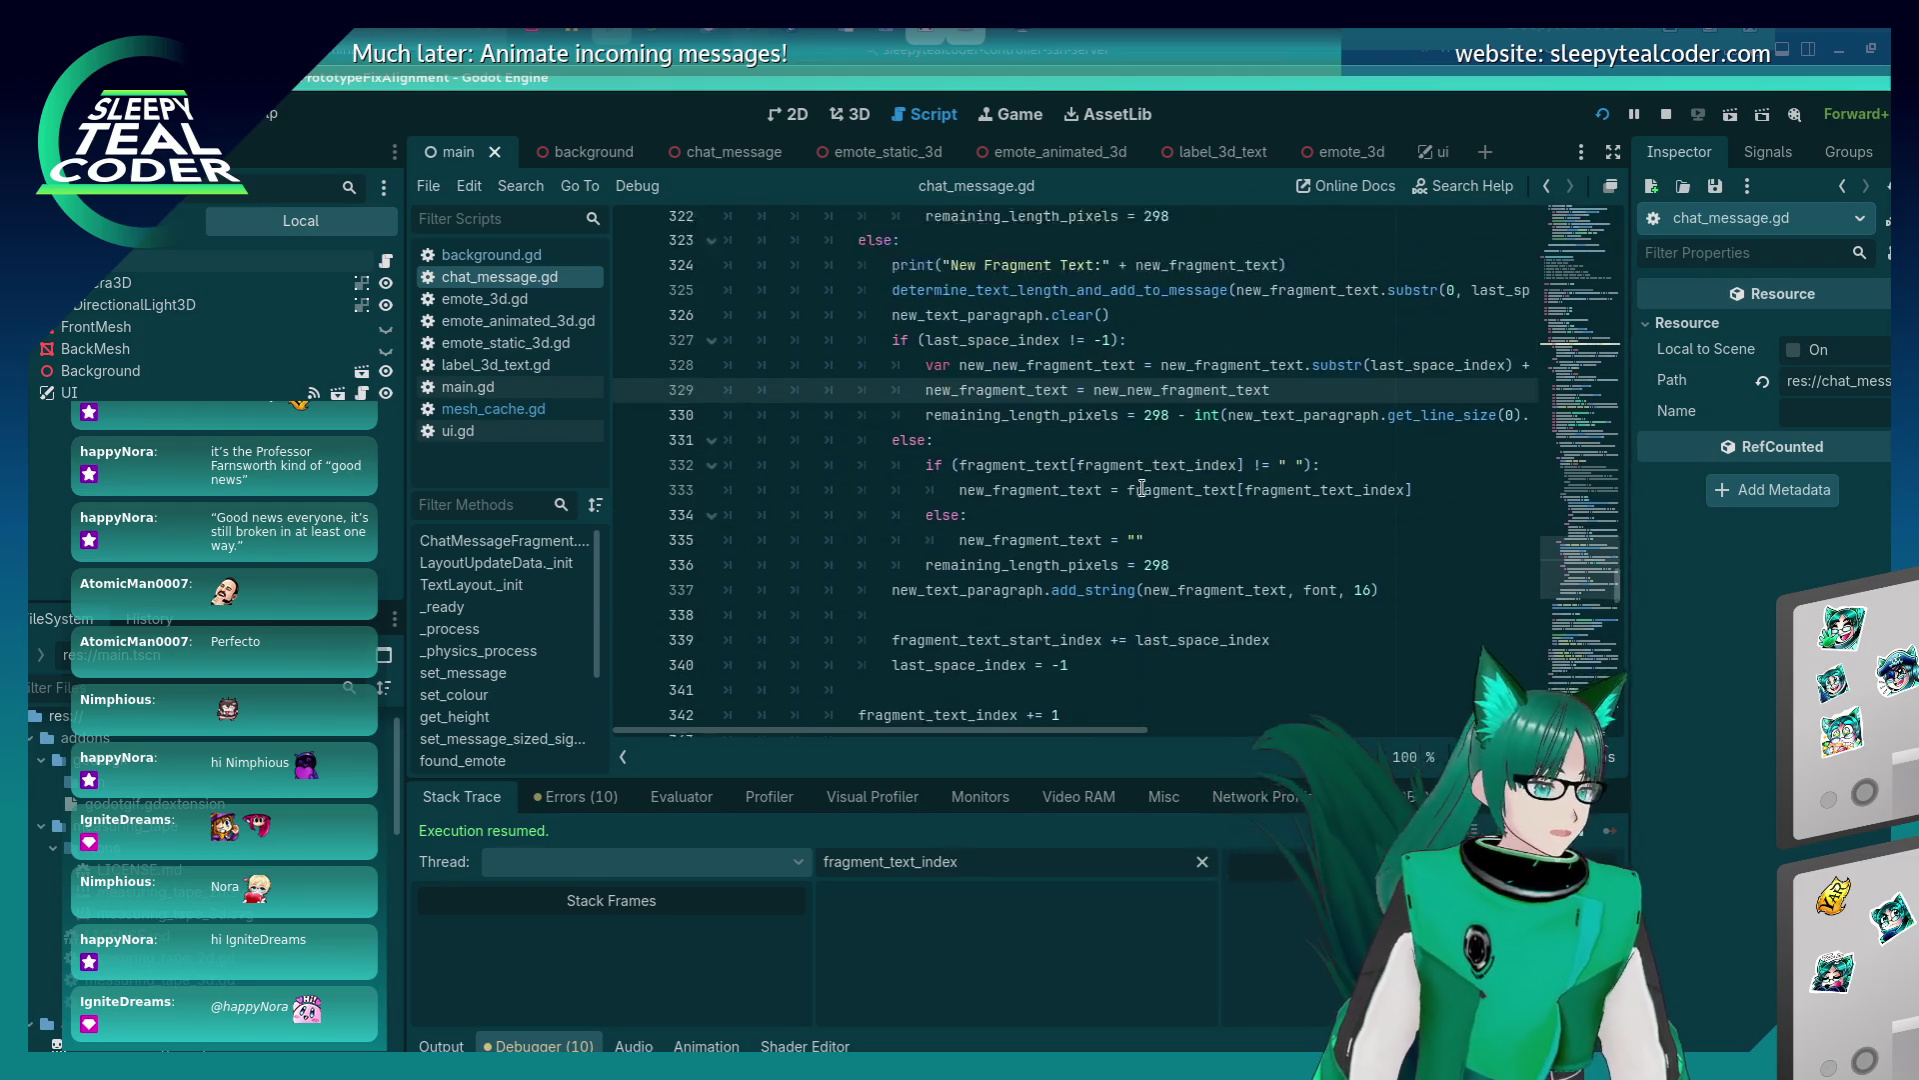
scroll(1142, 487, down, 3)
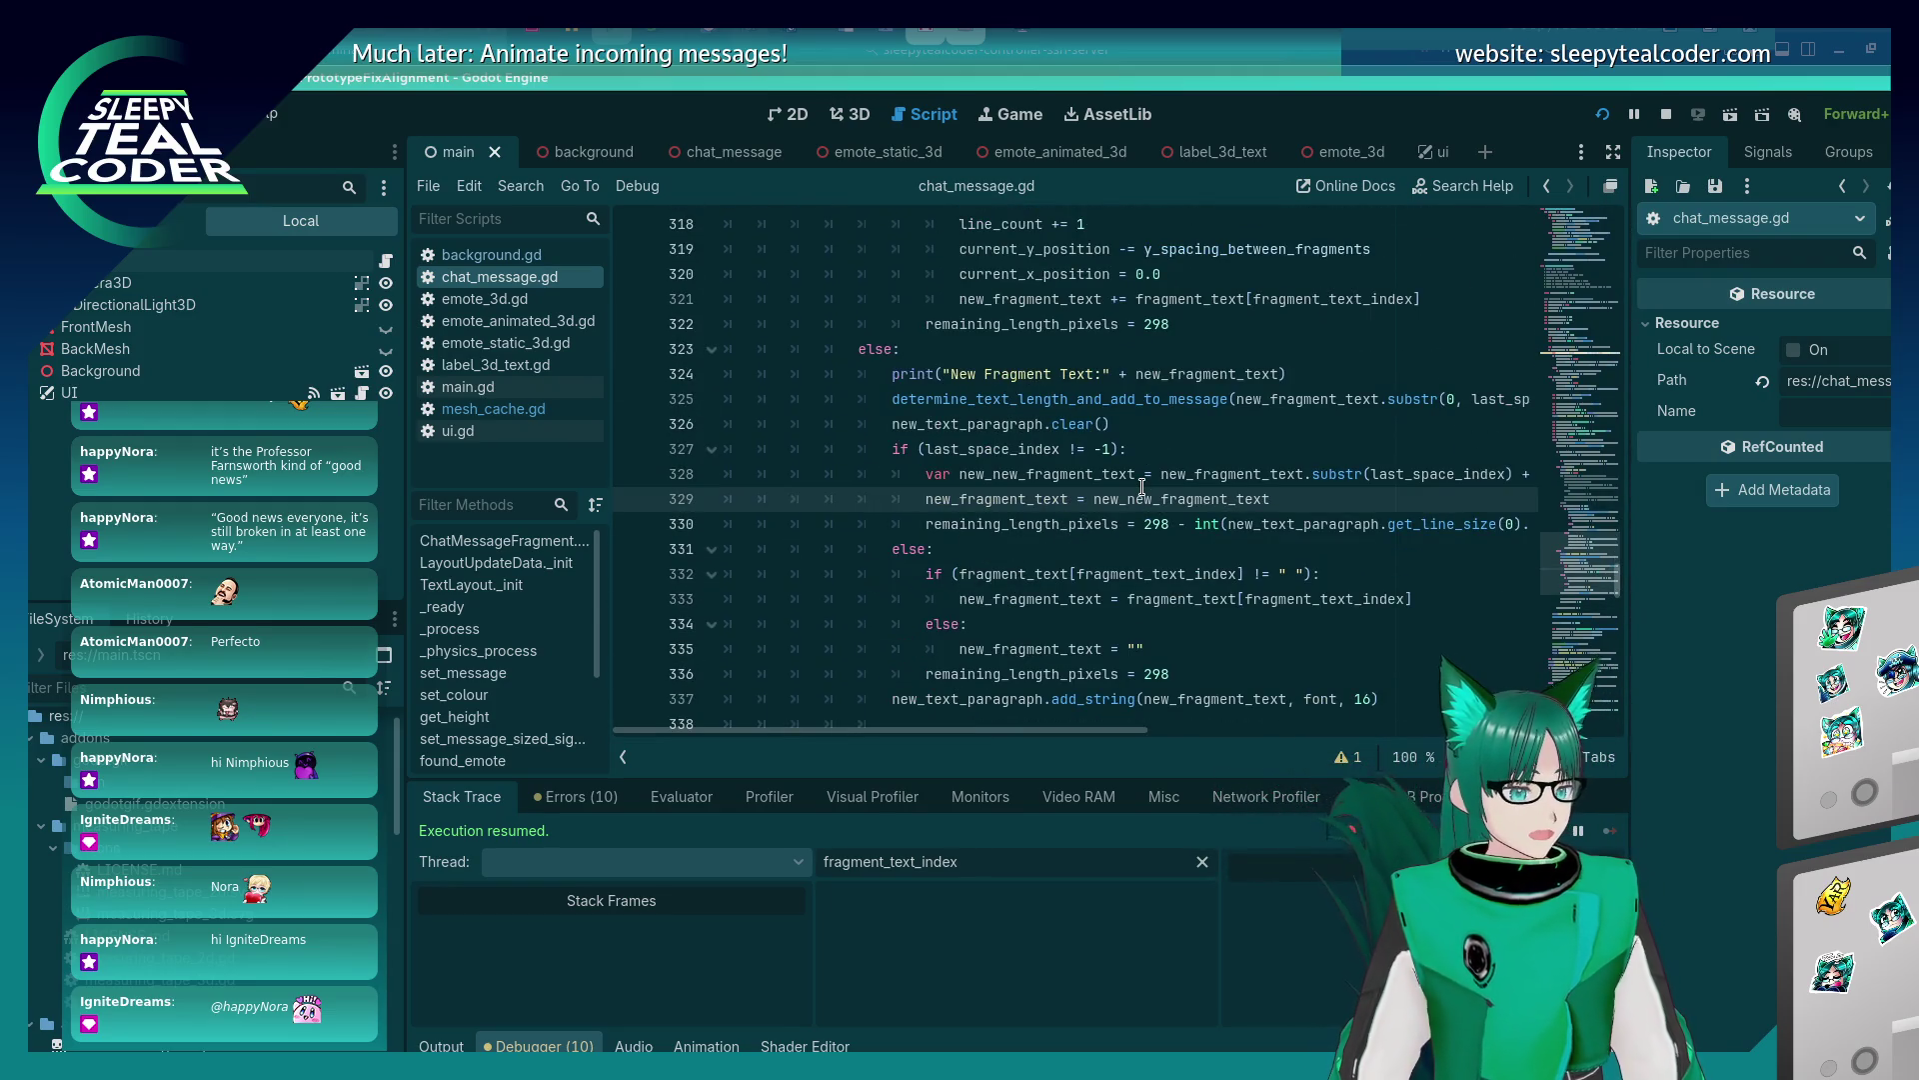
scroll(1142, 487, down, 2)
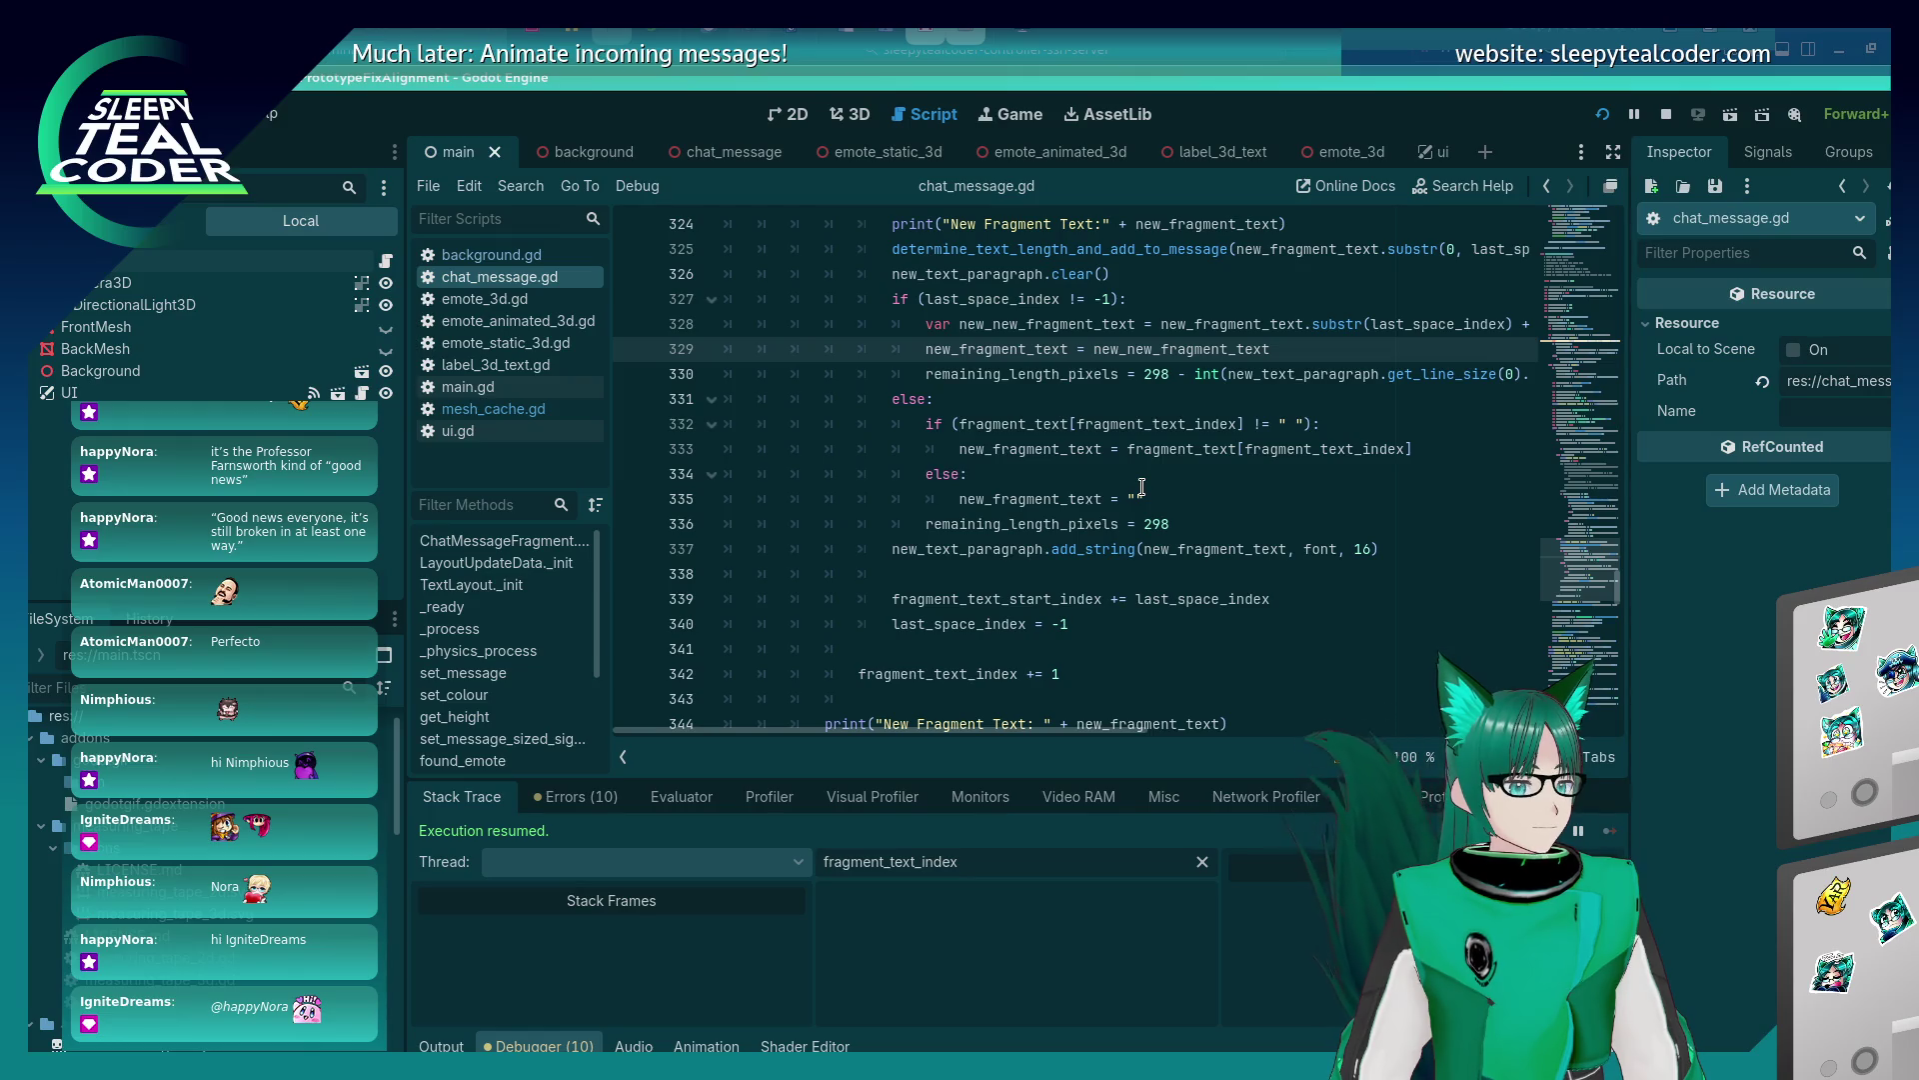
scroll(1142, 487, up, 1)
click(1171, 452)
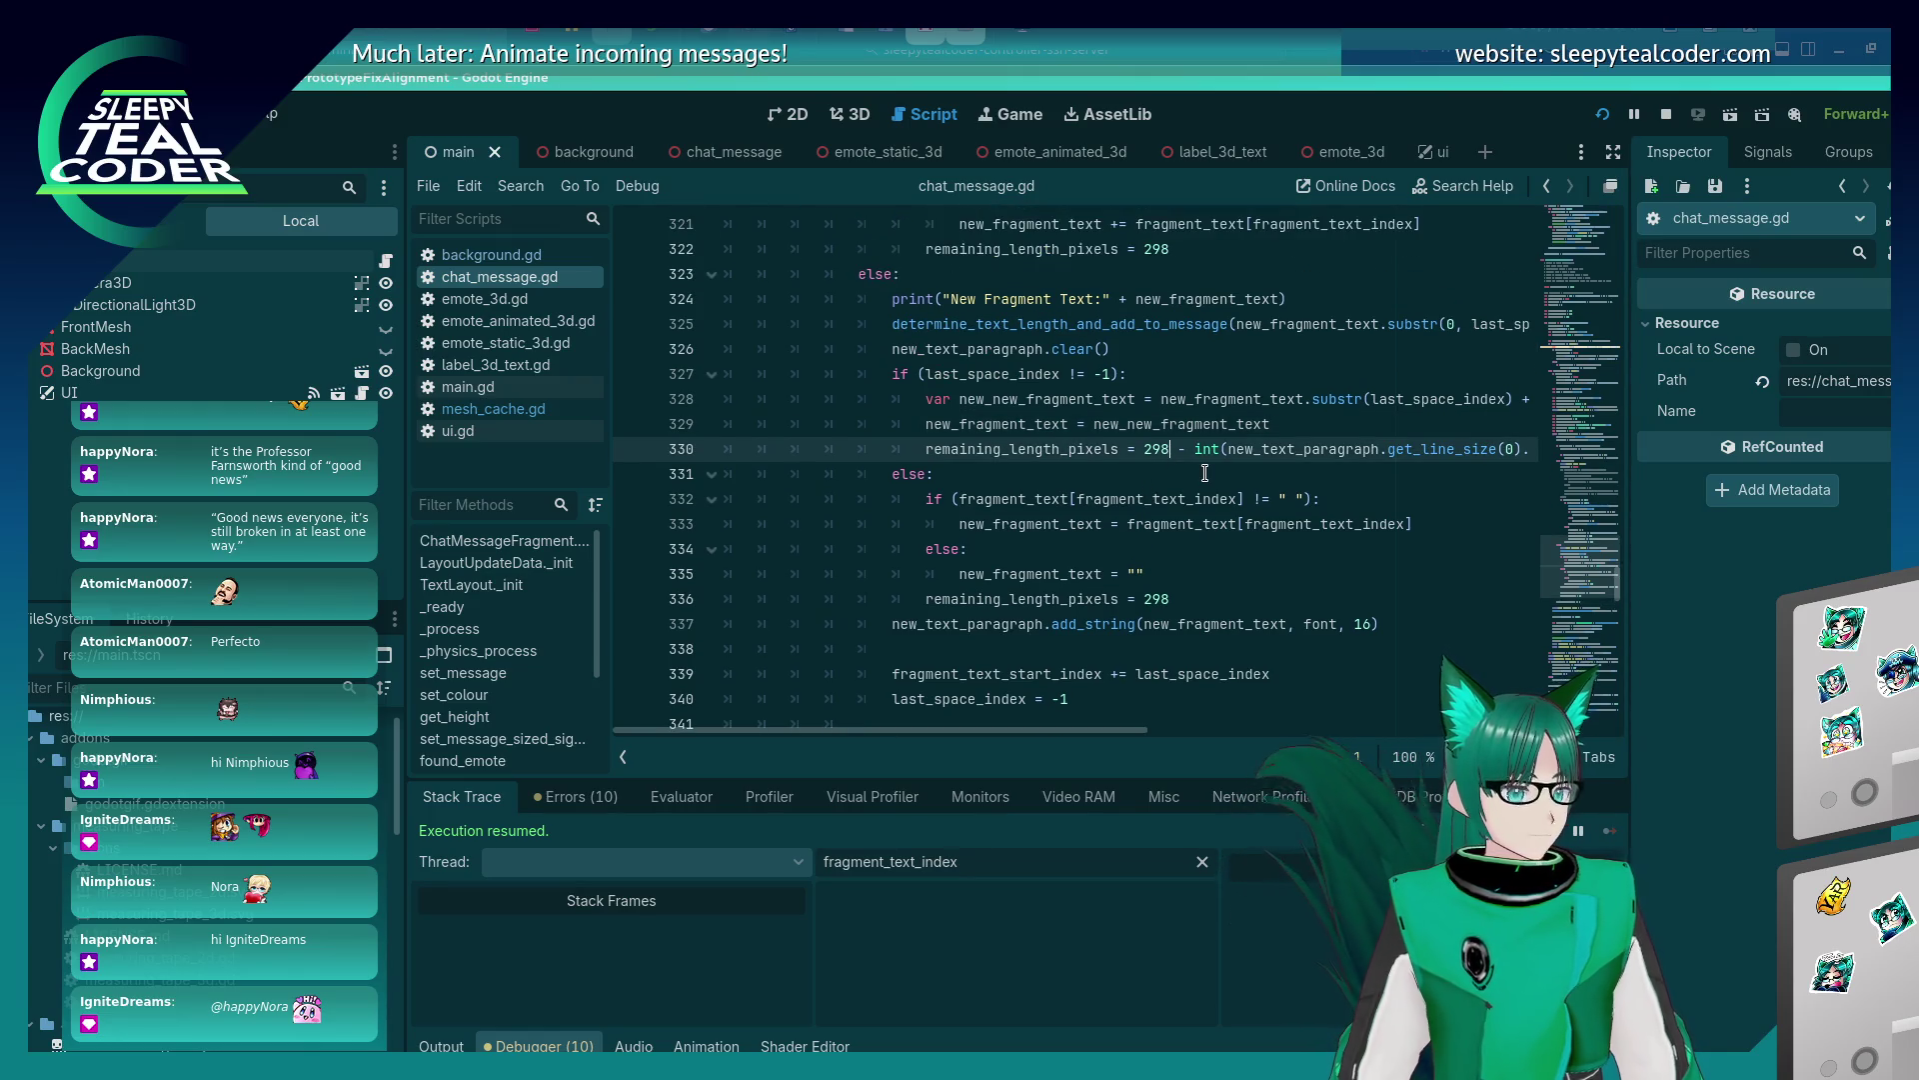
key(shift+End)
key(Delete)
key(ctrl+s)
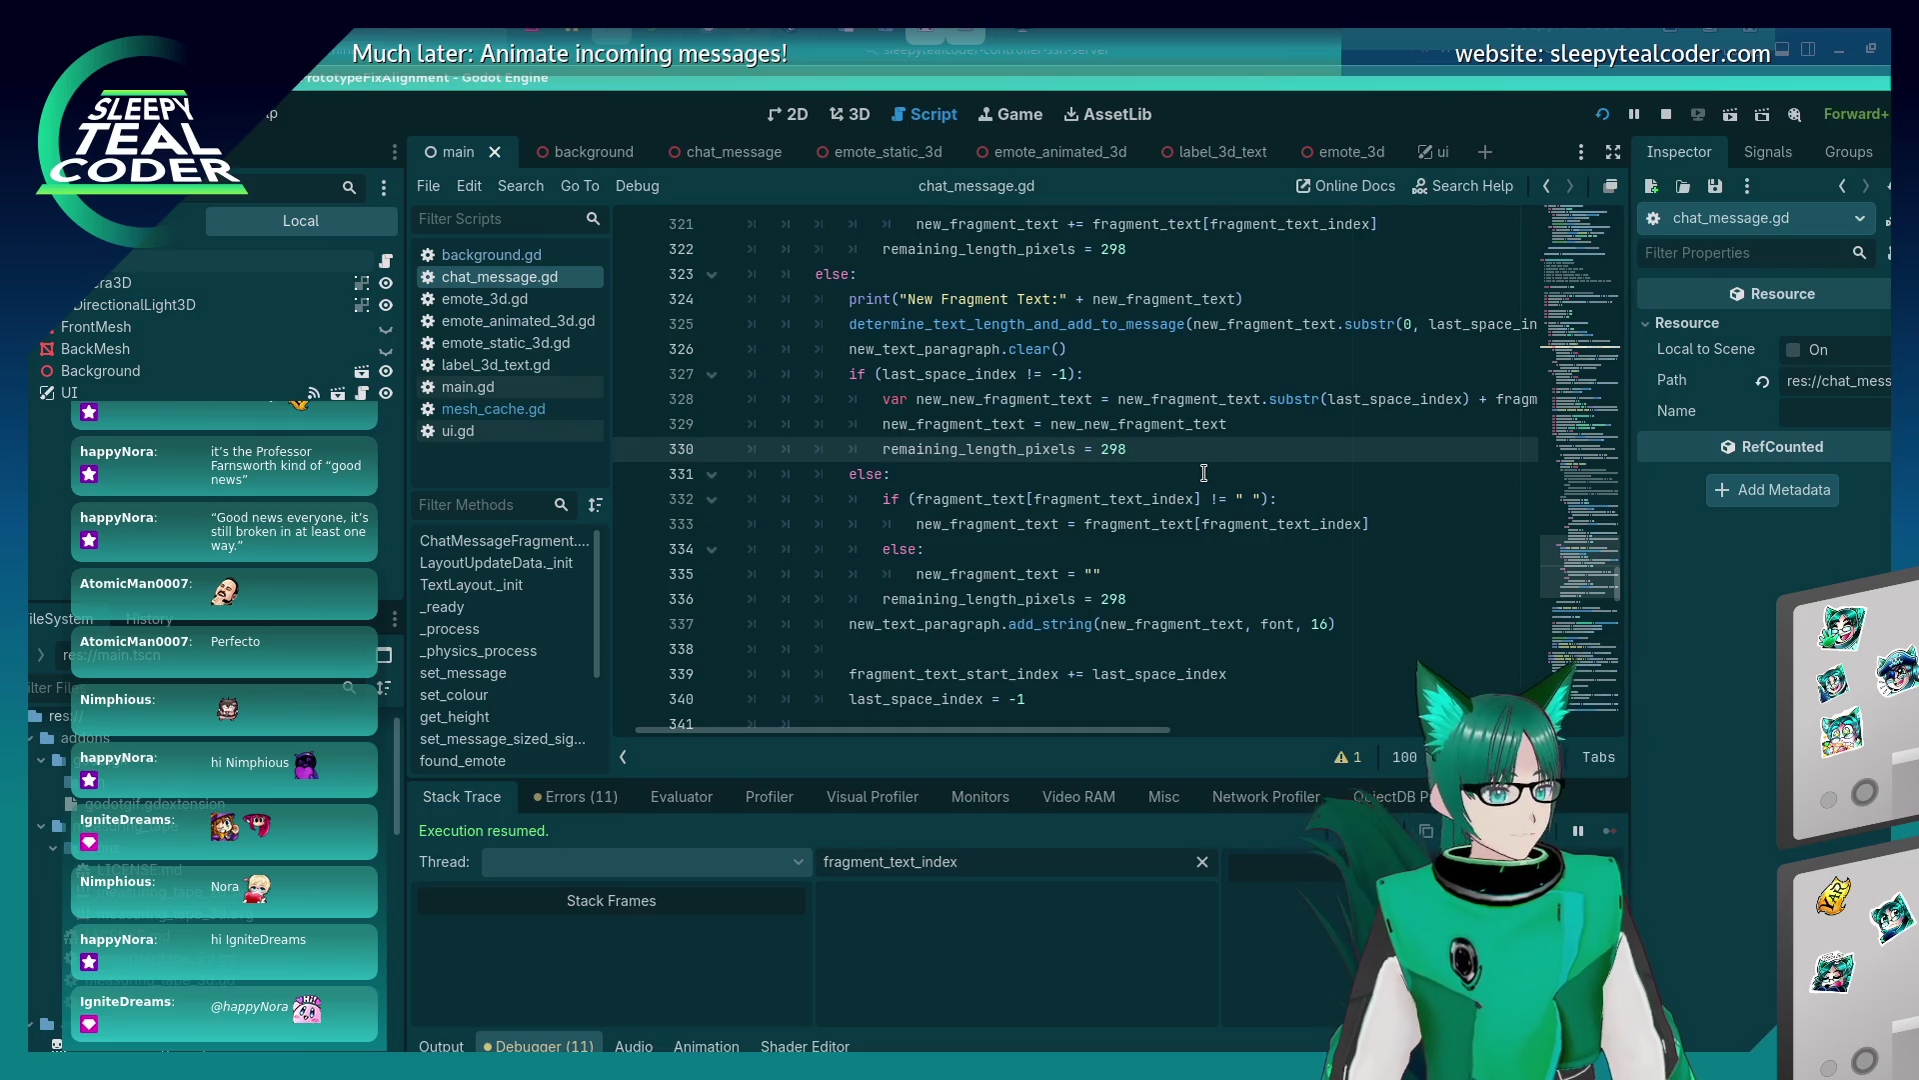
Post another Beep test message, then join line 336 onto line 335.
key(alt+Tab)
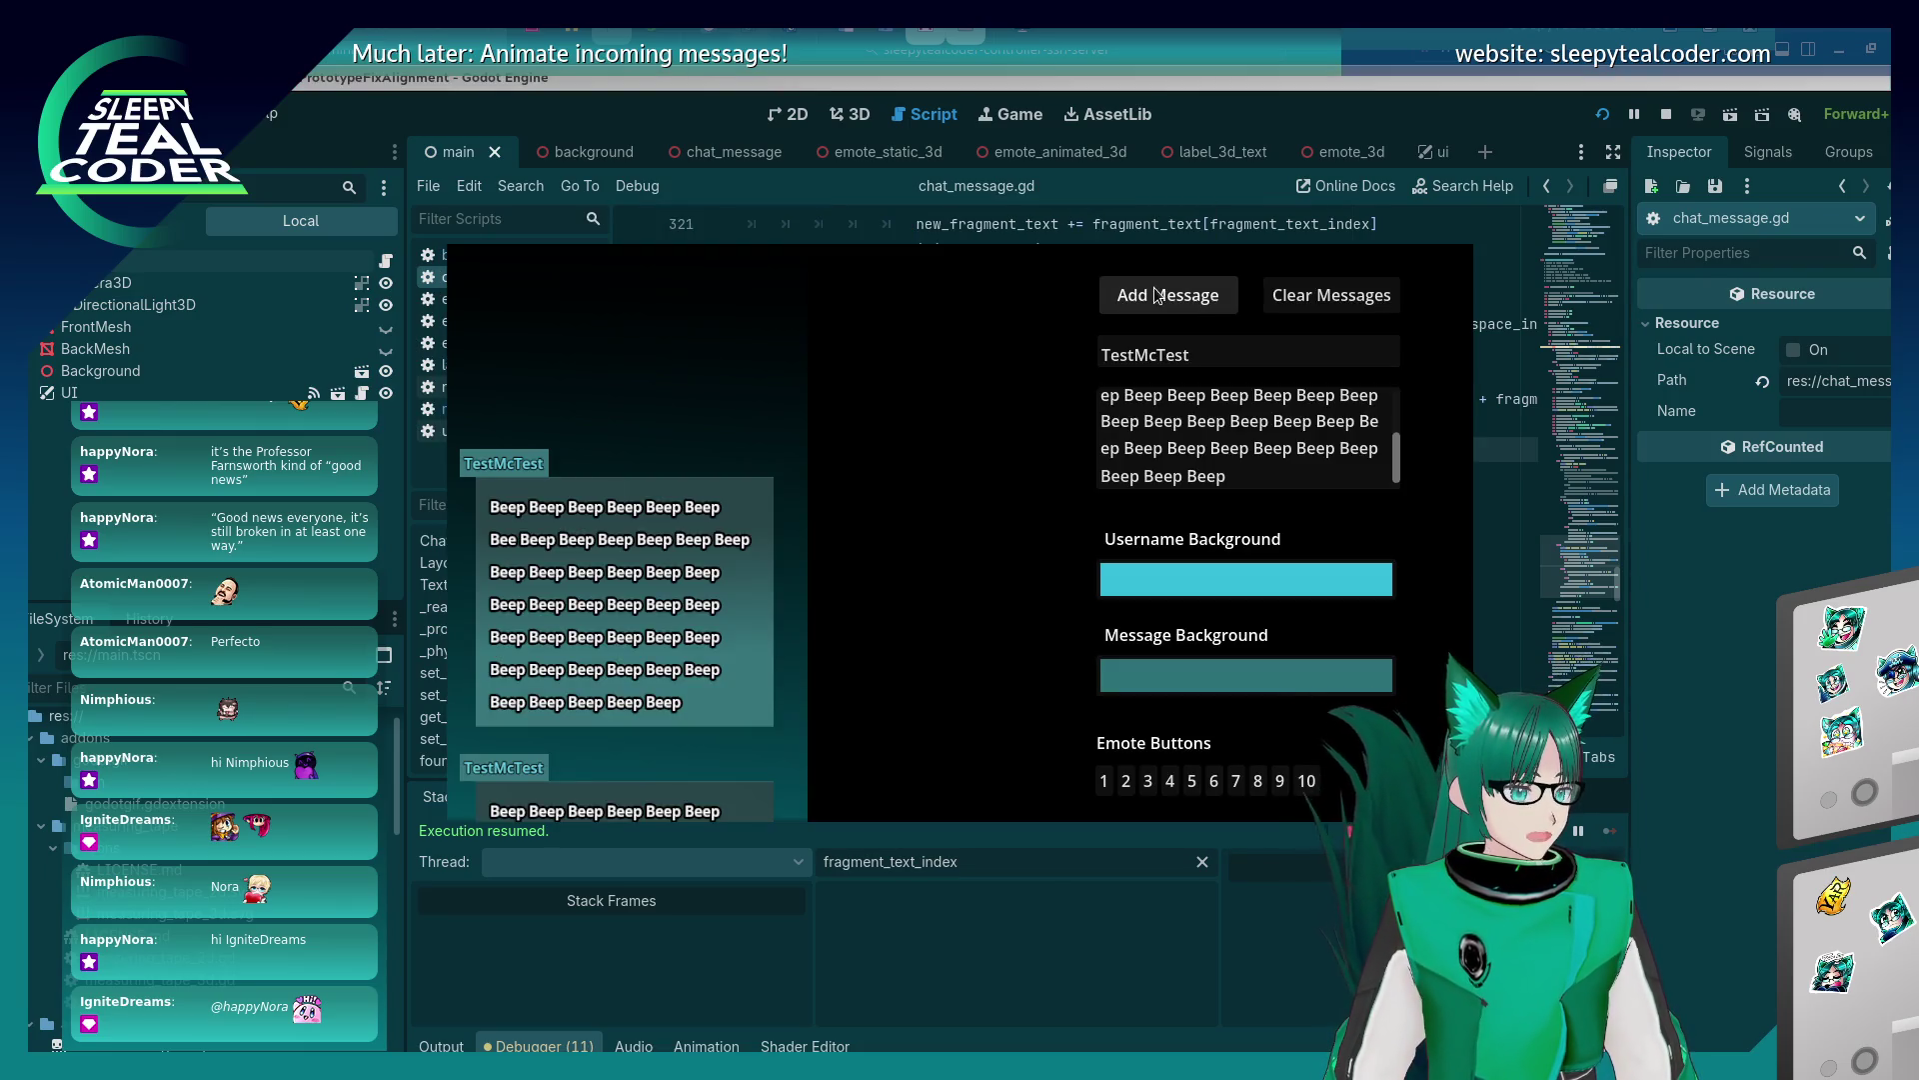
click(1154, 295)
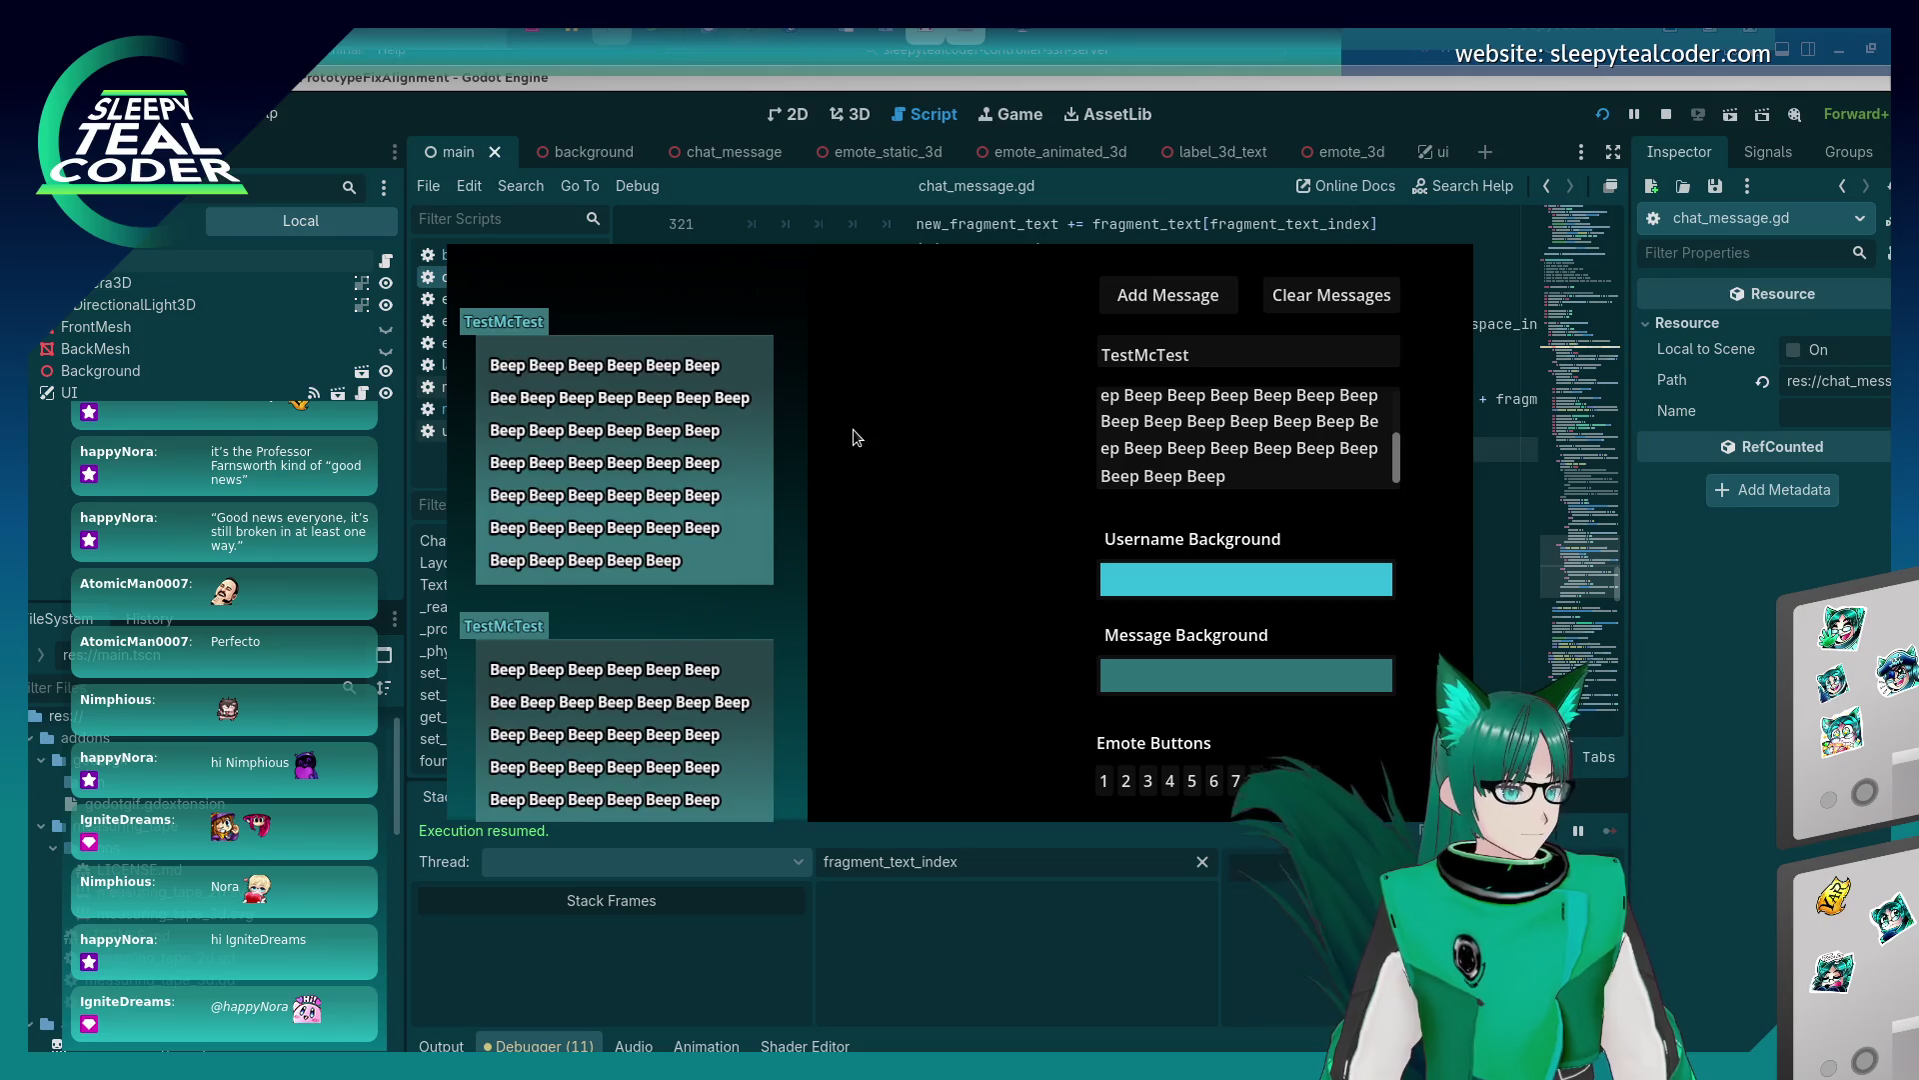
click(1696, 590)
click(1151, 590)
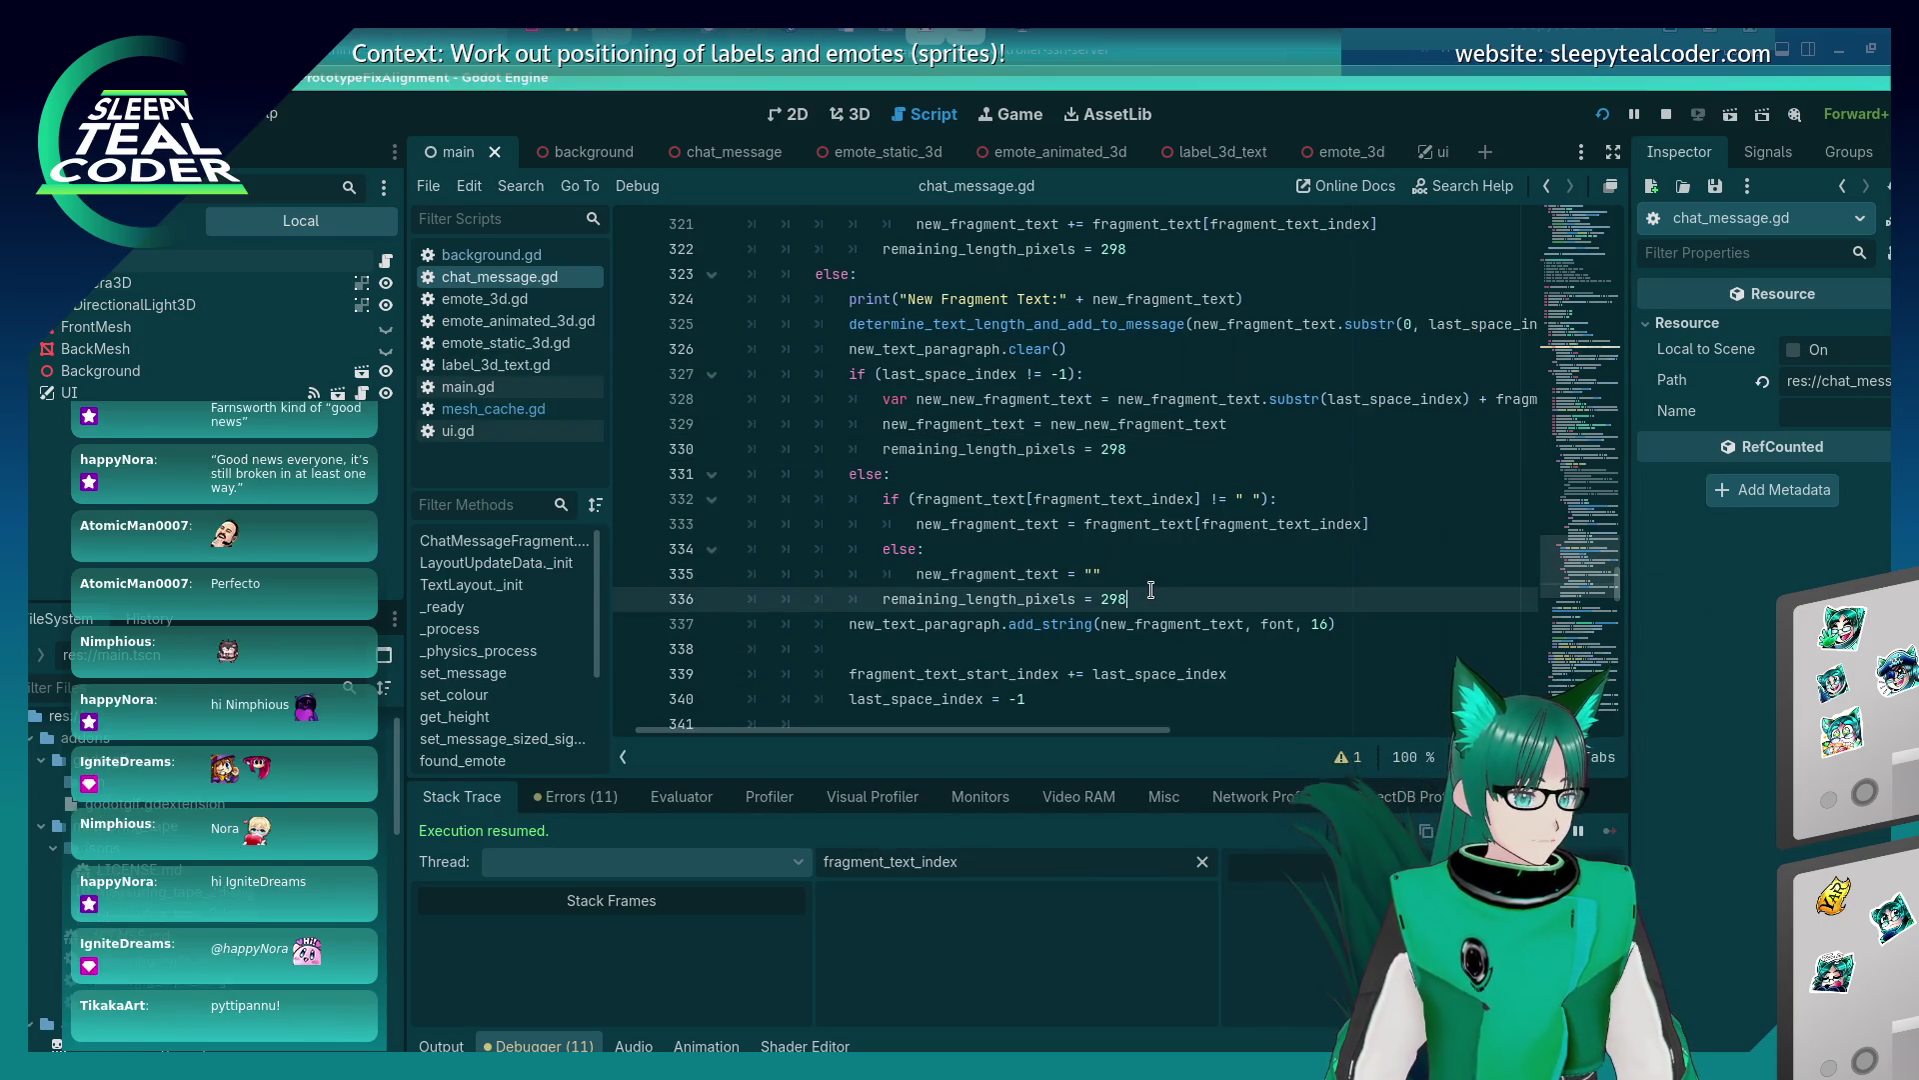
key(shift+Home)
key(Home)
key(BackSpace)
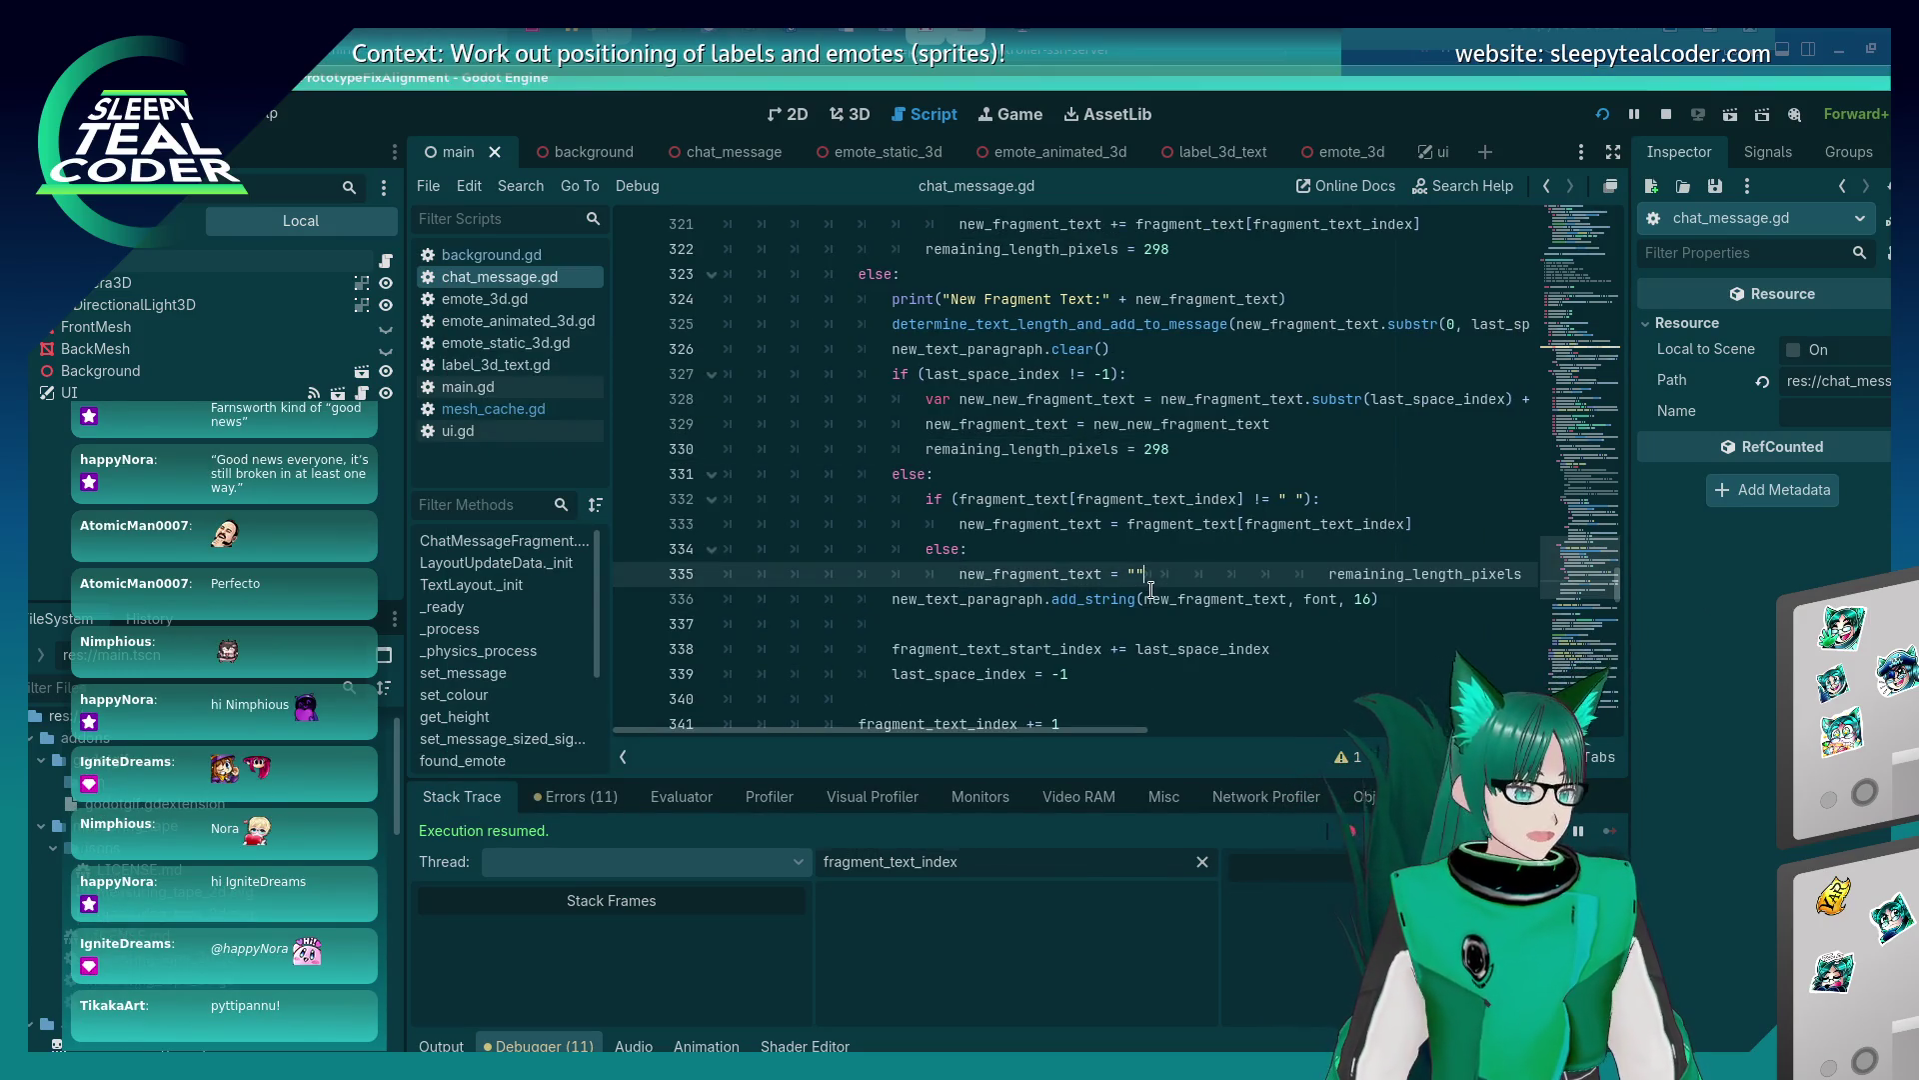
Outdent the remaining_length_pixels = 298 reset past the else, delete line 330's copy, and rerun.
key(ctrl+z)
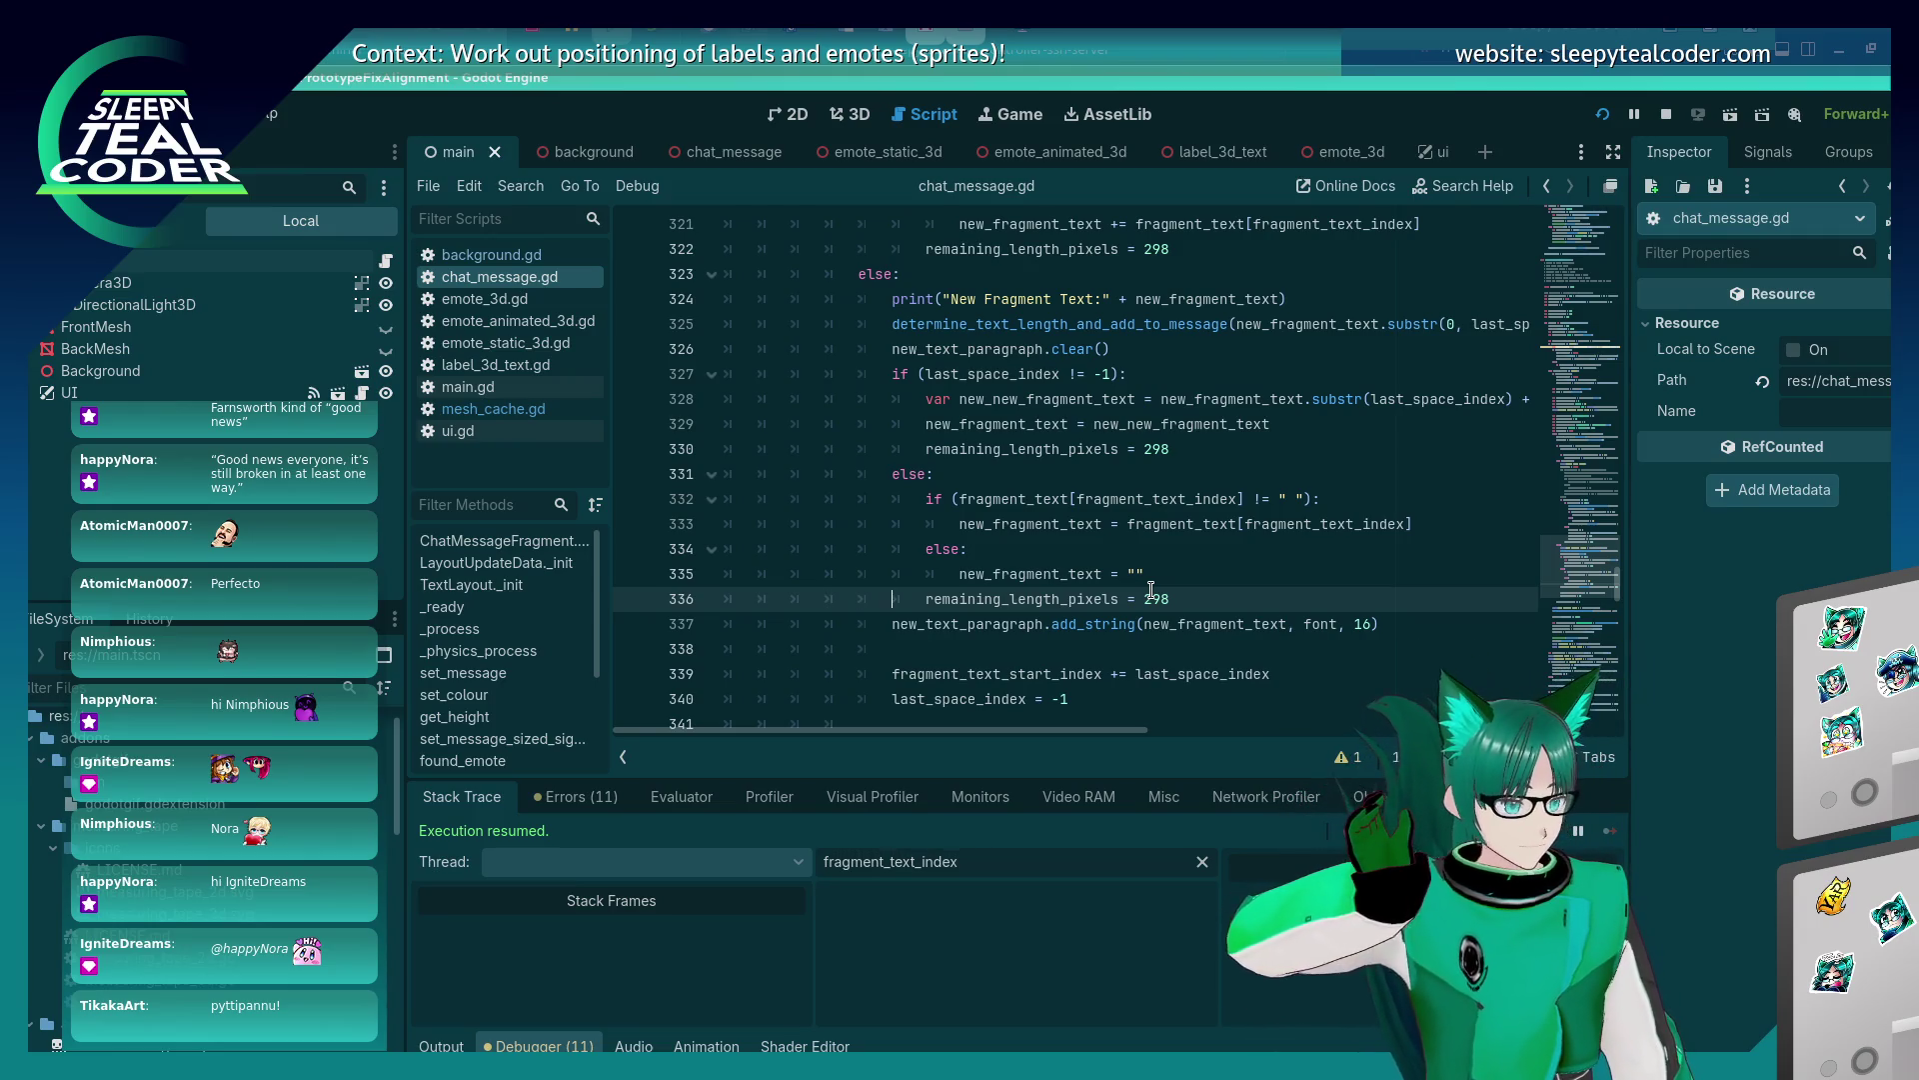
key(Home)
key(BackSpace)
key(Up)
key(Up)
key(Up)
key(Home)
key(shift+End)
key(Delete)
key(F5)
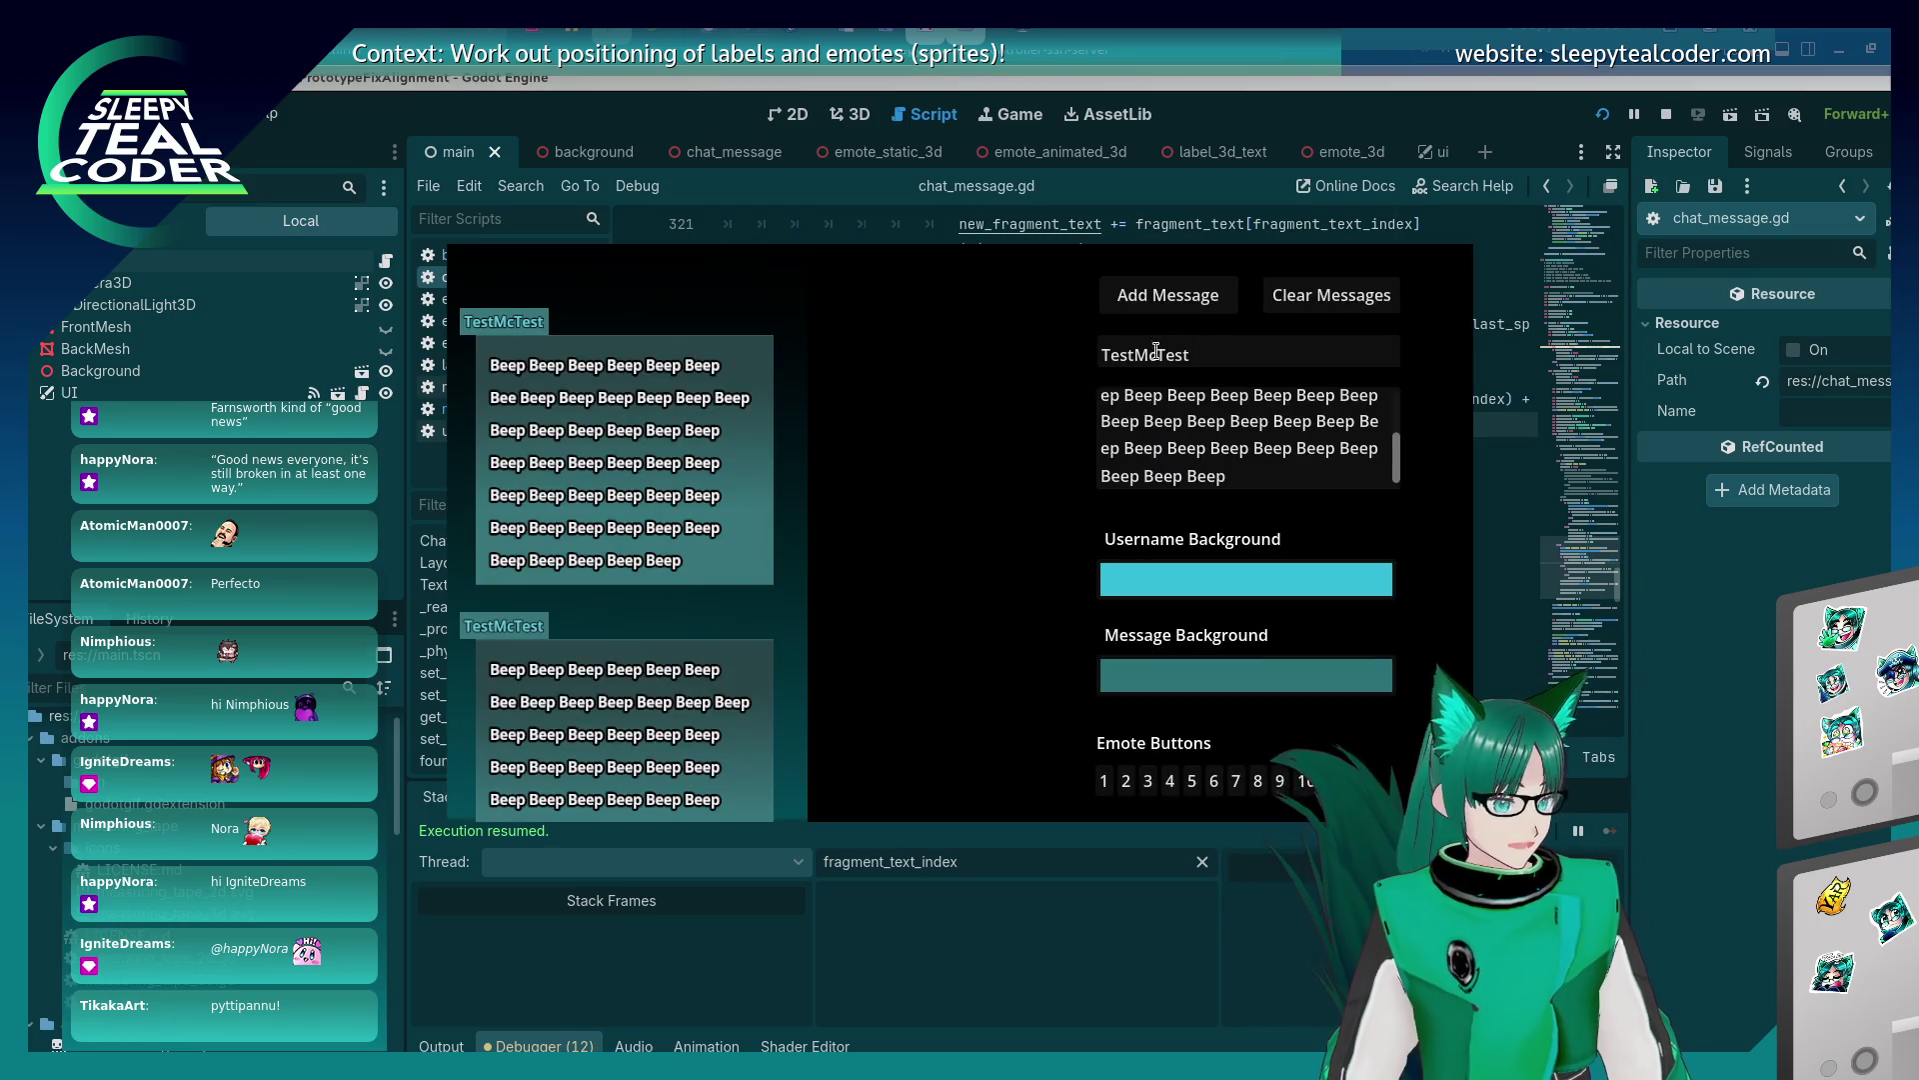
Clear the old chat messages and add a fresh long Beep message.
click(1287, 294)
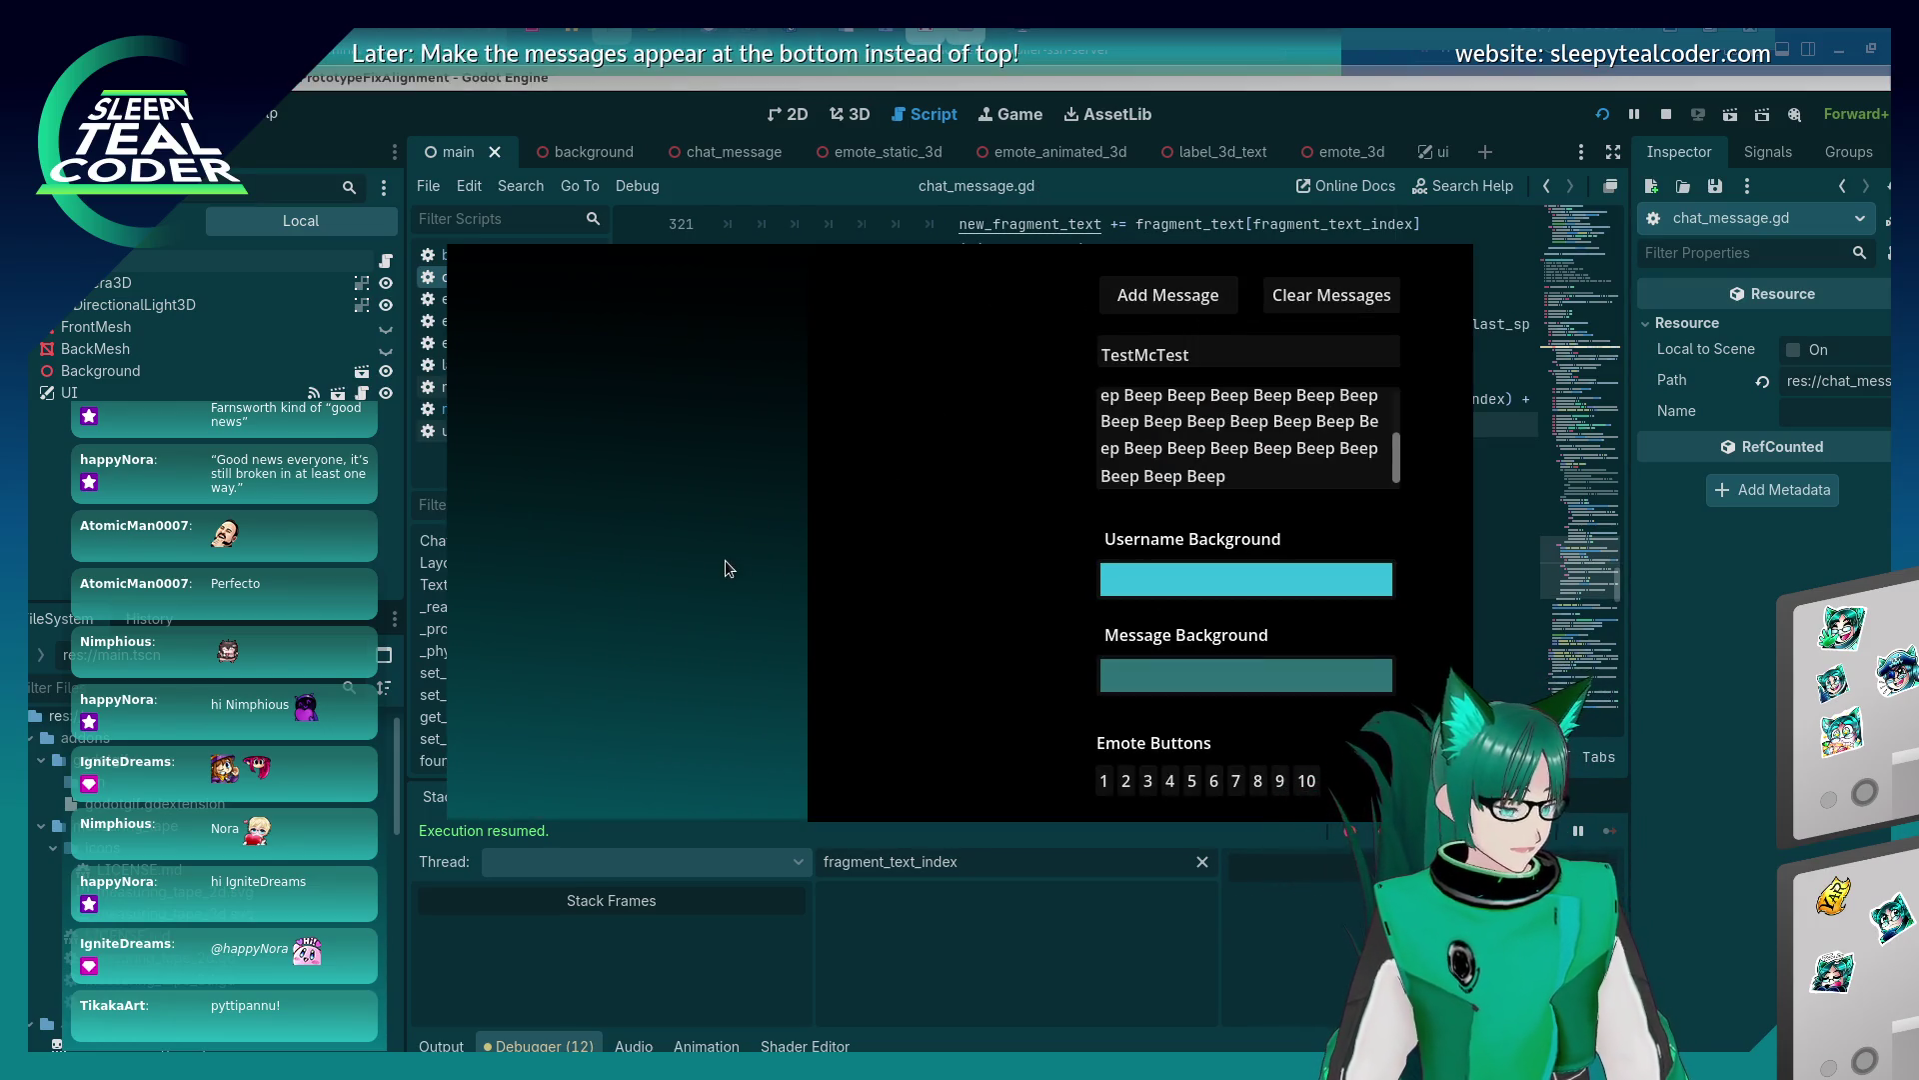
click(1165, 296)
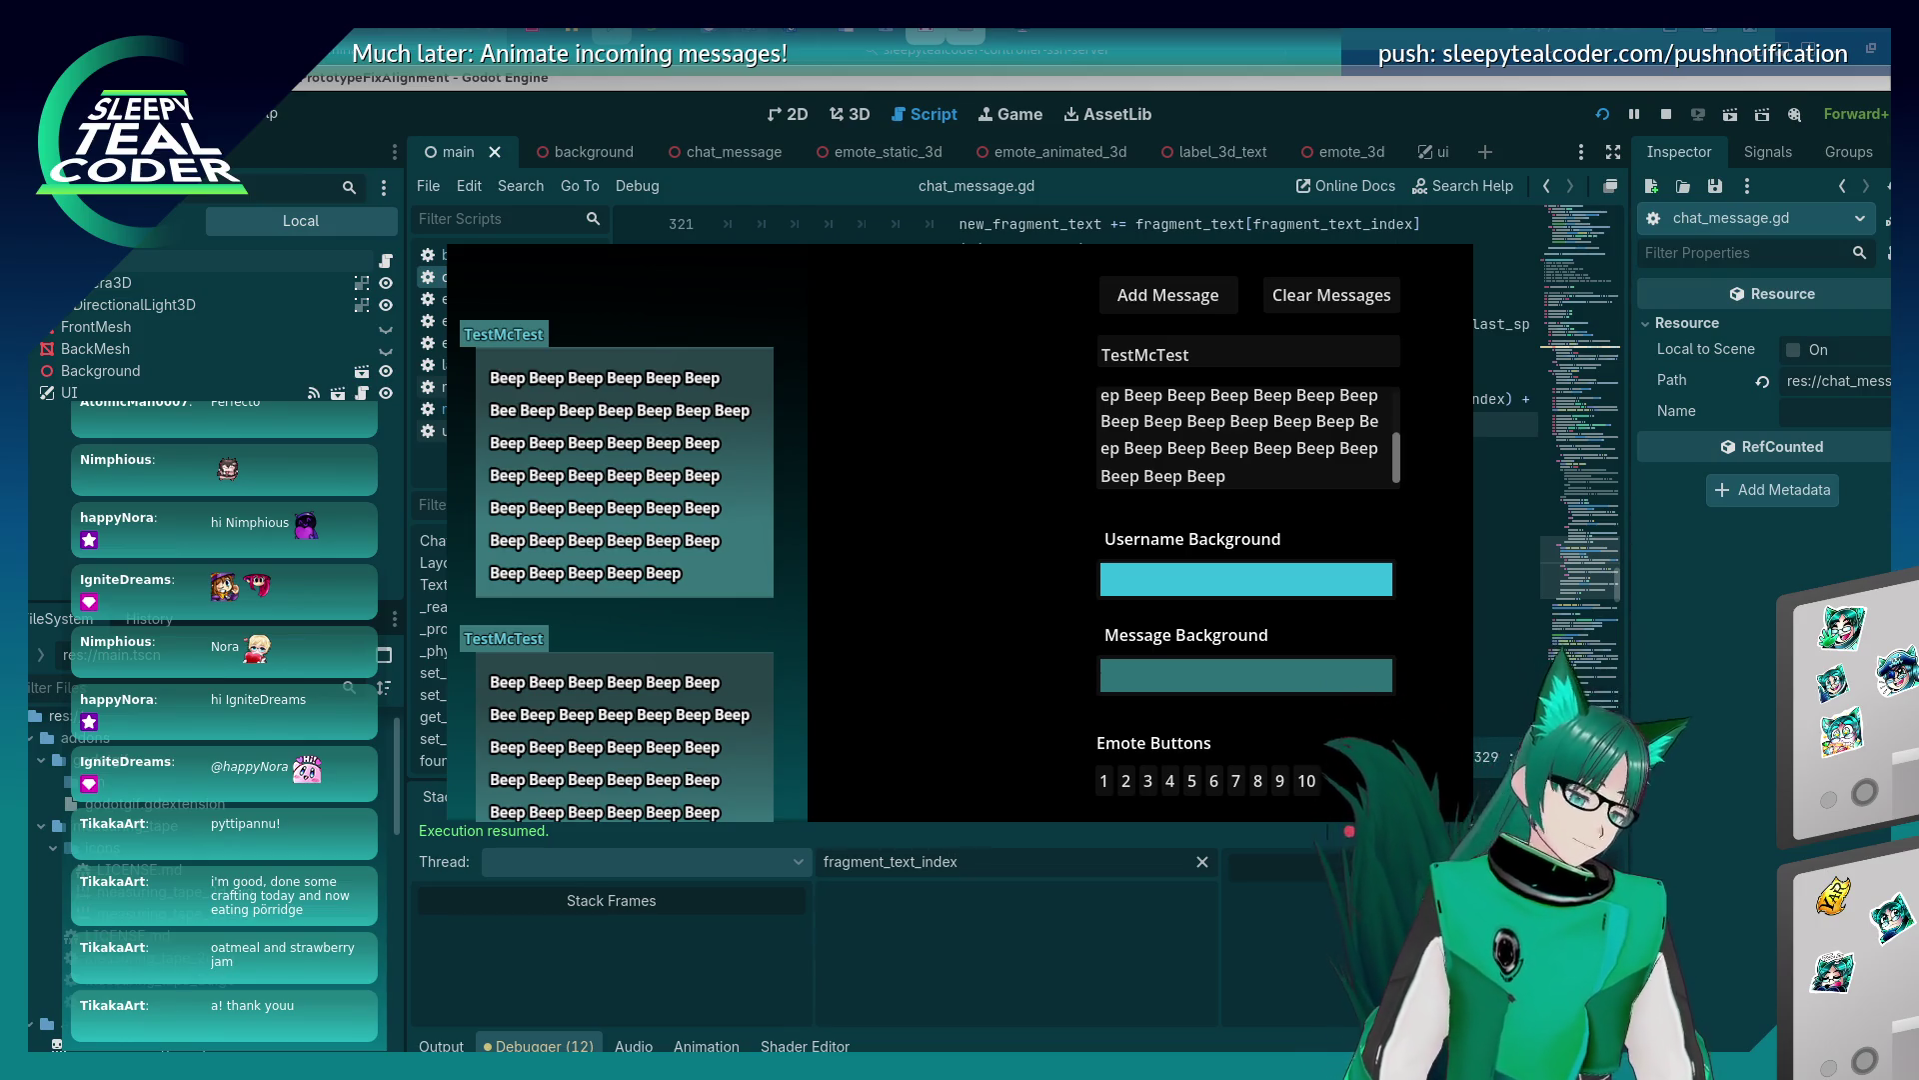
Scroll and select through the full Beep text in the message box, then stop the test with F8.
click(1282, 484)
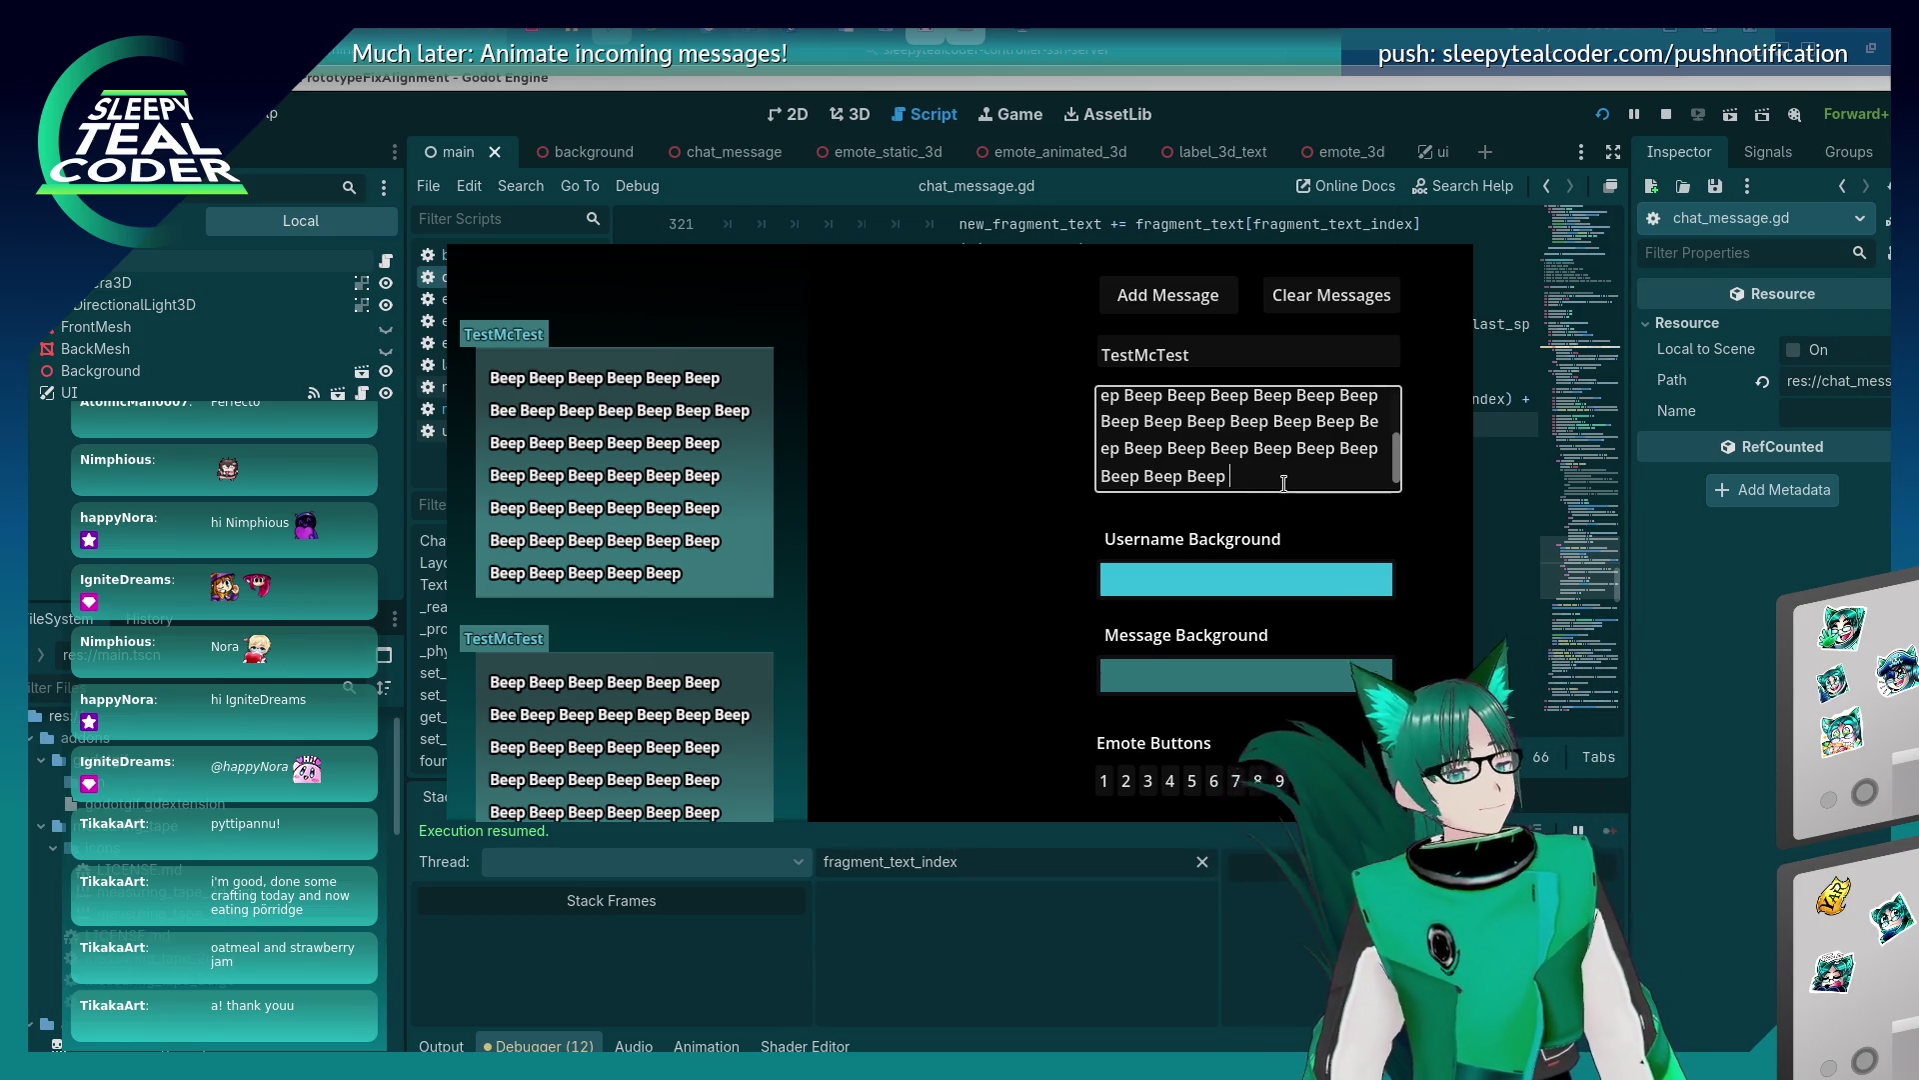
scroll(1281, 488, up, 2)
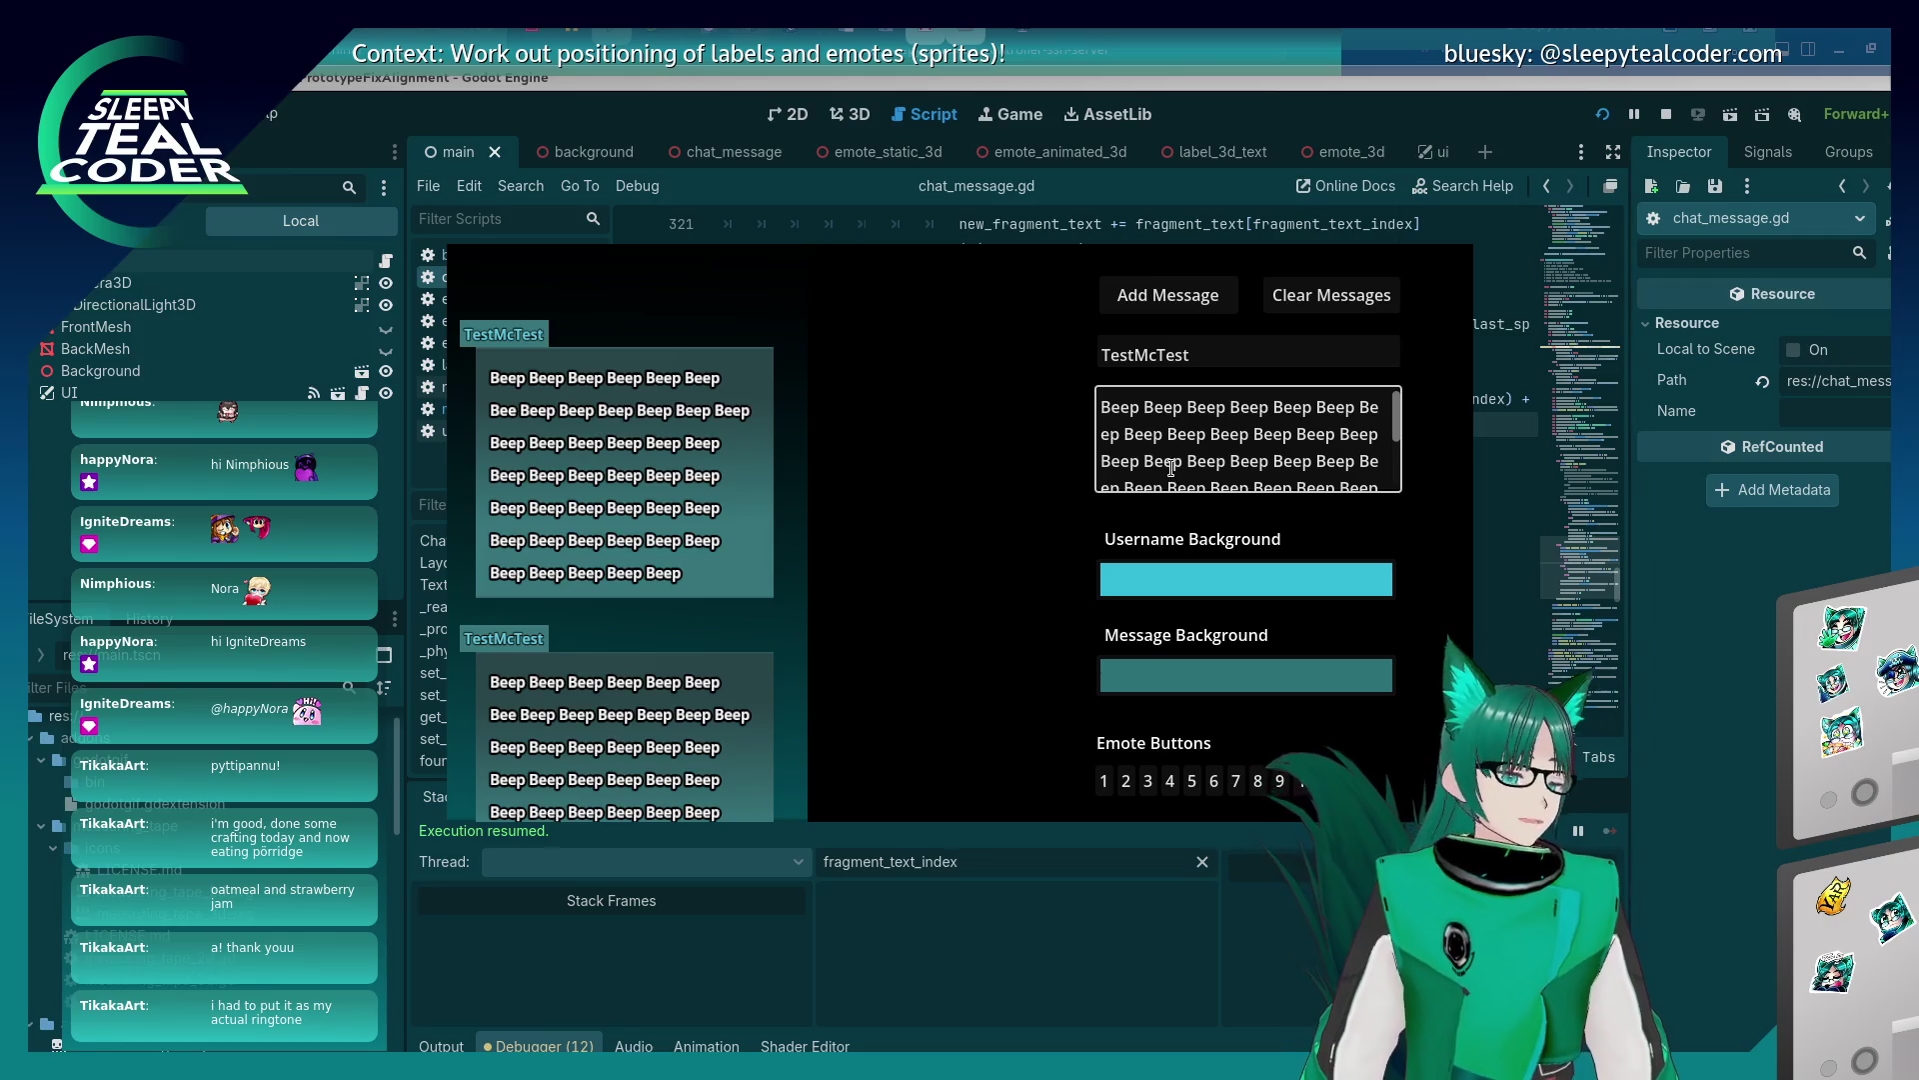
scroll(1171, 466, down, 3)
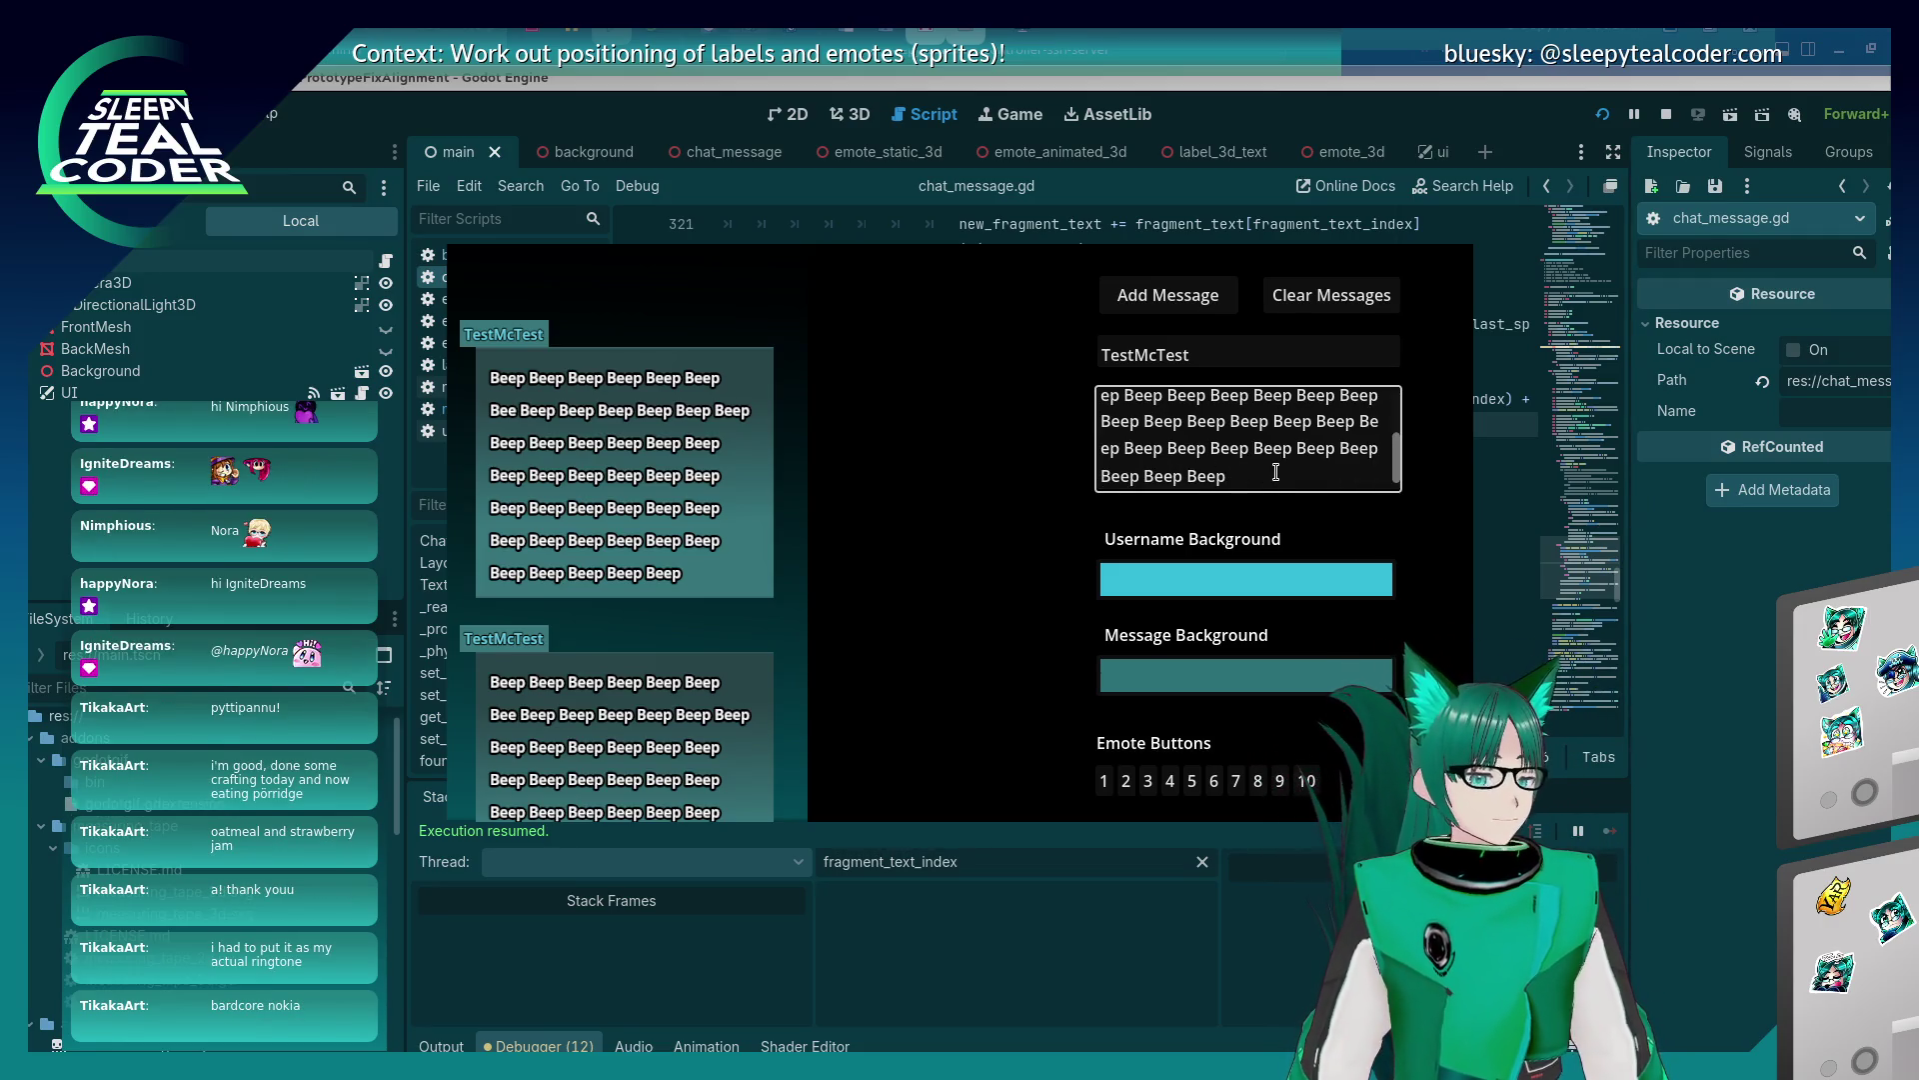
drag(1209, 472, 990, 262)
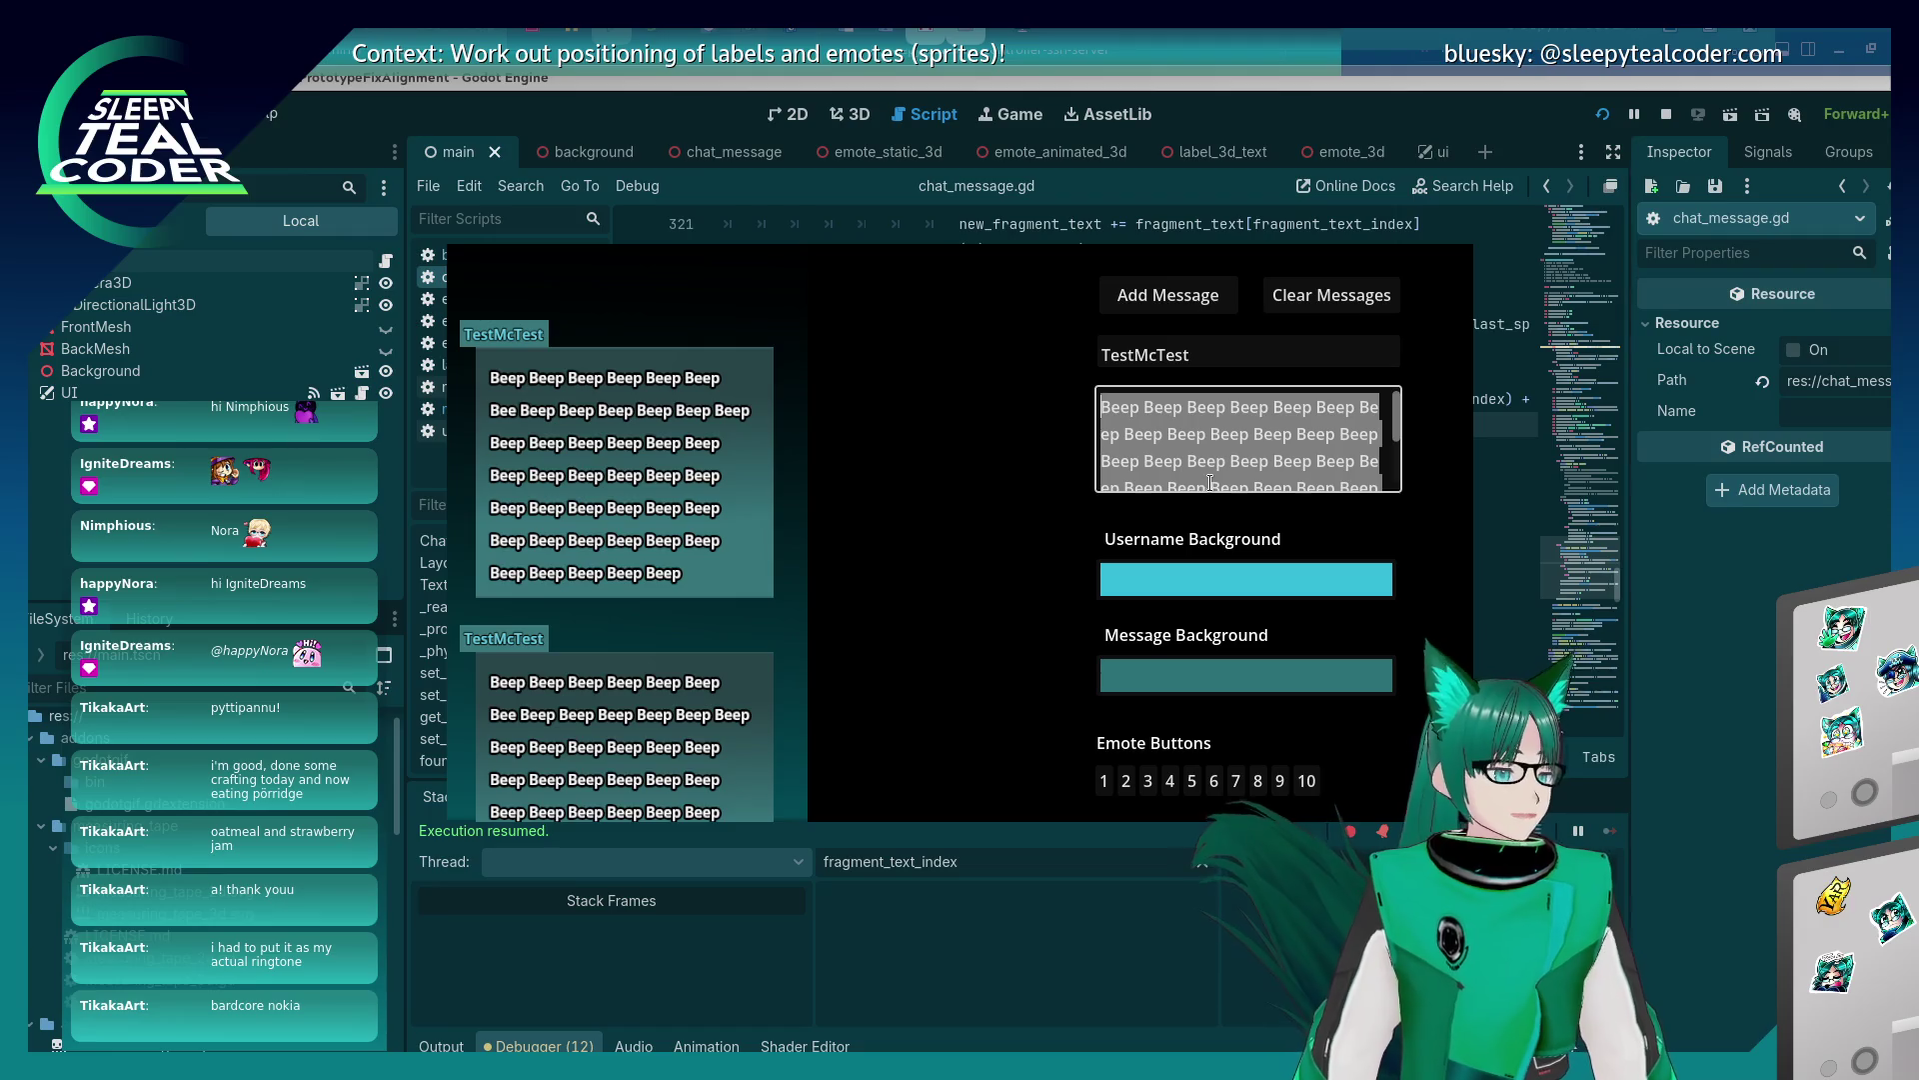
mouse_move(1221, 470)
mouse_down()
mouse_move(1250, 485)
mouse_move(1198, 469)
mouse_move(1020, 331)
mouse_move(1047, 553)
mouse_up()
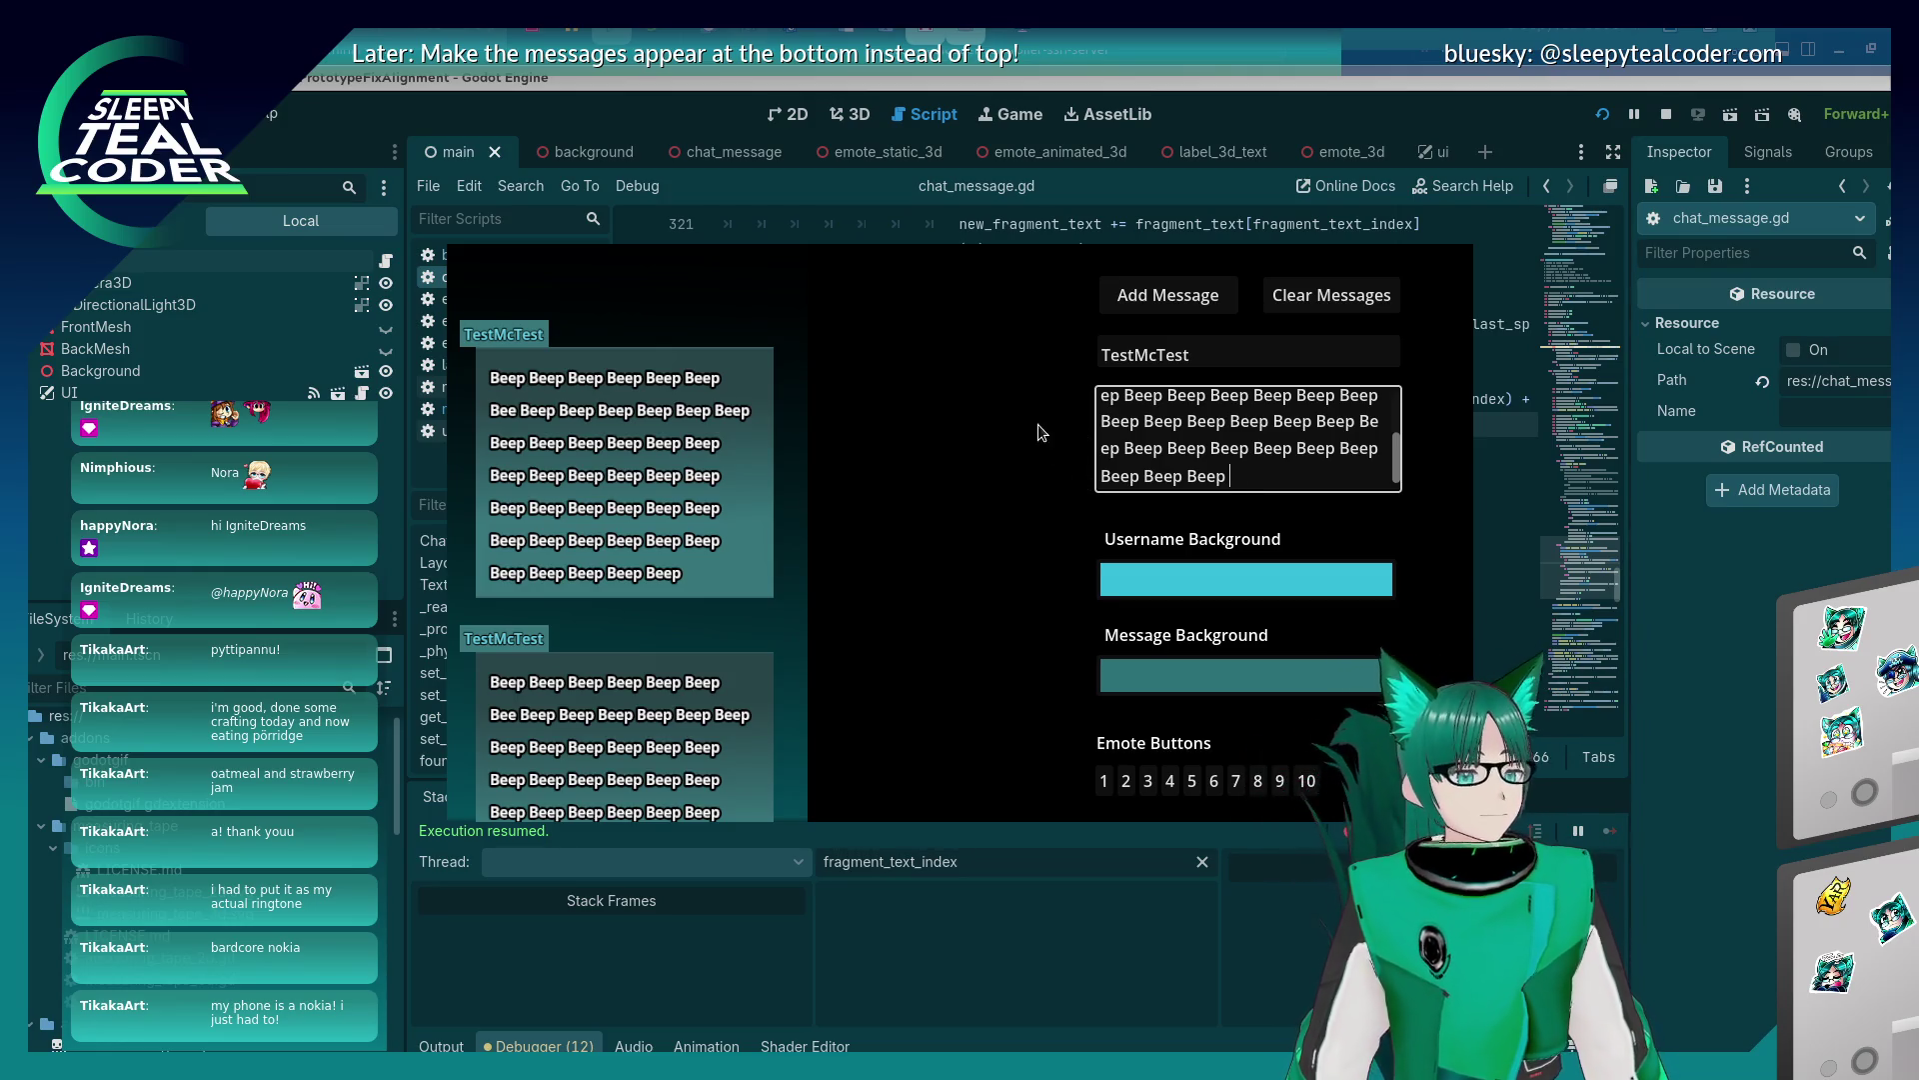
double_click(1246, 470)
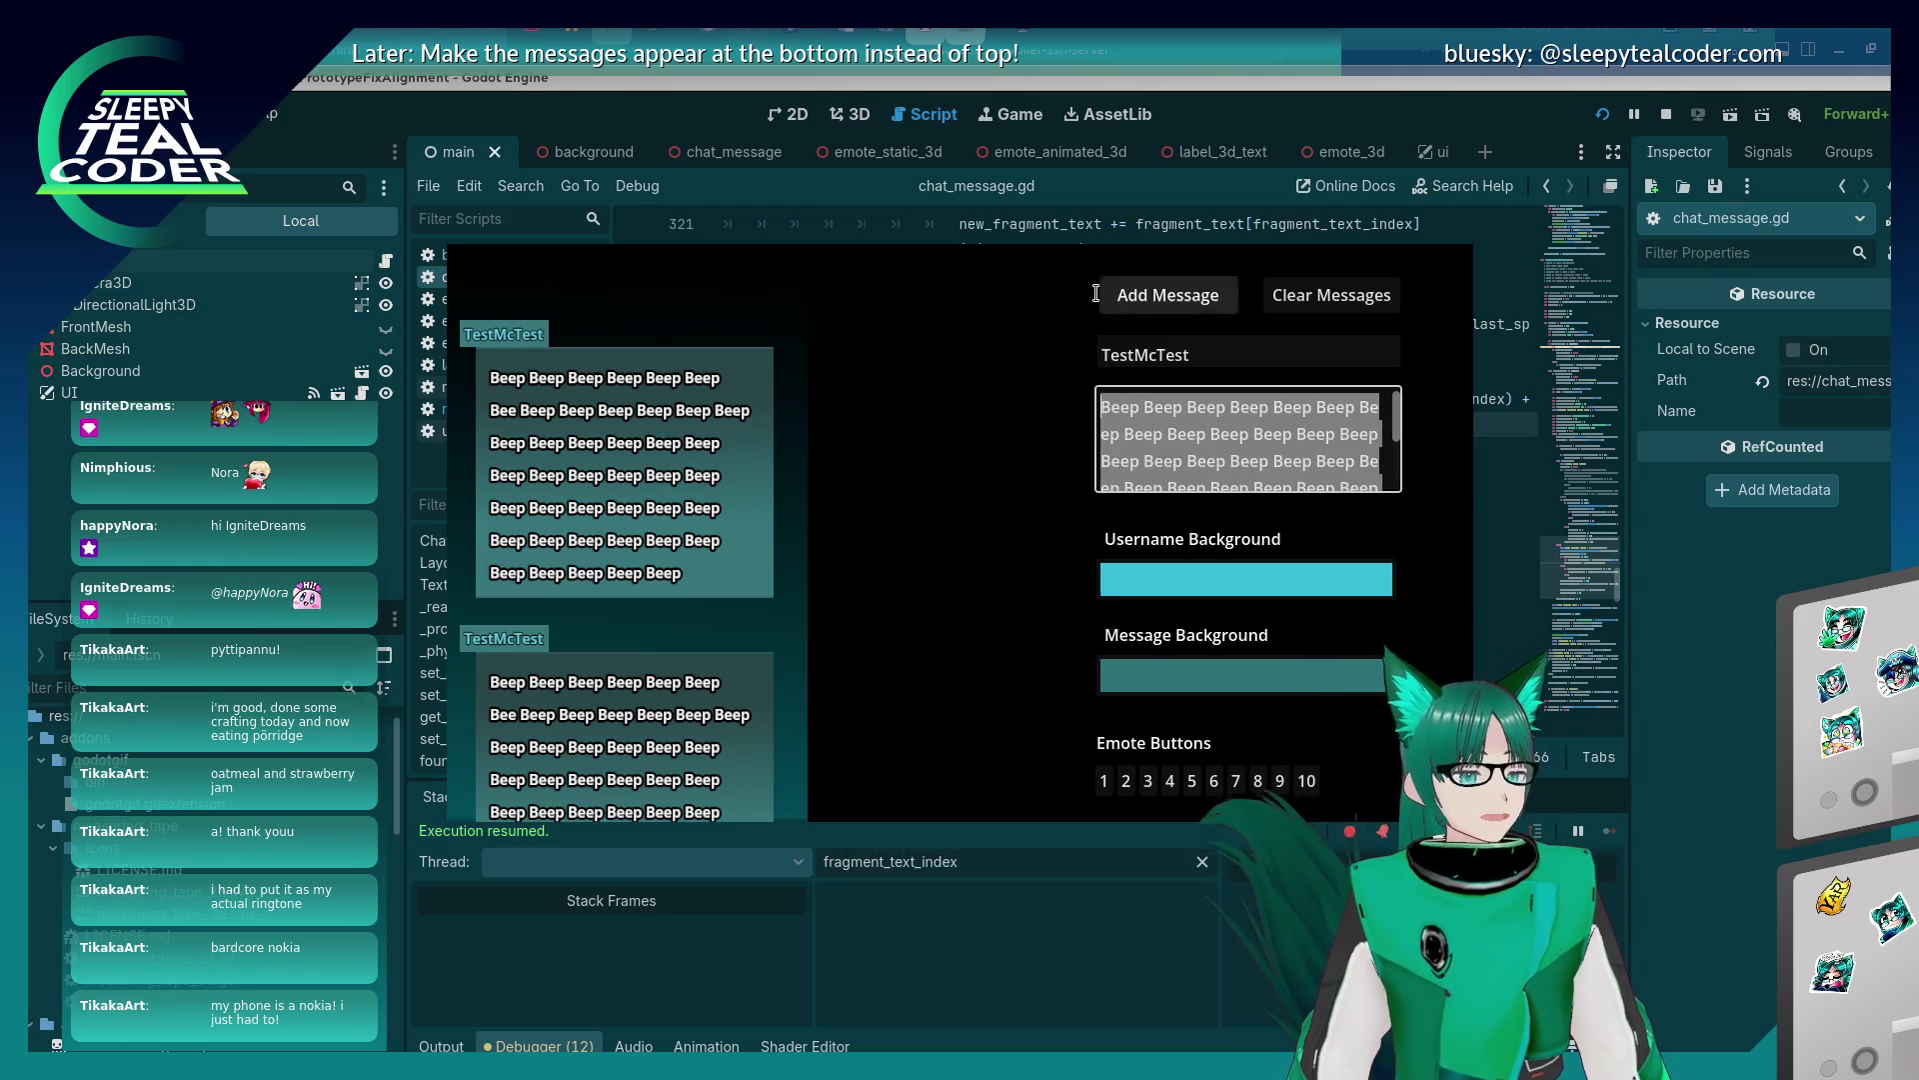
click(1246, 470)
triple_click(1272, 482)
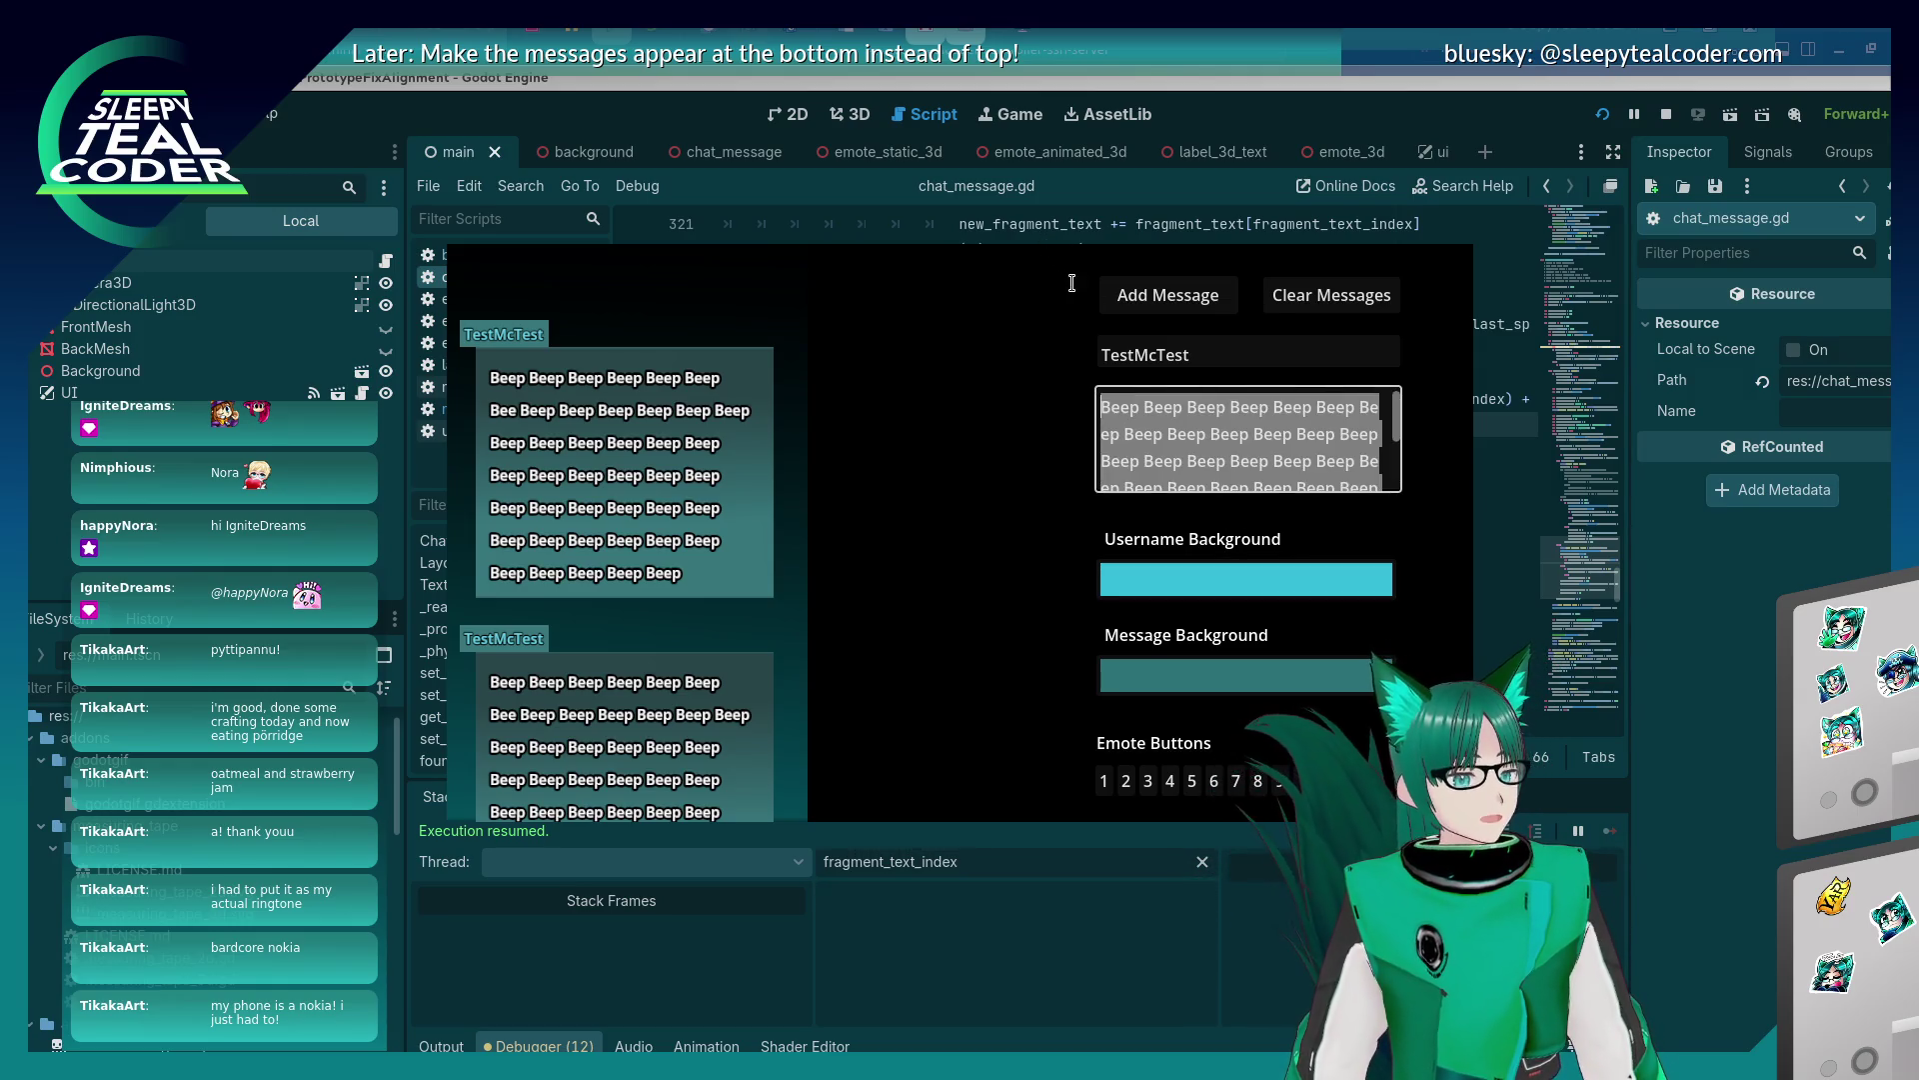
click(1189, 469)
scroll(1201, 451, down, 2)
click(1247, 476)
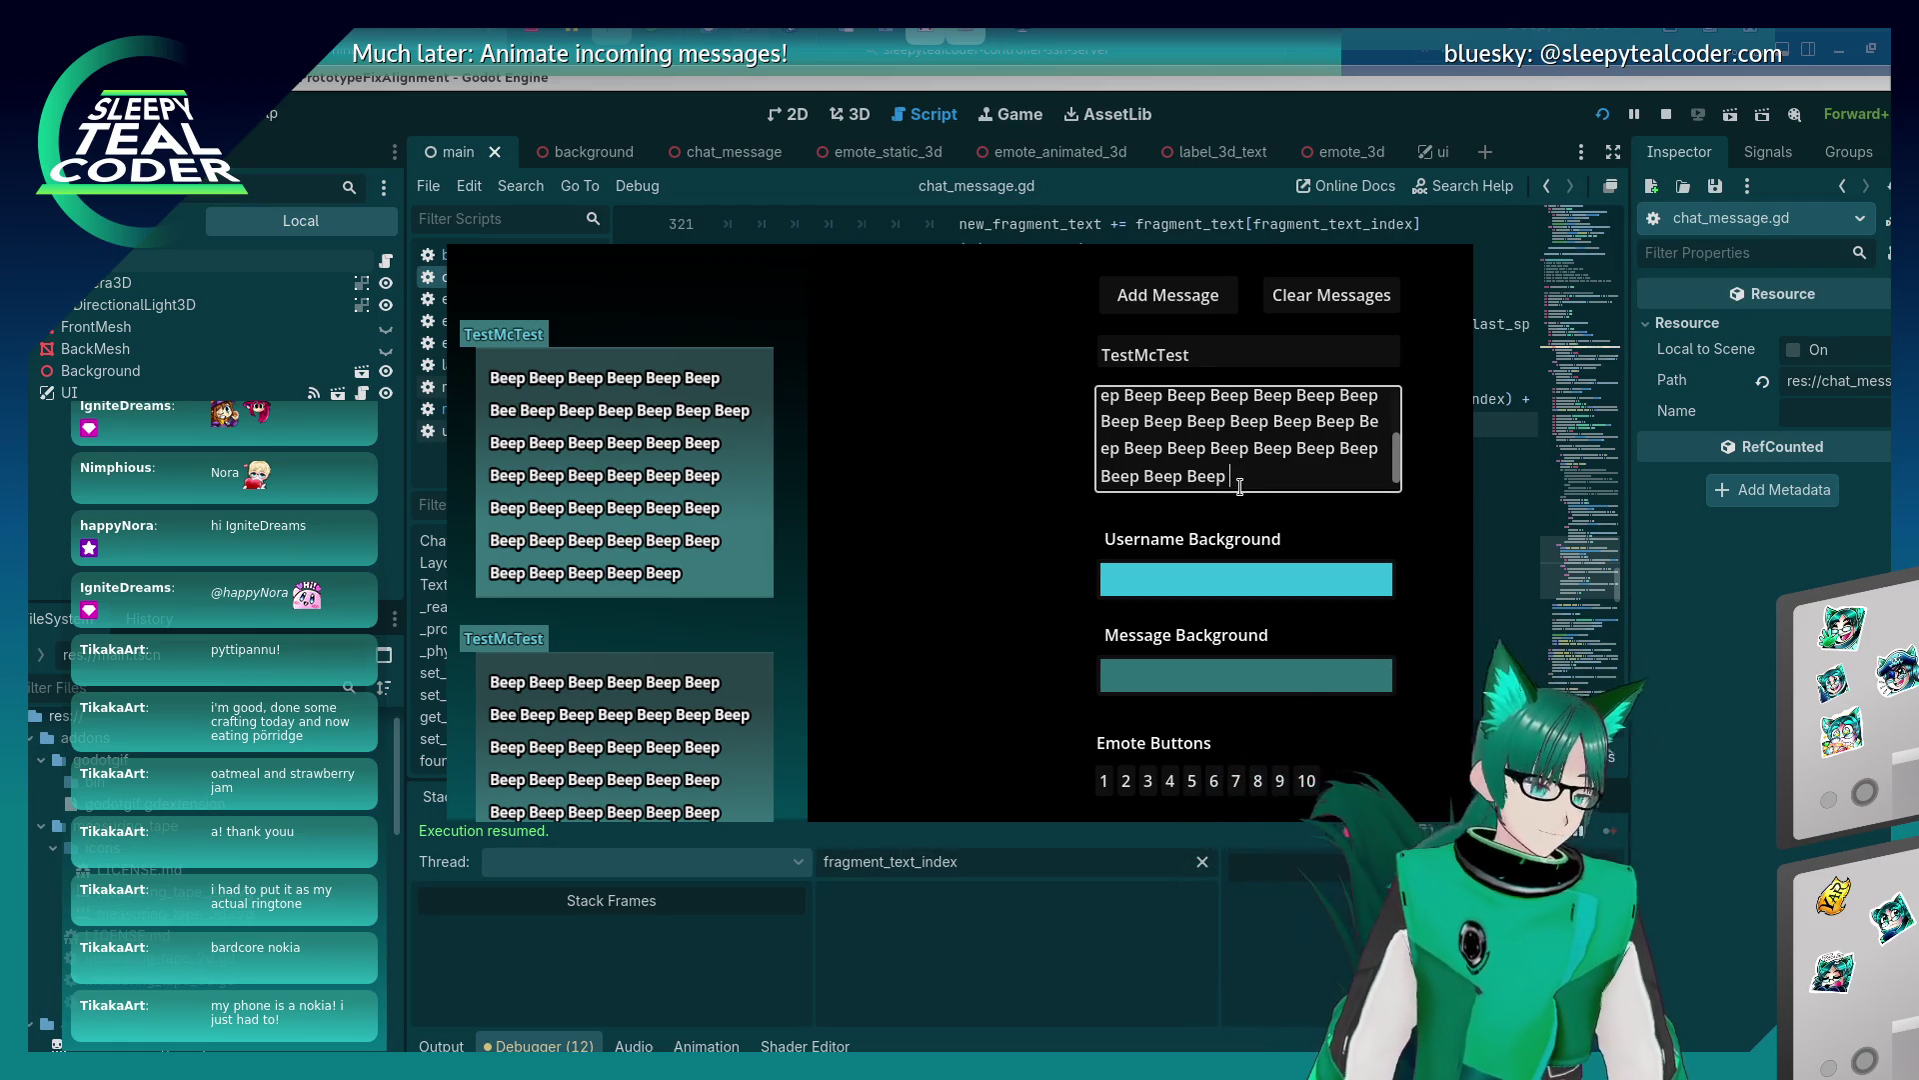
key(F8)
scroll(1223, 469, down, 2)
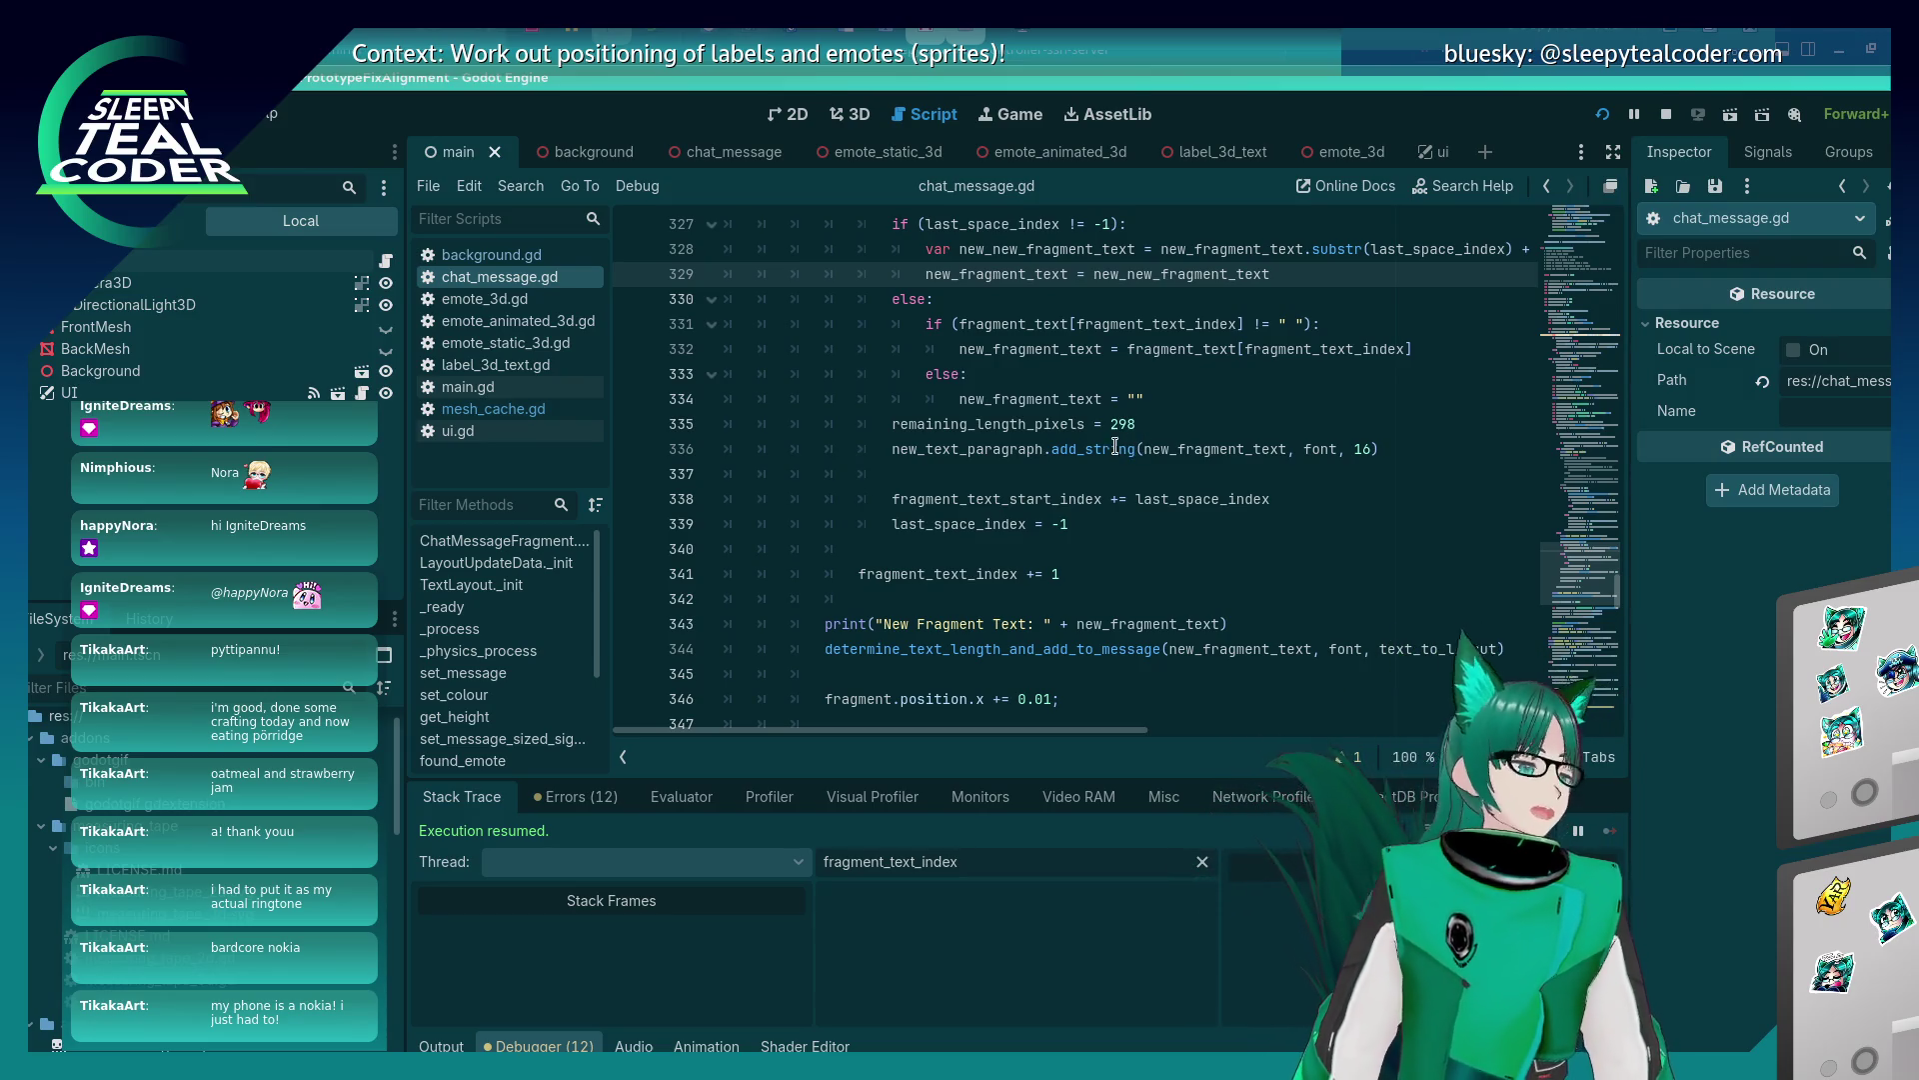
scroll(1090, 450, up, 2)
key(alt+Tab)
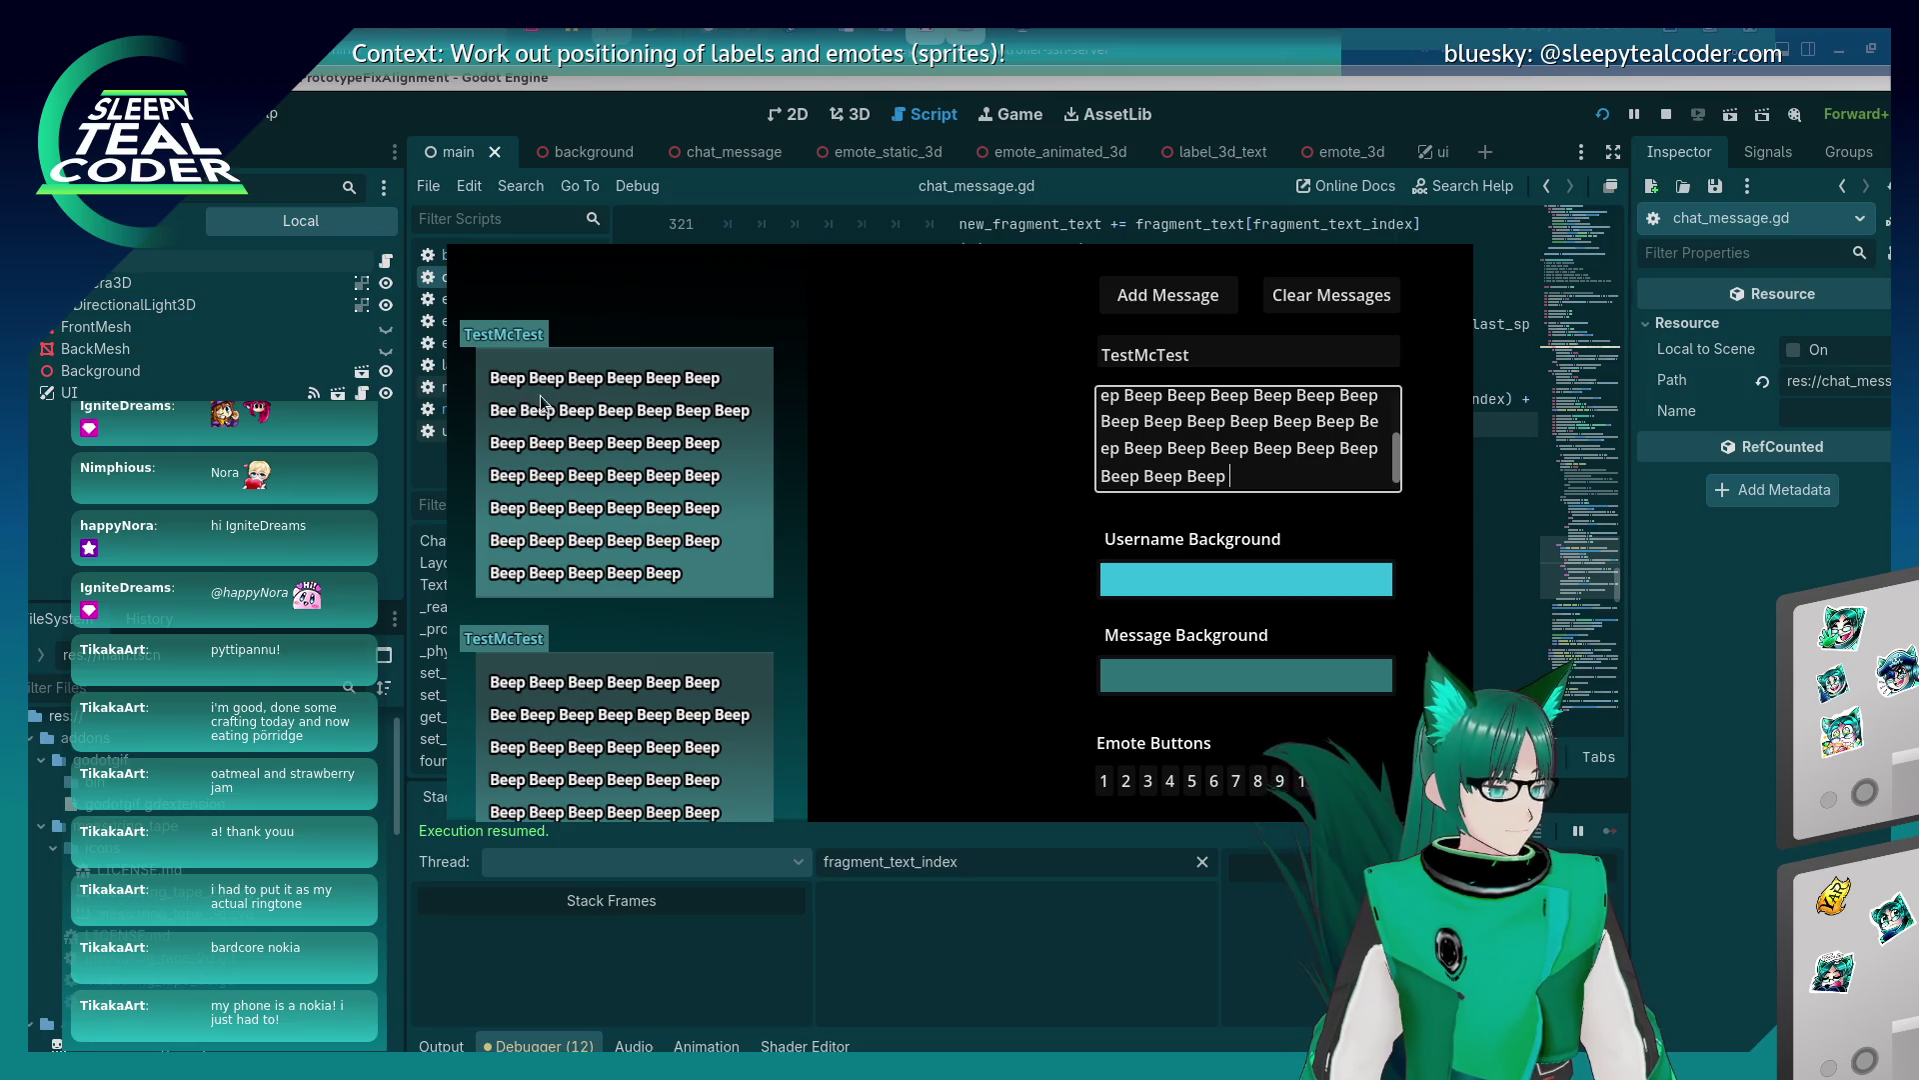
key(alt+Tab)
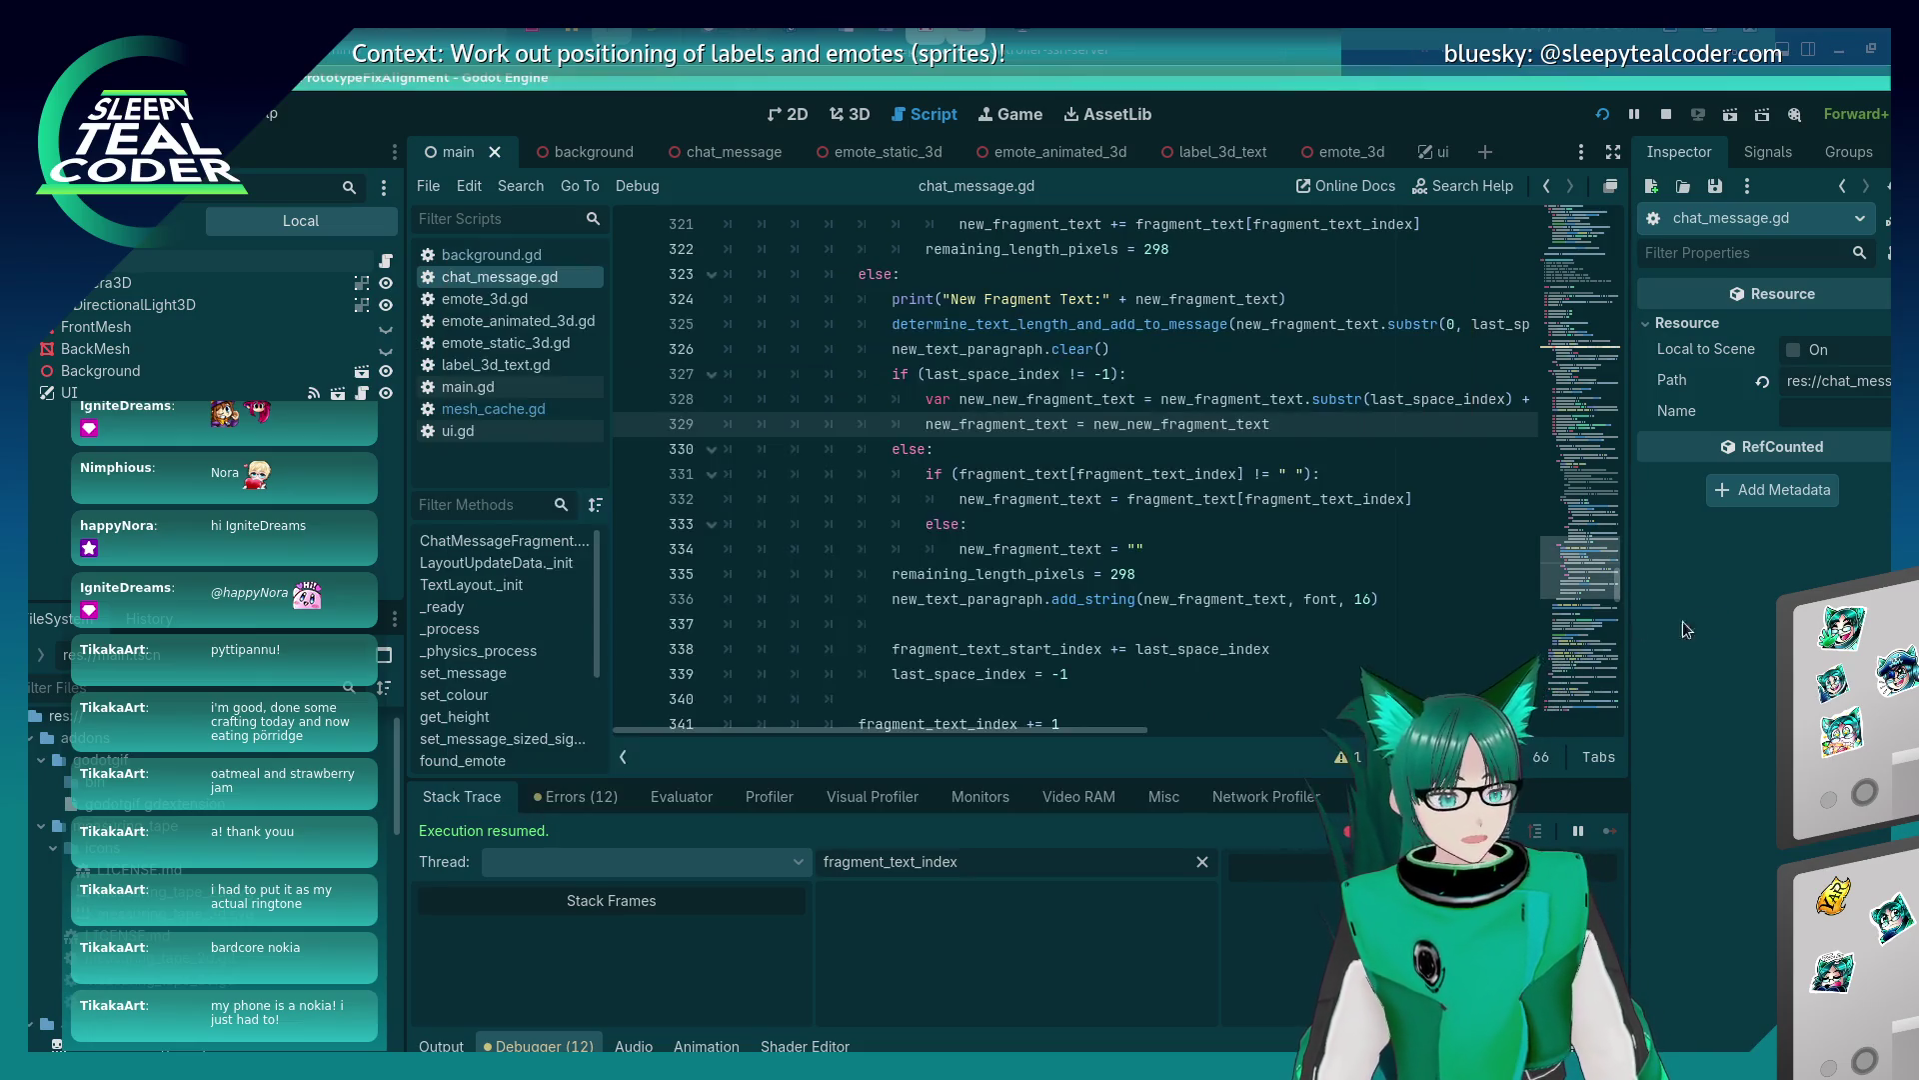
scroll(860, 505, up, 3)
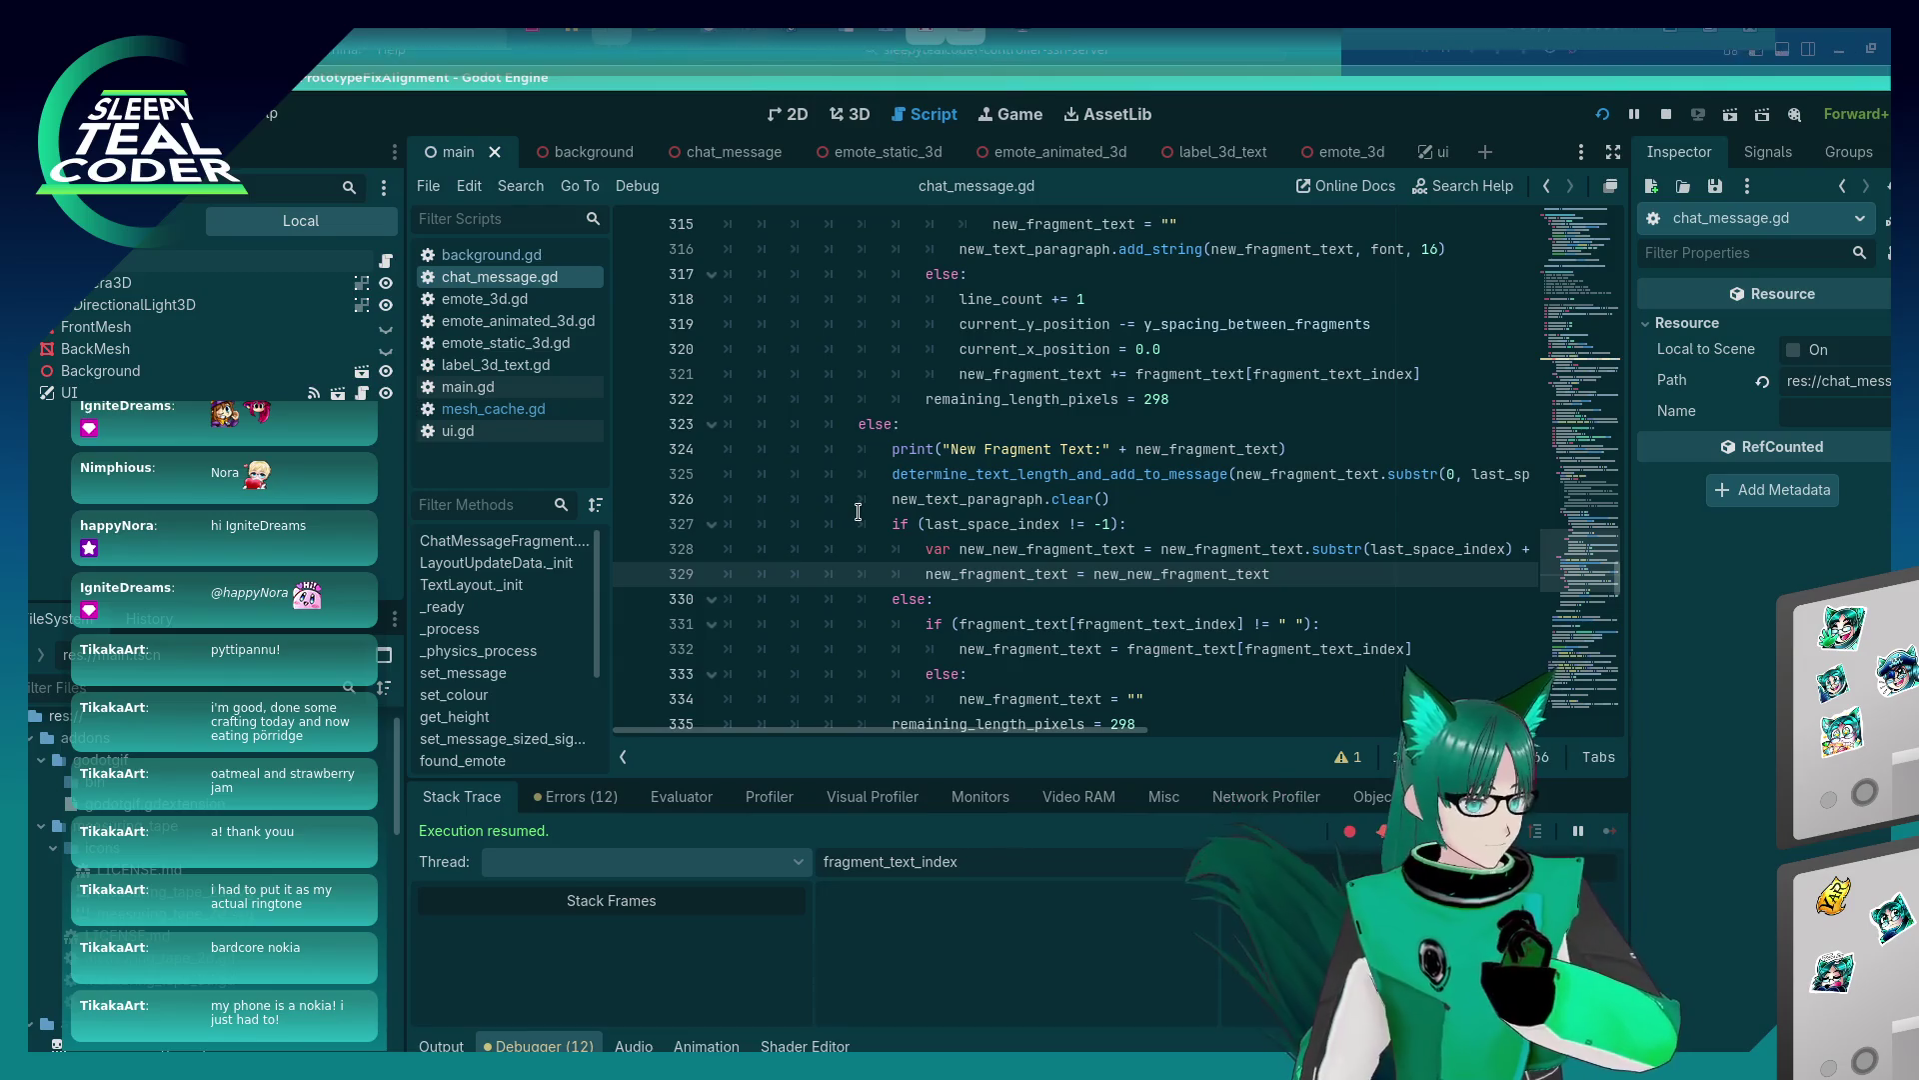
scroll(860, 508, down, 3)
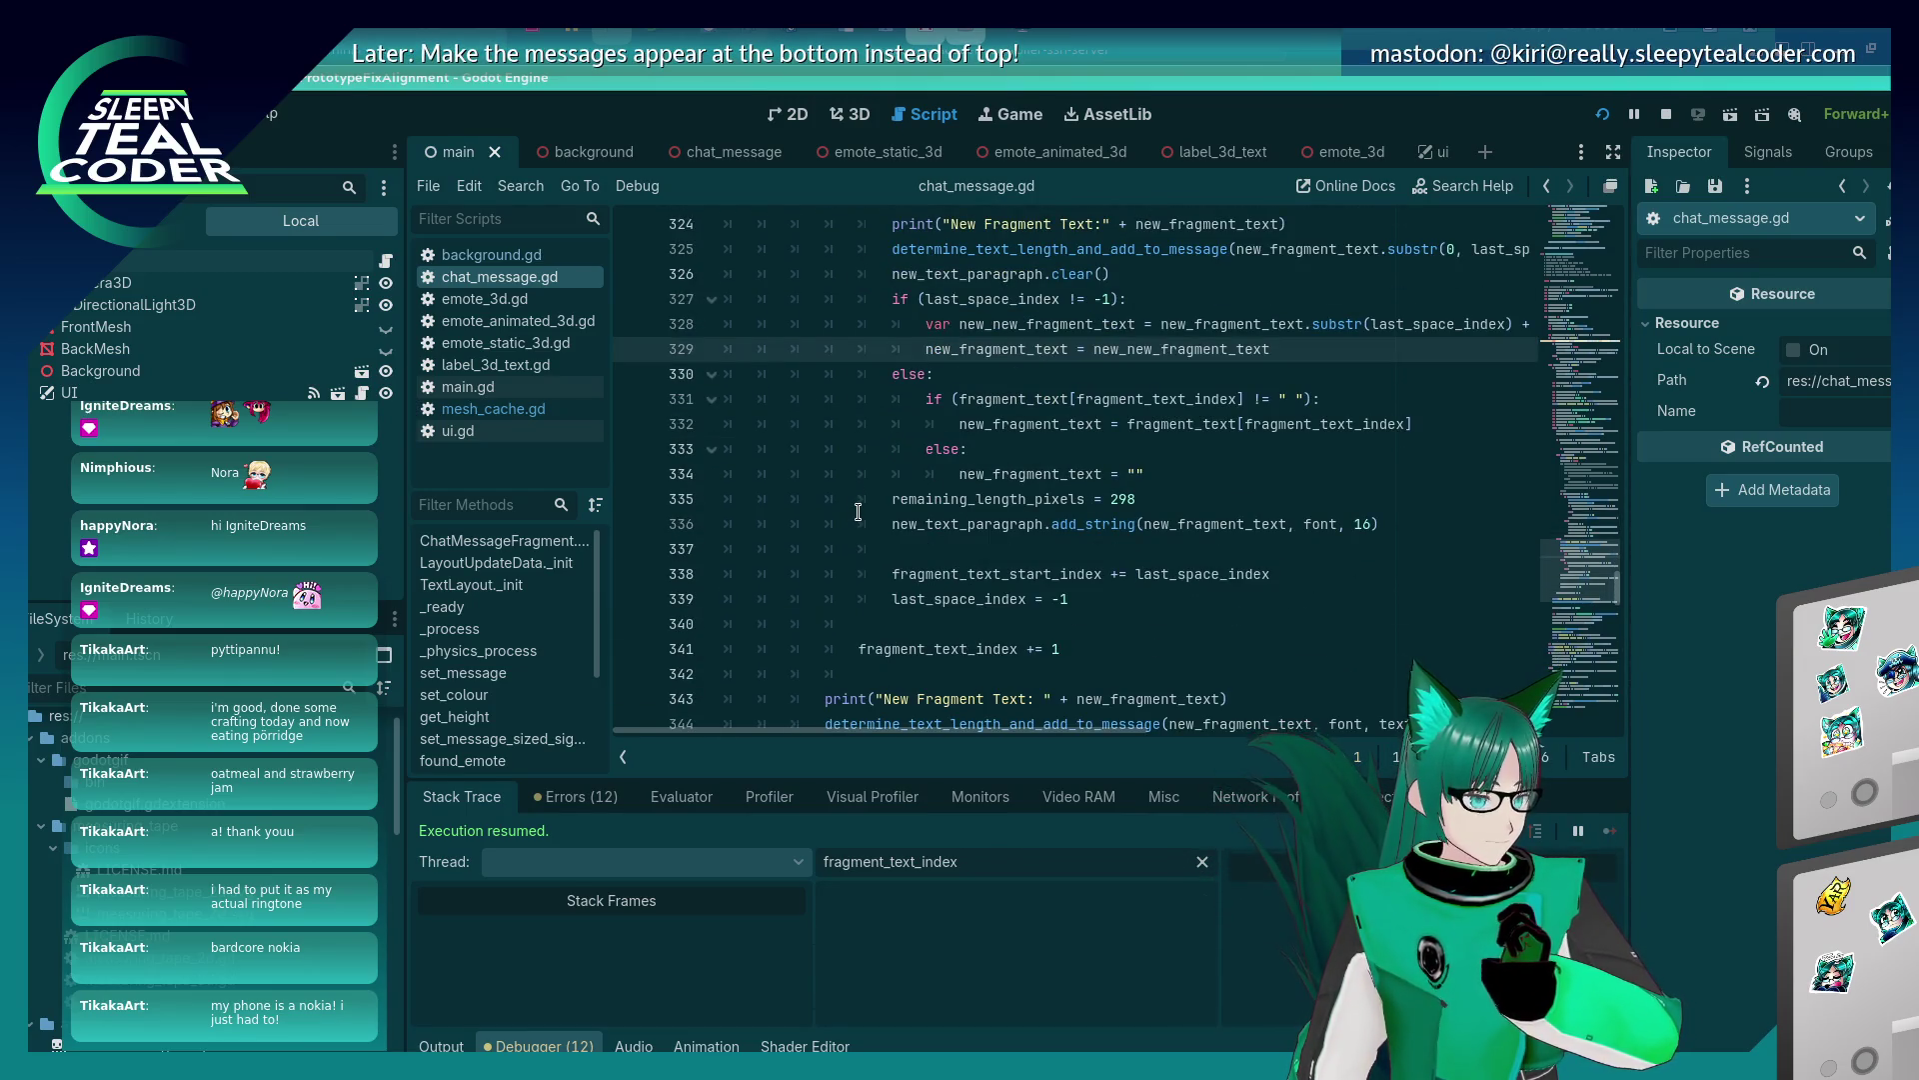
scroll(857, 511, down, 2)
scroll(857, 512, up, 3)
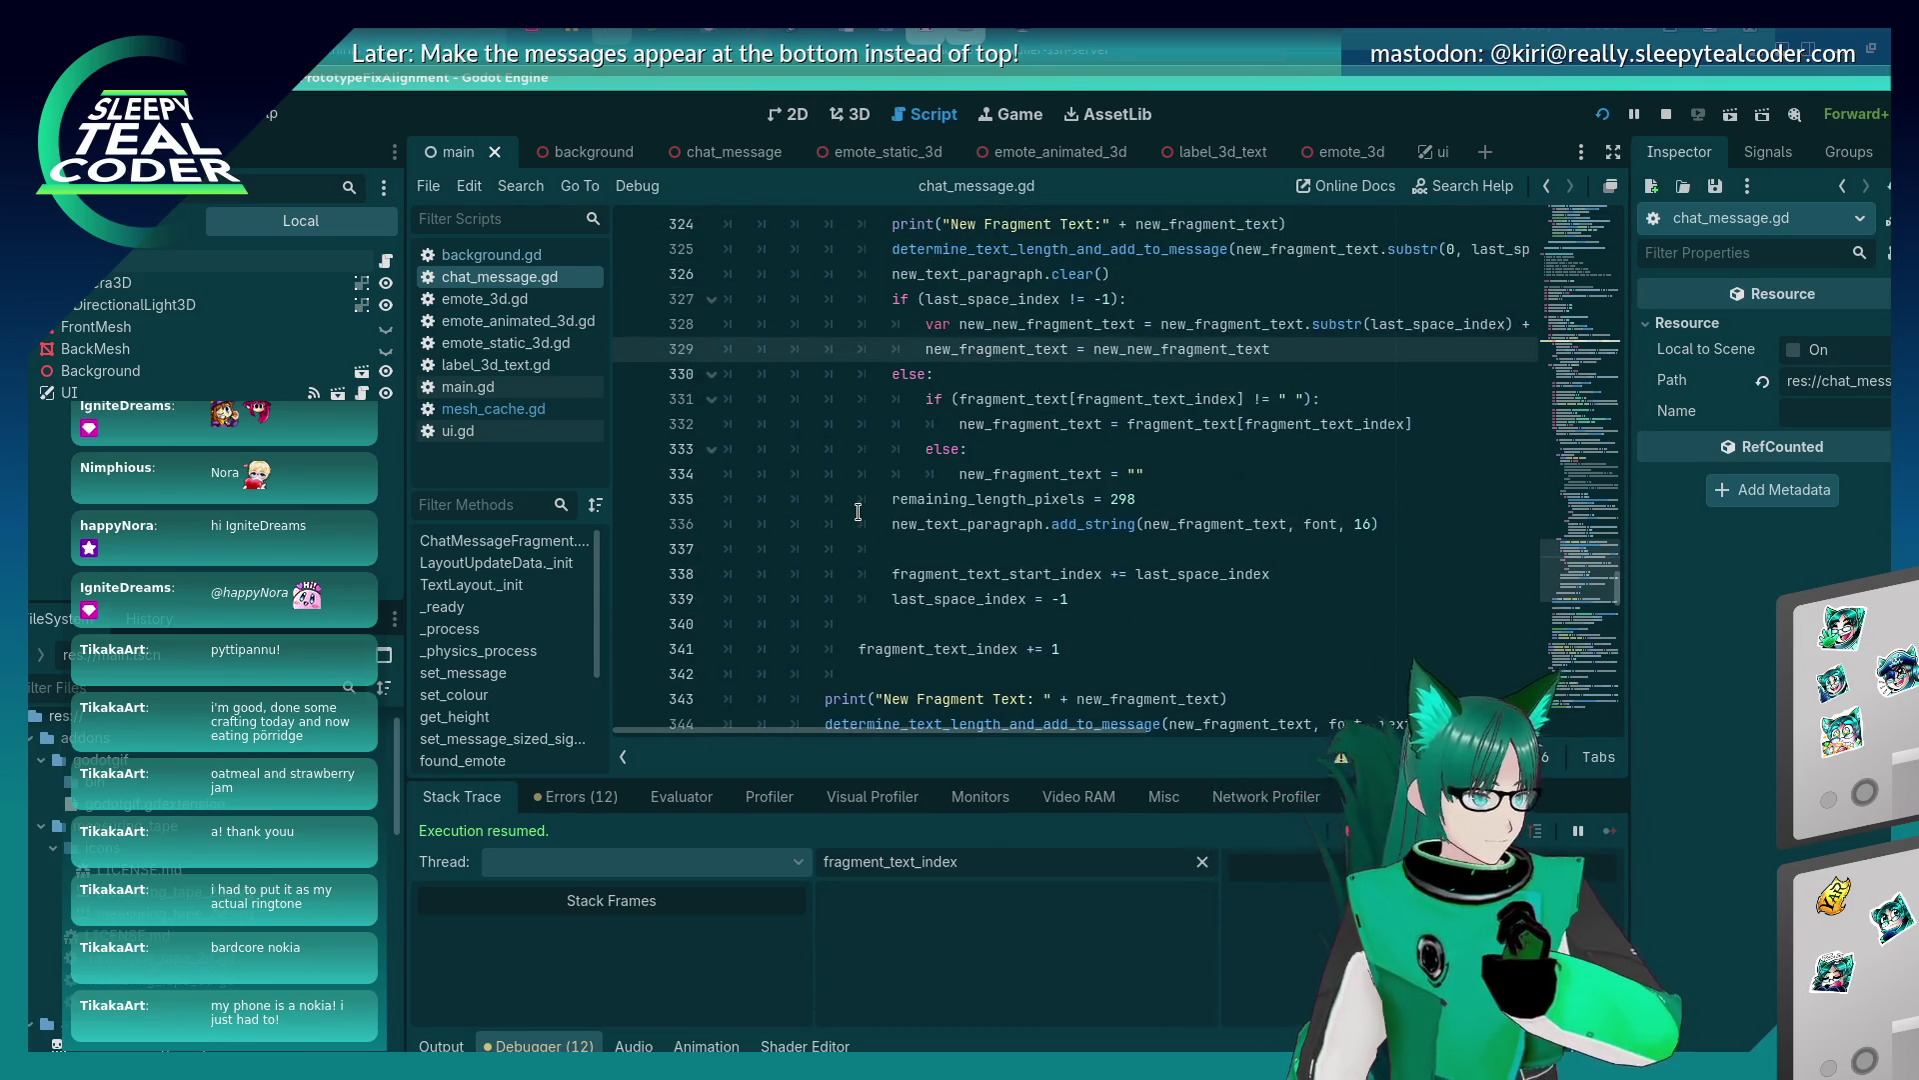
scroll(858, 512, up, 1)
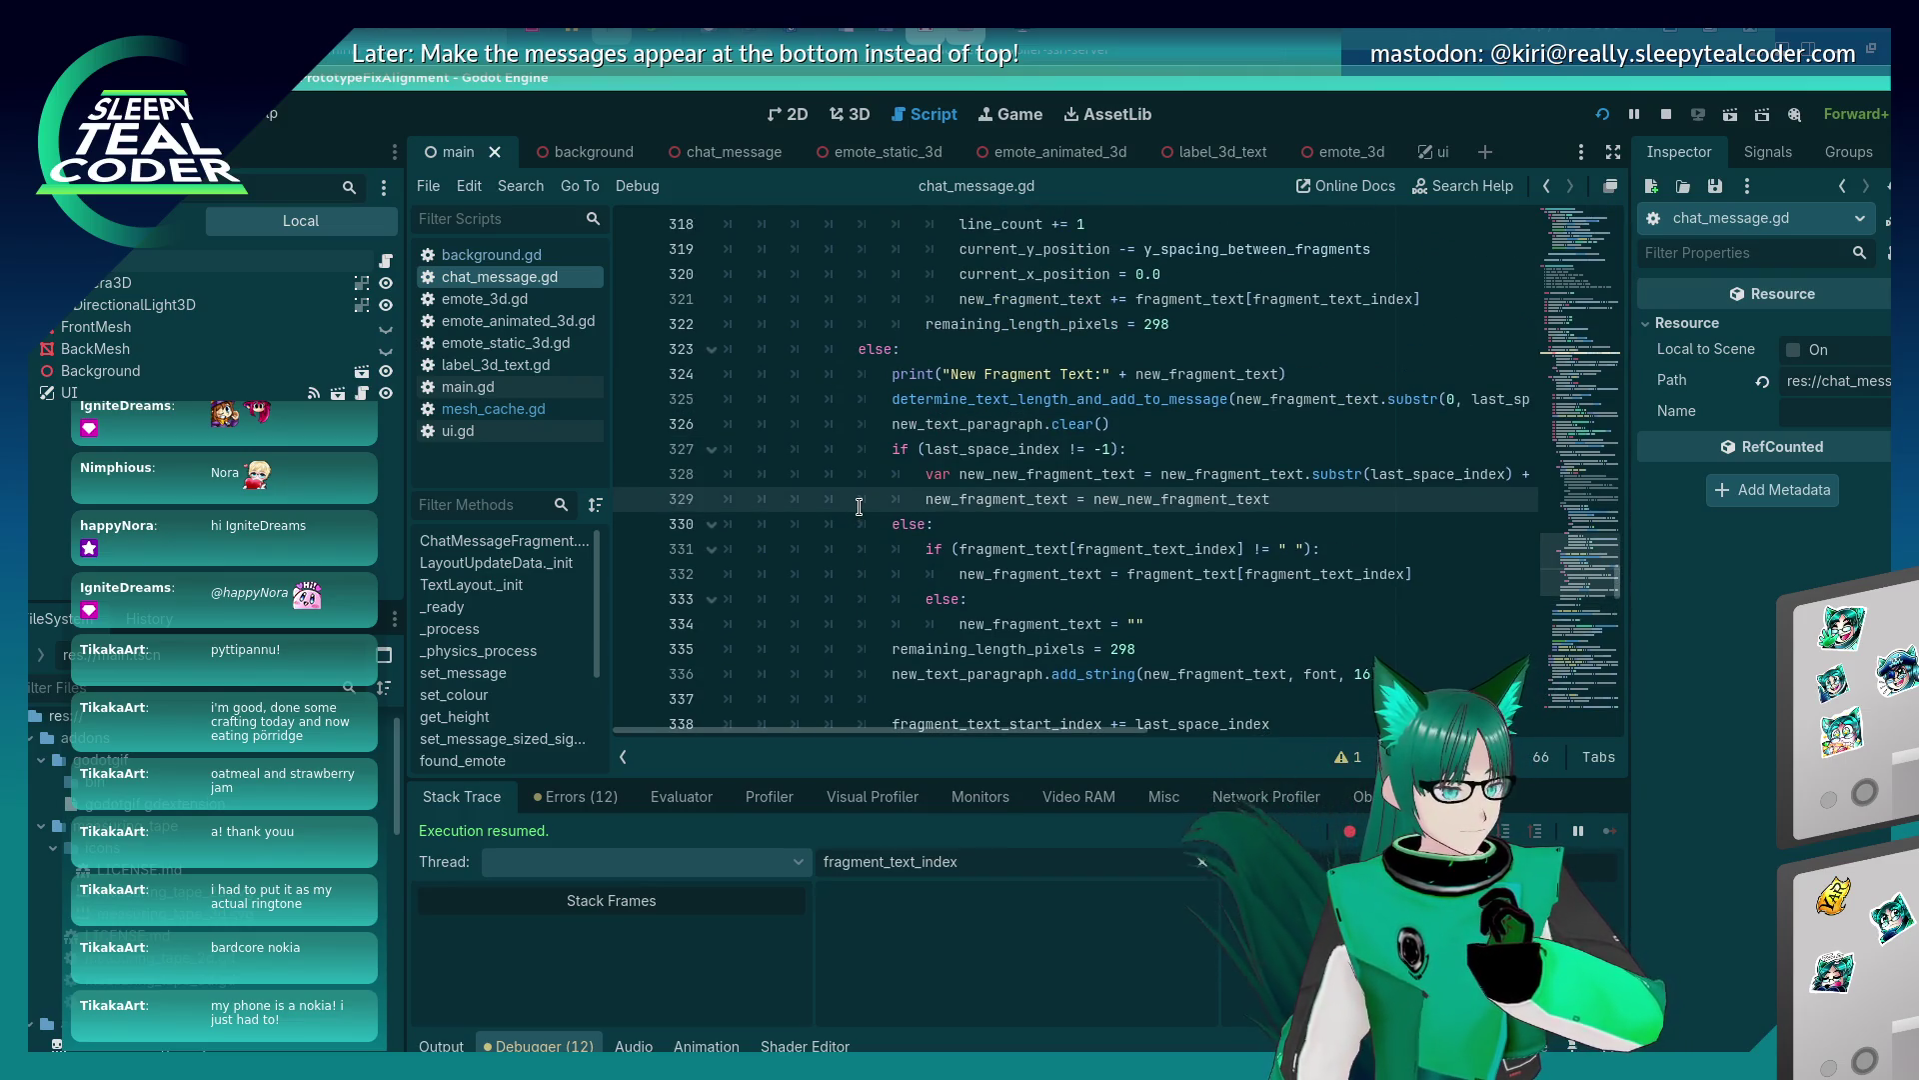
scroll(859, 506, up, 6)
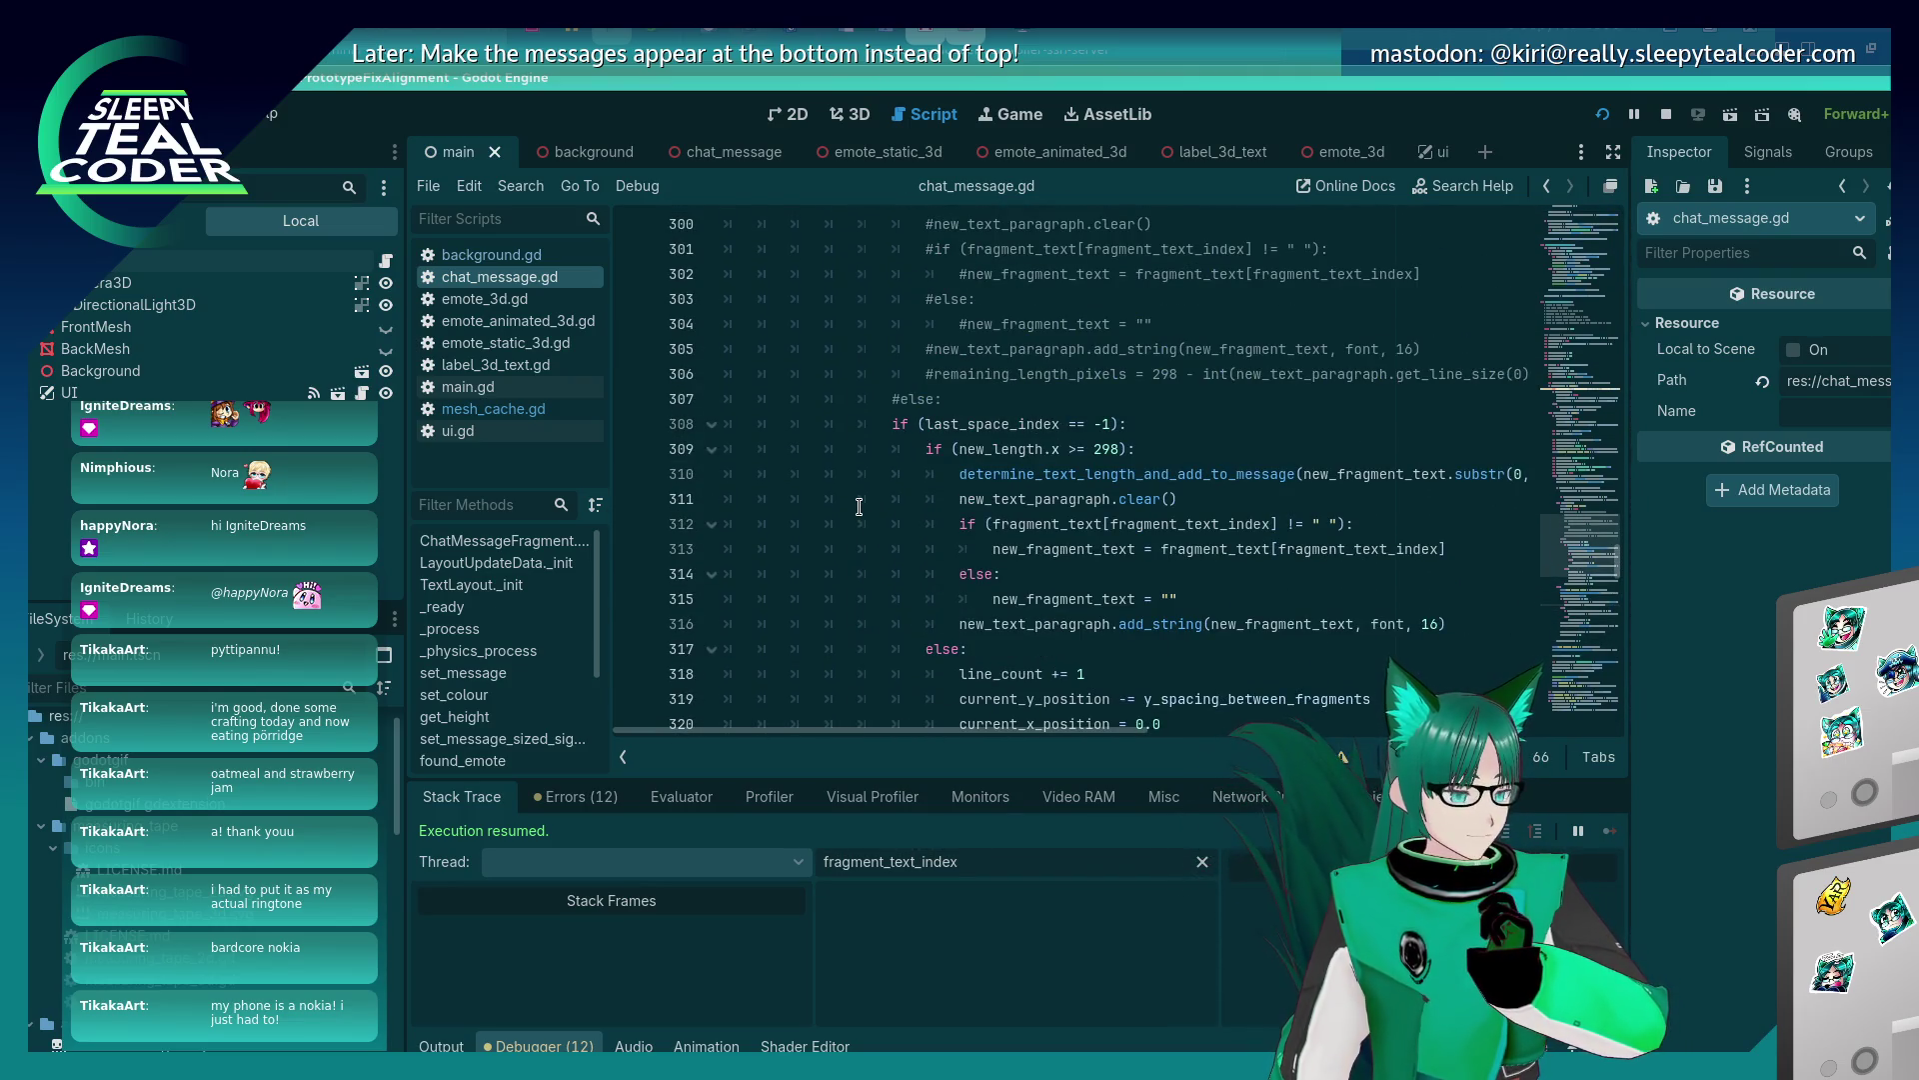
scroll(859, 507, down, 1)
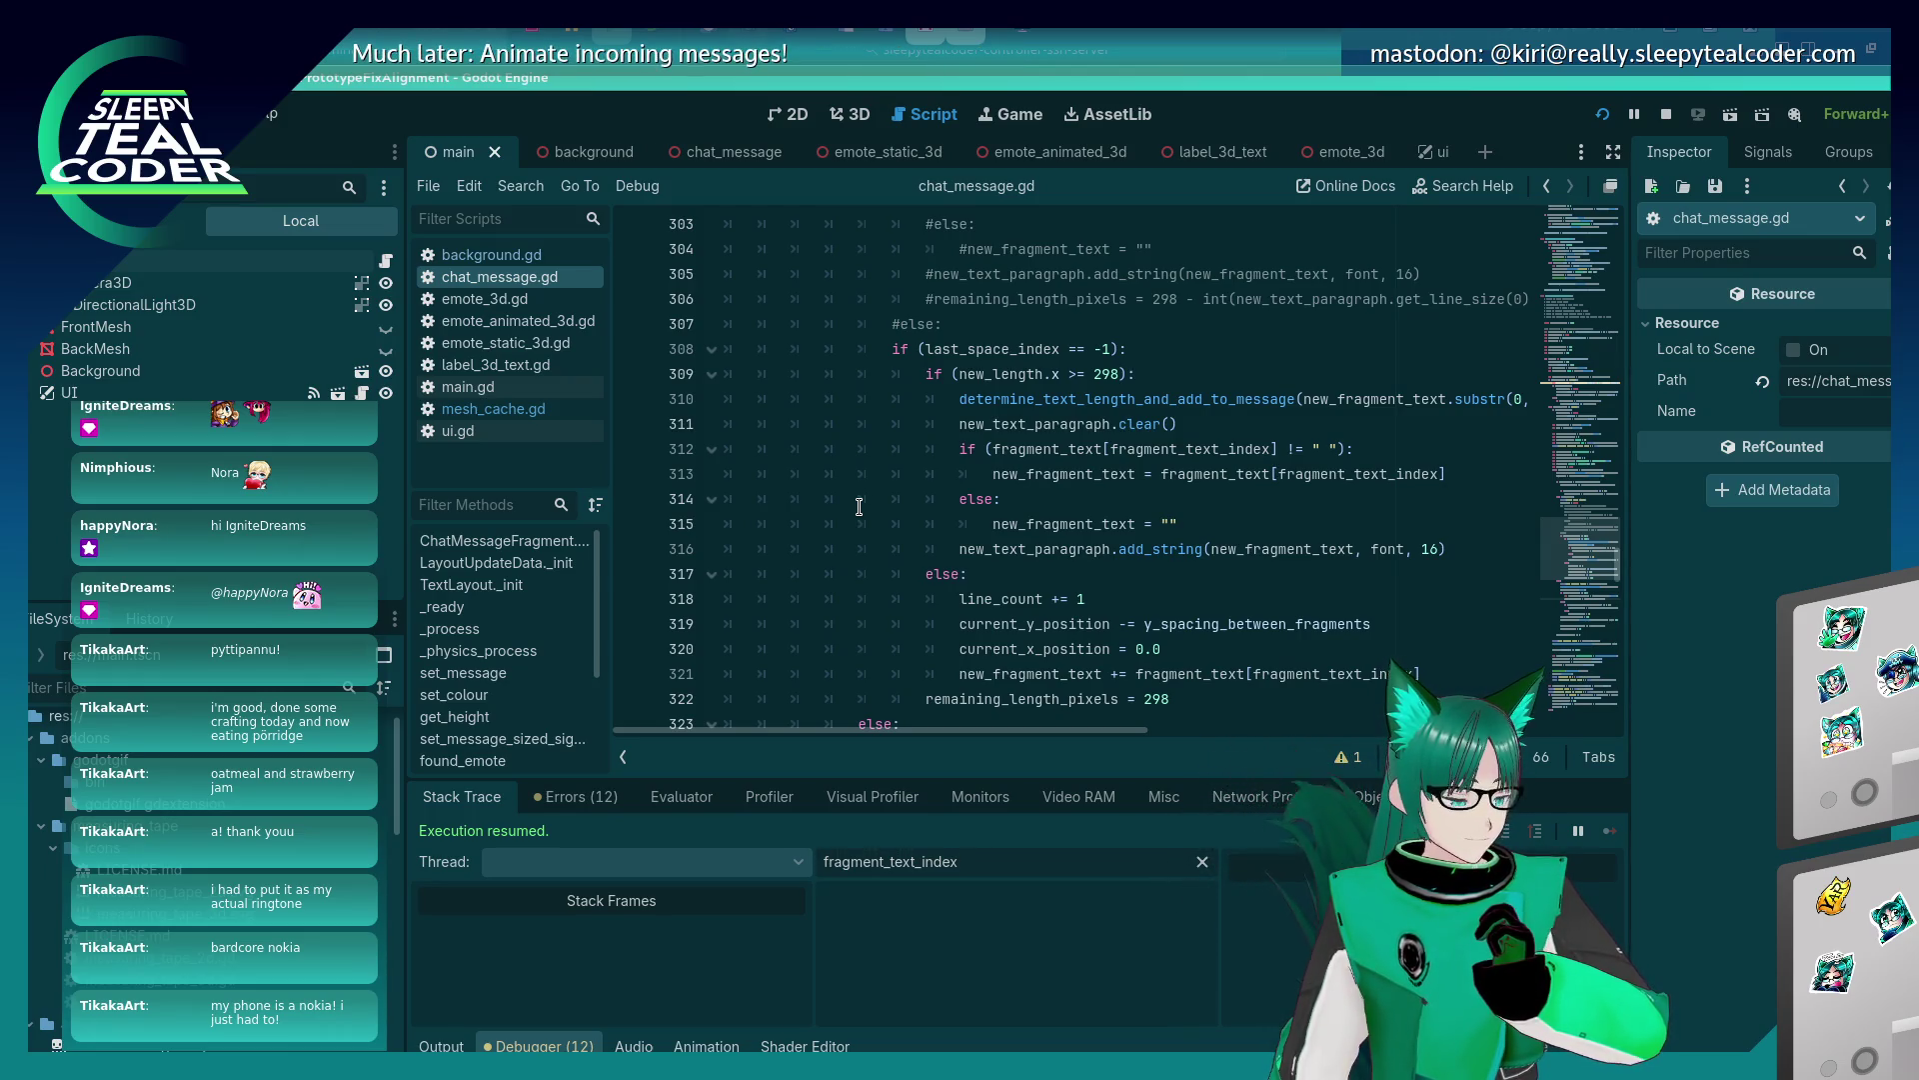
scroll(859, 507, up, 6)
scroll(850, 509, down, 11)
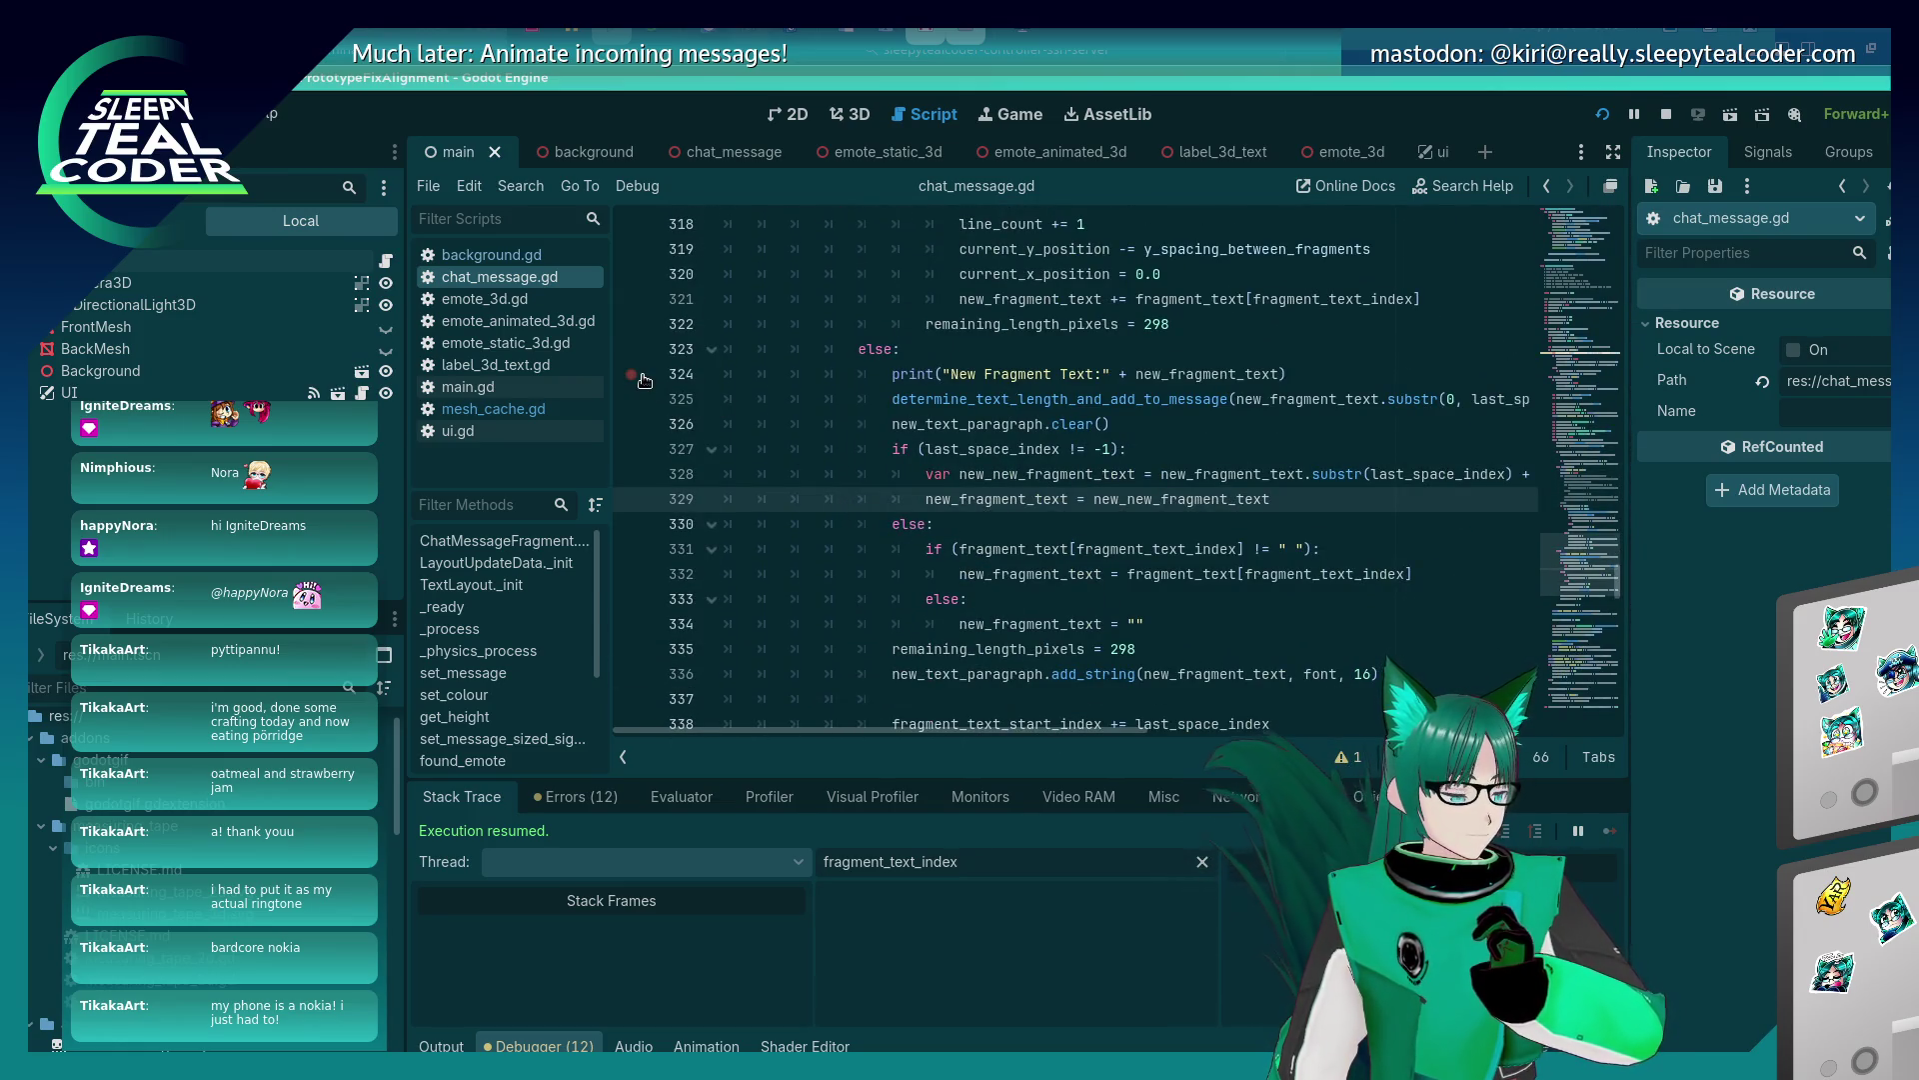
Set a breakpoint at line 324 and trigger it by adding a test message.
click(640, 375)
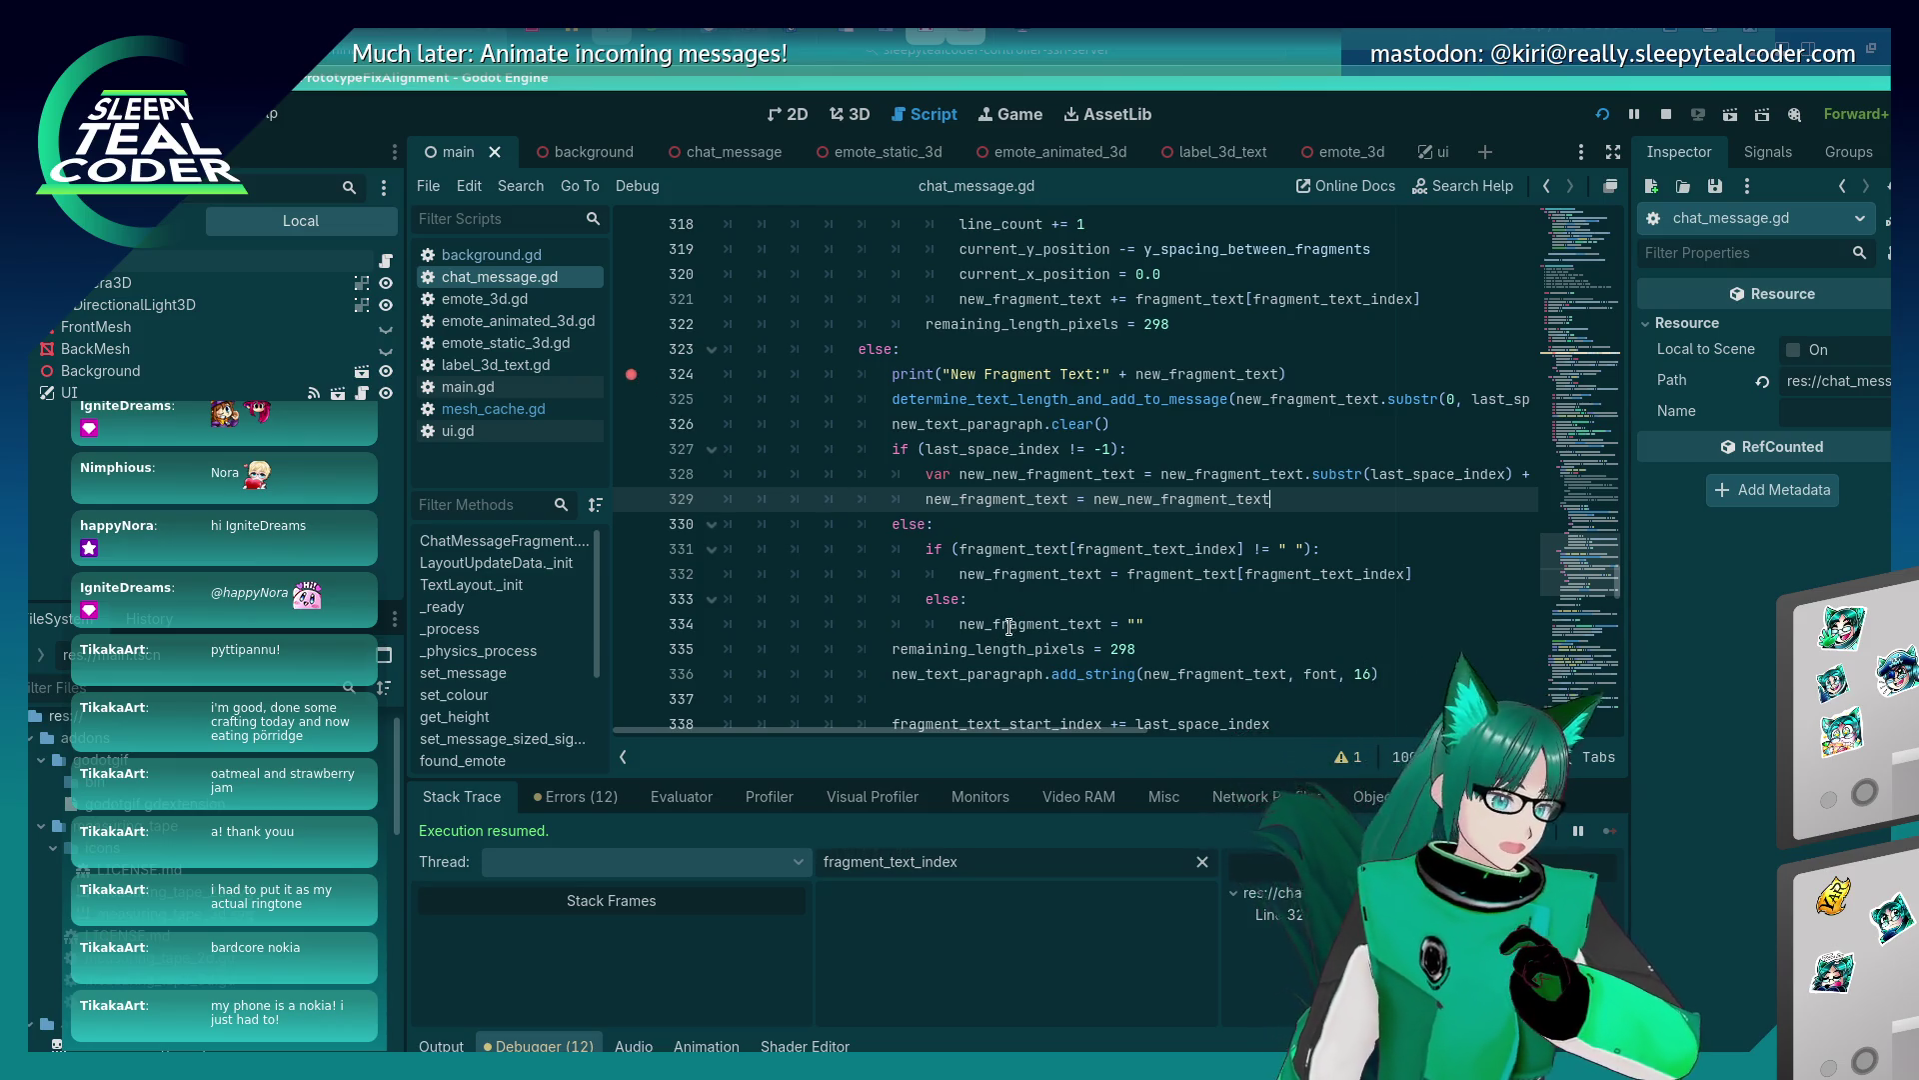
key(alt+Tab)
click(1144, 300)
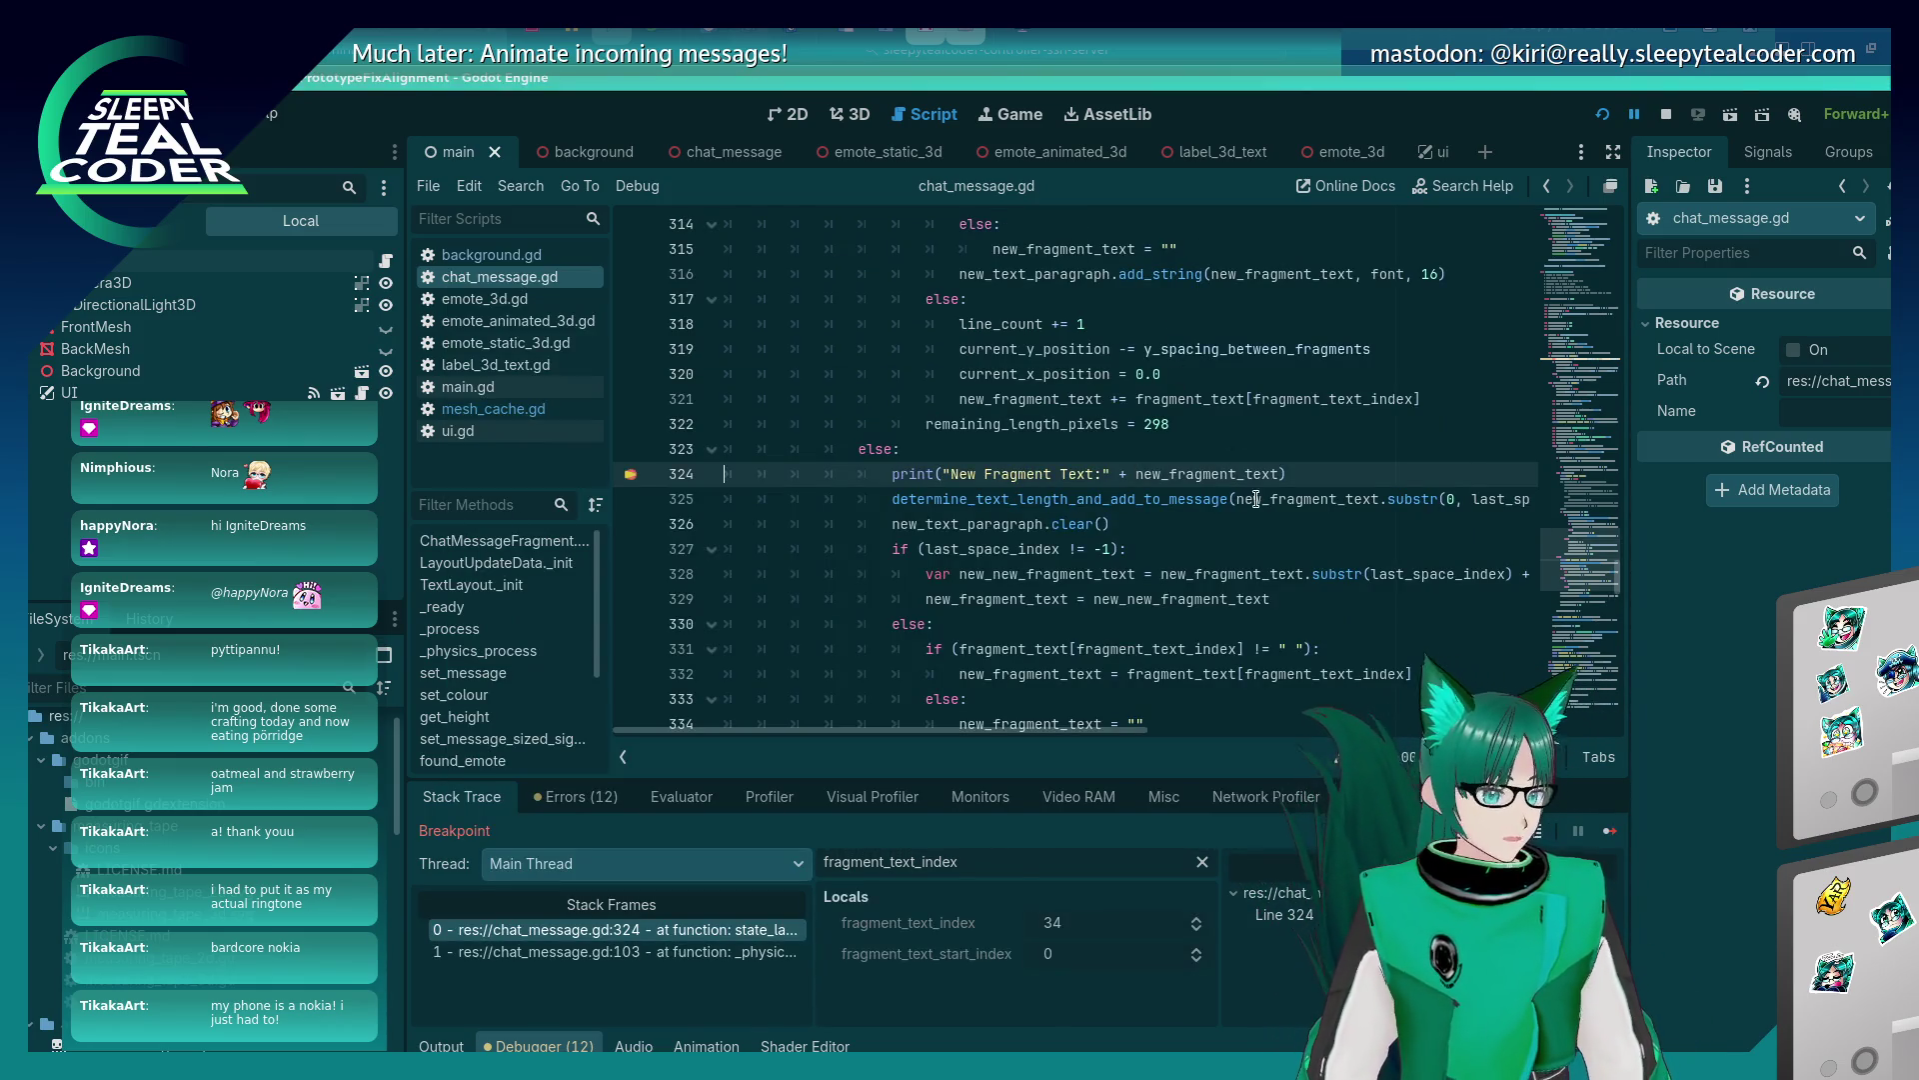
Step with F10 through lines 328–336 and back to the top of the character loop.
mouse_move(1227, 472)
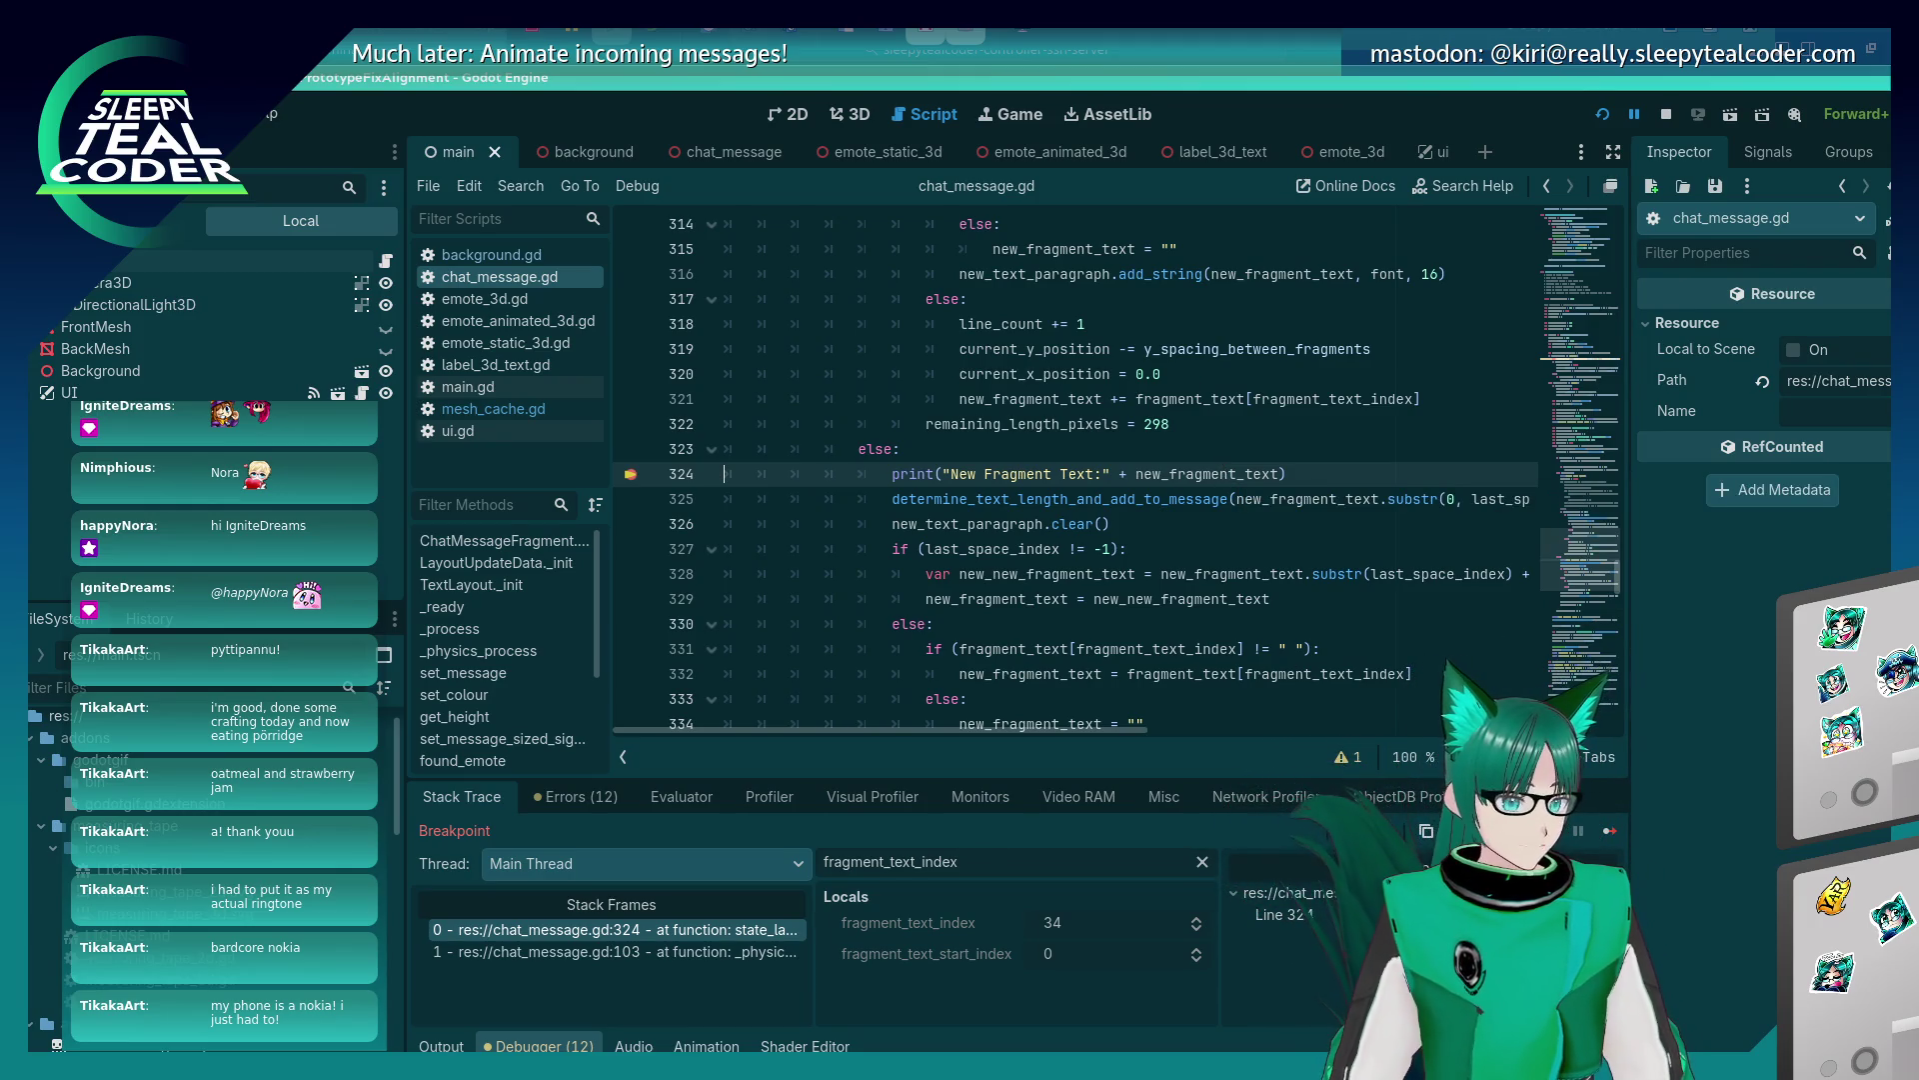
key(F10)
key(F10)
key(F10)
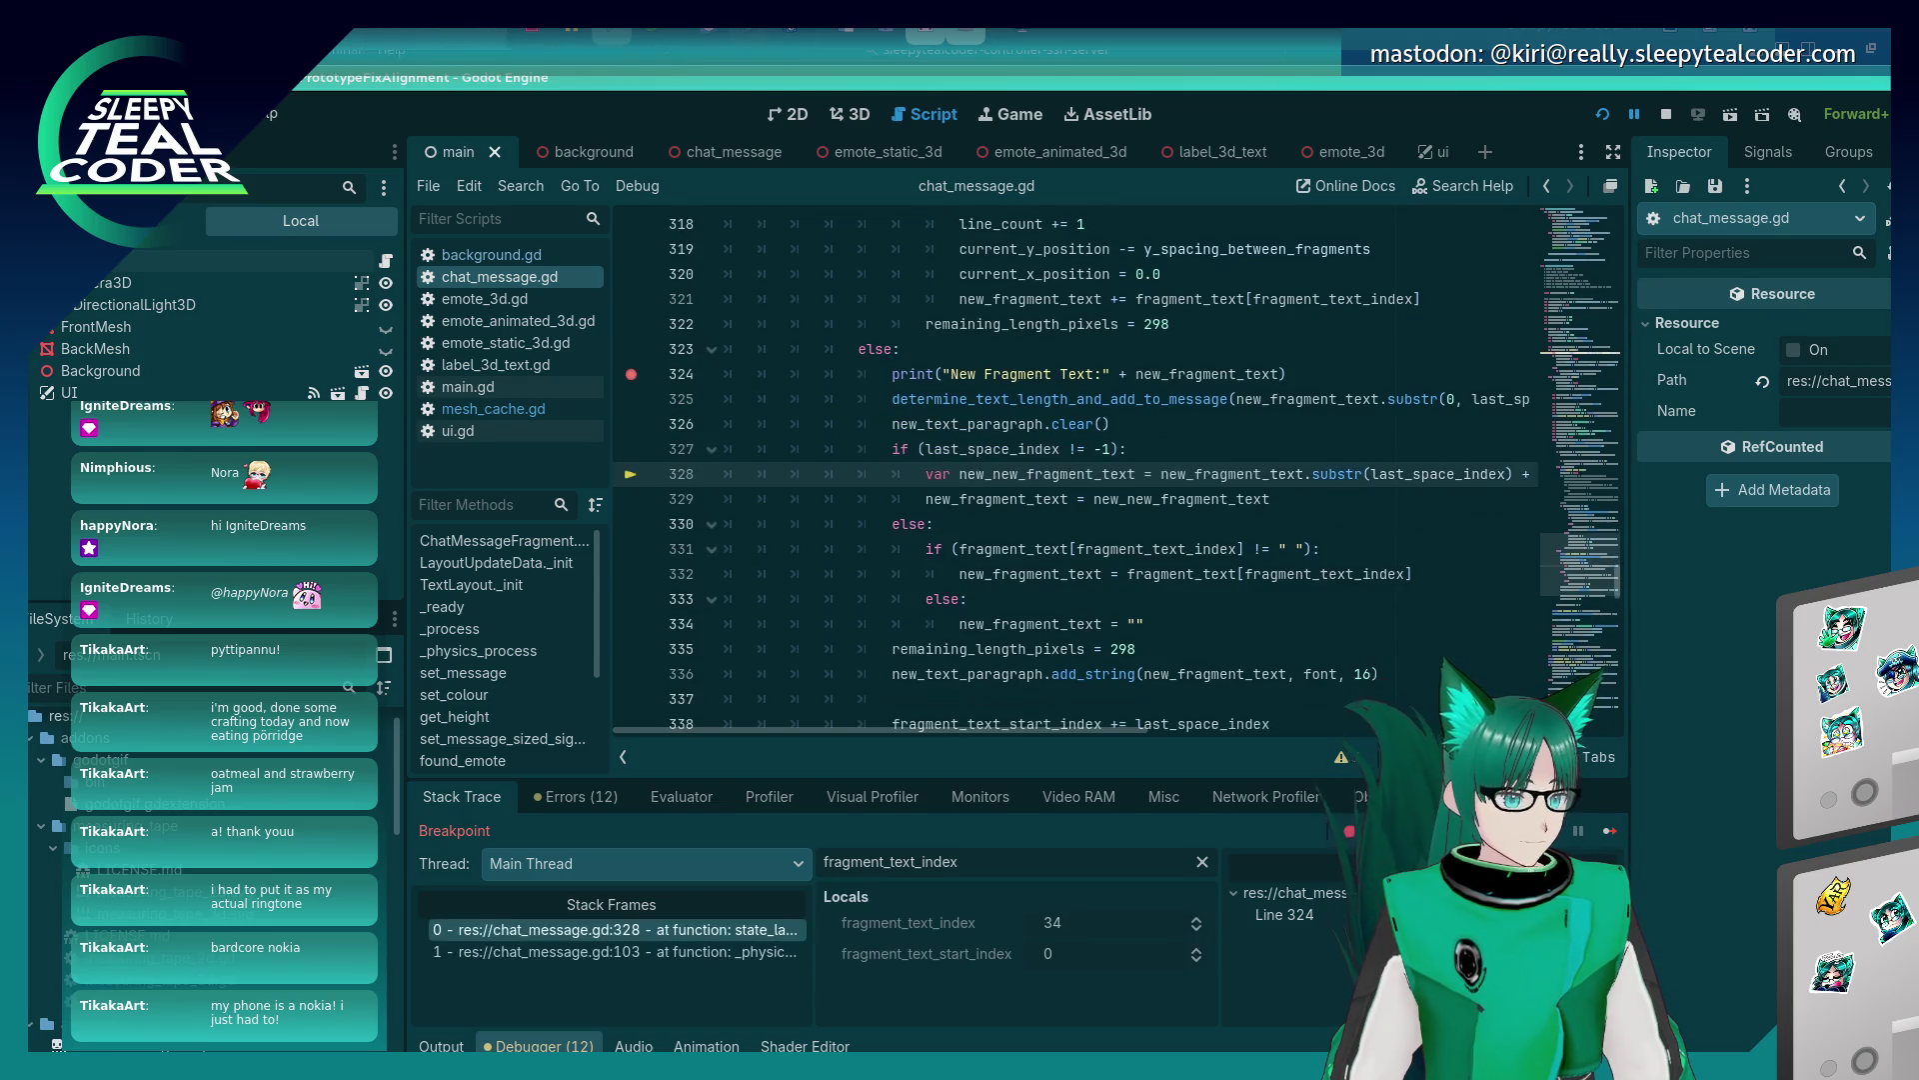
key(F10)
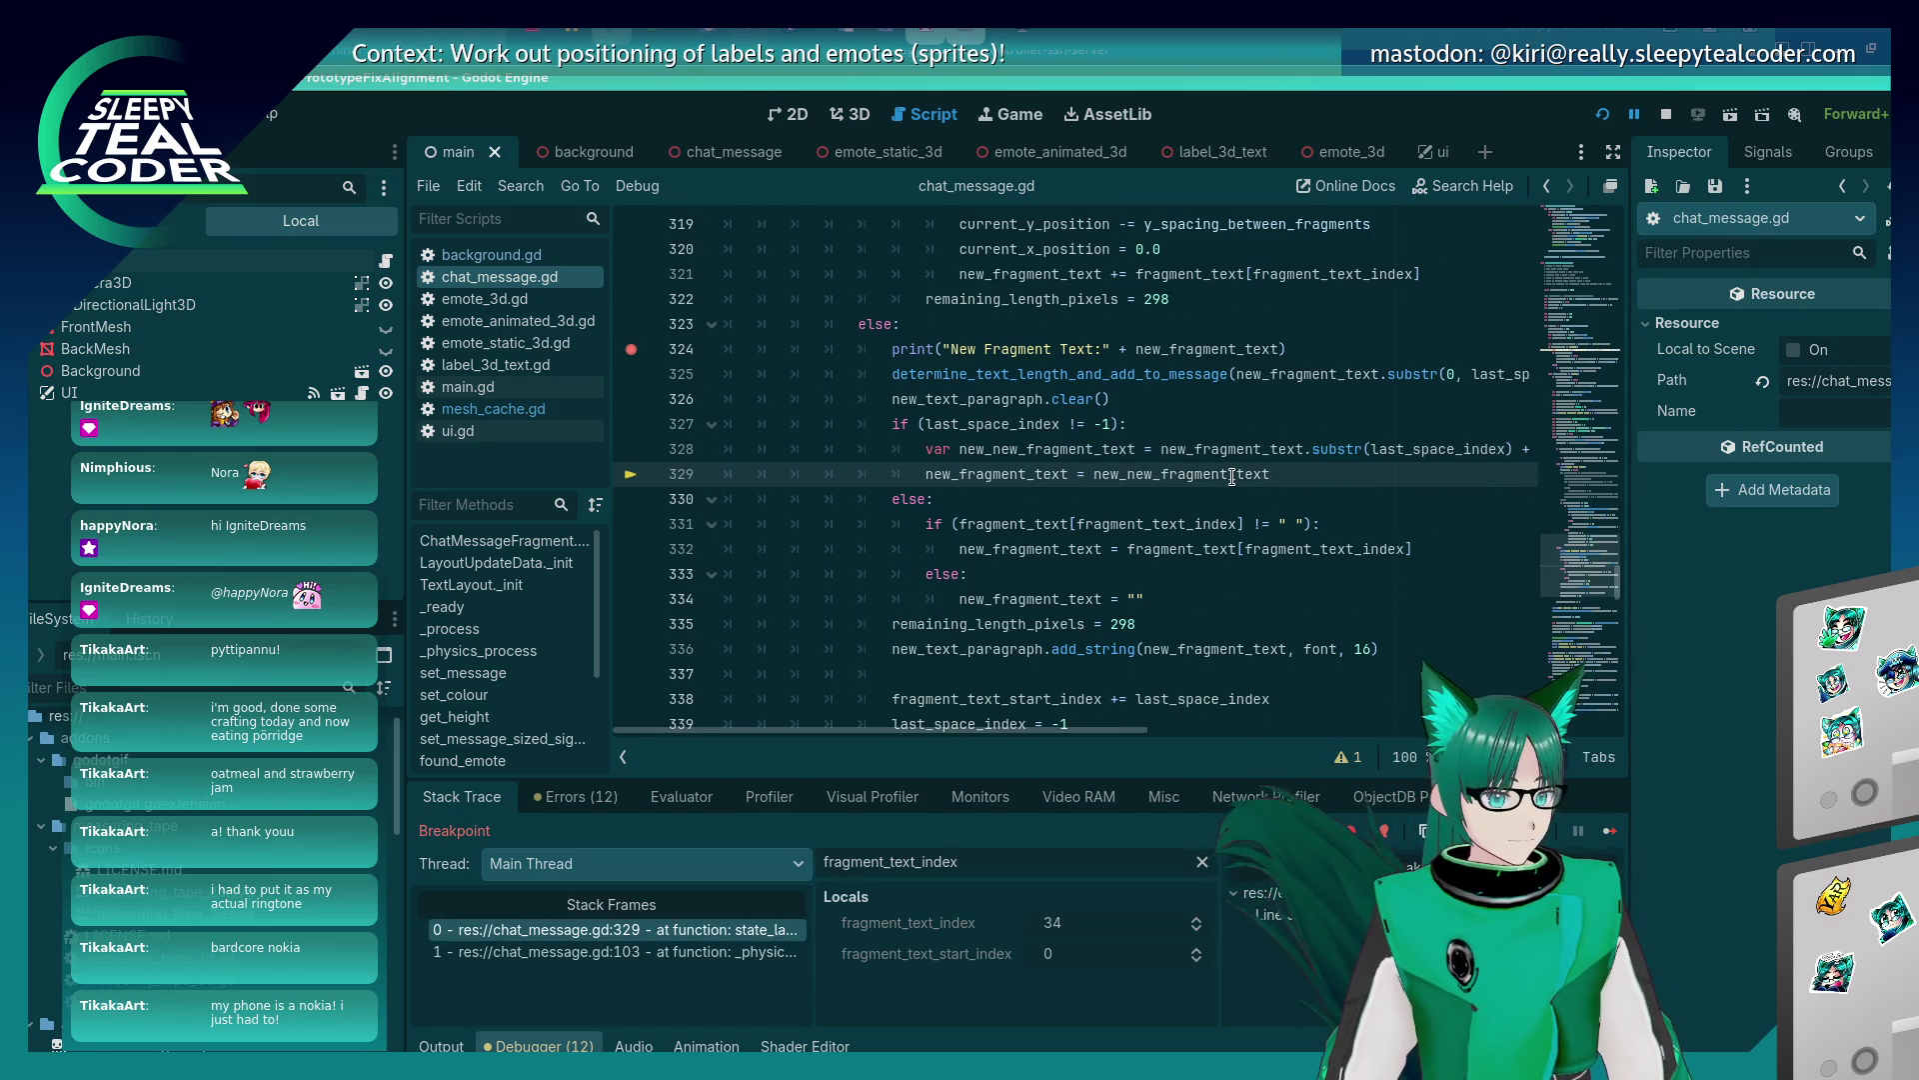
key(F10)
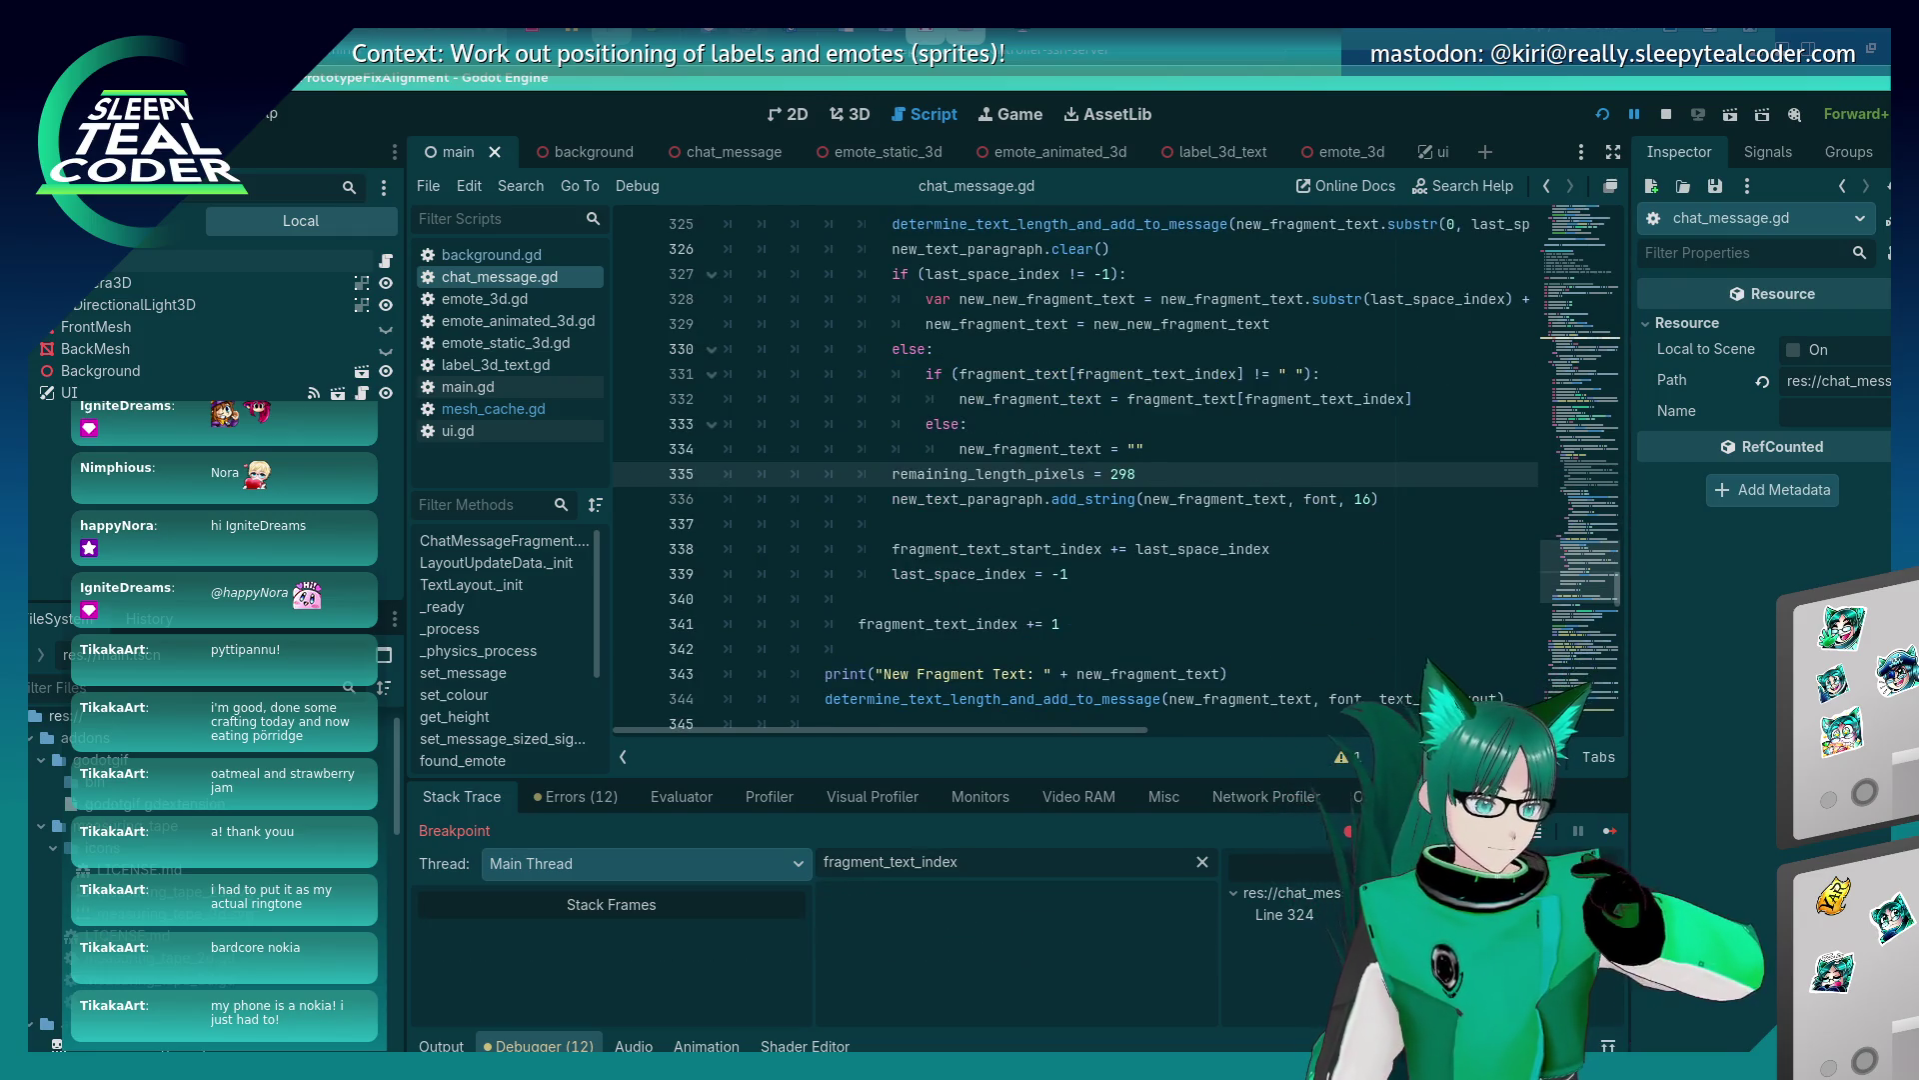
key(F10)
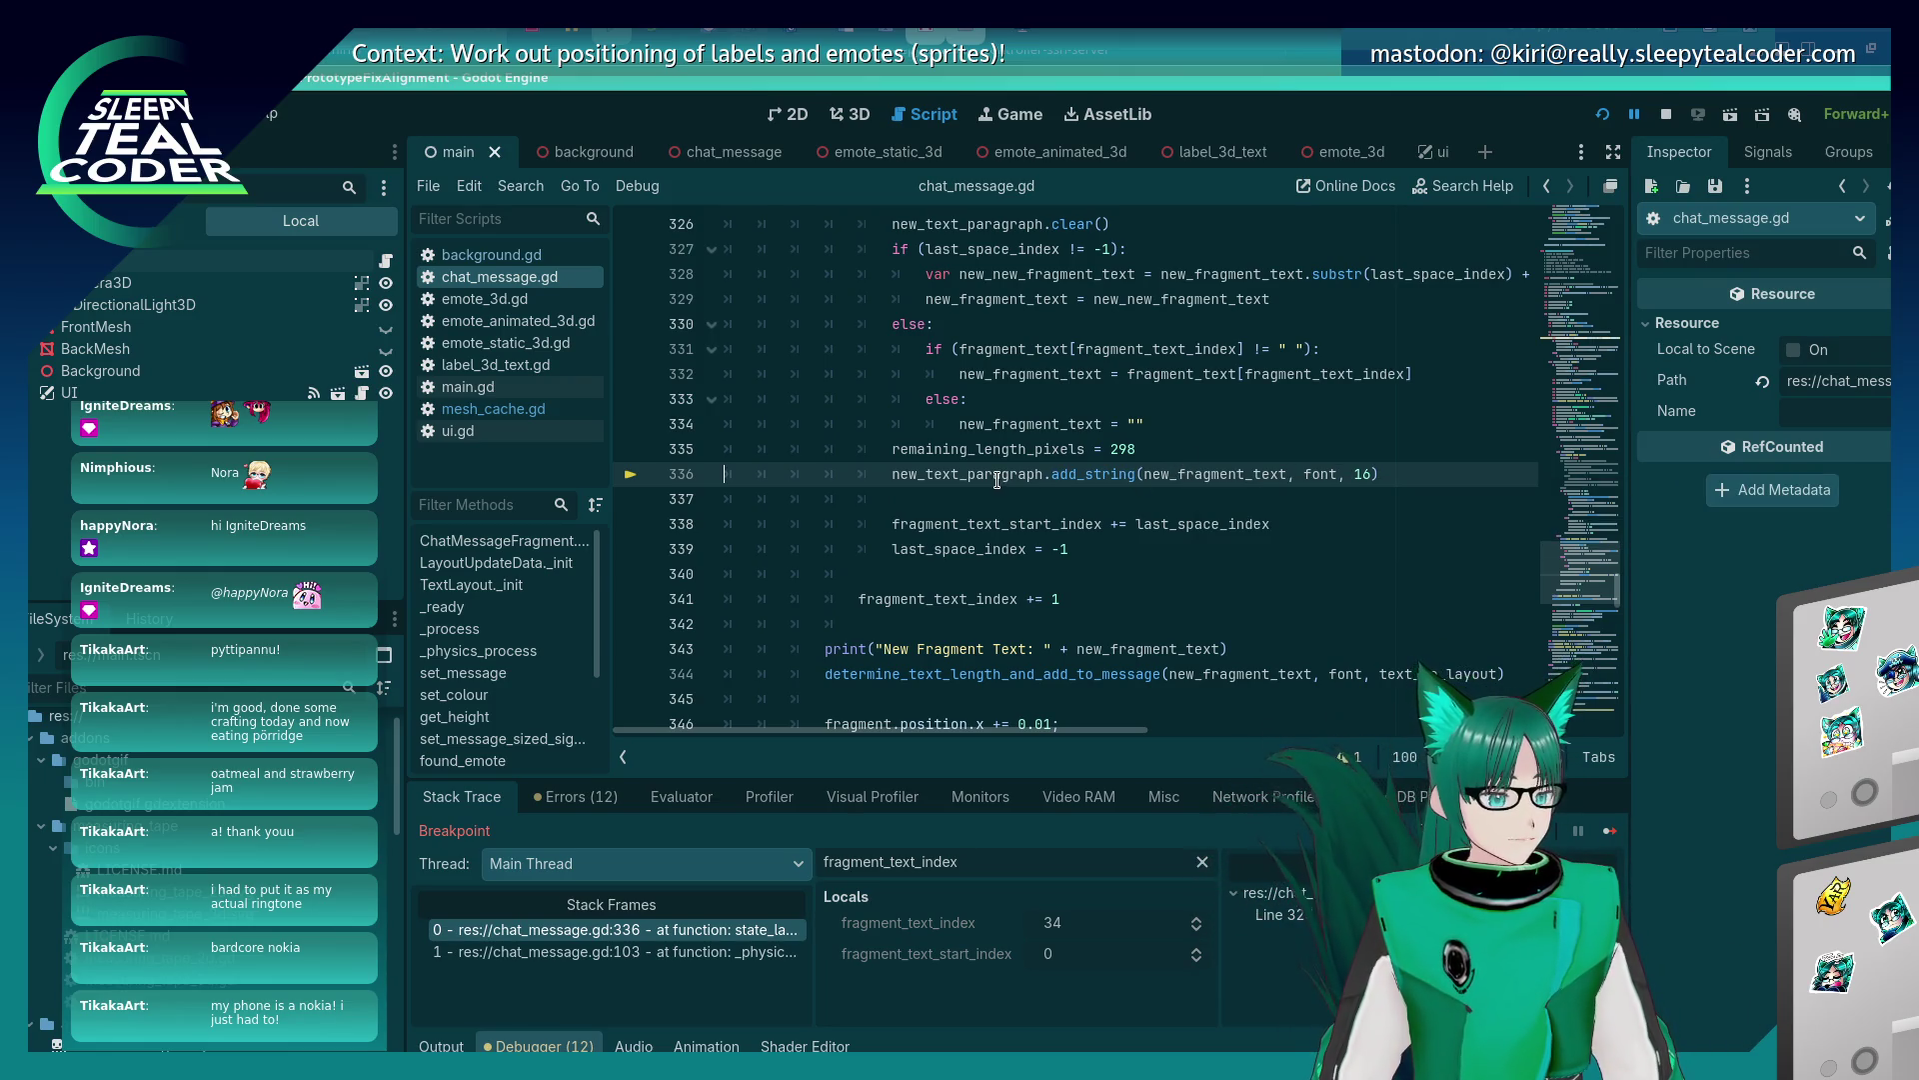
mouse_move(1000, 481)
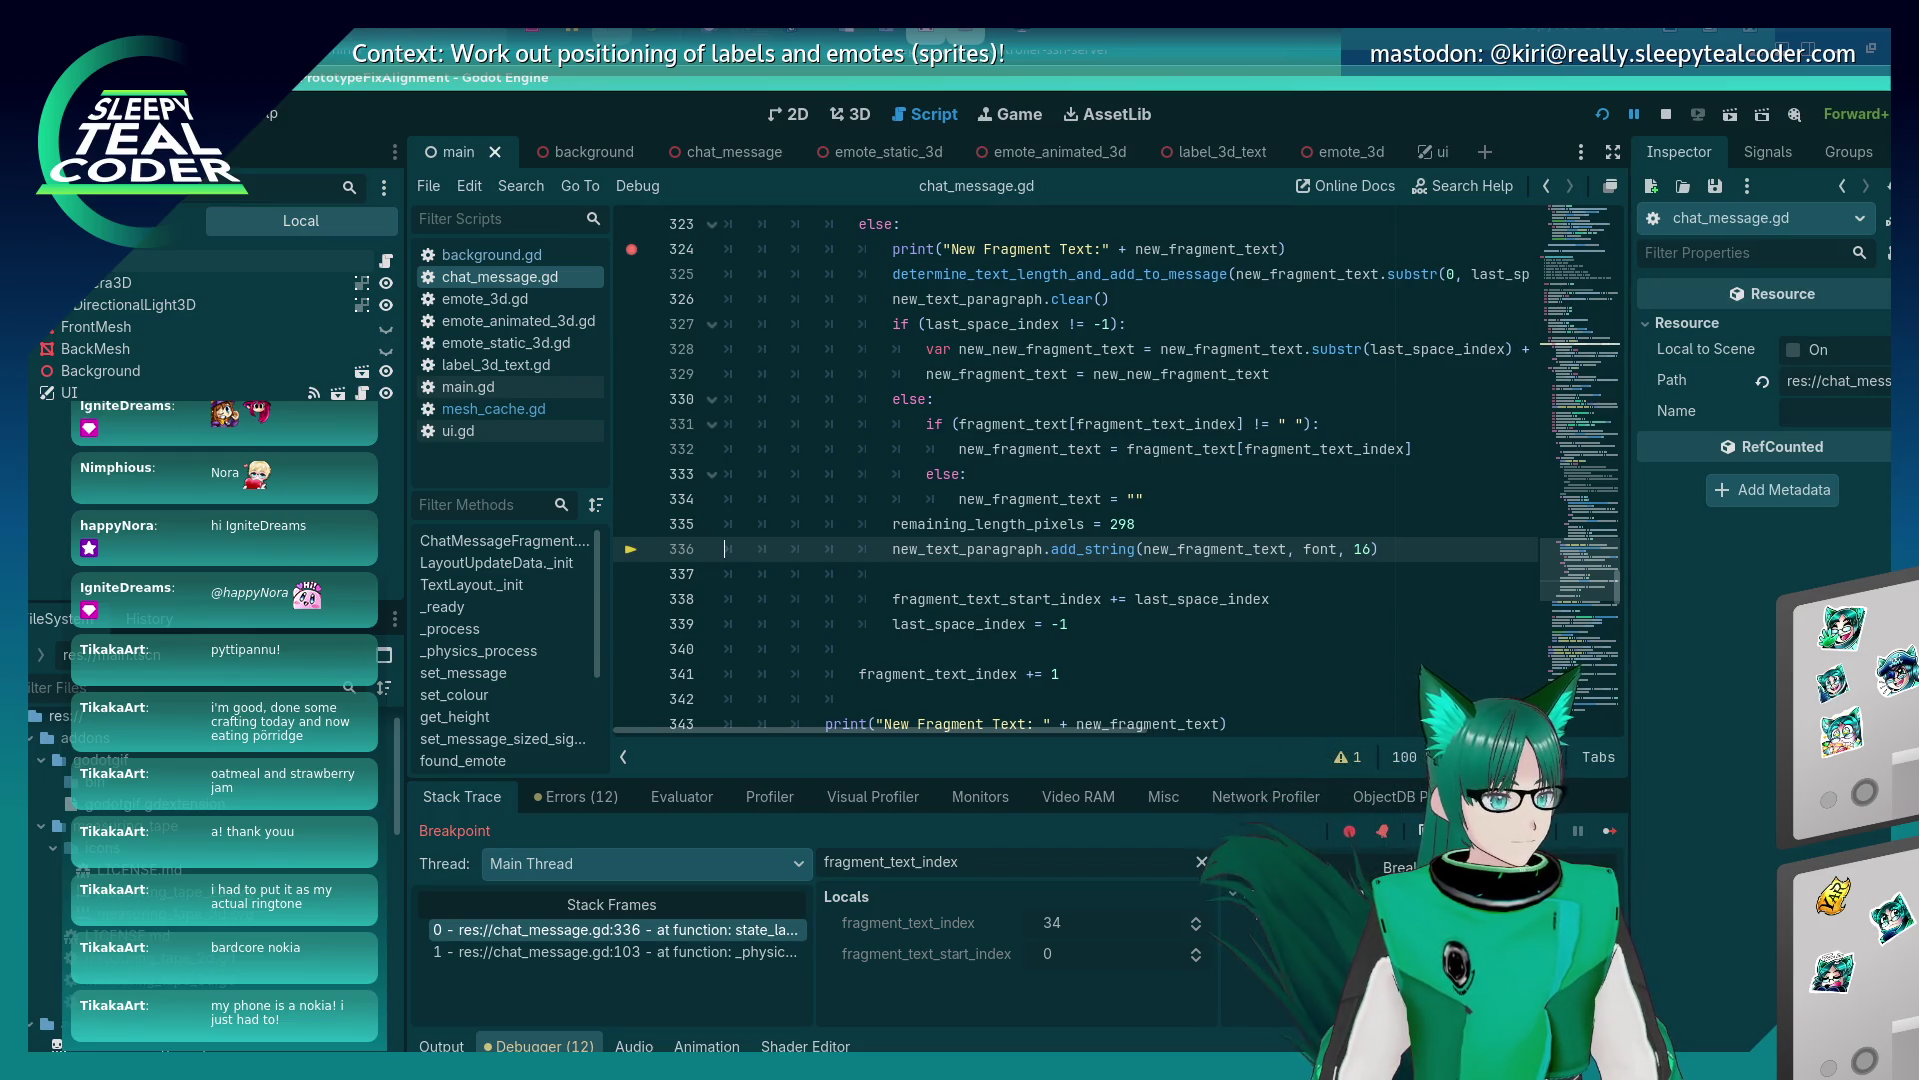
key(F10)
key(F10)
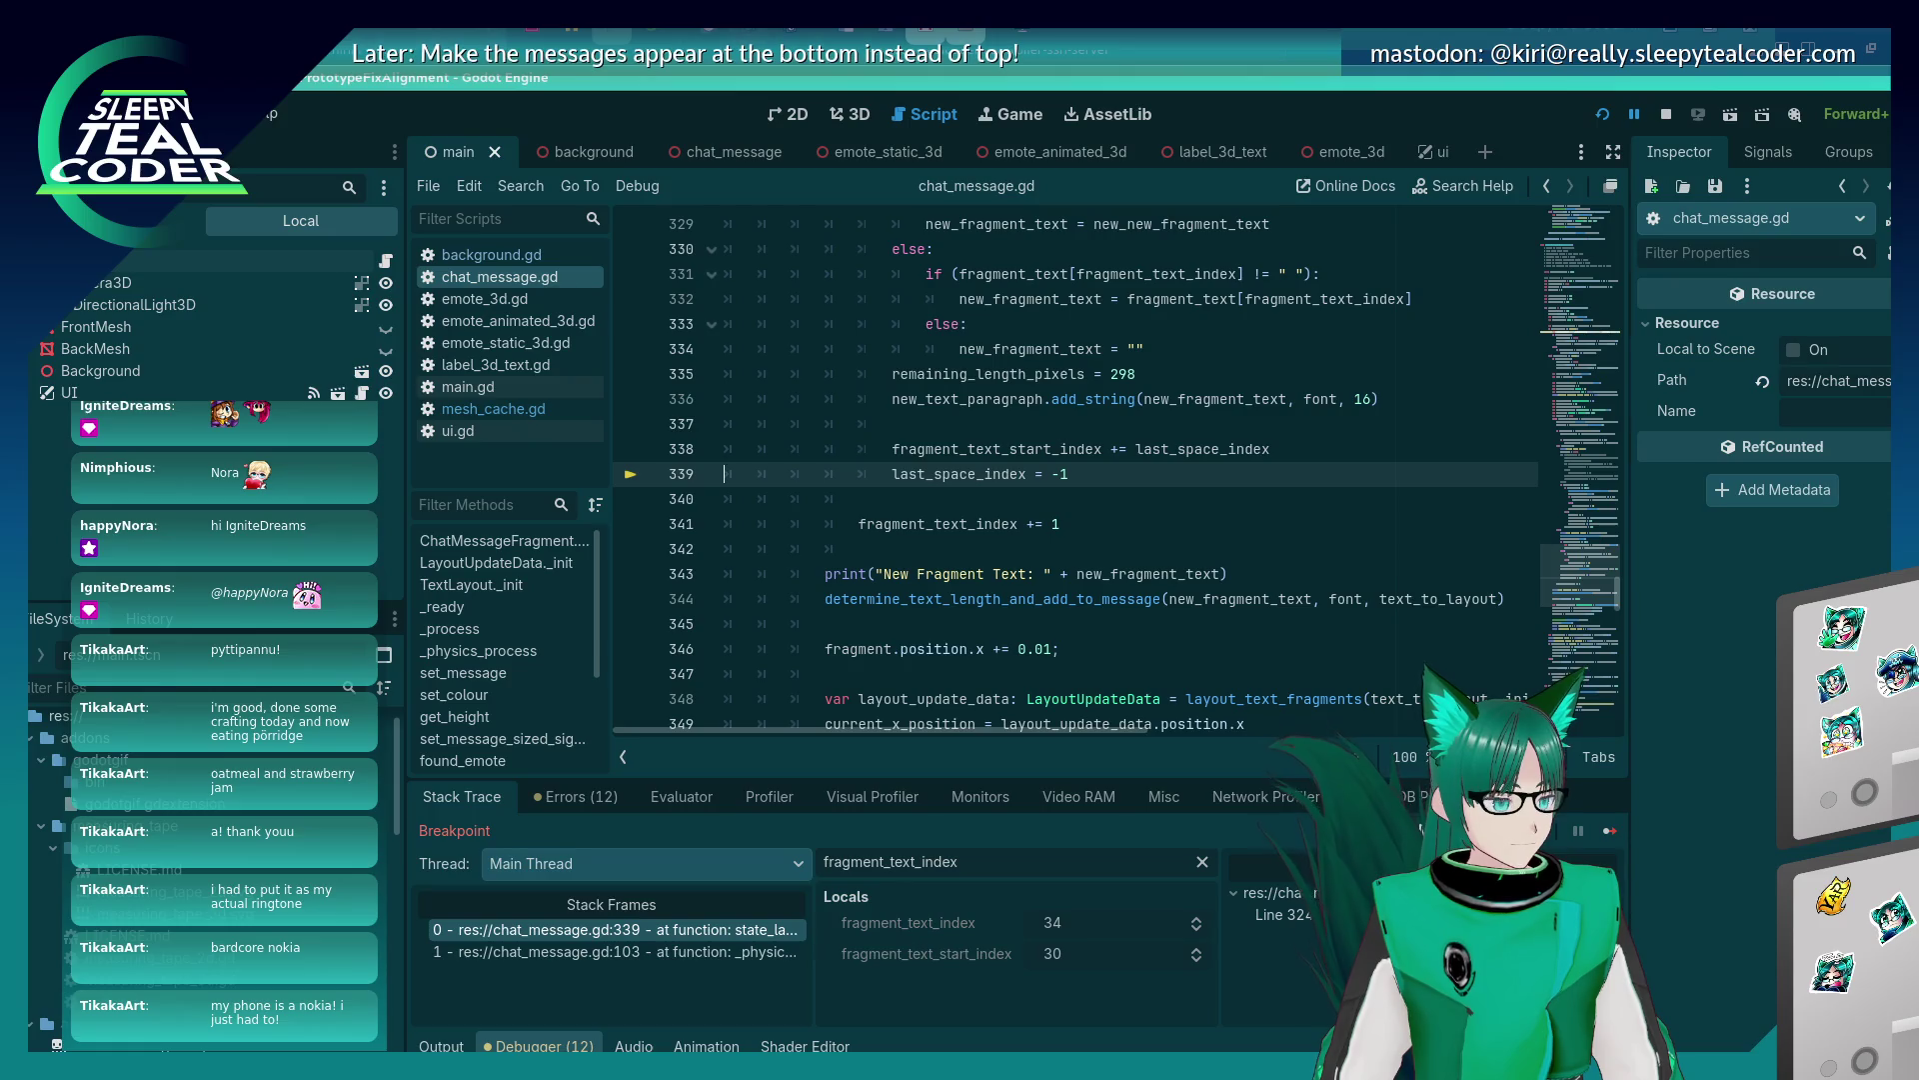
key(F10)
key(F10)
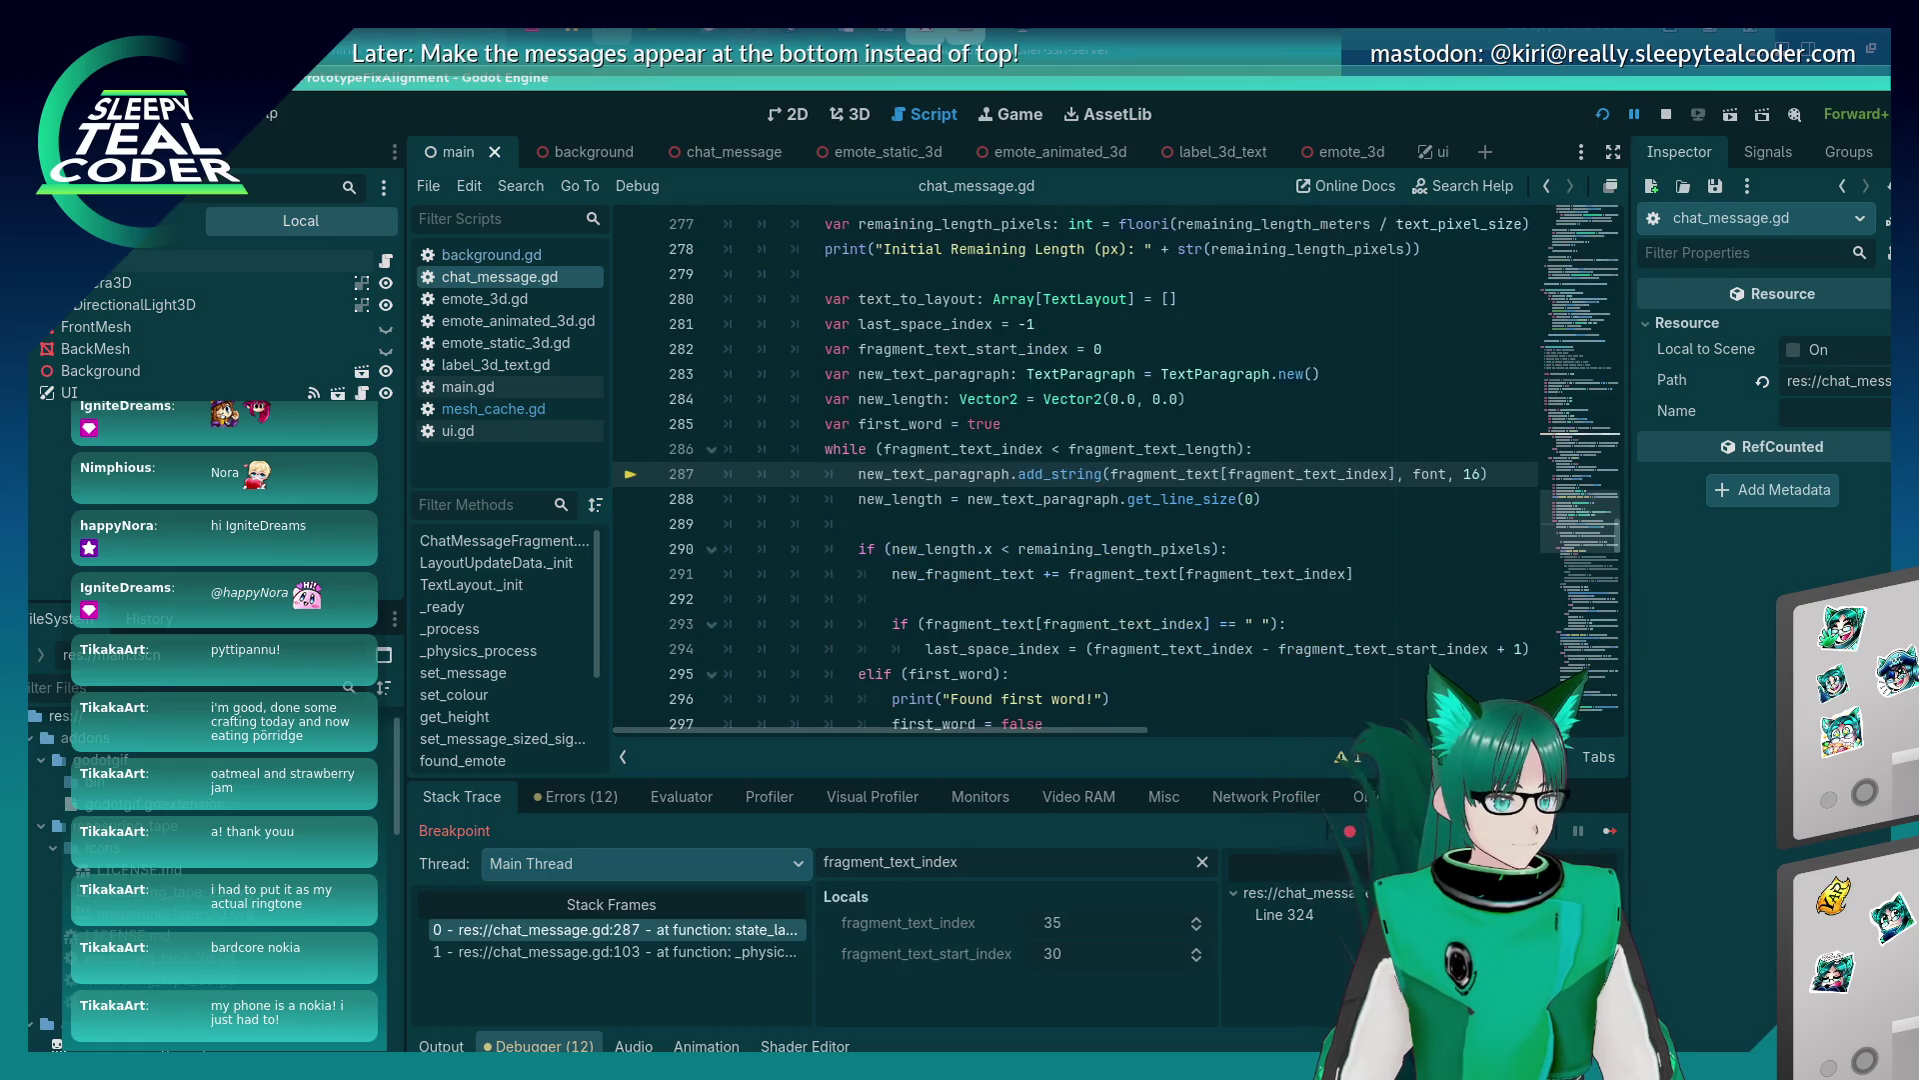
key(F10)
key(F10)
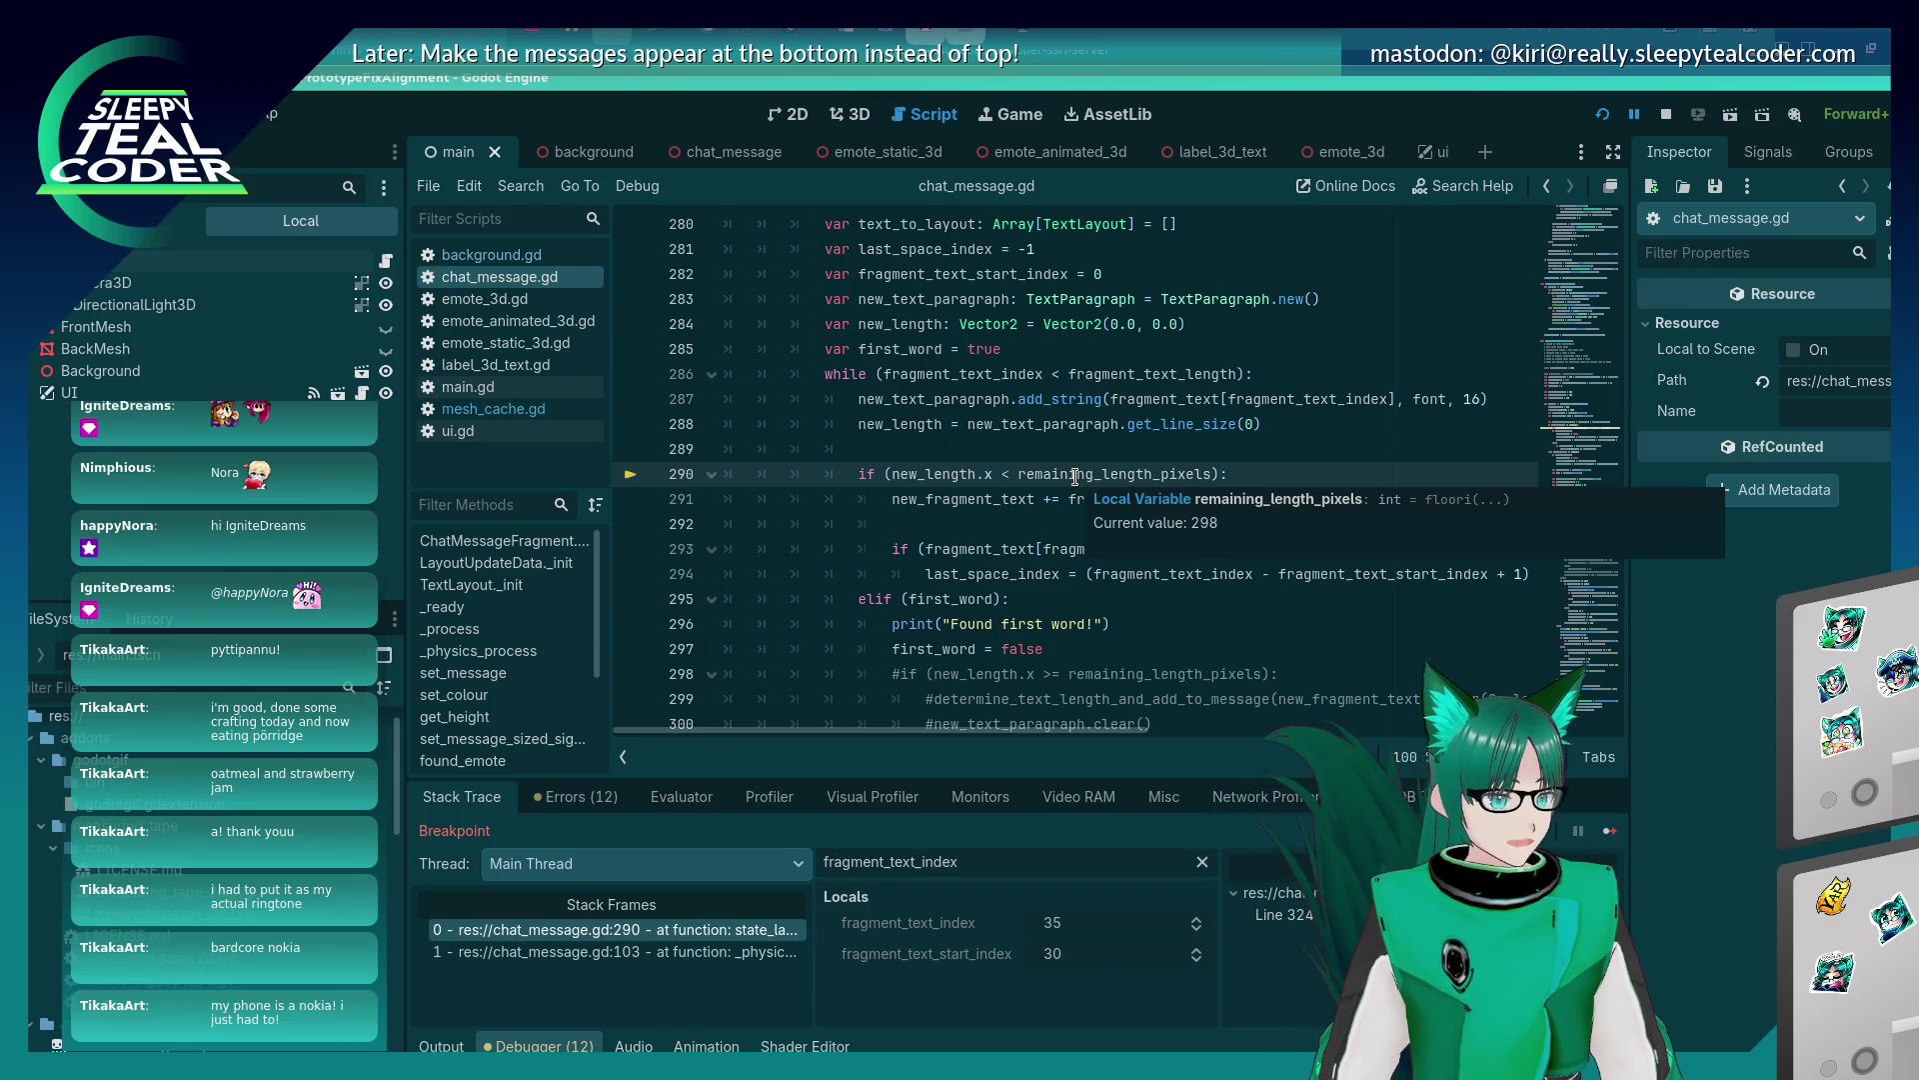
Evaluate new_length.x in the Evaluator, getting 44.0, then return to the stack frames.
drag(991, 471, 893, 476)
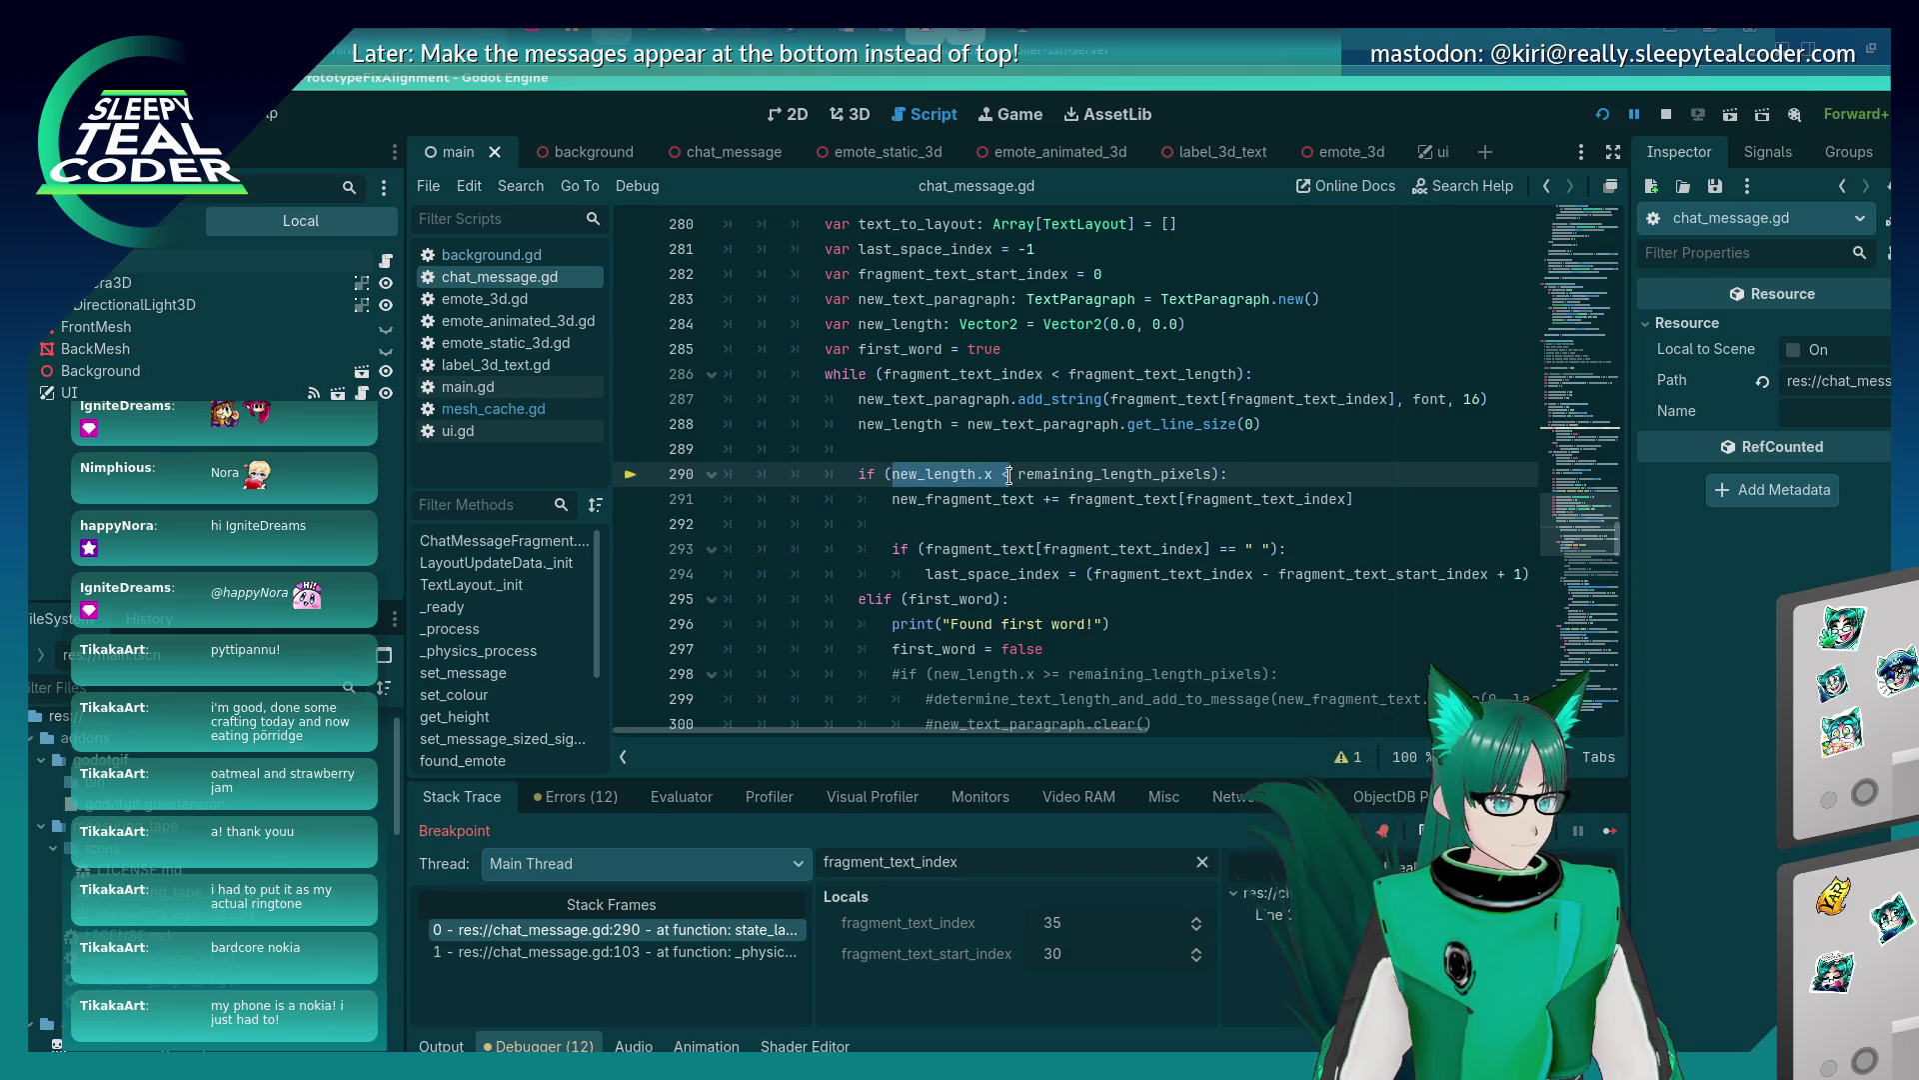
click(713, 808)
text(new_length.x)
key(Return)
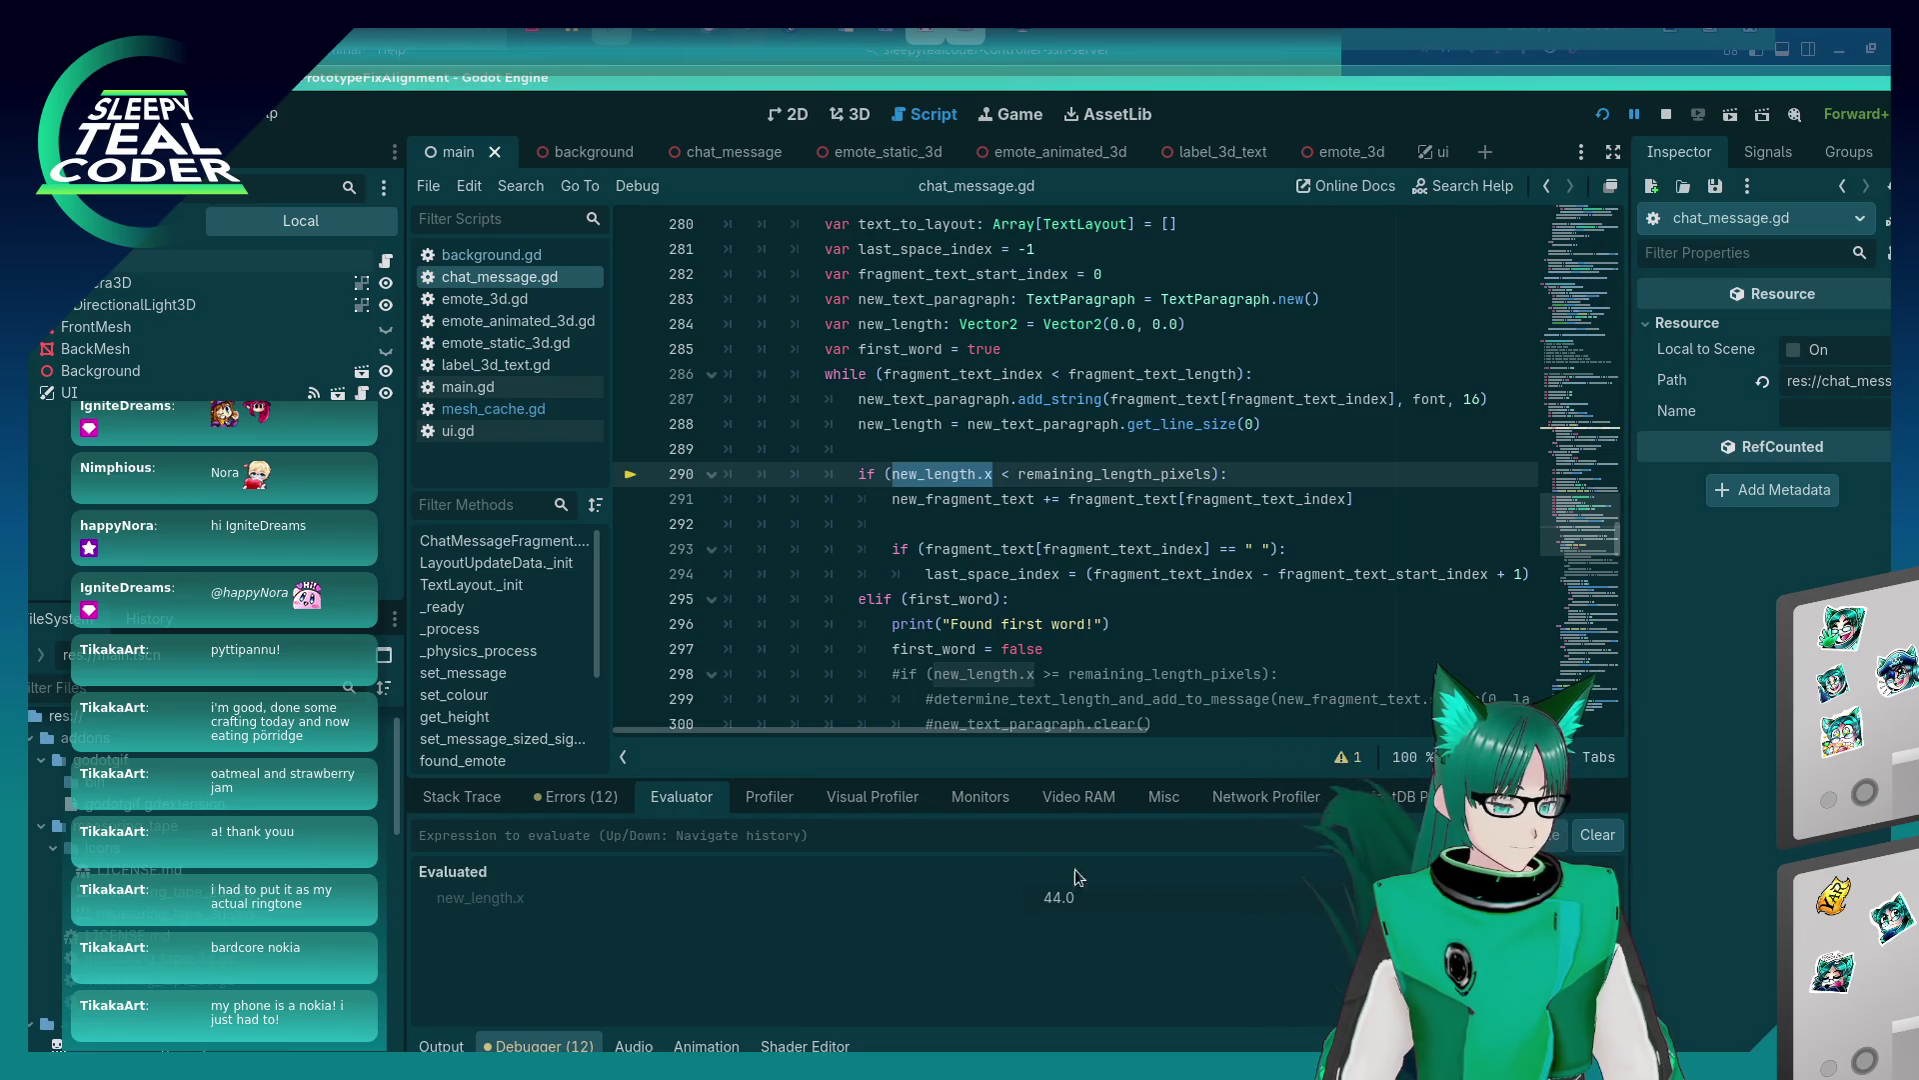
mouse_move(951, 505)
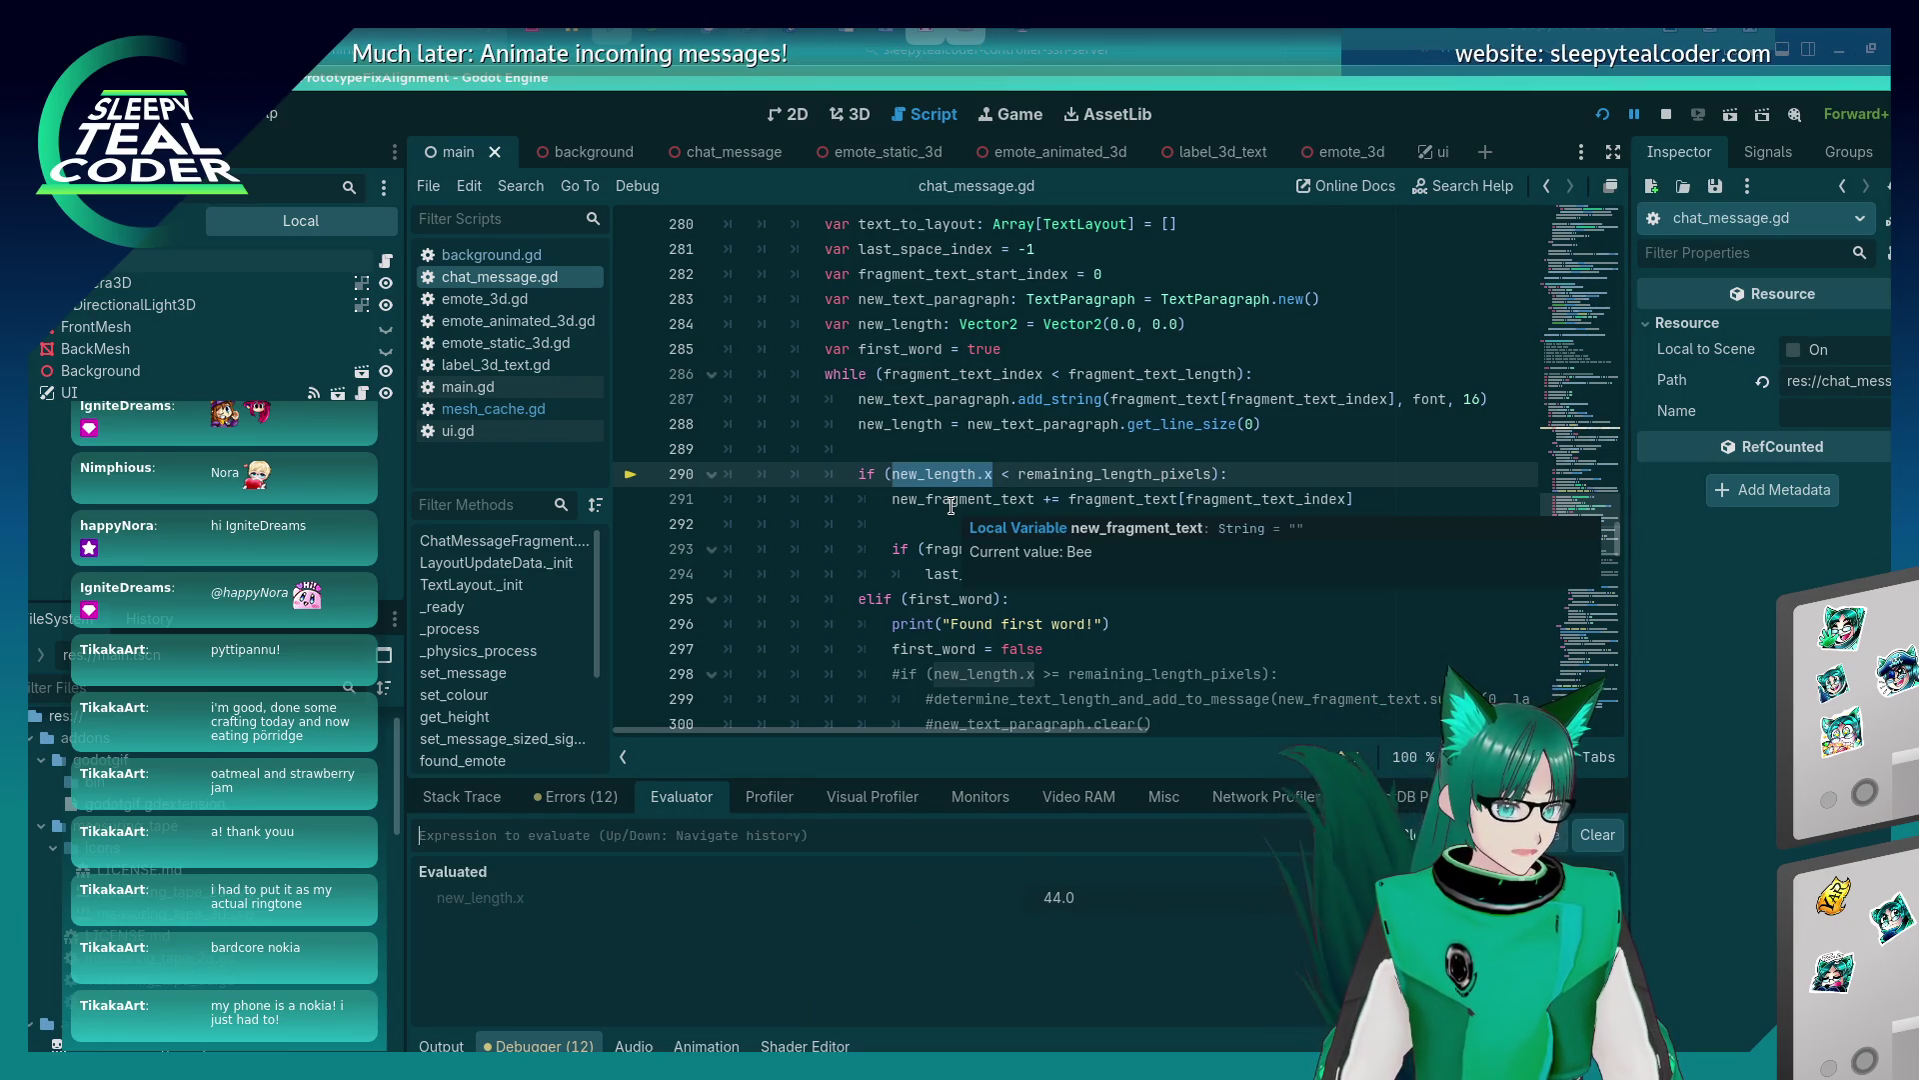
click(462, 797)
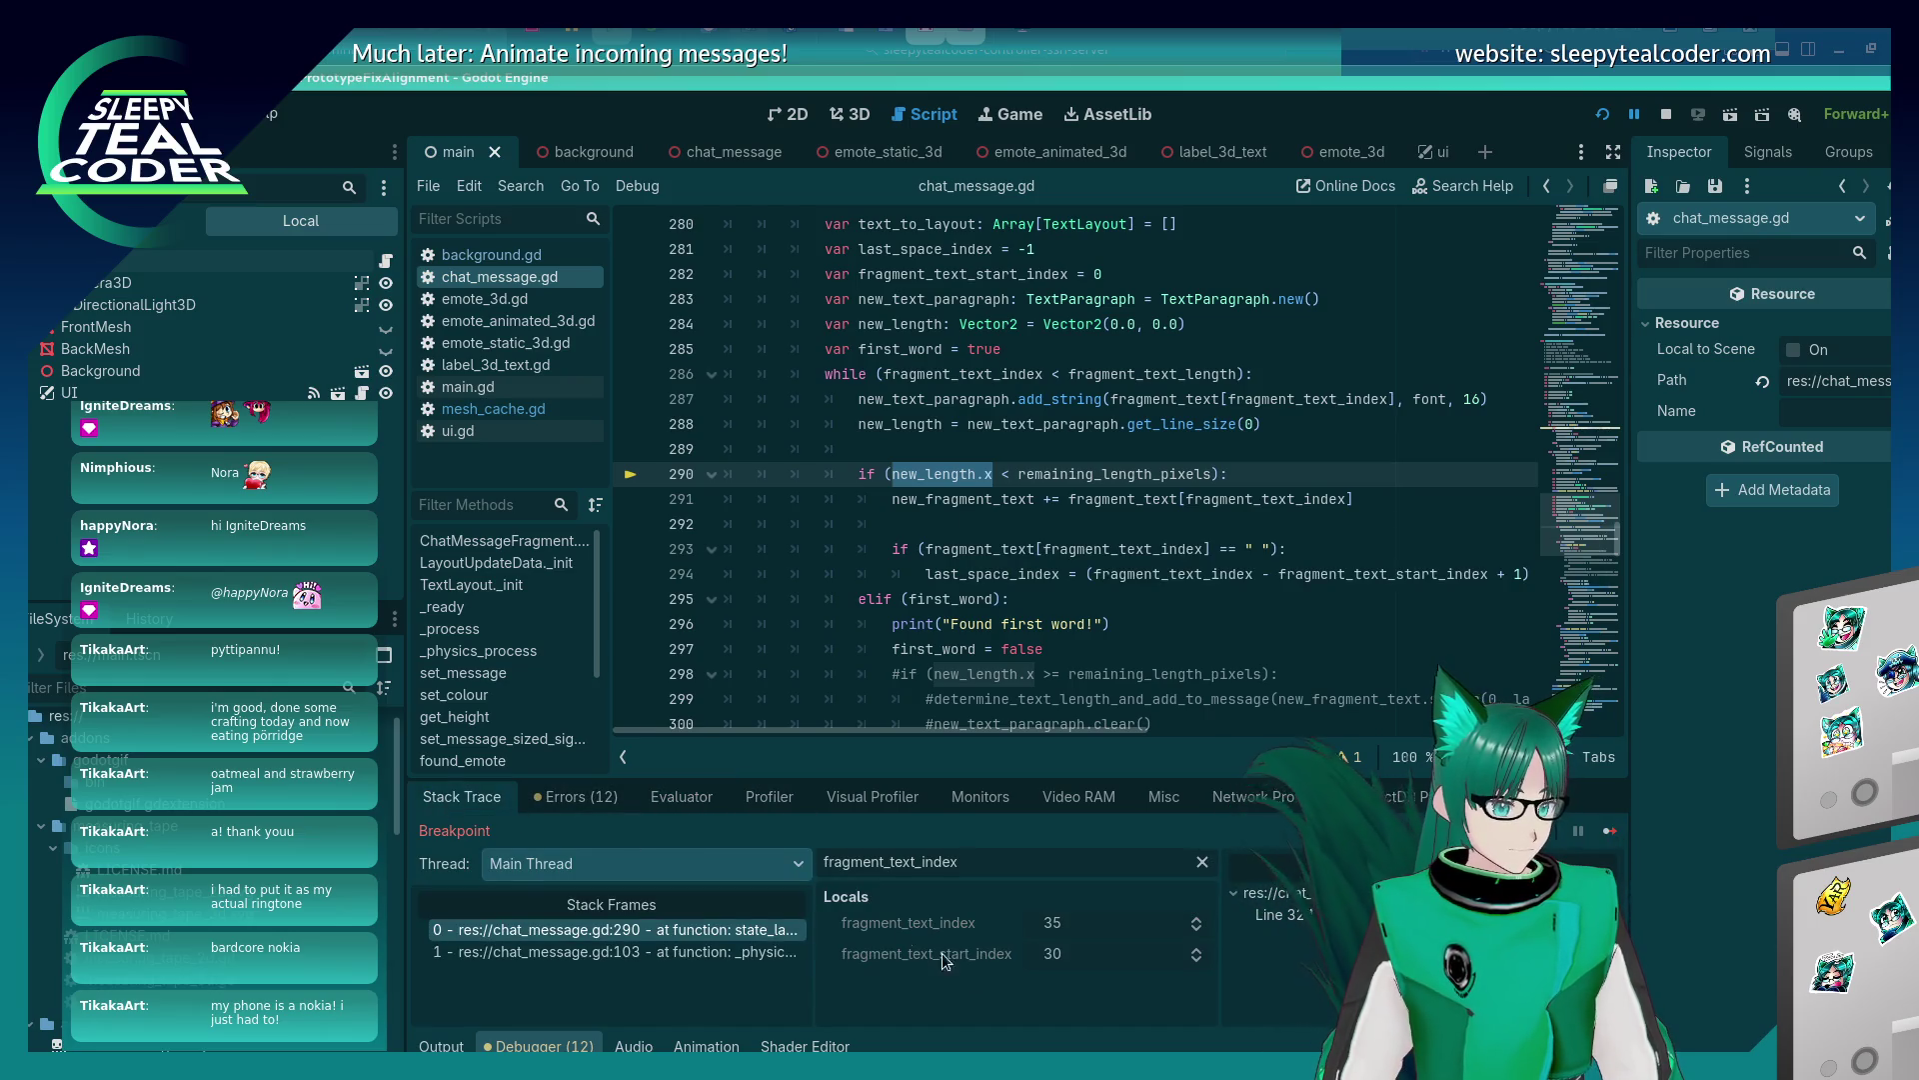
Step into the length check and on to the space check at line 293.
key(F10)
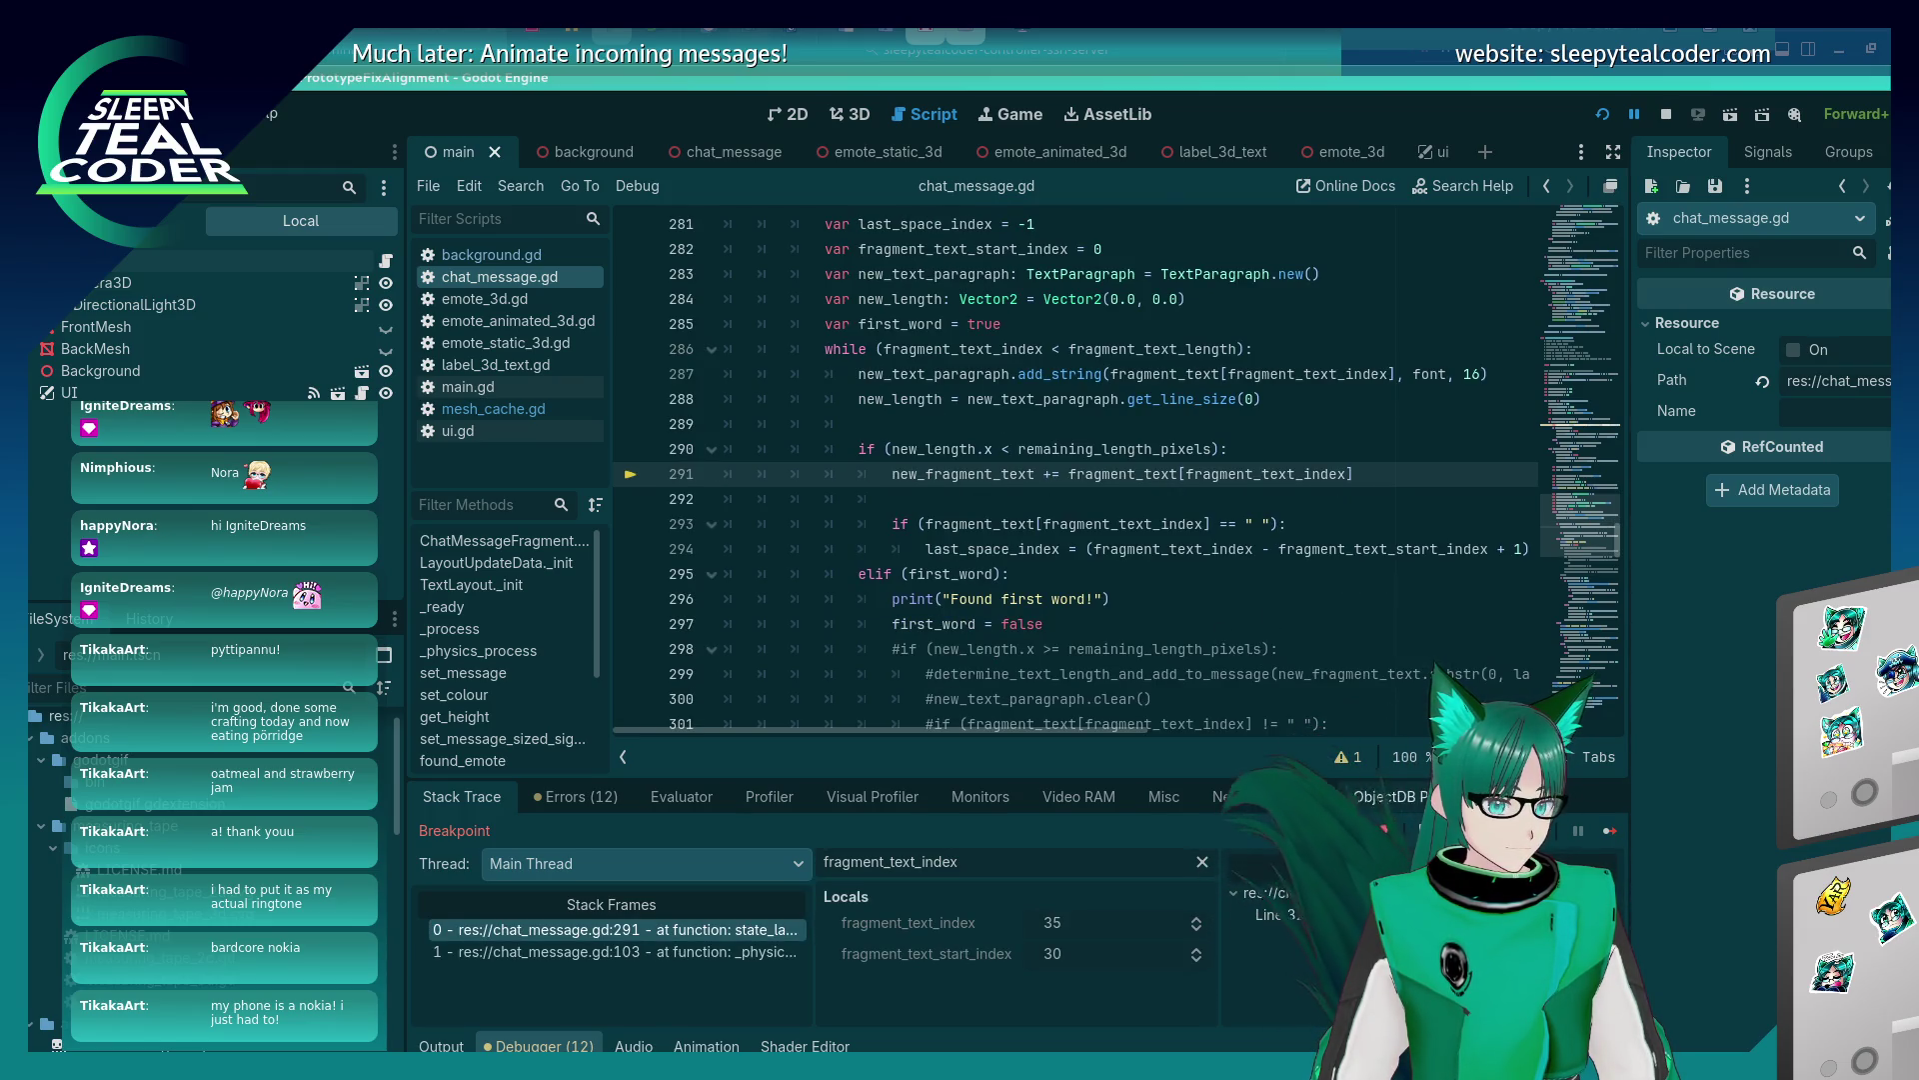
key(F10)
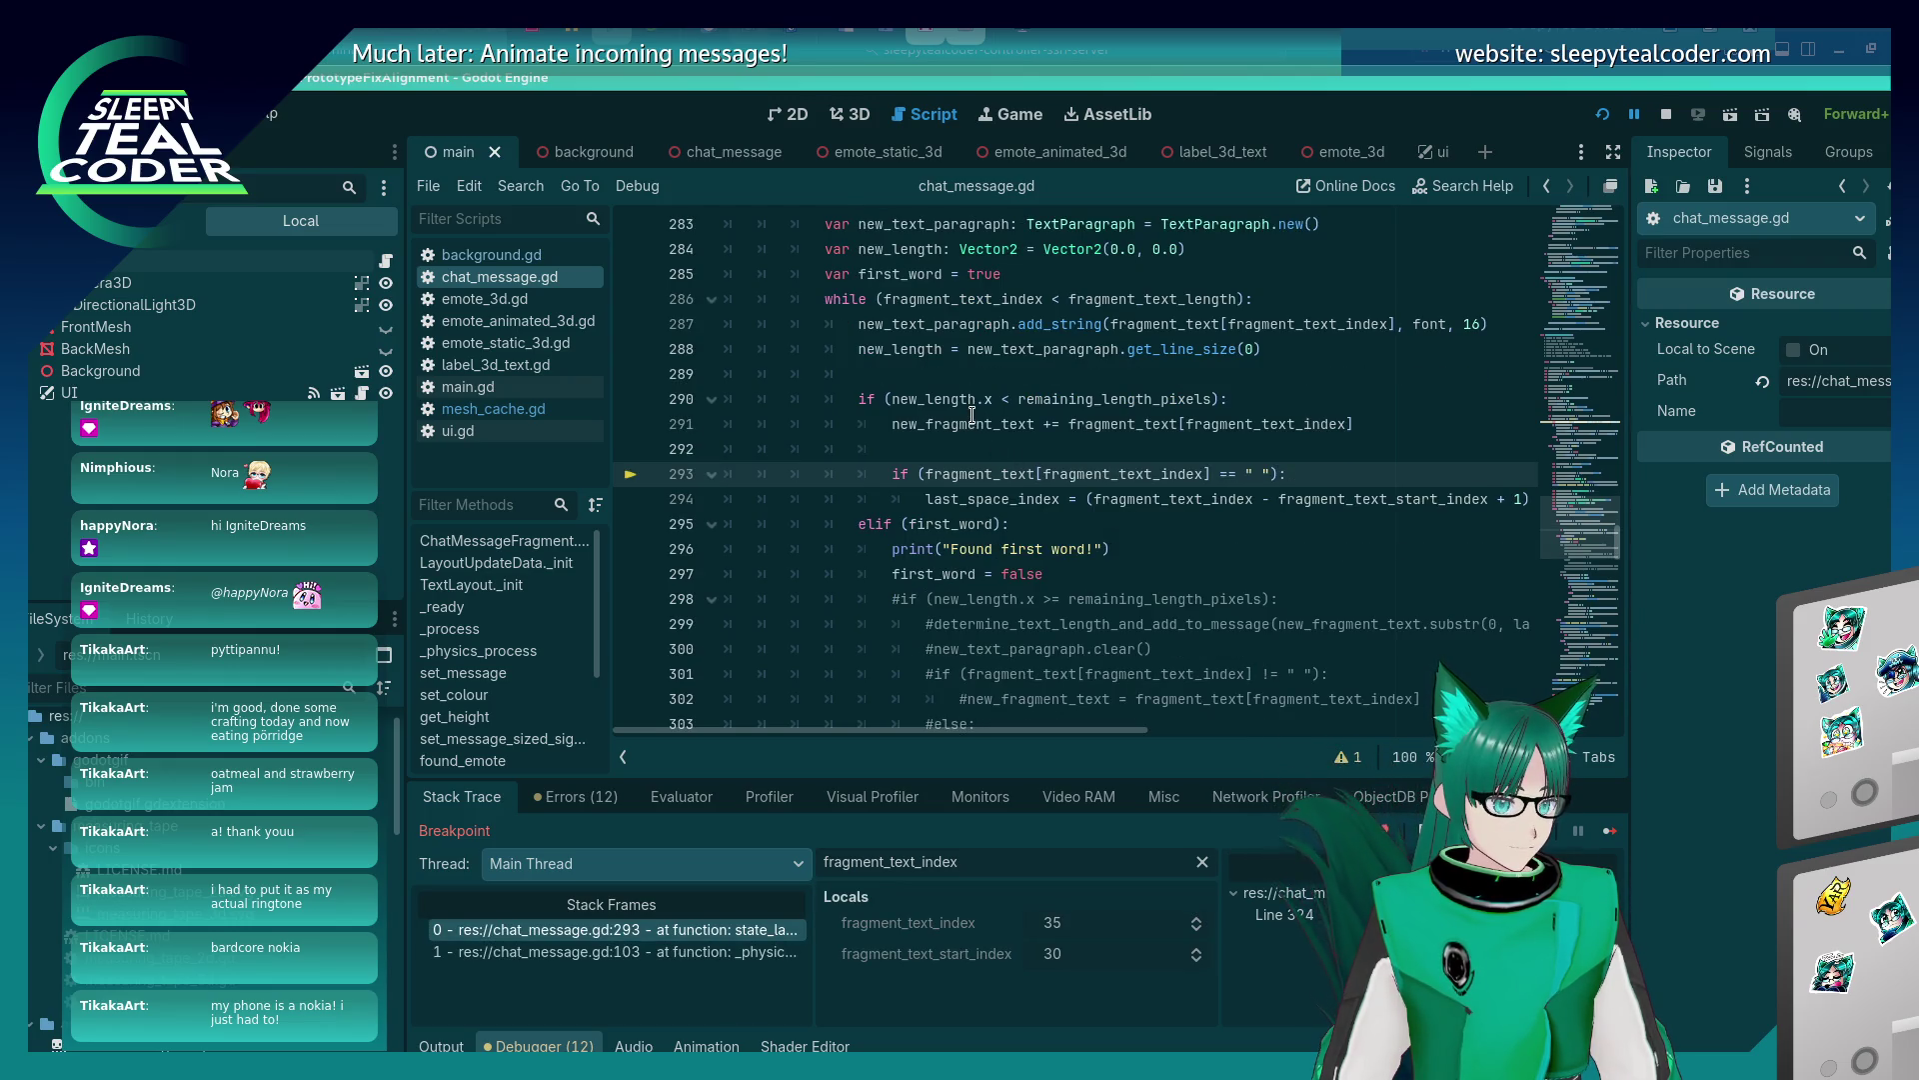
mouse_move(971, 414)
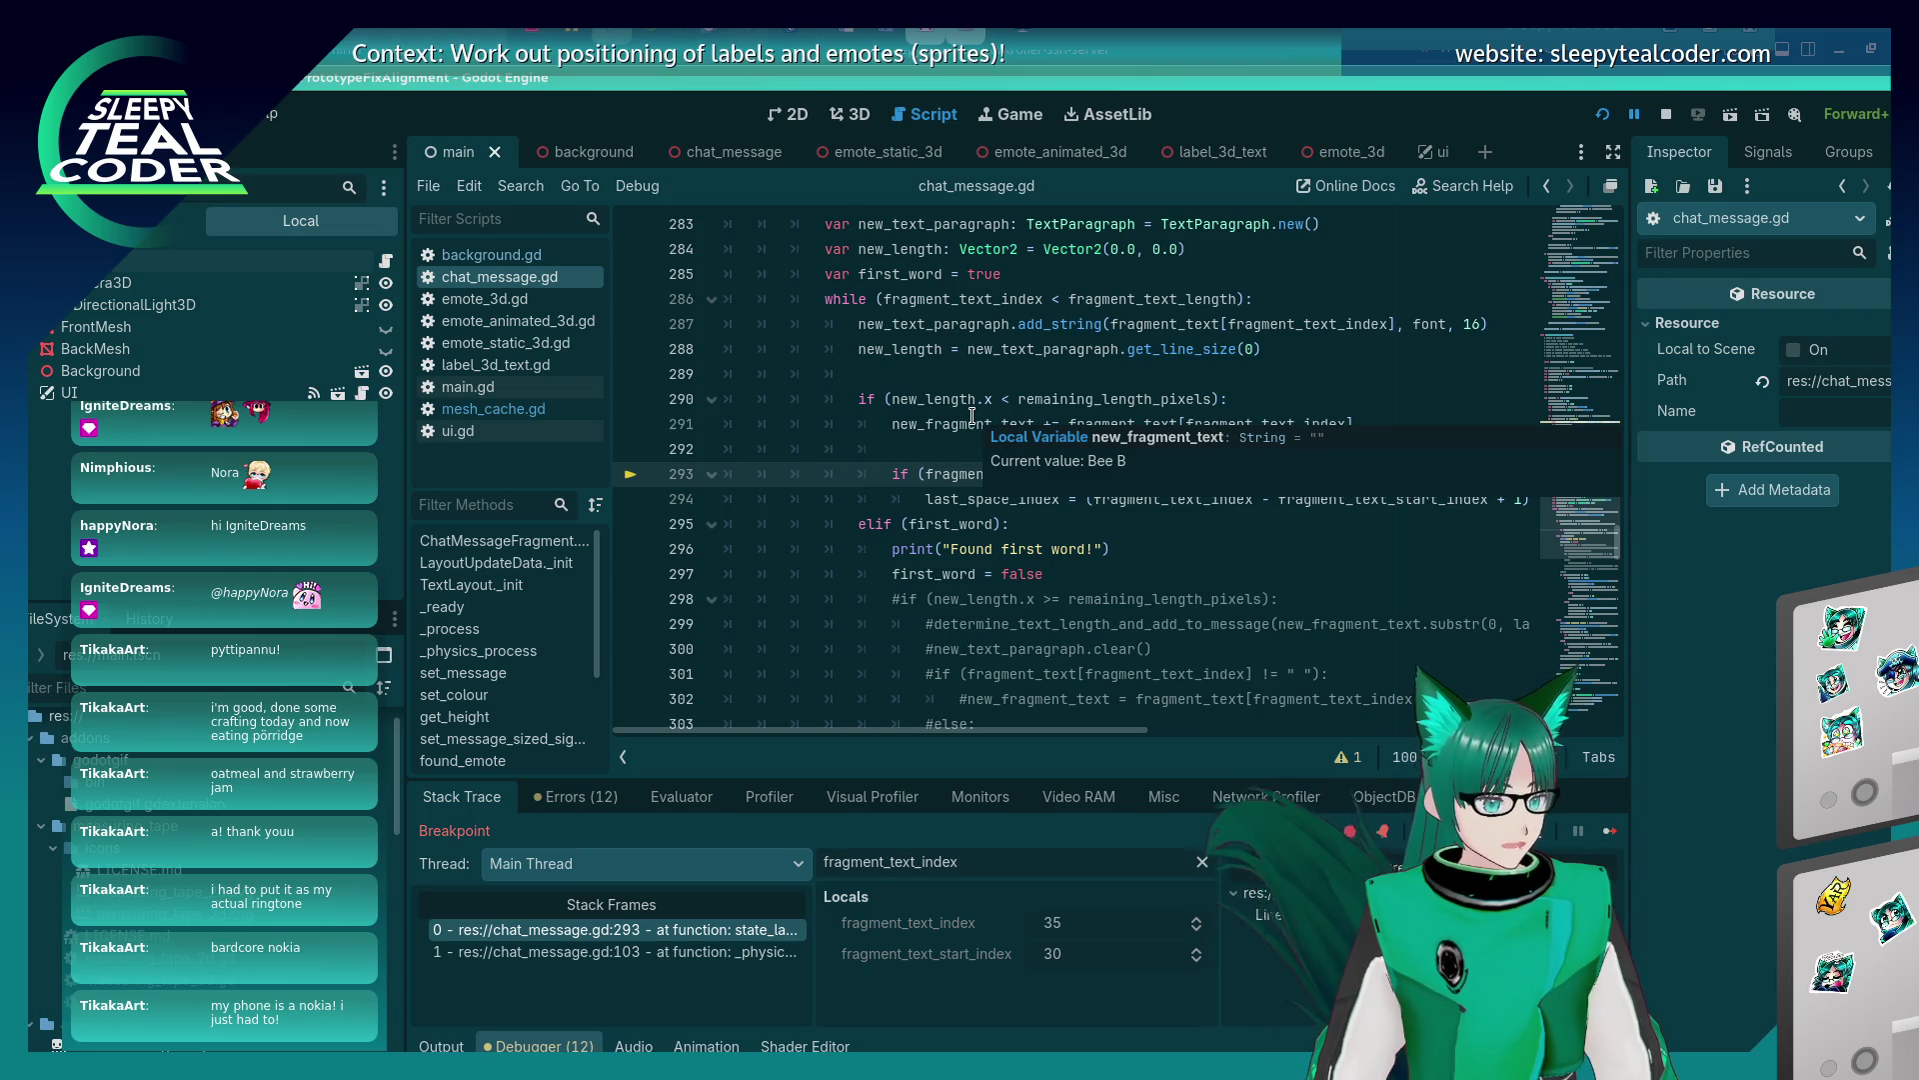
Resume execution twice past the line-324 breakpoint and bring the script editor back to front.
scroll(935, 541, down, 7)
scroll(935, 542, down, 4)
scroll(934, 542, up, 3)
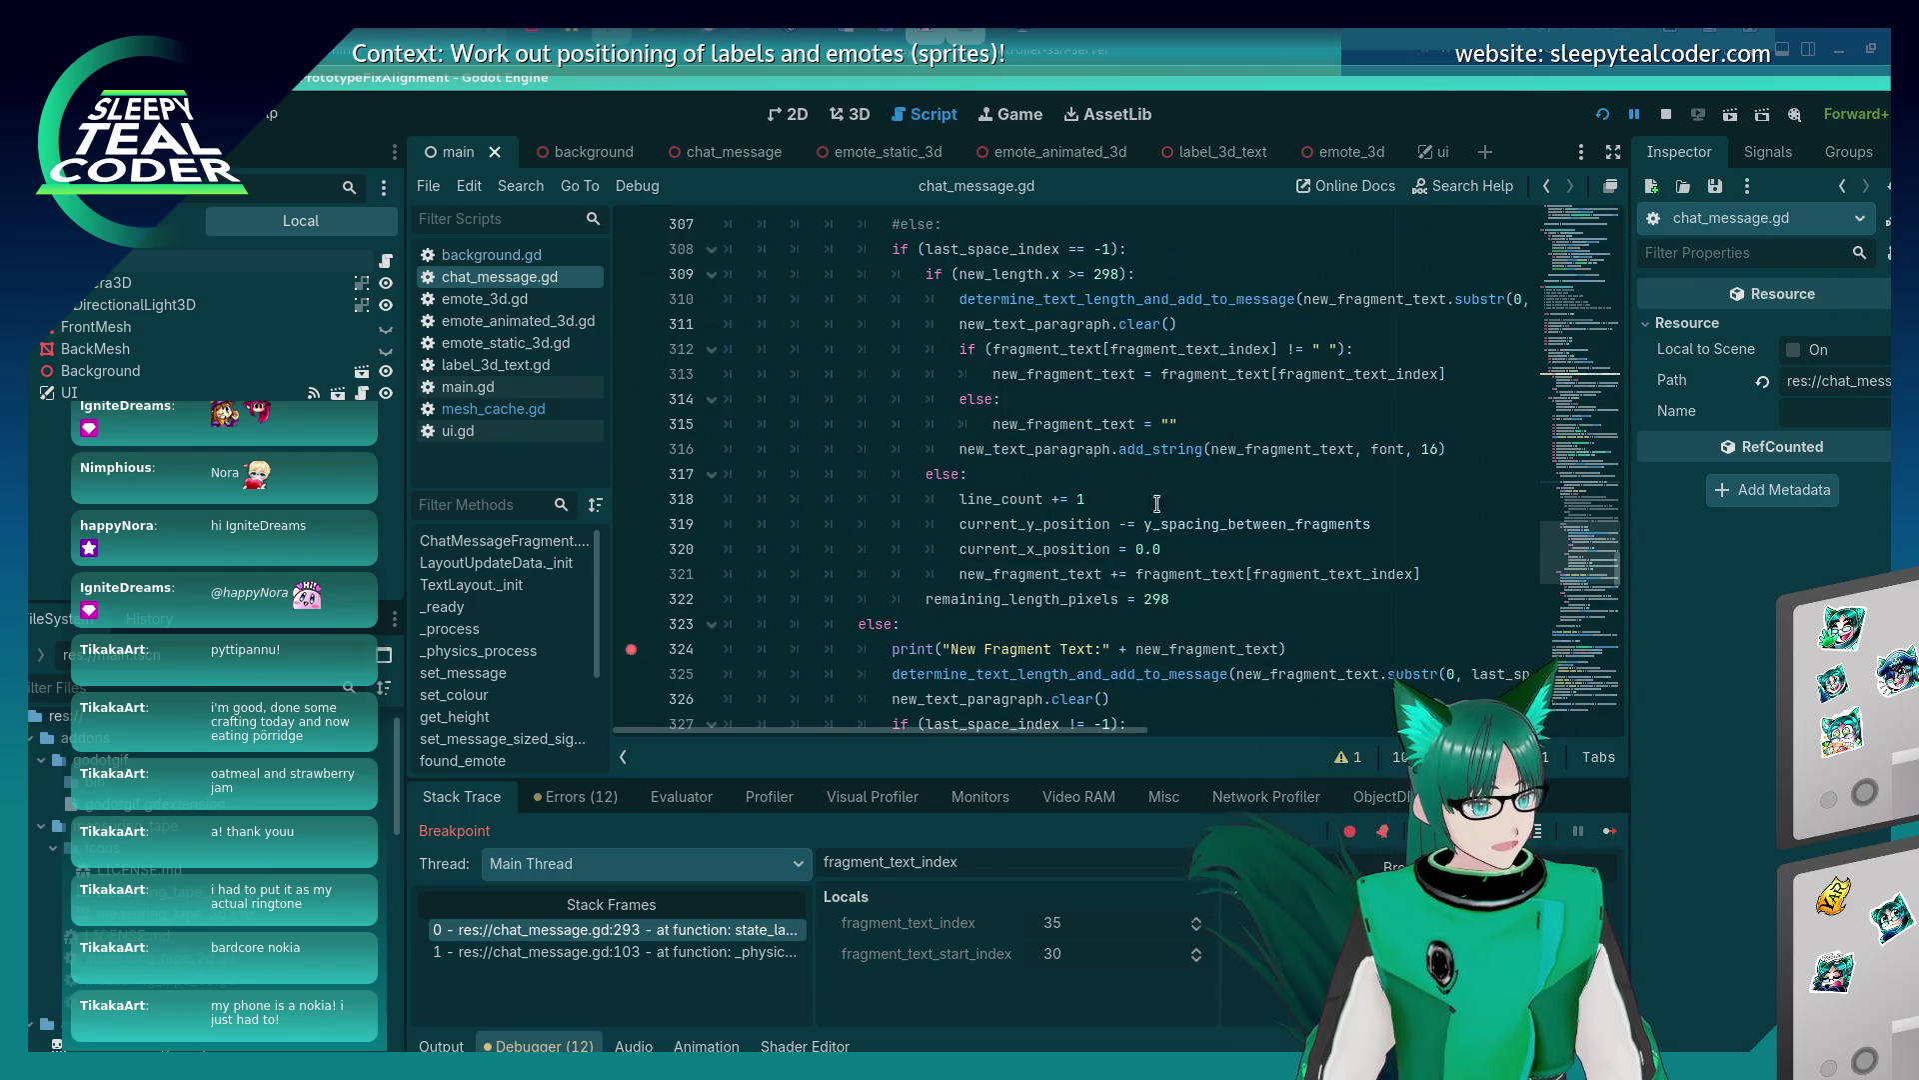
scroll(1150, 510, down, 3)
scroll(1139, 529, down, 3)
scroll(1124, 545, up, 3)
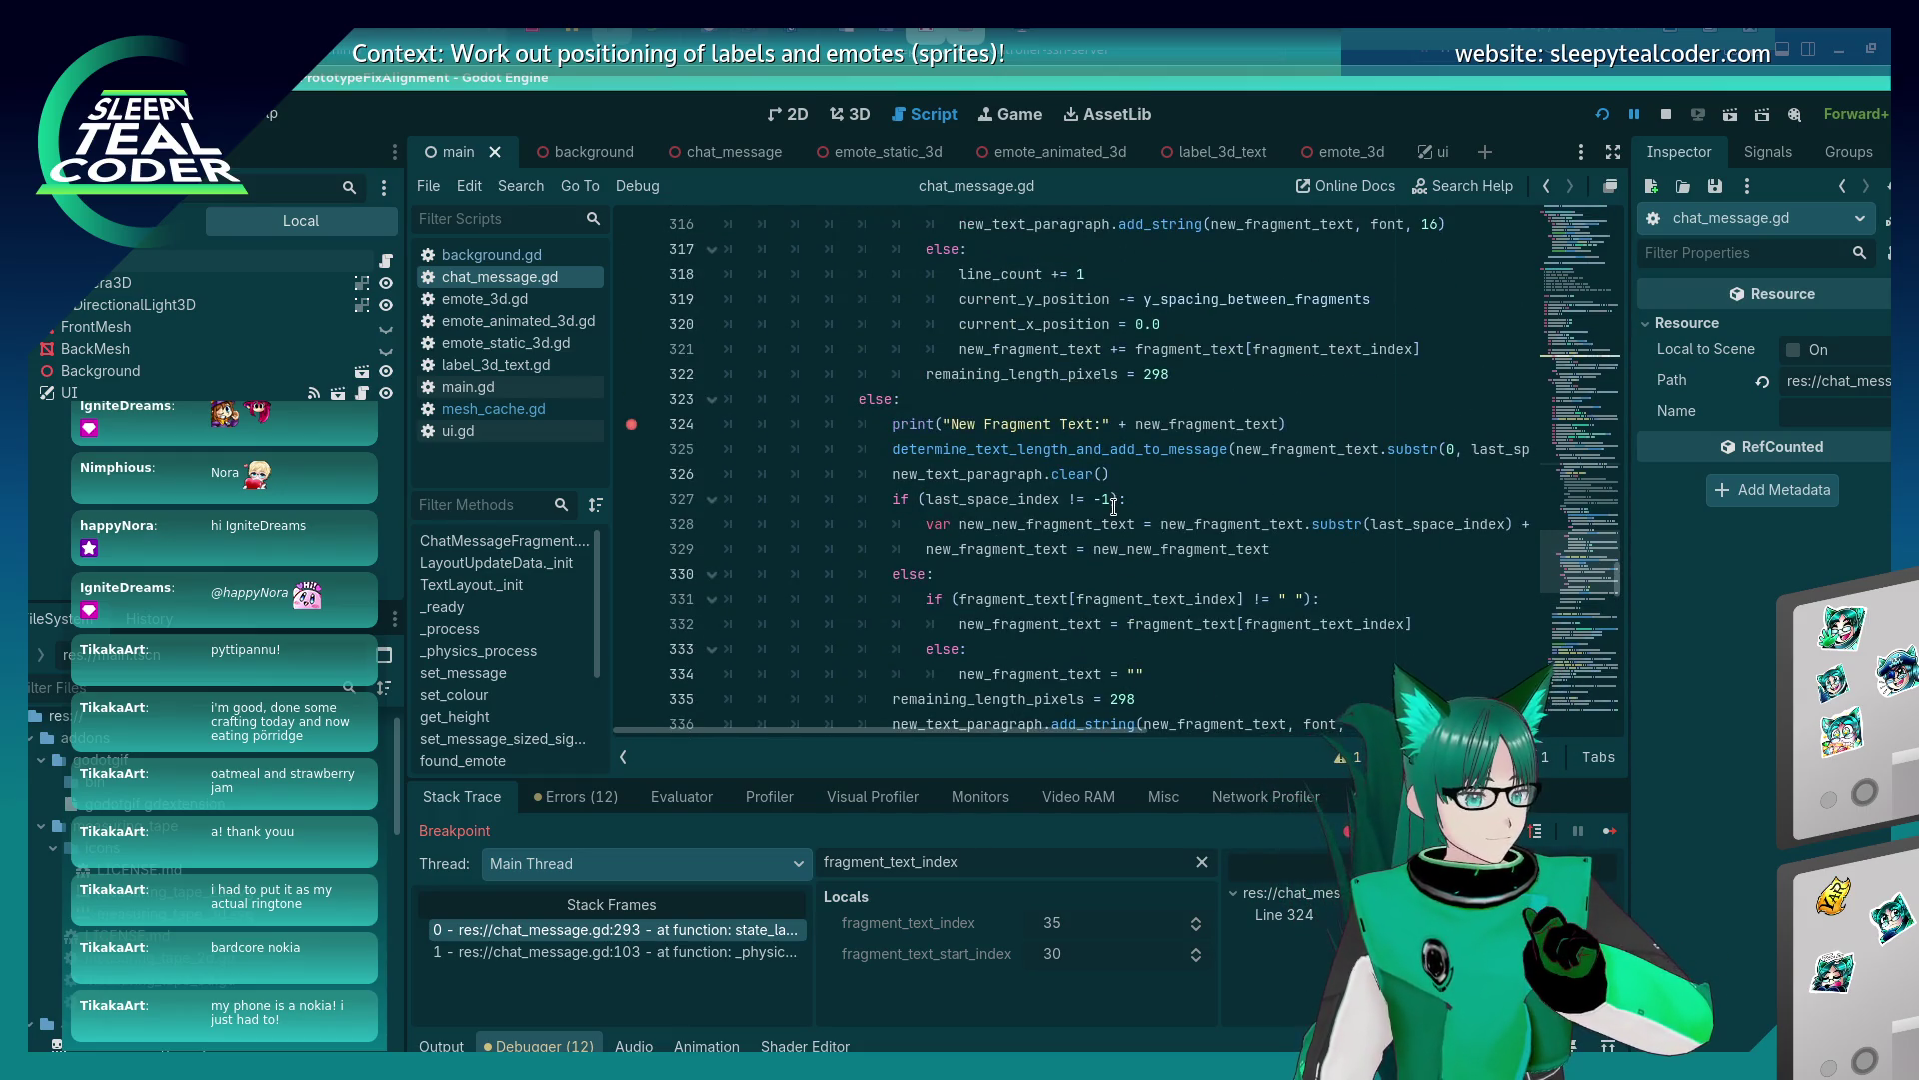
click(1603, 833)
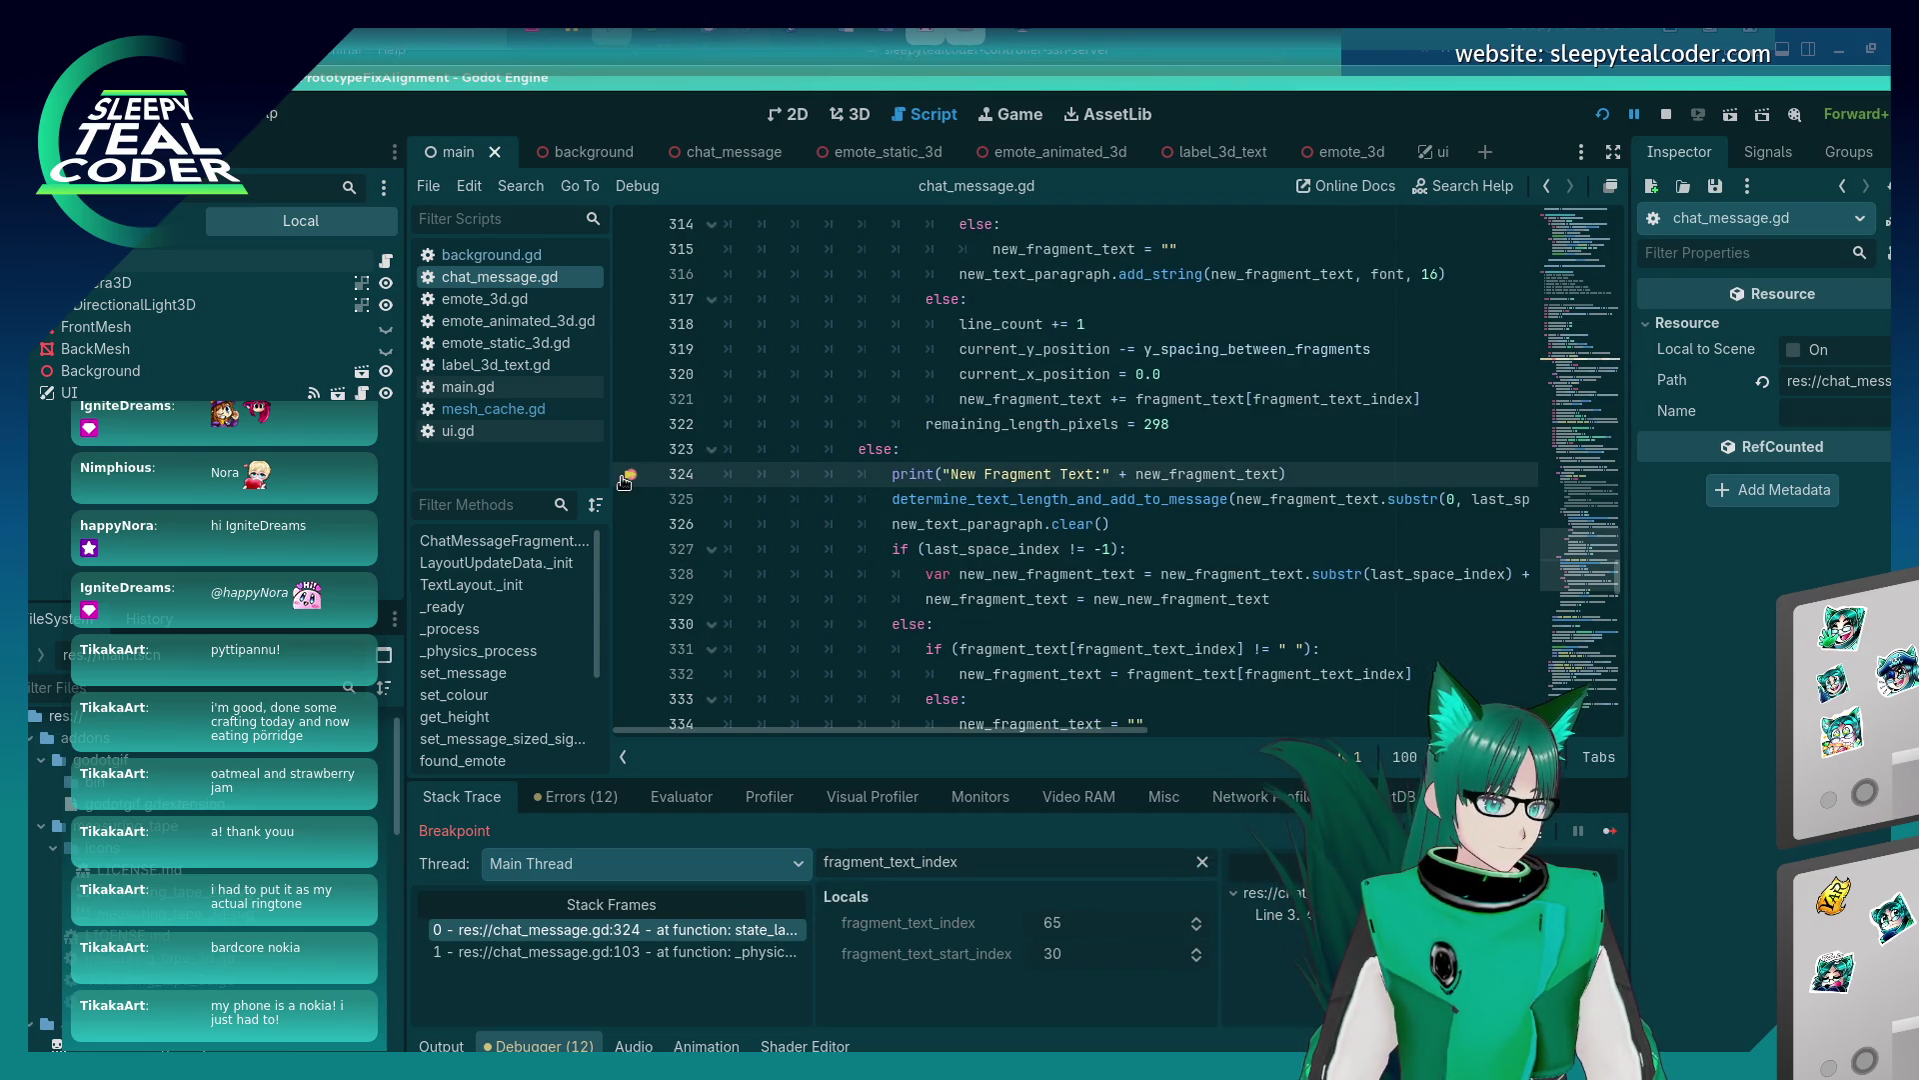
click(1610, 832)
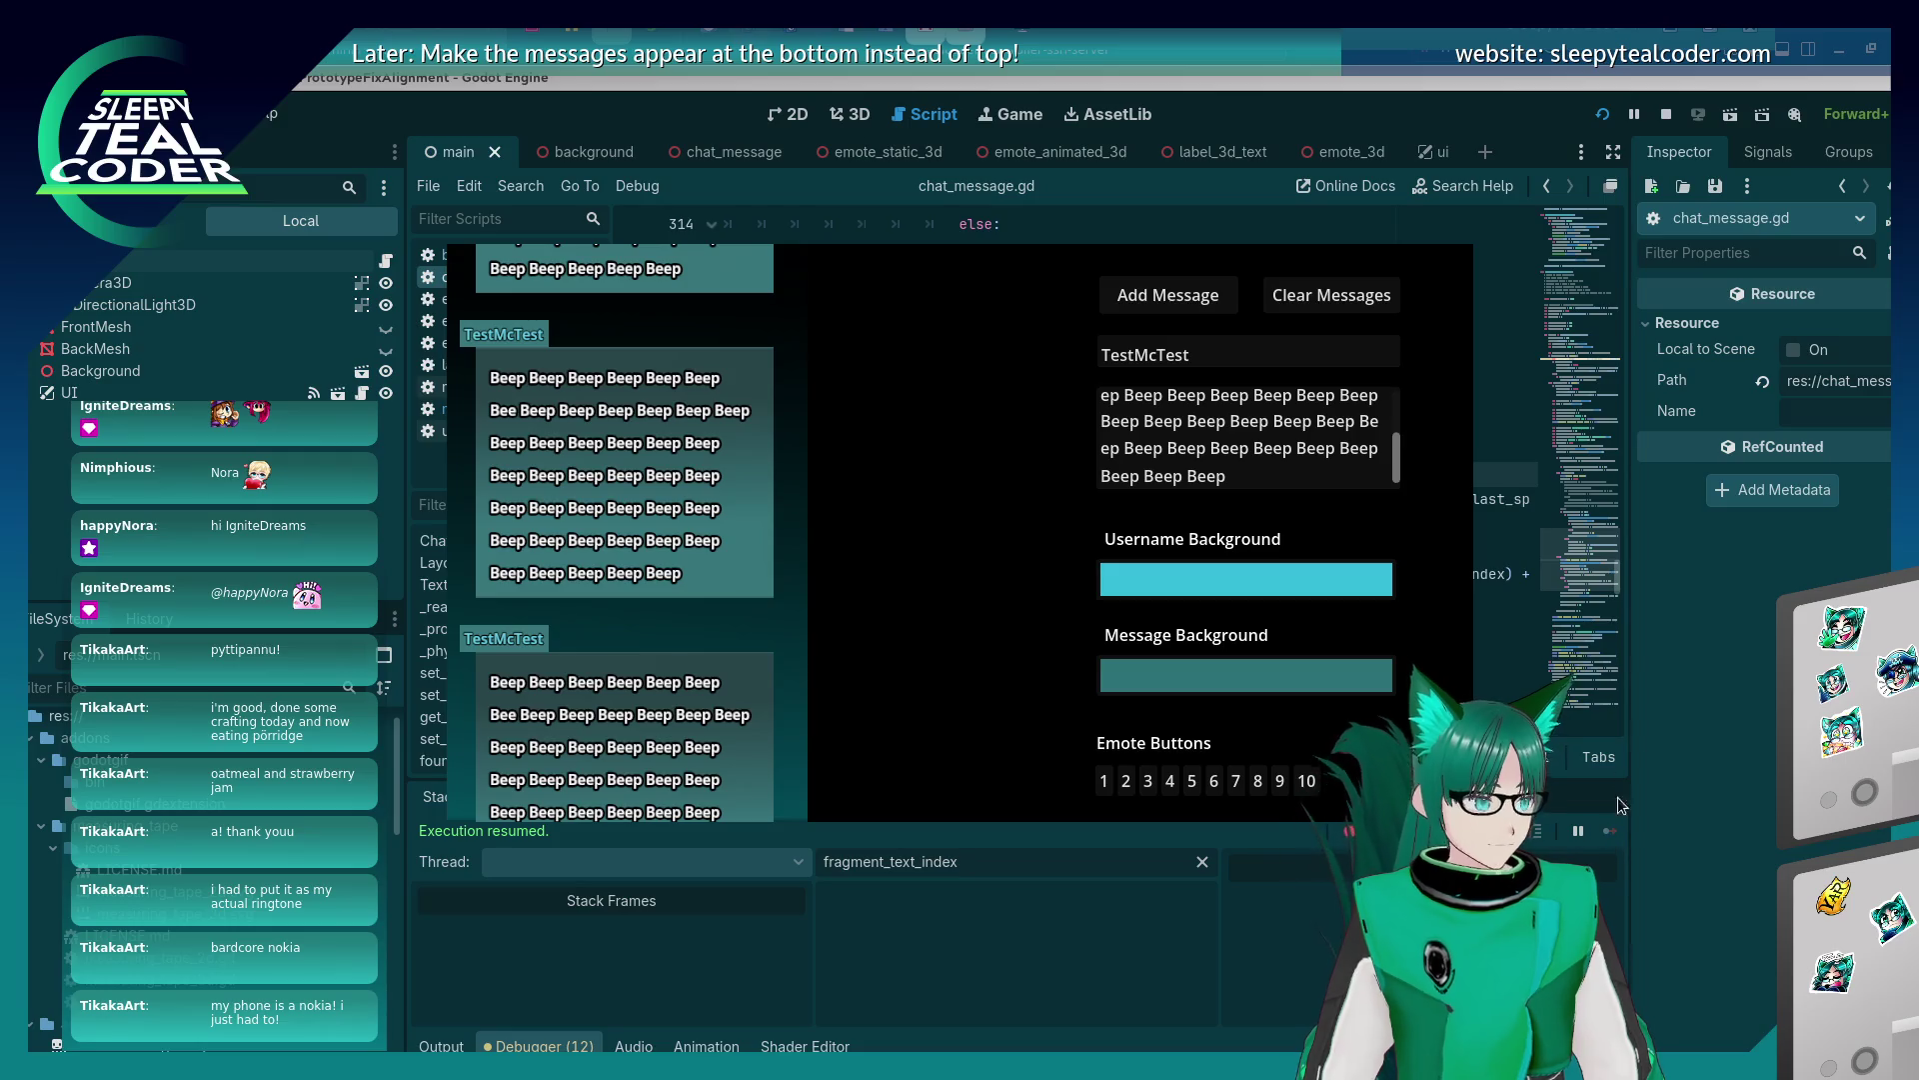
click(1620, 805)
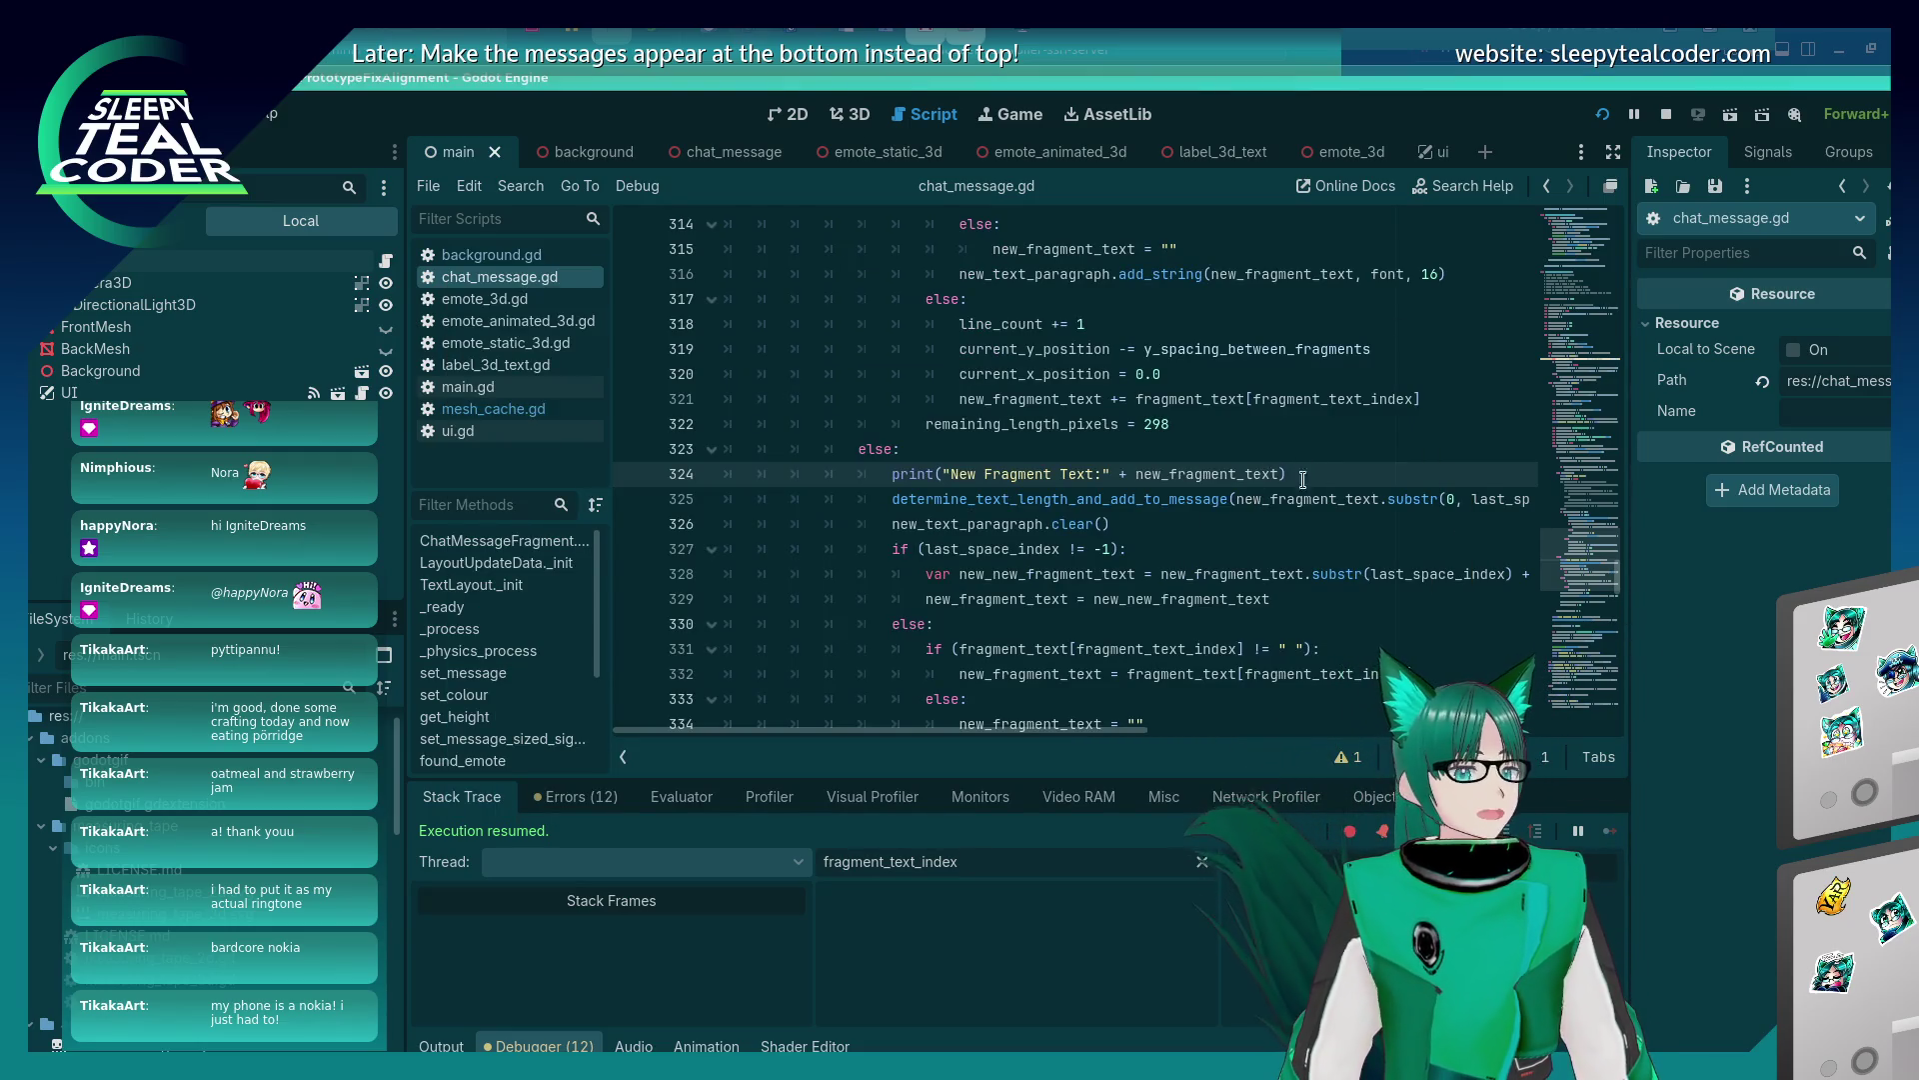
mouse_move(1278, 509)
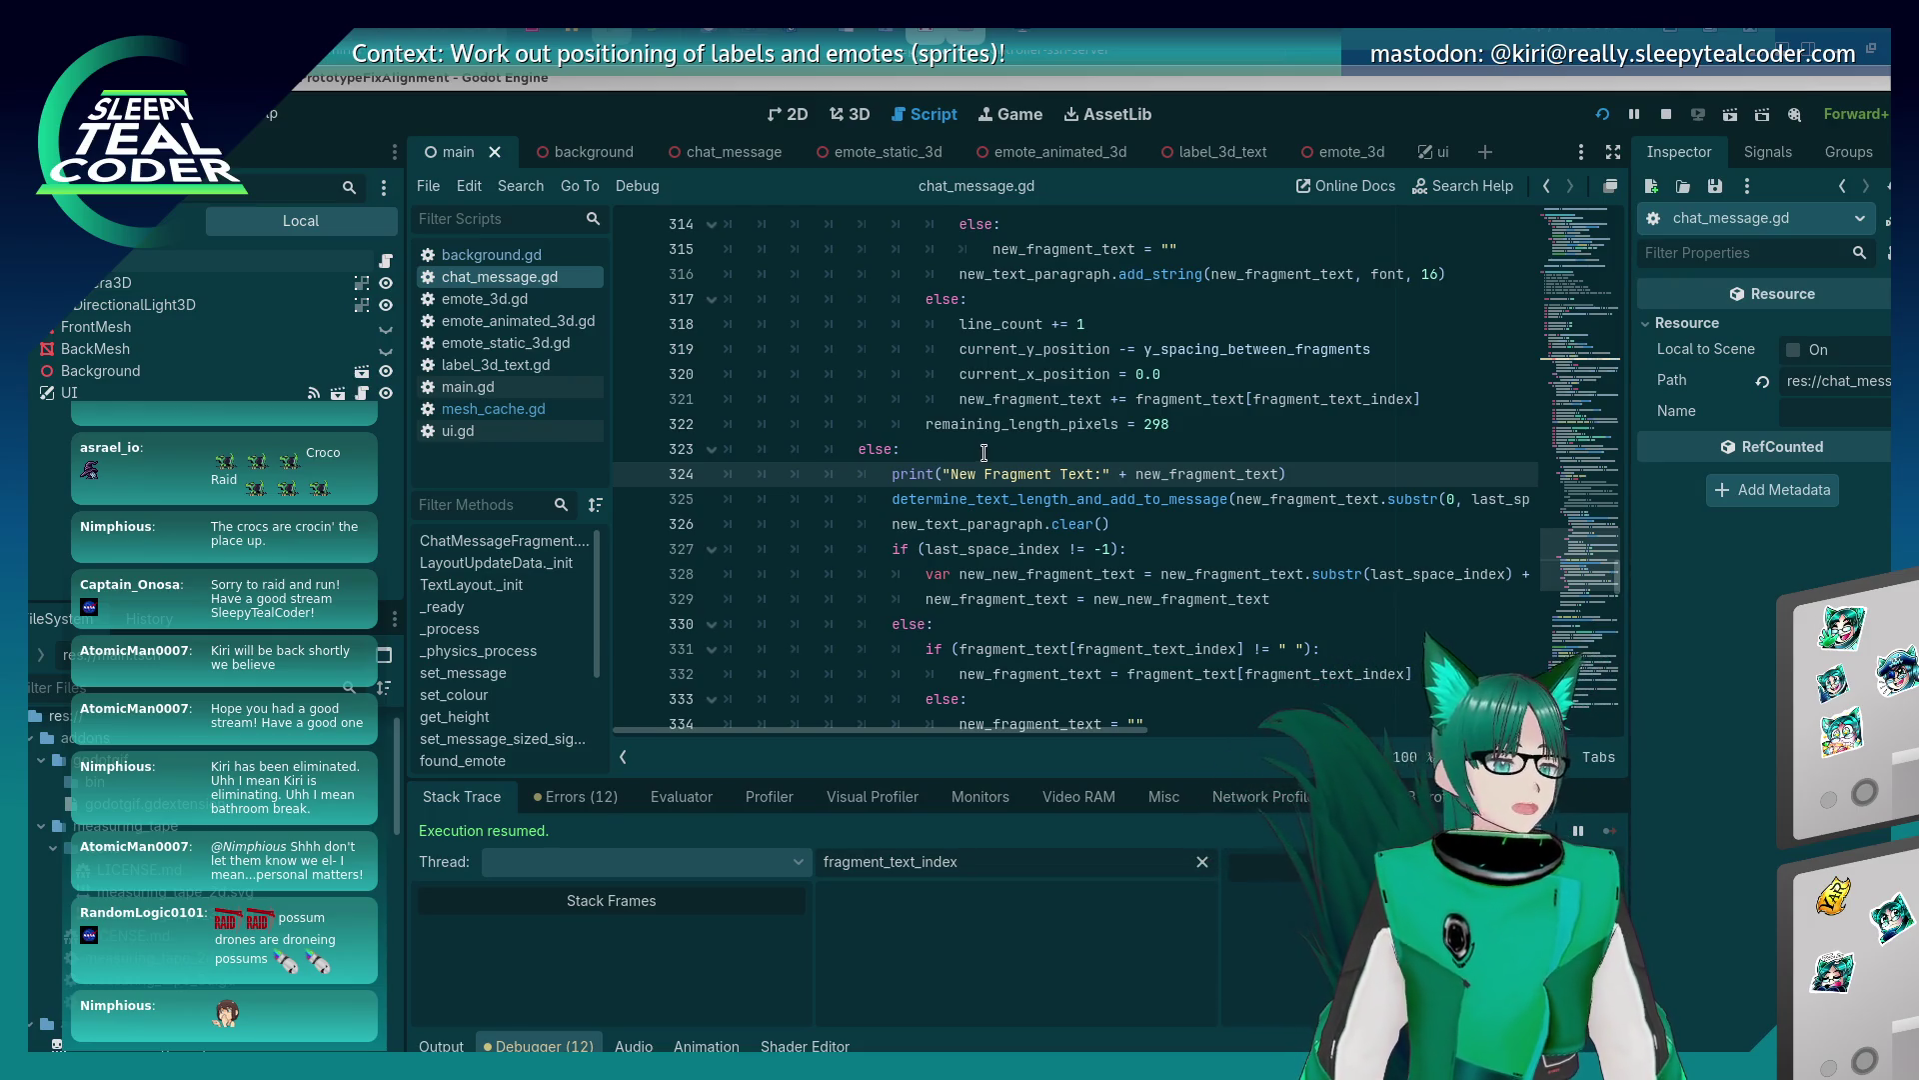
Switch to the running debug game window, then drag the tablet mirror window into view.
key(alt+Tab)
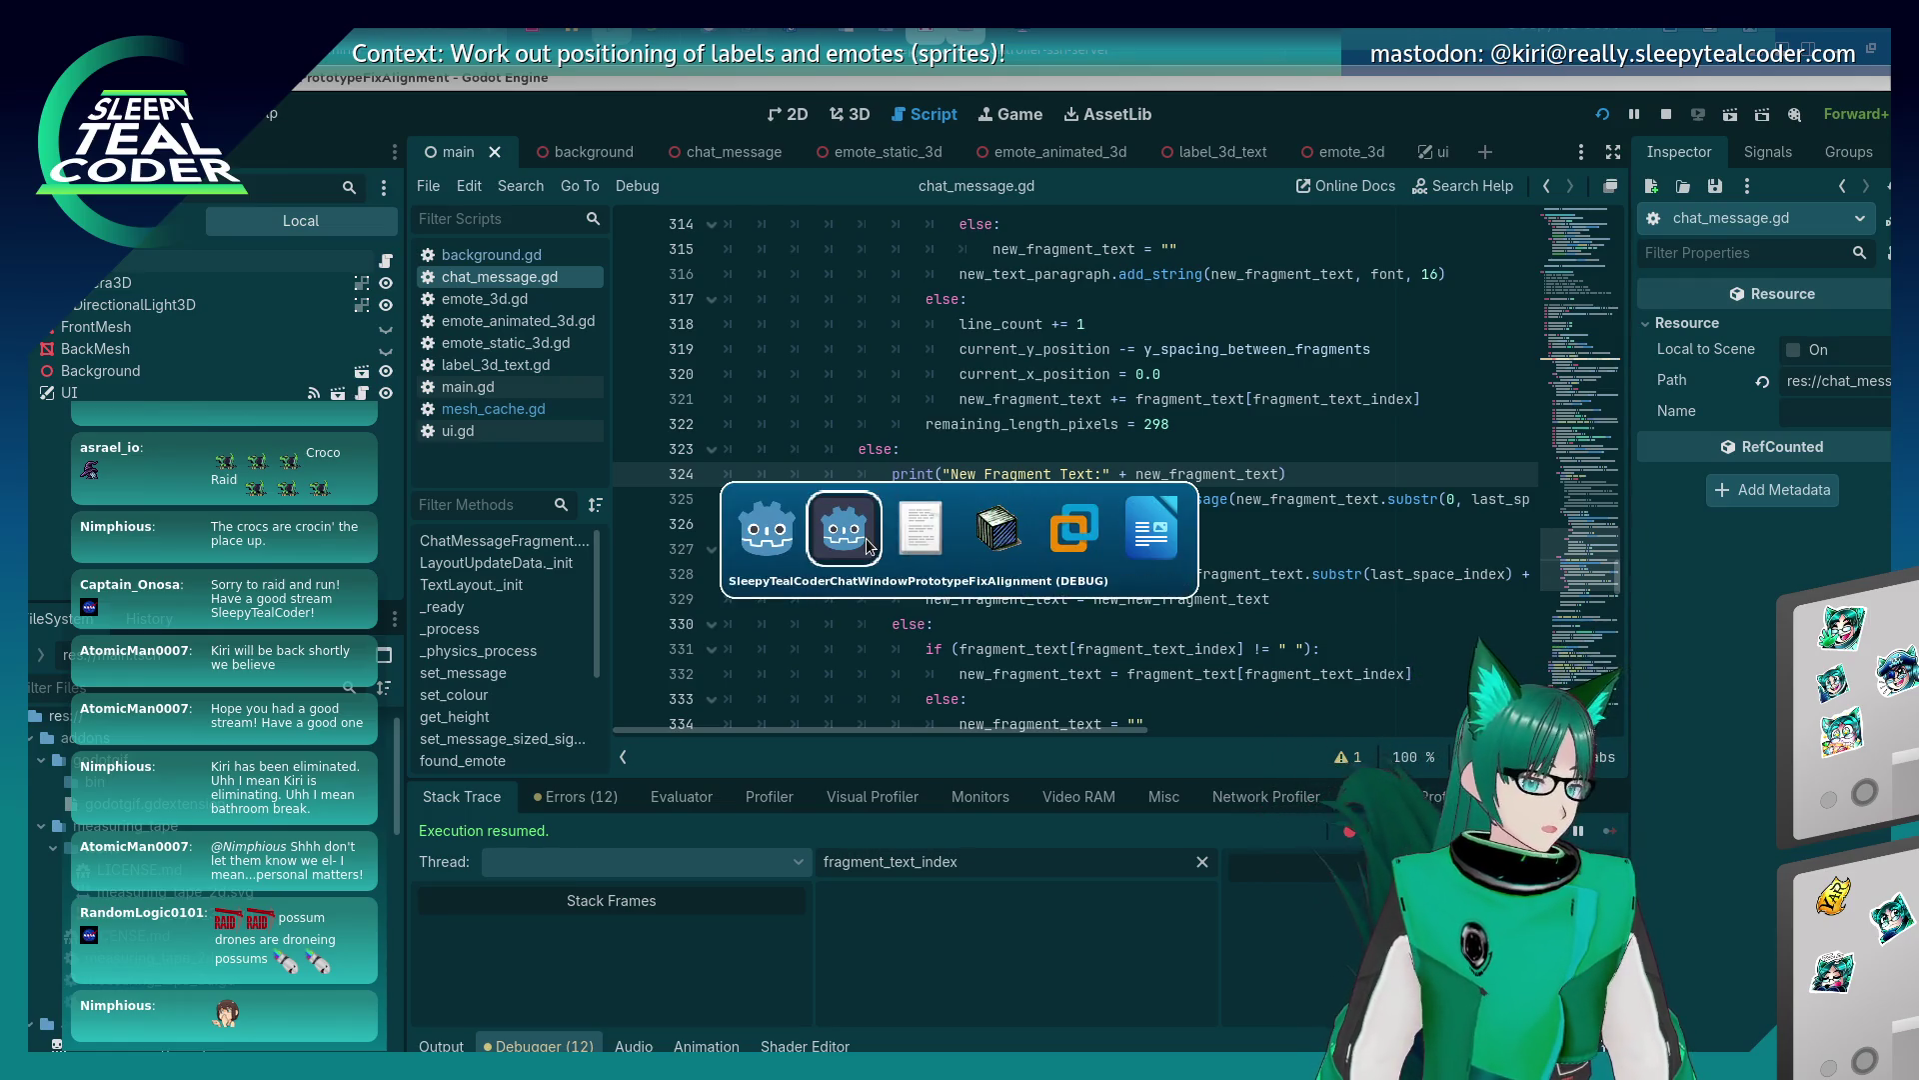
click(985, 541)
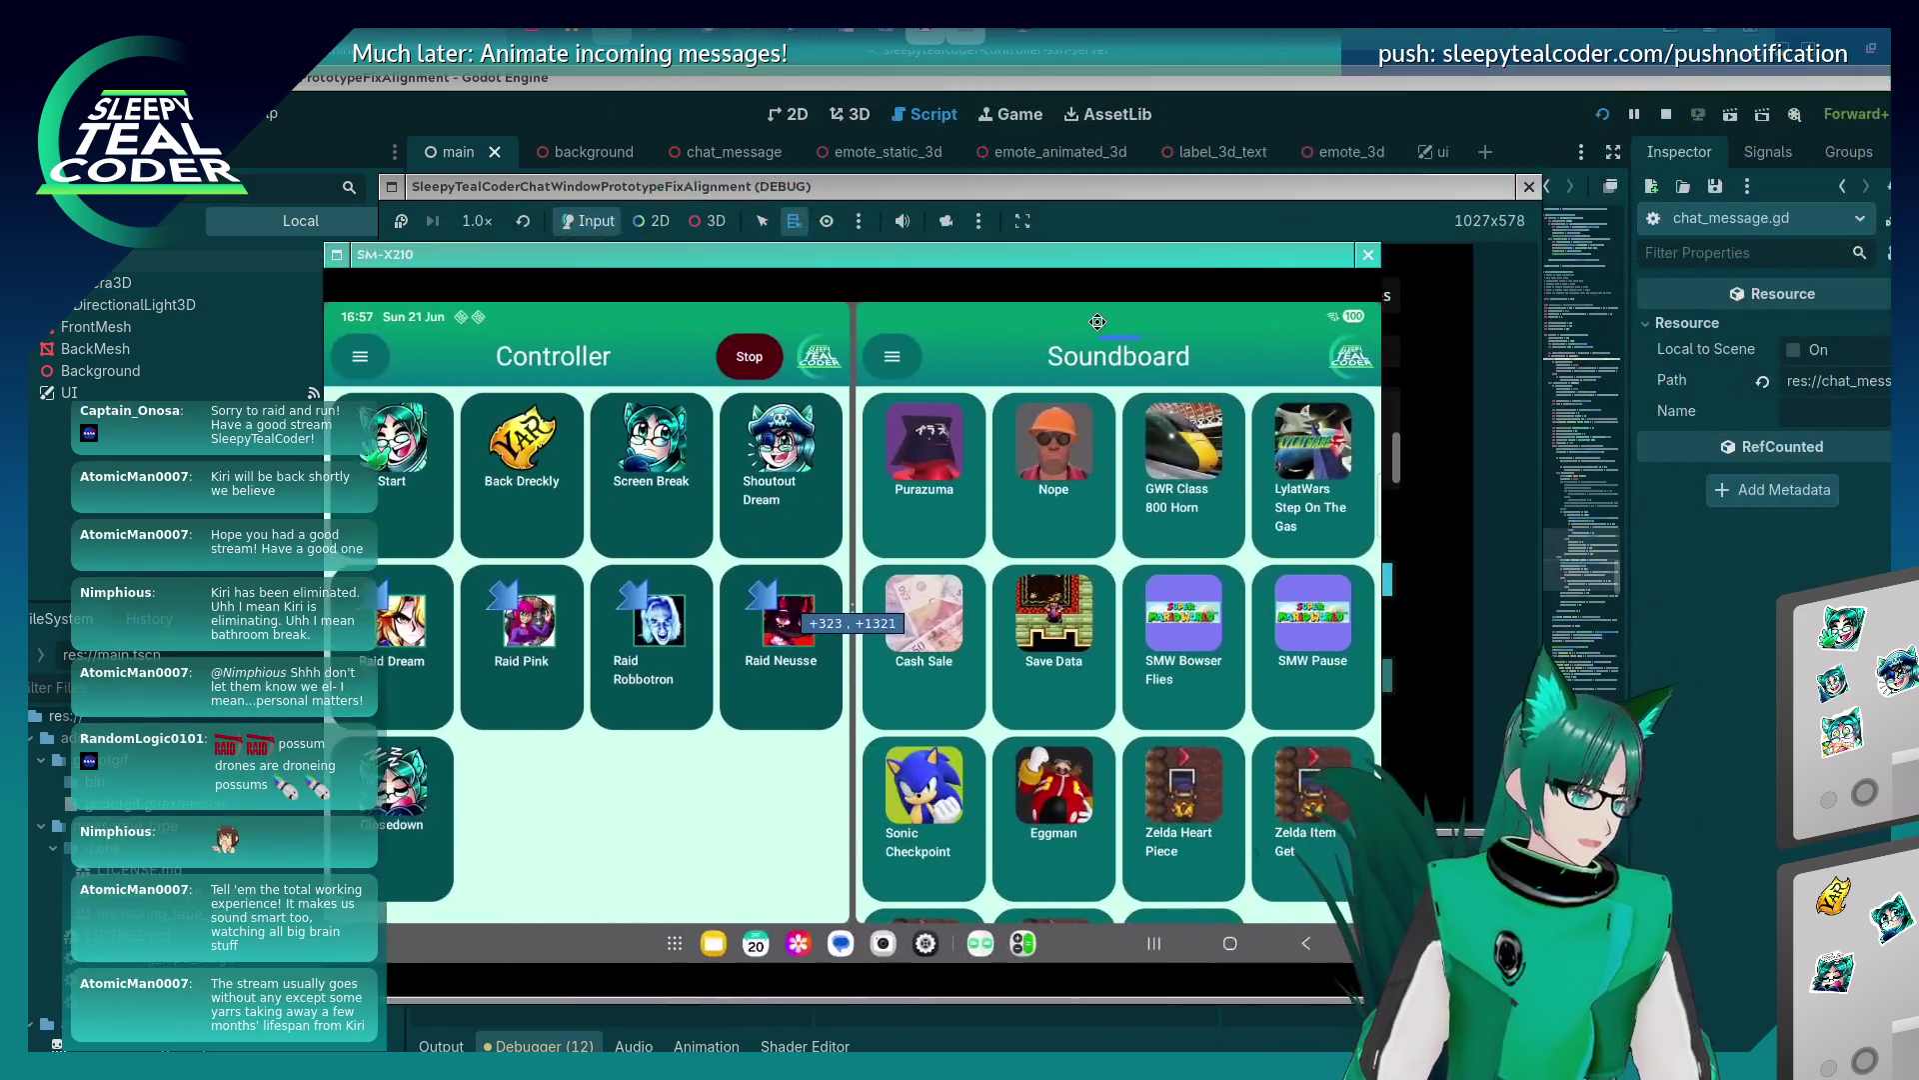
drag(969, 262, 959, 220)
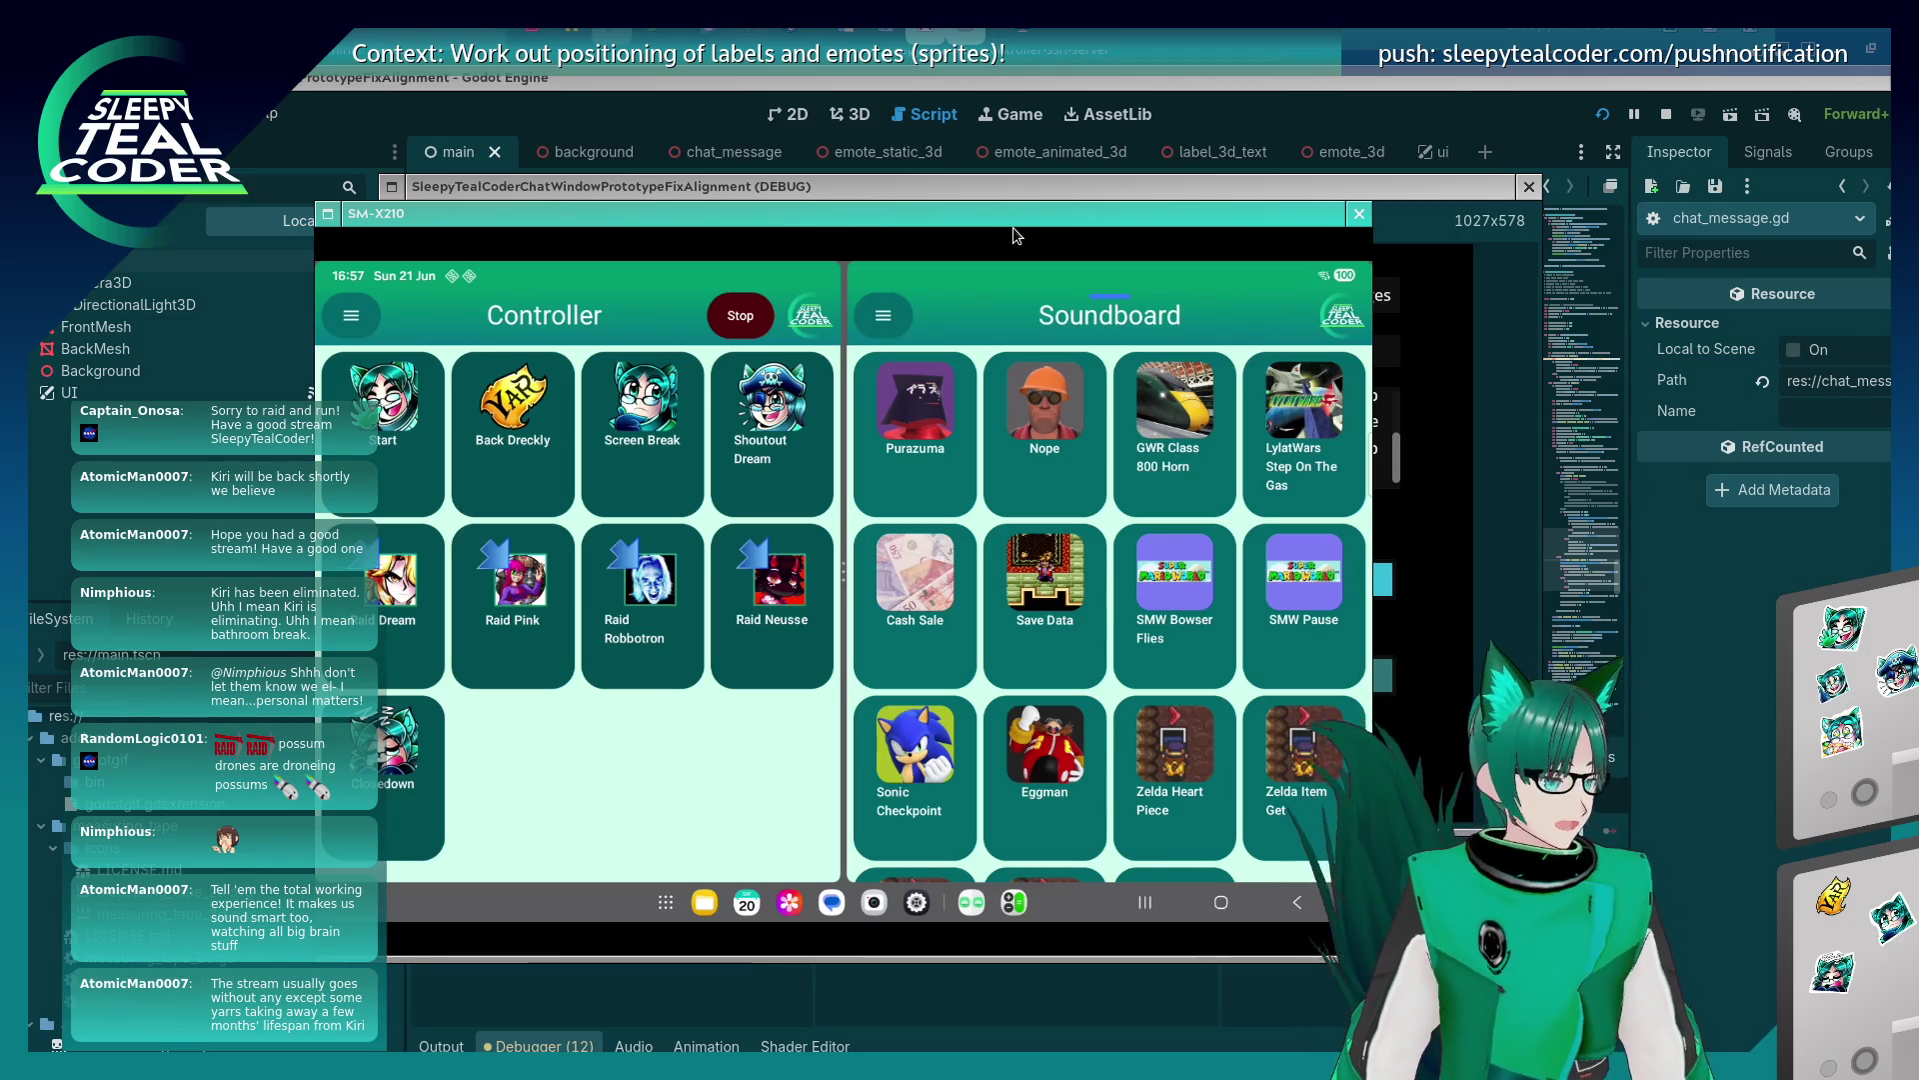
Move the tablet mirror right, trigger the Back Dreckly alert, and return to the Godot script editor.
drag(987, 278, 1130, 270)
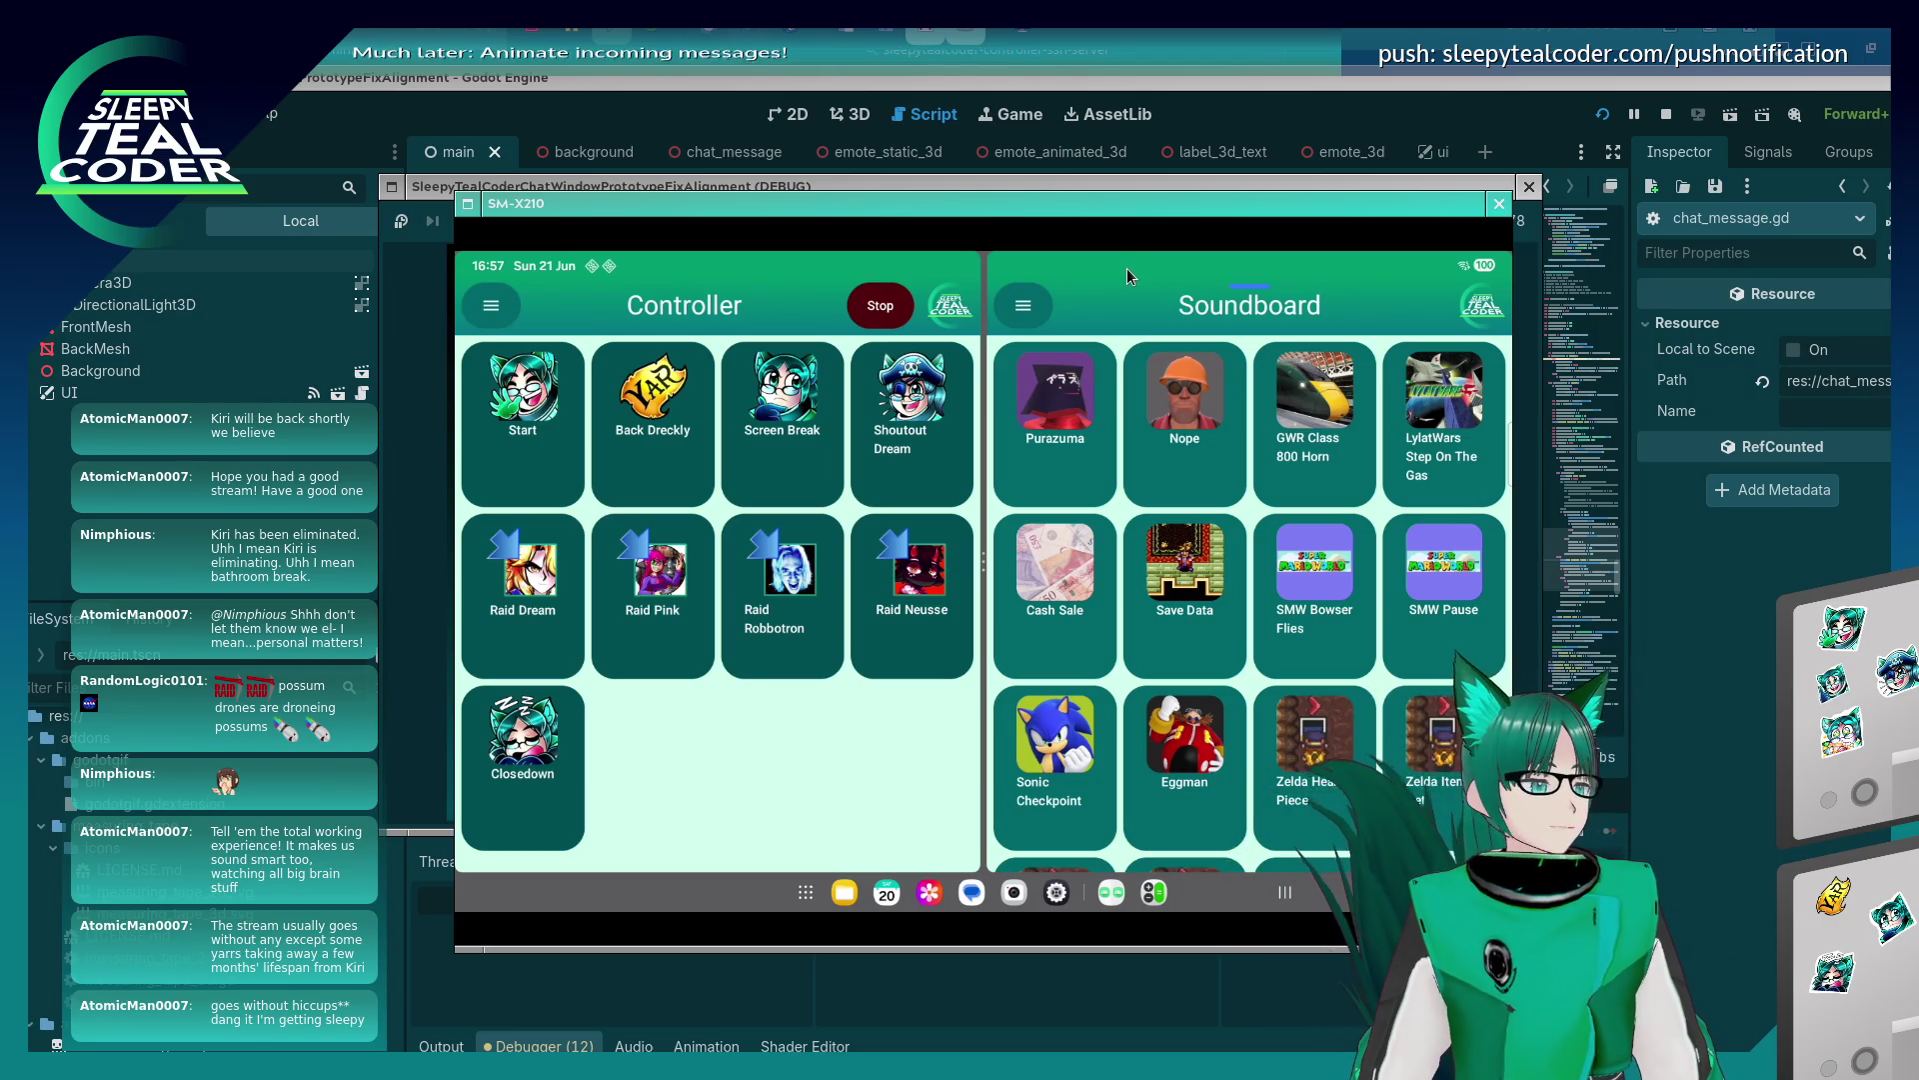
click(662, 423)
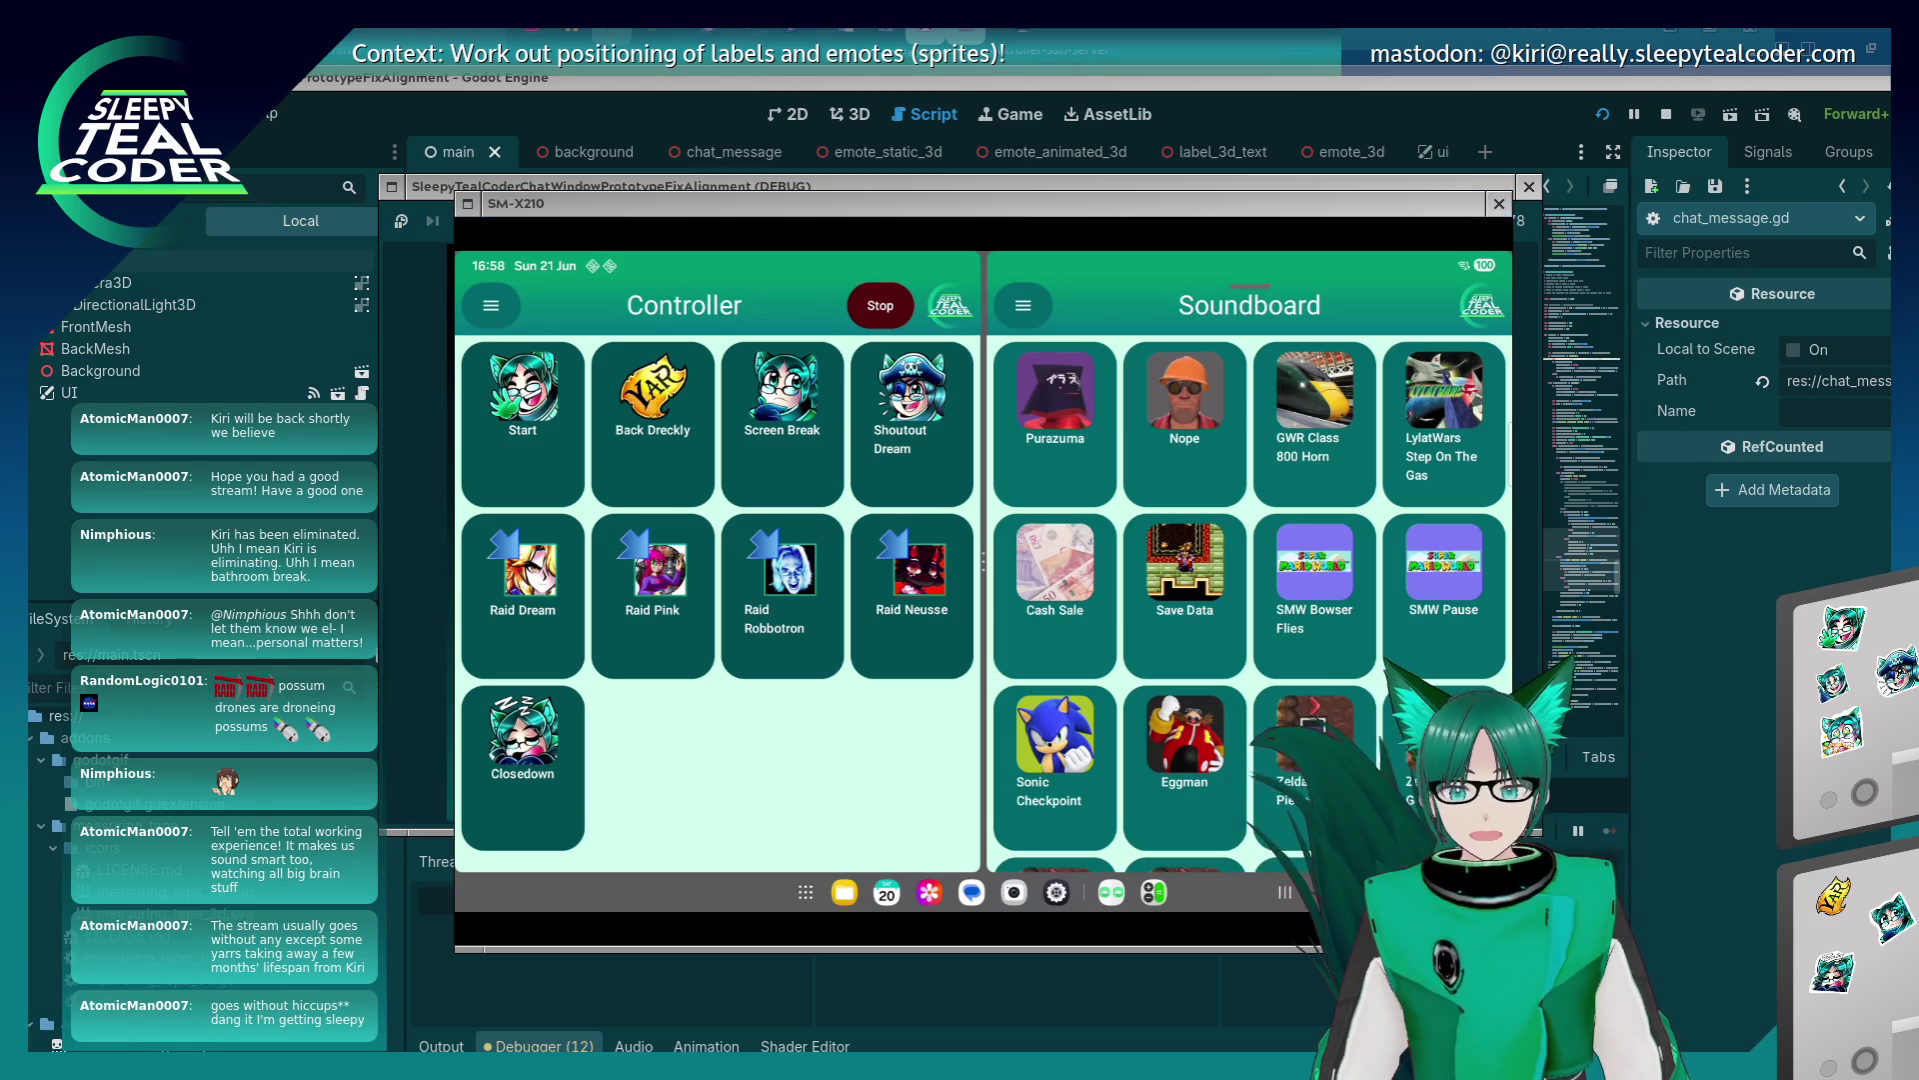
click(1300, 88)
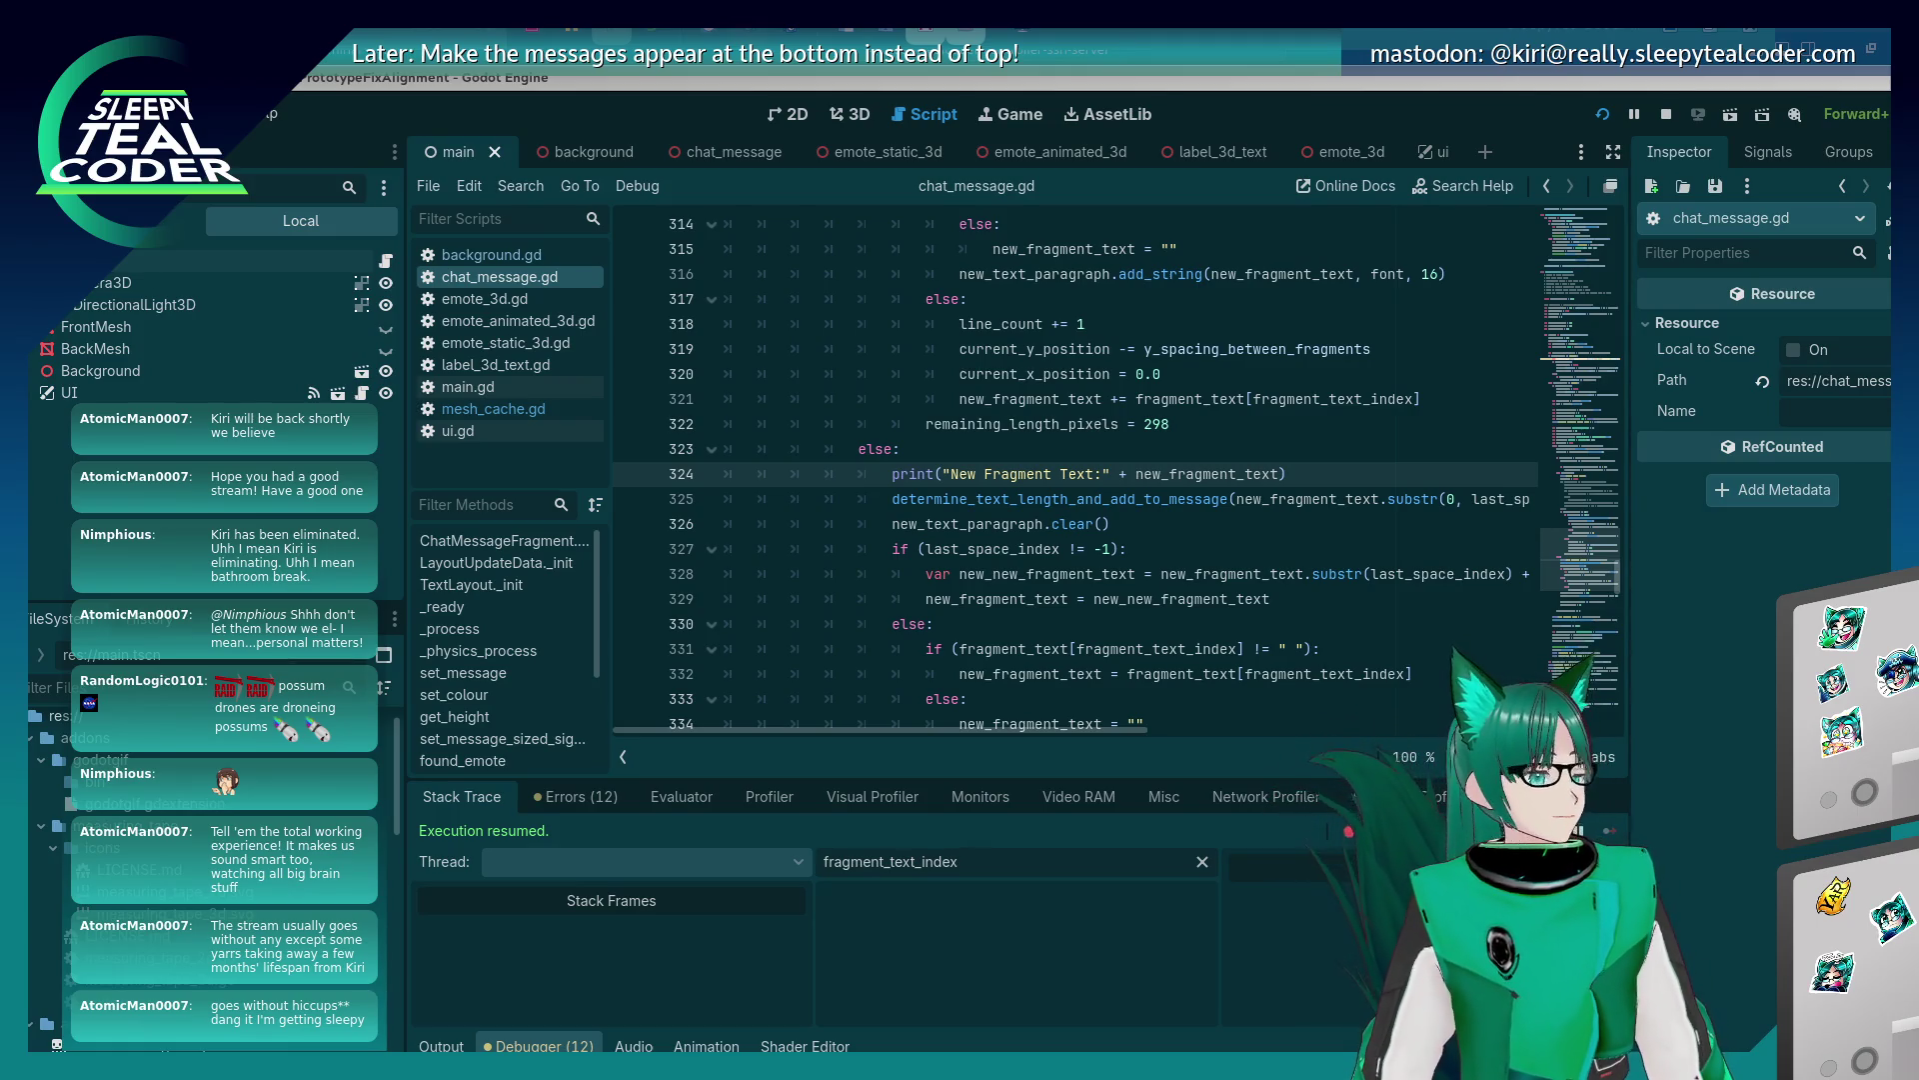
click(982, 494)
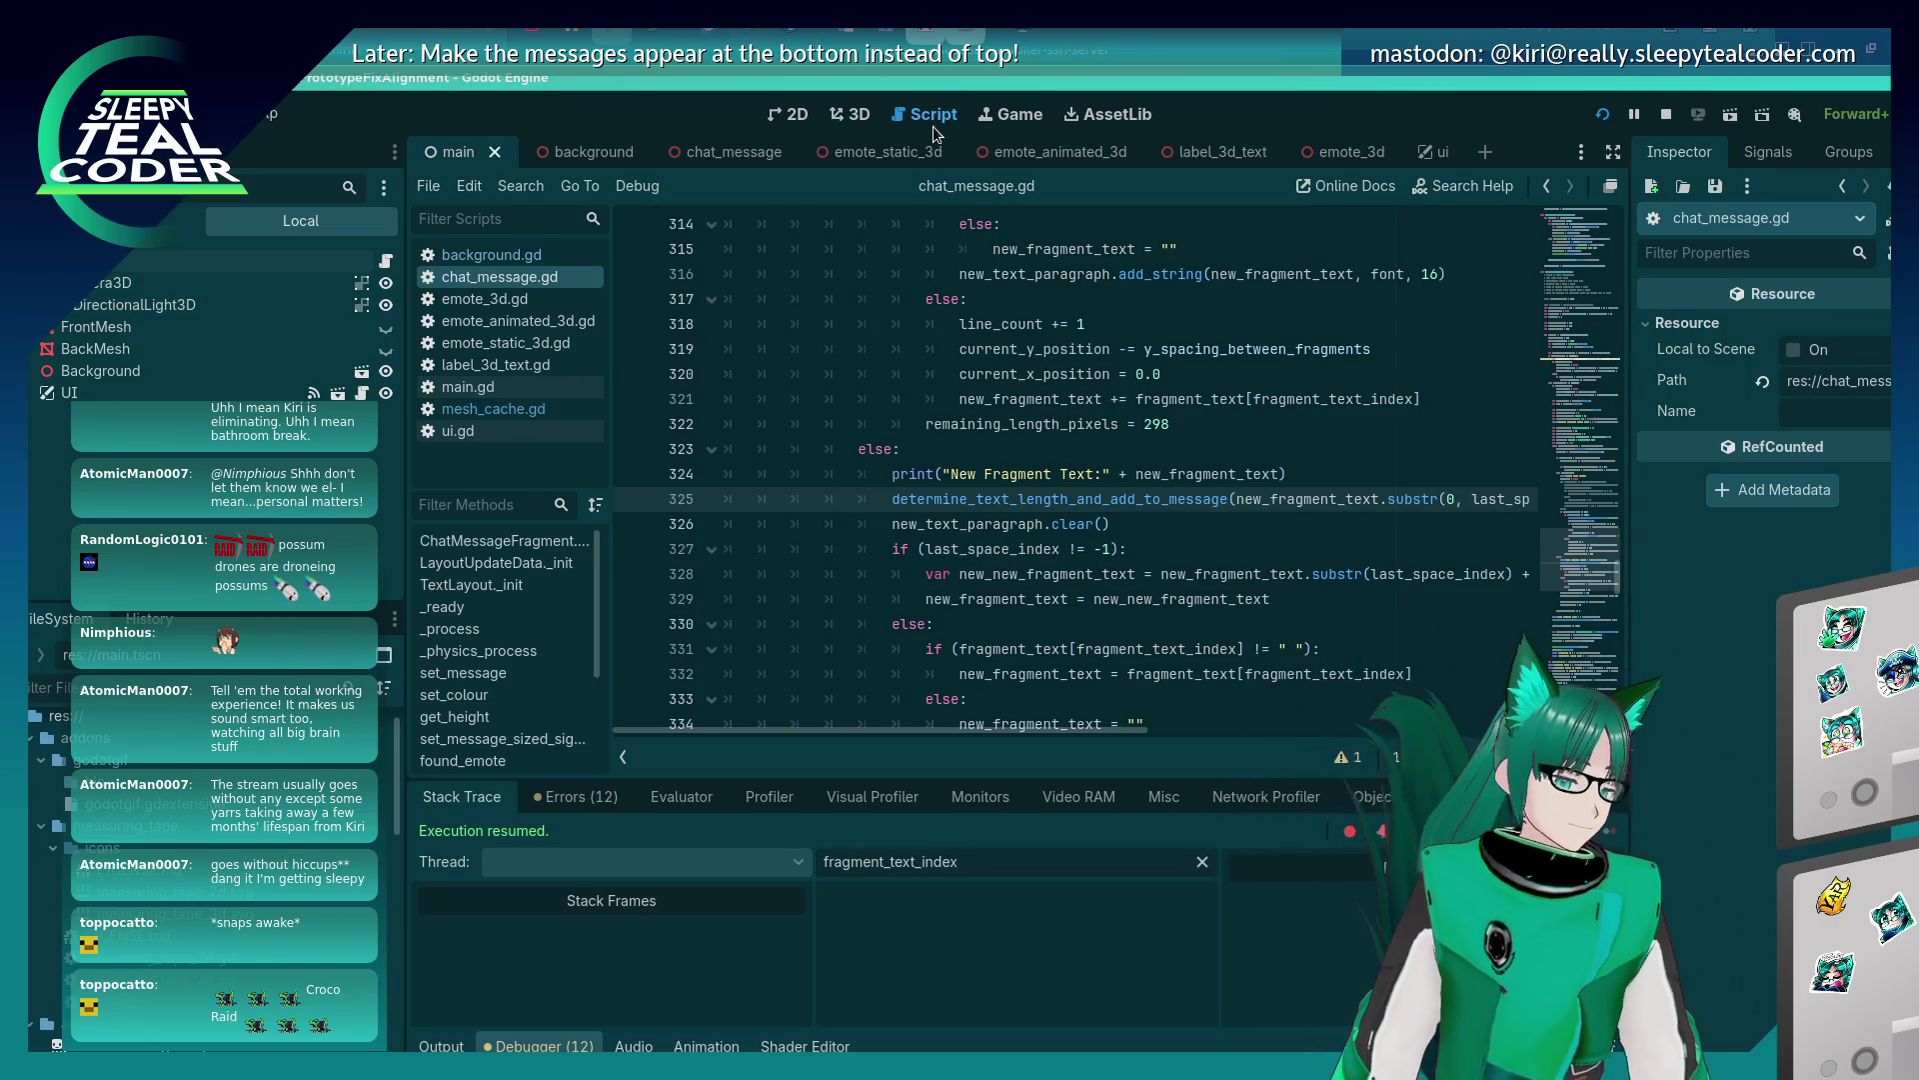
Inspect the uses of new_text_paragraph on line 326, then switch to the running game window.
double_click(934, 499)
double_click(940, 523)
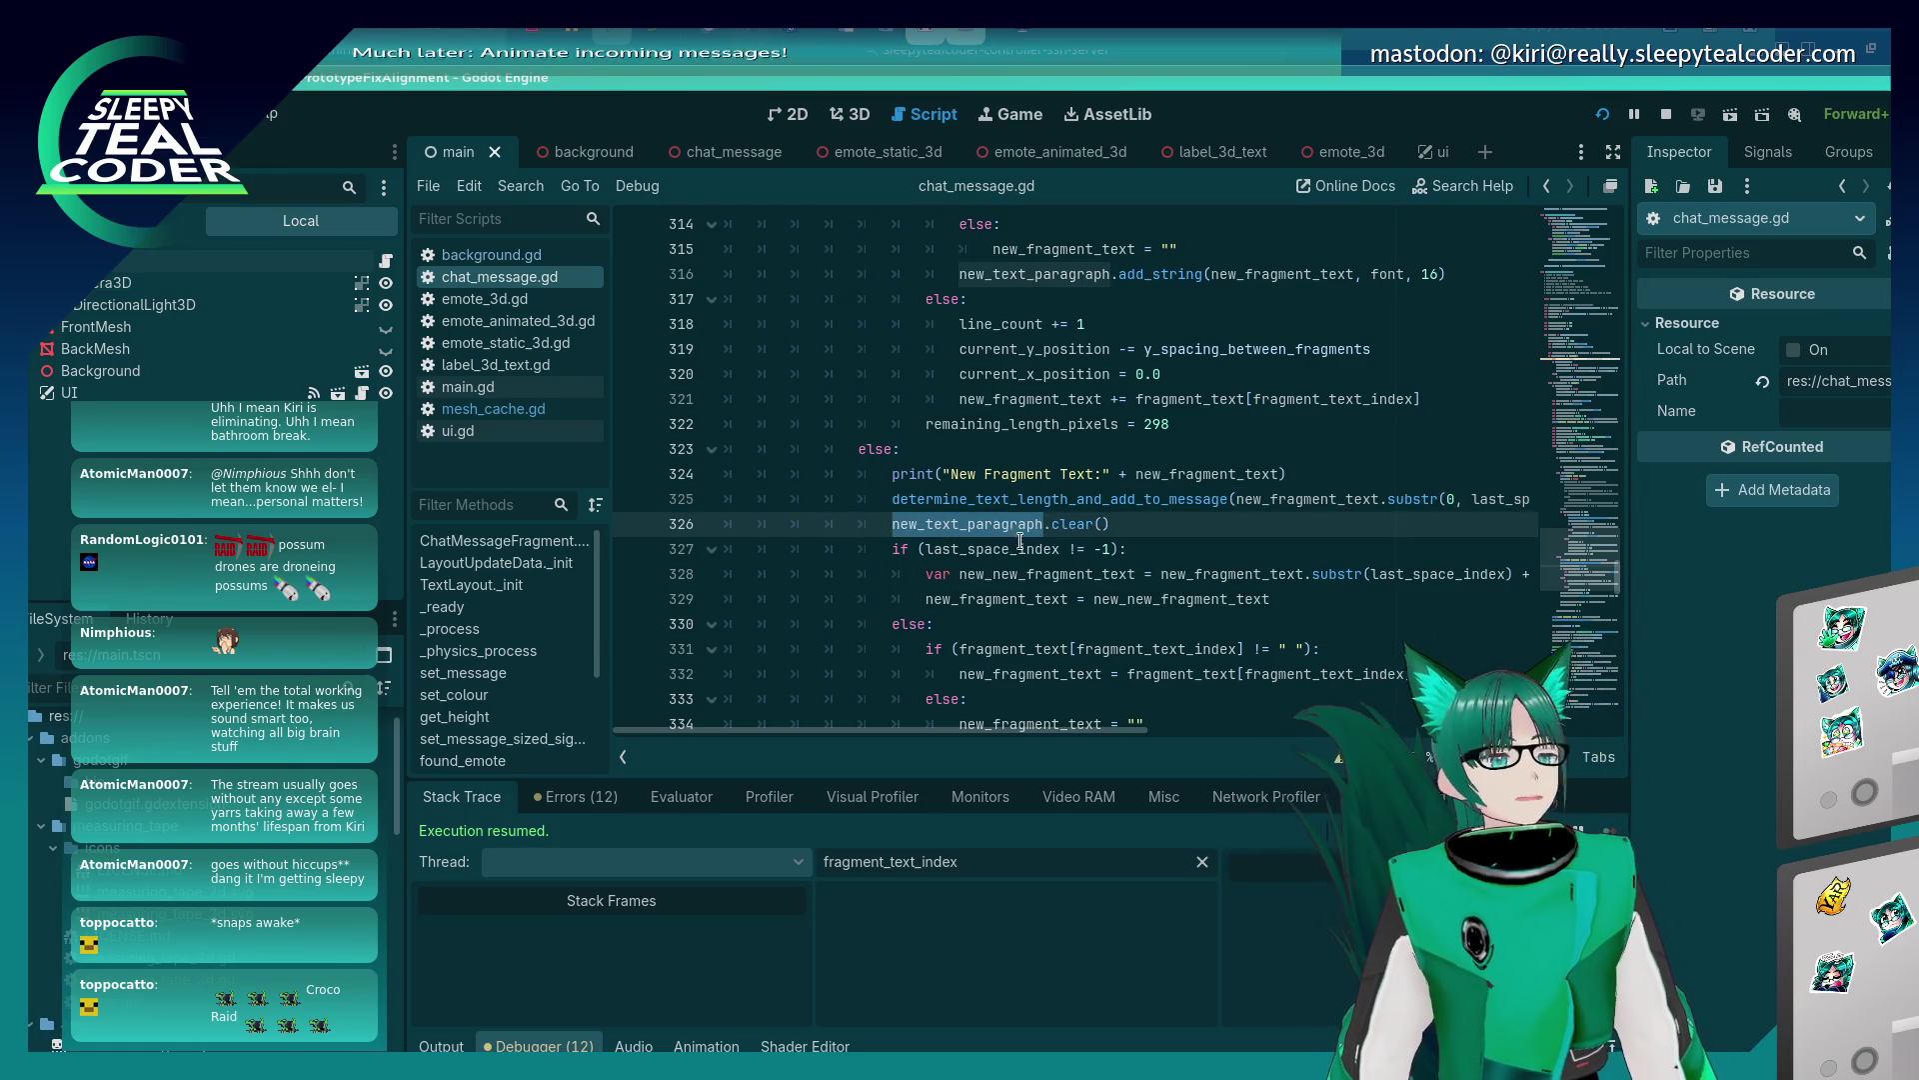
click(1048, 521)
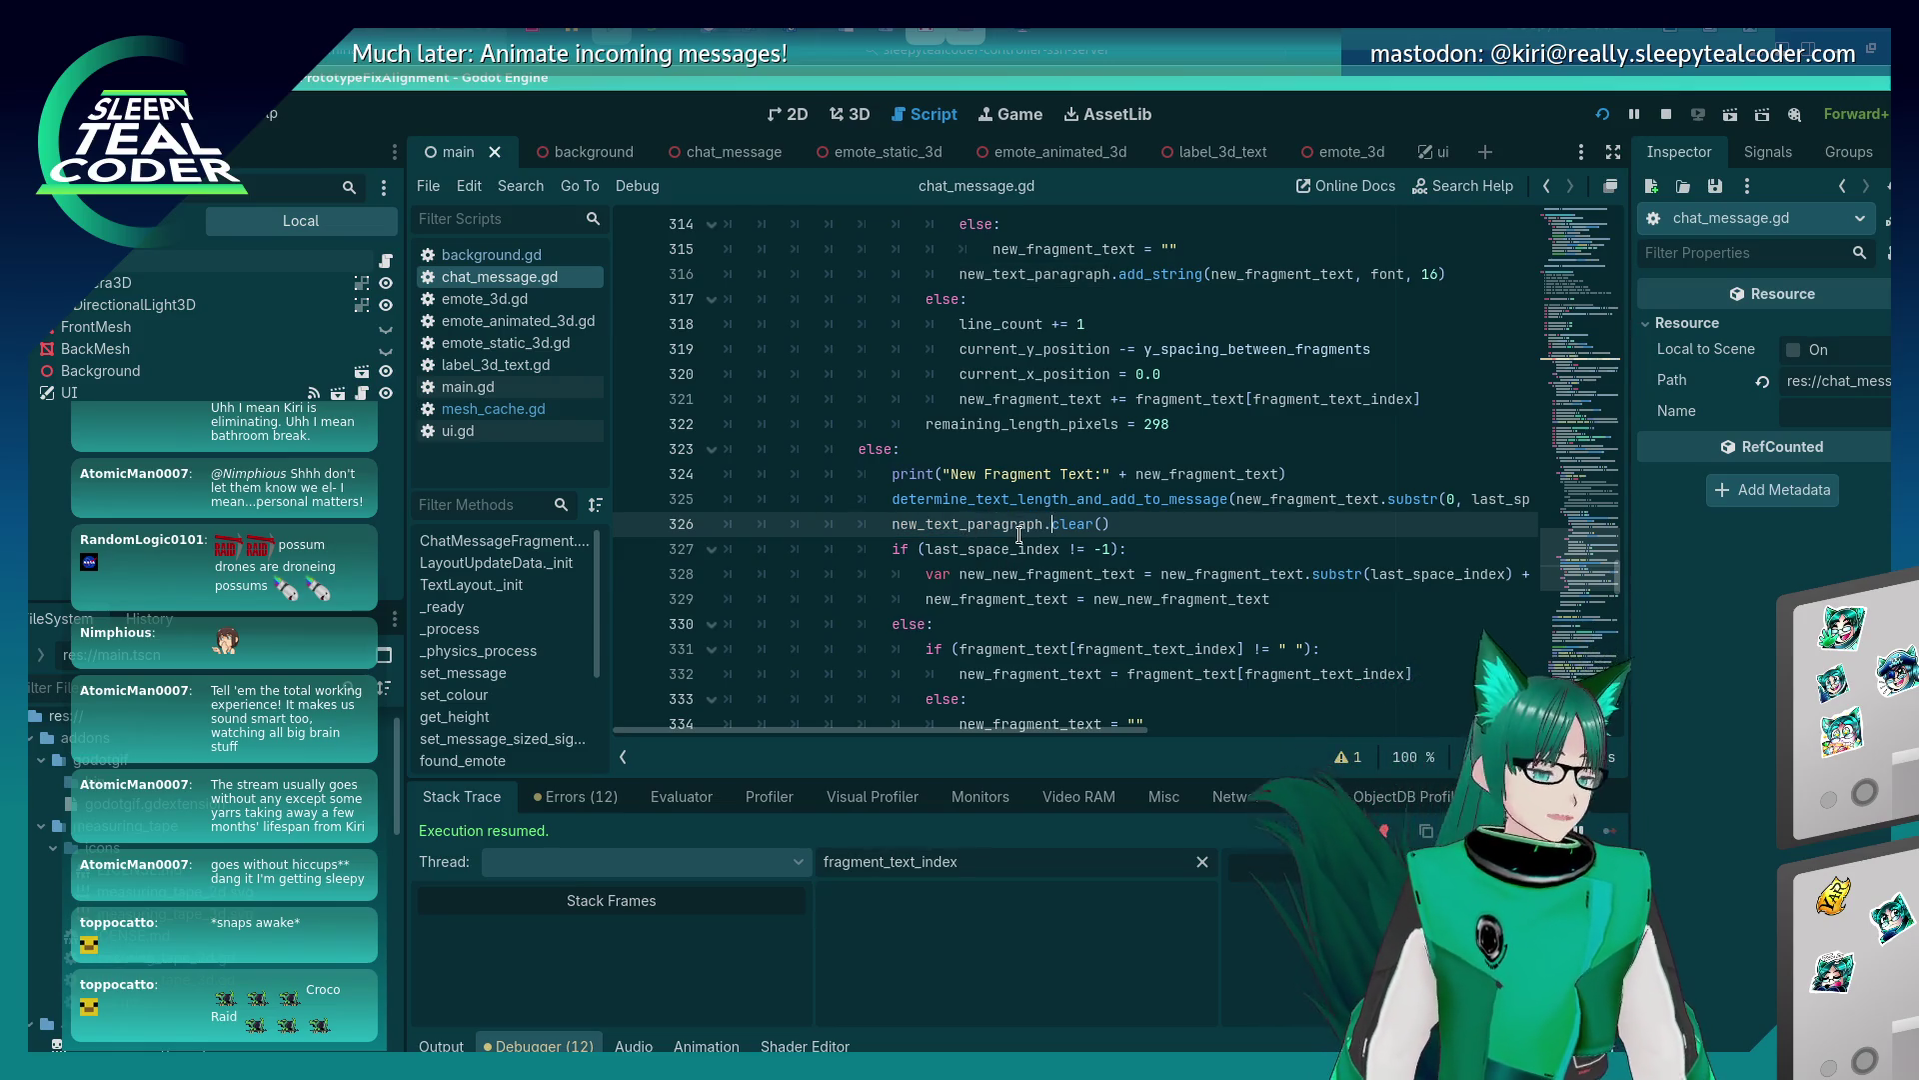
double_click(1018, 524)
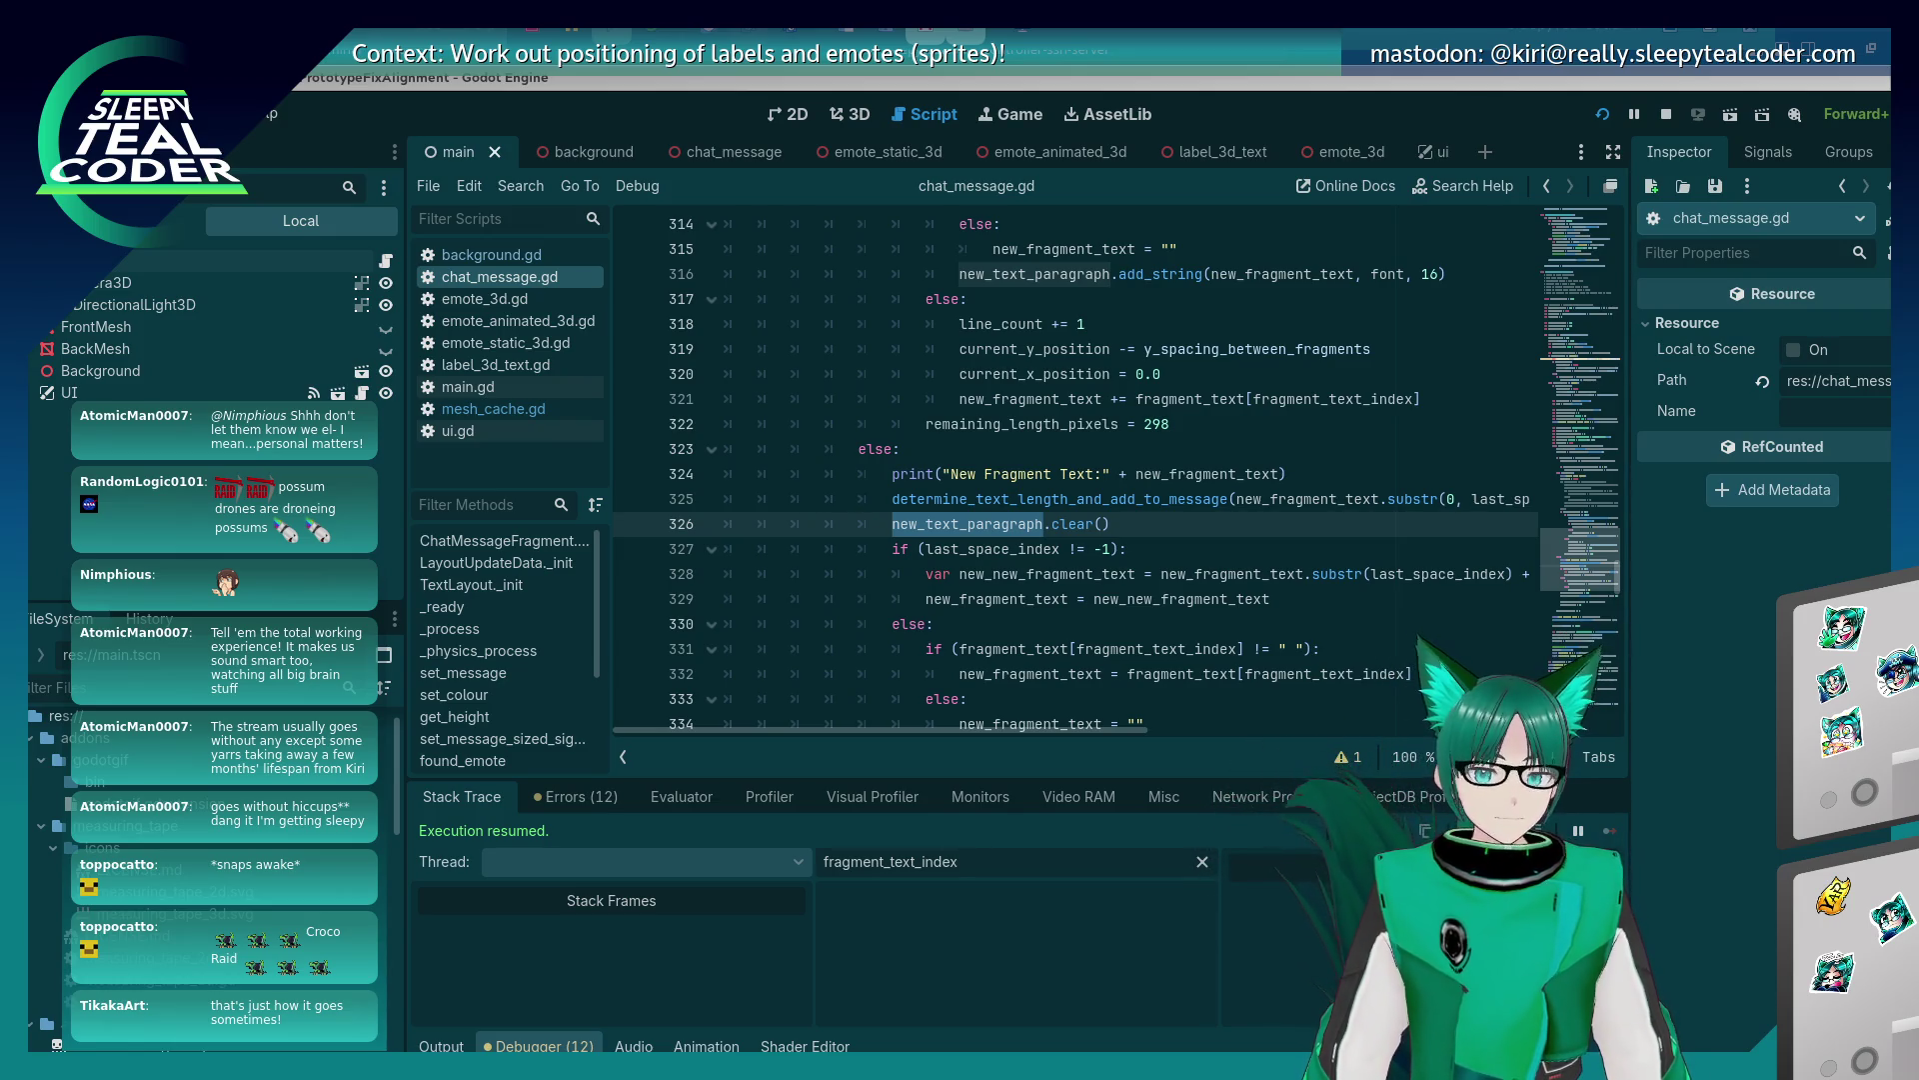
click(1041, 551)
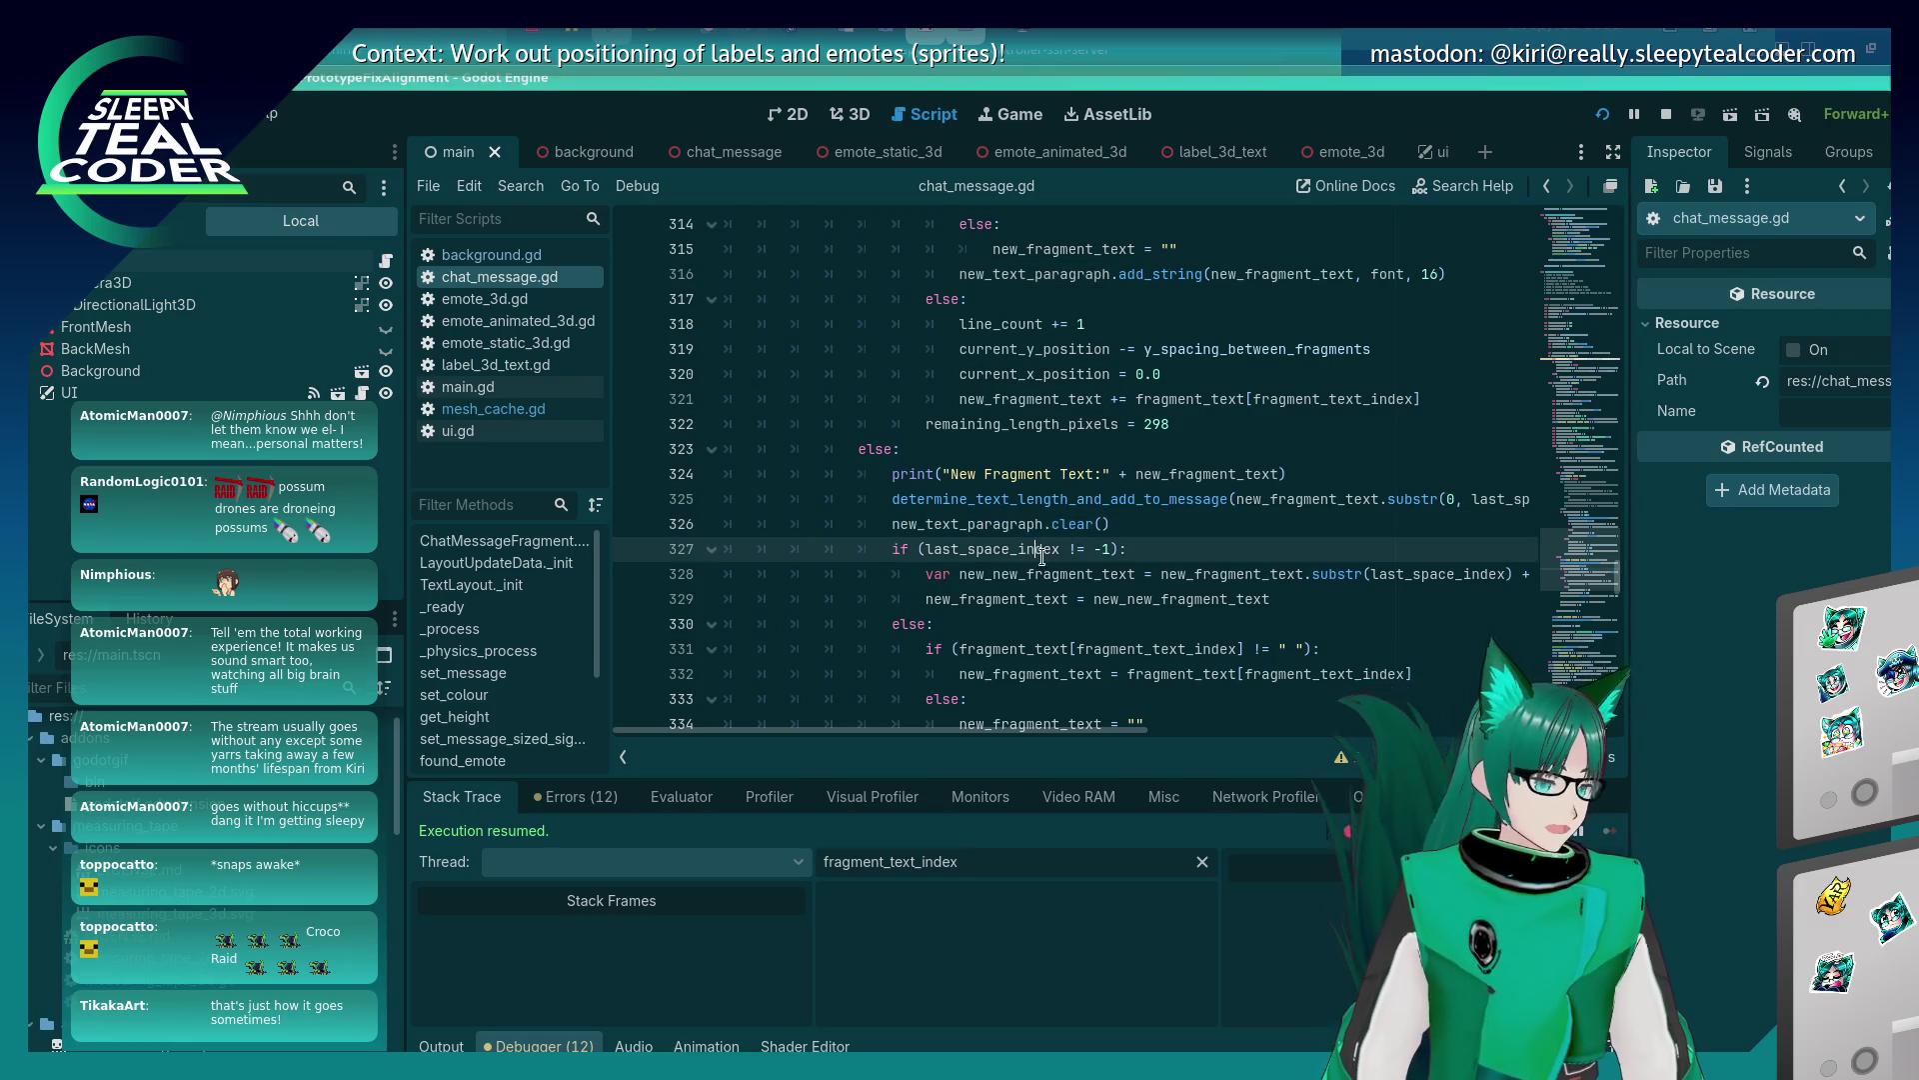
key(alt+Tab)
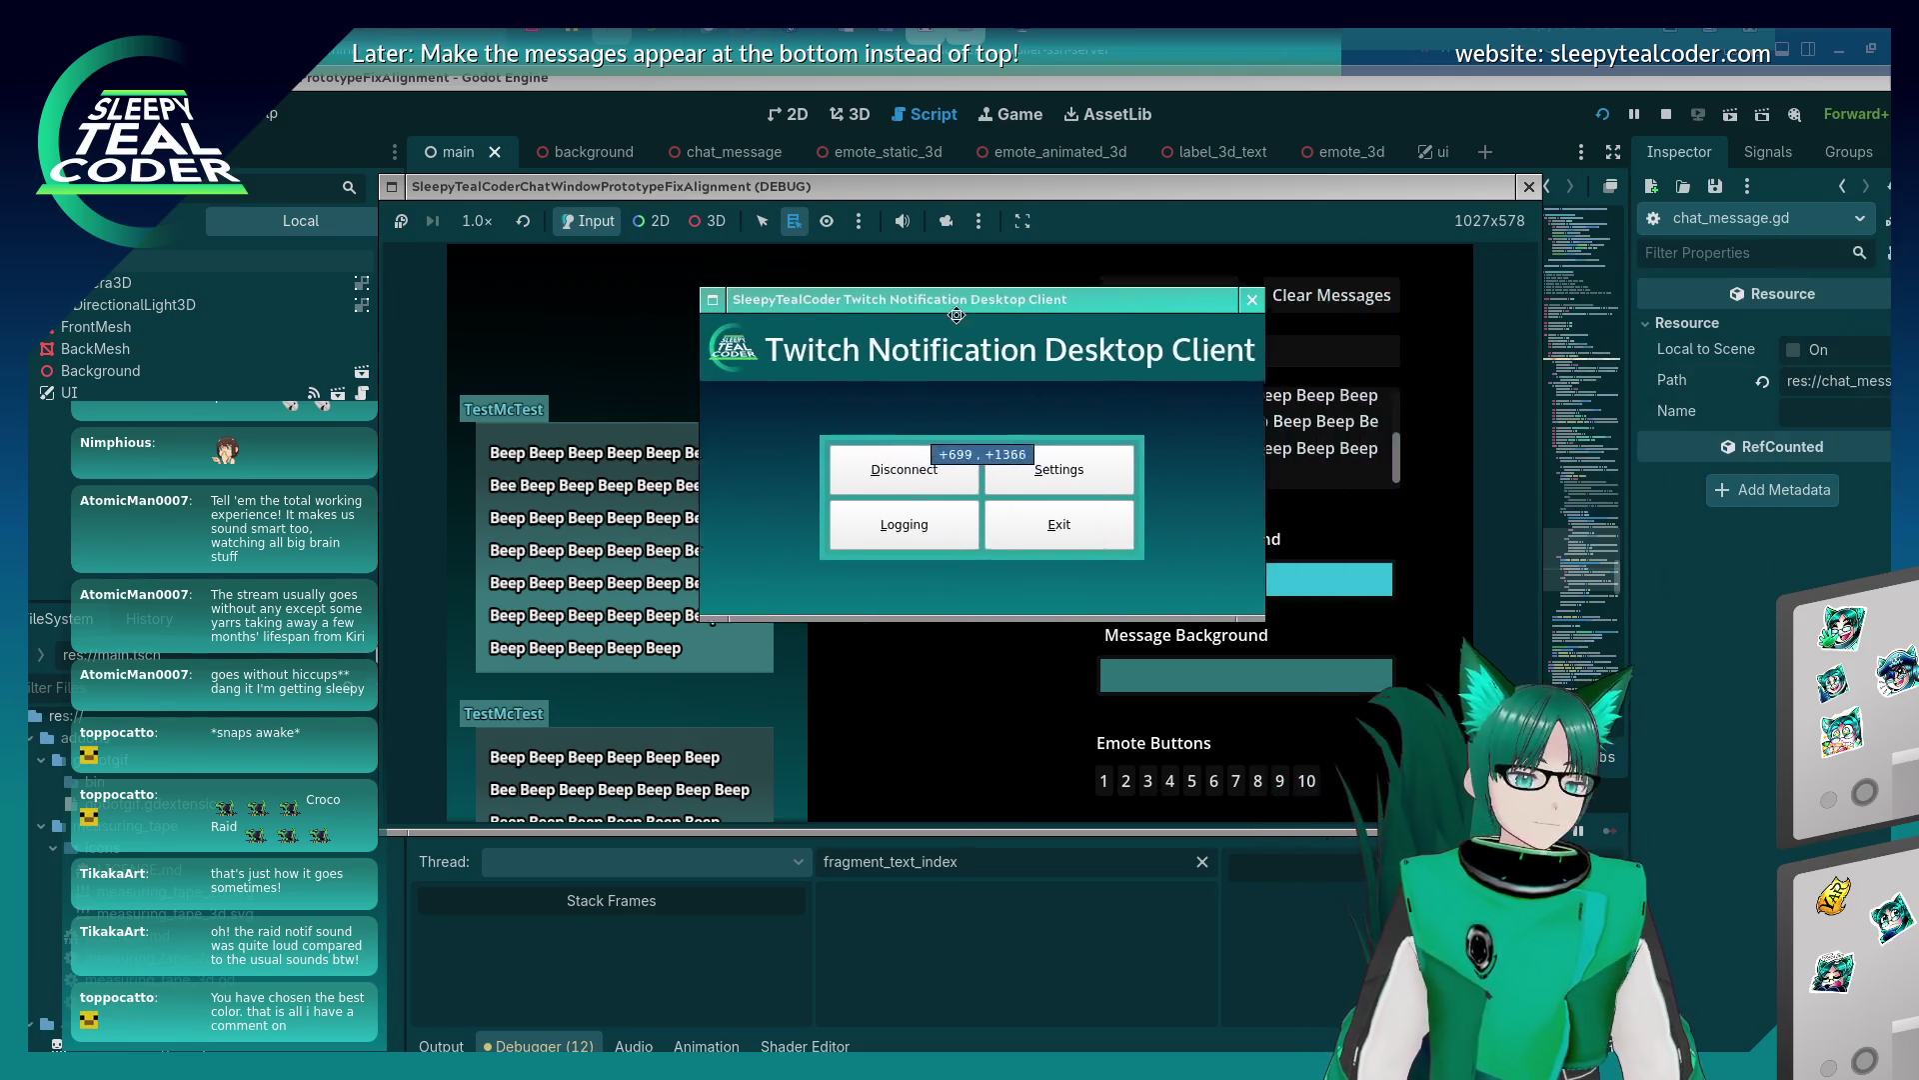
Open the notification client's event log and replay the logged Raid event.
click(872, 481)
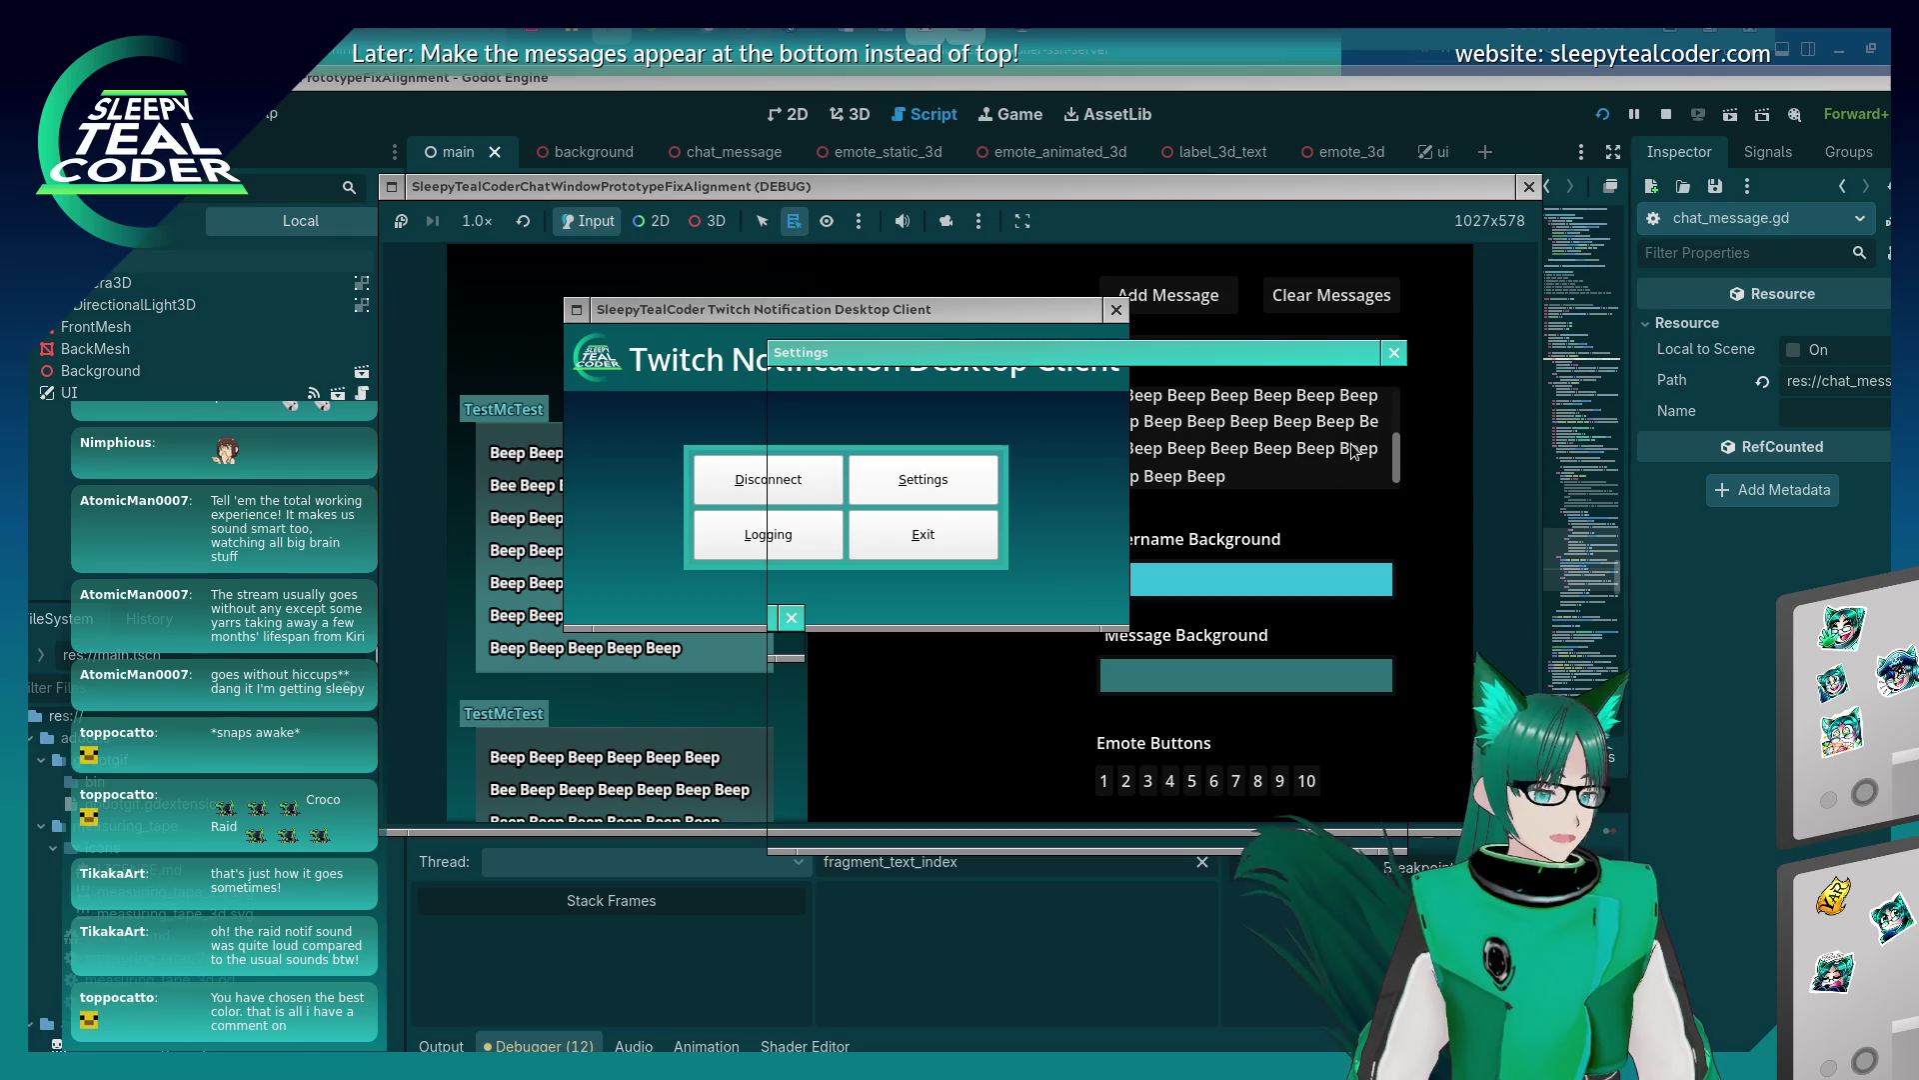
click(1393, 356)
click(754, 540)
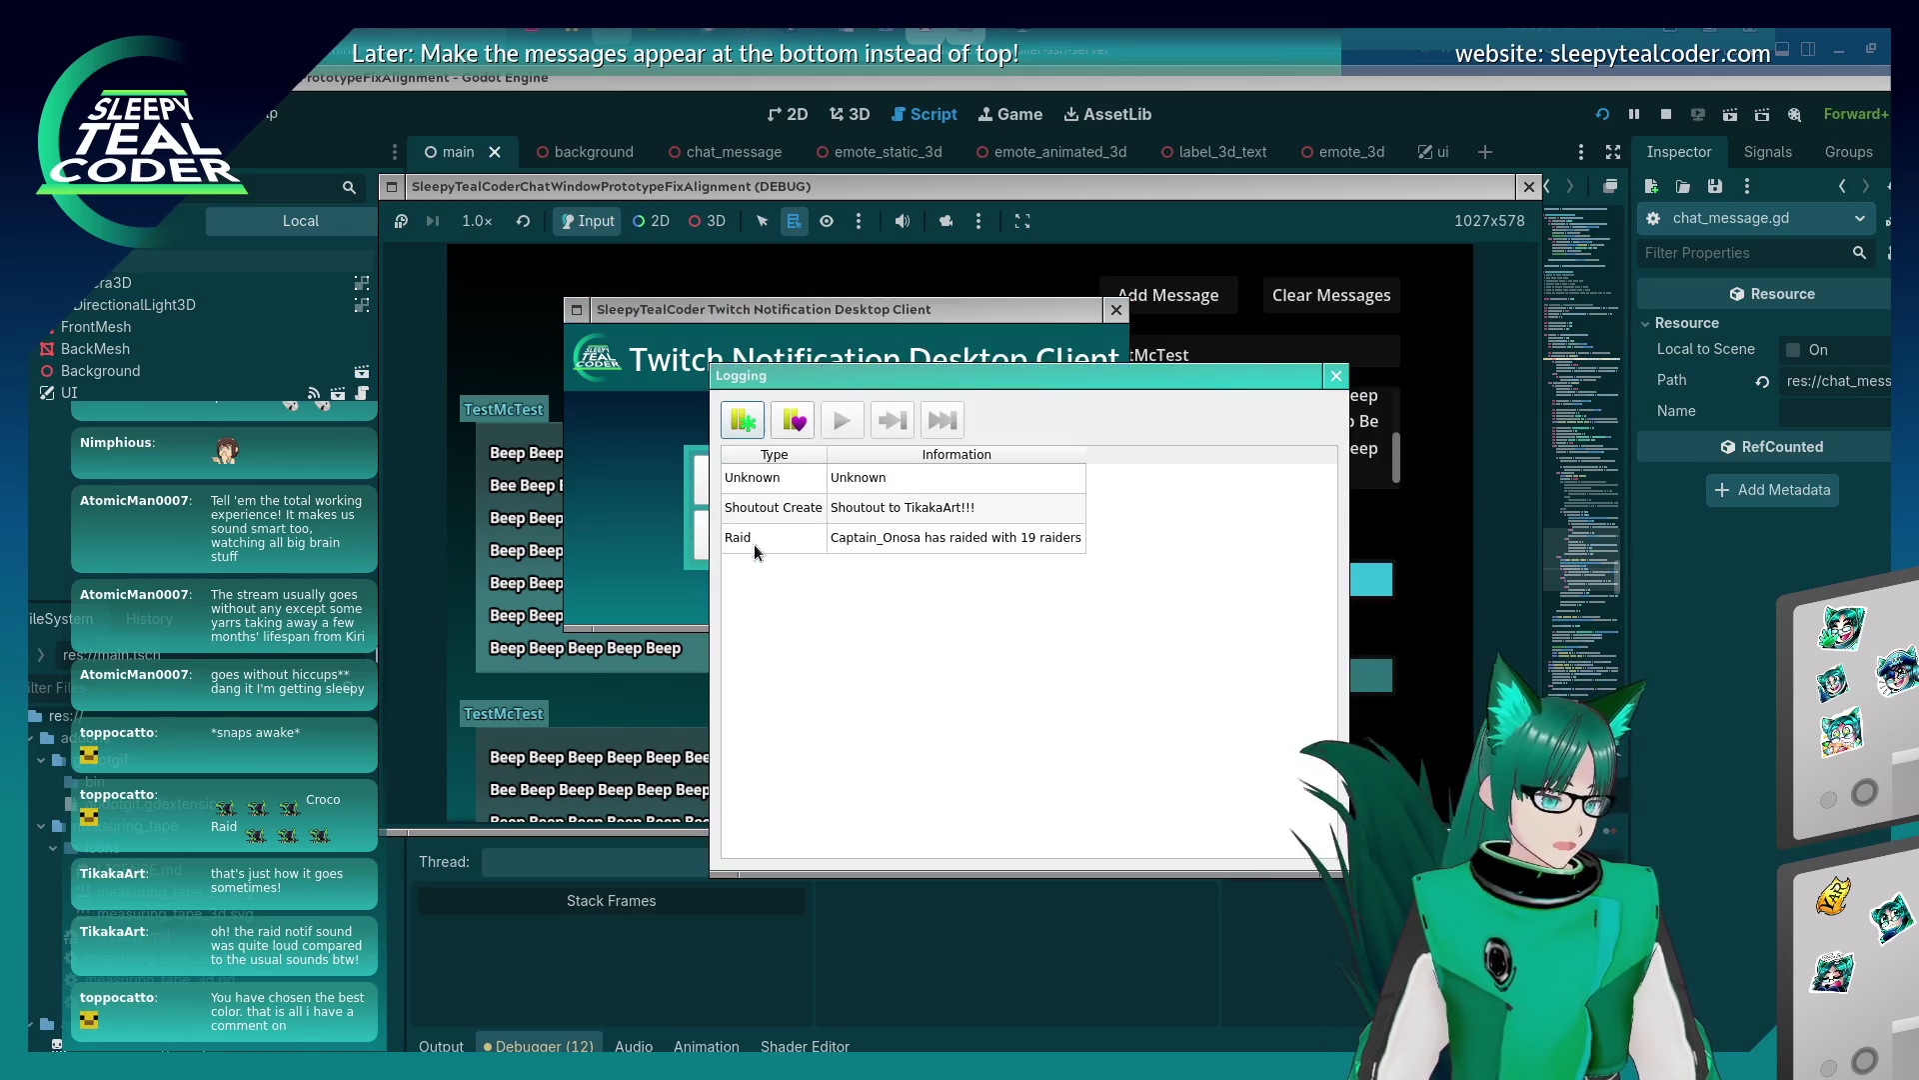
click(861, 540)
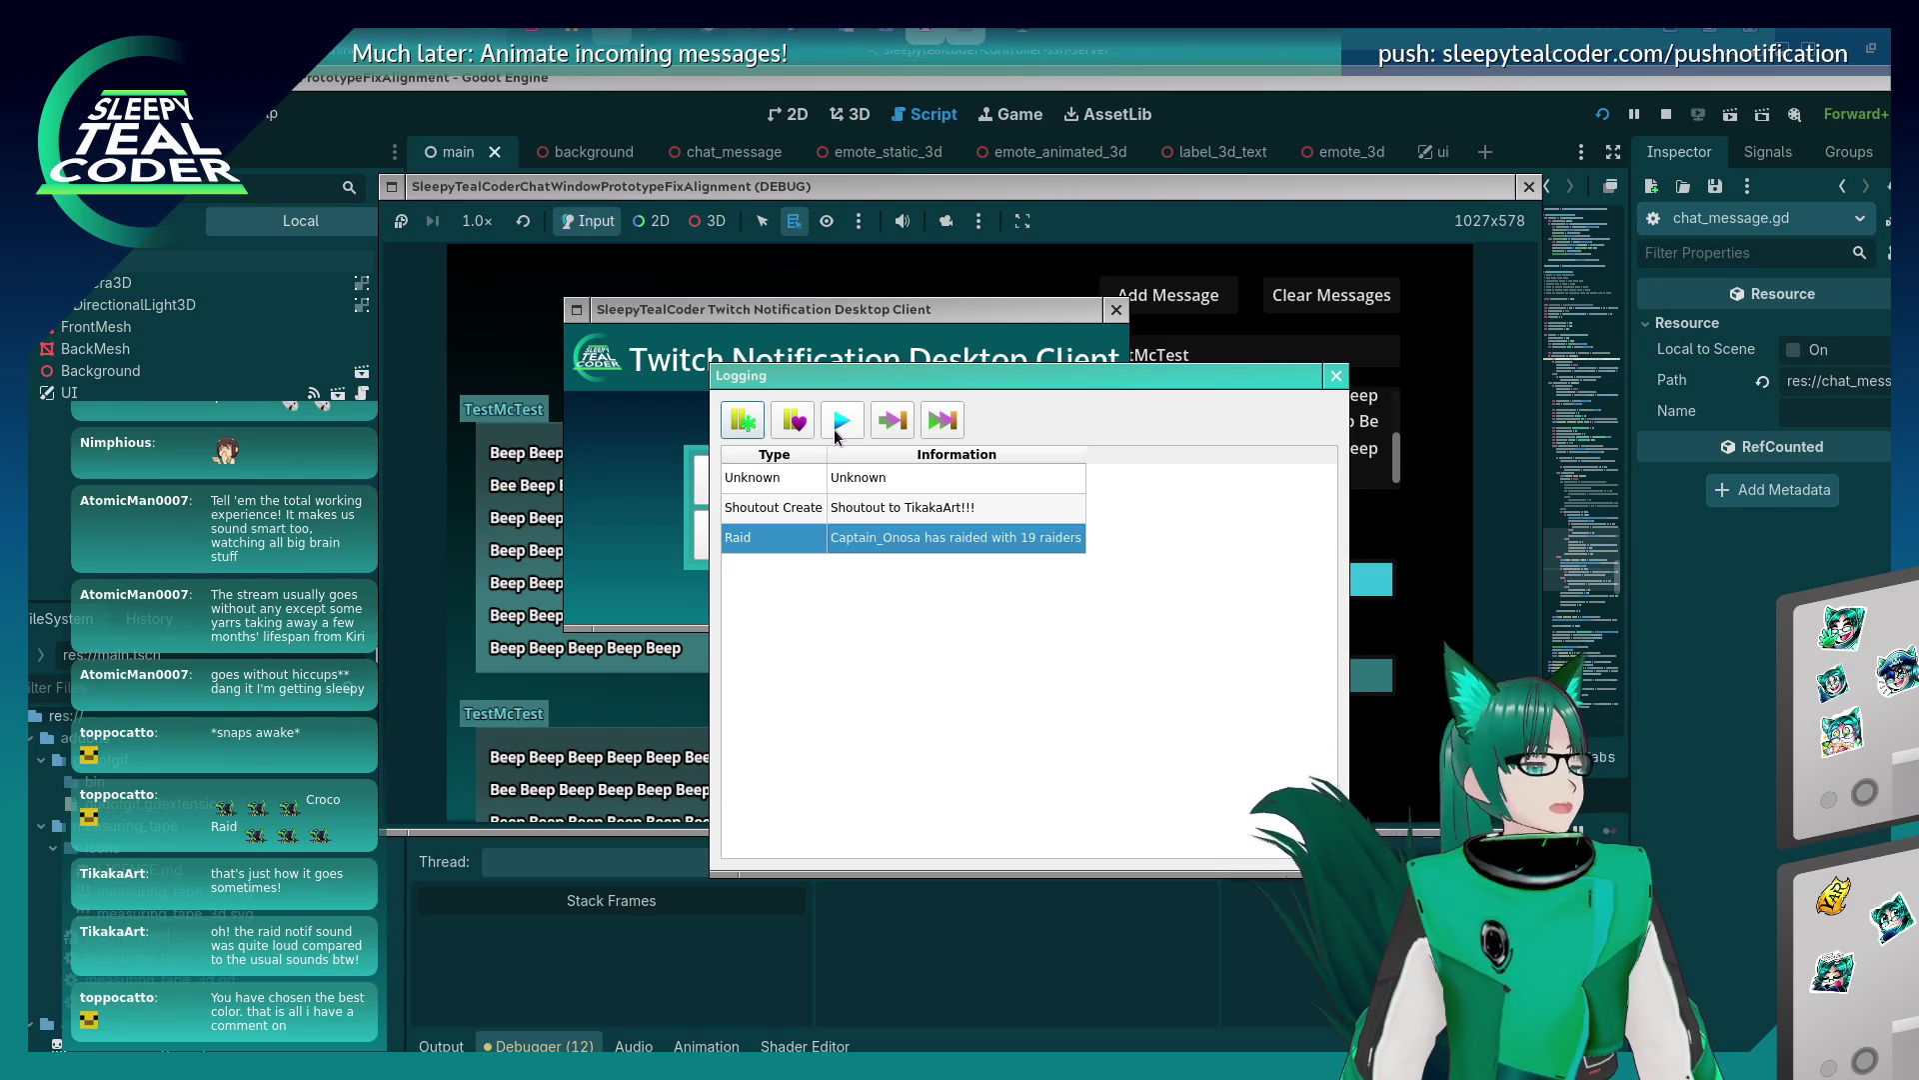
click(840, 425)
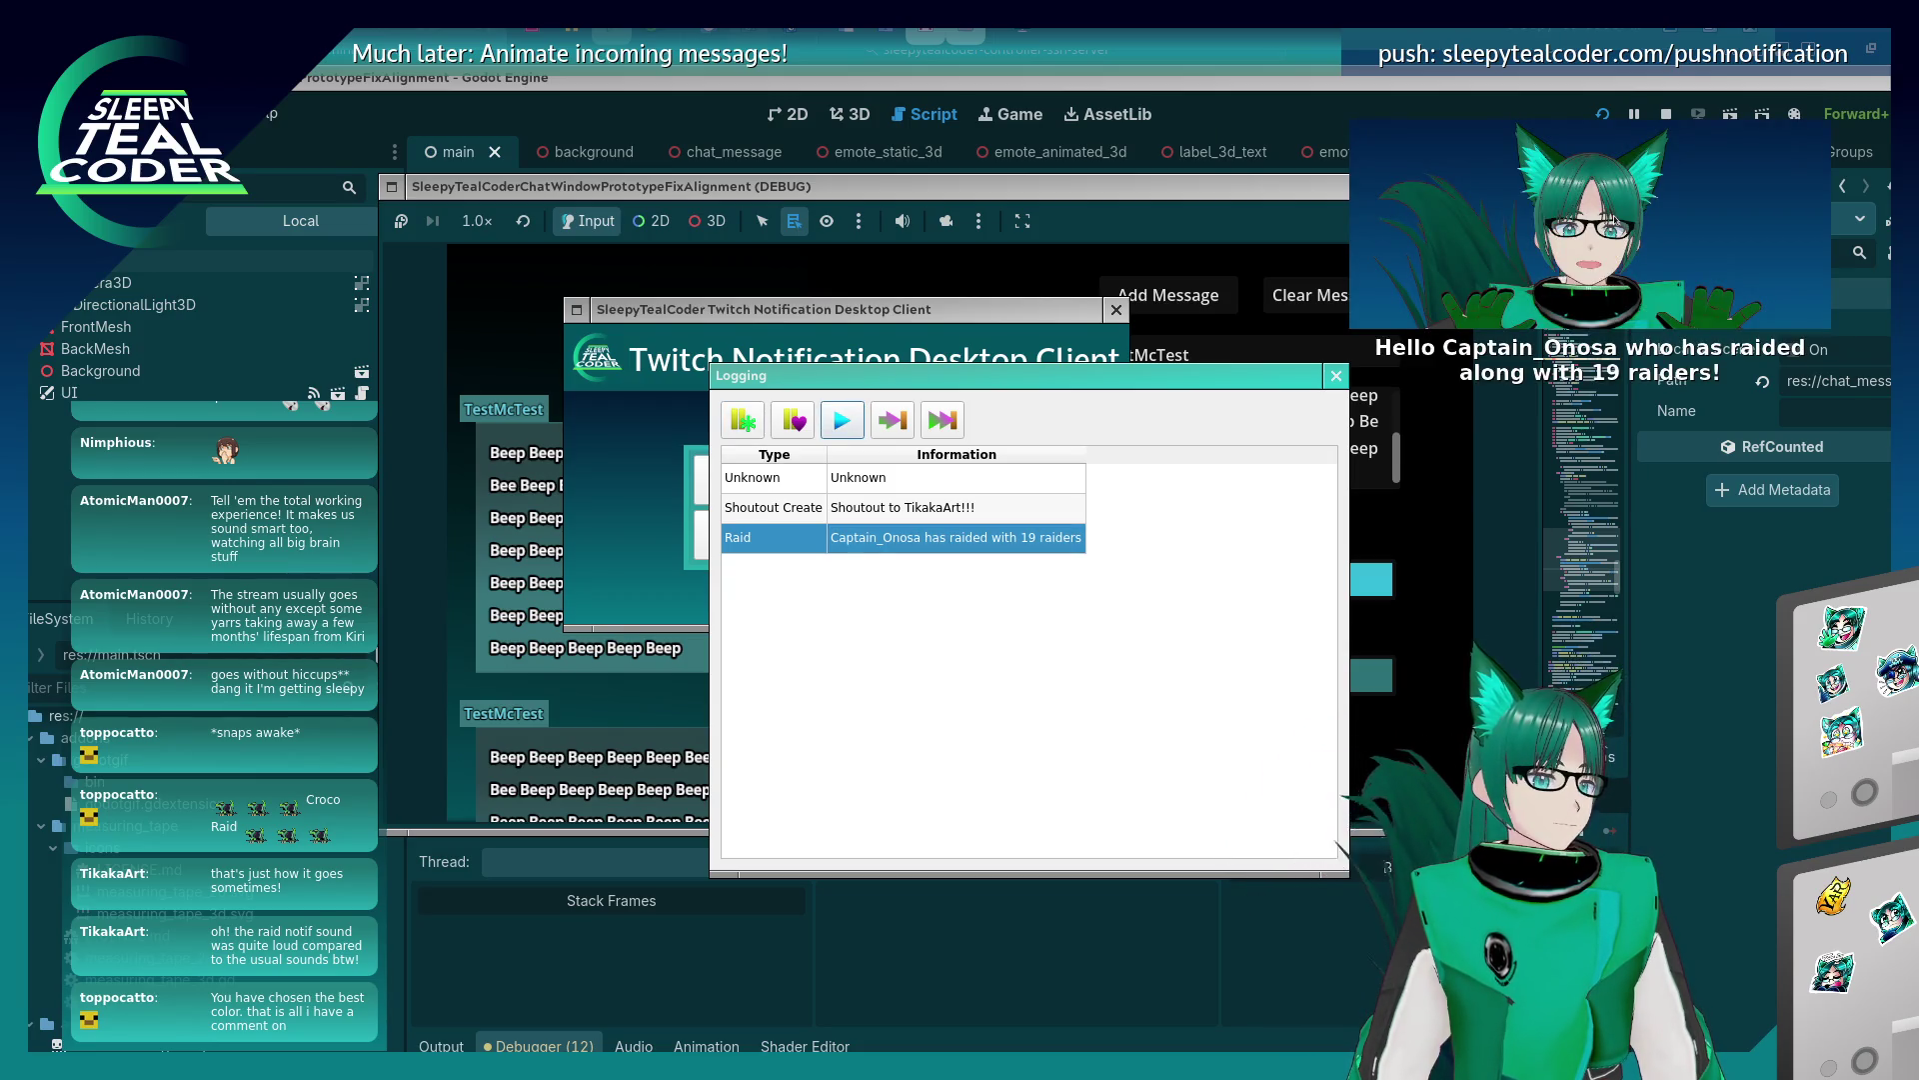
Close the event log window and nudge the notification client slightly right.
drag(1033, 375, 991, 343)
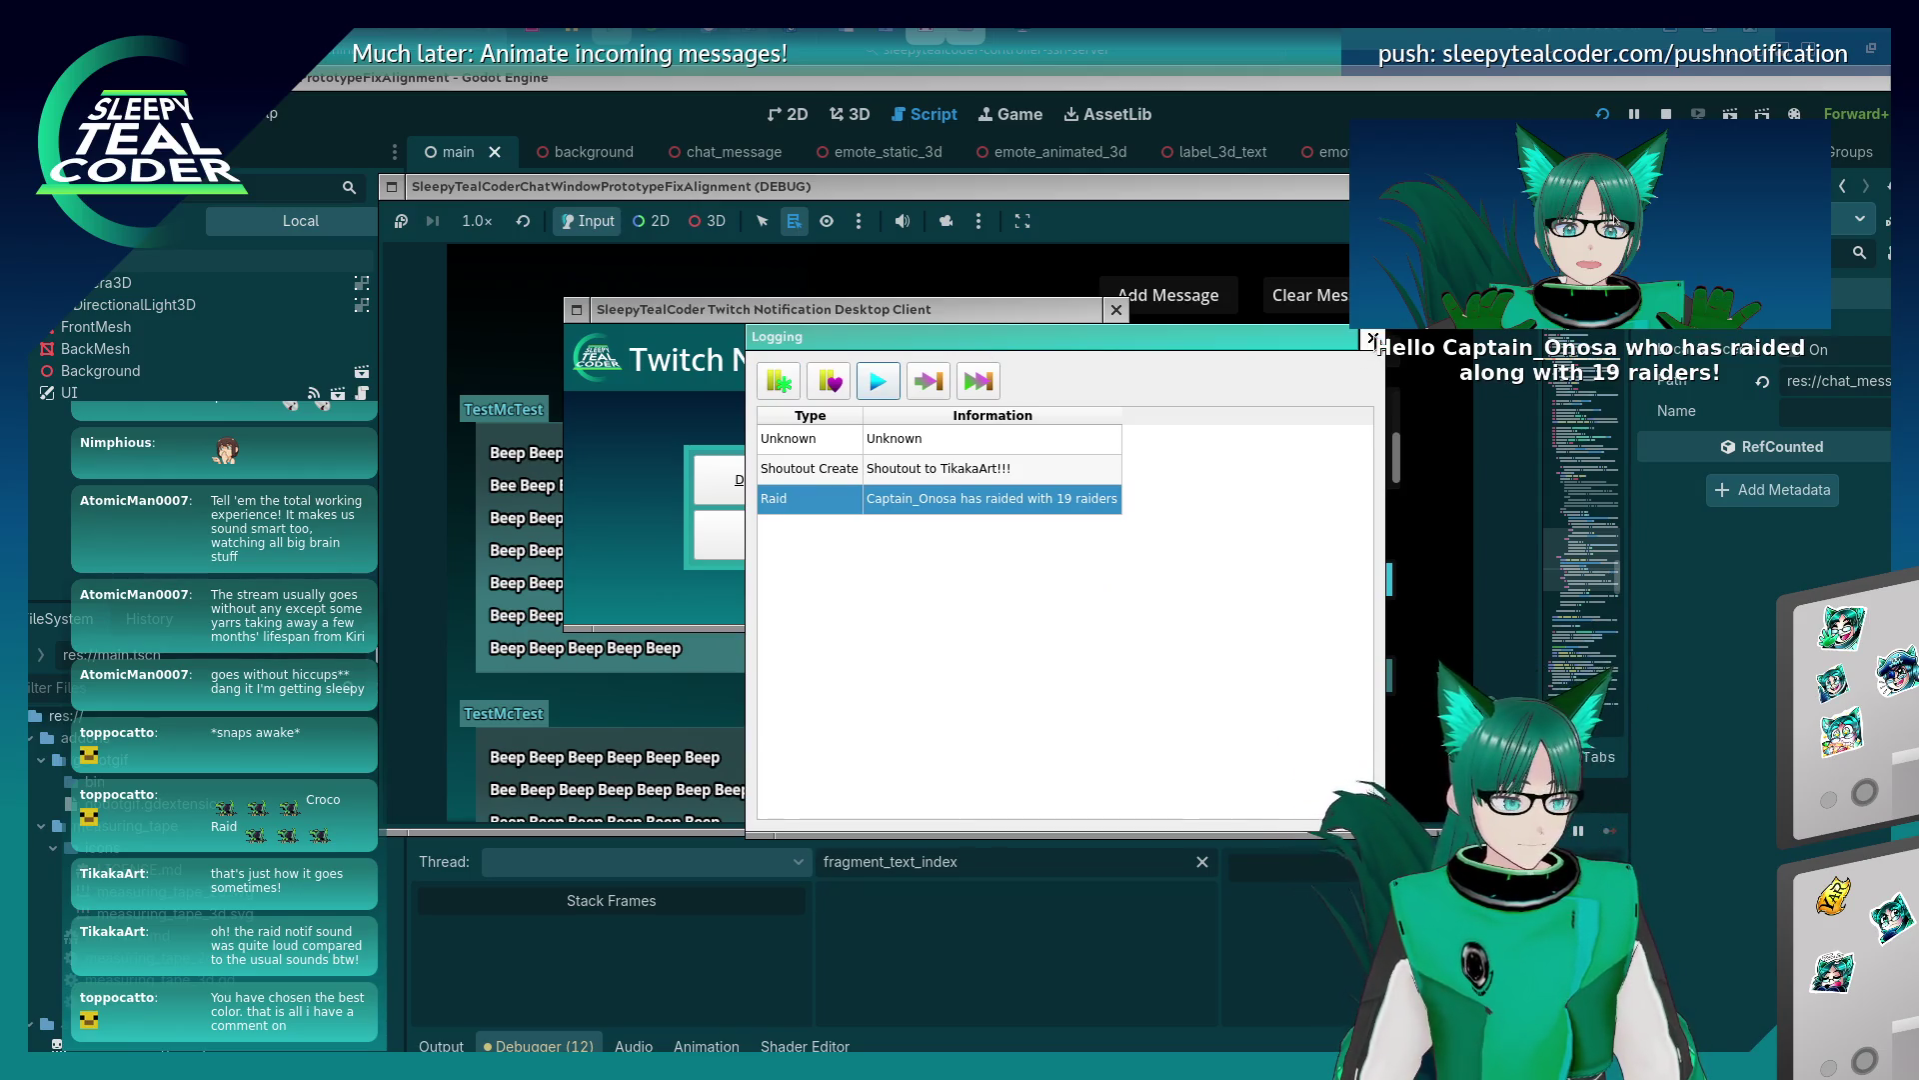
click(1372, 338)
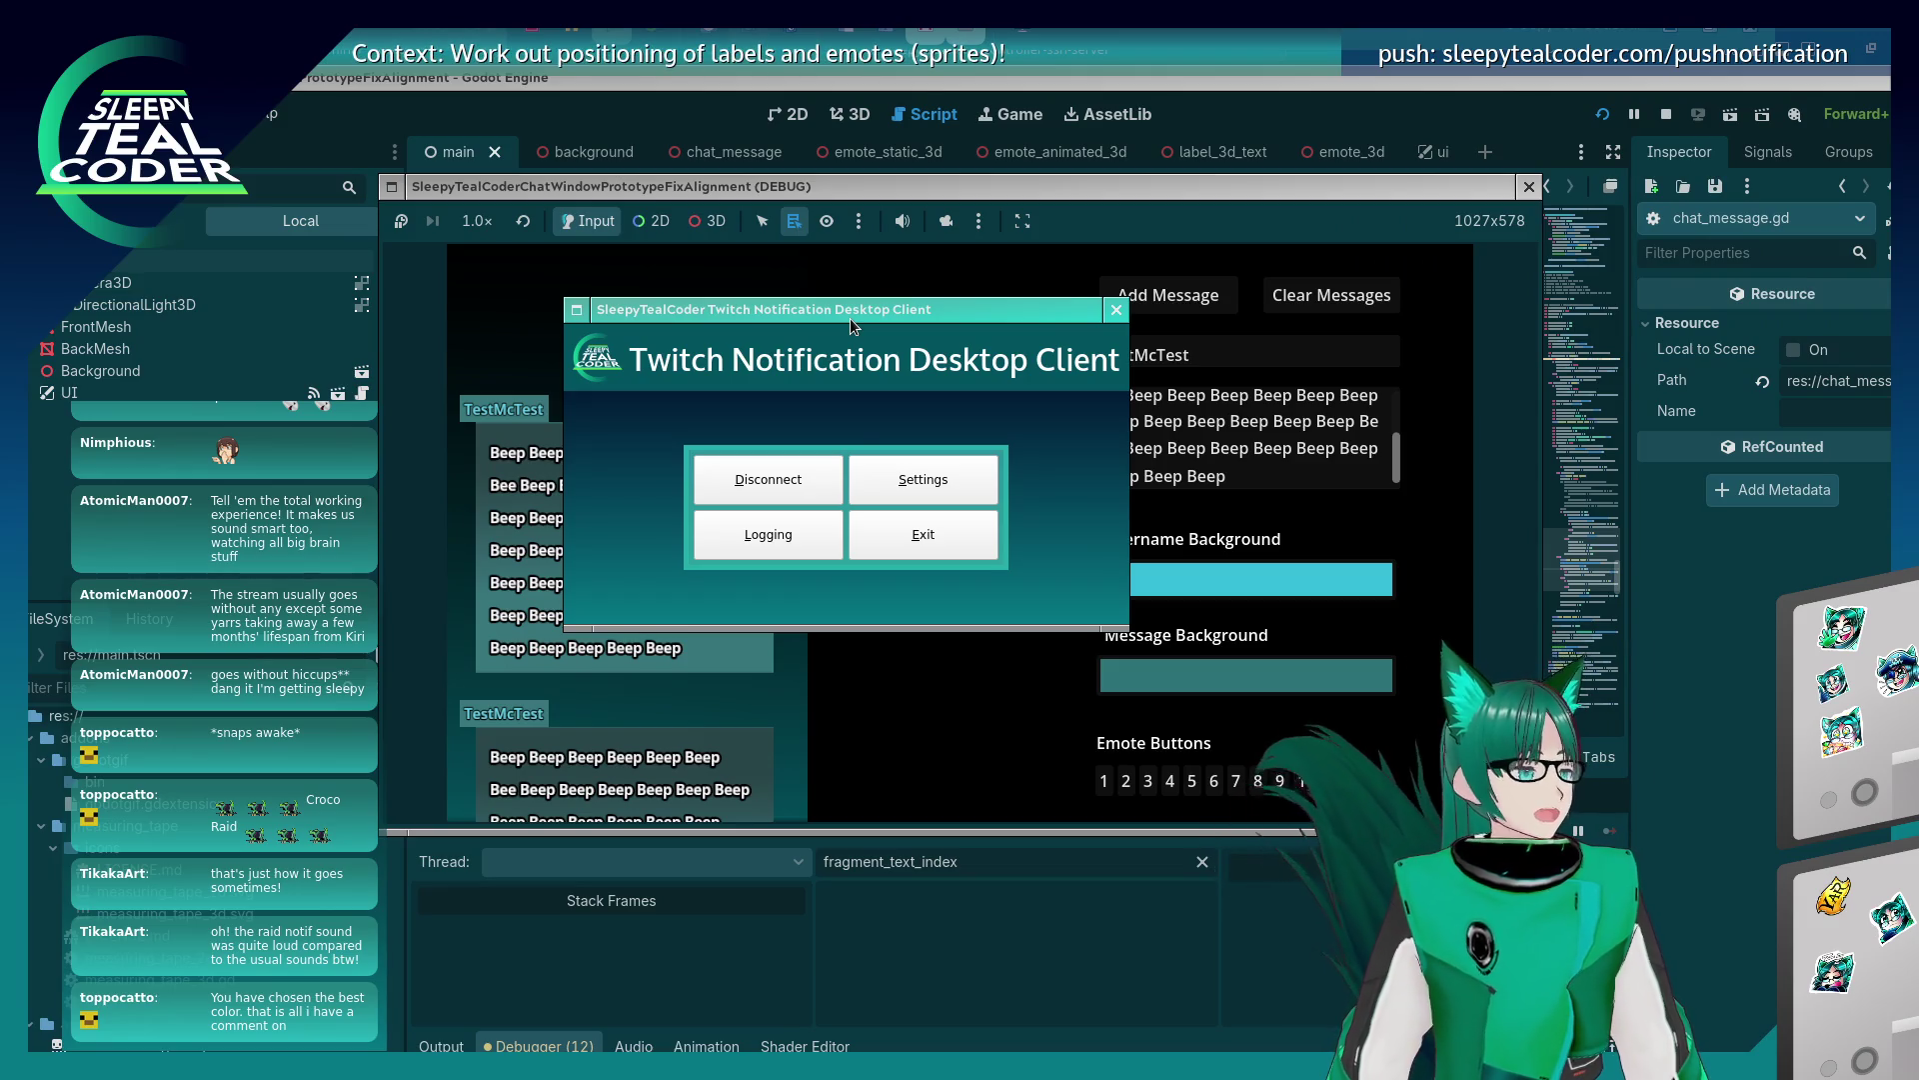
drag(849, 318, 881, 302)
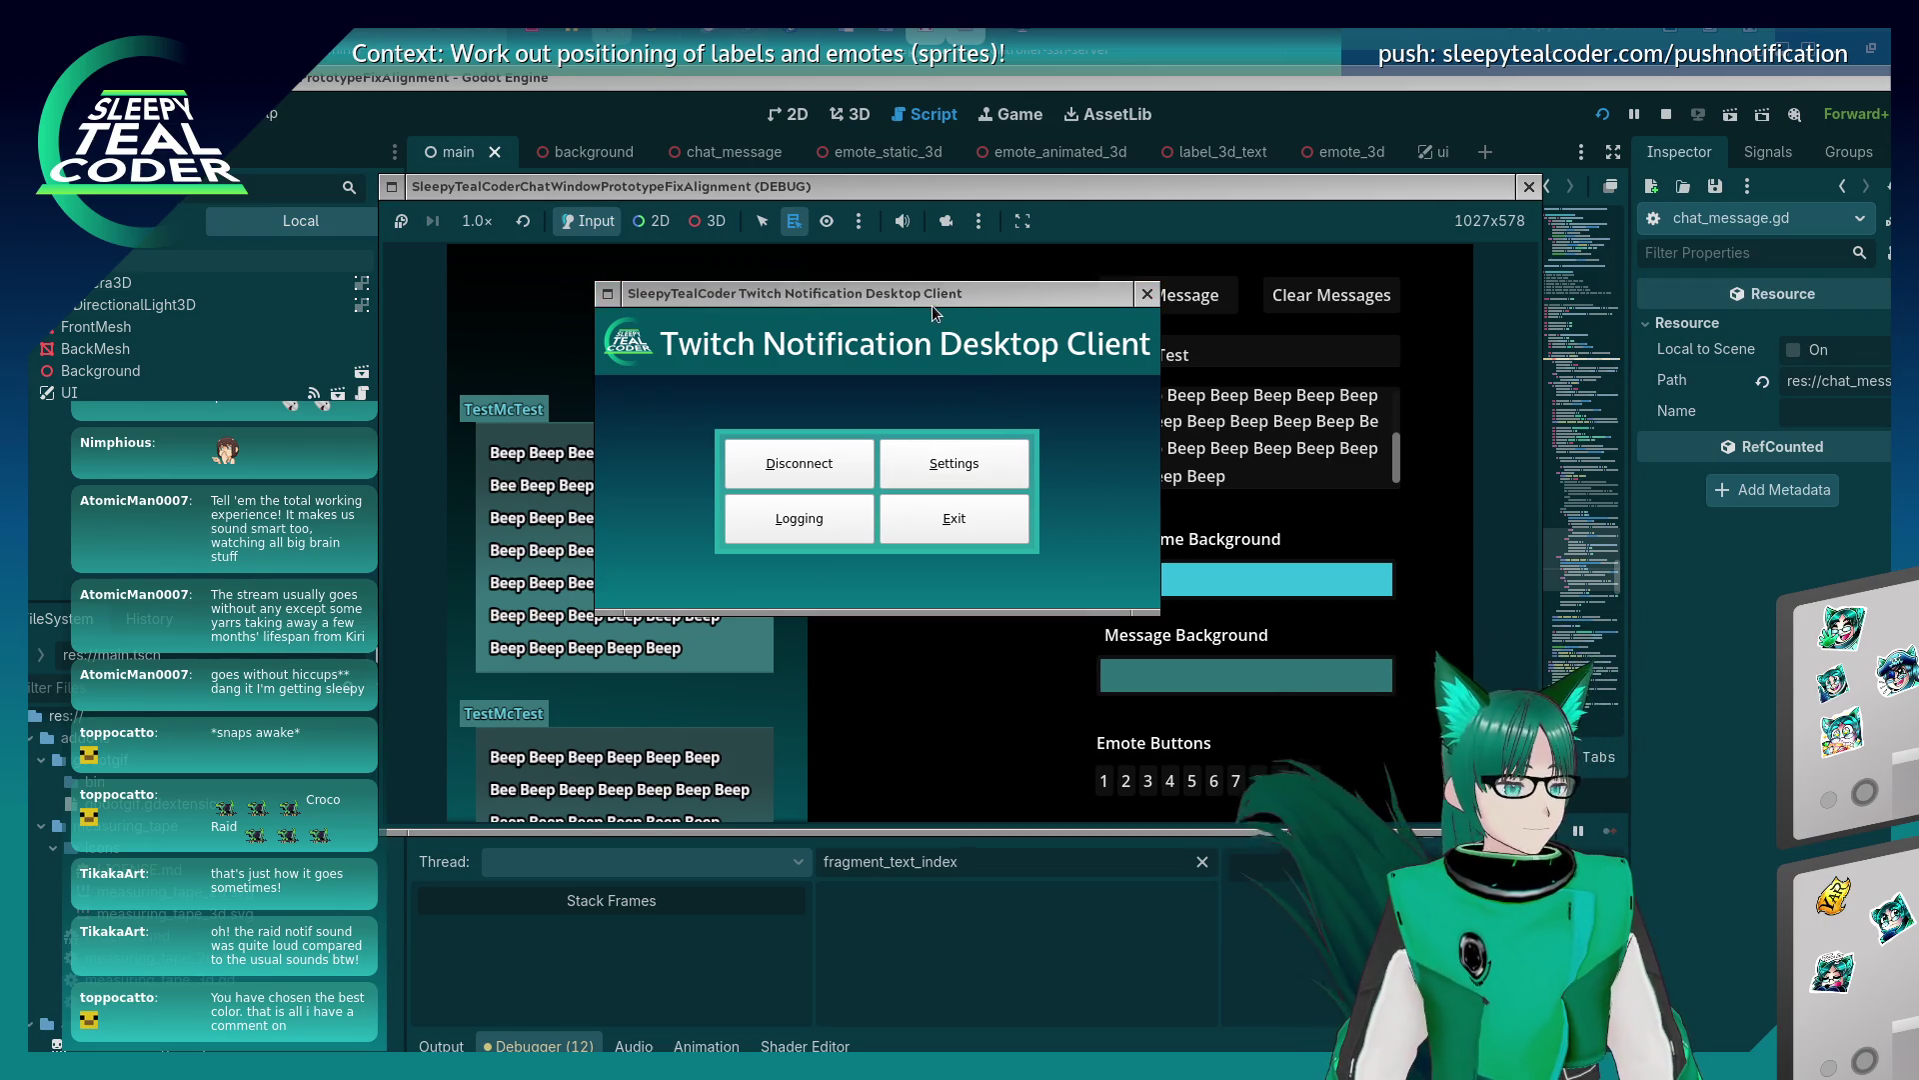
Move the notification client aside and switch back to the Godot script editor.
mouse_move(926, 298)
mouse_down()
mouse_move(981, 292)
mouse_move(921, 300)
mouse_move(970, 315)
mouse_up()
key(alt+Tab)
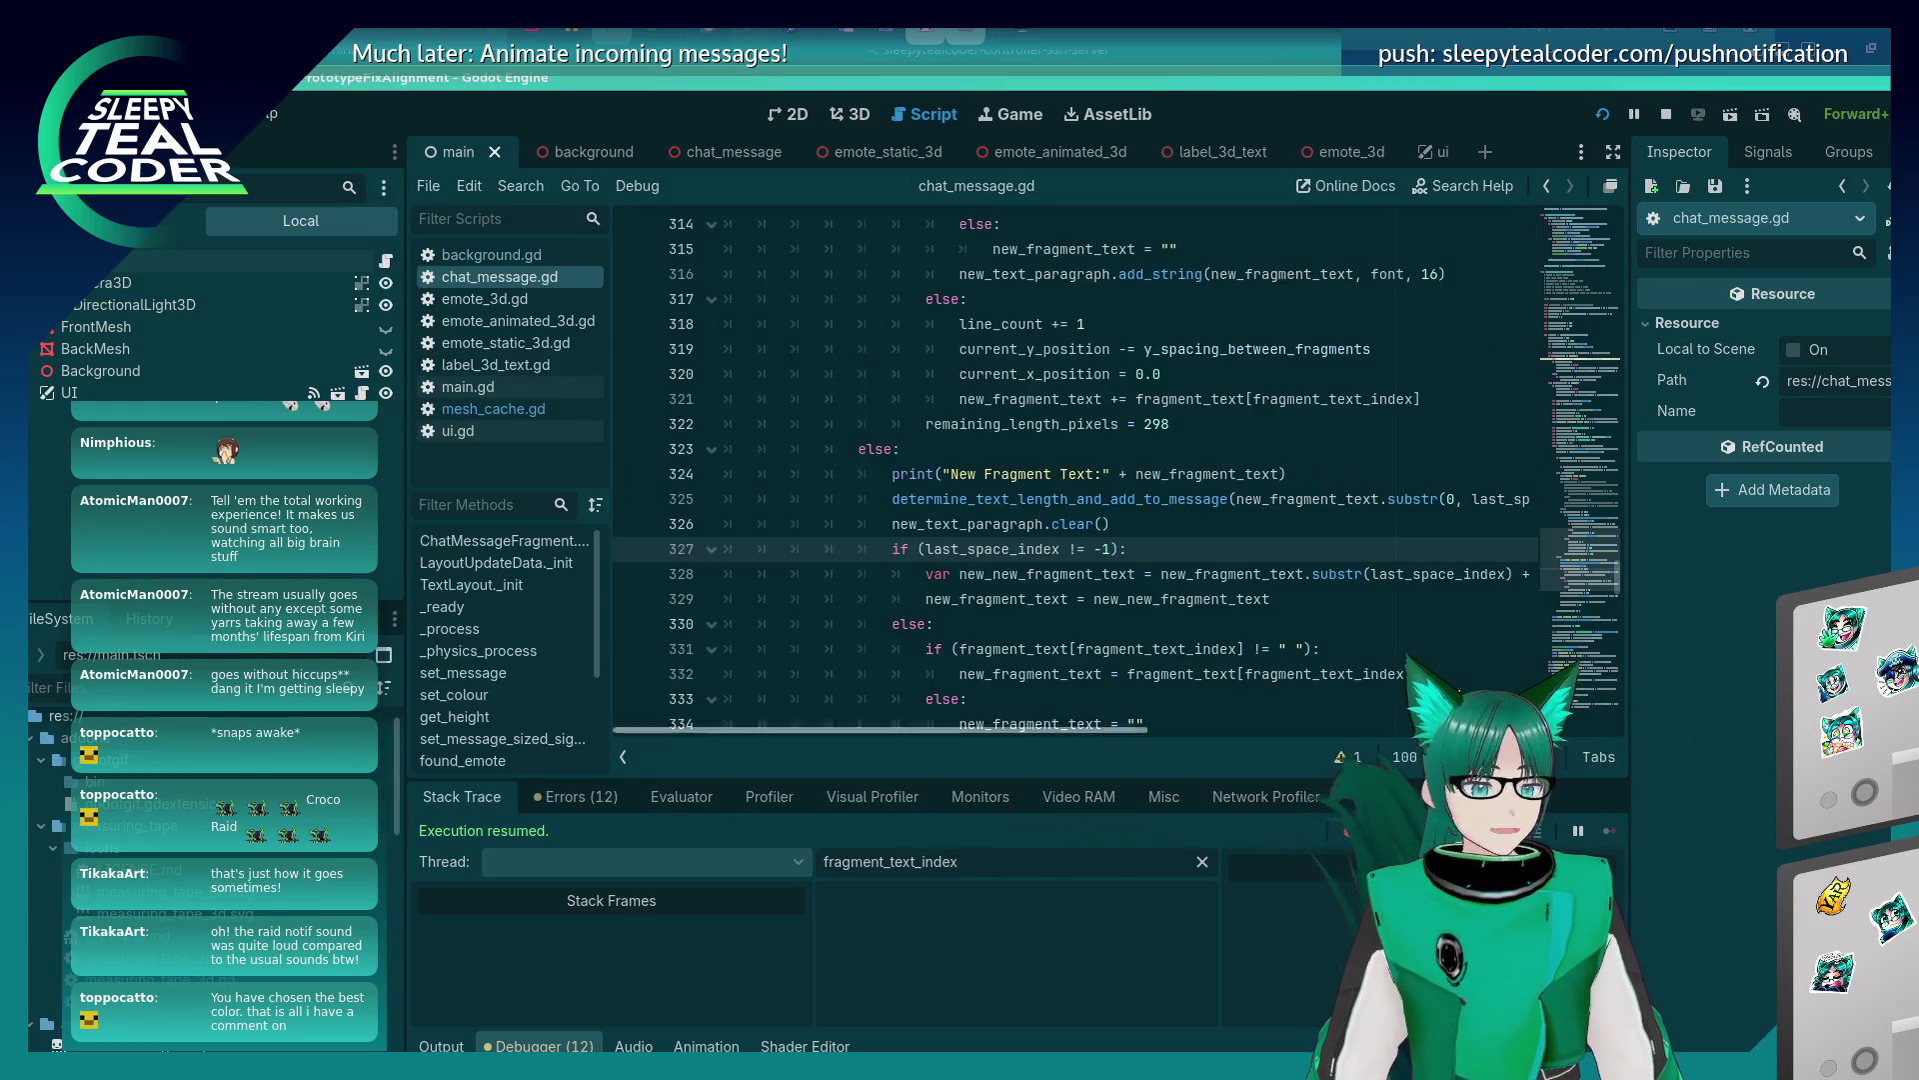
key(alt+Tab)
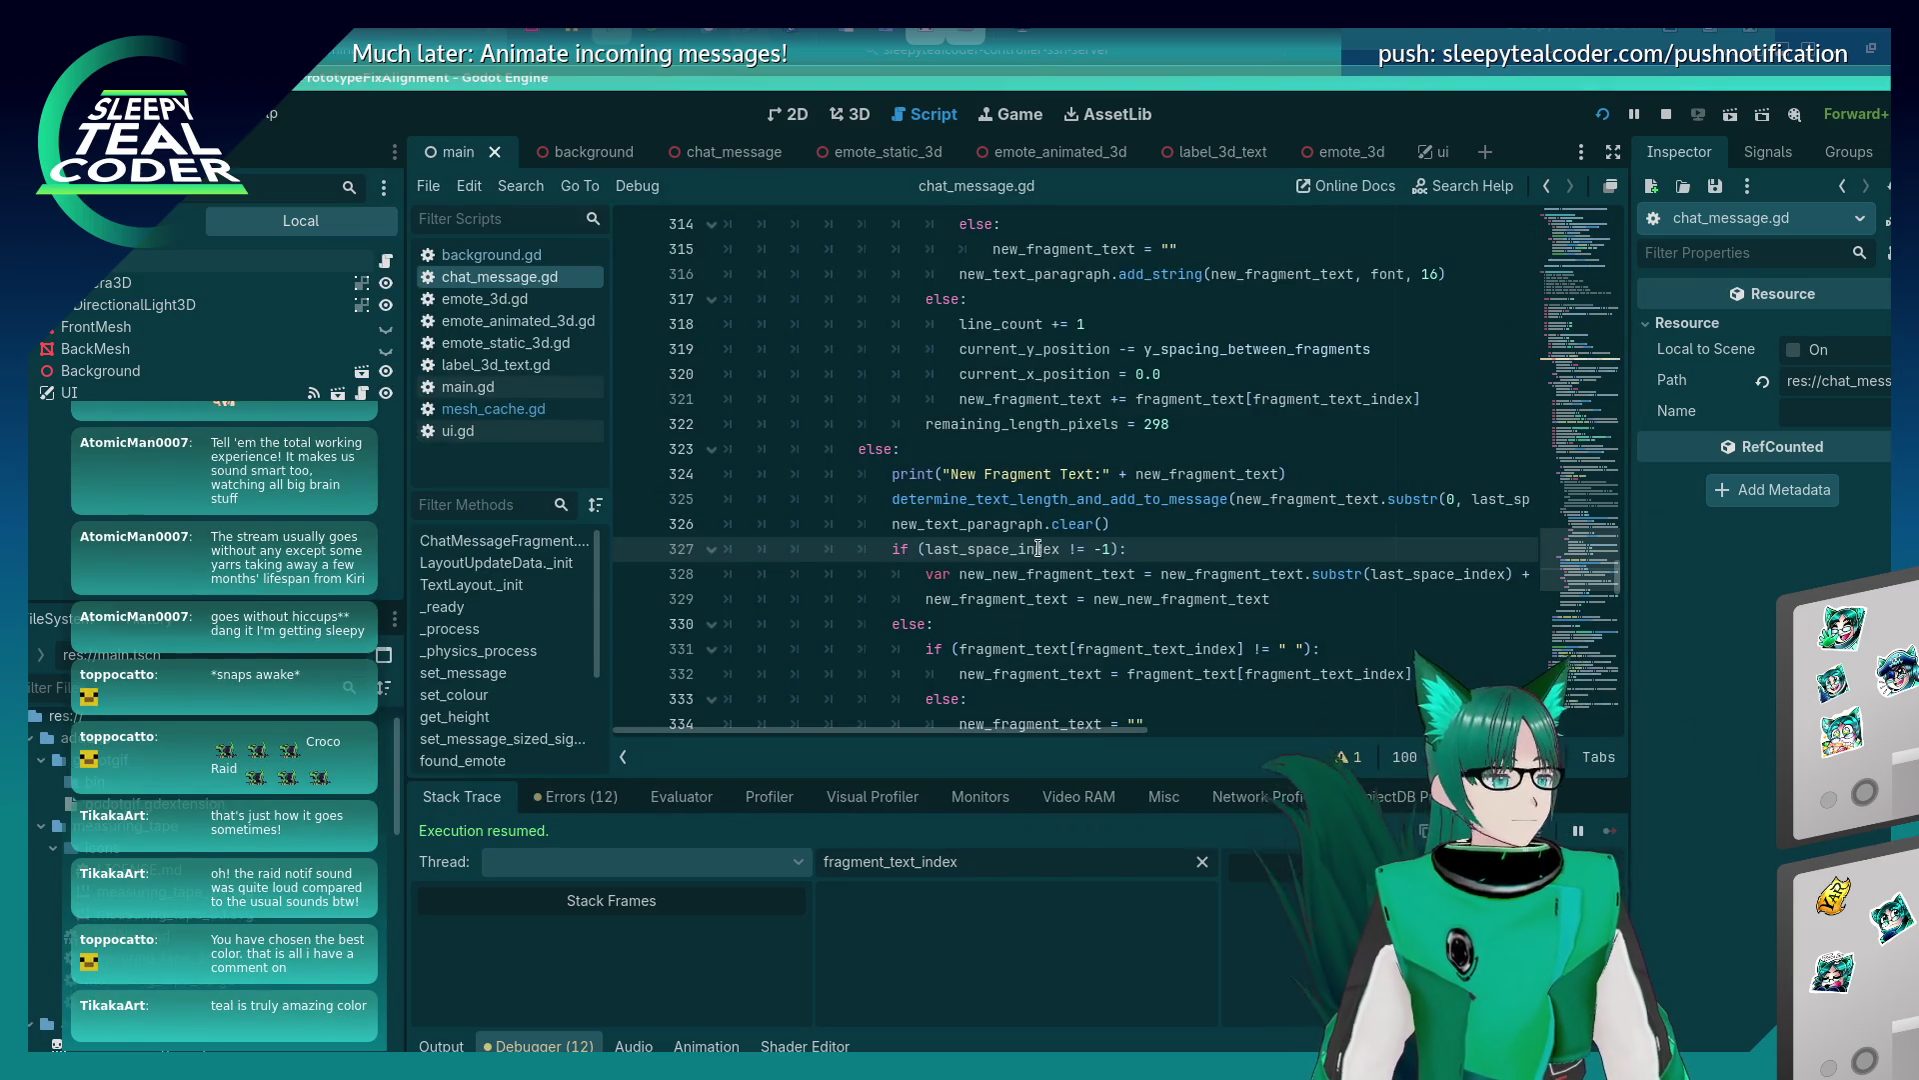
Place the caret on lines 325 and 326, then switch to the event log window.
click(1071, 498)
click(1070, 523)
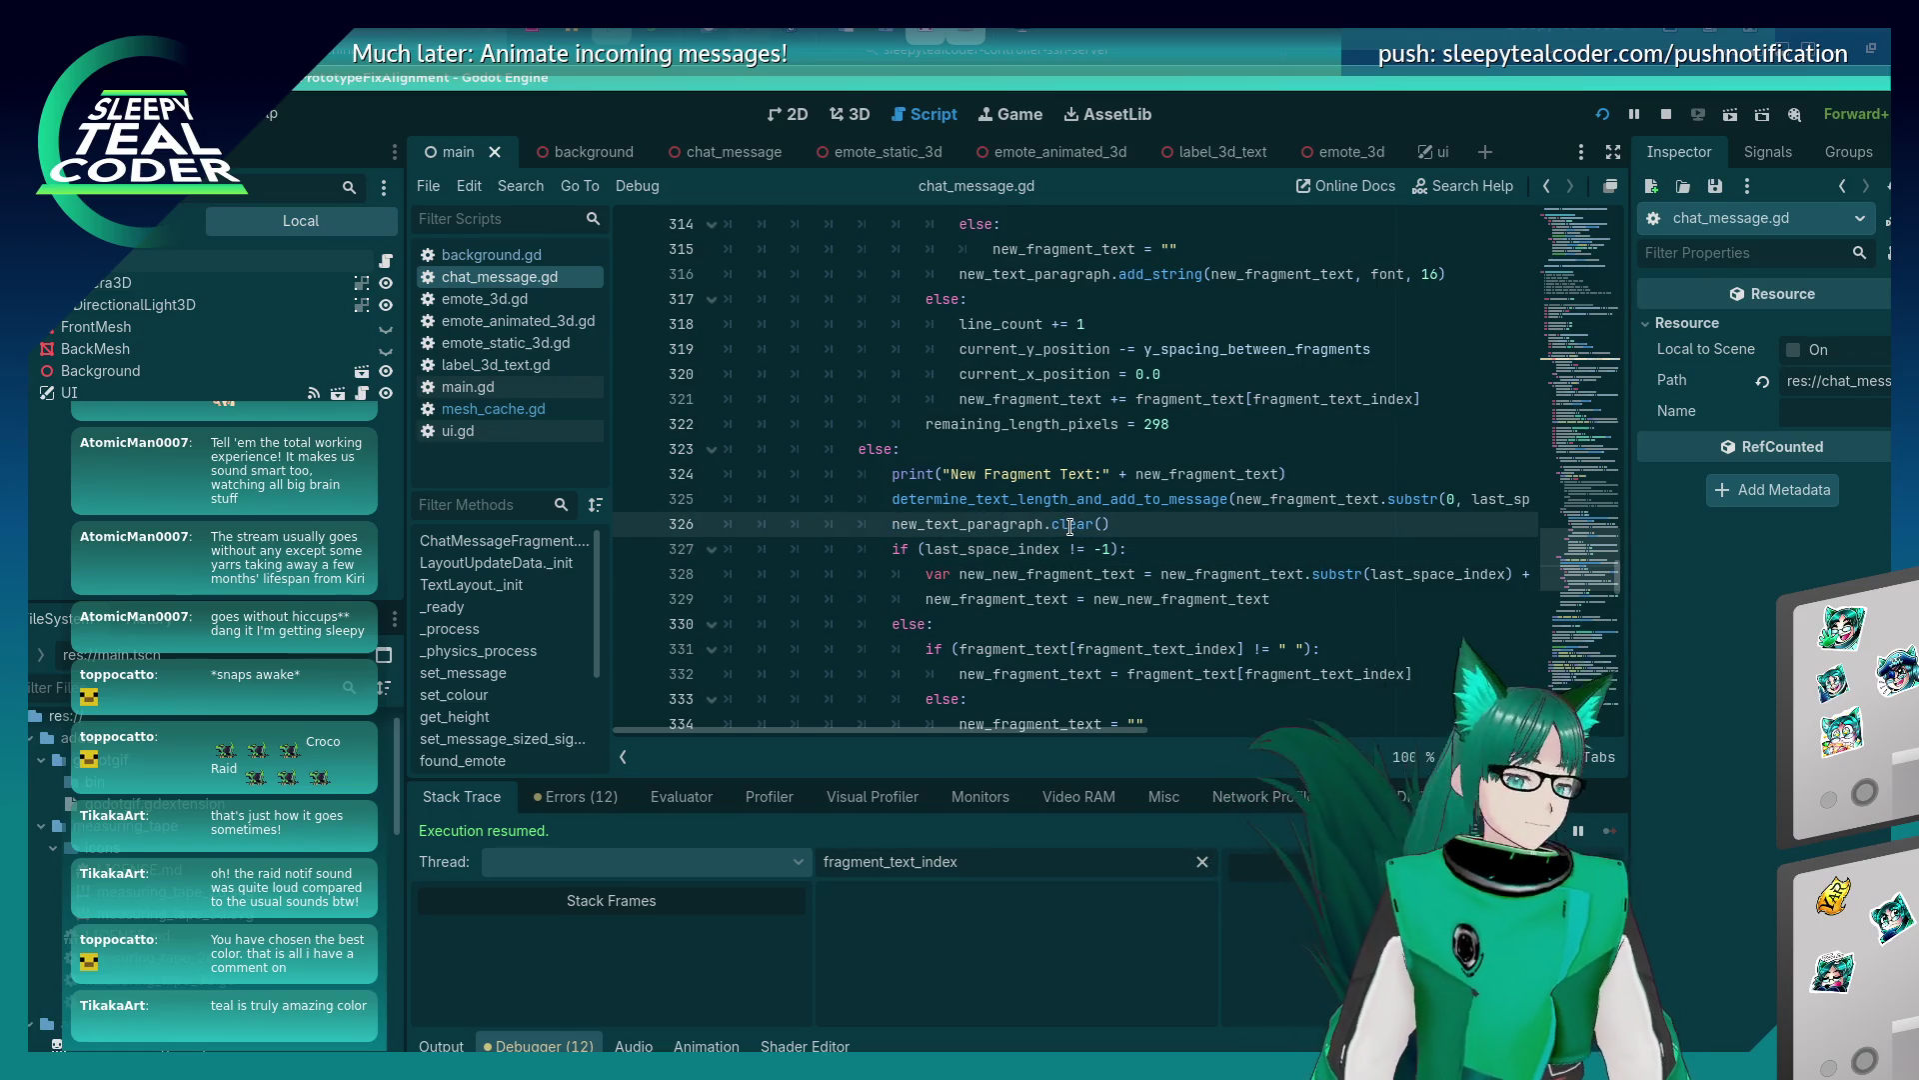
mouse_move(1066, 533)
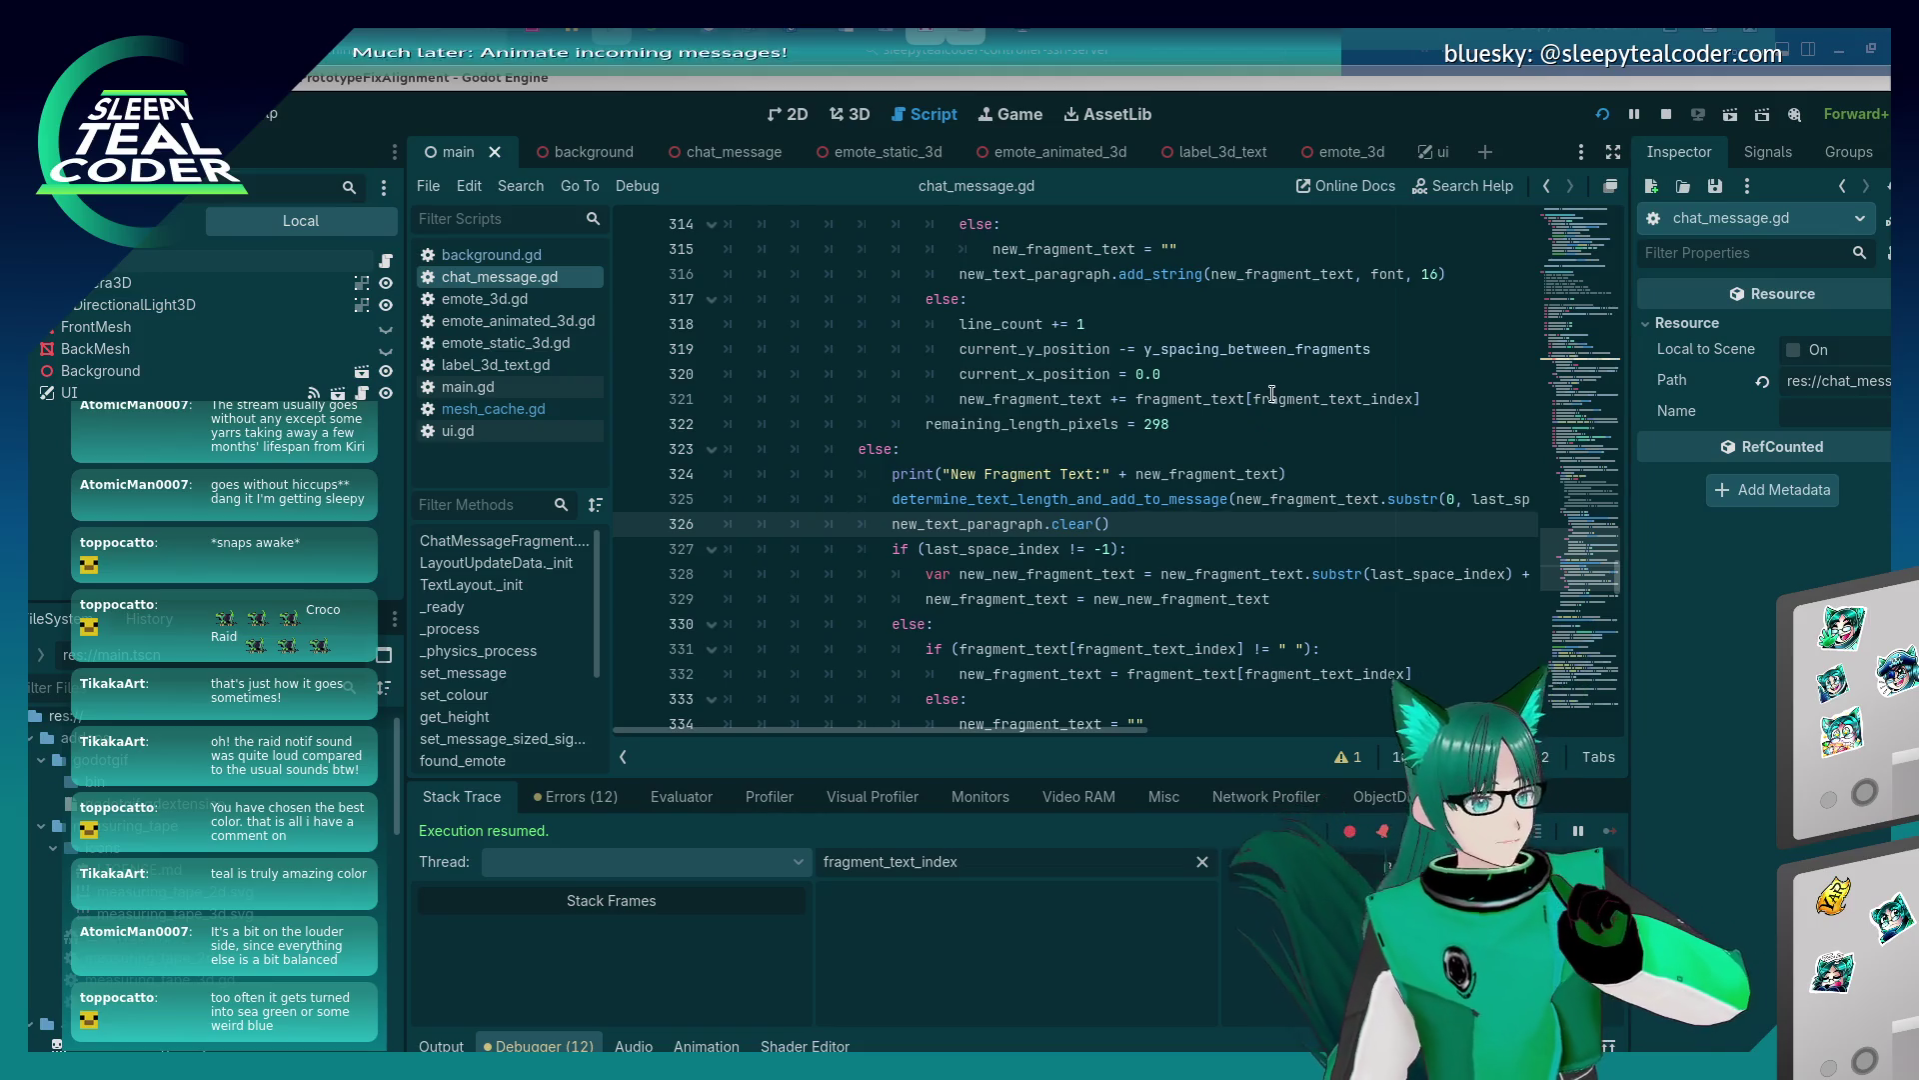
key(alt+Tab)
key(alt+Tab)
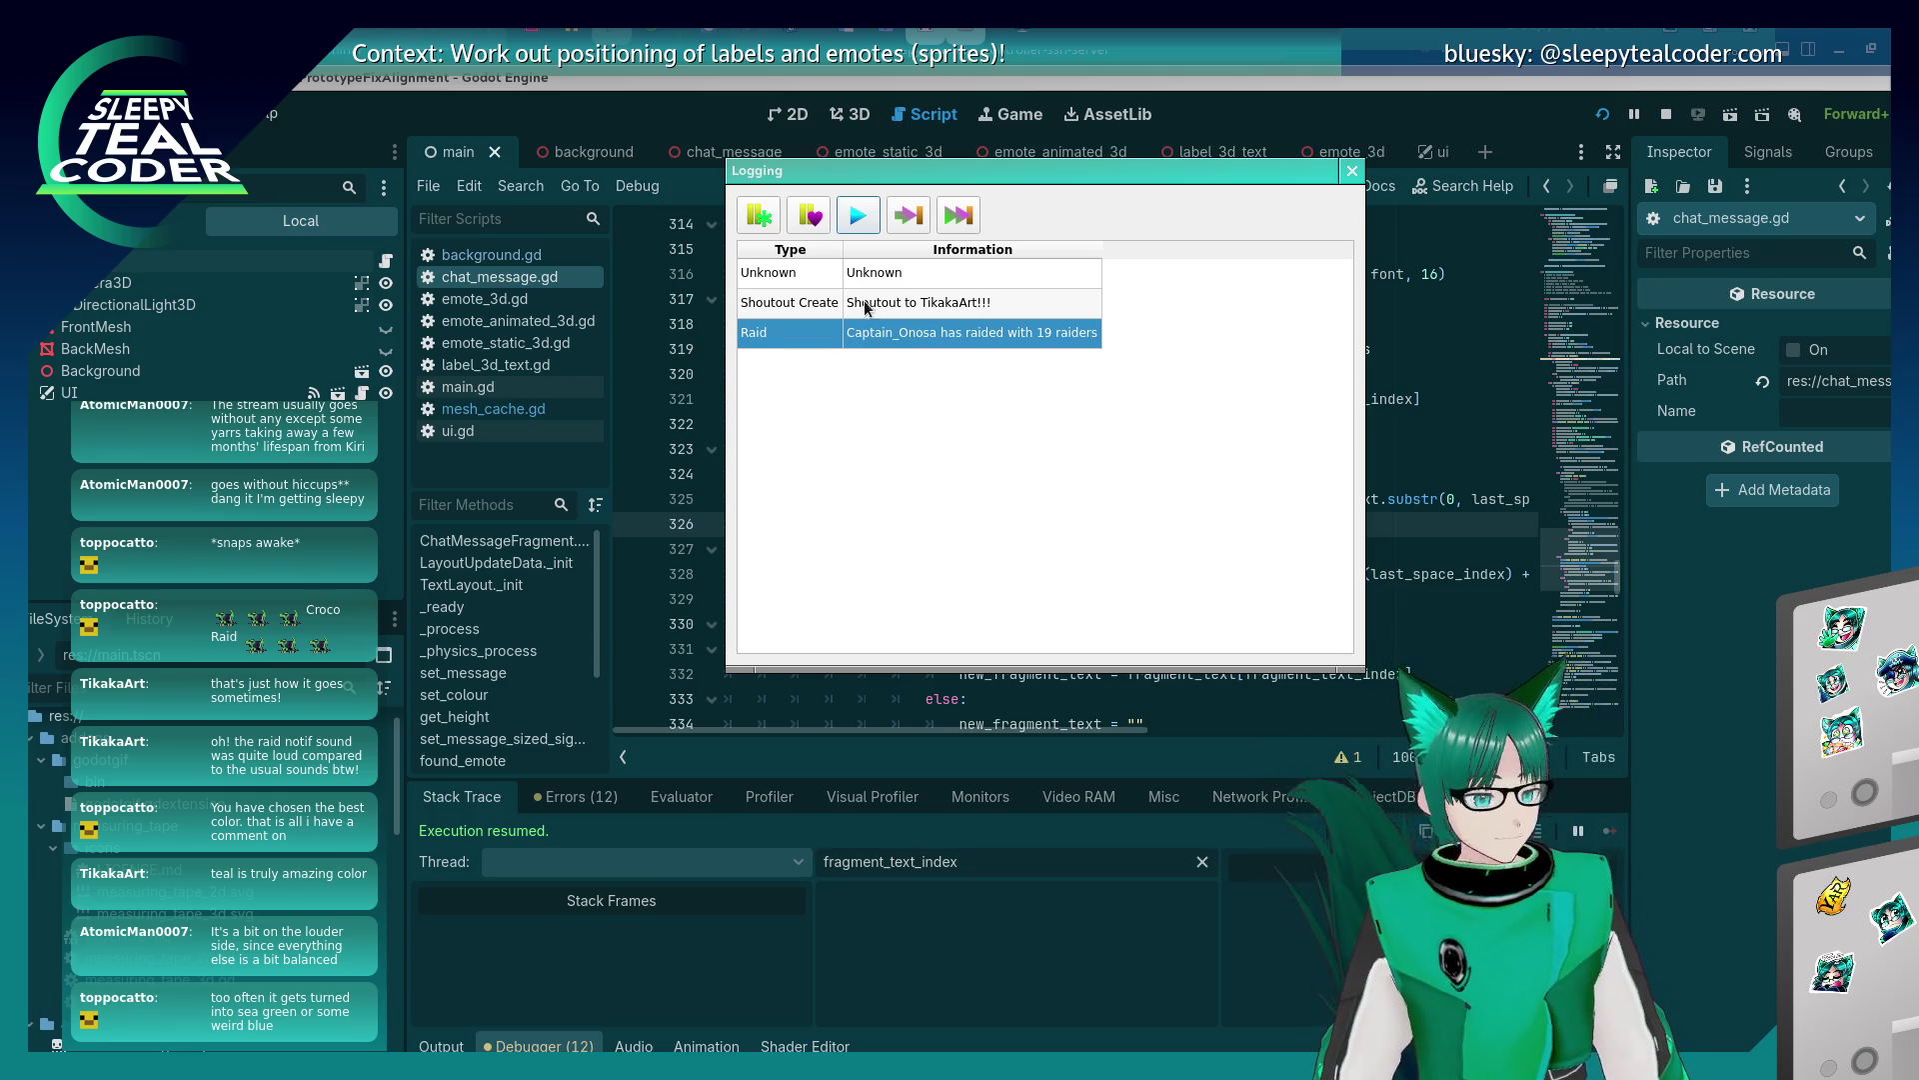
Replay the raid event once more and close the event log window.
click(862, 222)
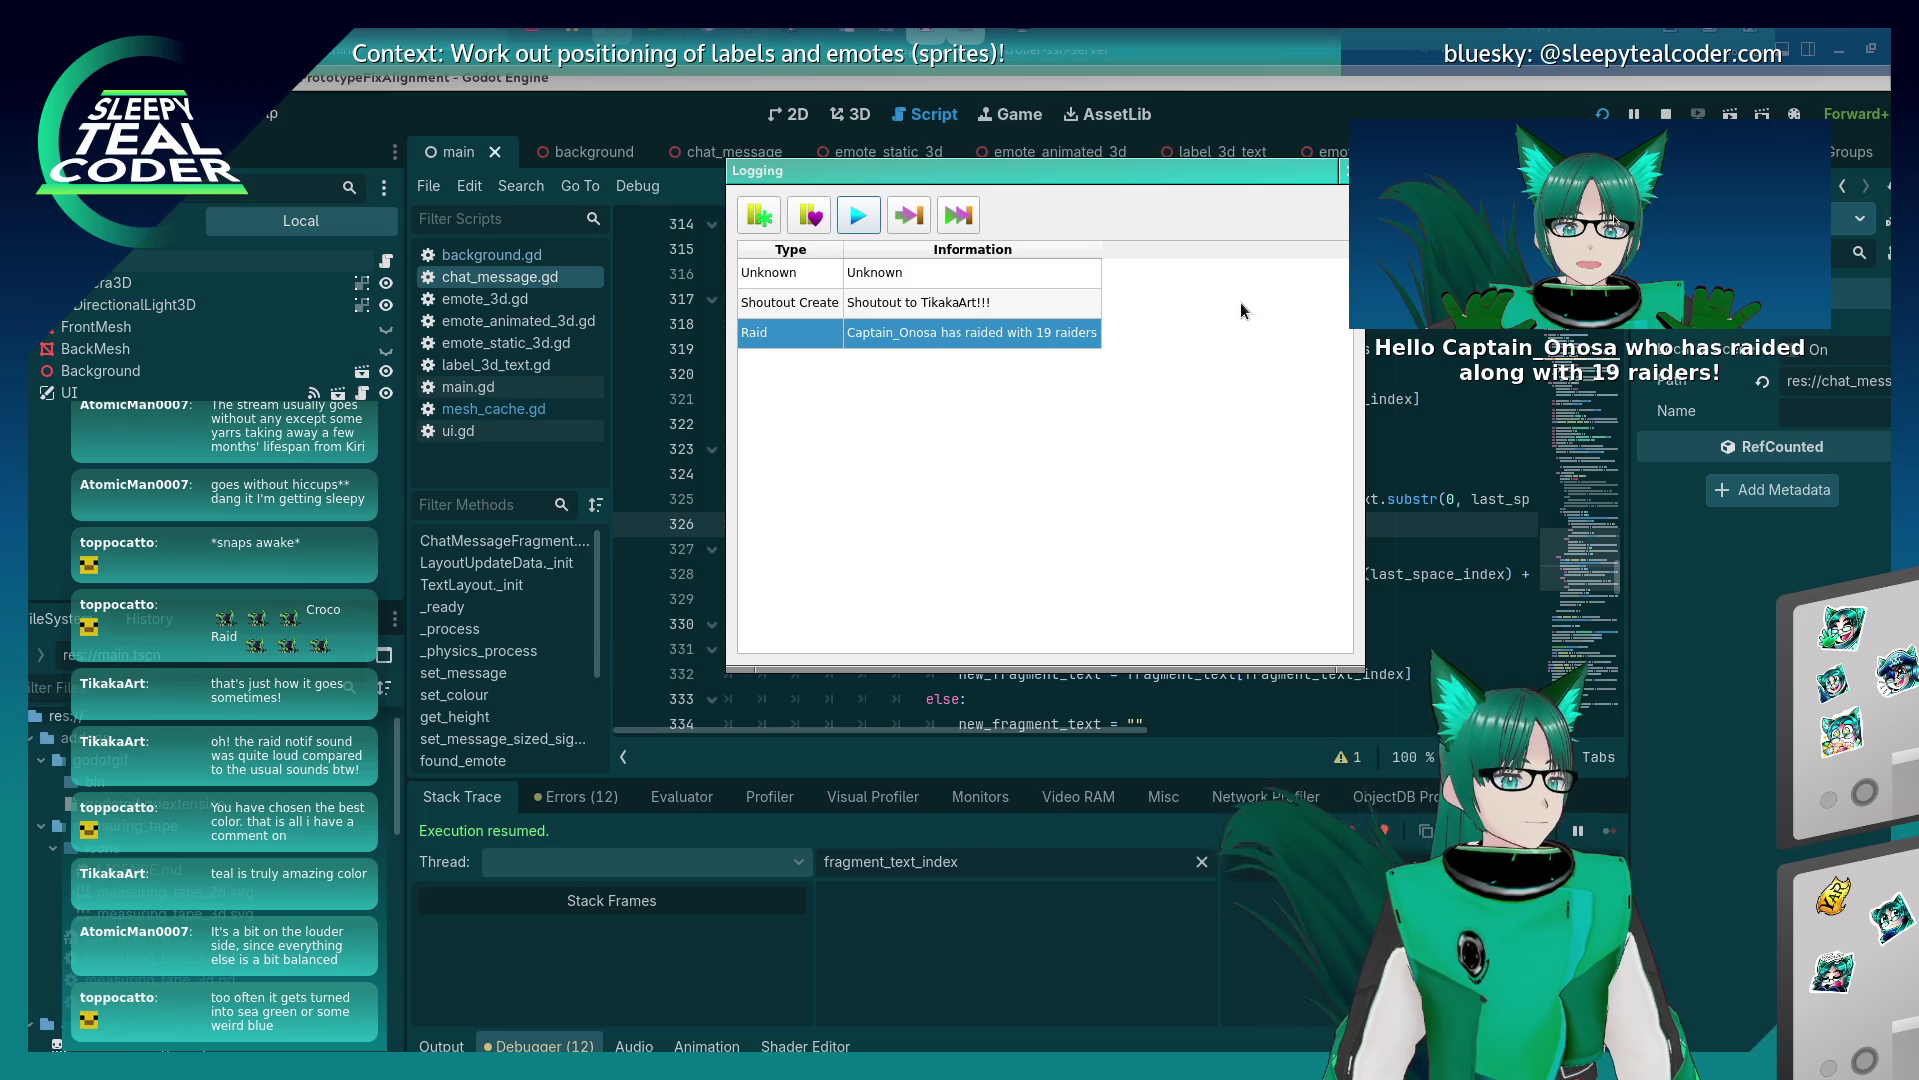
click(1190, 182)
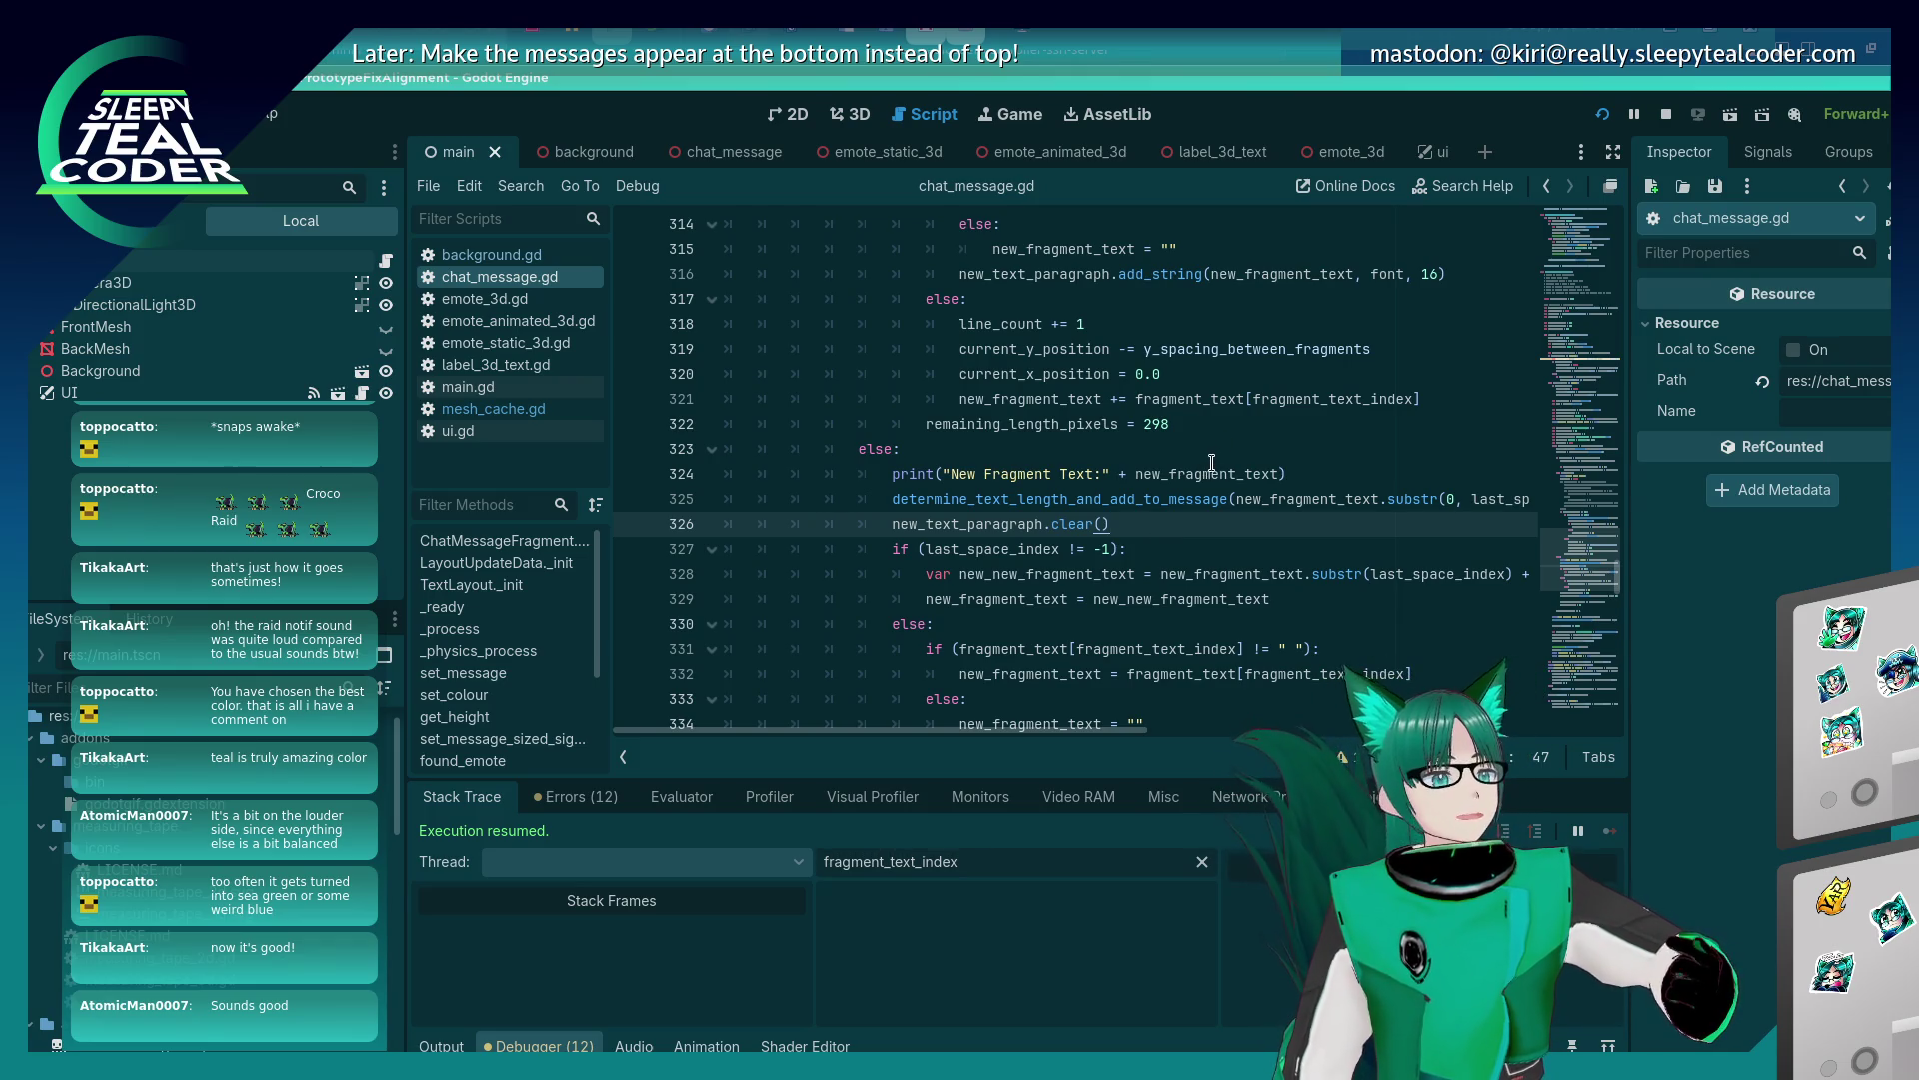
mouse_move(1212, 462)
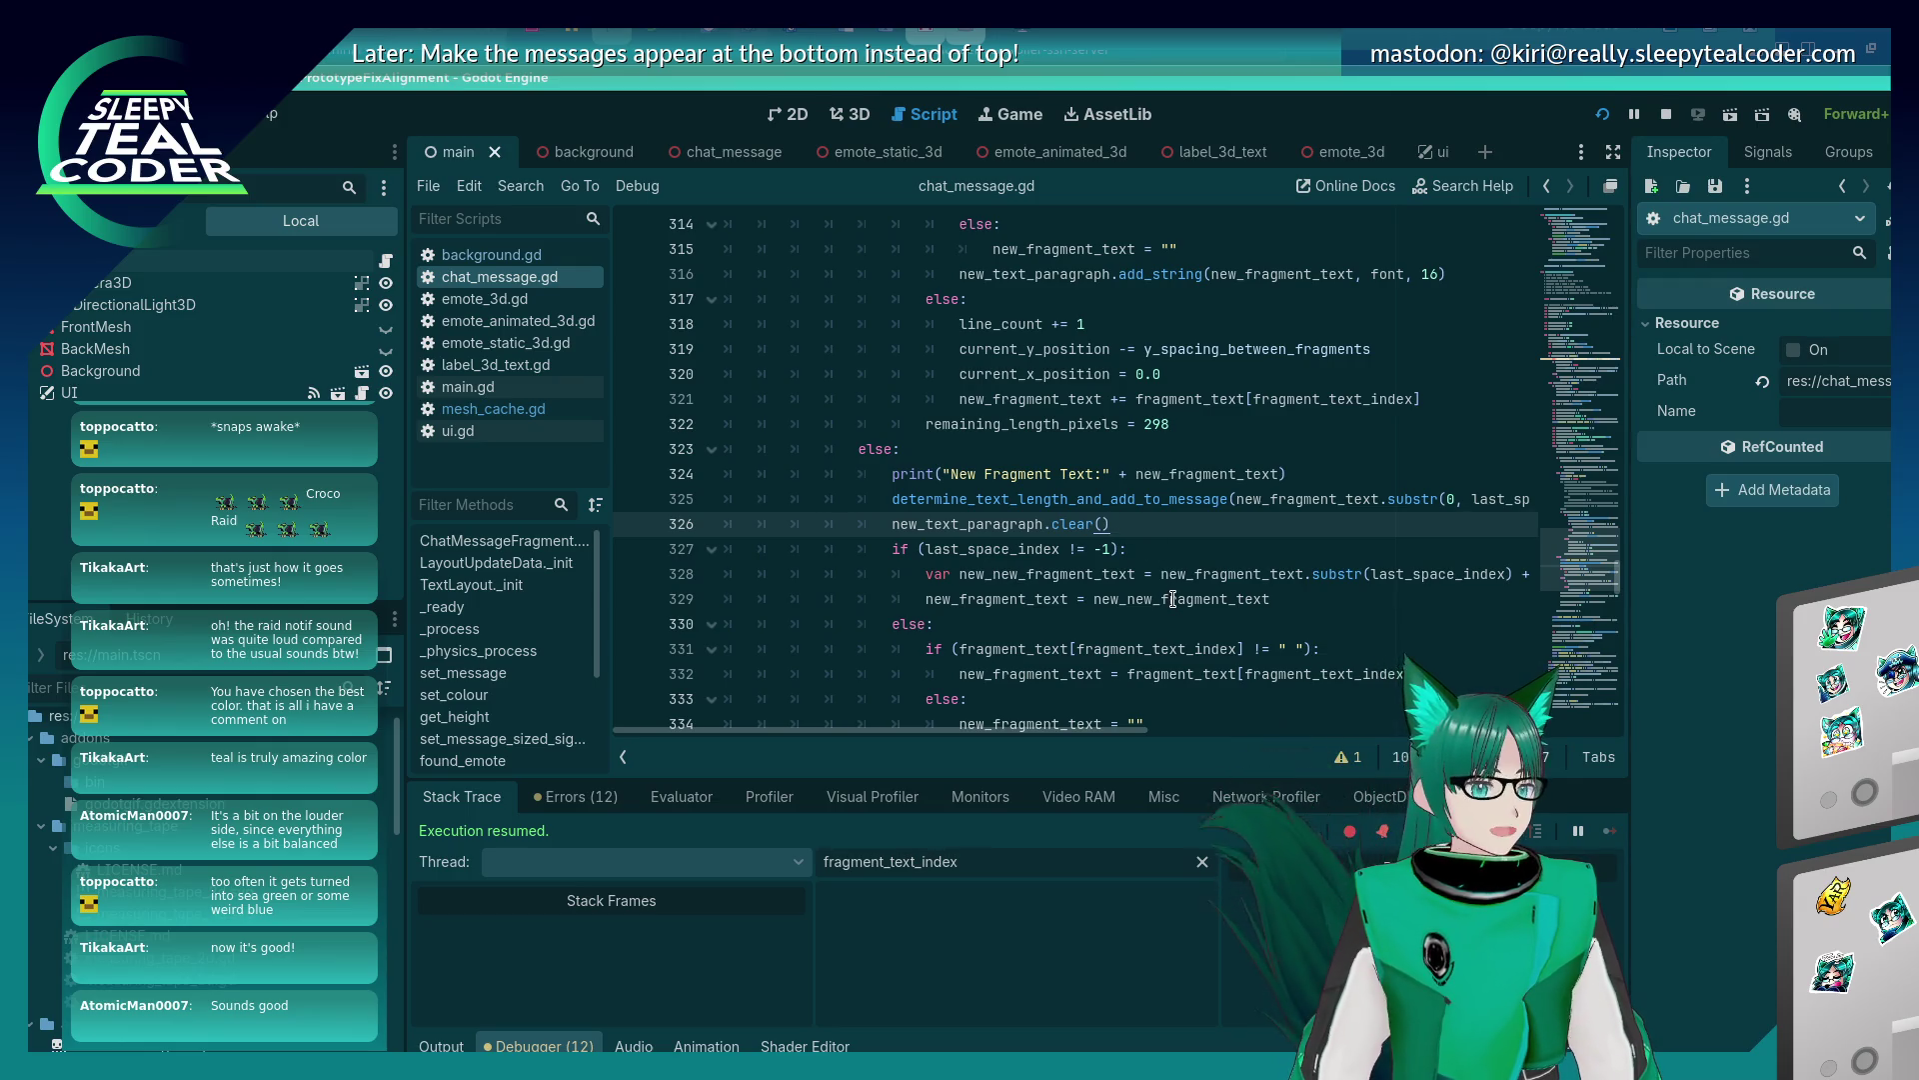
mouse_move(1172, 599)
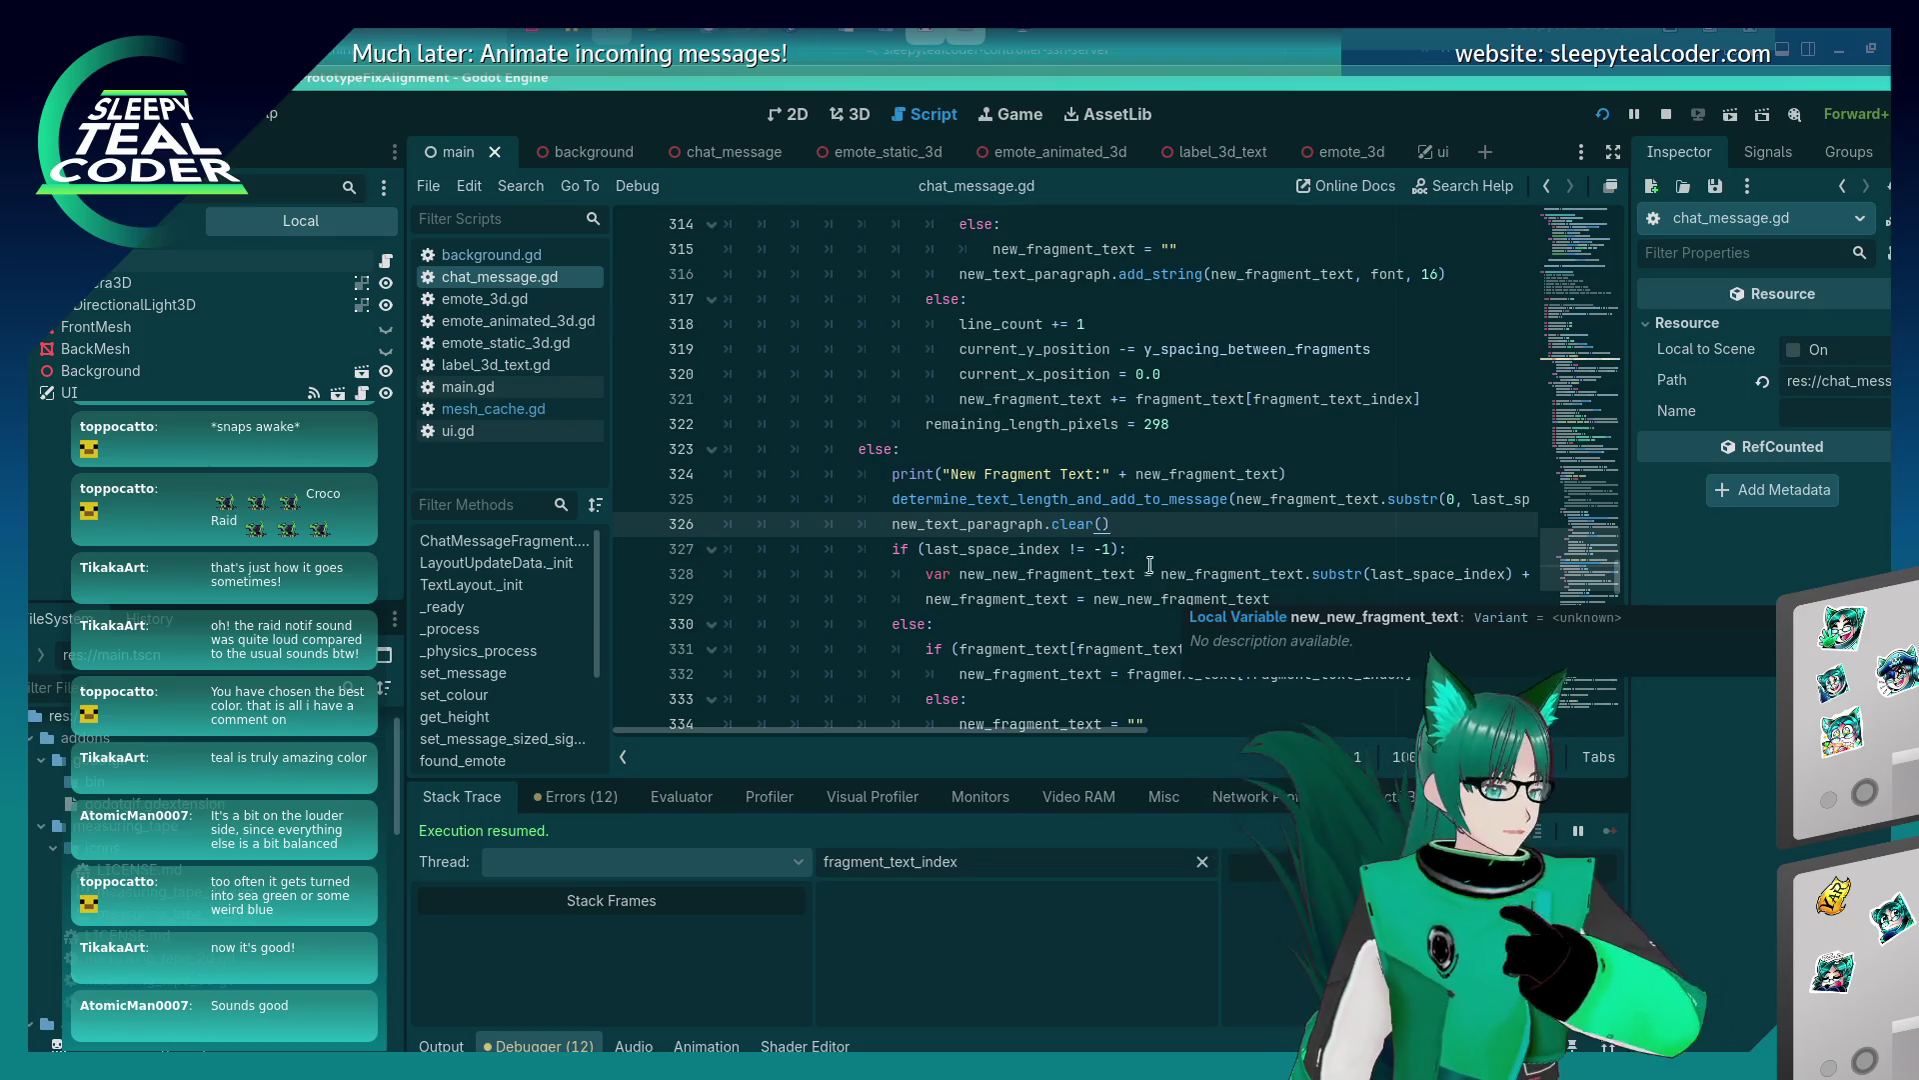
scroll(1139, 545, down, 3)
scroll(1119, 520, up, 2)
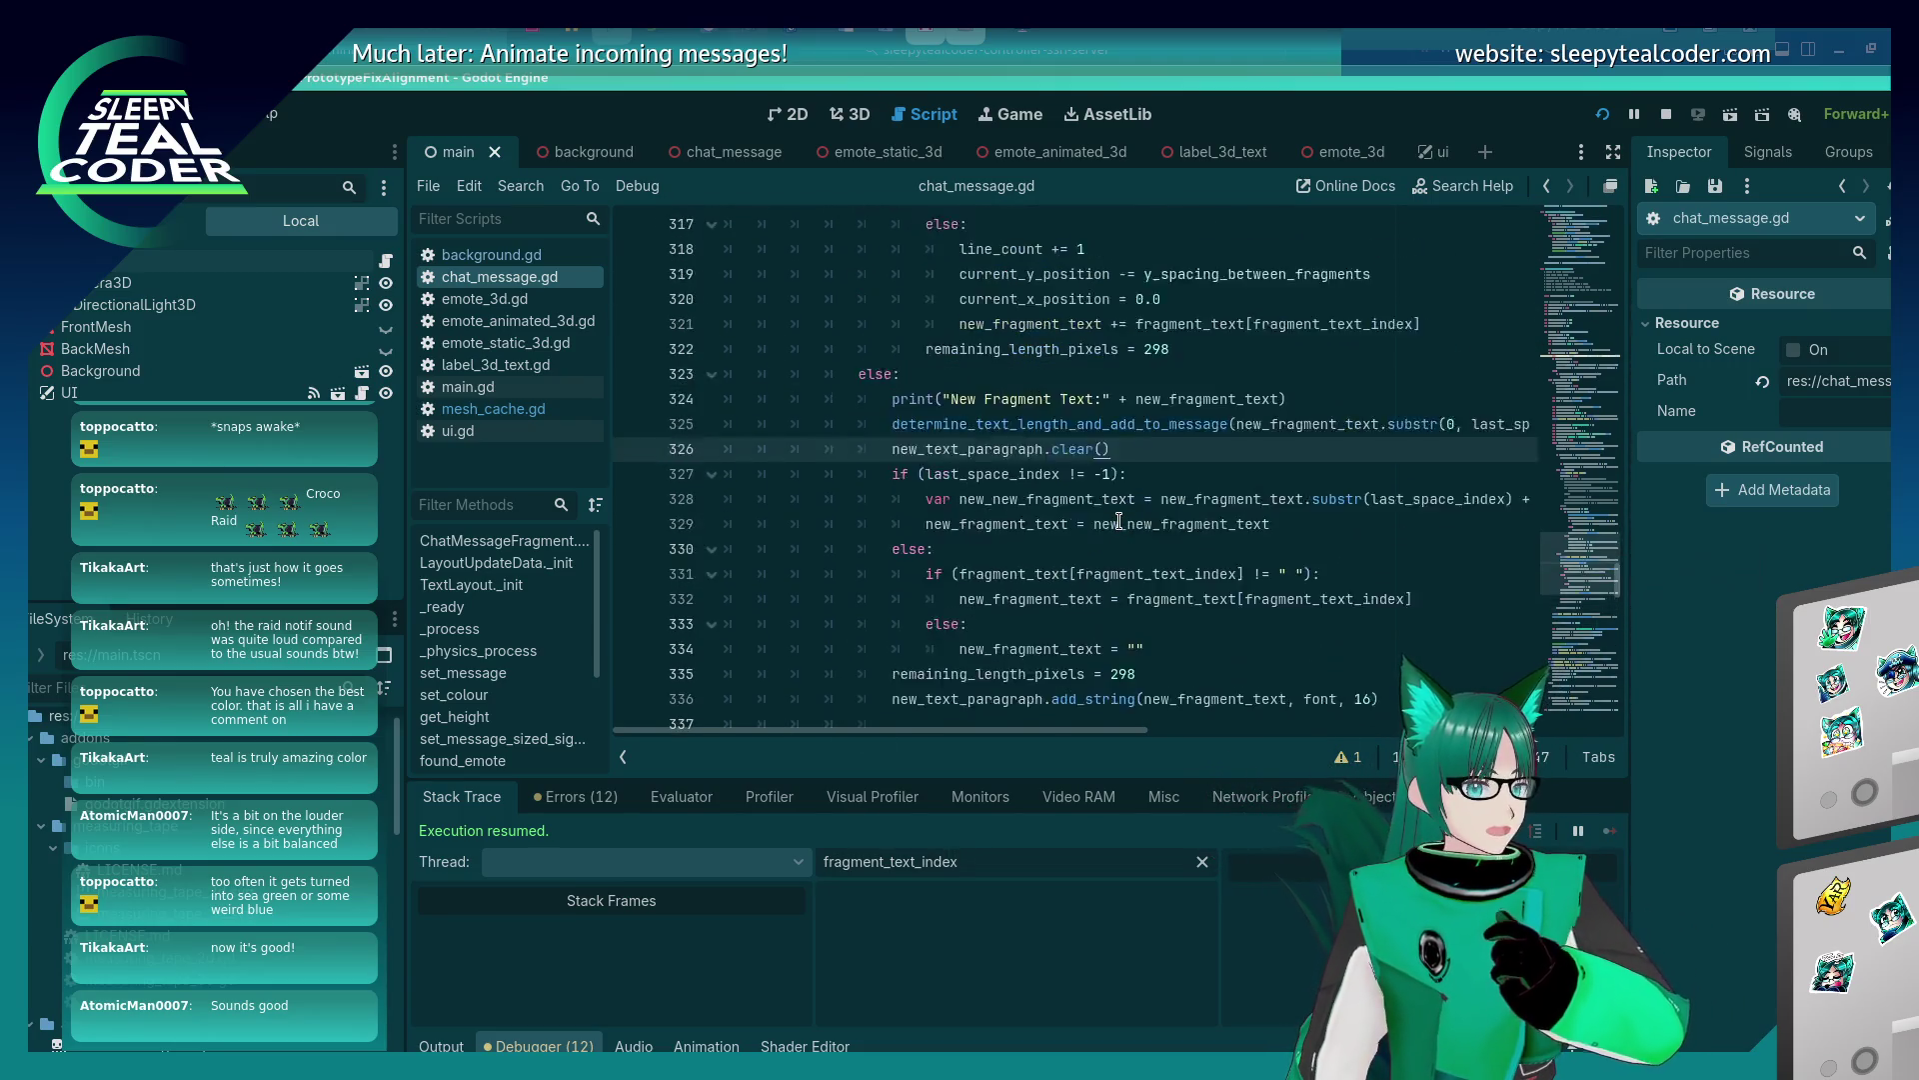
scroll(1118, 521, up, 1)
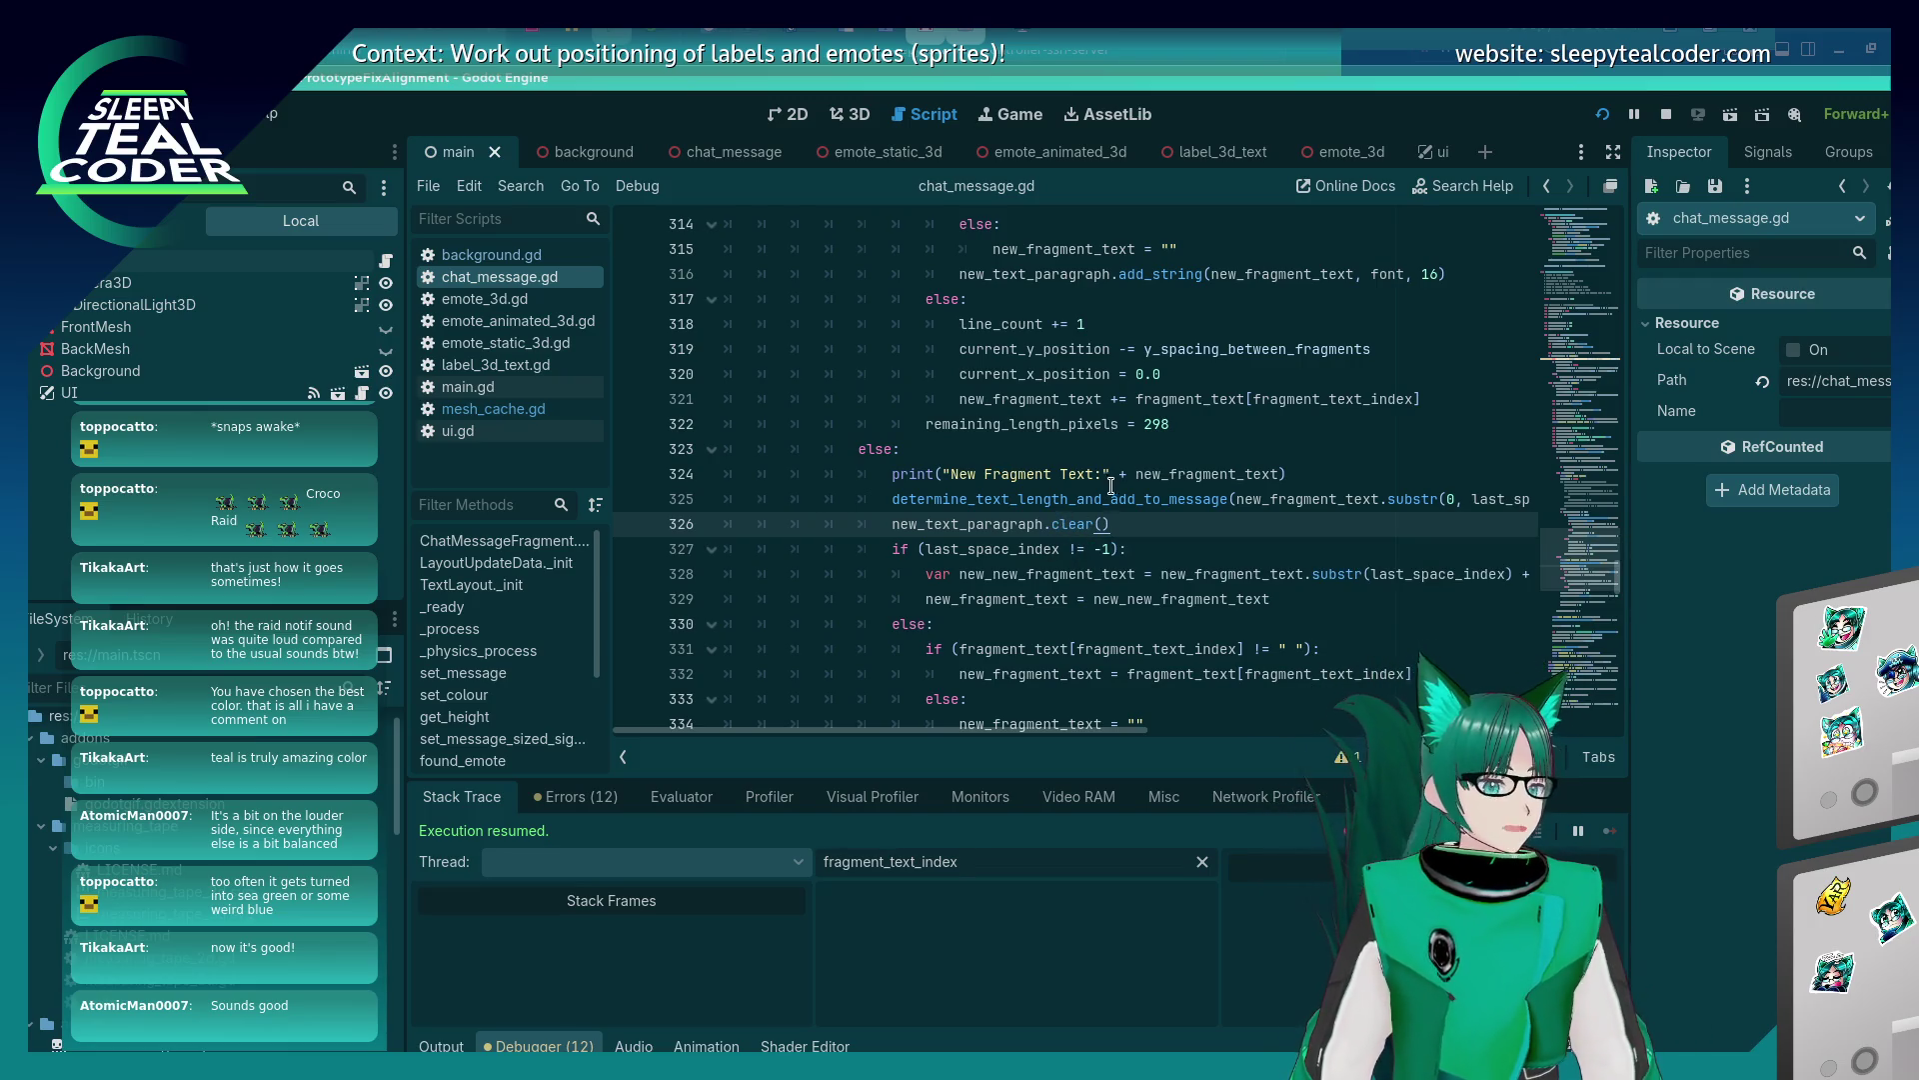
scroll(1111, 486, down, 2)
scroll(1120, 474, down, 2)
scroll(1124, 471, up, 2)
scroll(1123, 470, up, 4)
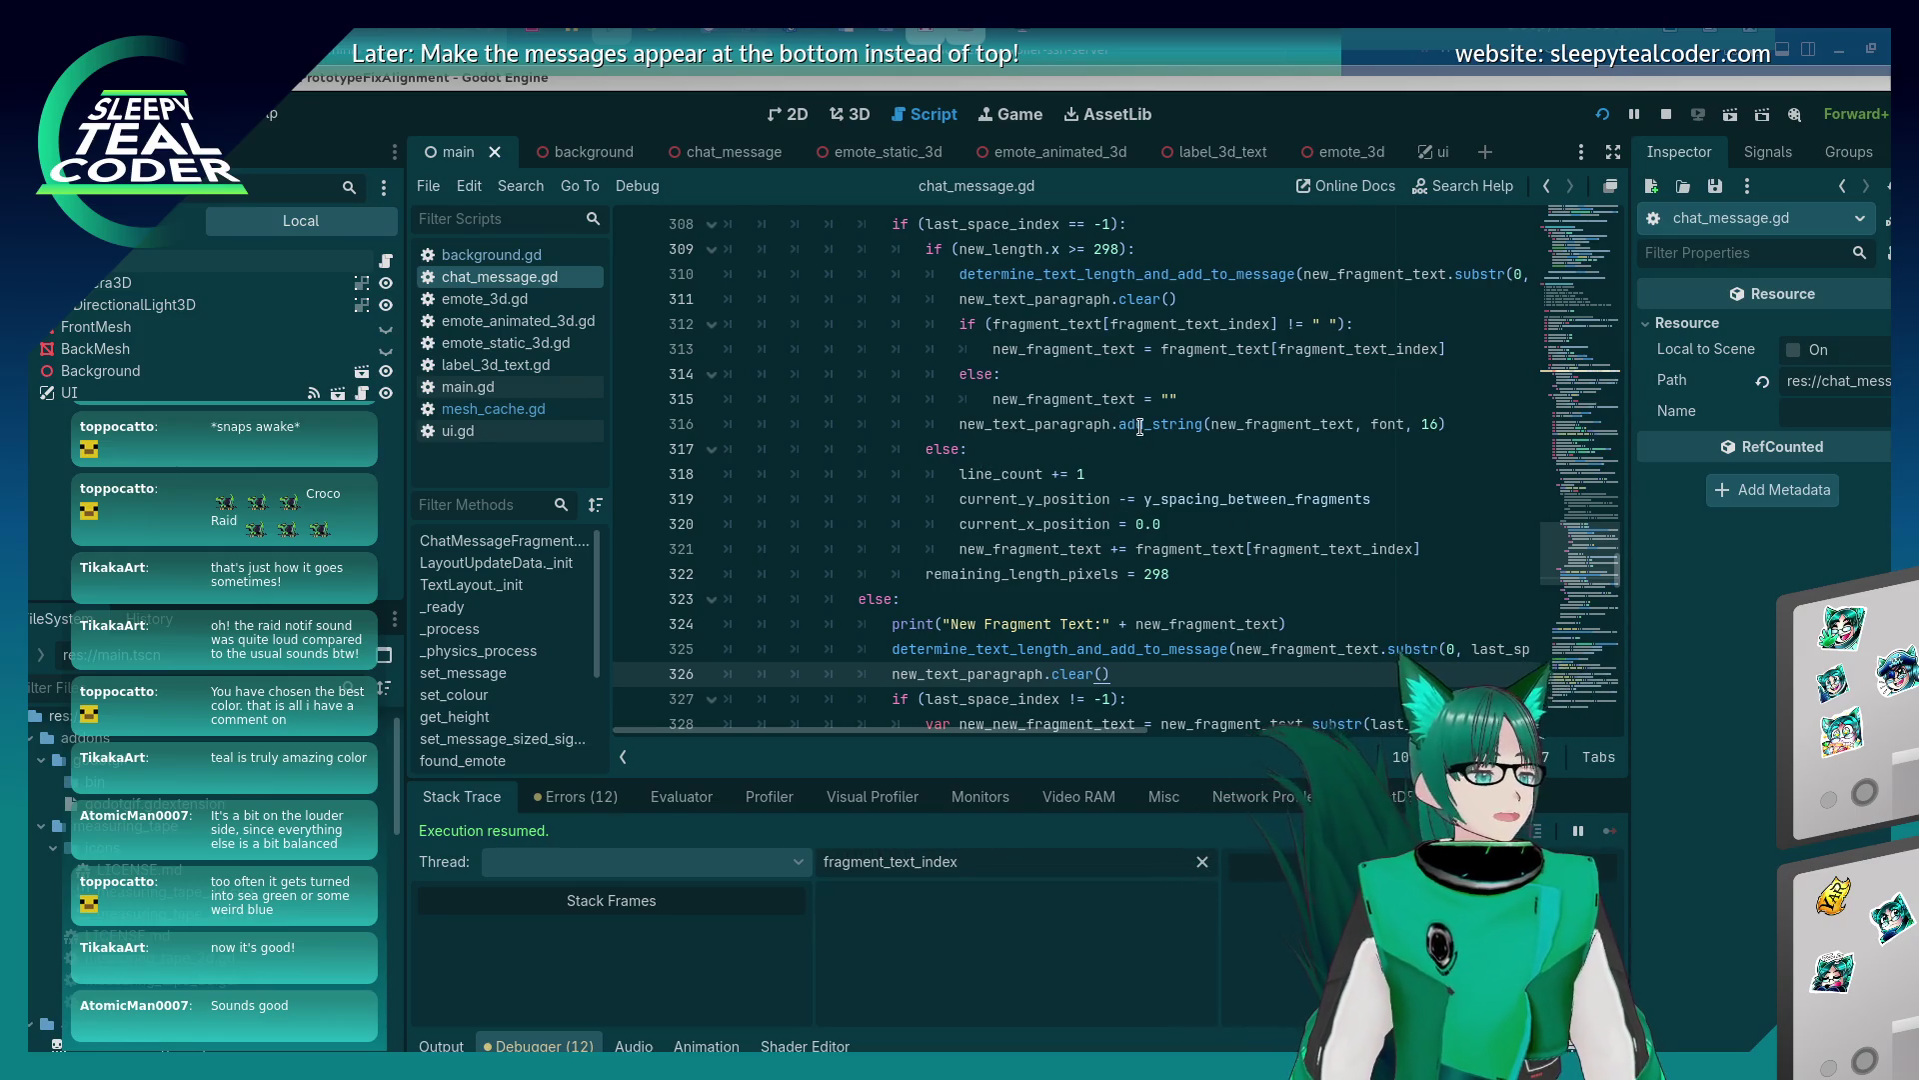
click(1196, 389)
click(1178, 428)
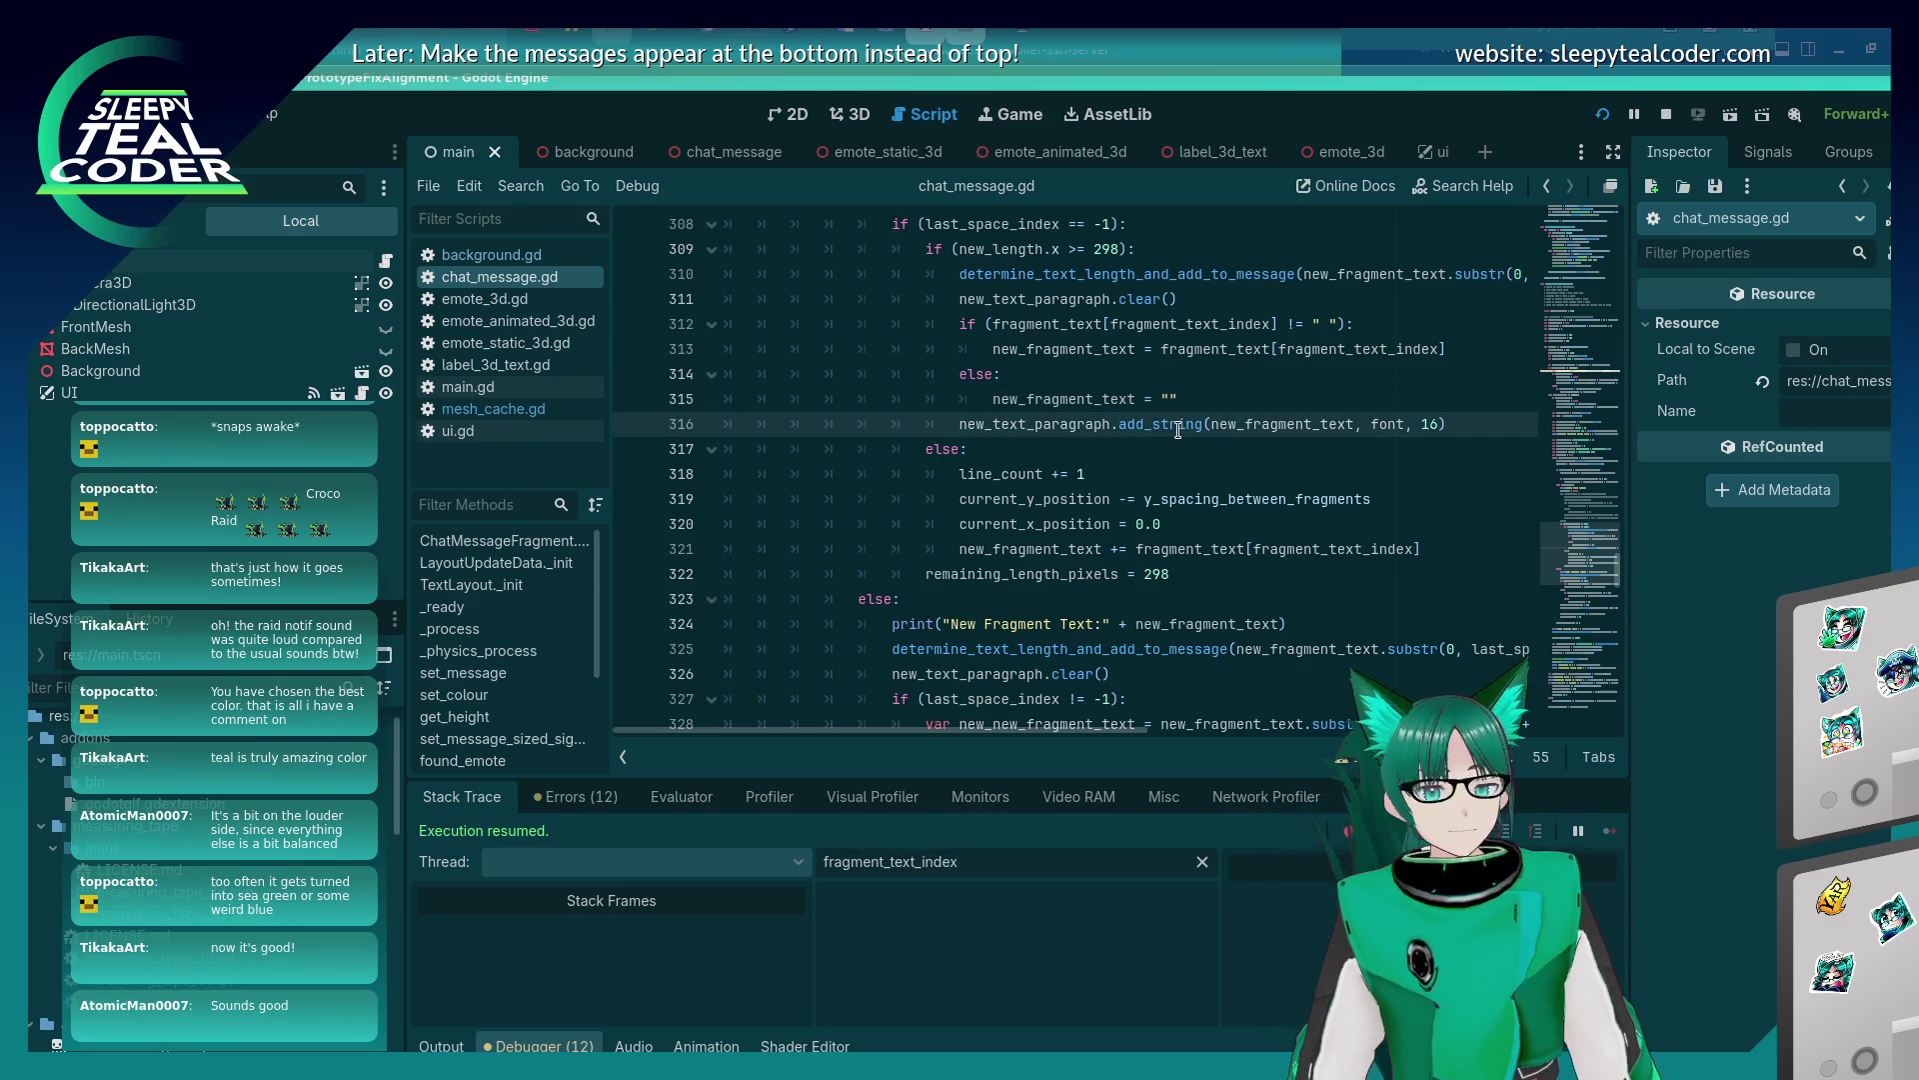
mouse_move(1178, 428)
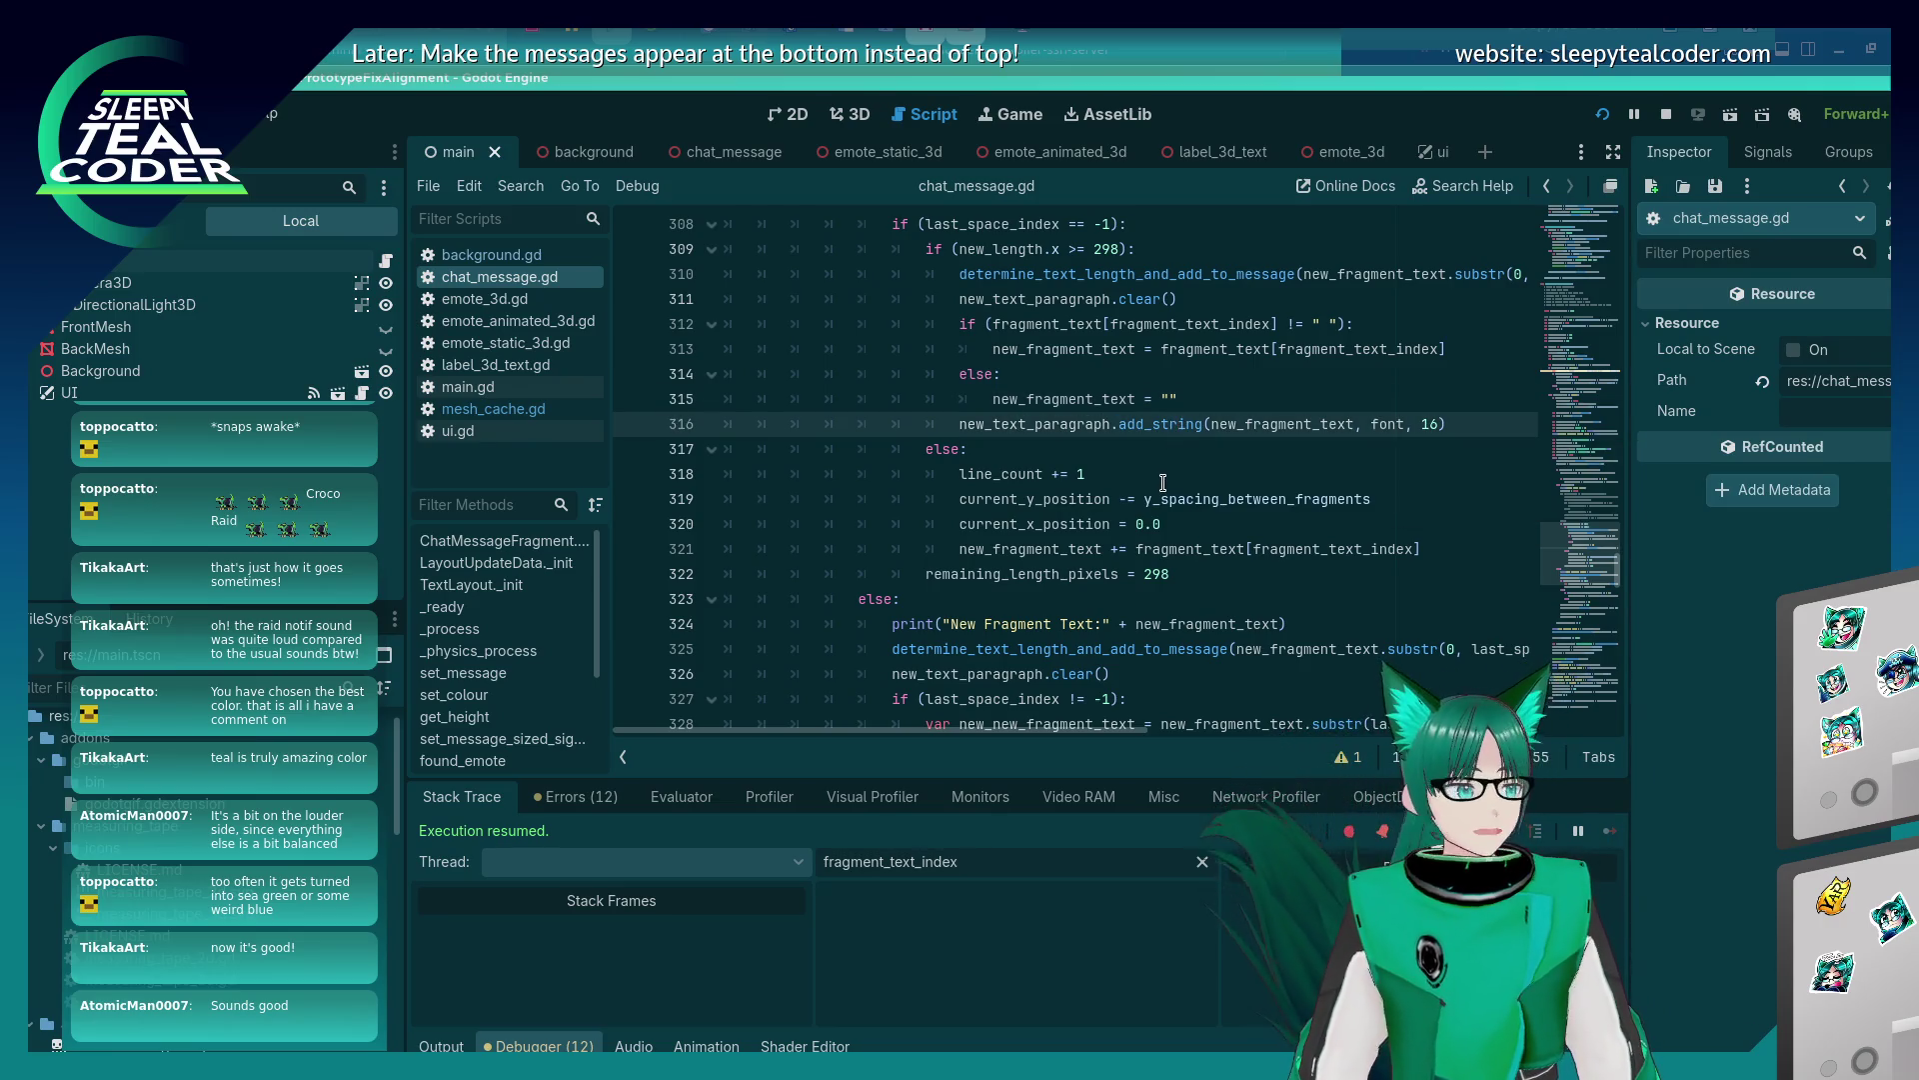
click(1163, 478)
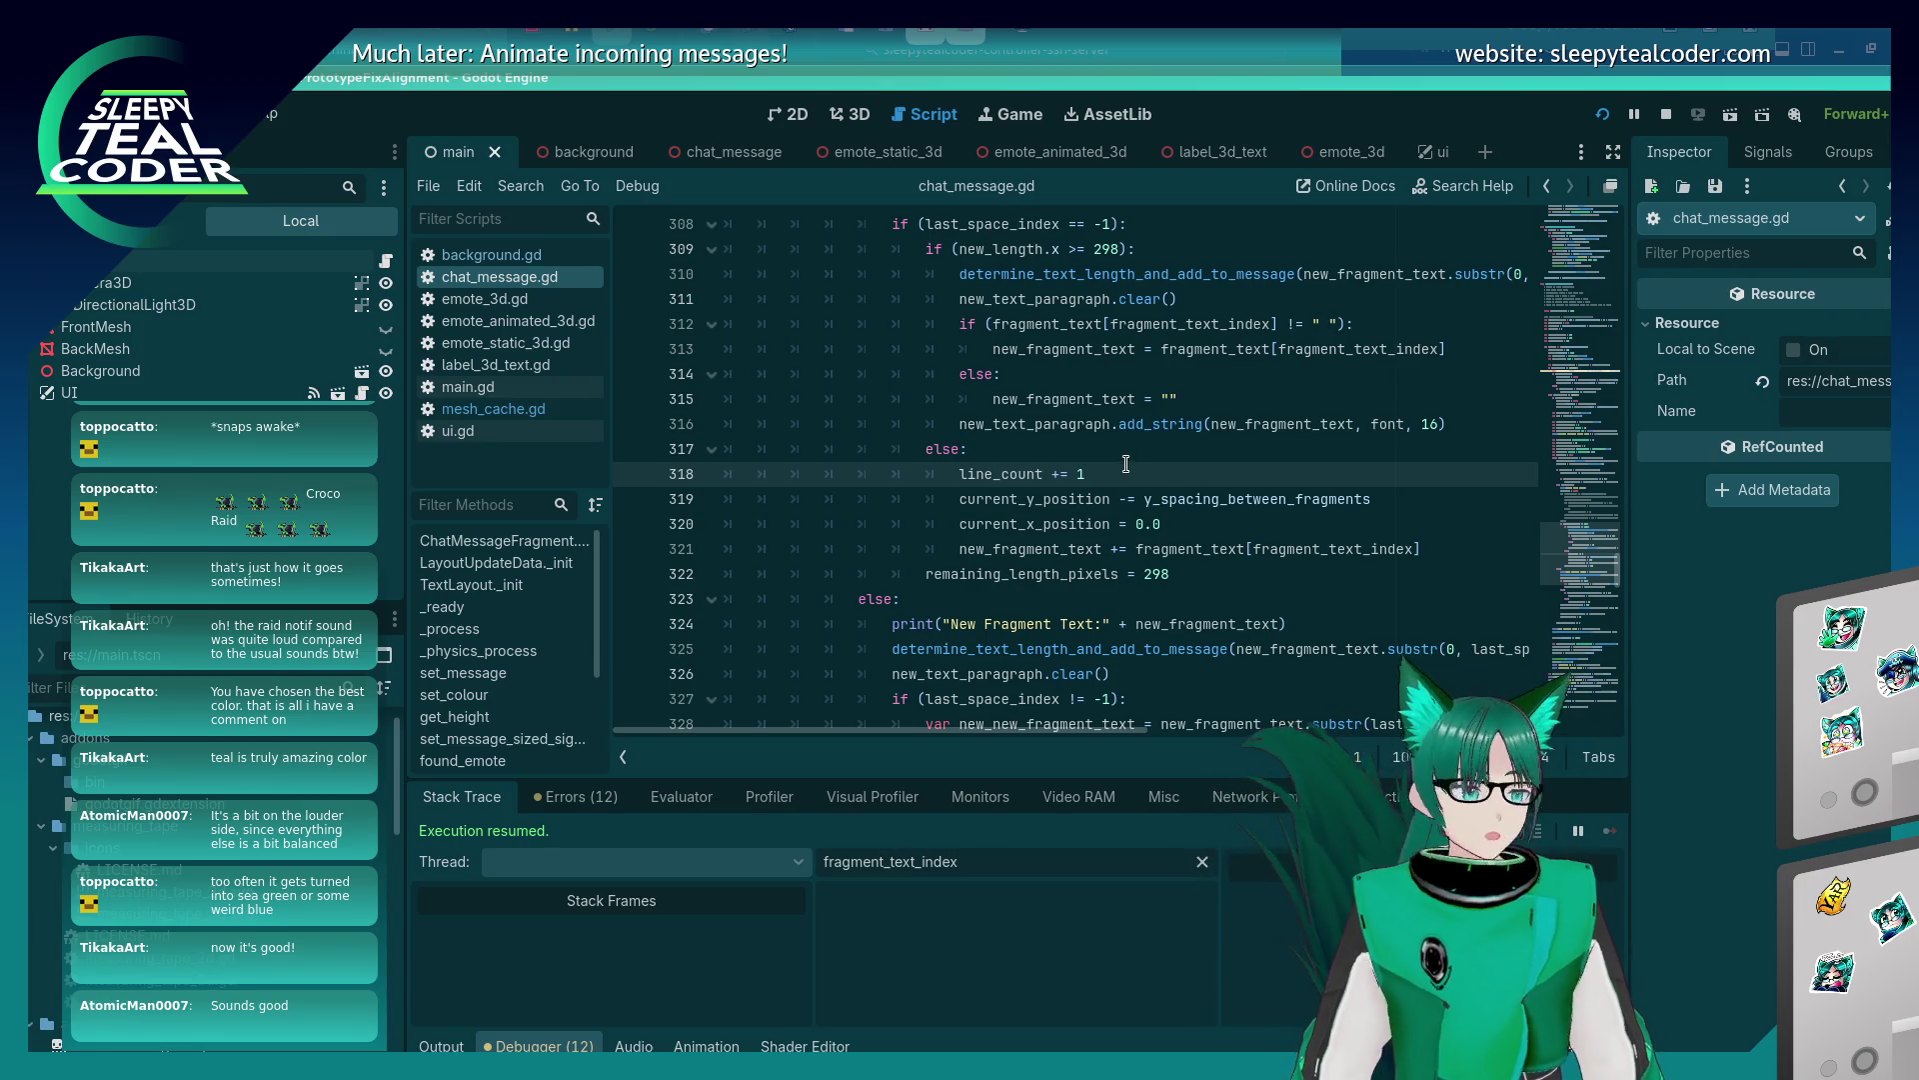
scroll(1125, 464, down, 1)
scroll(1126, 464, up, 1)
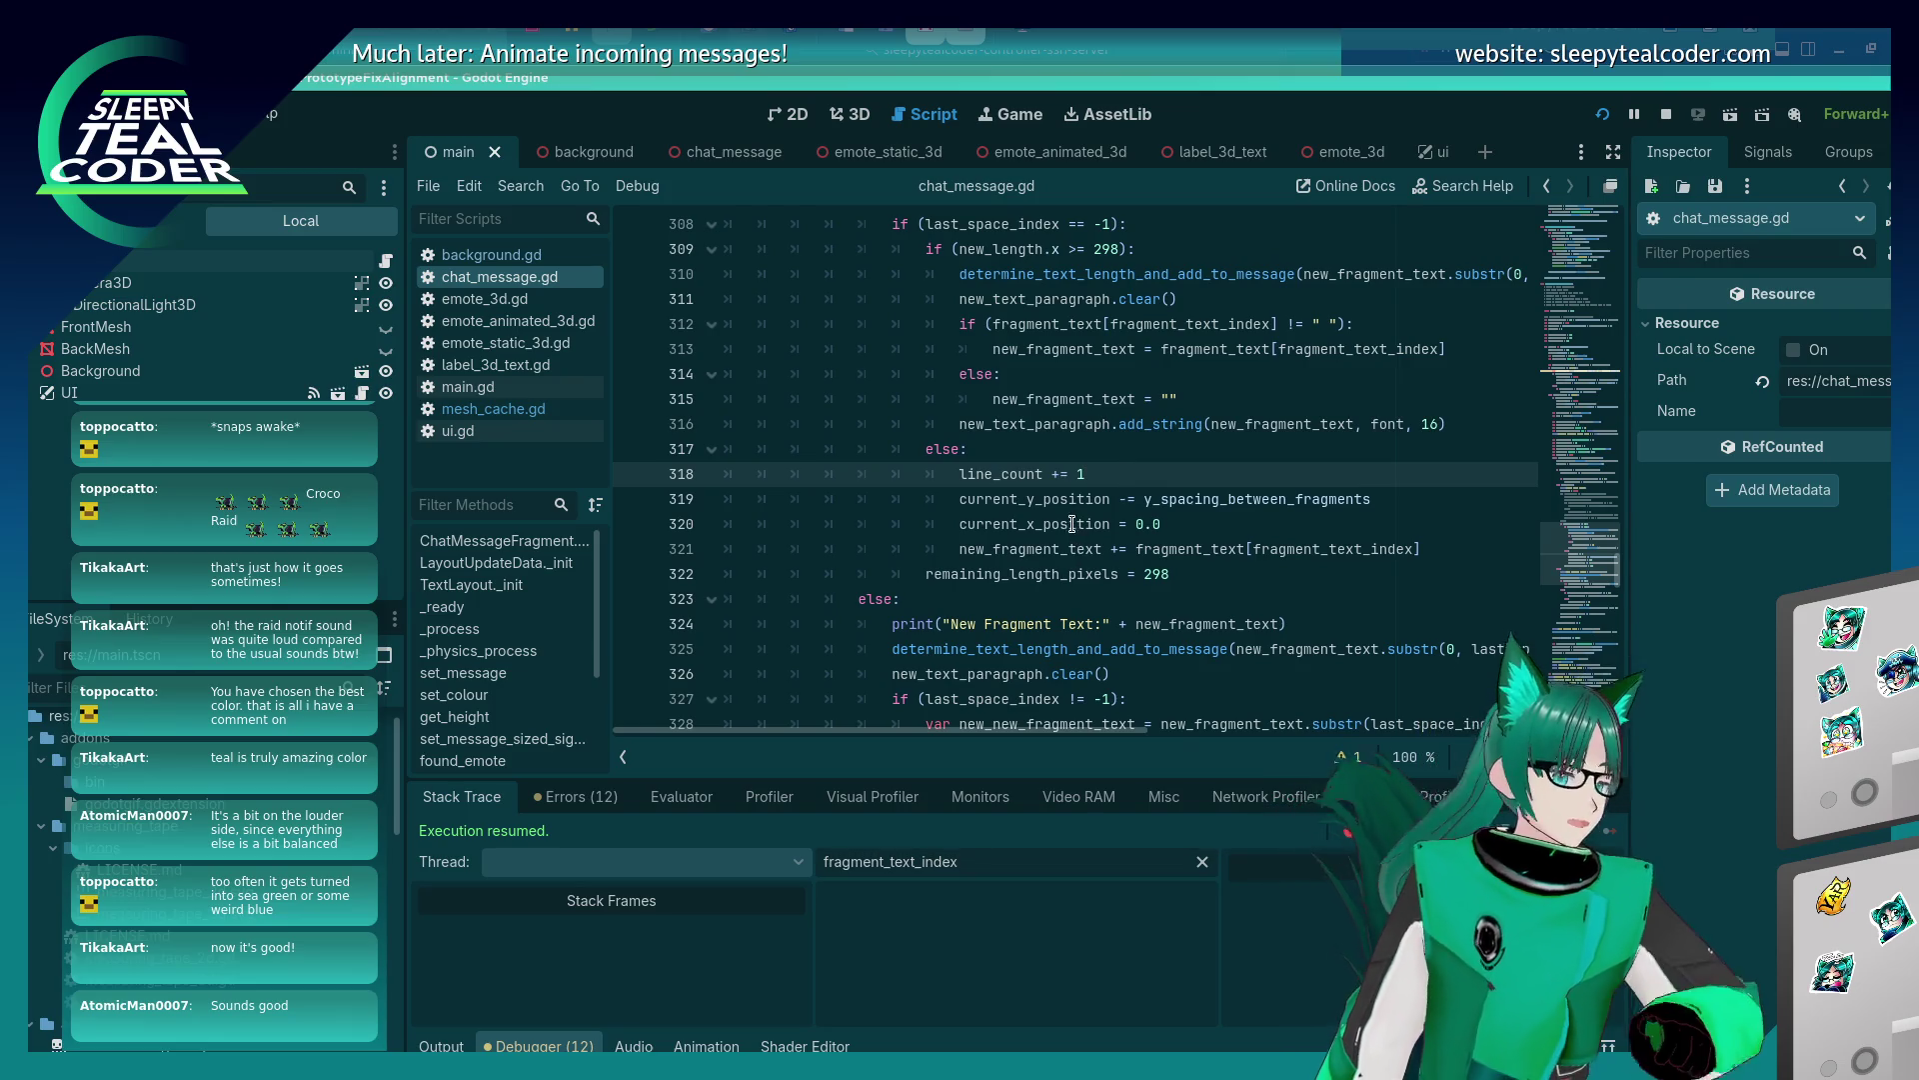
key(alt+Tab)
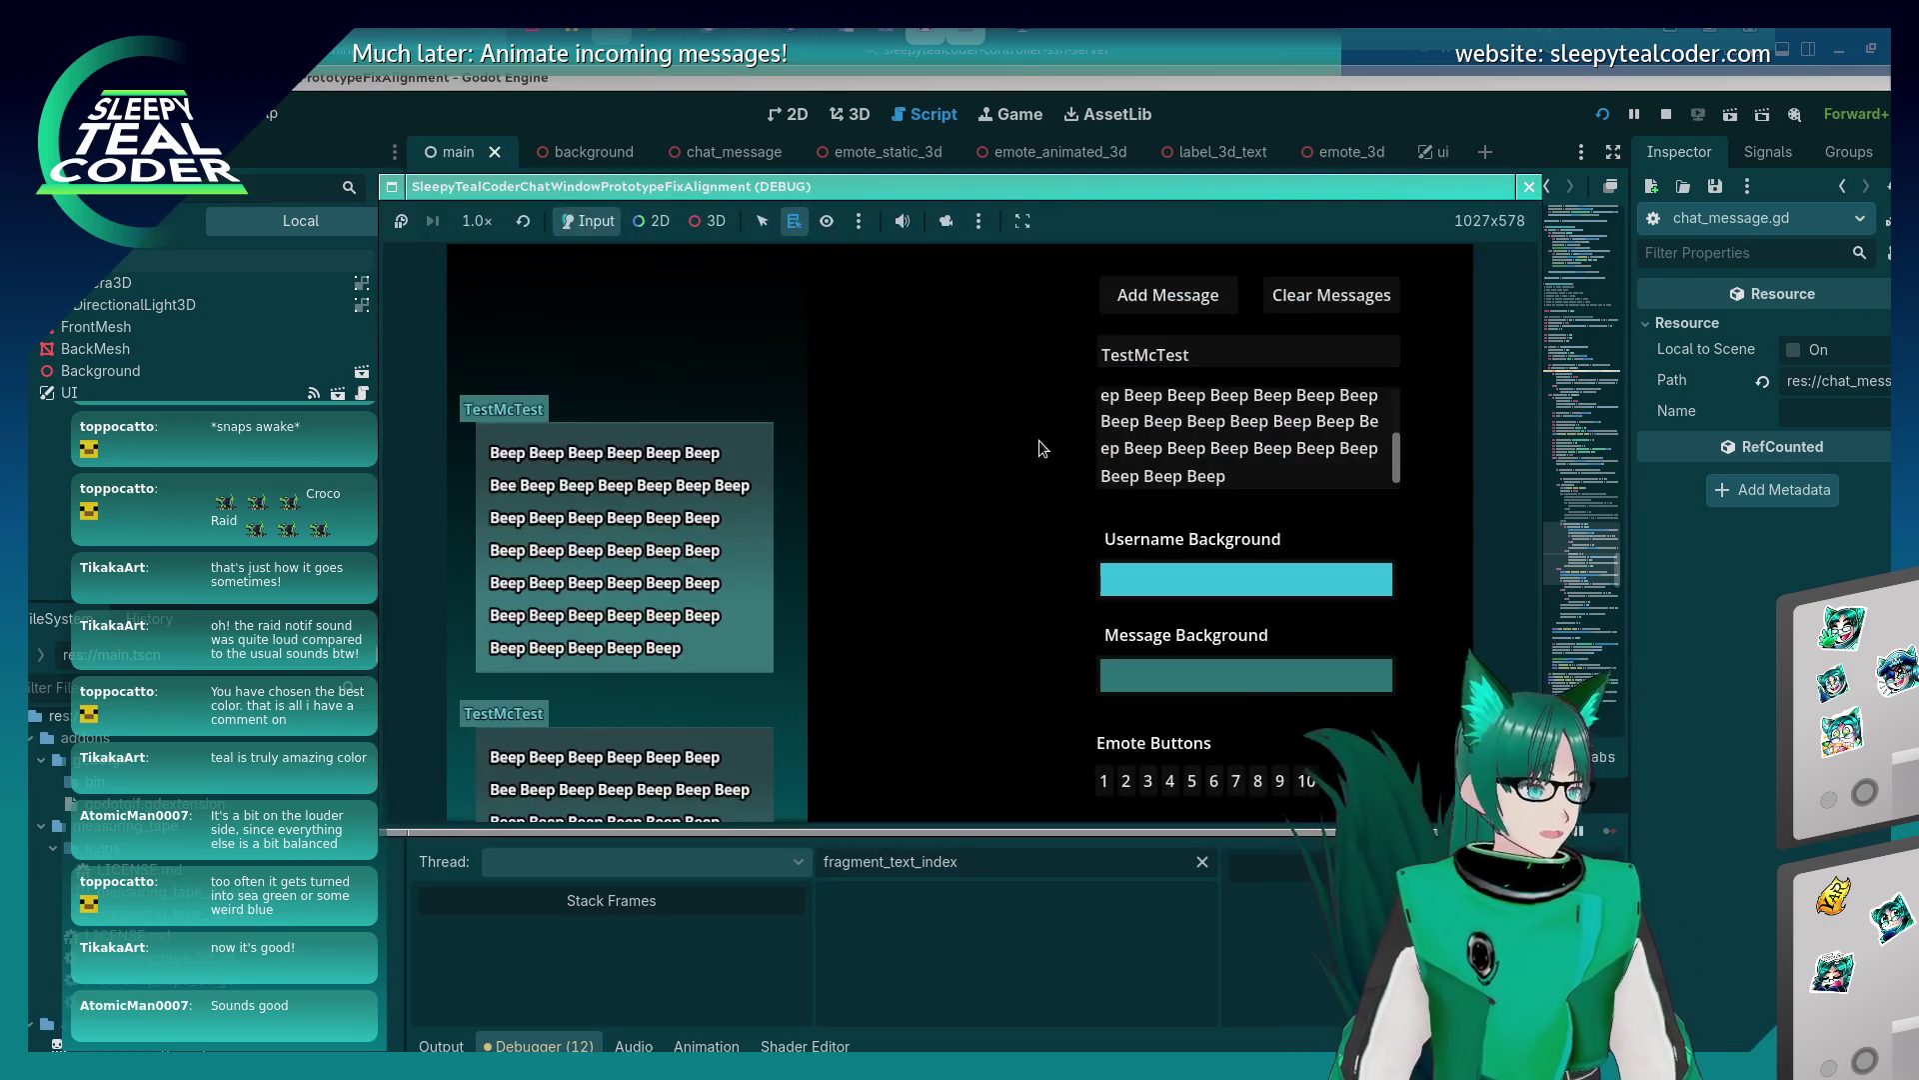
Clear the existing test chat messages in the debug game window.
click(1295, 297)
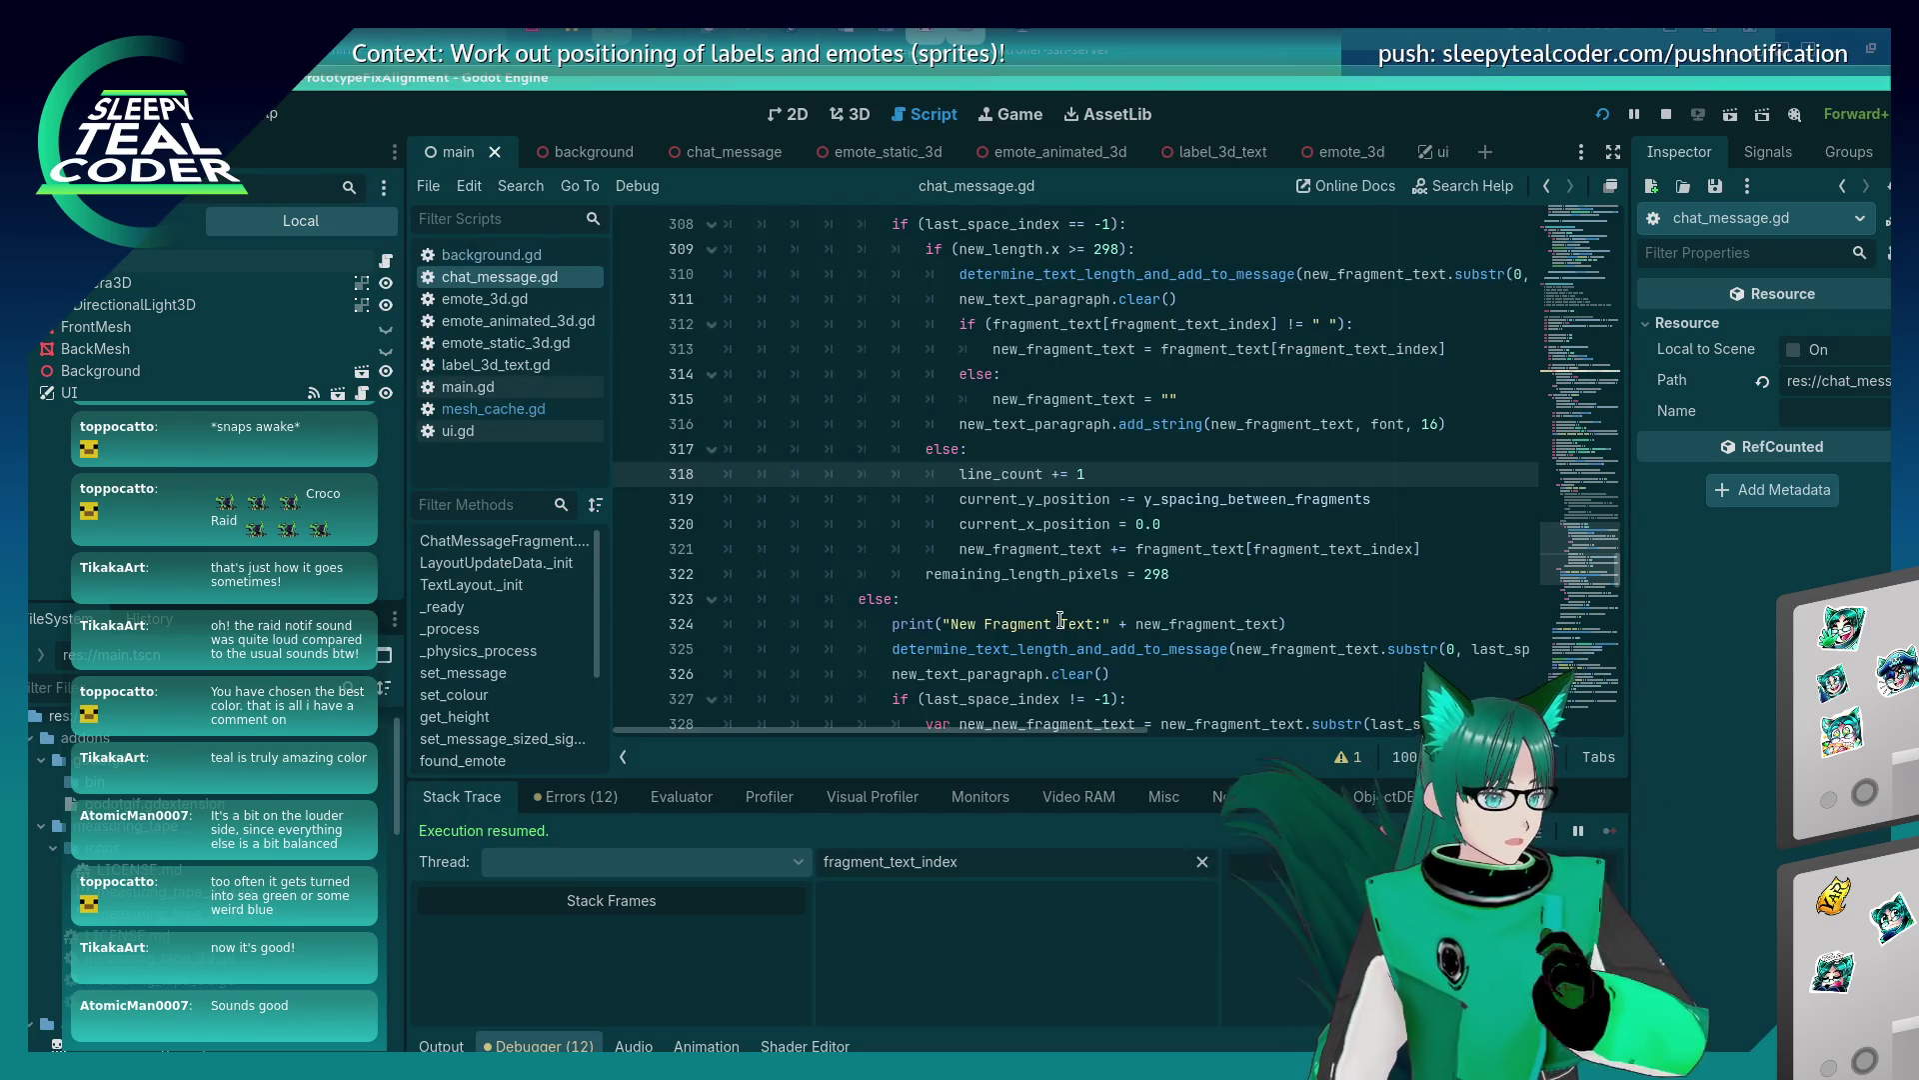
scroll(1059, 619, up, 5)
scroll(1060, 619, up, 5)
scroll(900, 499, down, 15)
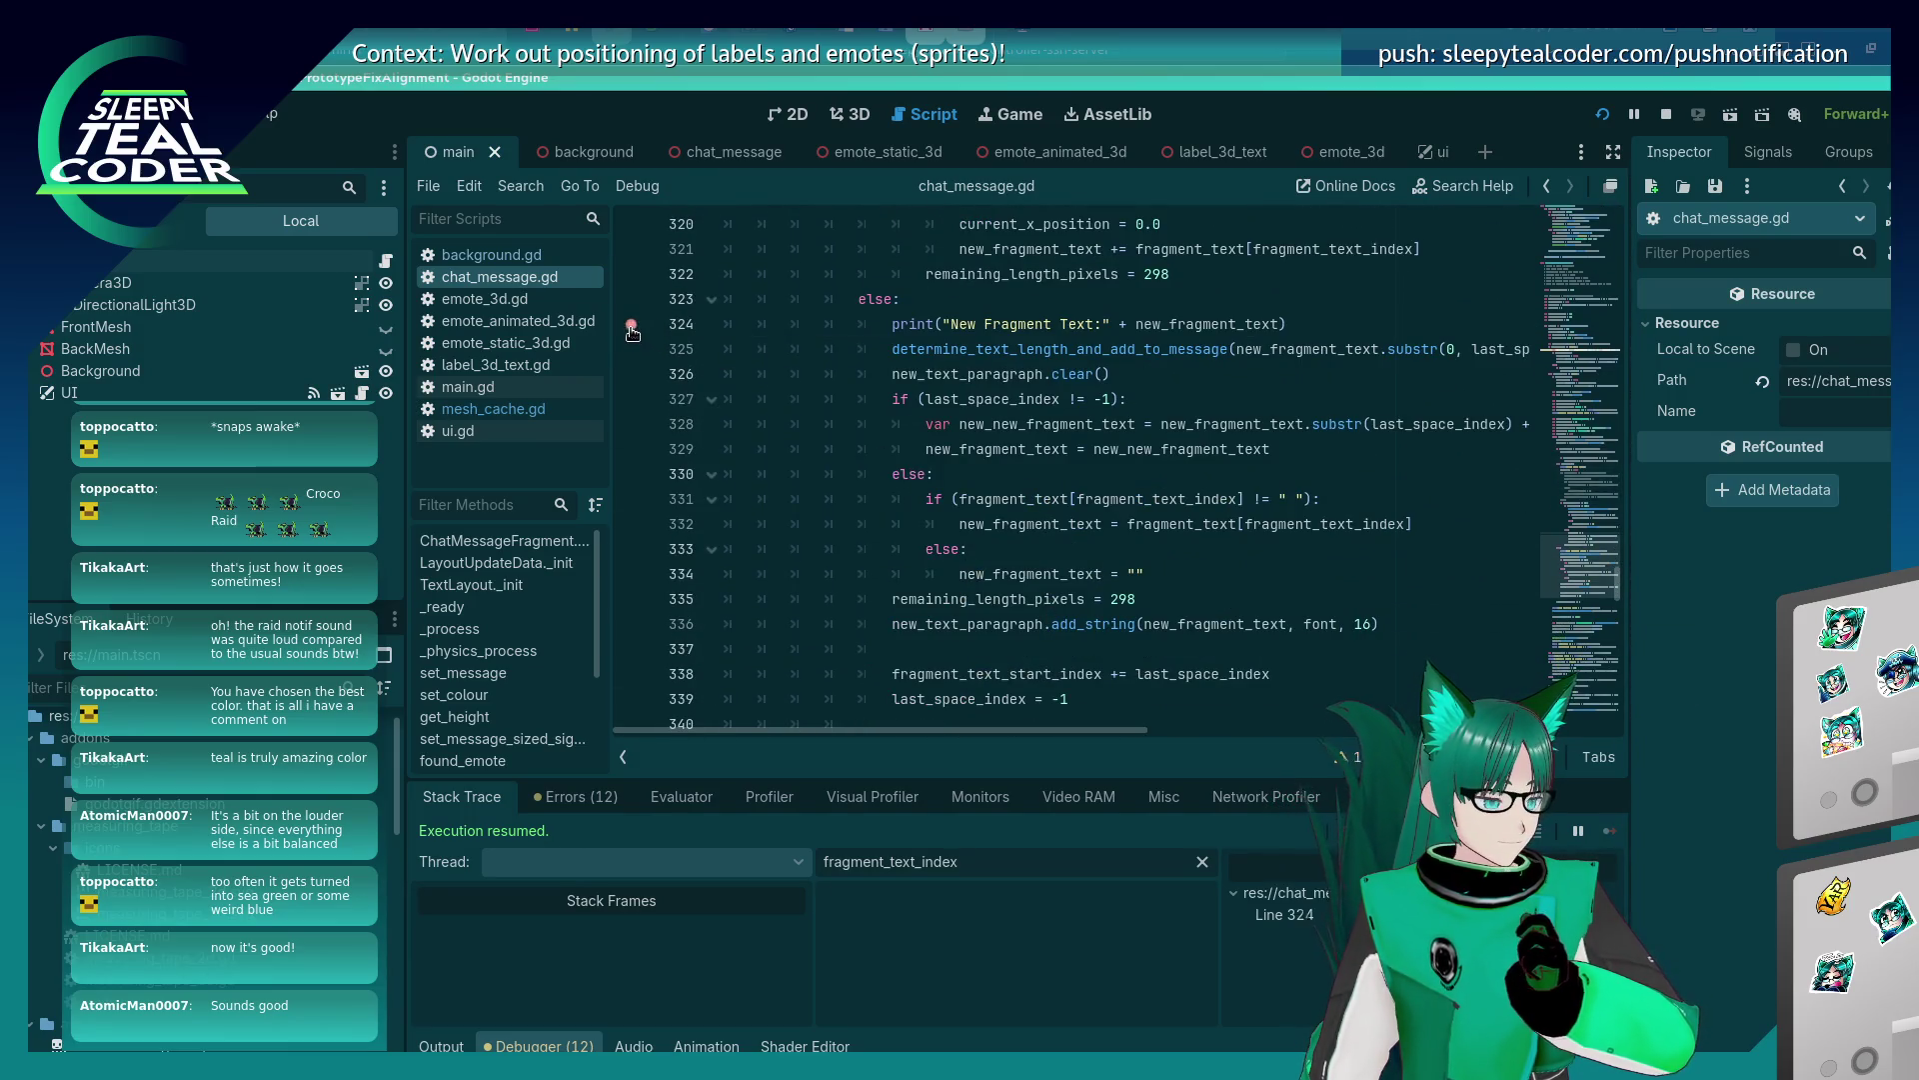
mouse_move(1158, 511)
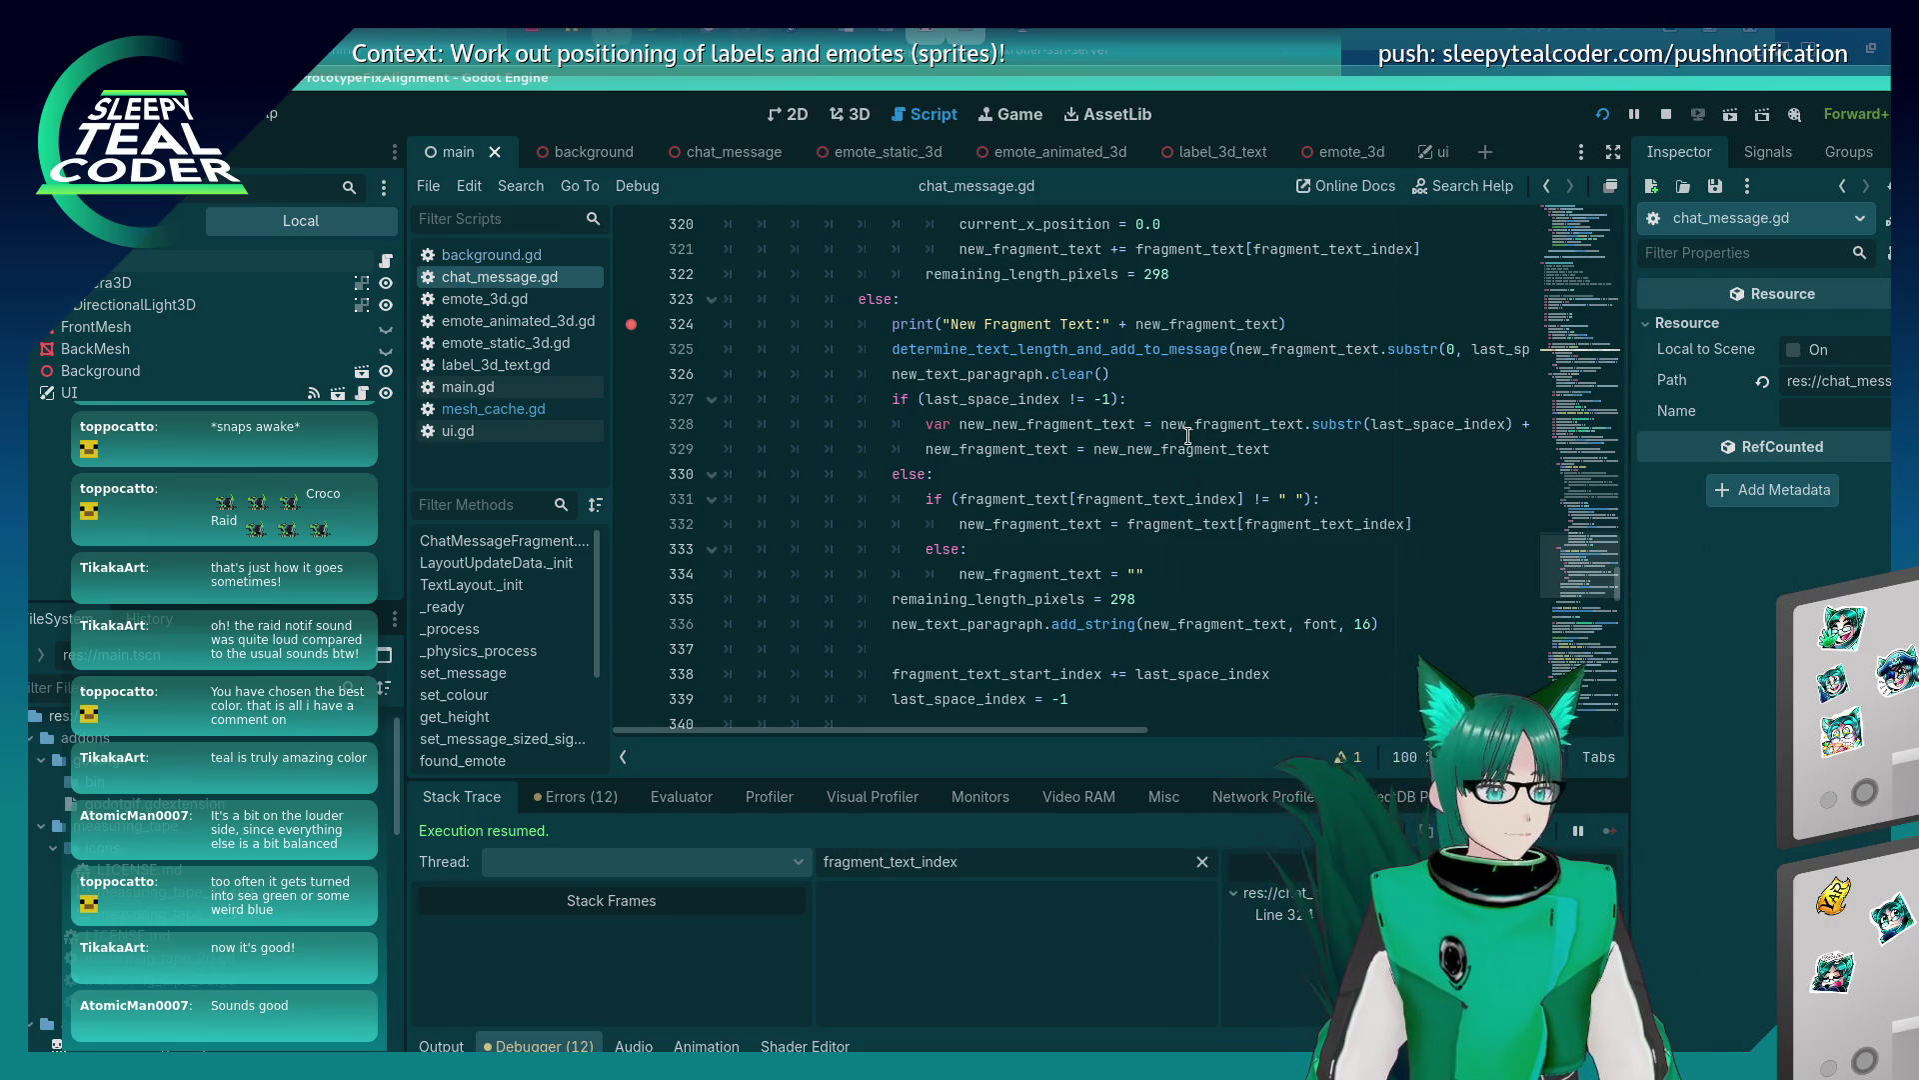
Switch back to the game and add a message to hit the line-324 breakpoint.
key(alt+Tab)
key(alt+Tab)
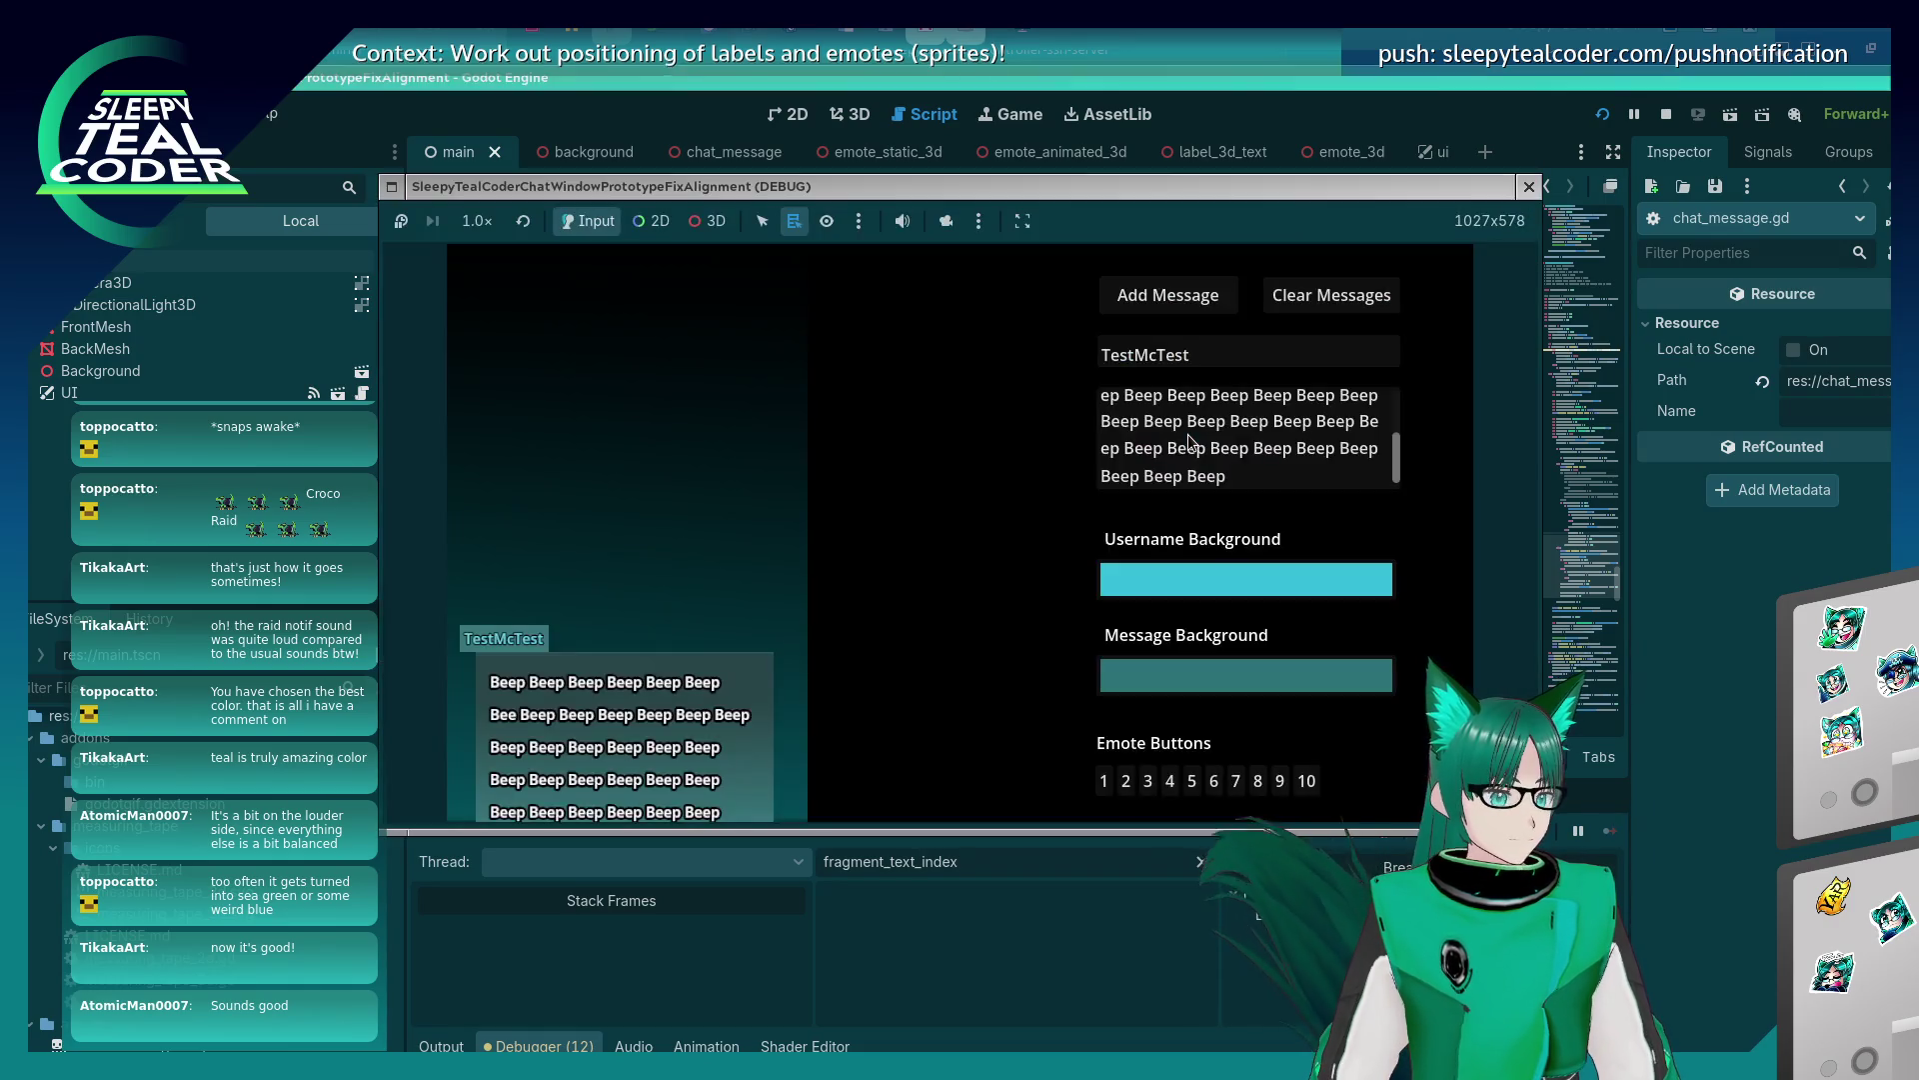
click(1050, 291)
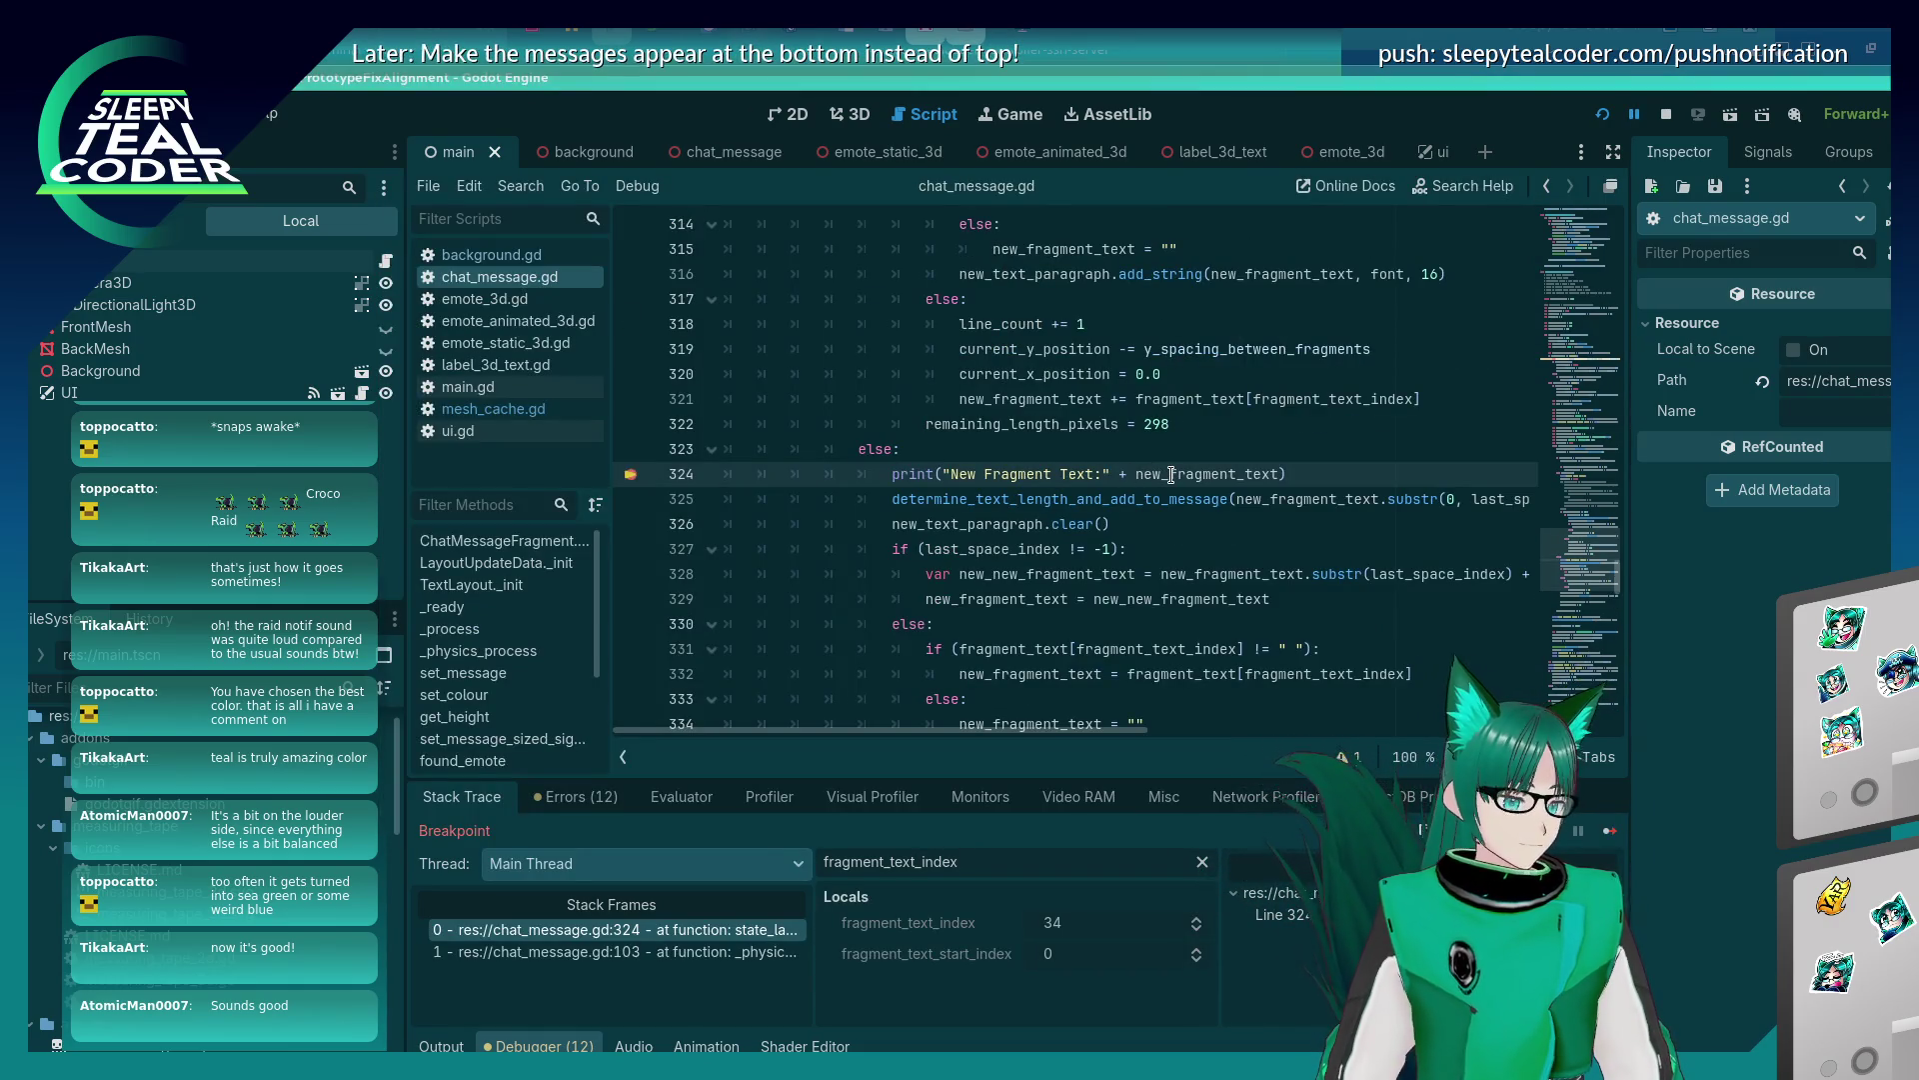
mouse_move(1172, 474)
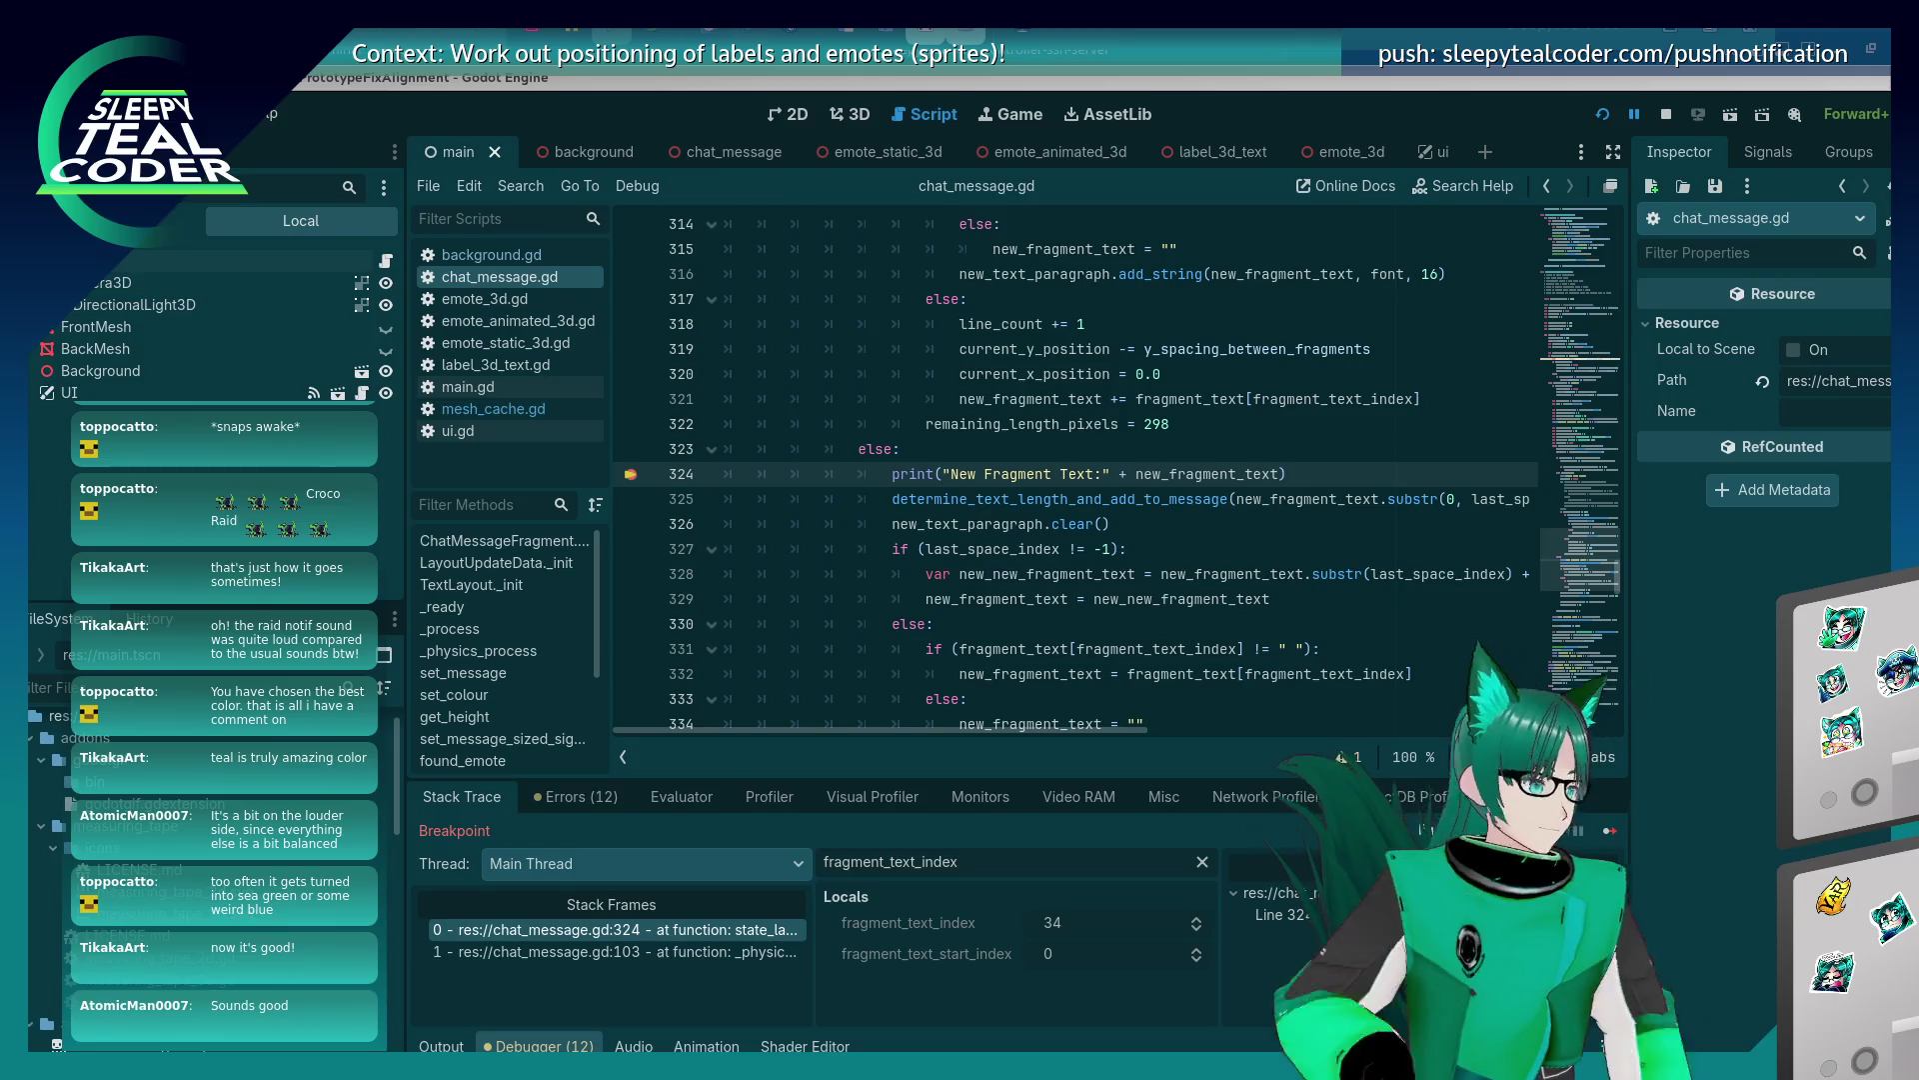
click(897, 547)
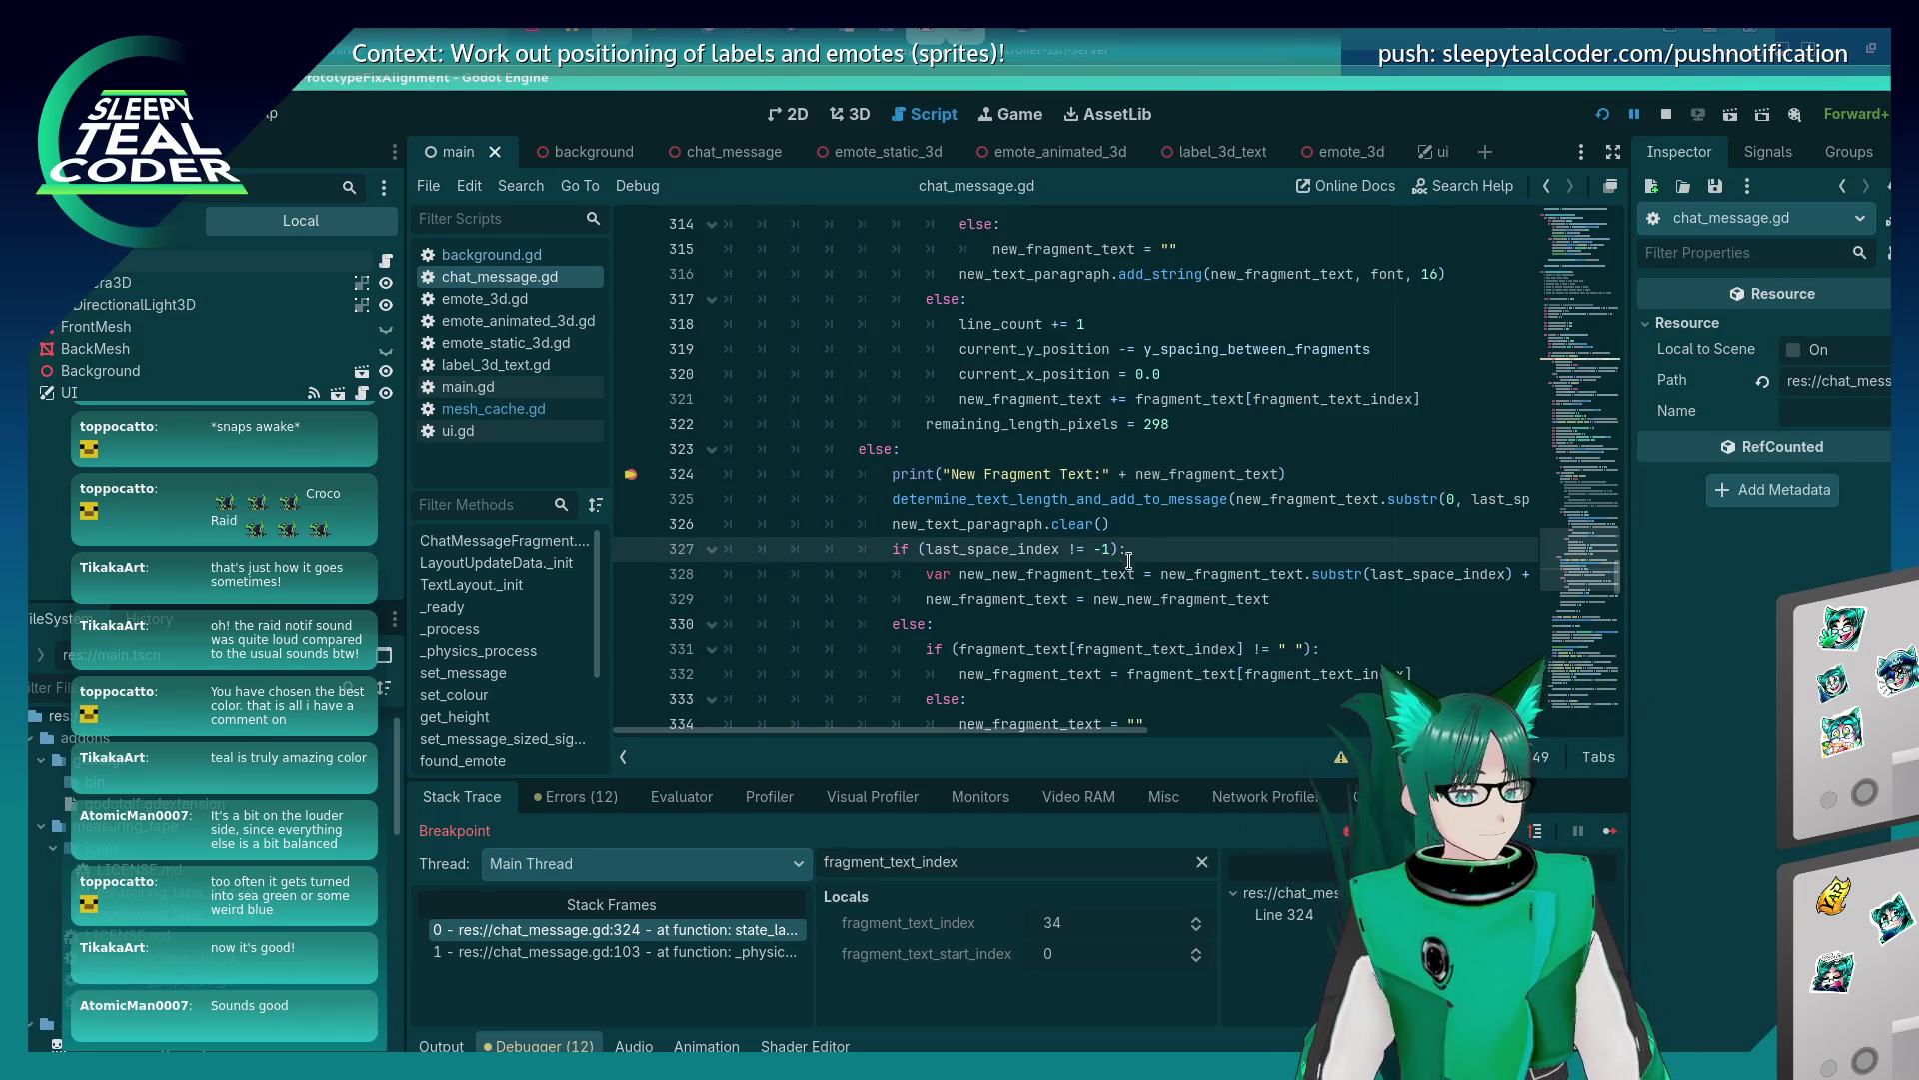
scroll(1112, 576, down, 3)
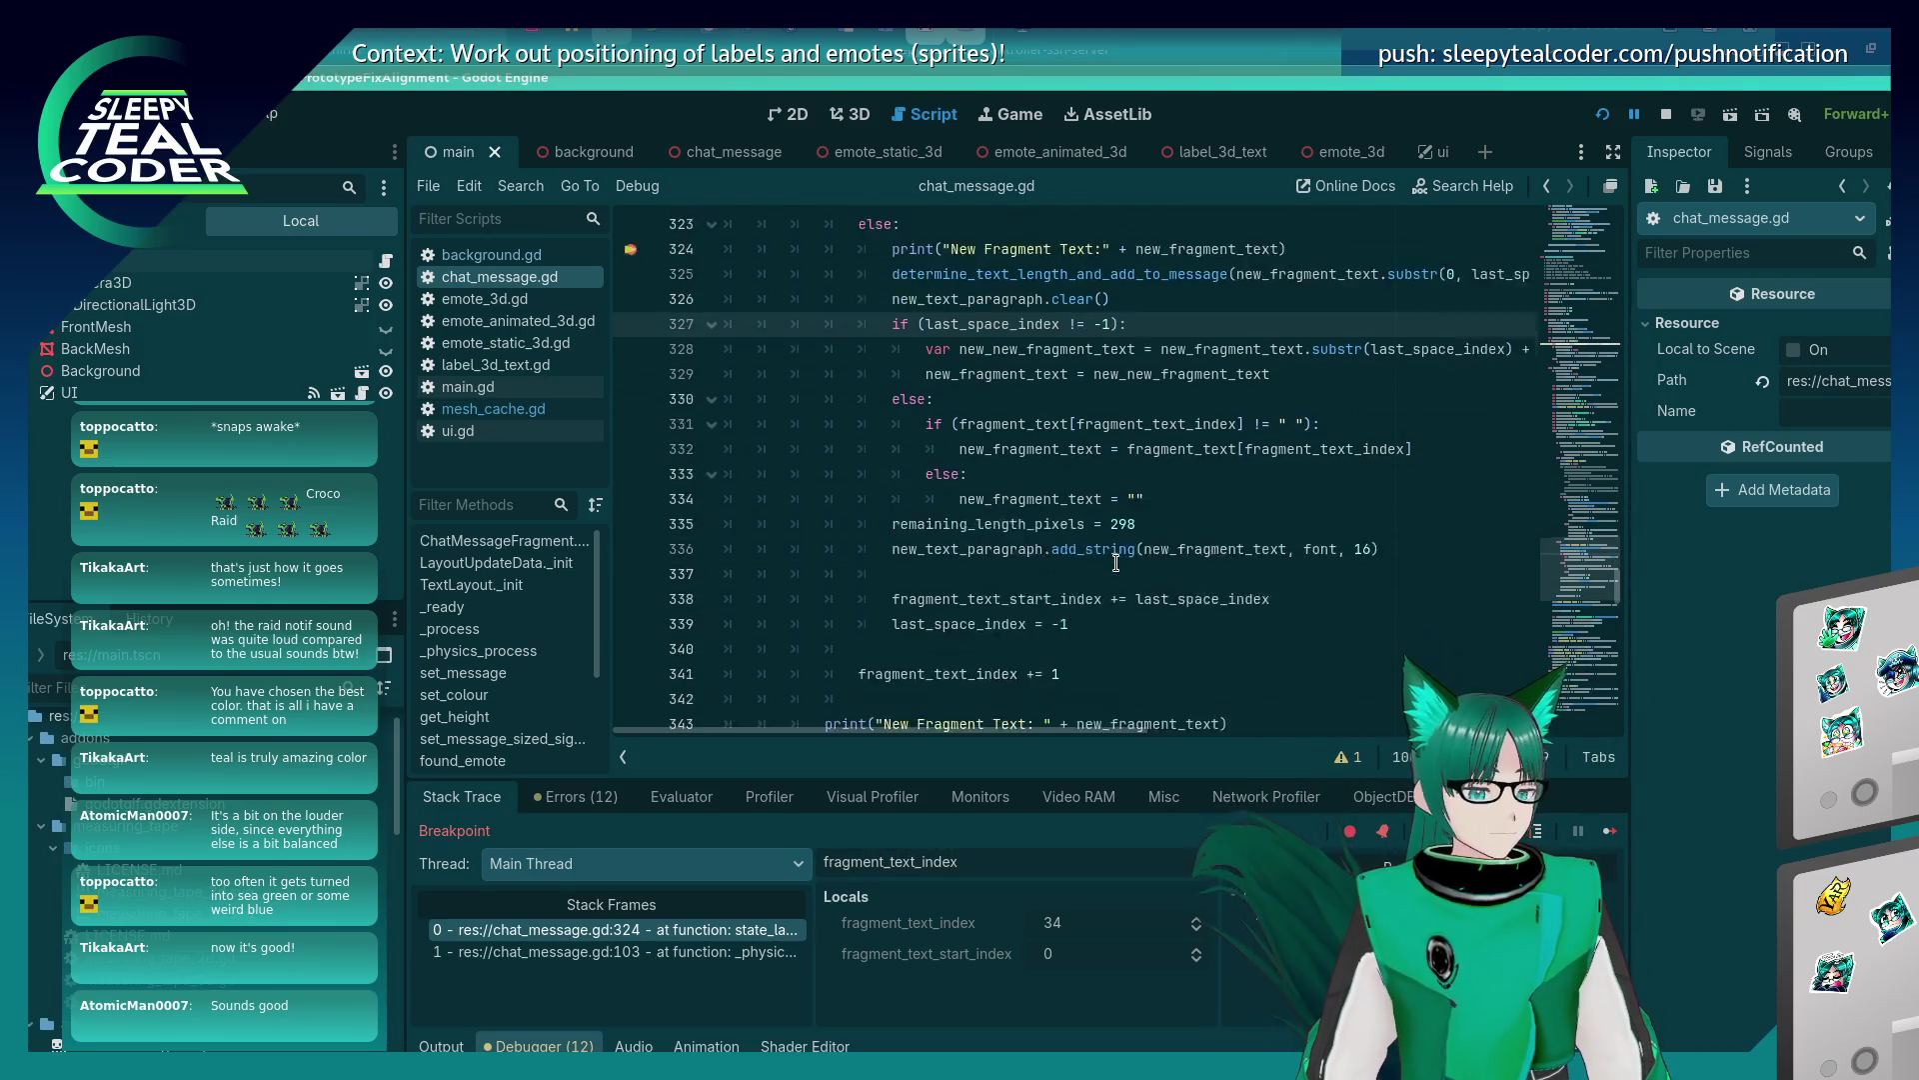
scroll(1116, 562, up, 2)
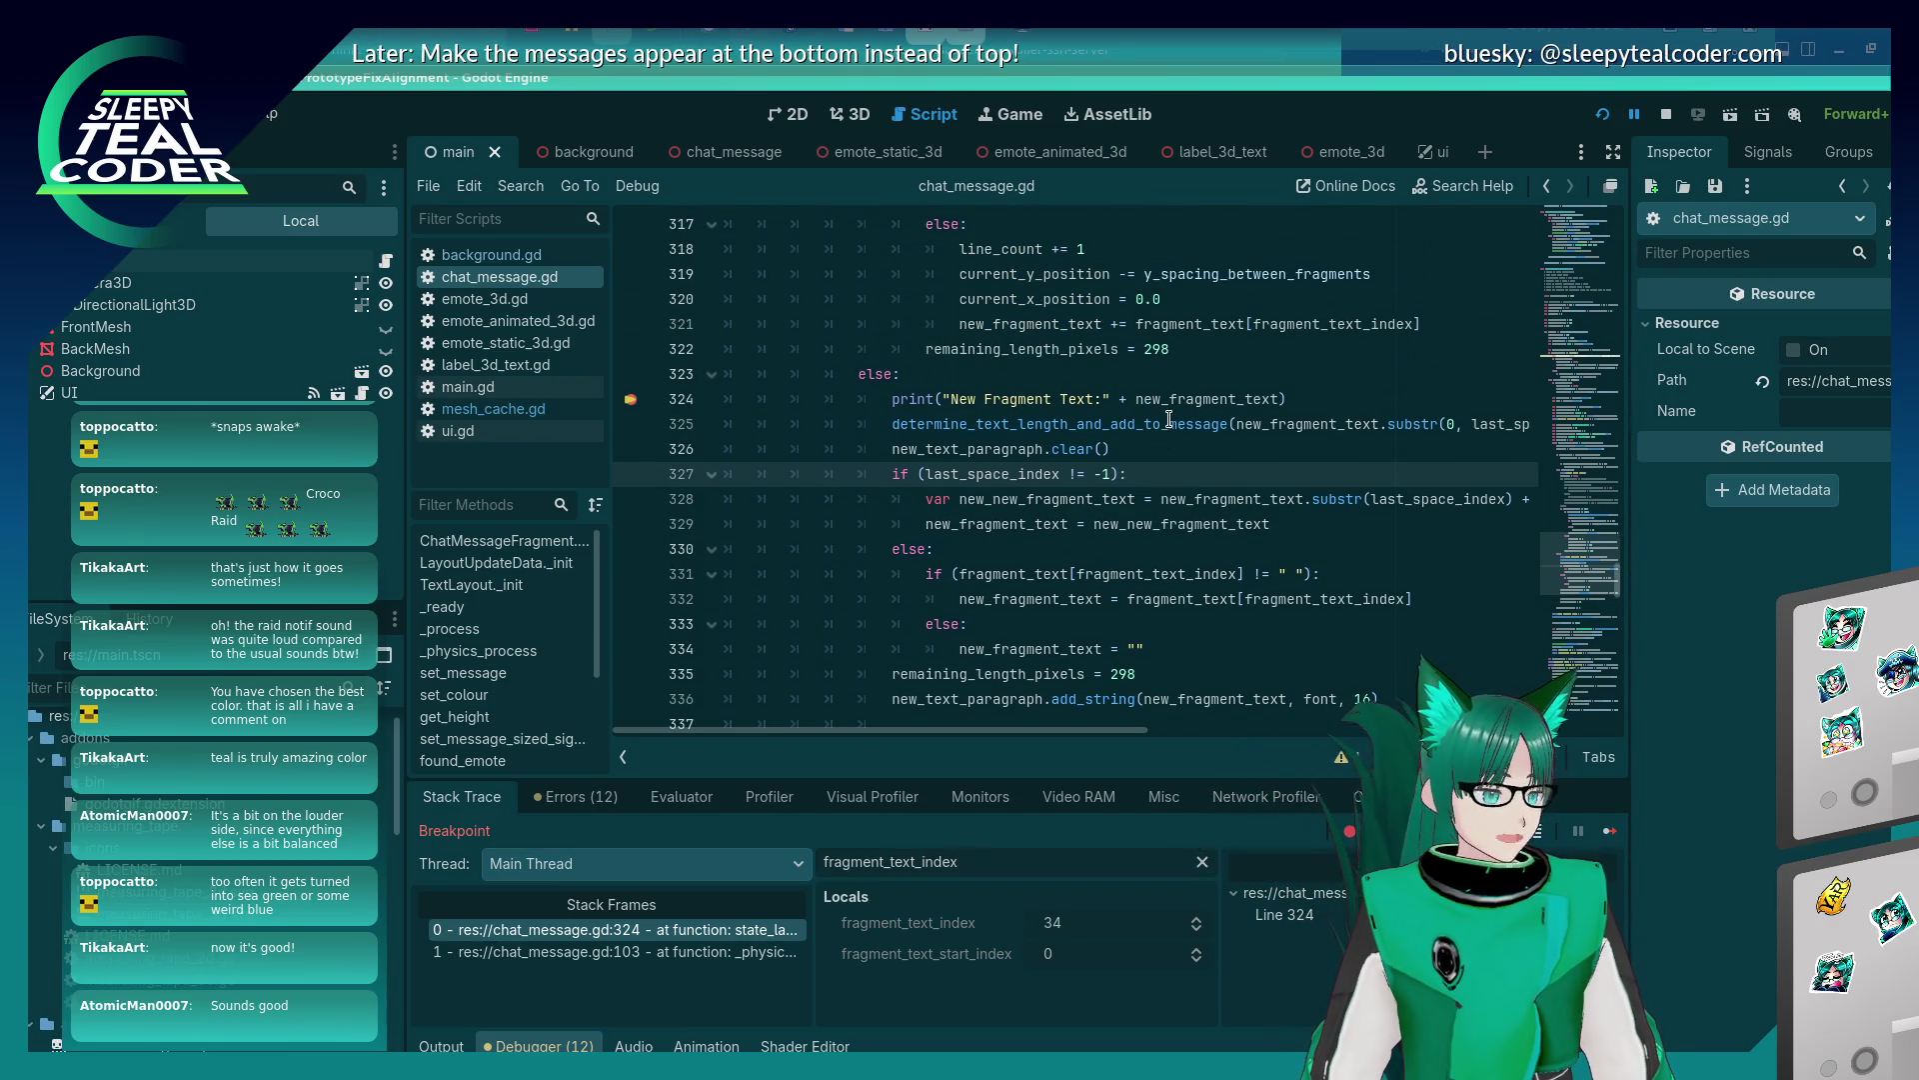
mouse_move(1195, 390)
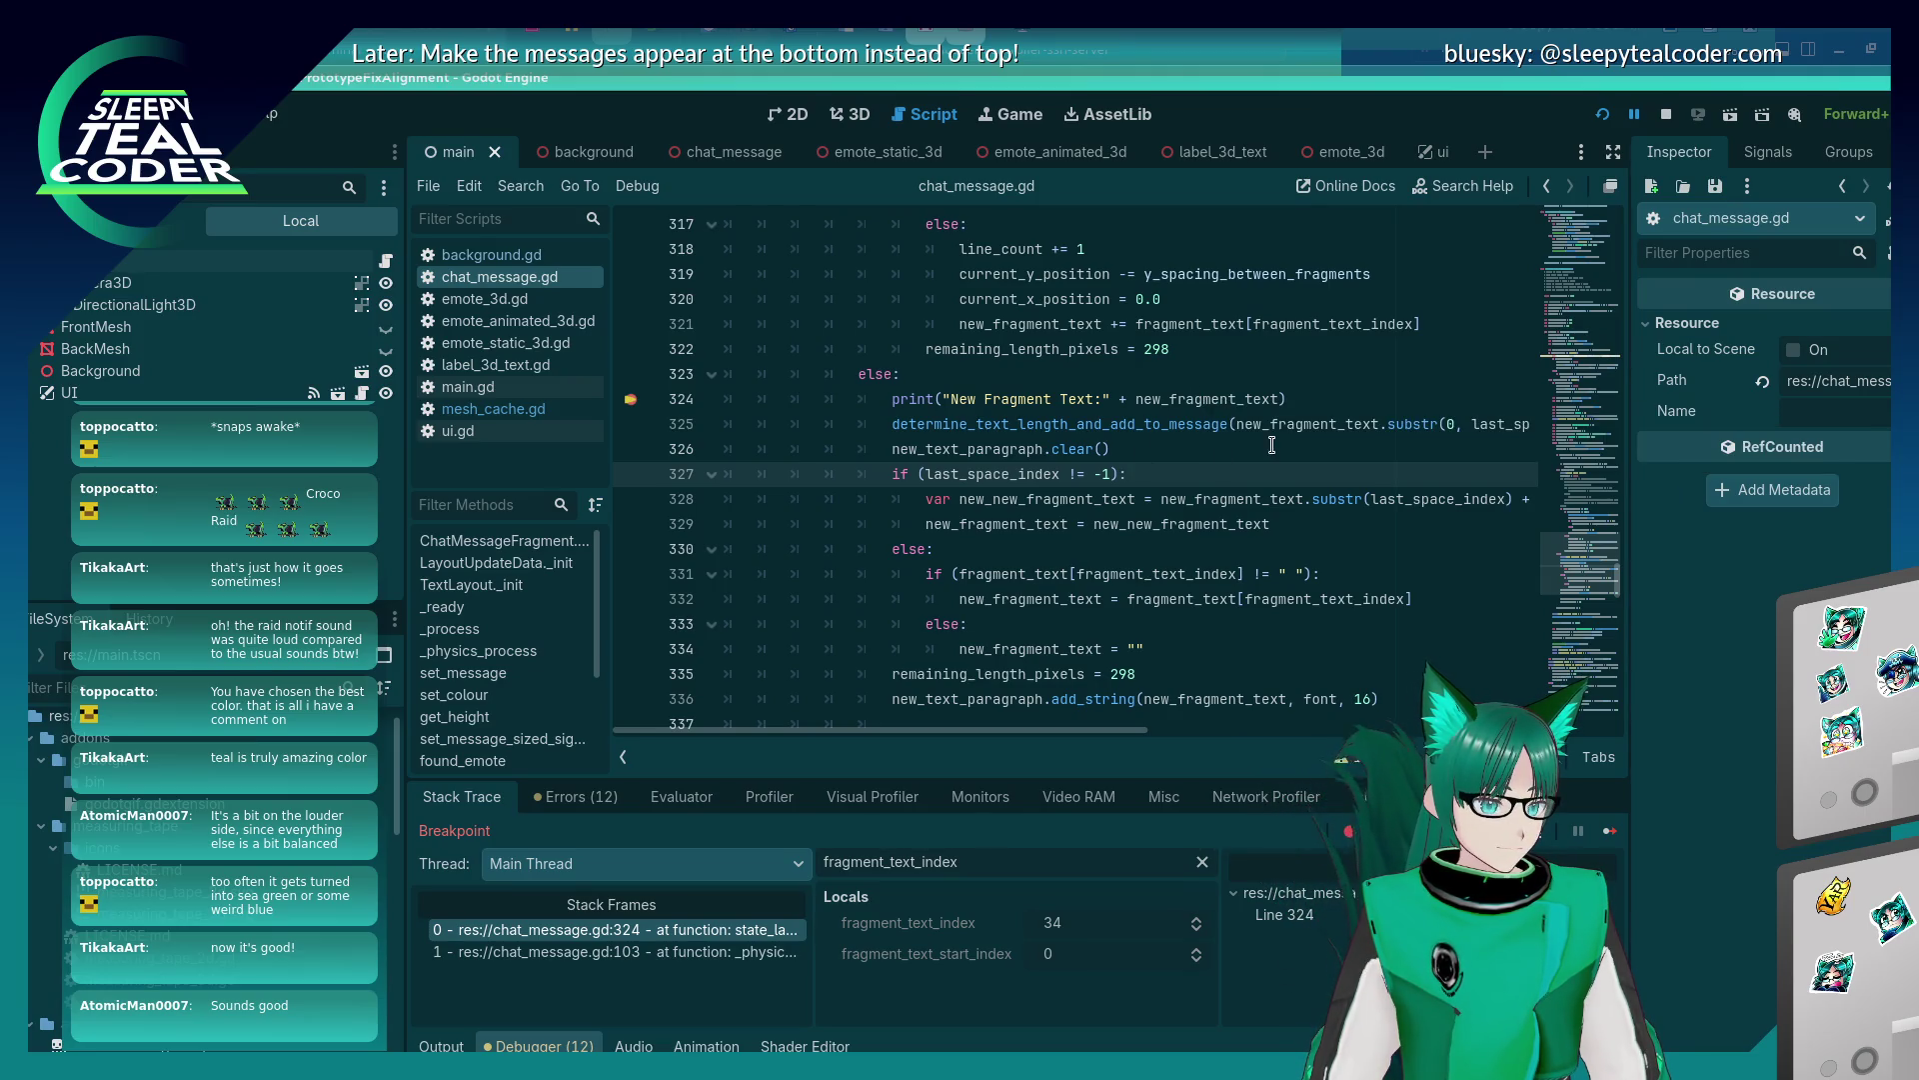
click(1129, 599)
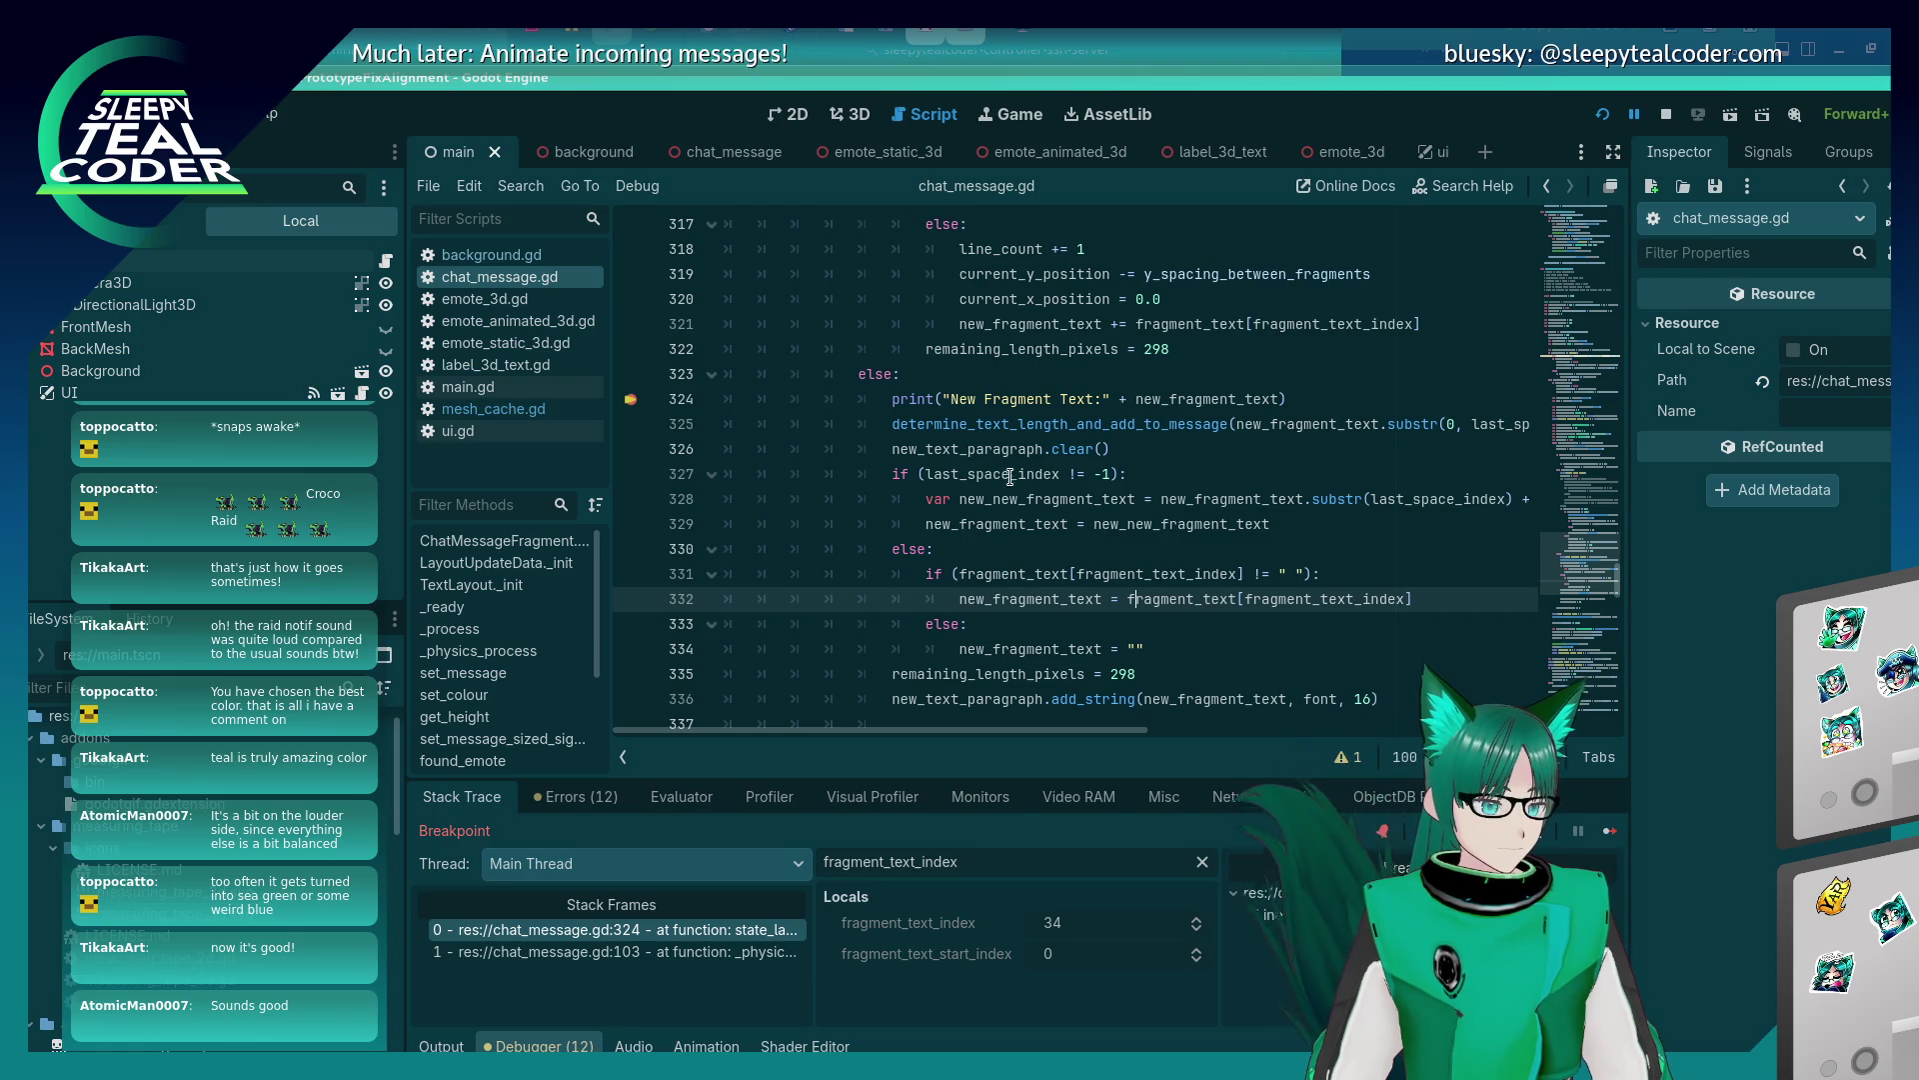
mouse_move(1006, 476)
click(1006, 424)
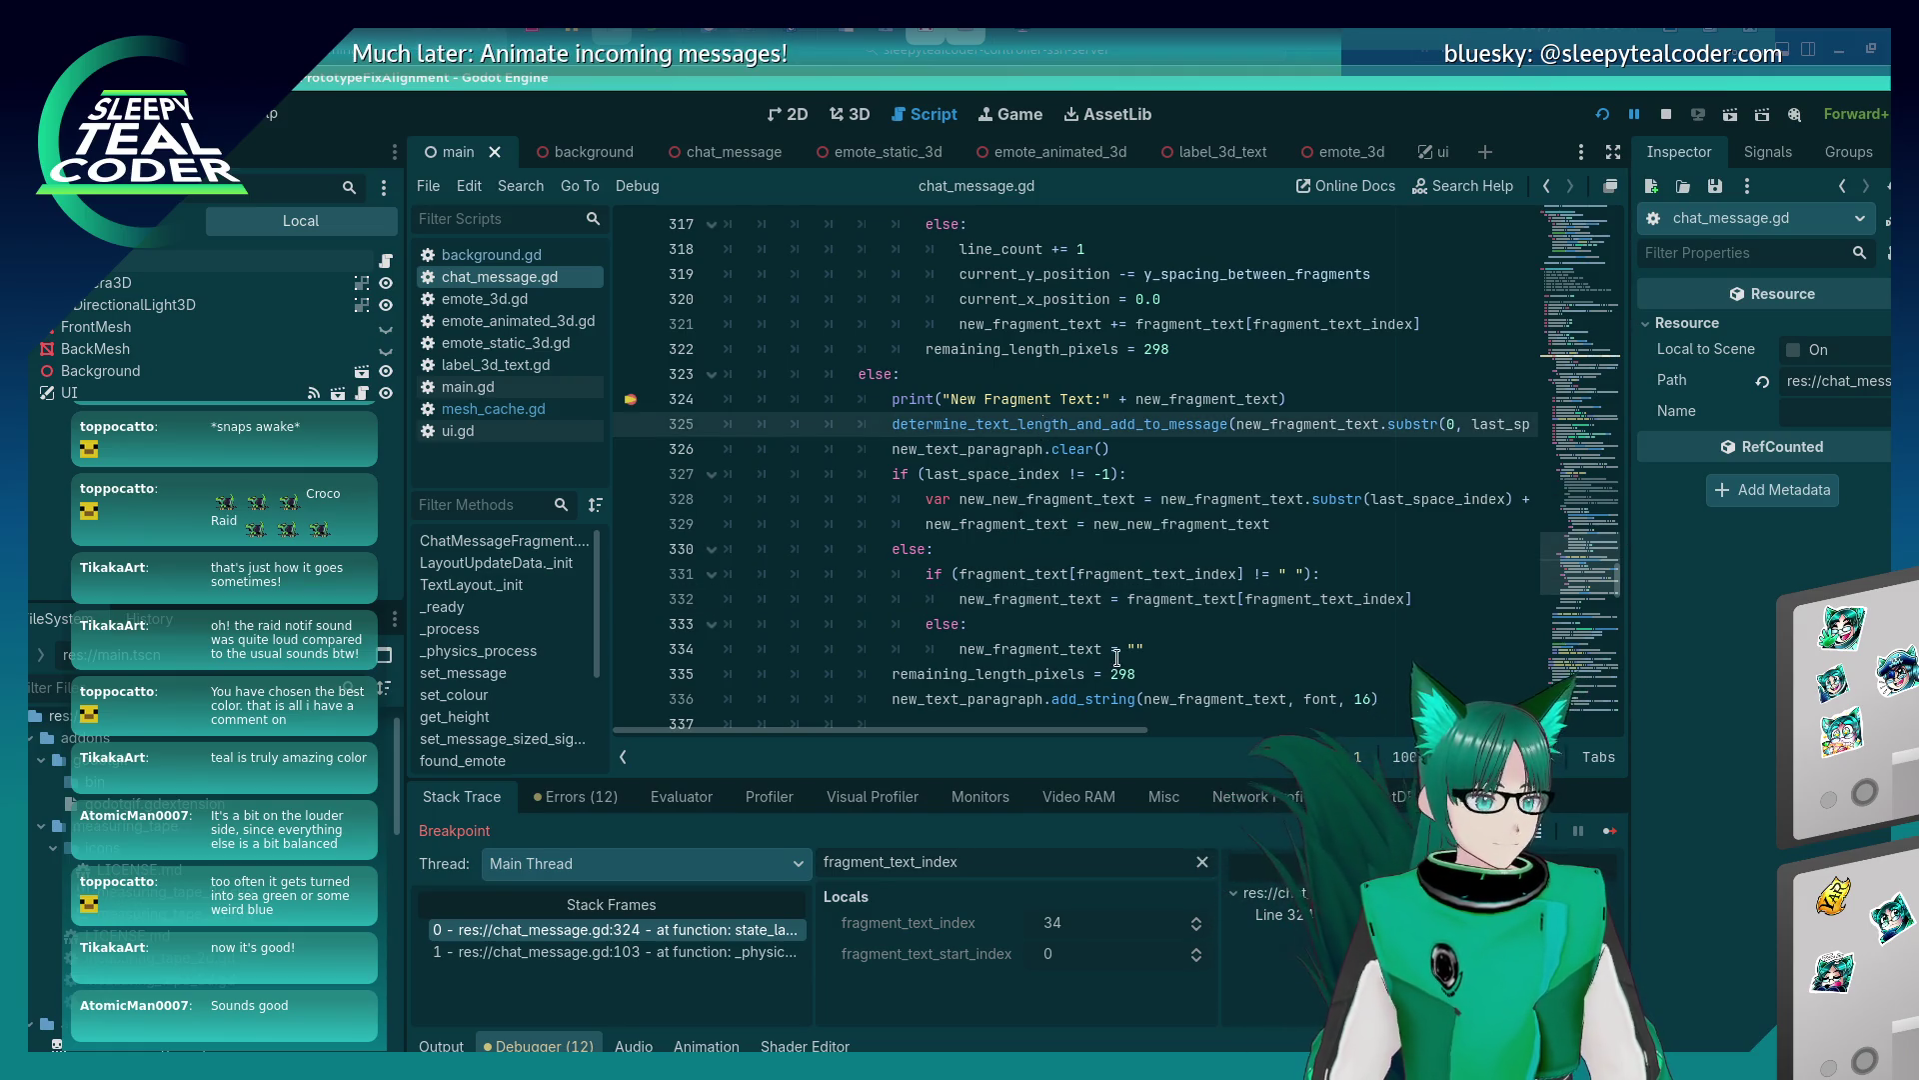
click(1111, 526)
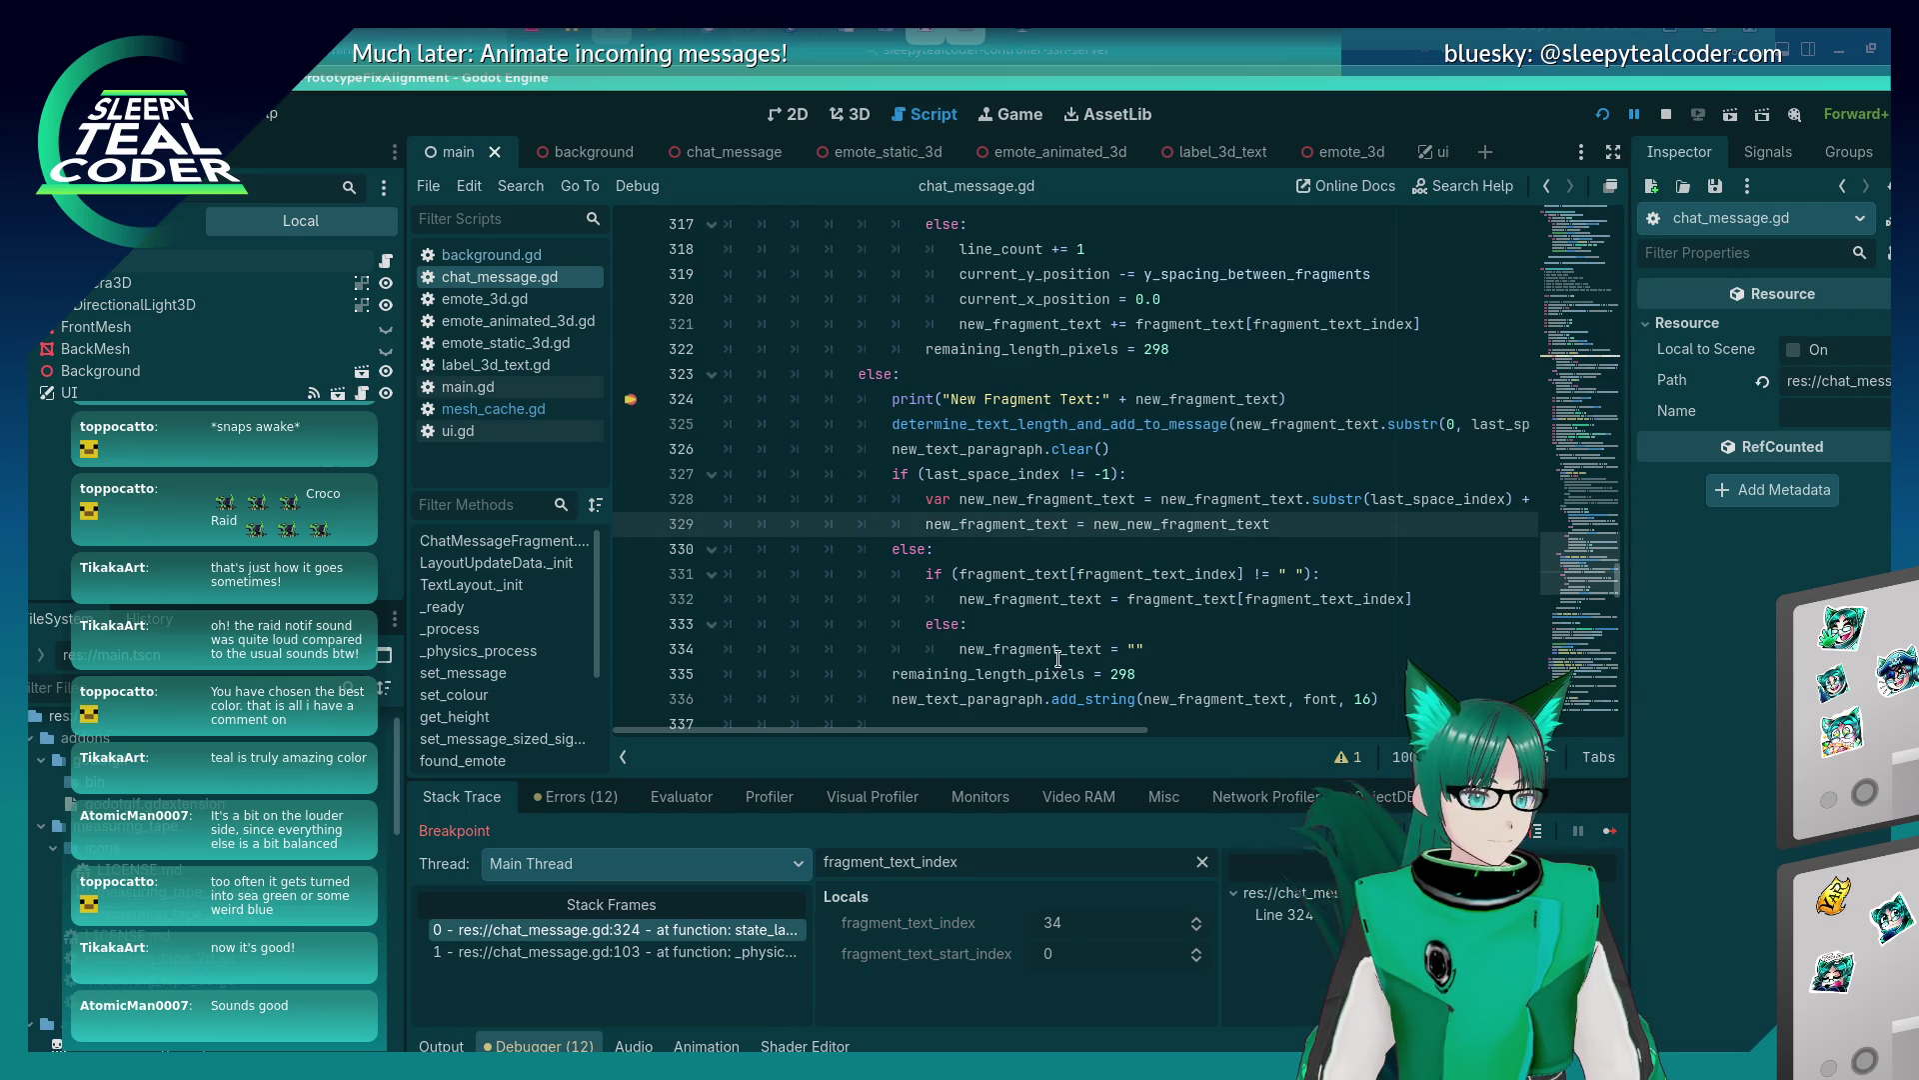
mouse_move(1059, 728)
mouse_down()
mouse_move(1285, 758)
mouse_move(1245, 565)
mouse_up()
Evaluate fragment_text[fragment_text_index] from line 328 in the Evaluator and check fragment_text_index.
drag(1165, 499, 1450, 499)
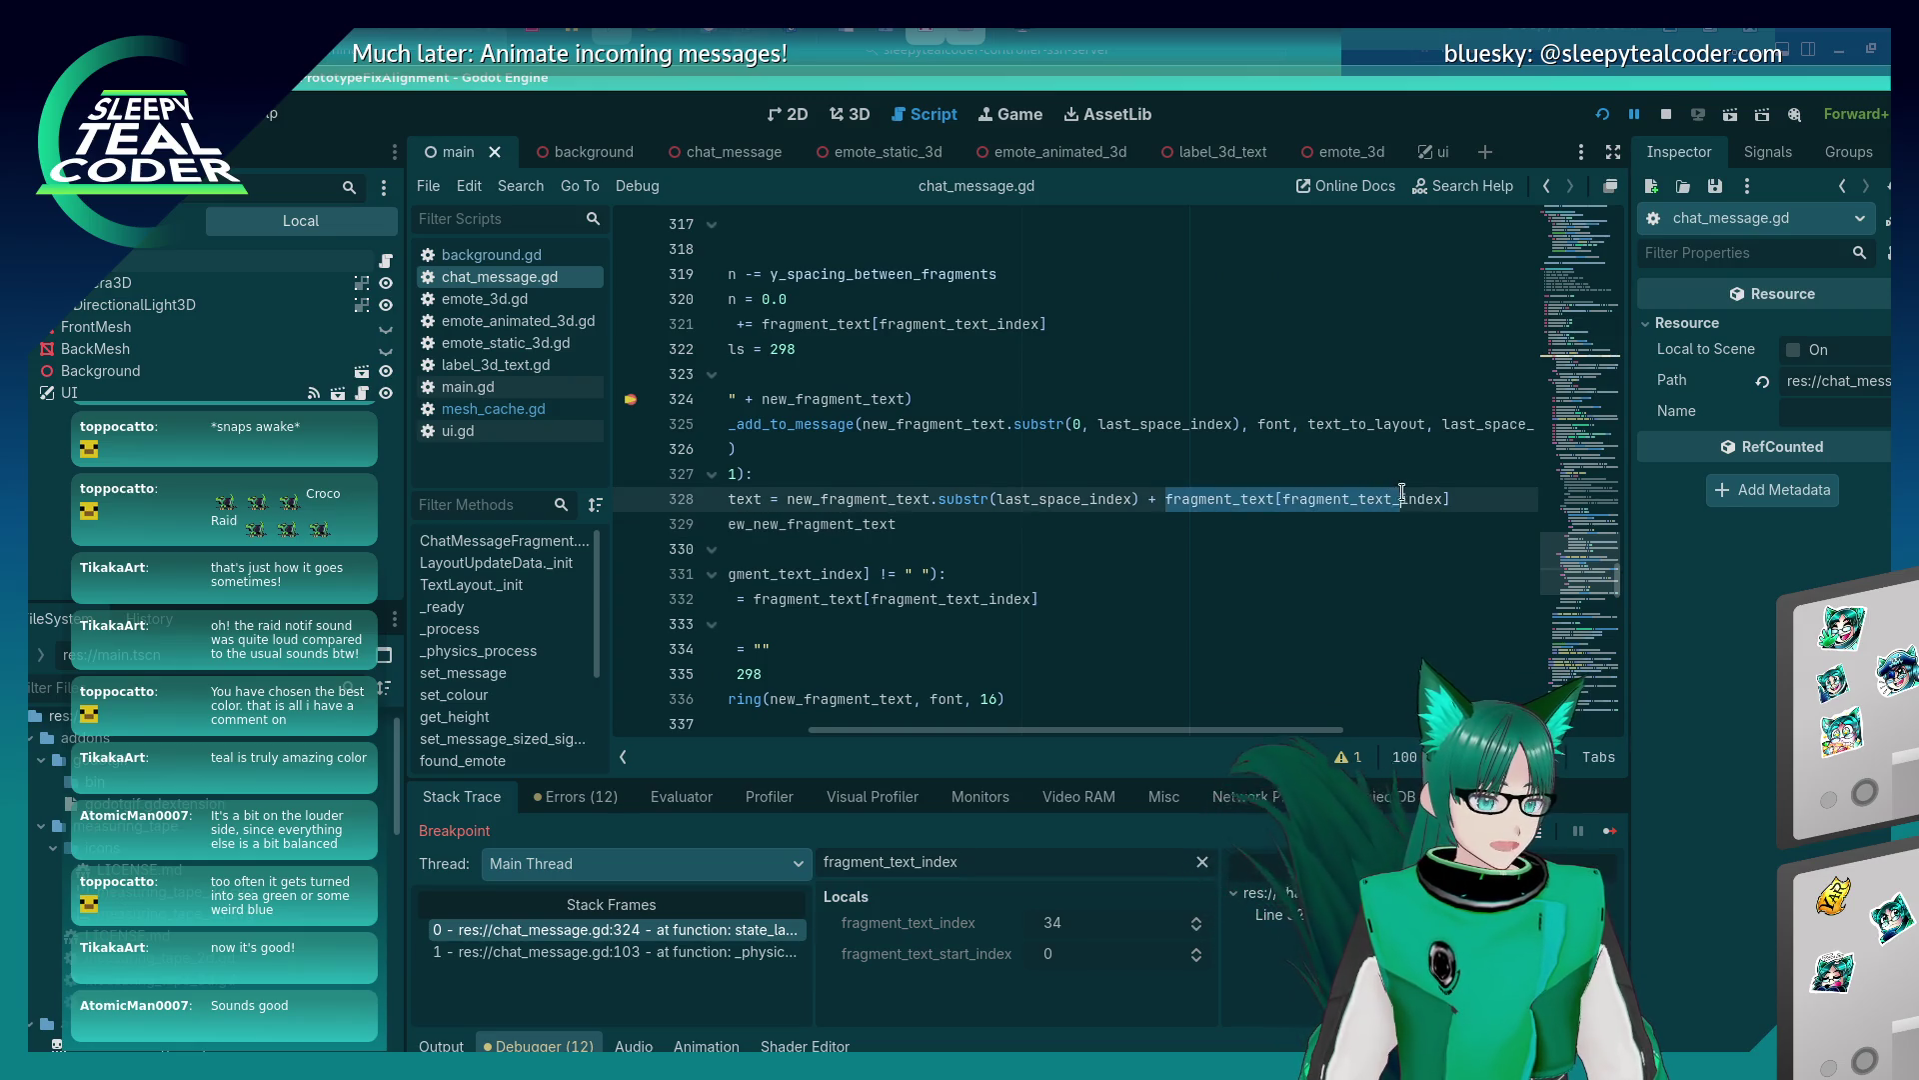
click(690, 795)
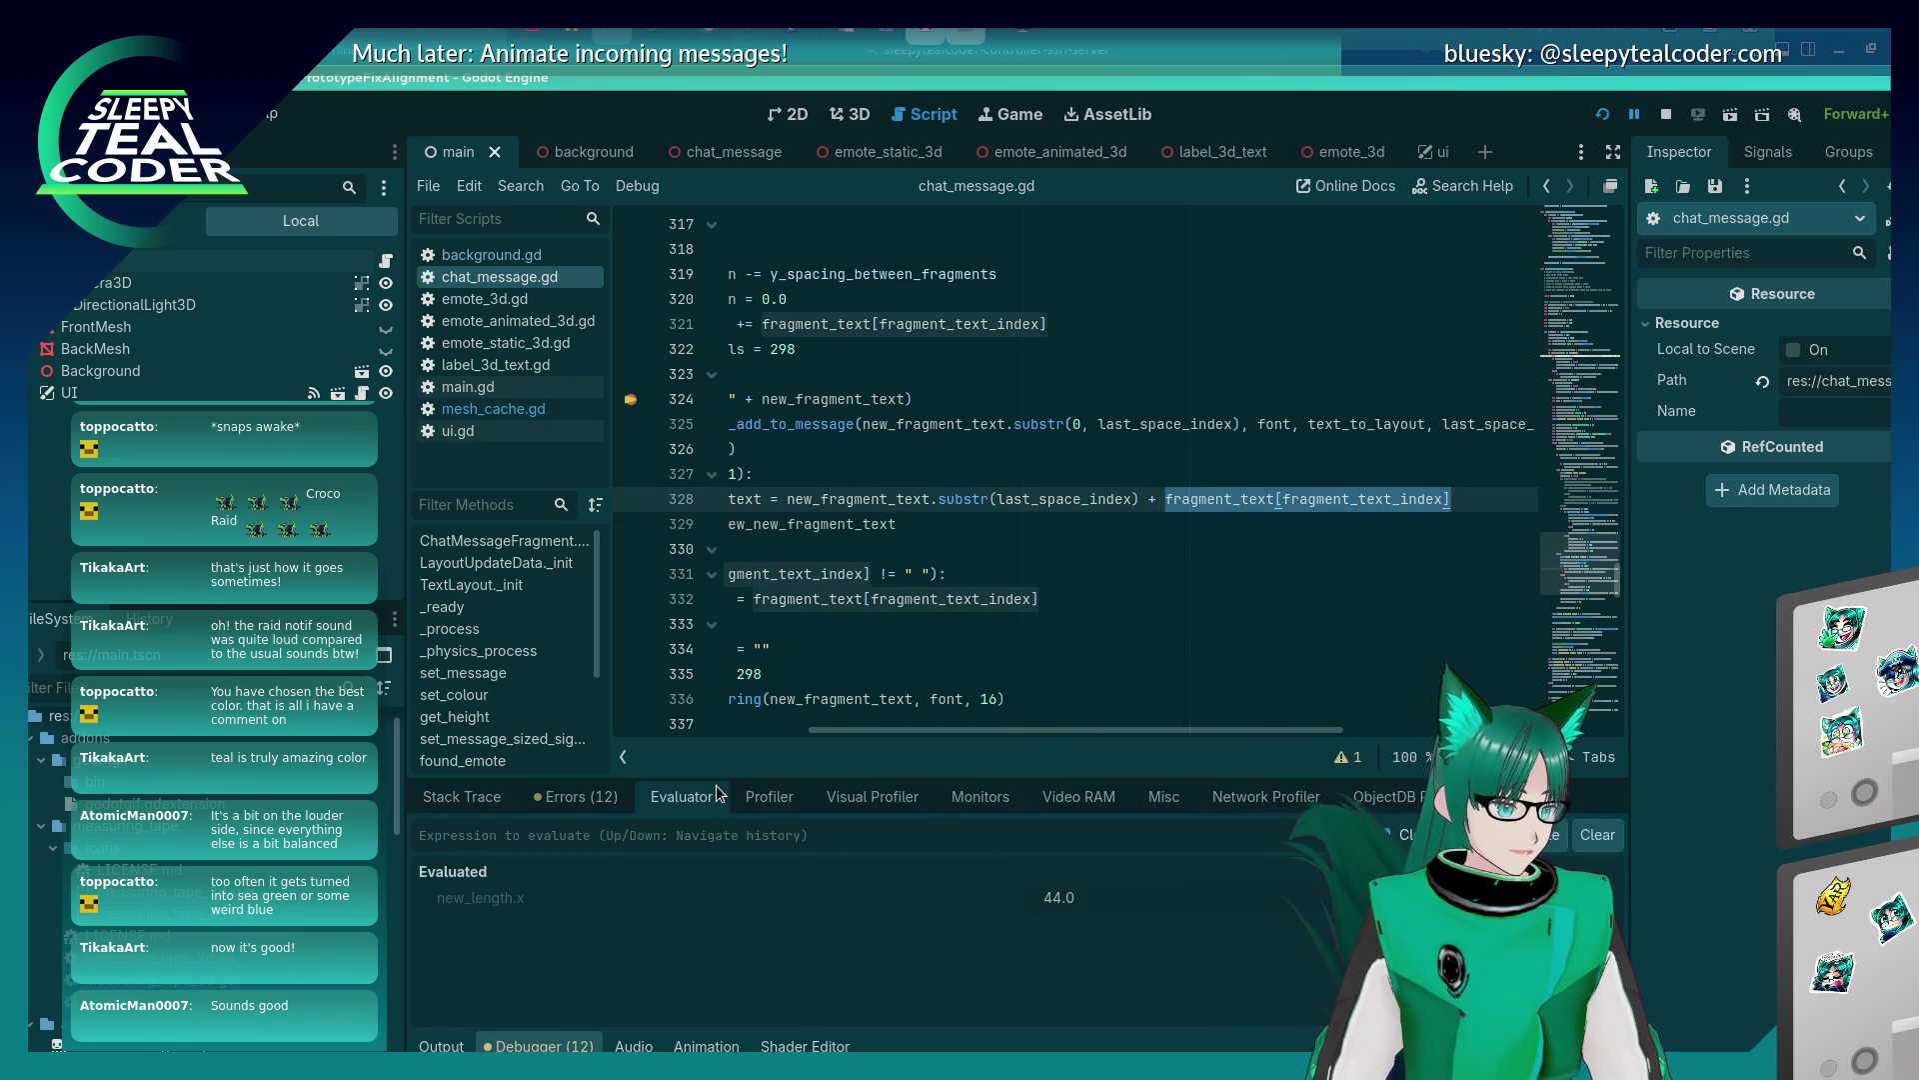
key(Return)
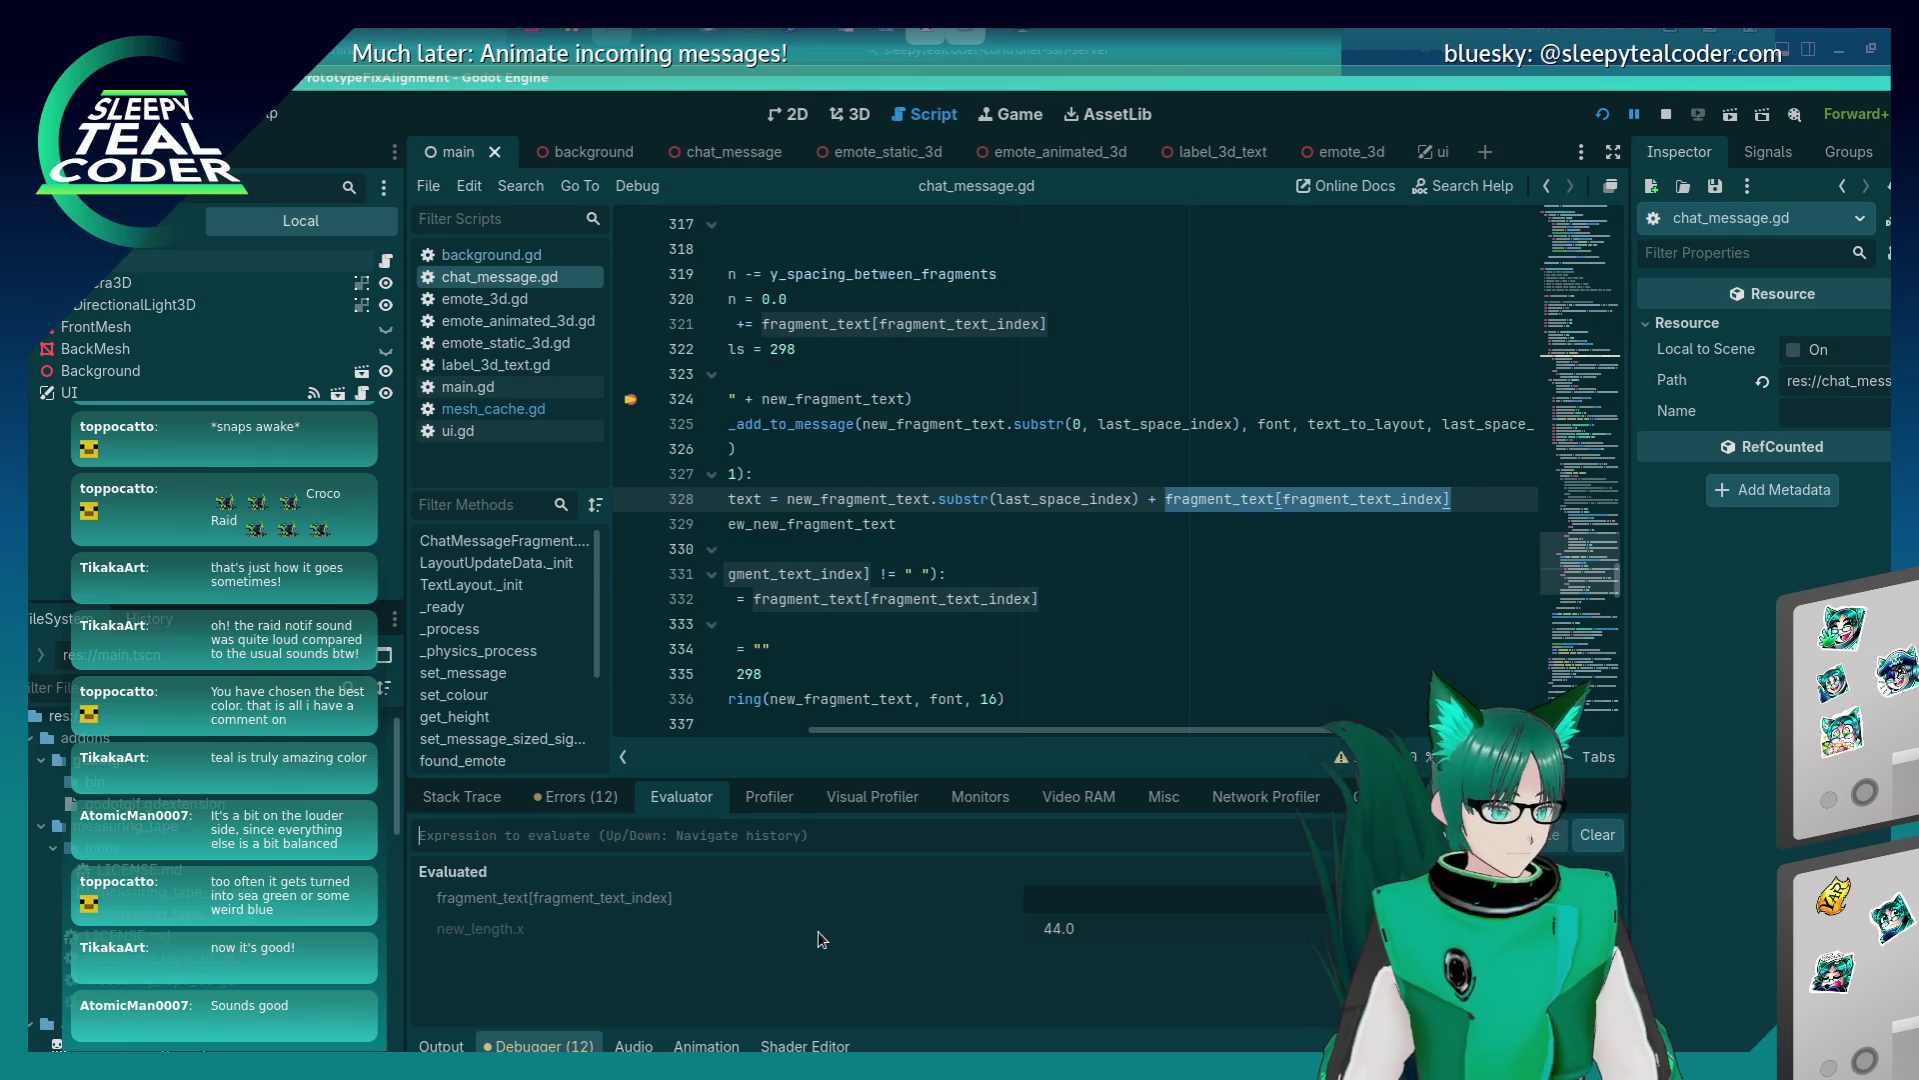
key(Up)
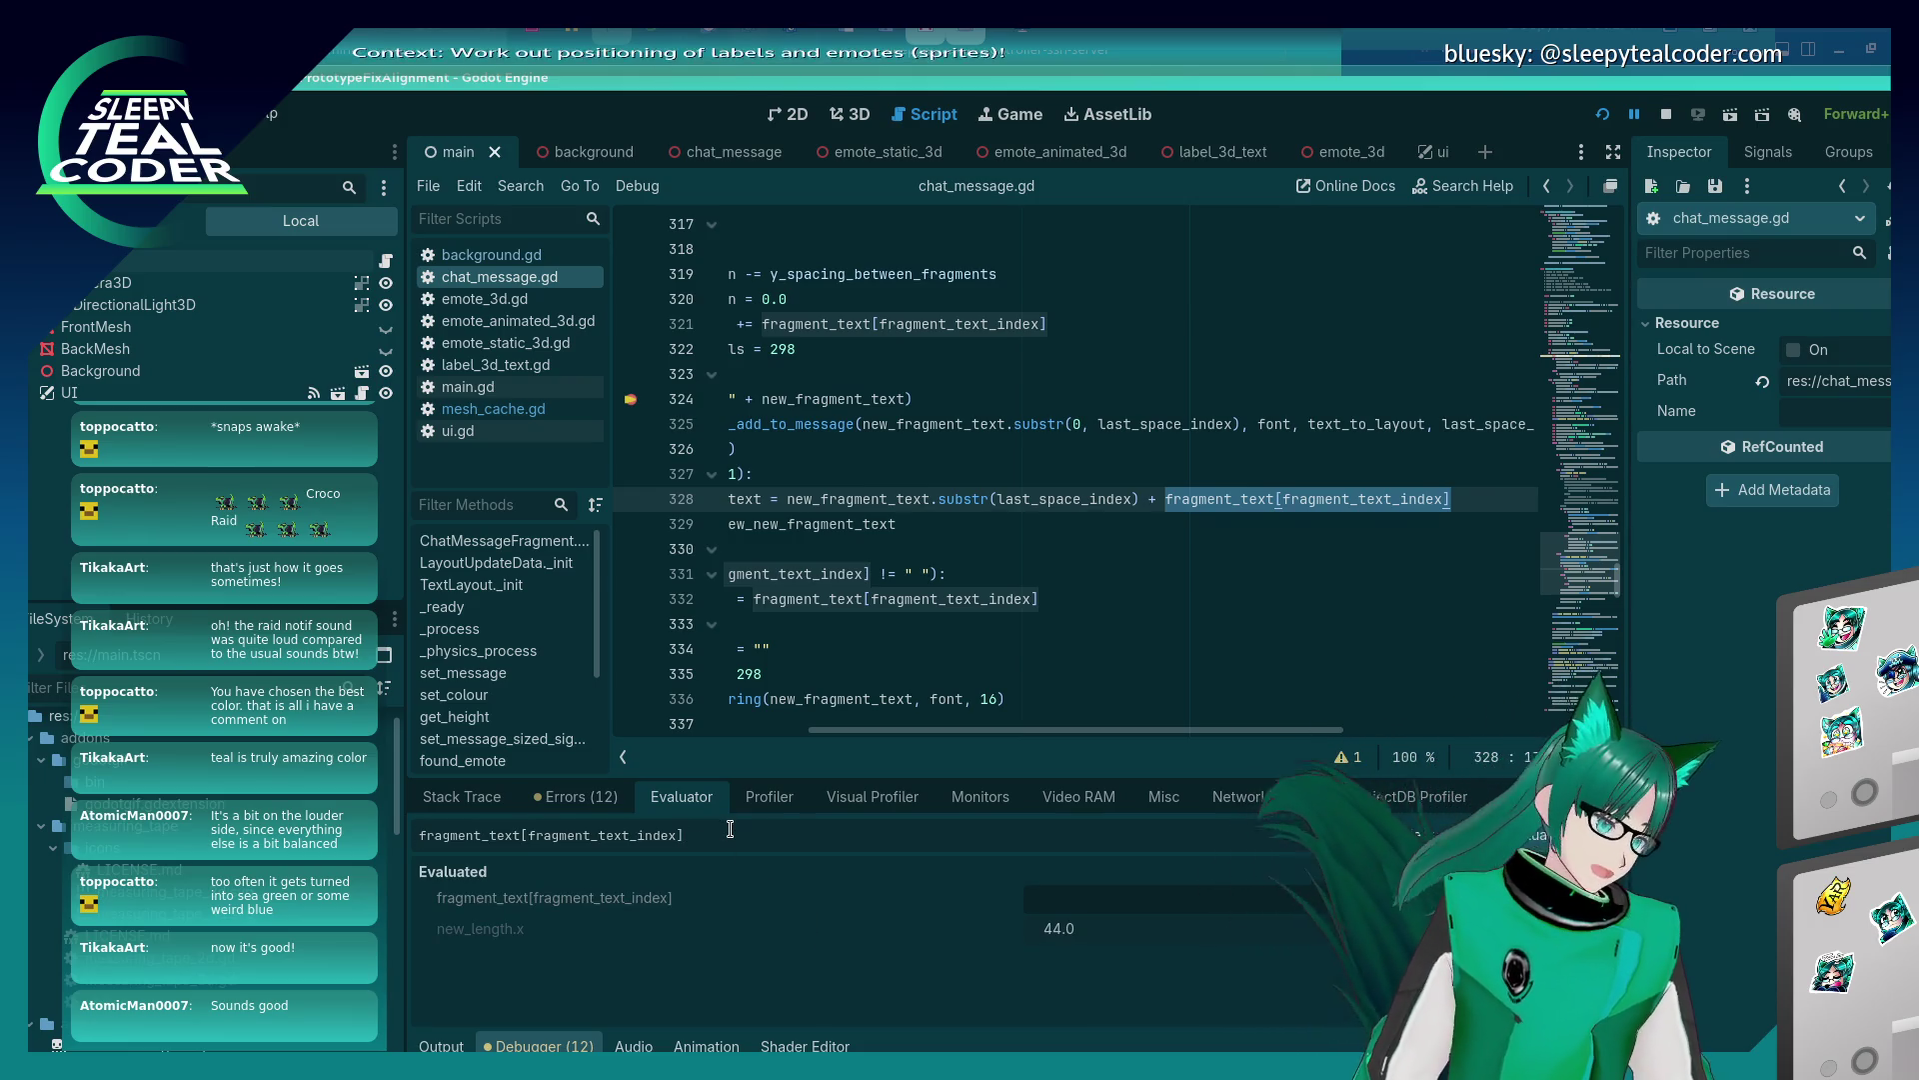
click(800, 574)
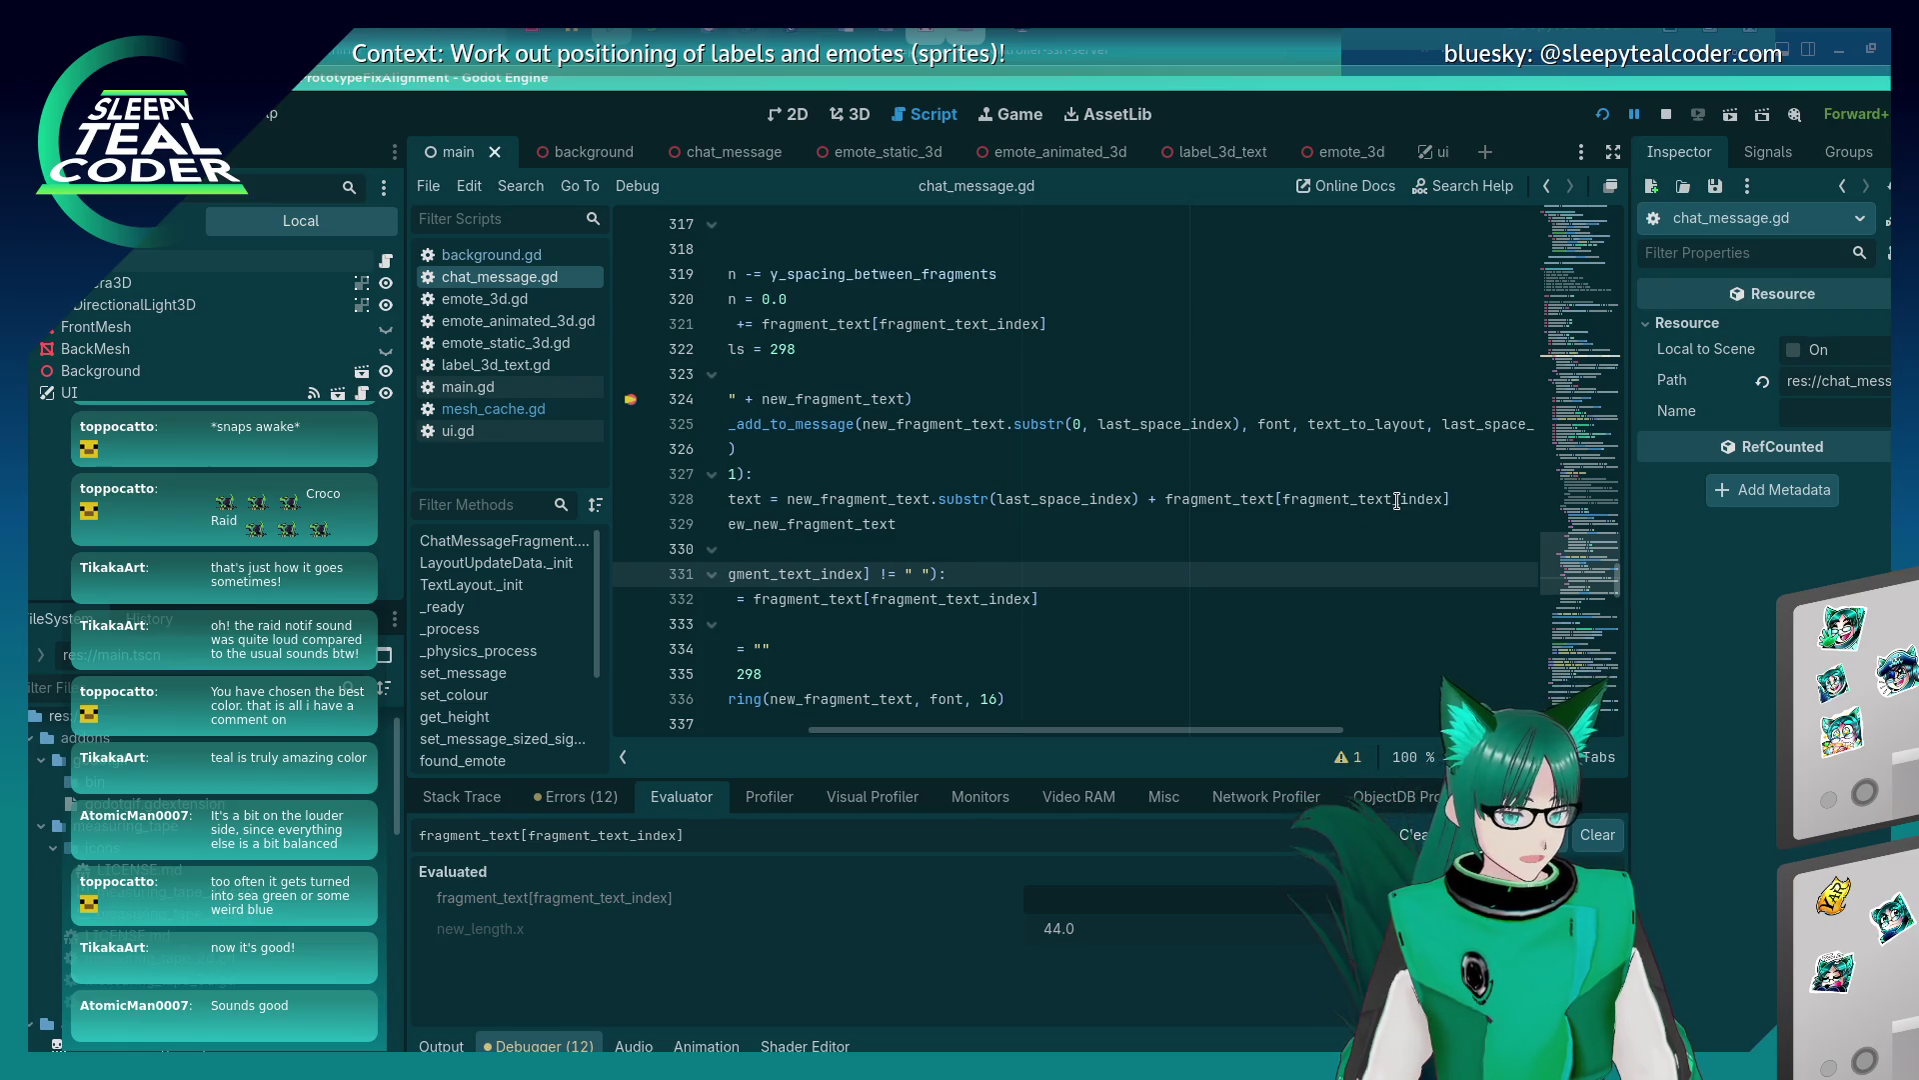
mouse_move(800, 574)
Change the index to 34 and evaluate fragment_text[34].
drag(676, 835, 531, 835)
text(34)
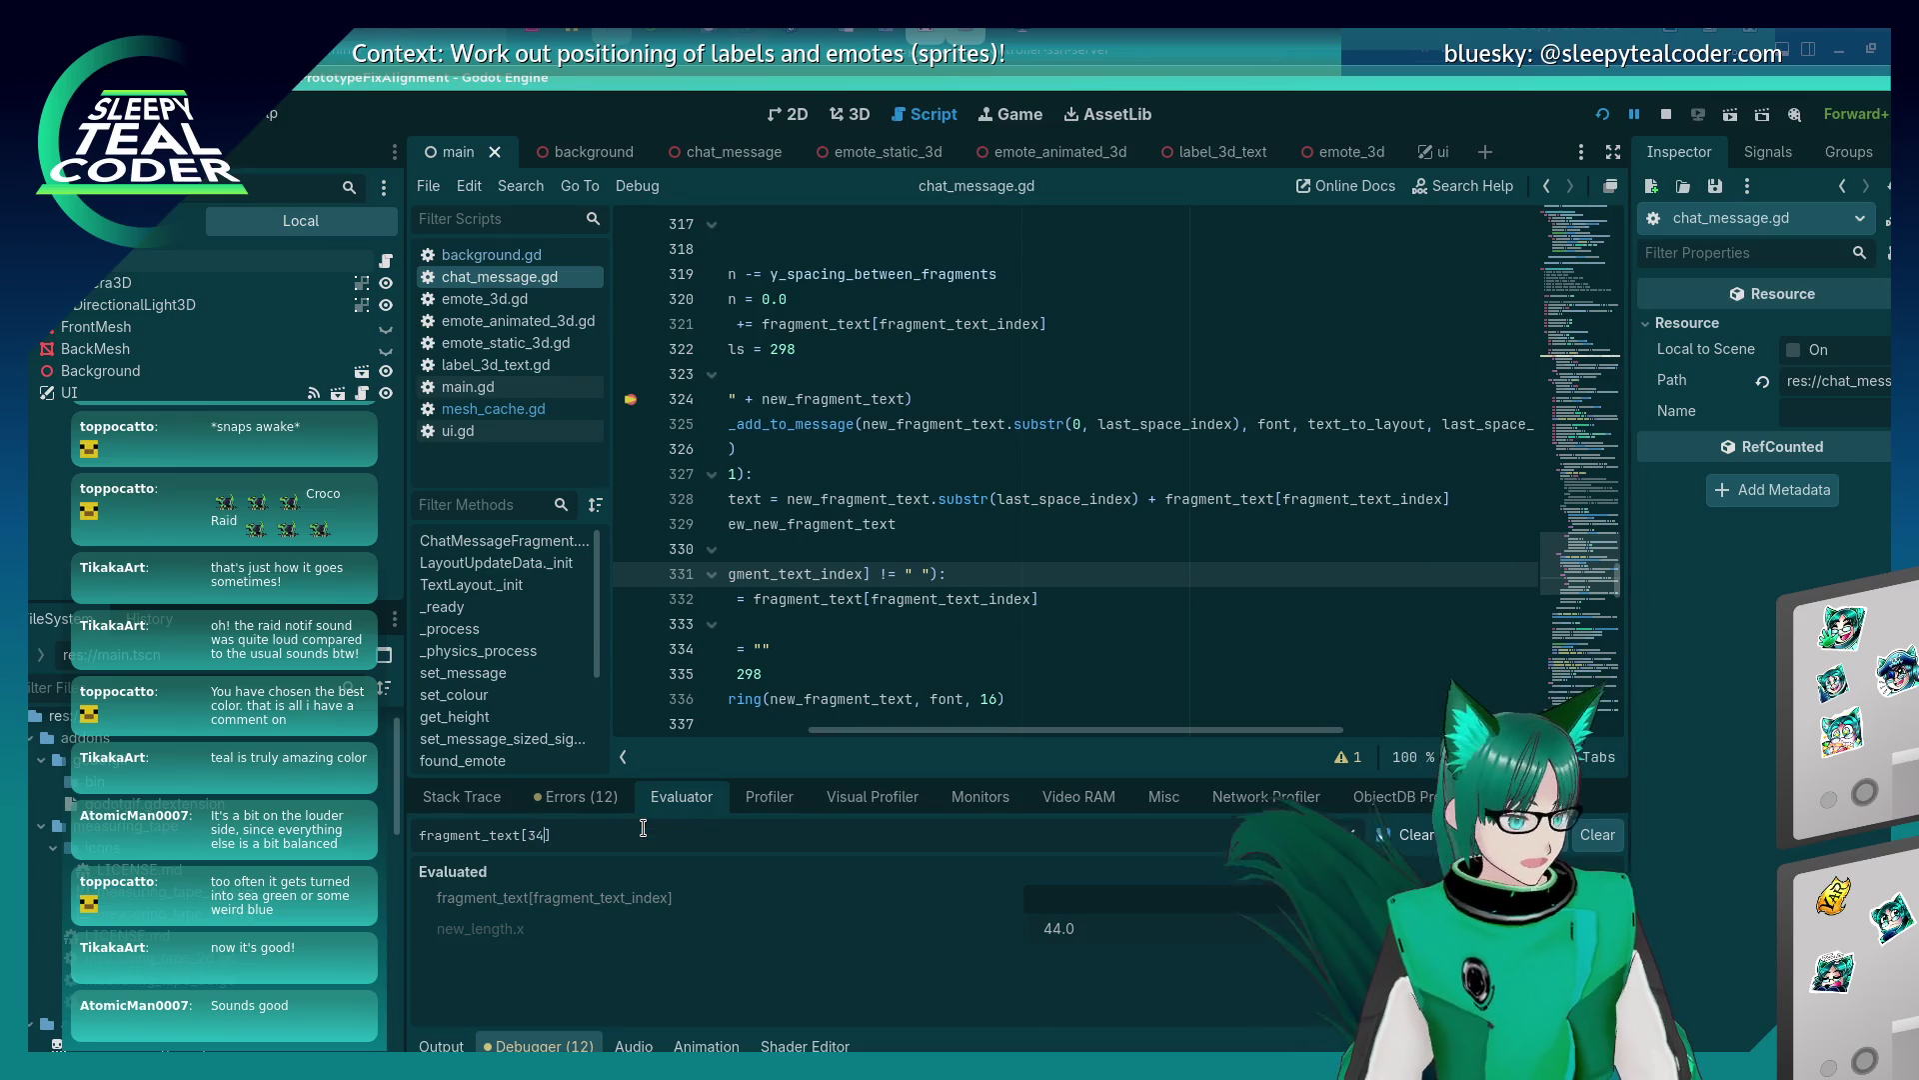
key(Return)
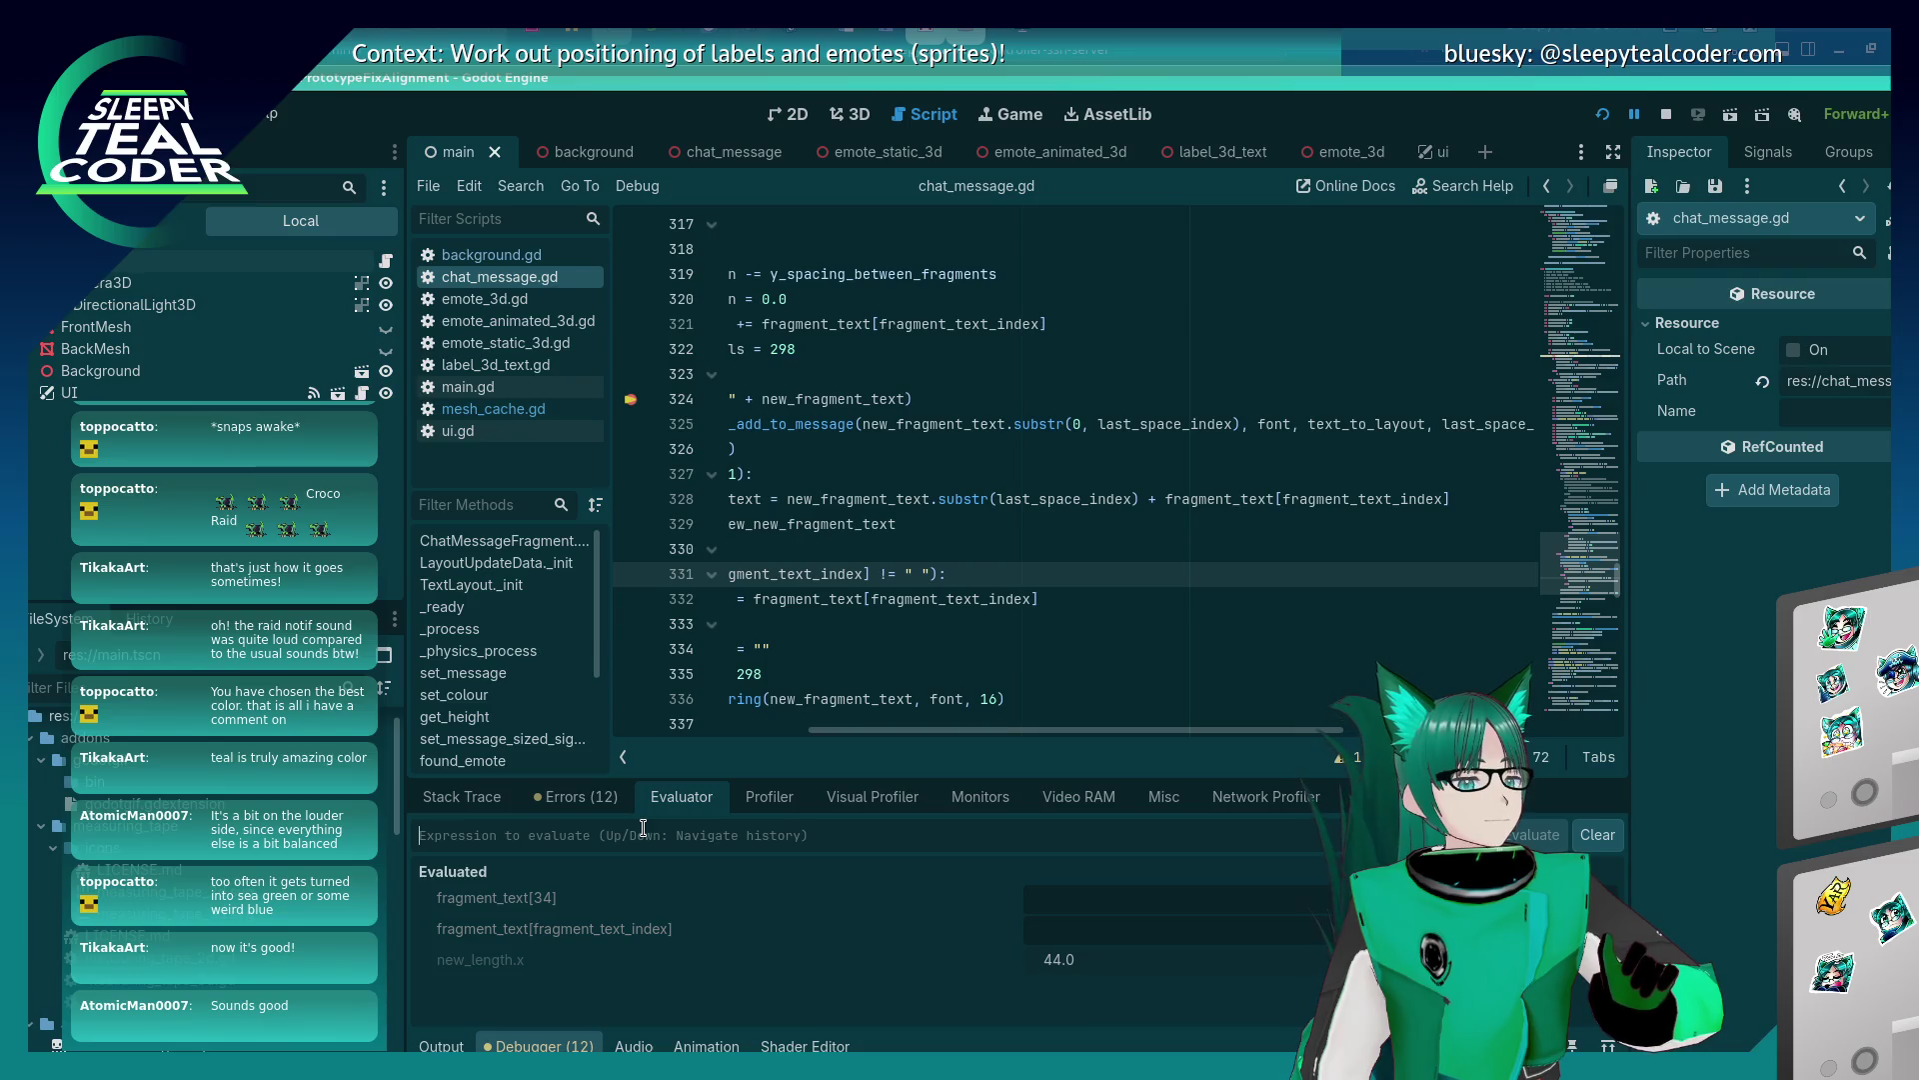
drag(1136, 728, 914, 747)
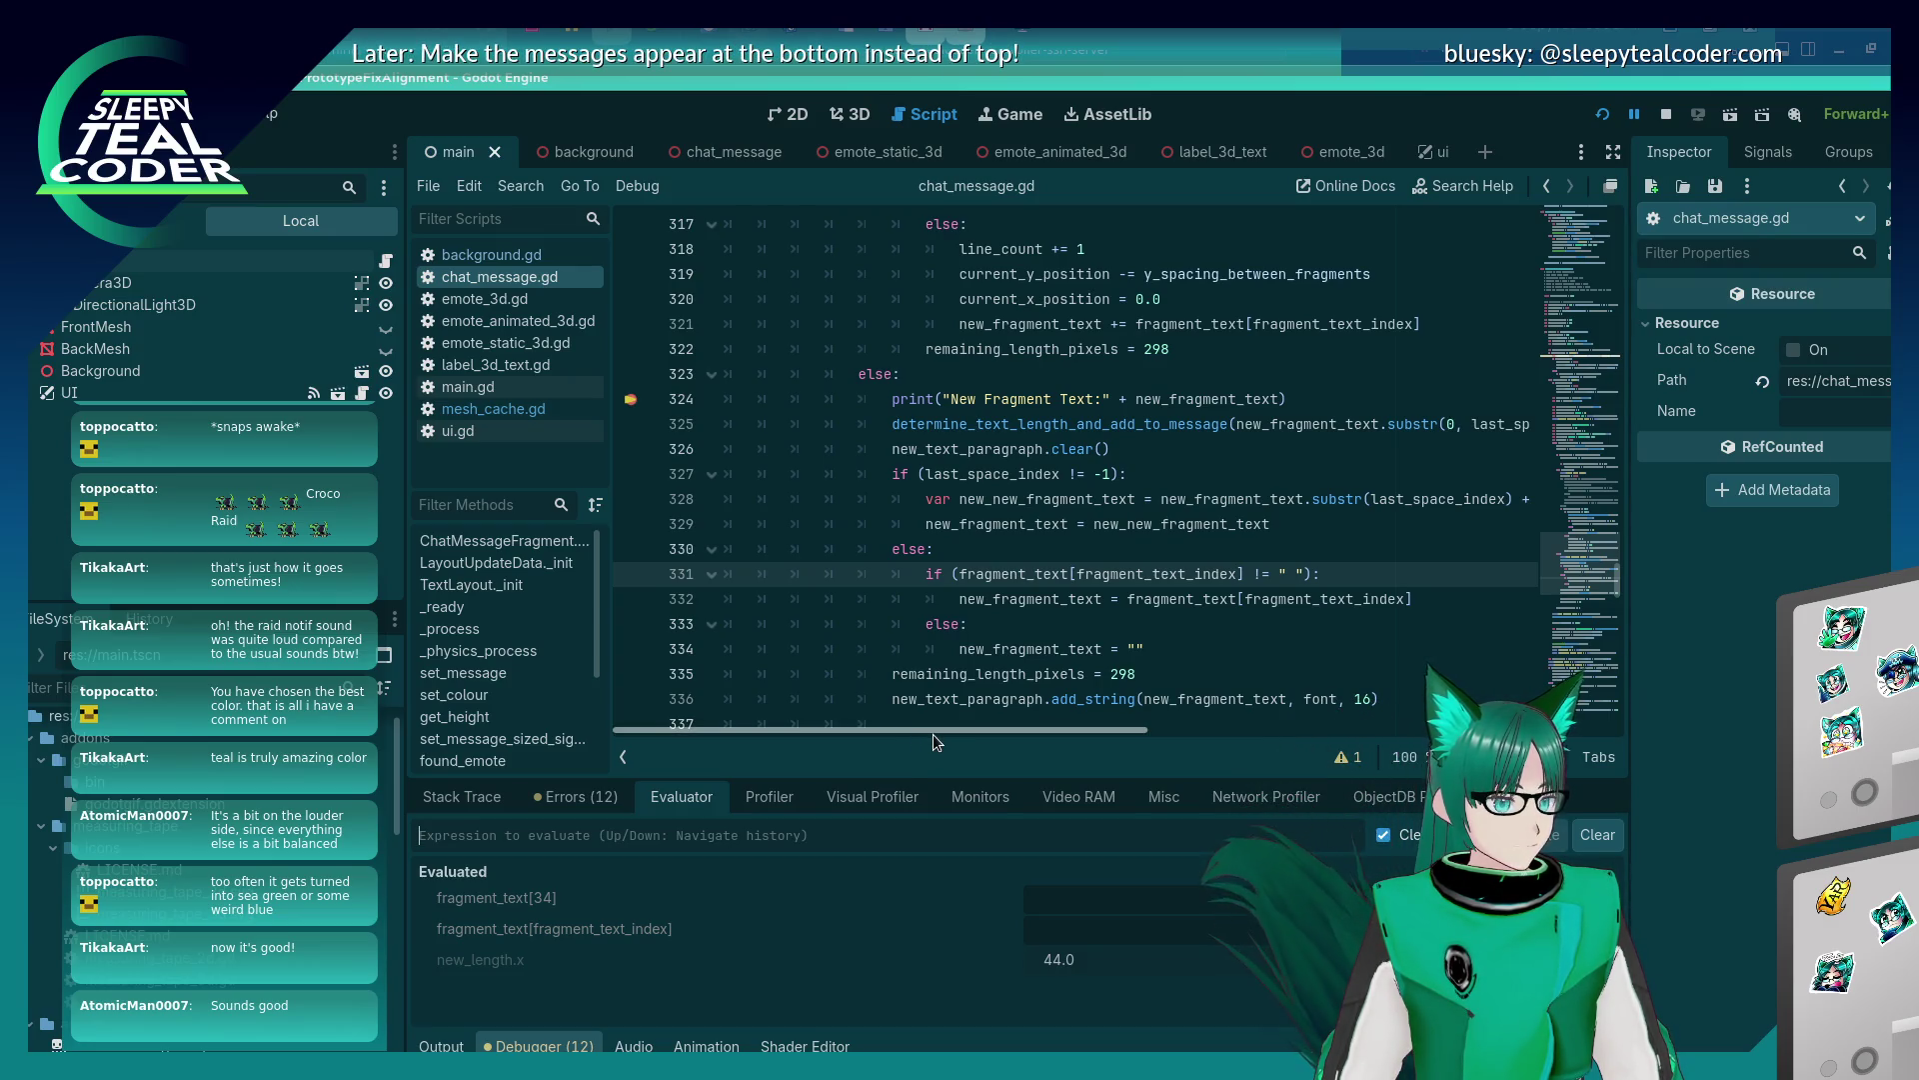
Evaluate the whole fragment_text string, showing repeated 'Beep Beep Beep' text.
click(745, 828)
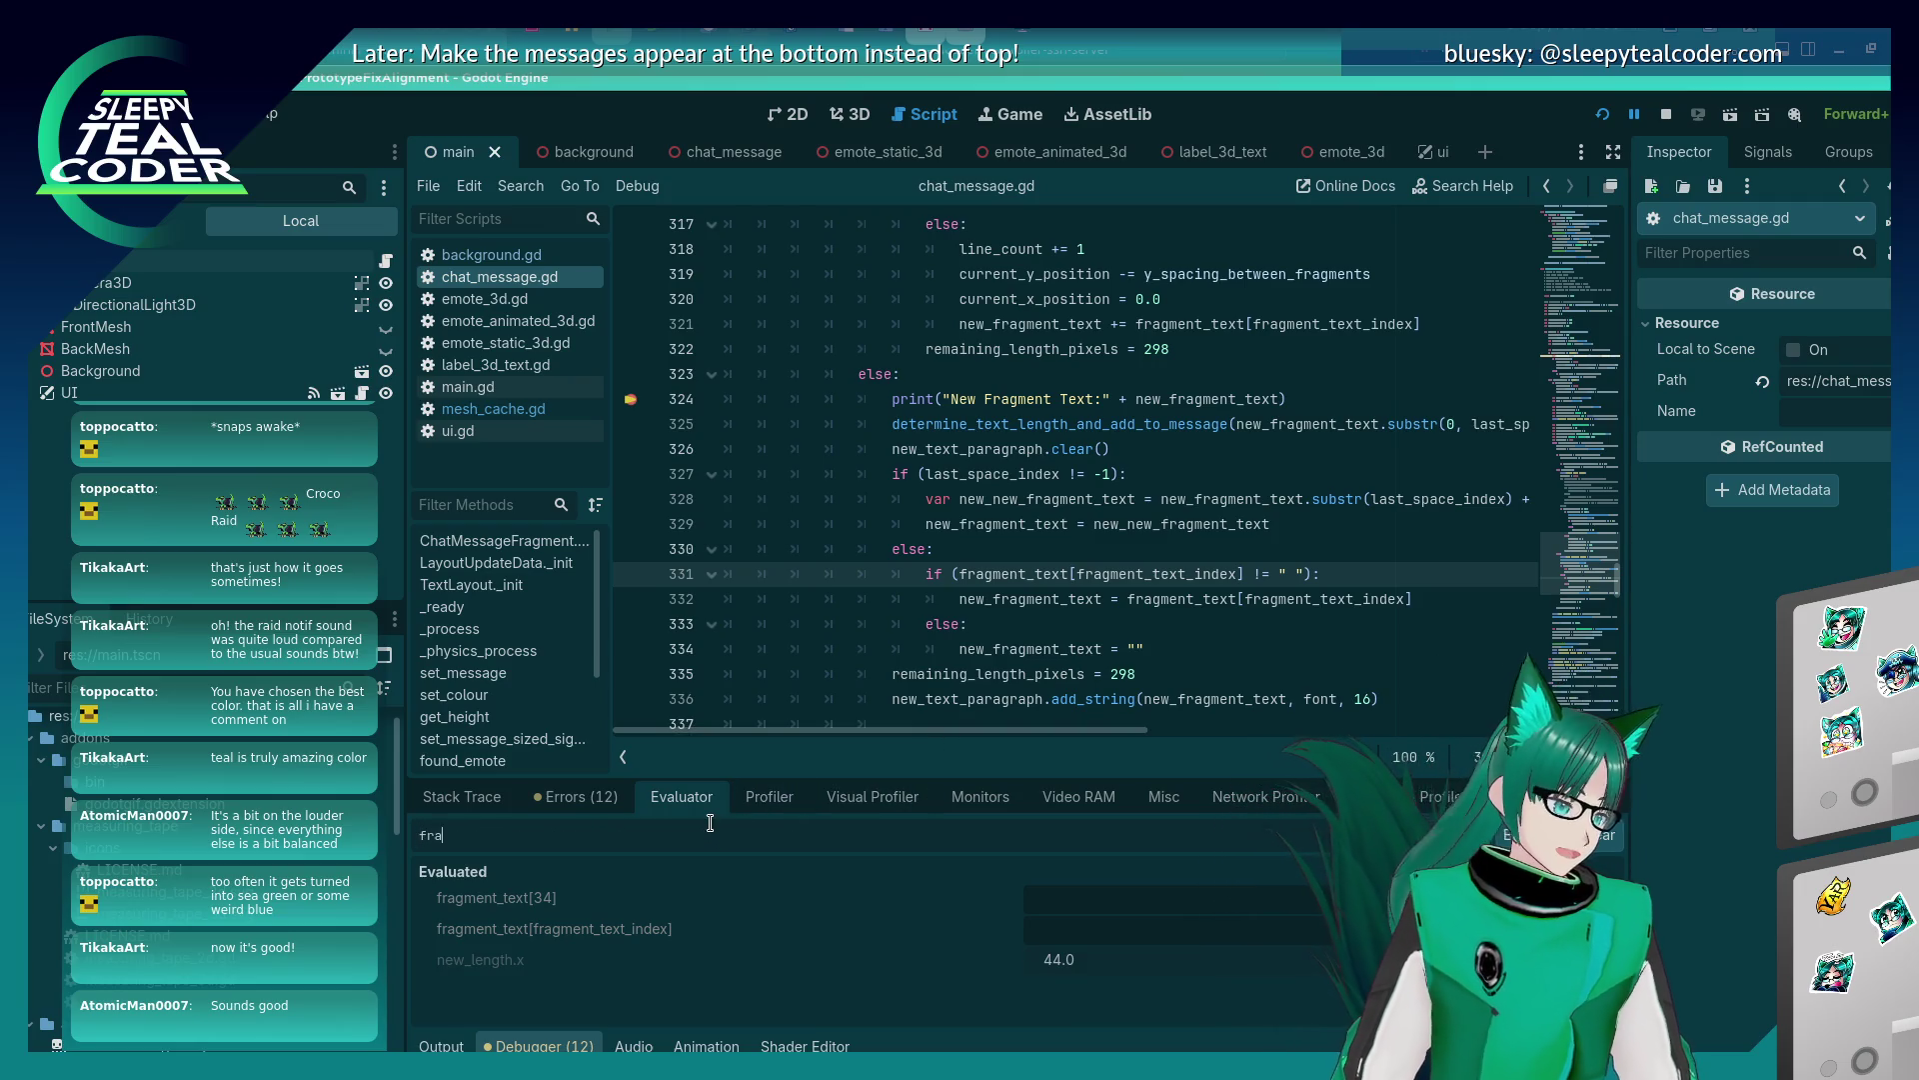
text(fragment_text)
key(Return)
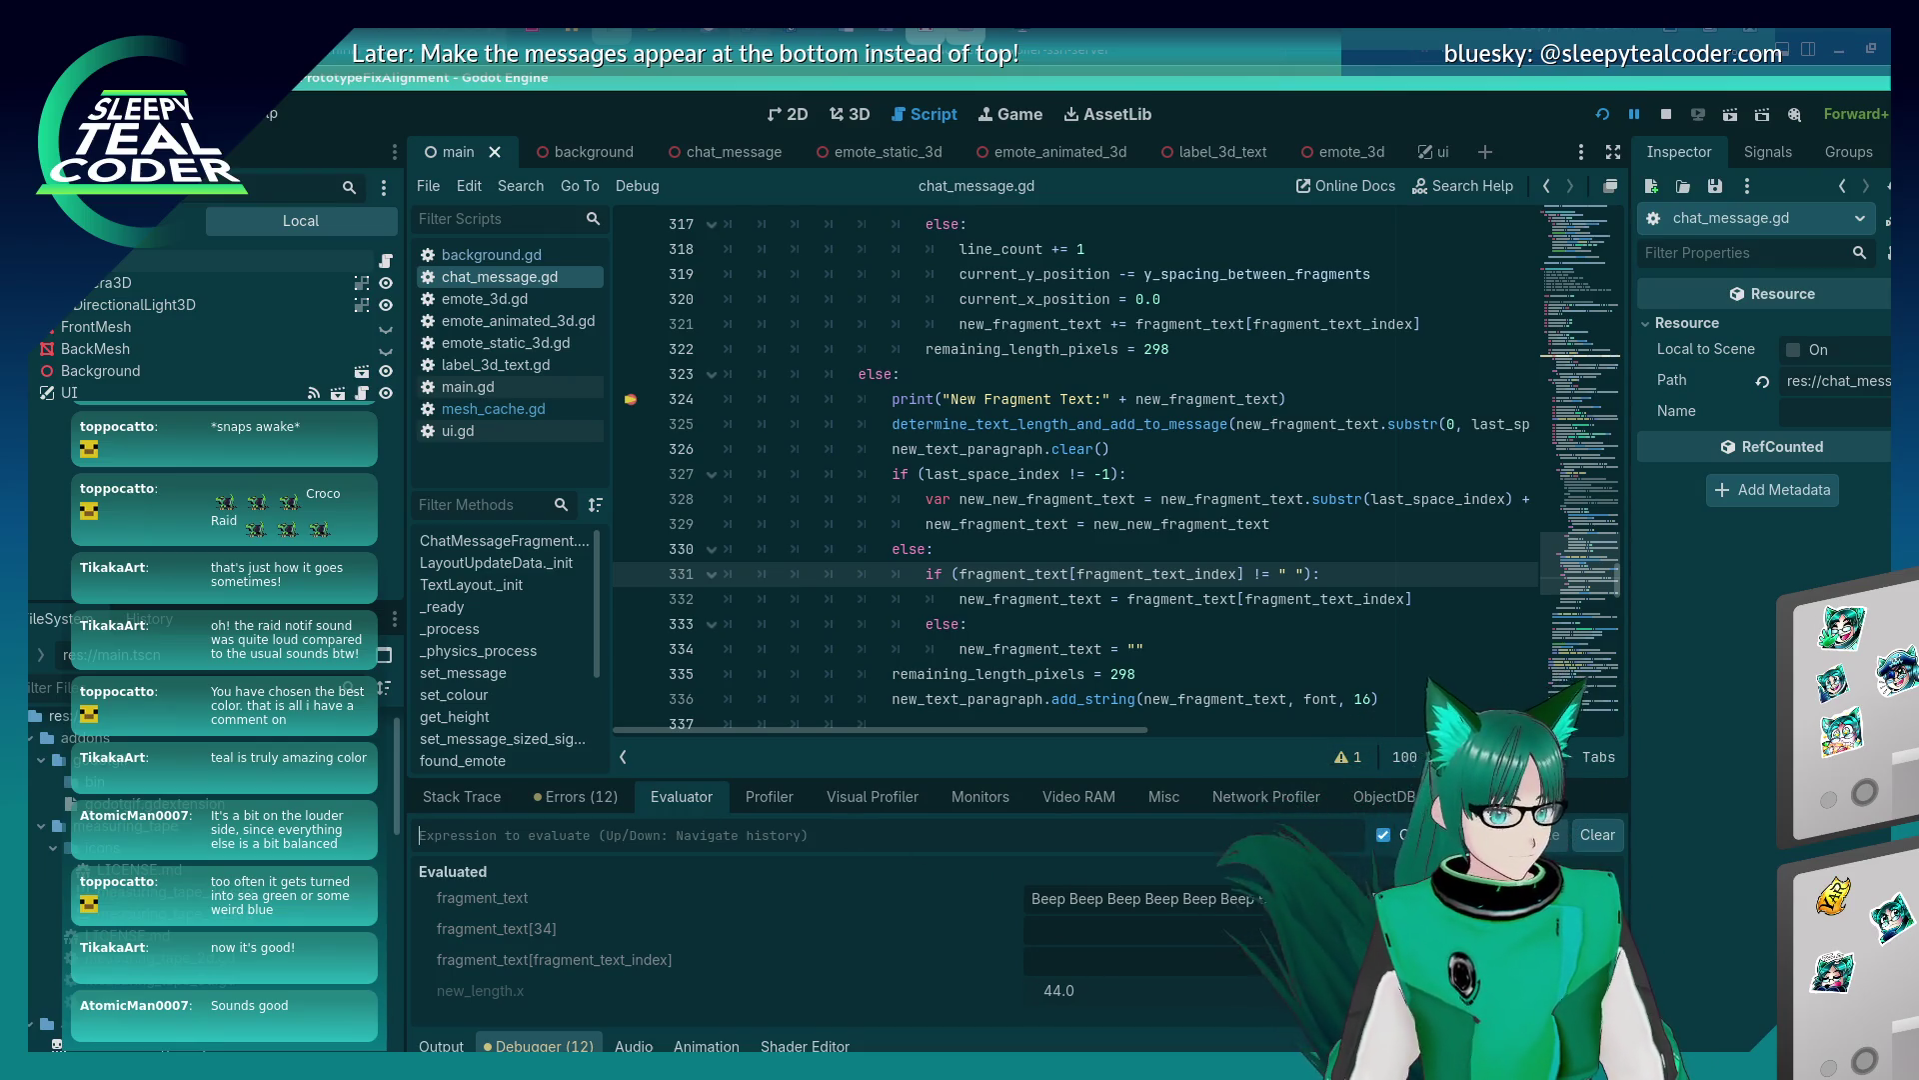
mouse_move(1141, 730)
mouse_down()
mouse_move(1342, 736)
mouse_move(1141, 720)
mouse_up()
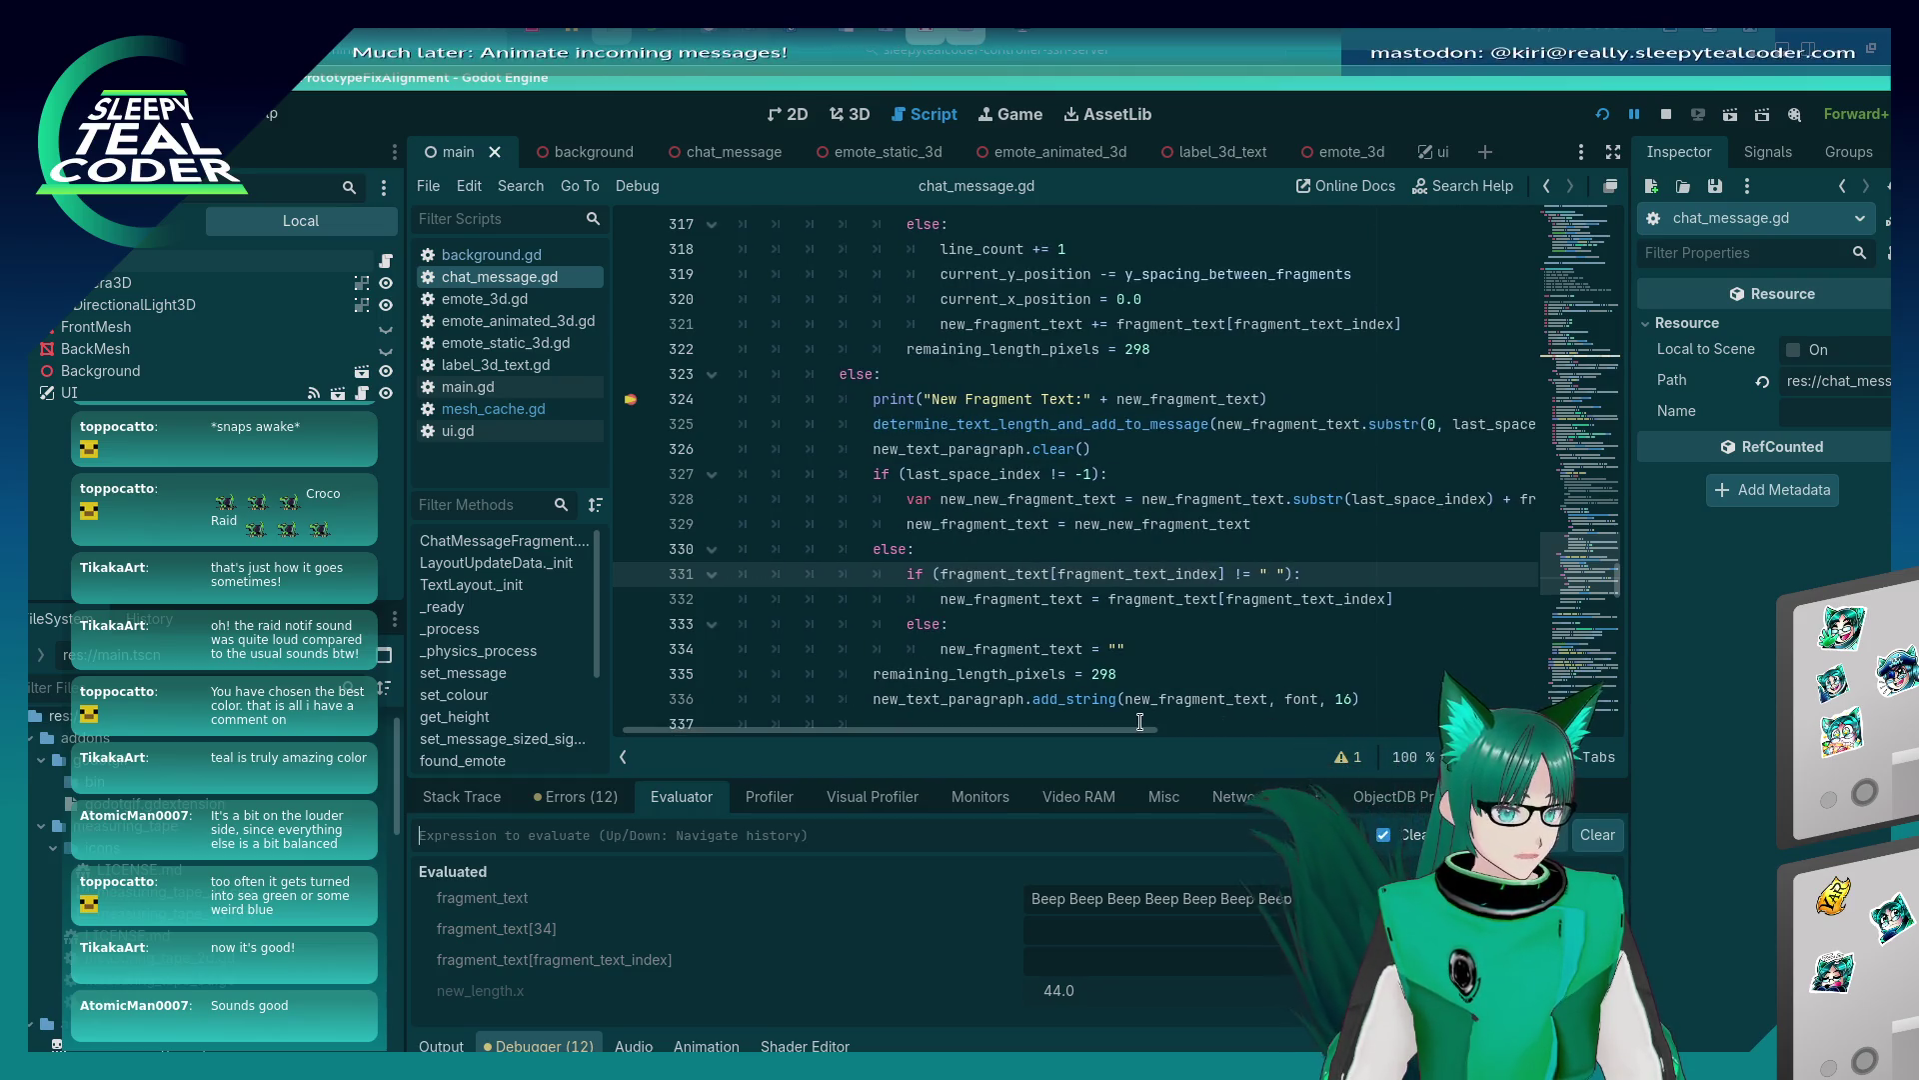
Step over from line 324 to 326 and select fragment_text[fragment_text_index] on line 332.
click(441, 1043)
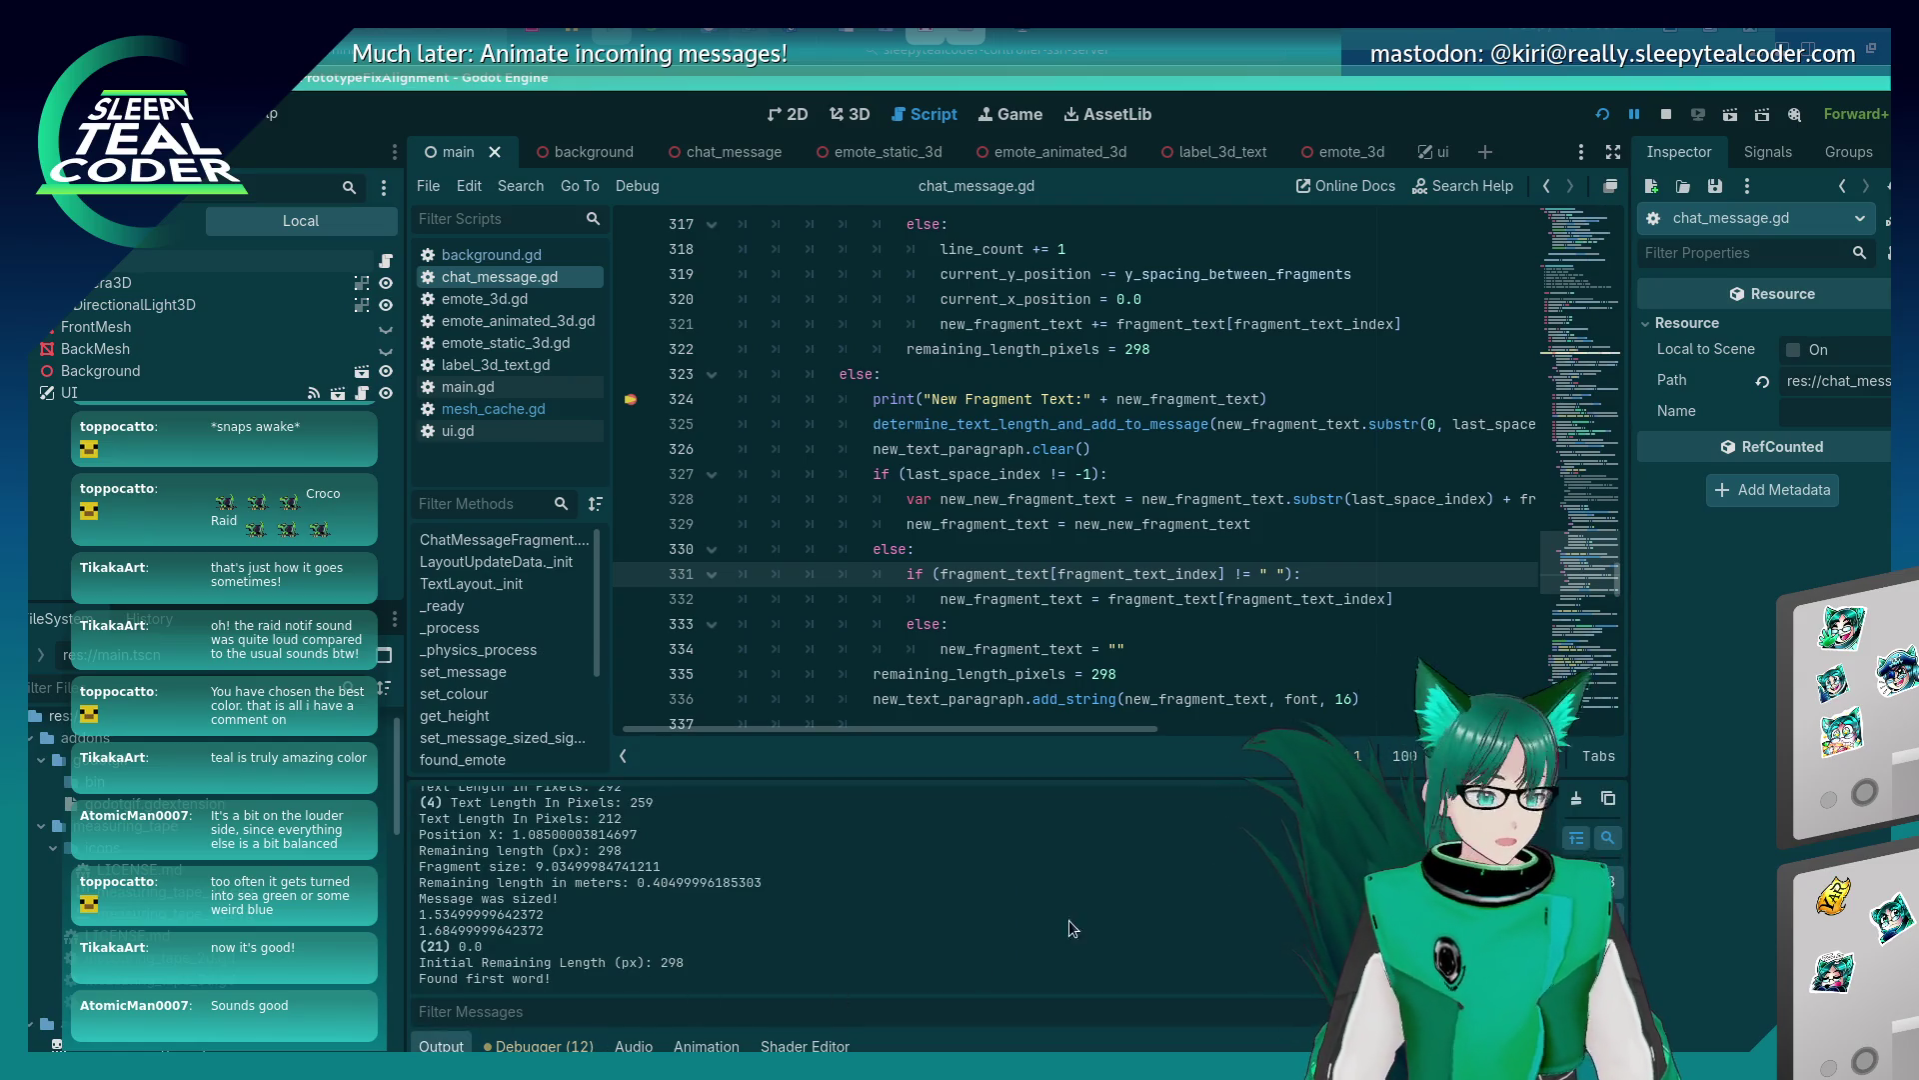
click(537, 1044)
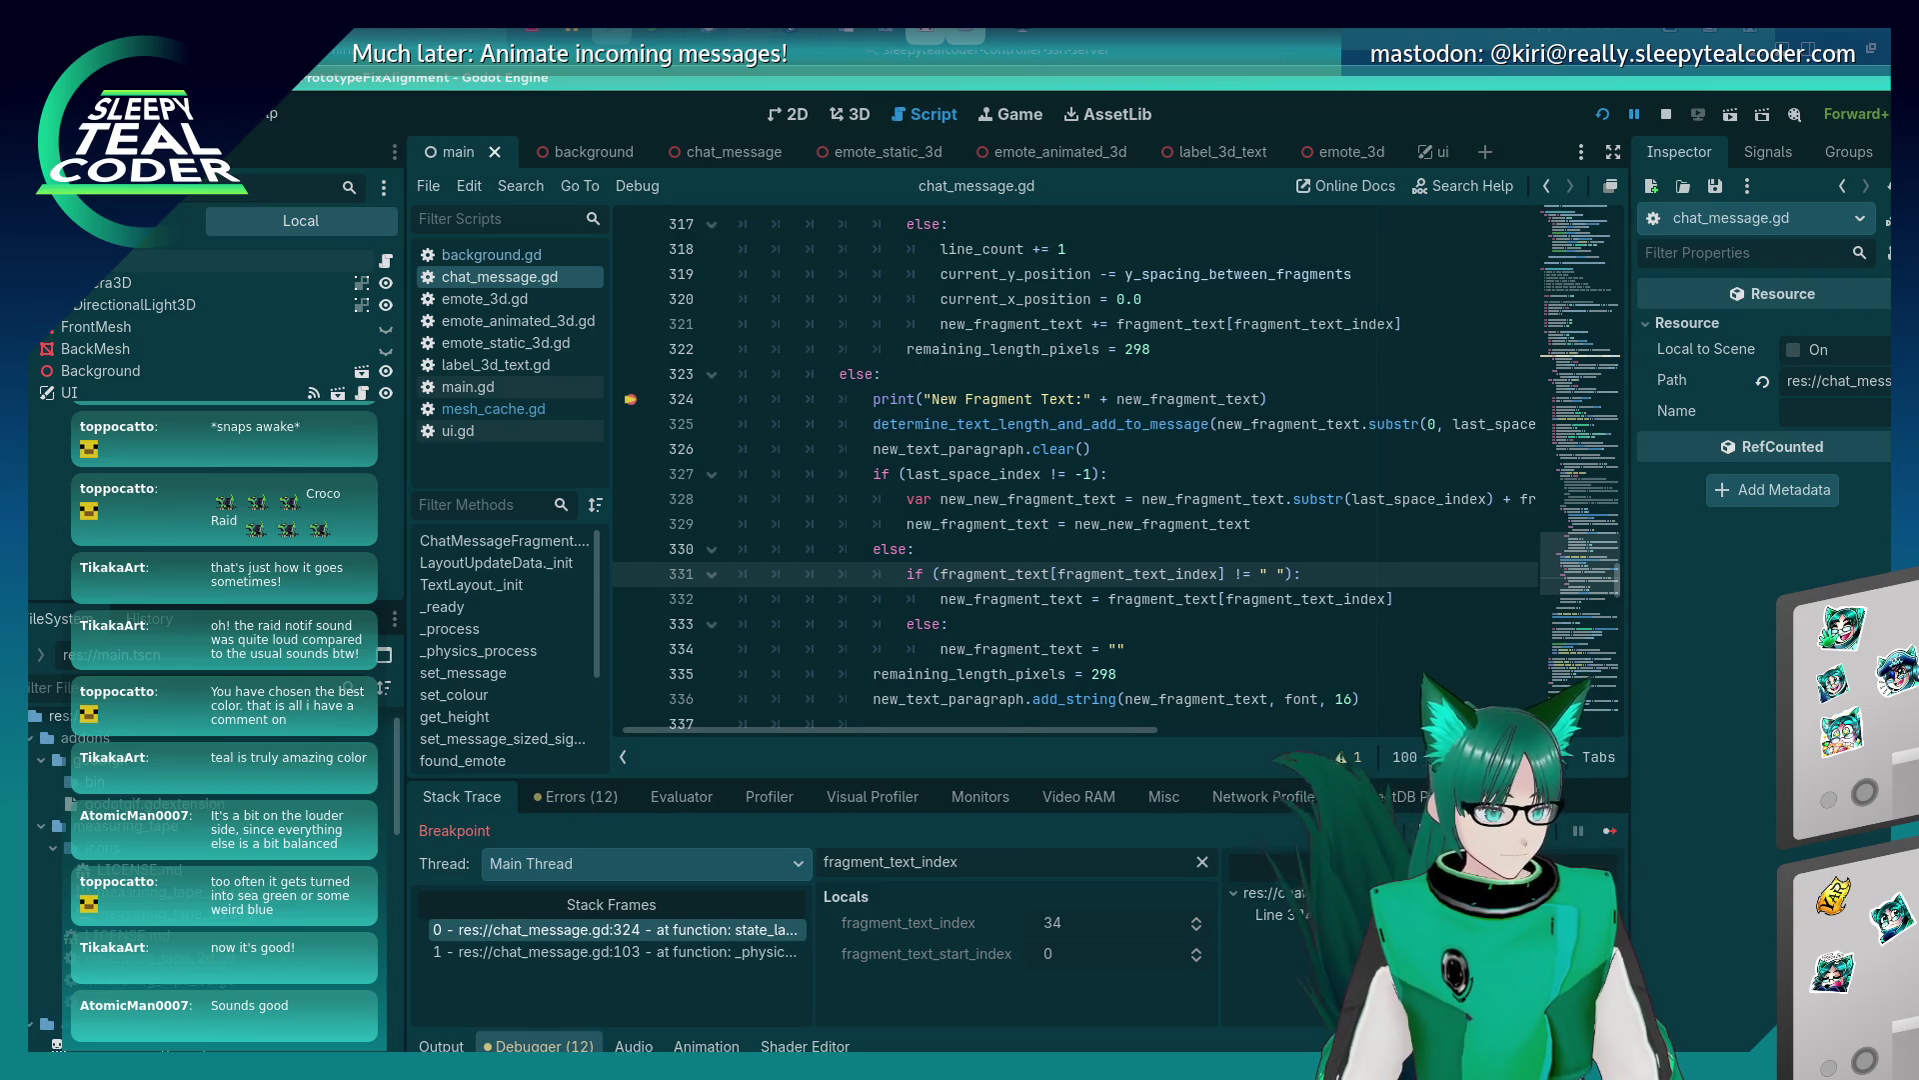
click(1512, 830)
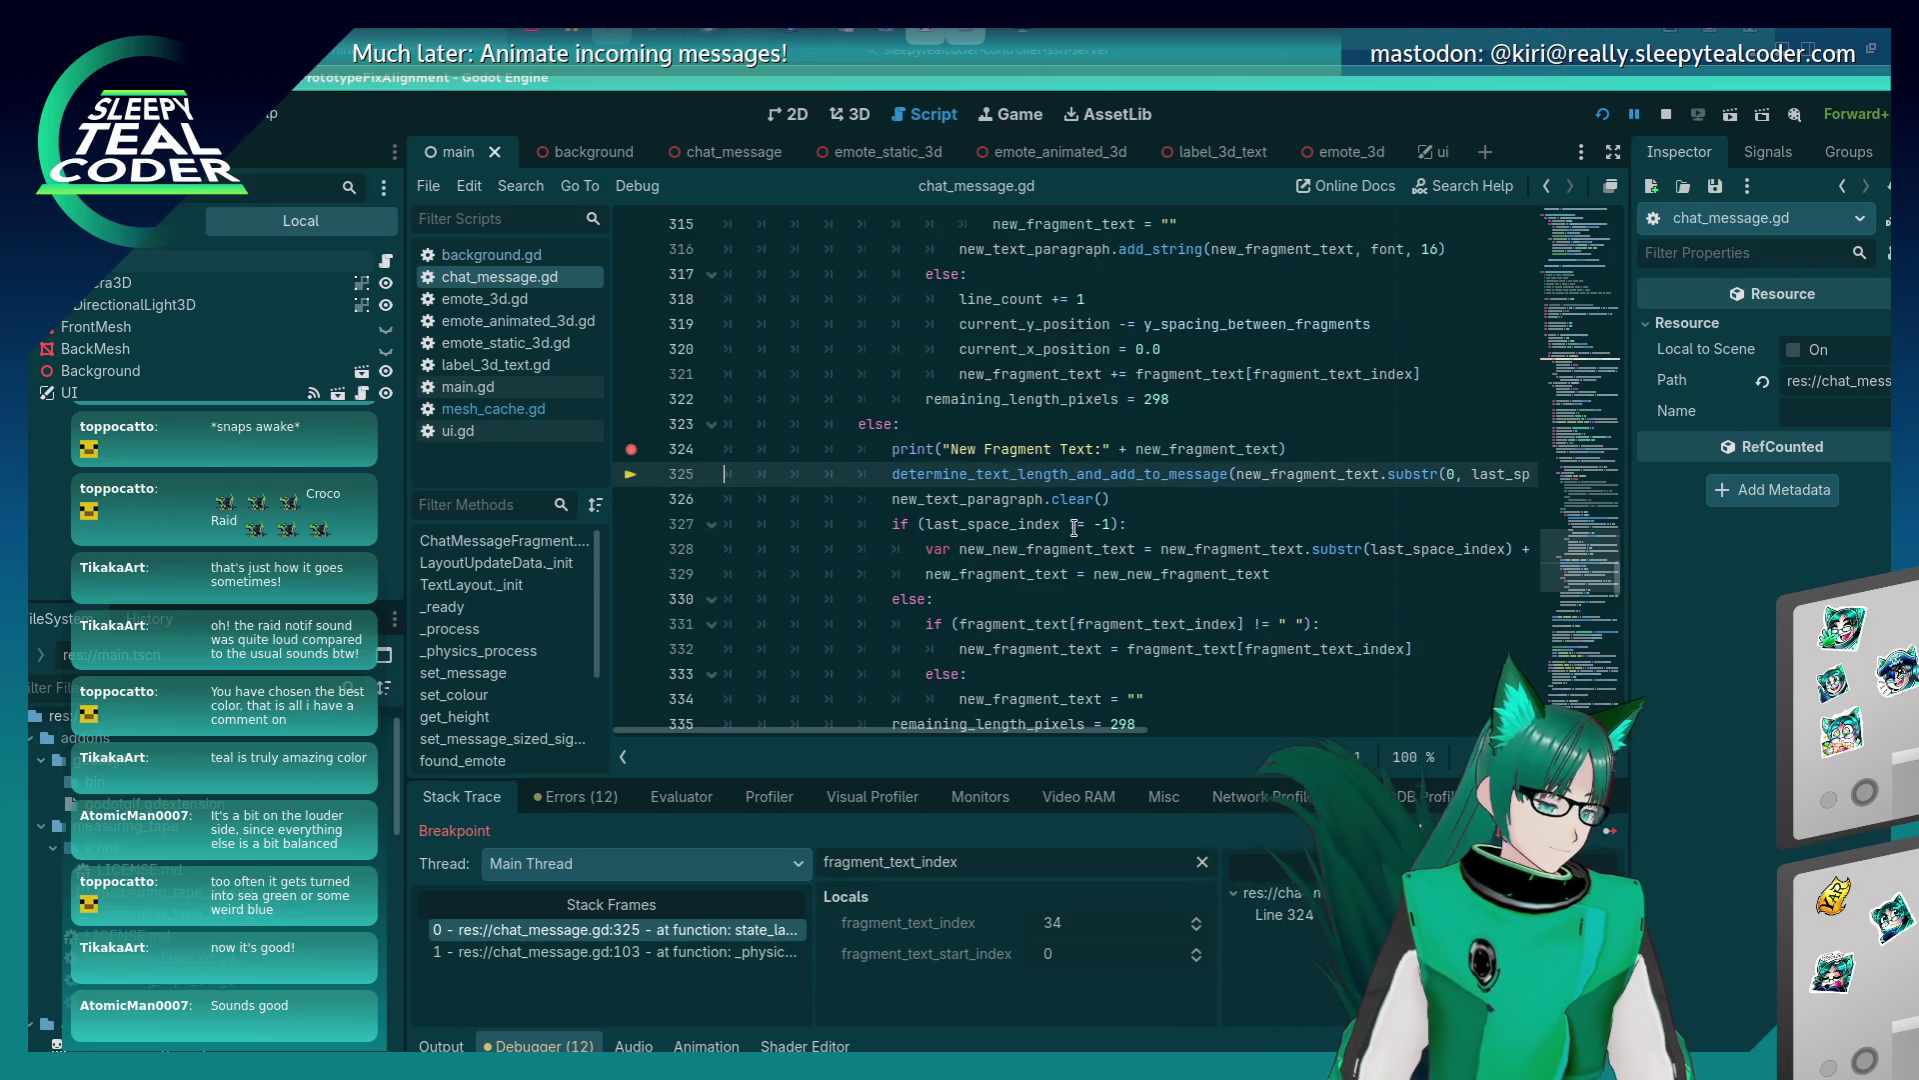
mouse_move(1048, 732)
mouse_down()
mouse_move(1373, 737)
mouse_move(956, 723)
mouse_up()
key(F10)
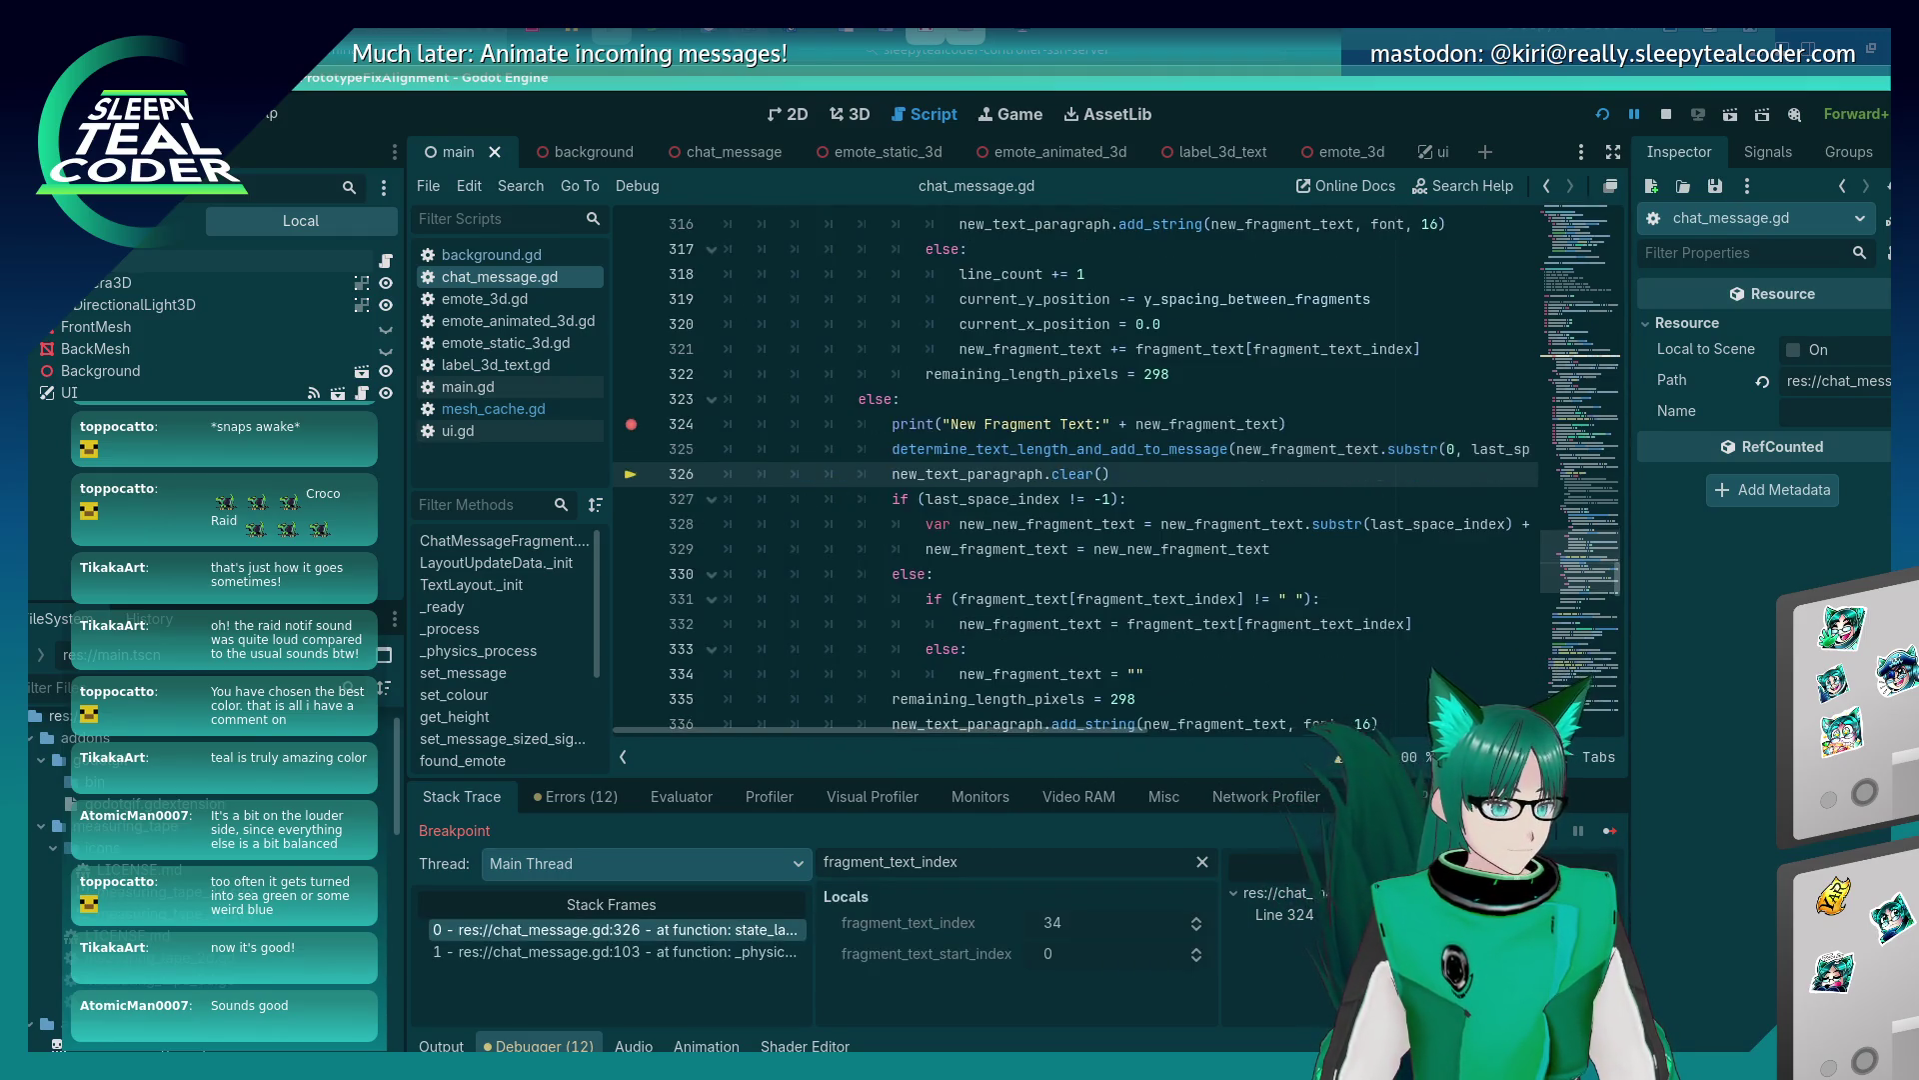
mouse_move(1253, 449)
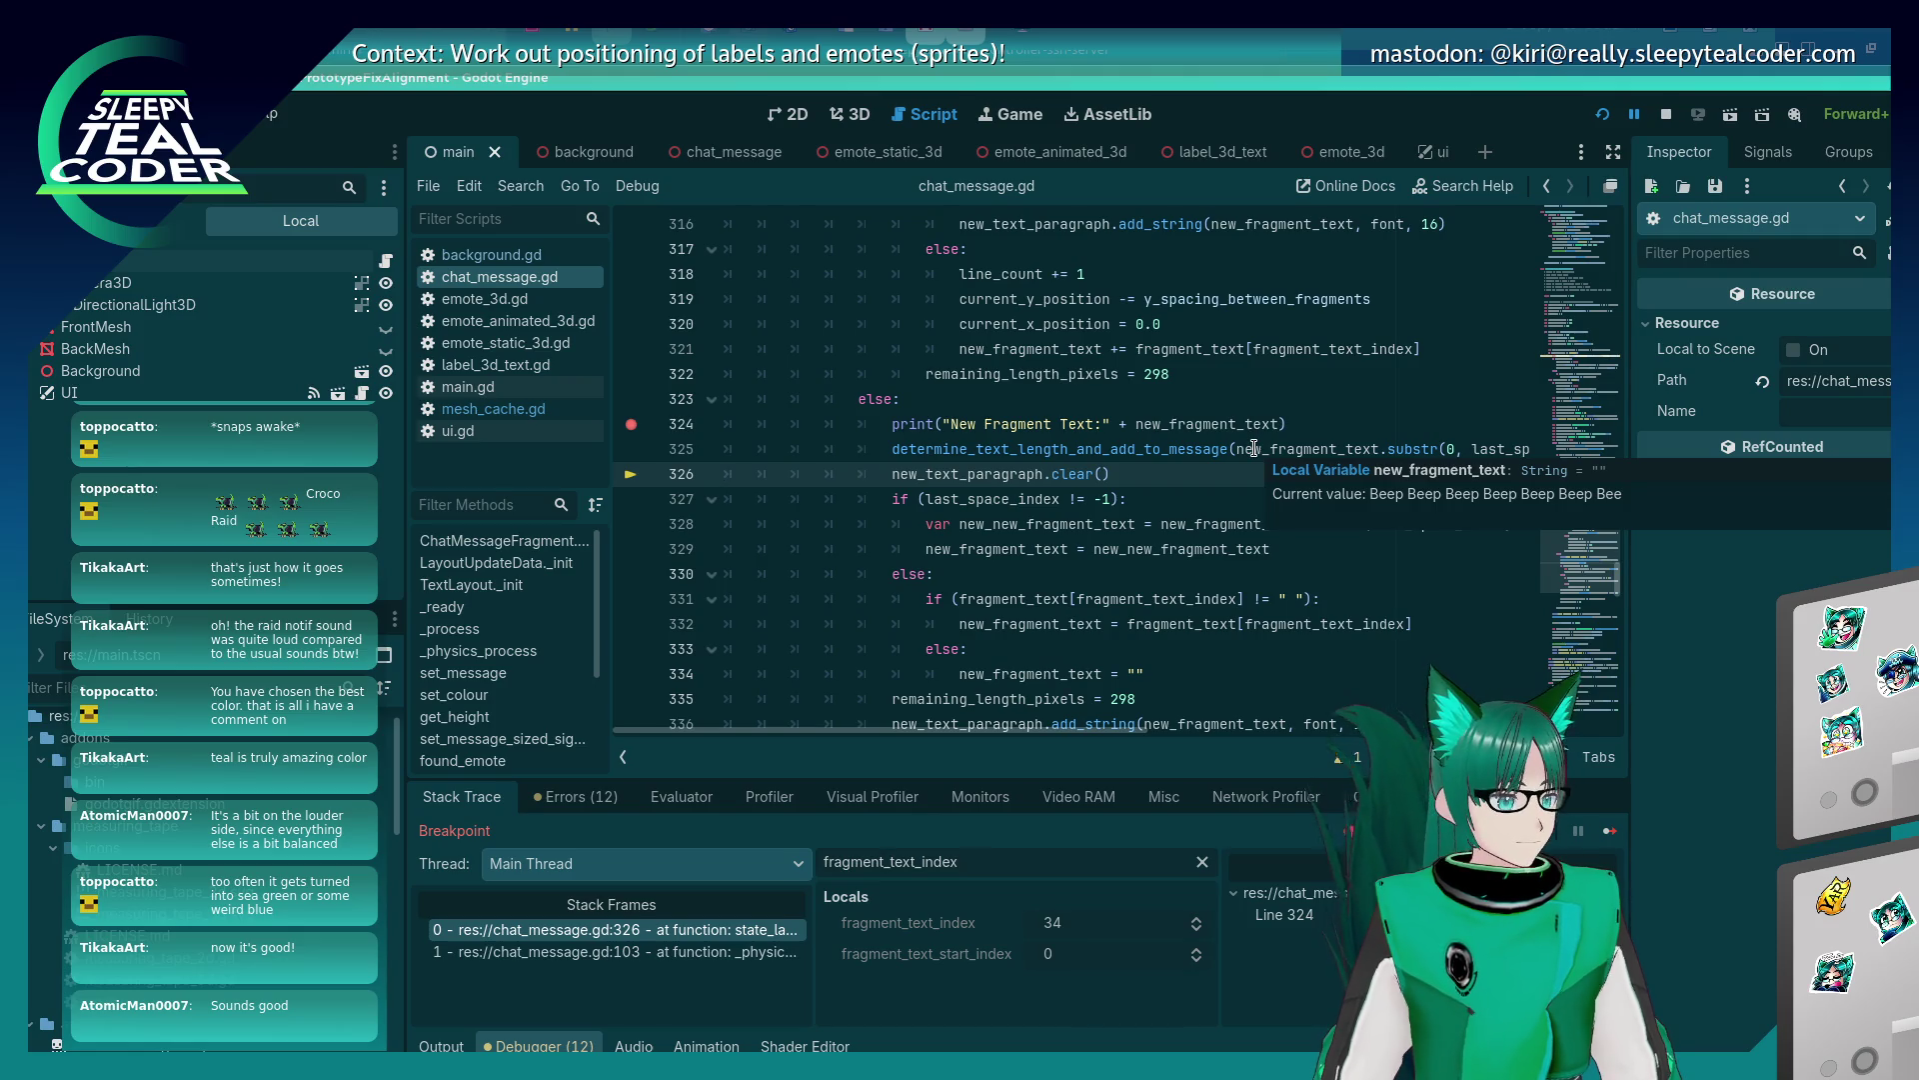
drag(1129, 624, 1413, 624)
key(ctrl+c)
In the Evaluator, evaluate fragment_text[fragment_text_index] and then fragment_text[10], which shows "B".
click(681, 797)
click(664, 840)
key(ctrl+v)
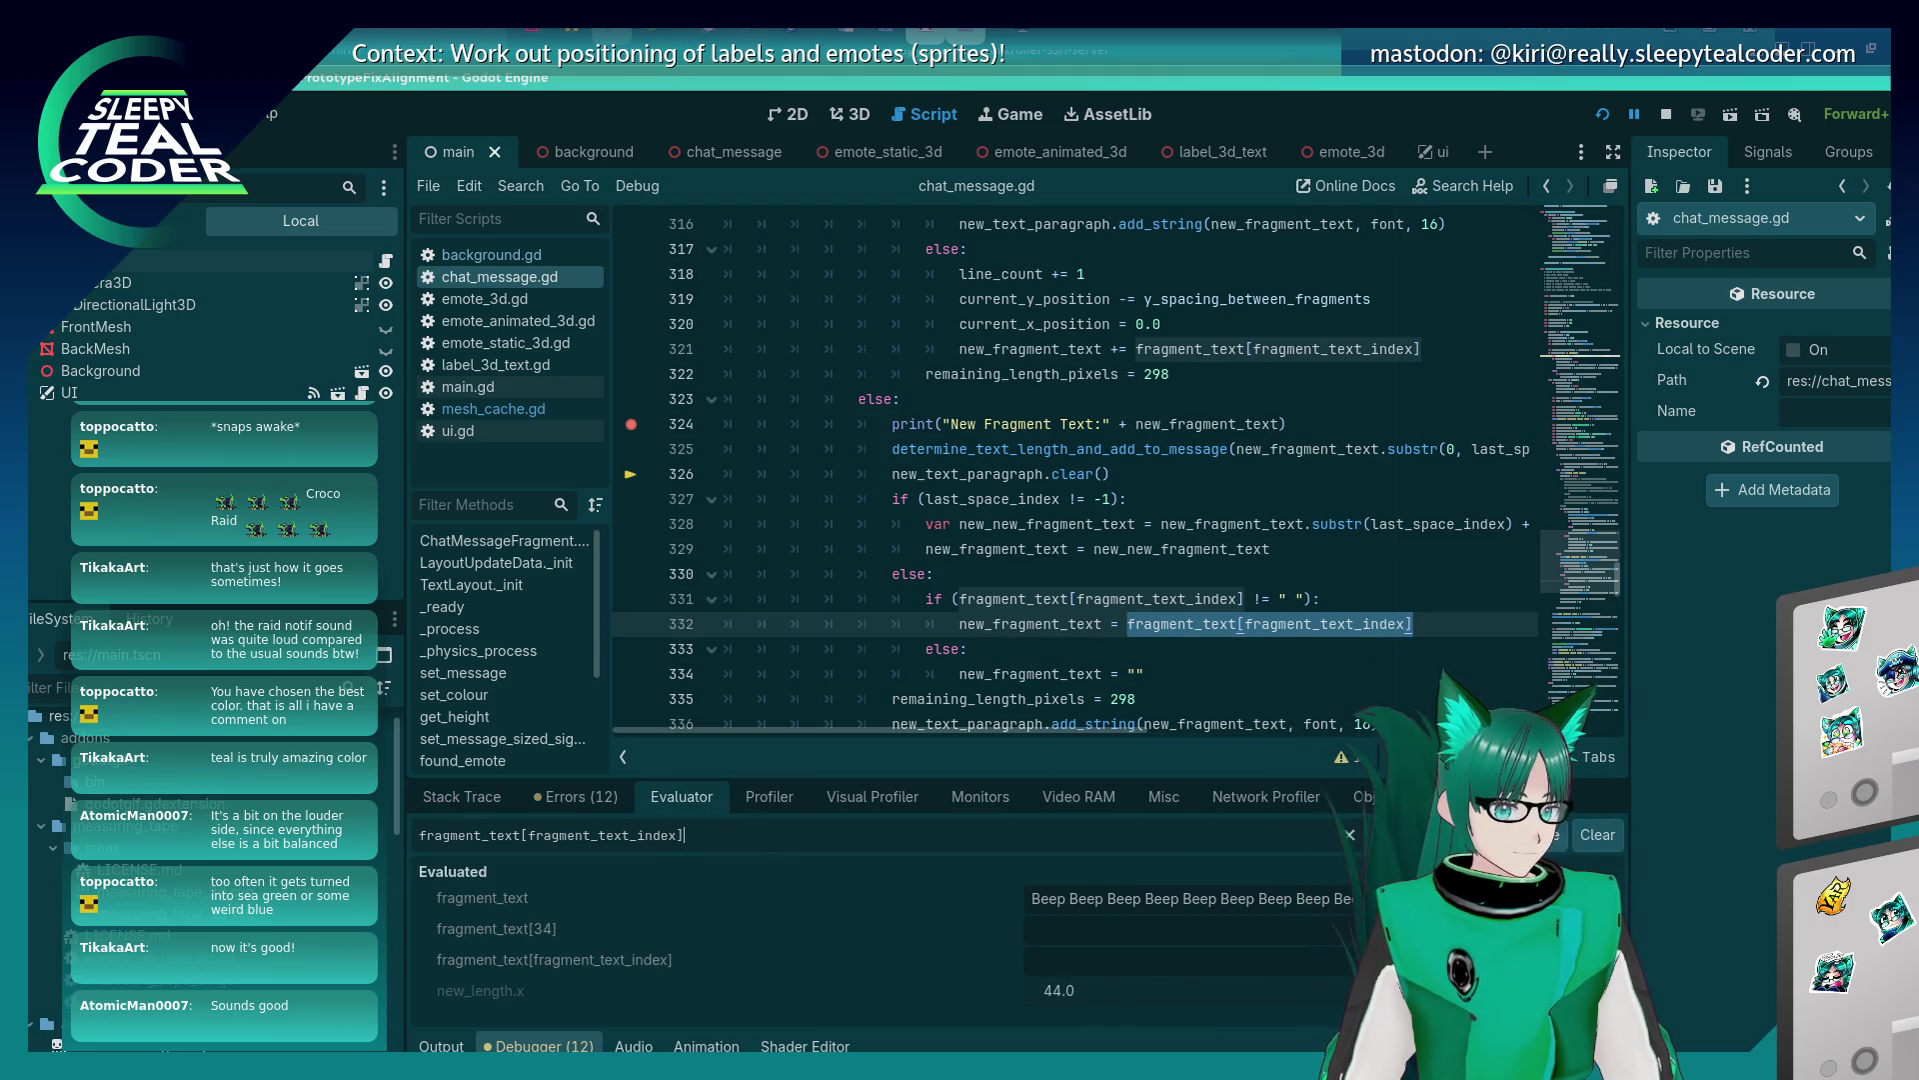
key(Return)
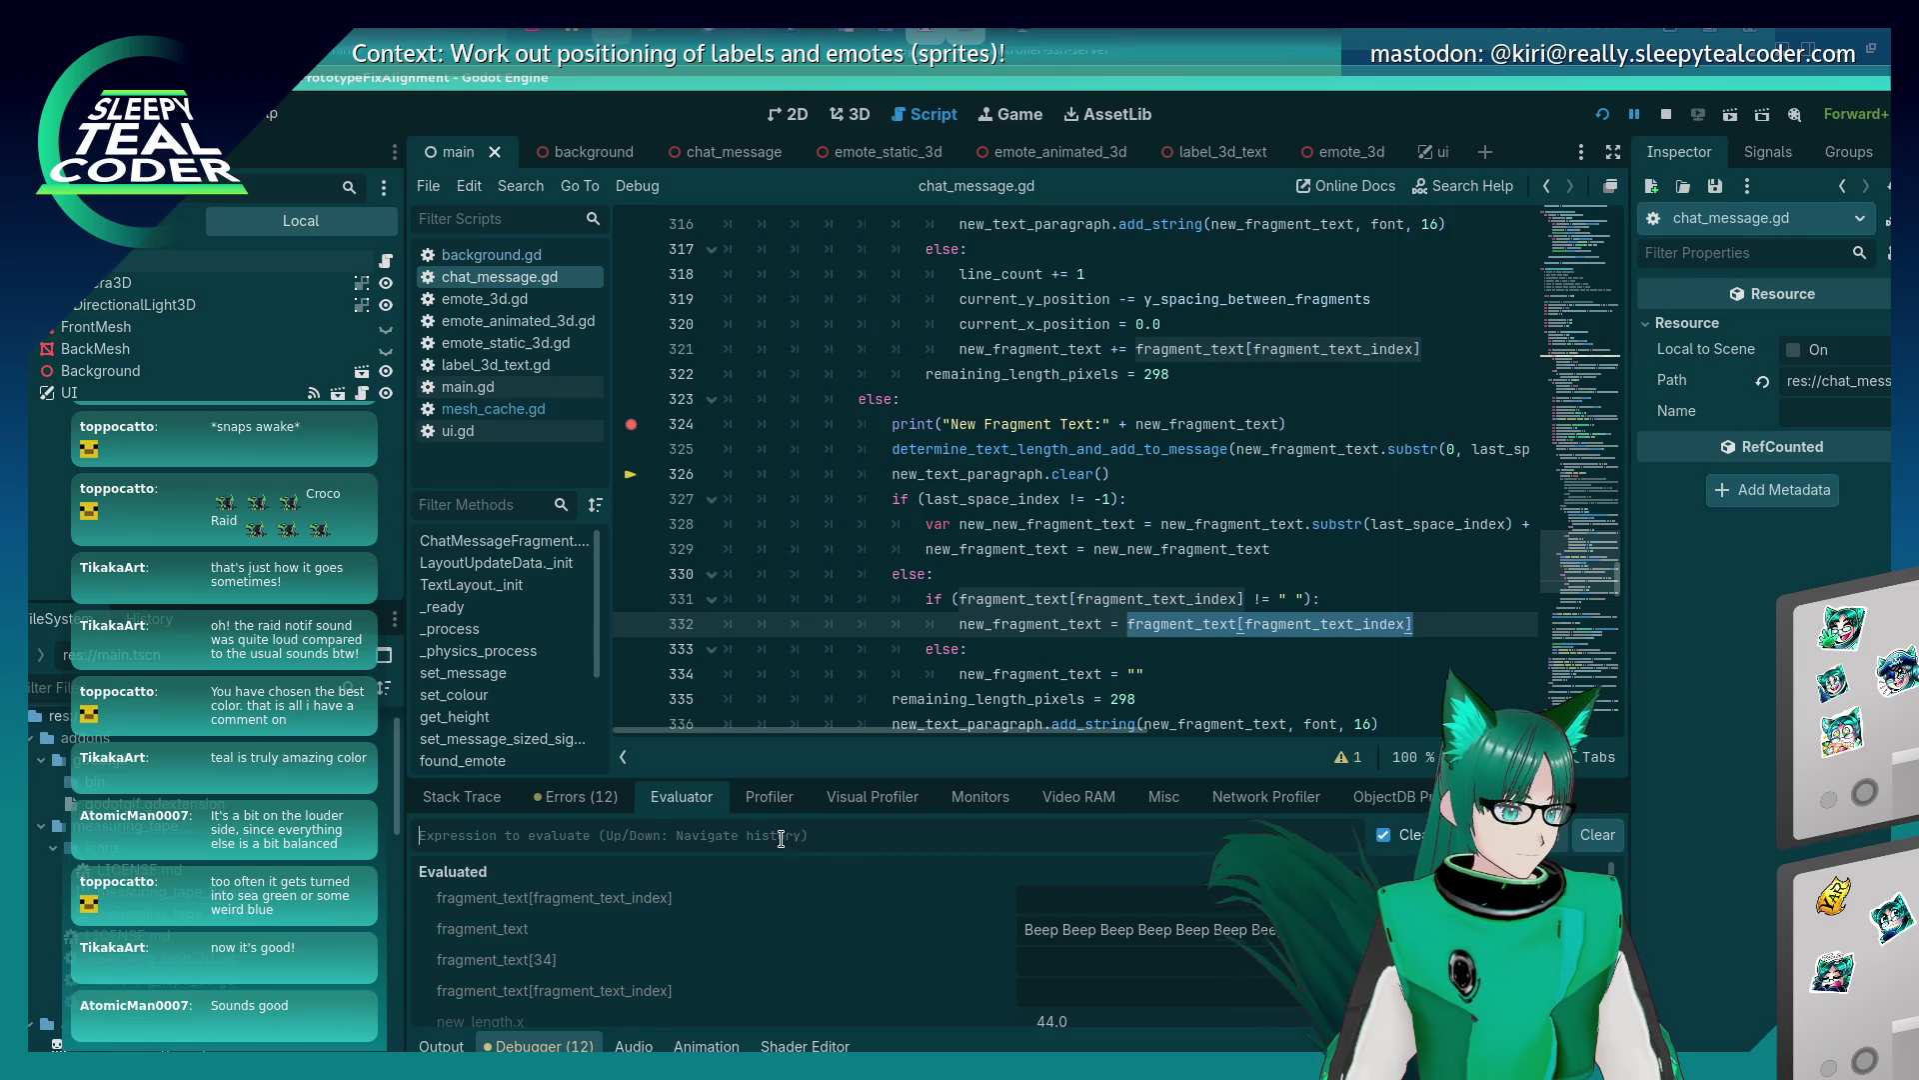
key(Up)
double_click(535, 835)
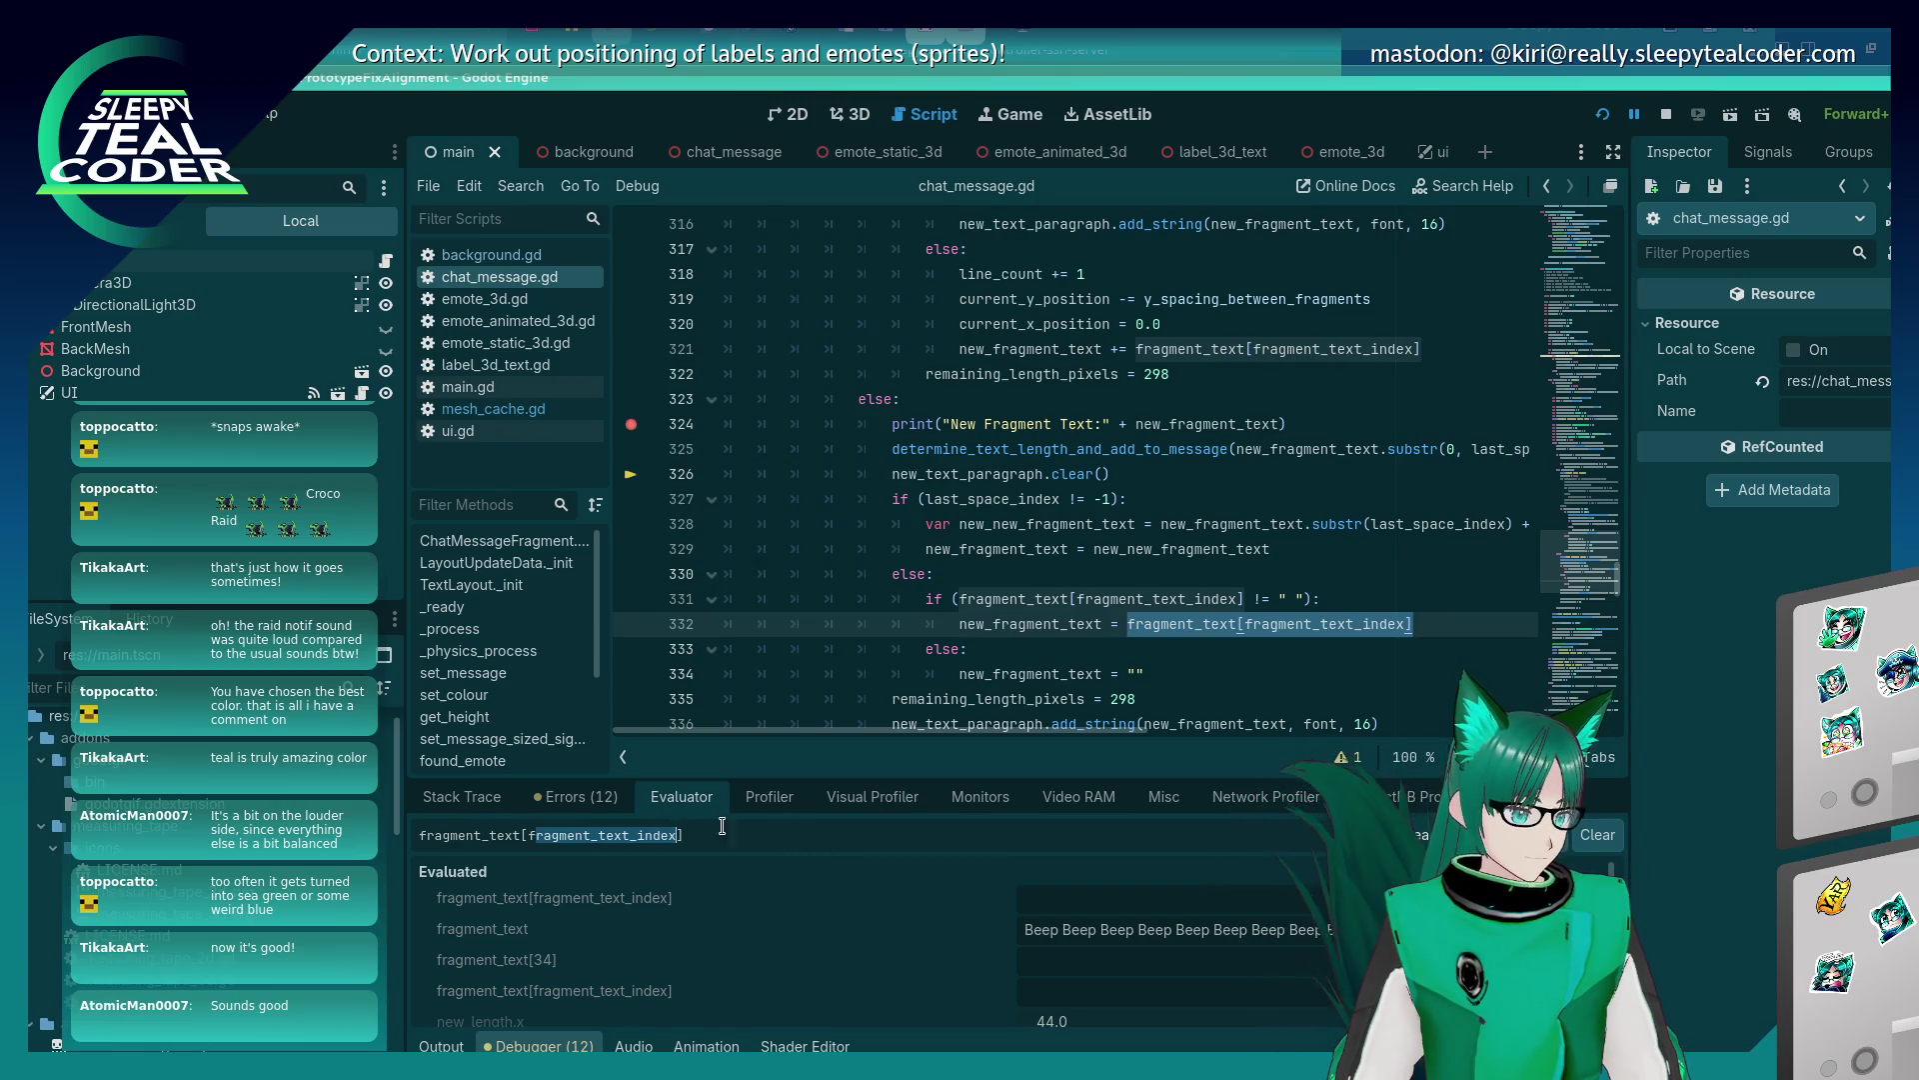
text(10)
key(Return)
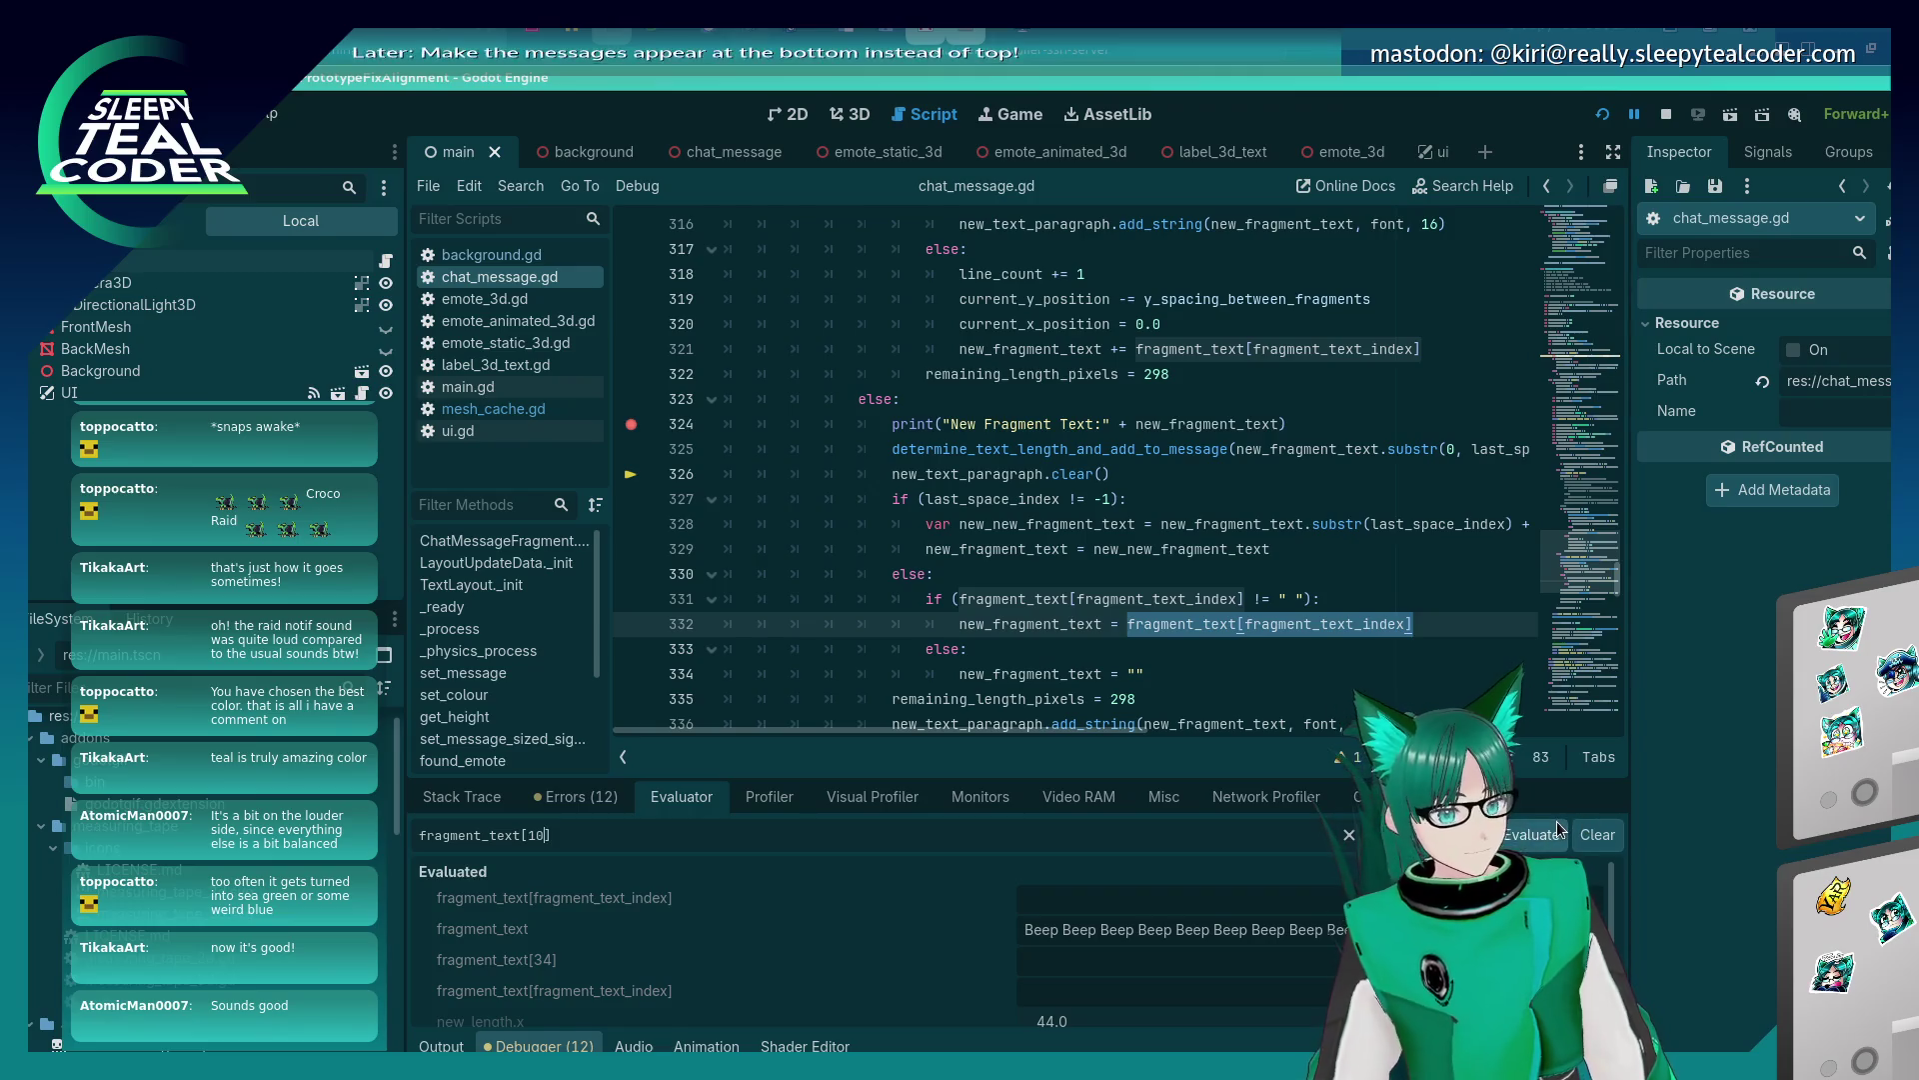
Evaluate fragment_text[34], then fragment_text[33], which shows "p".
key(Up)
key(Up)
double_click(535, 838)
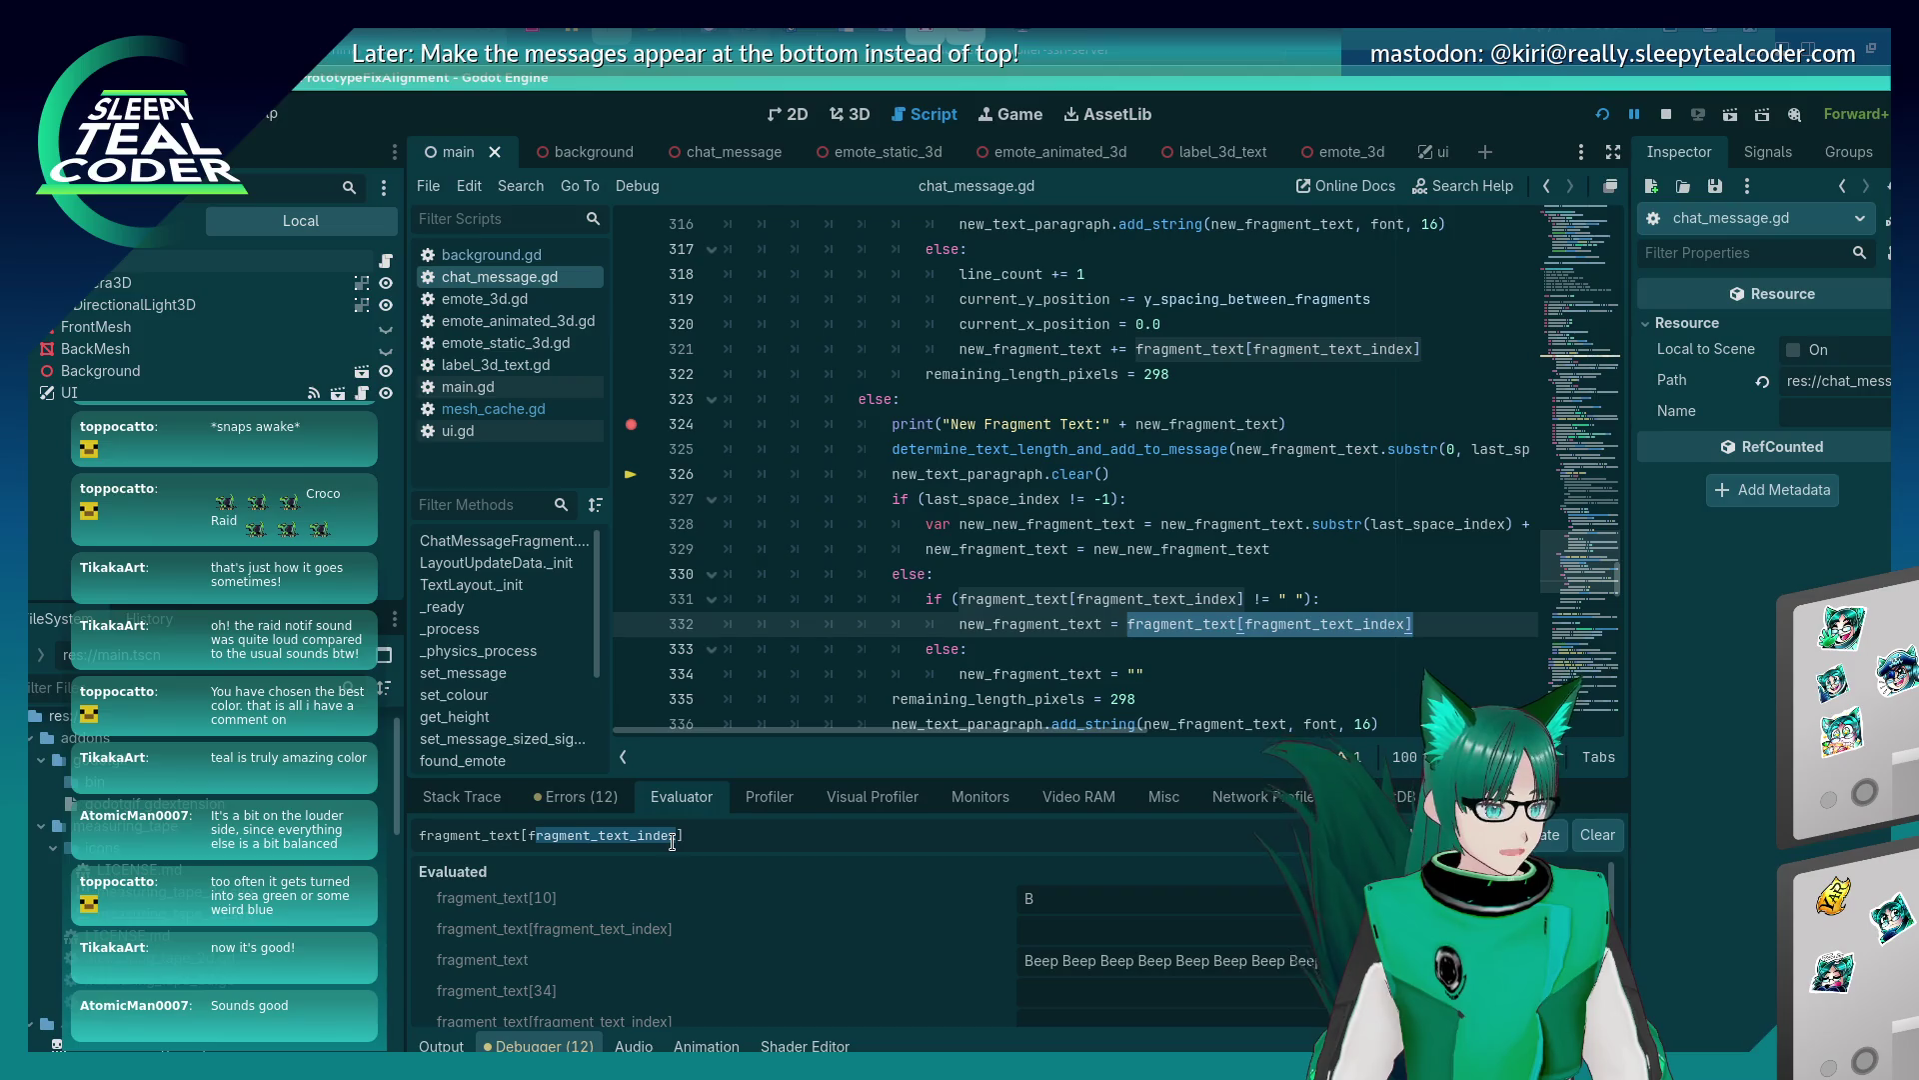
key(BackSpace)
text(34)
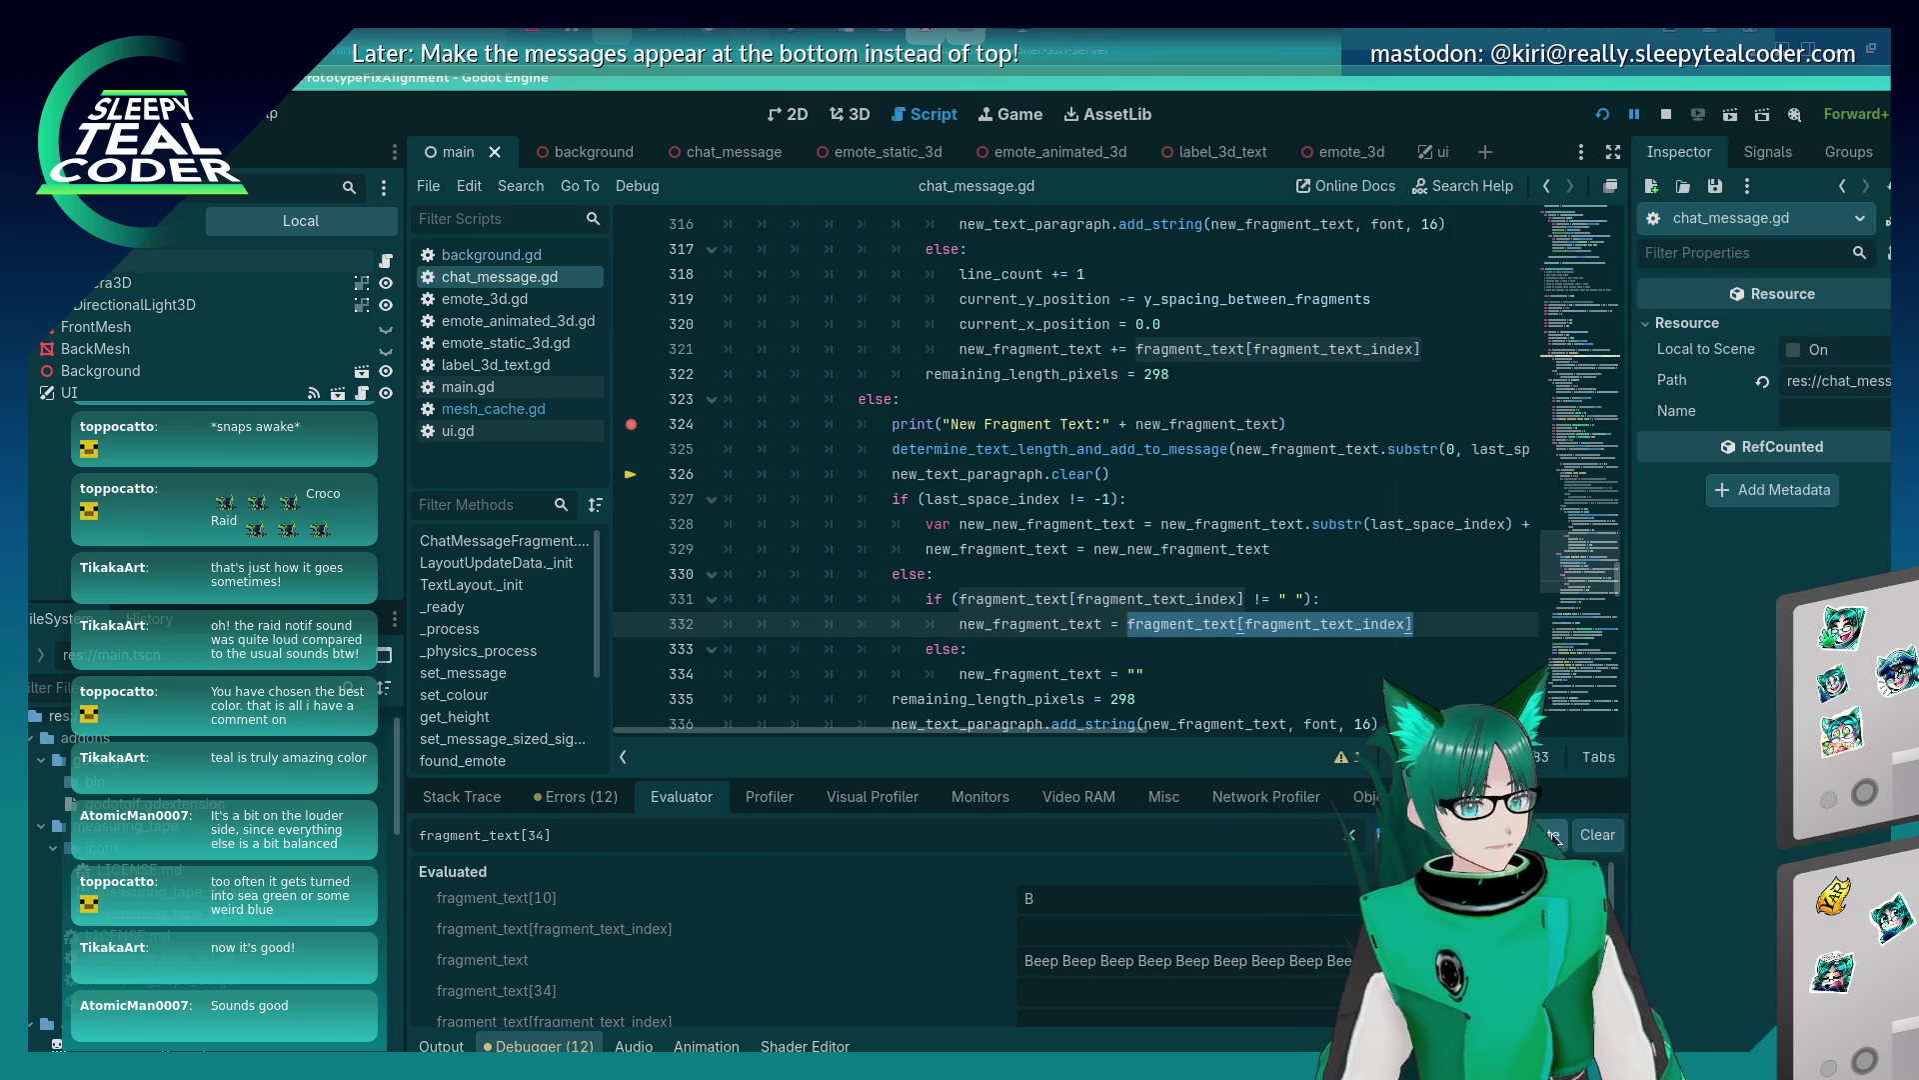
key(Return)
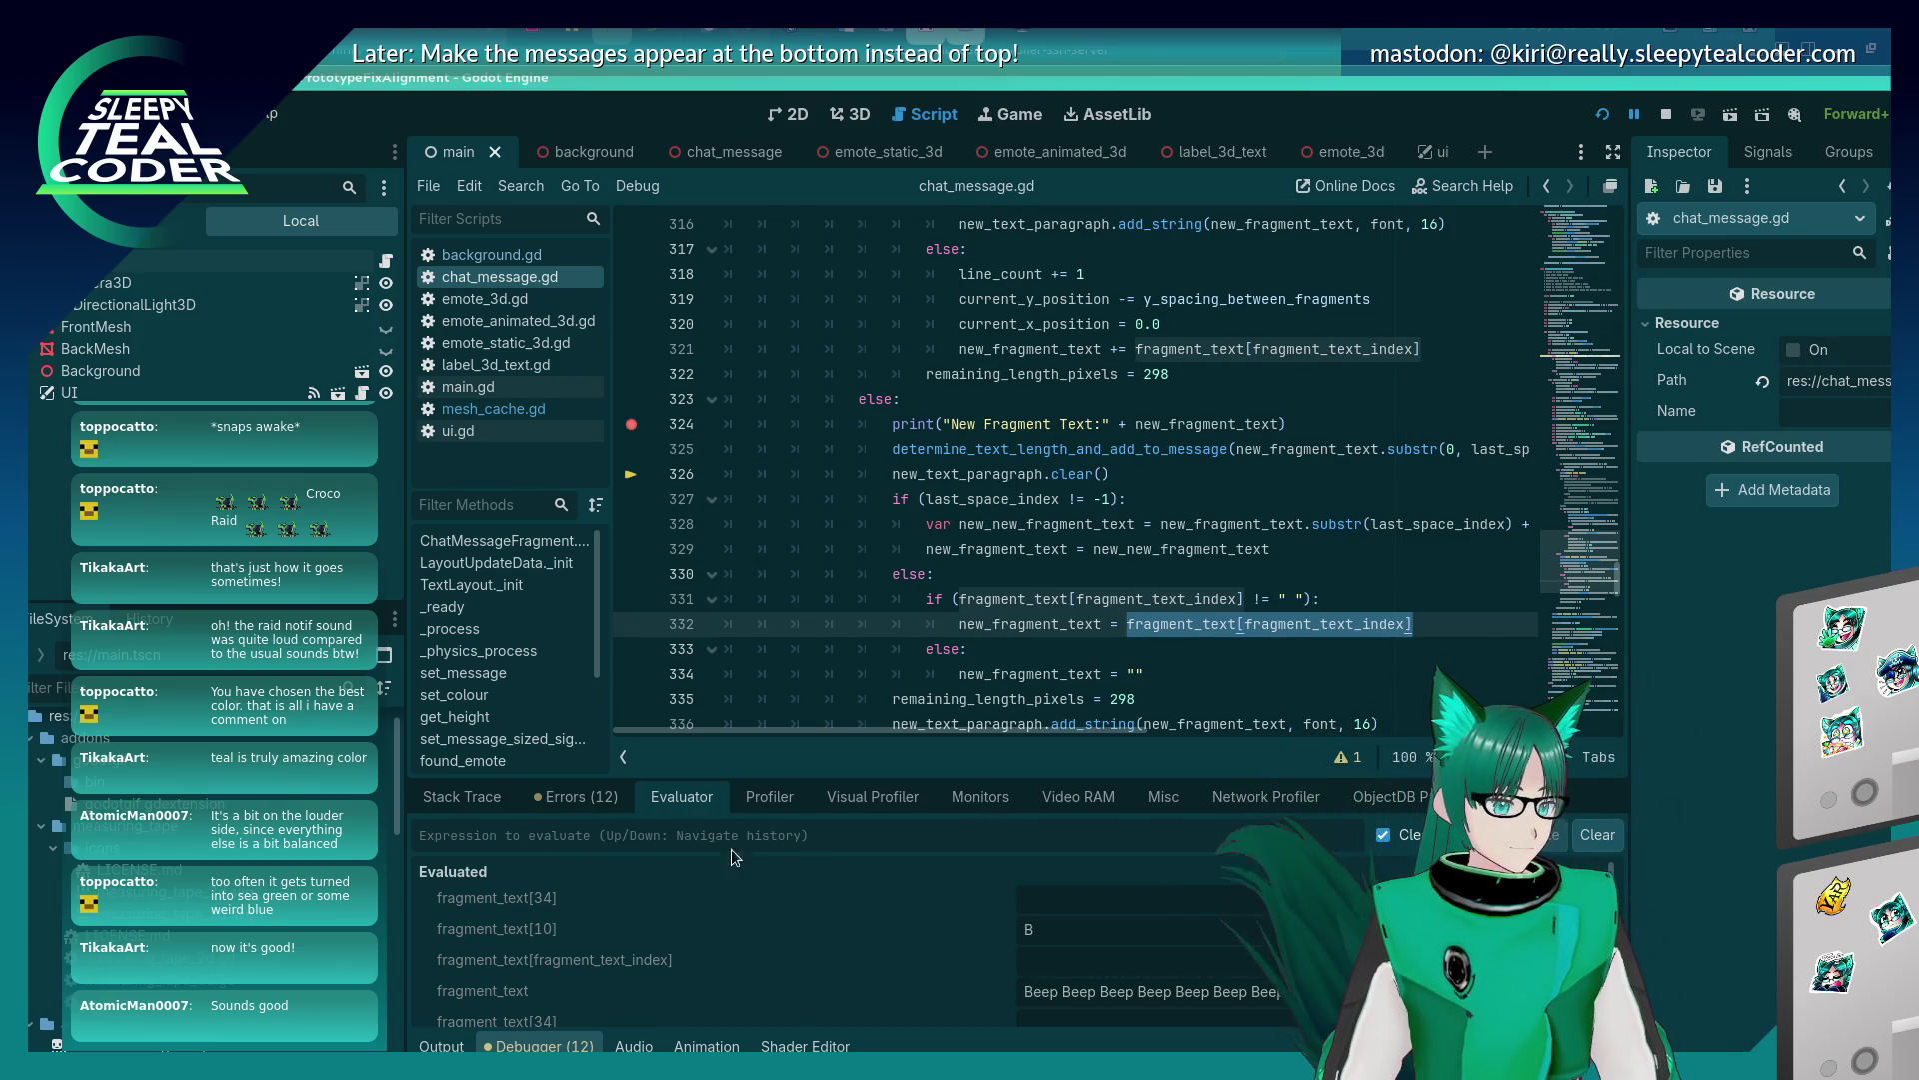
key(Up)
key(Left)
key(BackSpace)
text(3)
key(Return)
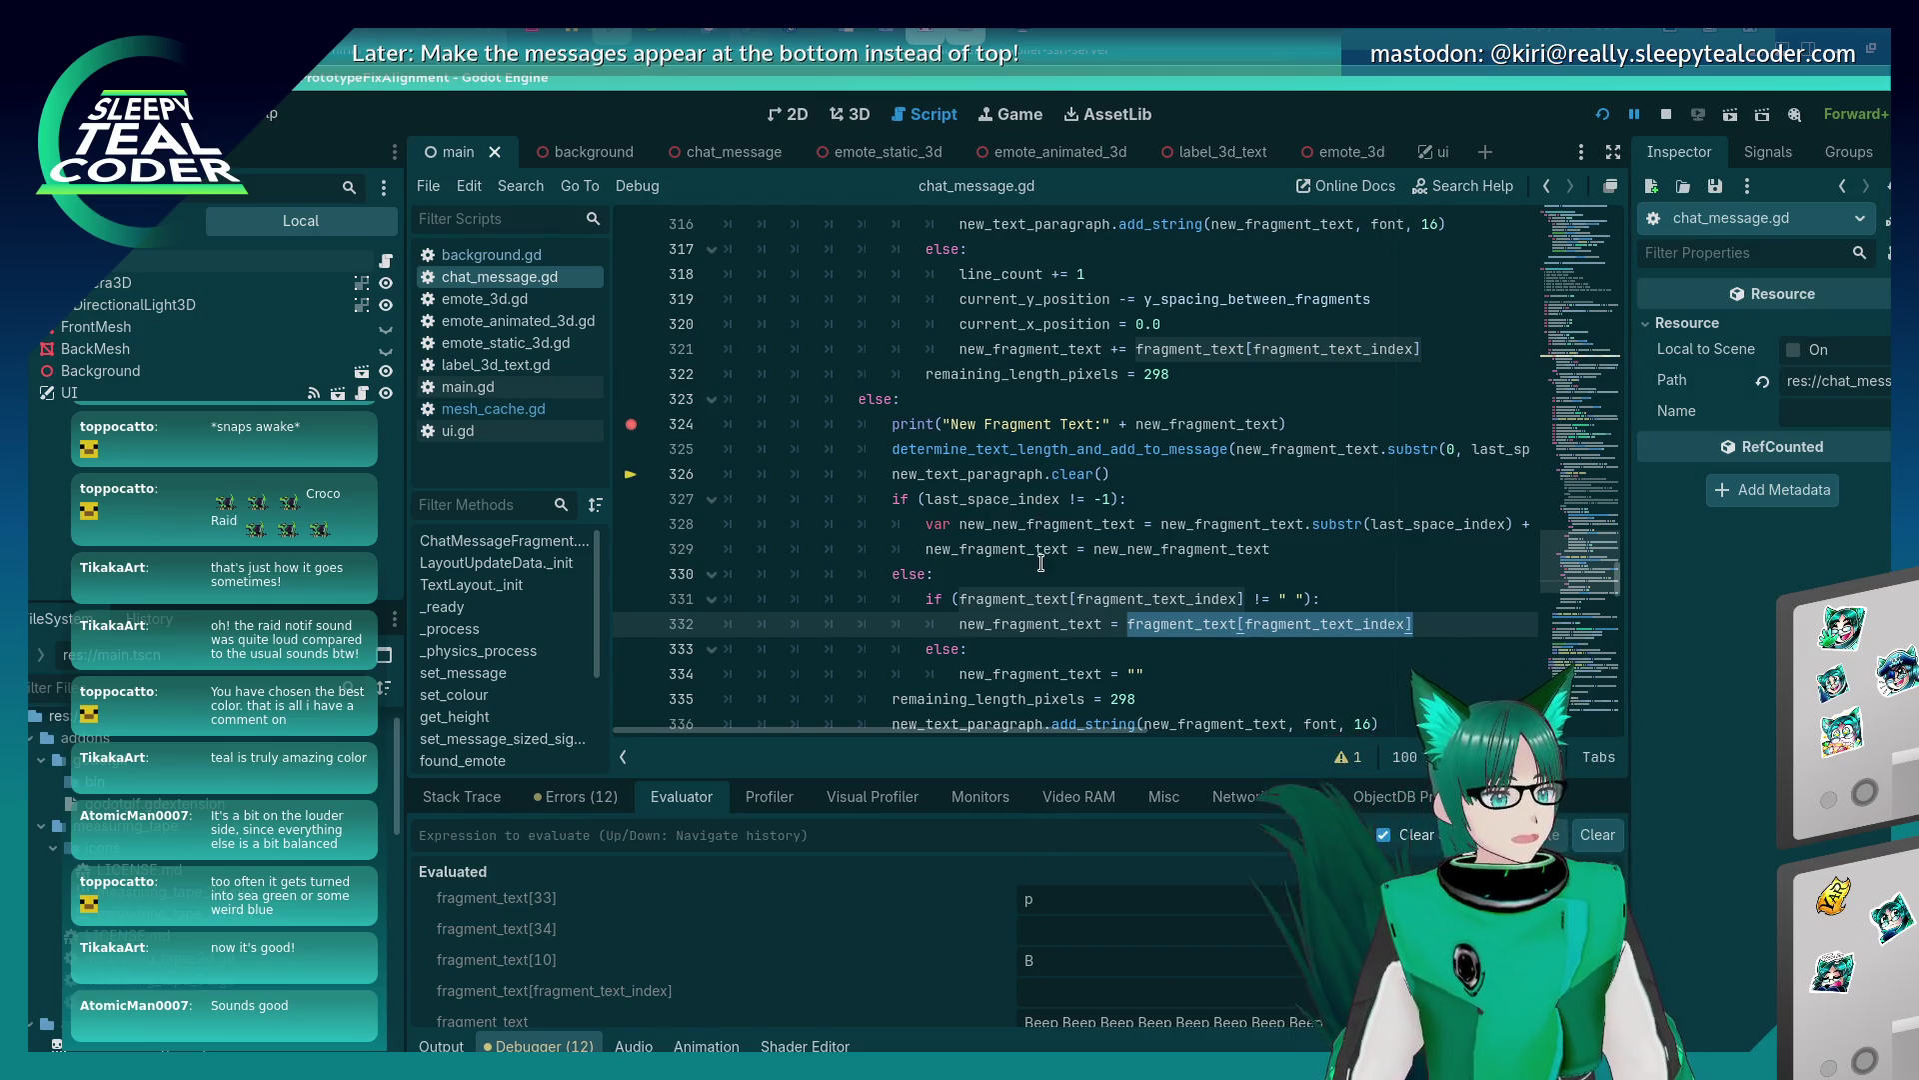
Review the text-wrapping code in chat_message.gd, checking variable values, and place the caret on line 311.
scroll(1040, 564, down, 1)
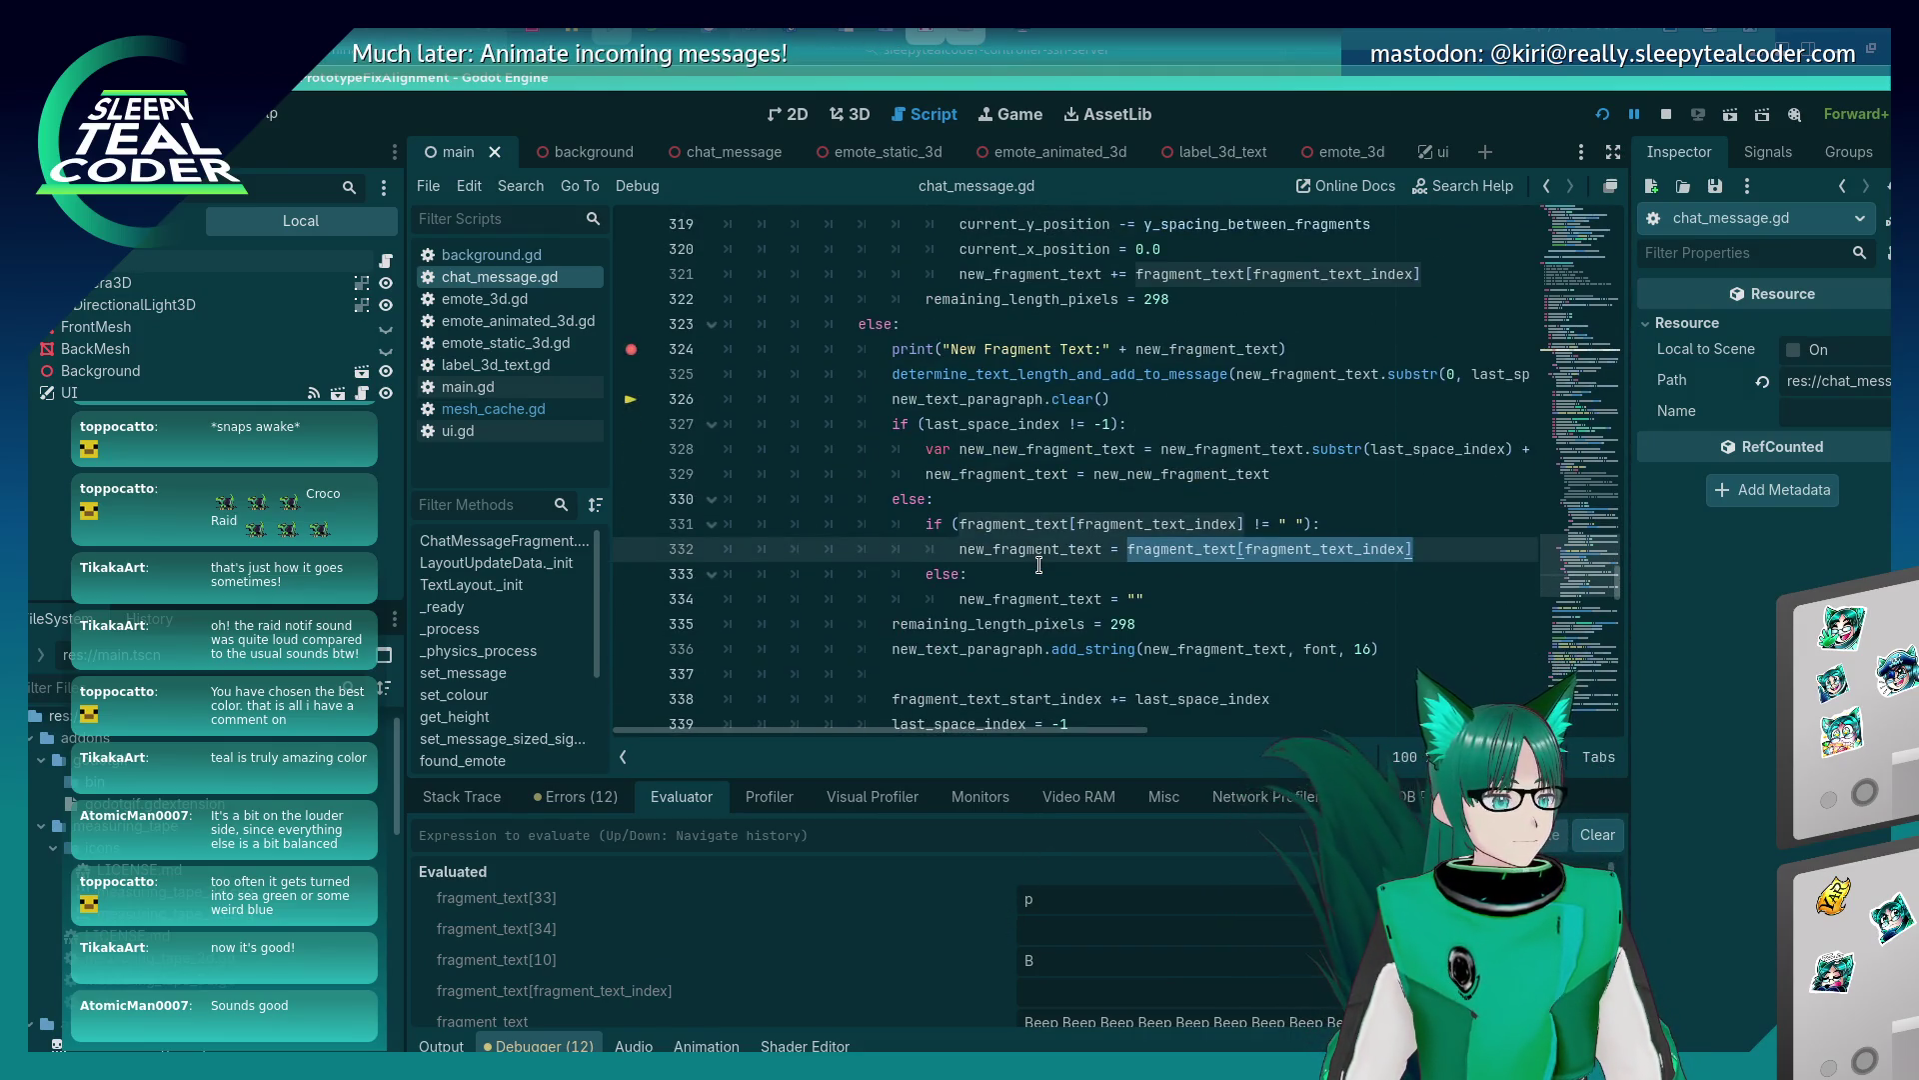
scroll(1039, 565, up, 6)
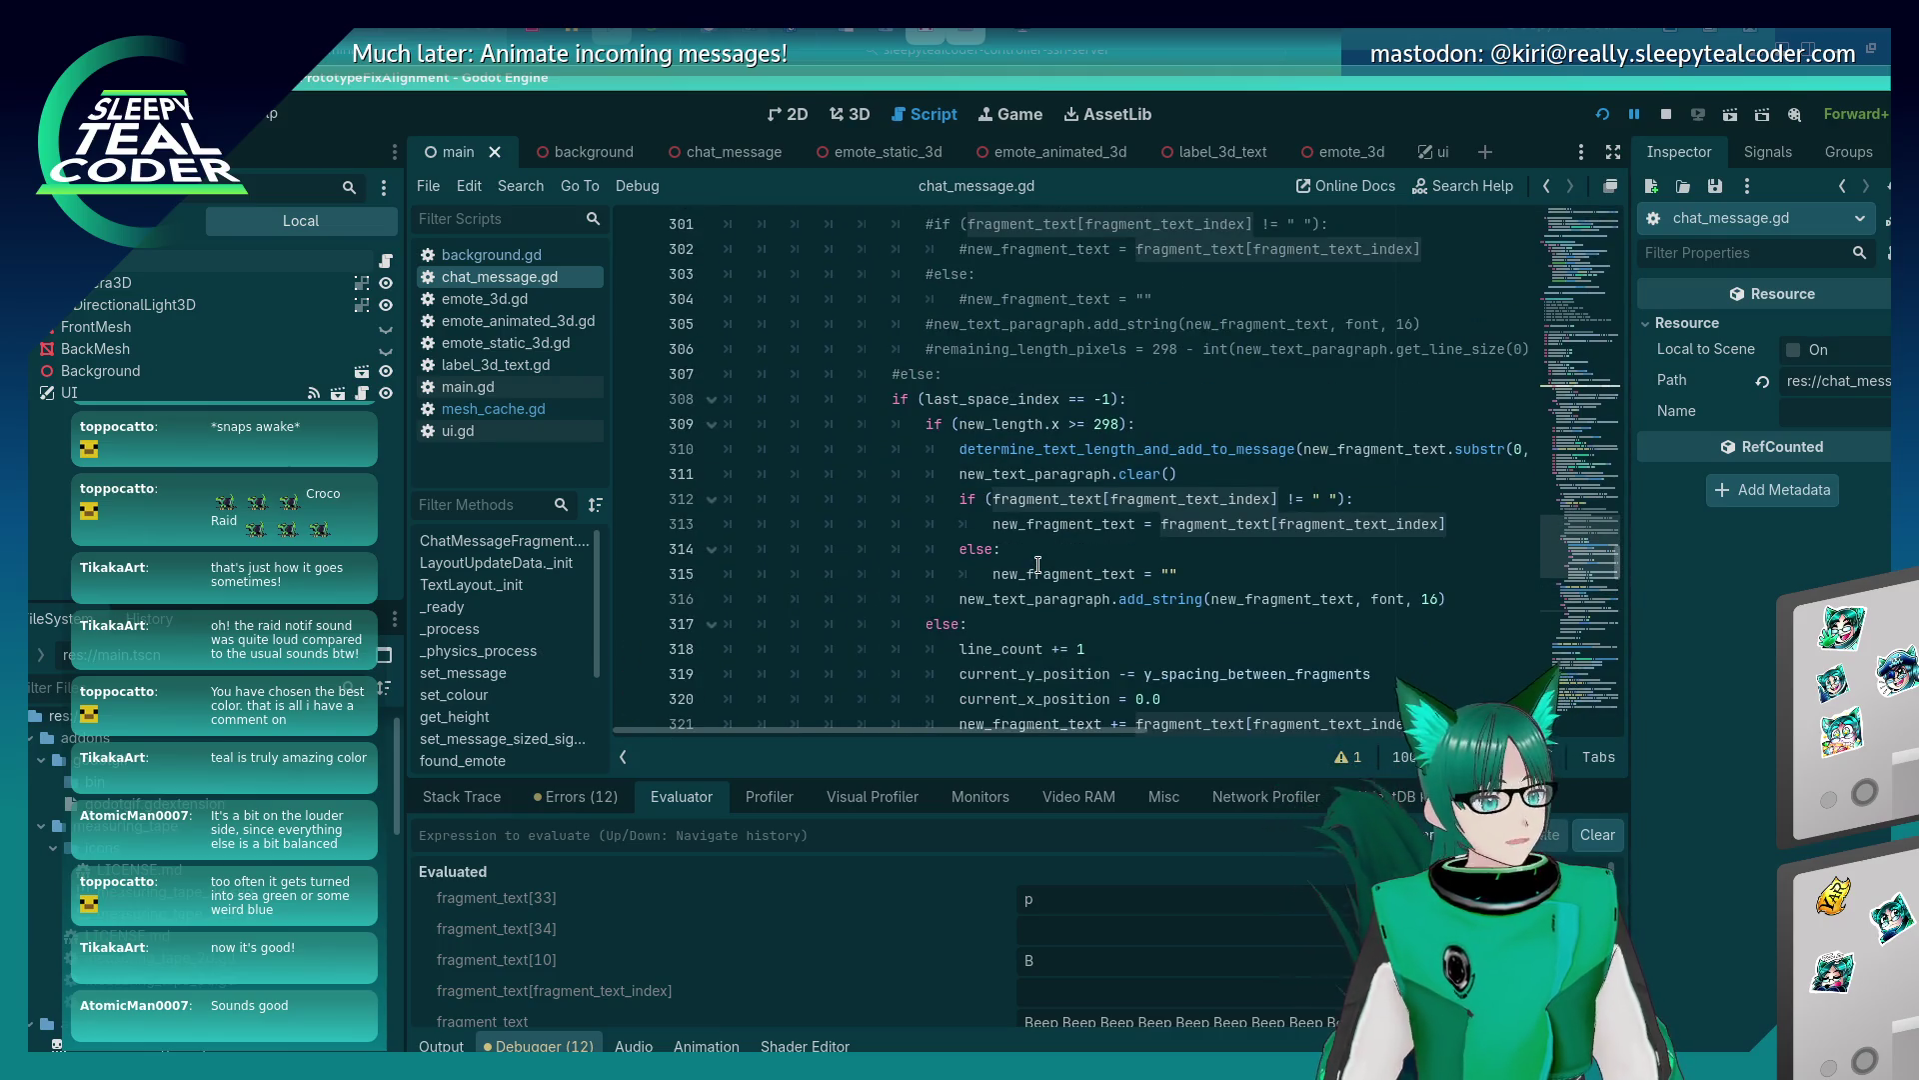
scroll(1030, 582, down, 8)
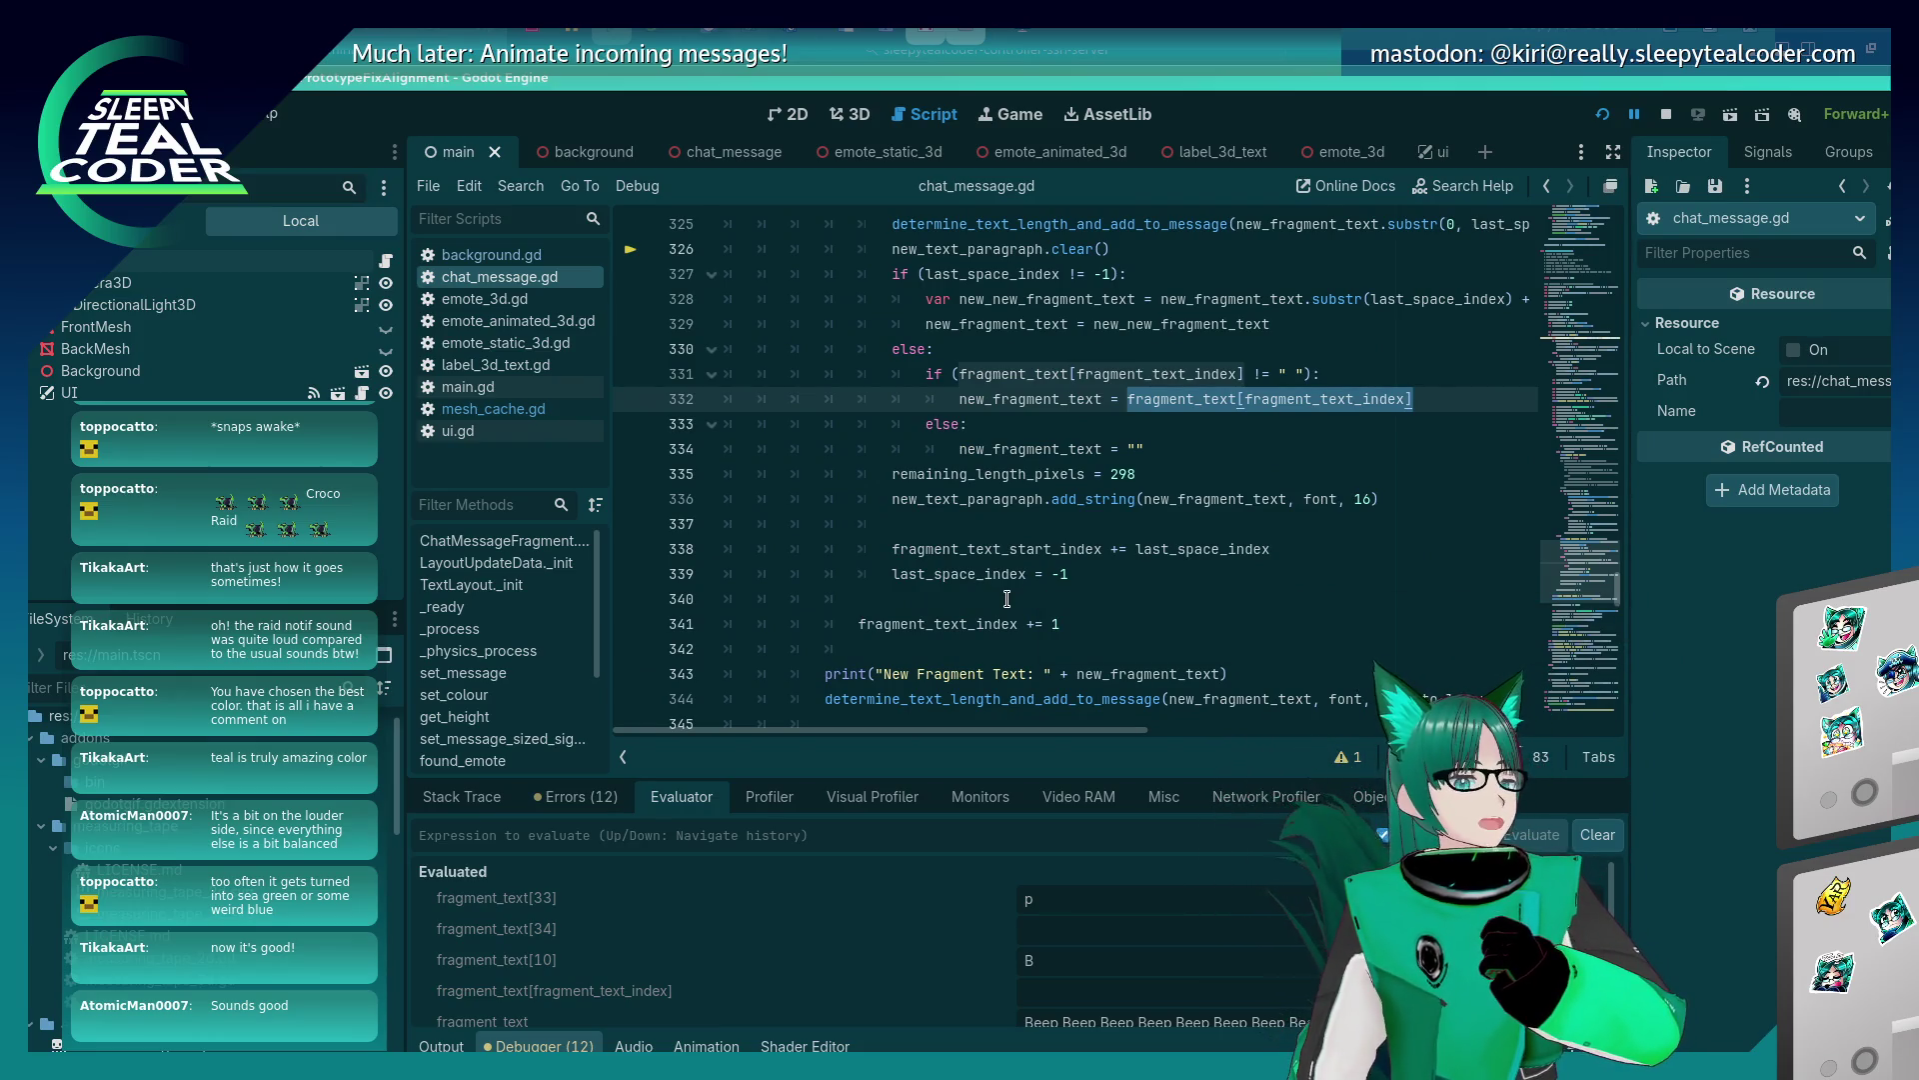
scroll(1006, 598, down, 3)
scroll(1005, 597, up, 6)
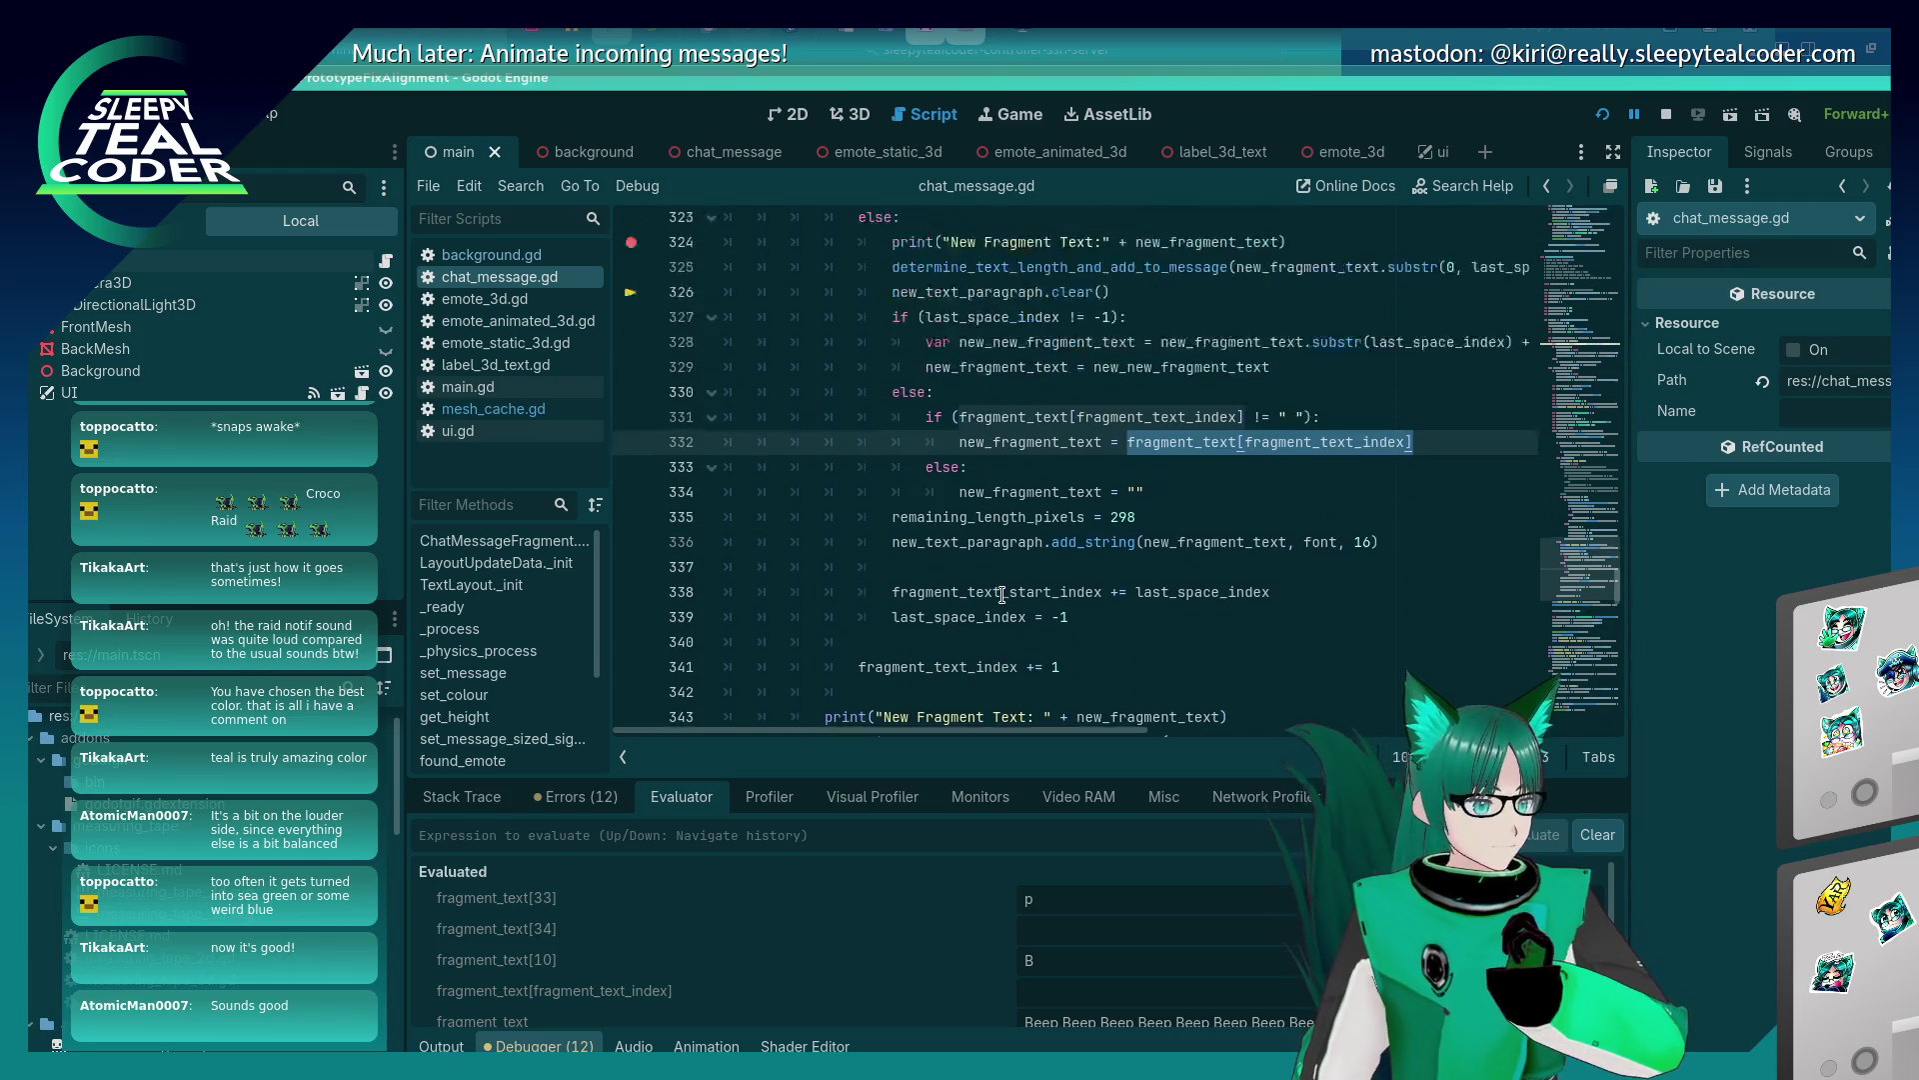
scroll(1001, 597, down, 9)
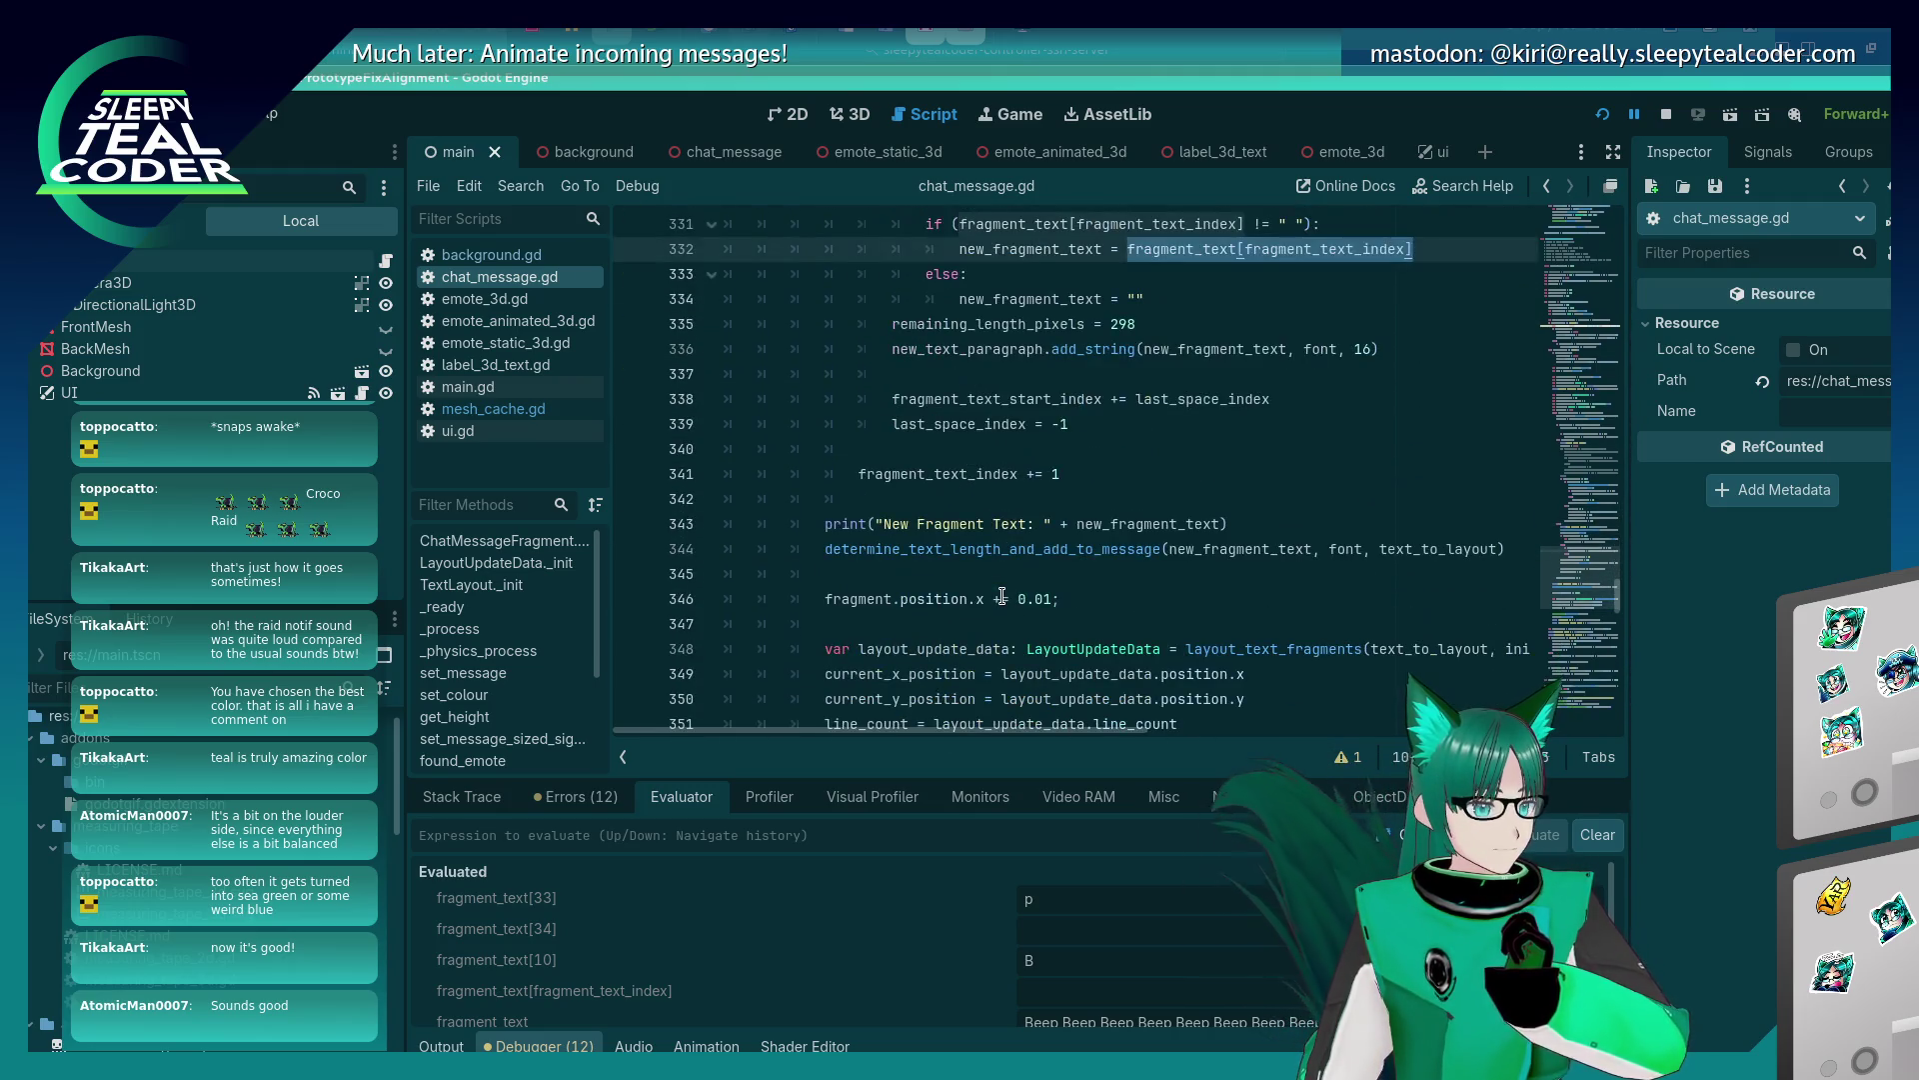
scroll(1003, 597, down, 2)
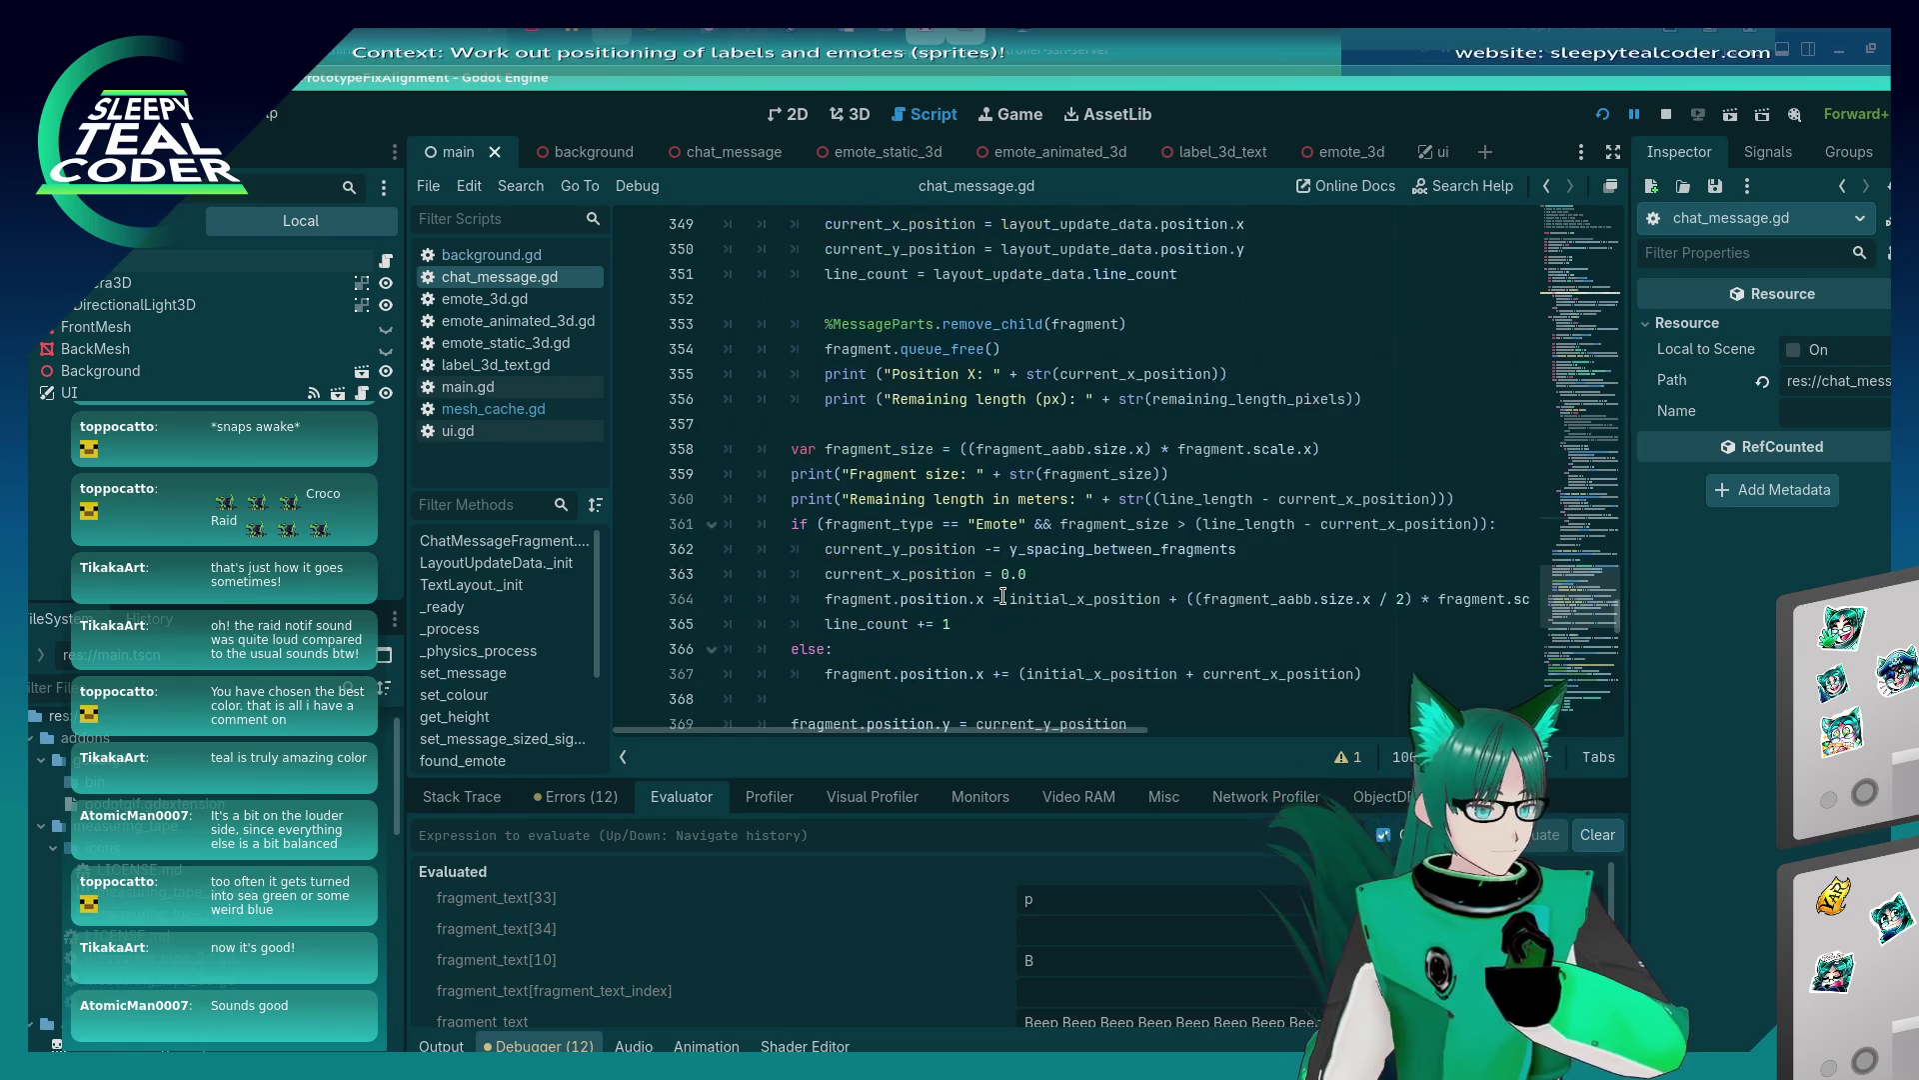
scroll(1003, 597, up, 5)
scroll(1003, 597, up, 8)
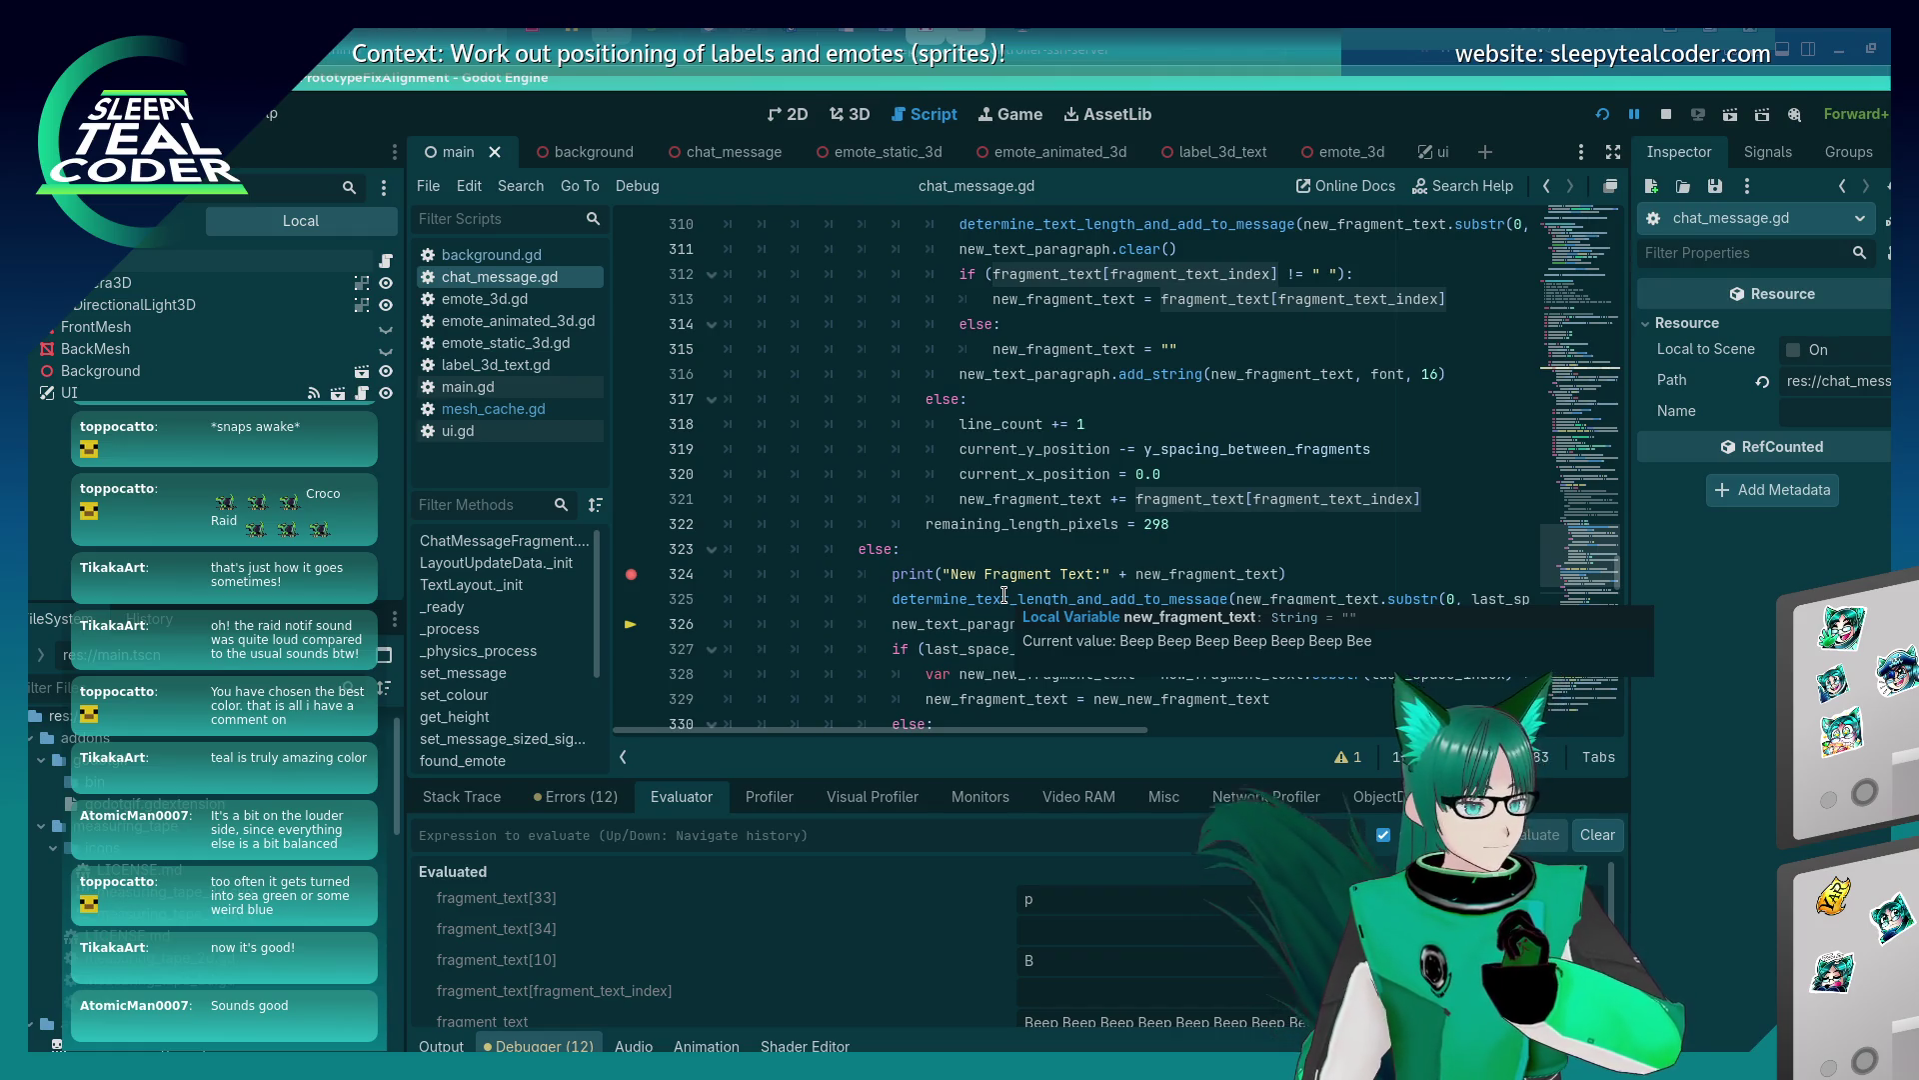
scroll(1004, 597, up, 3)
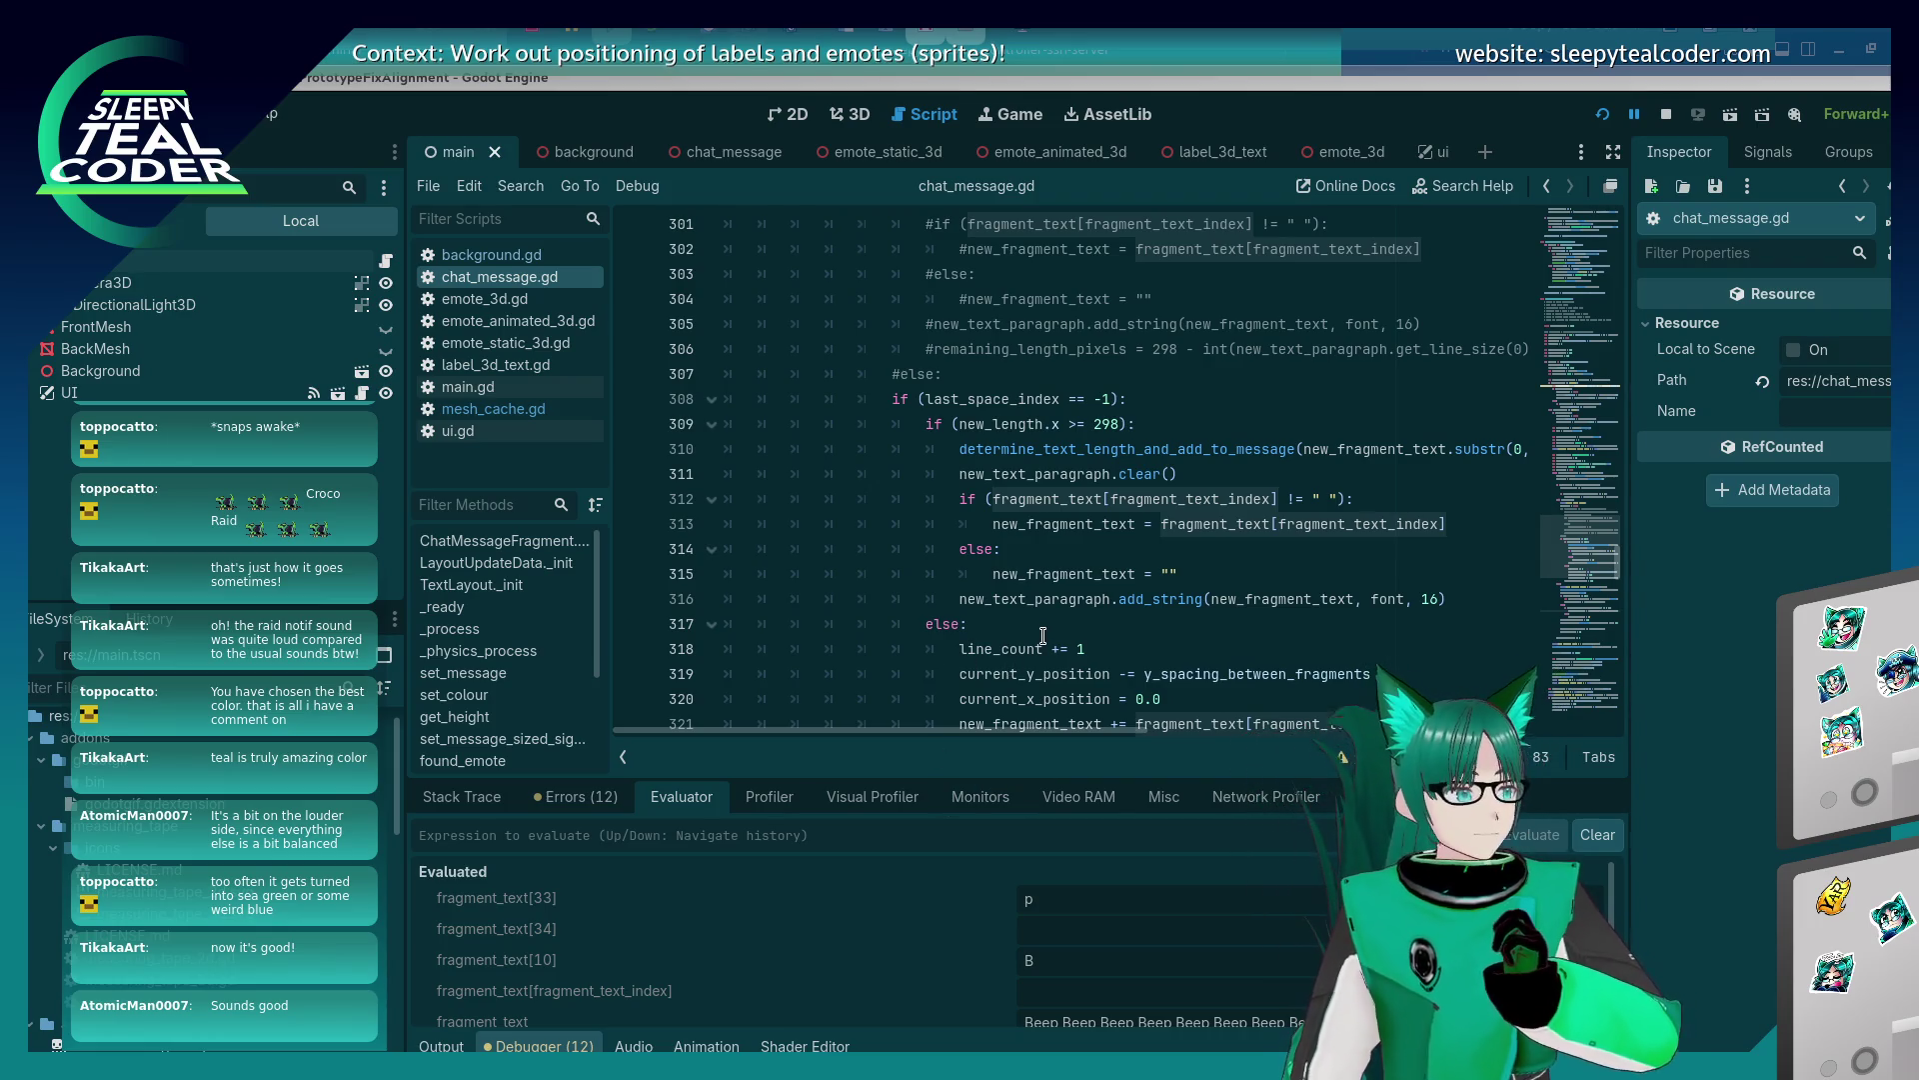
mouse_move(1042, 637)
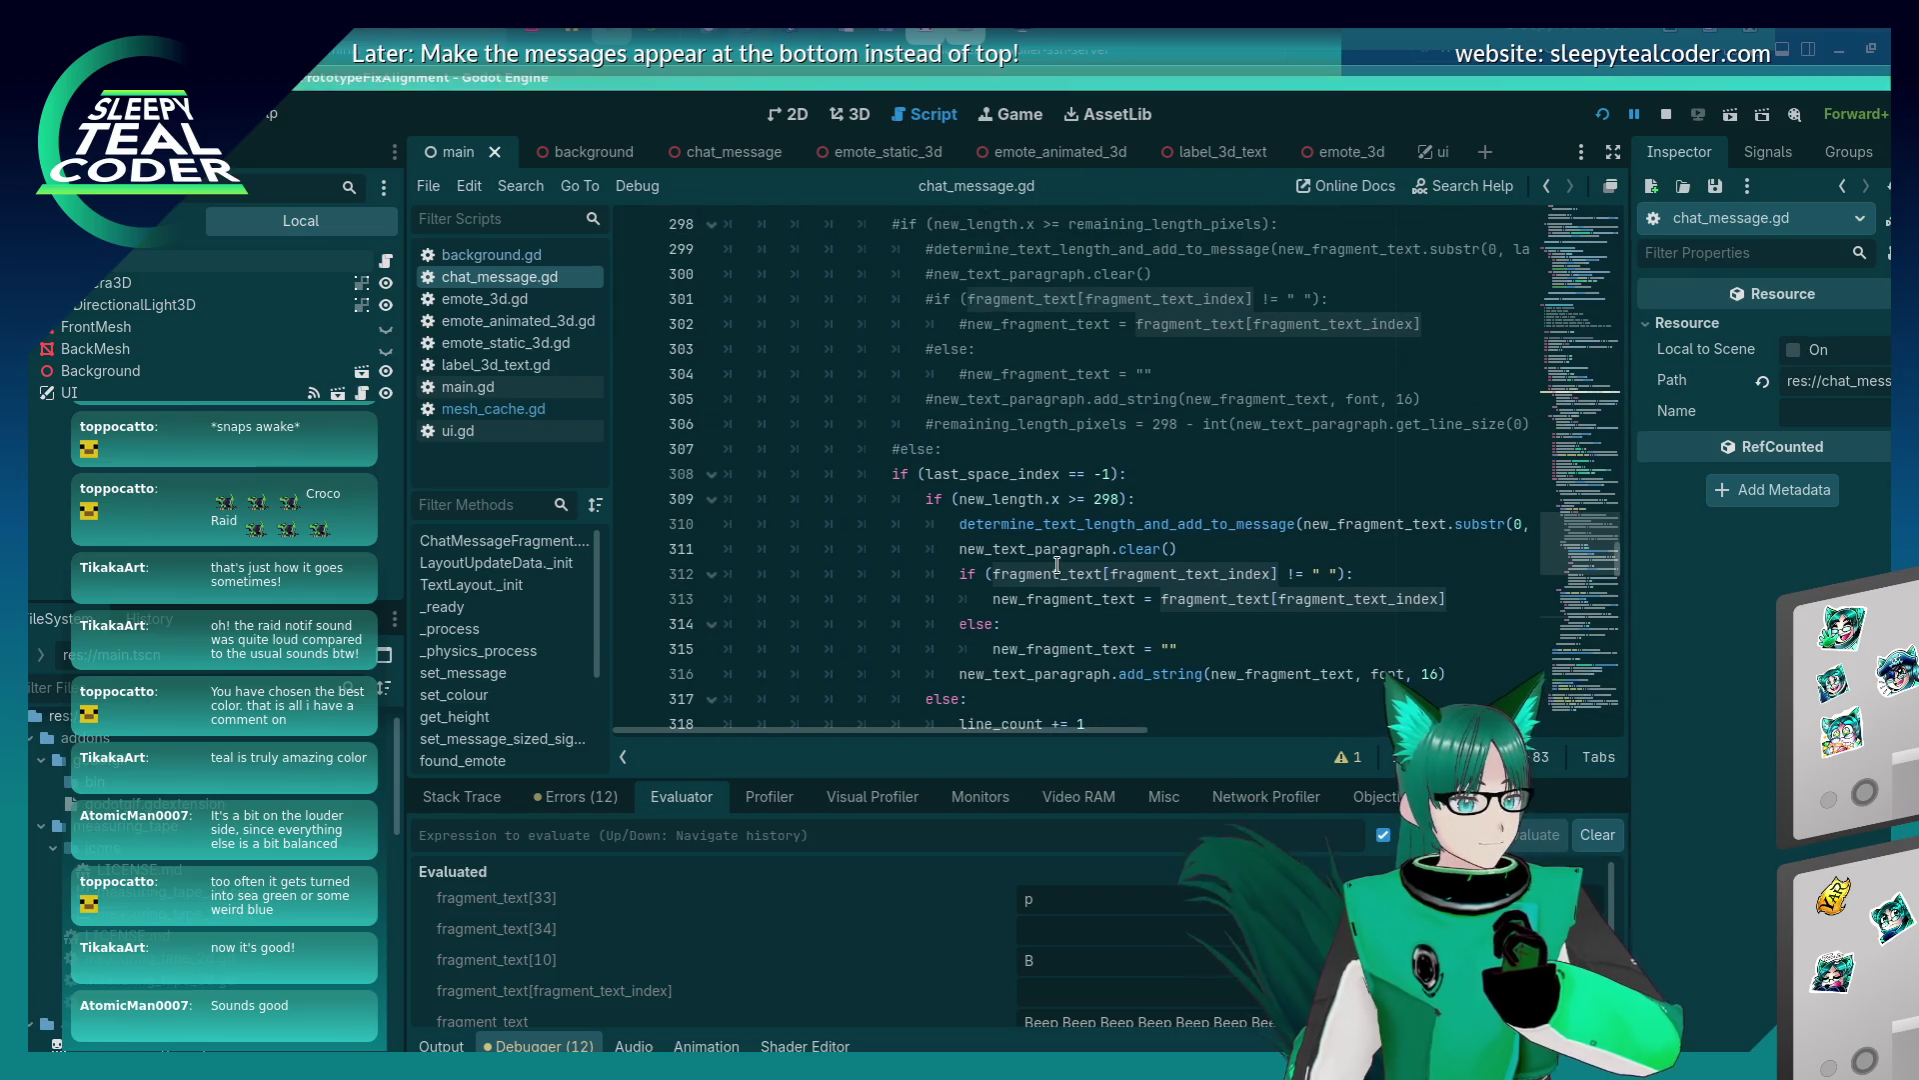
scroll(1065, 560, up, 1)
click(1068, 549)
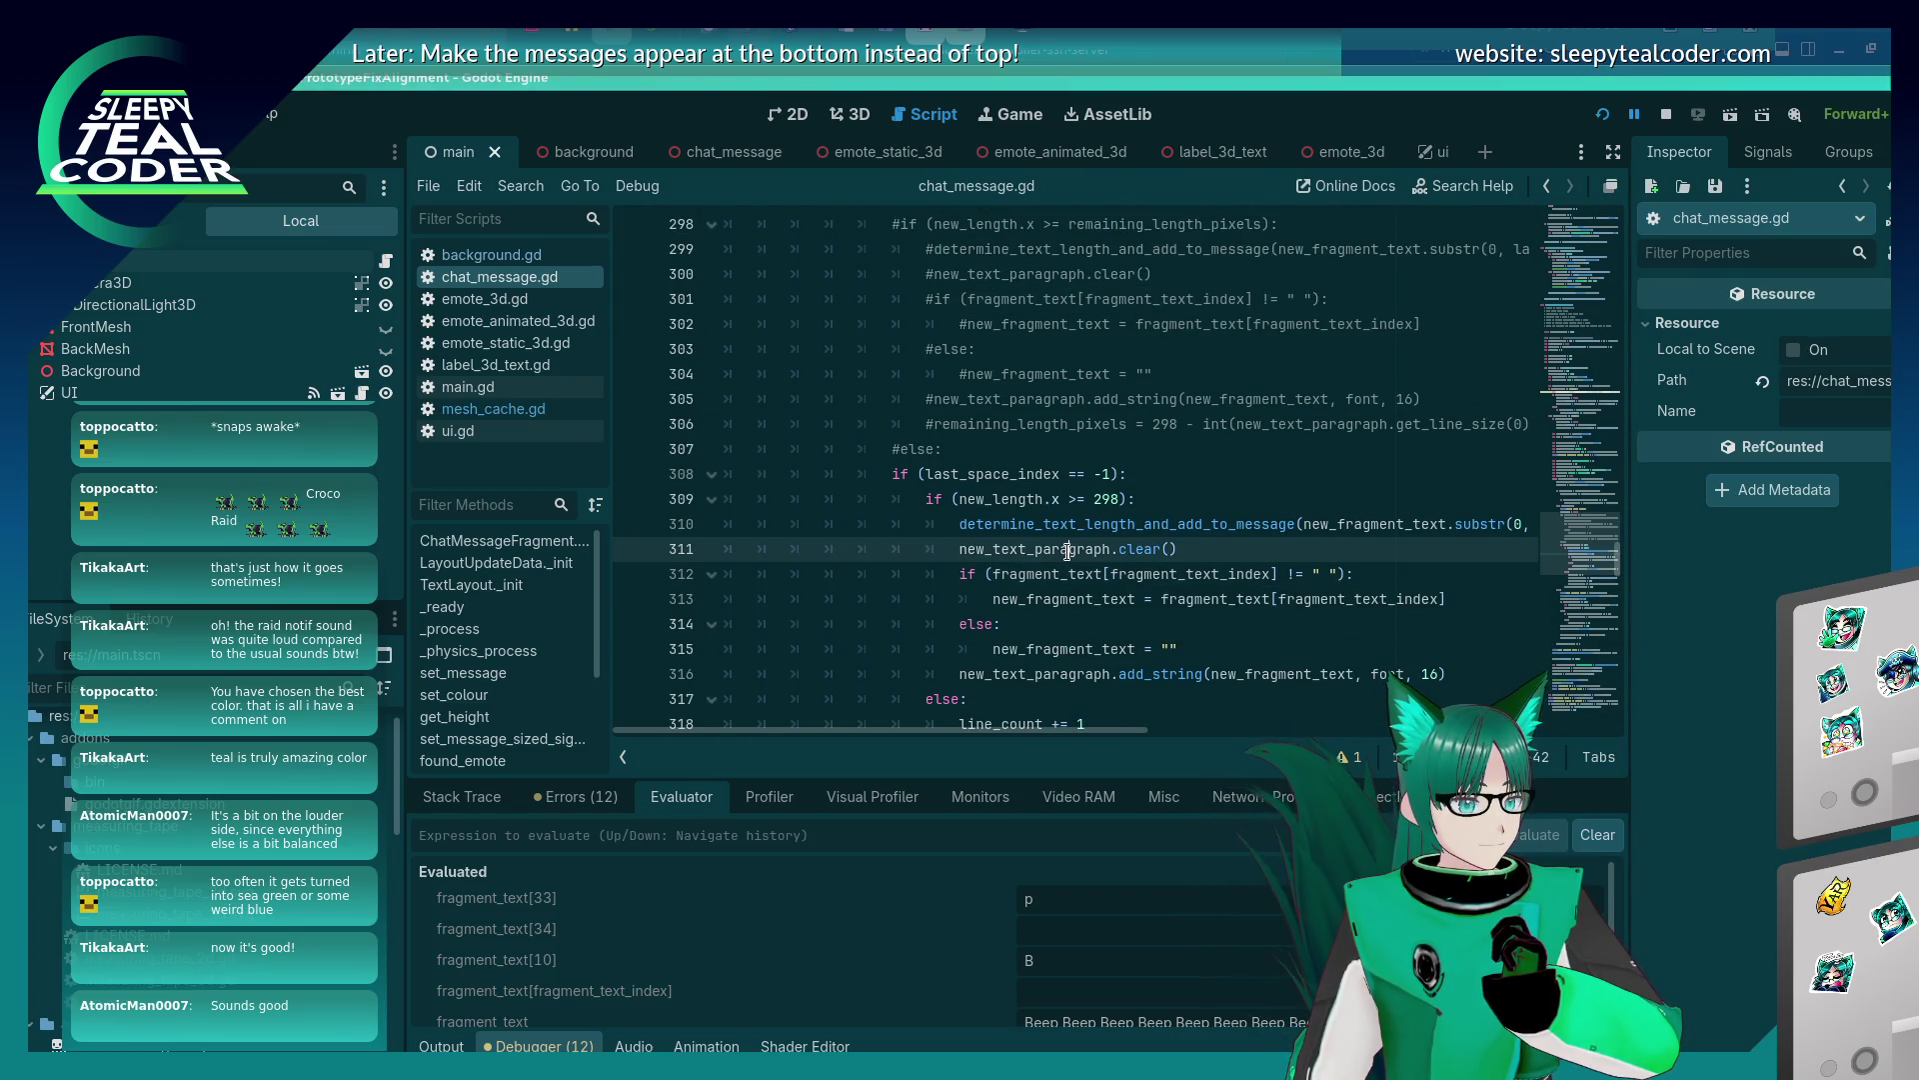
mouse_move(1067, 555)
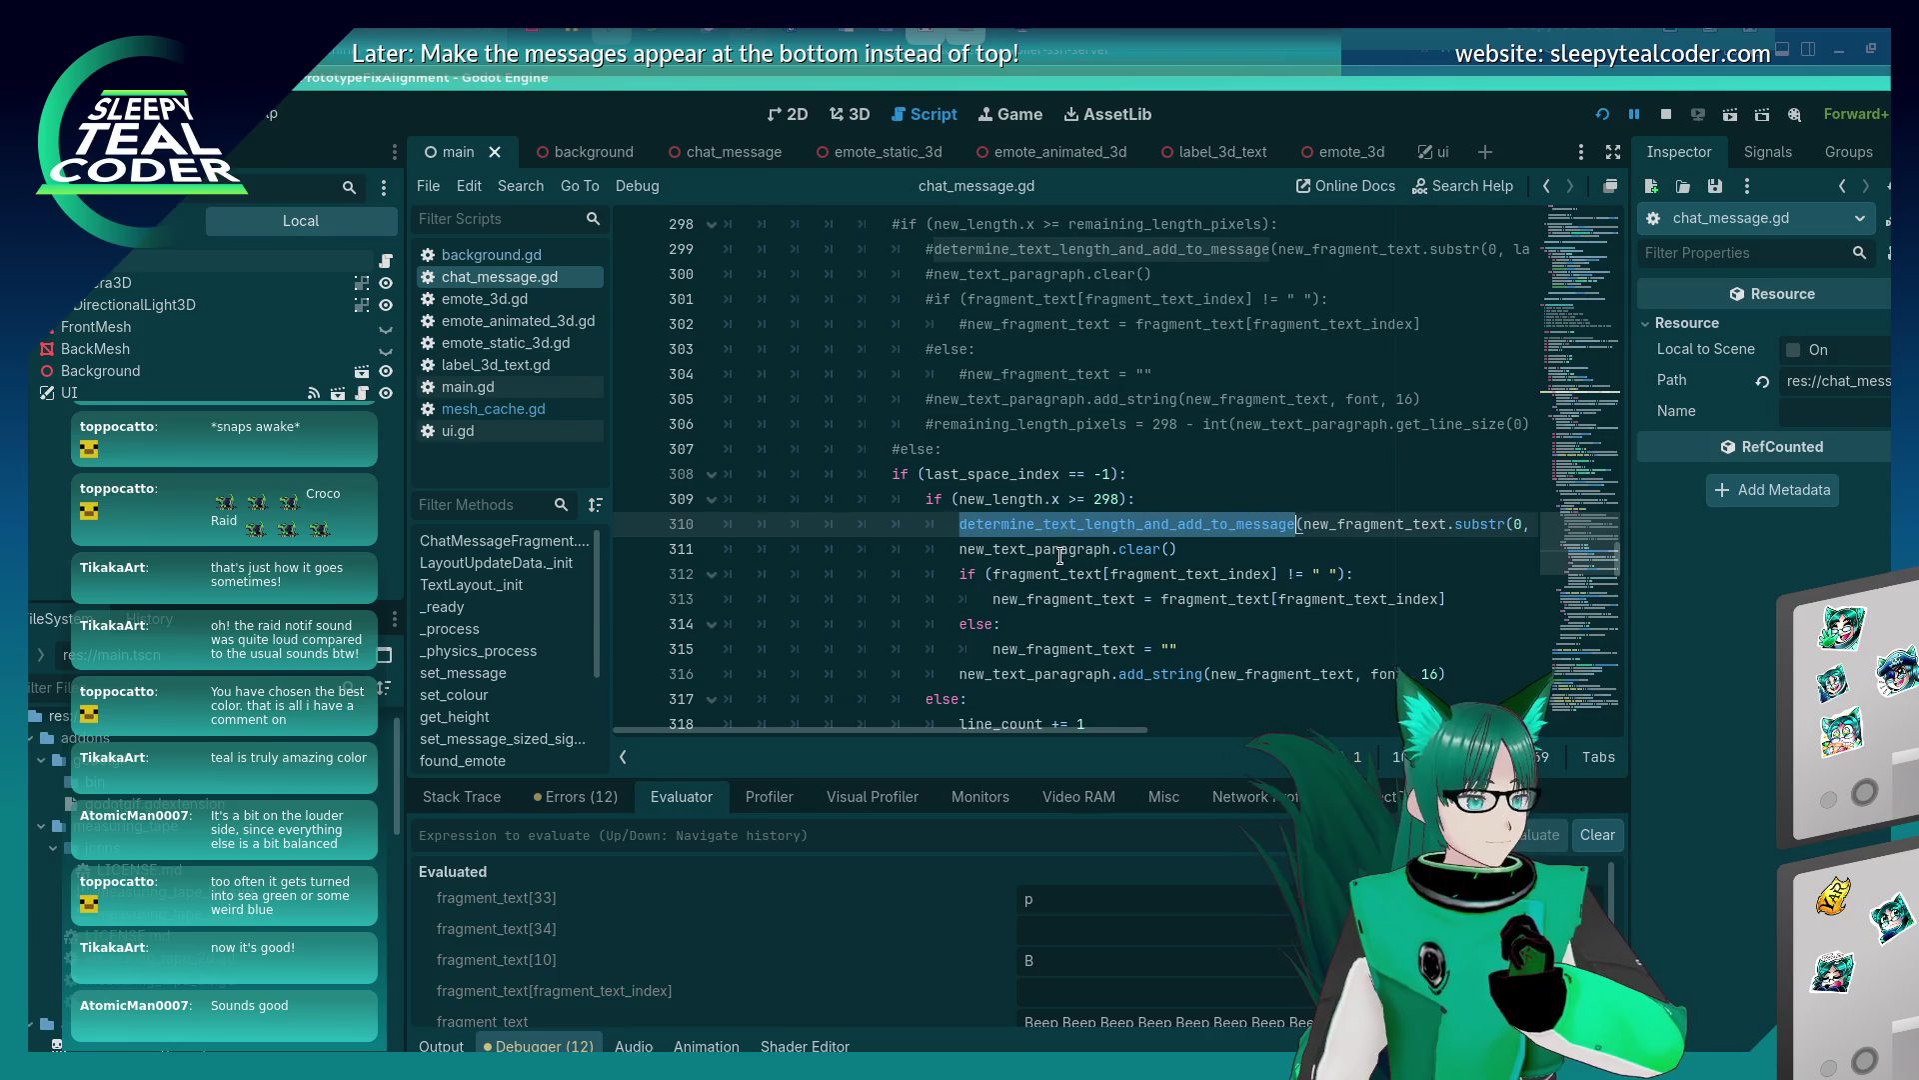
Return to the Stack Trace, showing fragment_text_index 34 and fragment_text_start_index 0 at line 326.
scroll(1061, 545, down, 2)
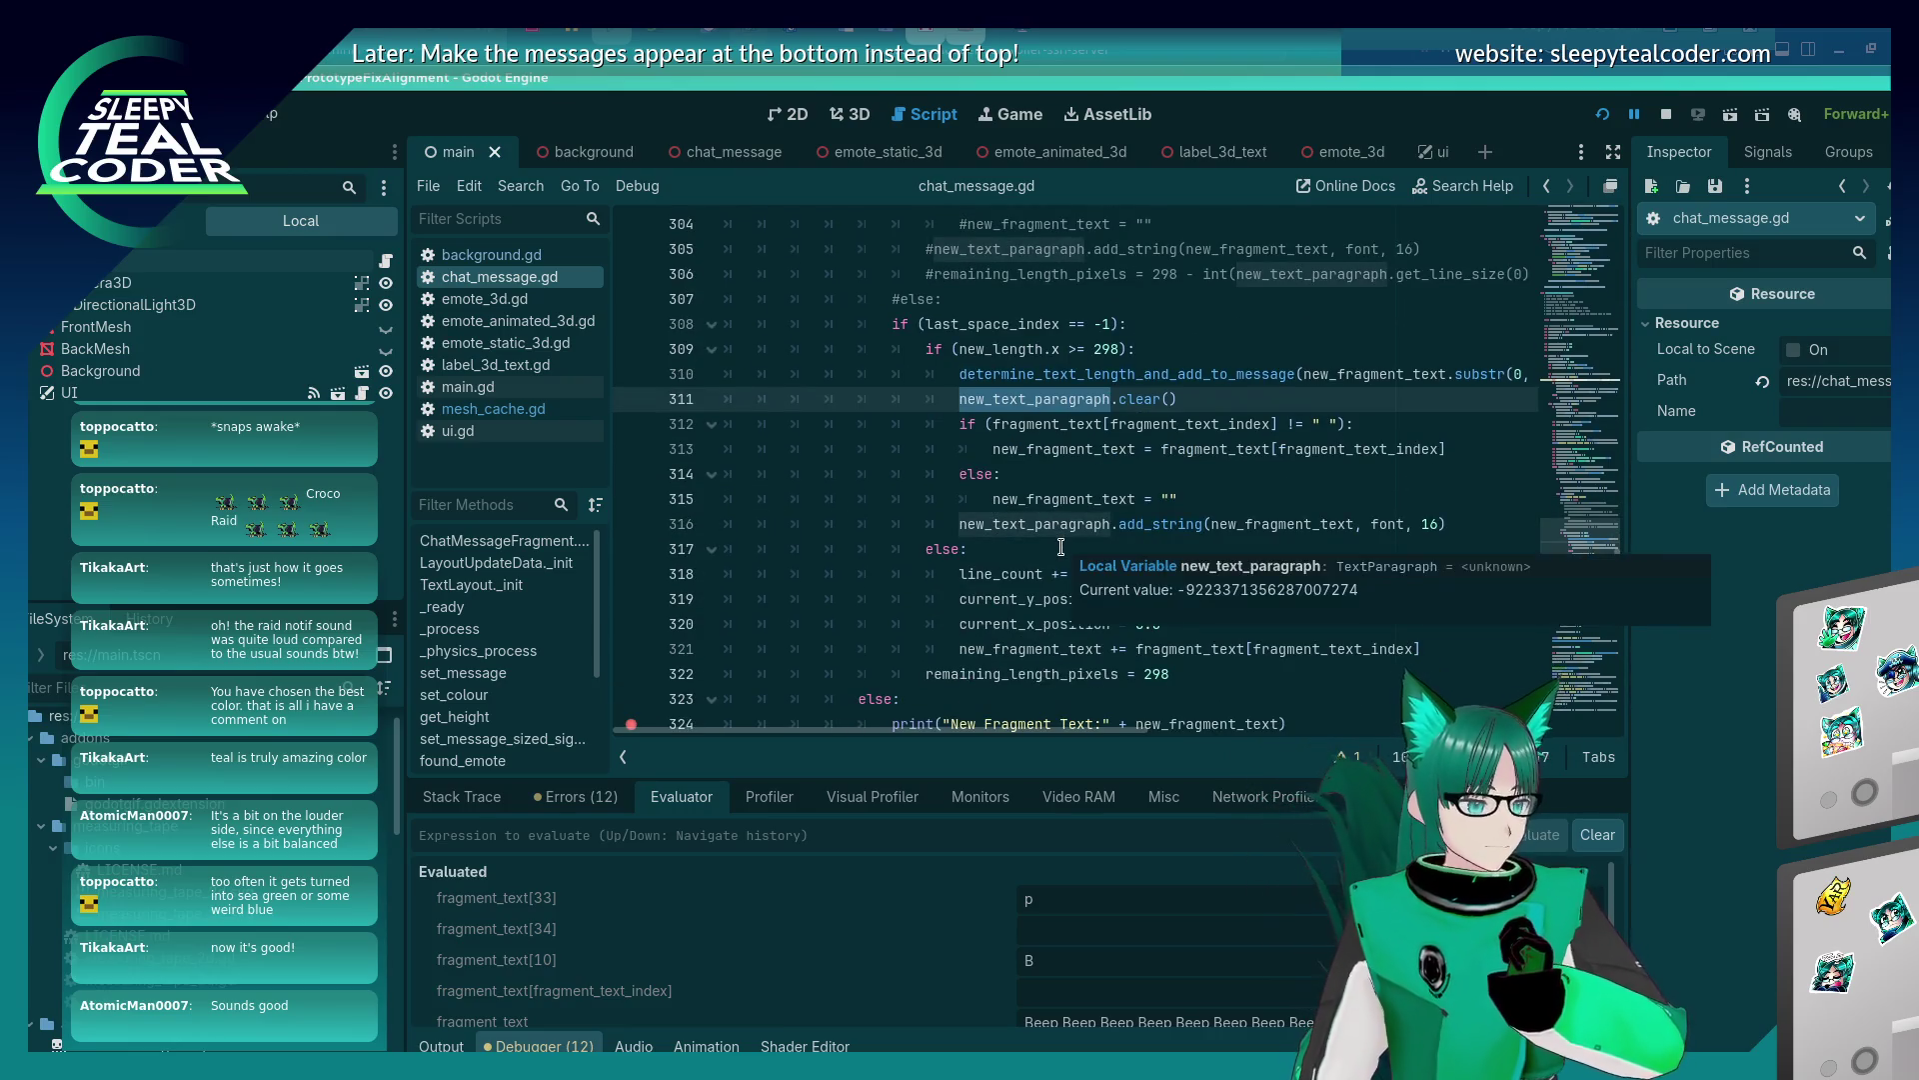
scroll(1060, 545, down, 2)
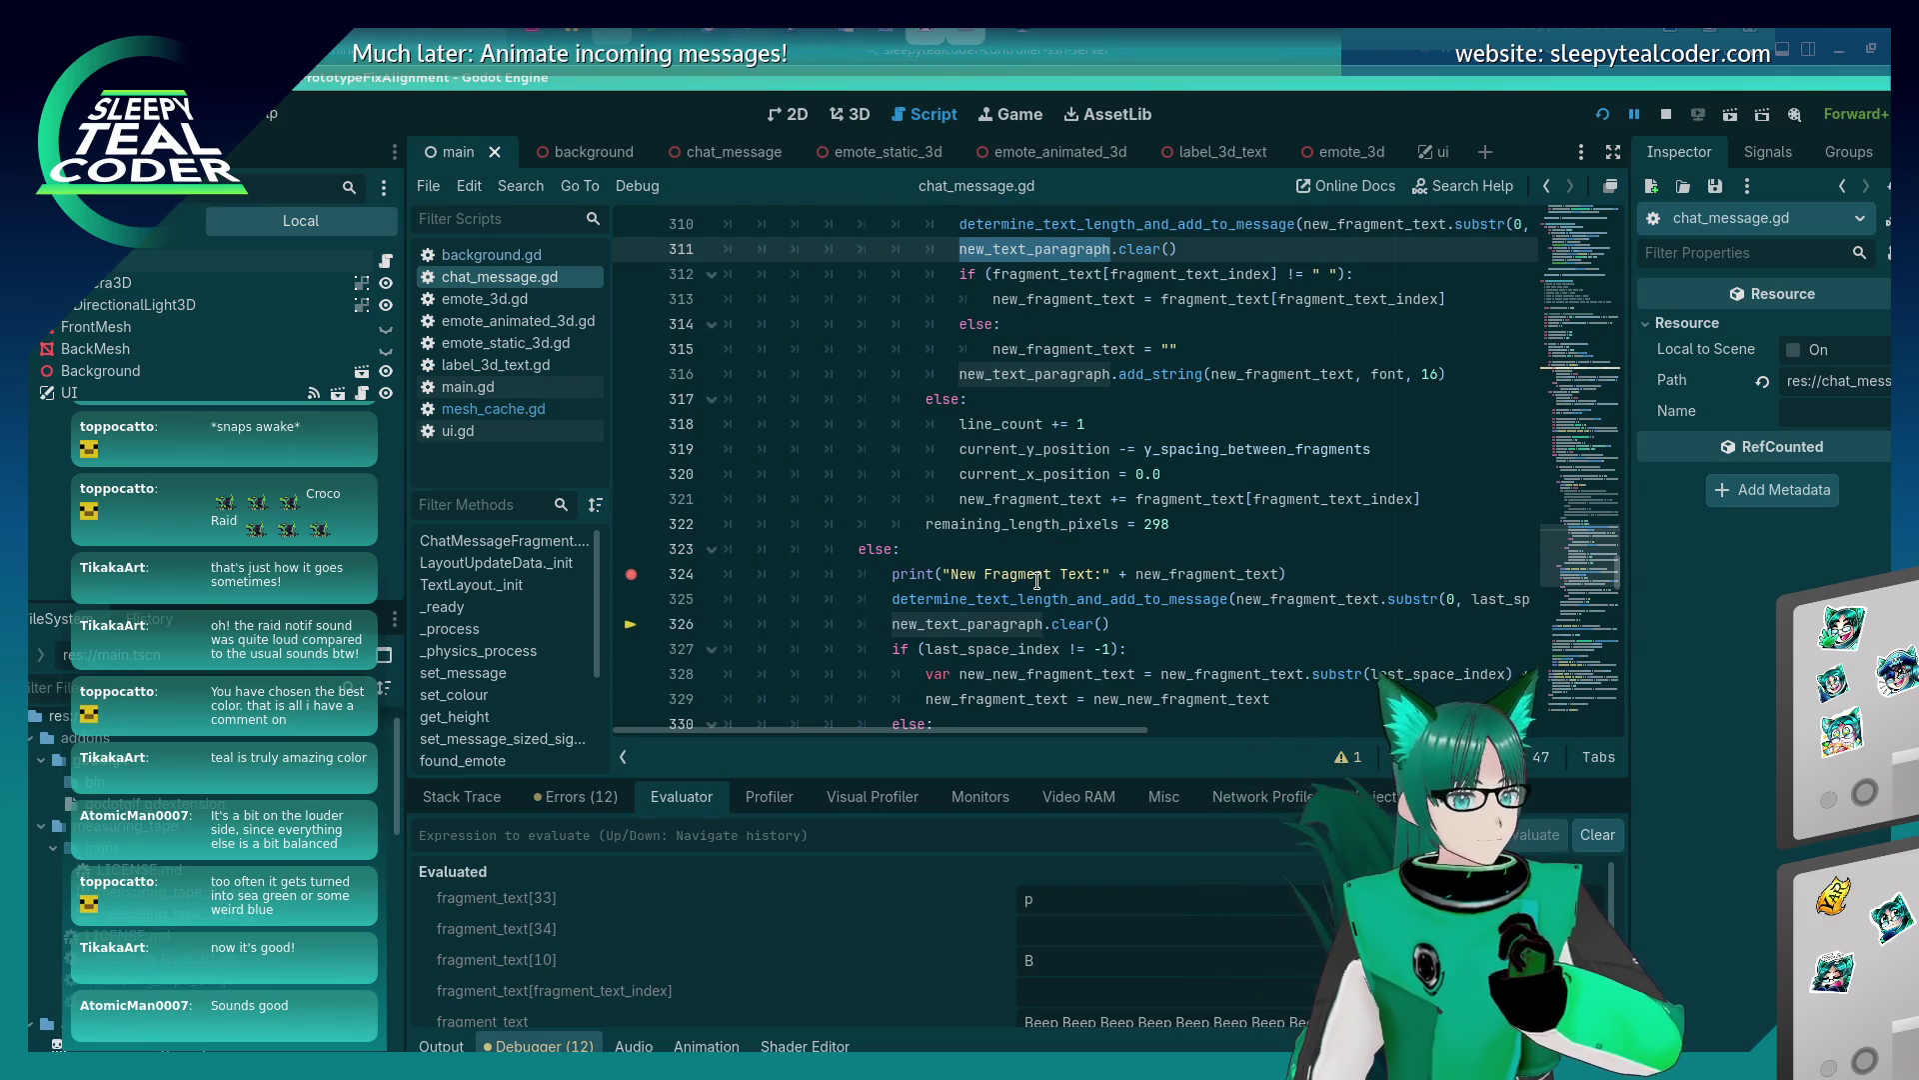
click(490, 792)
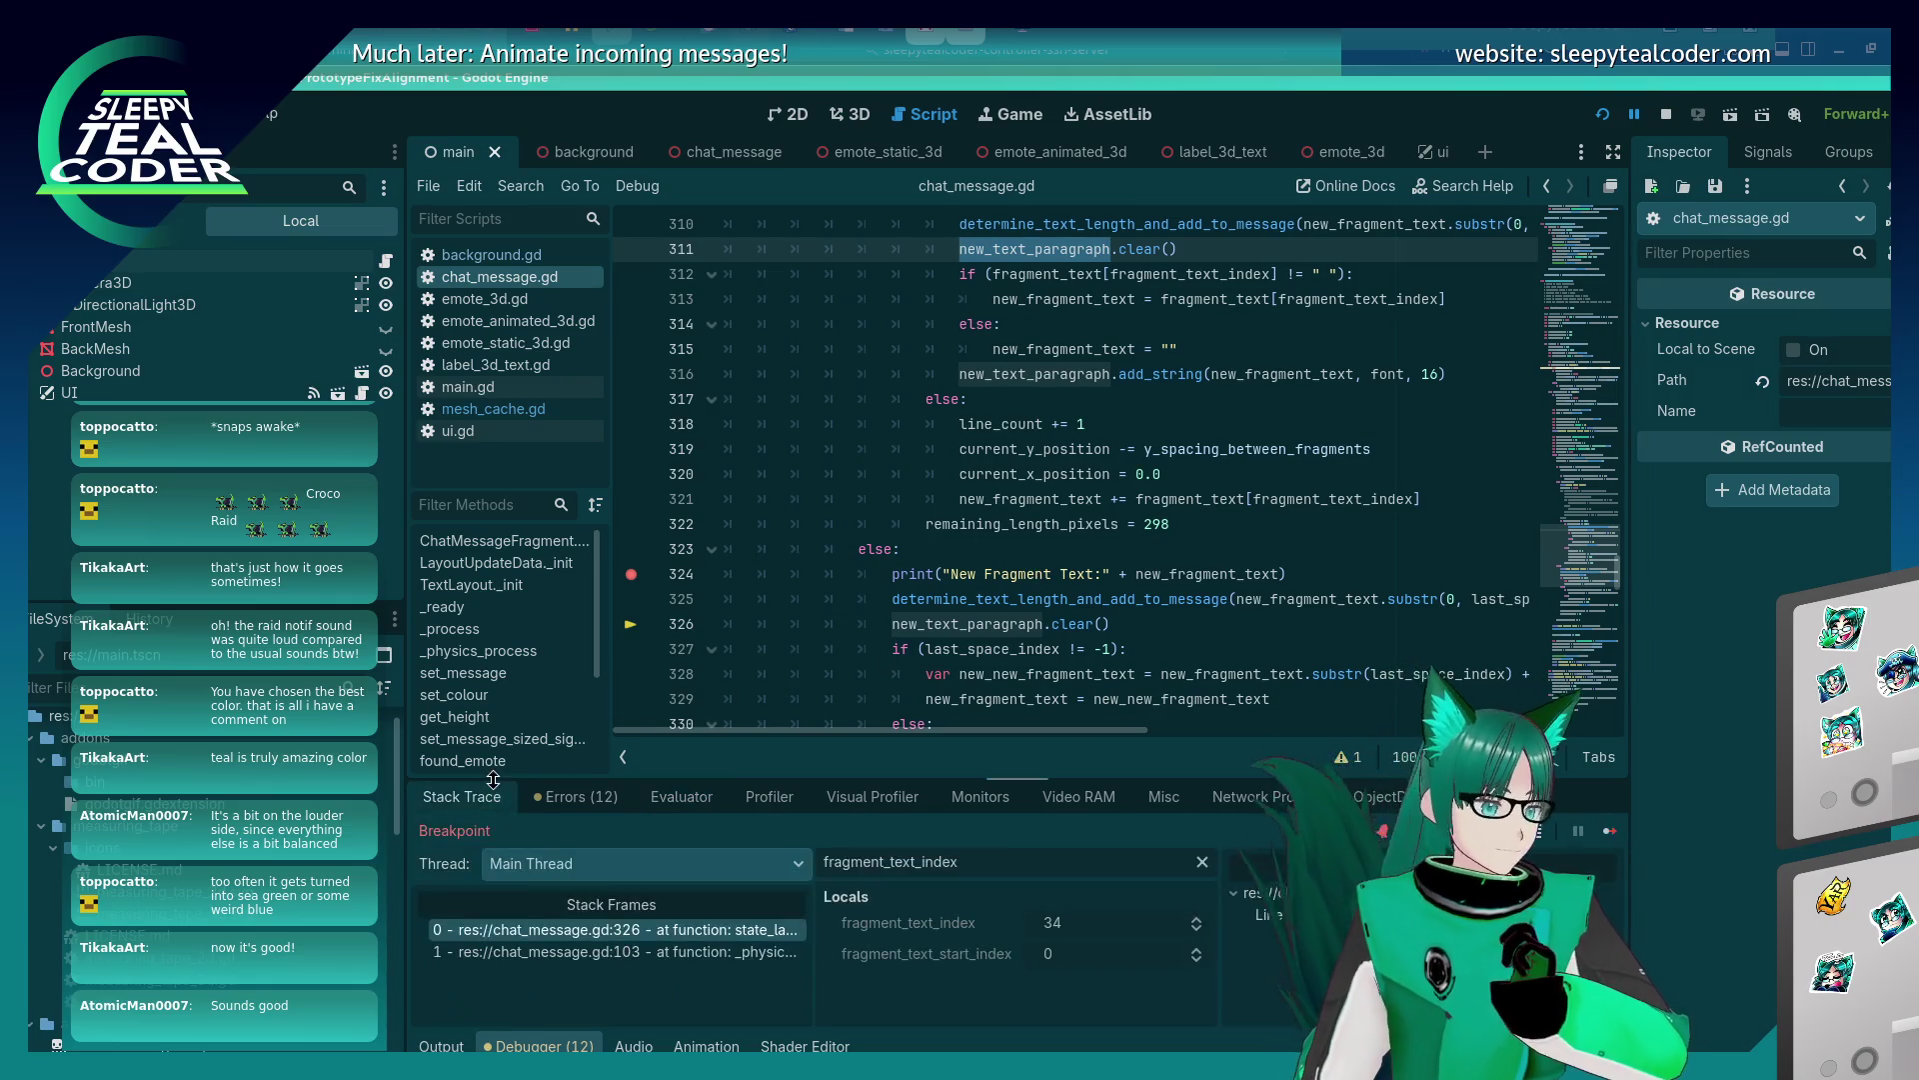
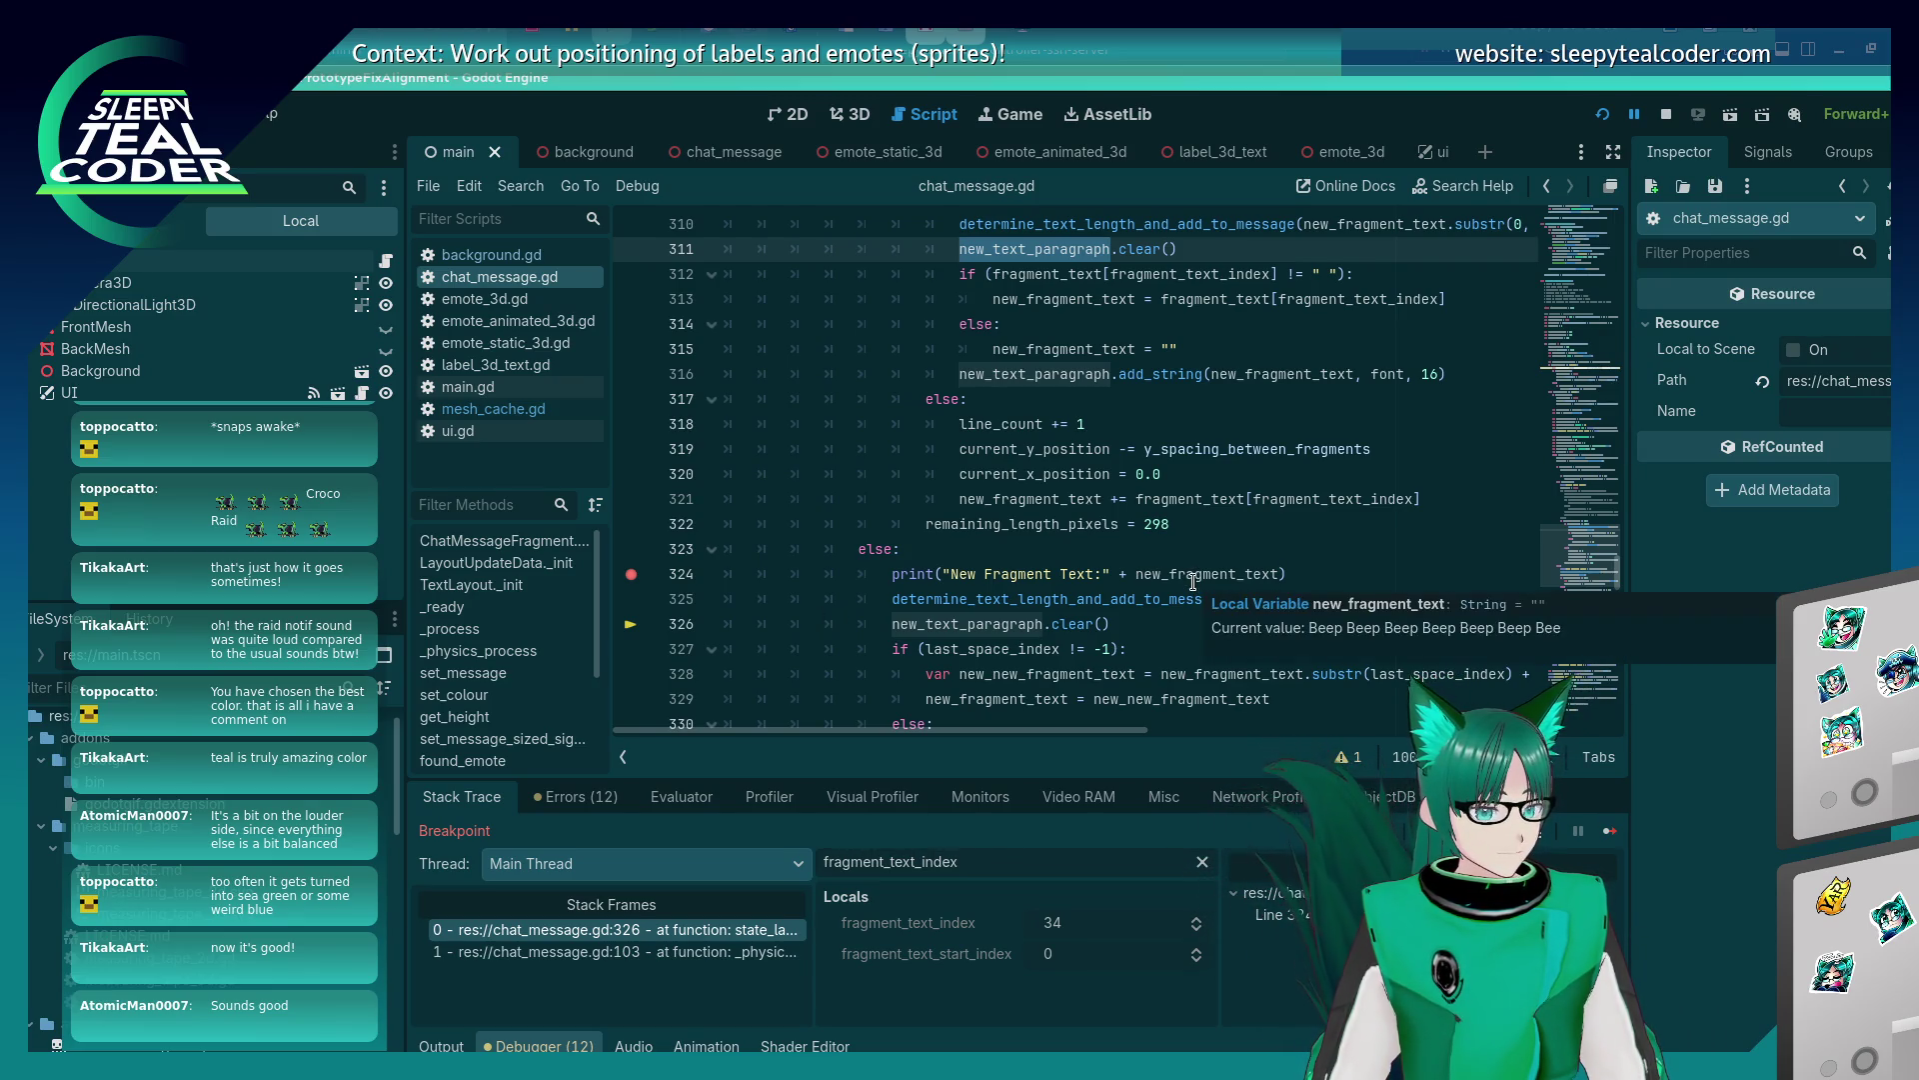
Resume the game and add a message so the debugger stops at line 287 with fragment_text_index 0.
scroll(1193, 581, down, 9)
scroll(790, 555, up, 9)
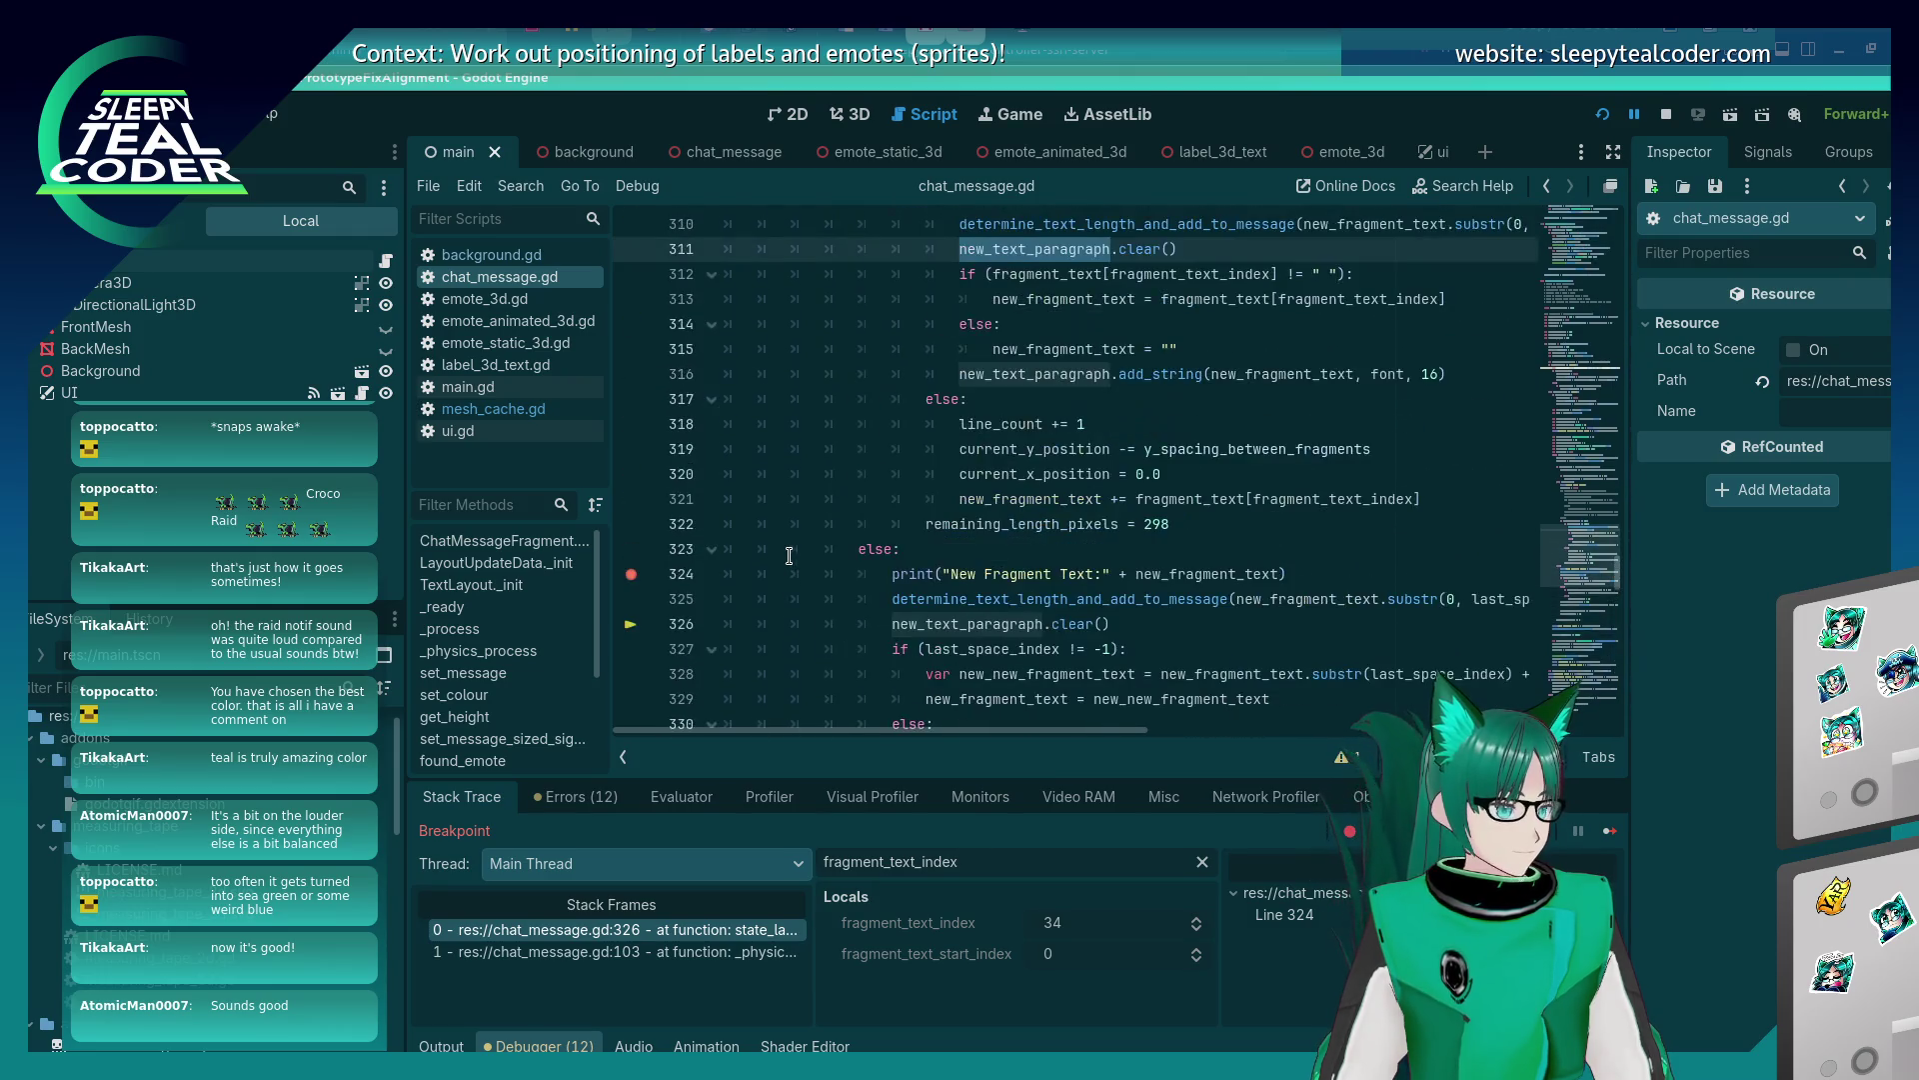
scroll(828, 581, up, 10)
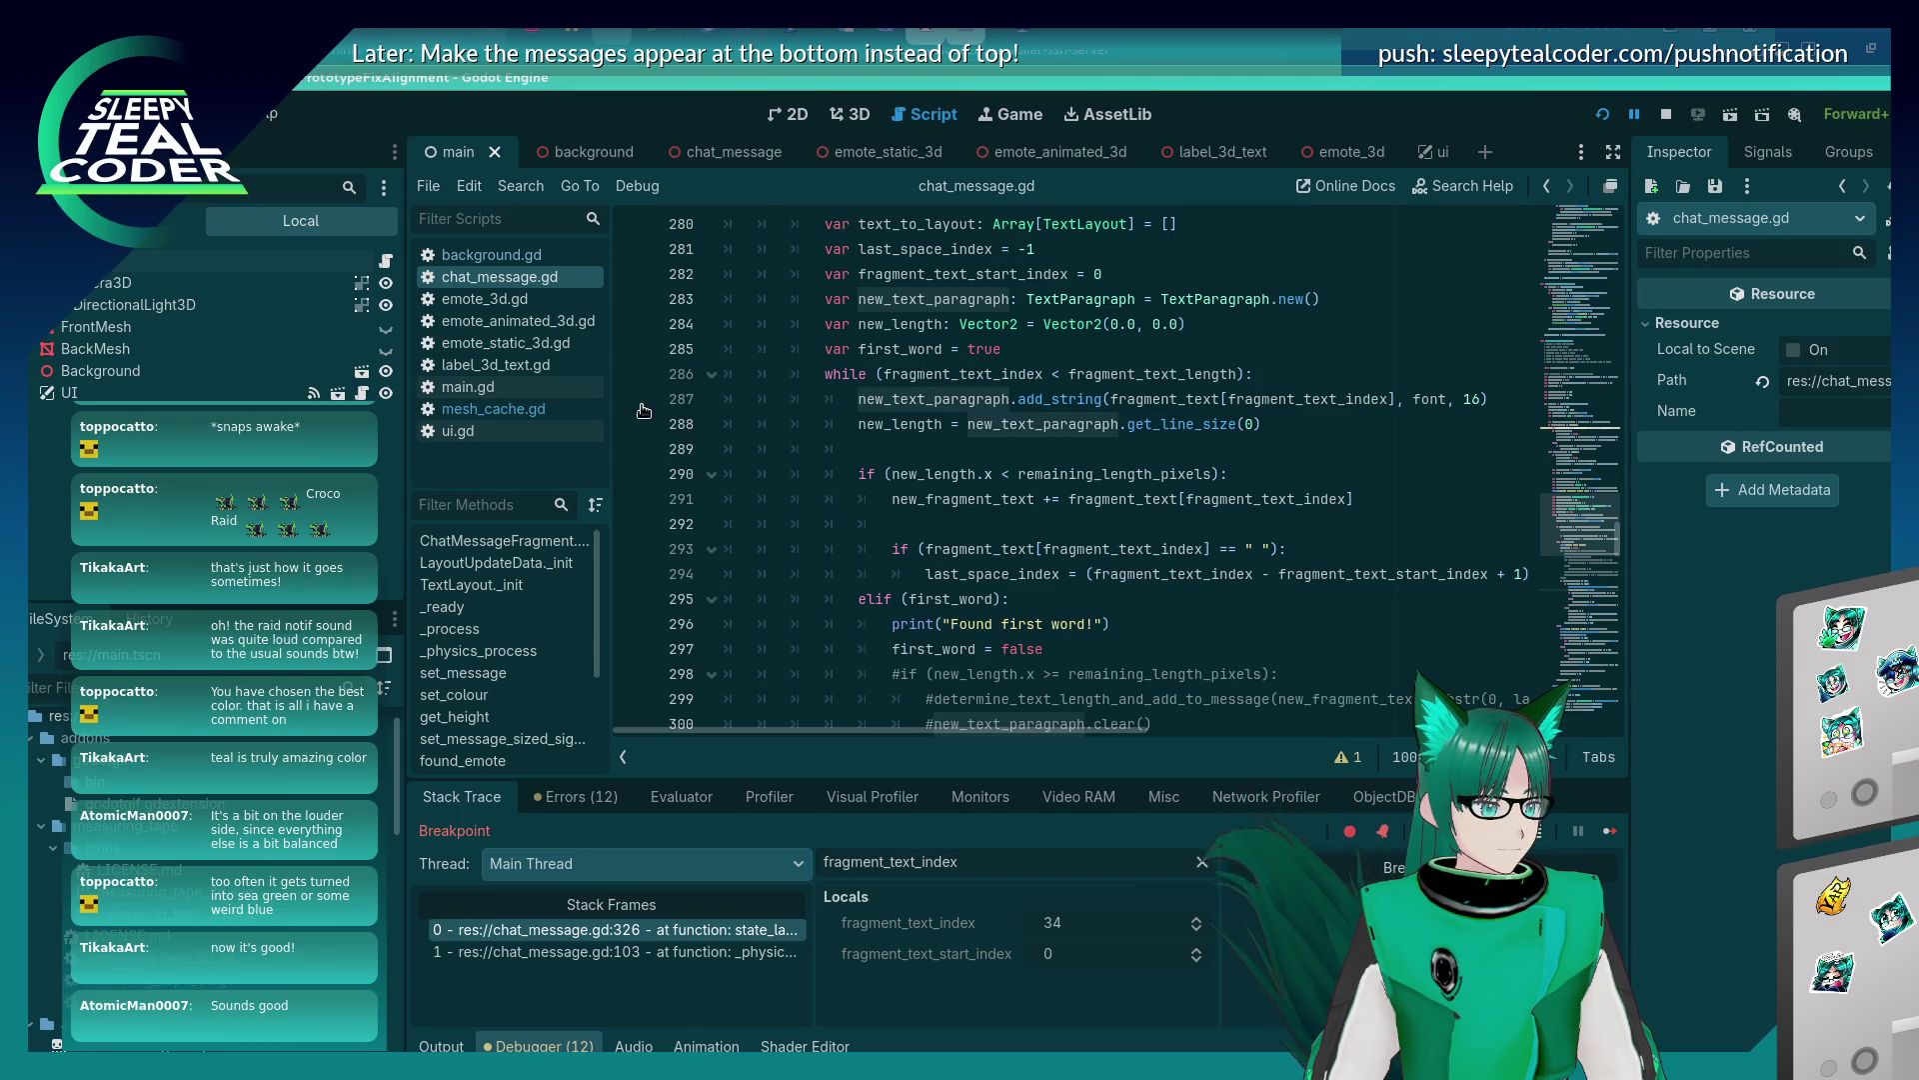
mouse_move(1018, 712)
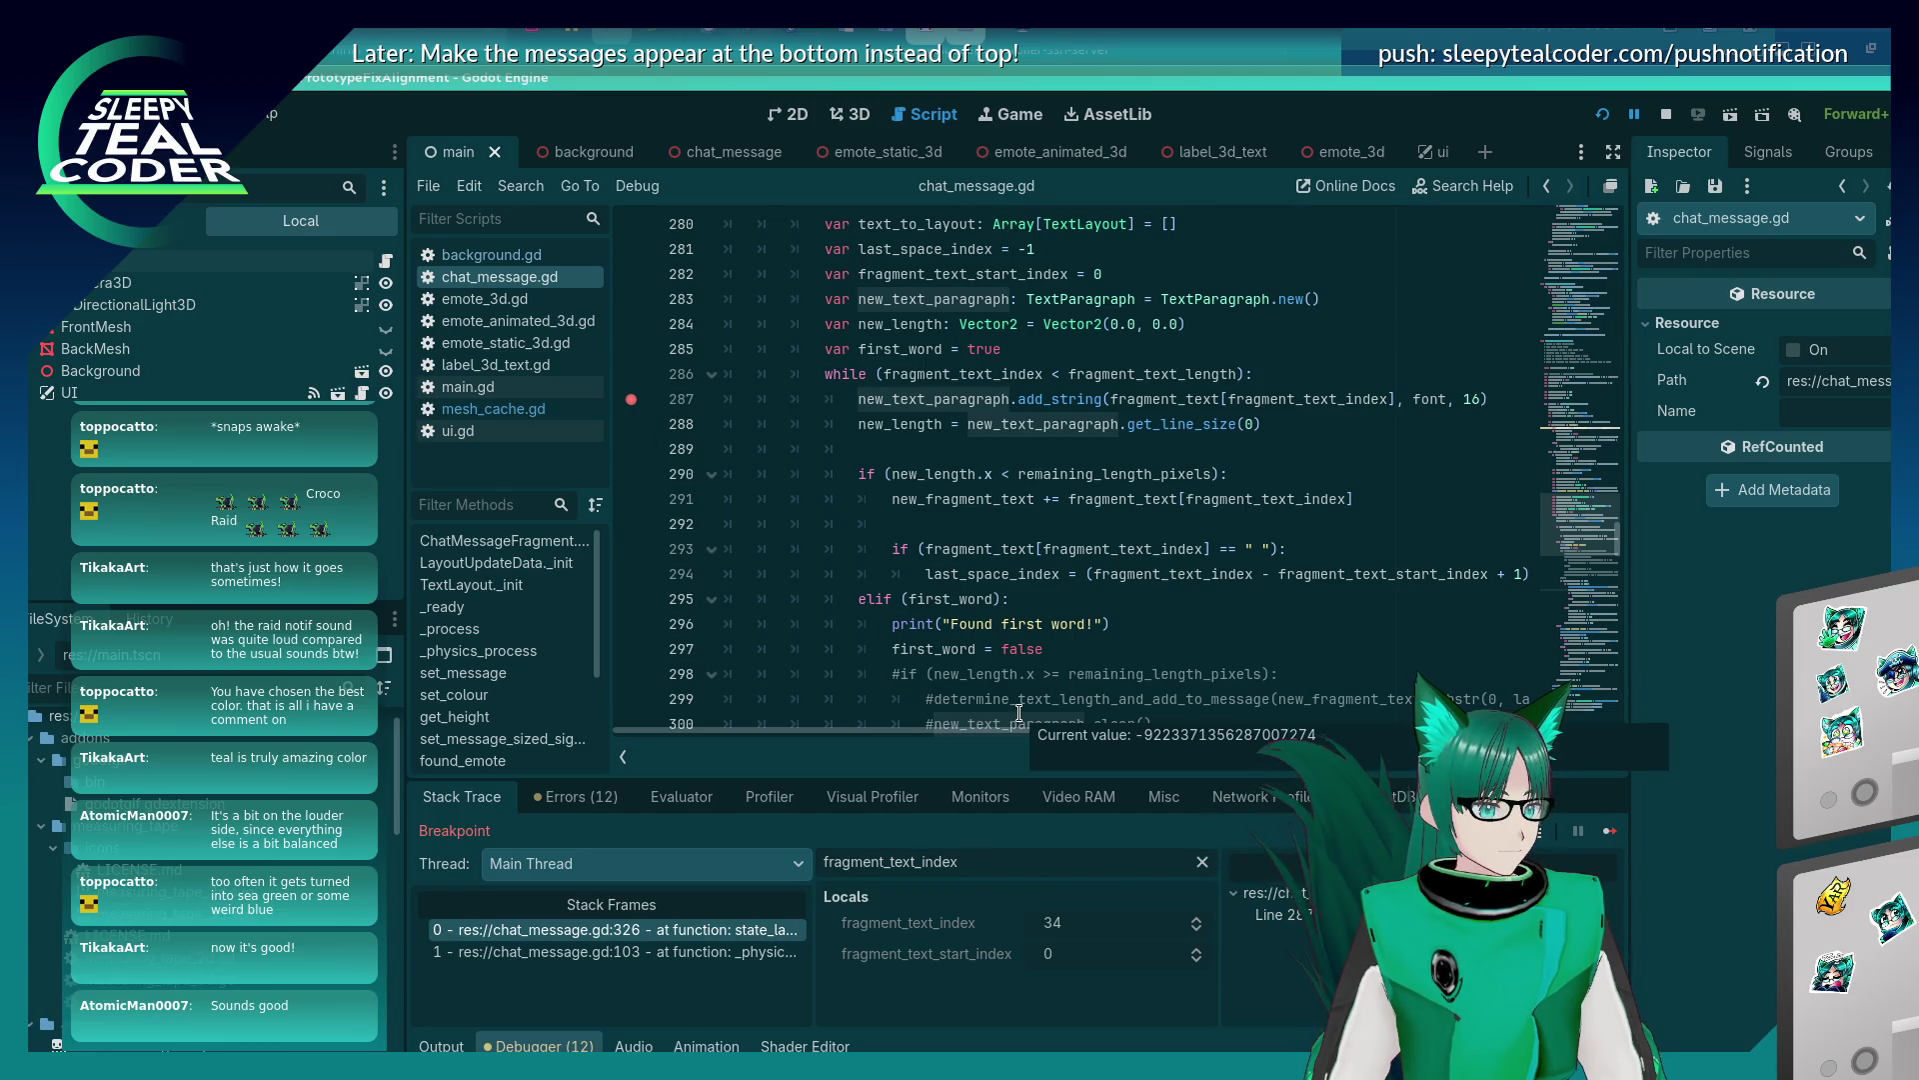
key(alt+Tab)
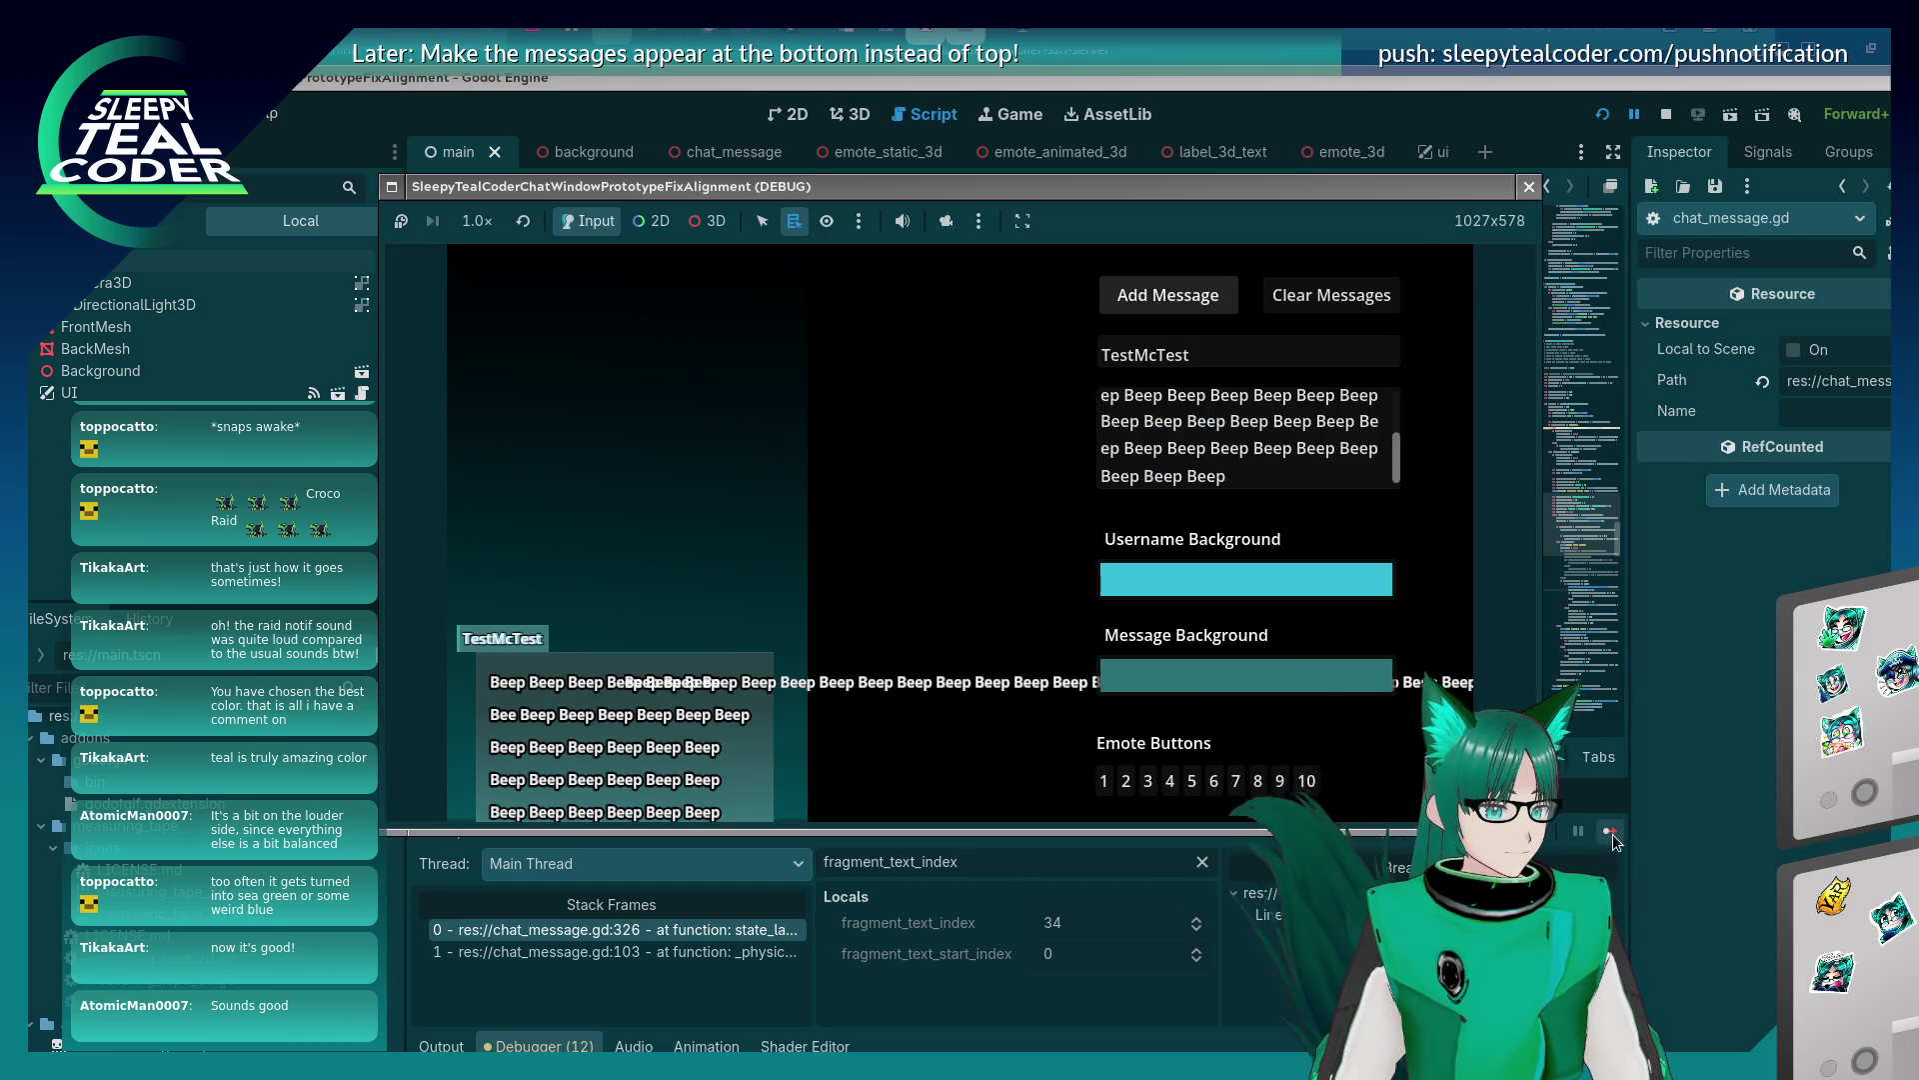
click(1610, 832)
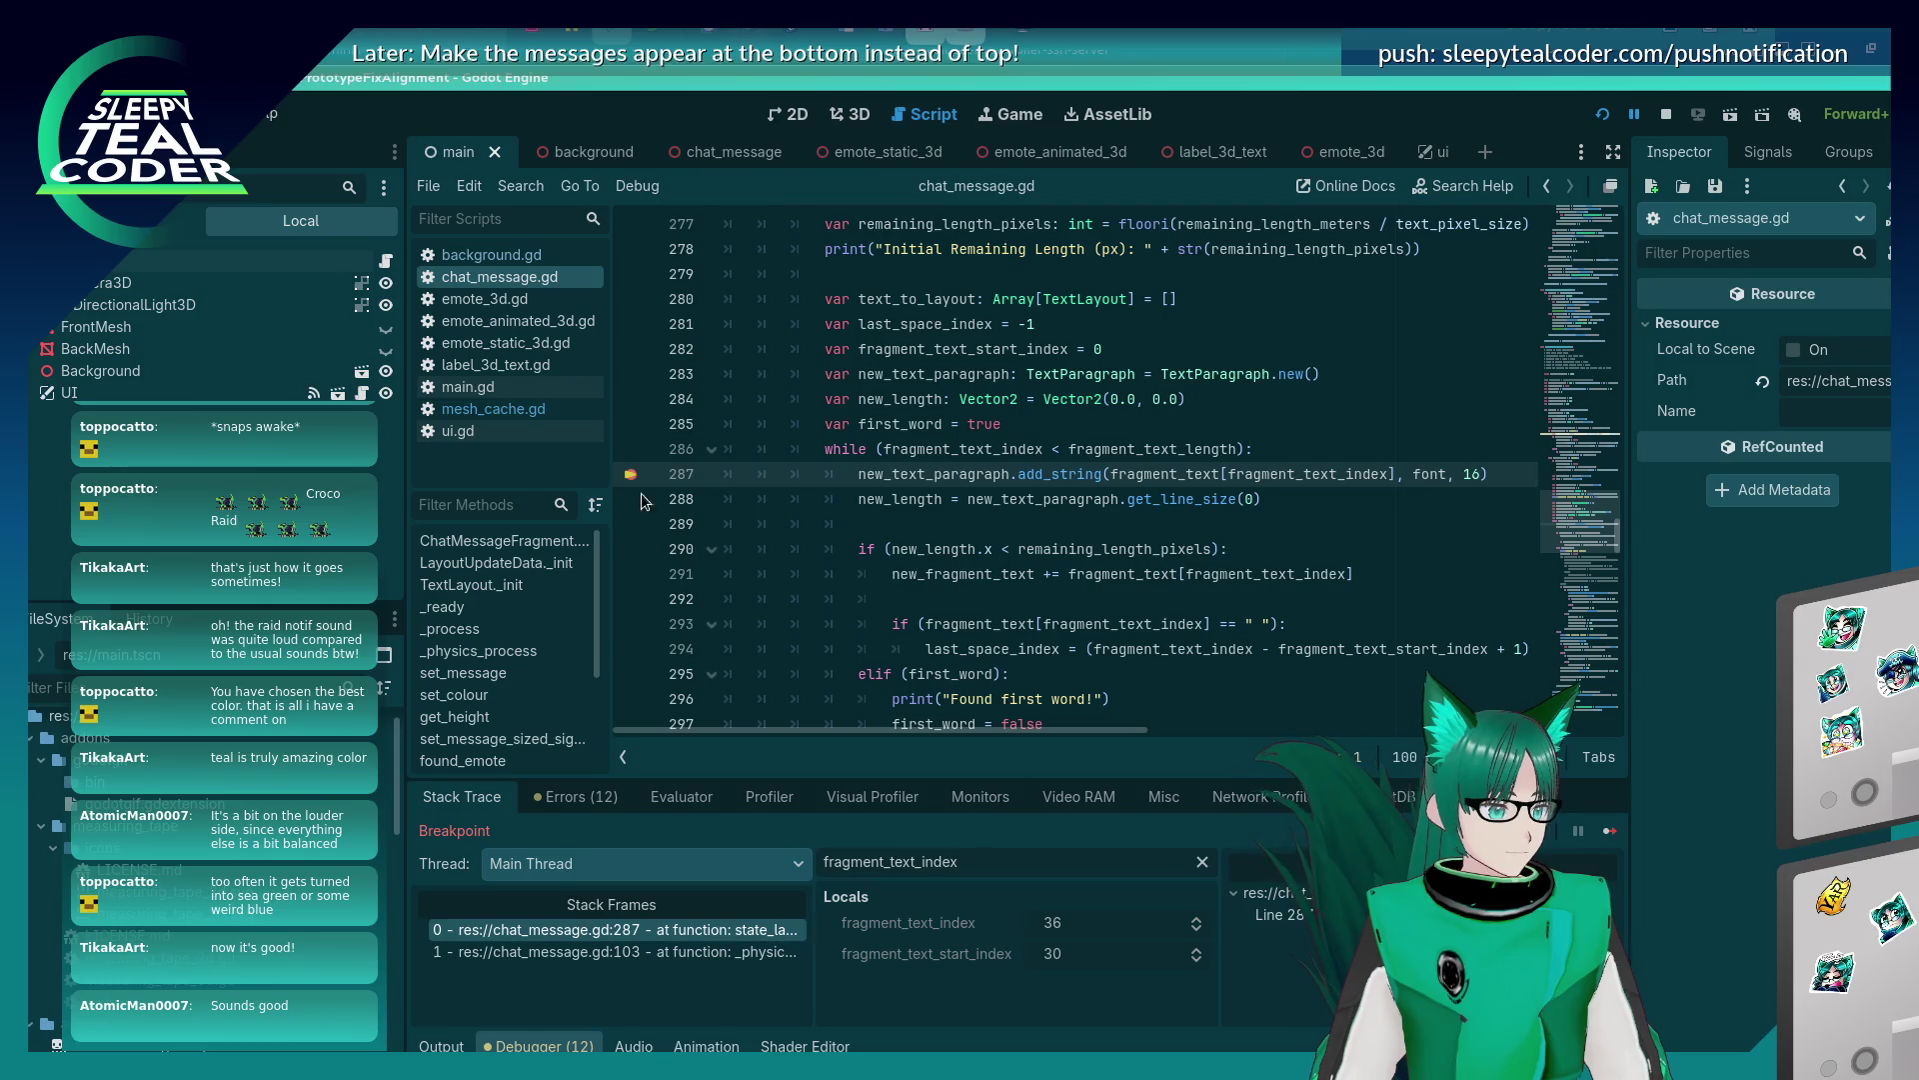
click(1609, 831)
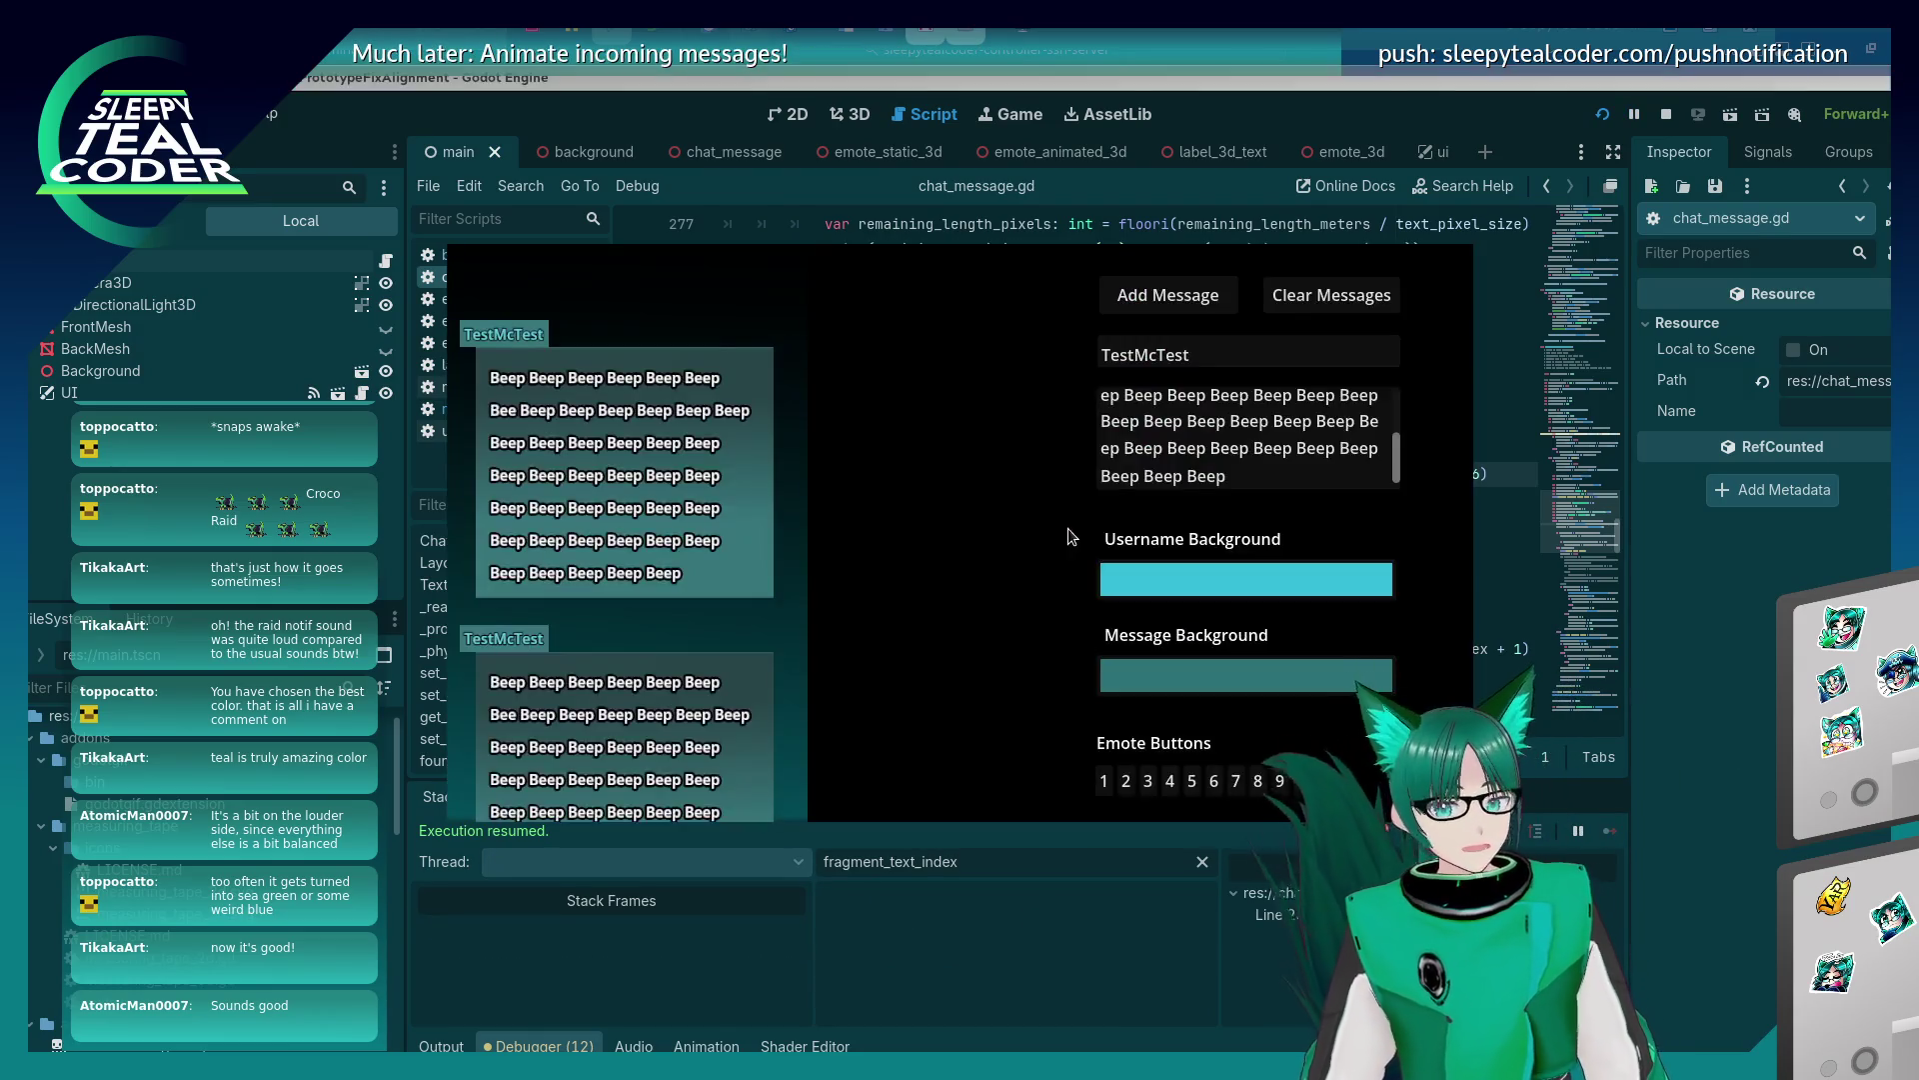
click(1234, 300)
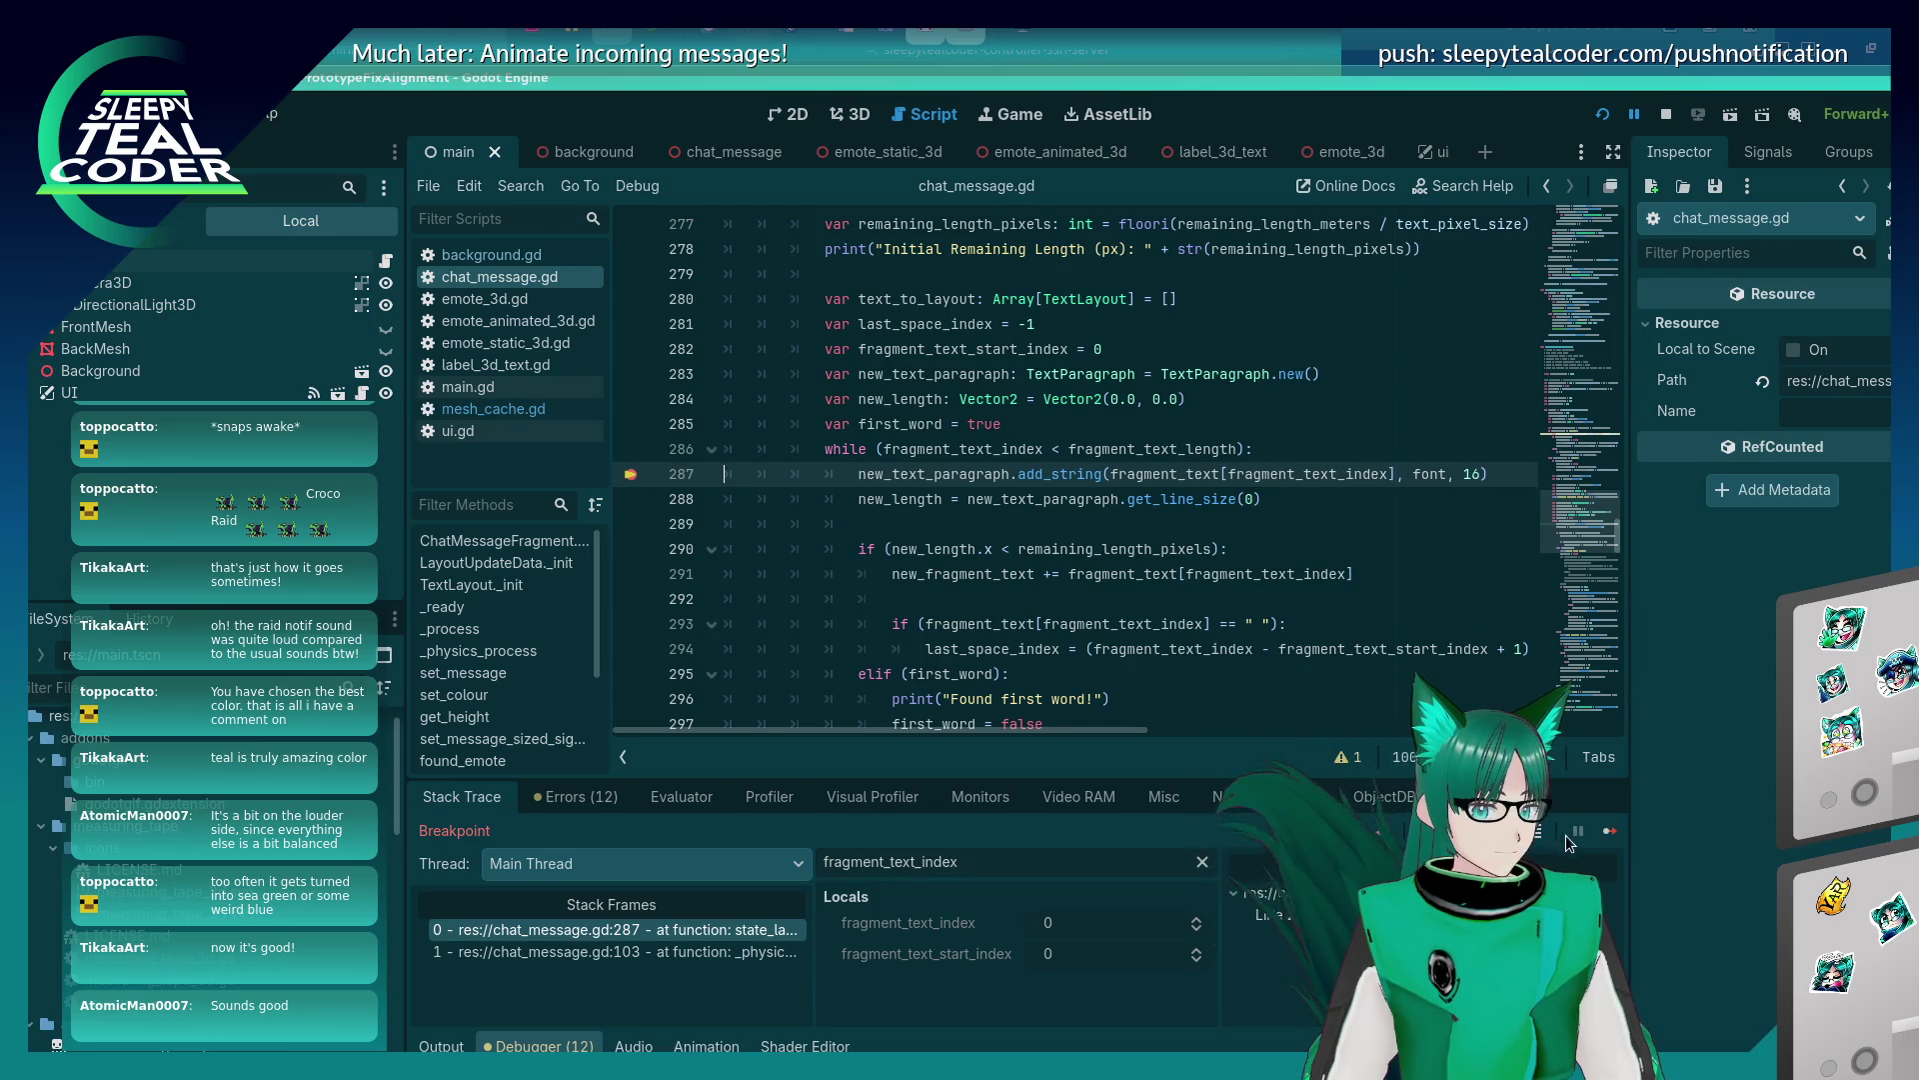
Continue three loop passes, filter Locals to all fragment_text variables and widen the Locals panel.
click(1616, 836)
click(1616, 837)
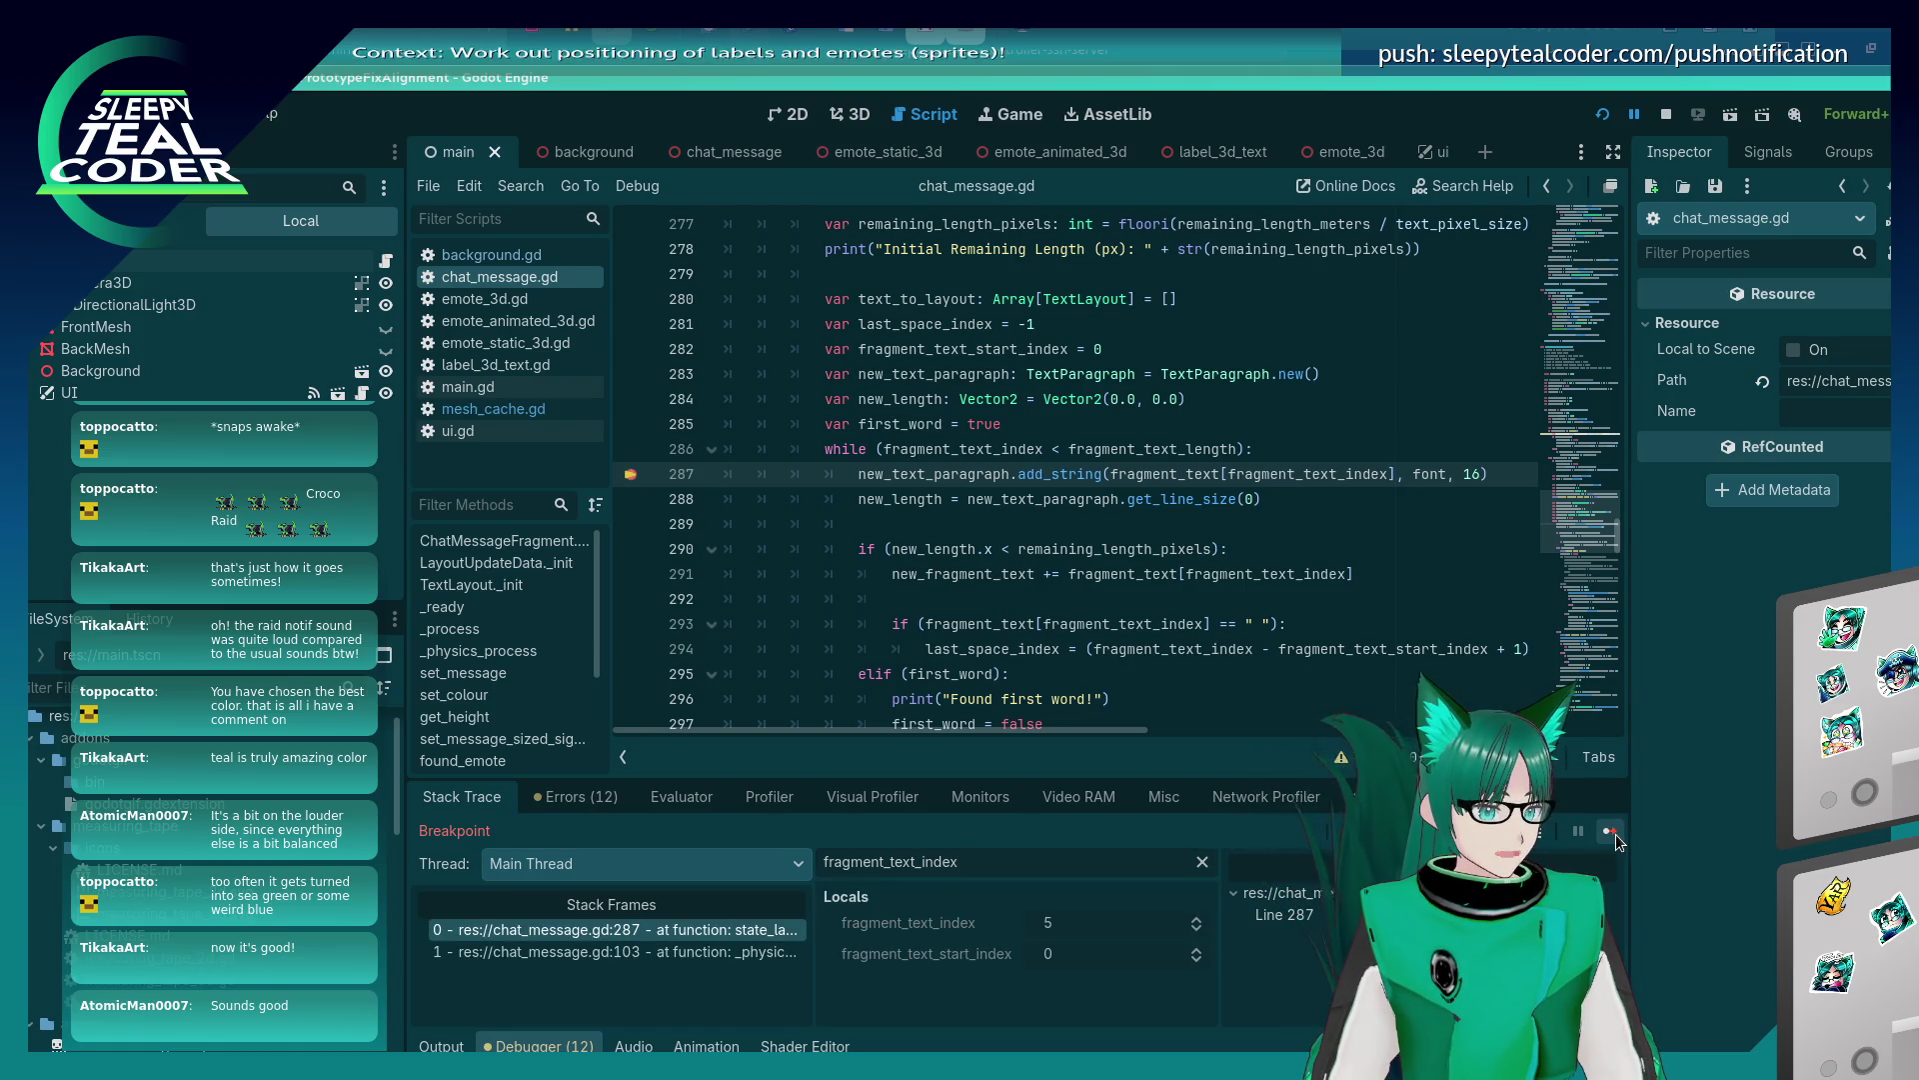
click(1616, 834)
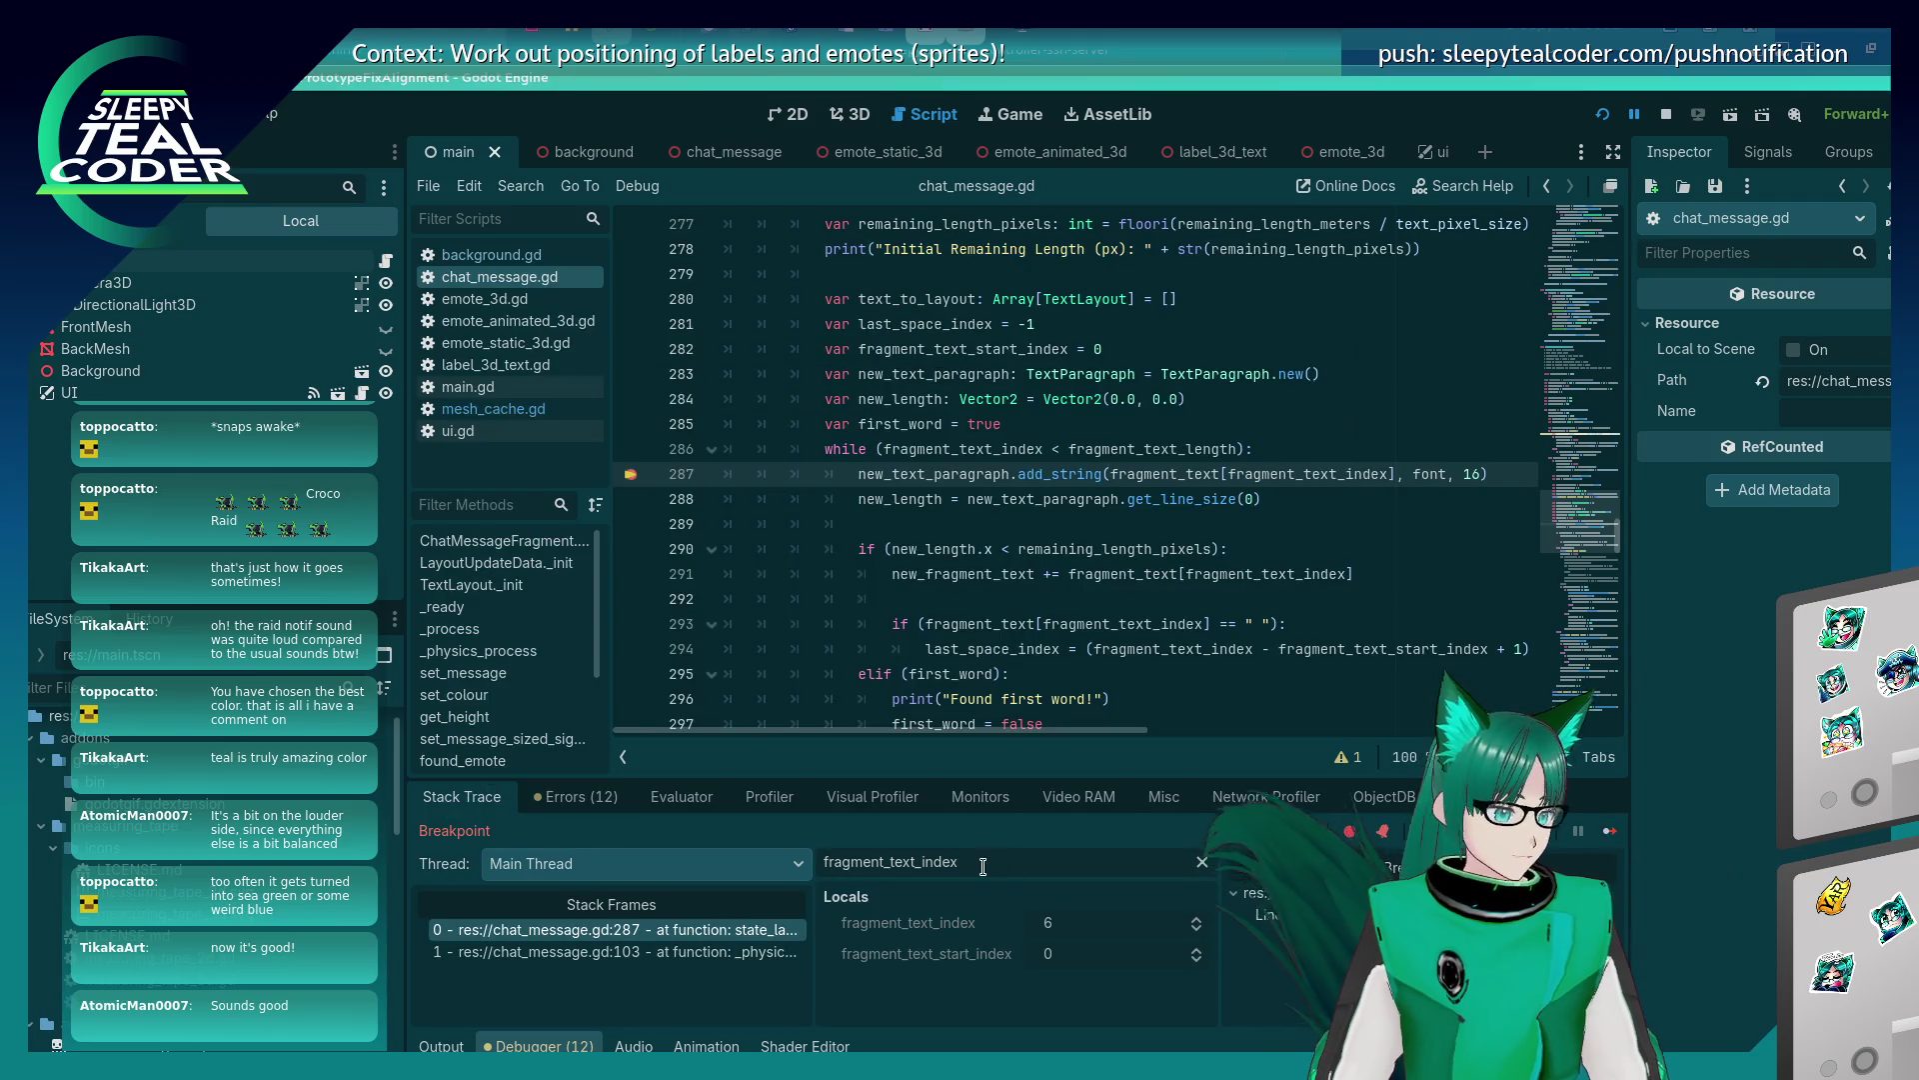
key(BackSpace)
key(BackSpace)
key(BackSpace)
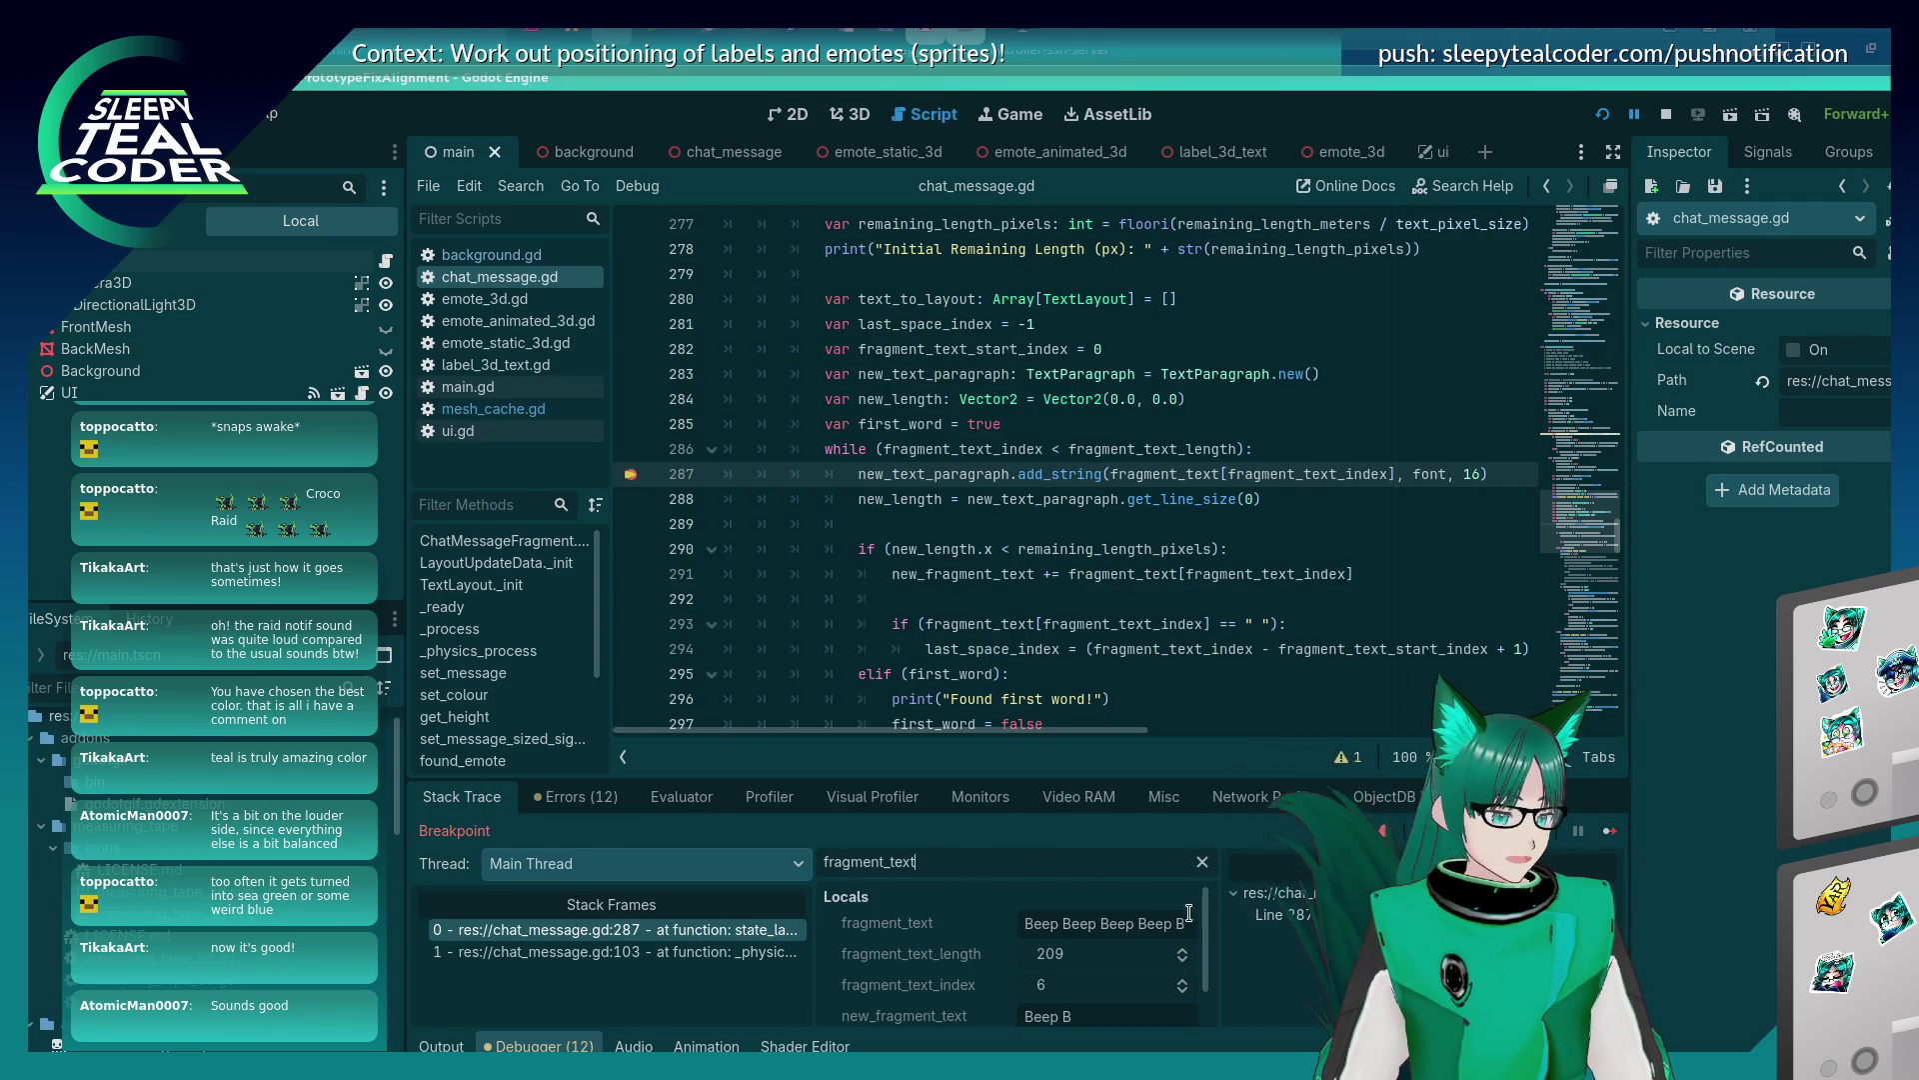
drag(812, 918, 598, 917)
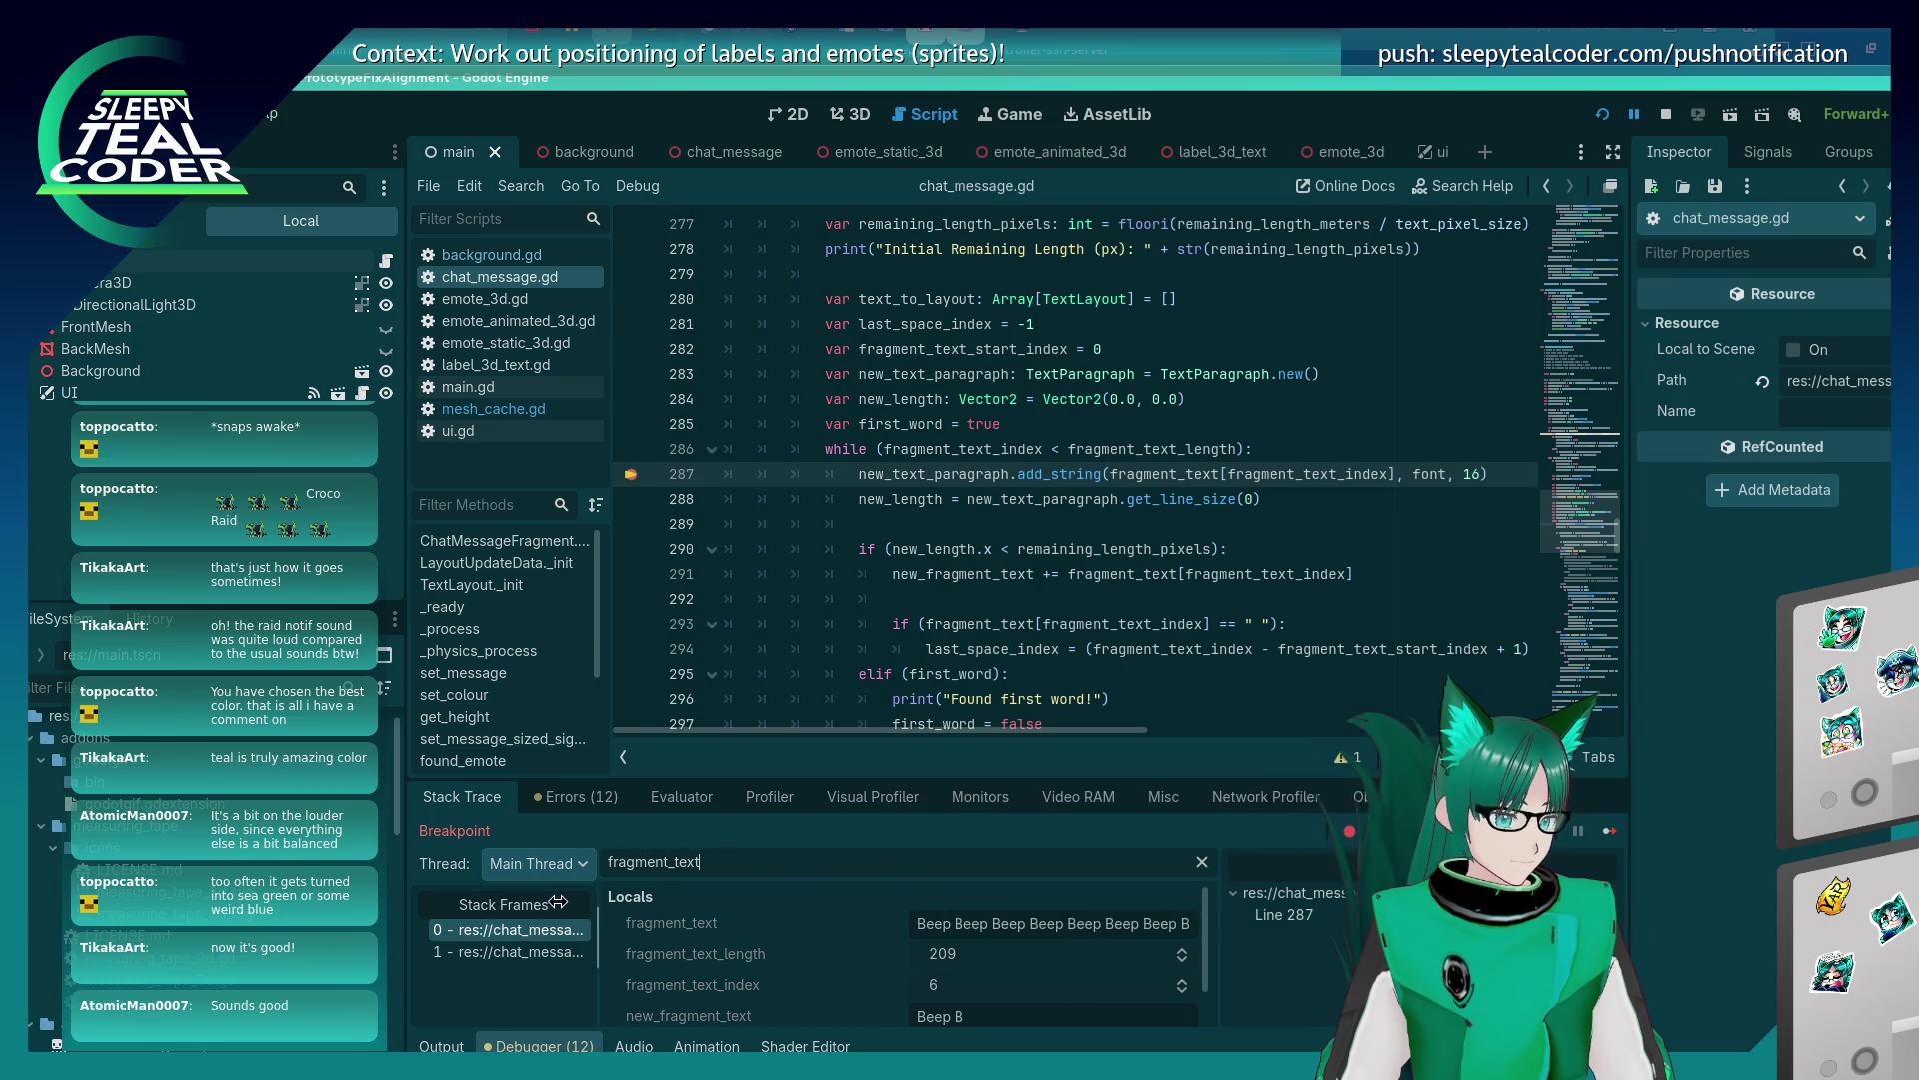
drag(1240, 907, 1410, 908)
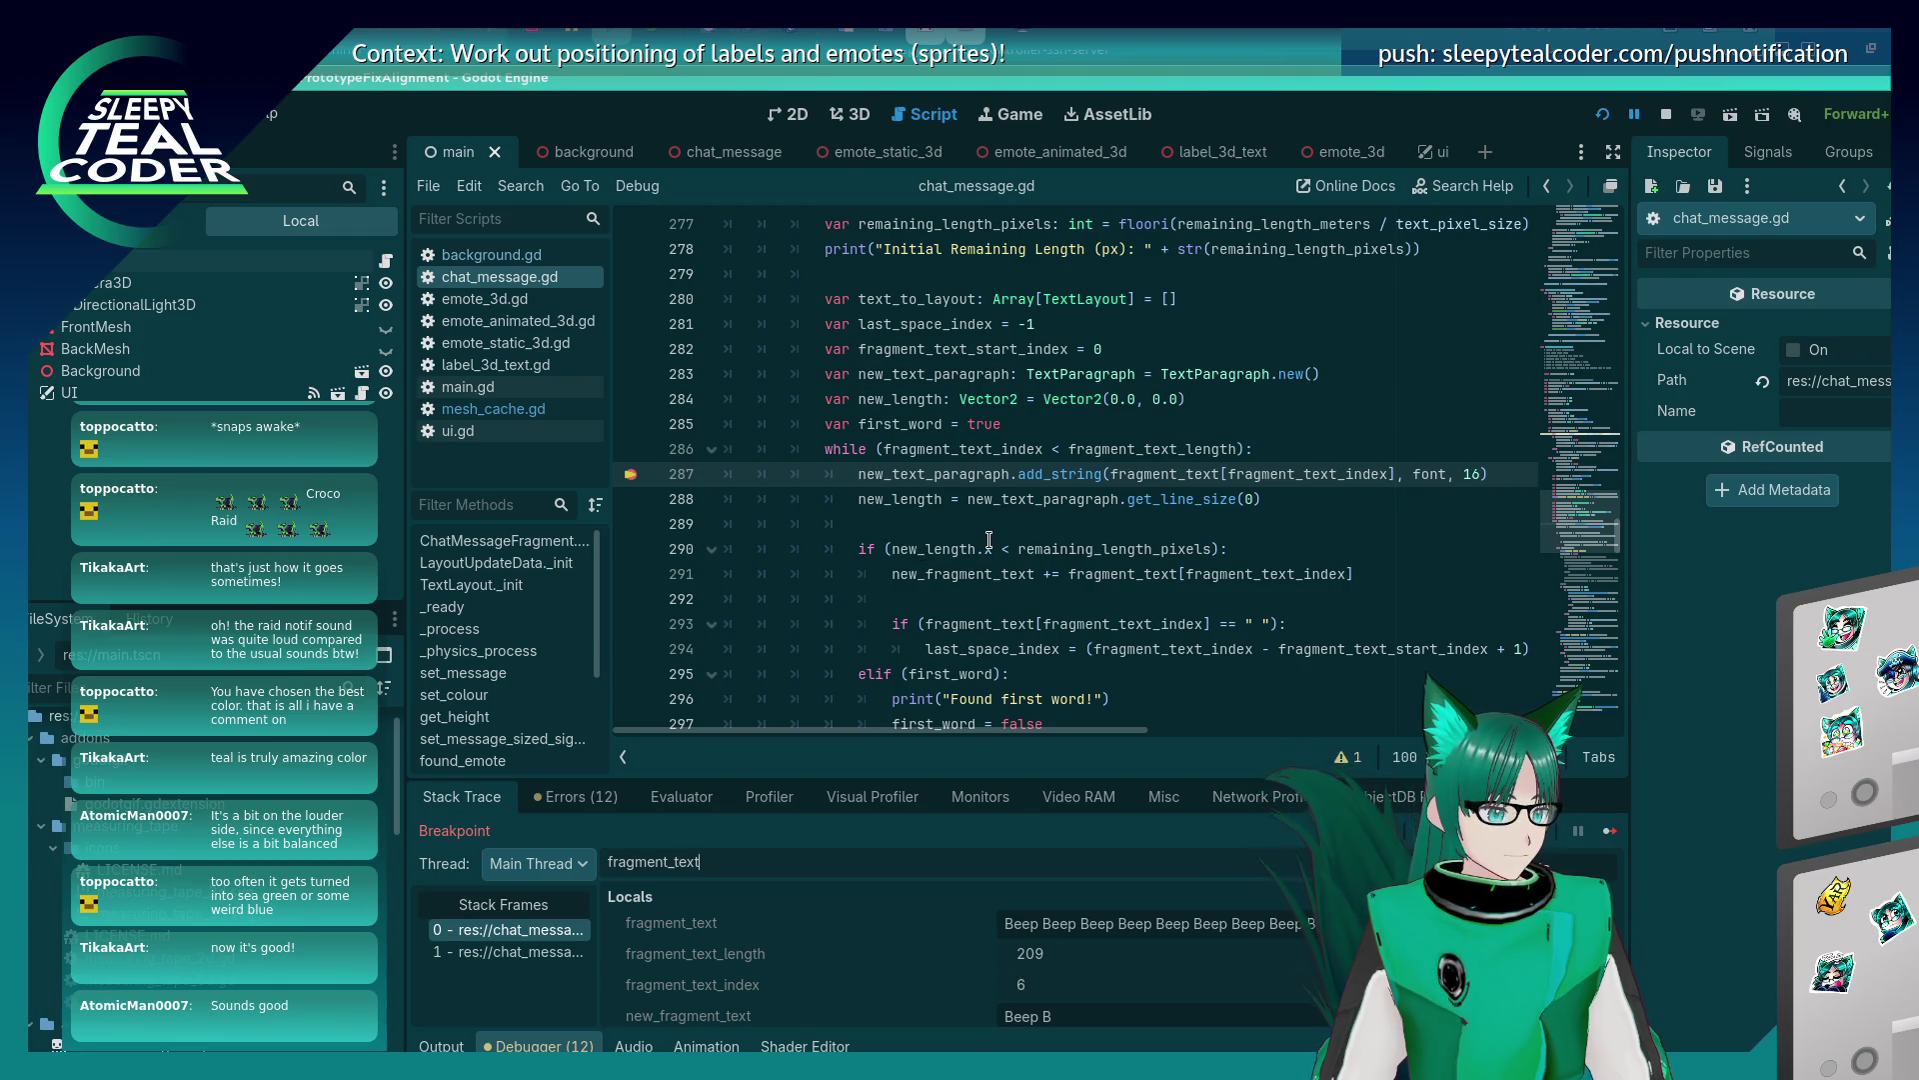
scroll(838, 954, down, 1)
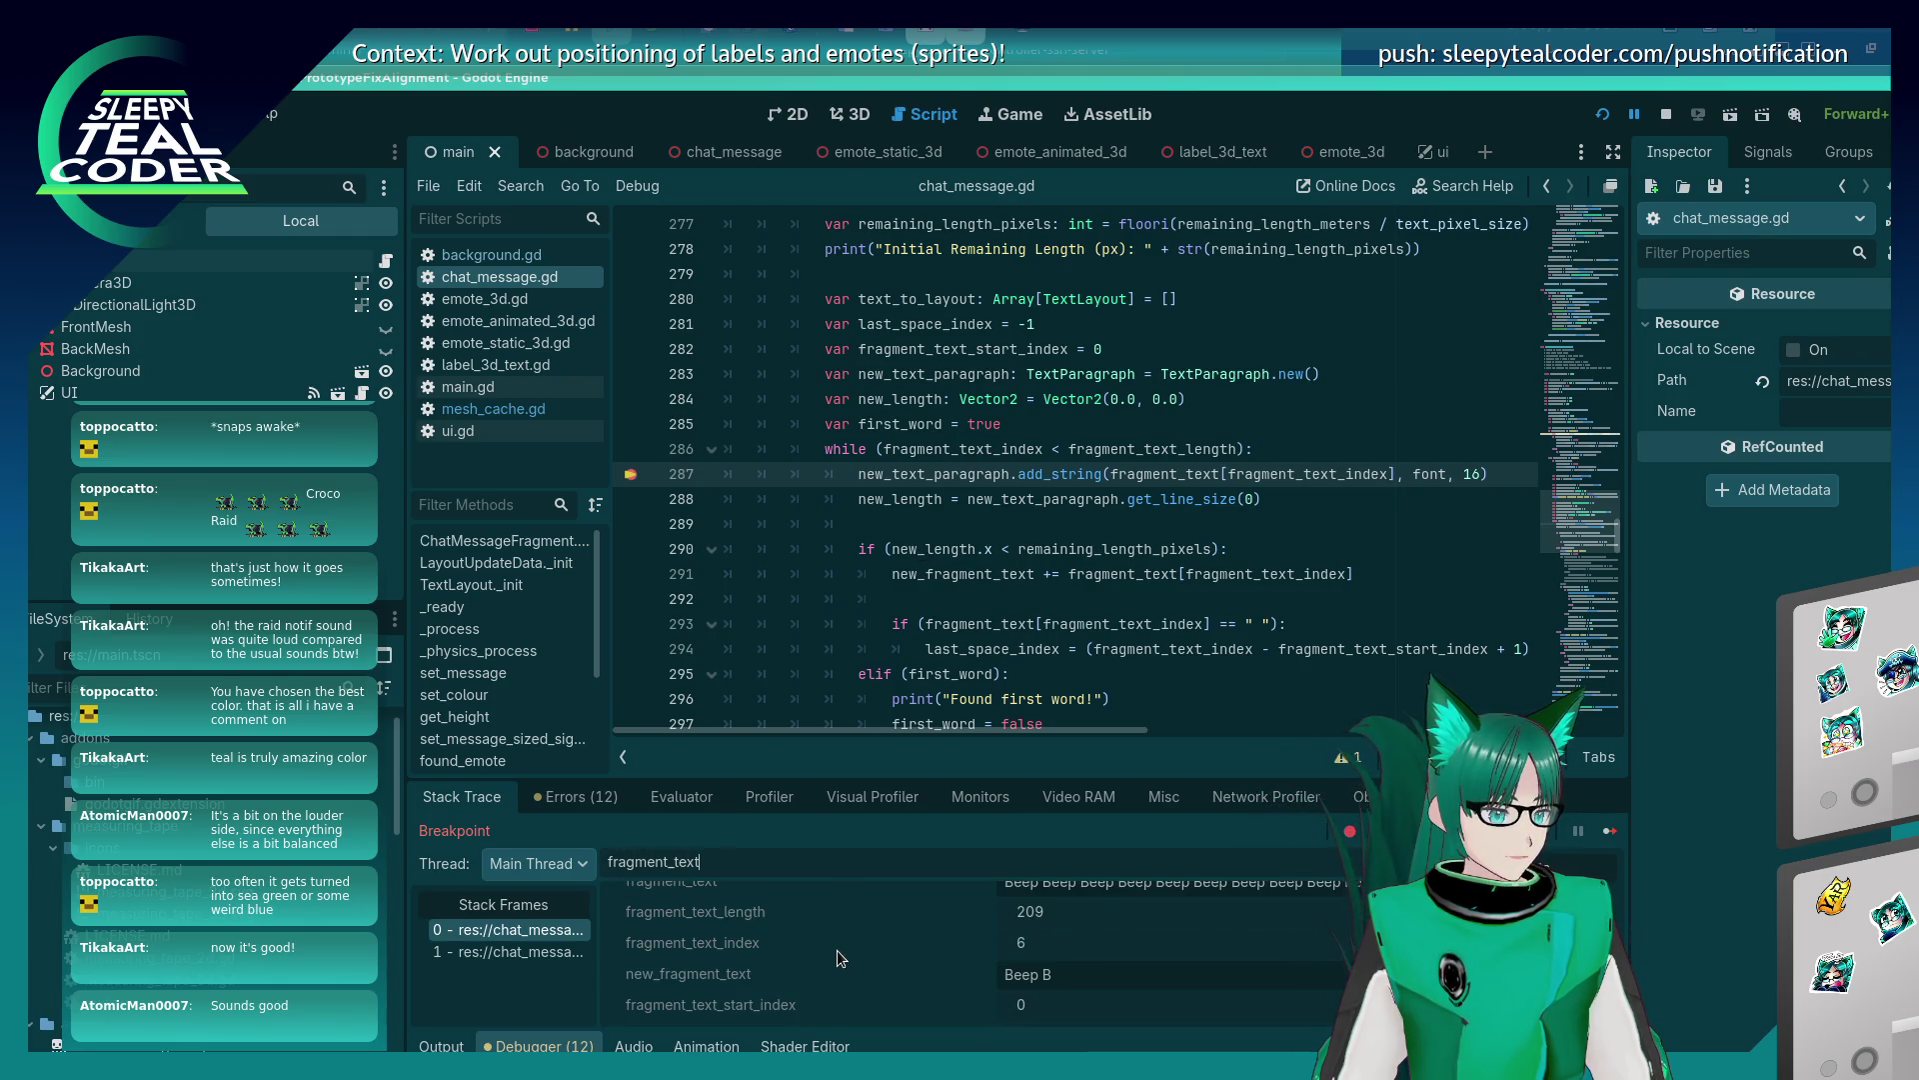
scroll(837, 950, up, 1)
Continue through the loop to fragment_text_index 33, then step to the line 295 first-word check.
click(1610, 832)
click(1610, 832)
click(1610, 832)
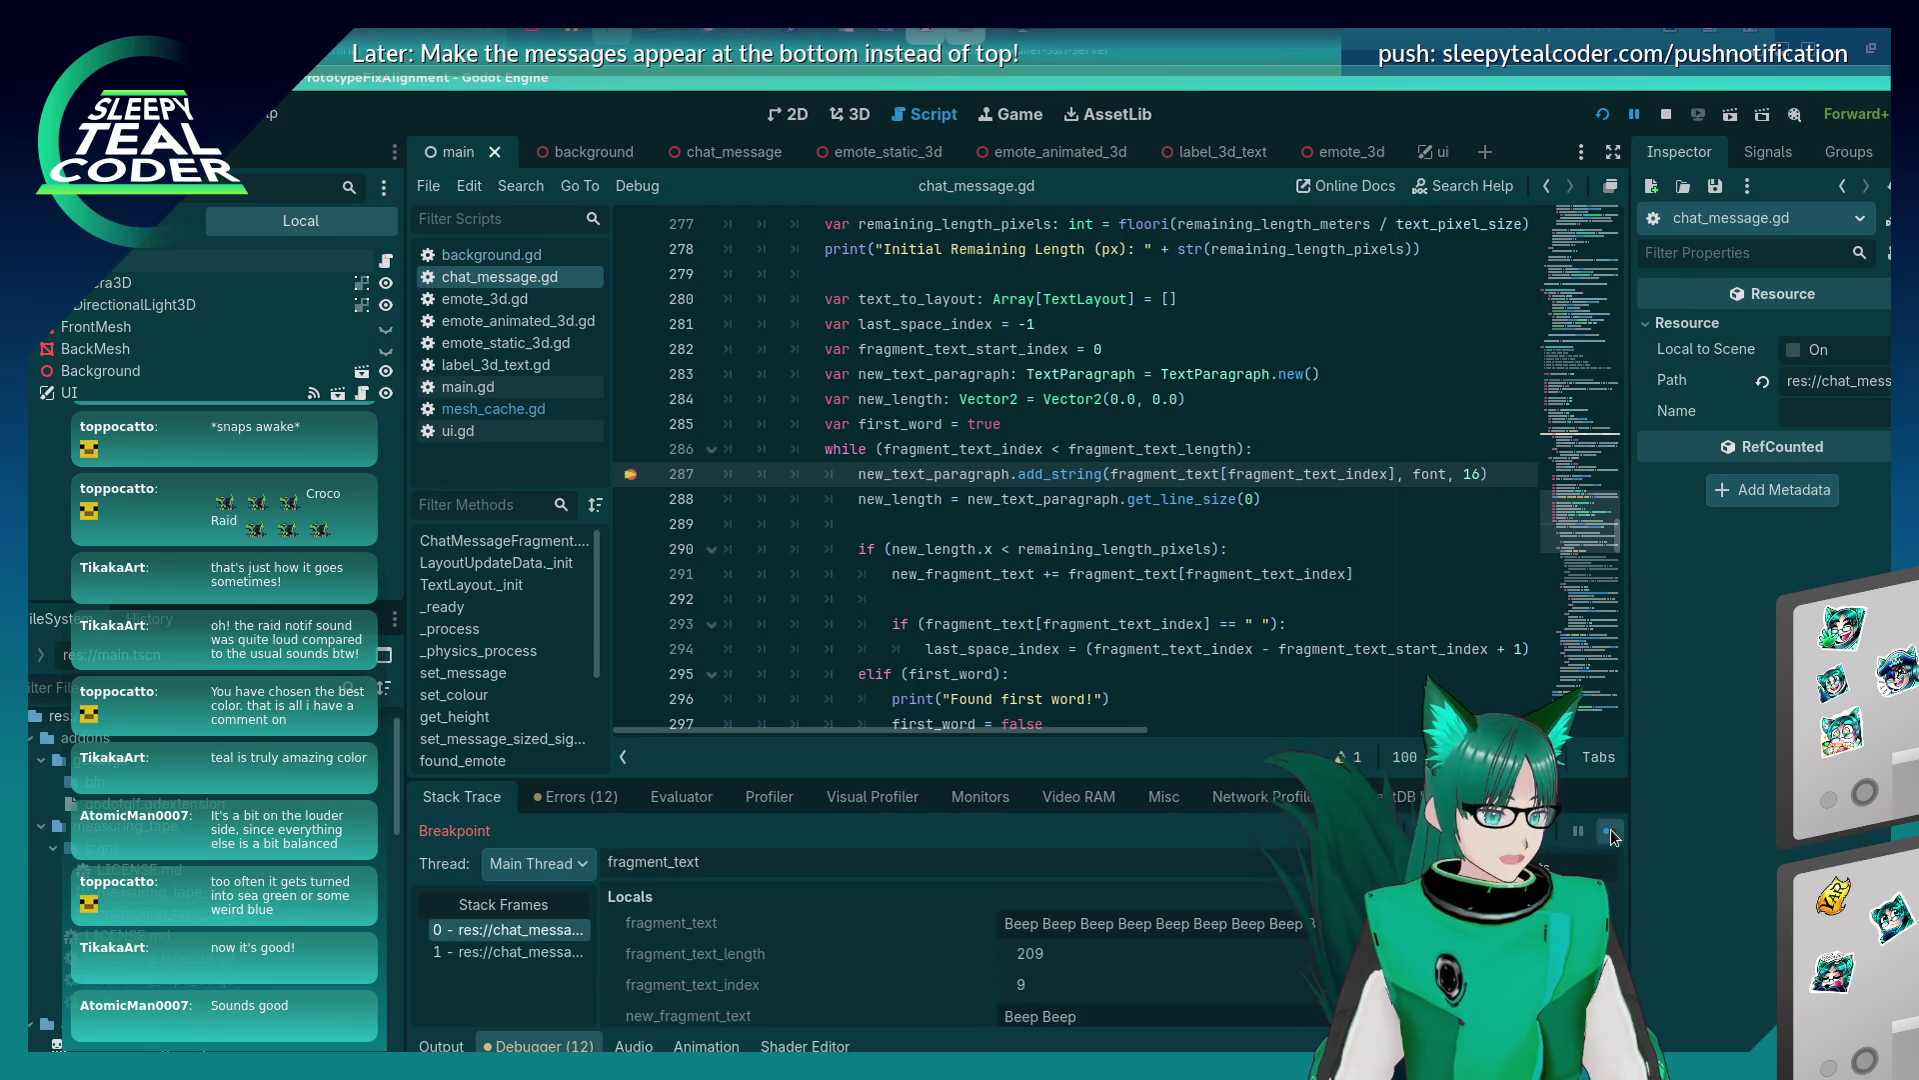
click(1610, 830)
click(1610, 830)
click(1610, 829)
click(1610, 830)
click(1611, 830)
click(1610, 829)
click(1610, 830)
click(1610, 830)
click(1610, 829)
click(1610, 830)
click(1611, 829)
click(1610, 830)
click(1610, 829)
click(1611, 830)
click(1611, 830)
click(1610, 829)
click(1611, 830)
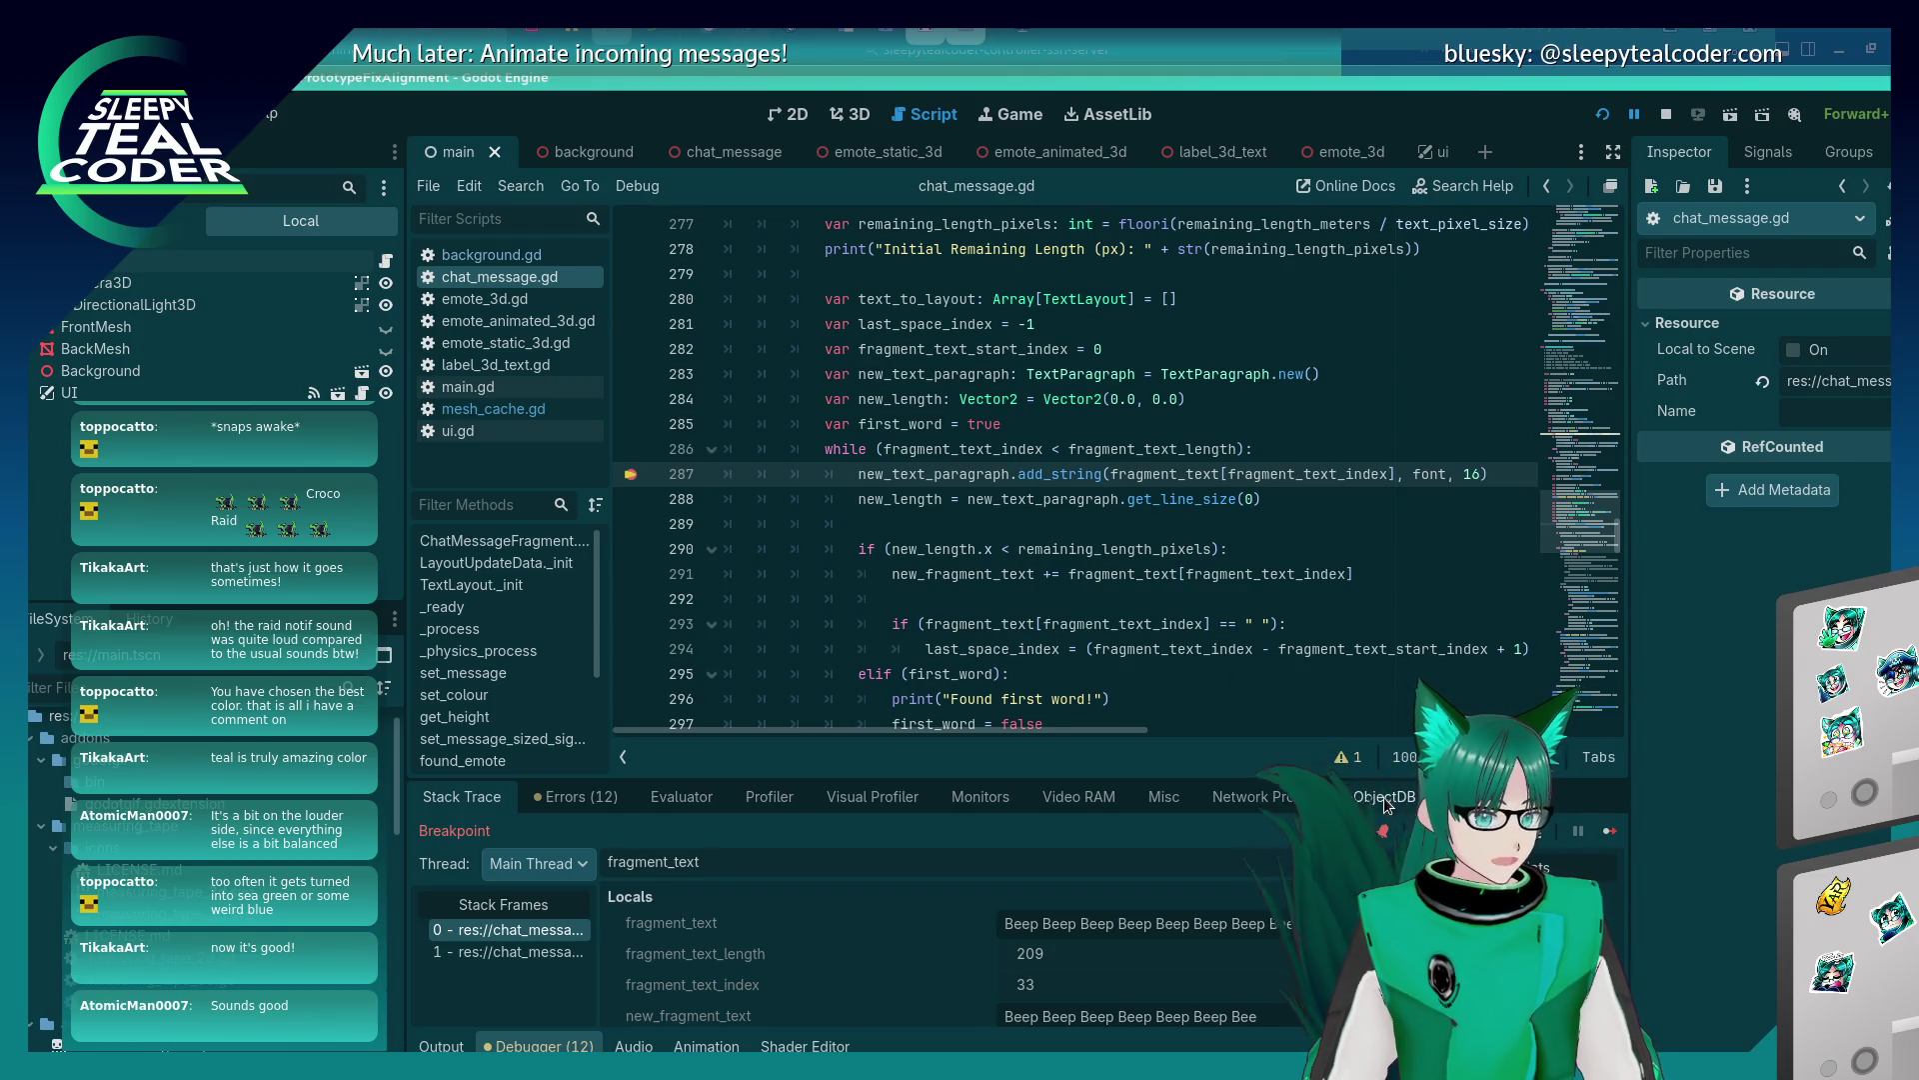
key(F10)
key(F10)
Add 'first_word = false' under the line 293 space check, save chat_message.gd, and rerun with F5.
click(1545, 830)
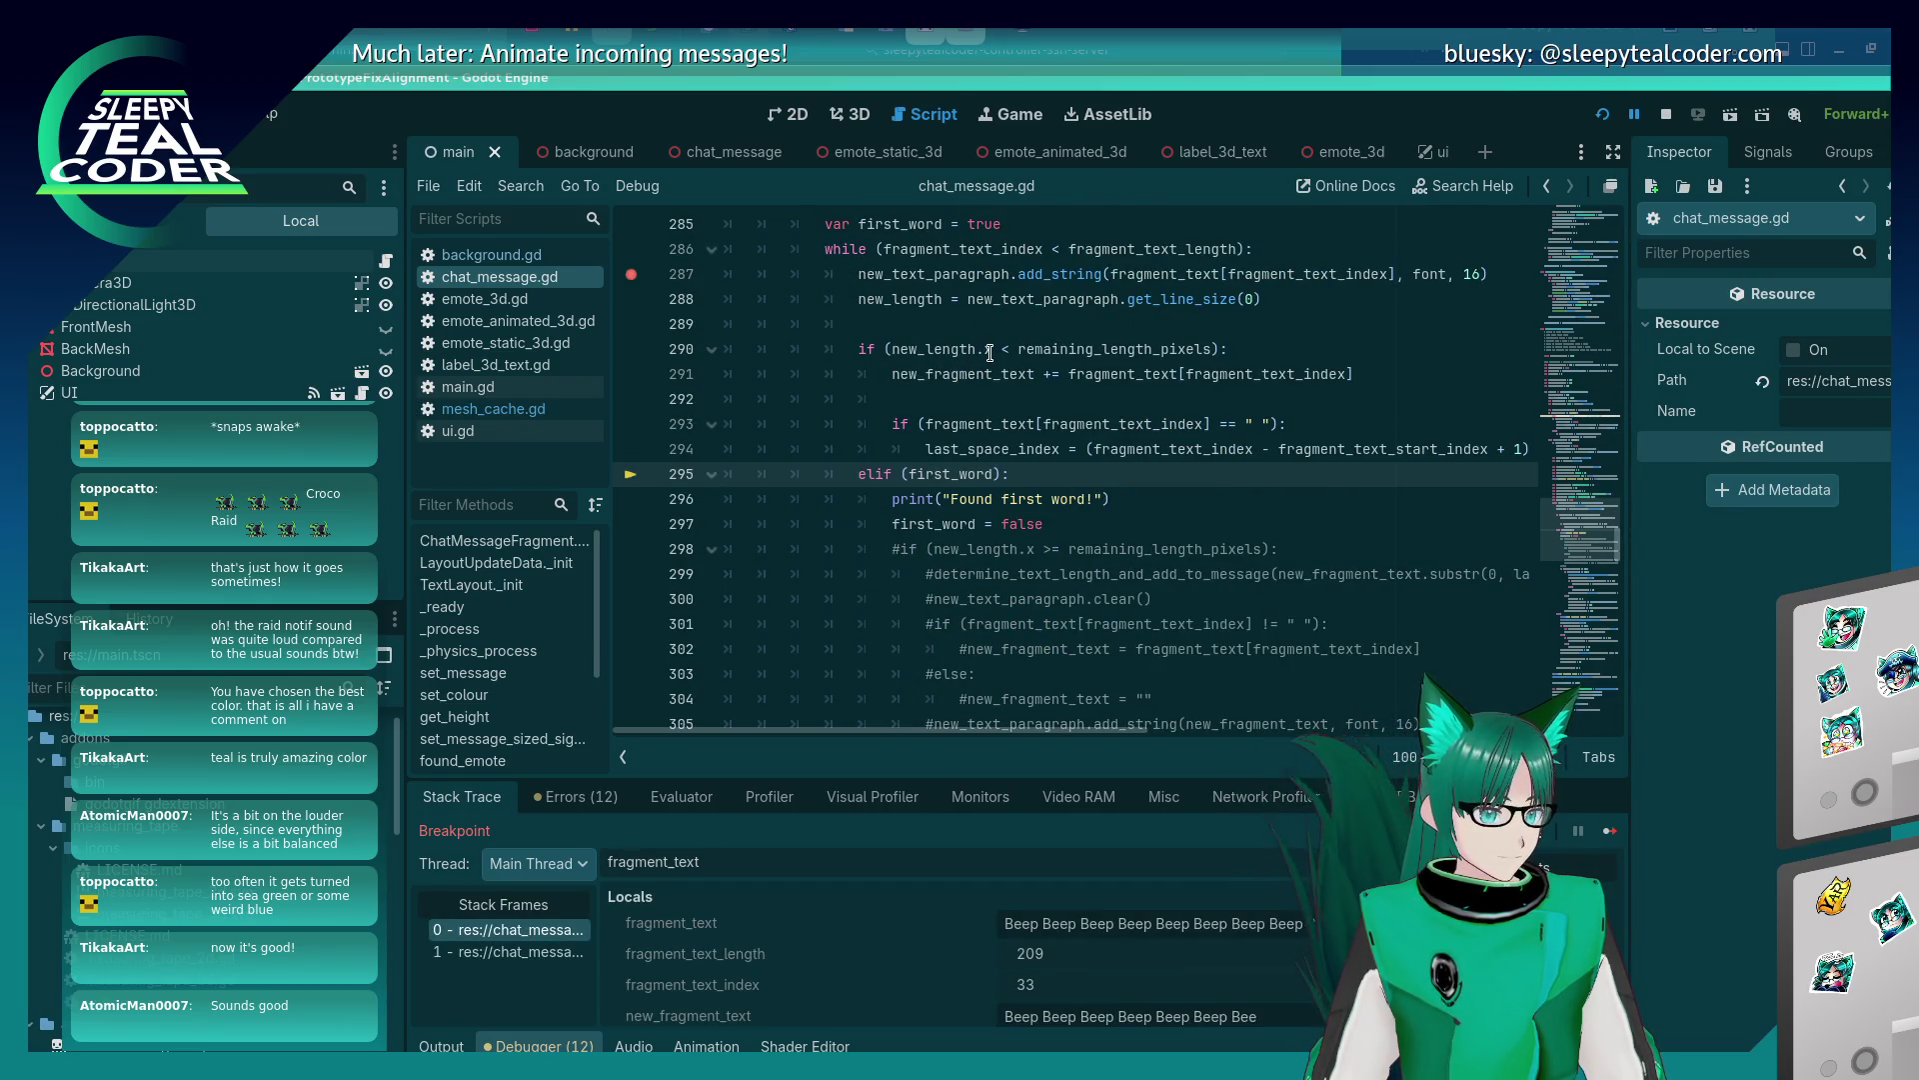
mouse_move(941, 477)
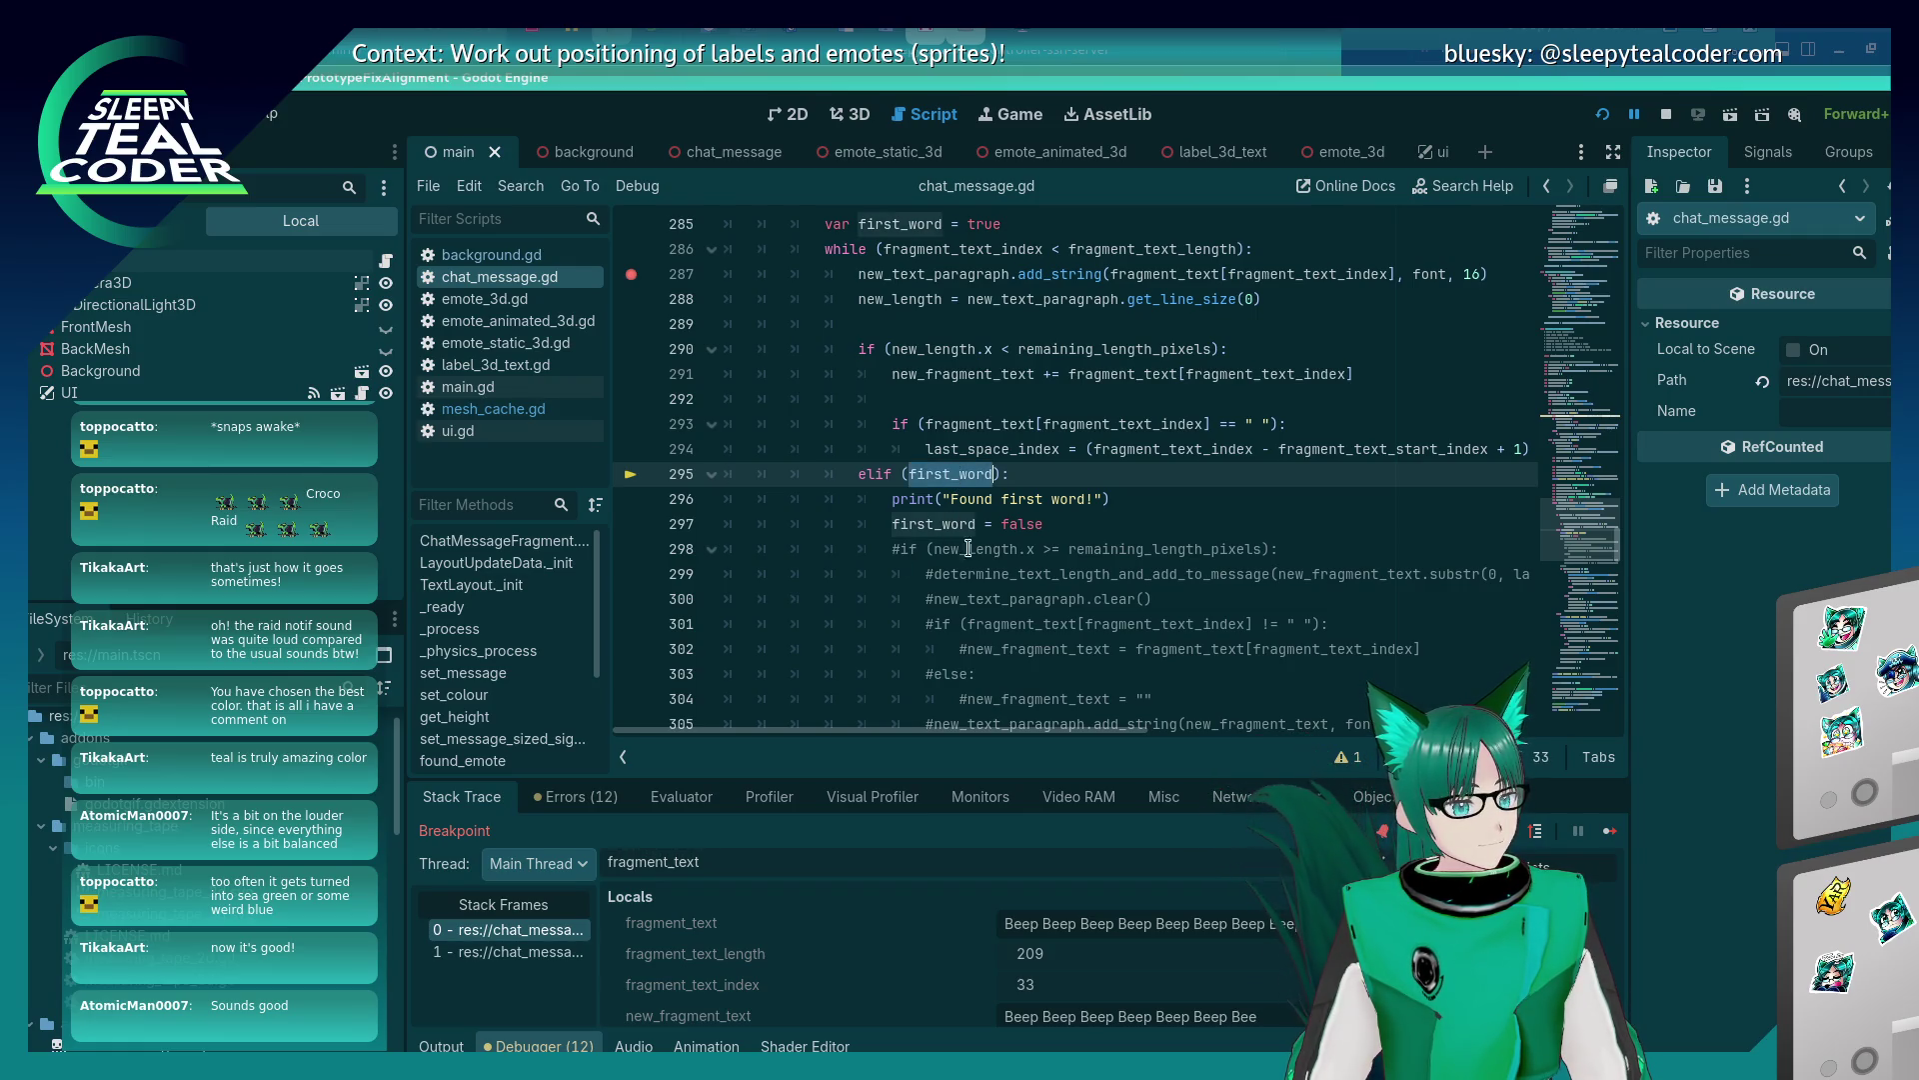
mouse_move(986, 609)
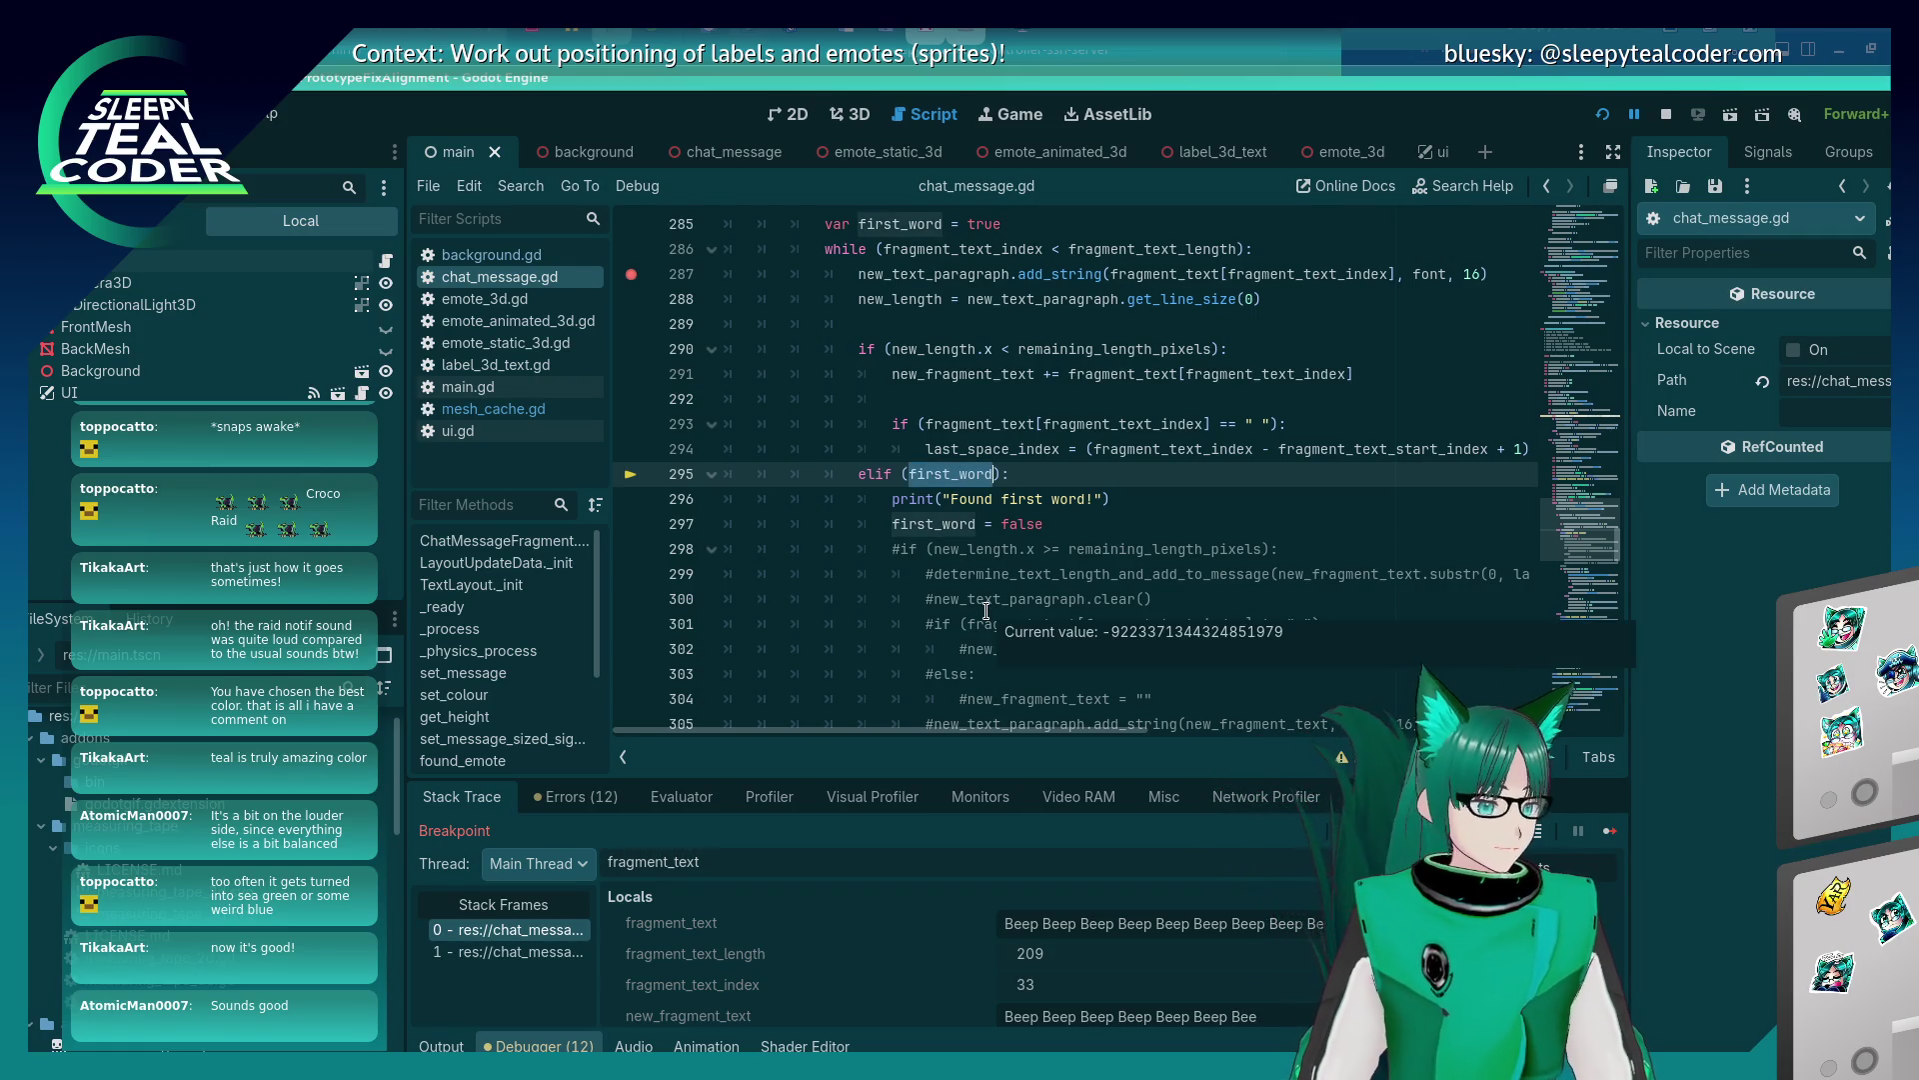
click(1296, 423)
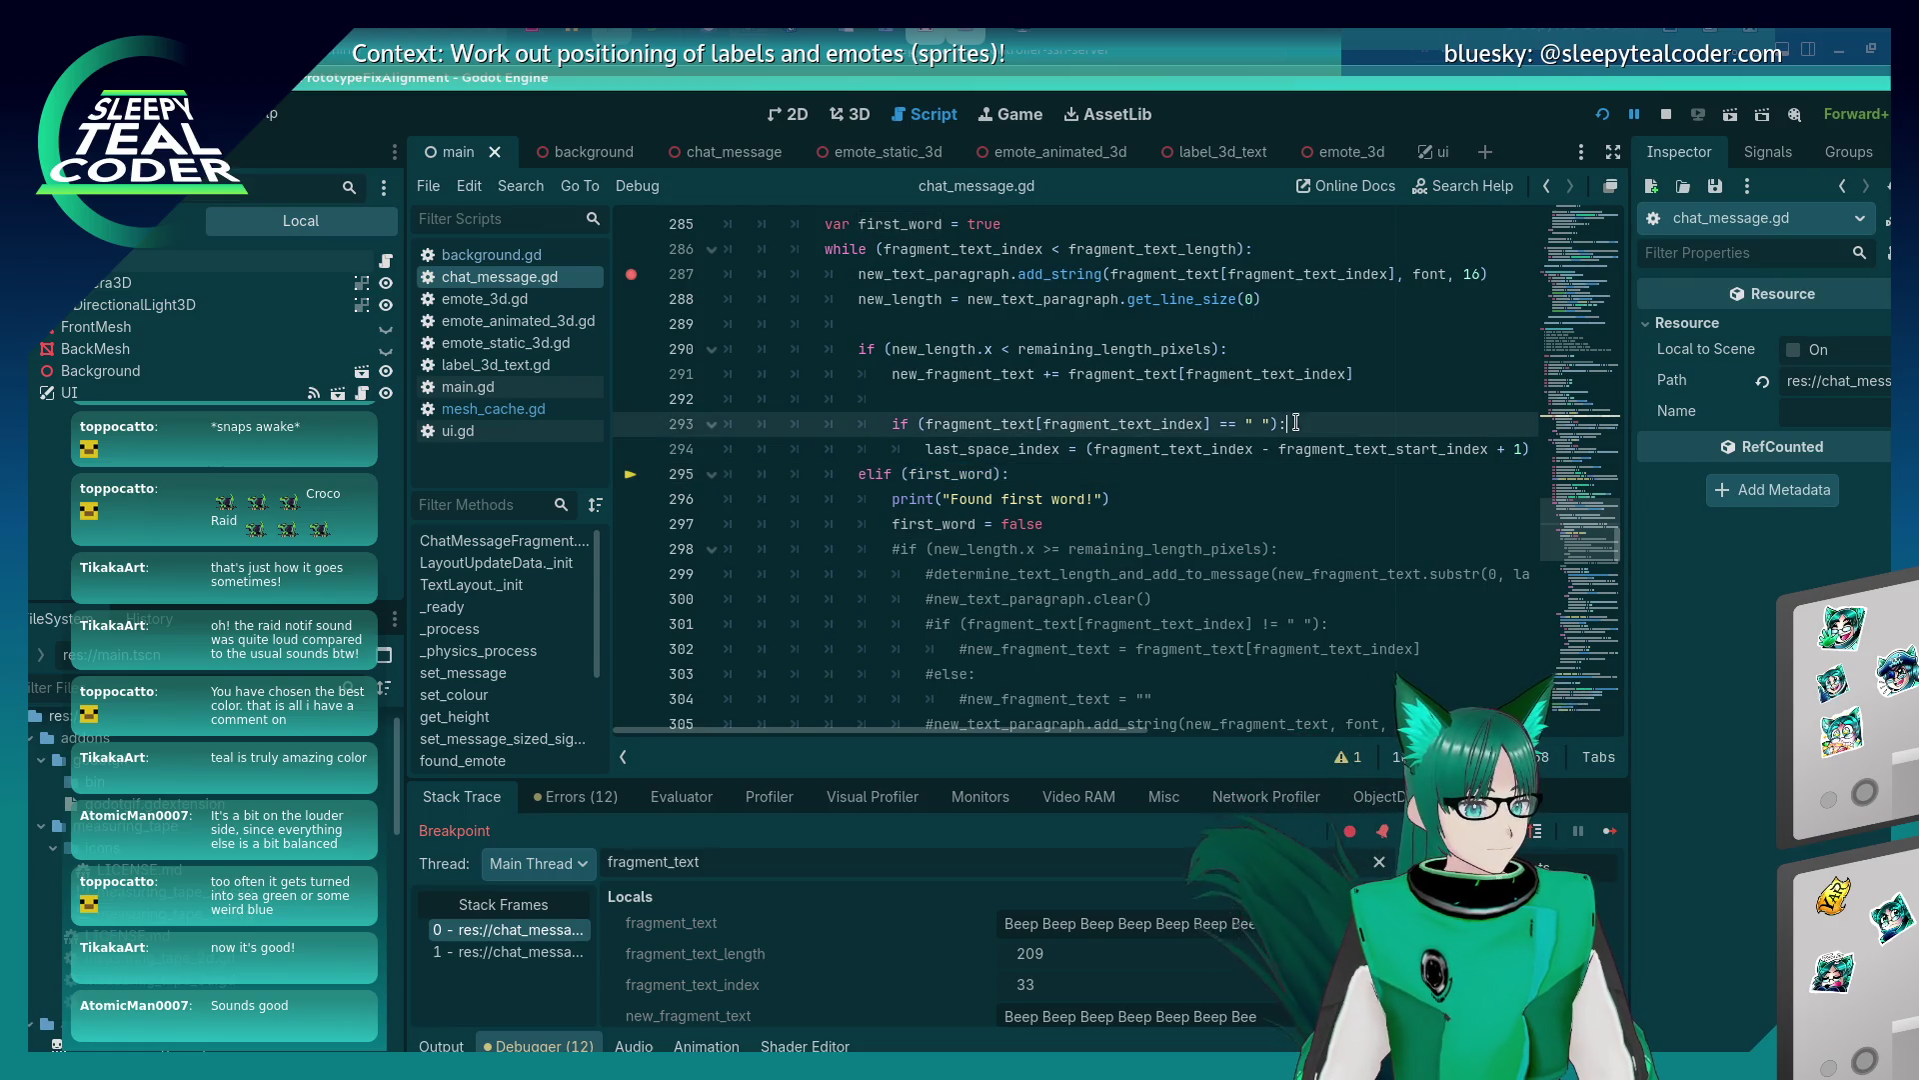
key(Return)
text(first_word = false)
key(ctrl+s)
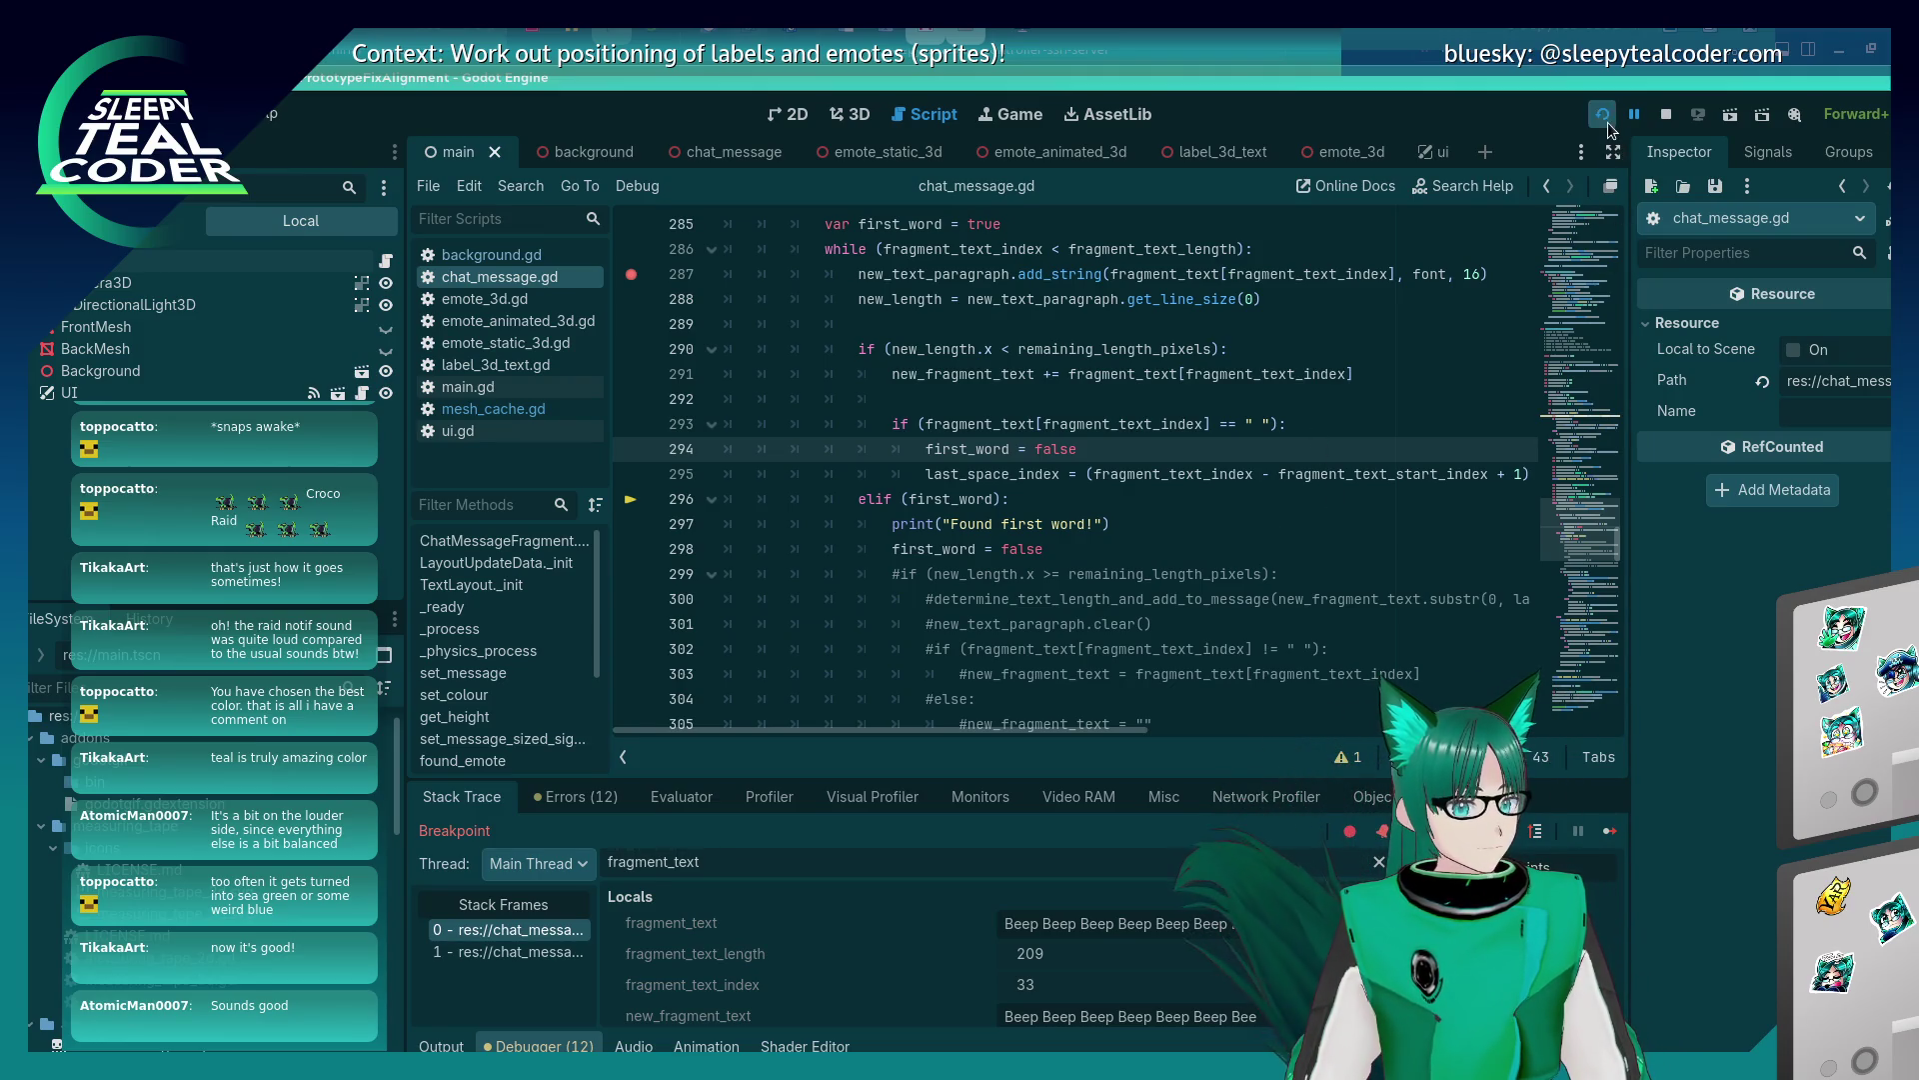
key(F5)
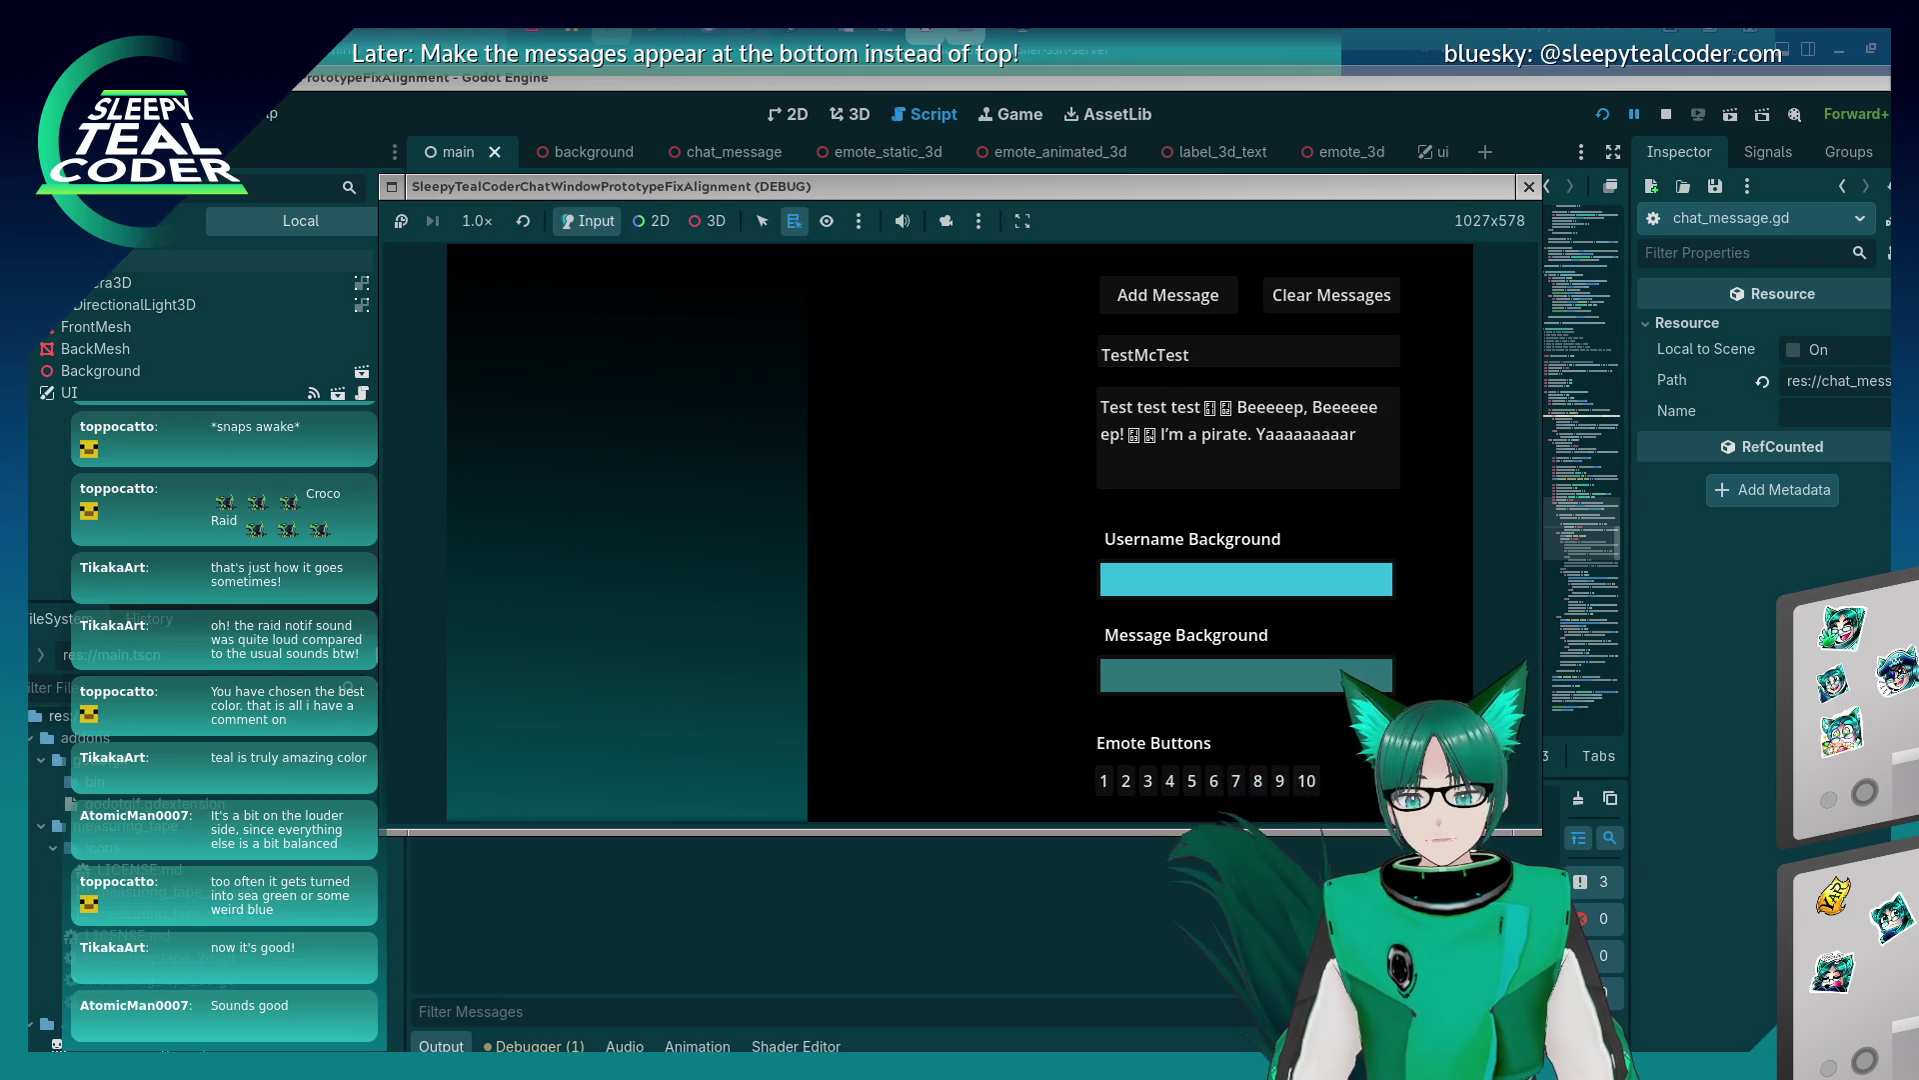
Post the sample emote message, then a message of many repeated 'Beep' words.
click(1151, 294)
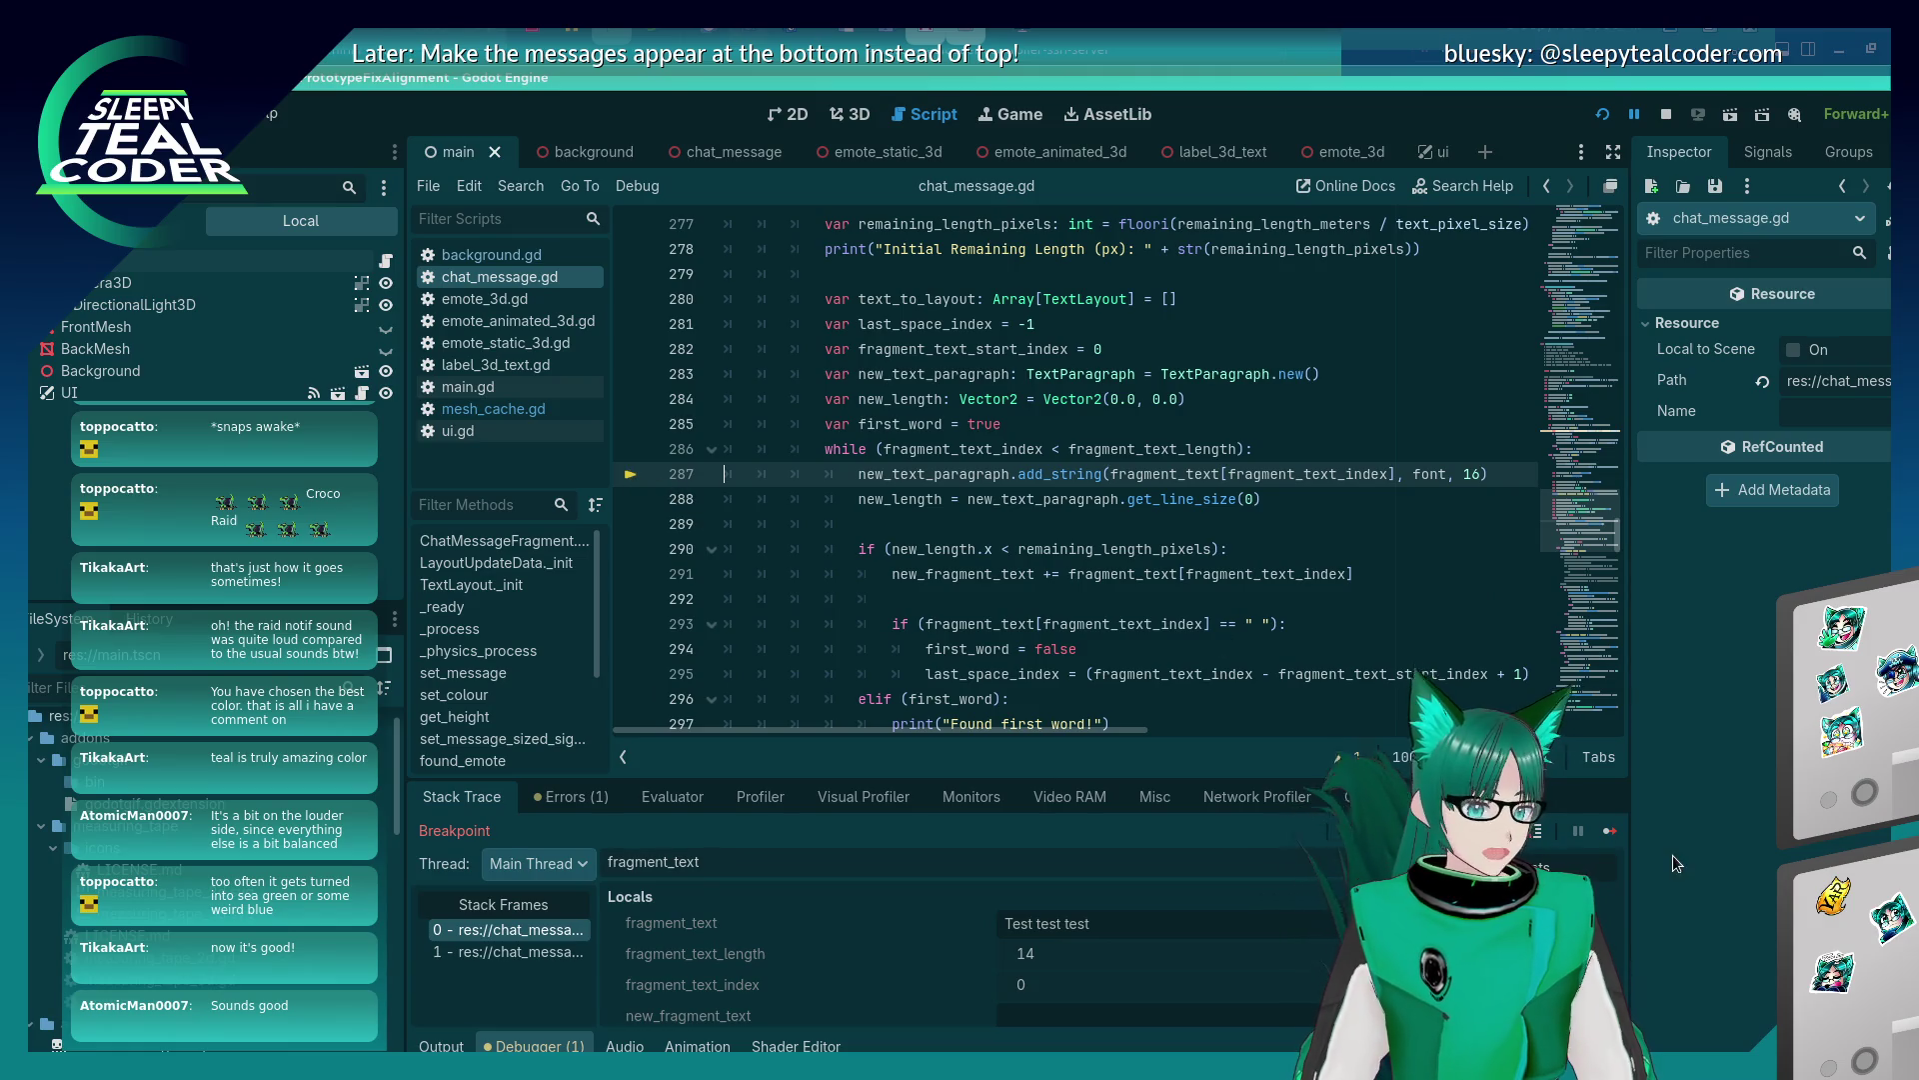
click(1612, 831)
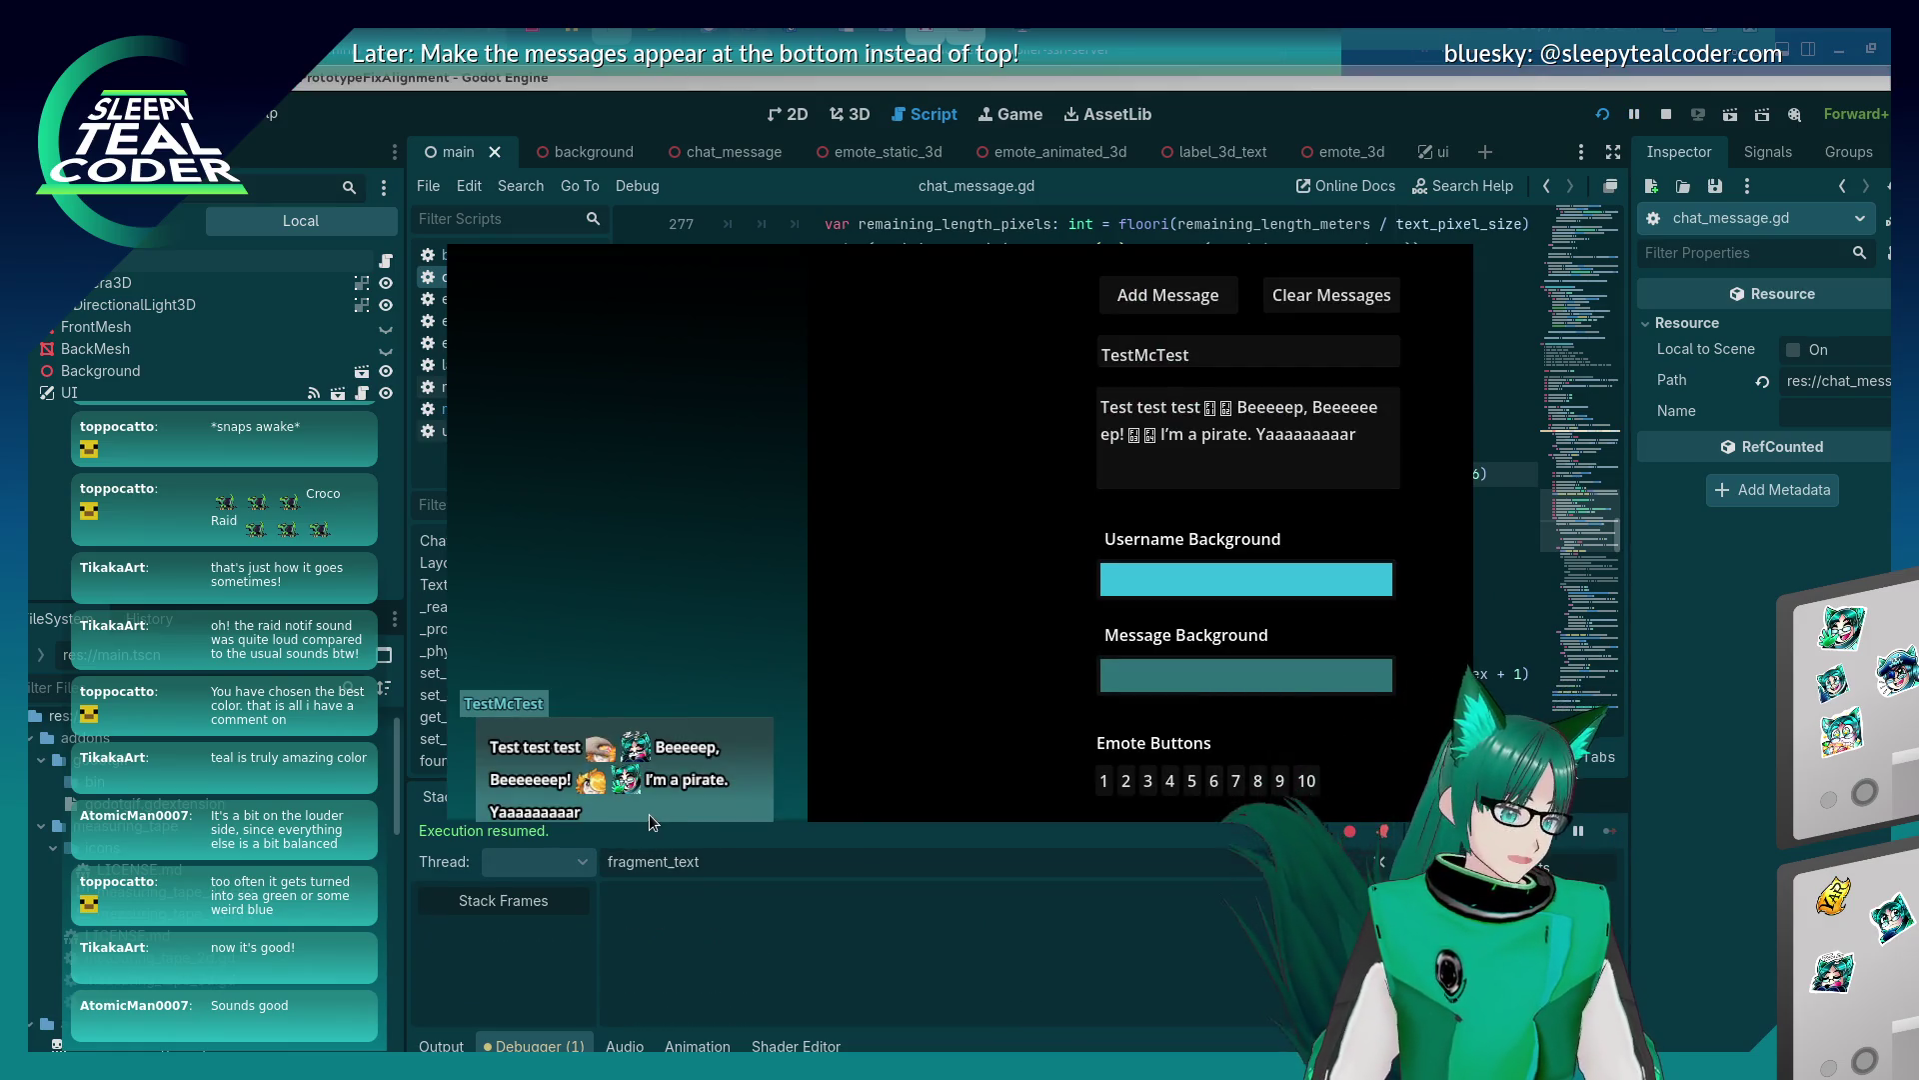
click(954, 357)
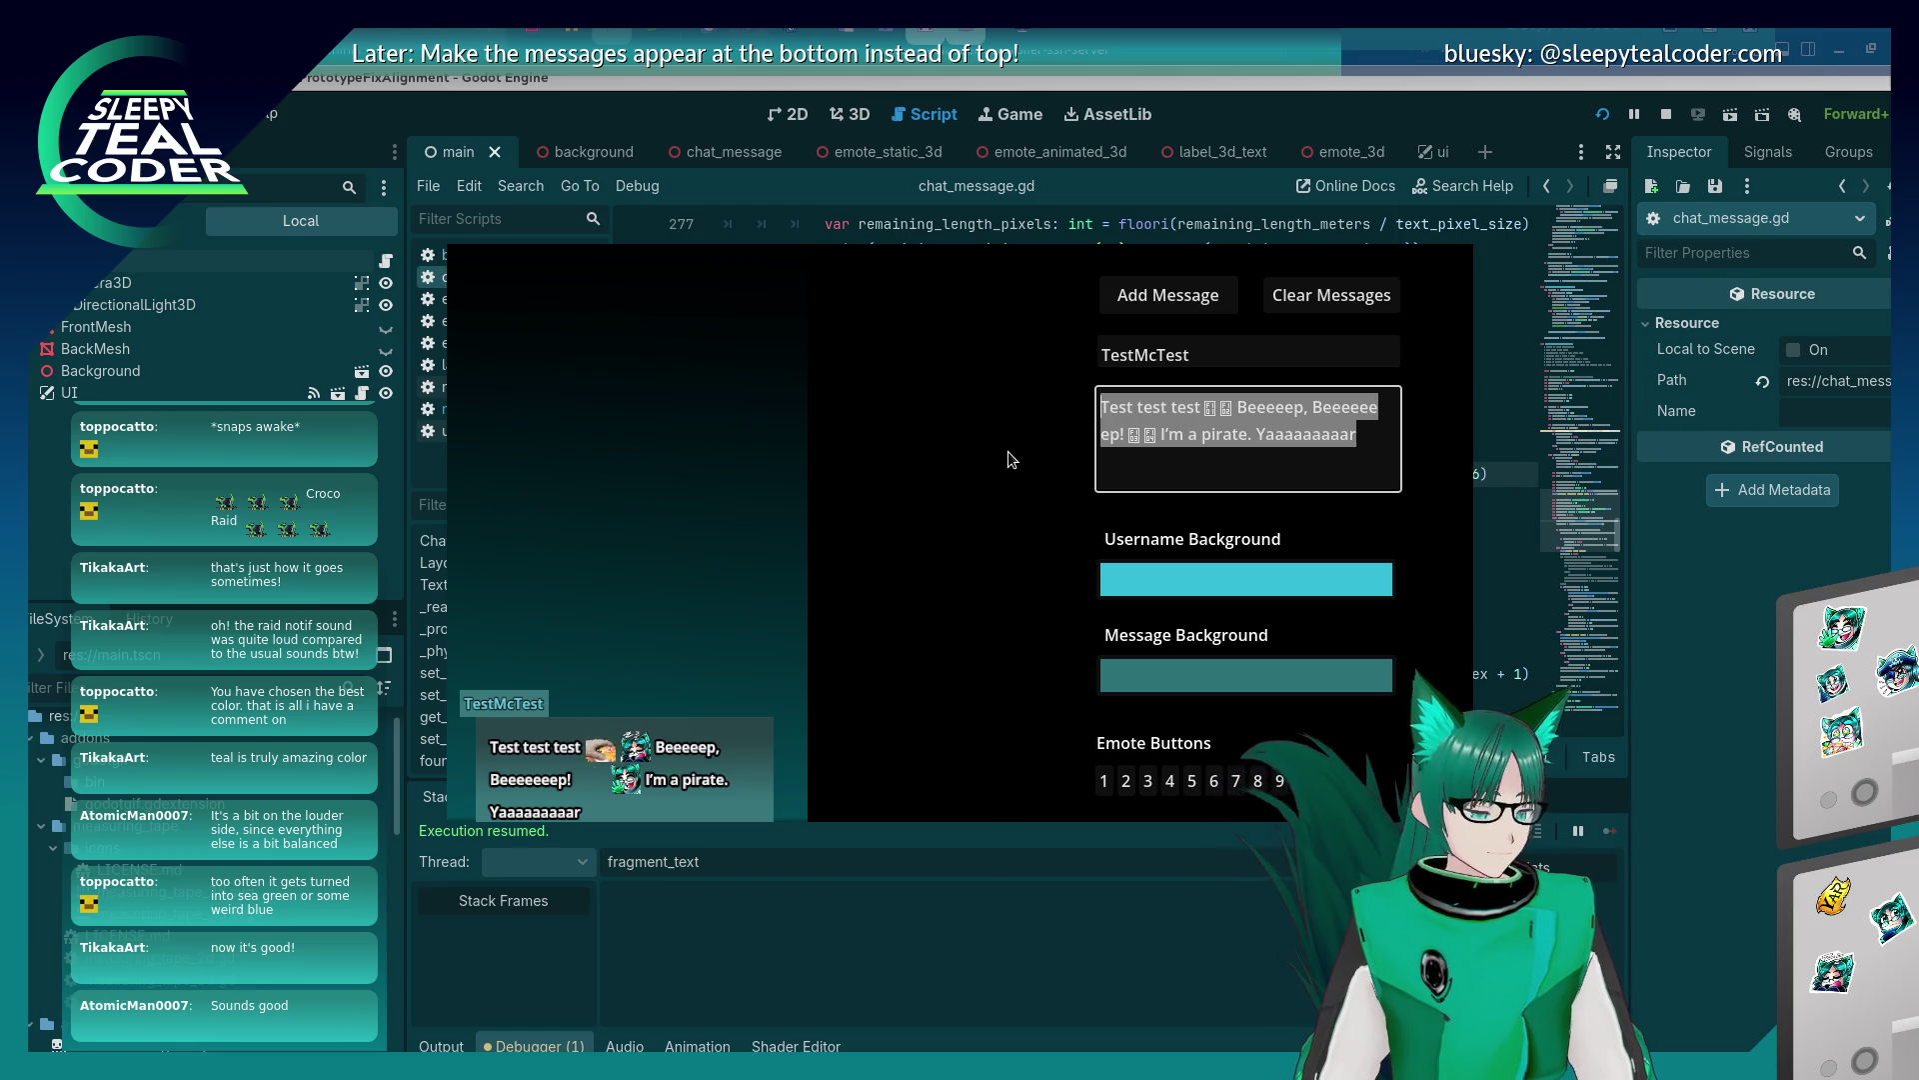
text(Beep)
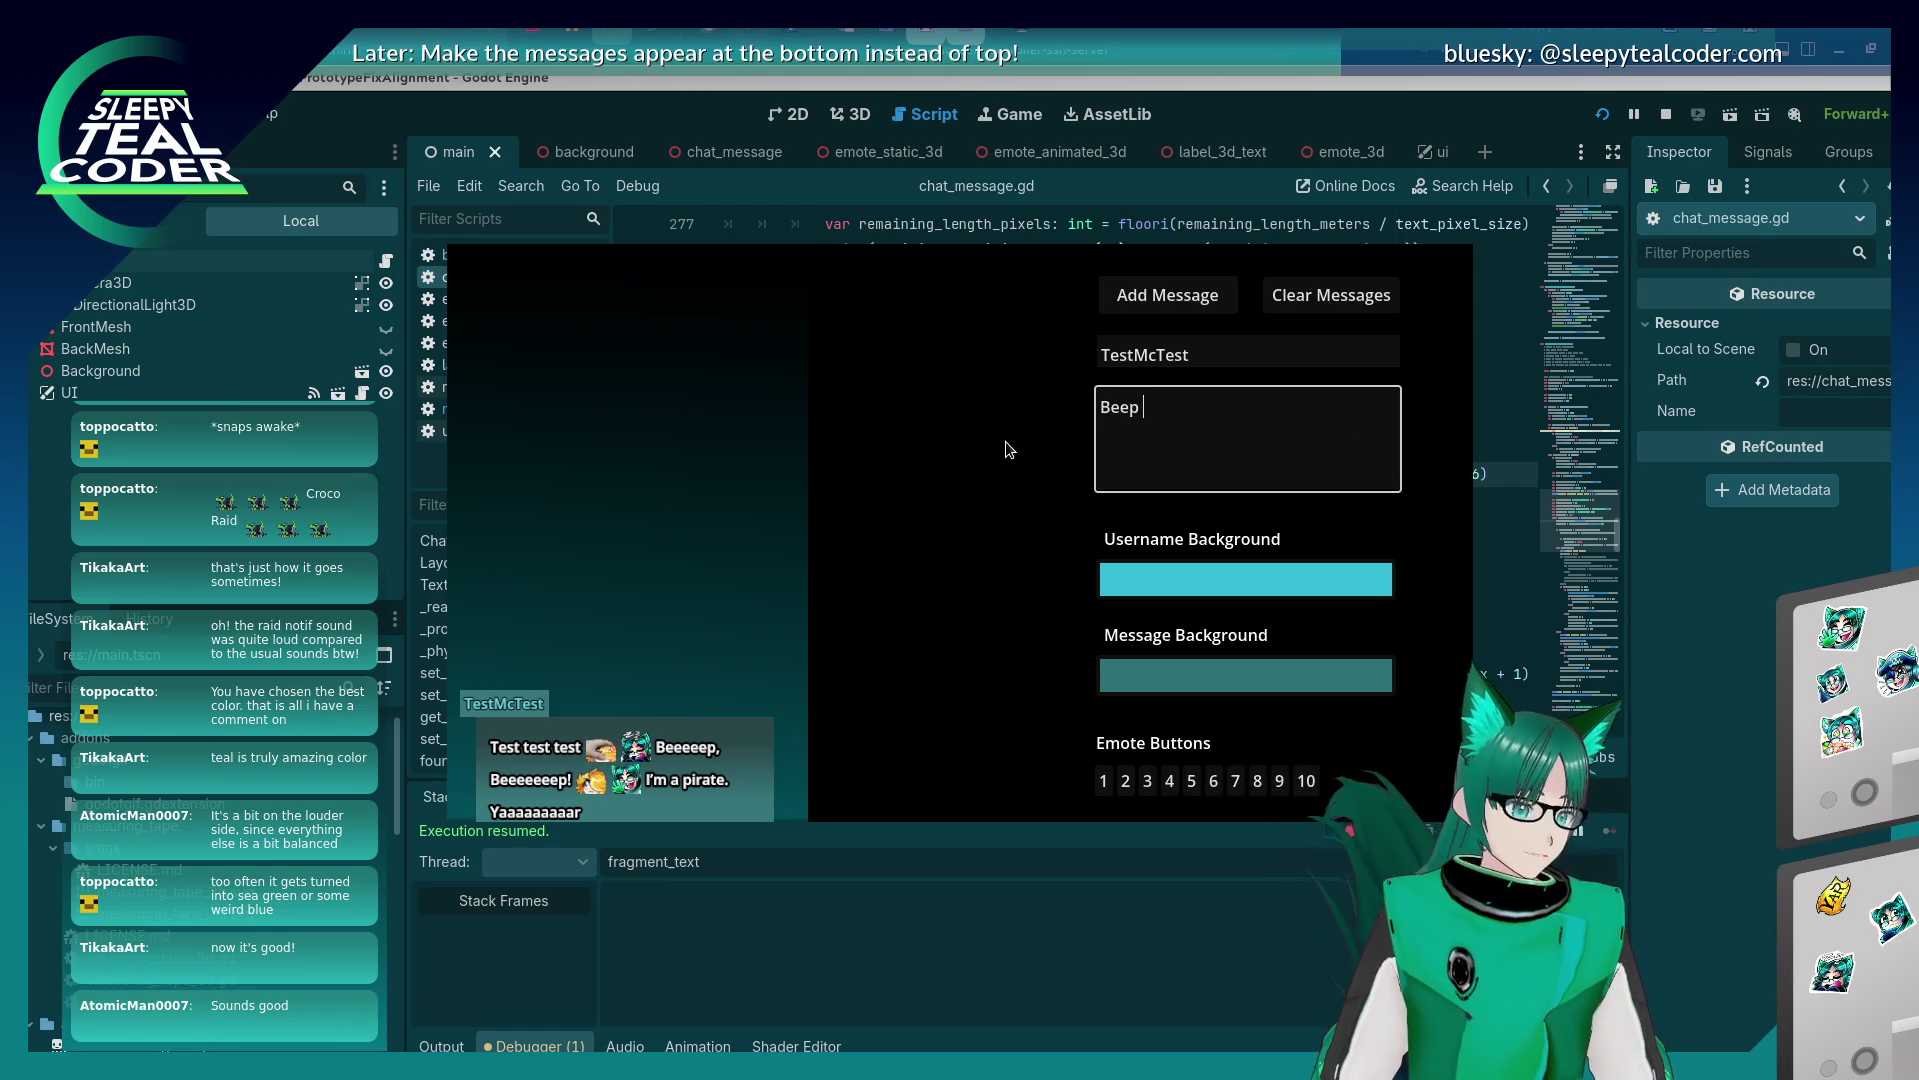
key(ctrl+a)
key(ctrl+c)
key(ctrl+v)
key(ctrl+v)
key(ctrl+v)
key(ctrl+v)
key(ctrl+v)
key(ctrl+v)
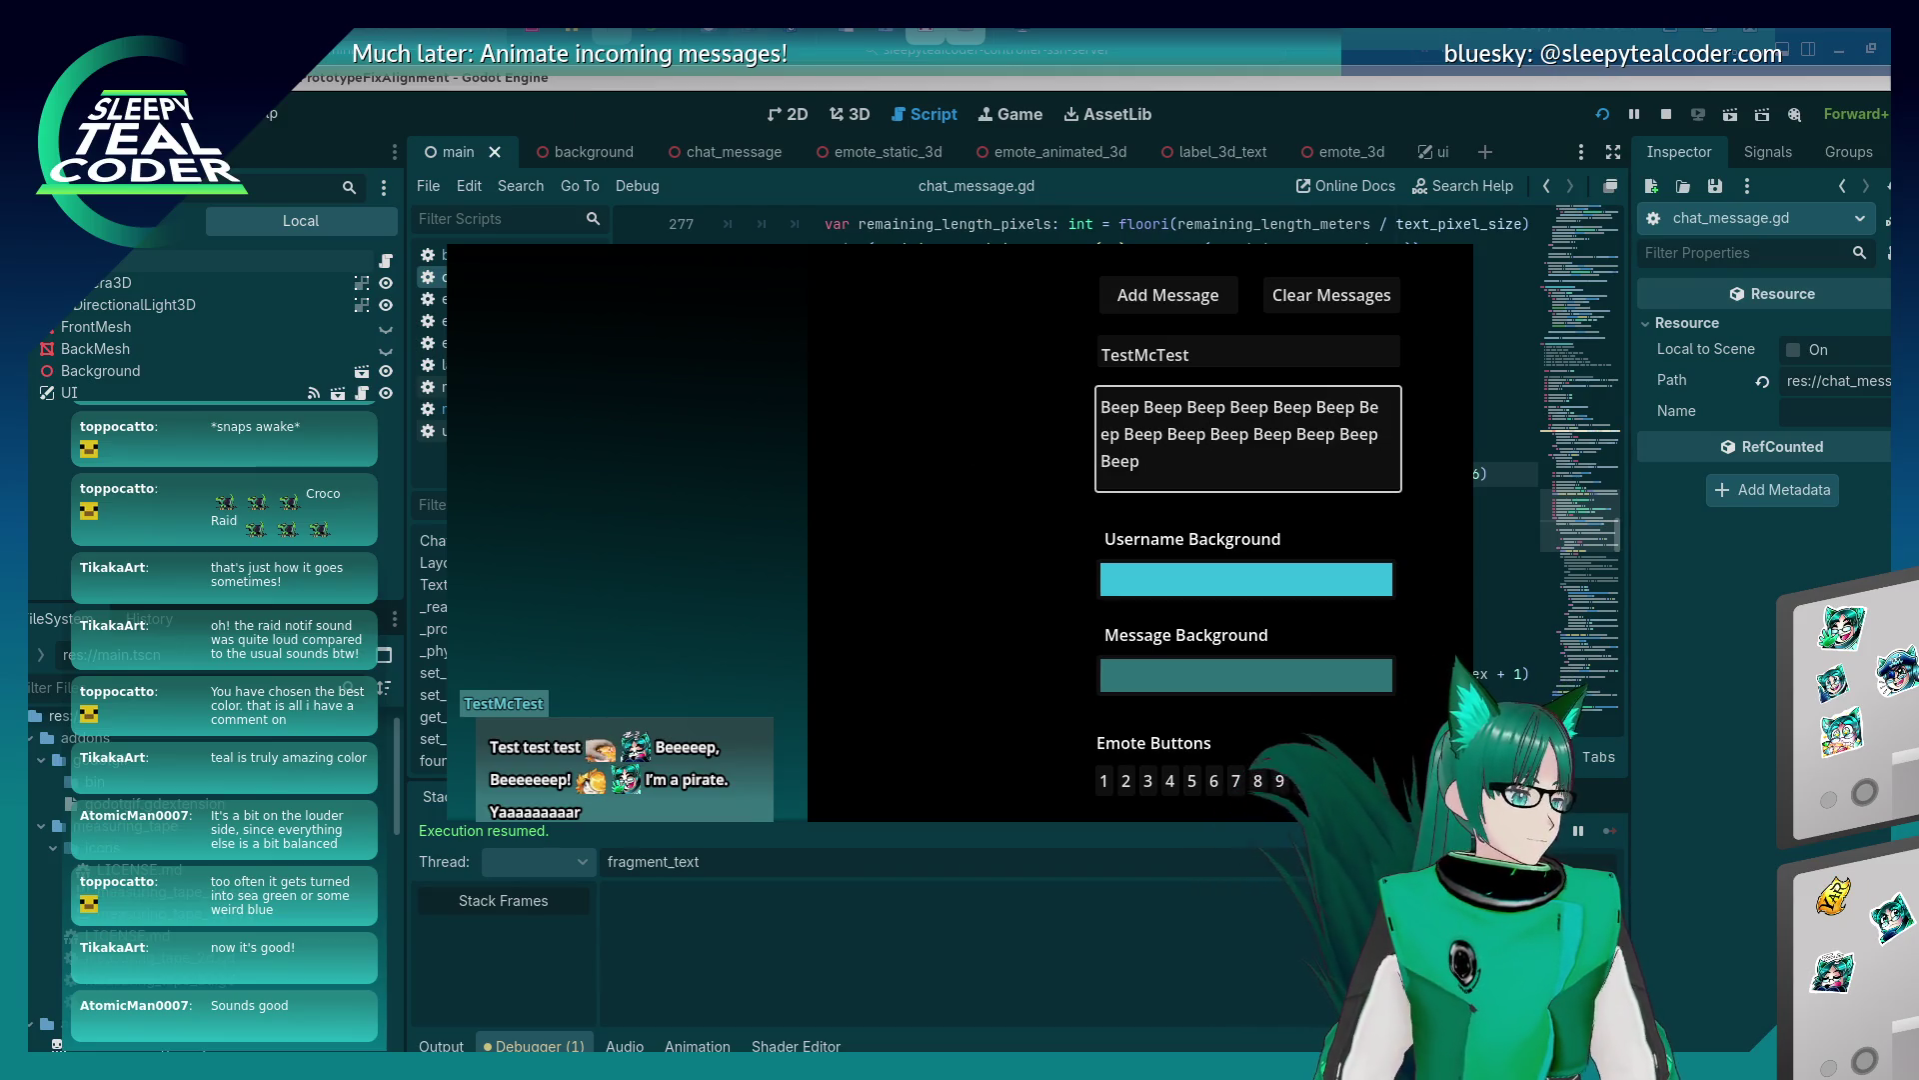
key(ctrl+v)
key(ctrl+v)
key(ctrl+v)
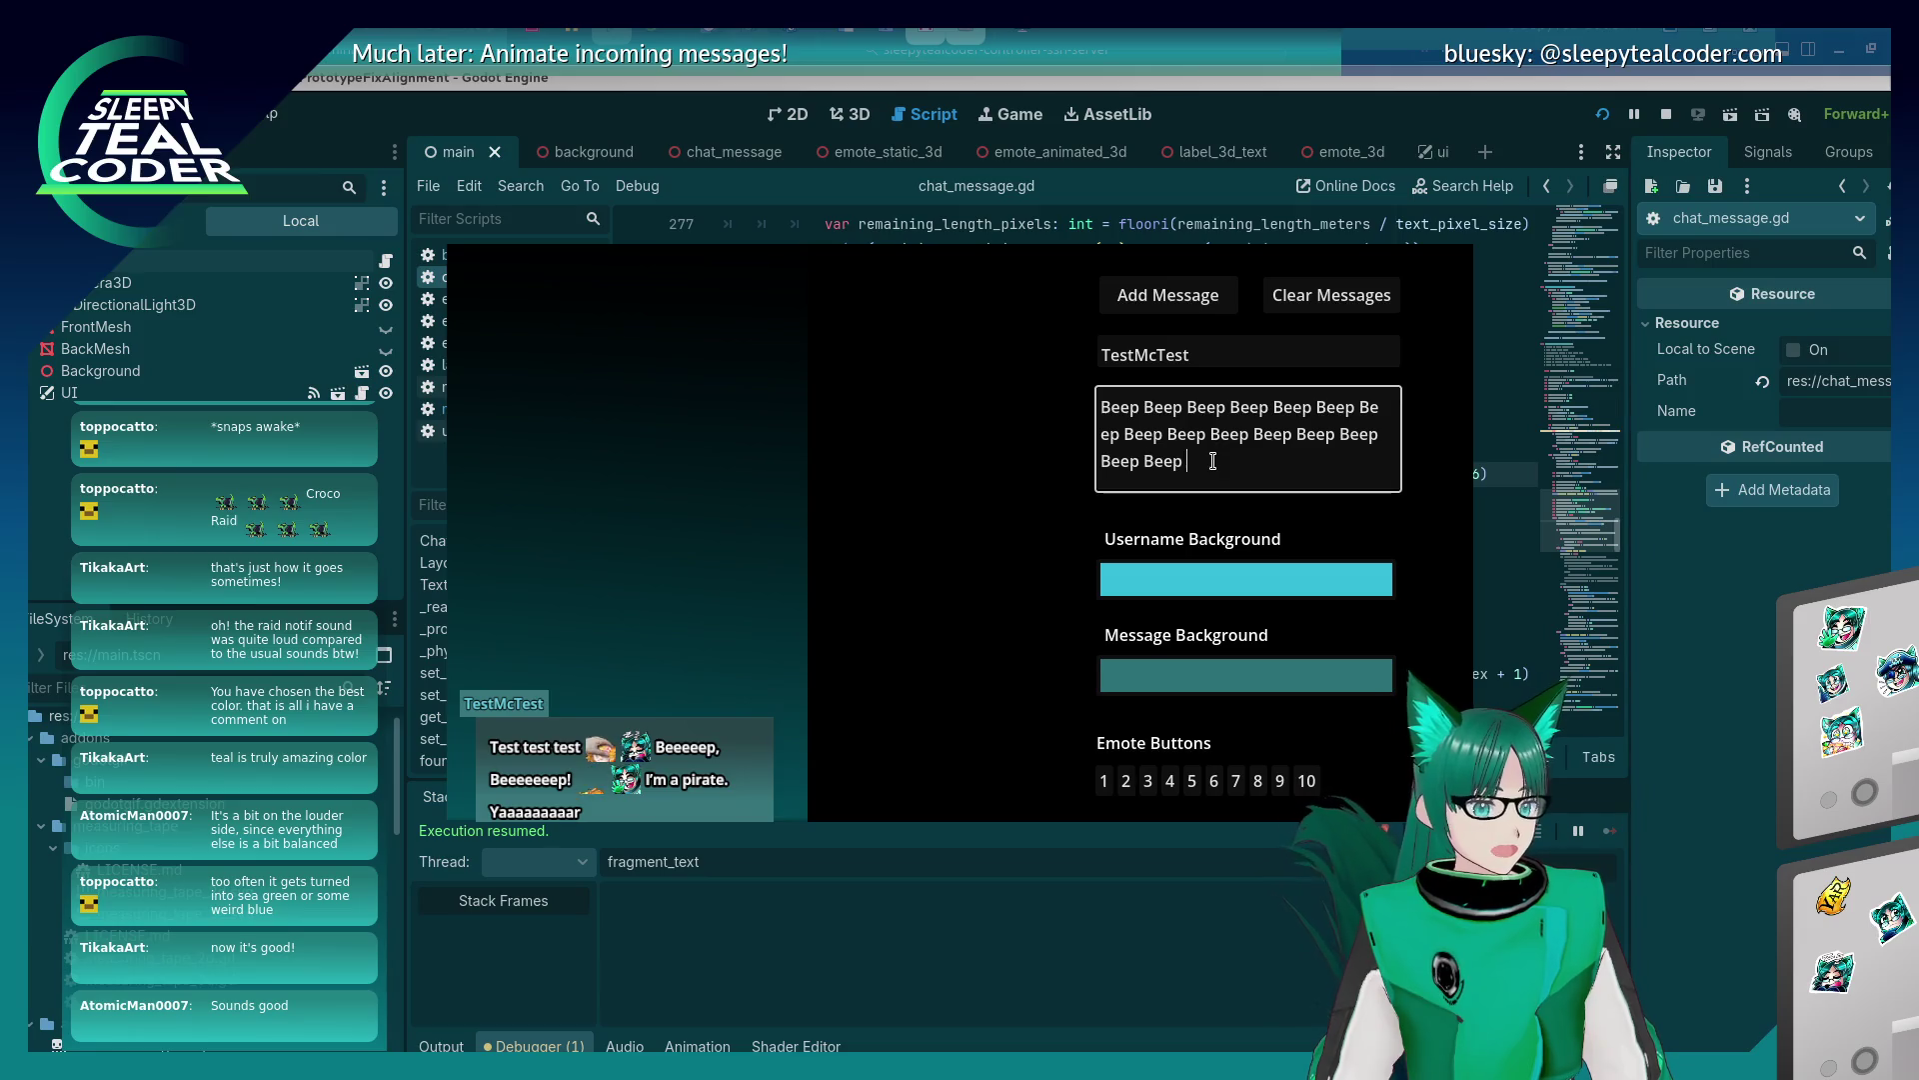
text(Beep Beep Beep)
click(1172, 302)
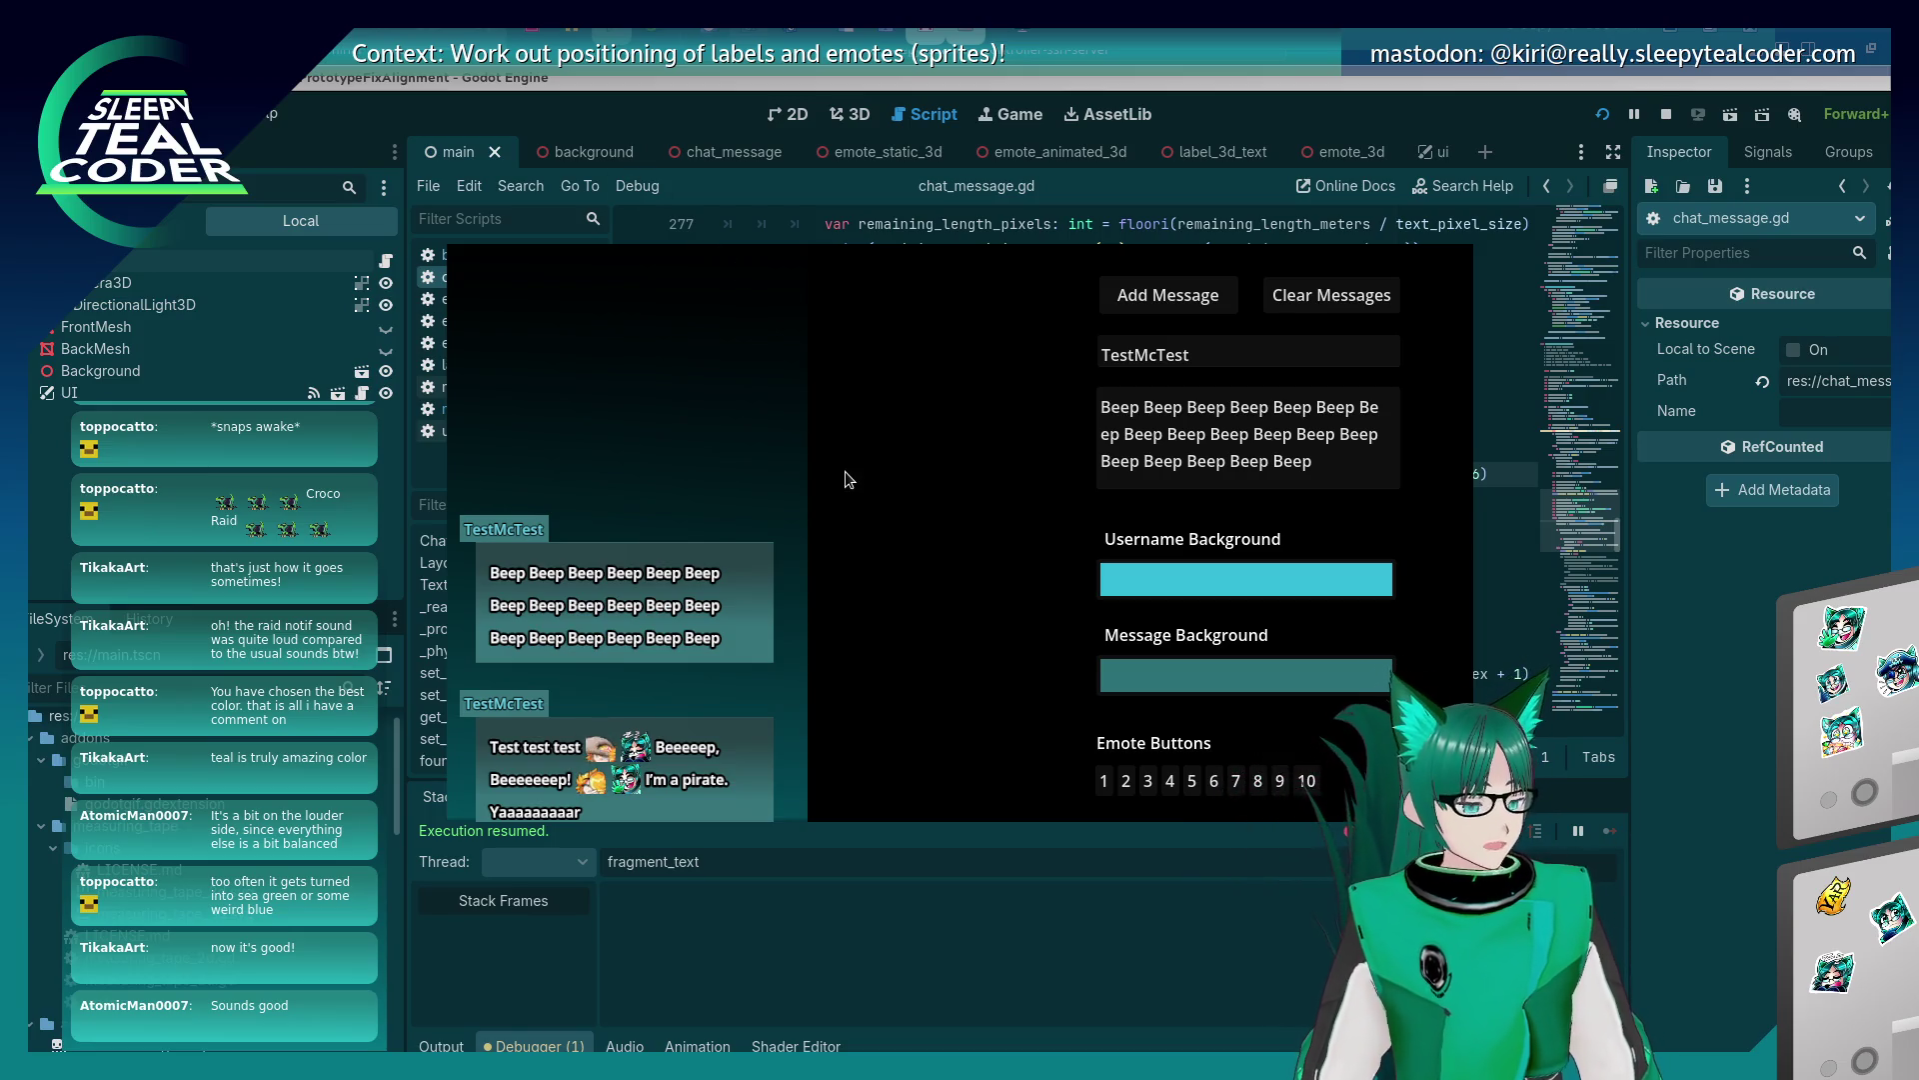
Append 'Beep' and then 'Beep Beep' to the message text, posting each version.
click(1338, 463)
text(Beep Beep)
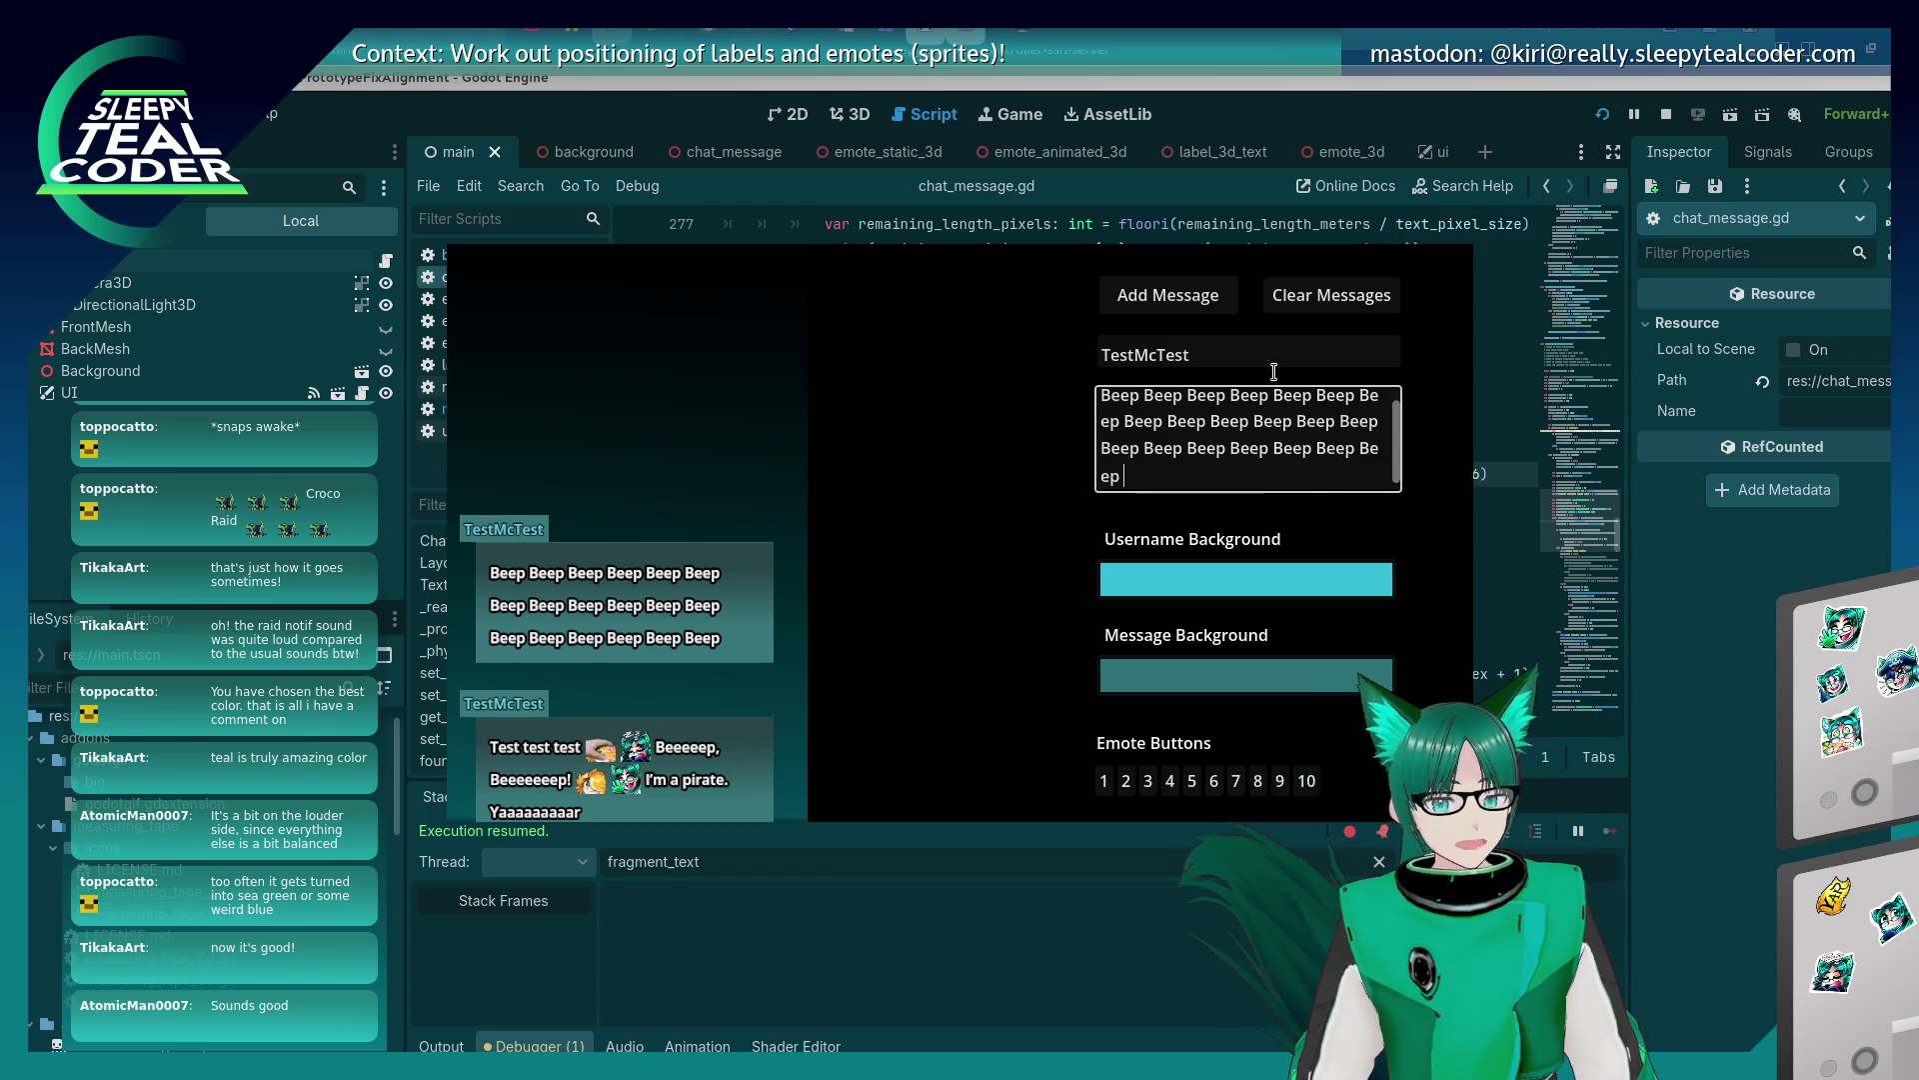
click(1182, 290)
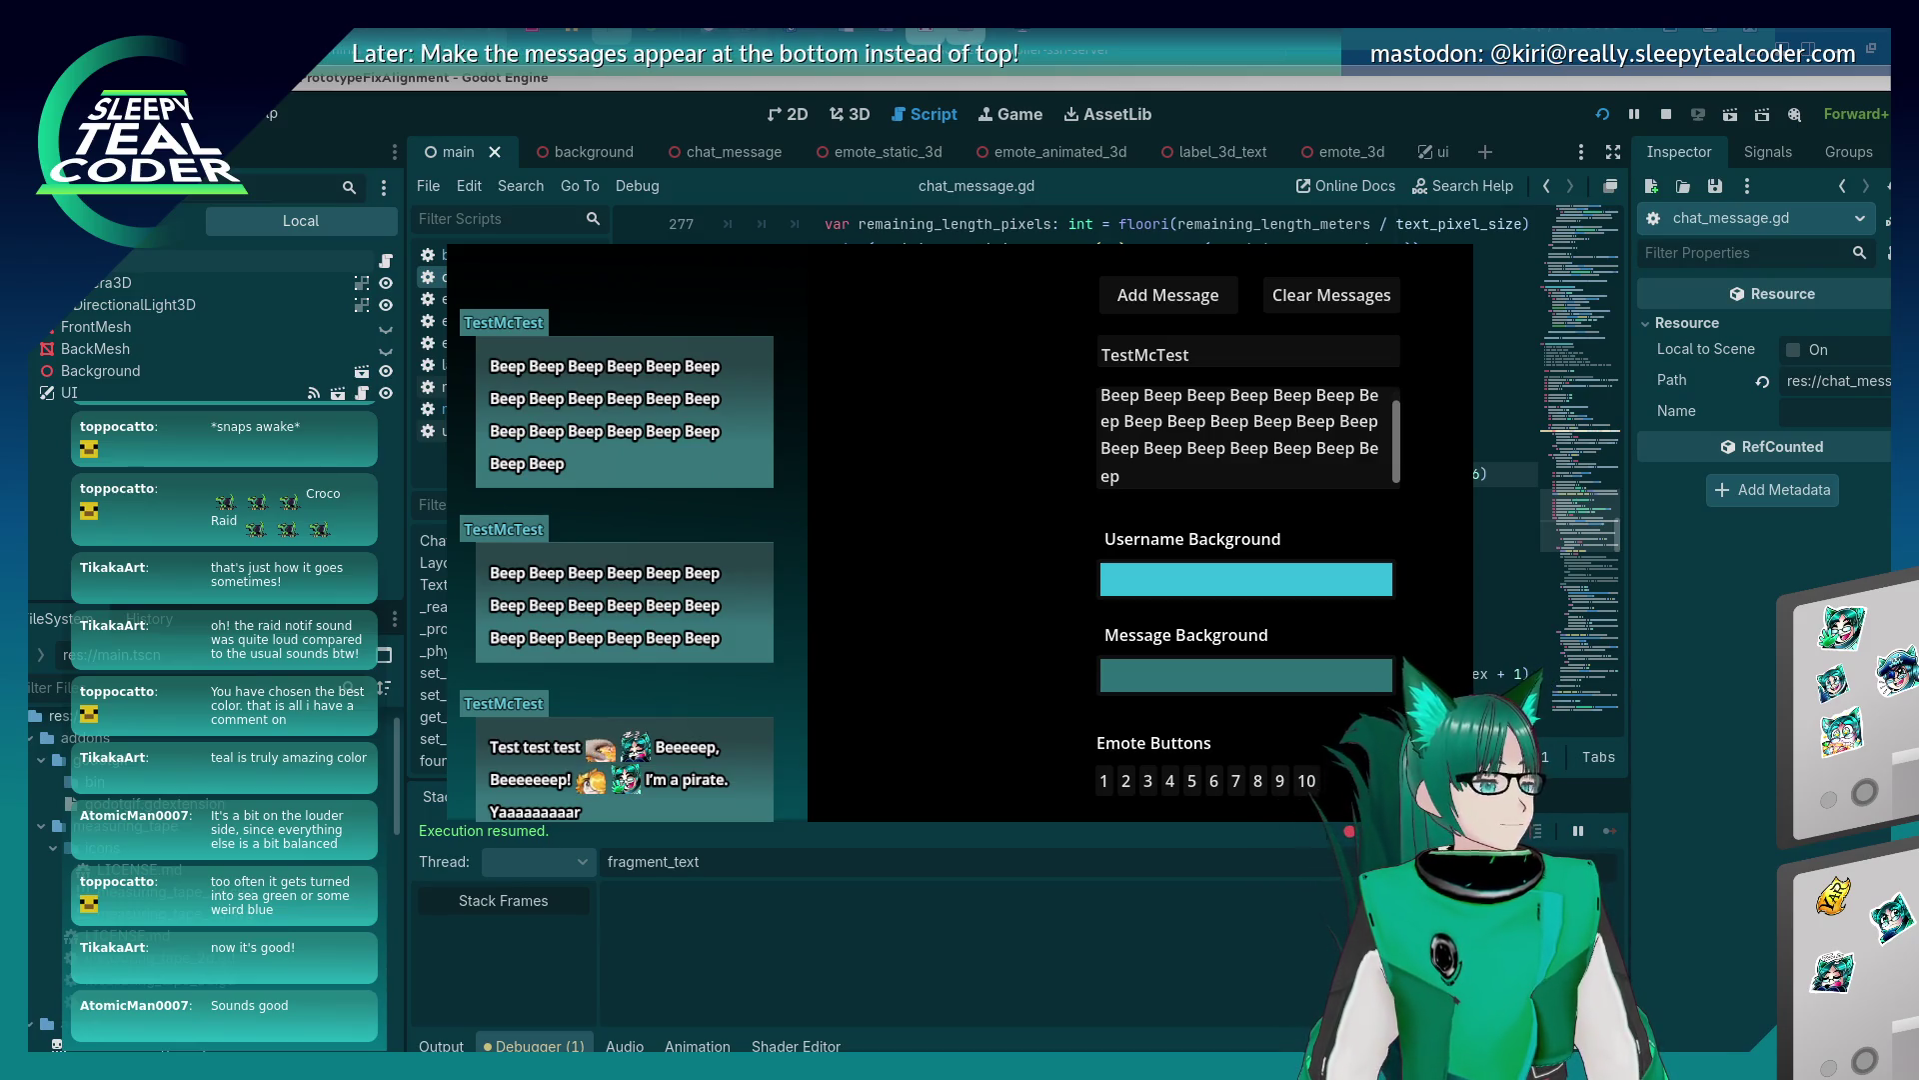
click(1189, 490)
text(Beep Beep)
click(1169, 295)
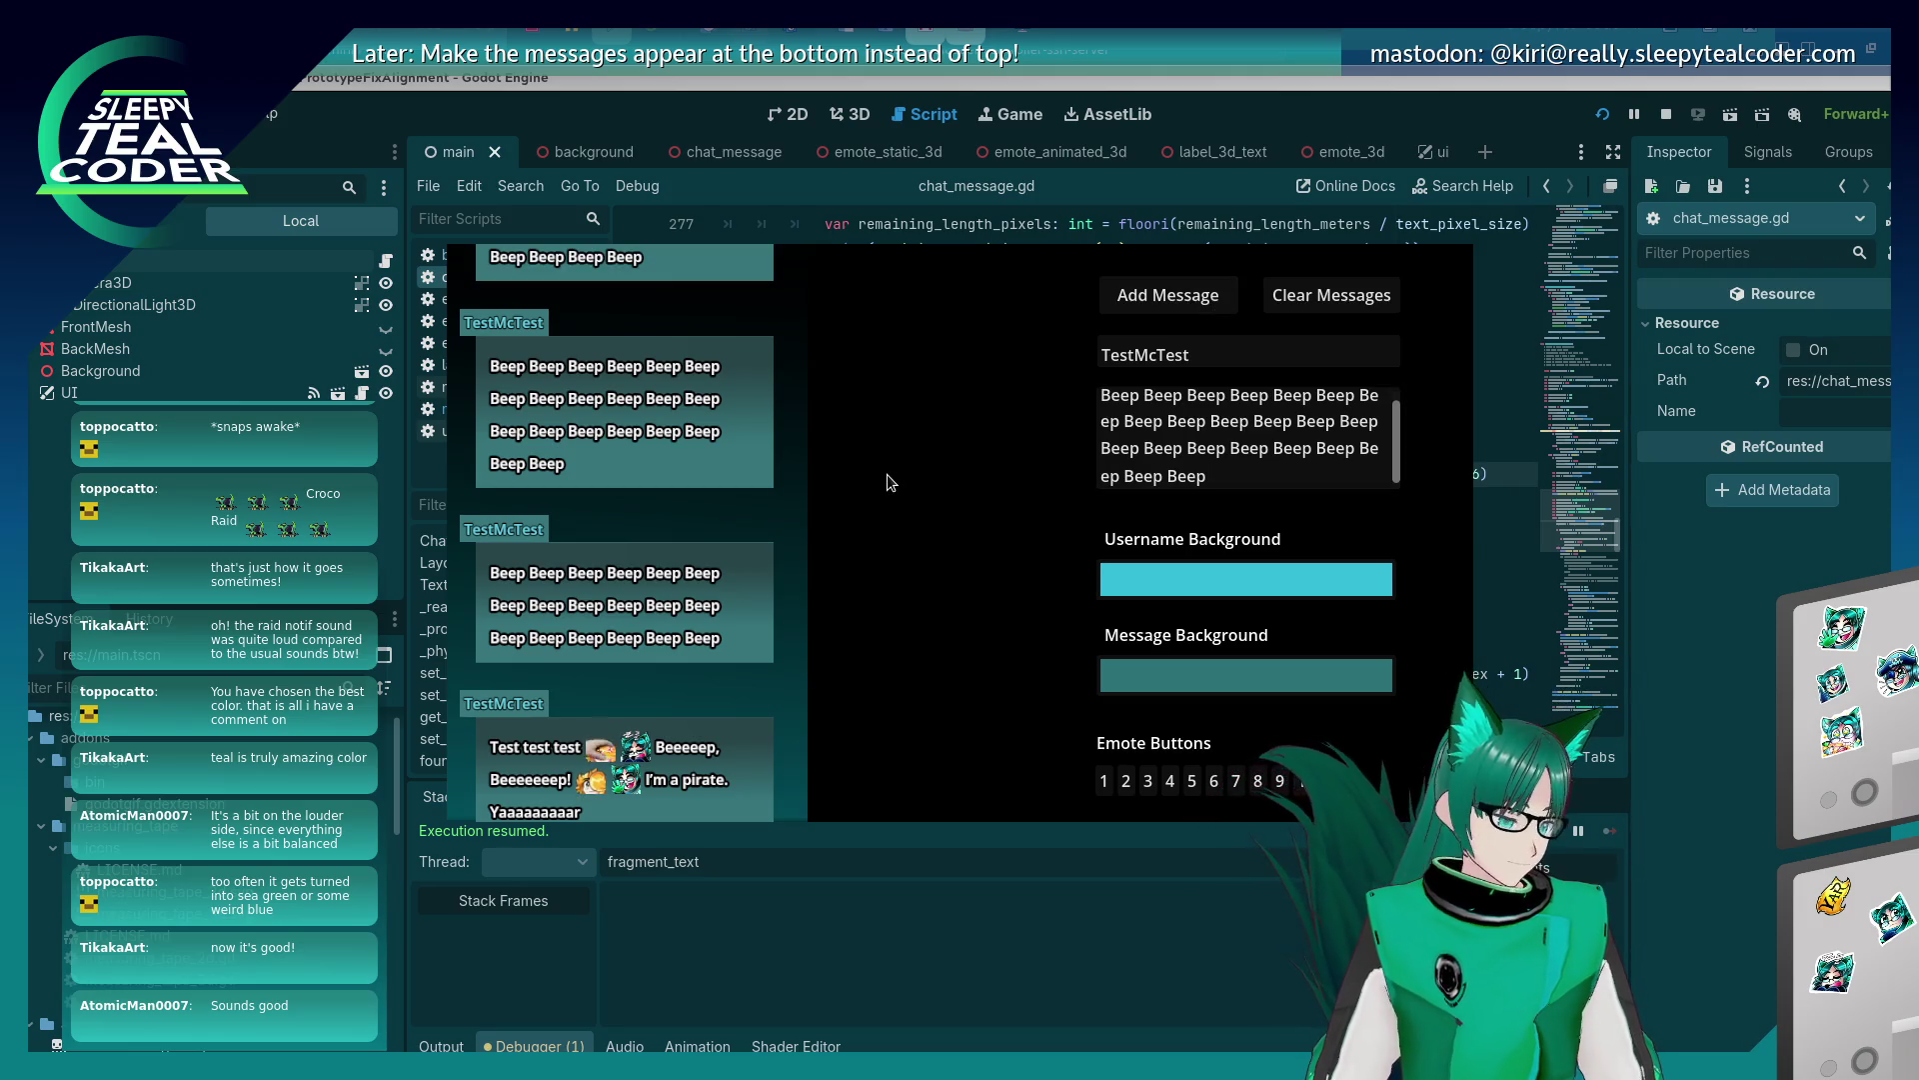
Trim the text to a one-line message and post it, then add 'Beep Beep' for a wrapped two-line one.
mouse_move(1301, 484)
mouse_down()
mouse_move(1315, 395)
mouse_move(1352, 390)
mouse_up()
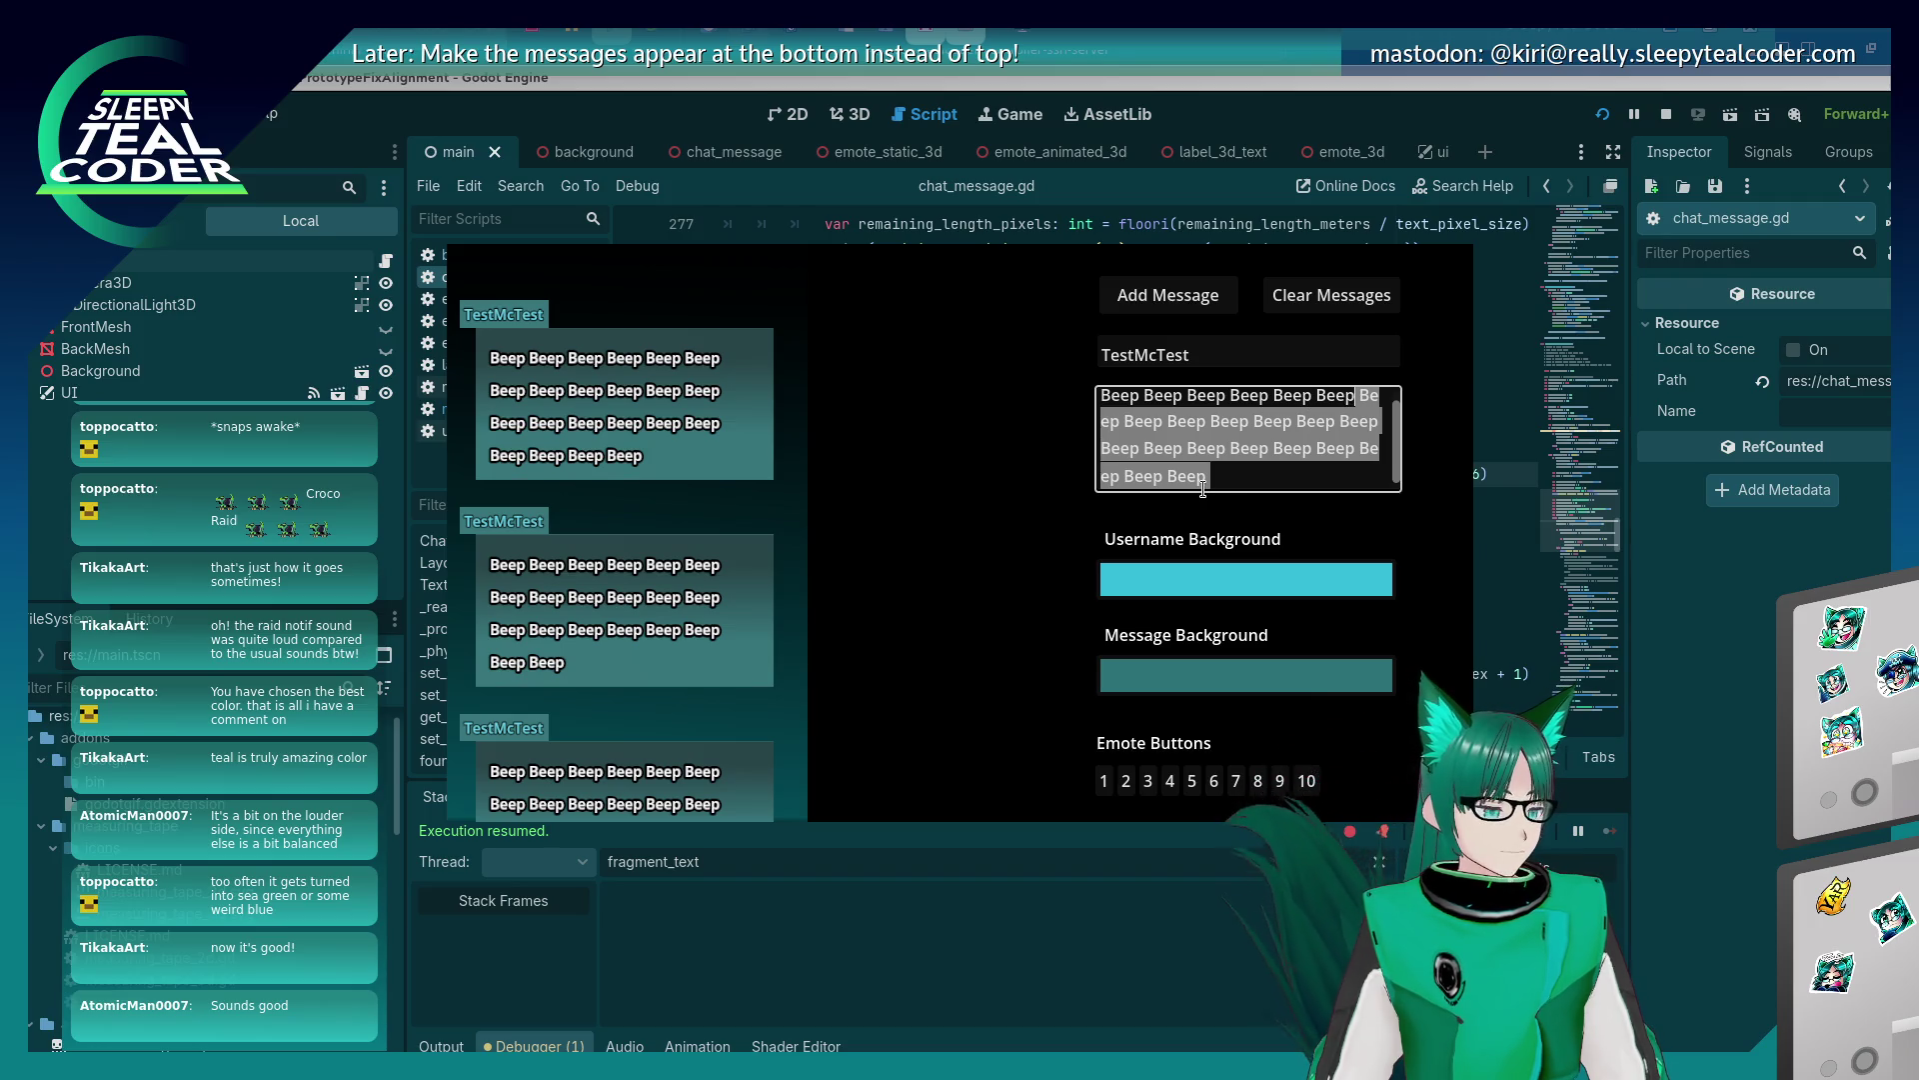
key(BackSpace)
click(1167, 295)
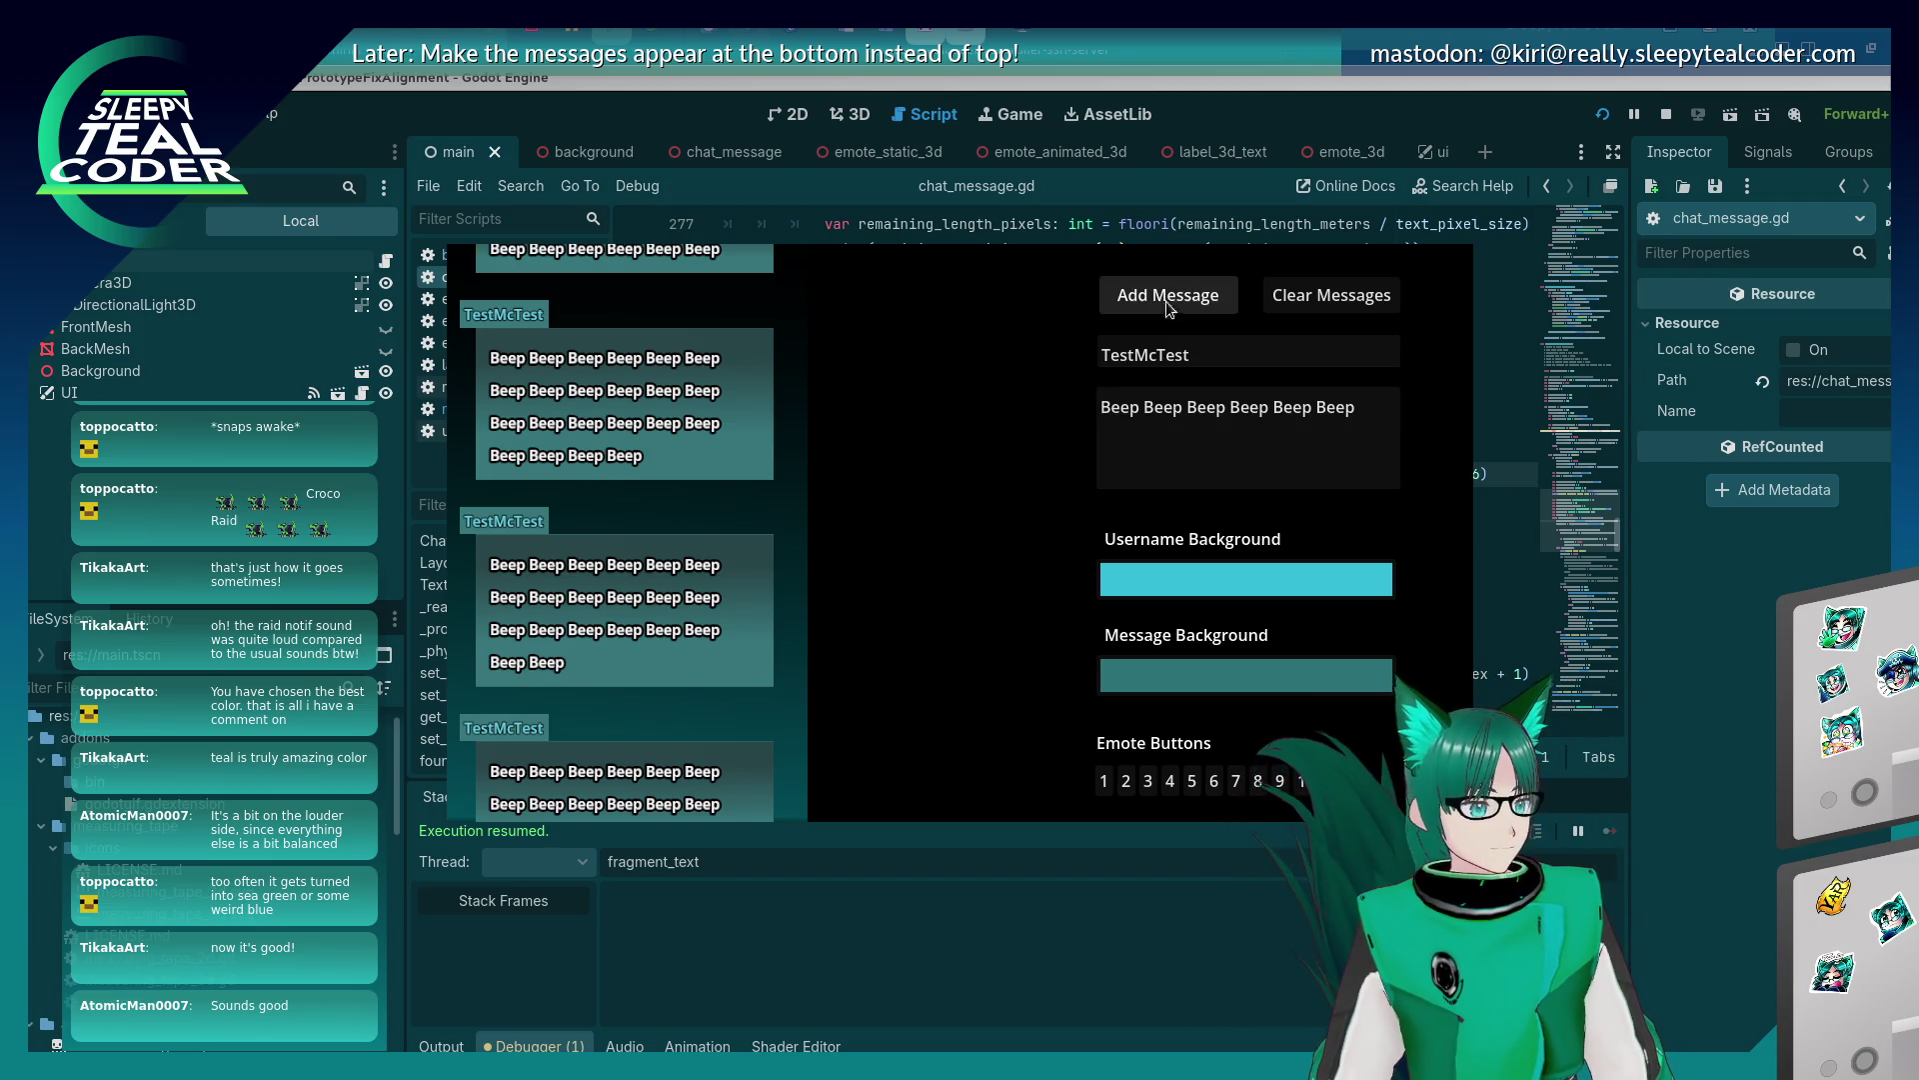
click(1363, 417)
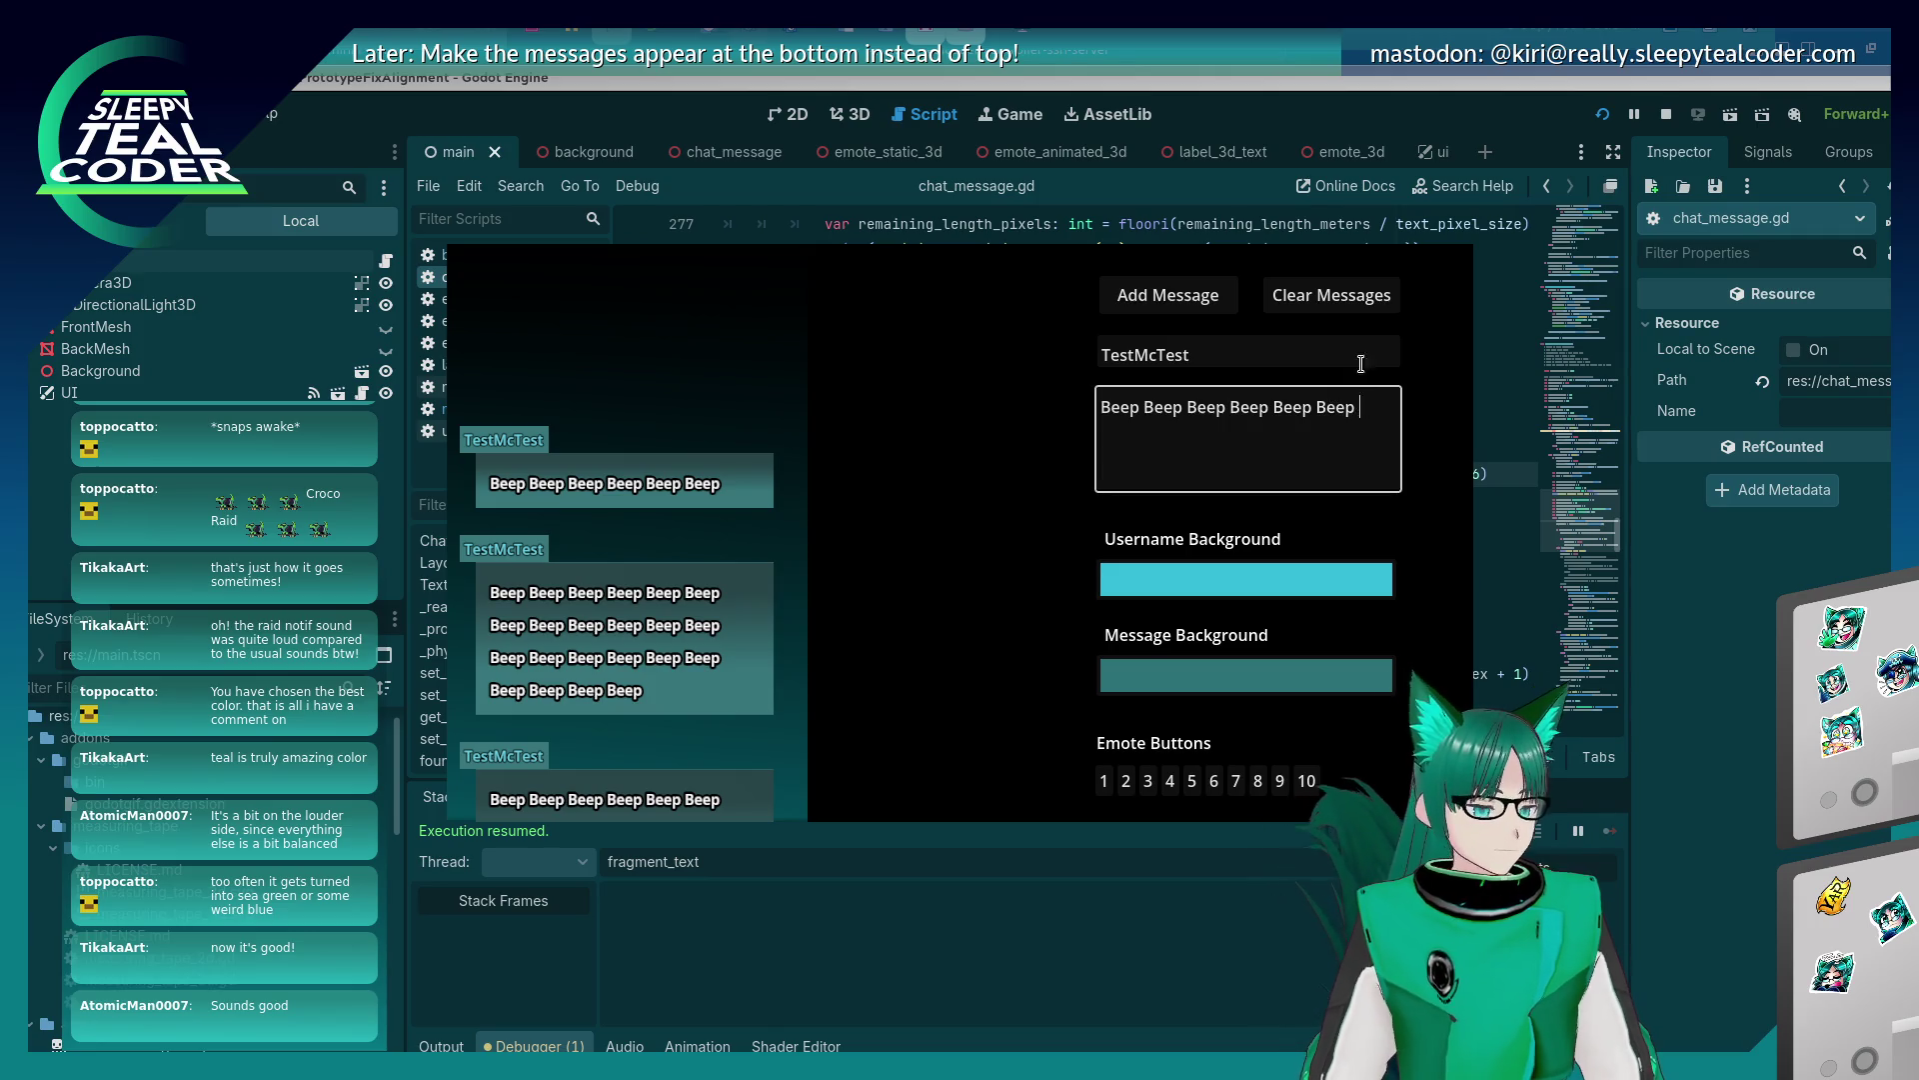
text(Beep Beep)
click(1197, 282)
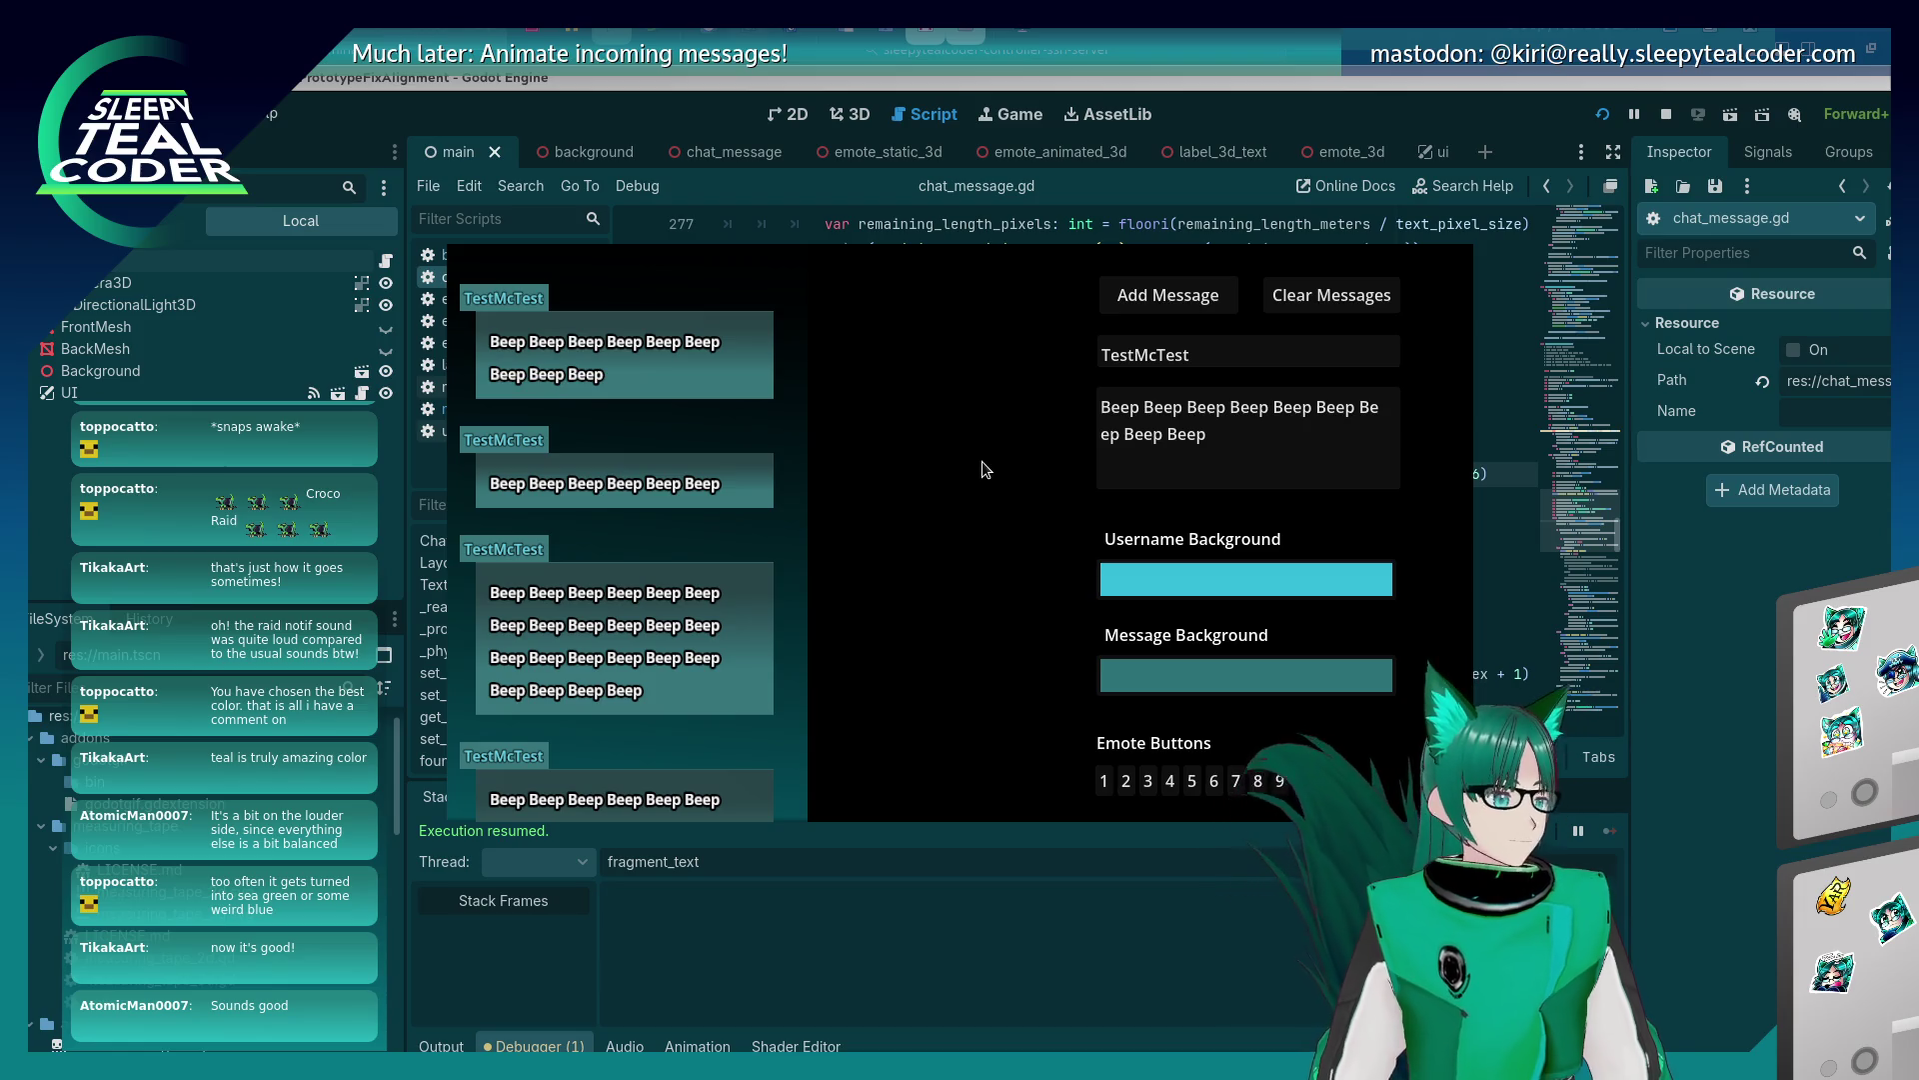
Replace the text with a long 'Yaaaa…arrrr' word and post it, then post a version with a space inserted.
click(1278, 447)
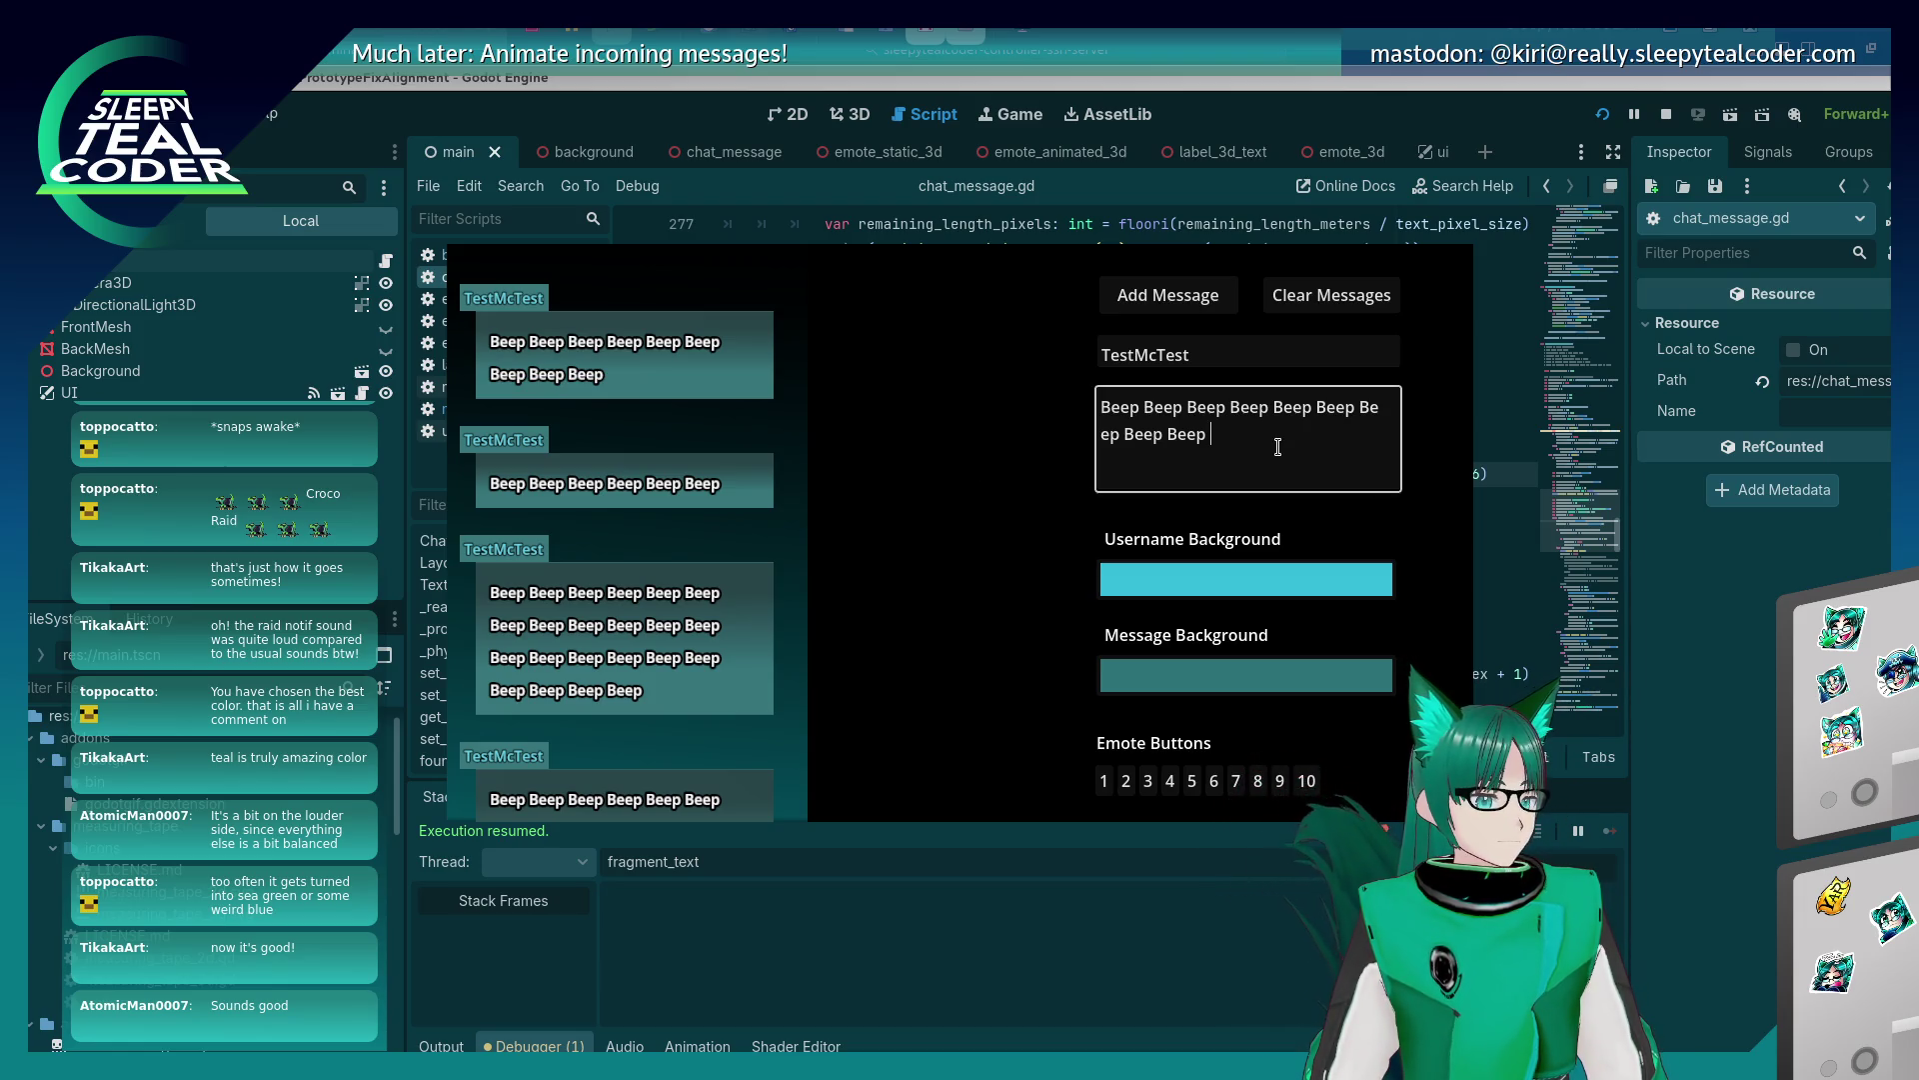
drag(1273, 453, 1066, 413)
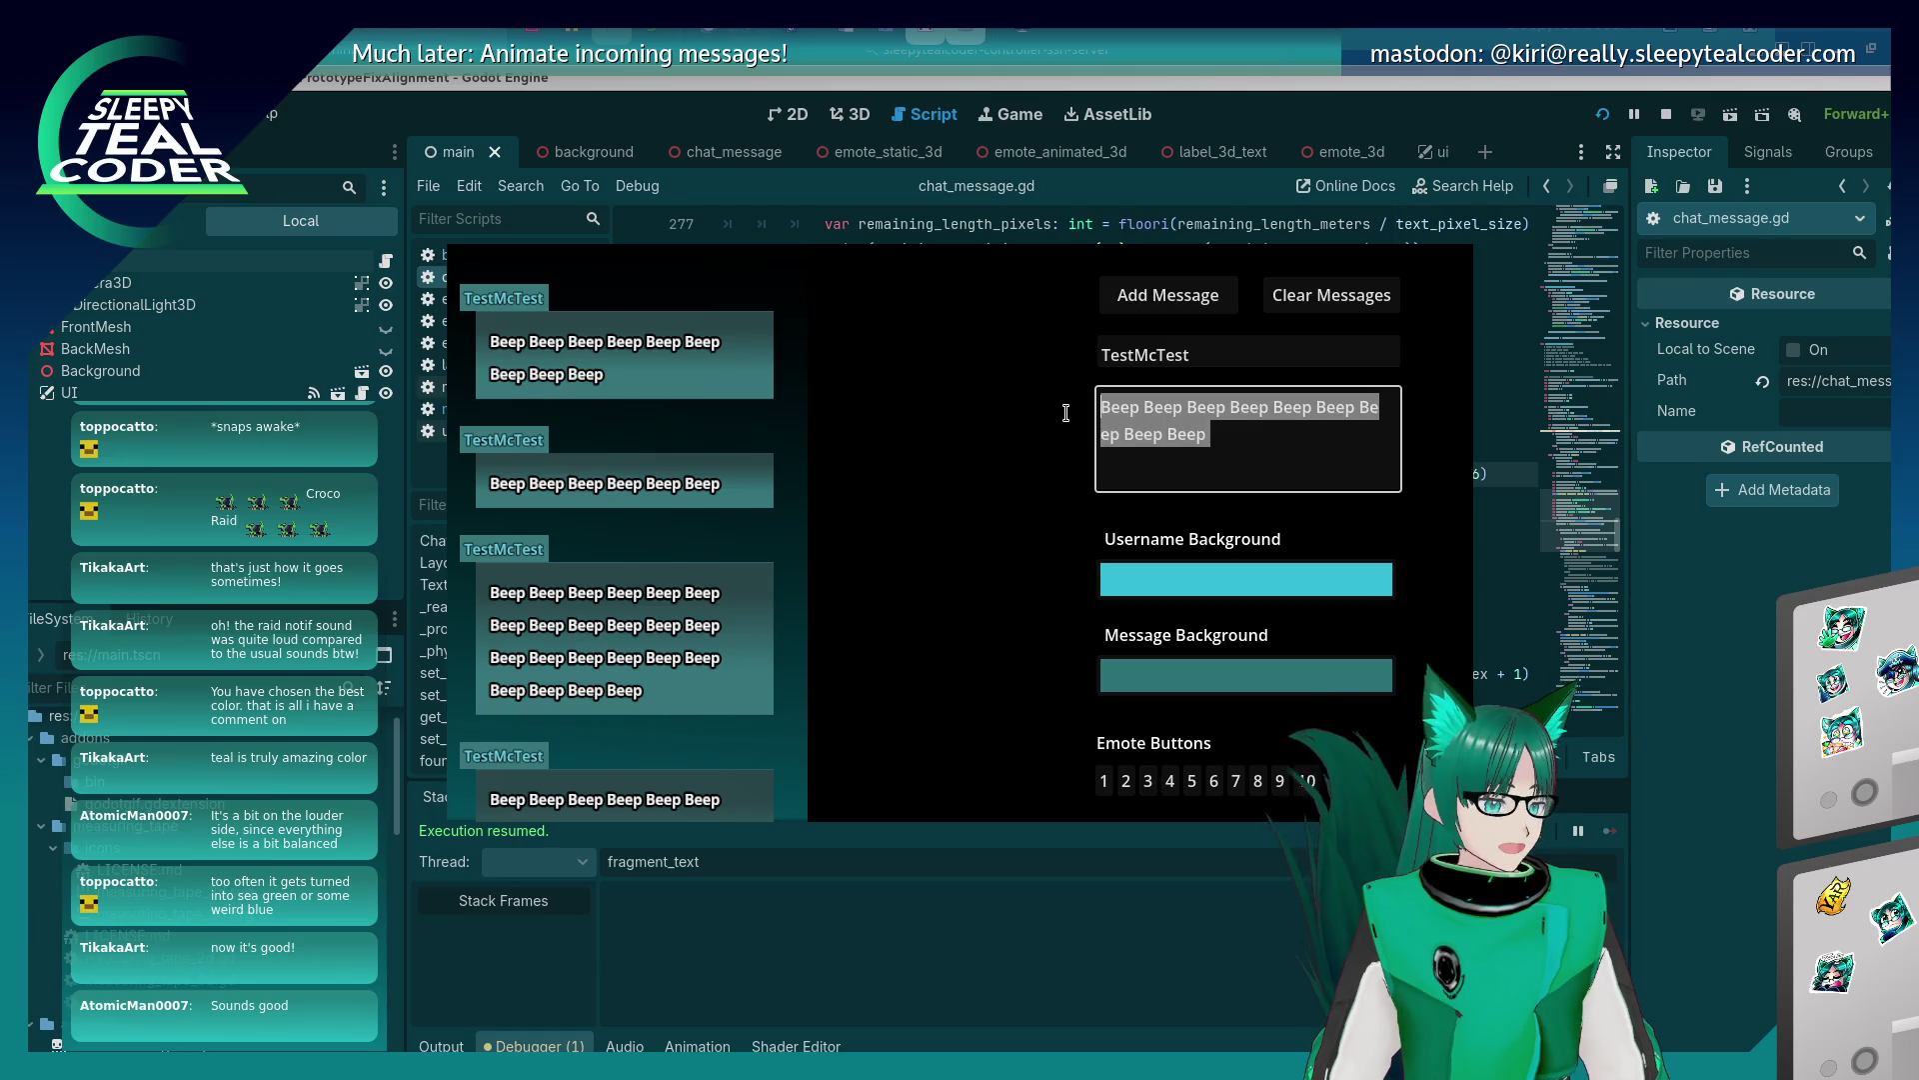
text(Yaaaaaaaaaaaaaaaaaaaaaaaaaaaaaaaaaaaaaaaaaaaaaaaaarrrrrrrrrrrrrrrrrrrrrrrrrrrrrrrrrrrrrrrrrrrrrrrrrrr)
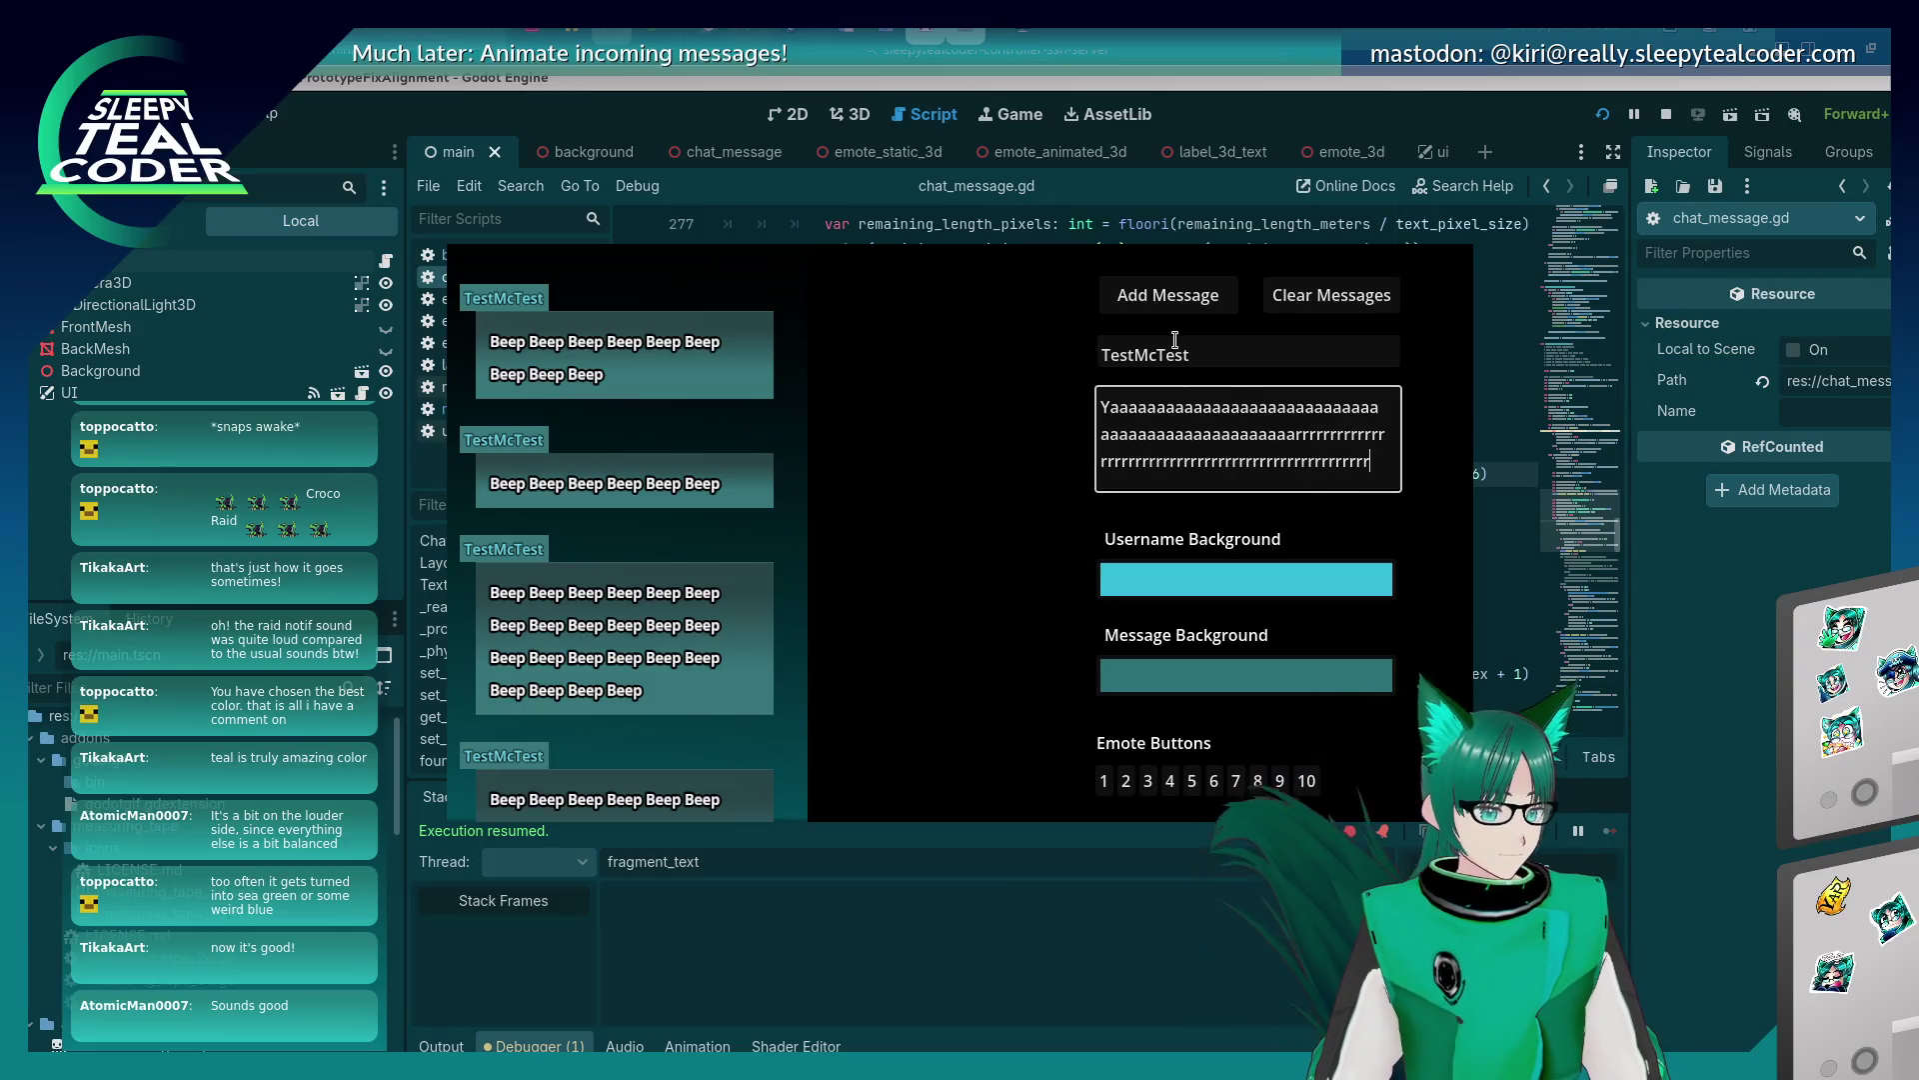
click(1112, 296)
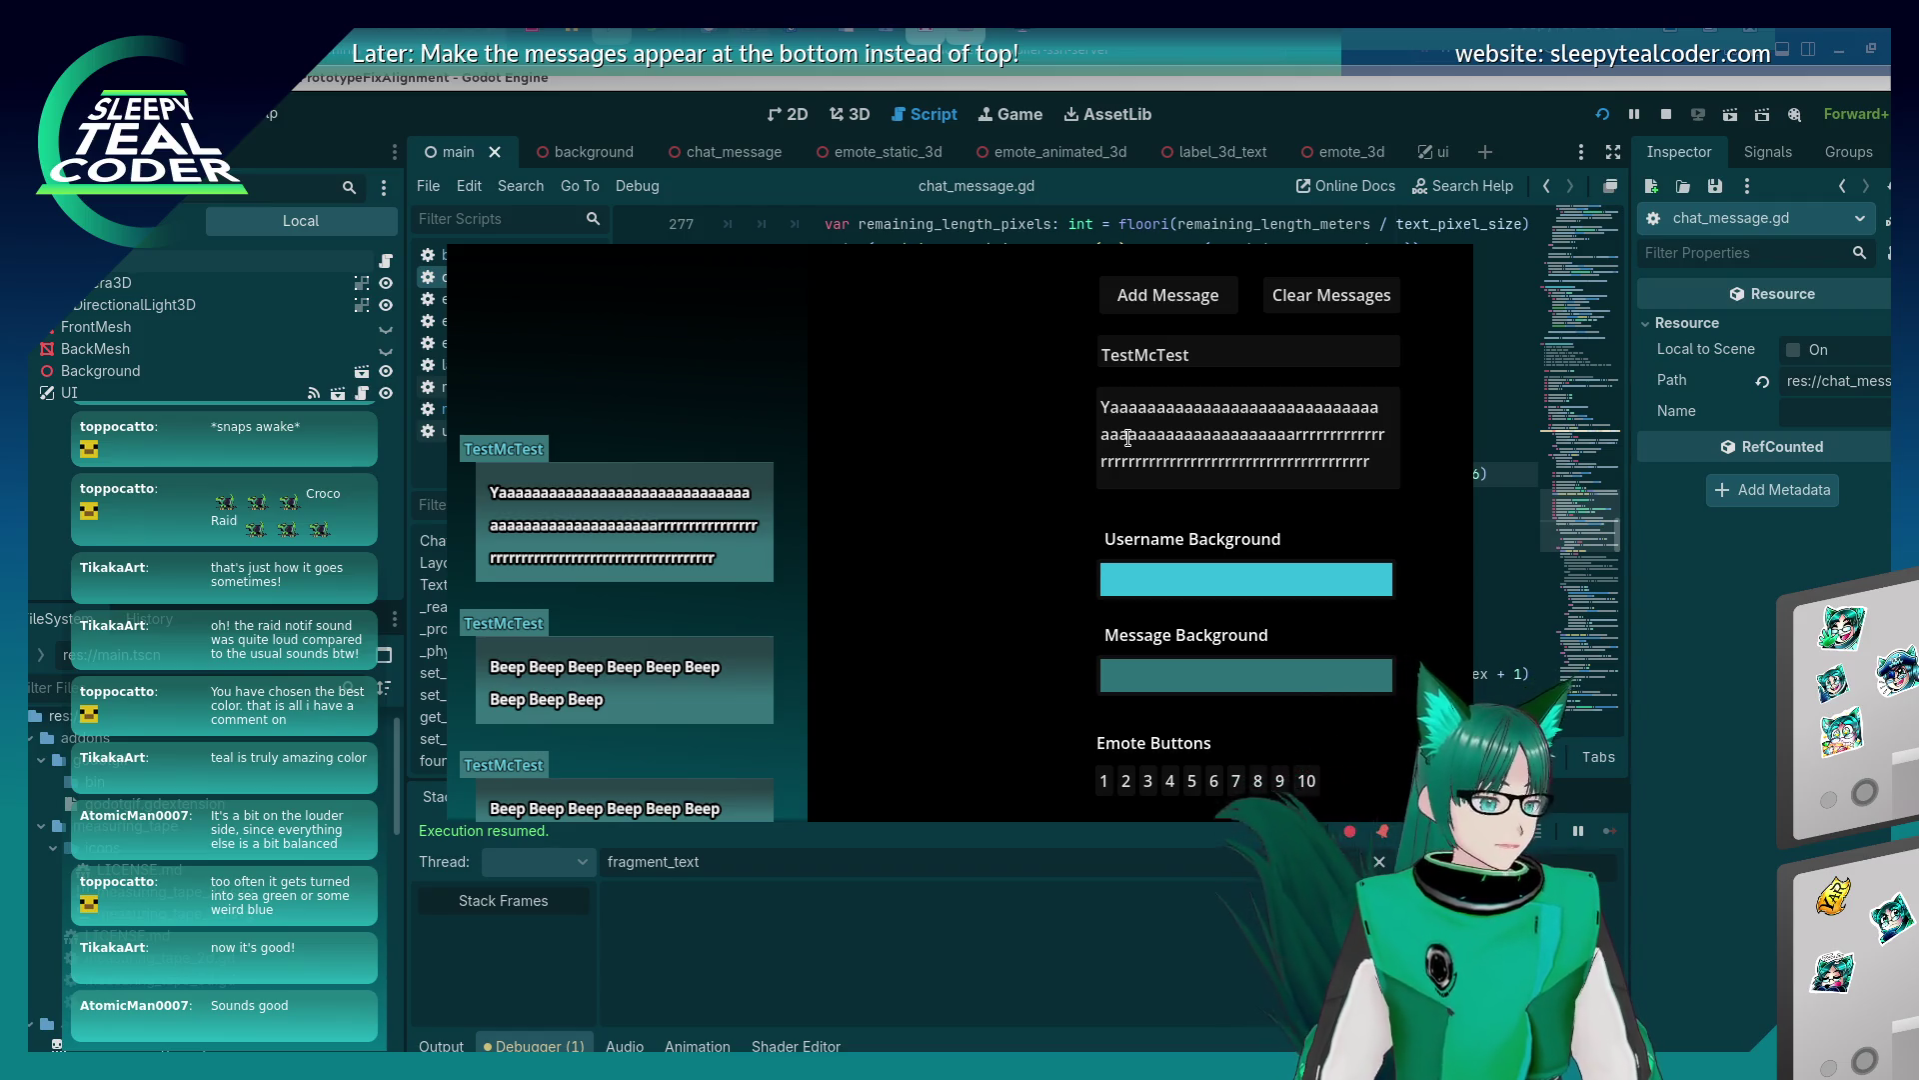
click(1389, 465)
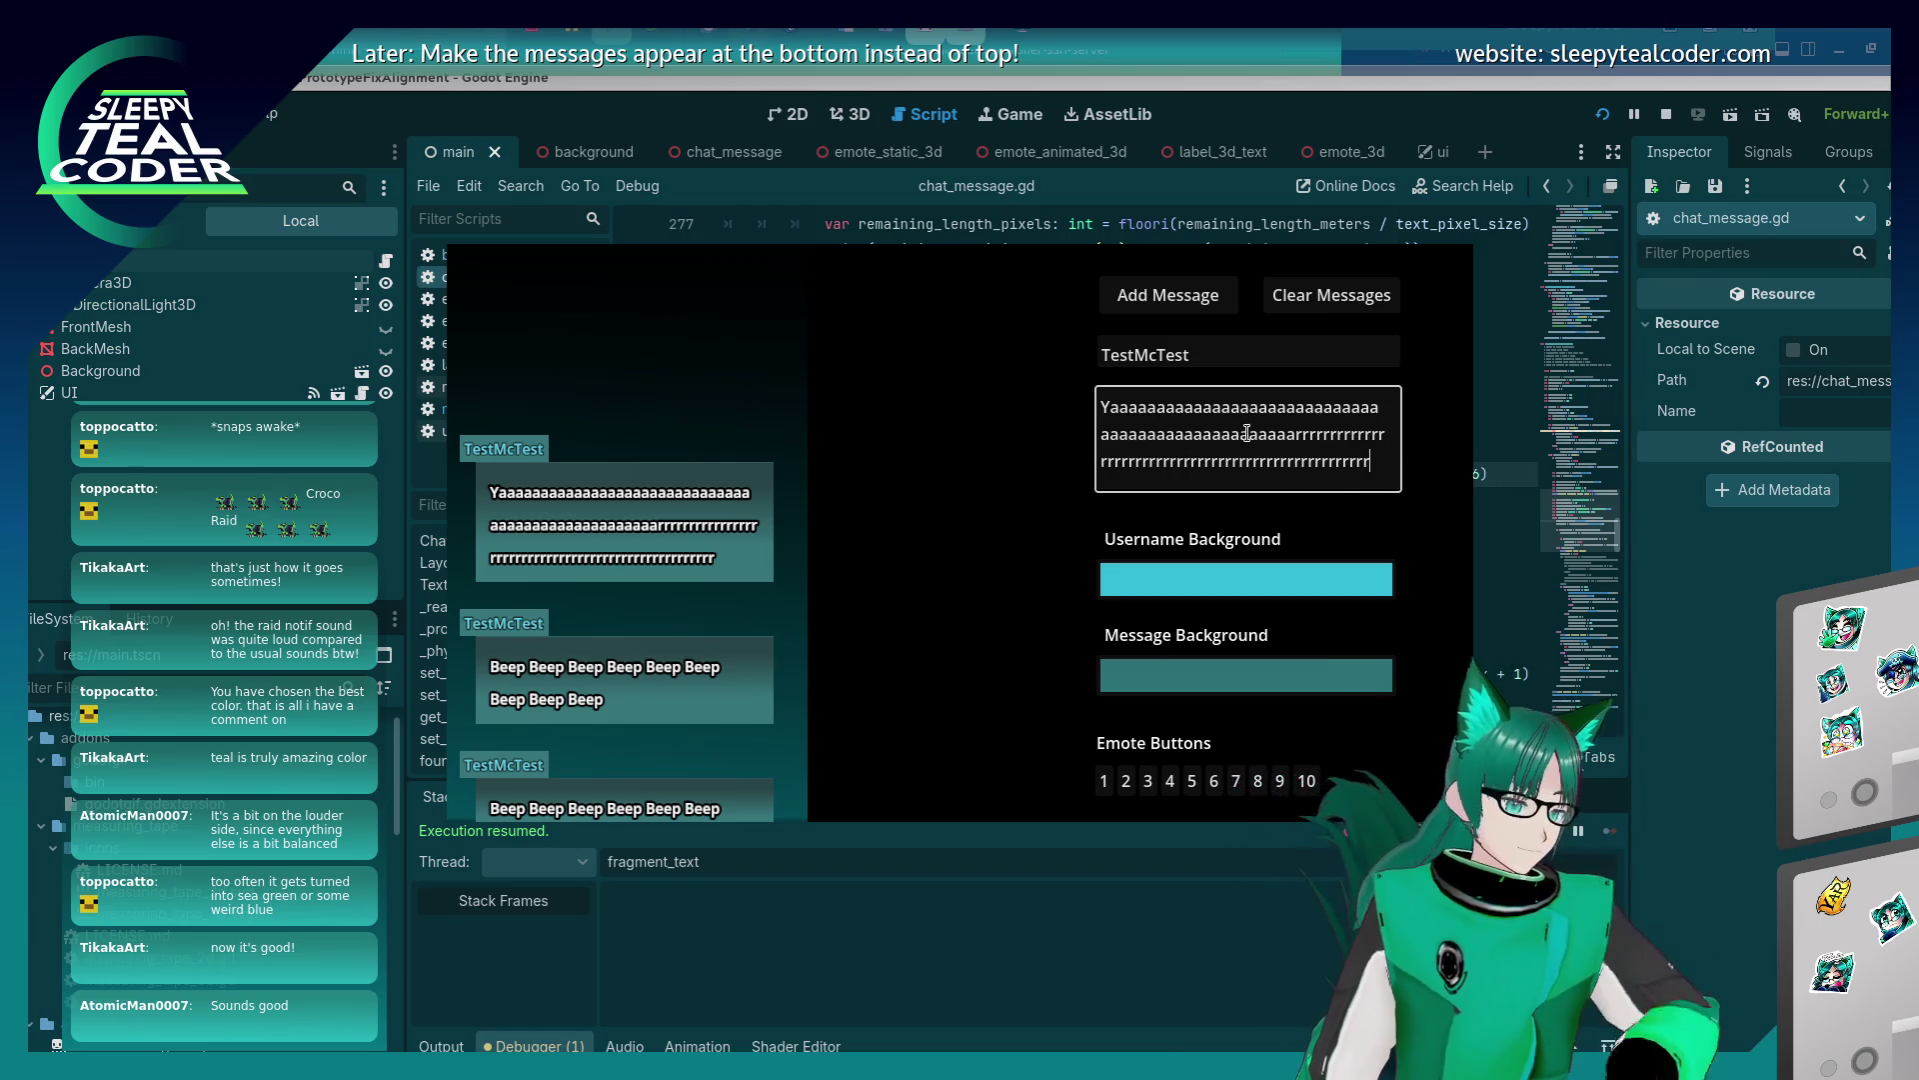
click(1190, 284)
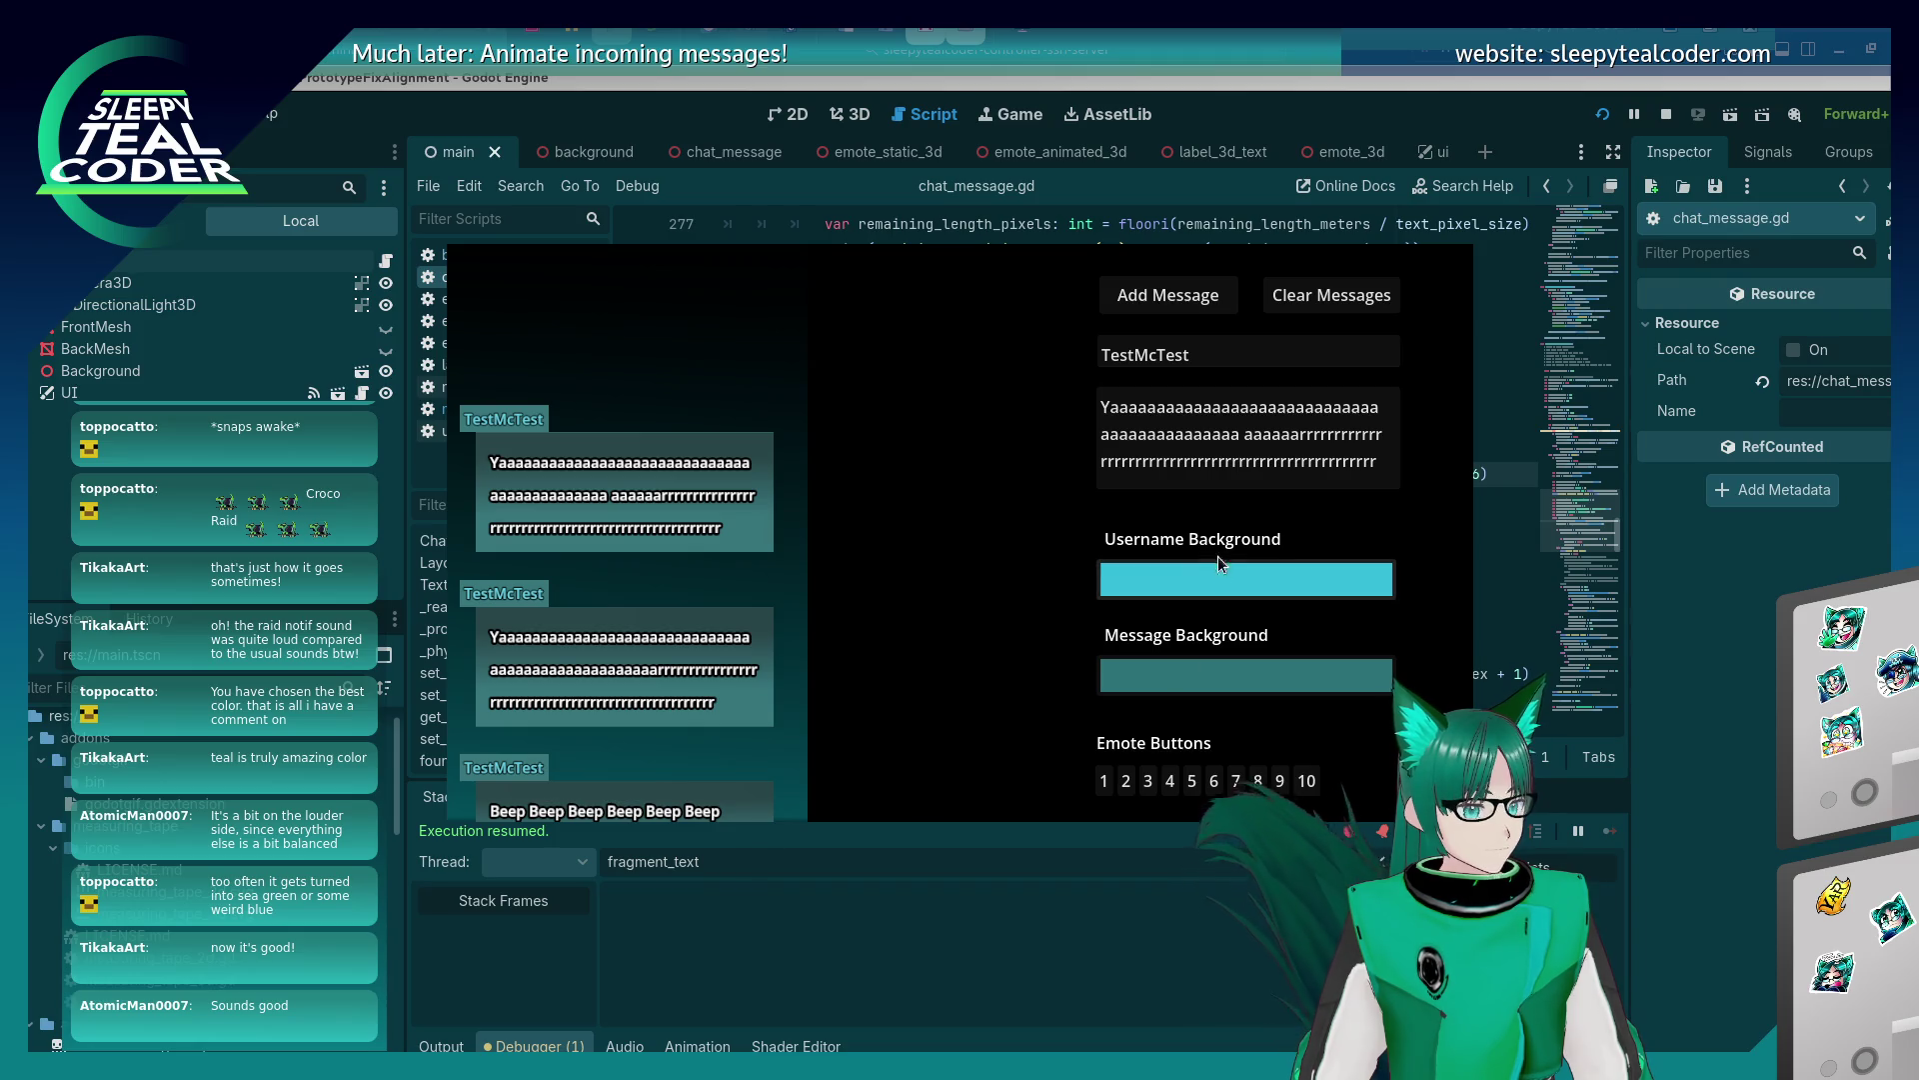
Insert an emote into the message text and post it to the chat preview.
click(1242, 434)
click(1189, 781)
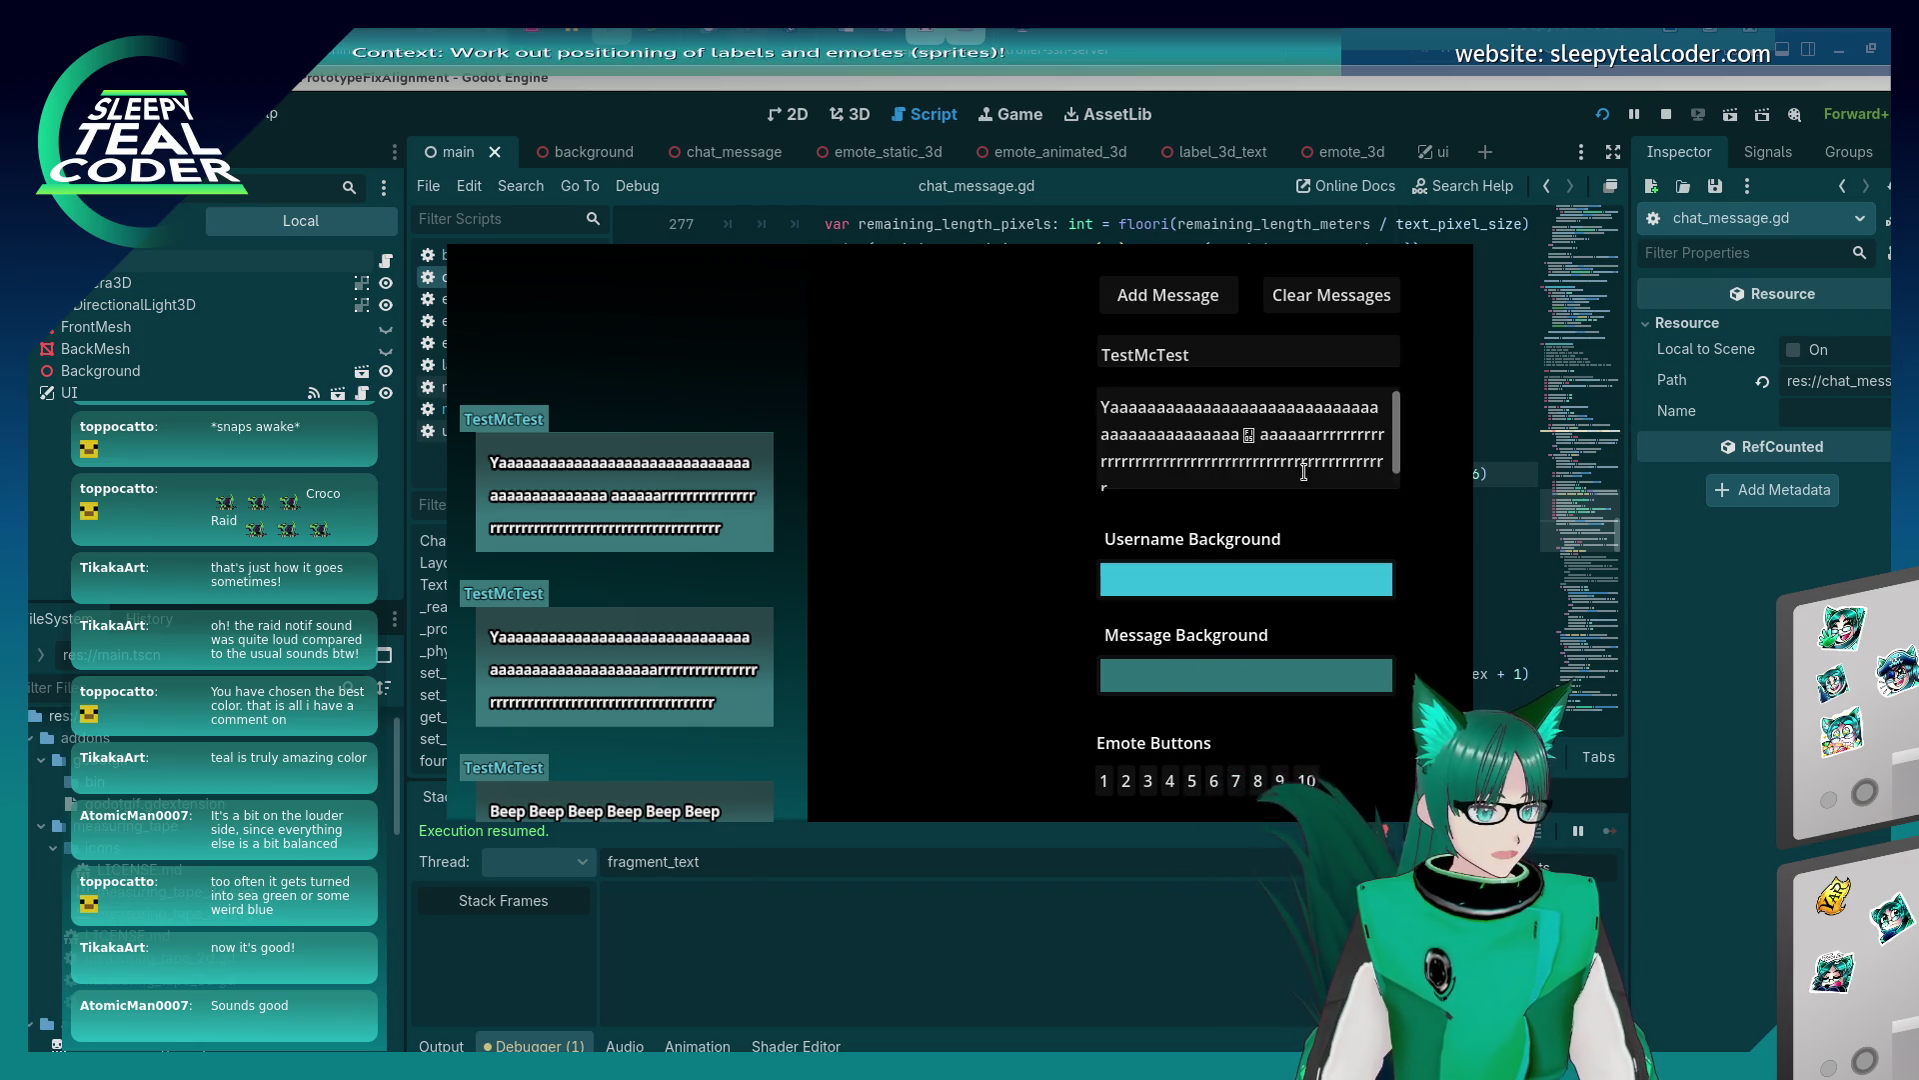
click(1160, 299)
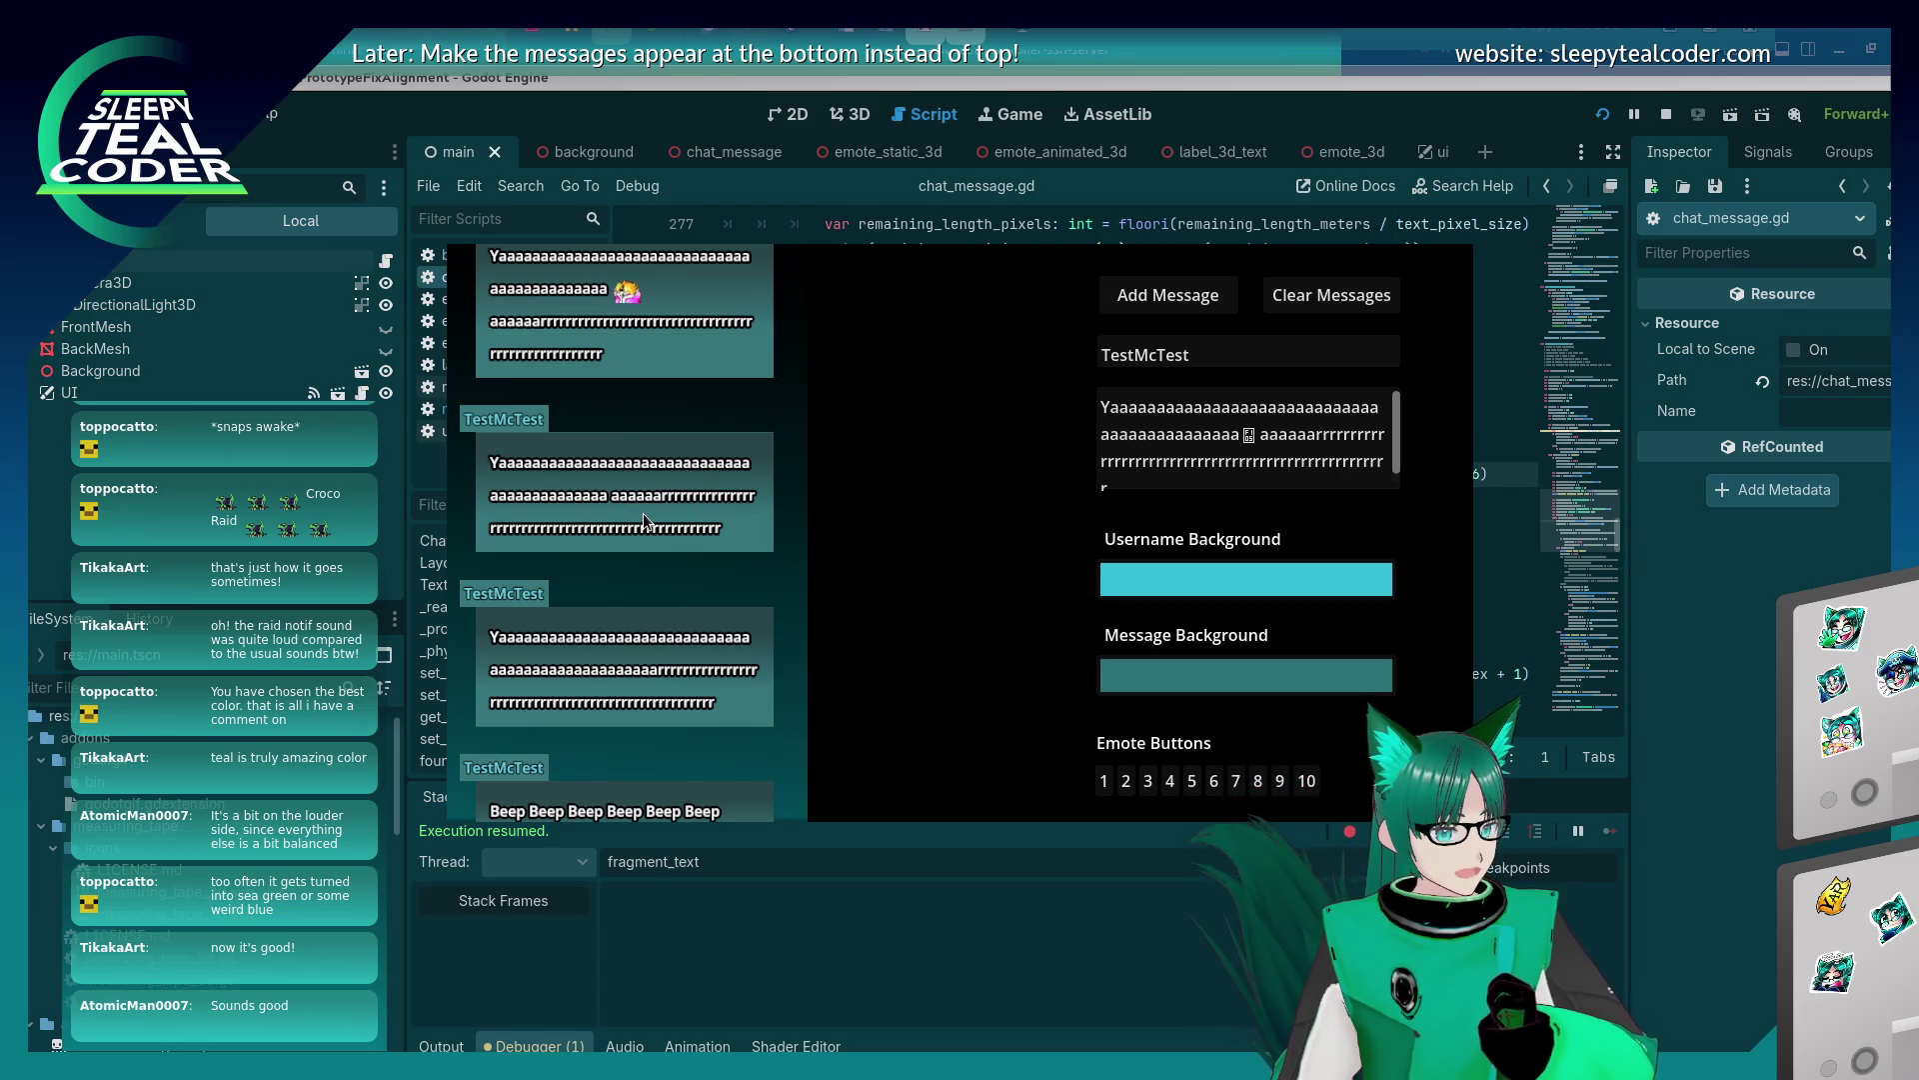
scroll(646, 508, up, 2)
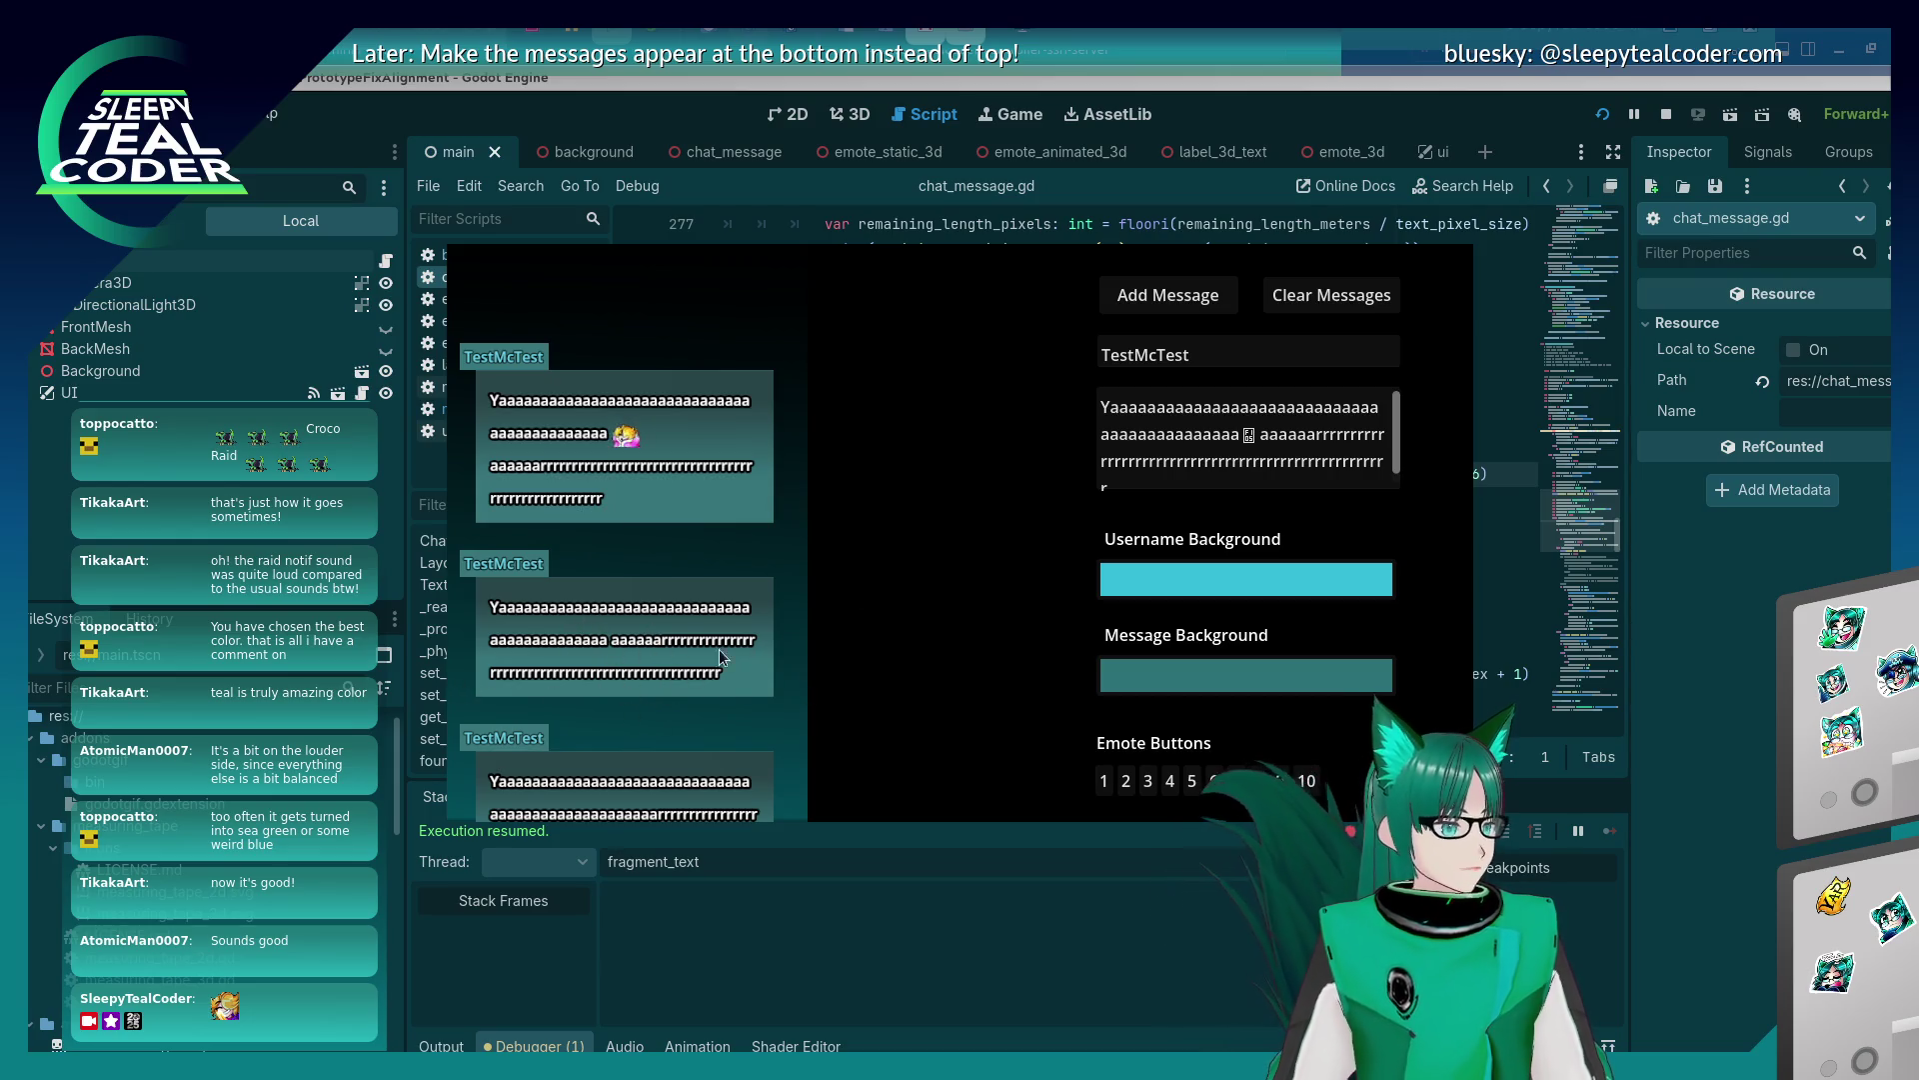
click(1158, 470)
click(1159, 482)
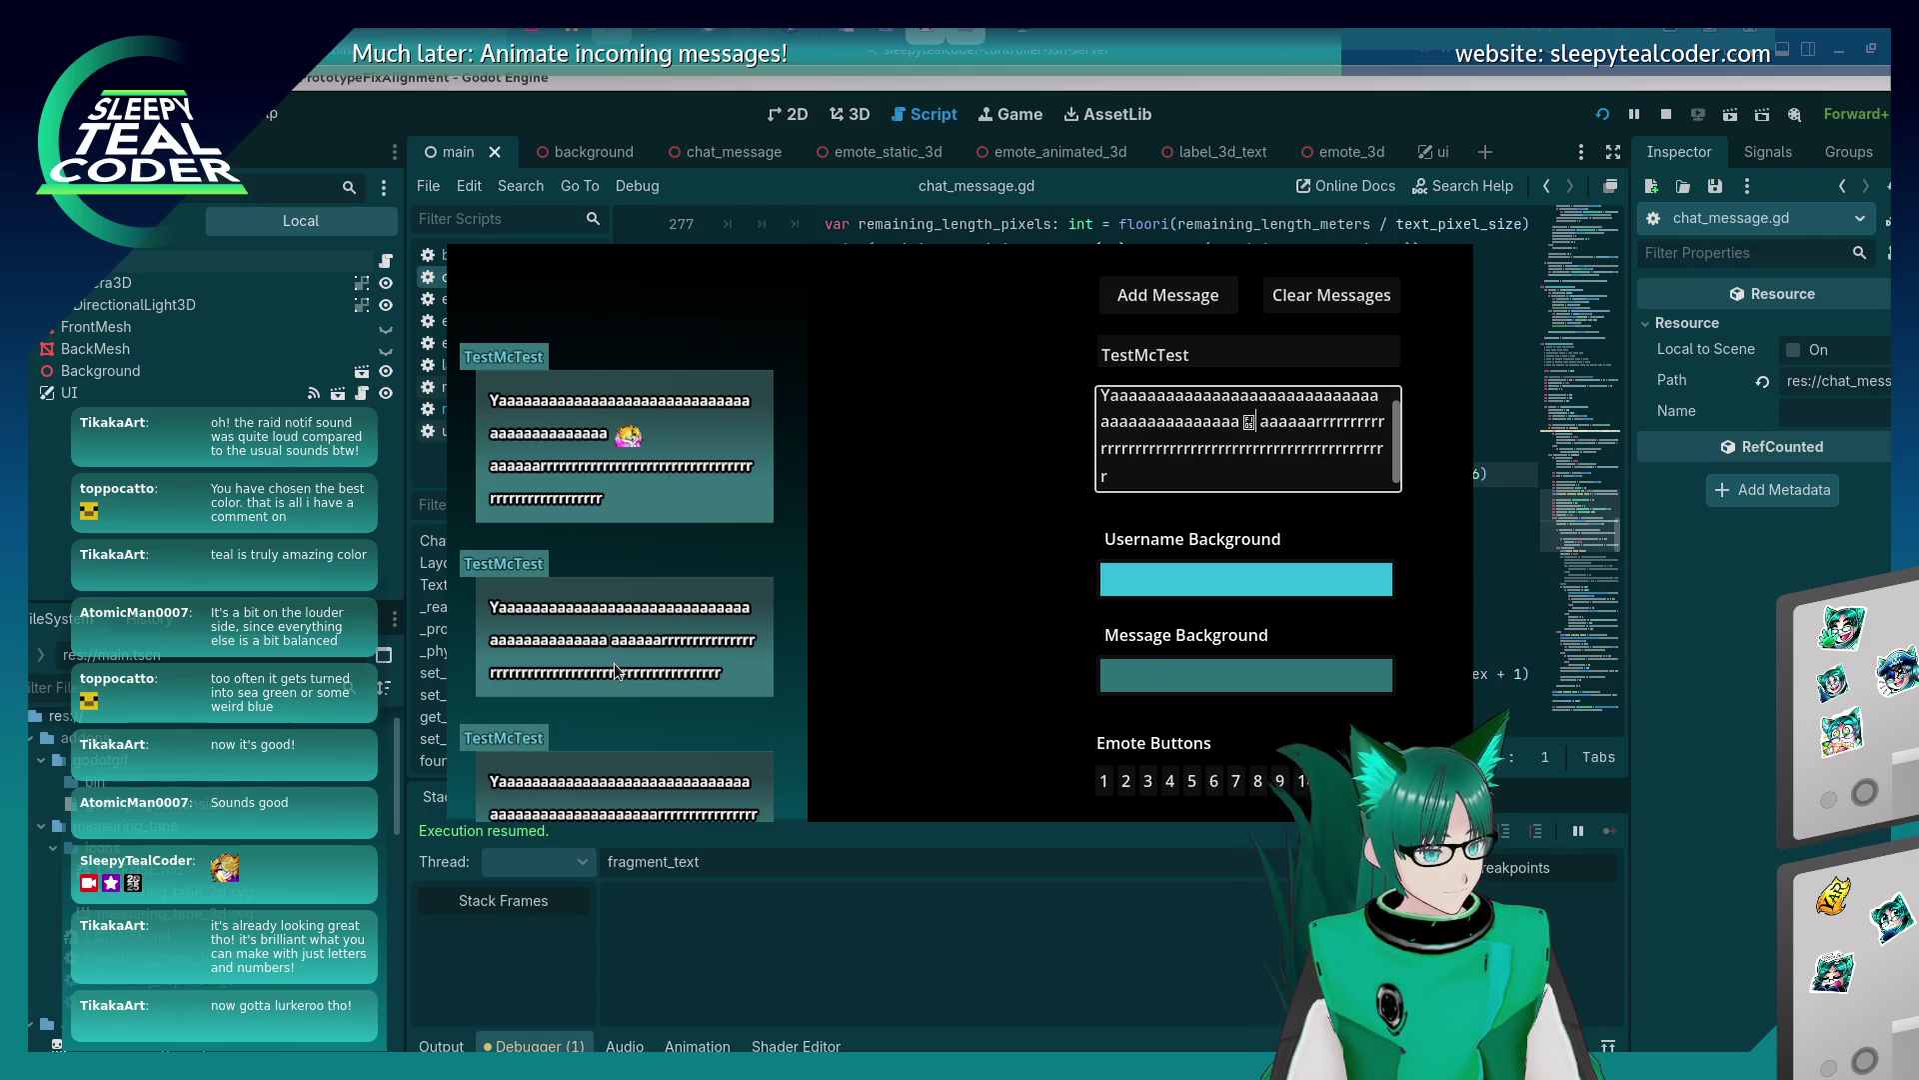
key(alt+Tab)
Remove the spacing_only parameter from the determine_text_length_and_add_to_message signature on line 438.
scroll(1043, 506, down, 9)
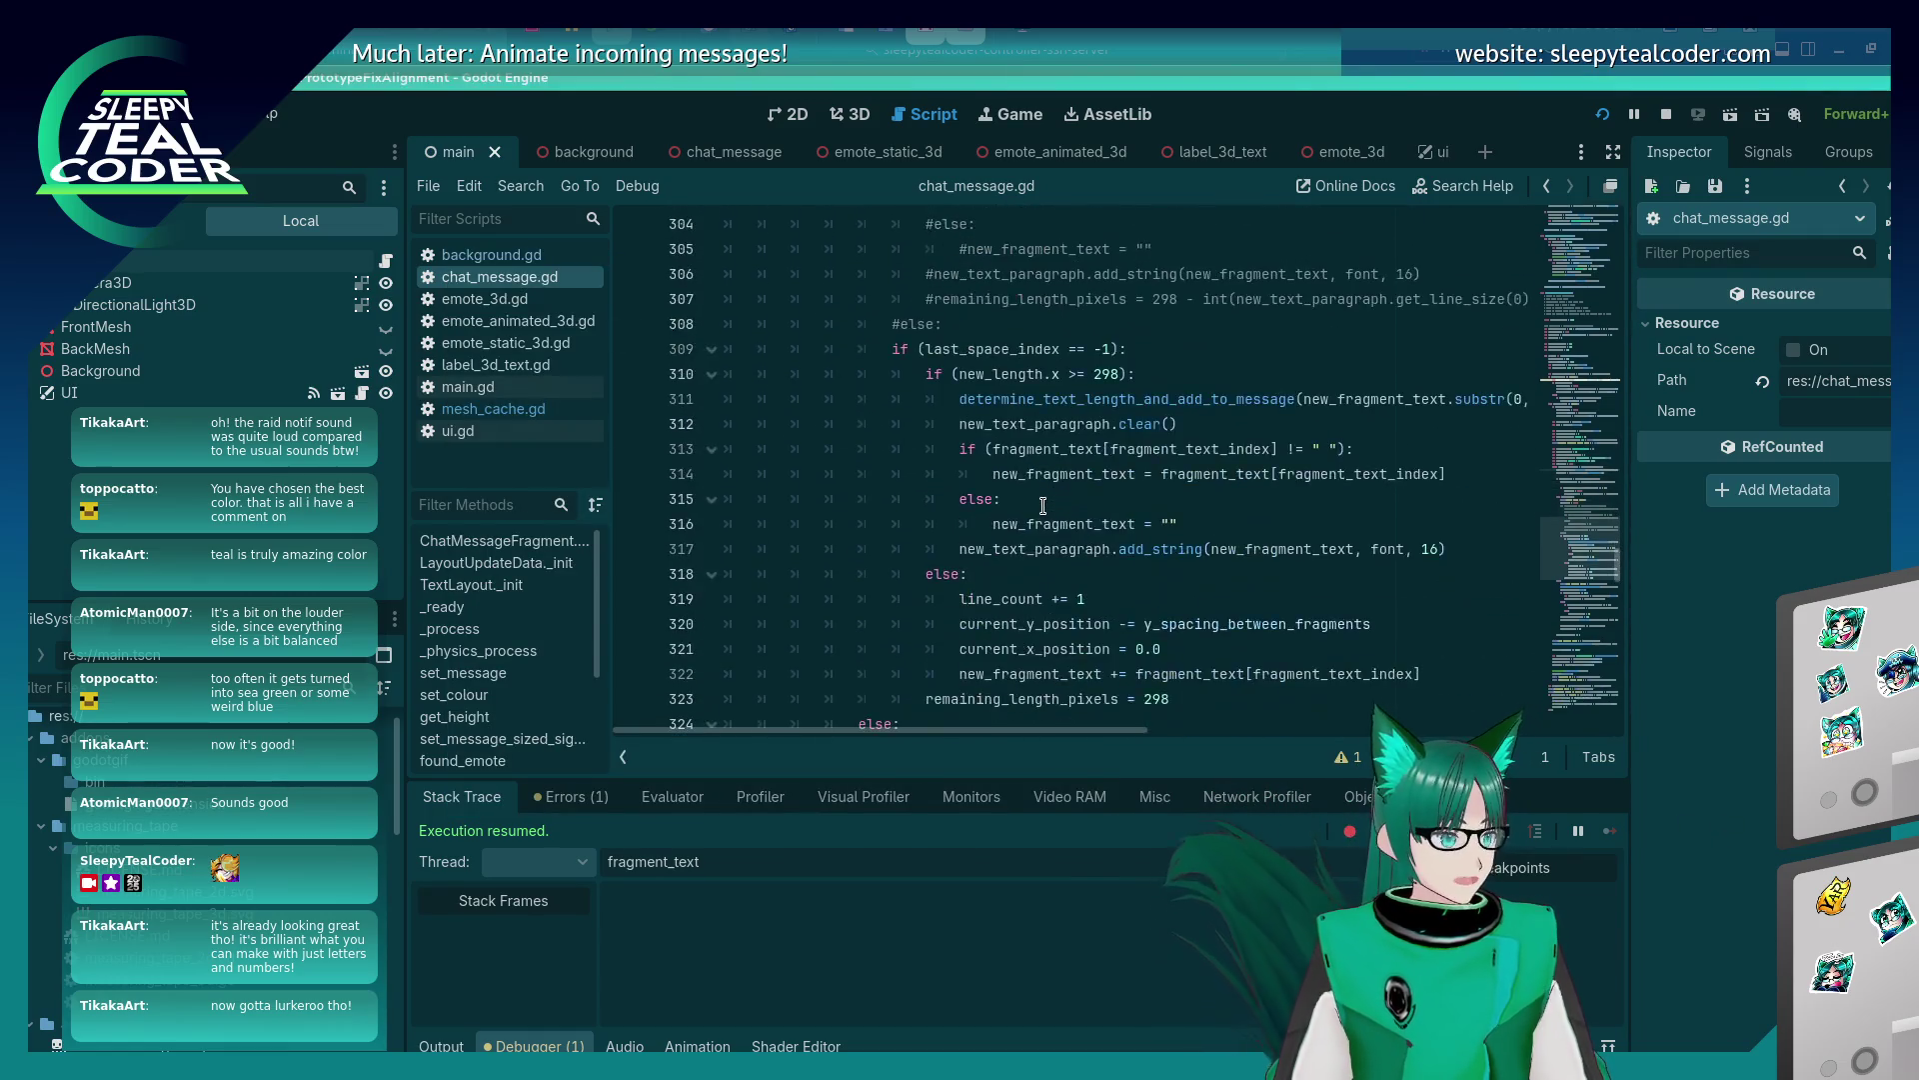
scroll(1043, 506, down, 15)
scroll(1042, 506, down, 11)
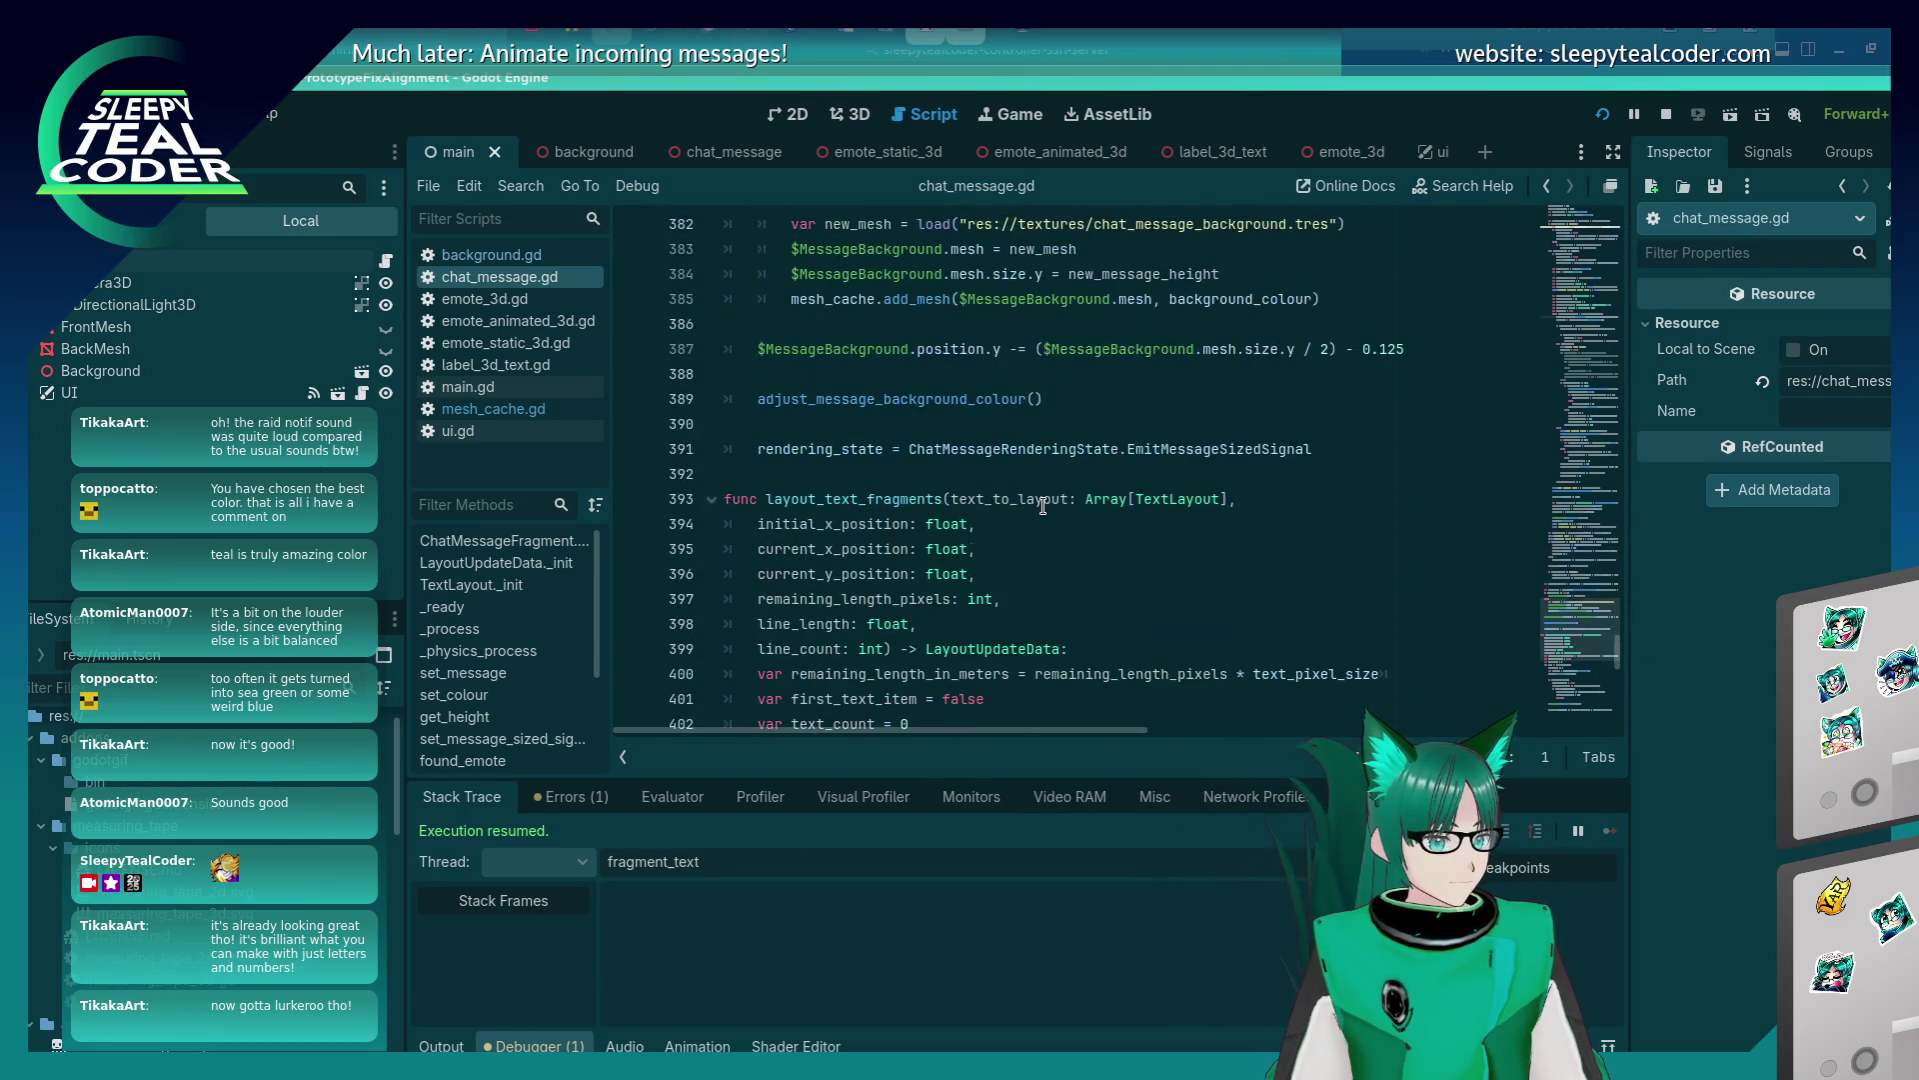
scroll(1043, 506, down, 11)
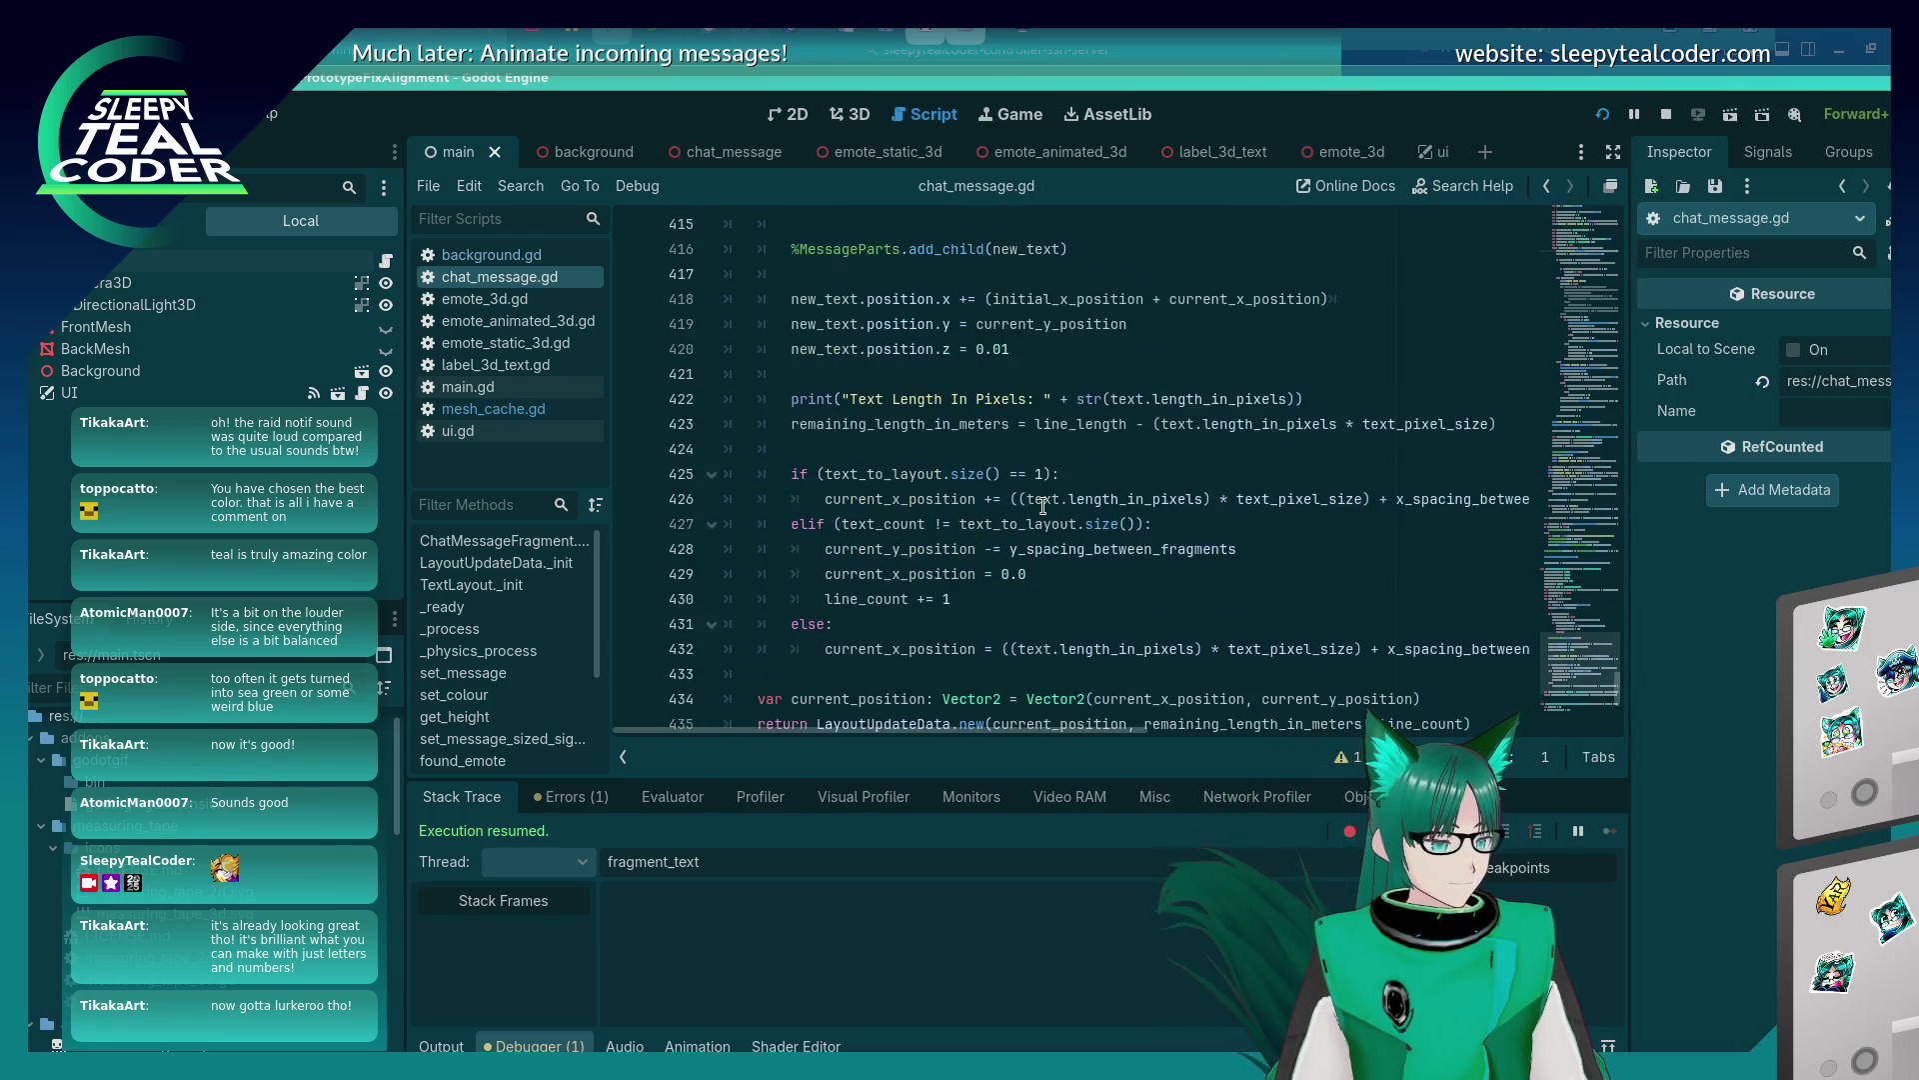
scroll(1043, 506, down, 6)
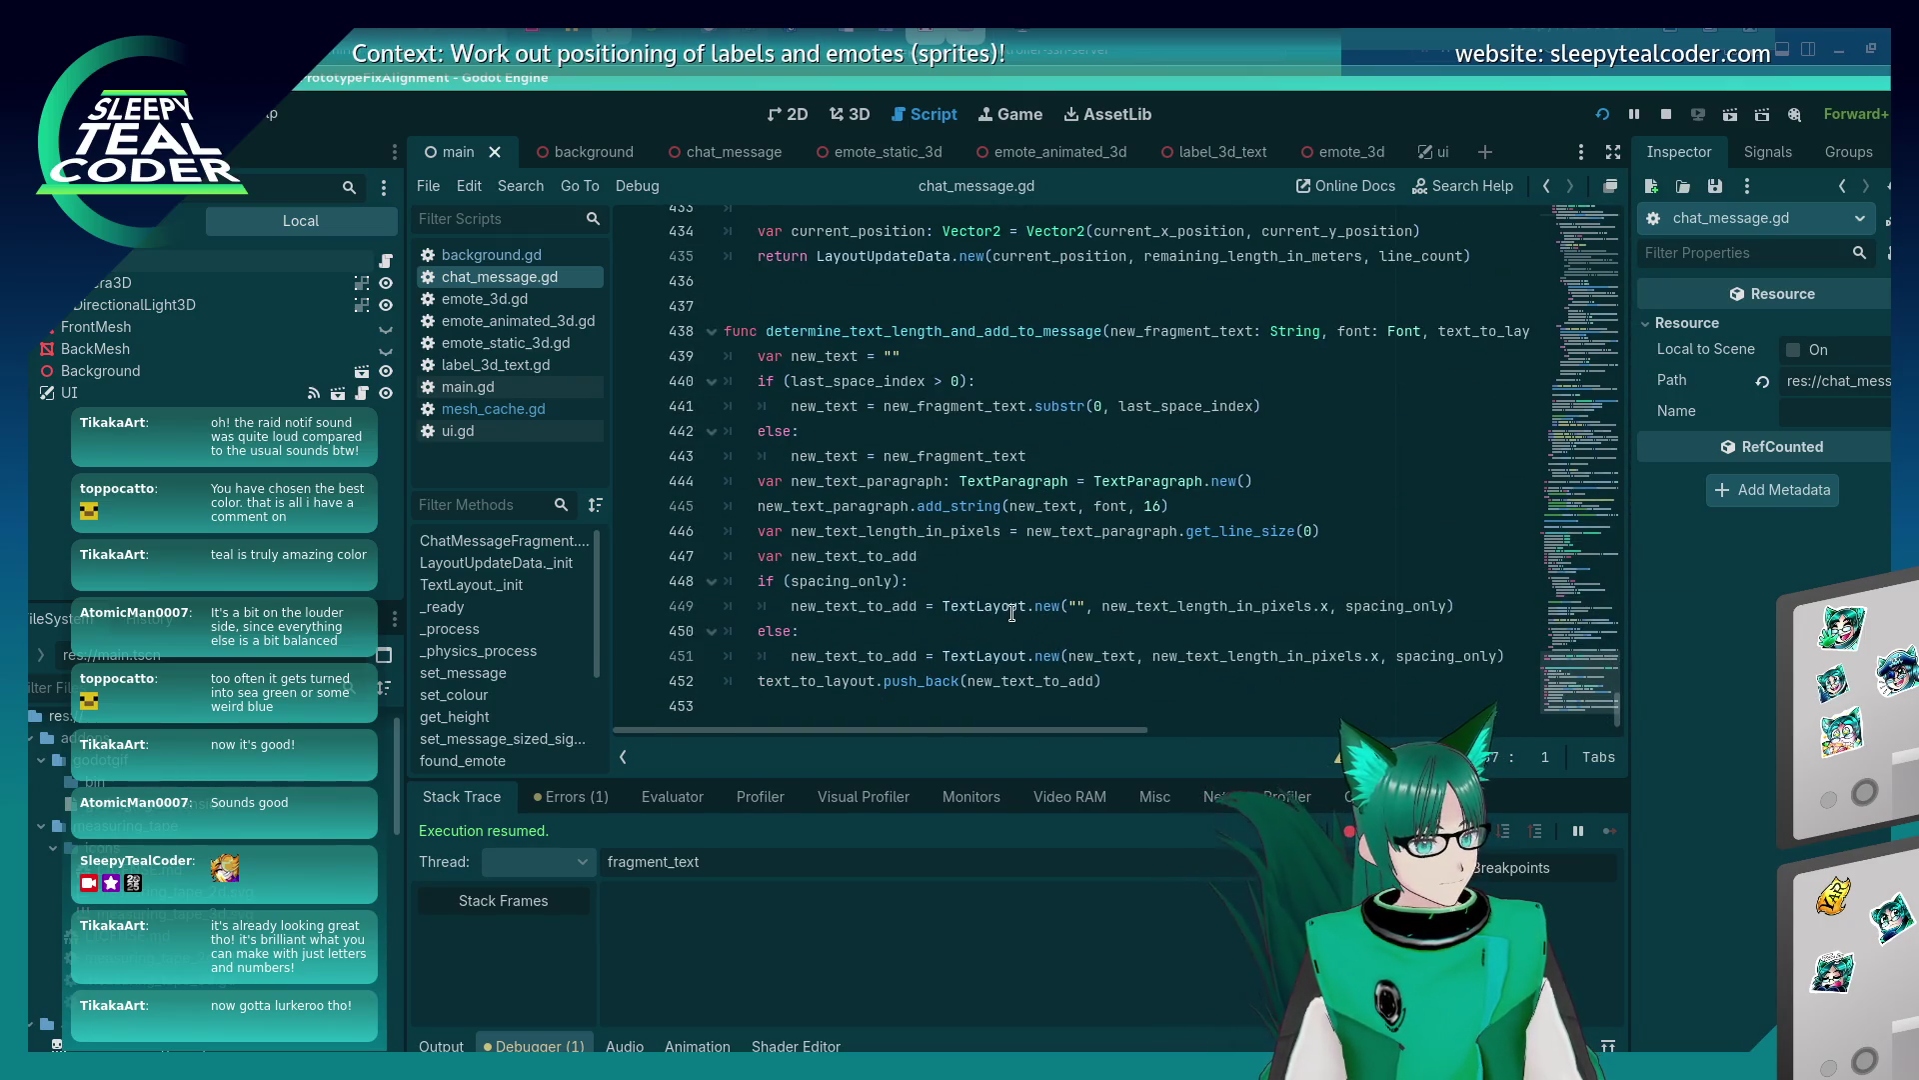
click(1004, 632)
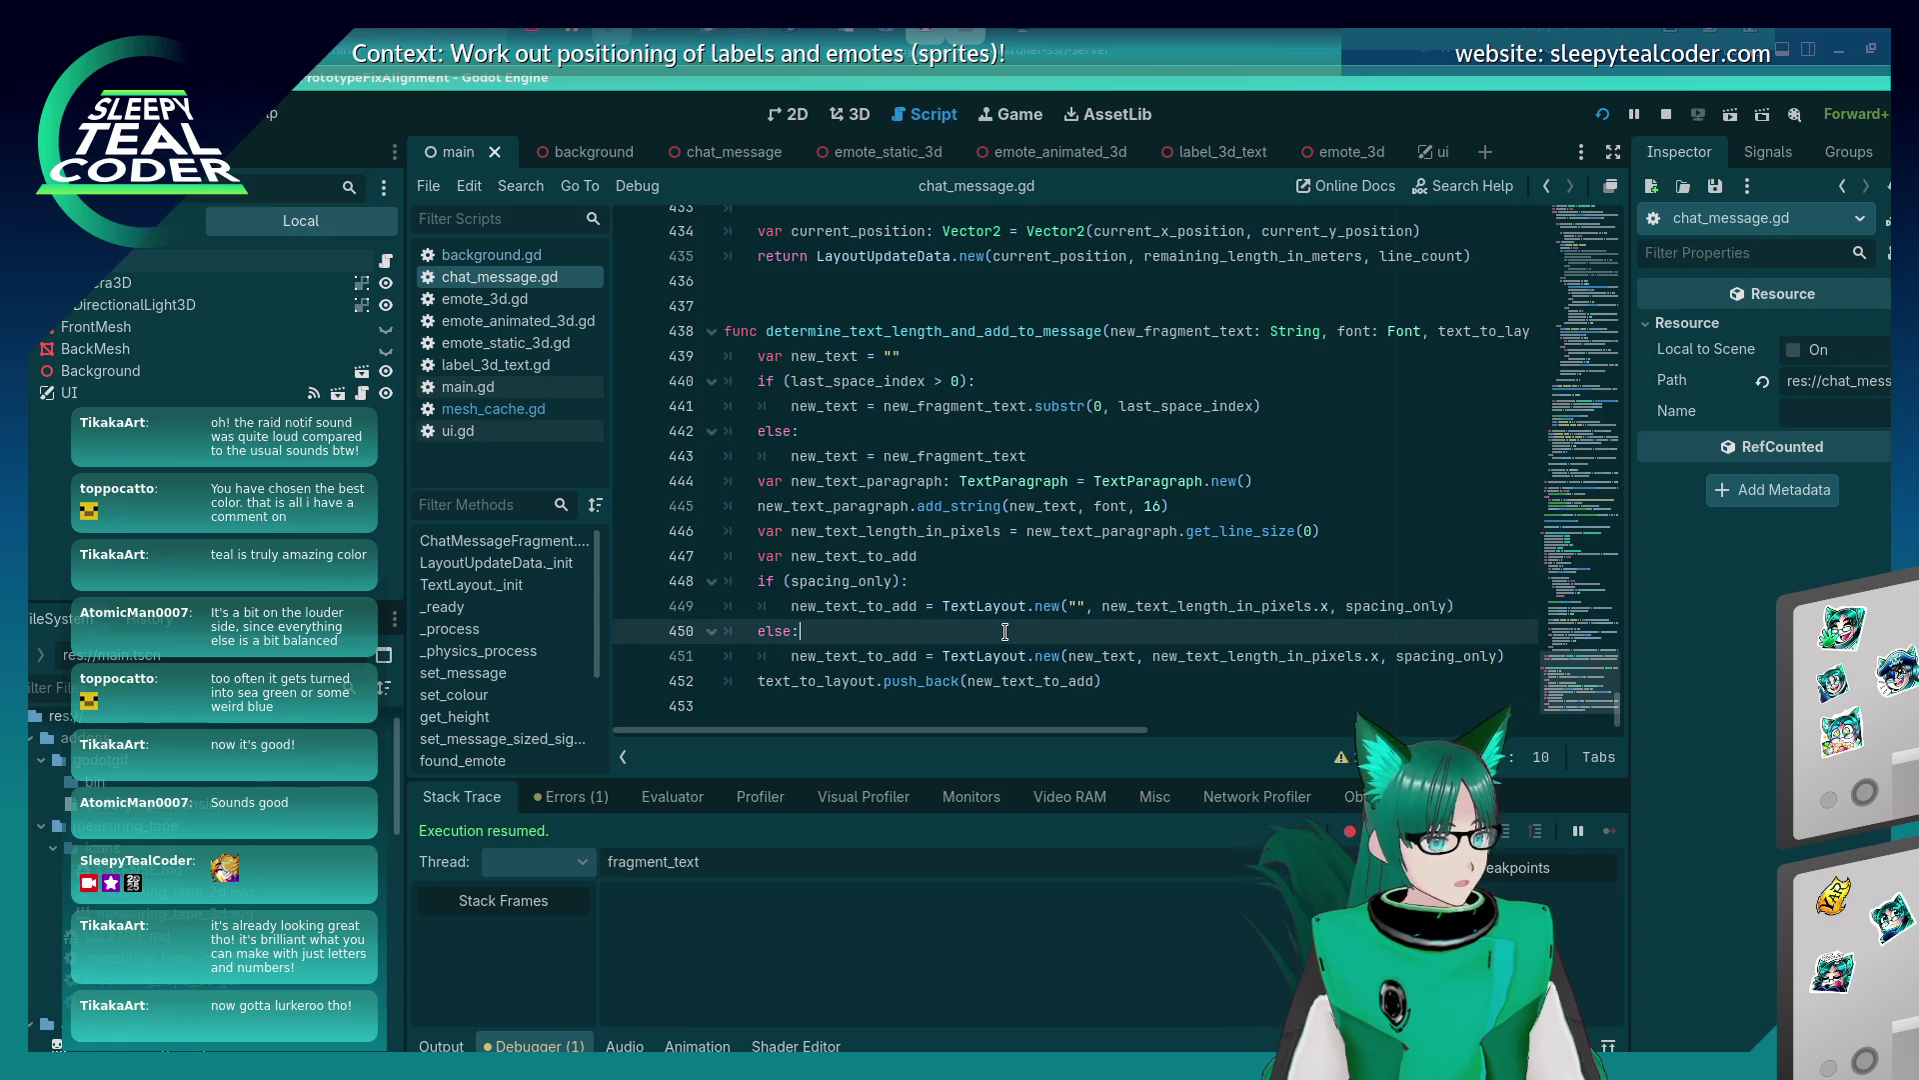
click(1230, 332)
key(End)
key(Left)
key(Left)
key(Left)
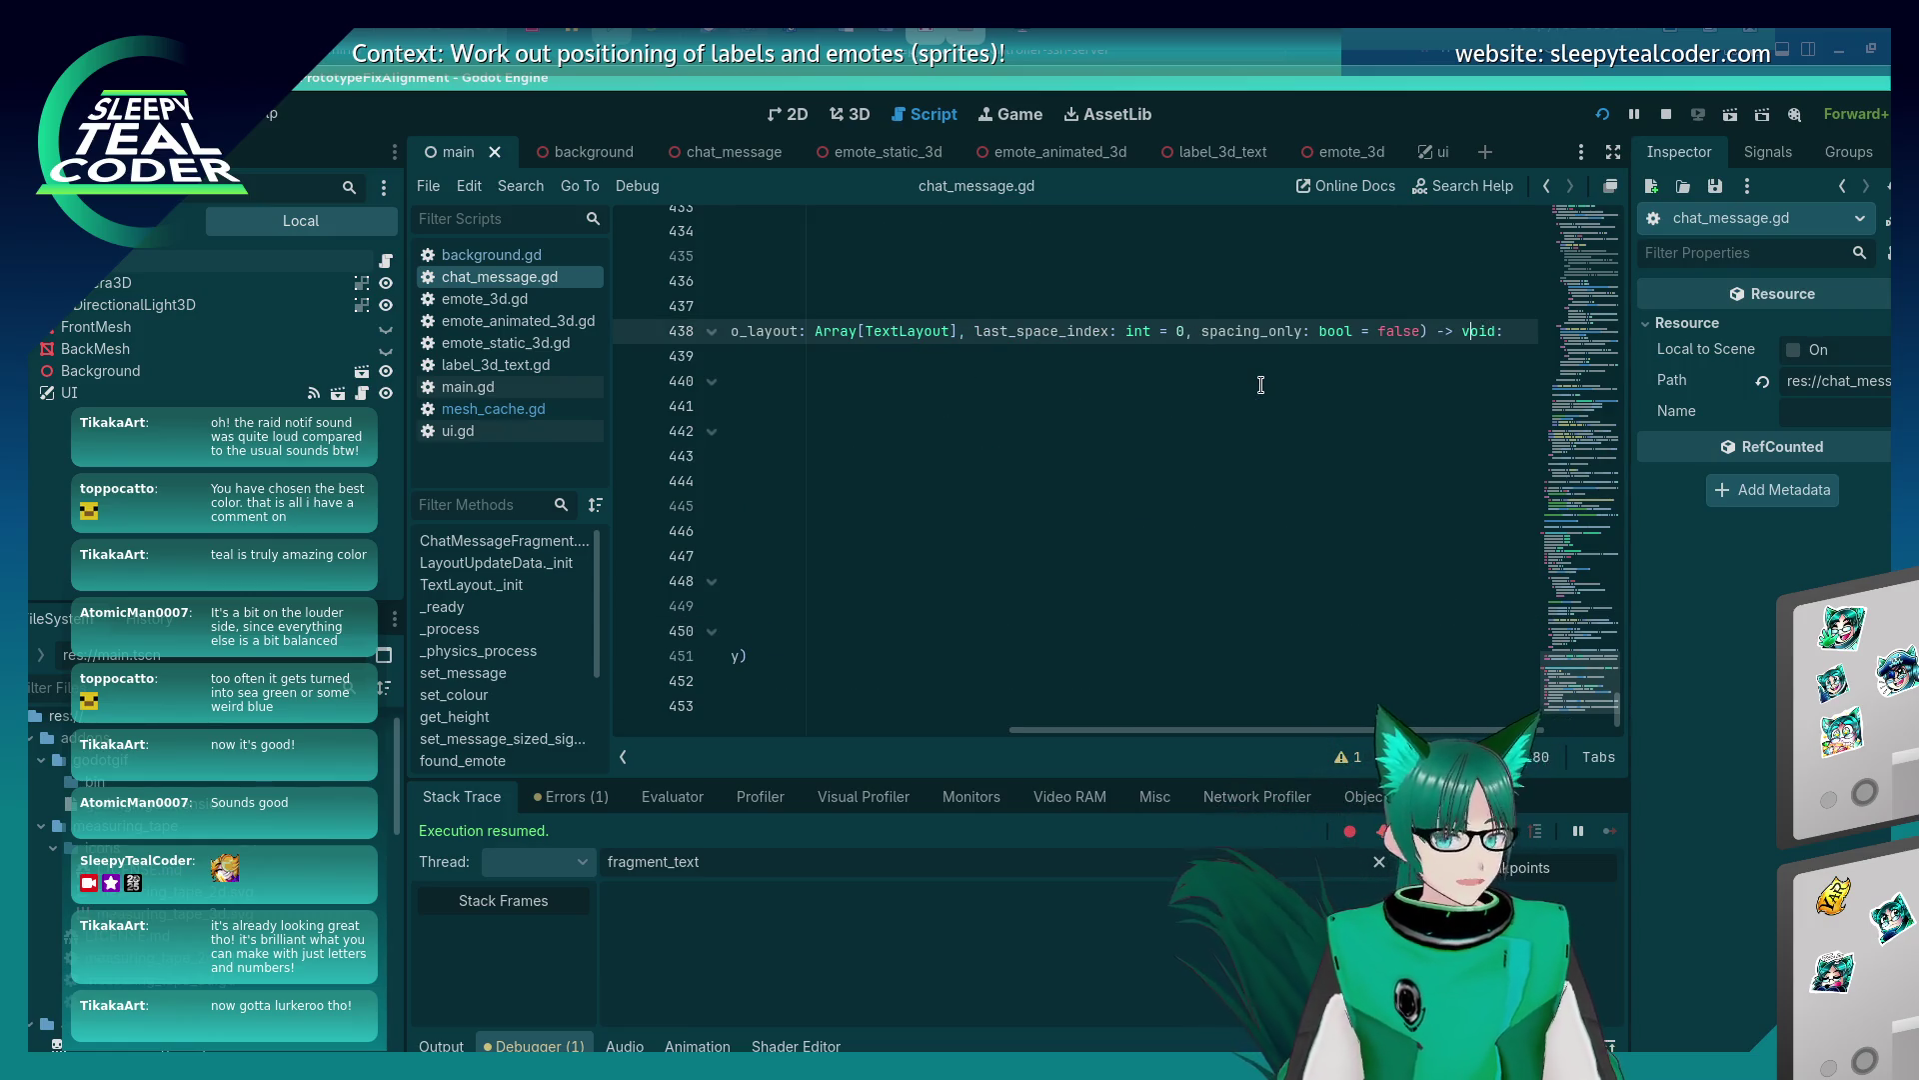
key(Delete)
key(BackSpace)
key(BackSpace)
key(BackSpace)
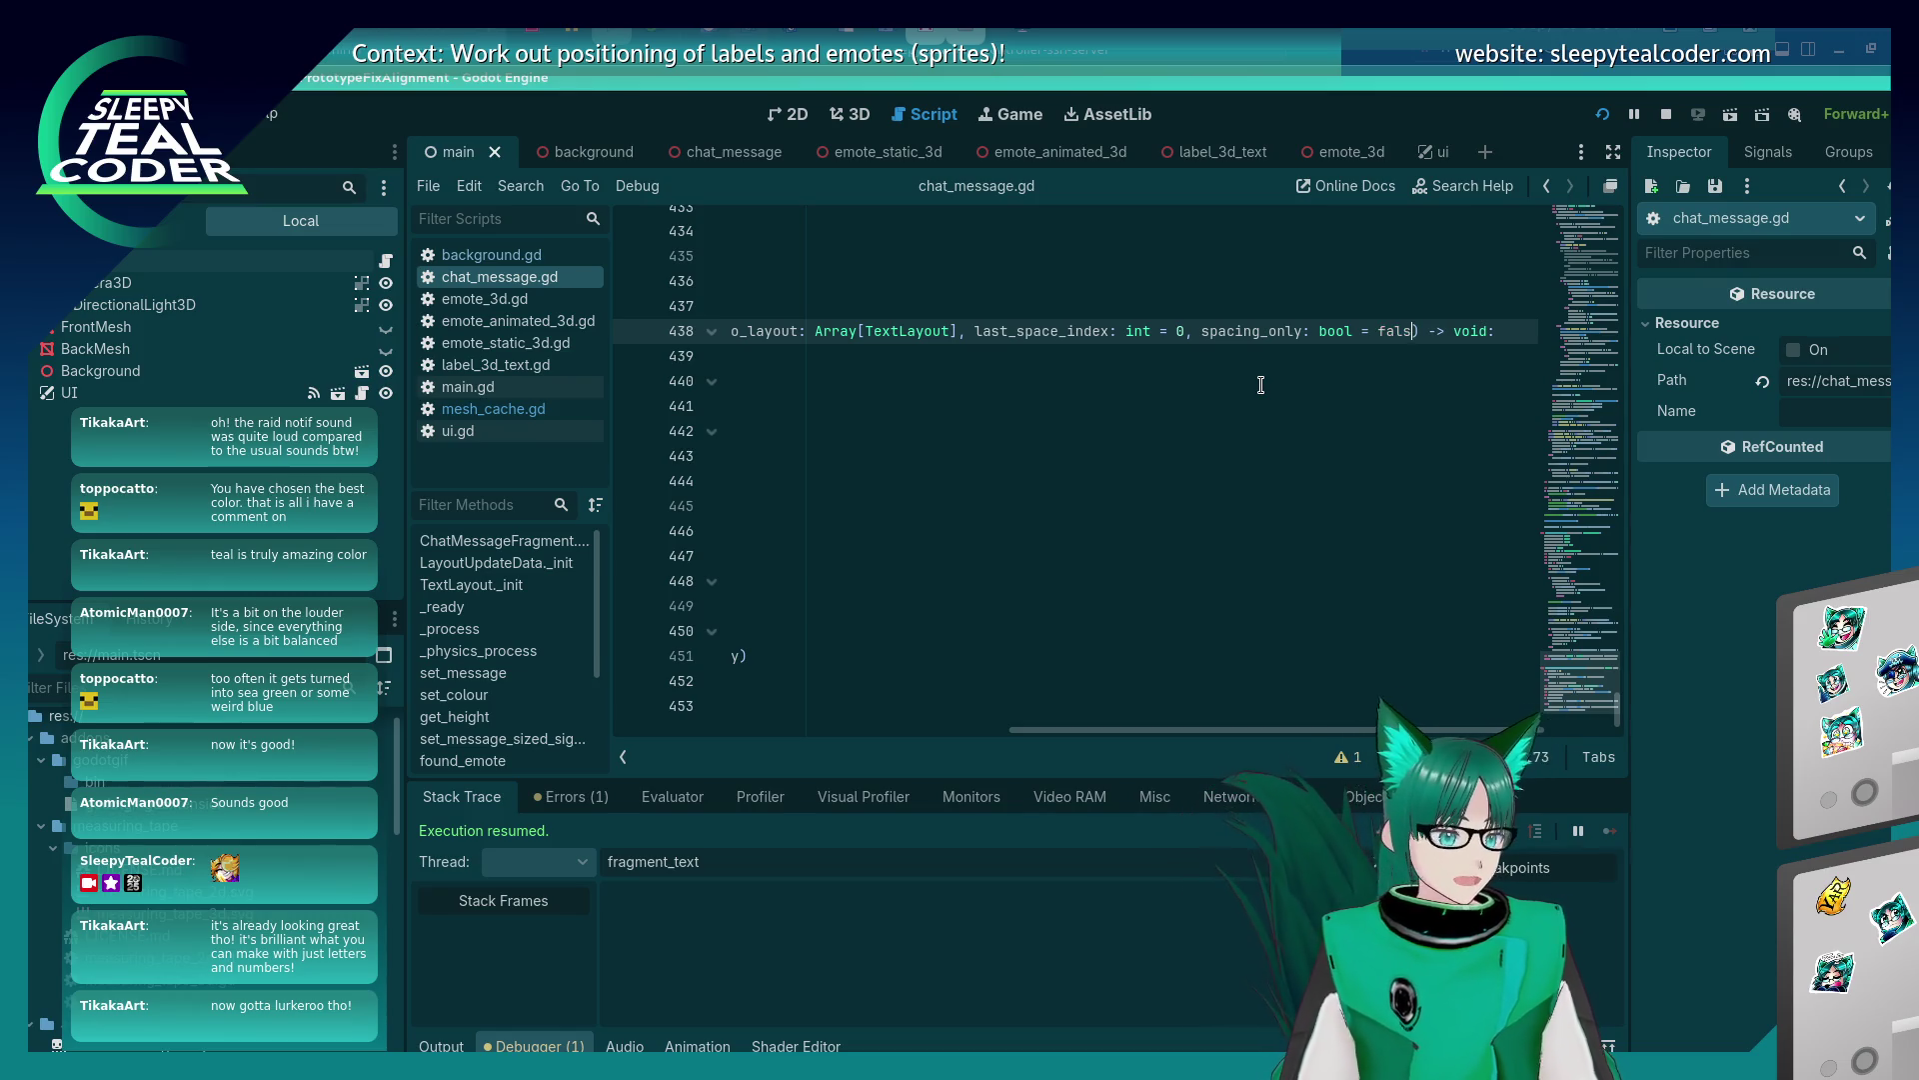
key(BackSpace)
key(BackSpace)
key(BackSpace)
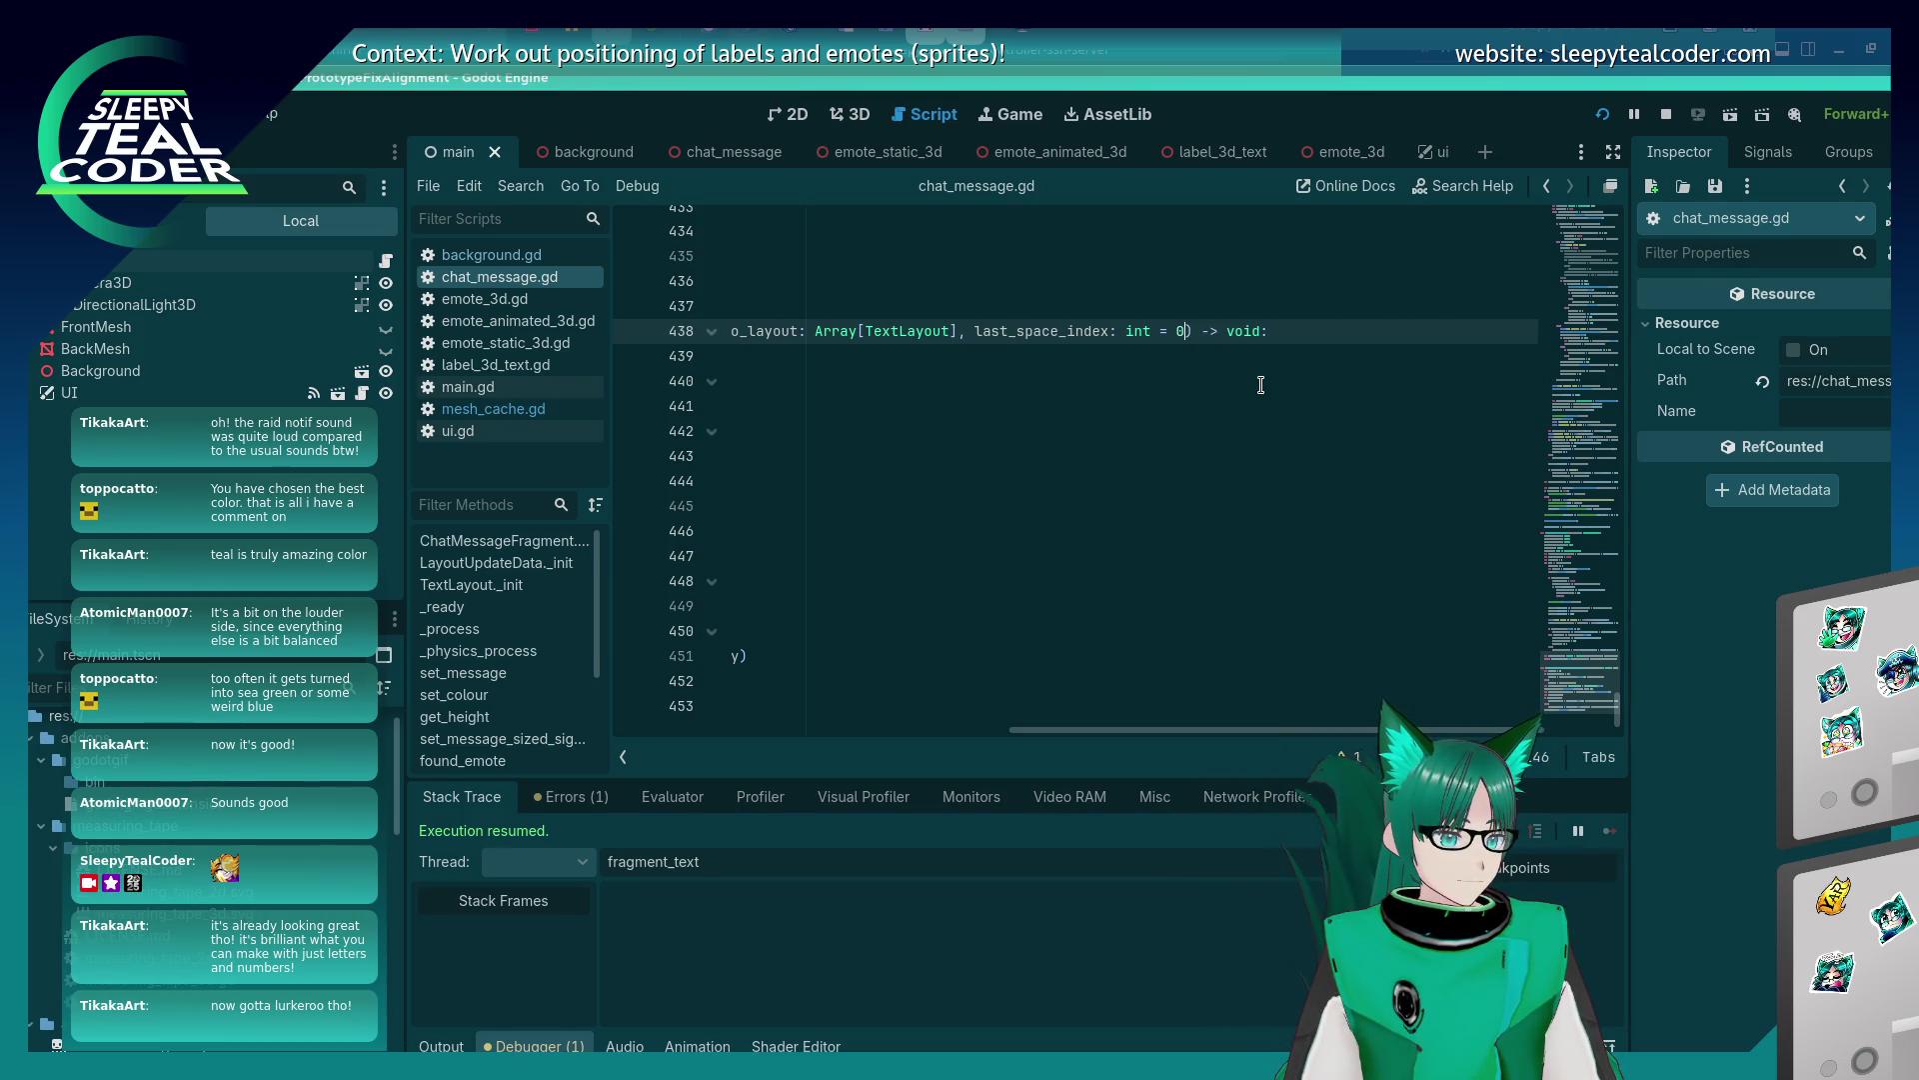
key(Home)
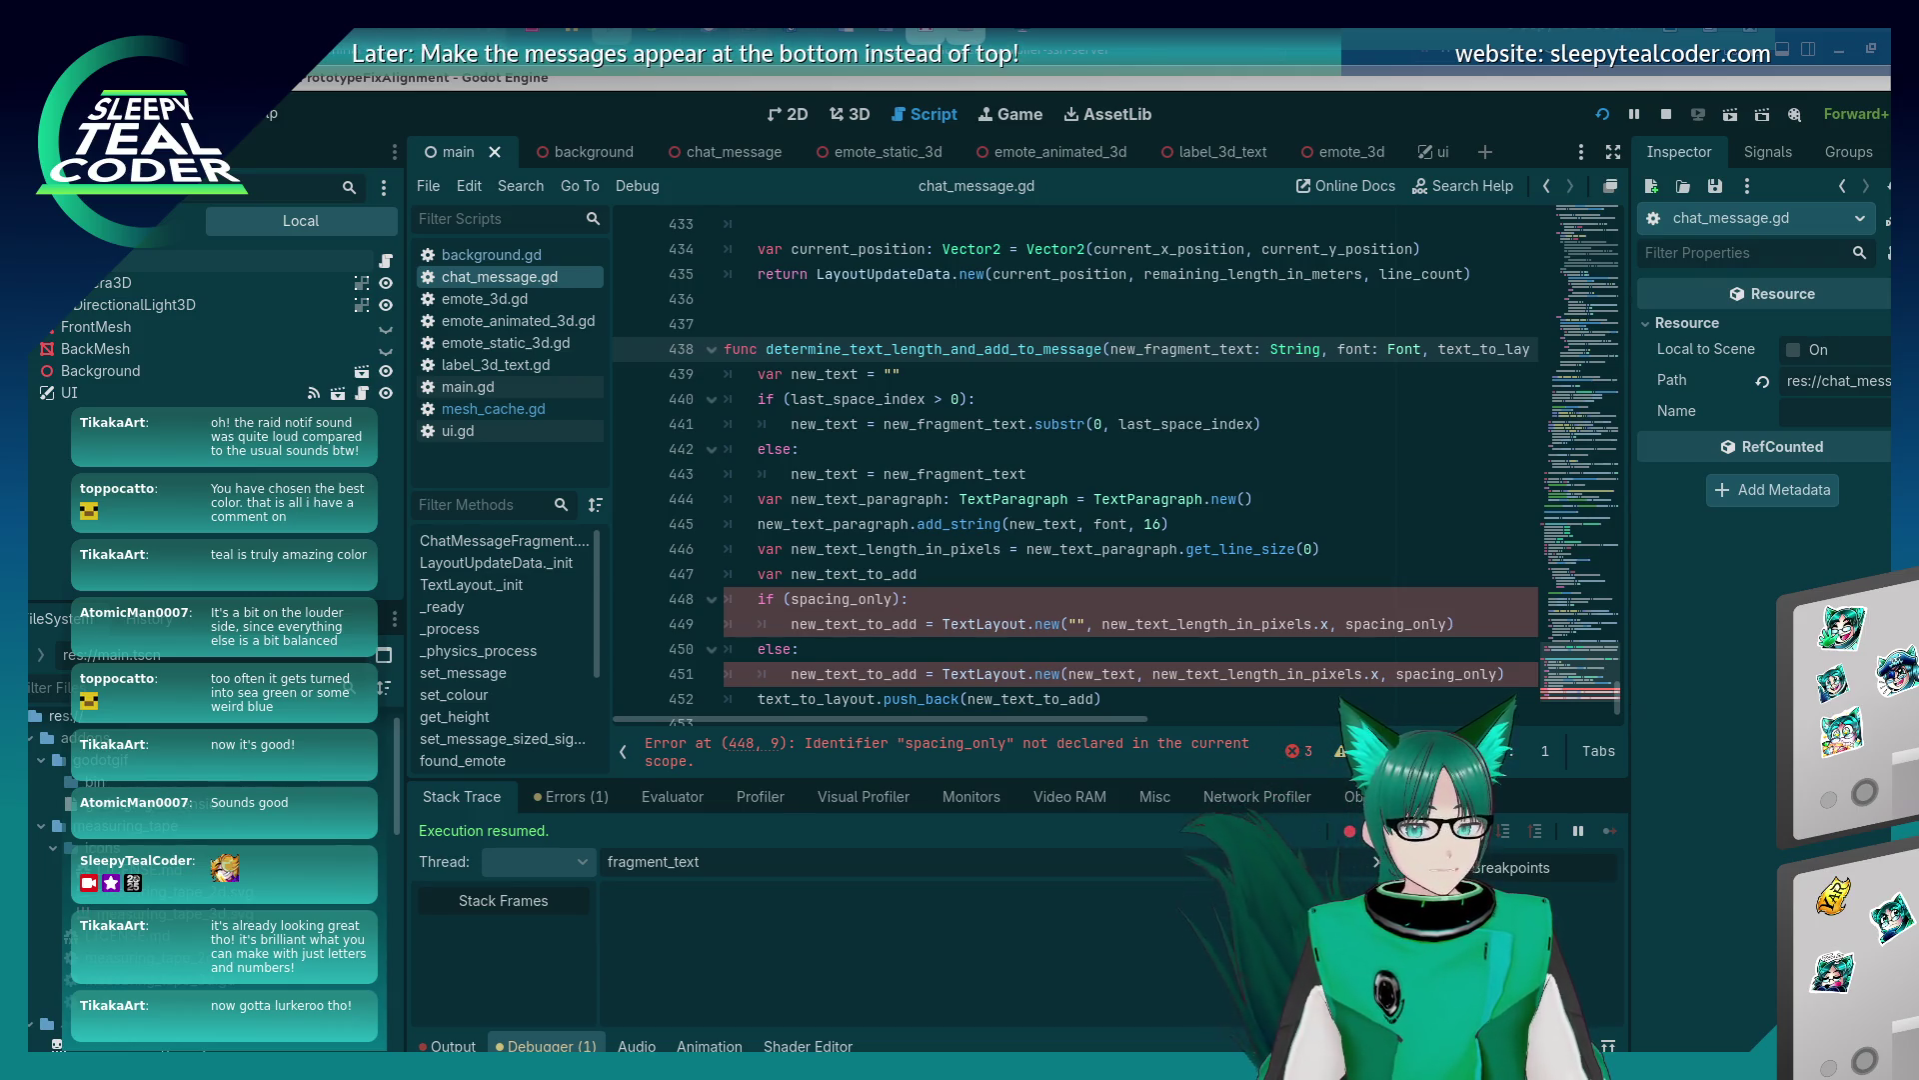
Select the spacing_only if/else lines around lines 448-450.
click(910, 623)
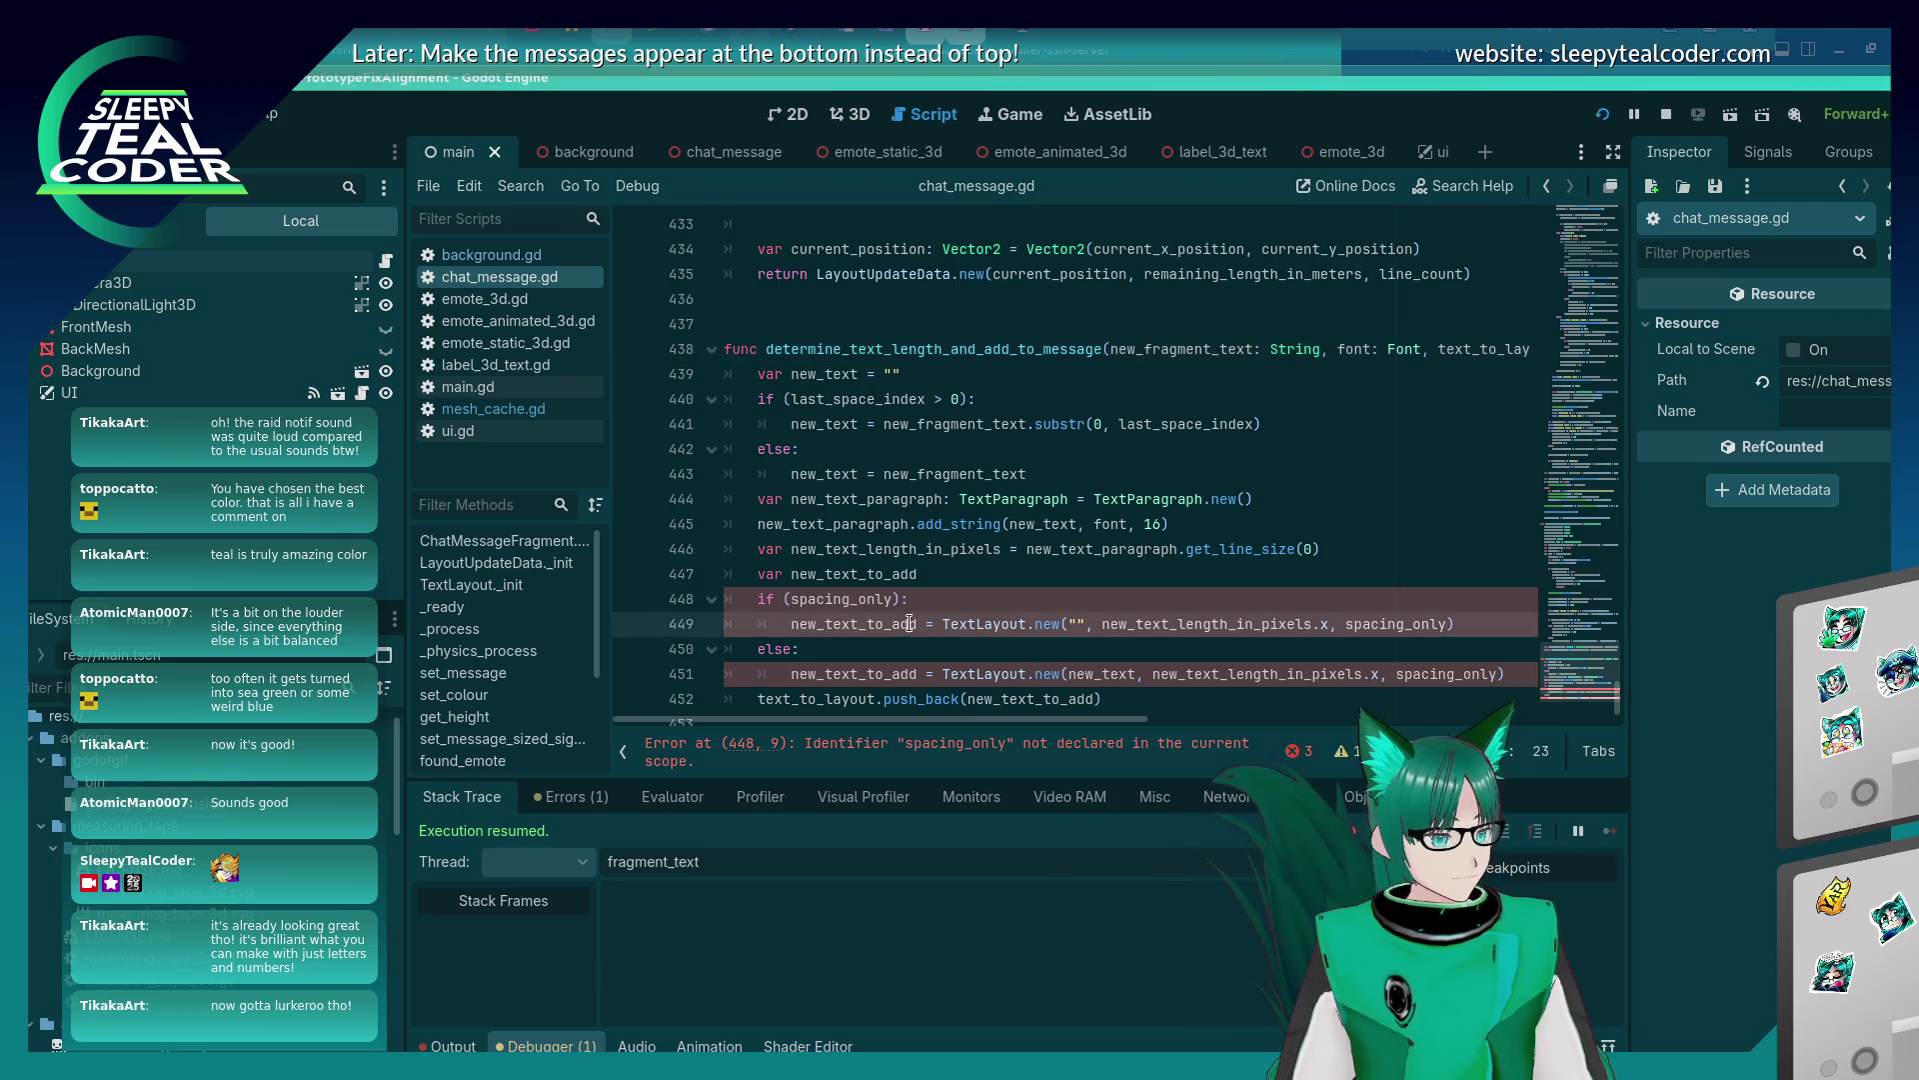
scroll(910, 620, down, 1)
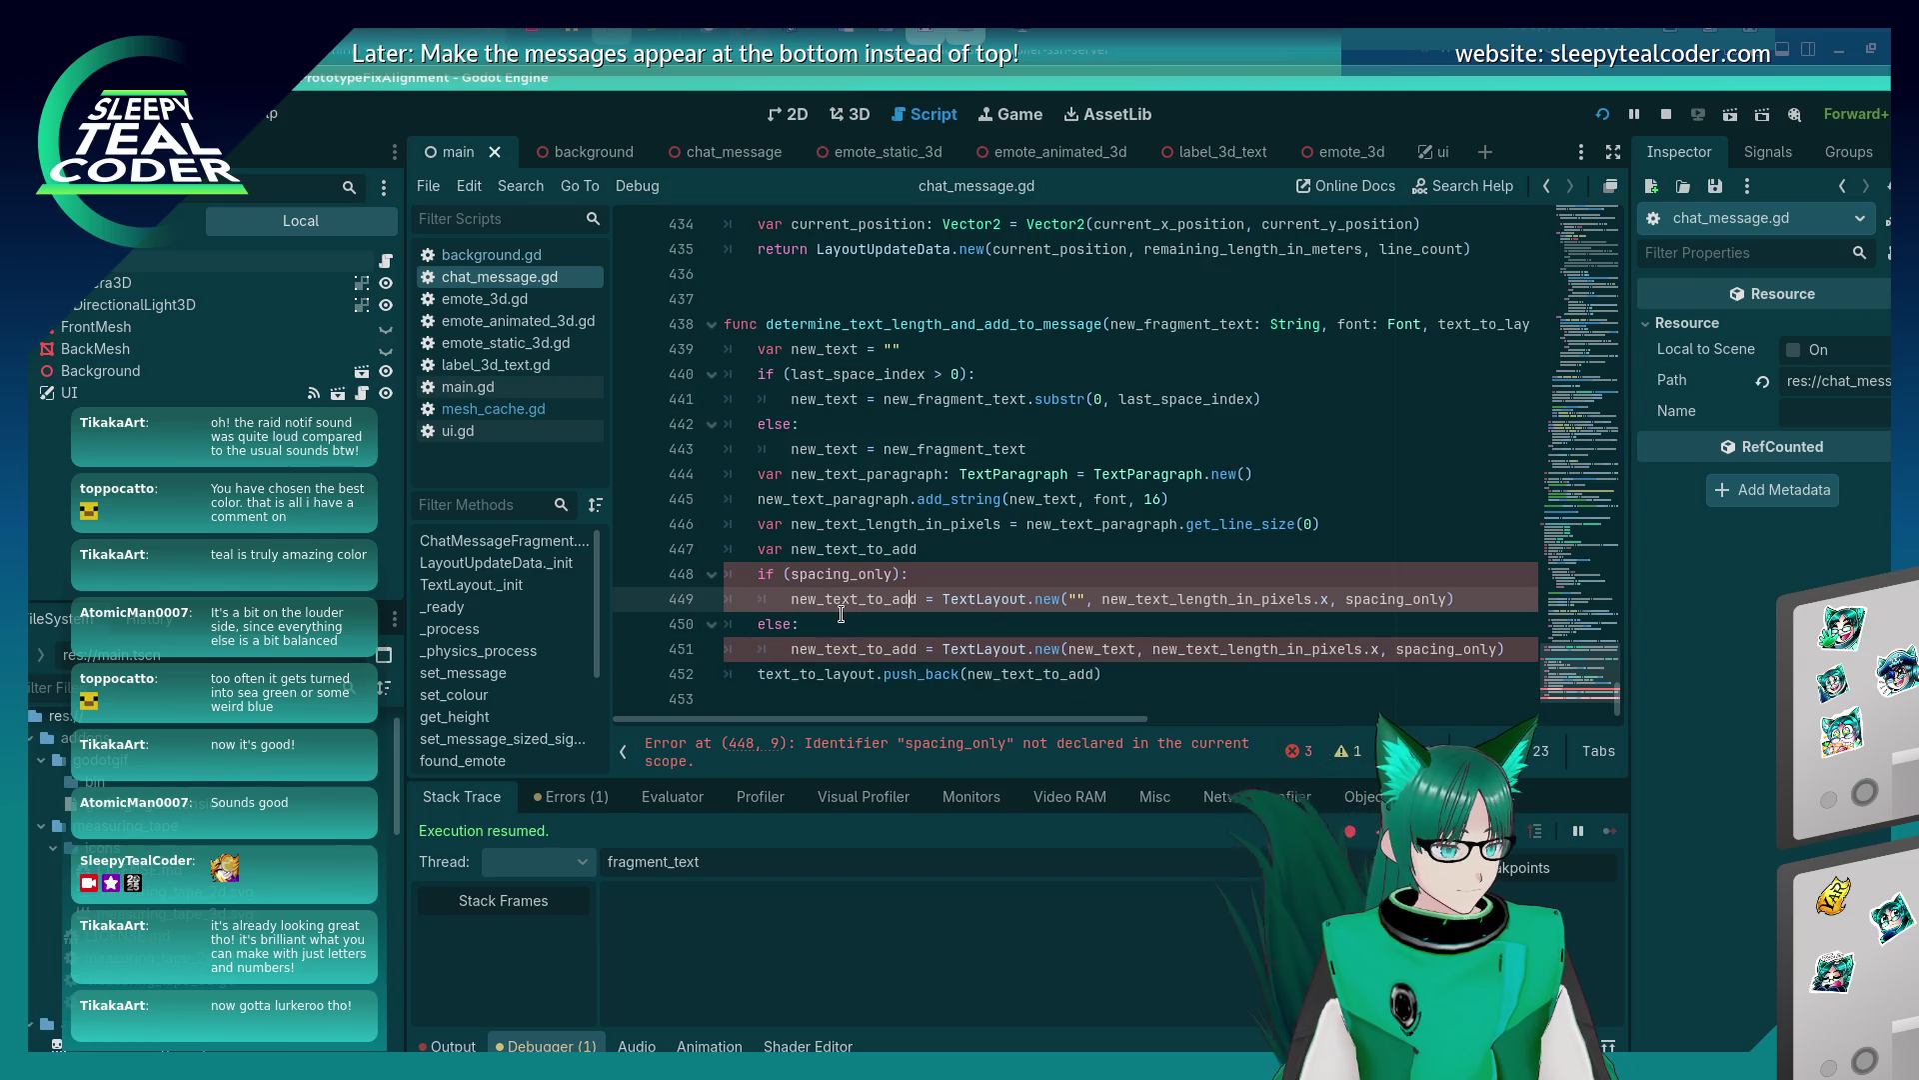
drag(977, 621, 725, 574)
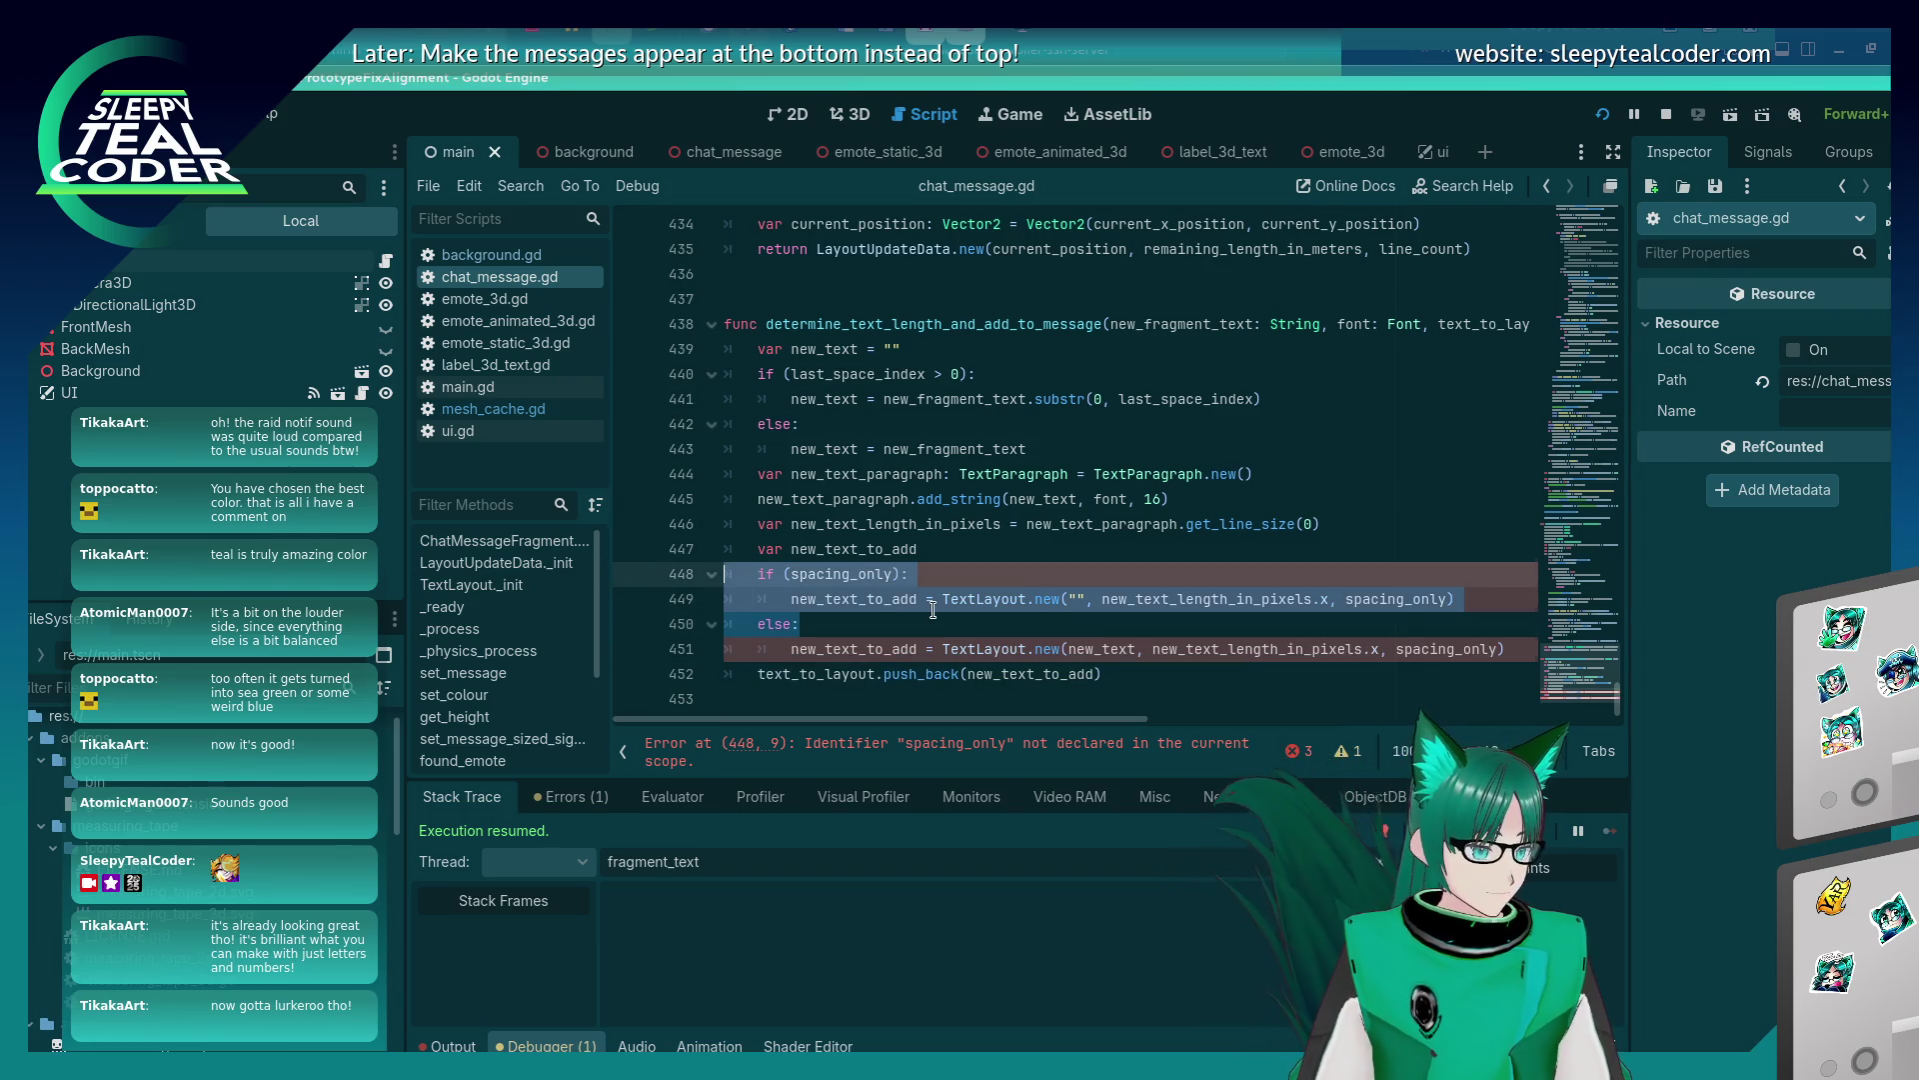
Delete the spacing_only branch and drop the spacing_only argument from the call.
key(Delete)
key(Delete)
drag(918, 656, 920, 633)
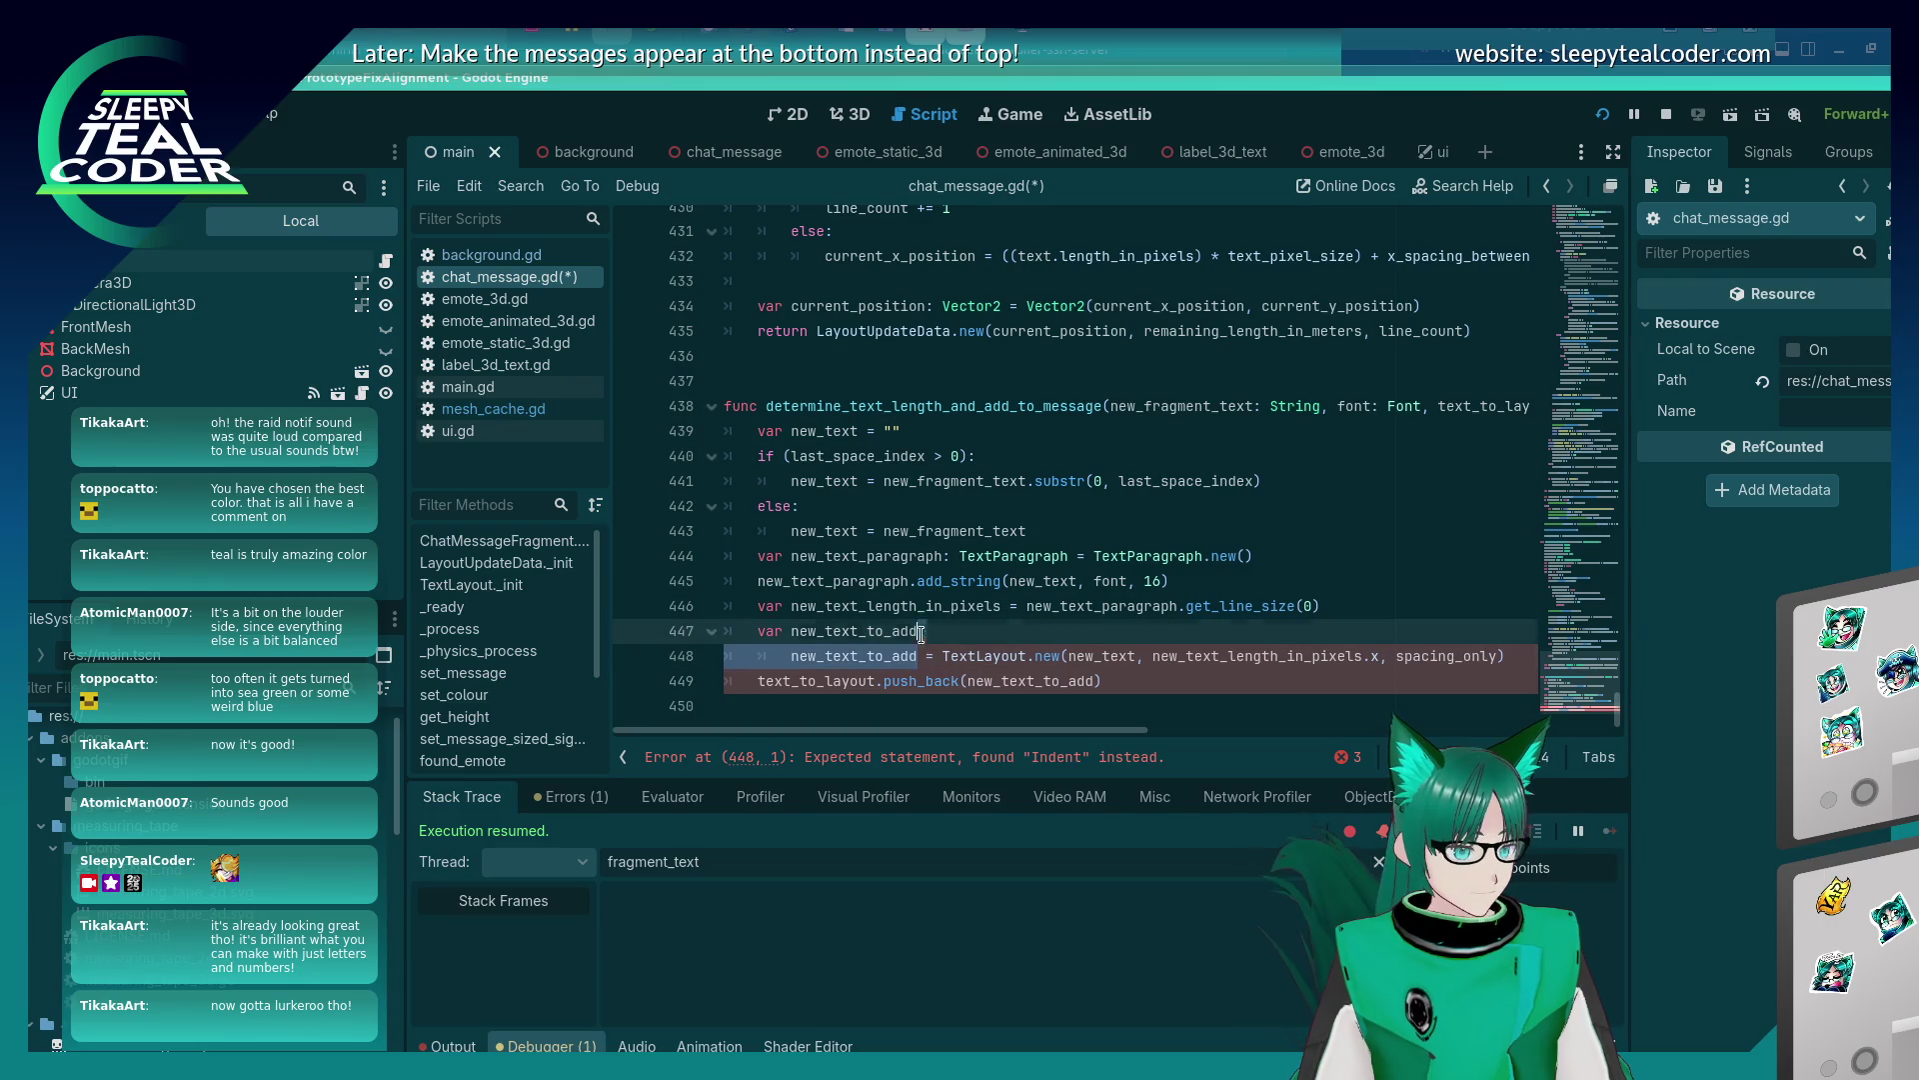
key(Delete)
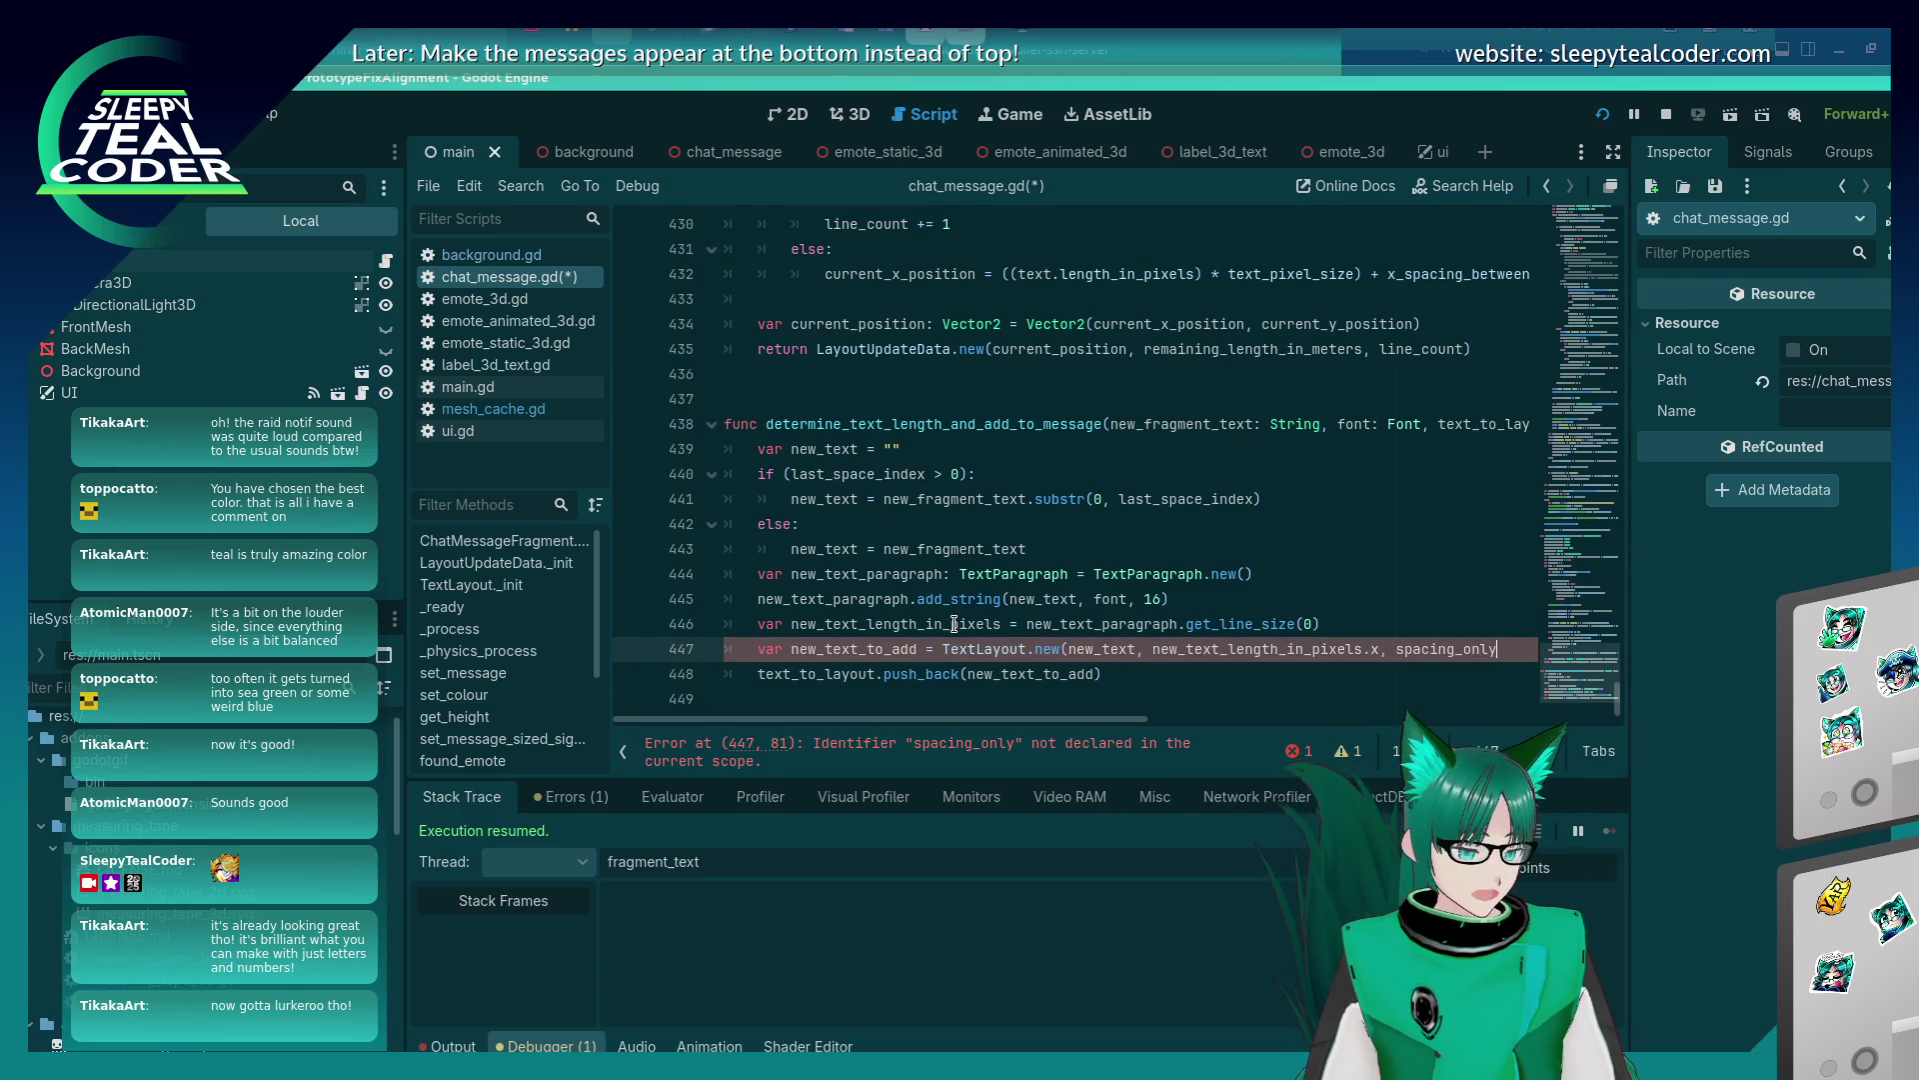
key(BackSpace)
key(BackSpace)
key(BackSpace)
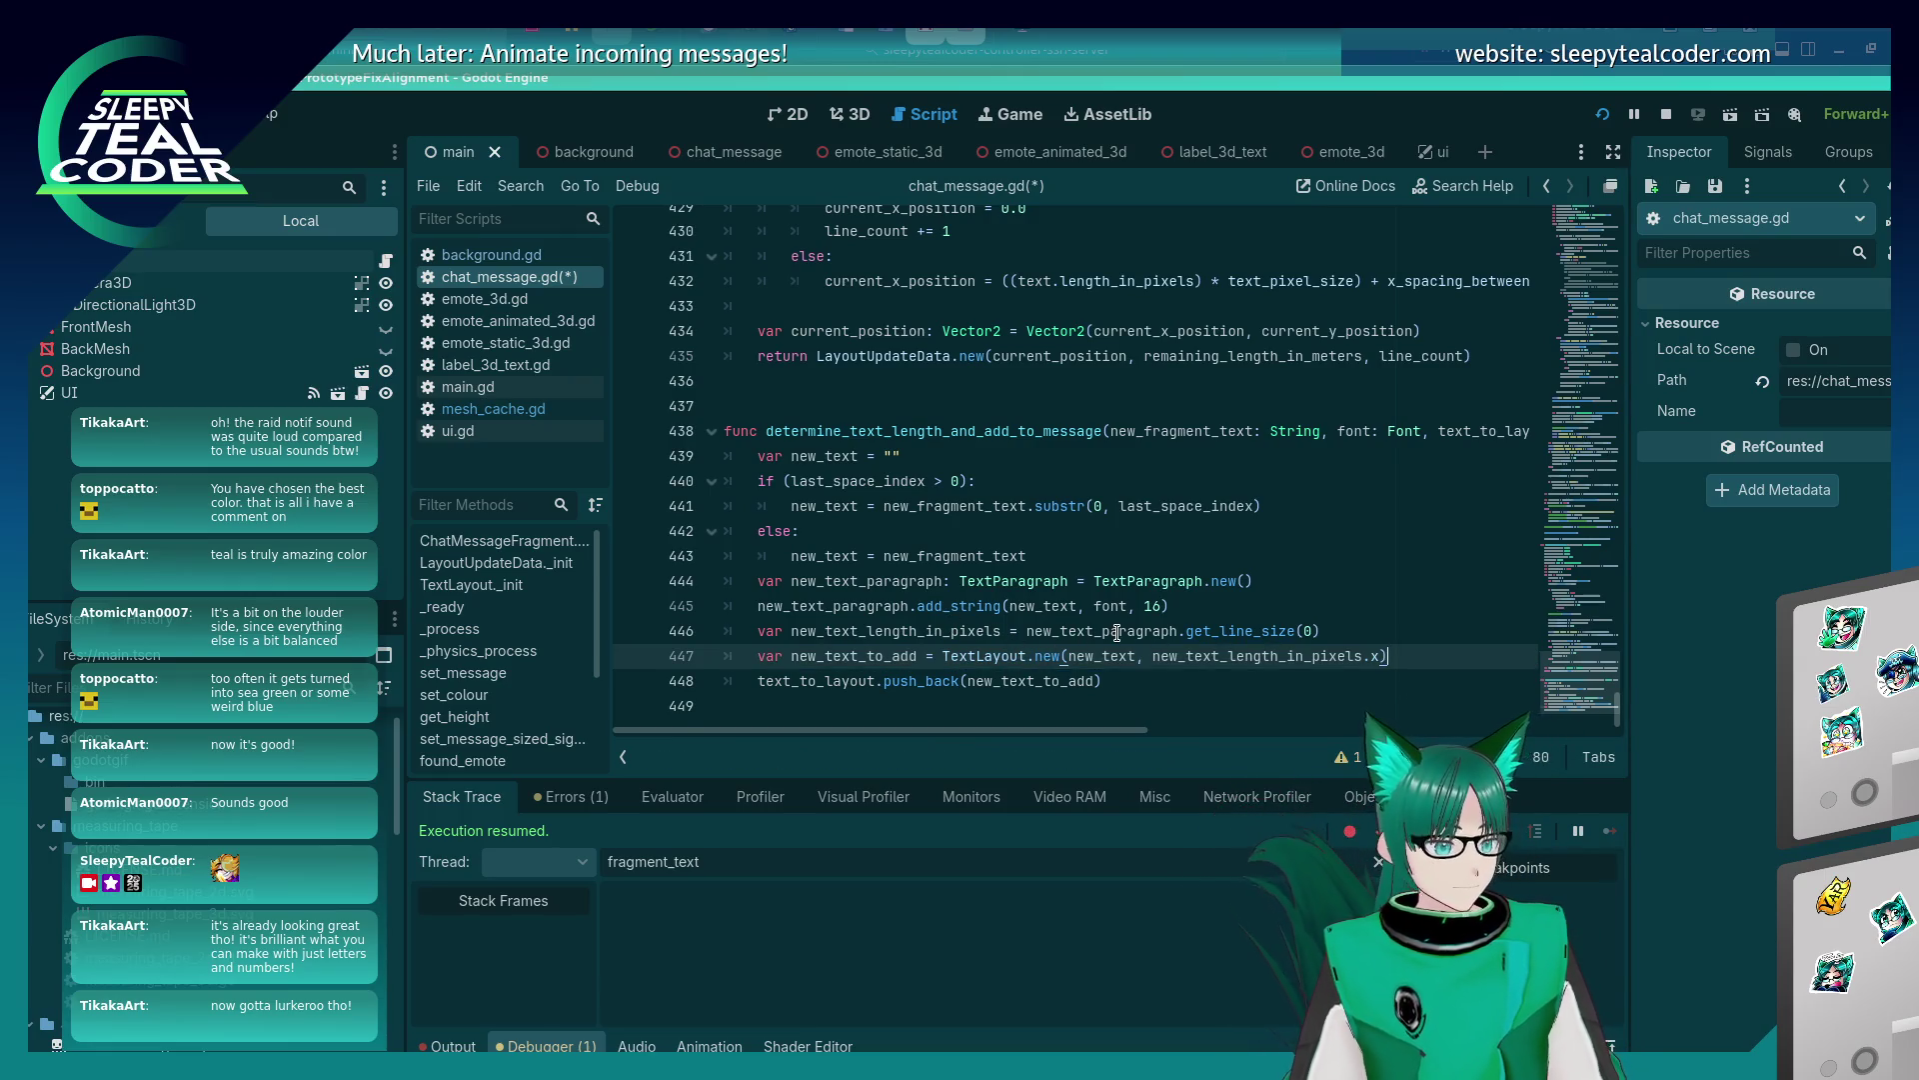
Delete the spacing_only field declaration from the TextLayout class.
key(ctrl+Home)
scroll(1089, 506, down, 6)
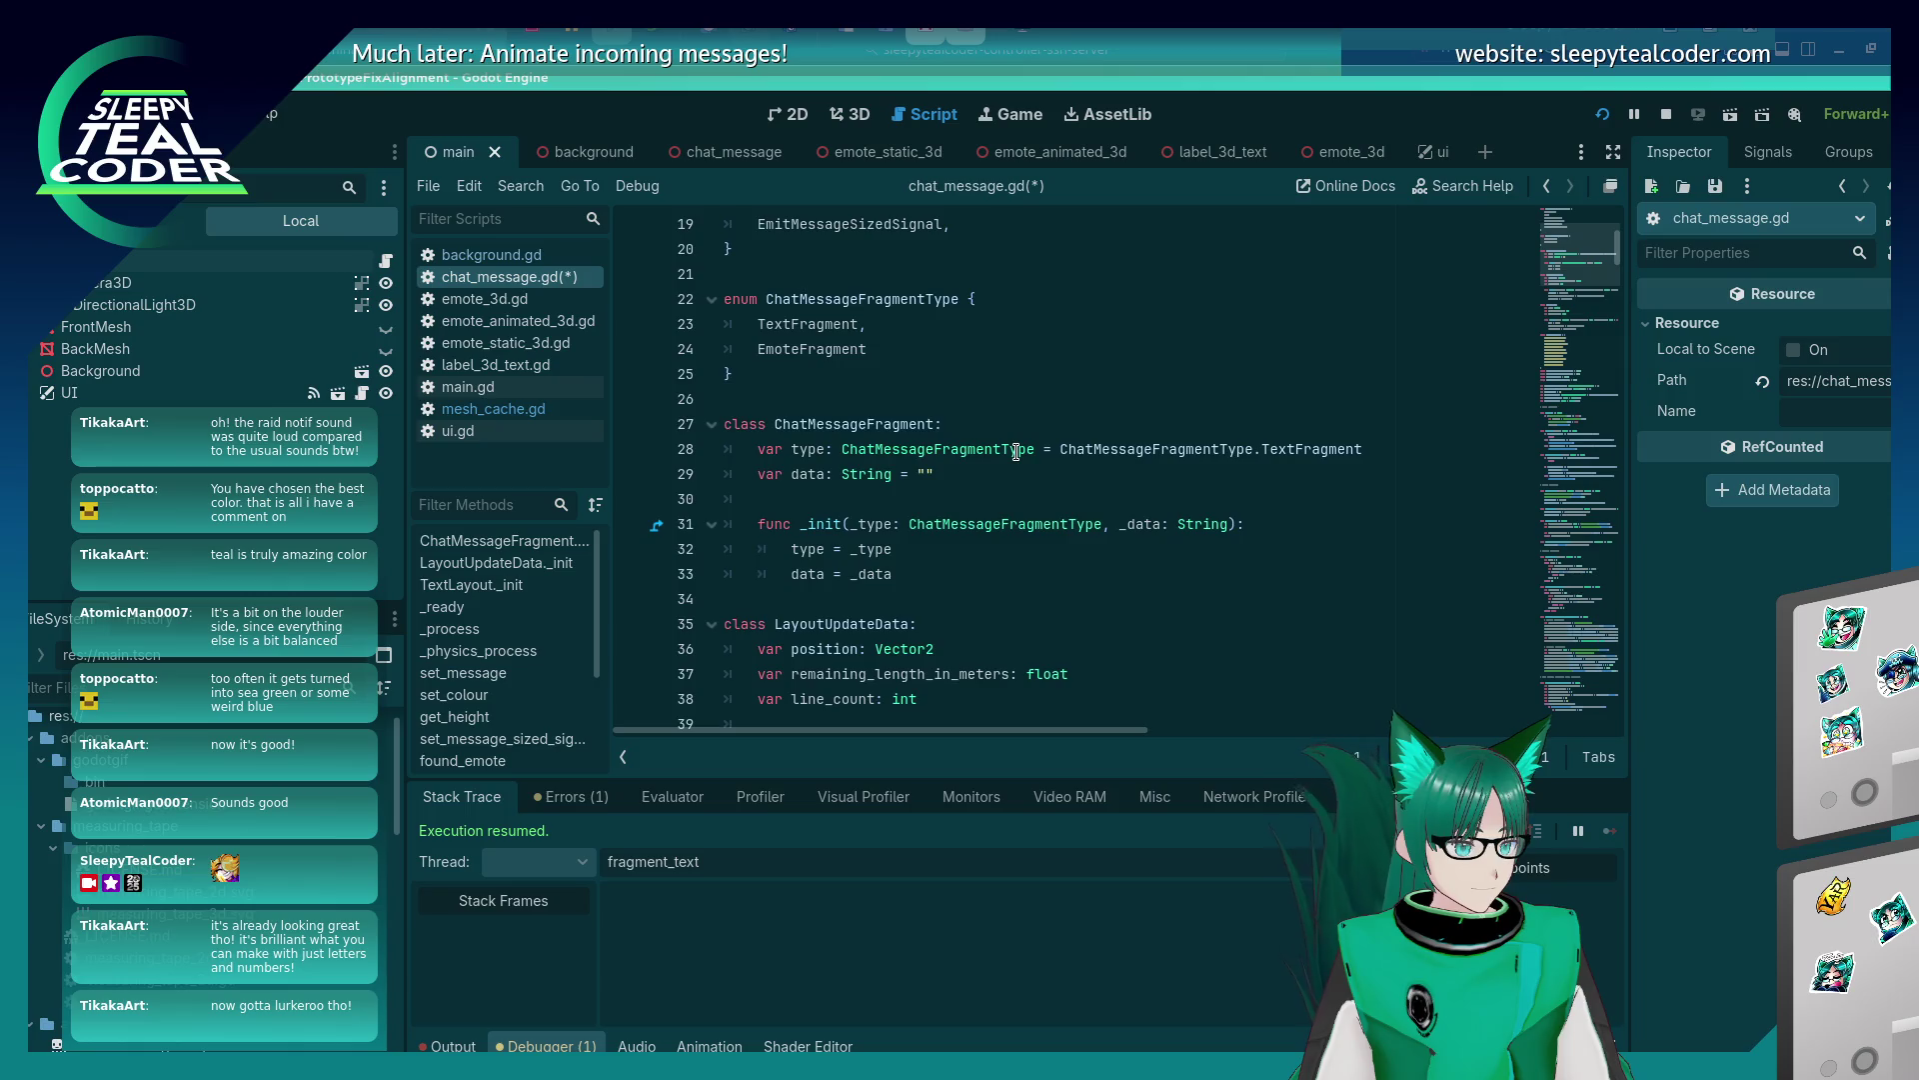
scroll(1016, 452, down, 7)
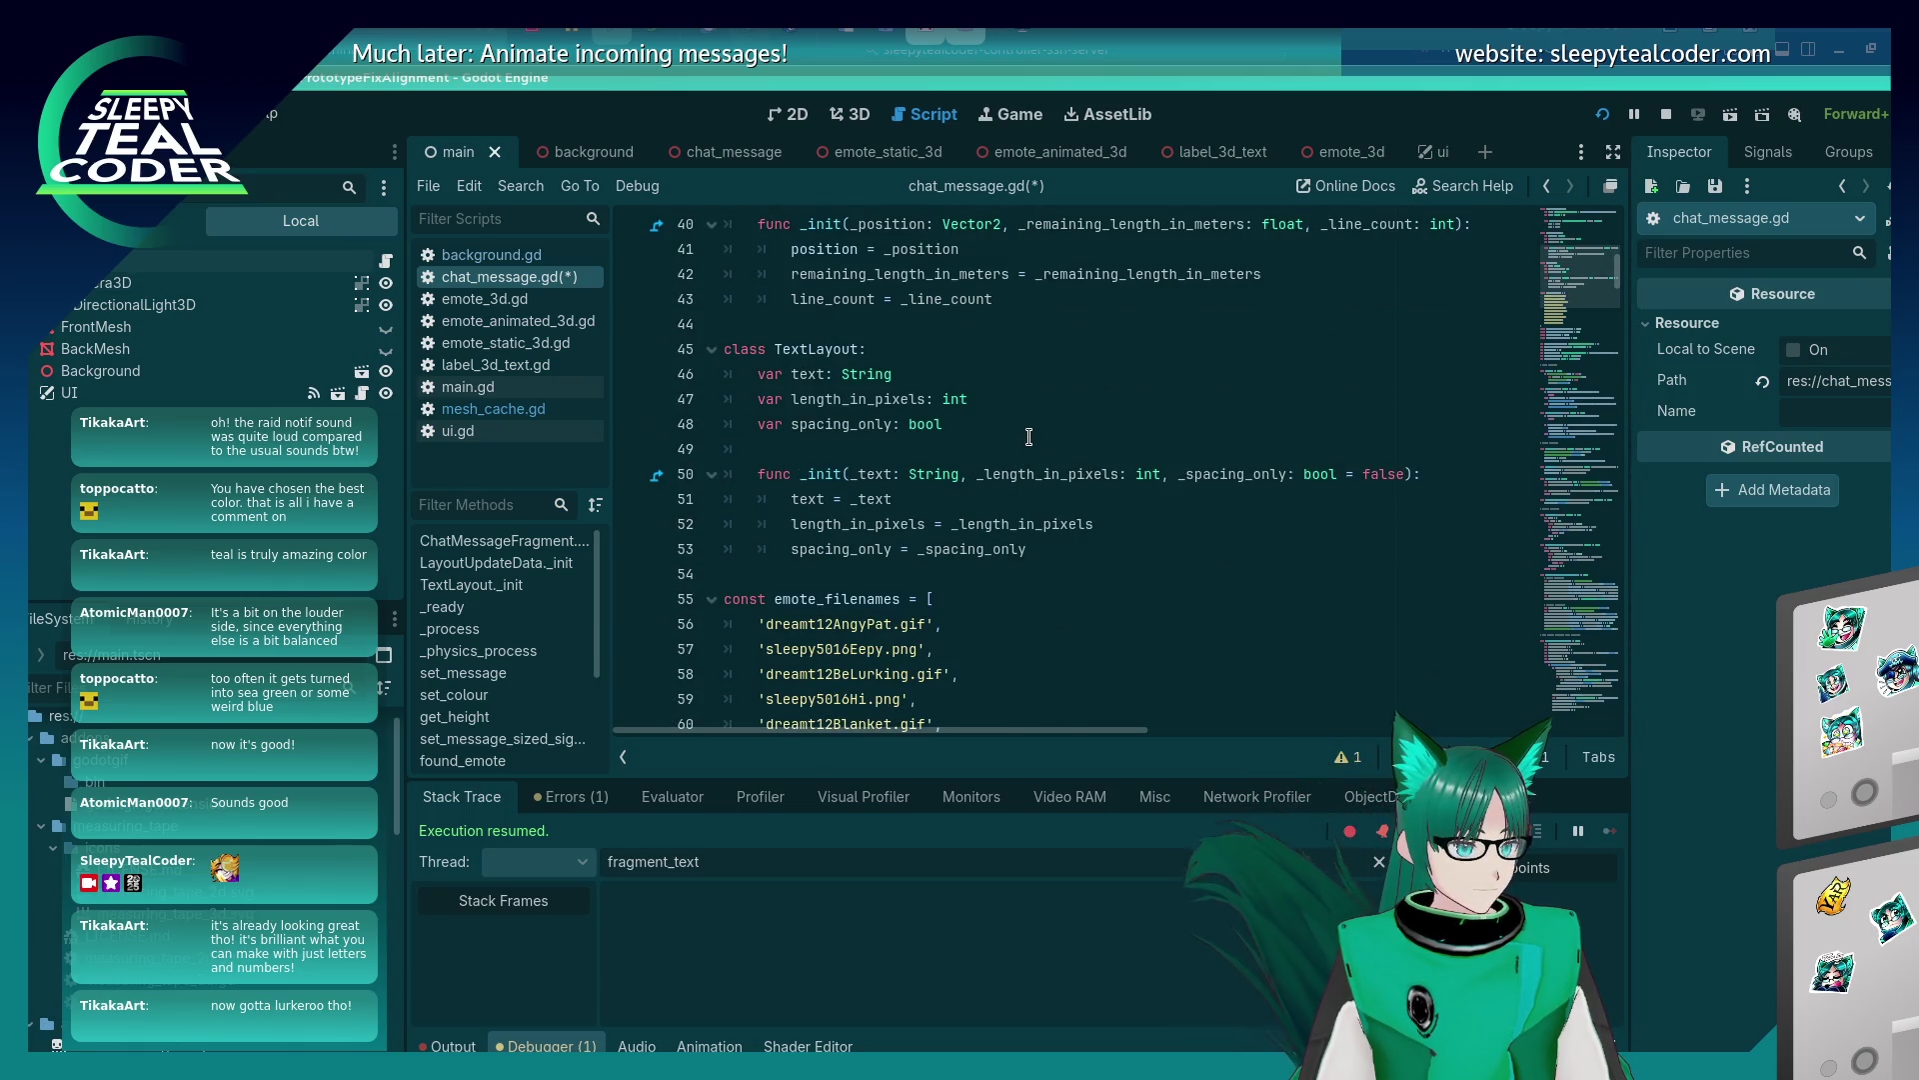
click(1028, 437)
key(shift+Home)
key(BackSpace)
key(BackSpace)
key(Down)
key(Down)
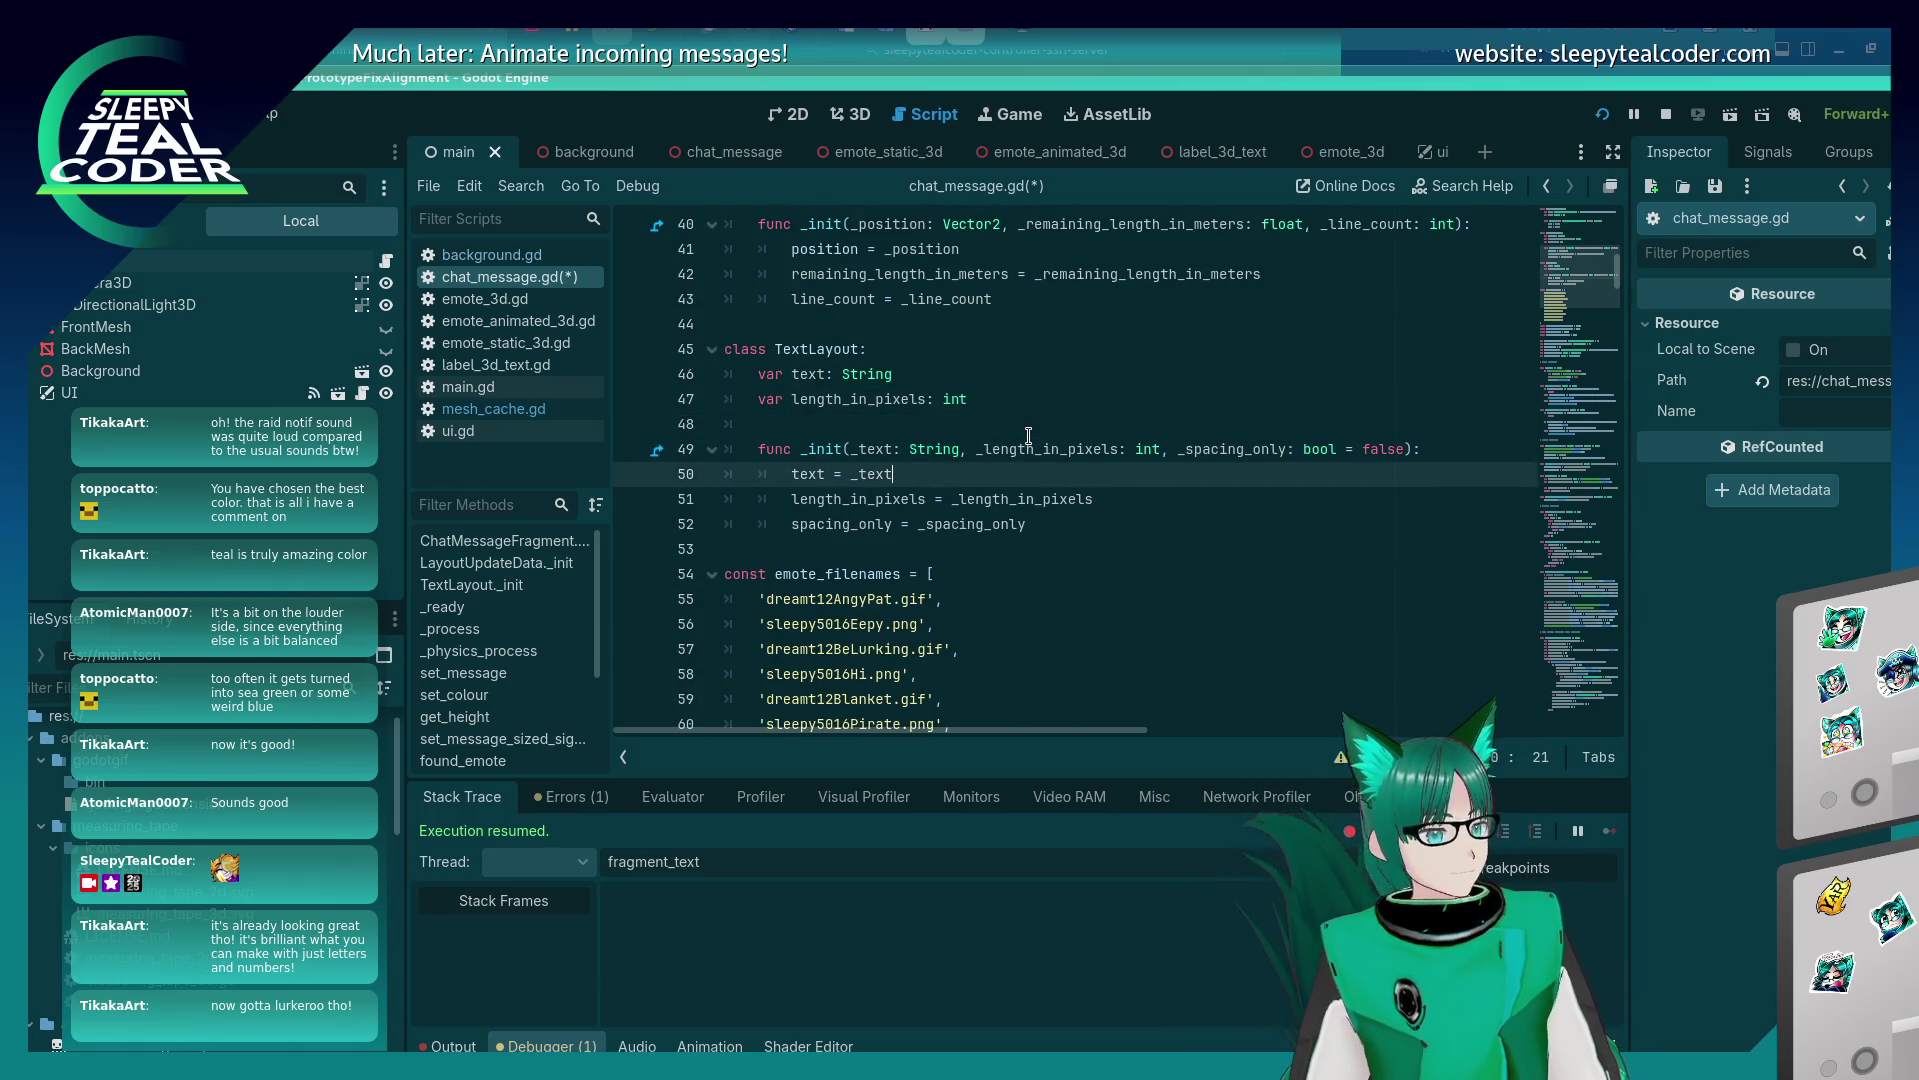
Remove the _spacing_only parameter and its assignment from TextLayout._init, then save the script.
key(Up)
key(End)
key(Left)
key(Left)
key(BackSpace)
key(BackSpace)
key(BackSpace)
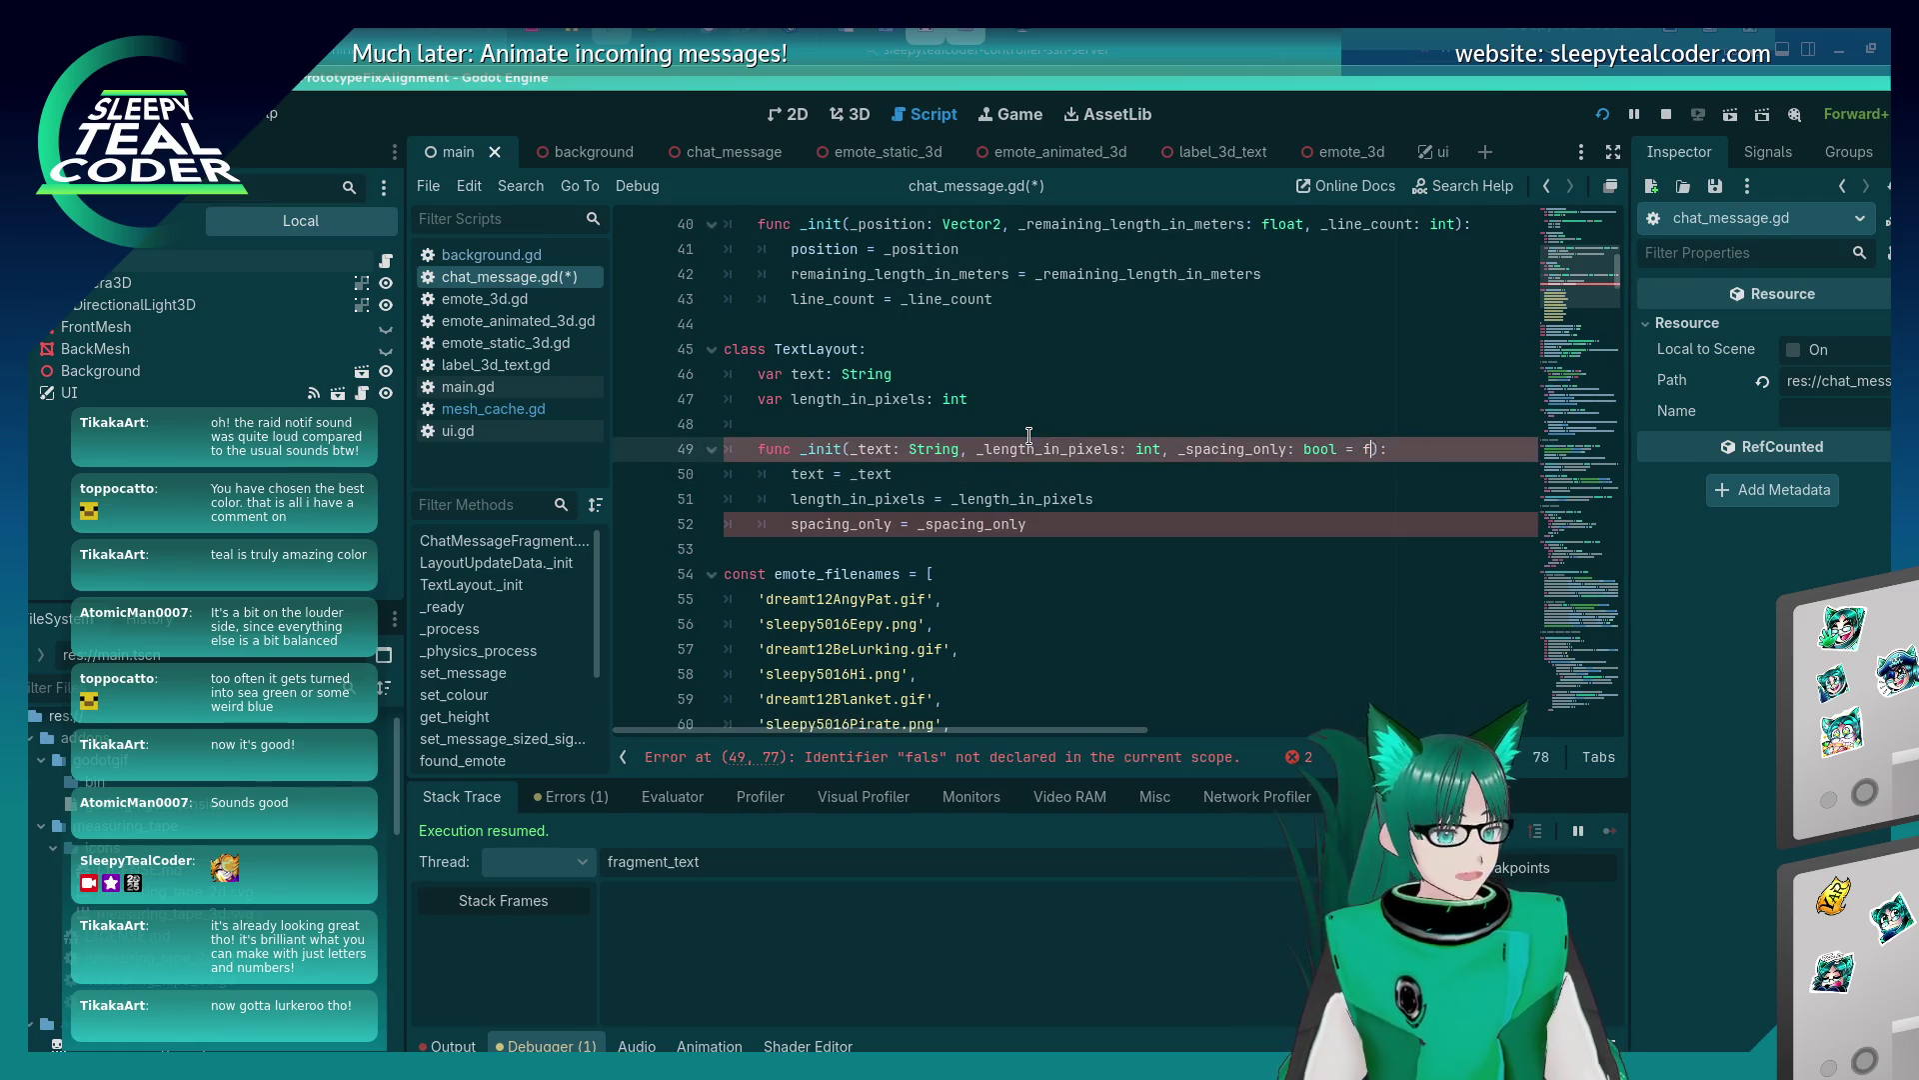
key(BackSpace)
key(BackSpace)
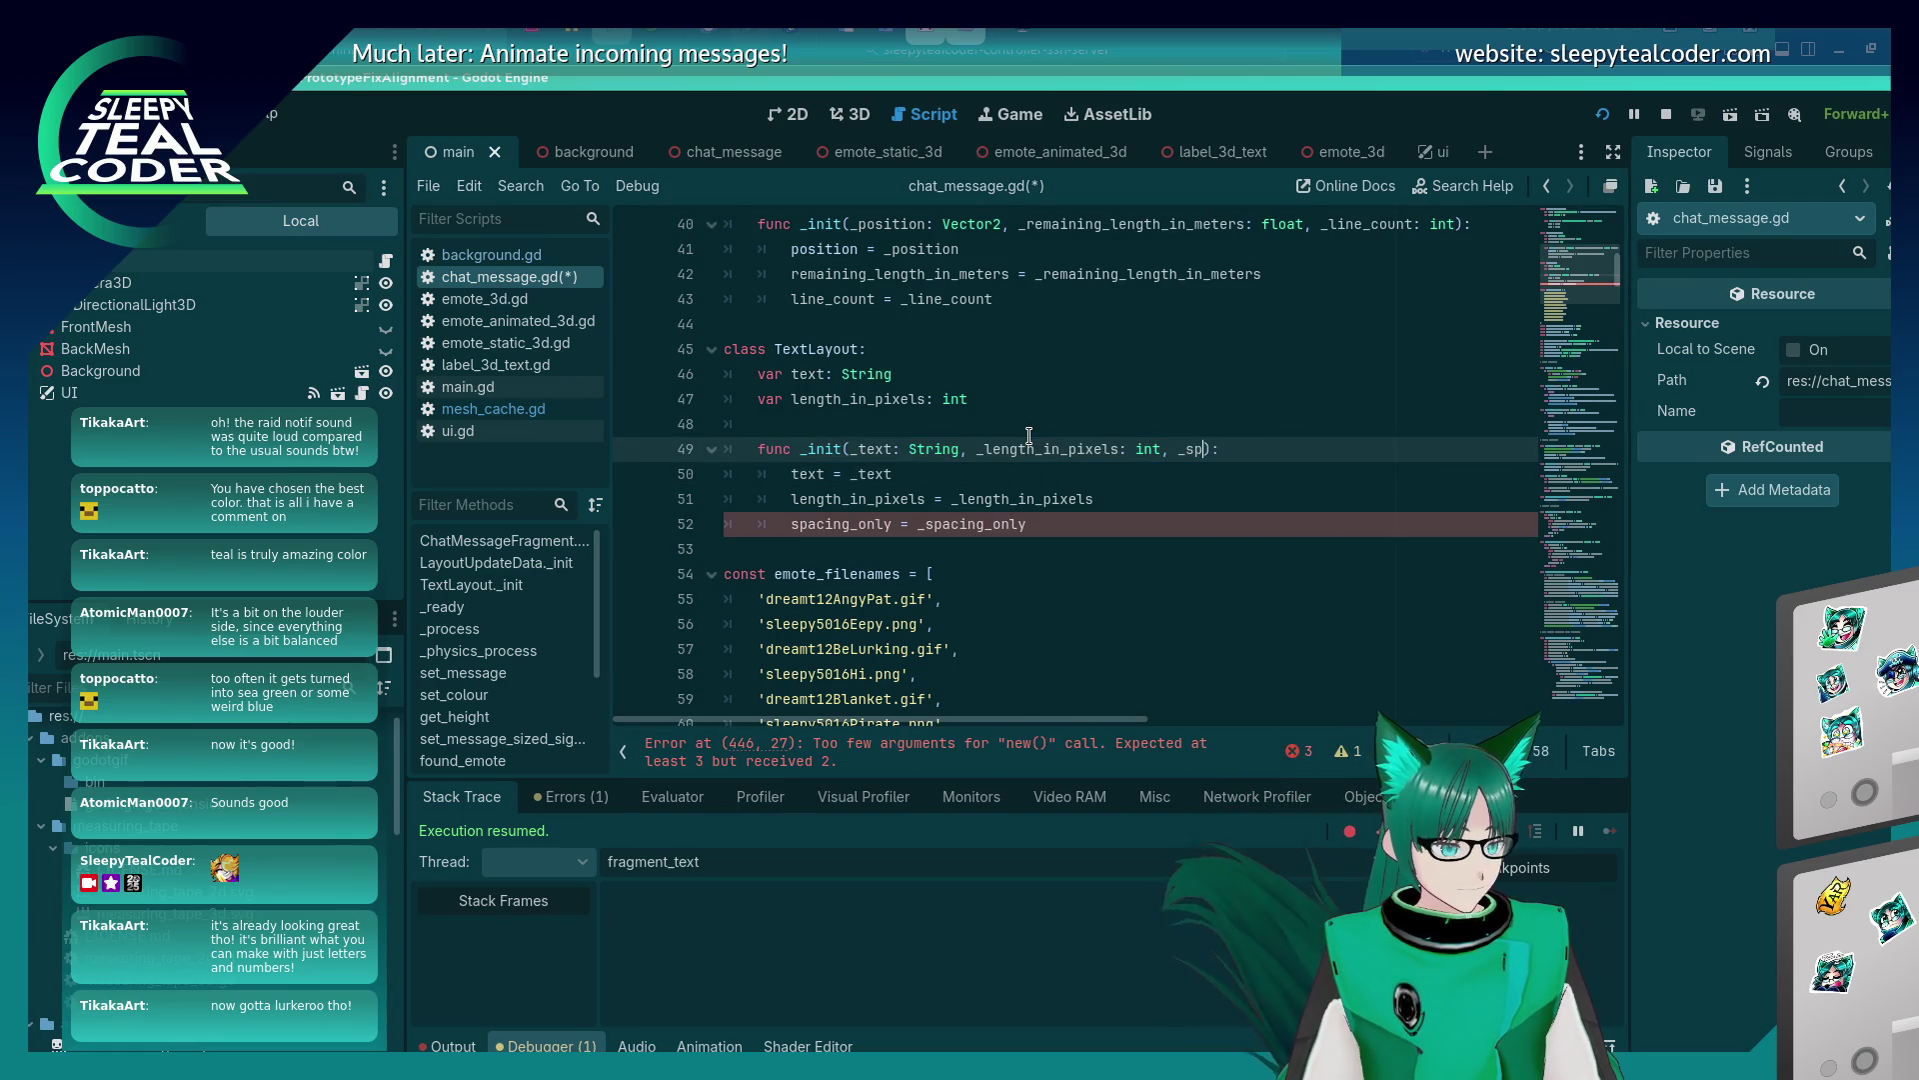
key(BackSpace)
key(Down)
key(Down)
key(Down)
key(End)
key(shift+Home)
key(BackSpace)
key(BackSpace)
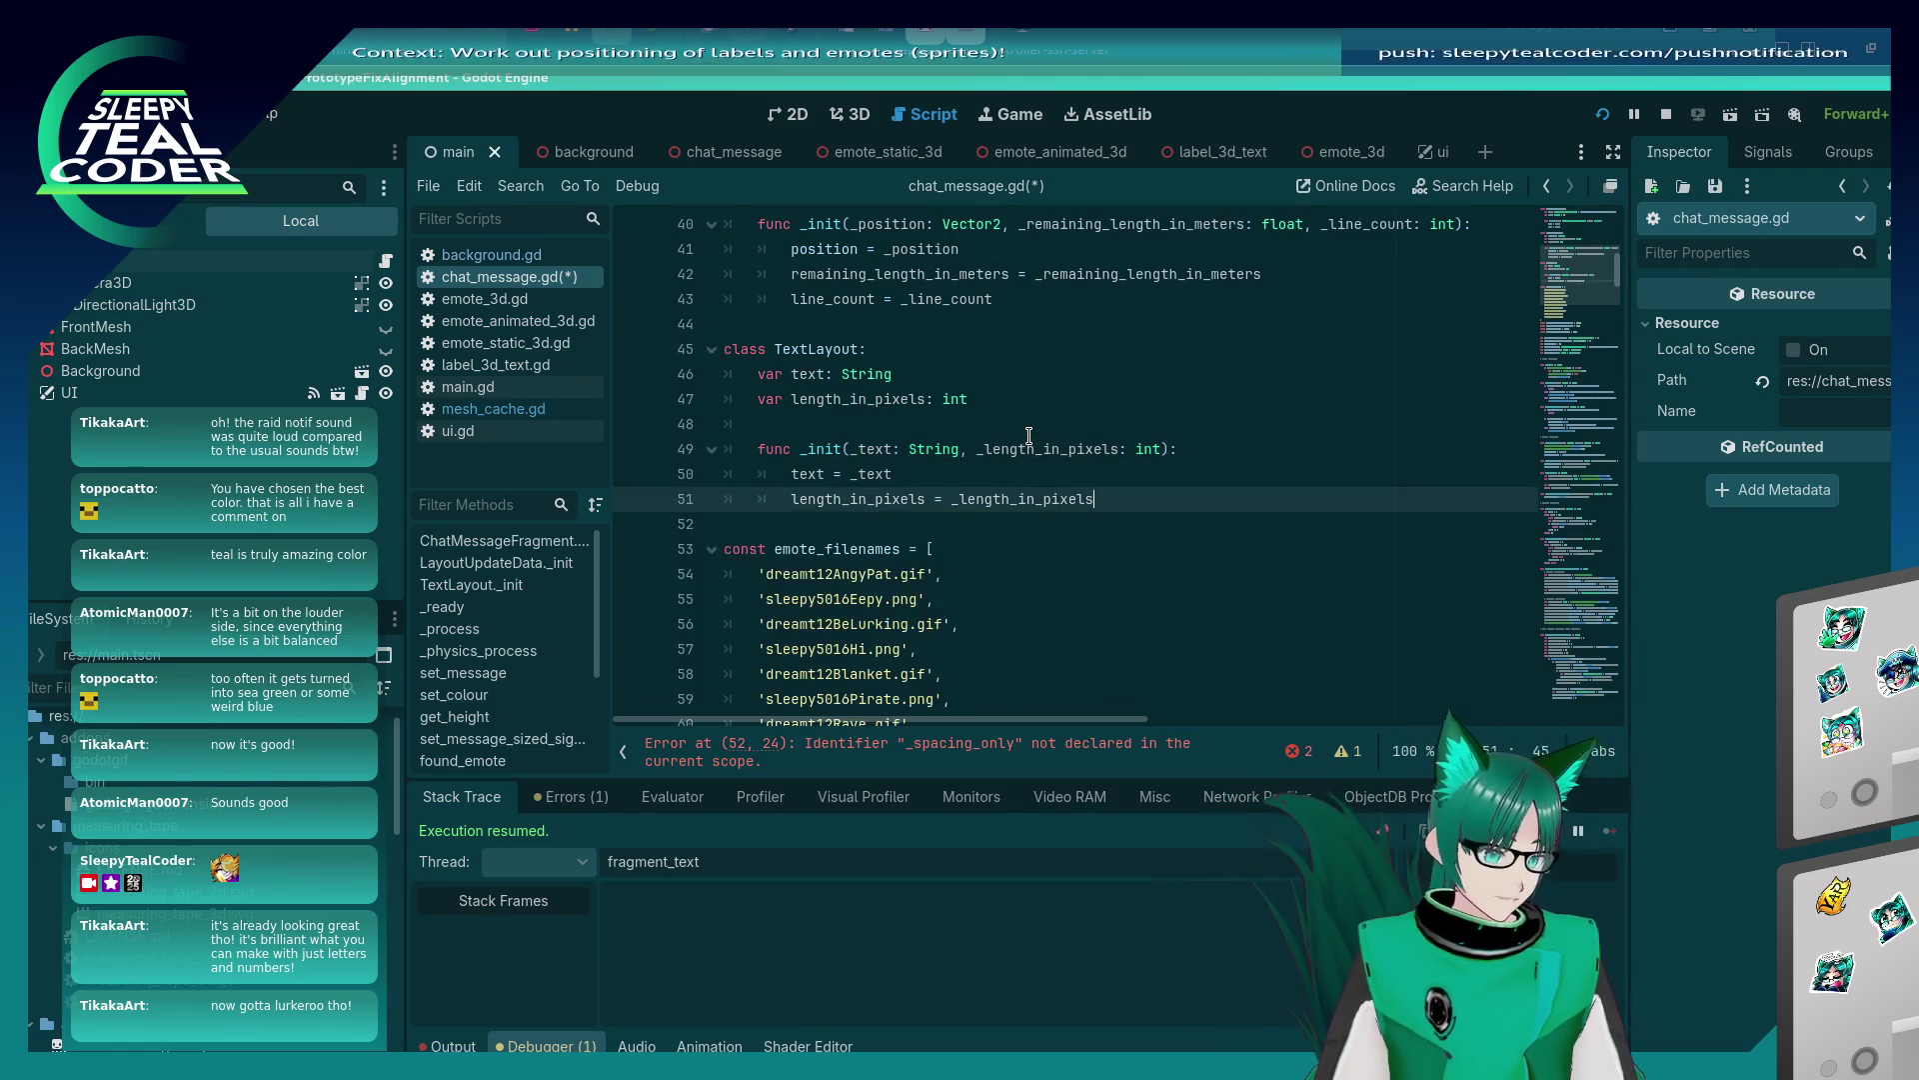
key(ctrl+s)
scroll(1037, 457, down, 20)
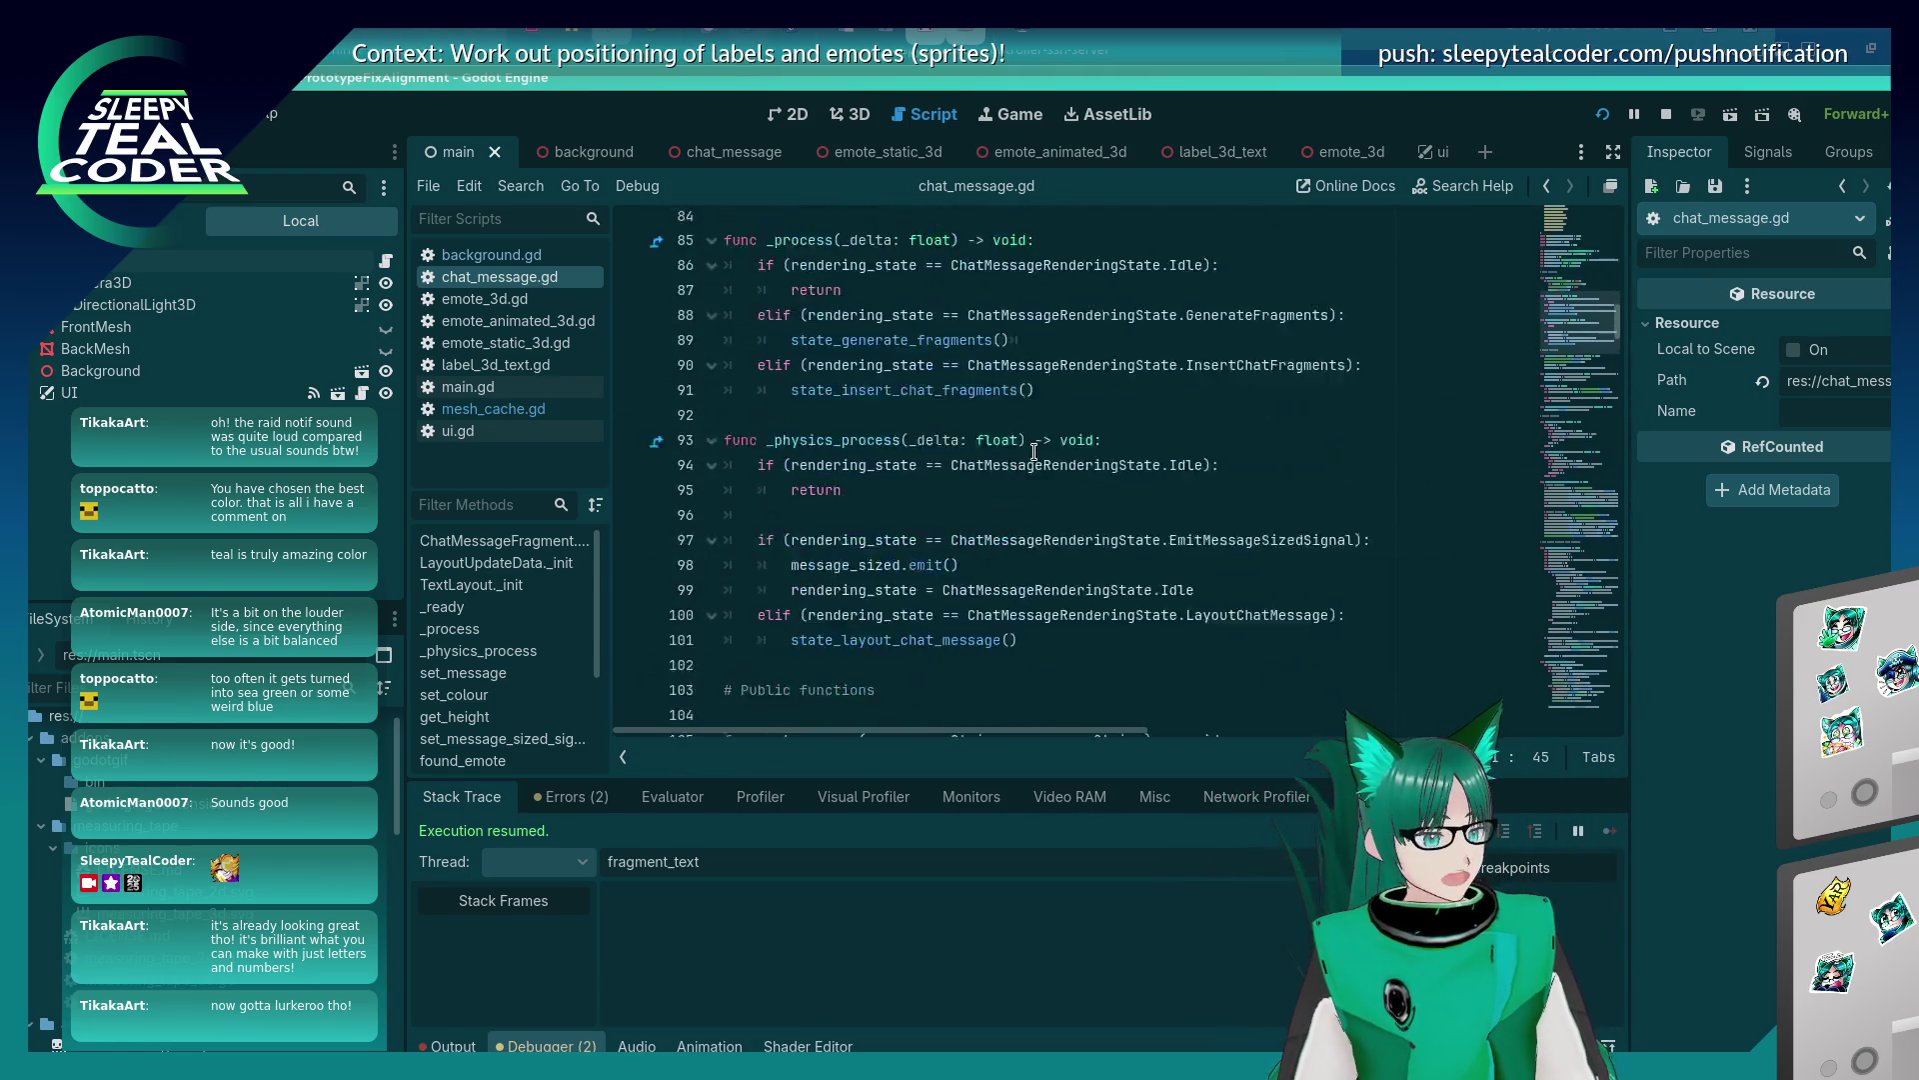
scroll(1032, 451, down, 18)
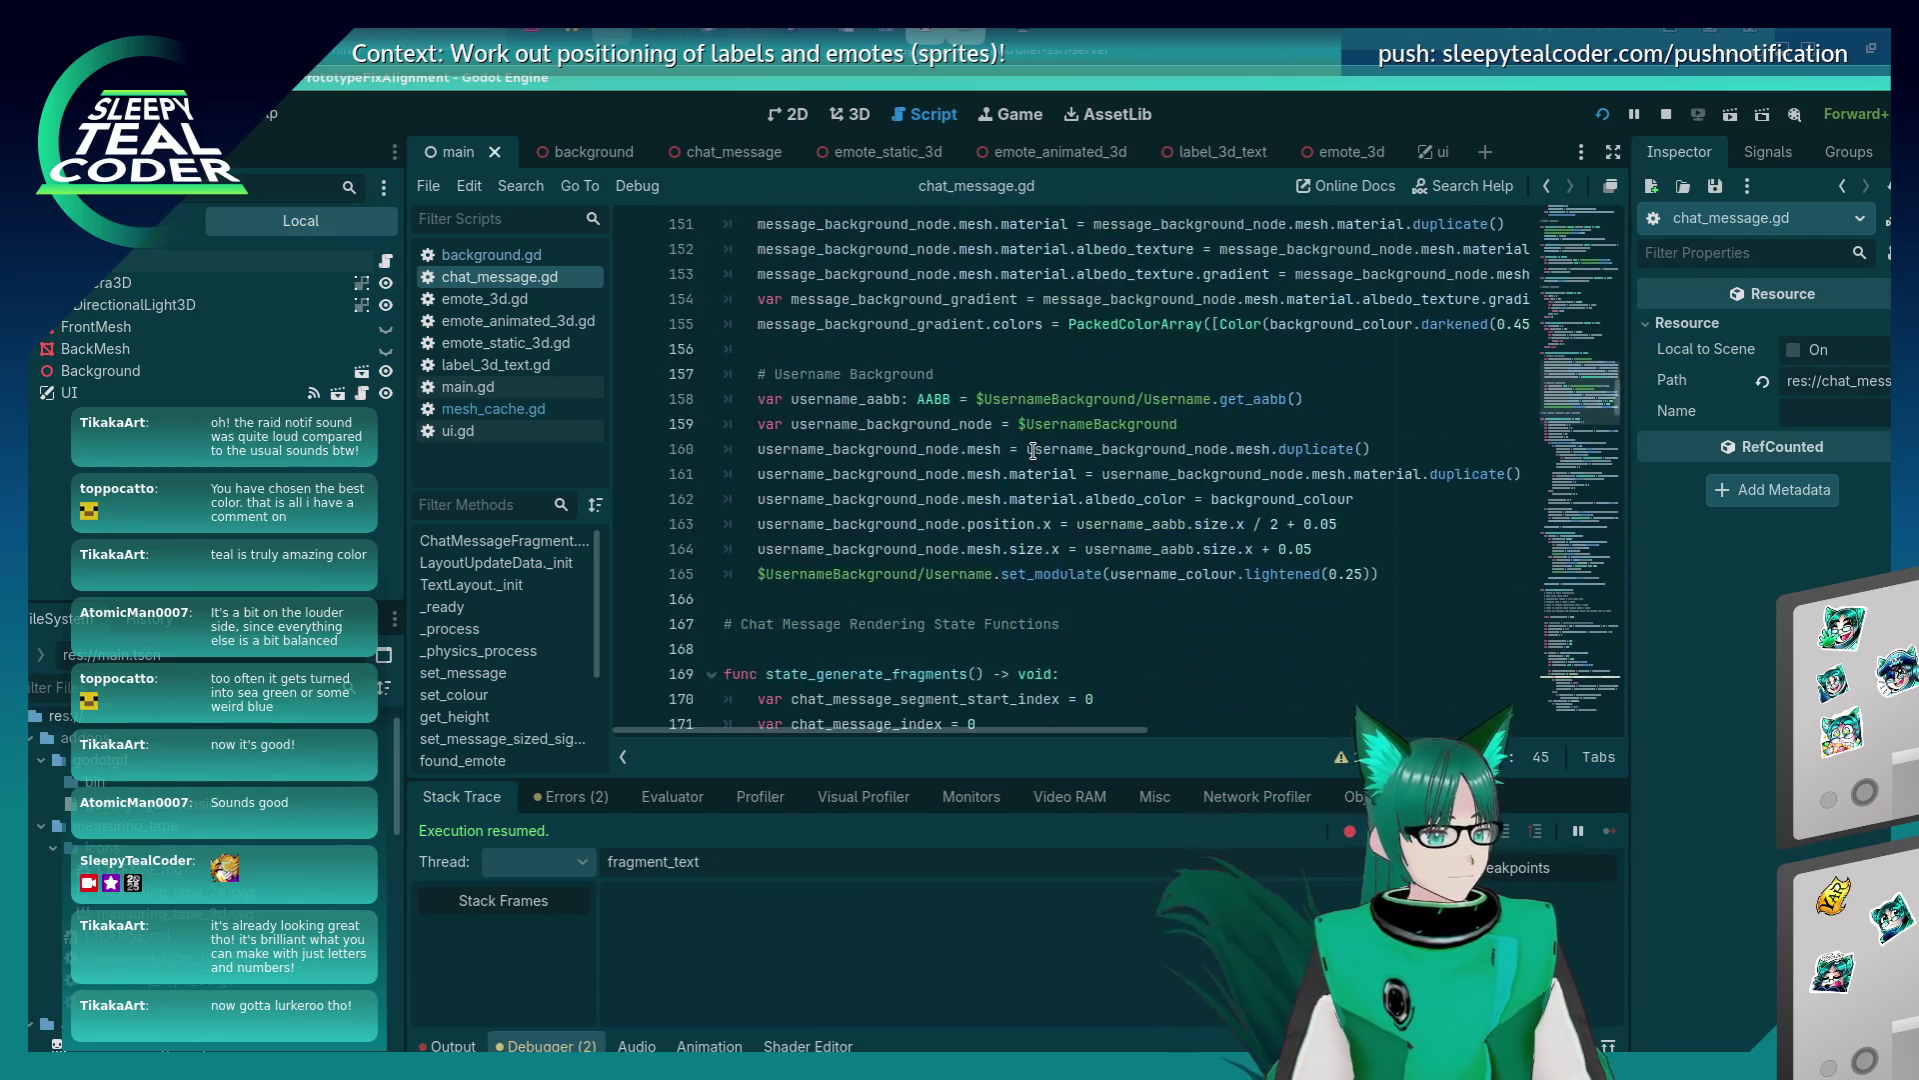
scroll(1032, 451, down, 16)
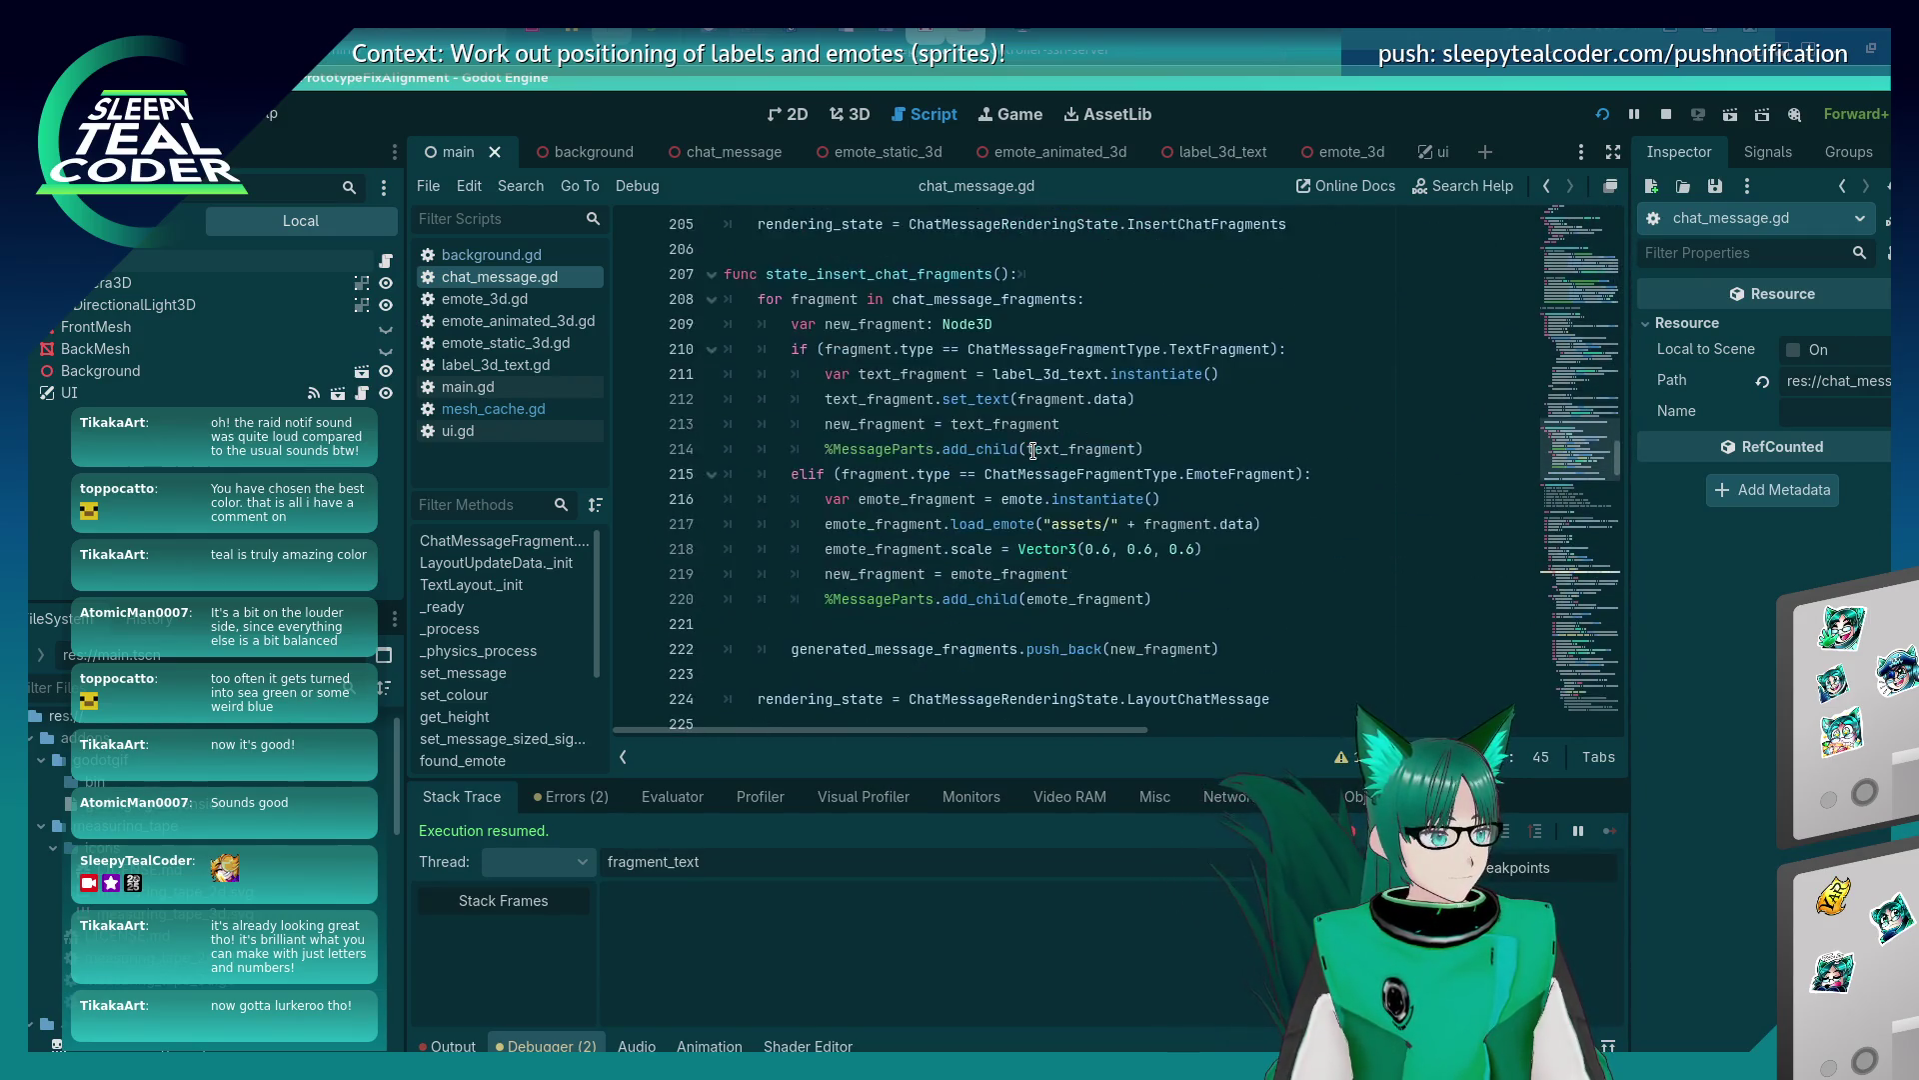
scroll(1033, 451, down, 16)
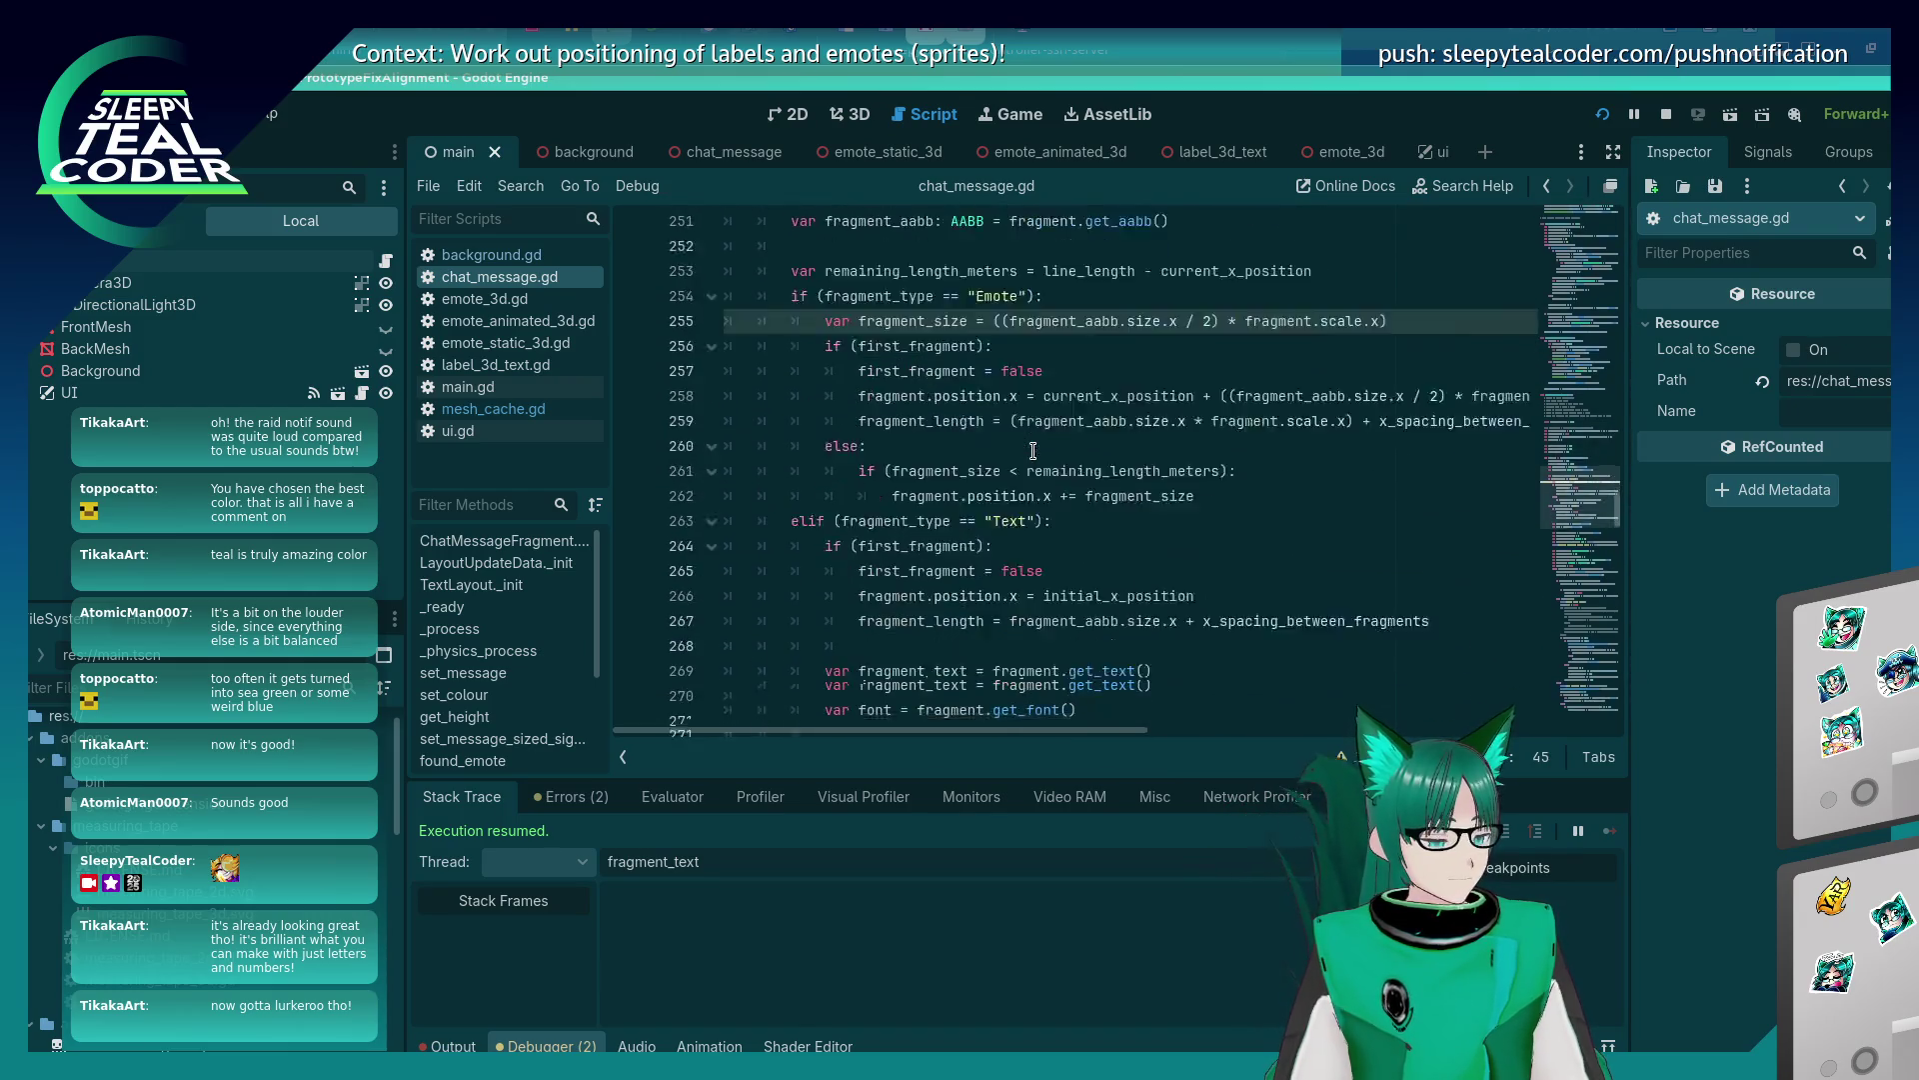
scroll(1033, 451, down, 18)
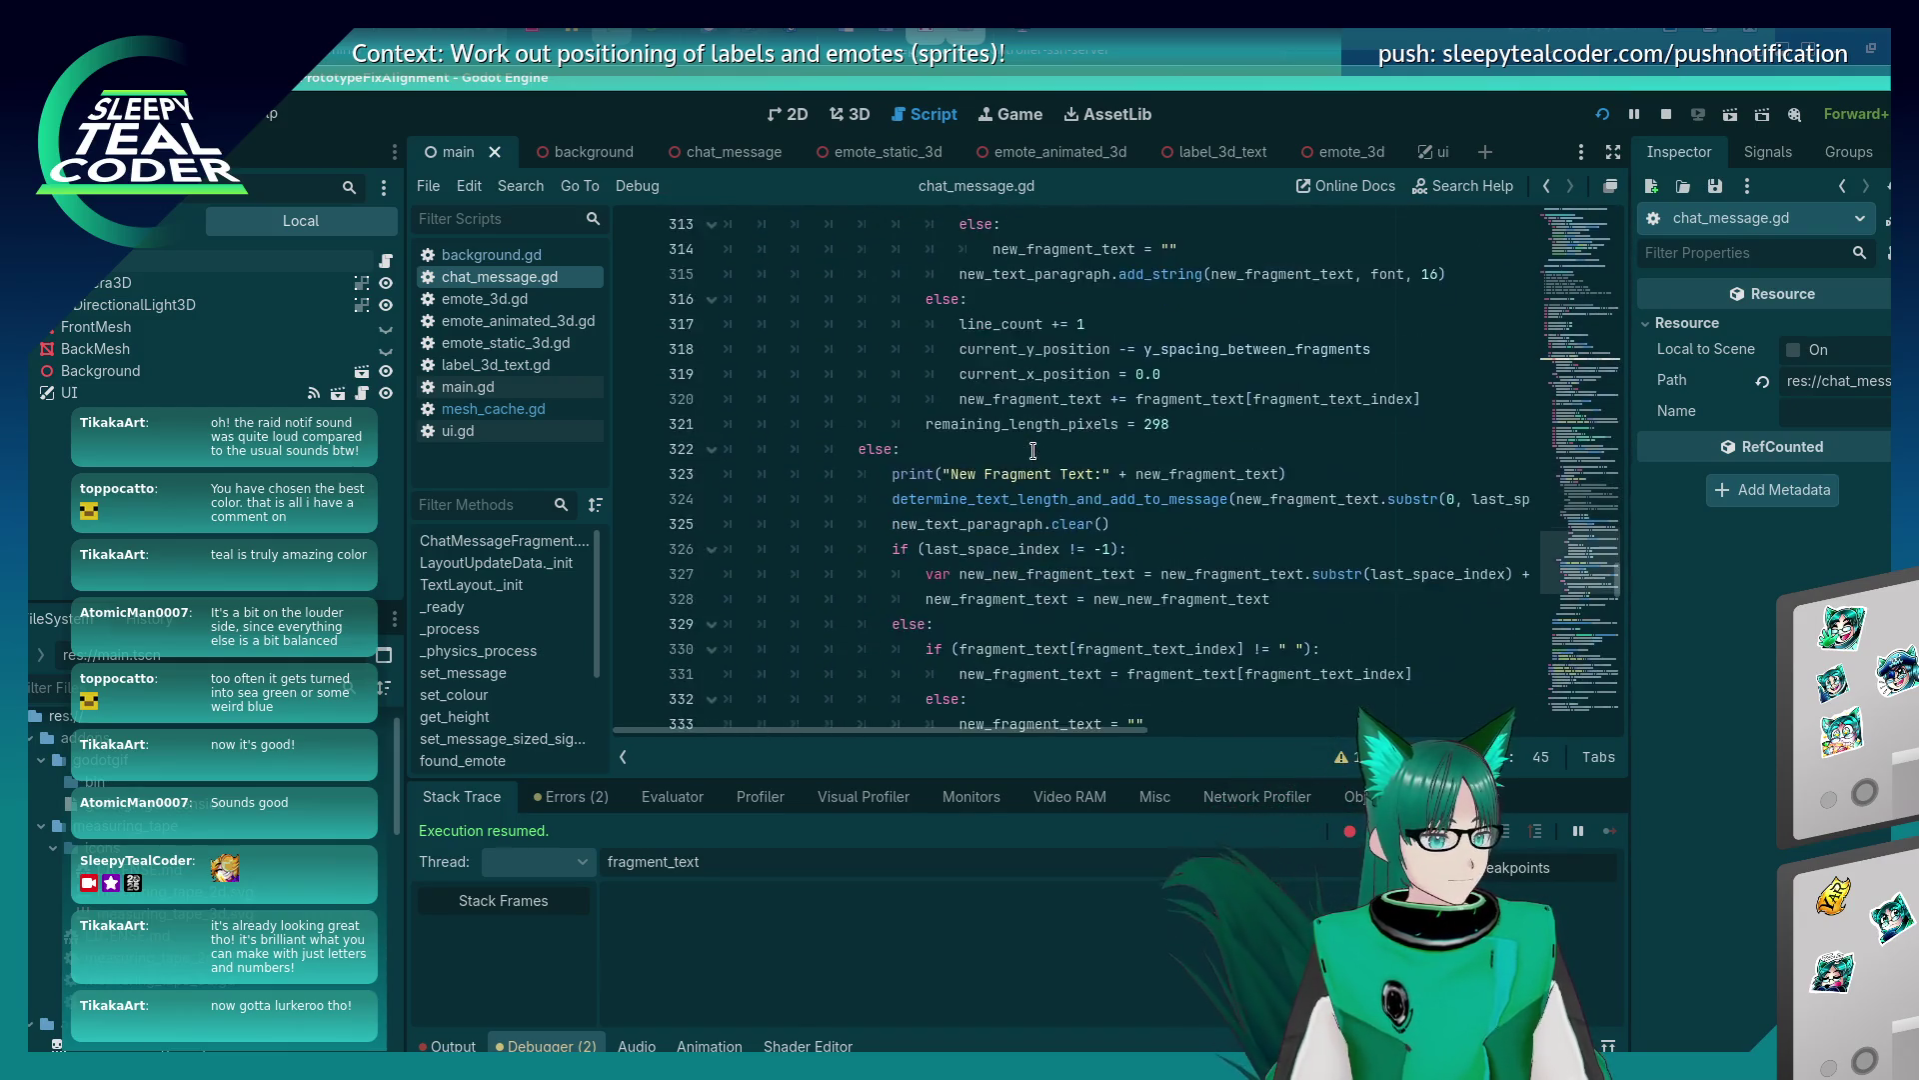
scroll(1033, 451, down, 6)
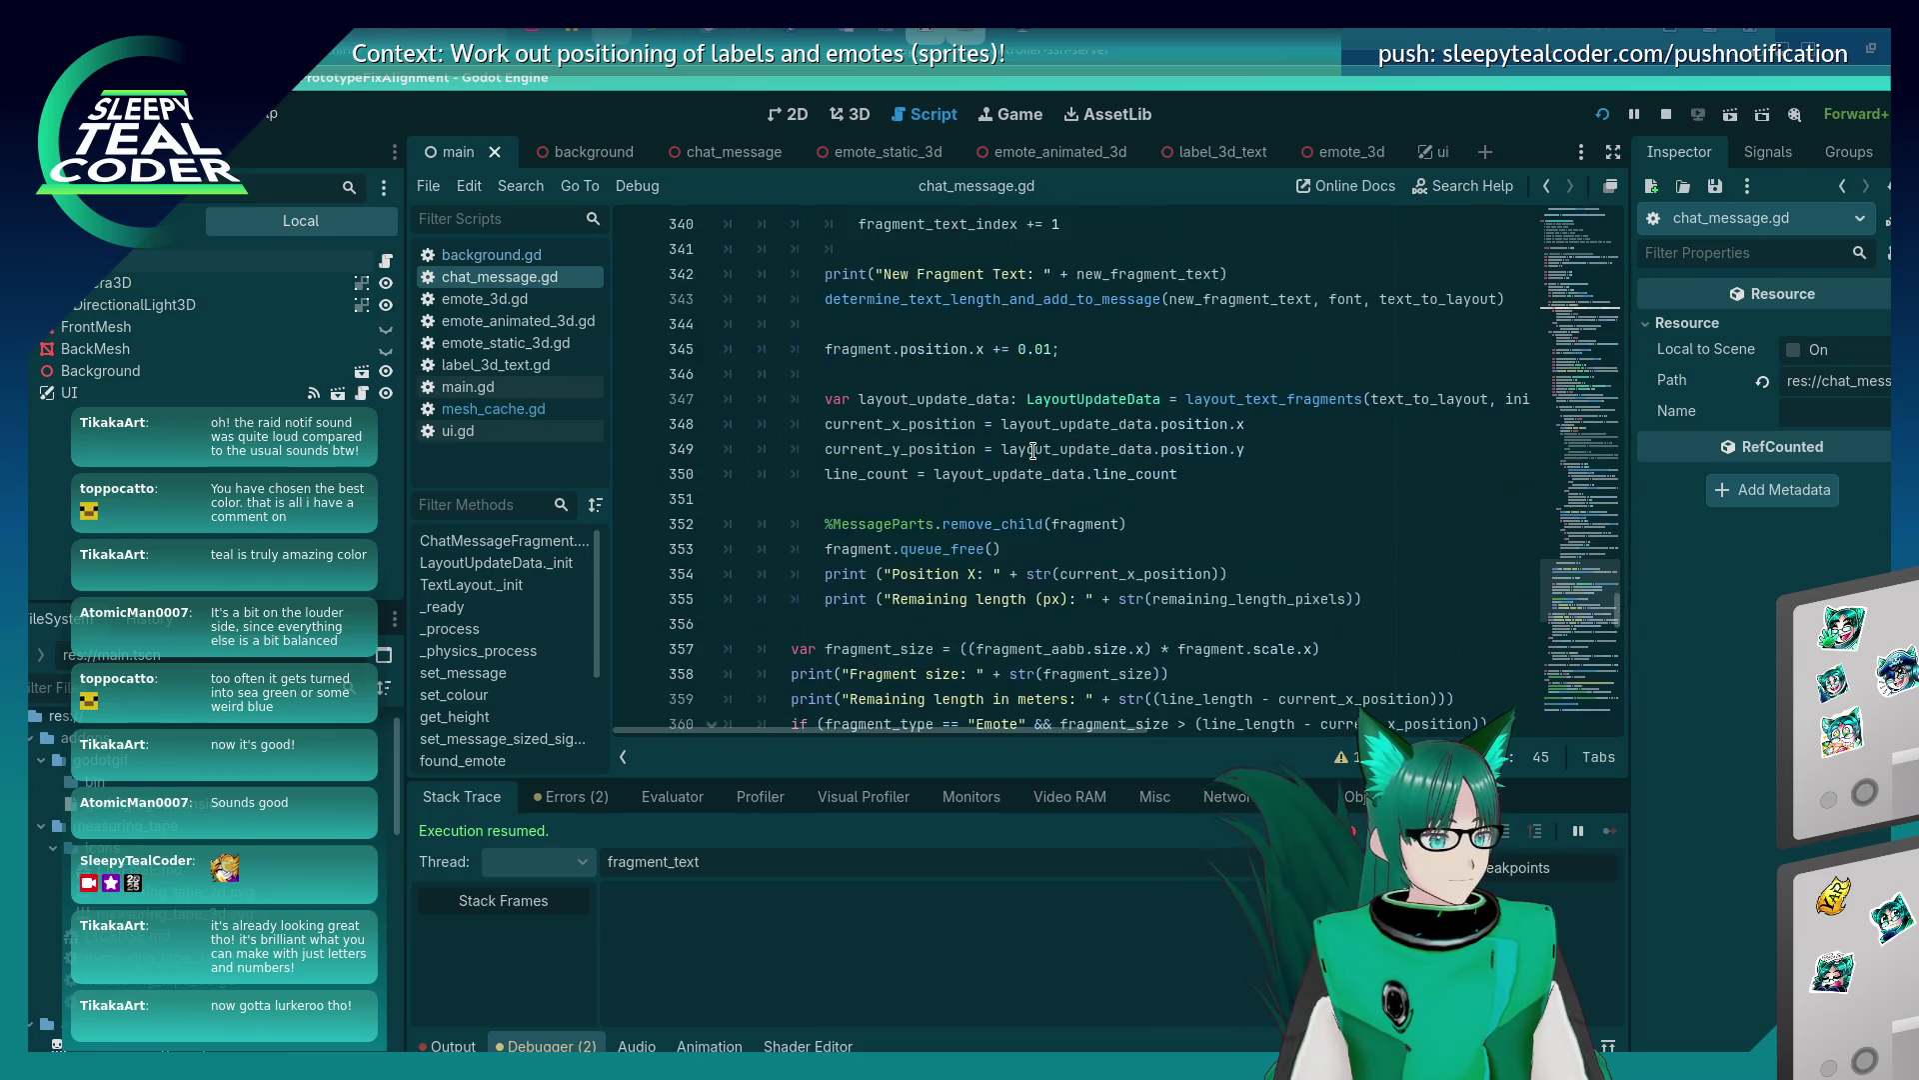
scroll(1033, 451, down, 4)
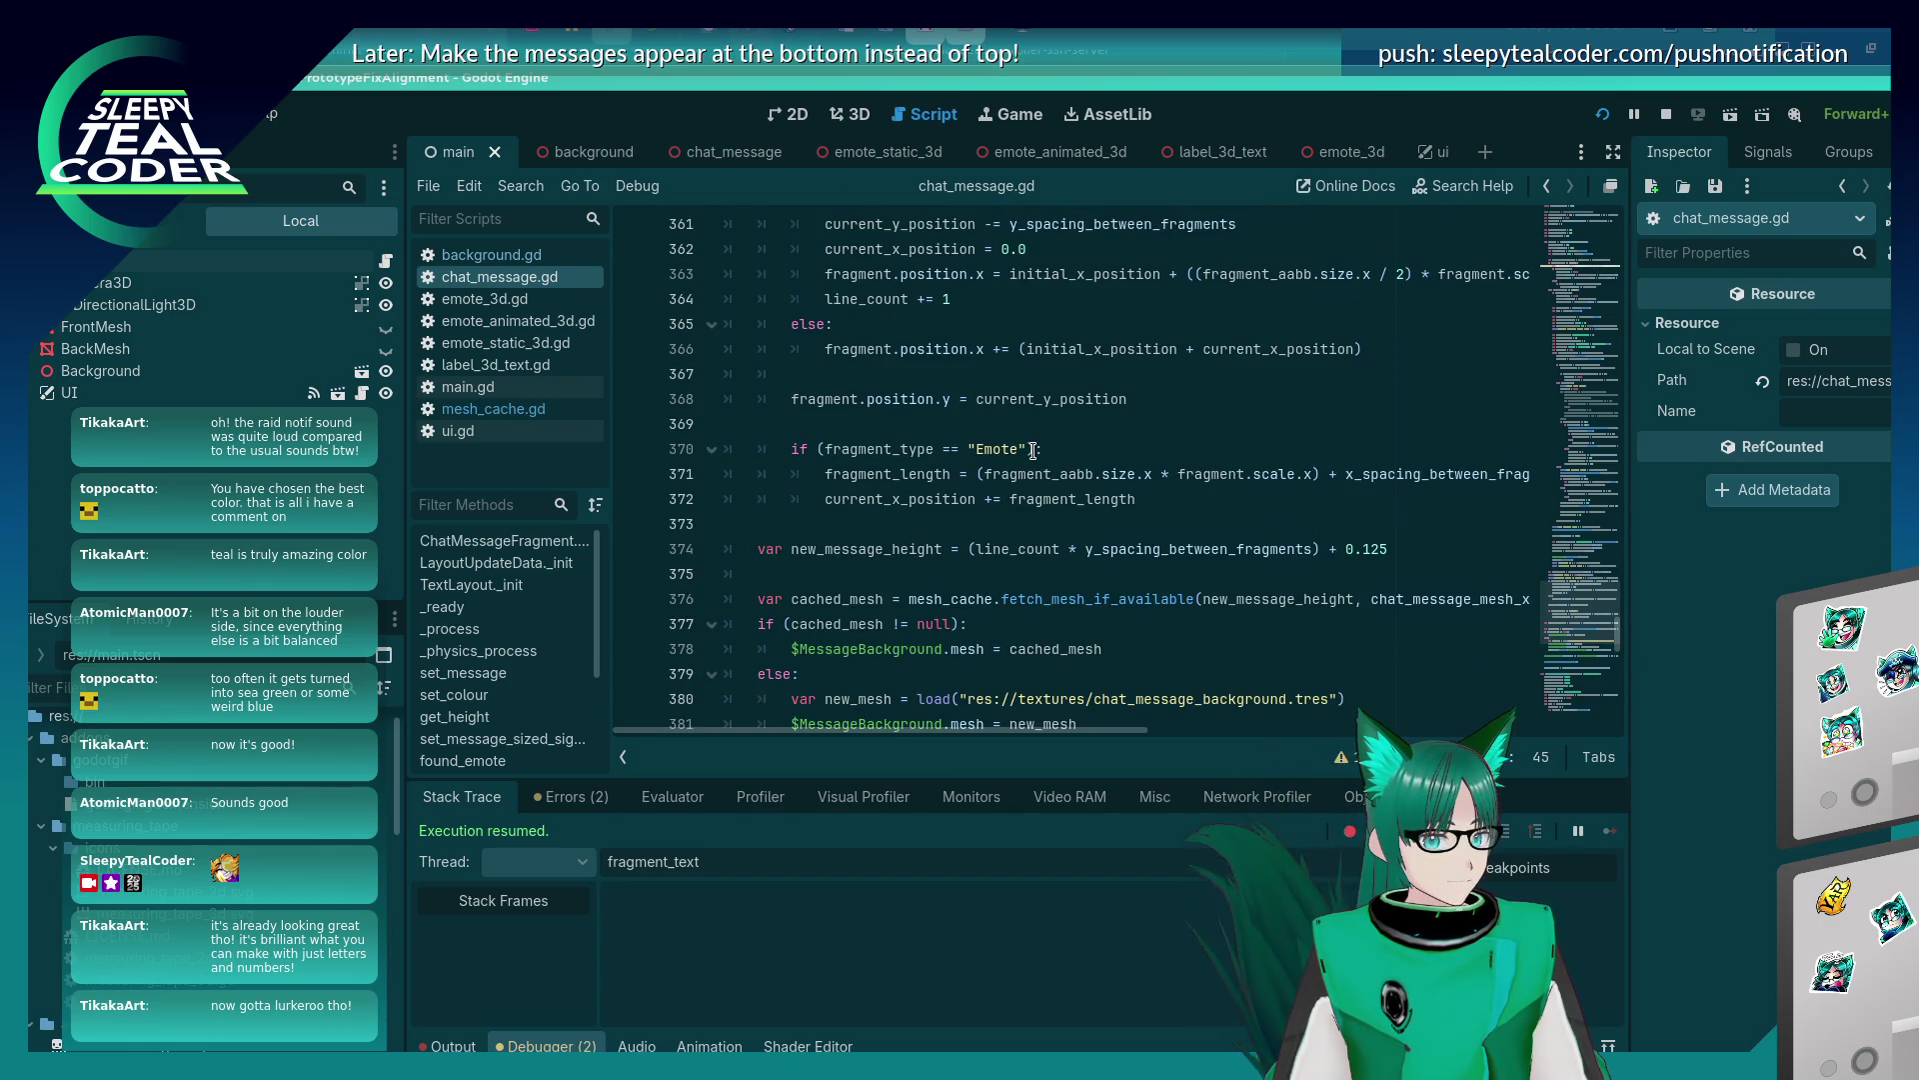
scroll(1033, 451, down, 6)
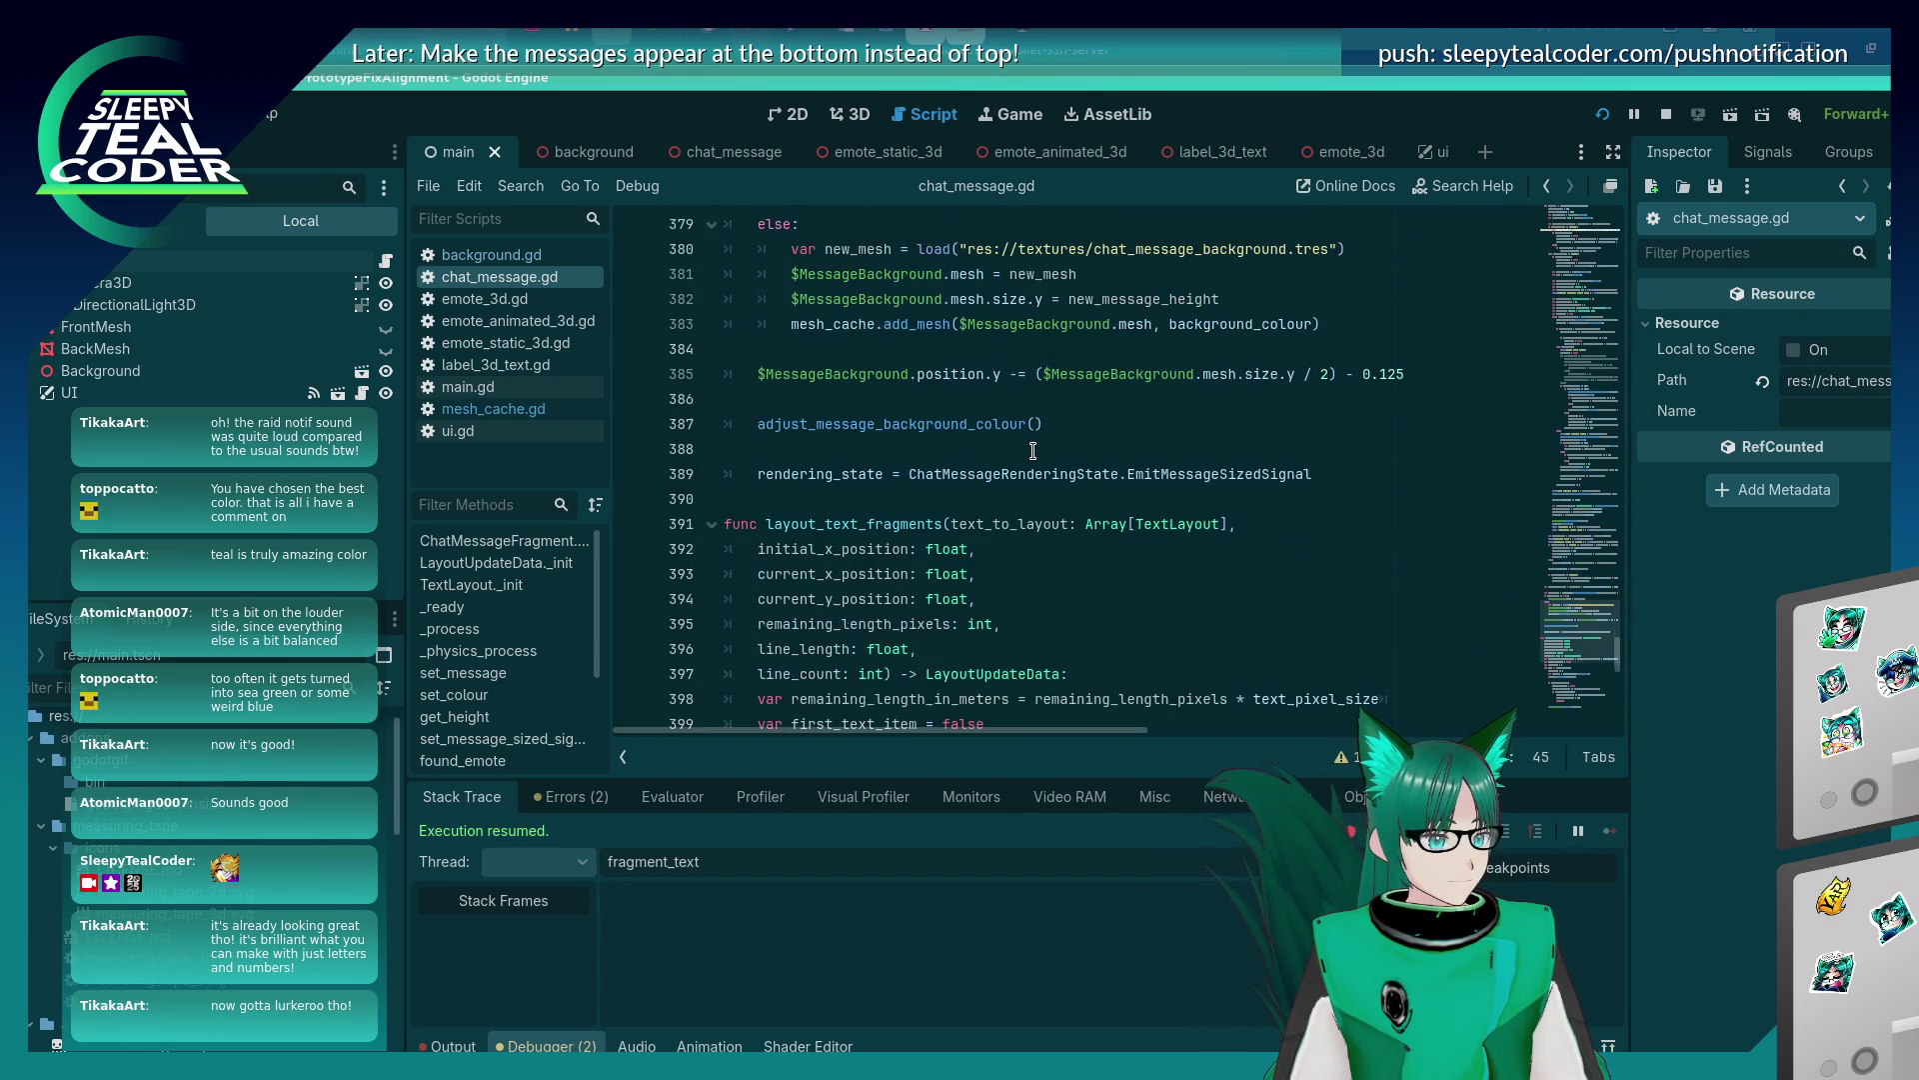
scroll(1032, 451, down, 7)
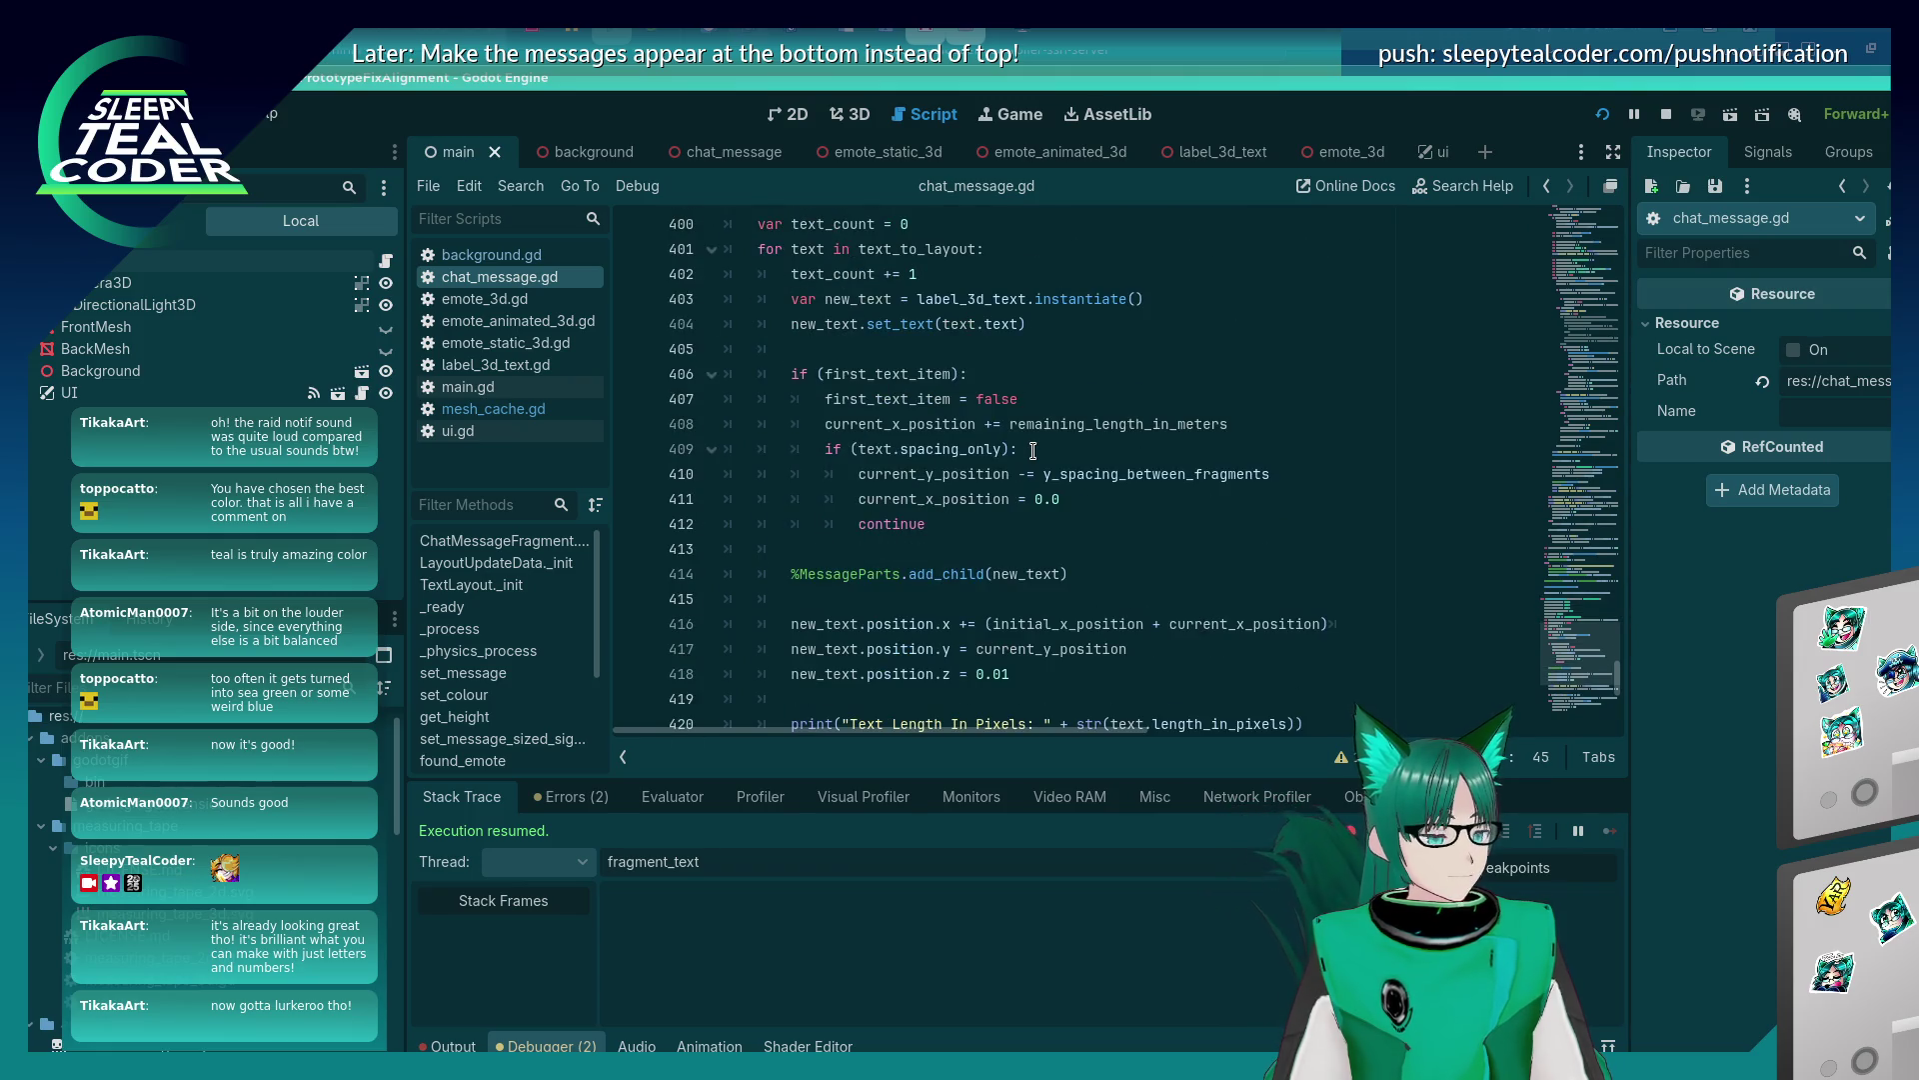
scroll(1033, 451, down, 3)
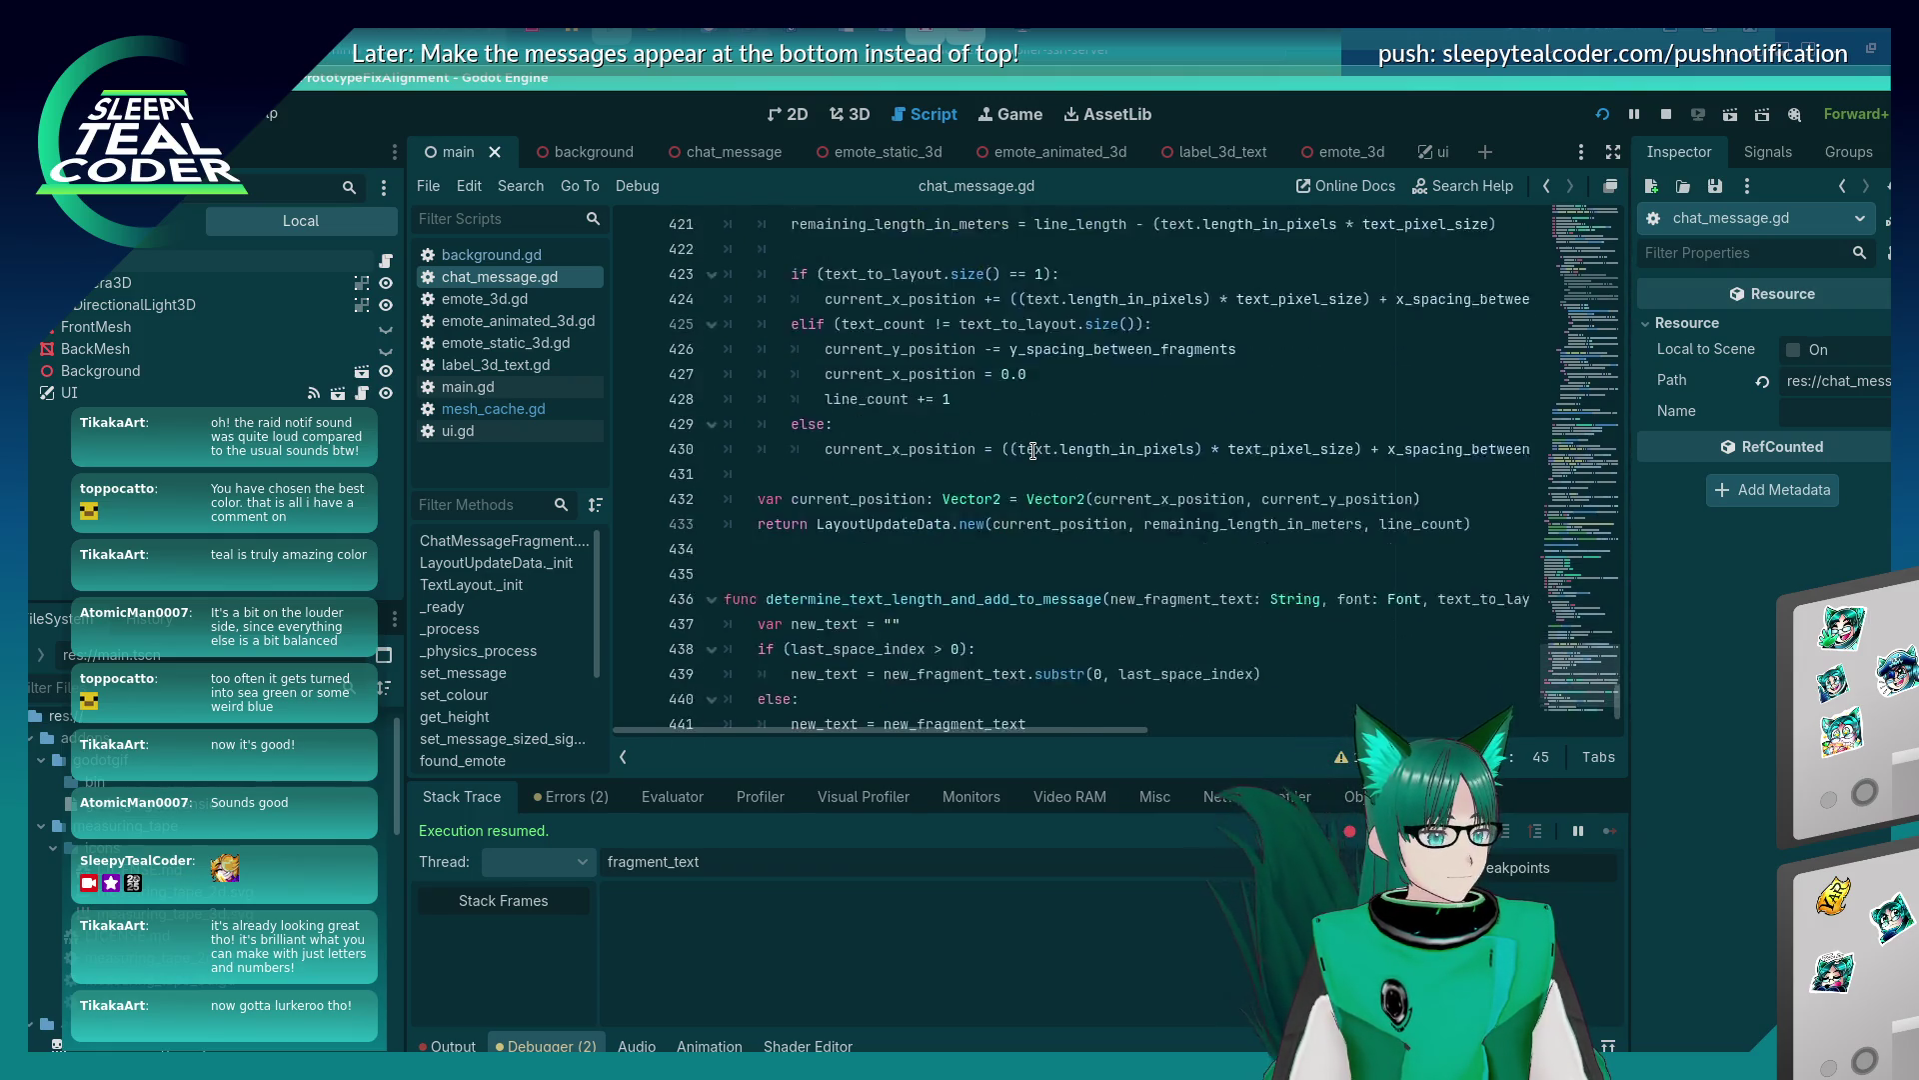
scroll(1033, 451, up, 2)
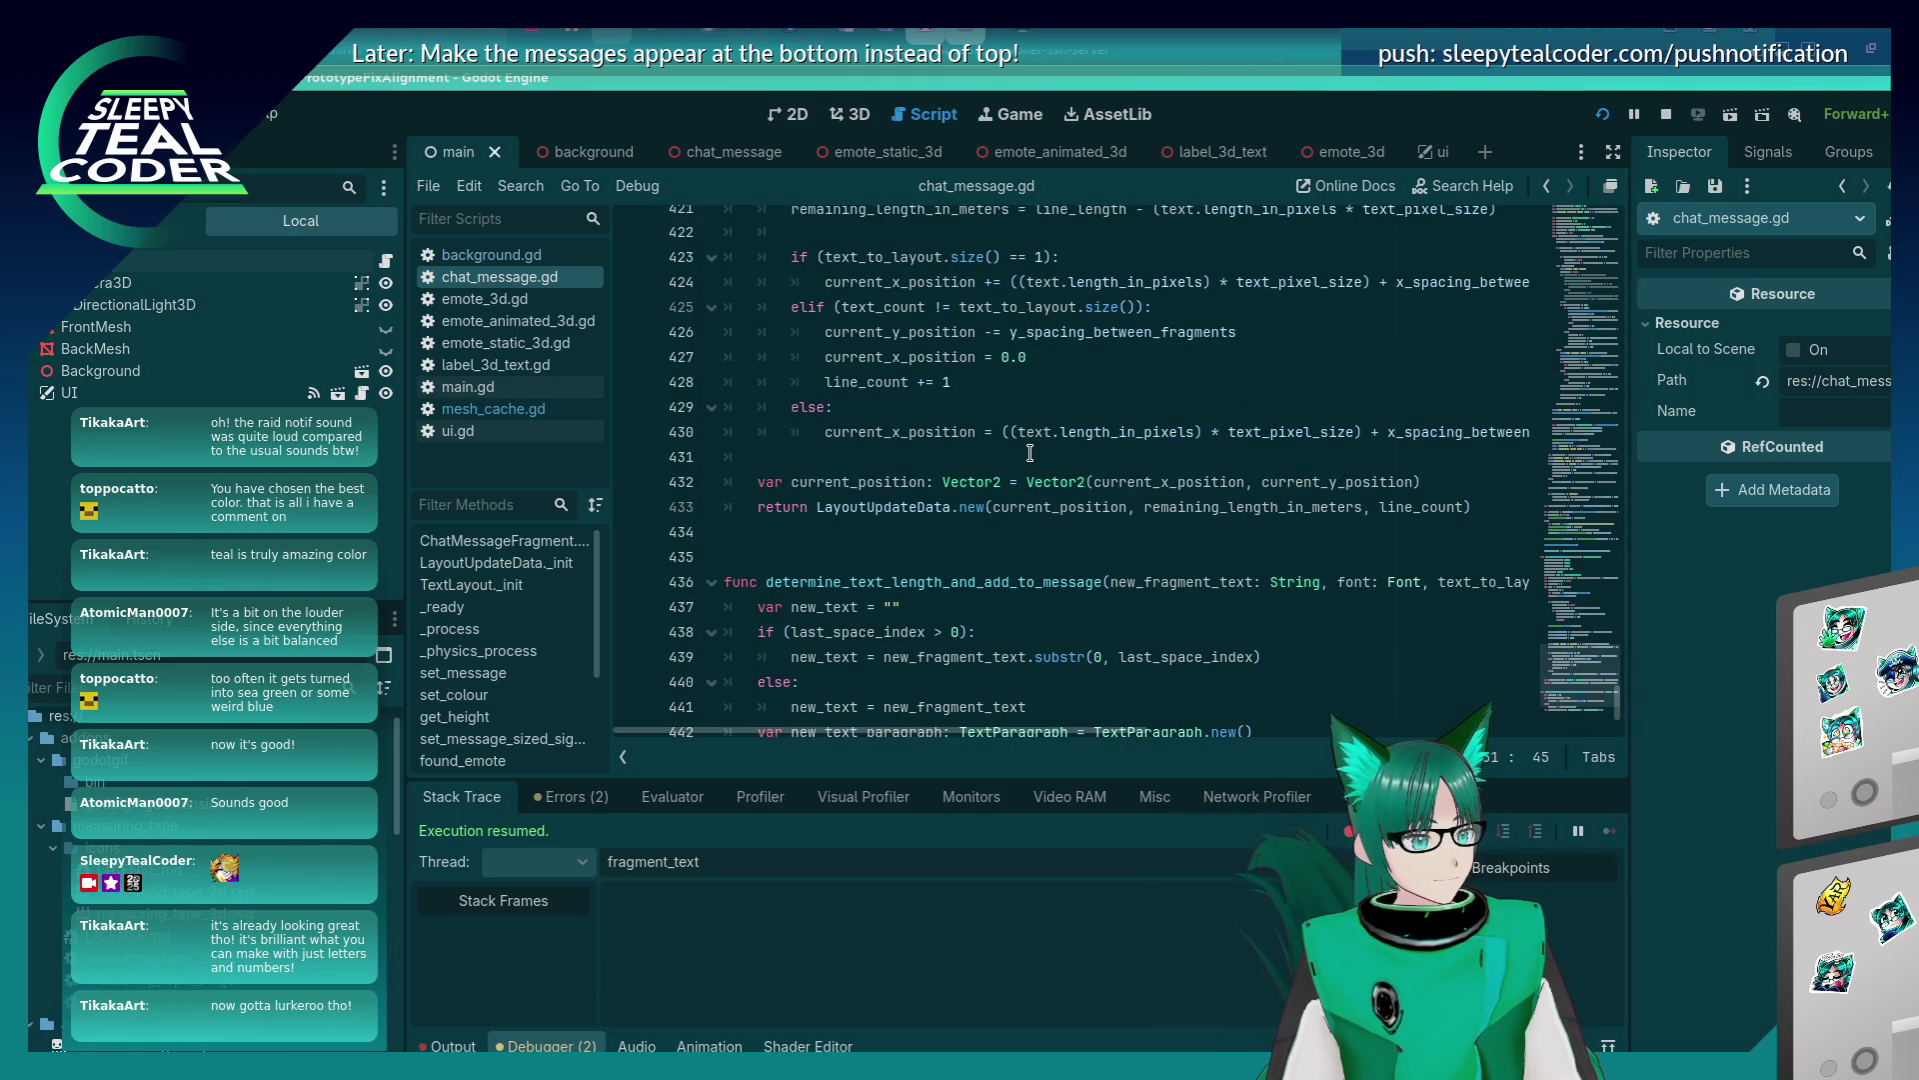
scroll(1021, 455, up, 6)
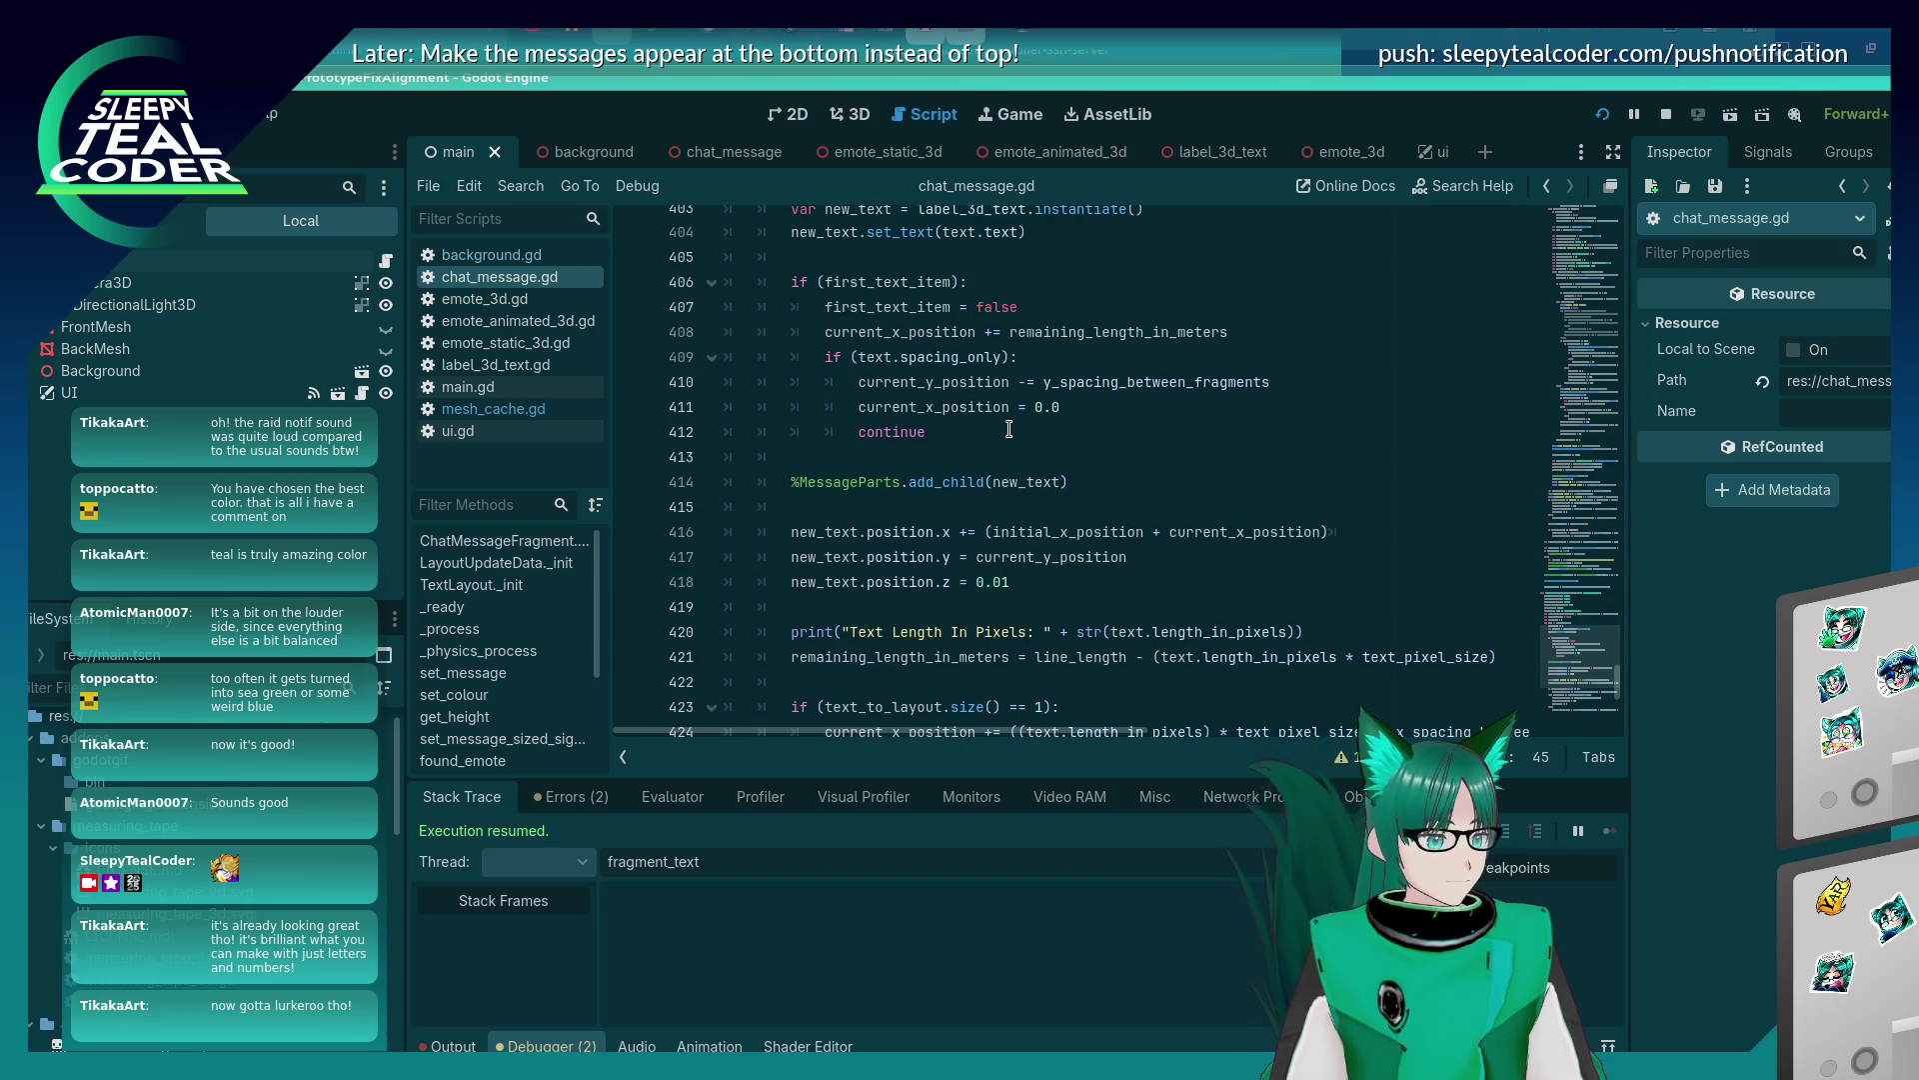
scroll(1009, 429, up, 10)
scroll(1009, 429, up, 6)
scroll(1009, 429, down, 4)
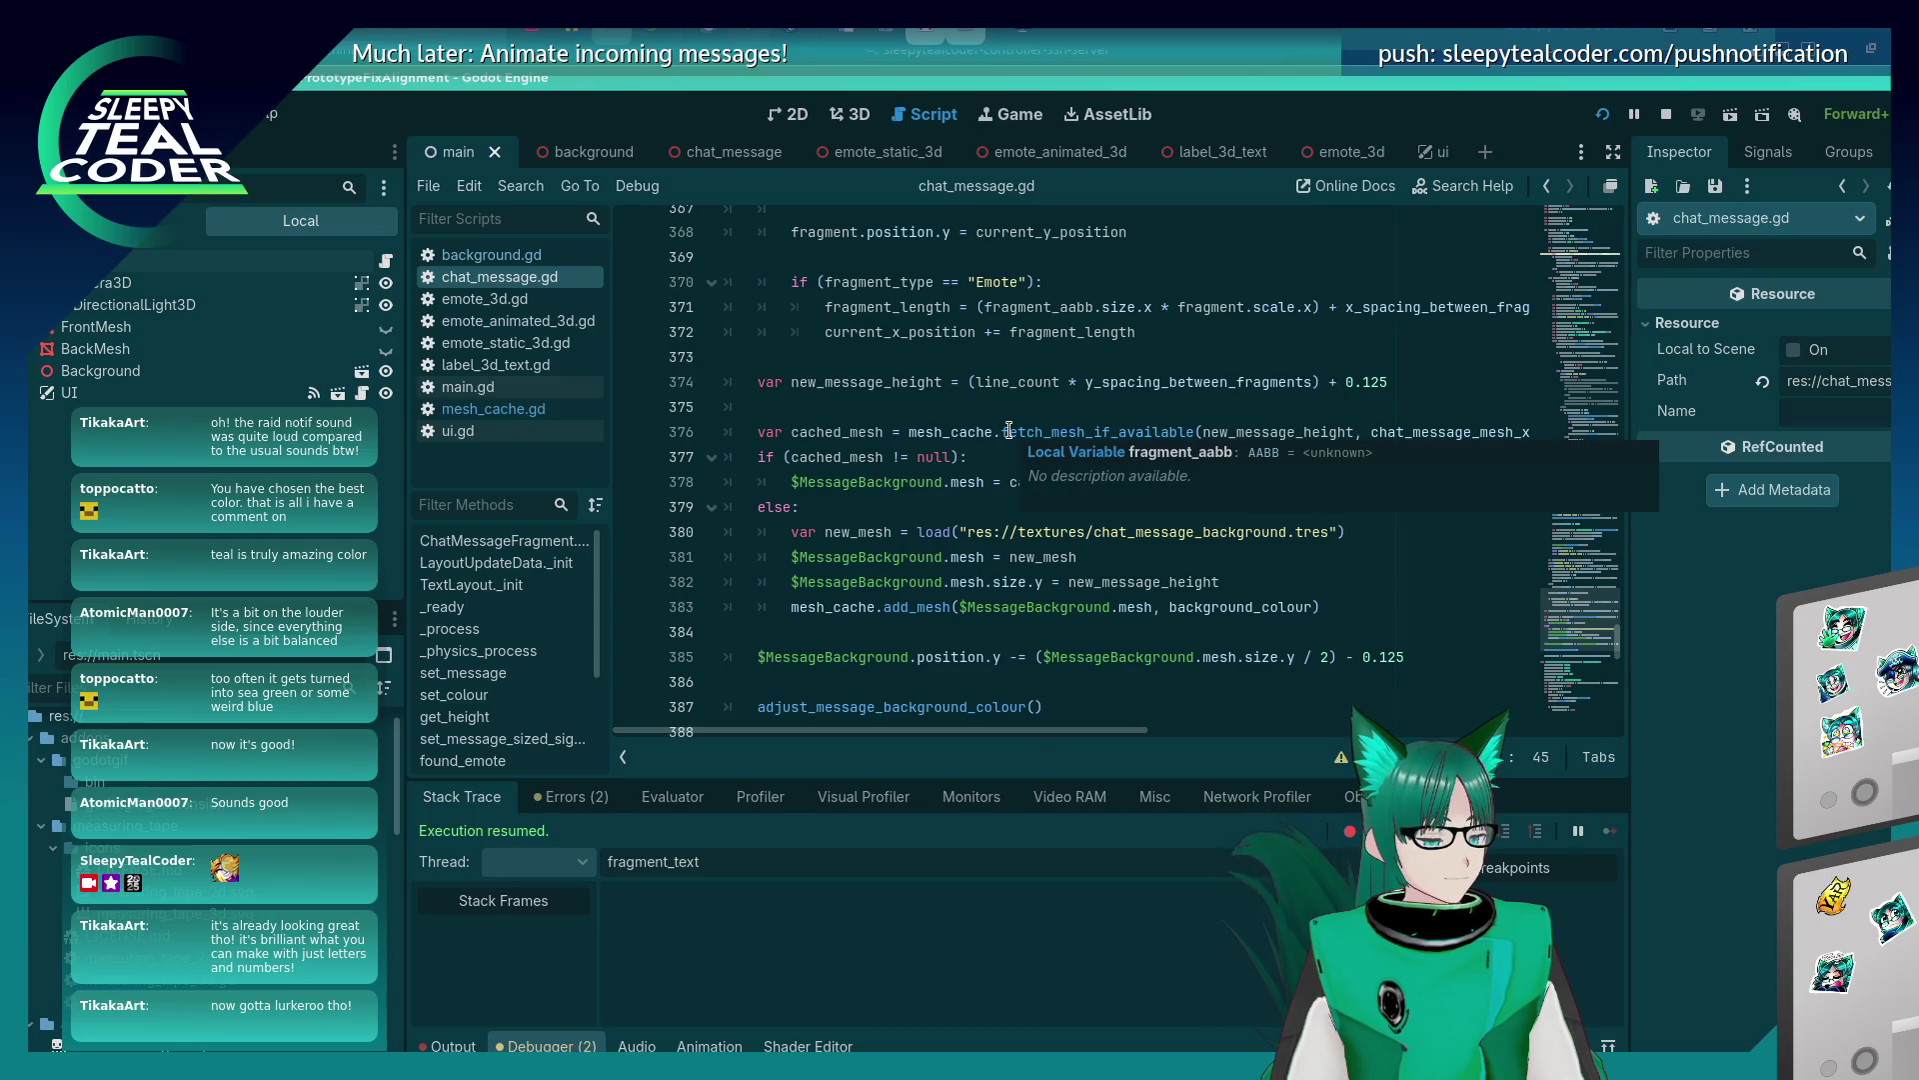
scroll(1008, 429, up, 2)
scroll(1008, 429, up, 3)
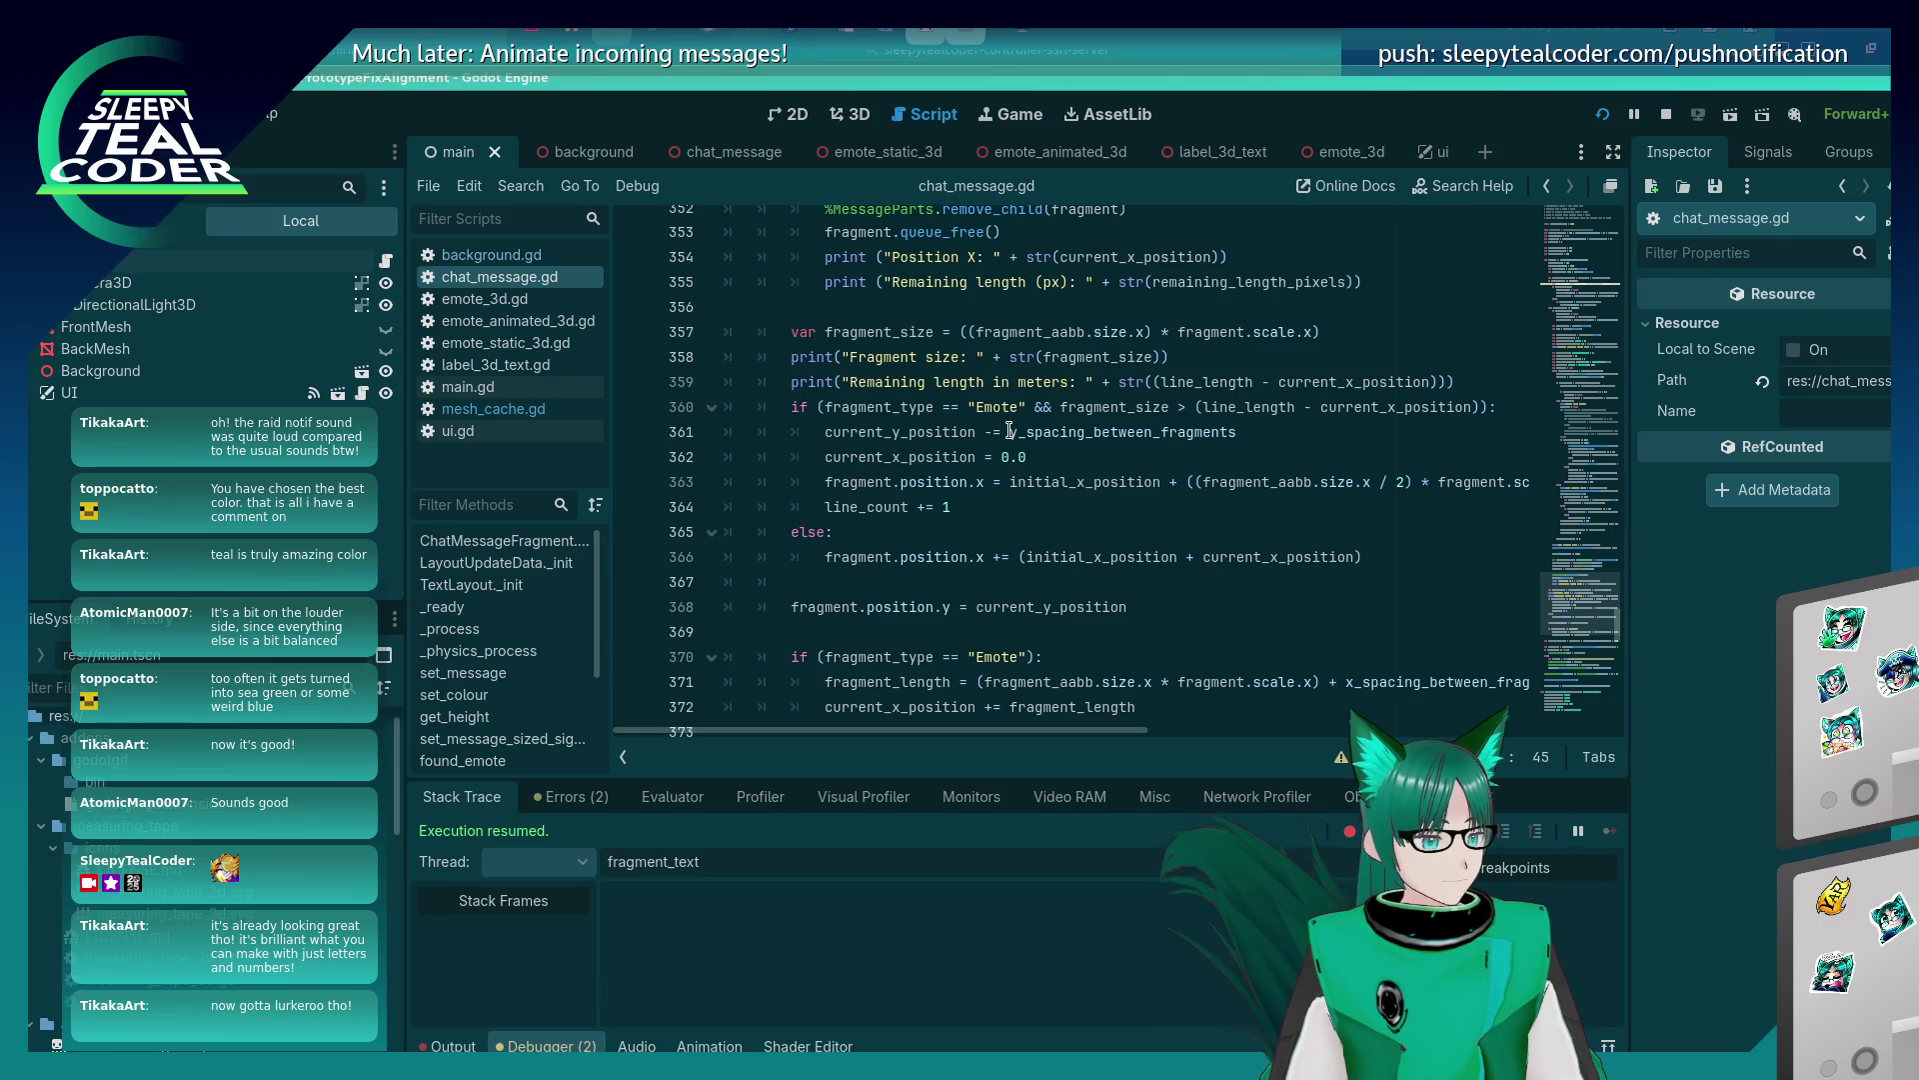
scroll(1008, 431, down, 20)
scroll(1002, 435, up, 20)
scroll(1003, 437, up, 11)
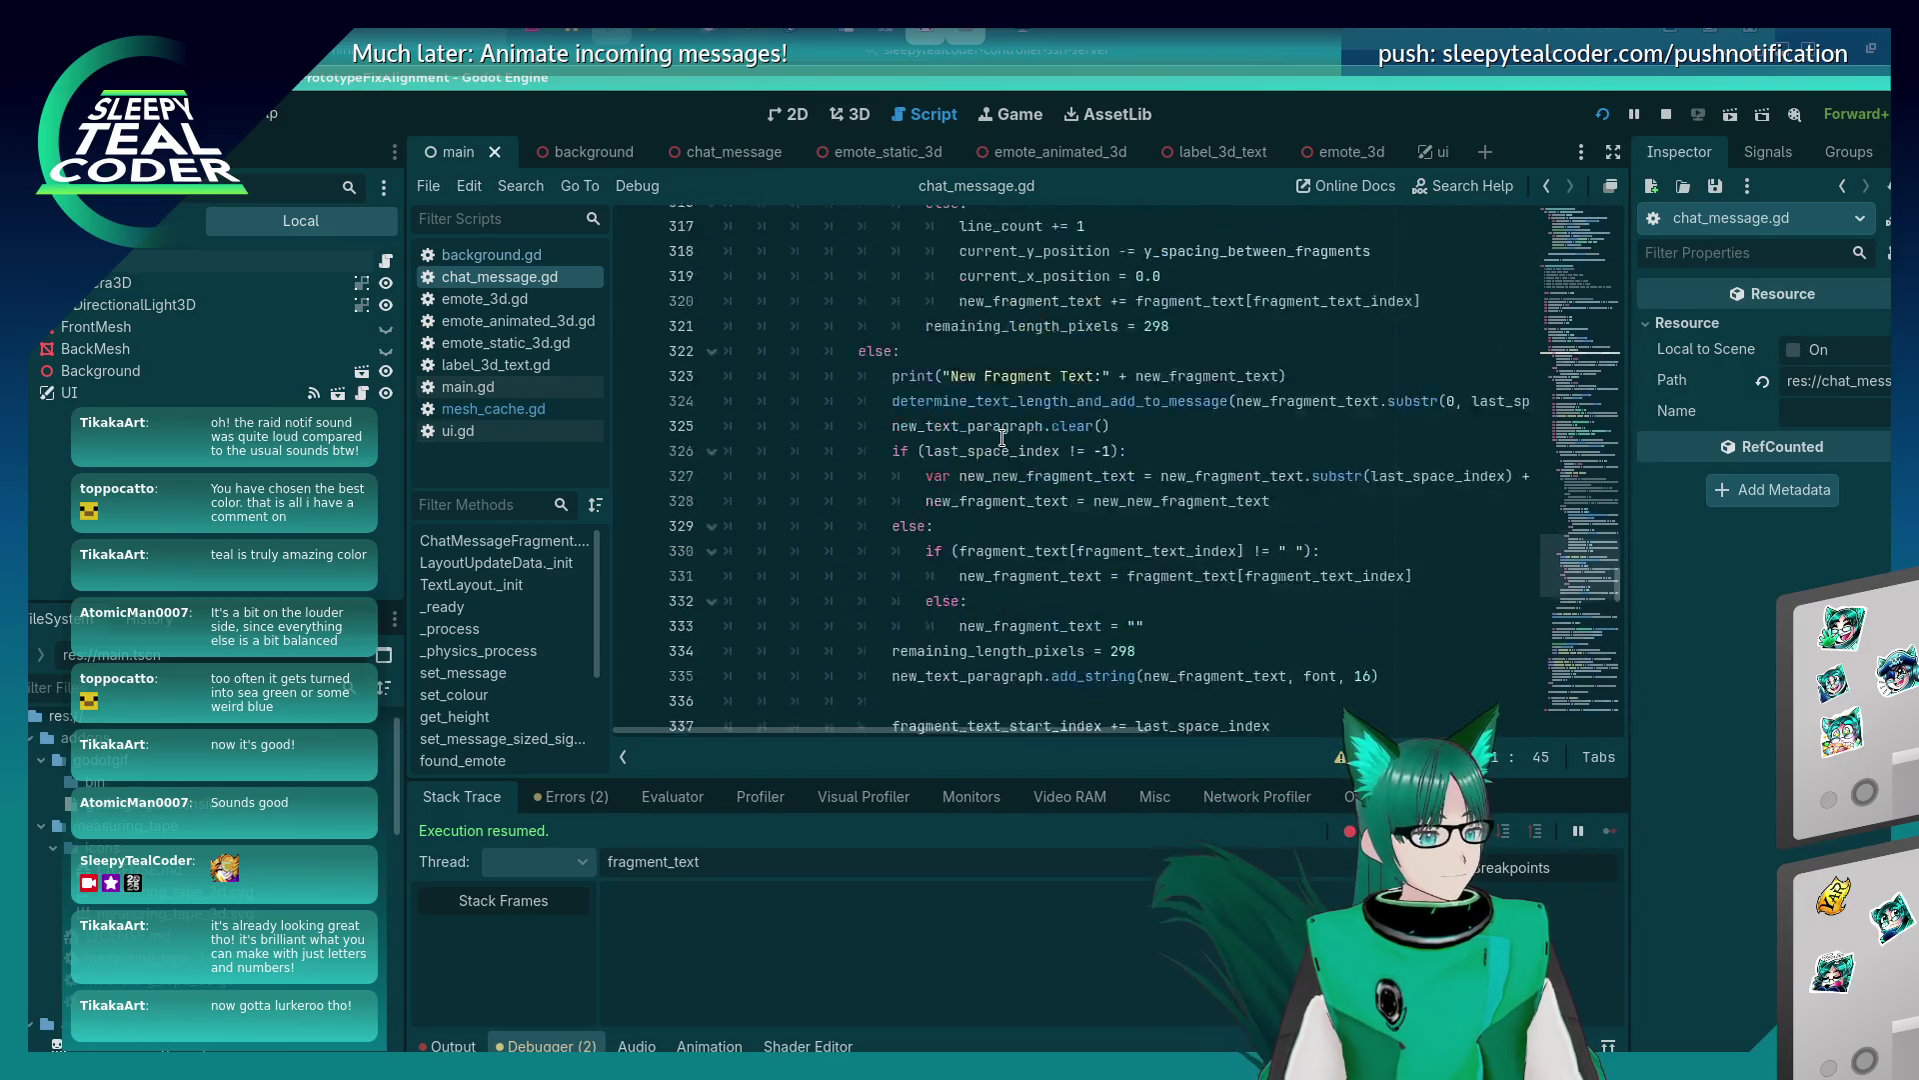
scroll(1003, 438, up, 9)
scroll(1002, 438, down, 8)
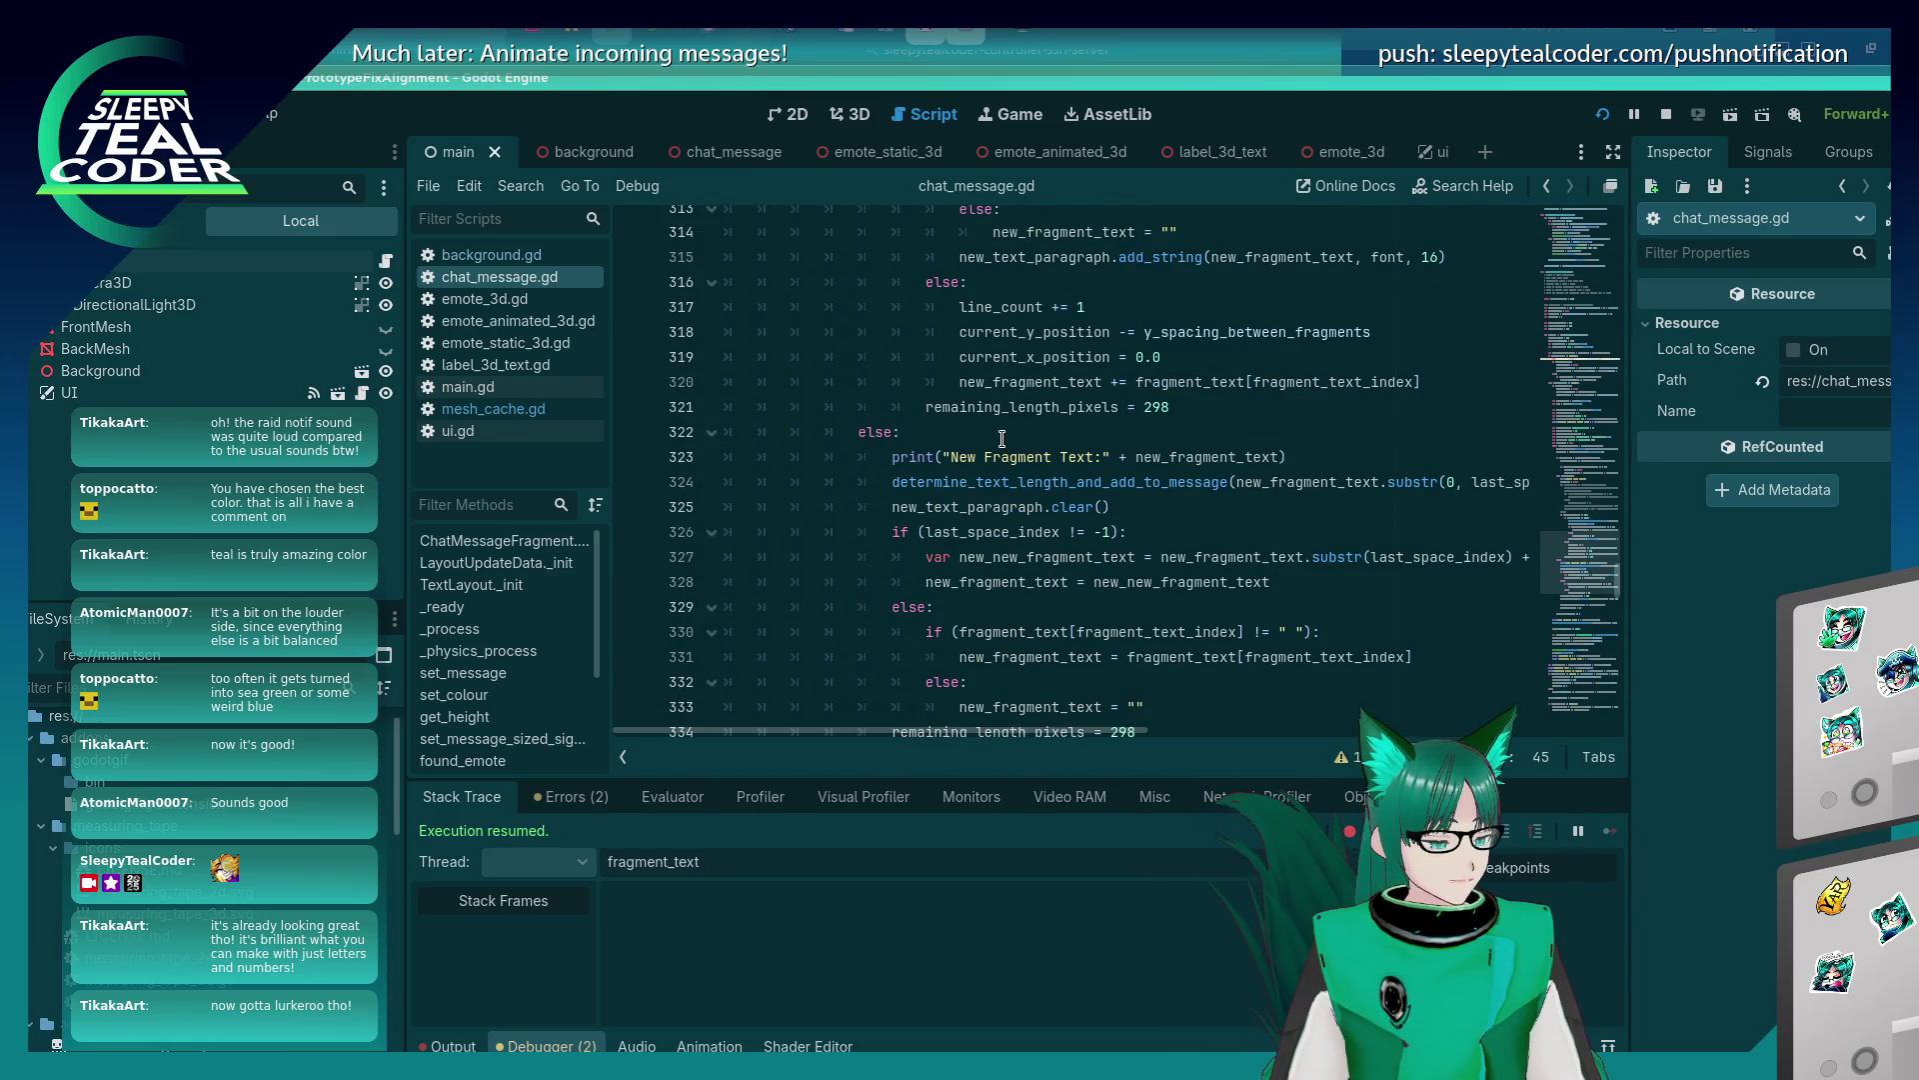
scroll(961, 465, up, 6)
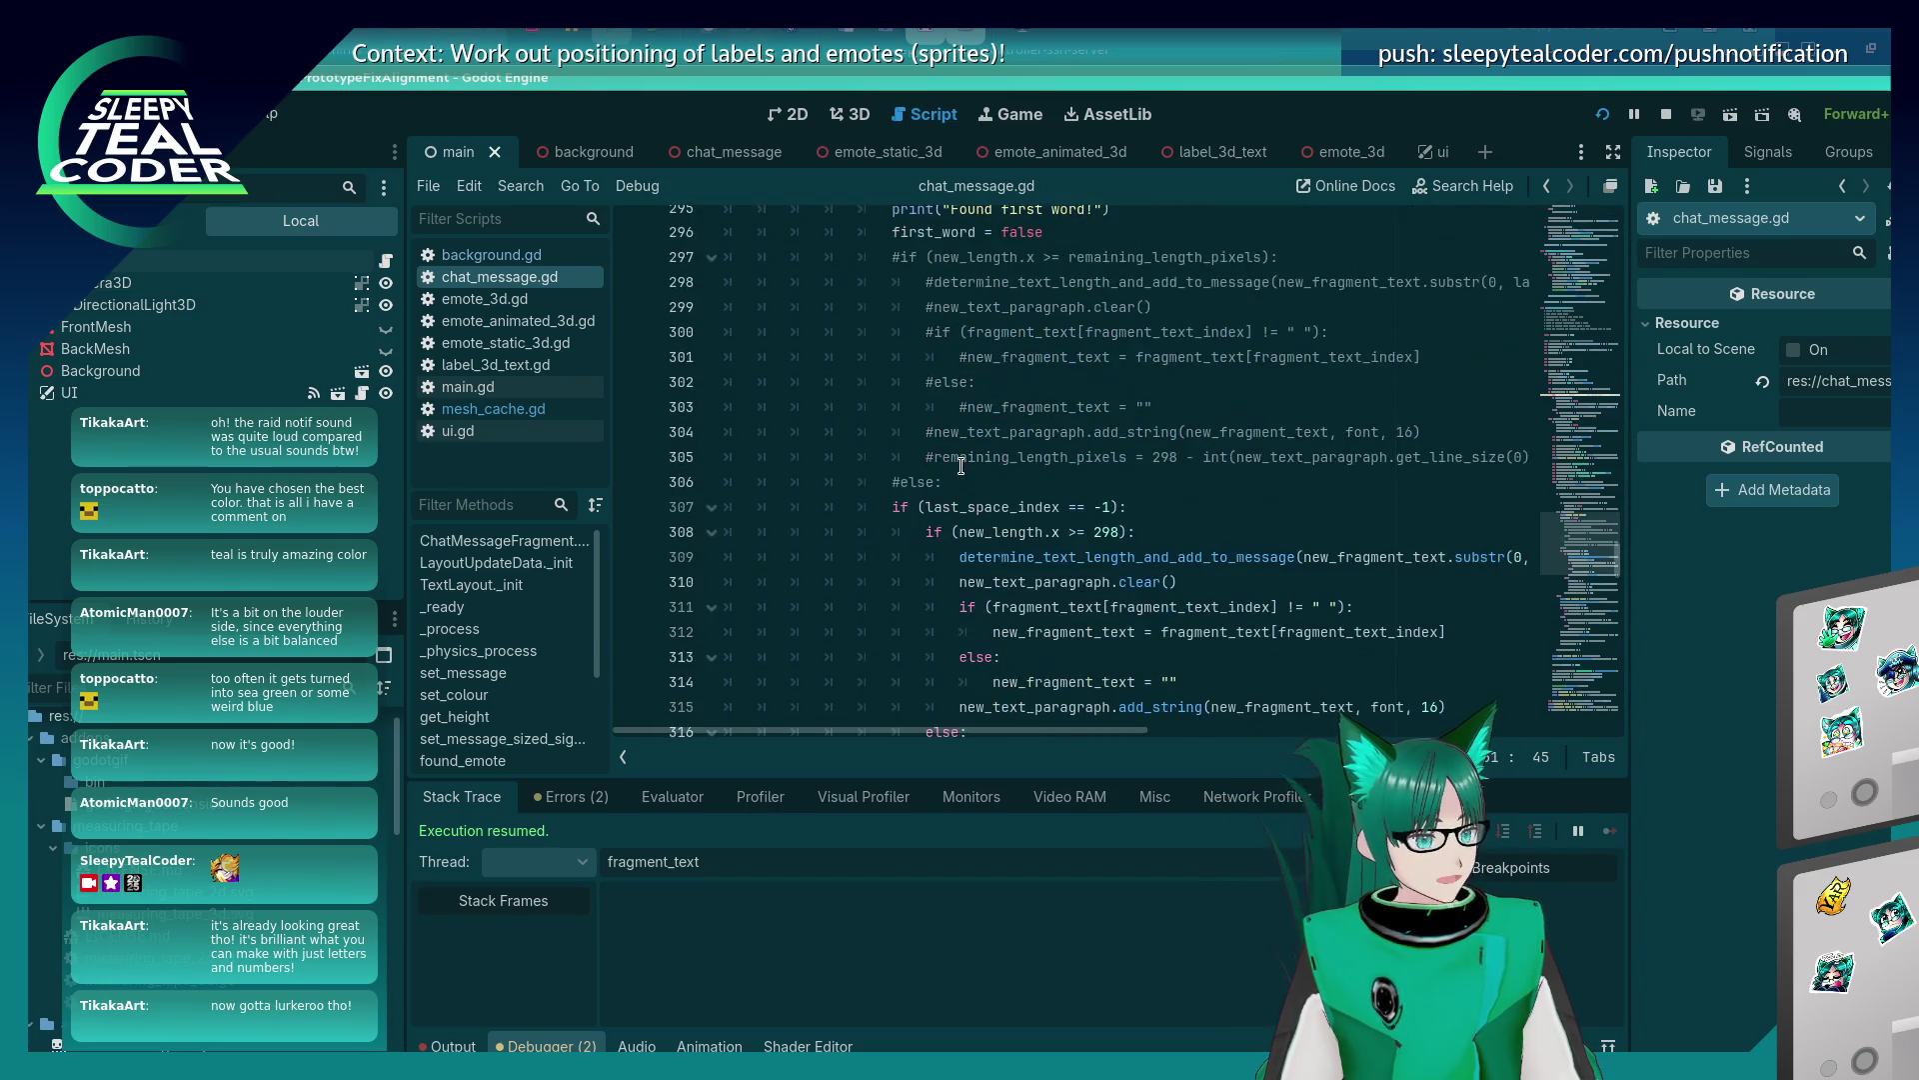
scroll(960, 465, down, 2)
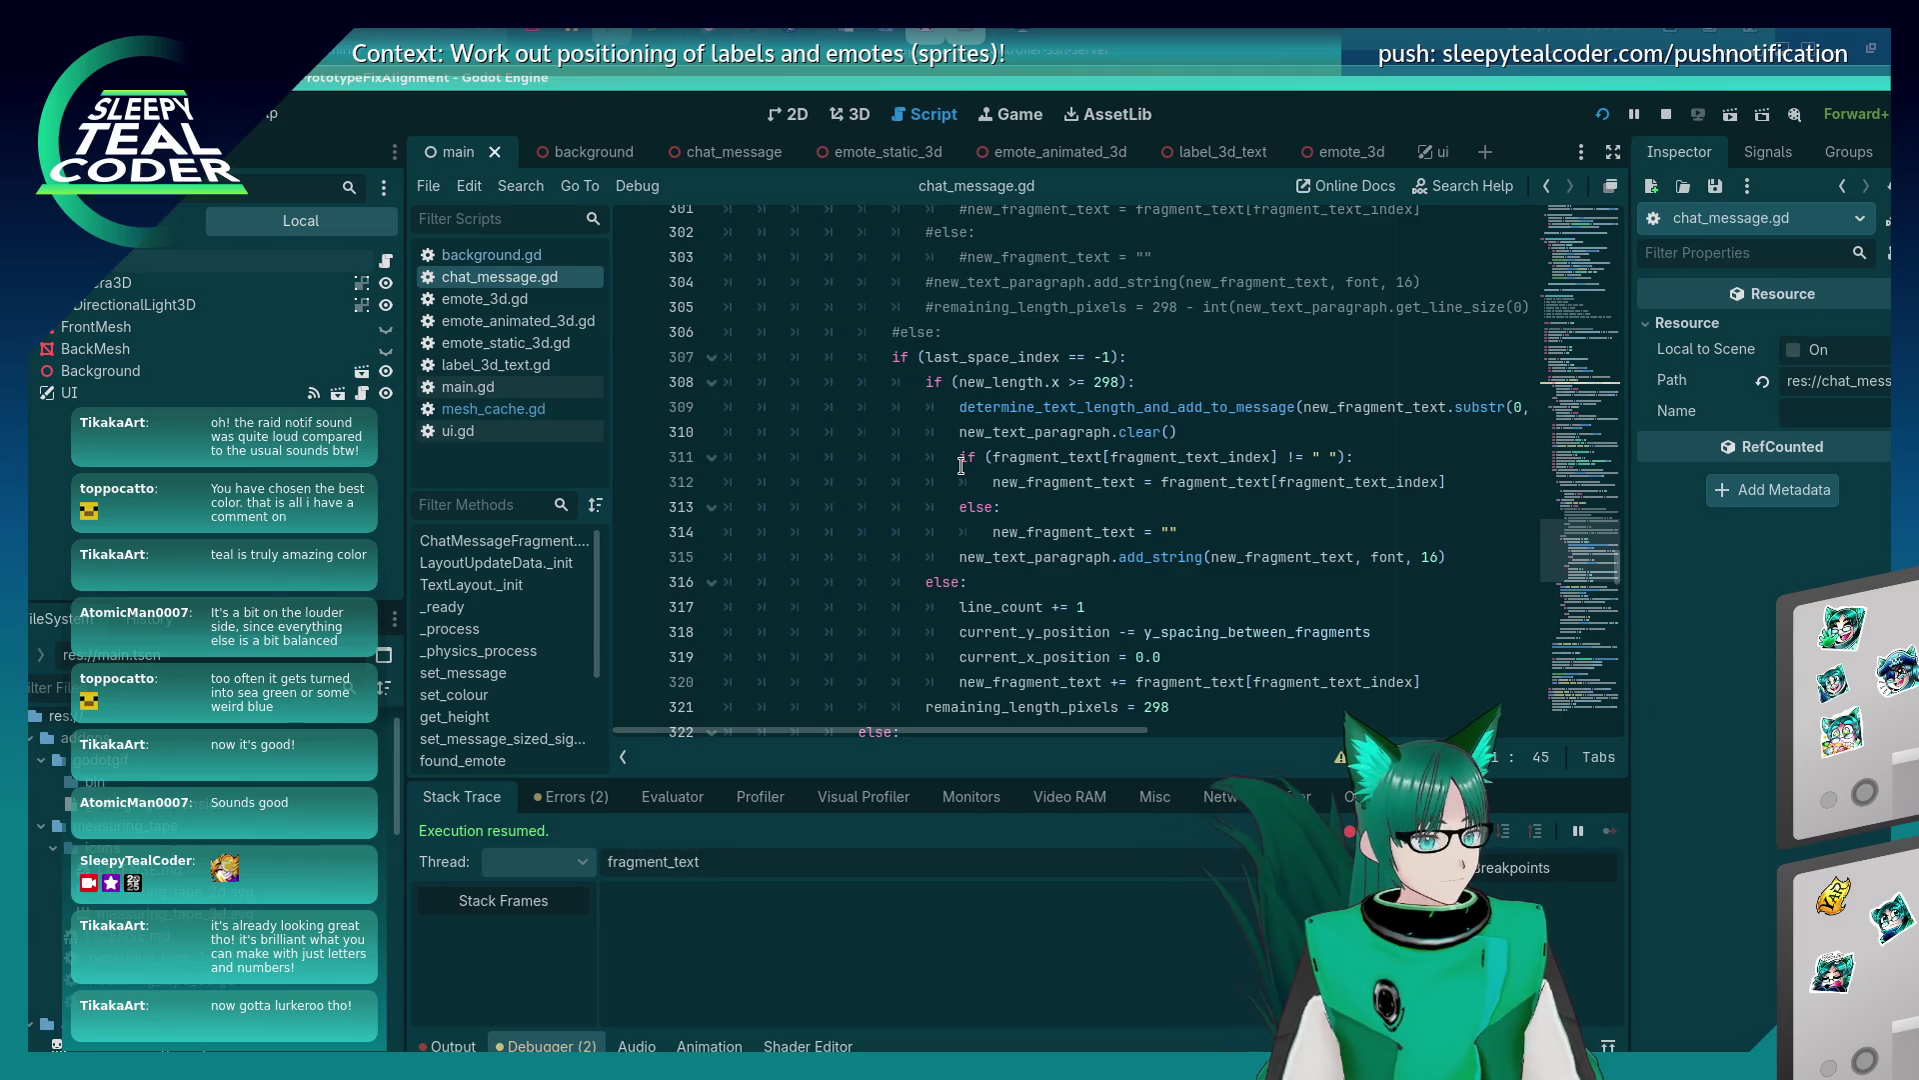
scroll(960, 465, up, 3)
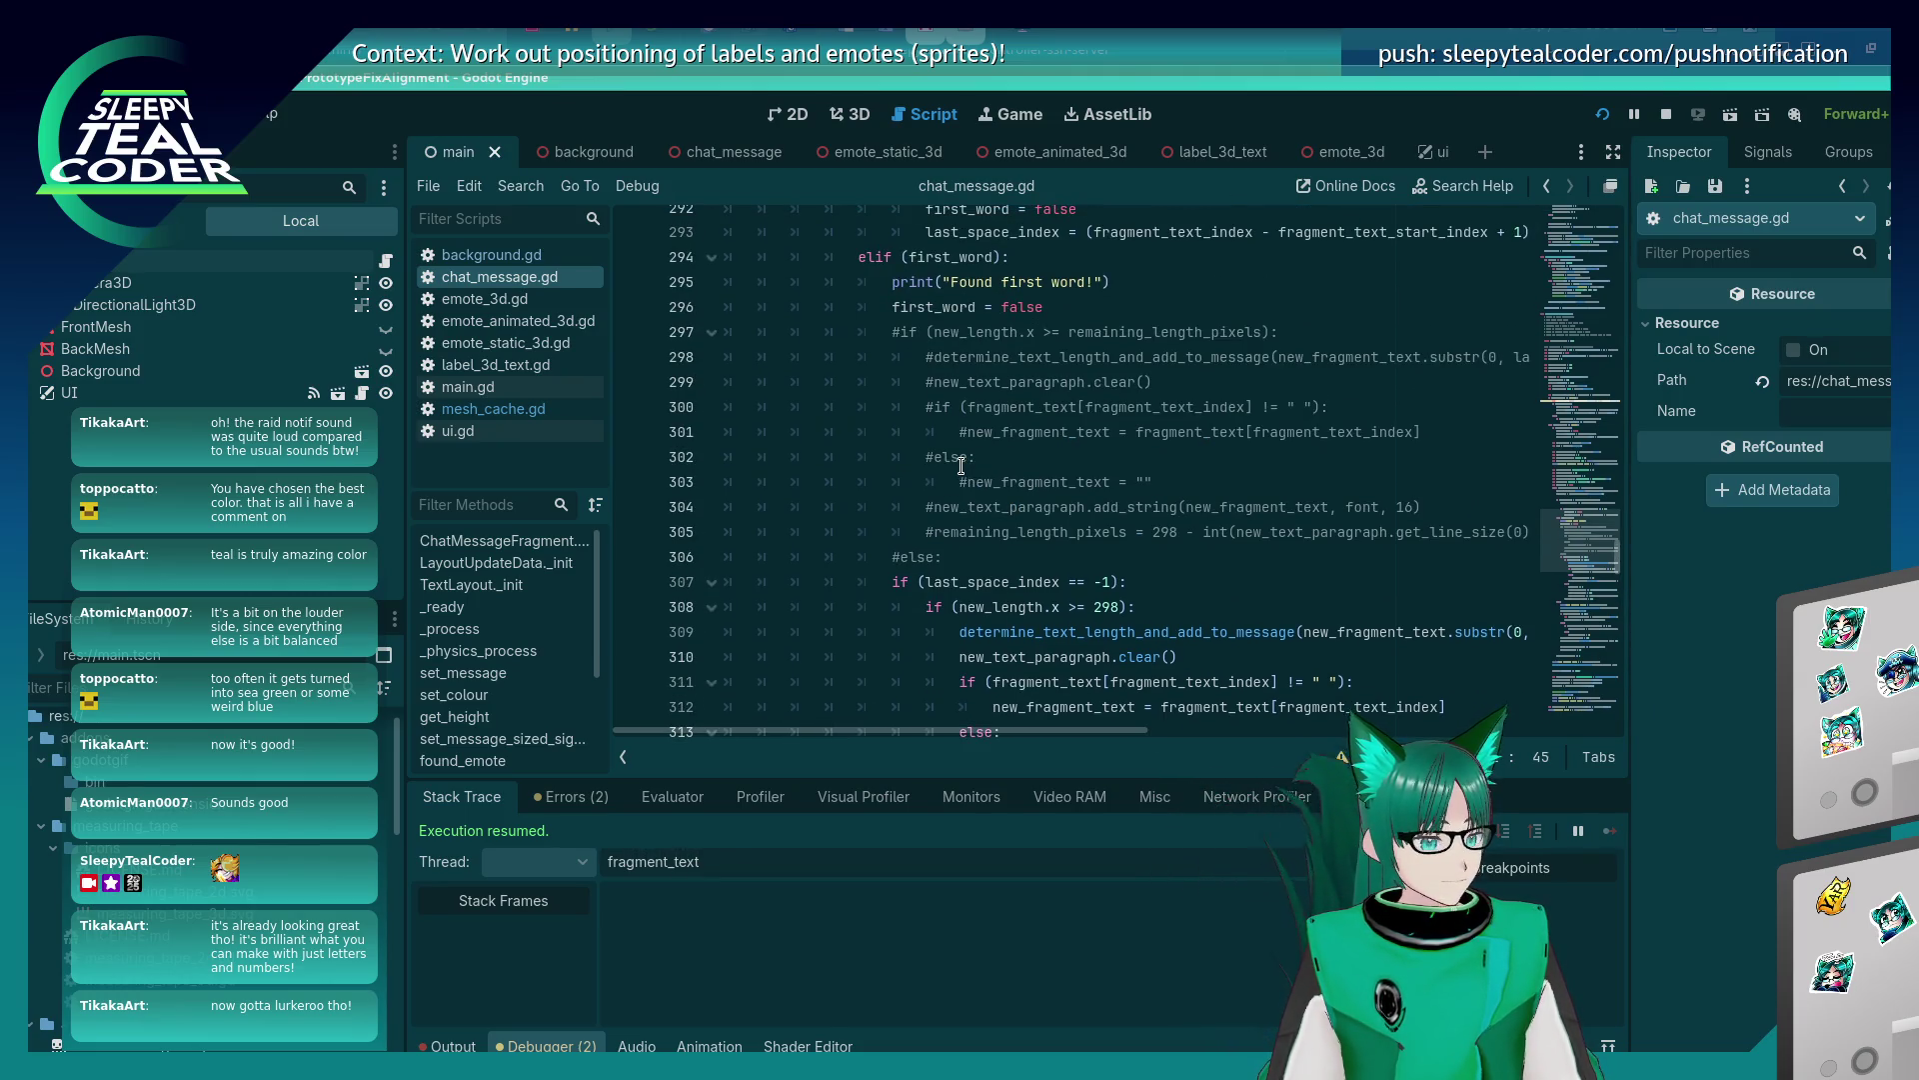
scroll(961, 465, up, 3)
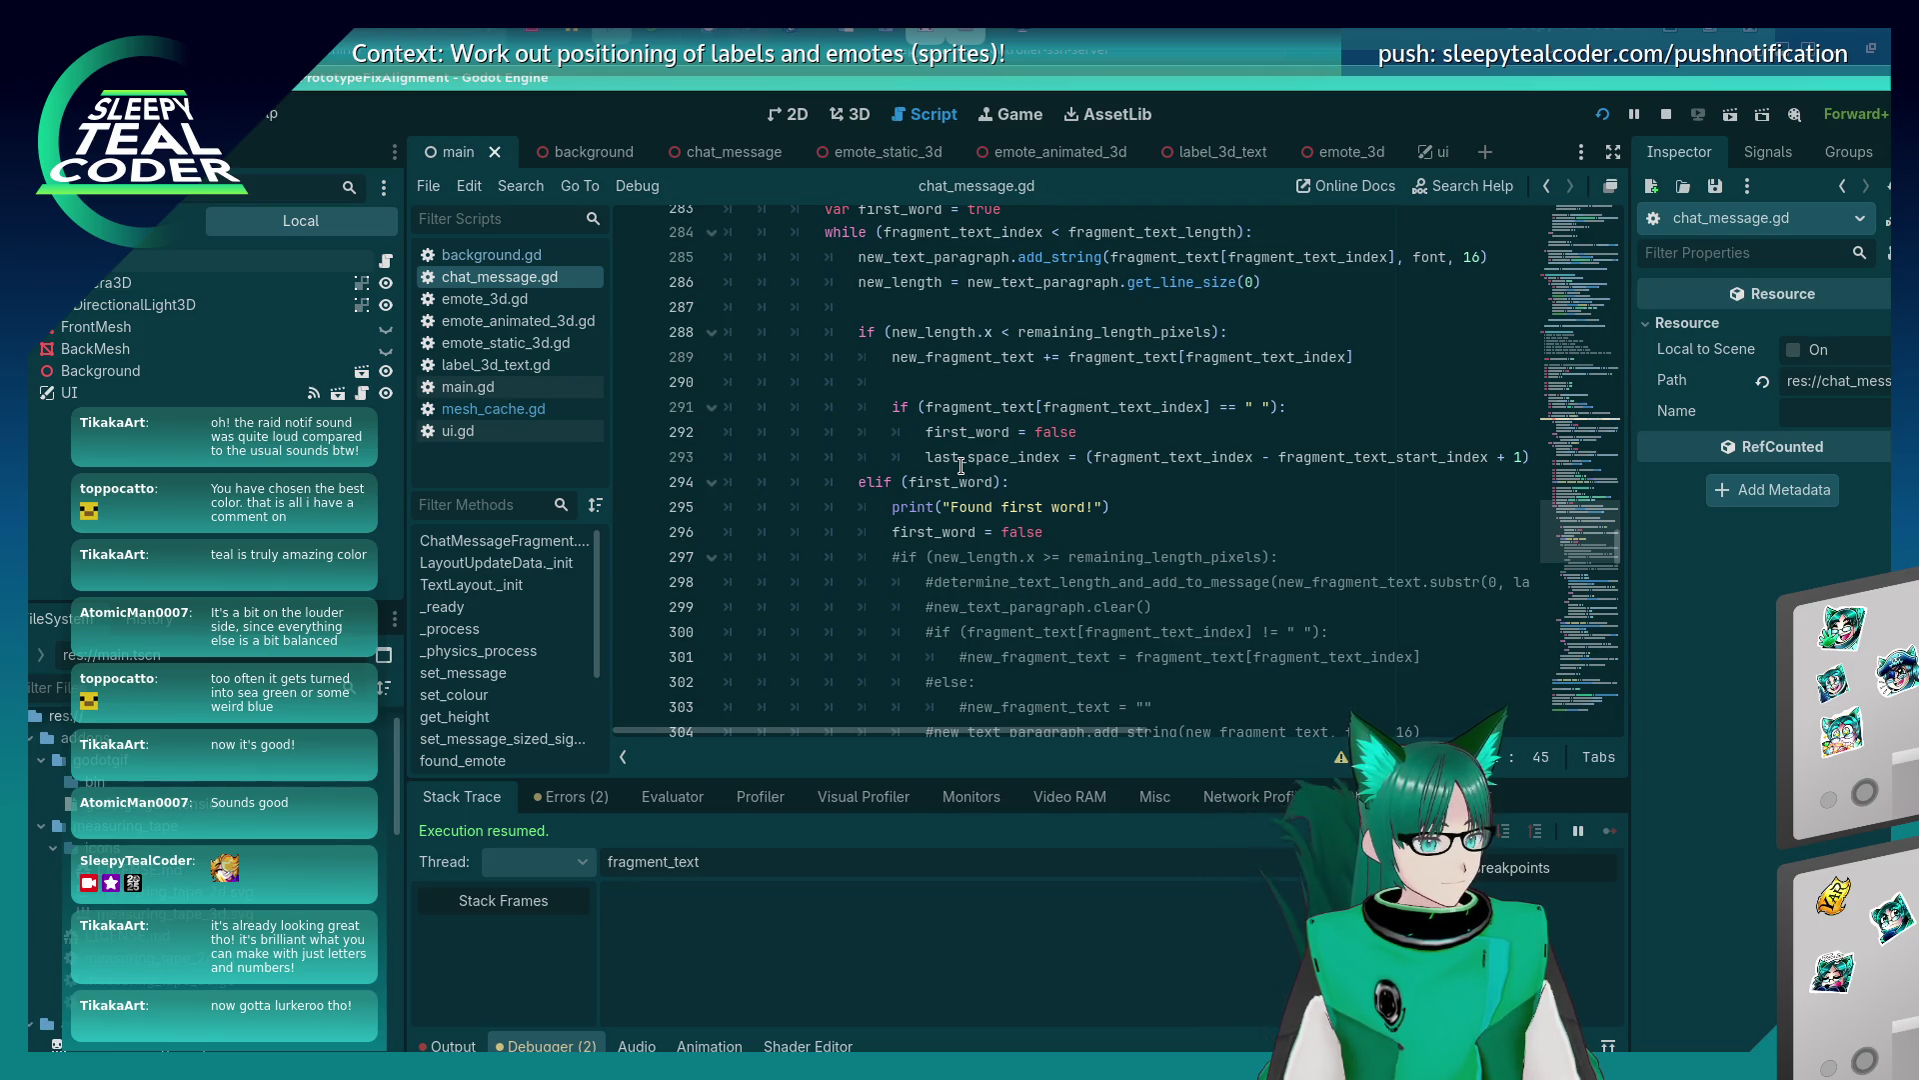
scroll(961, 465, down, 7)
scroll(961, 465, down, 3)
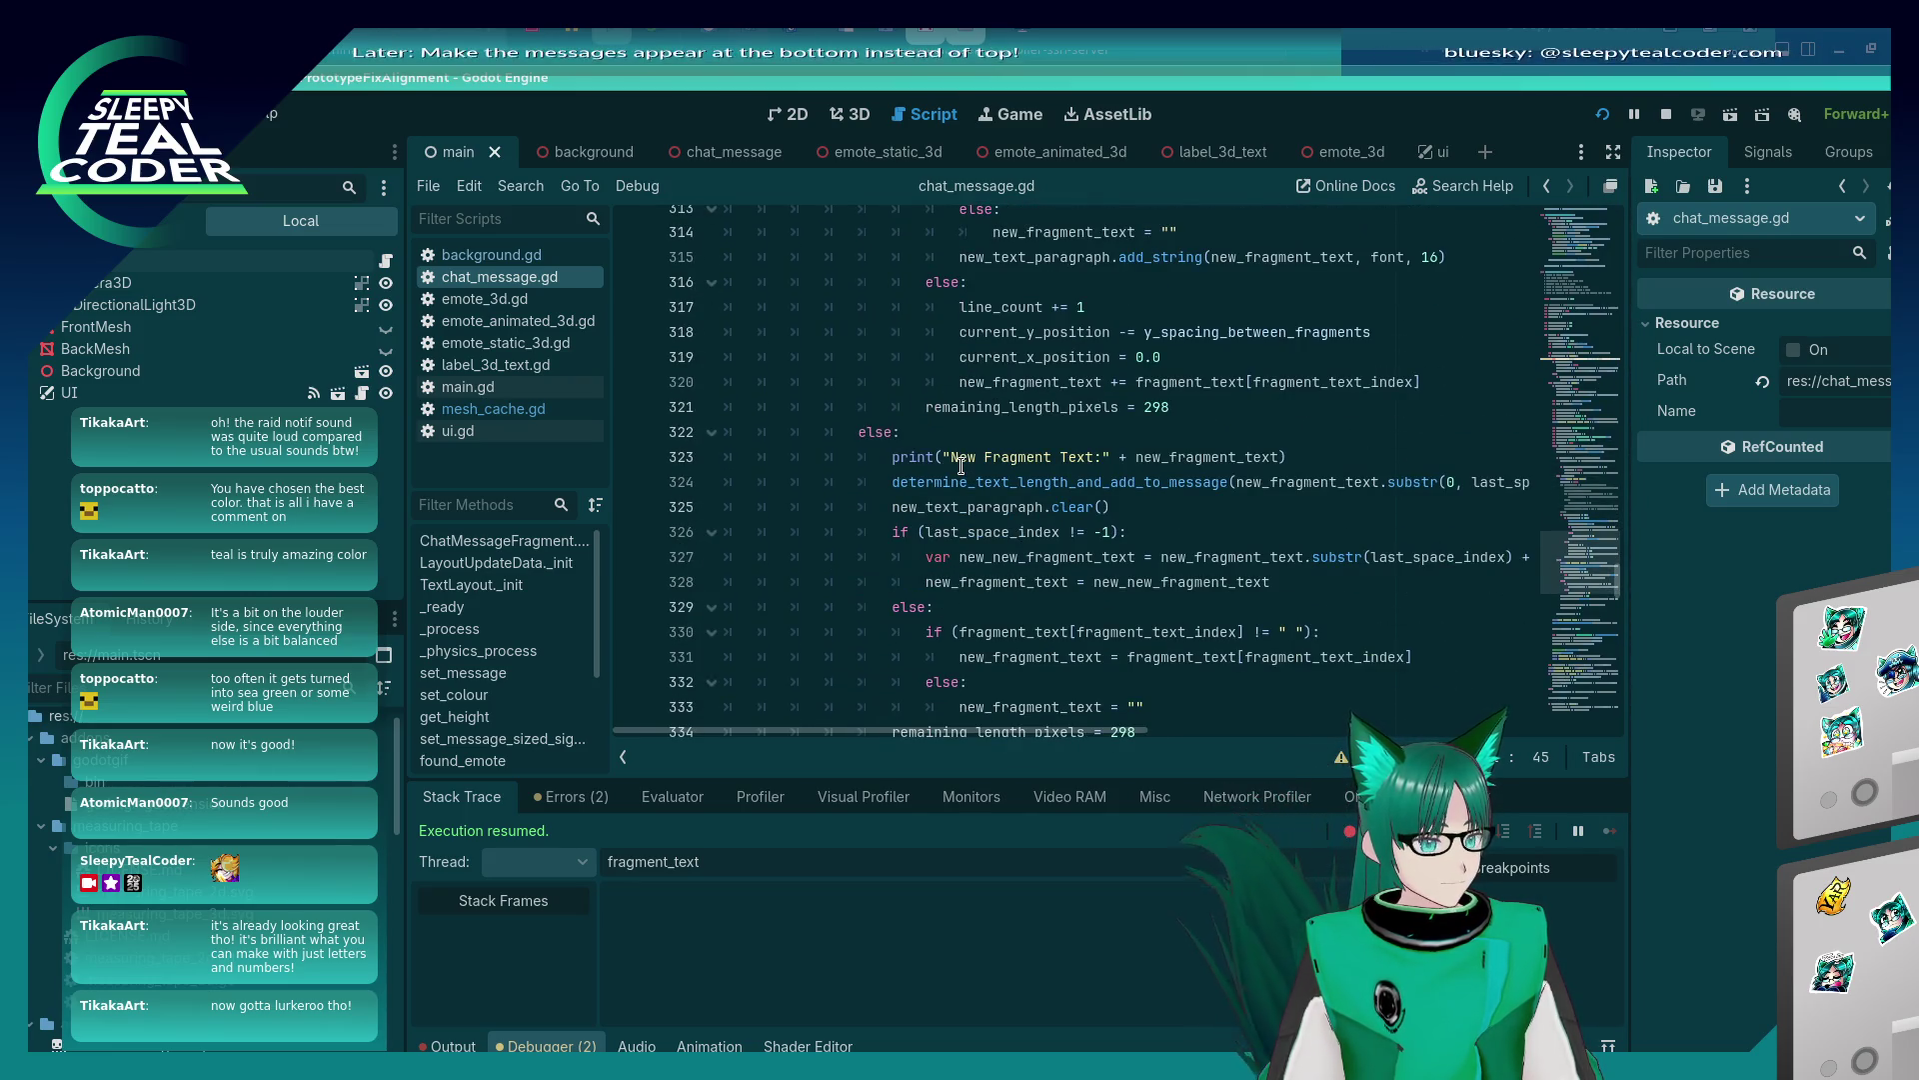
scroll(960, 465, up, 3)
scroll(960, 465, up, 6)
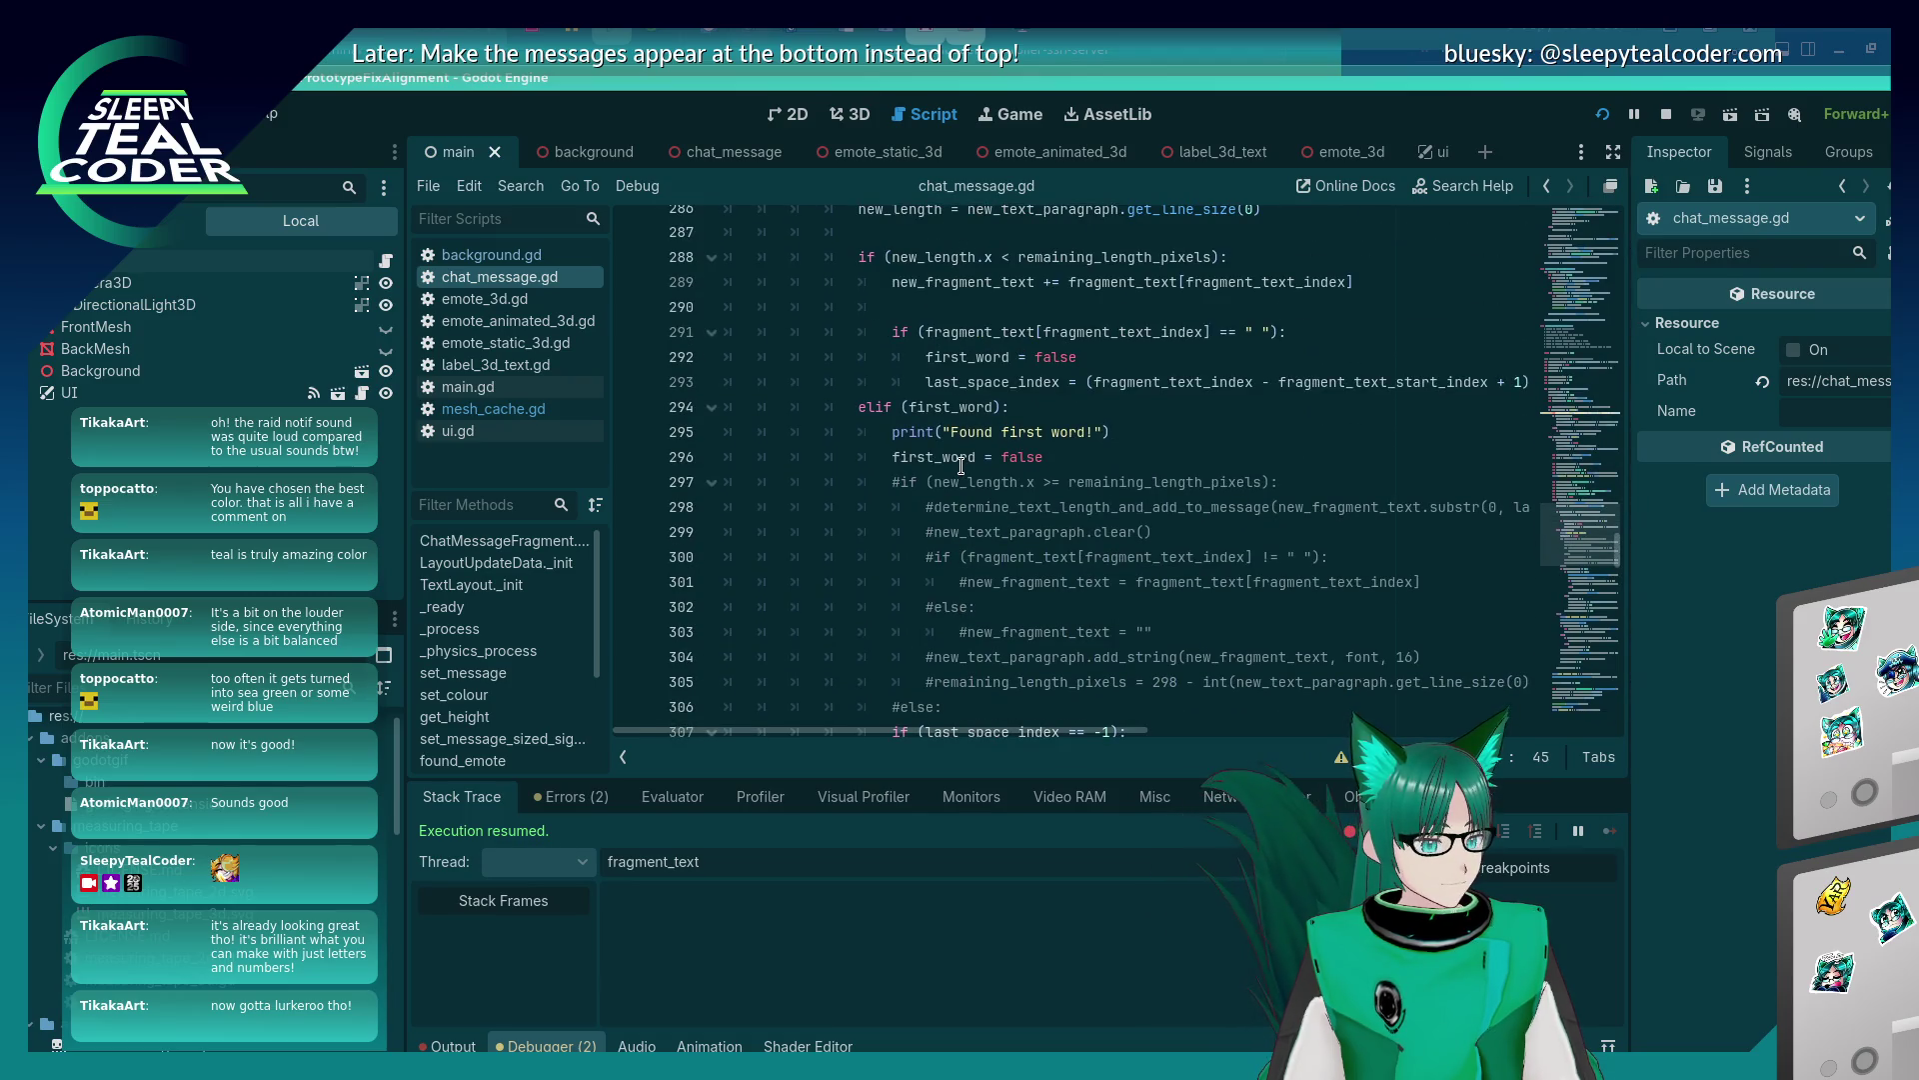
scroll(961, 465, down, 10)
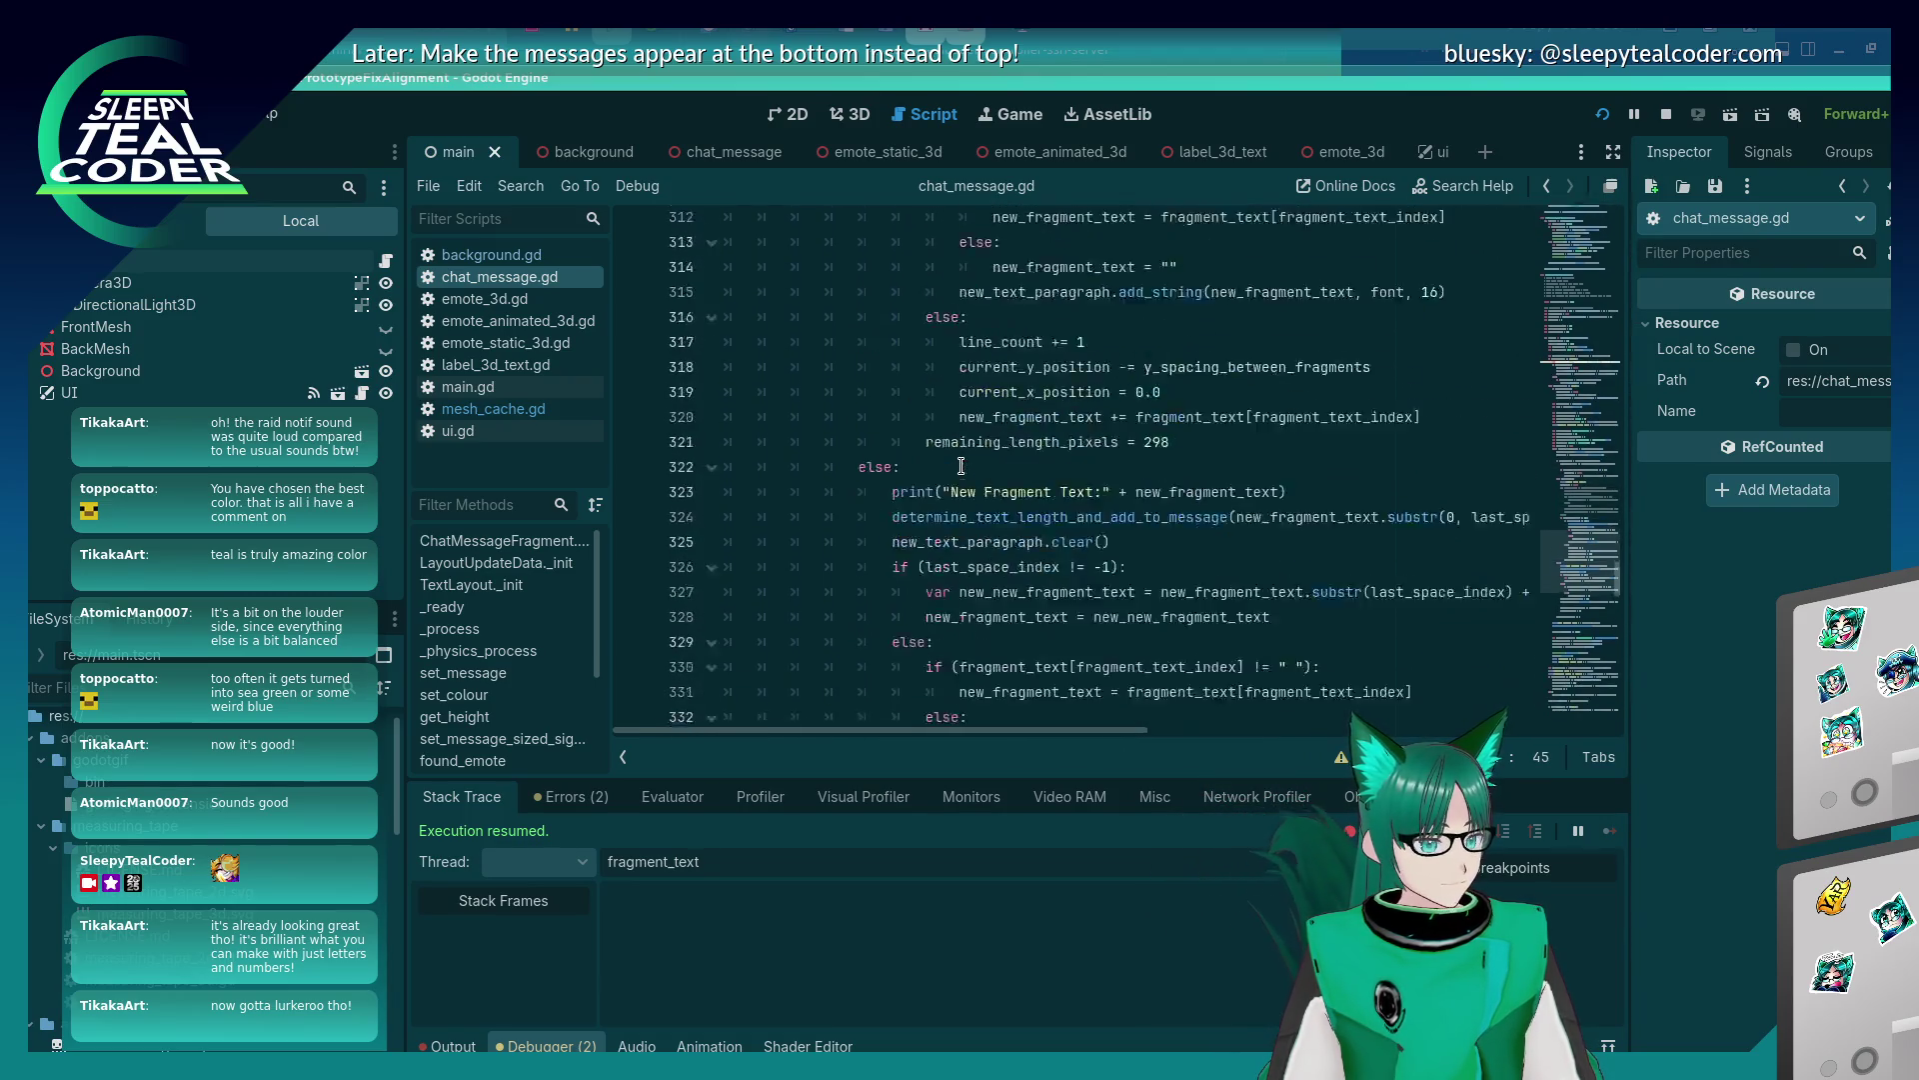
scroll(961, 465, up, 13)
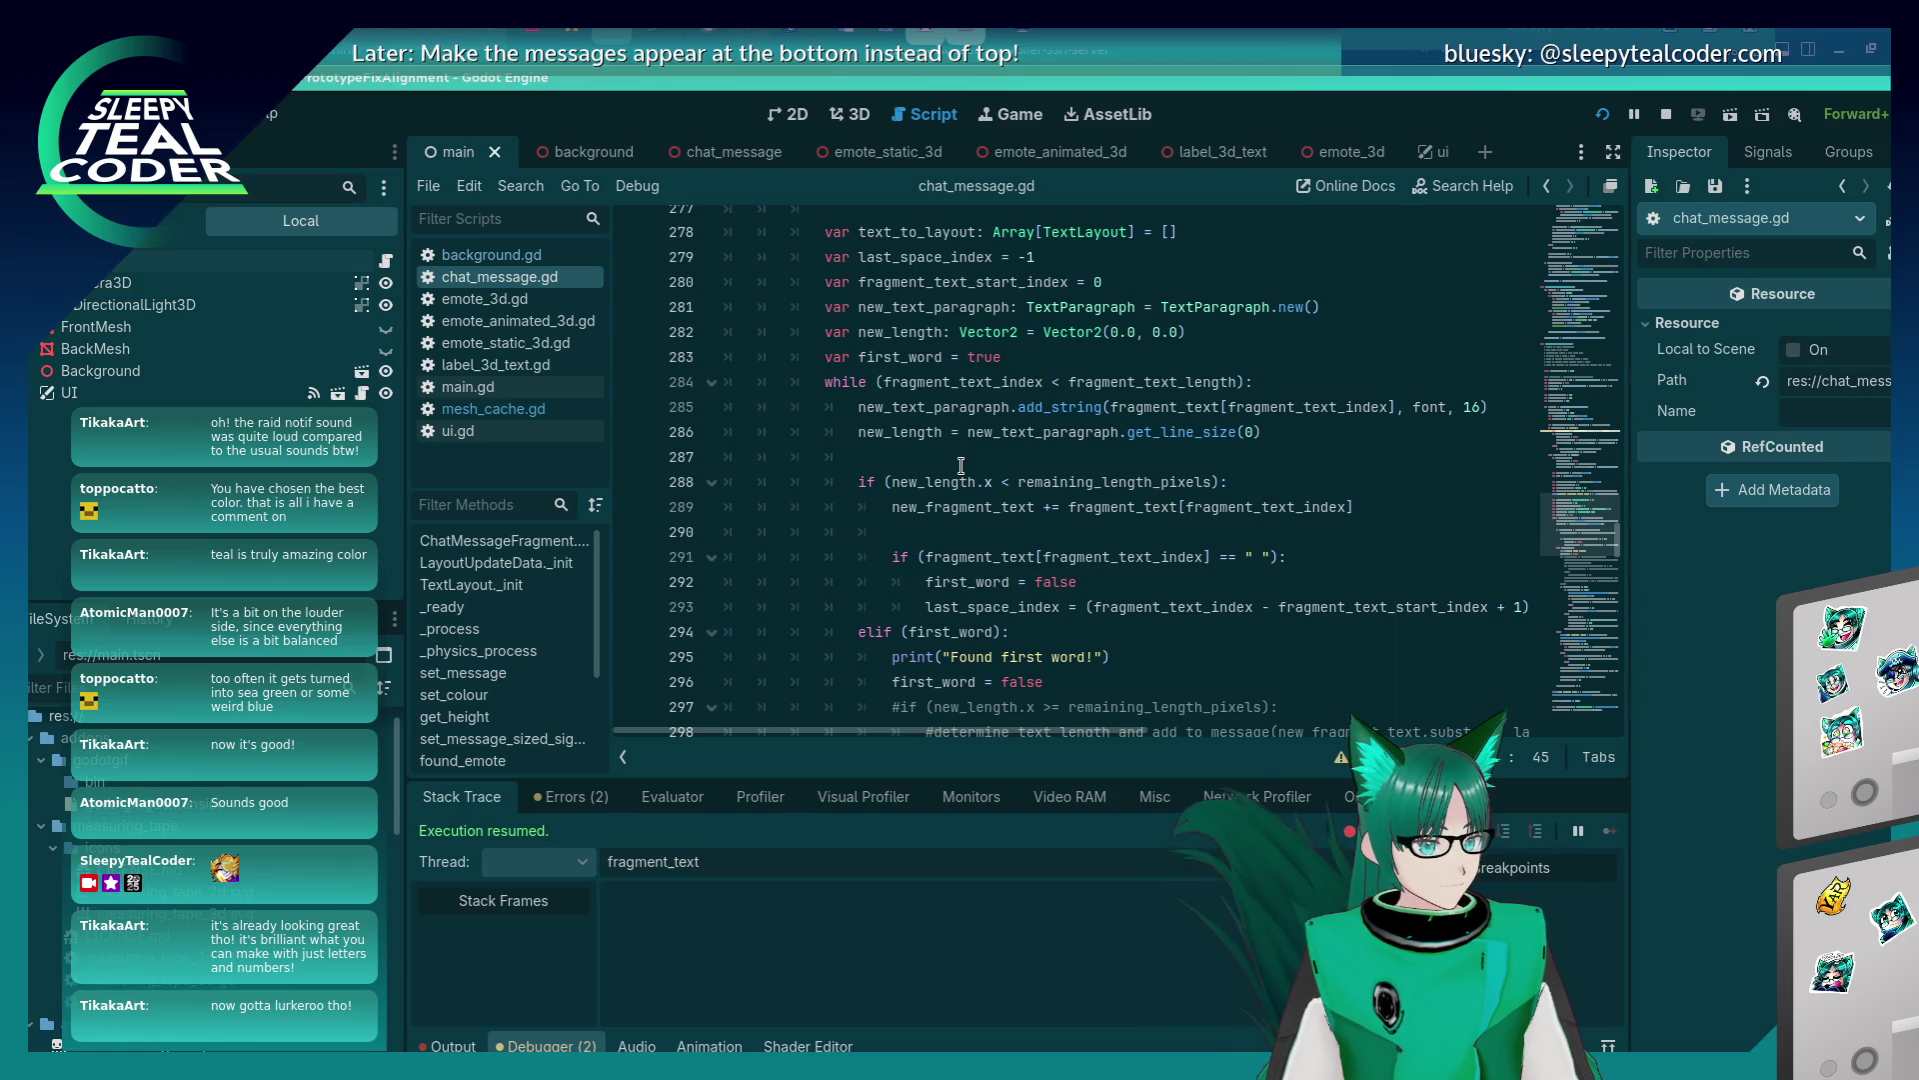
scroll(960, 464, down, 2)
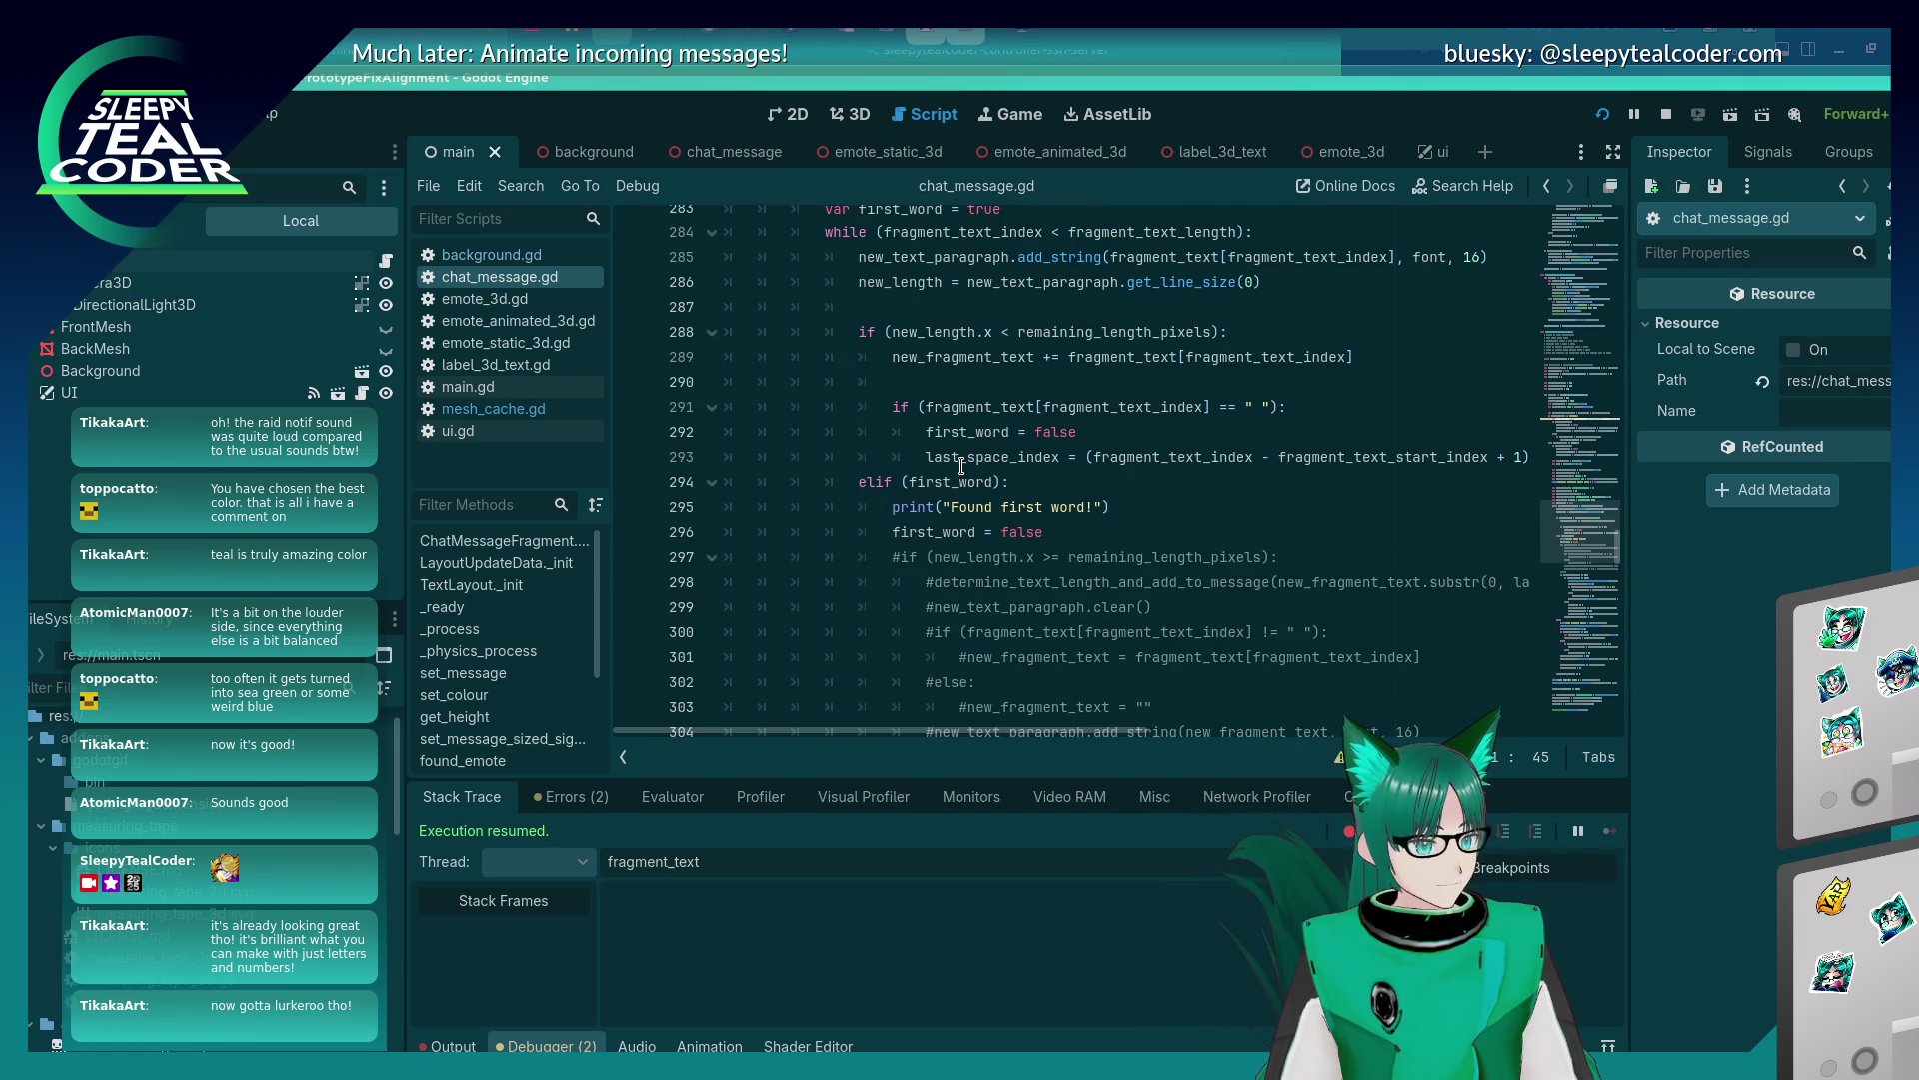
key(alt+Tab)
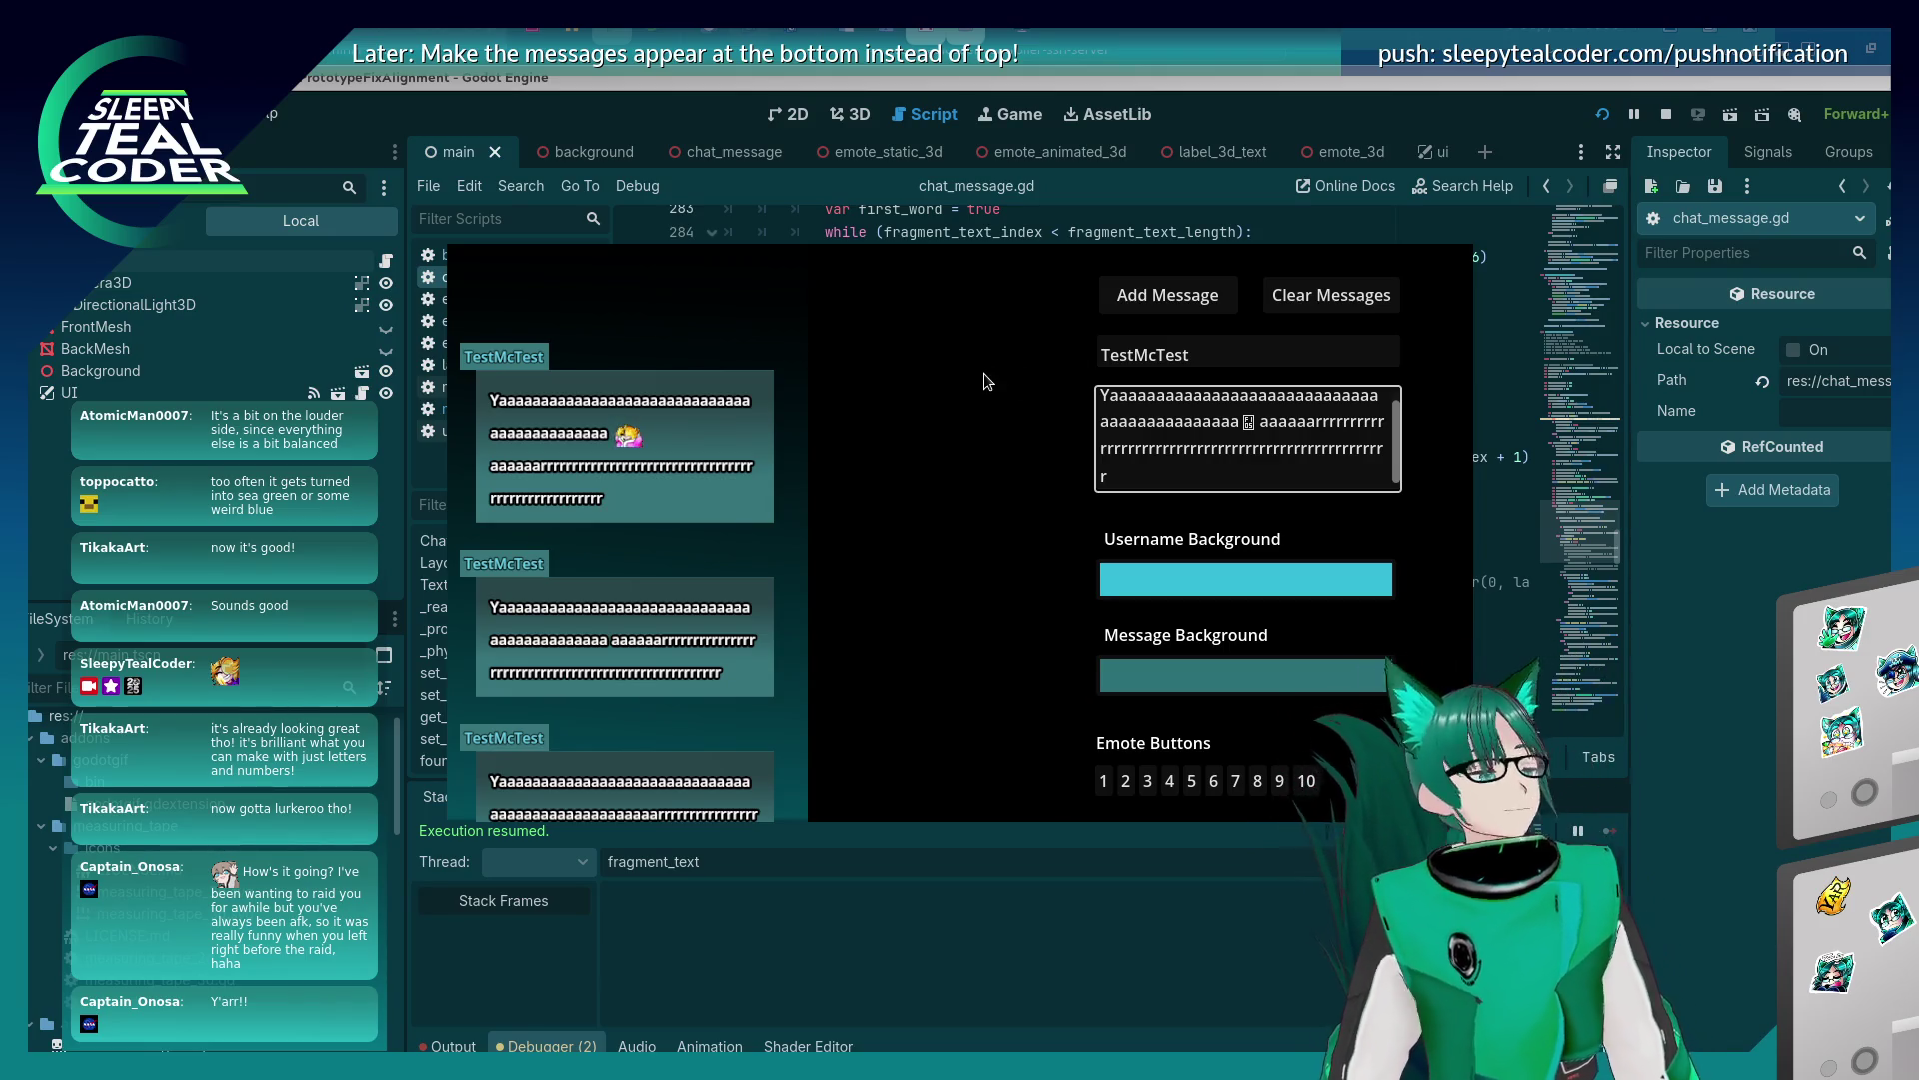
Append '[Fixed]' to the emote-placement and first-line text items in the to-do notes.
key(alt+Tab)
key(alt+Tab)
key(alt+Tab)
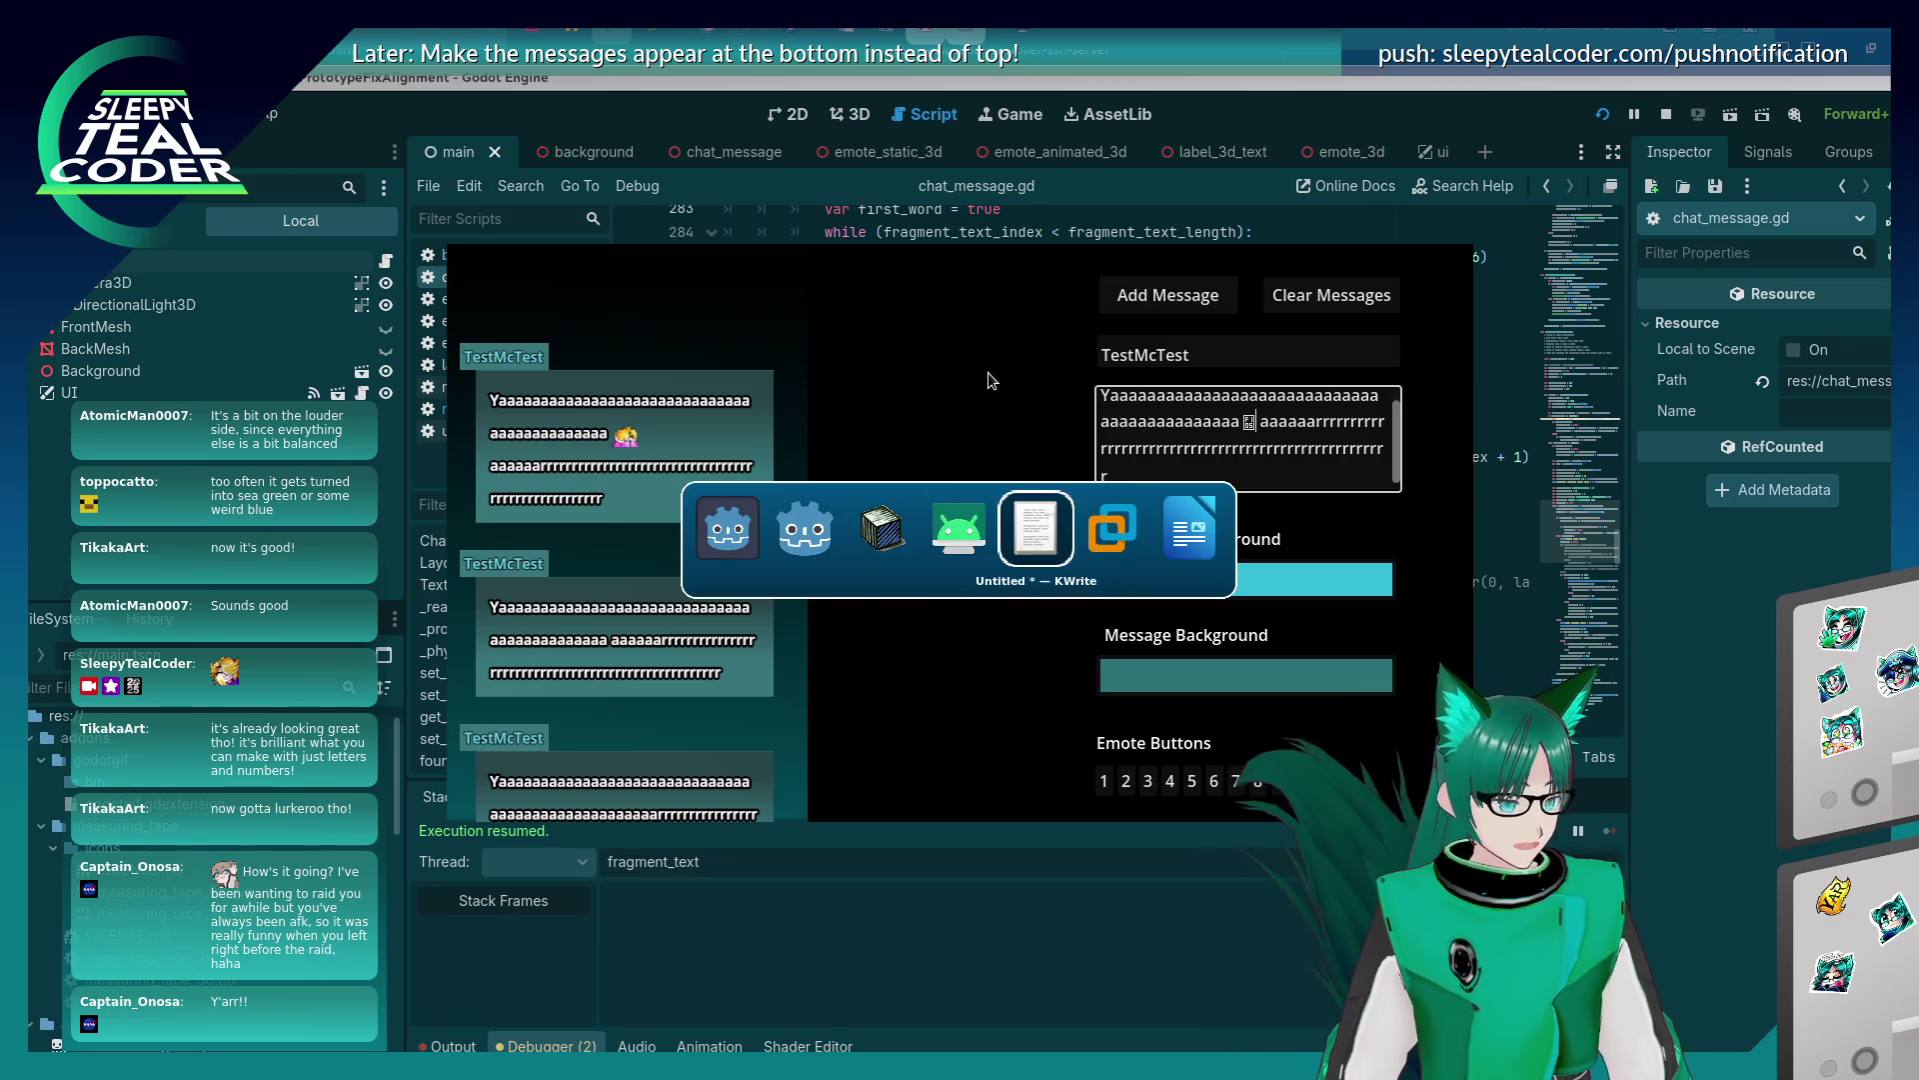
scroll(970, 695, down, 2)
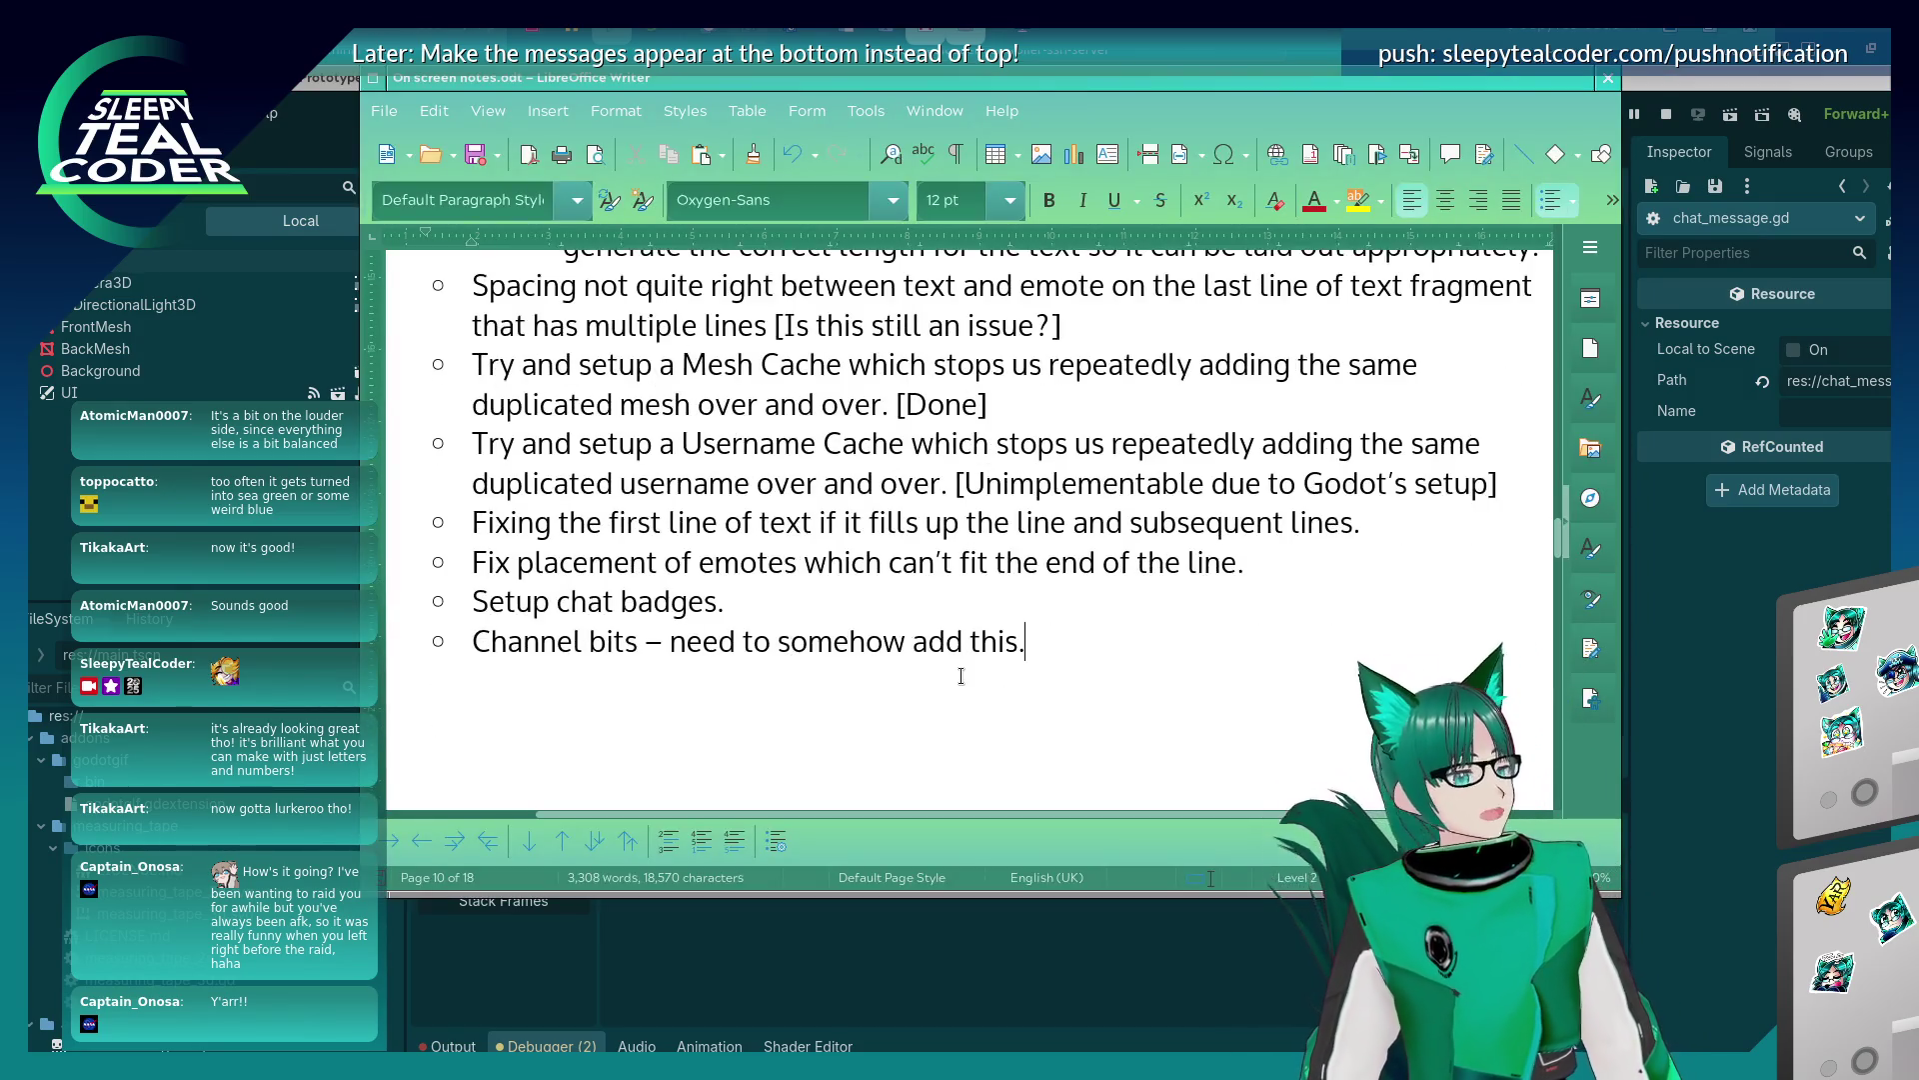
scroll(960, 672, down, 2)
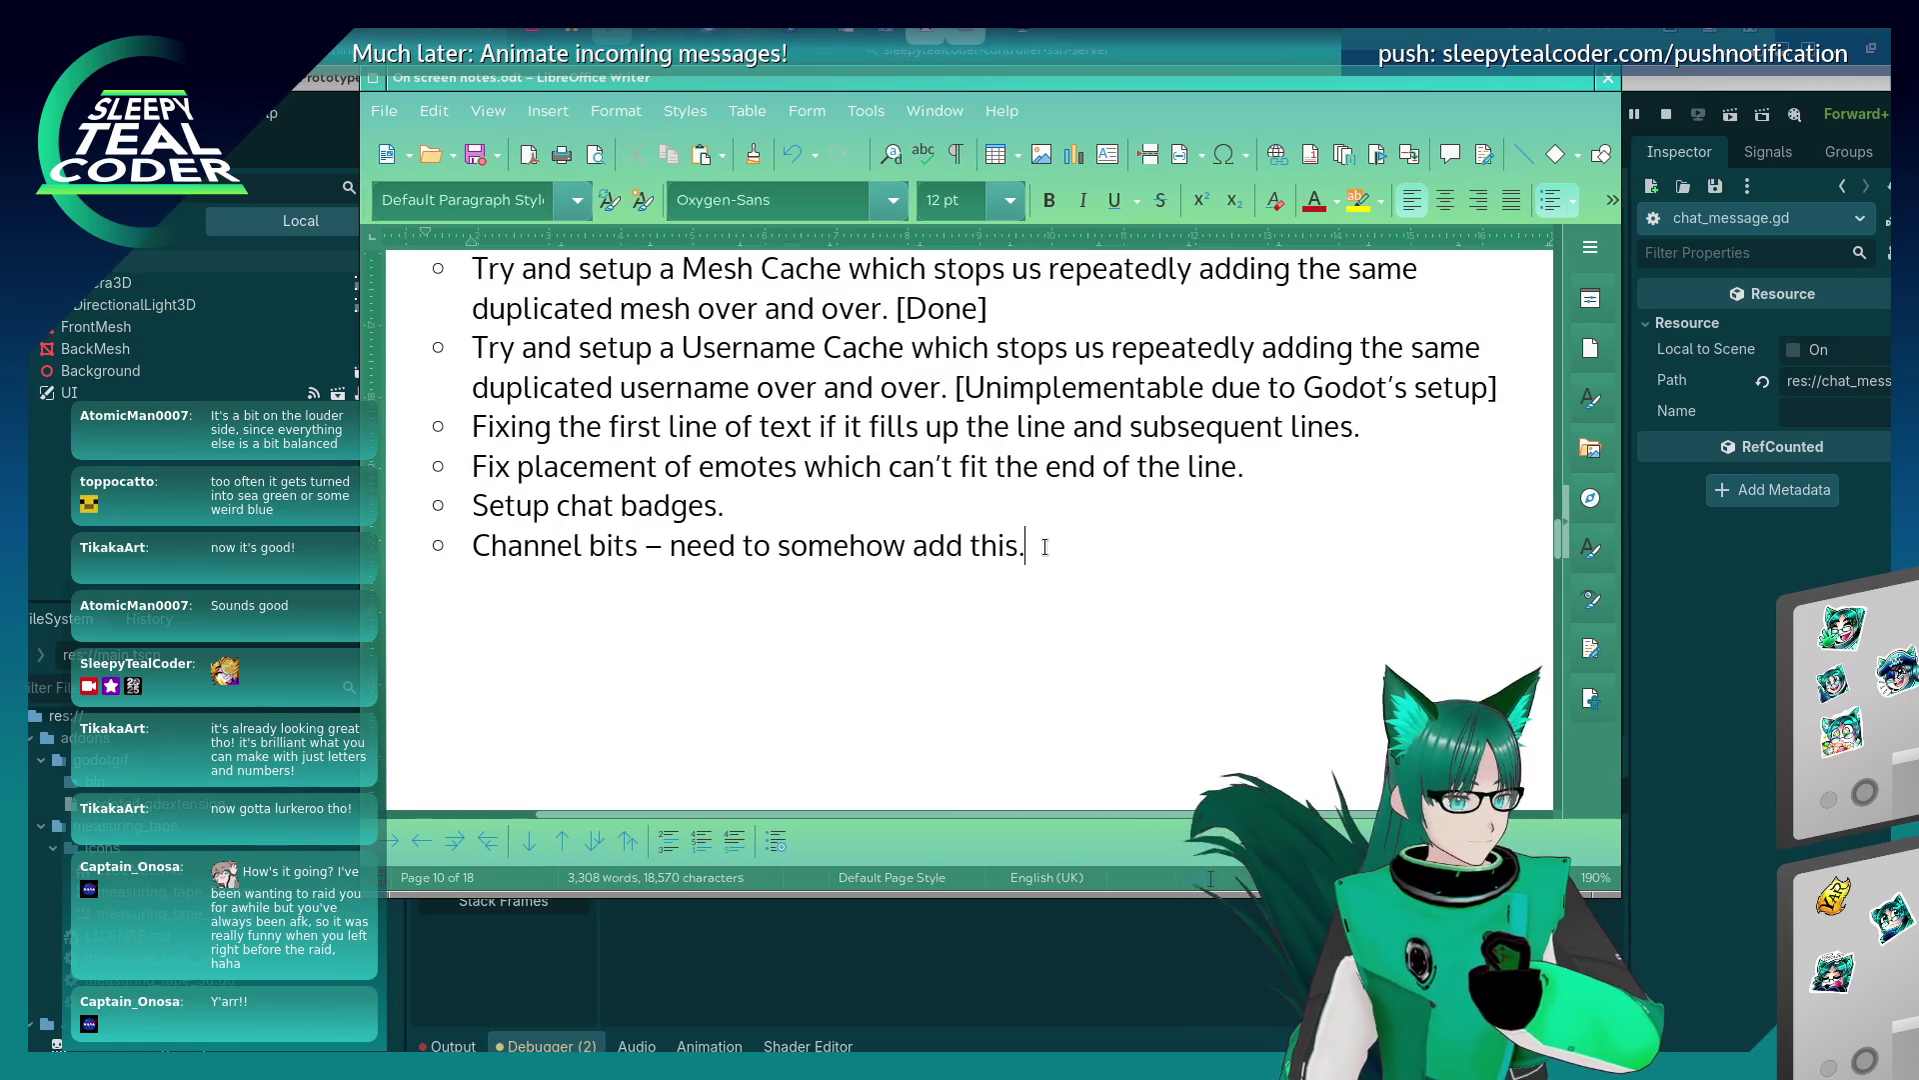
key(Home)
key(End)
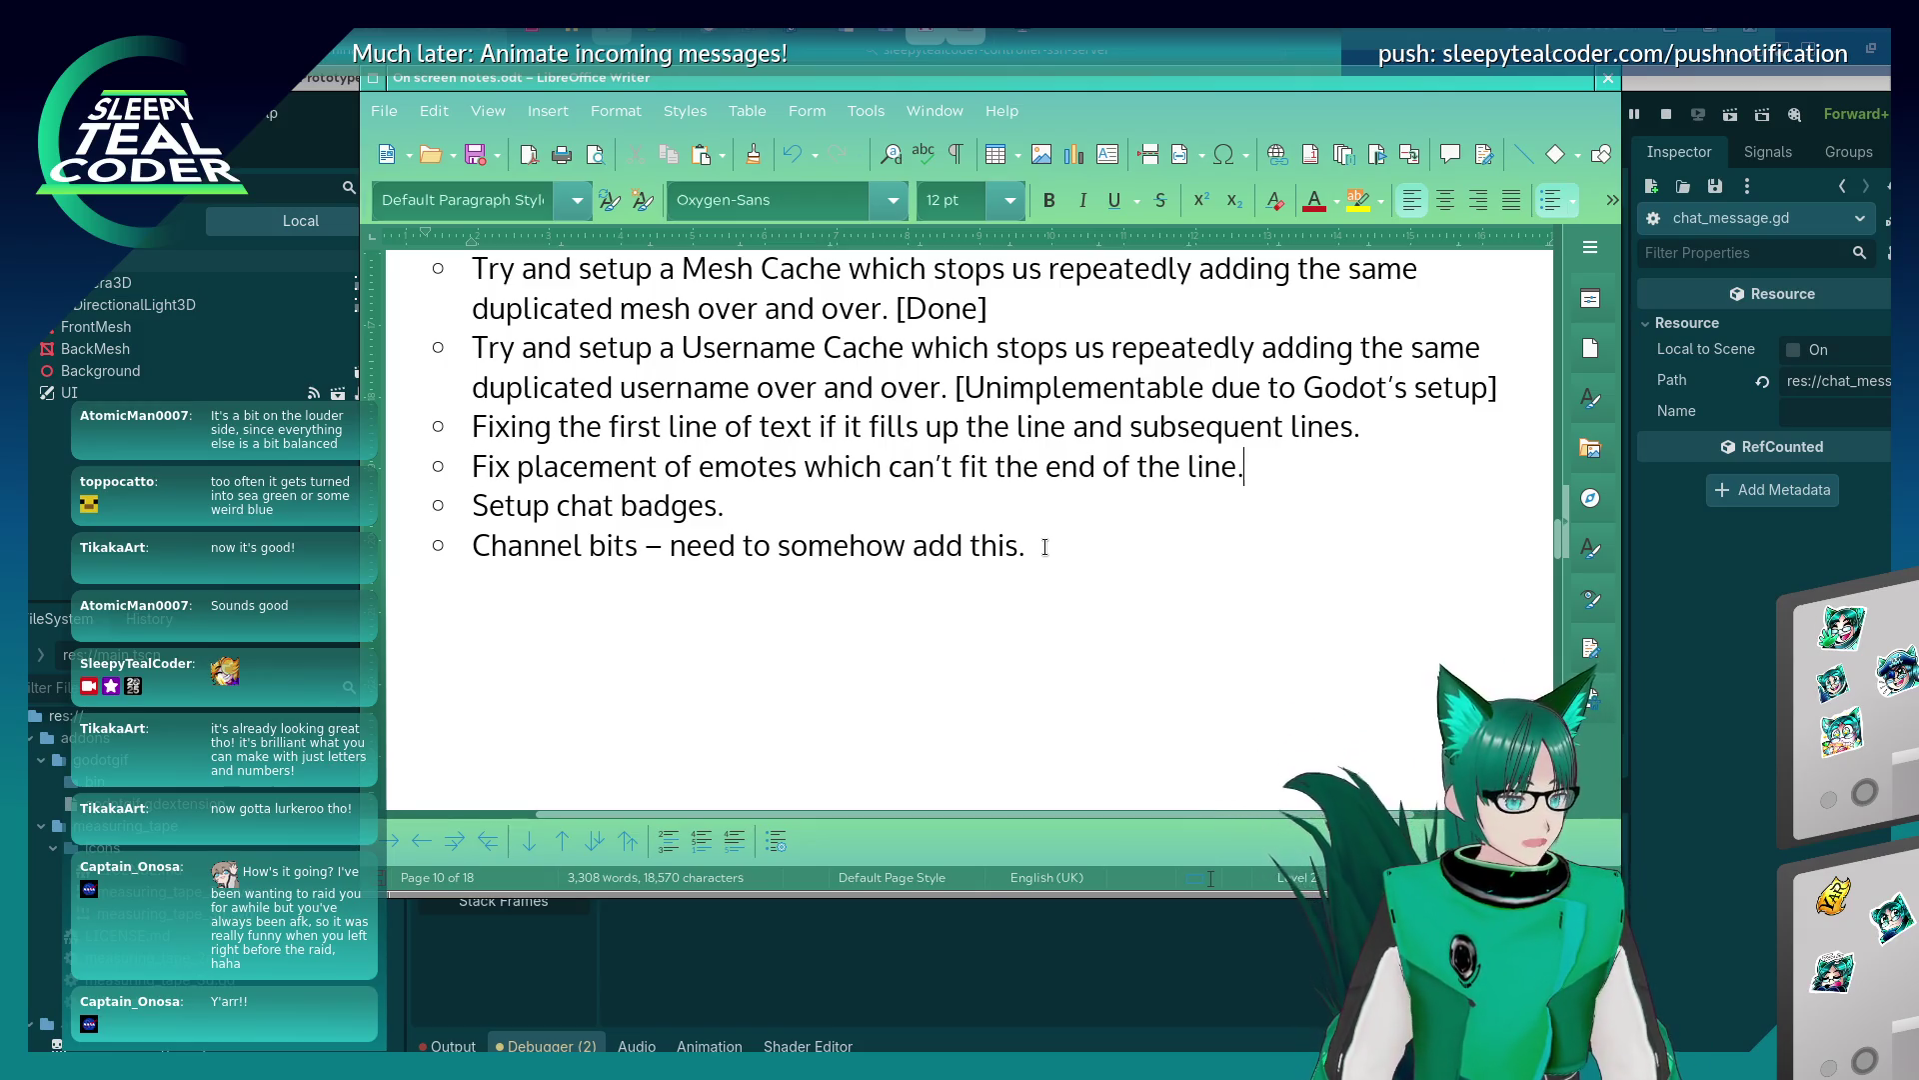
text( [Fixed])
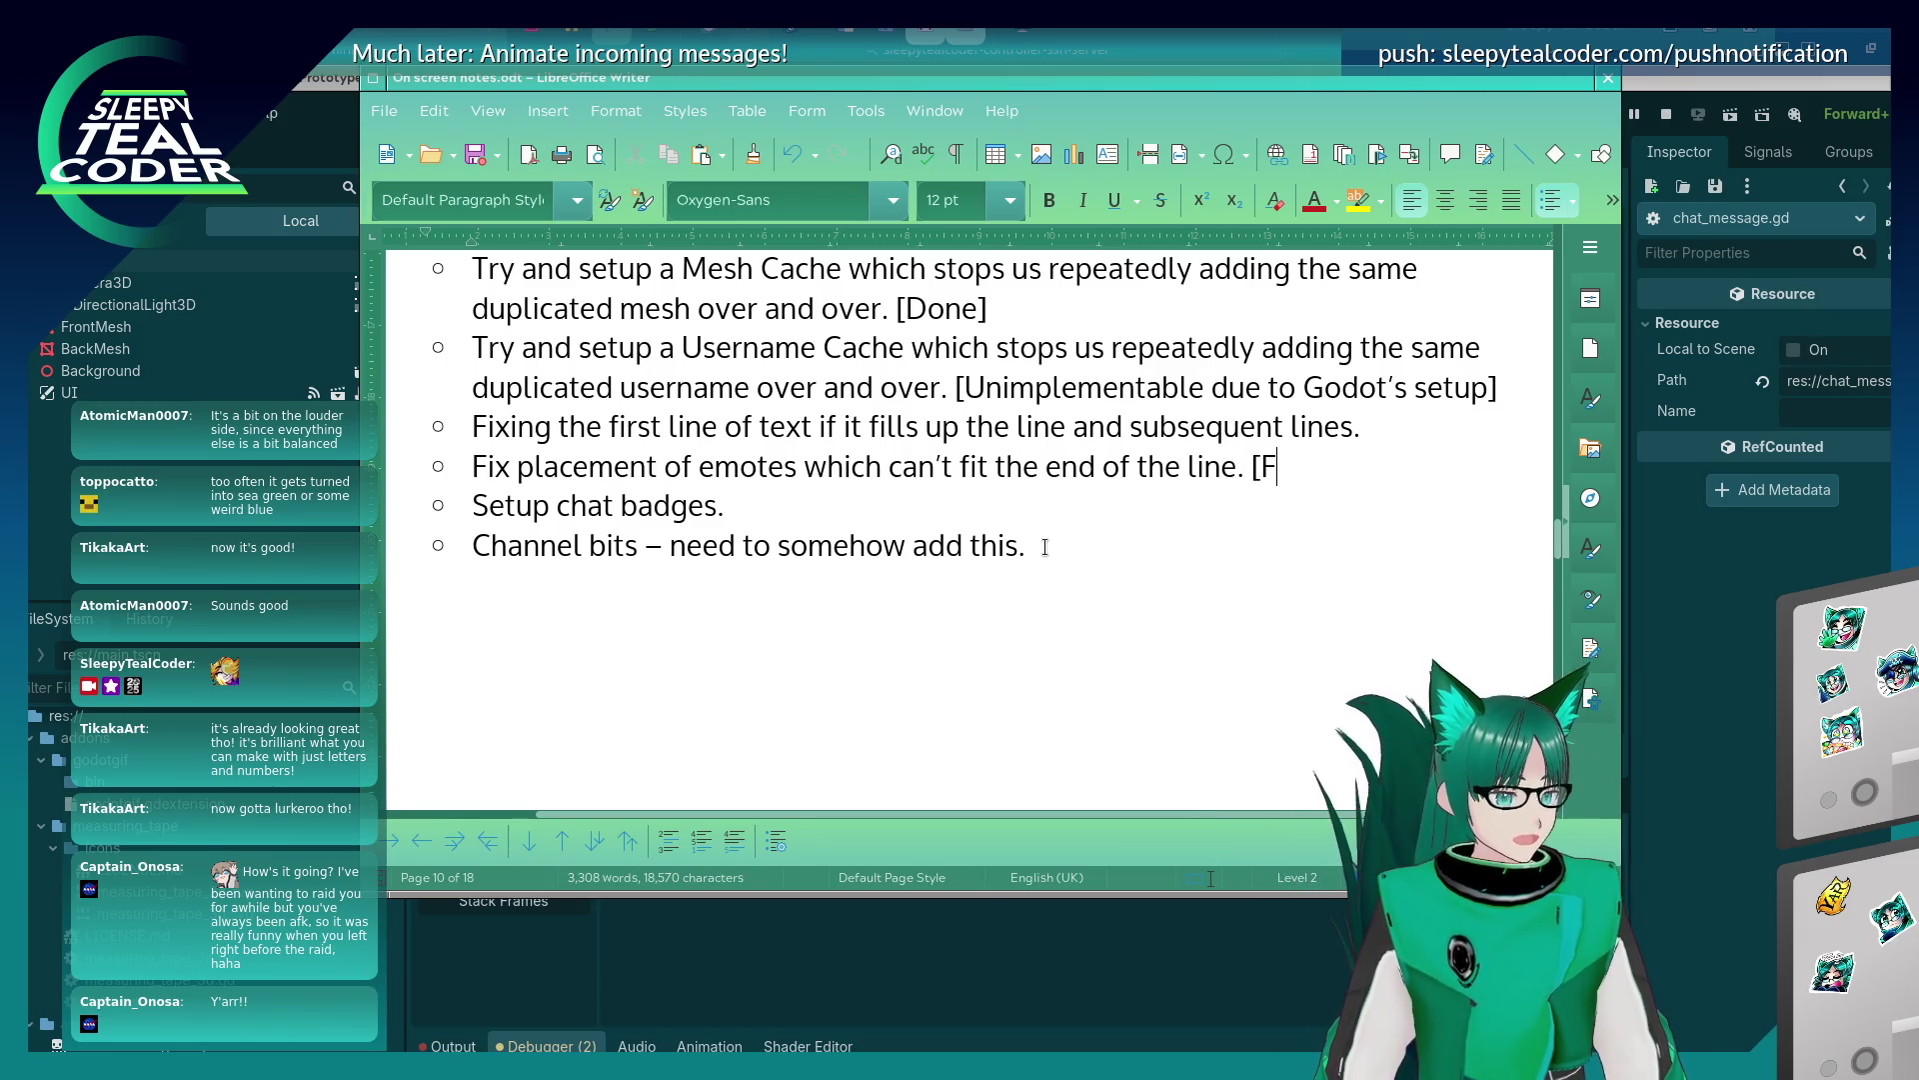
key(Up)
key(End)
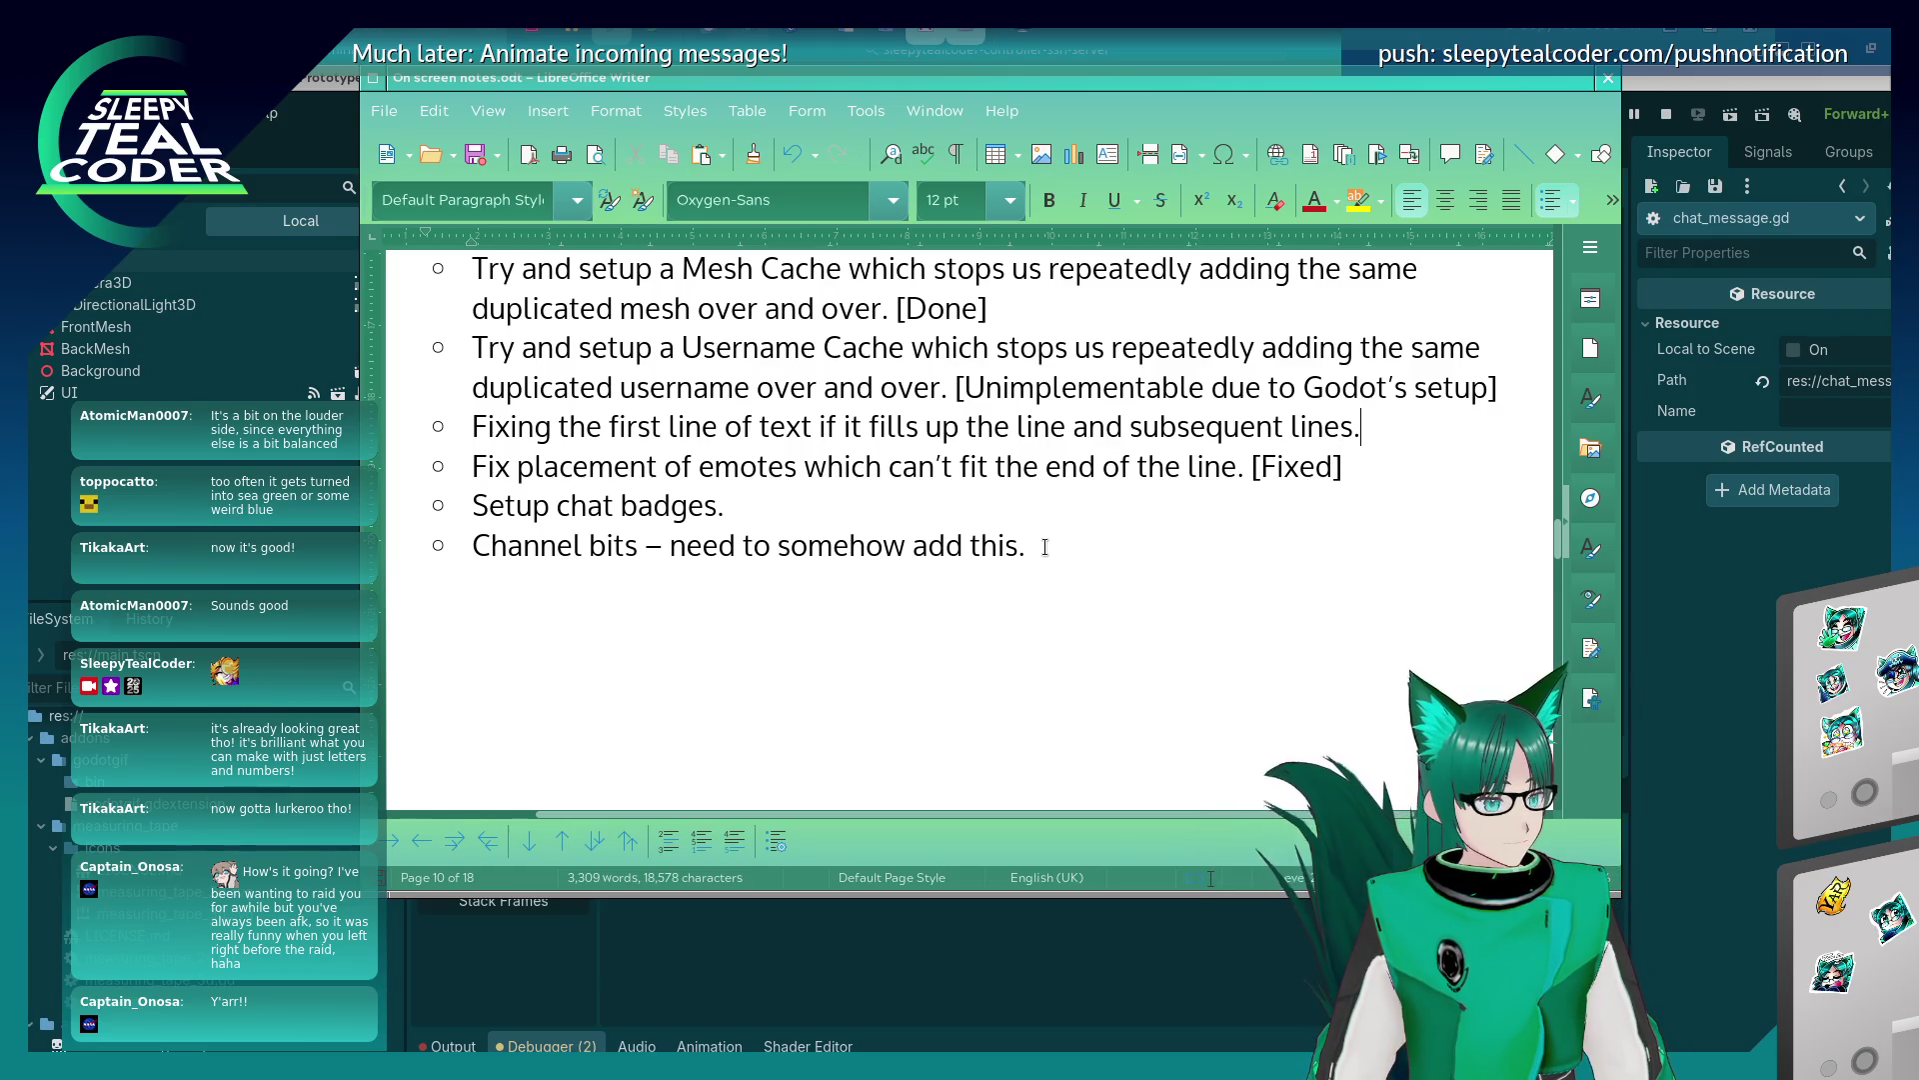
text([Fixed])
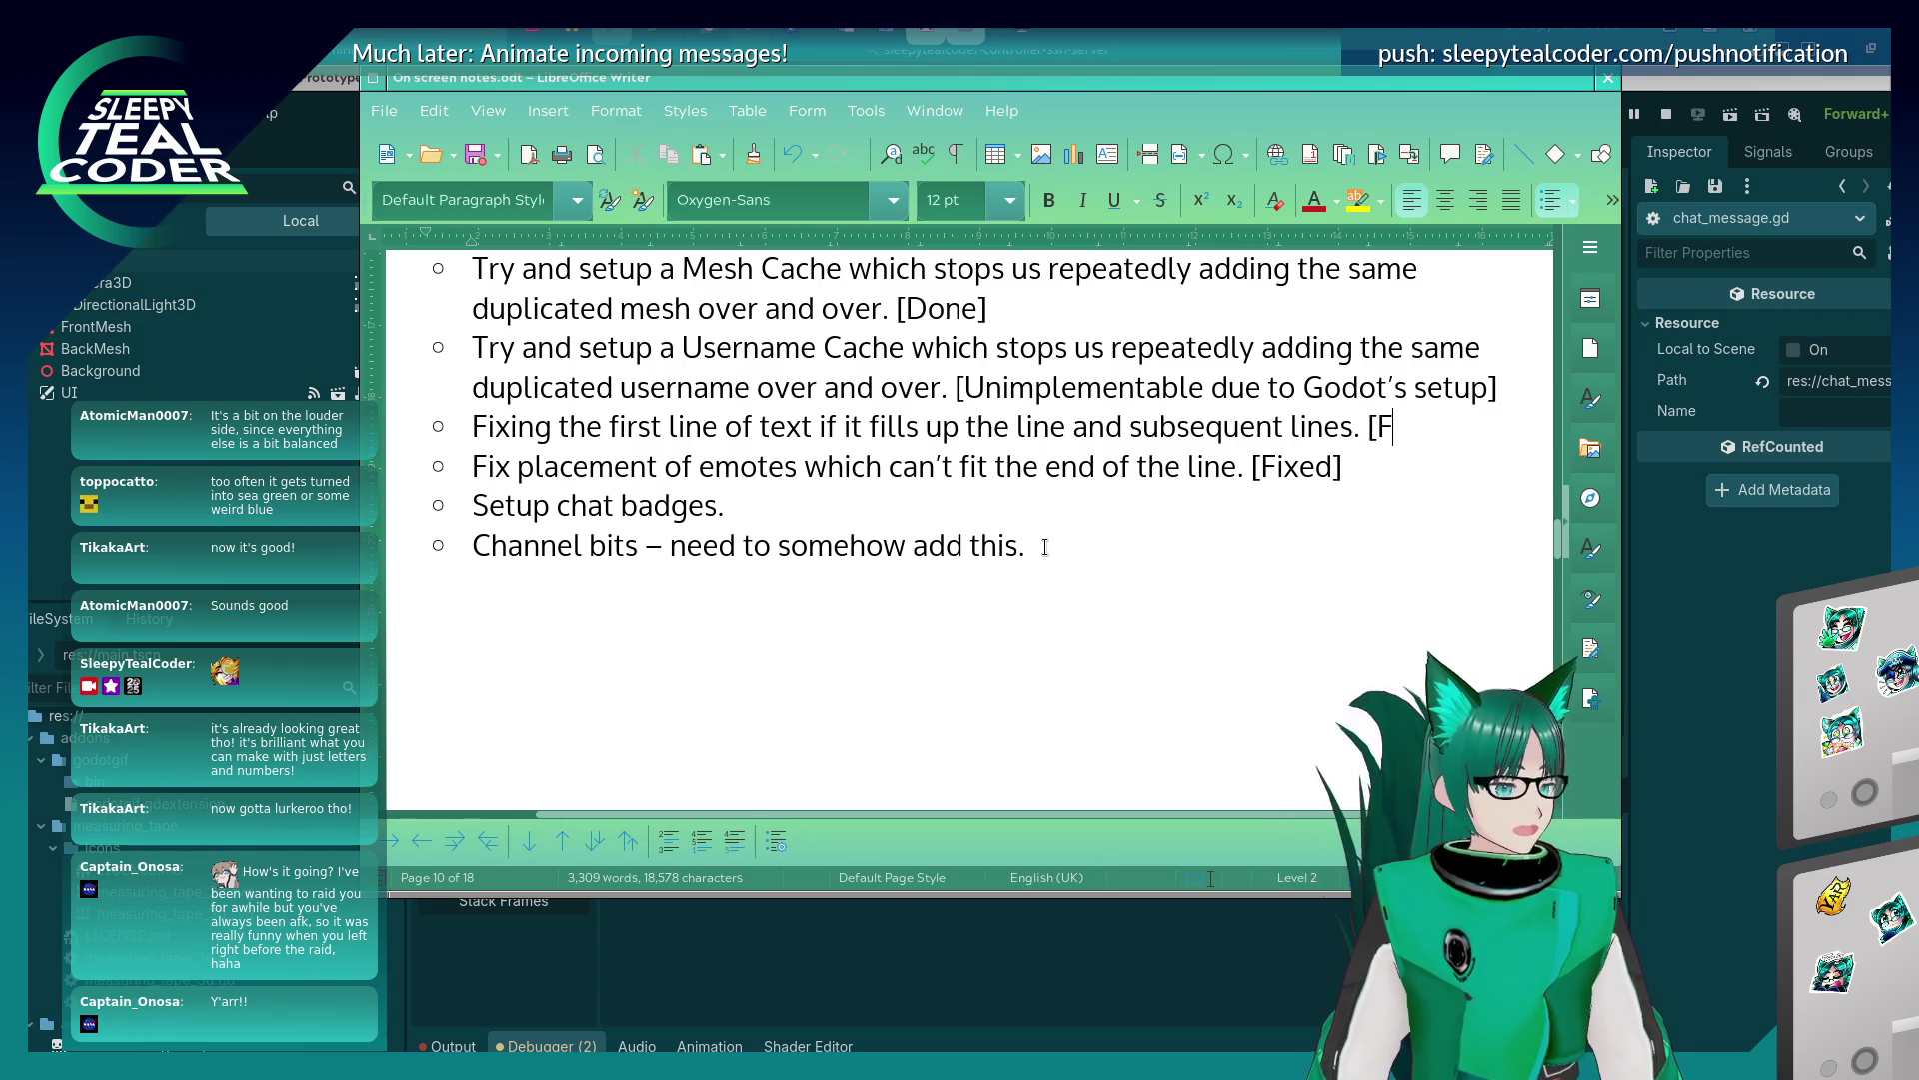
key(Down)
key(Down)
Add a bullet: text-only lines should go onto a new line if they don't fit completely.
key(Up)
key(Return)
text(F)
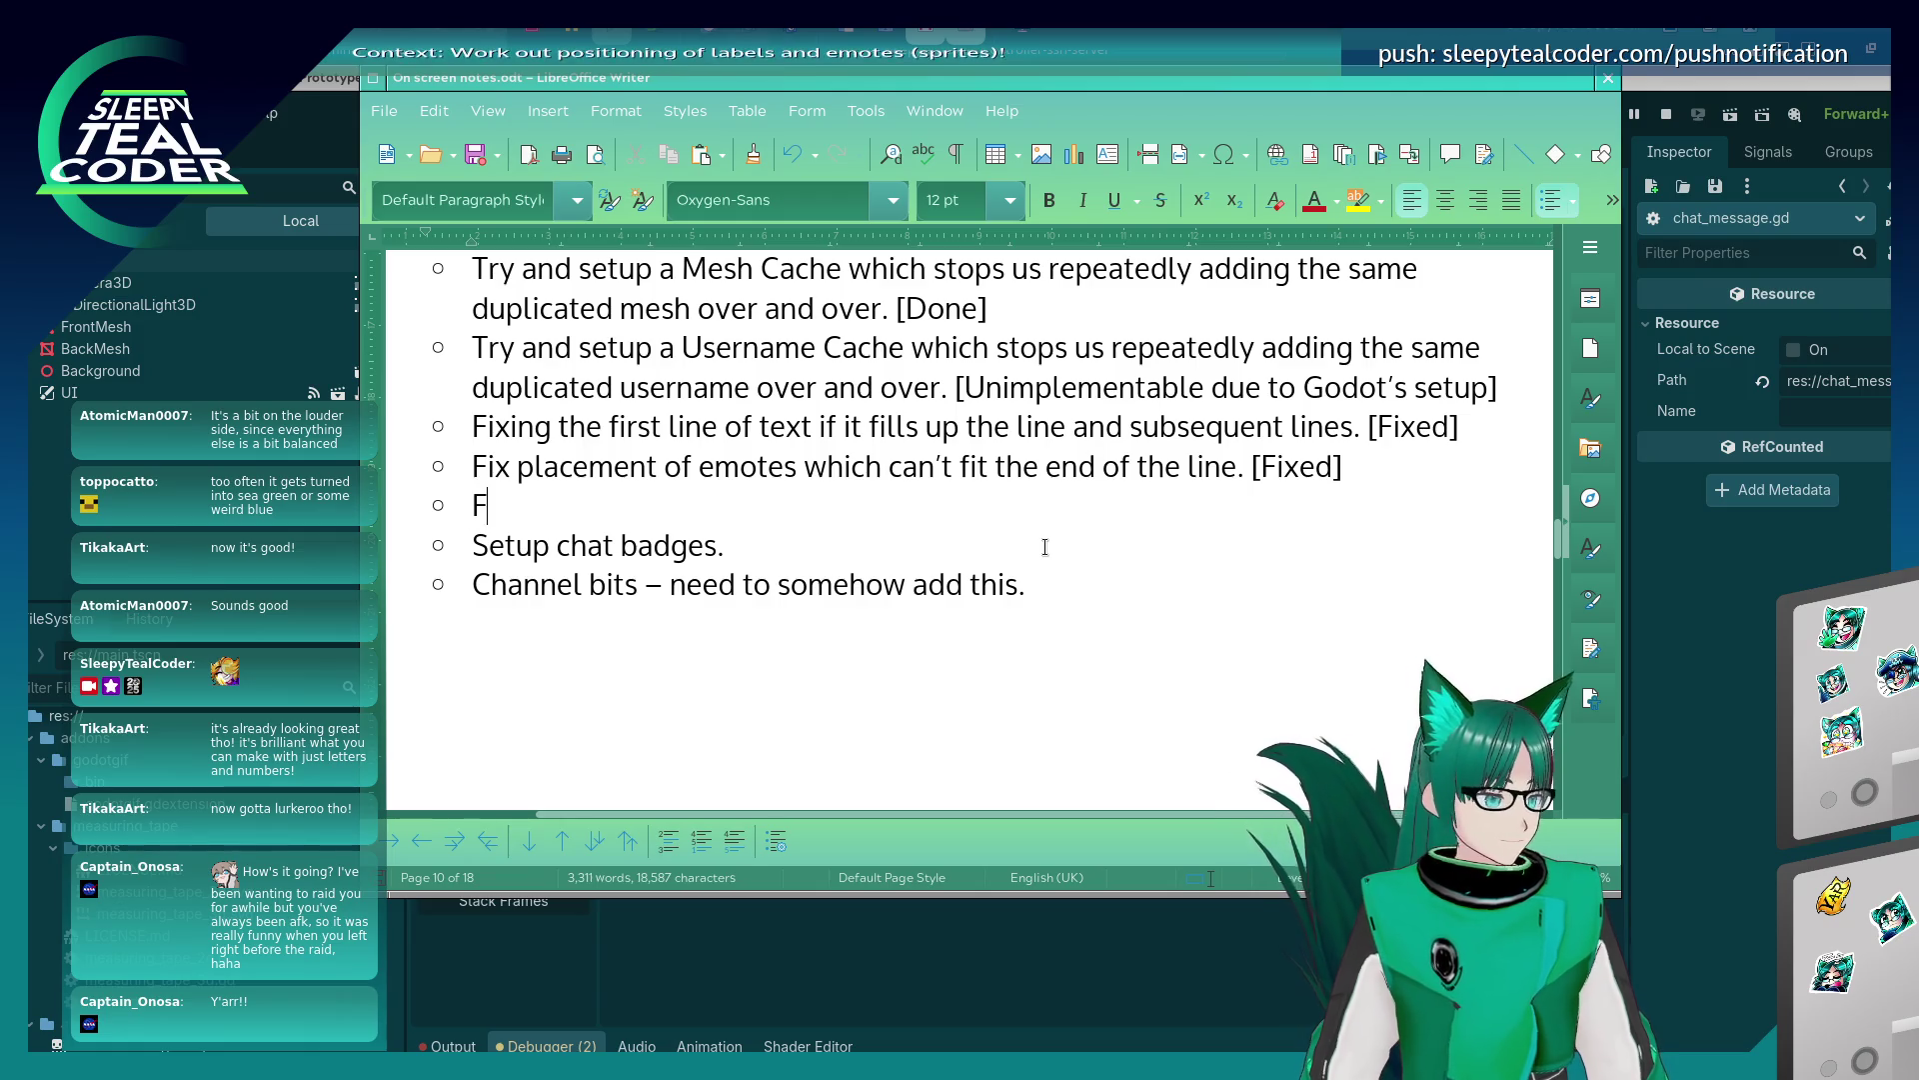
text(ix tec)
key(BackSpace)
text(xt only lines that )
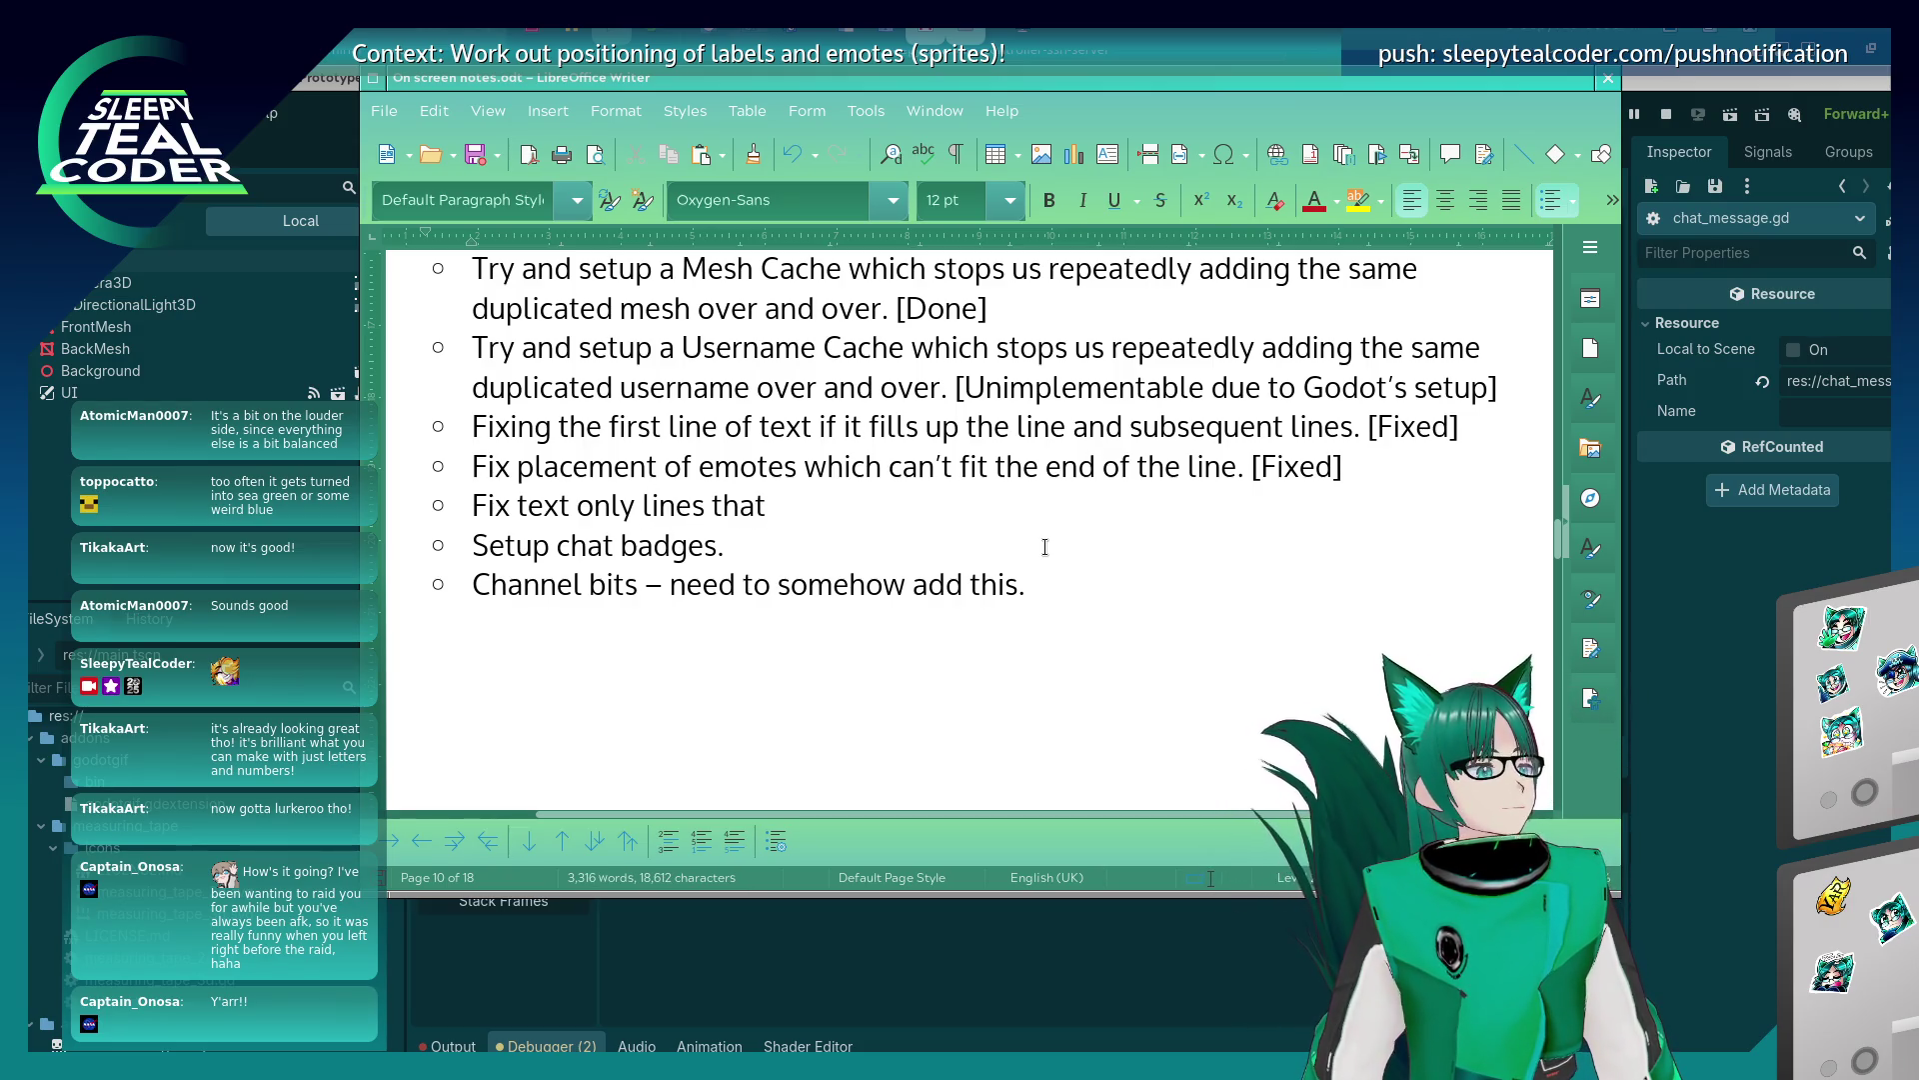
text(break due)
key(BackSpace)
key(BackSpace)
key(BackSpace)
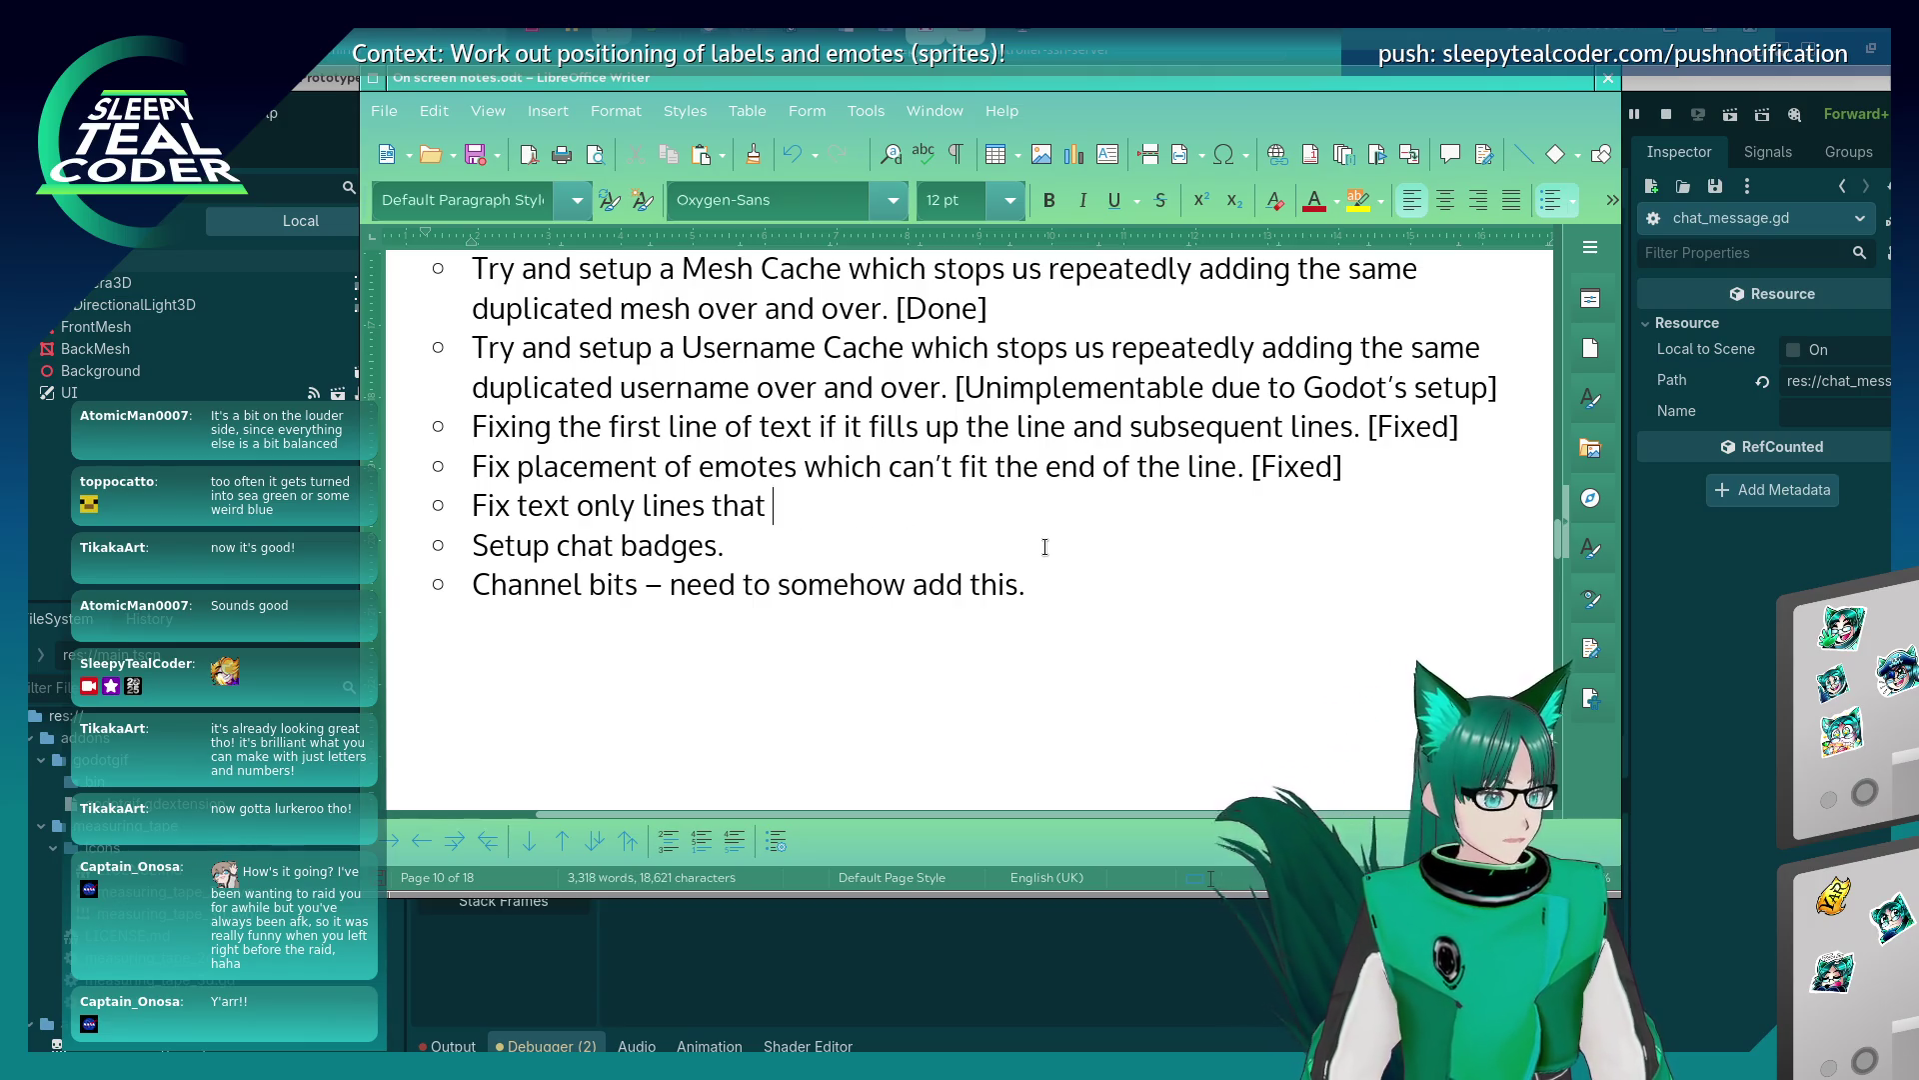
text(should be )
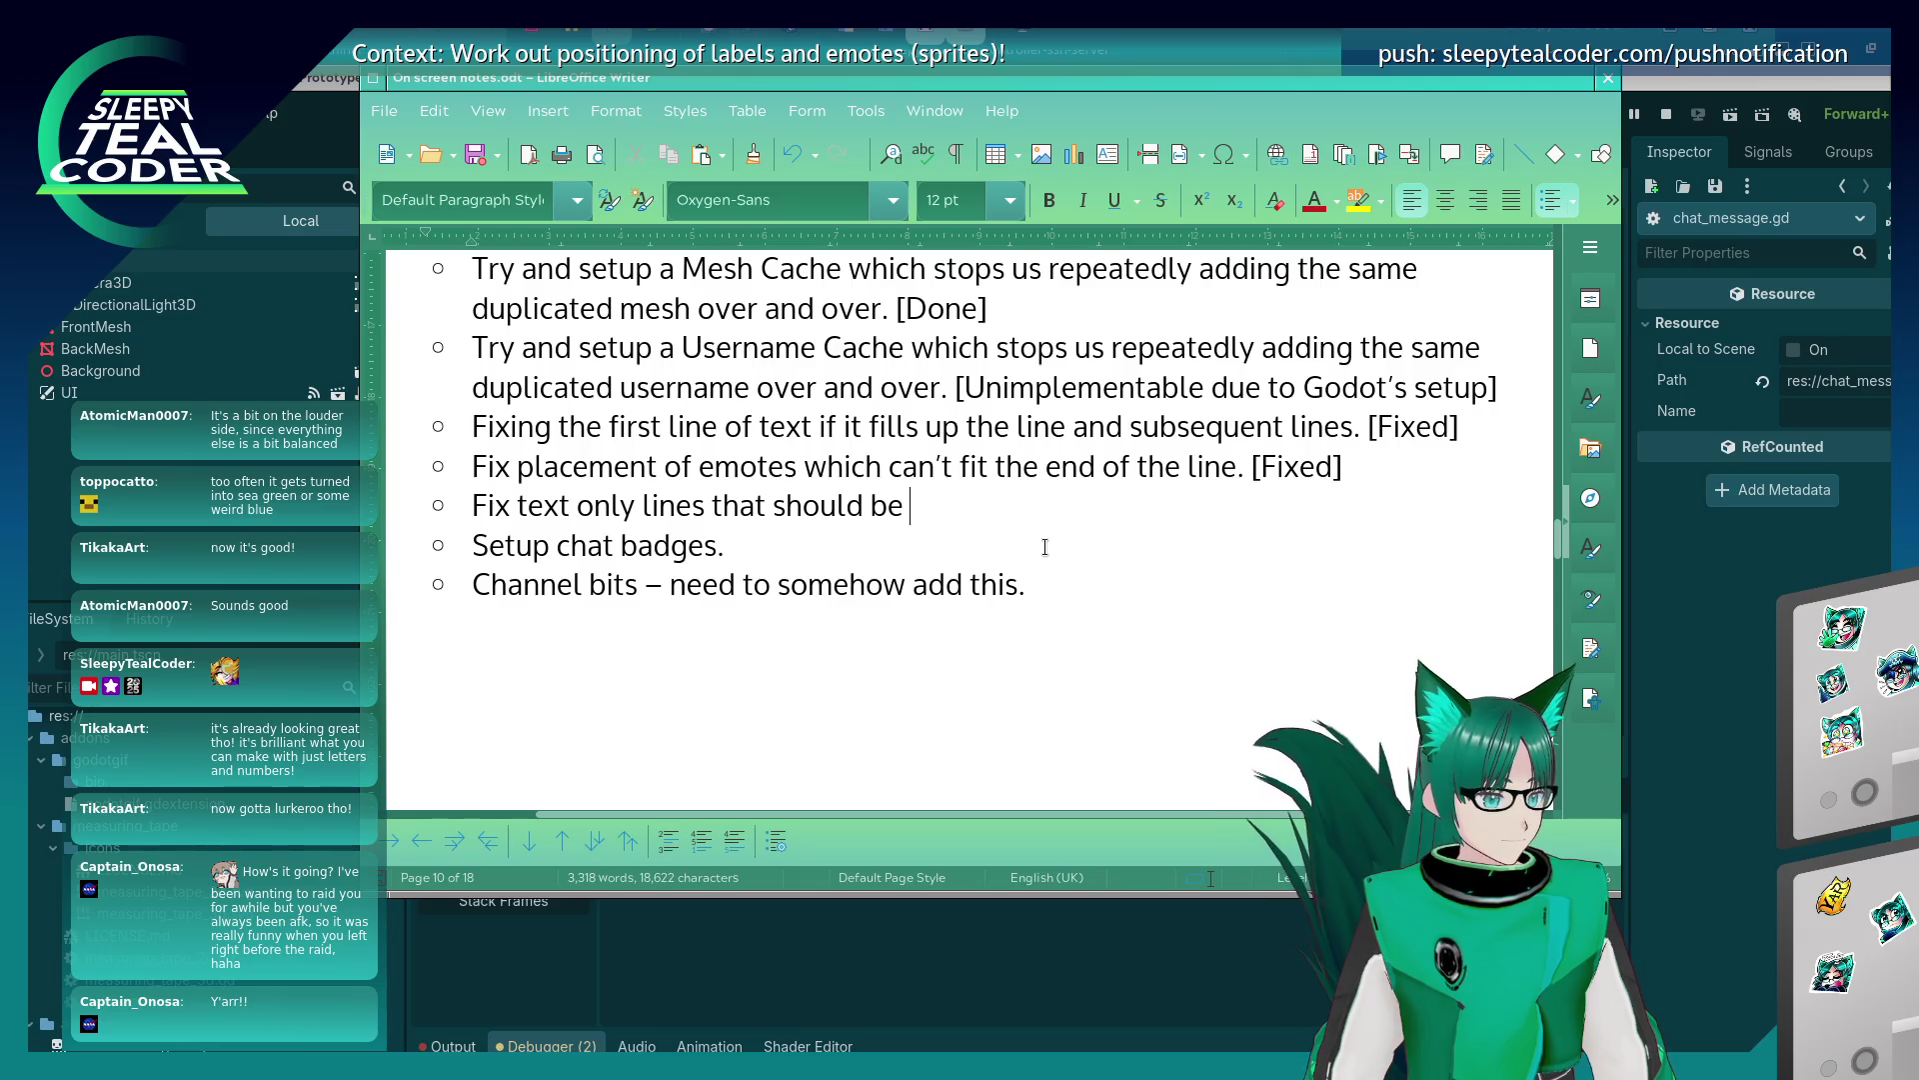
text(go on t)
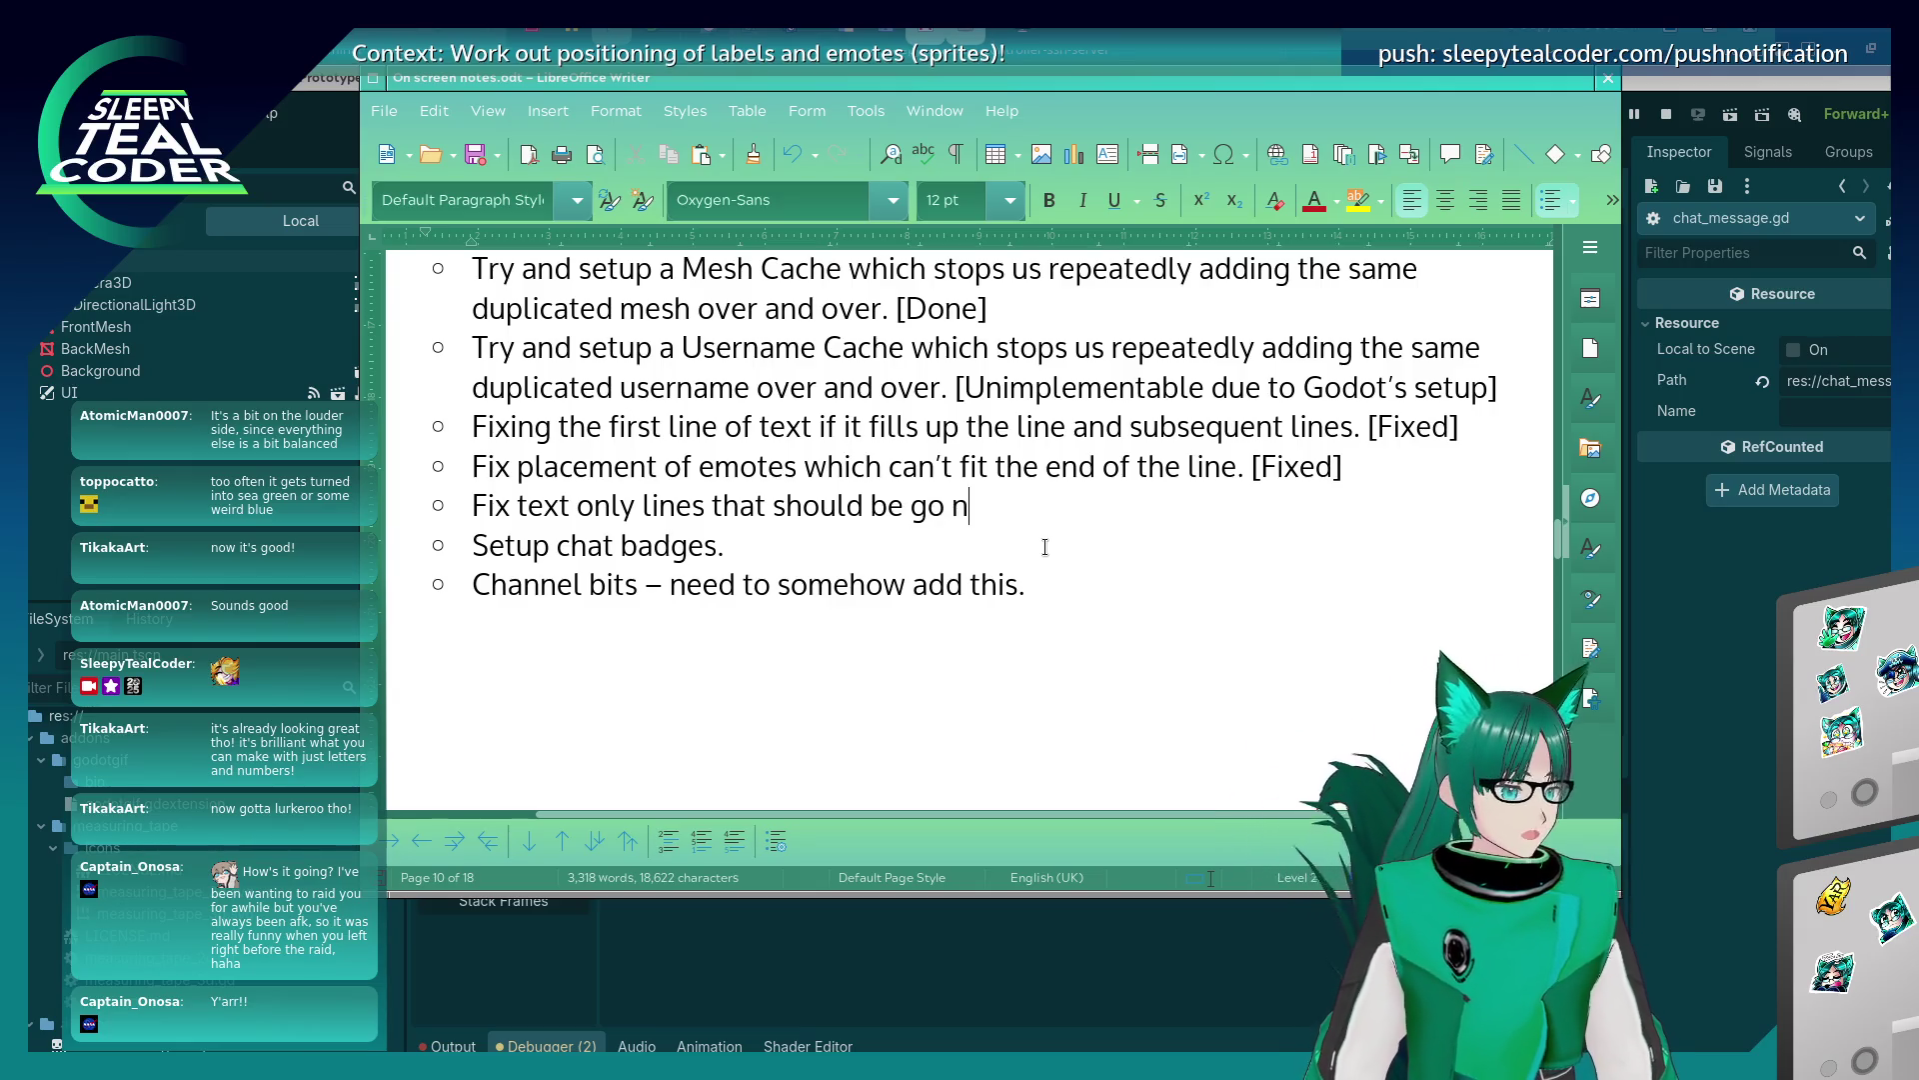
text(o a new)
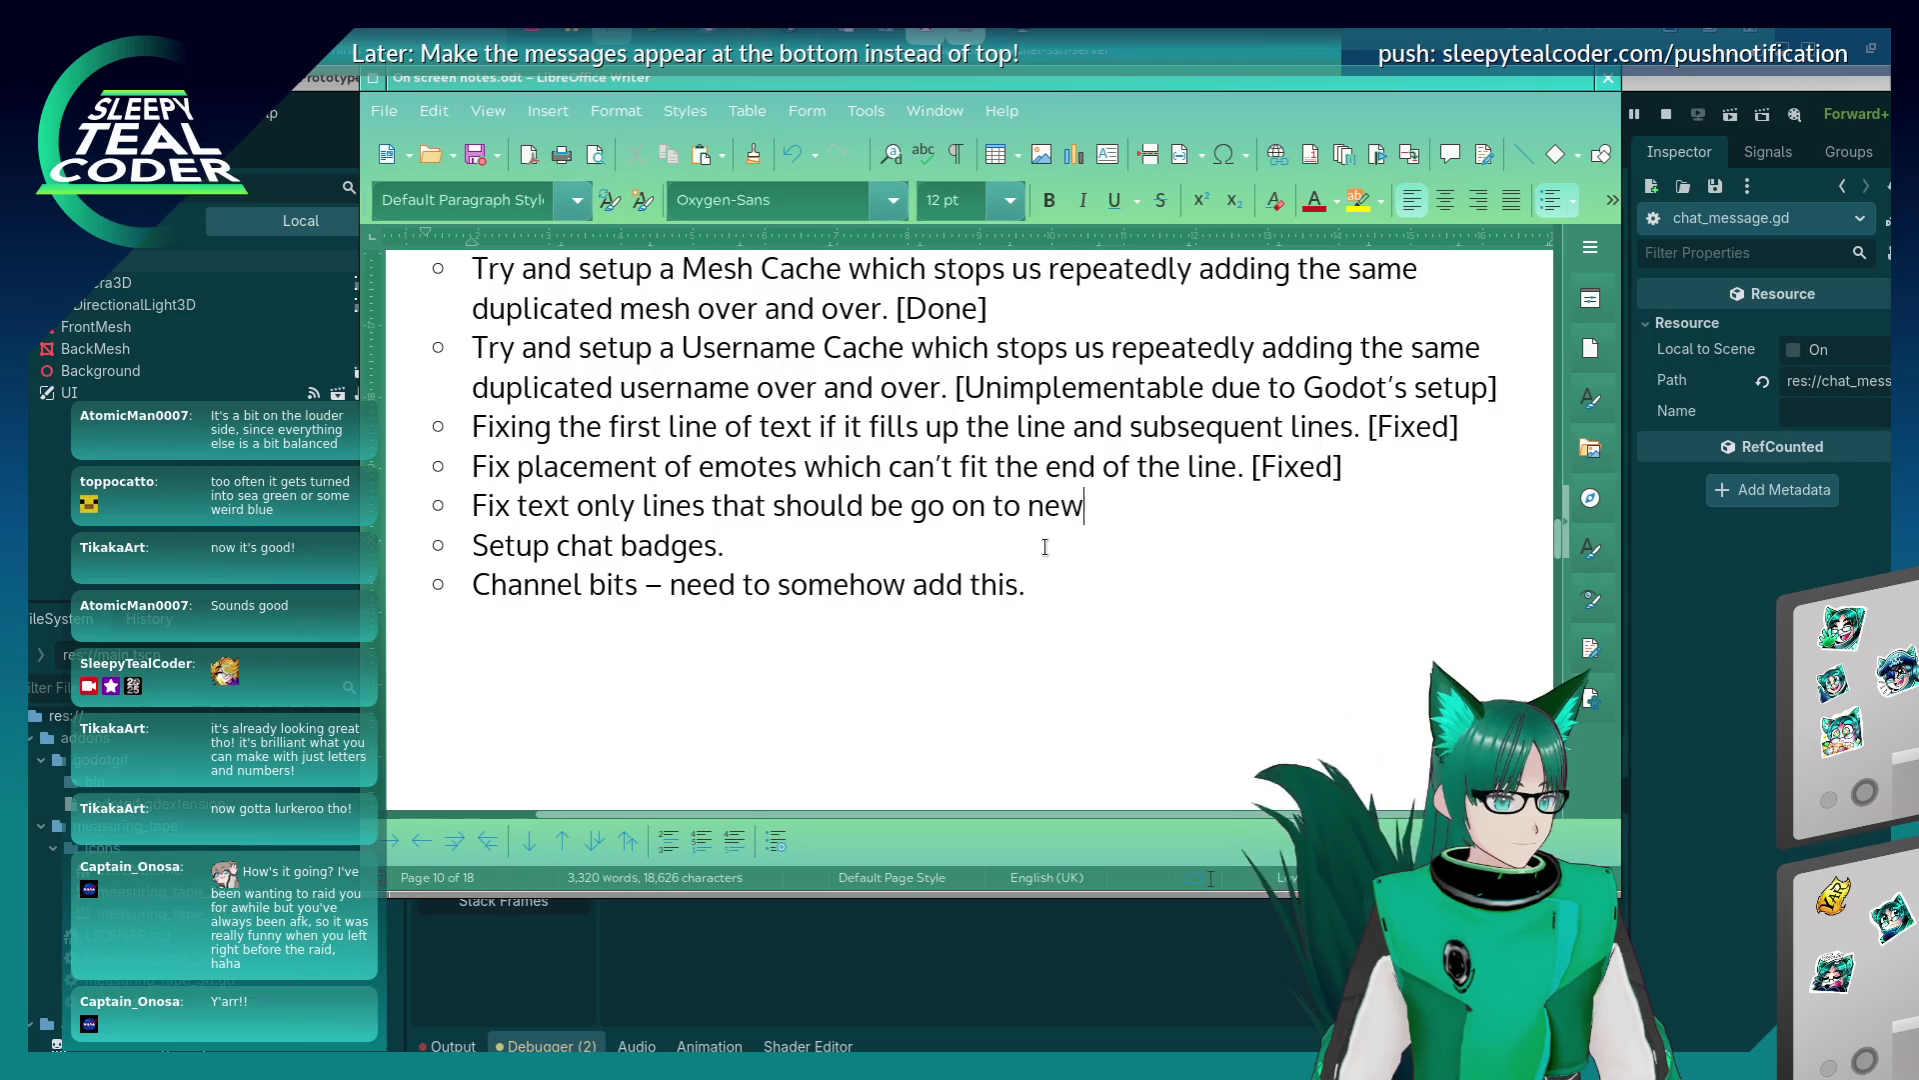
key(BackSpace)
key(BackSpace)
key(BackSpace)
text(a new line if there's)
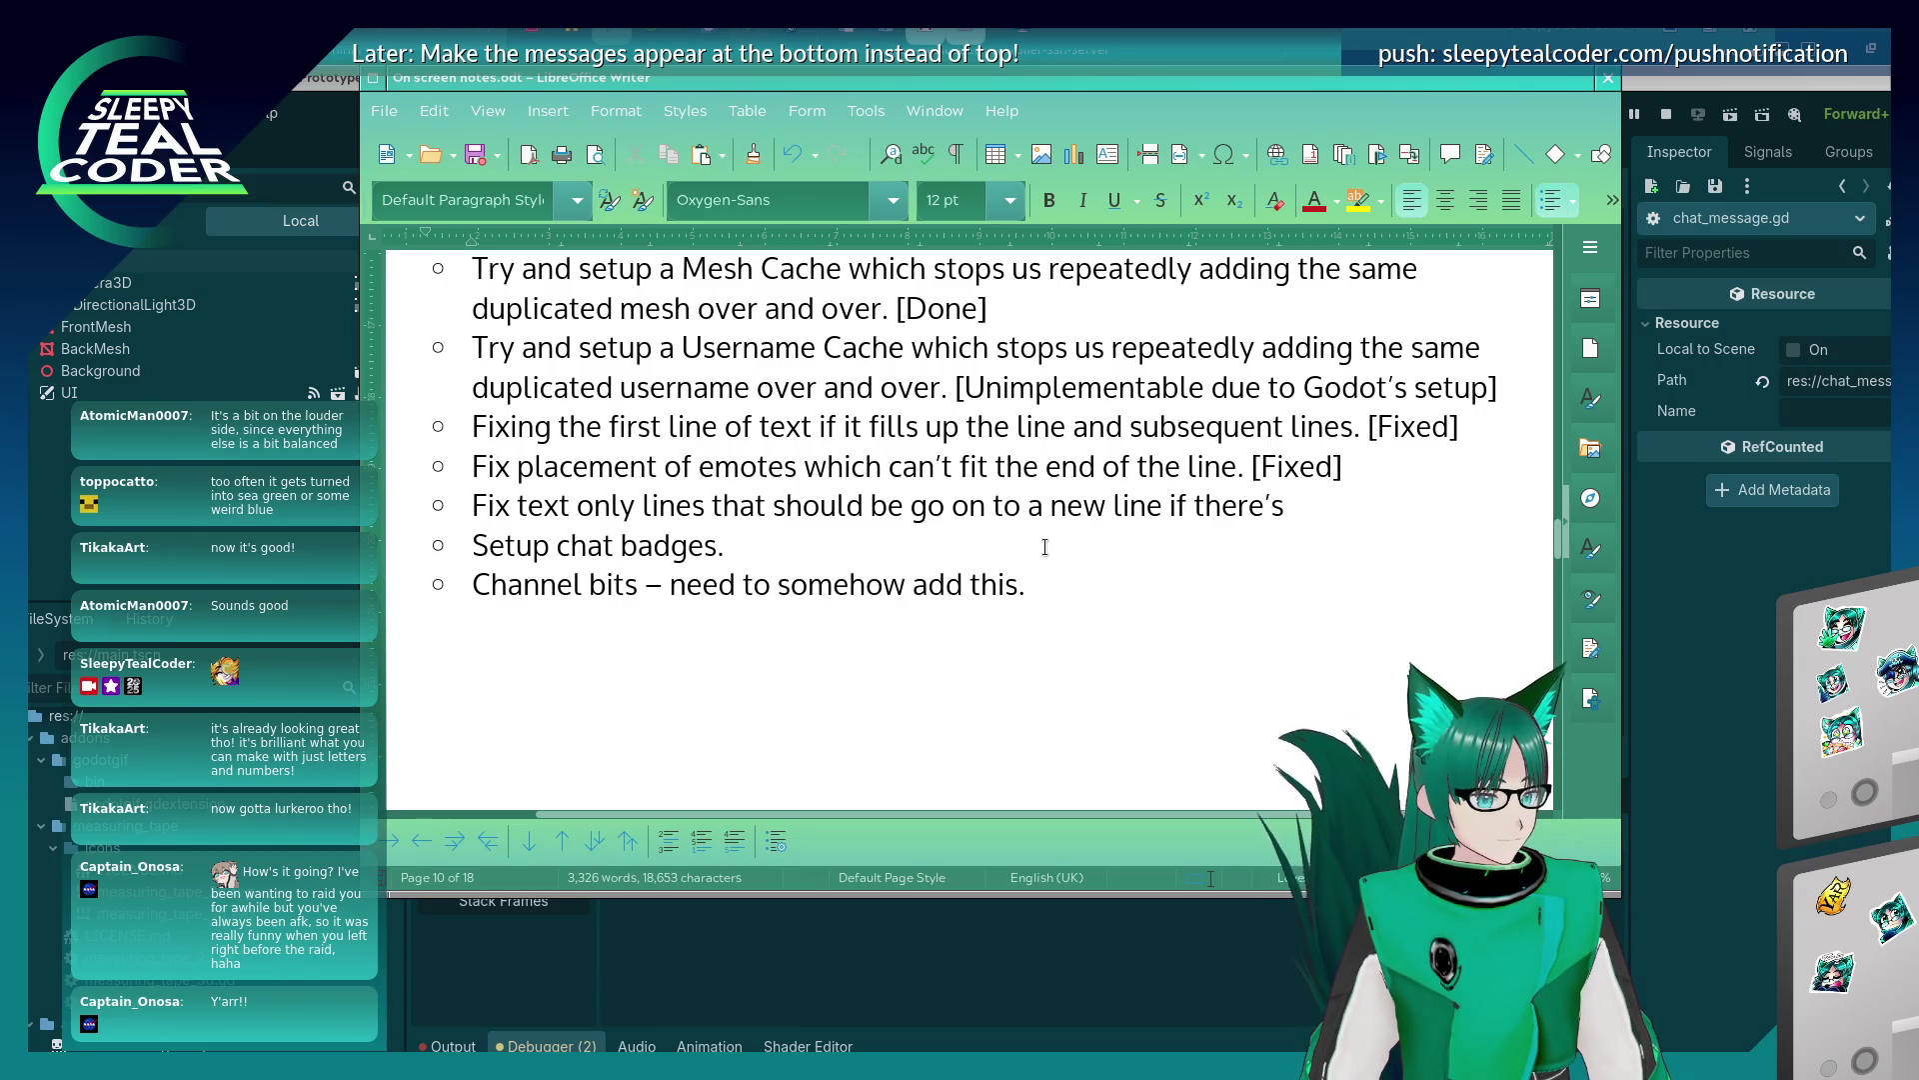
key(BackSpace)
key(BackSpace)
key(BackSpace)
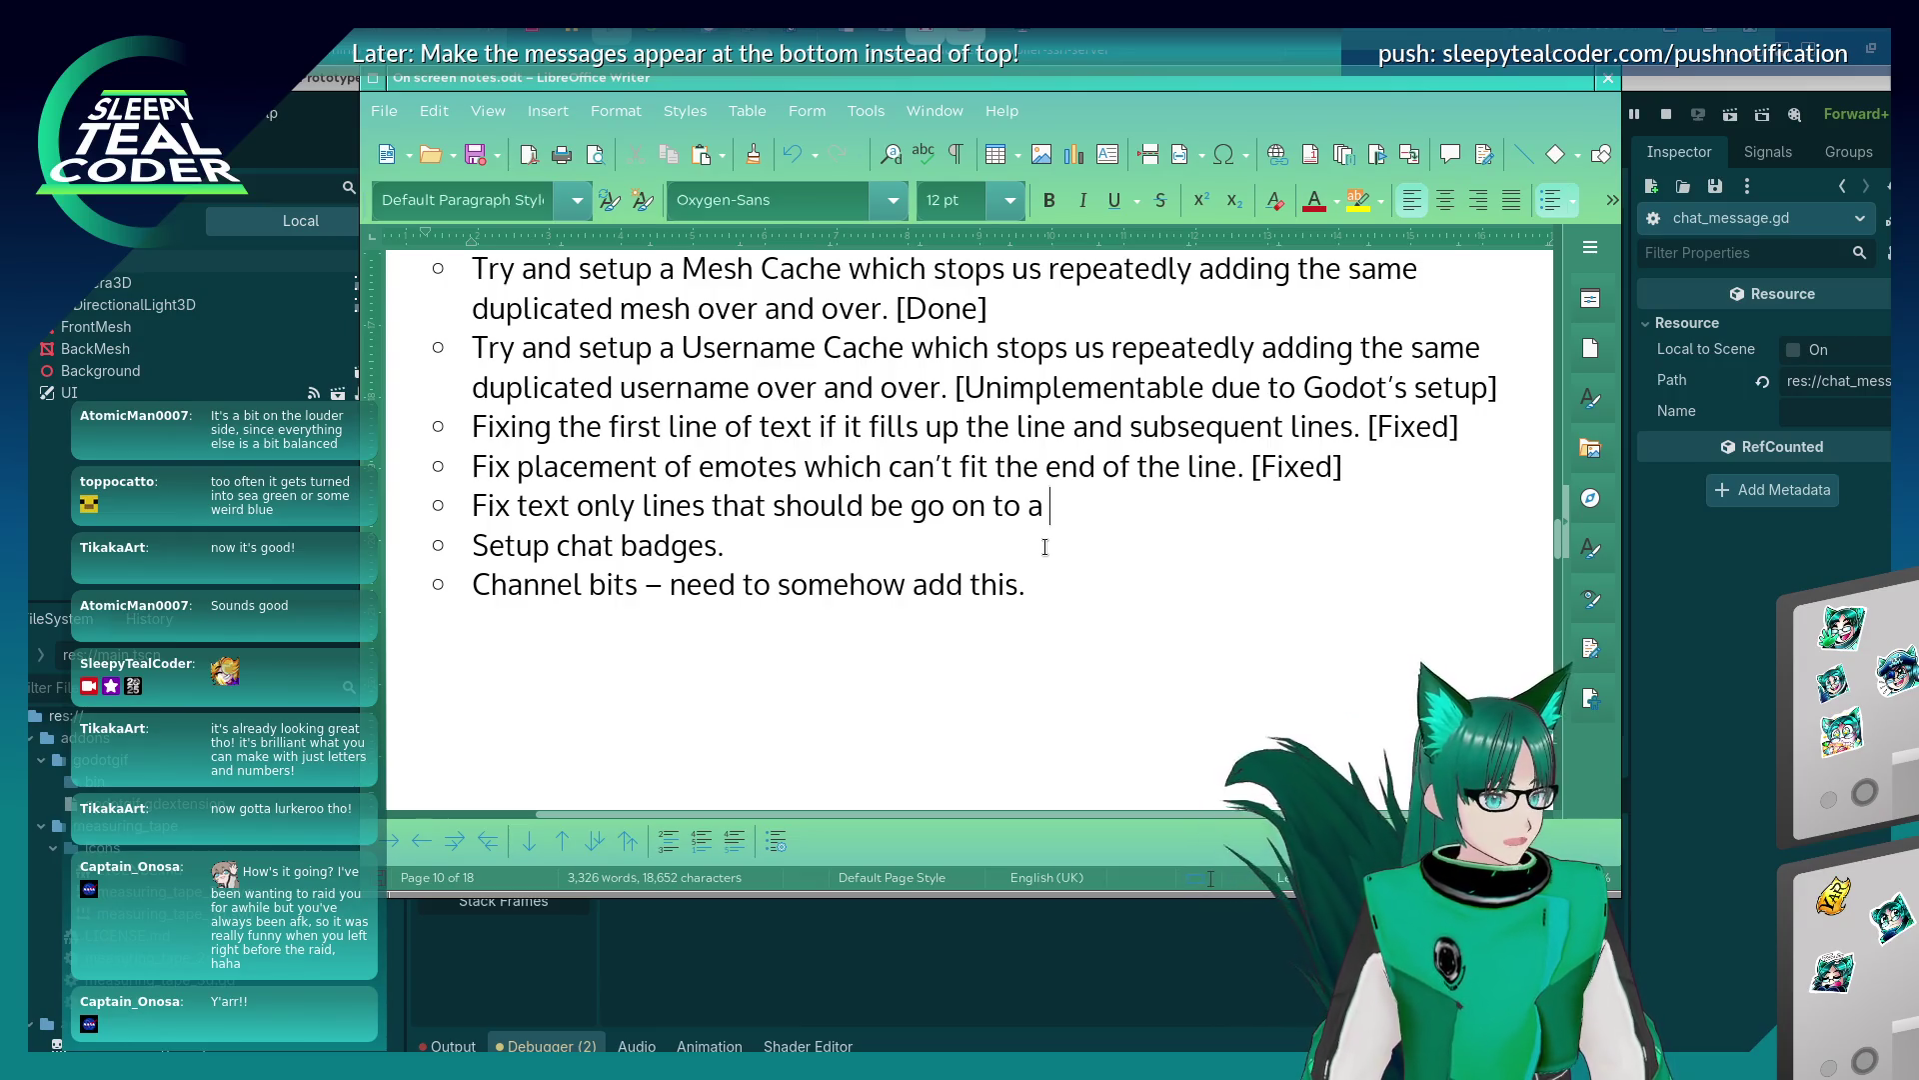
key(BackSpace)
key(BackSpace)
text(go onto )
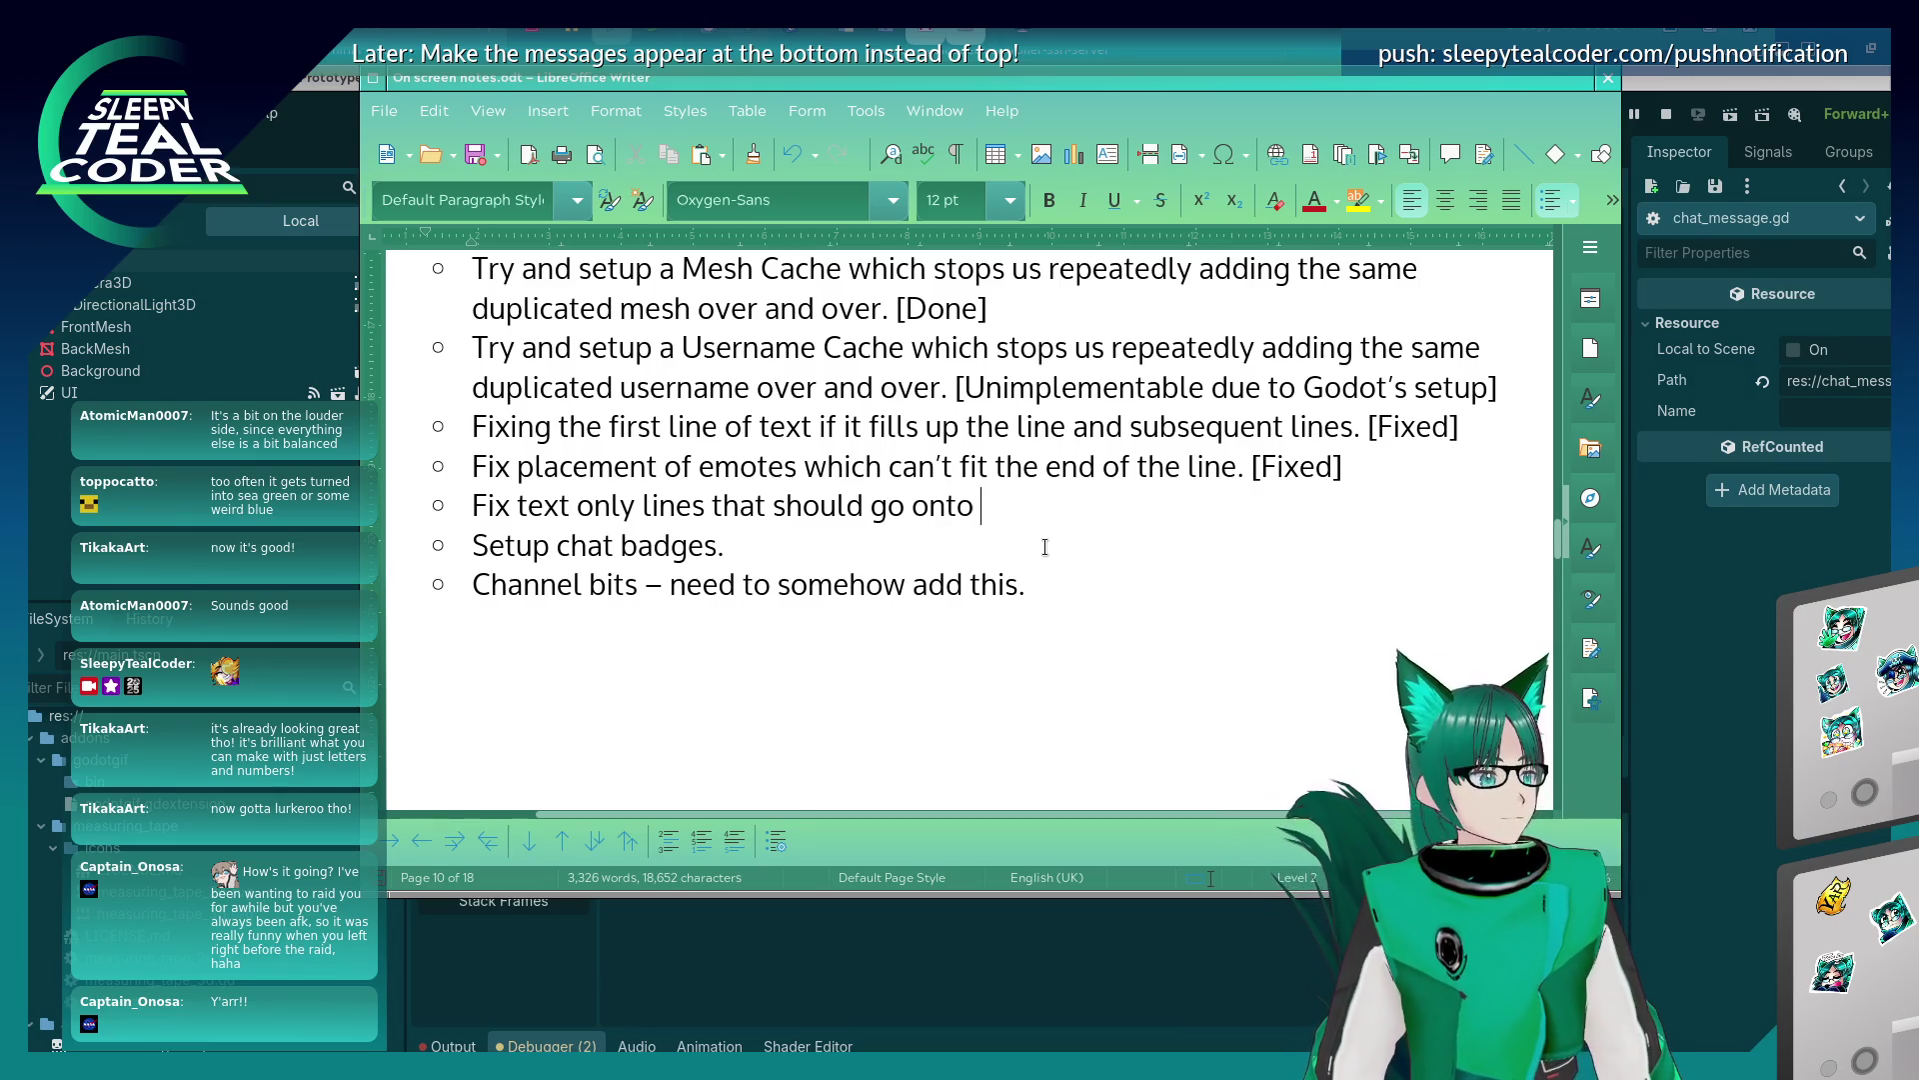
text(a new line if there's )
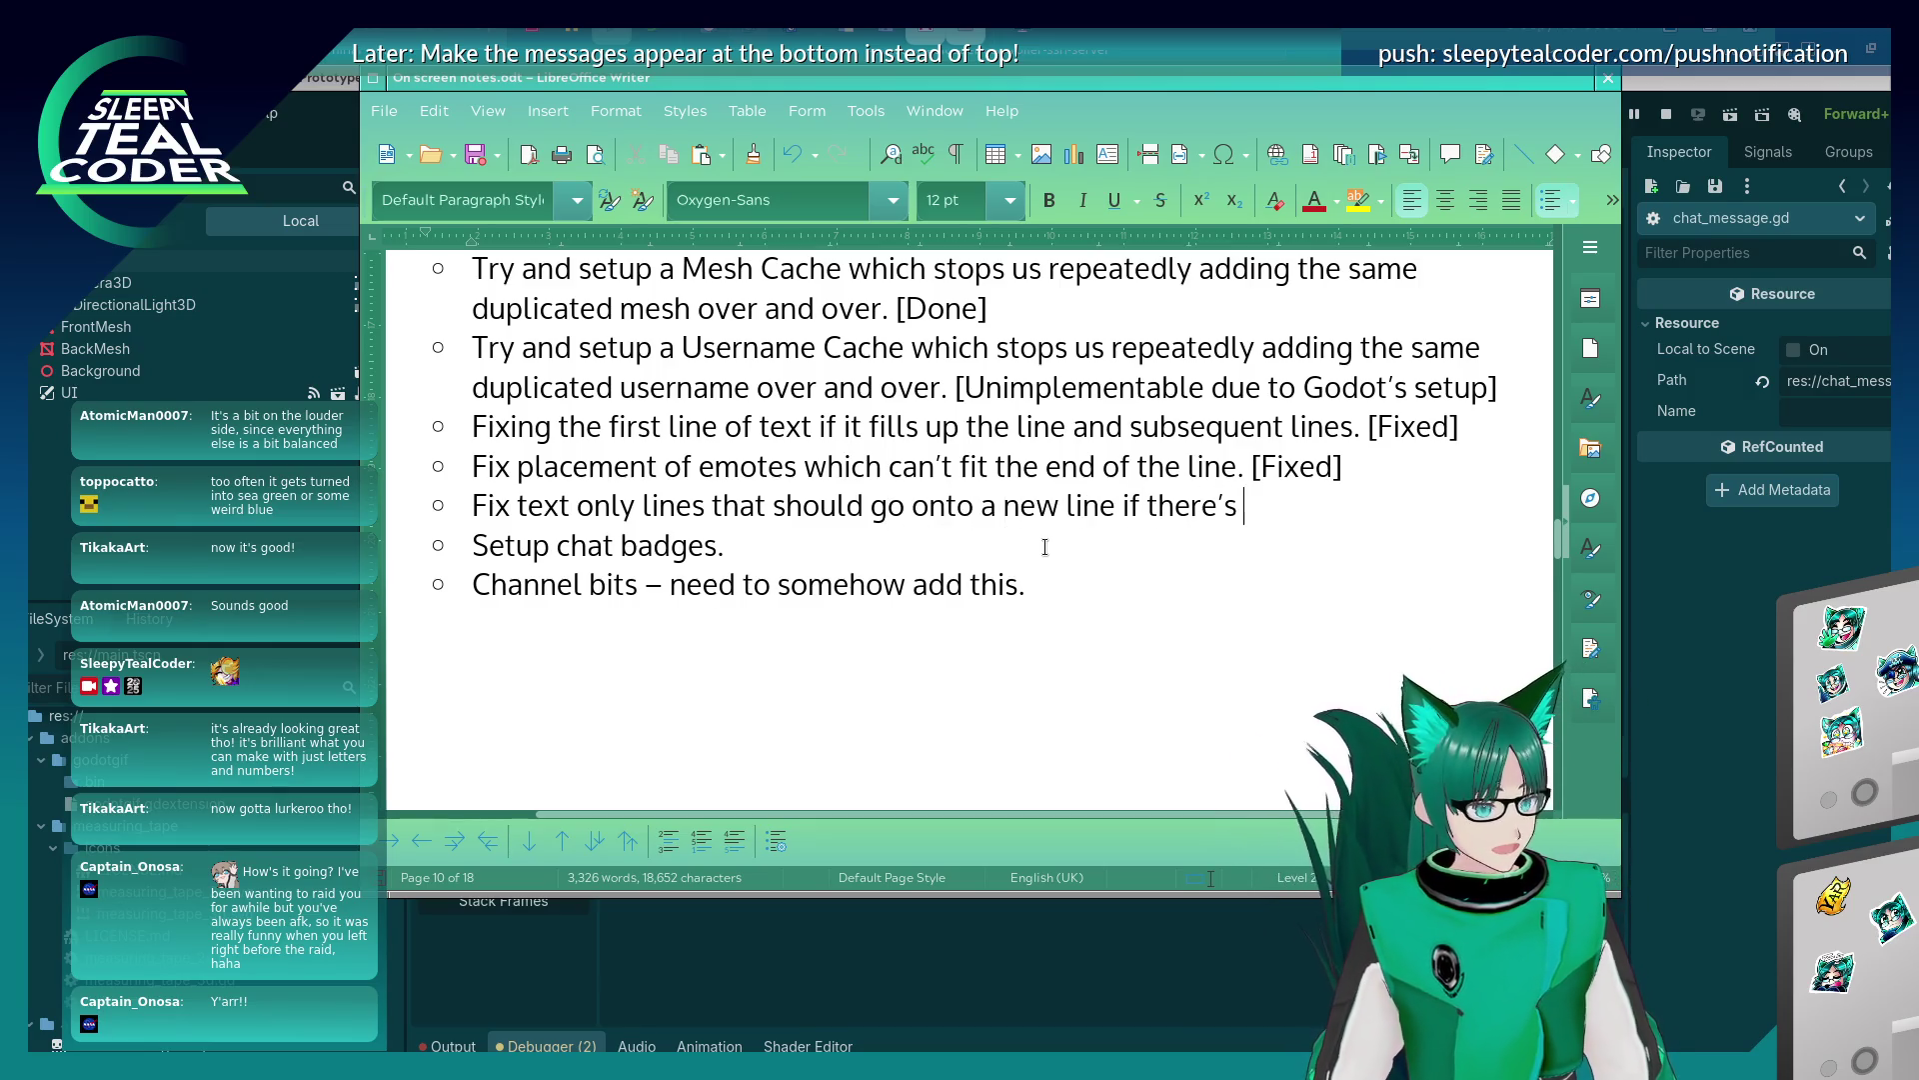
text(problems.)
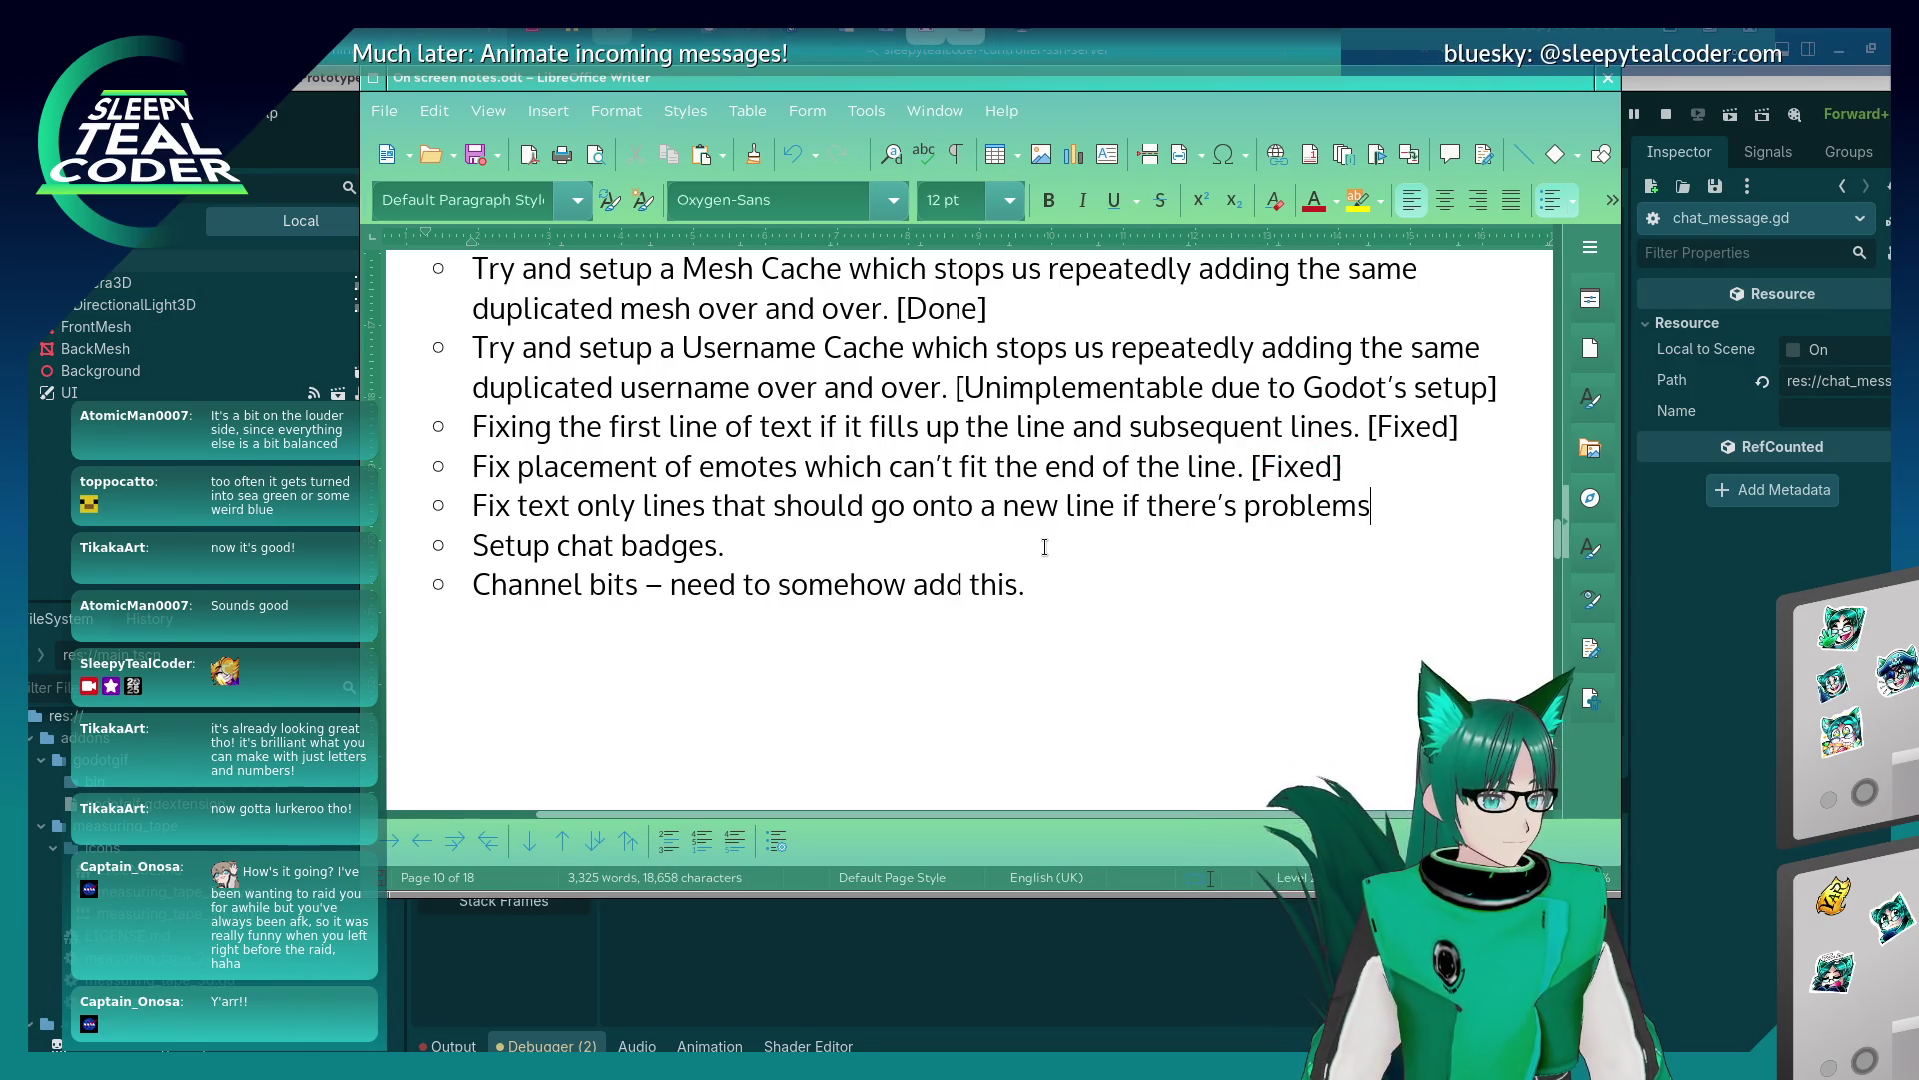
key(BackSpace)
key(BackSpace)
key(BackSpace)
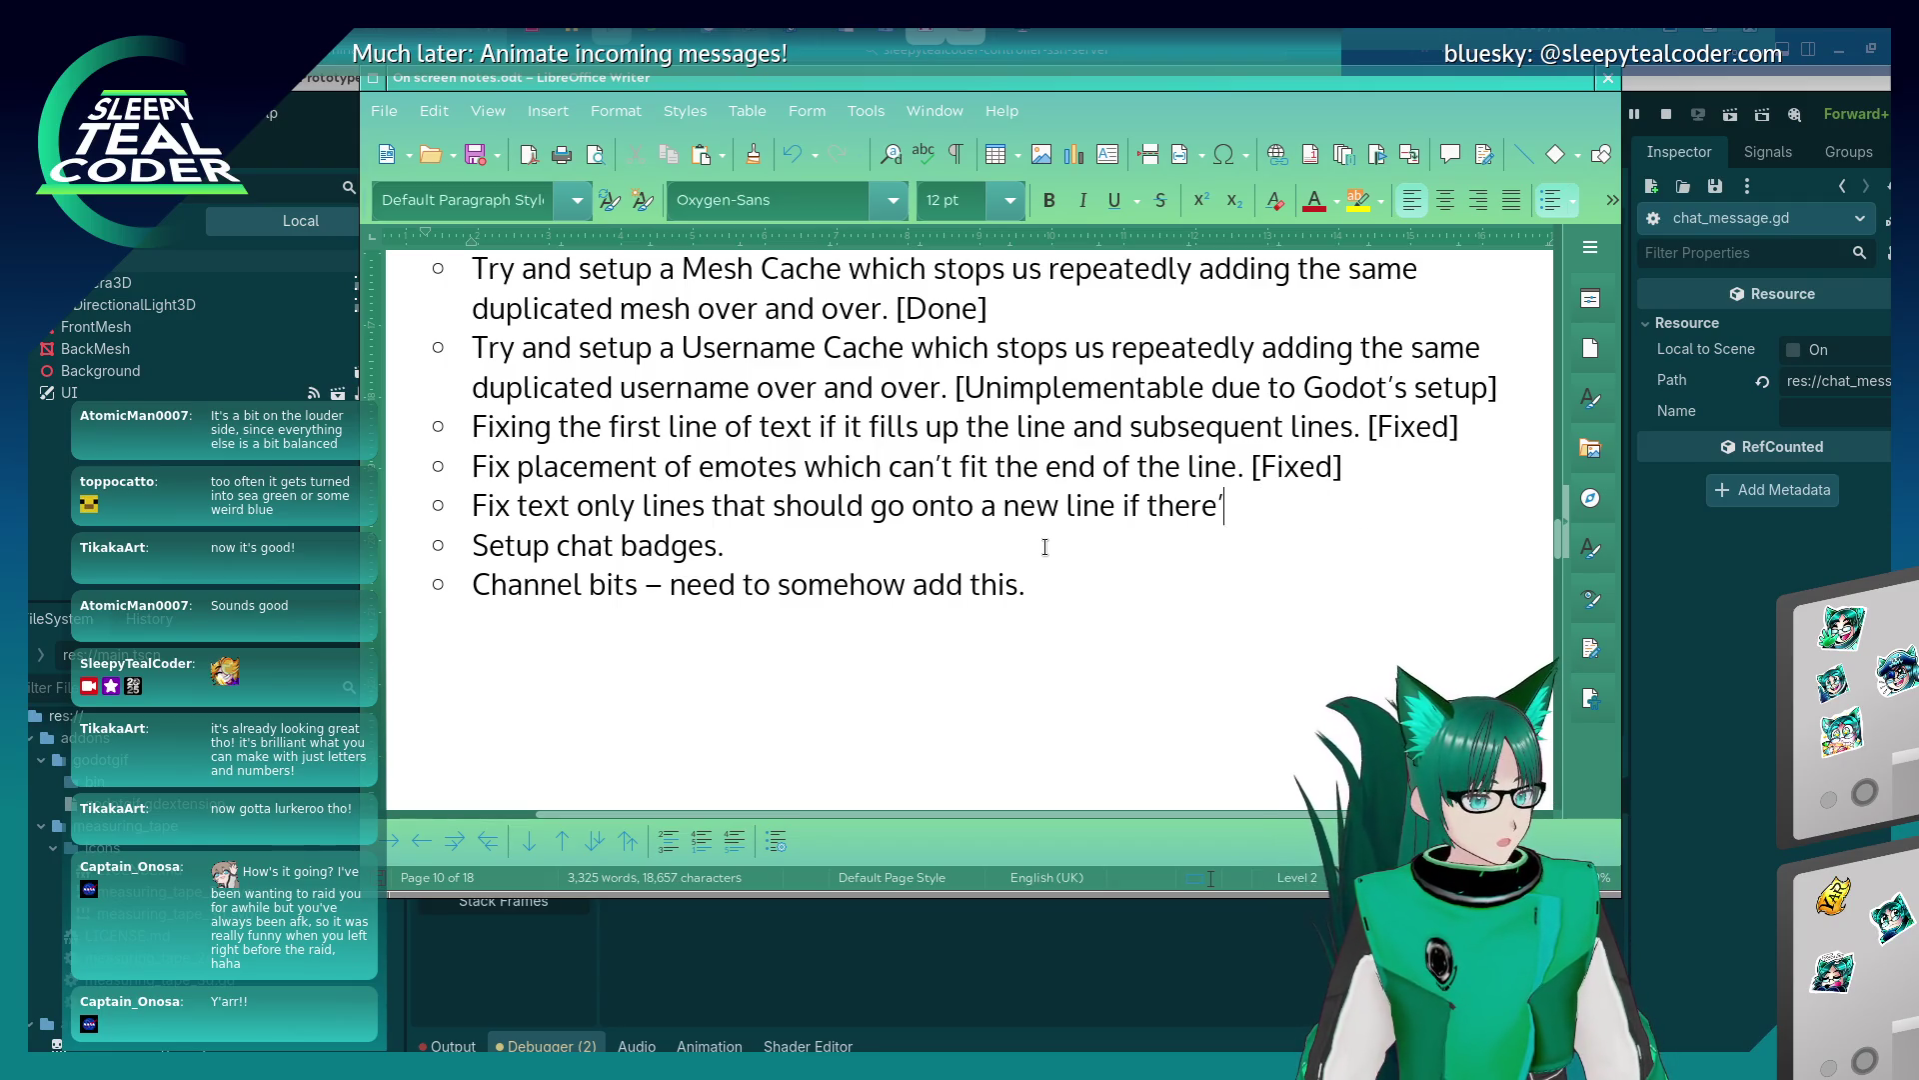
key(BackSpace)
key(BackSpace)
key(BackSpace)
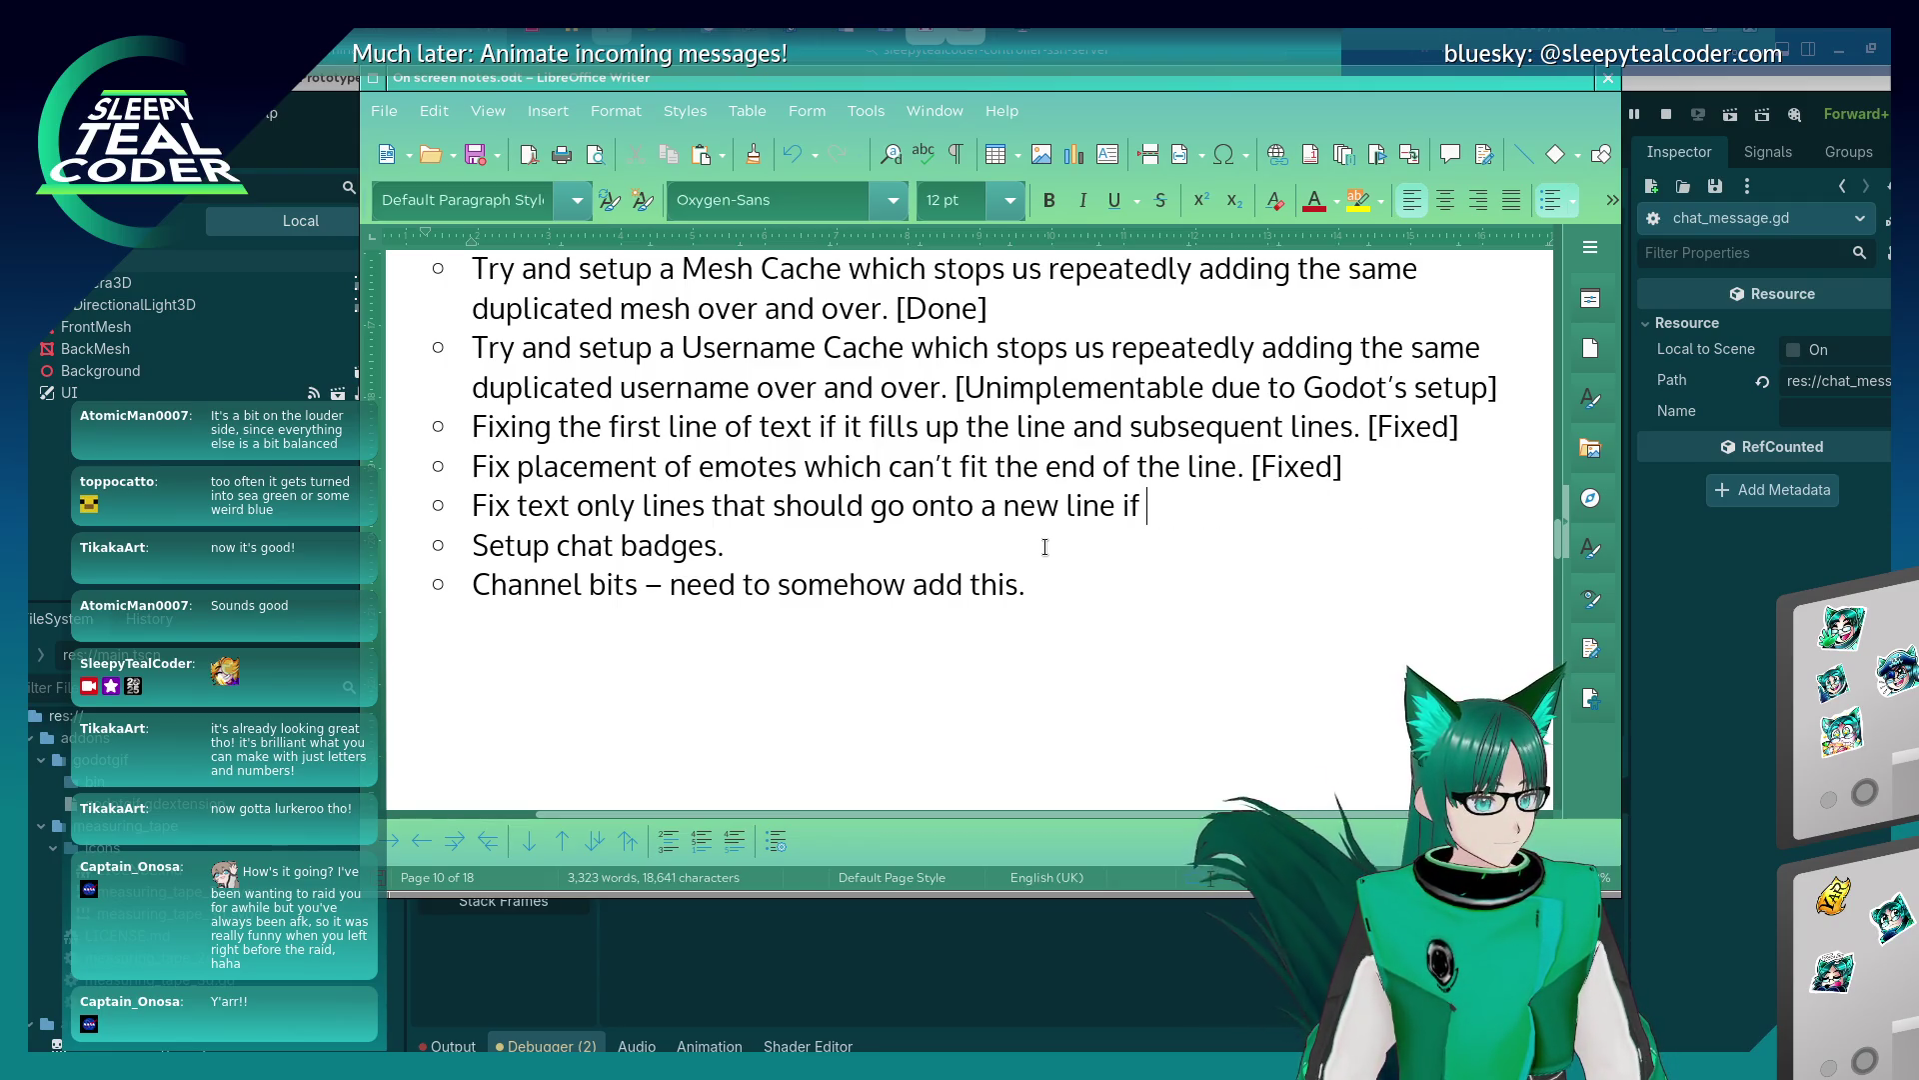
text(it doesn't fit complete)
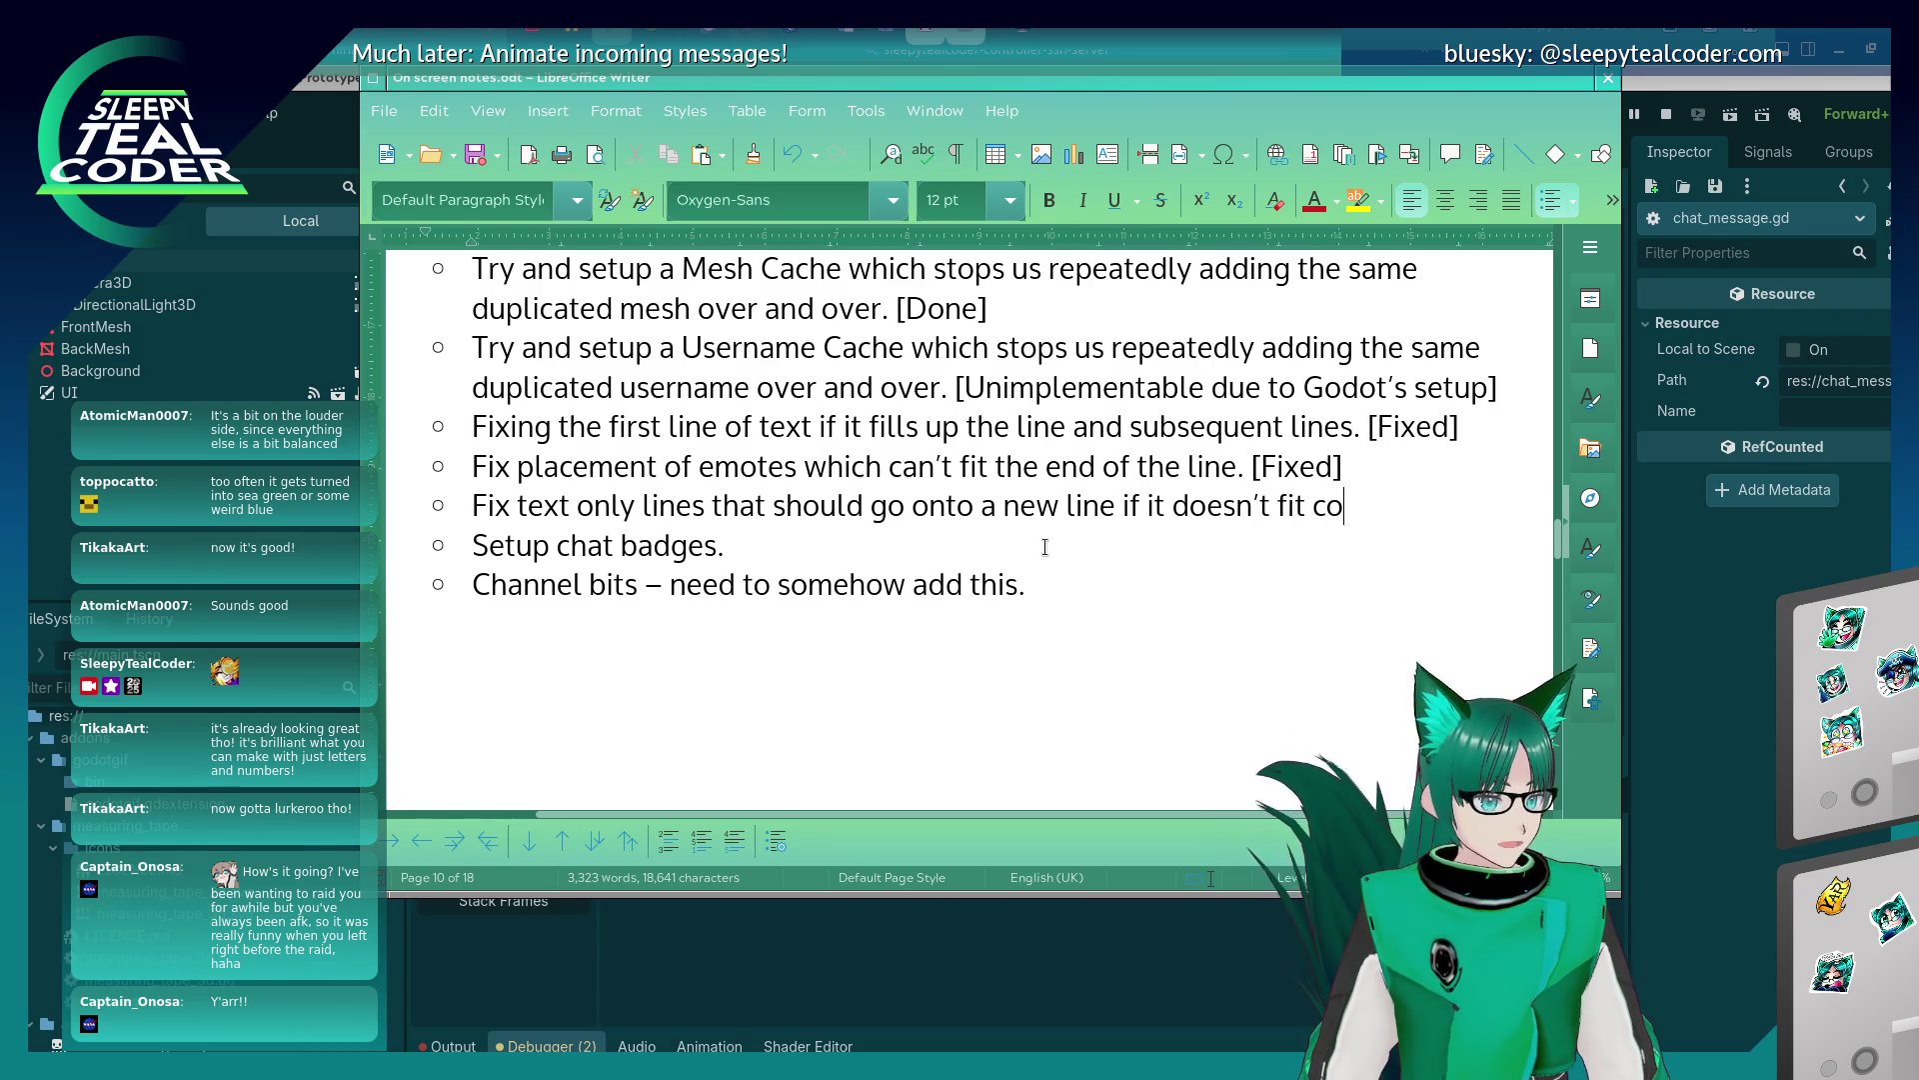
text(ly on)
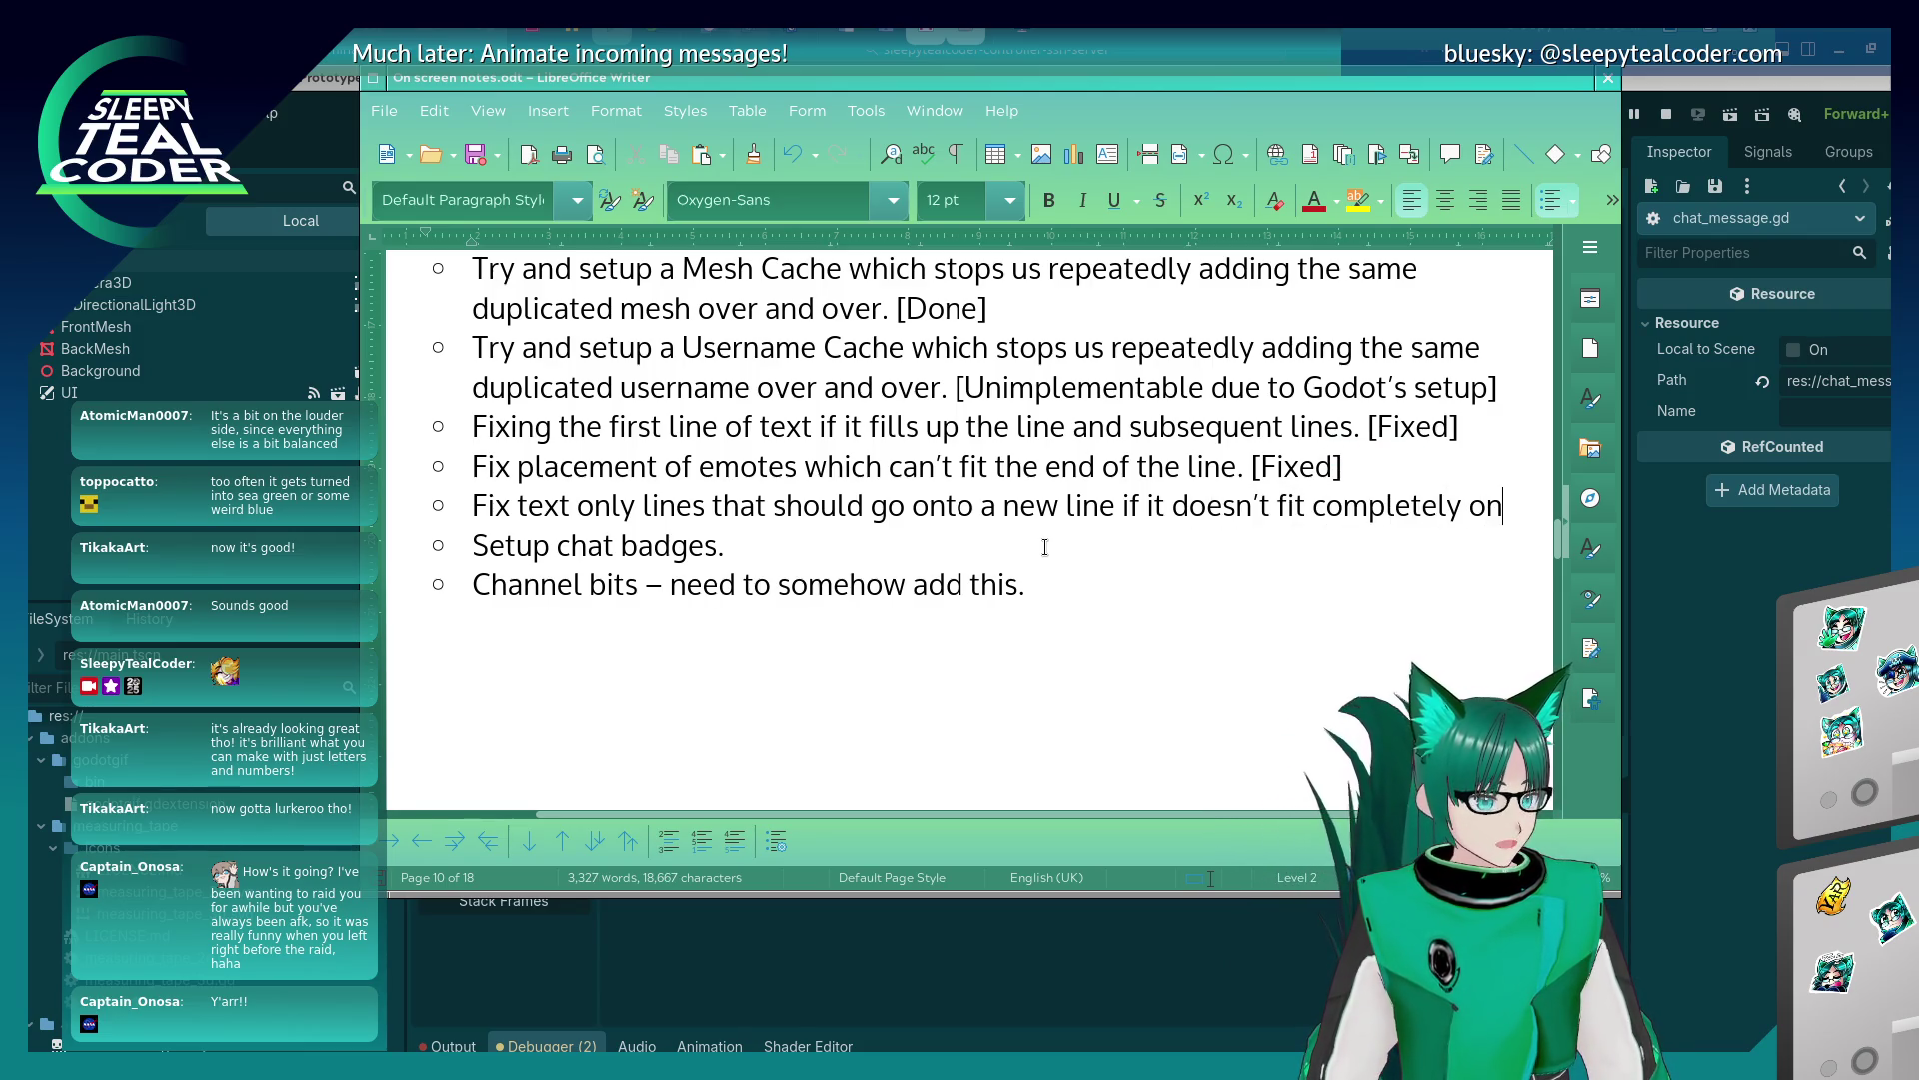
text( the current line.)
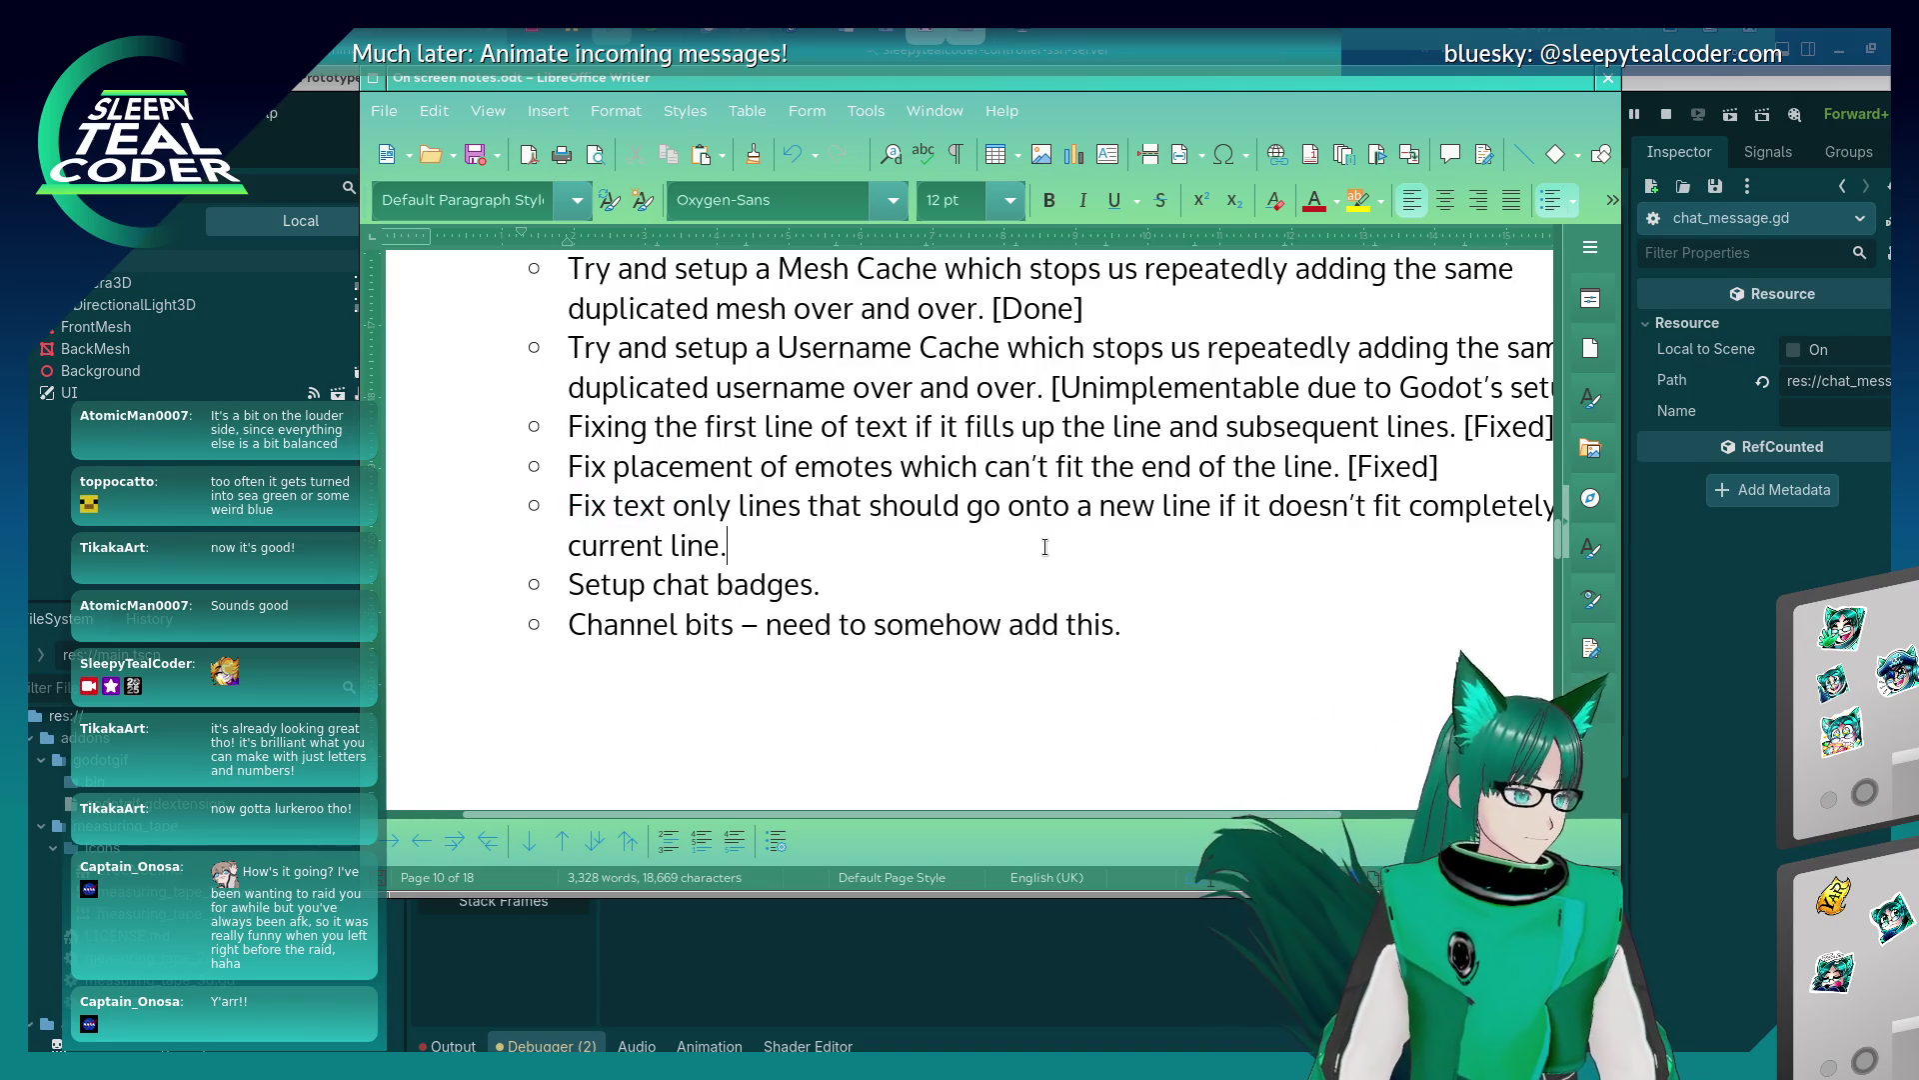
Tag the text-wrapping item [Fix later] and the chat badges item [Doing].
key(Down)
key(Down)
key(End)
key(Return)
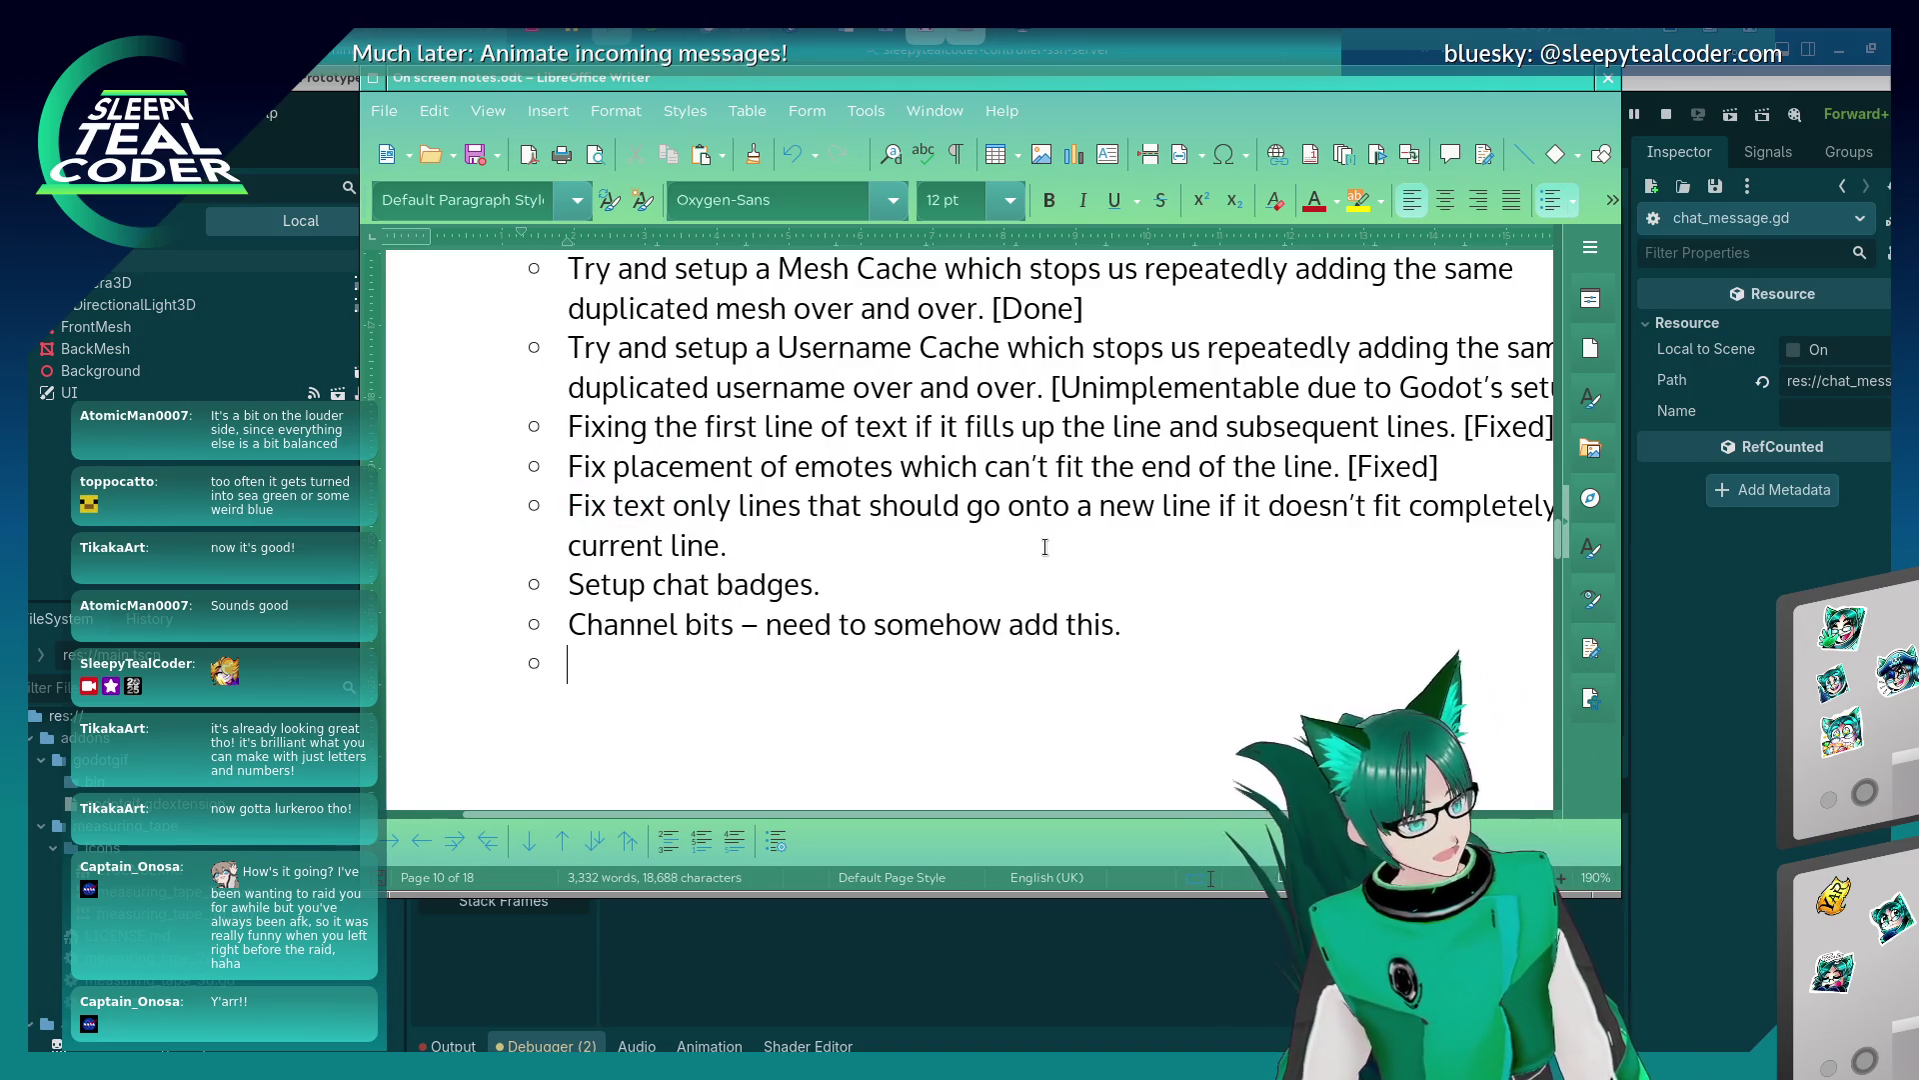
key(BackSpace)
key(BackSpace)
key(Up)
key(Up)
text([Fix later])
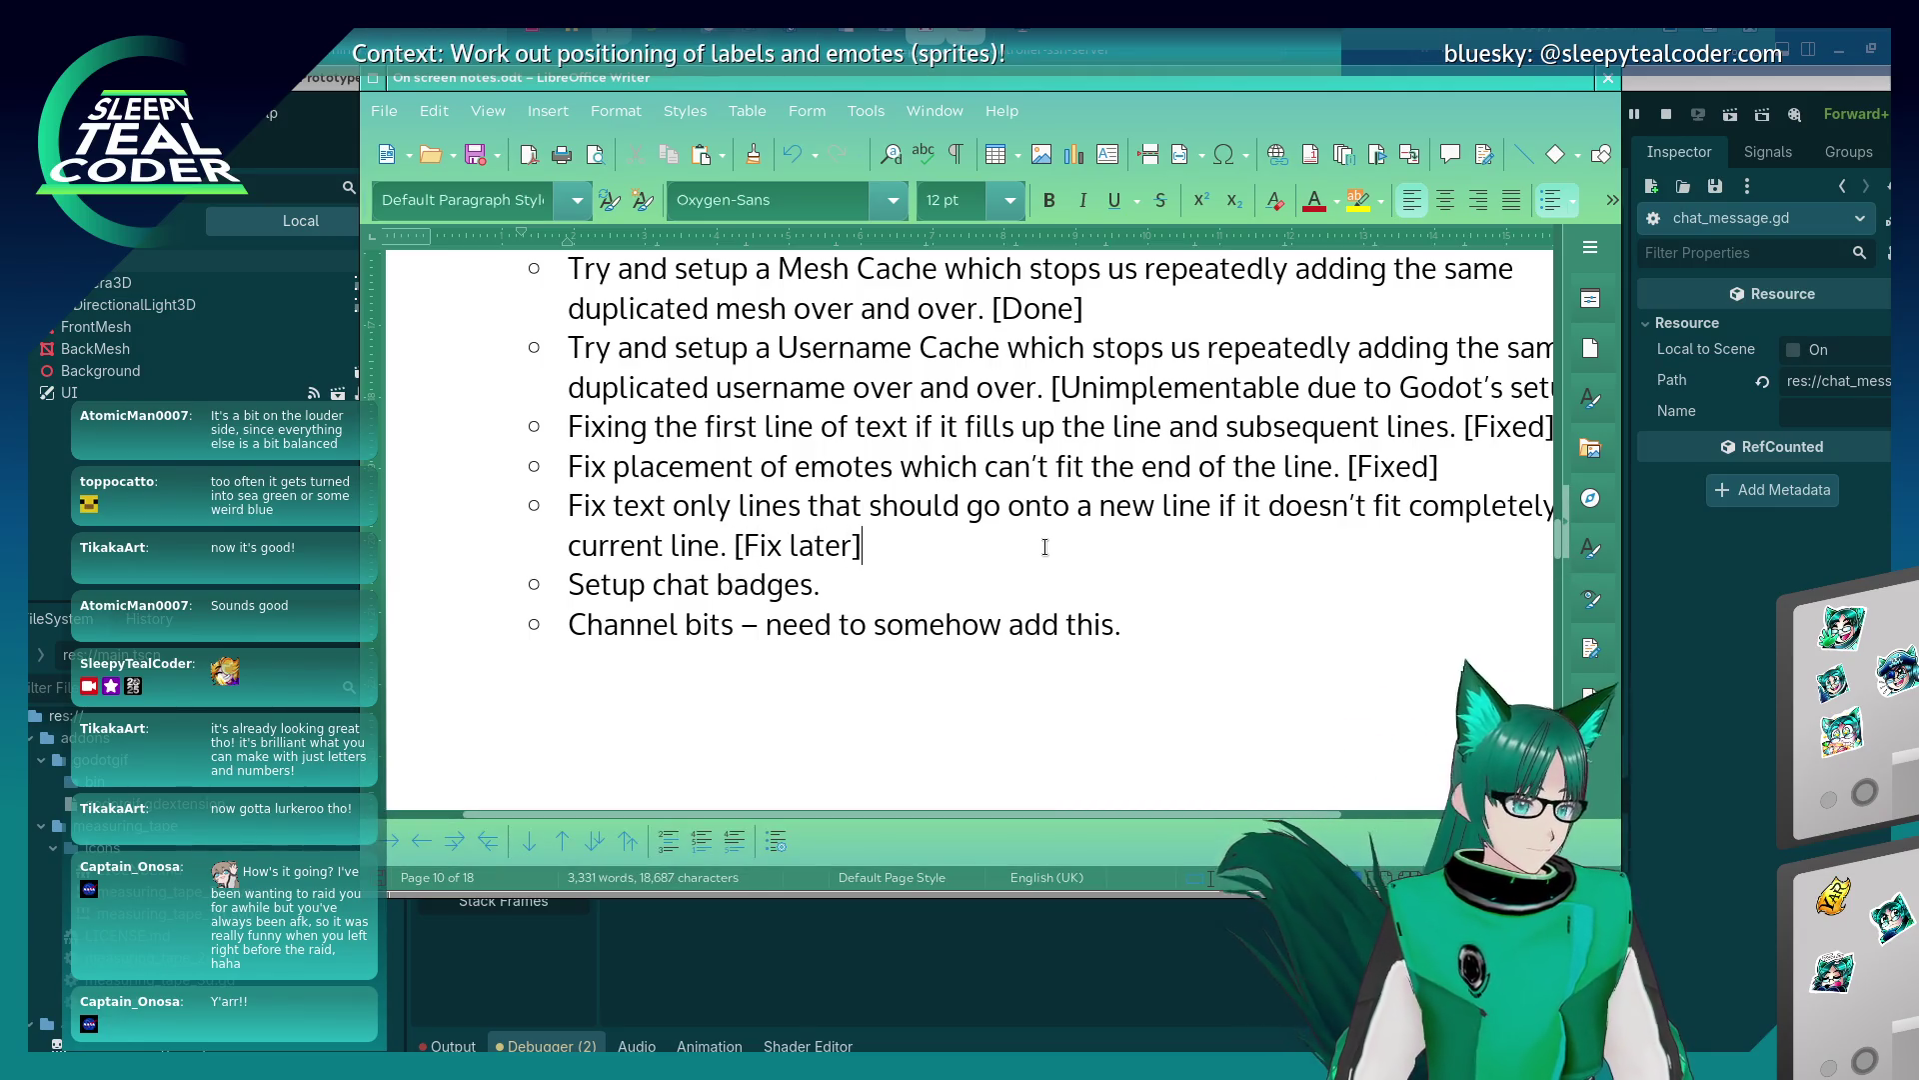
key(Down)
text([Doing])
key(Down)
key(End)
key(End)
key(End)
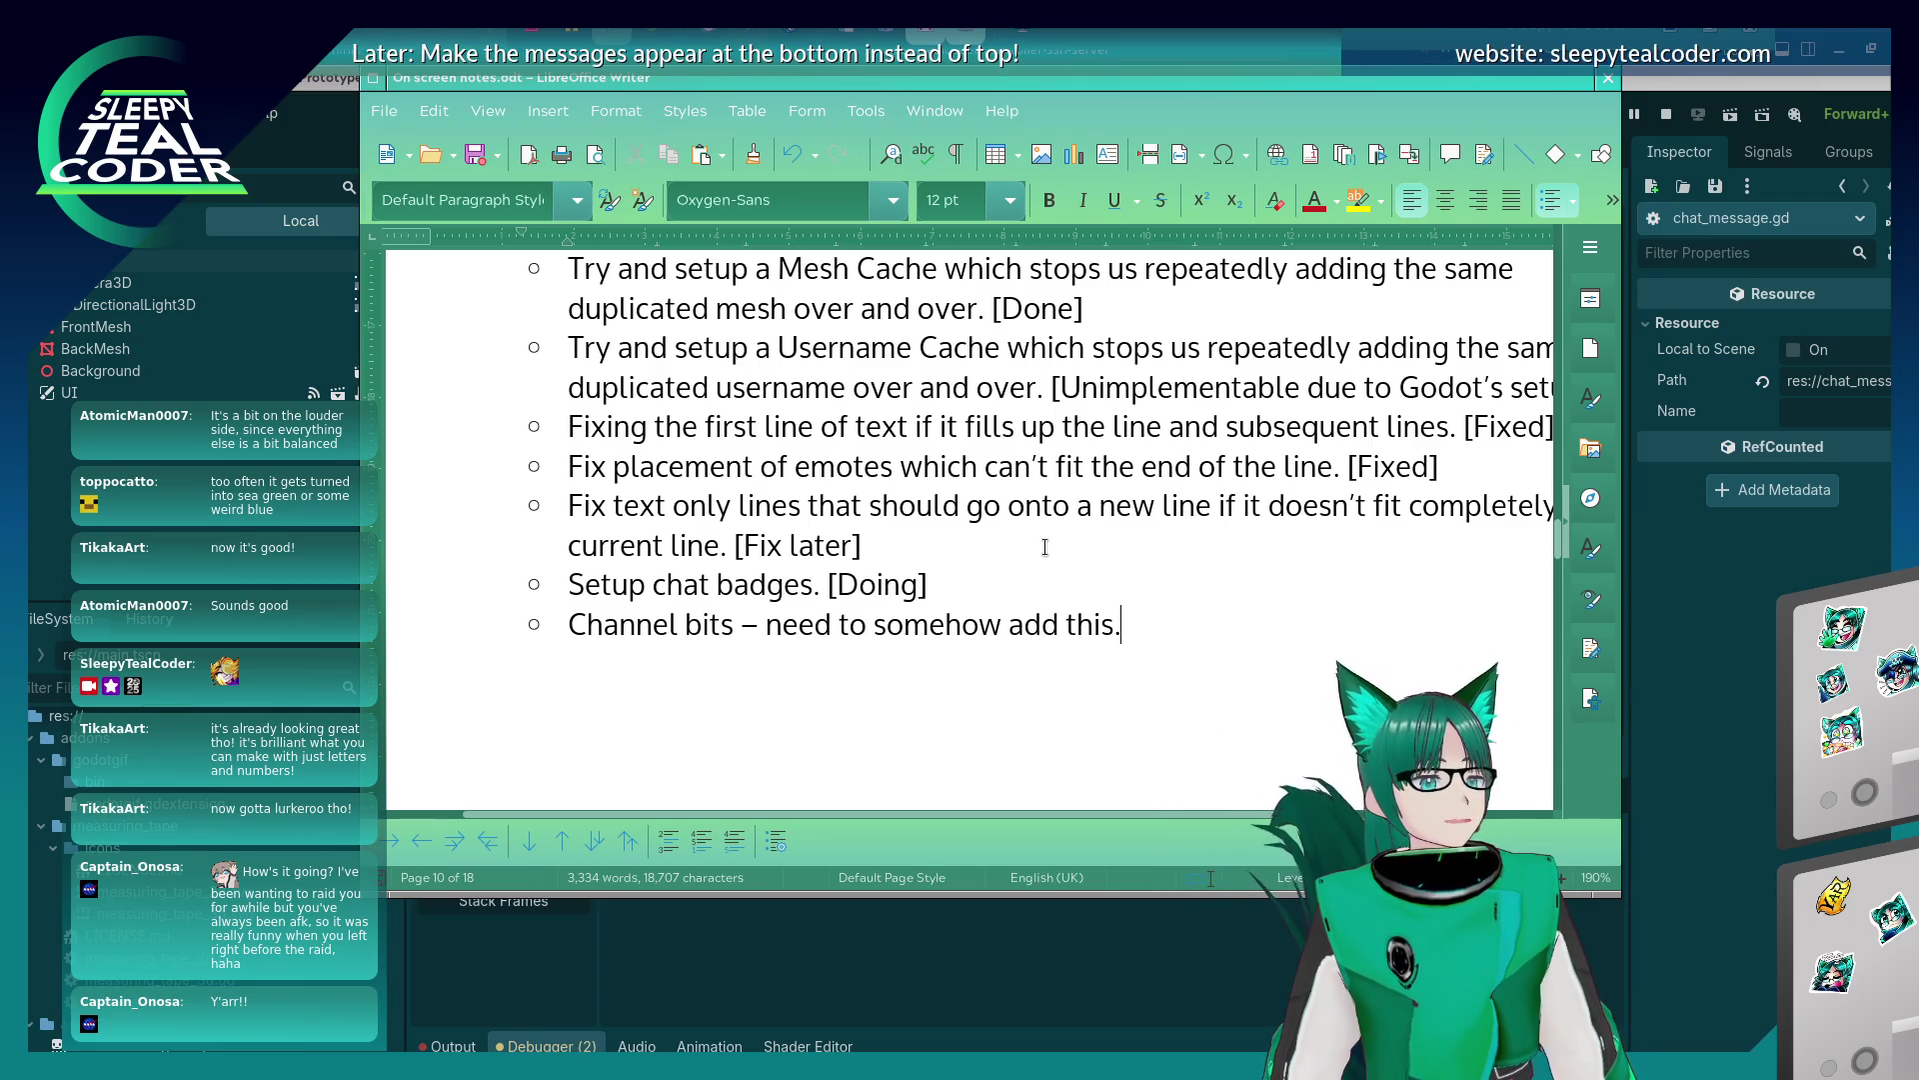
Switch away from the Writer notes back to the Godot script editor showing chat_message.gd.
key(alt+Tab)
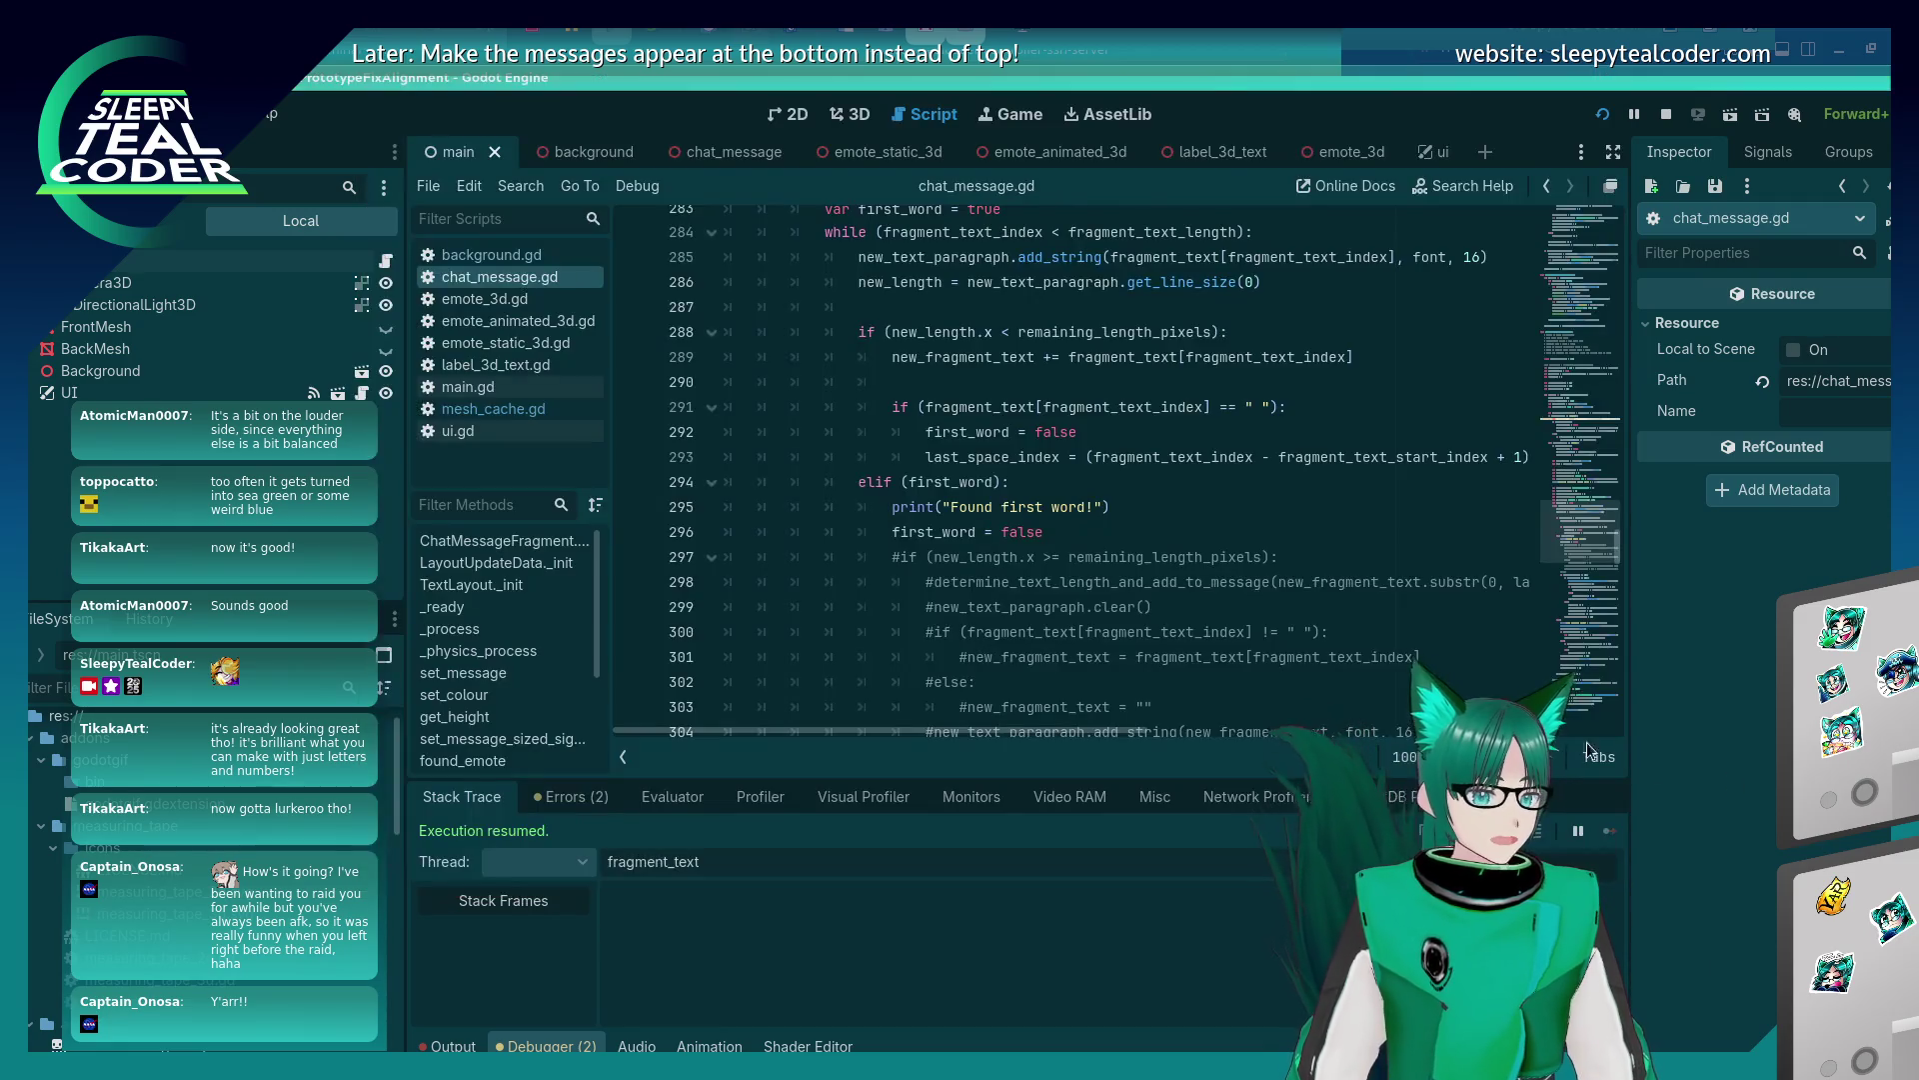
Bring the running Add Message chat test game window to the front.
key(alt+Tab)
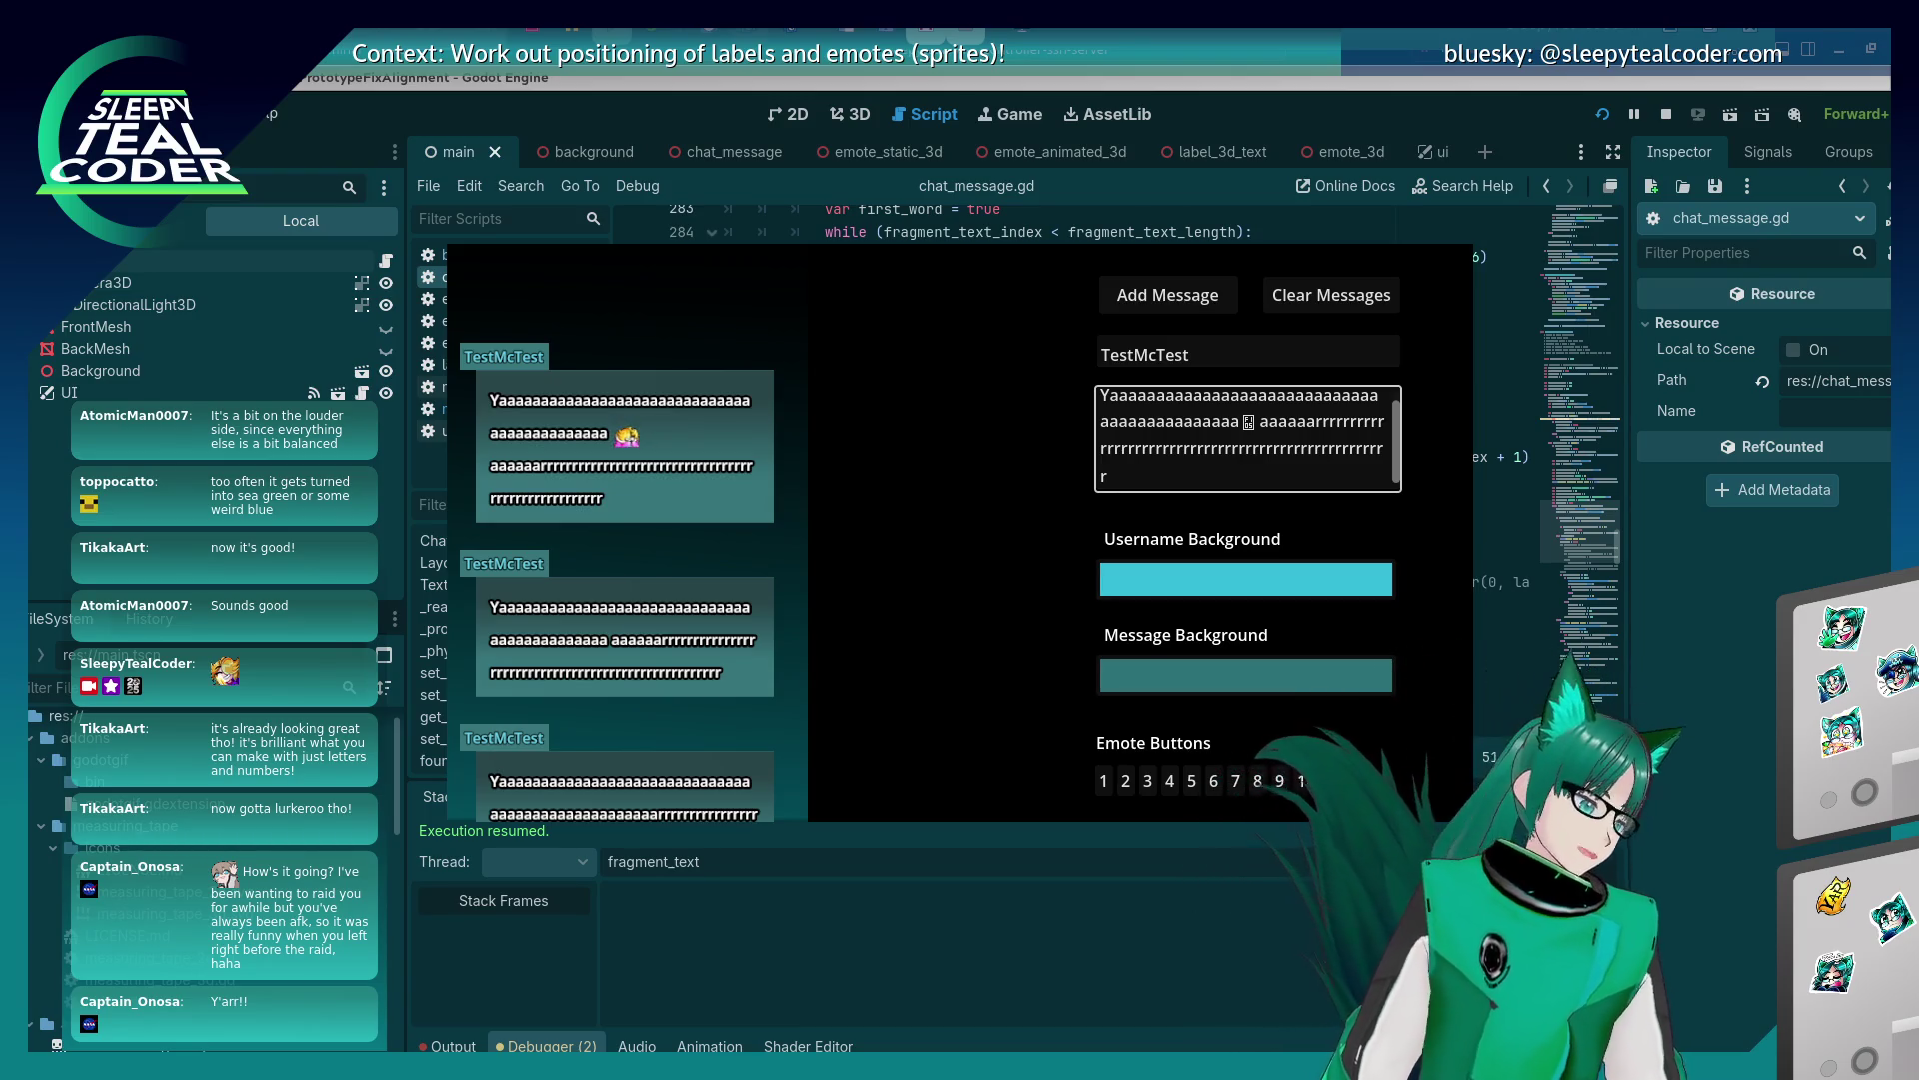
Close the running chat test with F8, returning to chat_message.gd's text-fitting loop.
scroll(200, 870, down, 4)
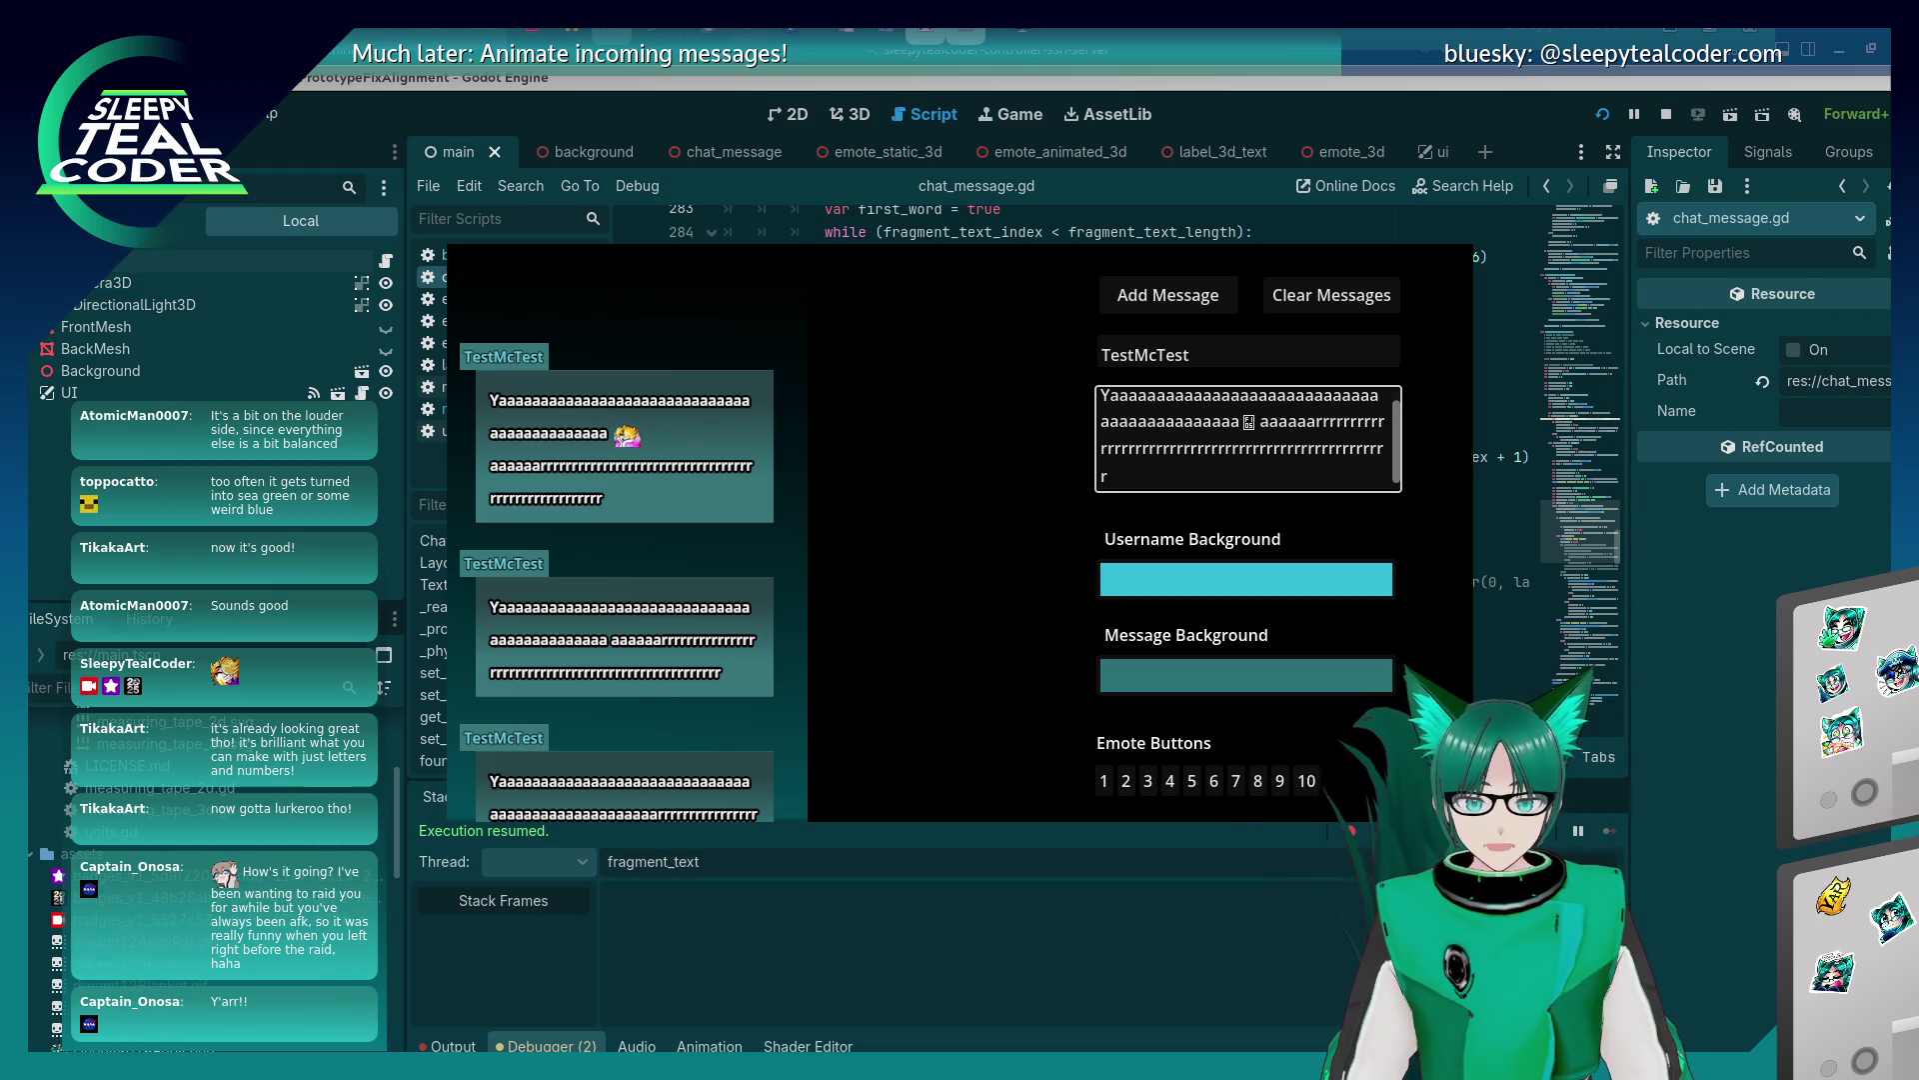
key(F8)
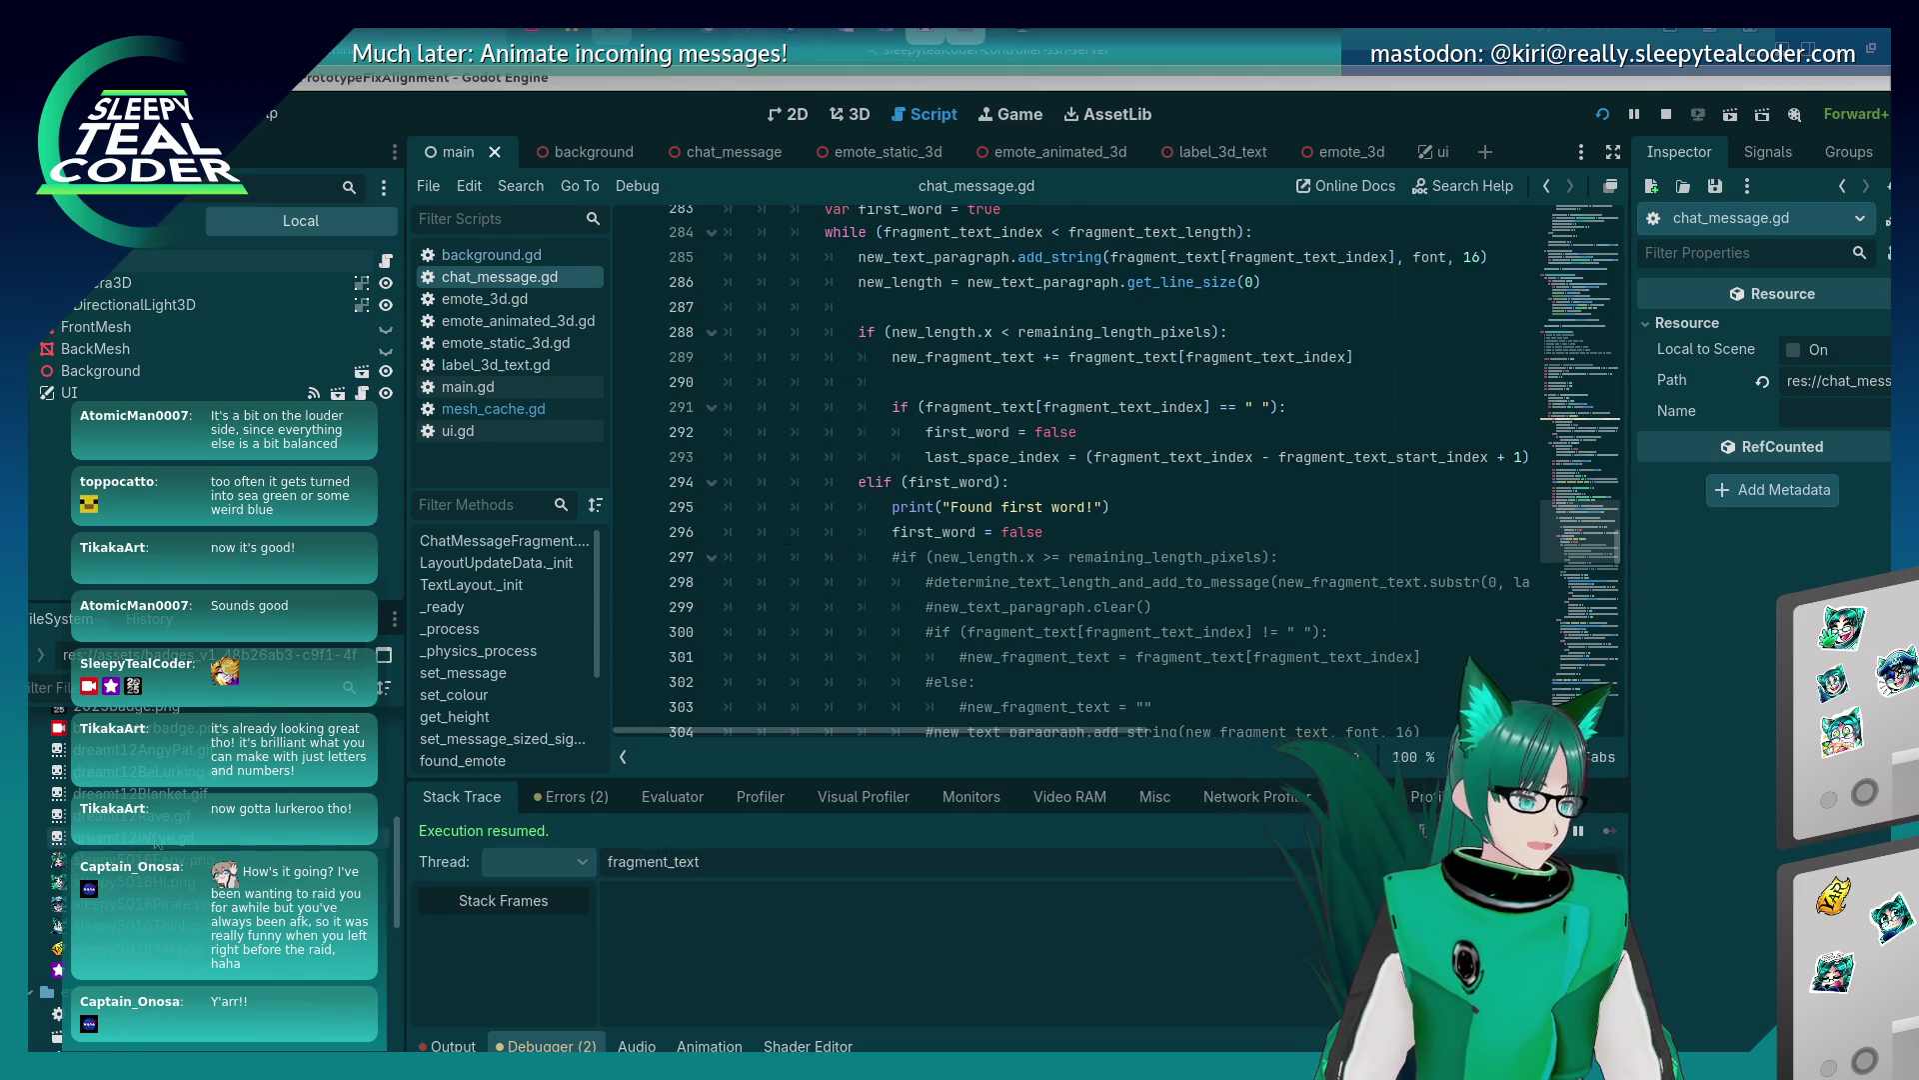
Switch to the 2D canvas and stop the running game.
scroll(155, 843, up, 5)
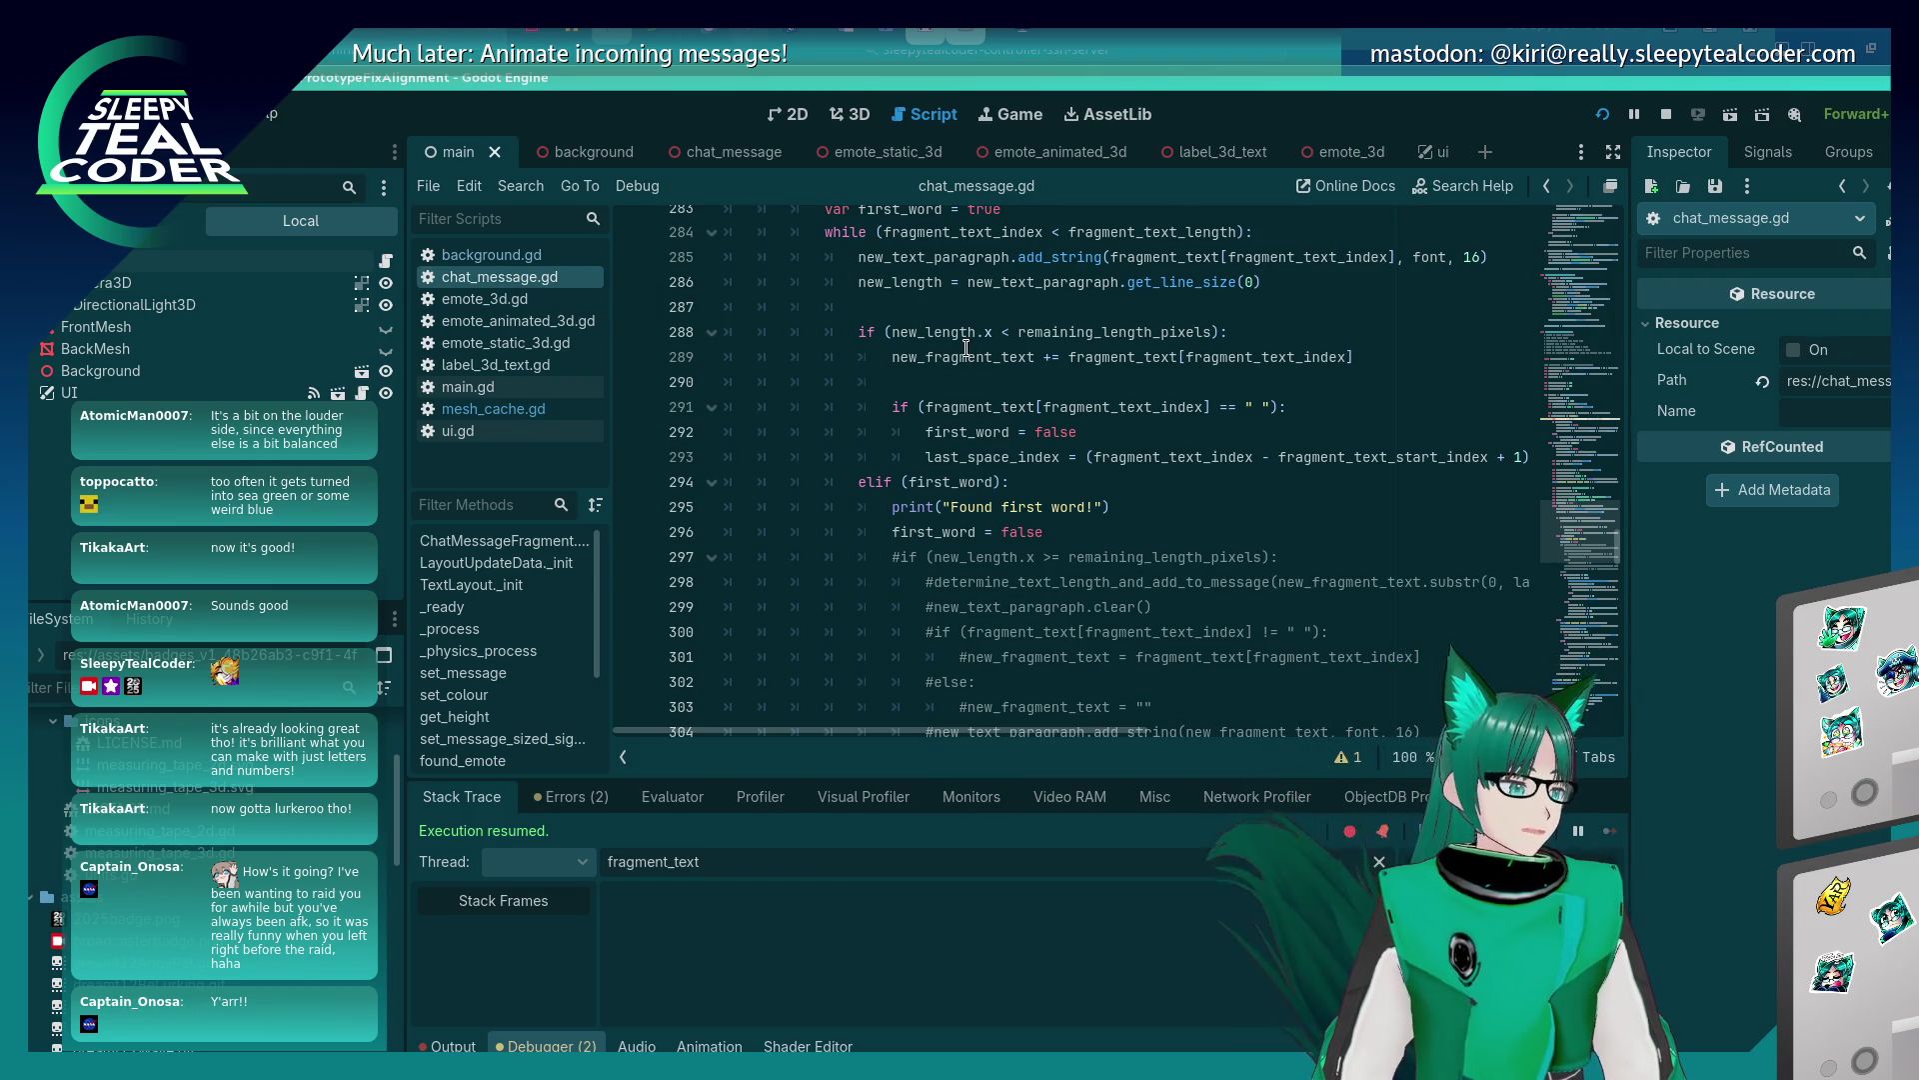
click(797, 116)
scroll(1102, 622, up, 2)
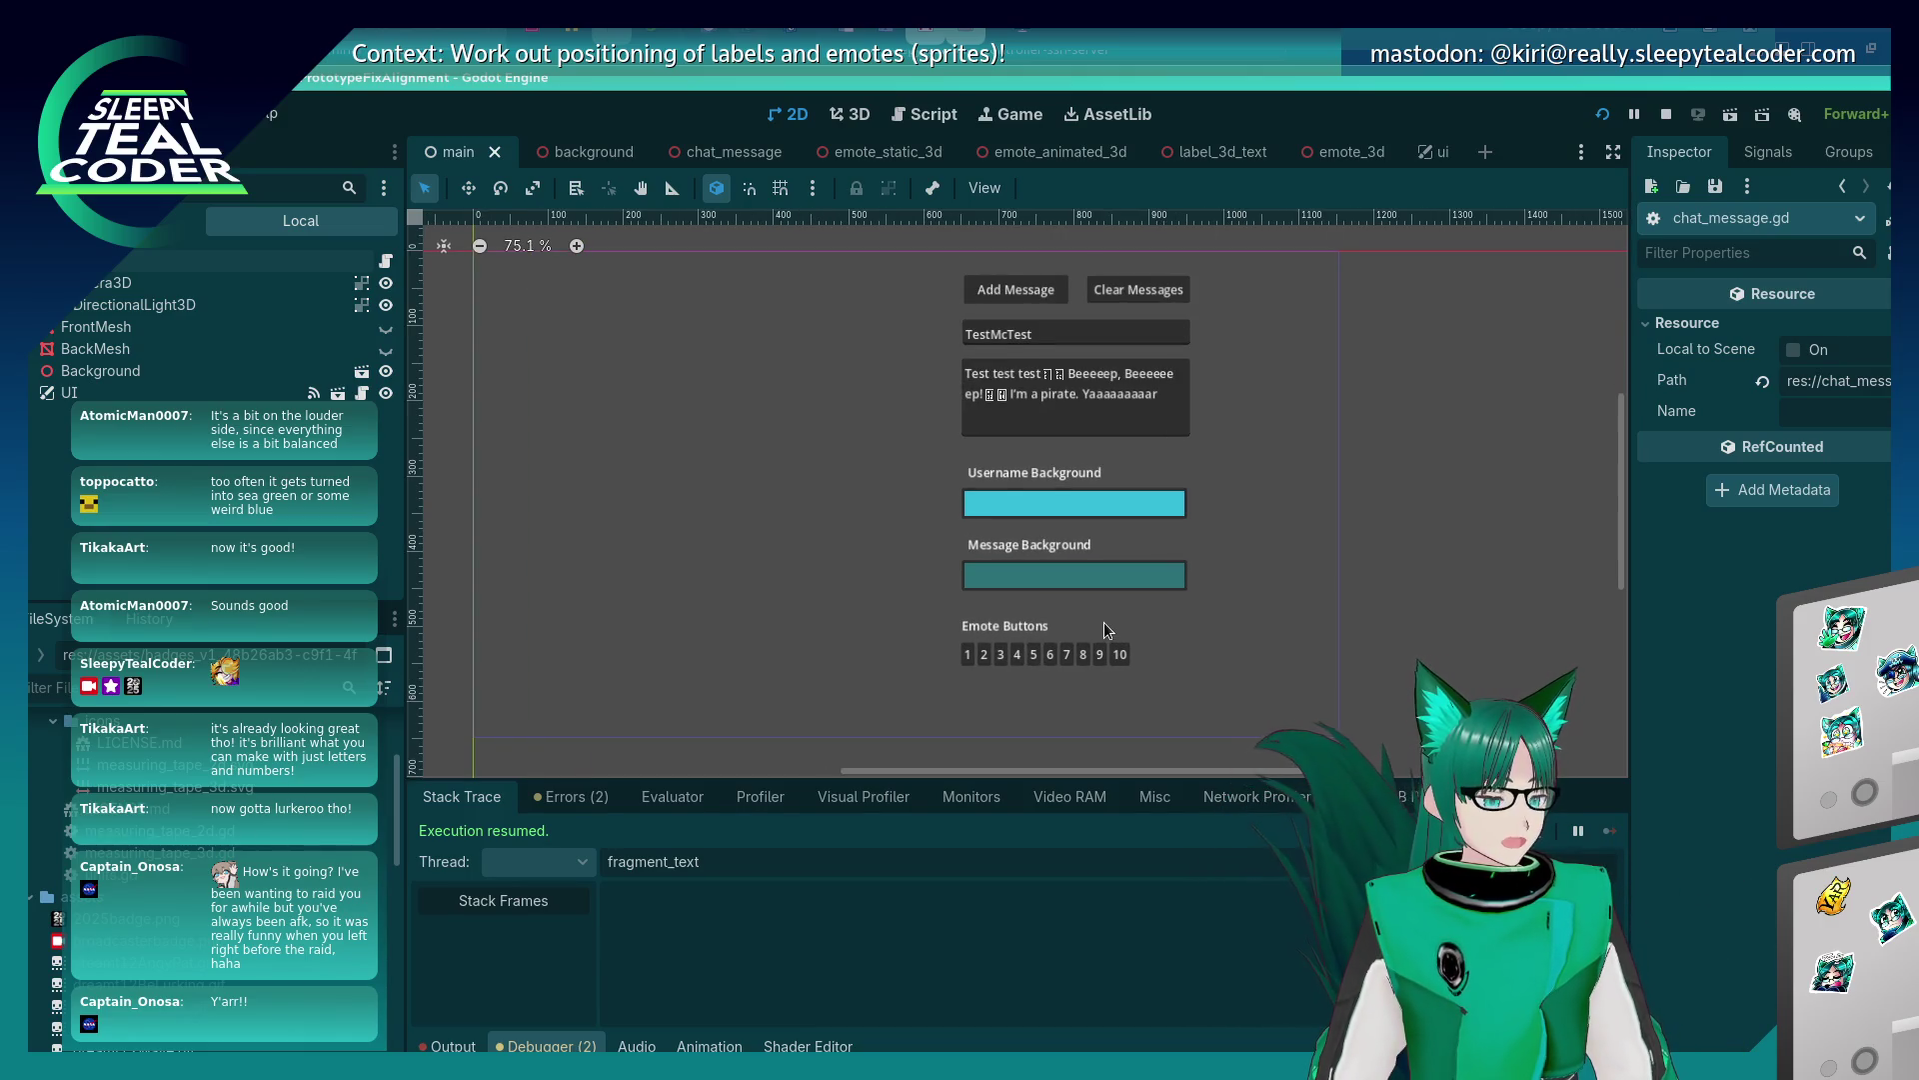
drag(1343, 714, 938, 352)
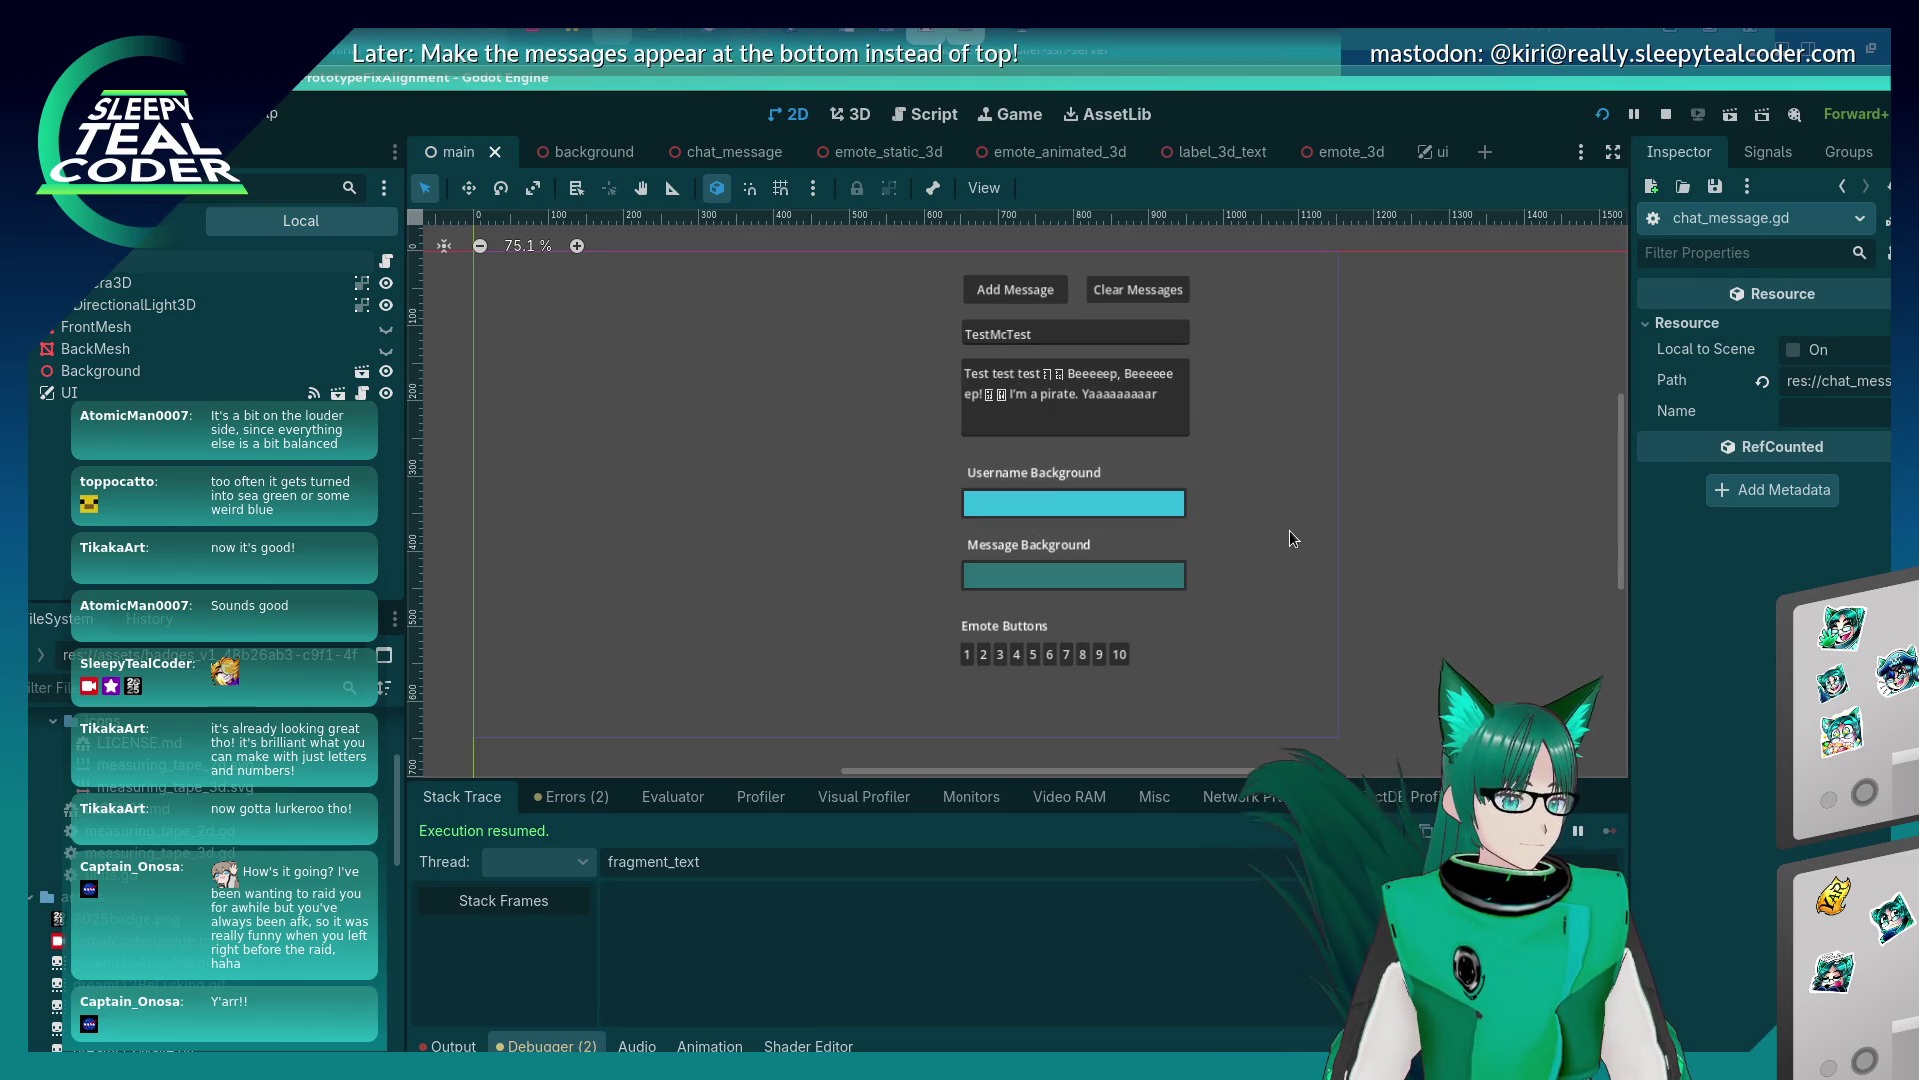
click(1668, 114)
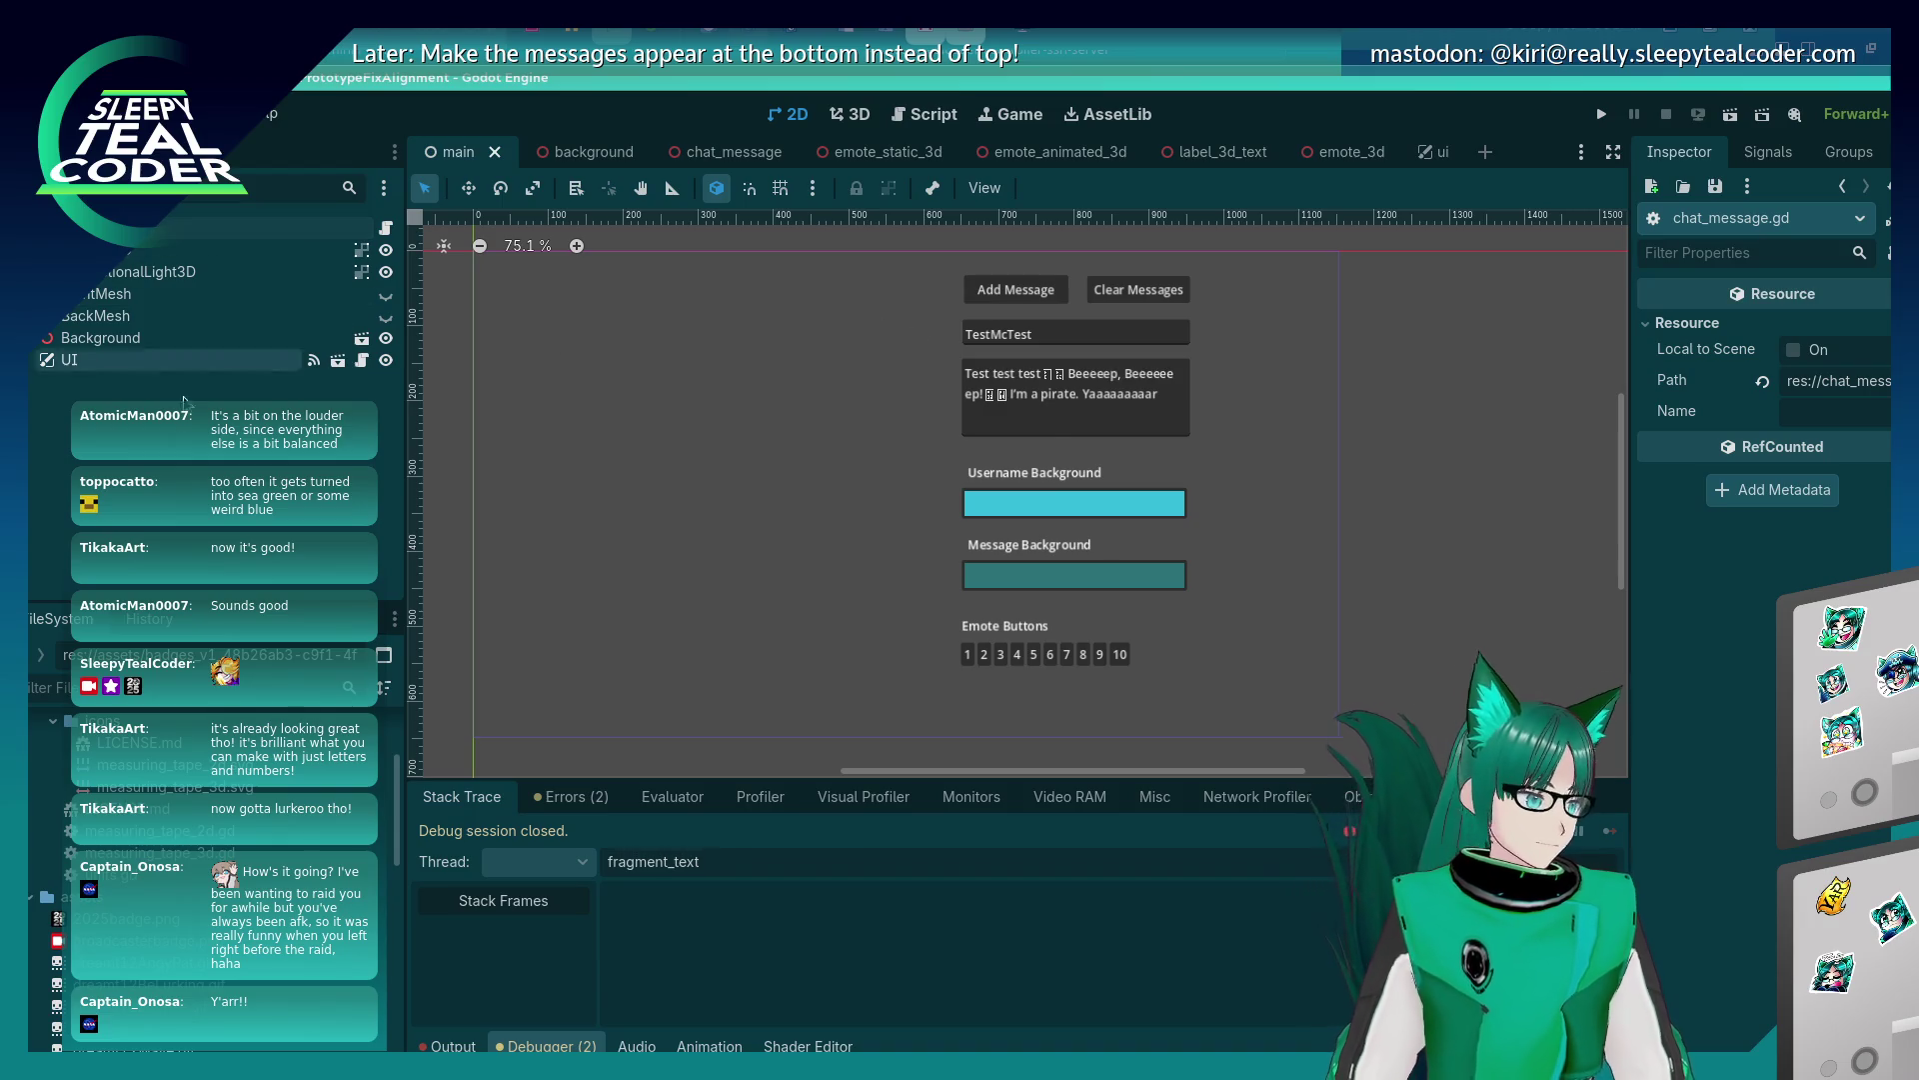
Open ui.tscn from the FileSystem dock for editing.
mouse_move(1071, 428)
mouse_down()
mouse_move(830, 321)
mouse_move(1323, 739)
mouse_up()
click(137, 358)
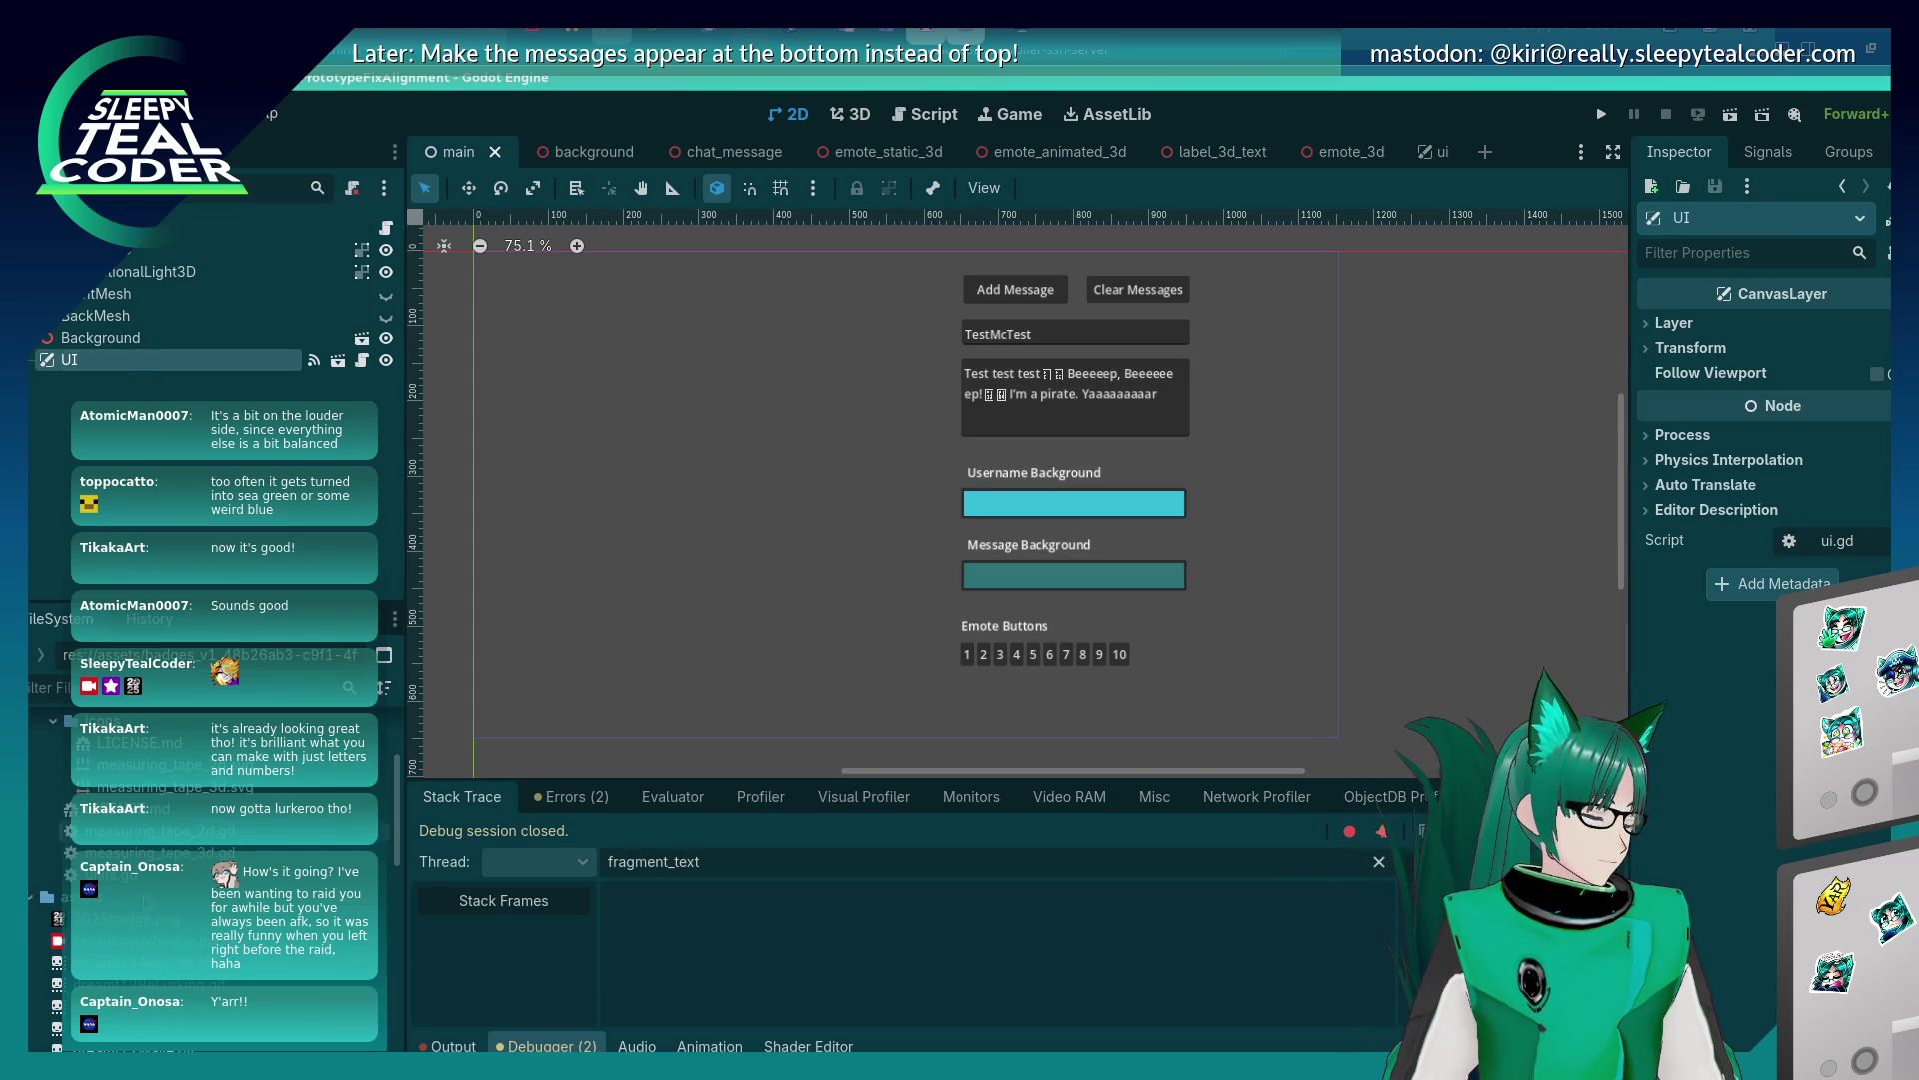
scroll(200, 850, down, 10)
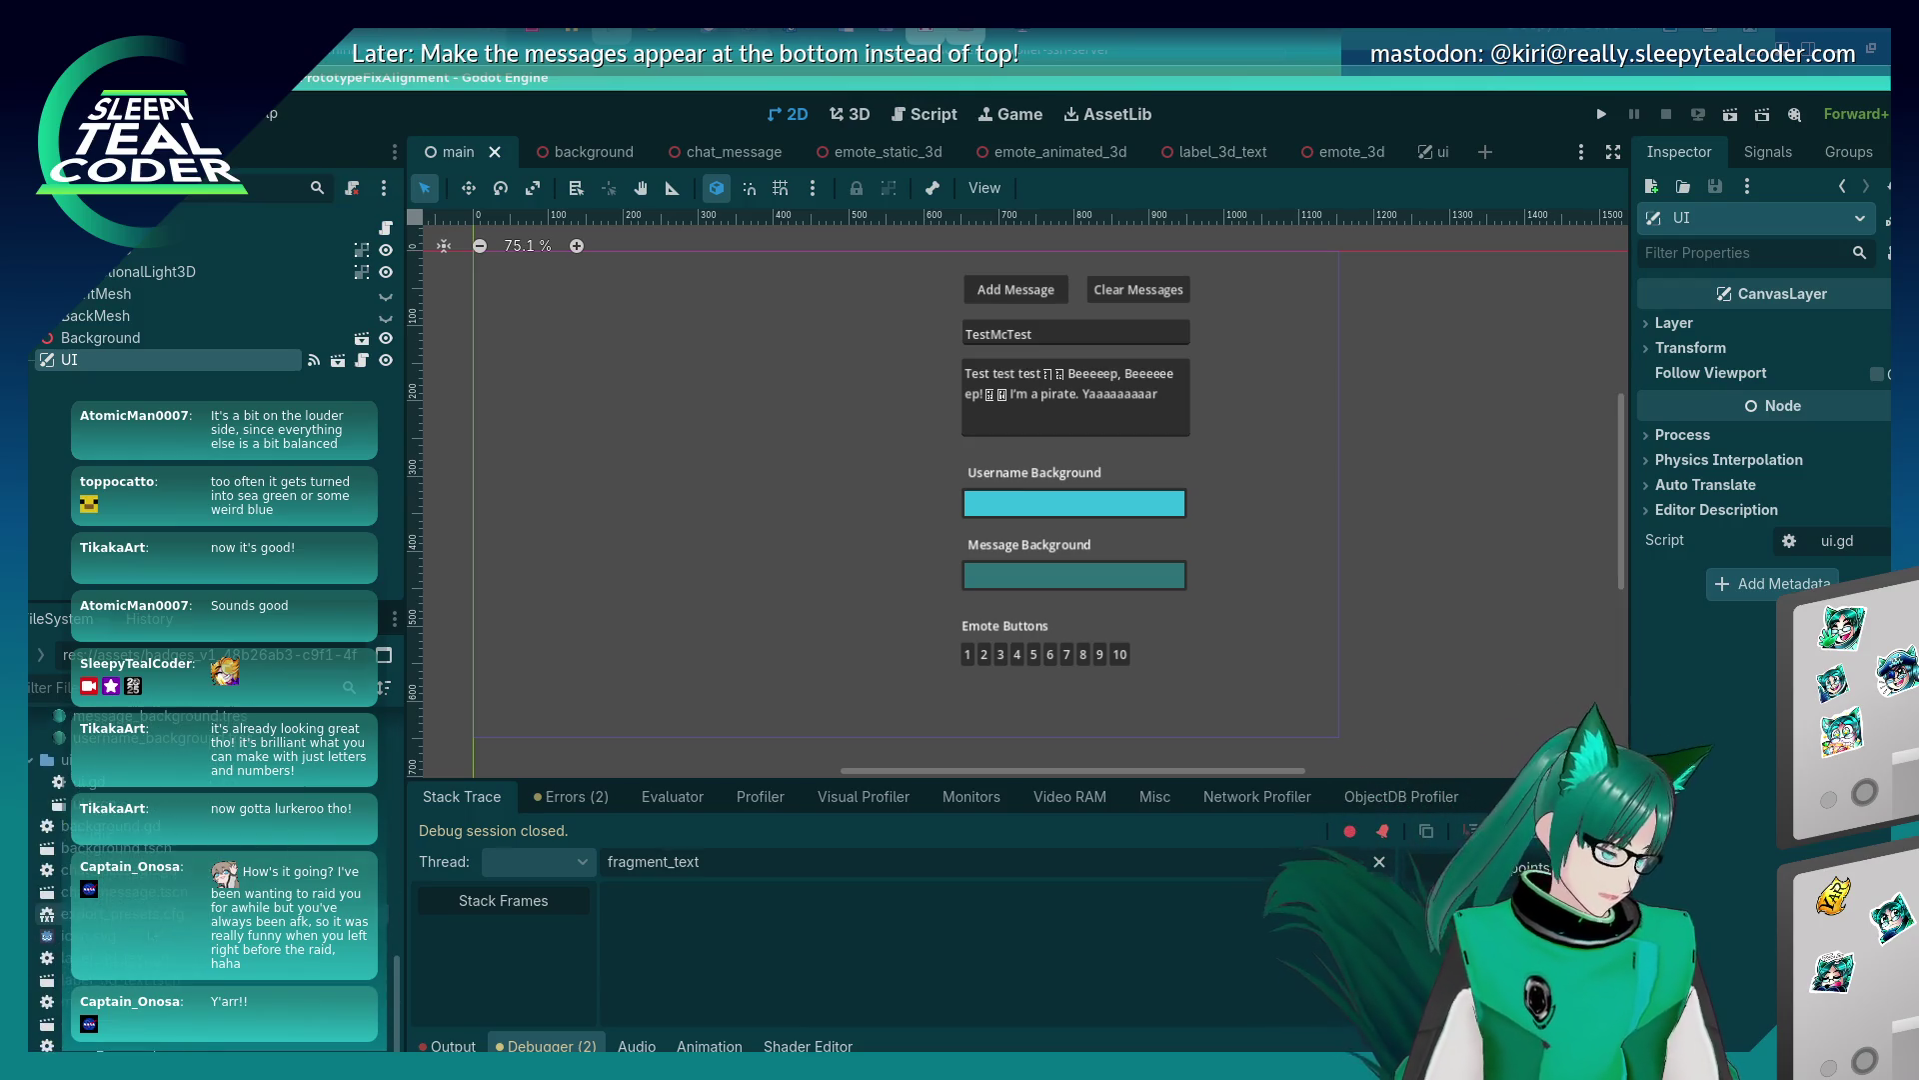
double_click(100, 804)
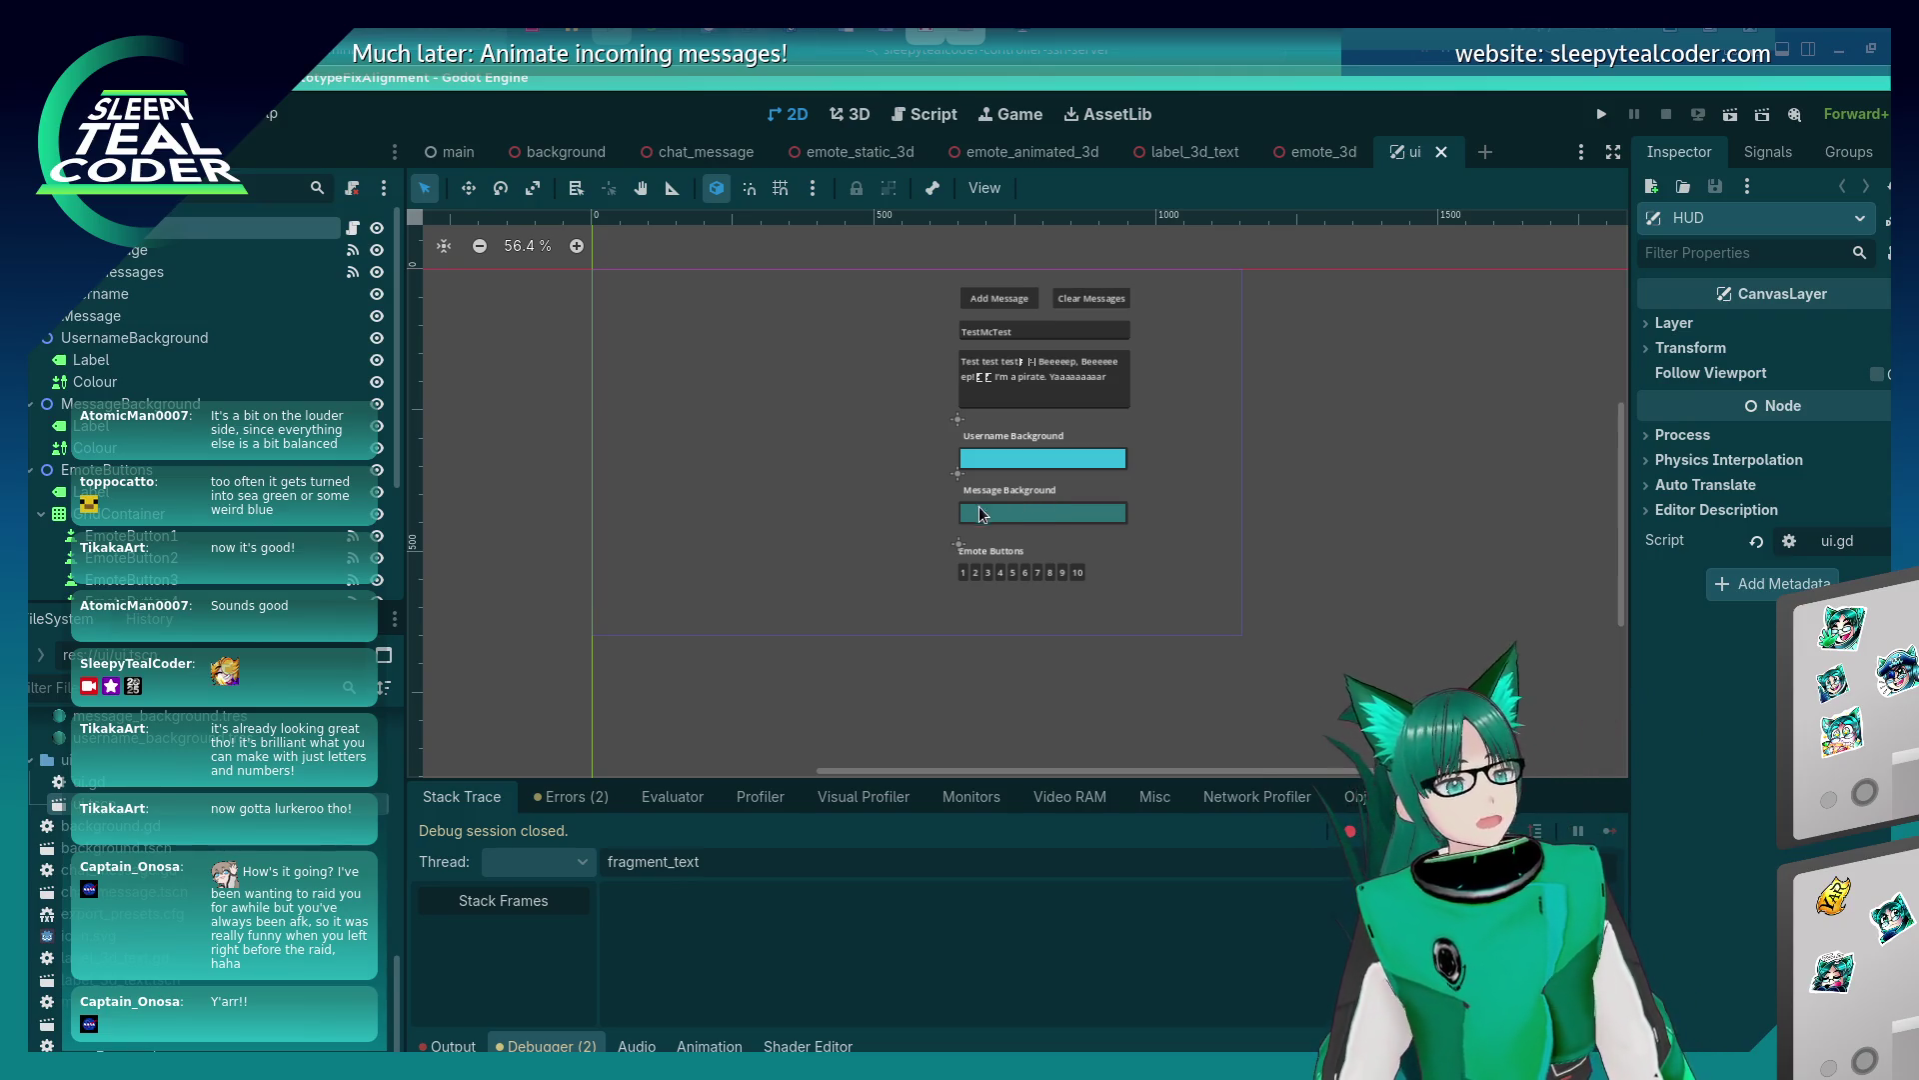
Box-select the message box, background swatches and emote buttons and nudge them down four steps.
mouse_move(951, 350)
mouse_down()
mouse_move(1025, 486)
mouse_move(1156, 592)
mouse_up()
key(Down)
key(Down)
key(Down)
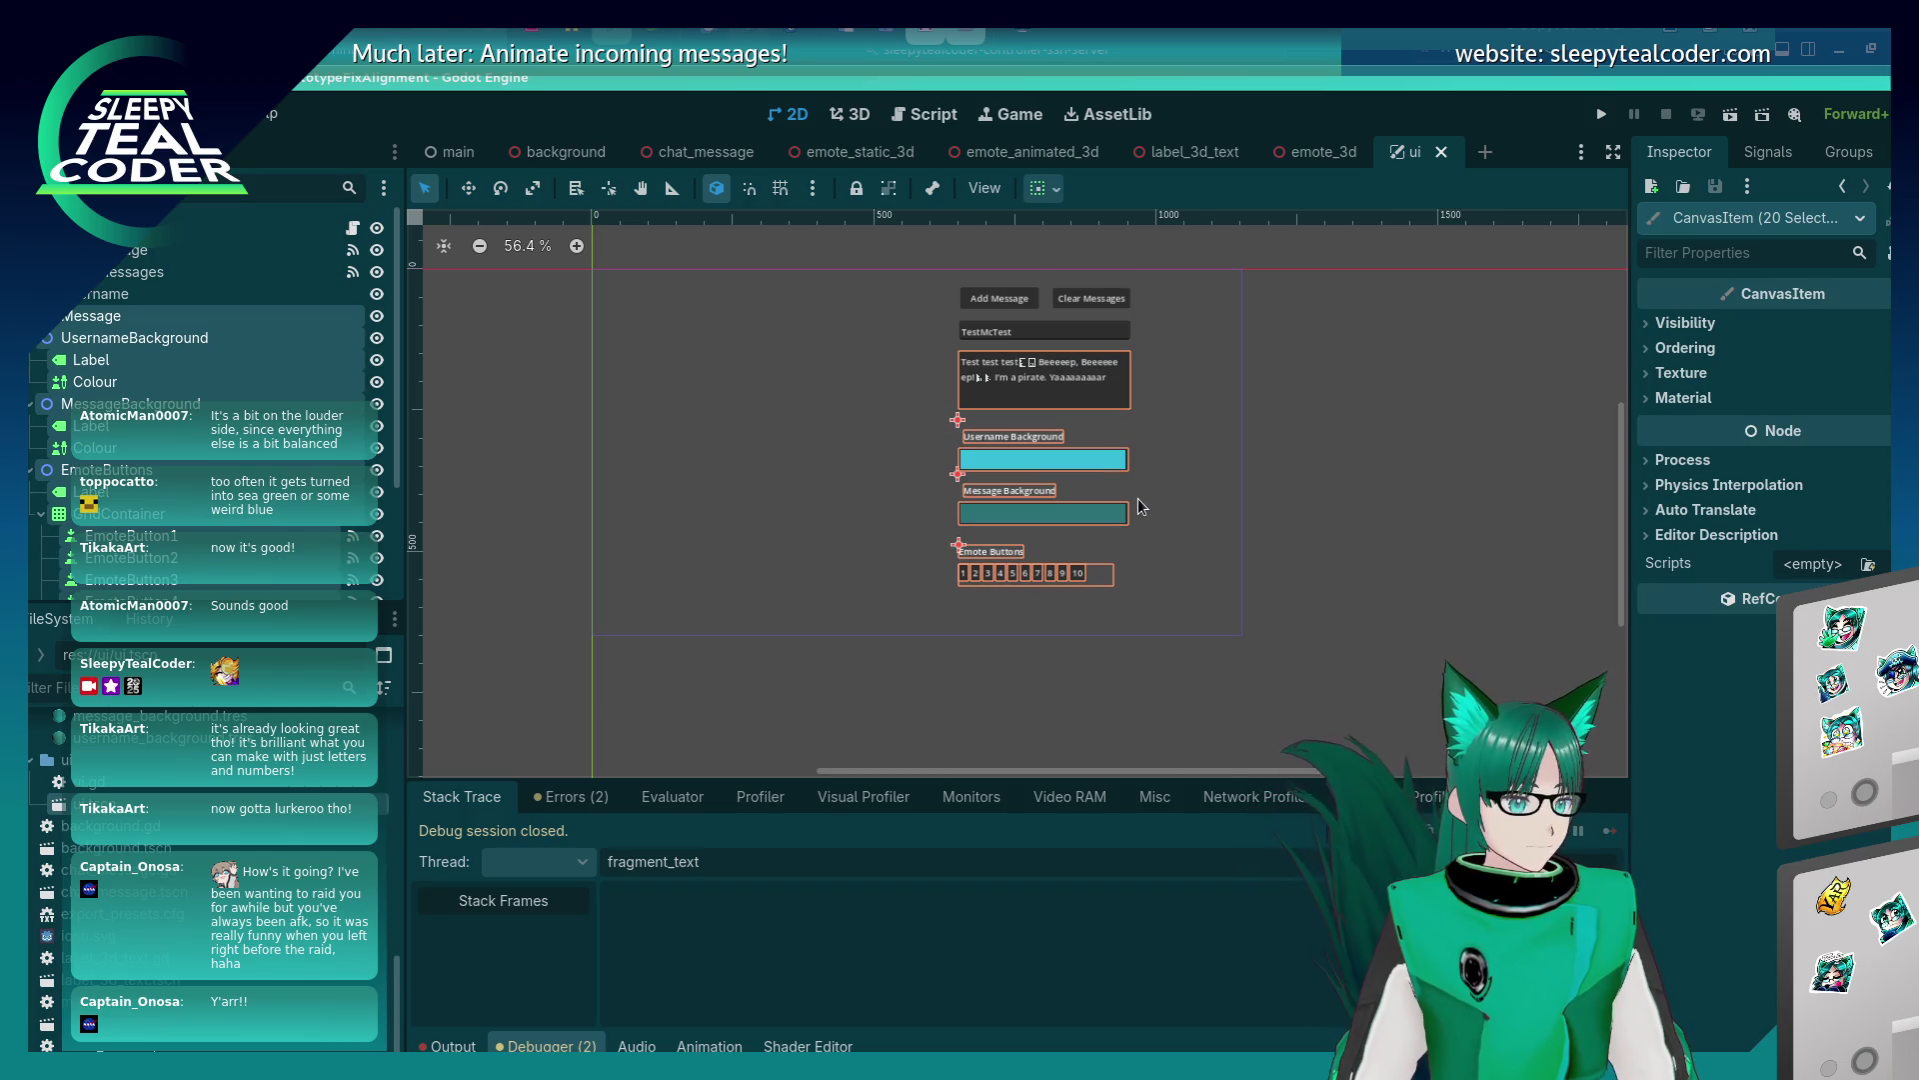
key(Down)
key(Down)
key(Down)
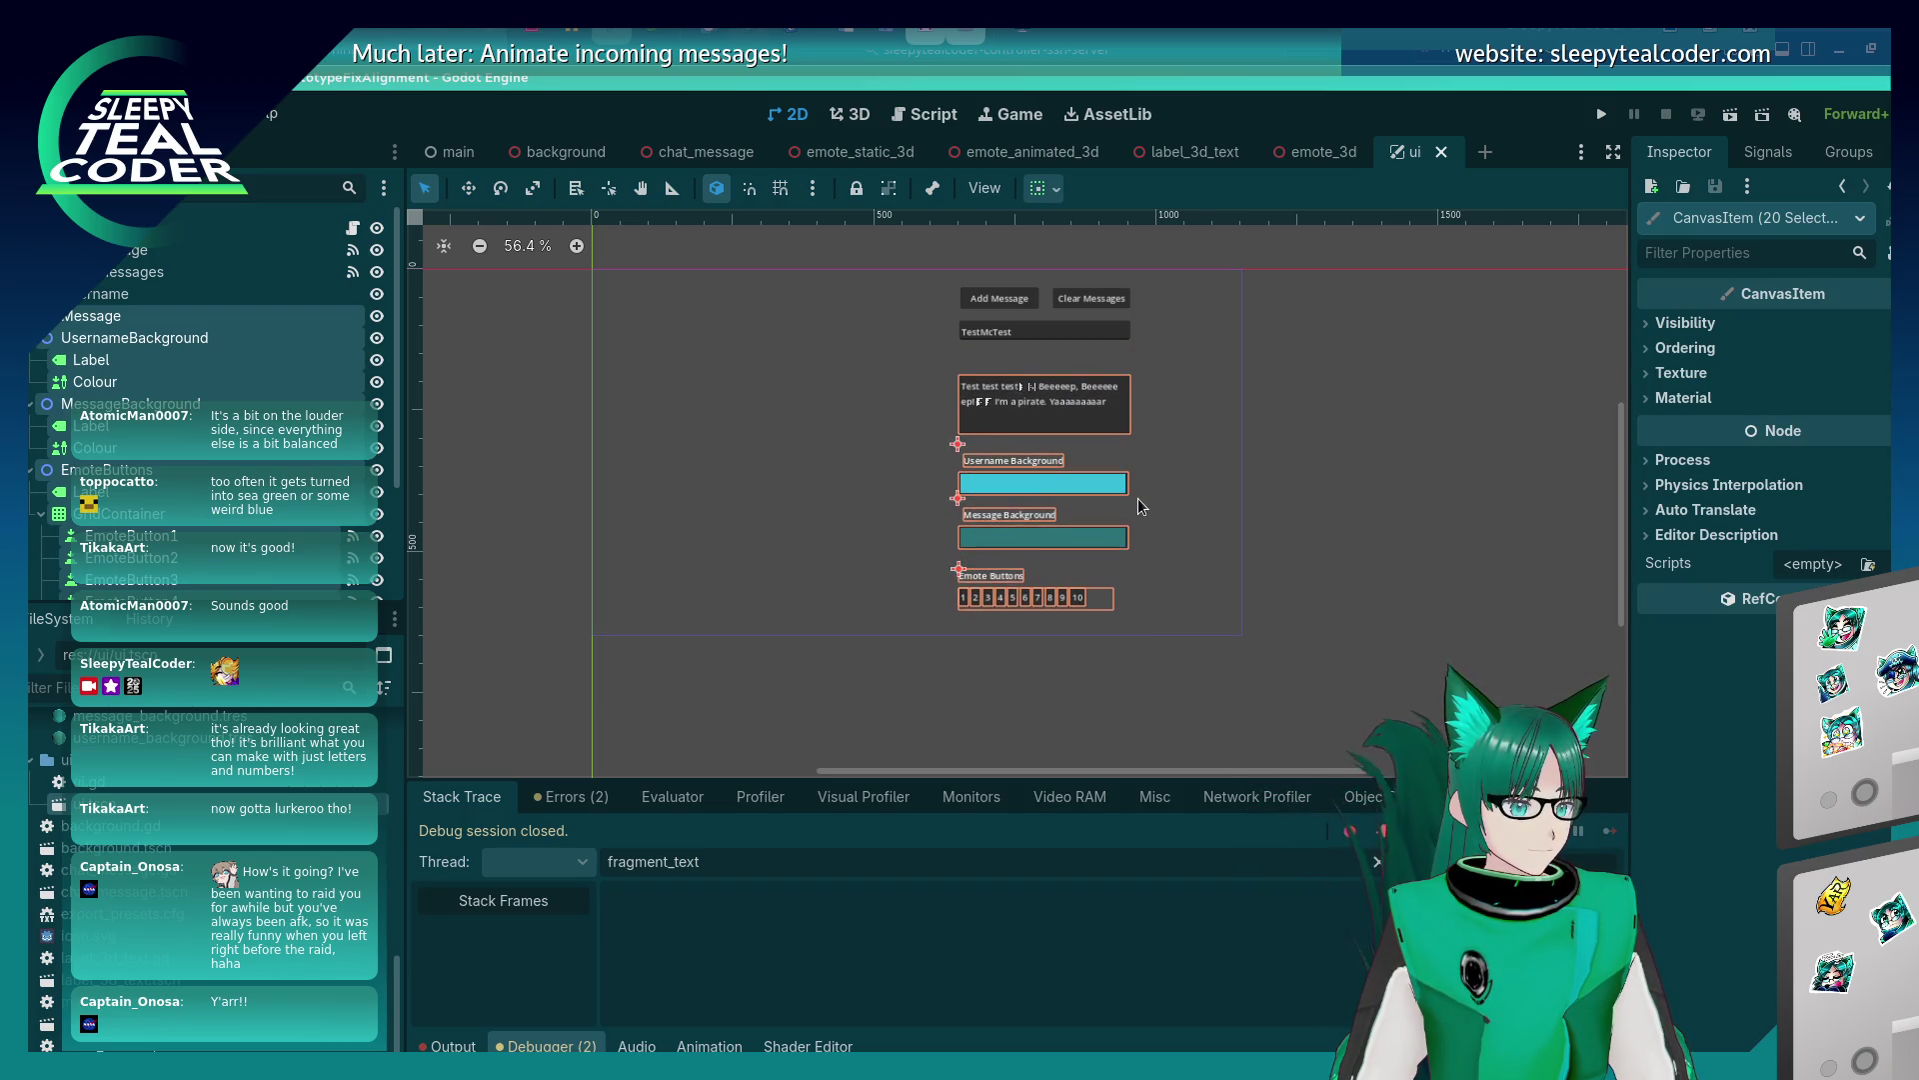
key(Down)
key(Down)
key(Down)
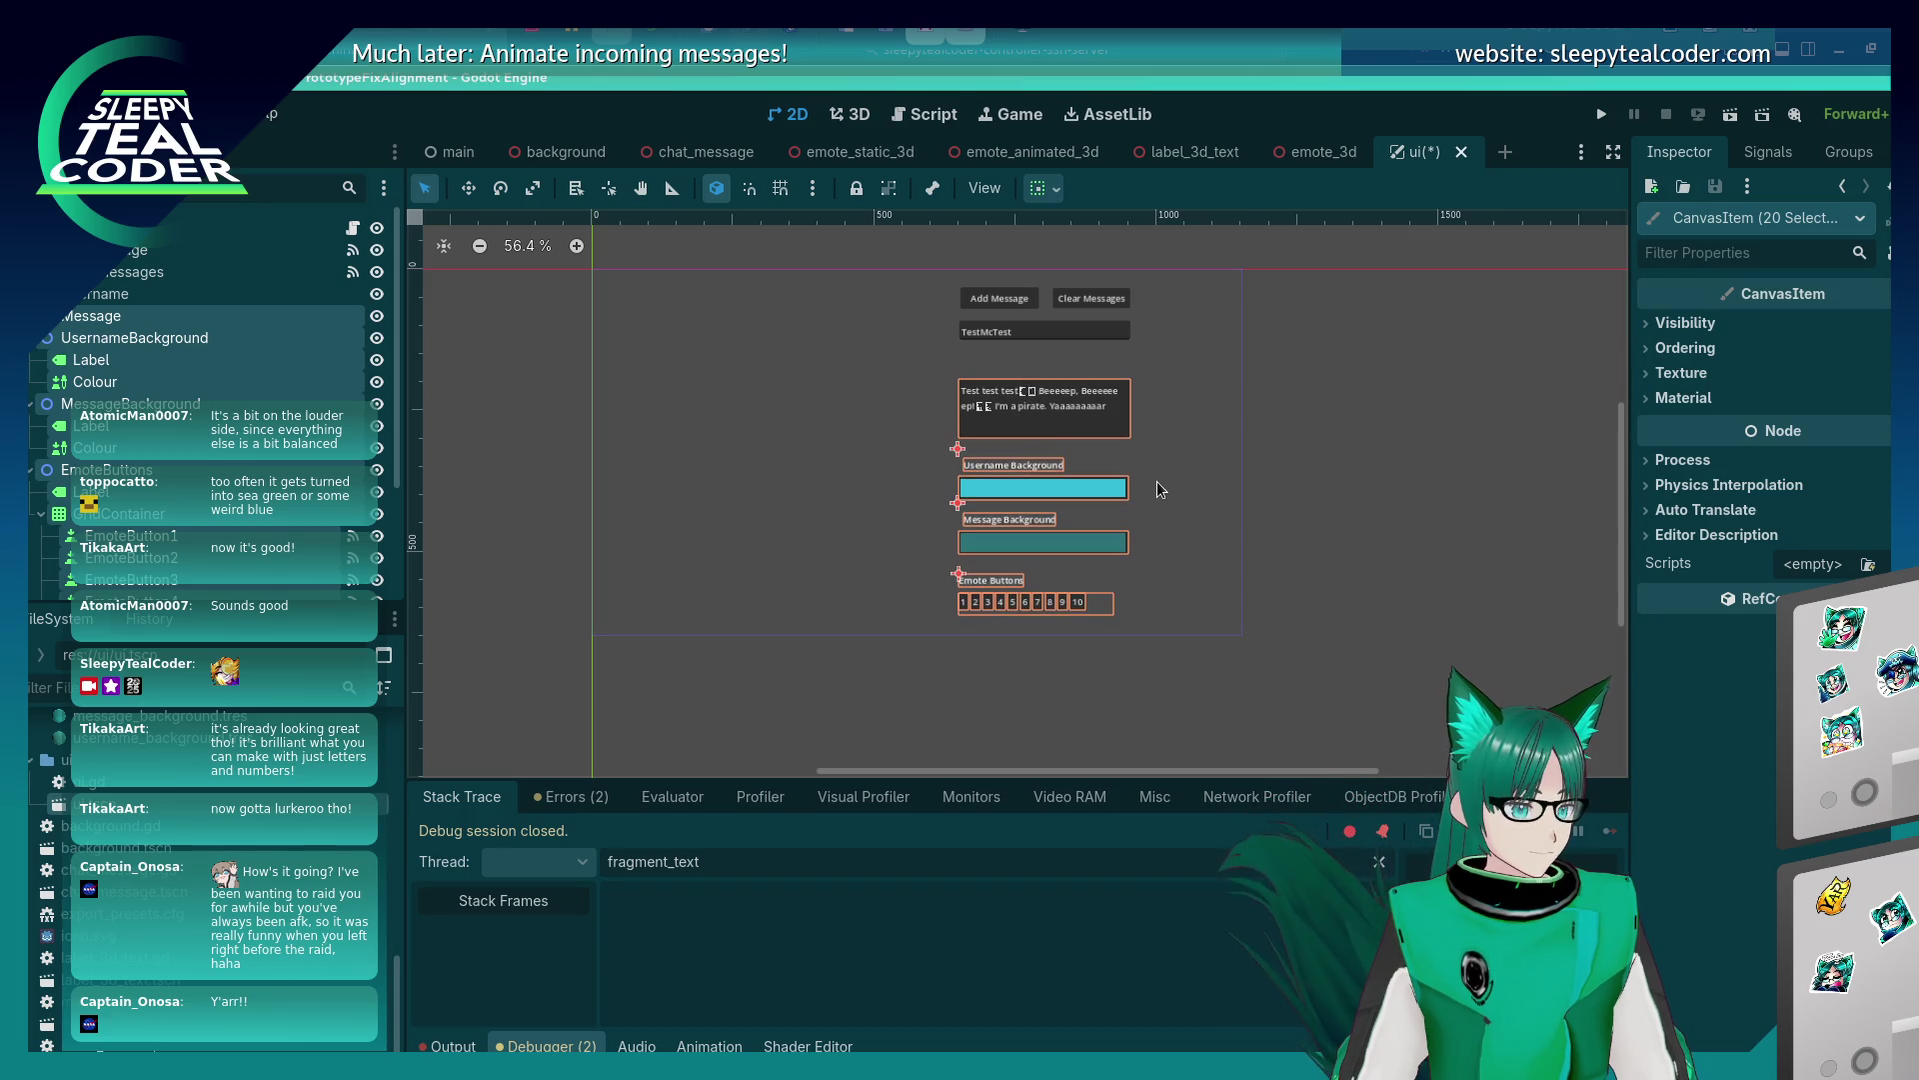
key(Down)
key(Down)
key(Down)
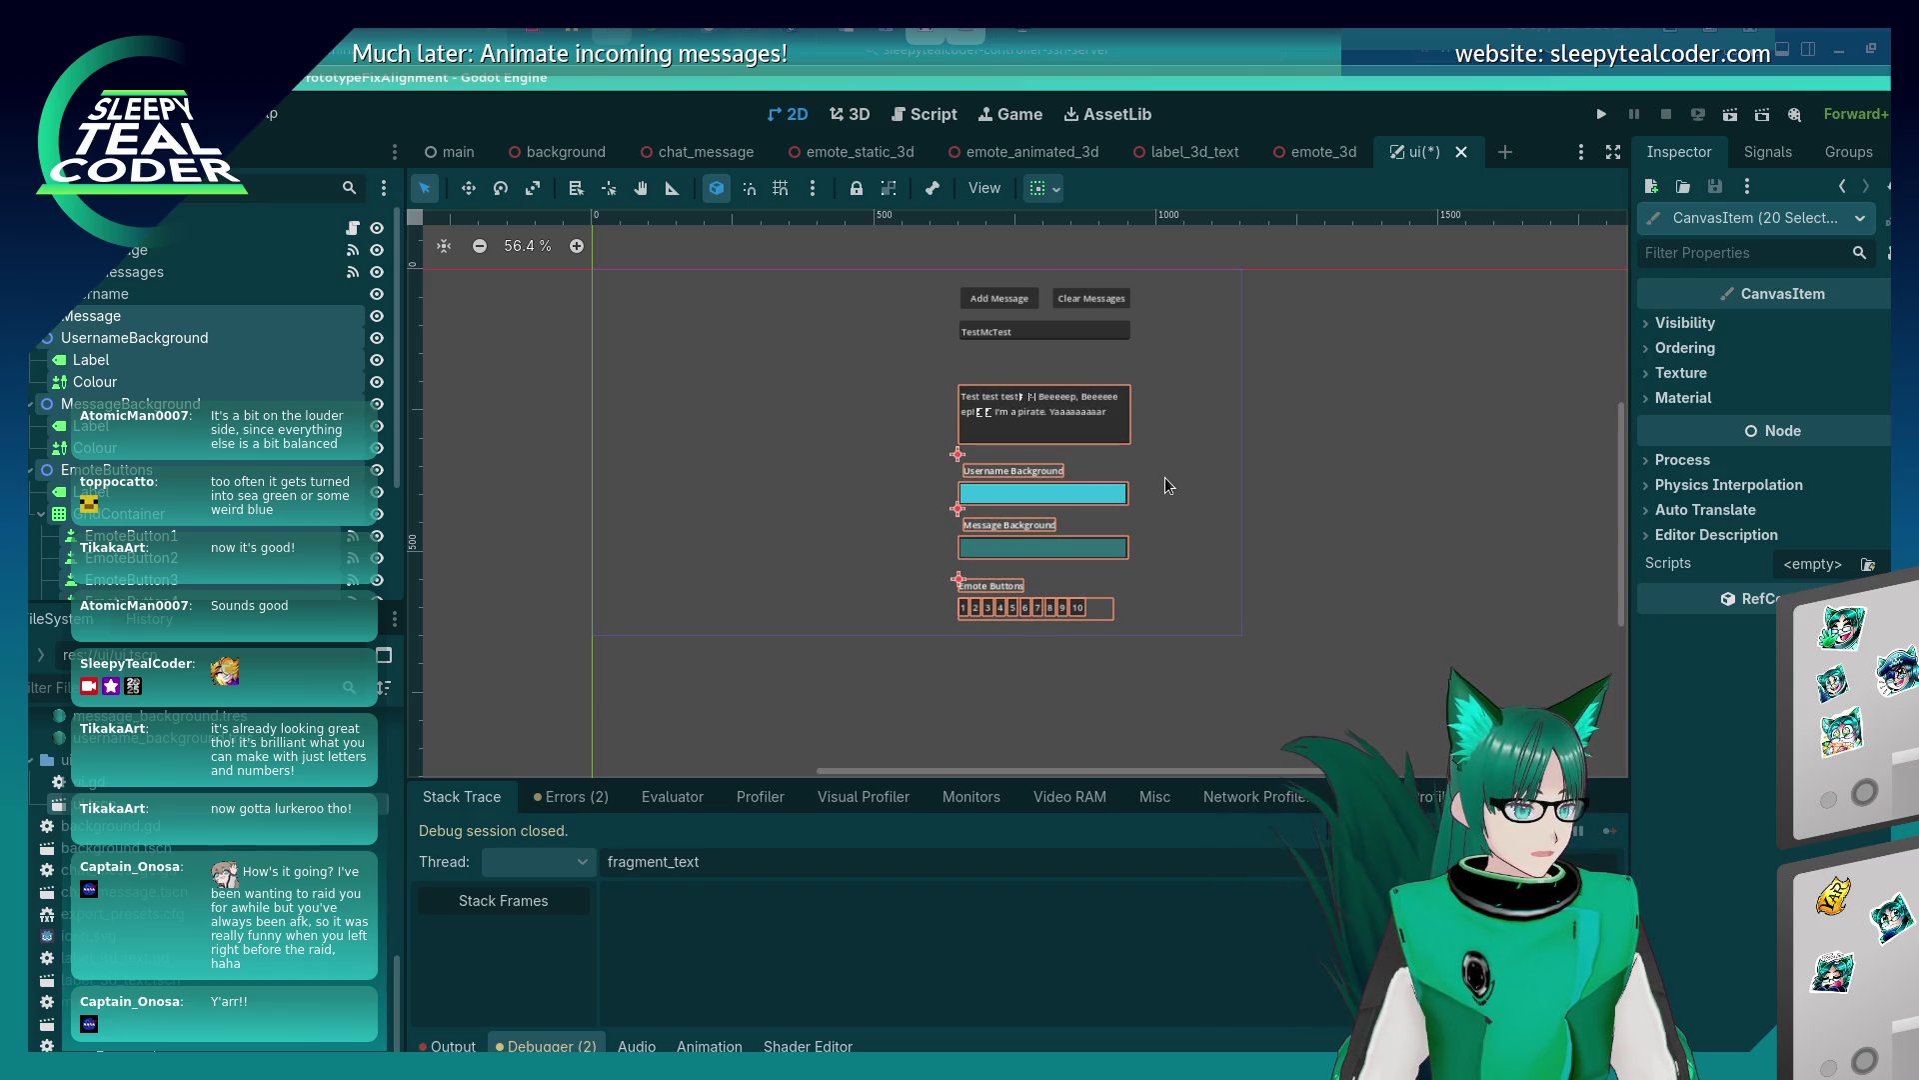
click(1165, 478)
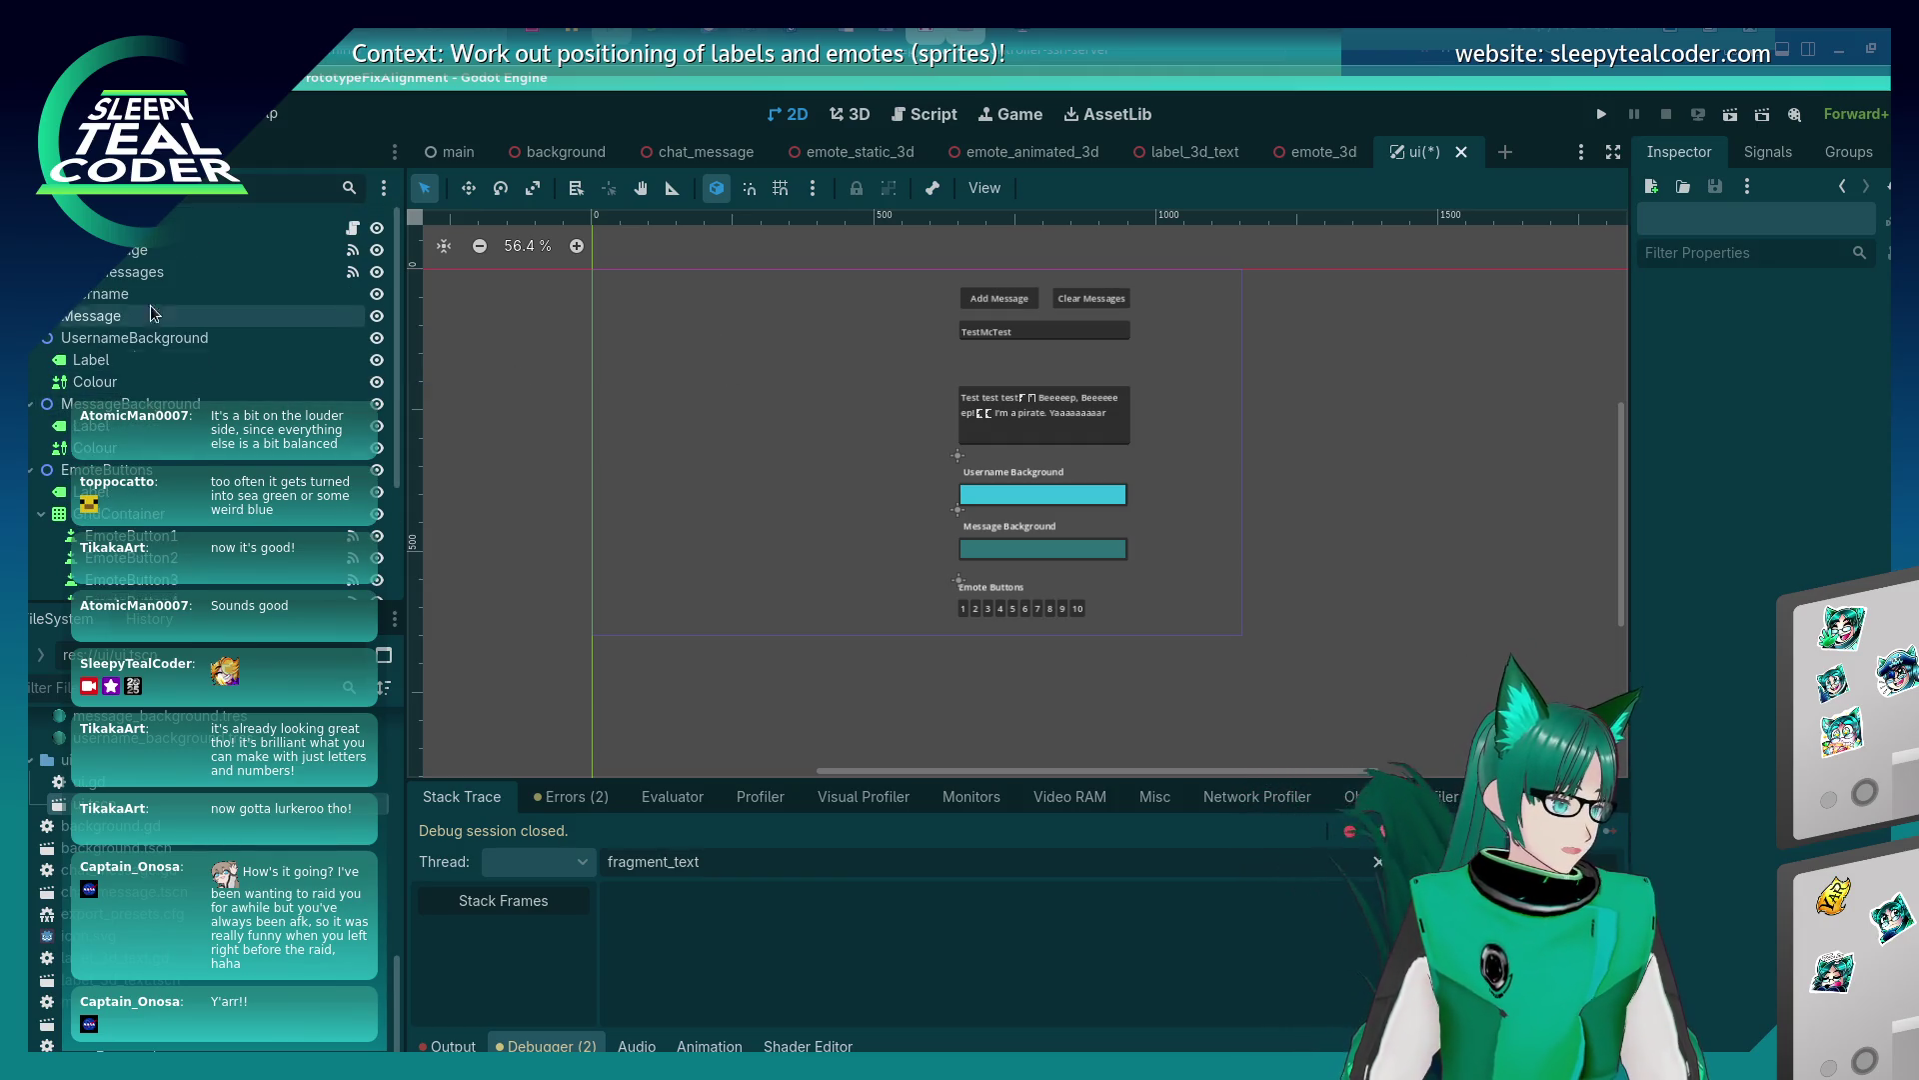
click(230, 228)
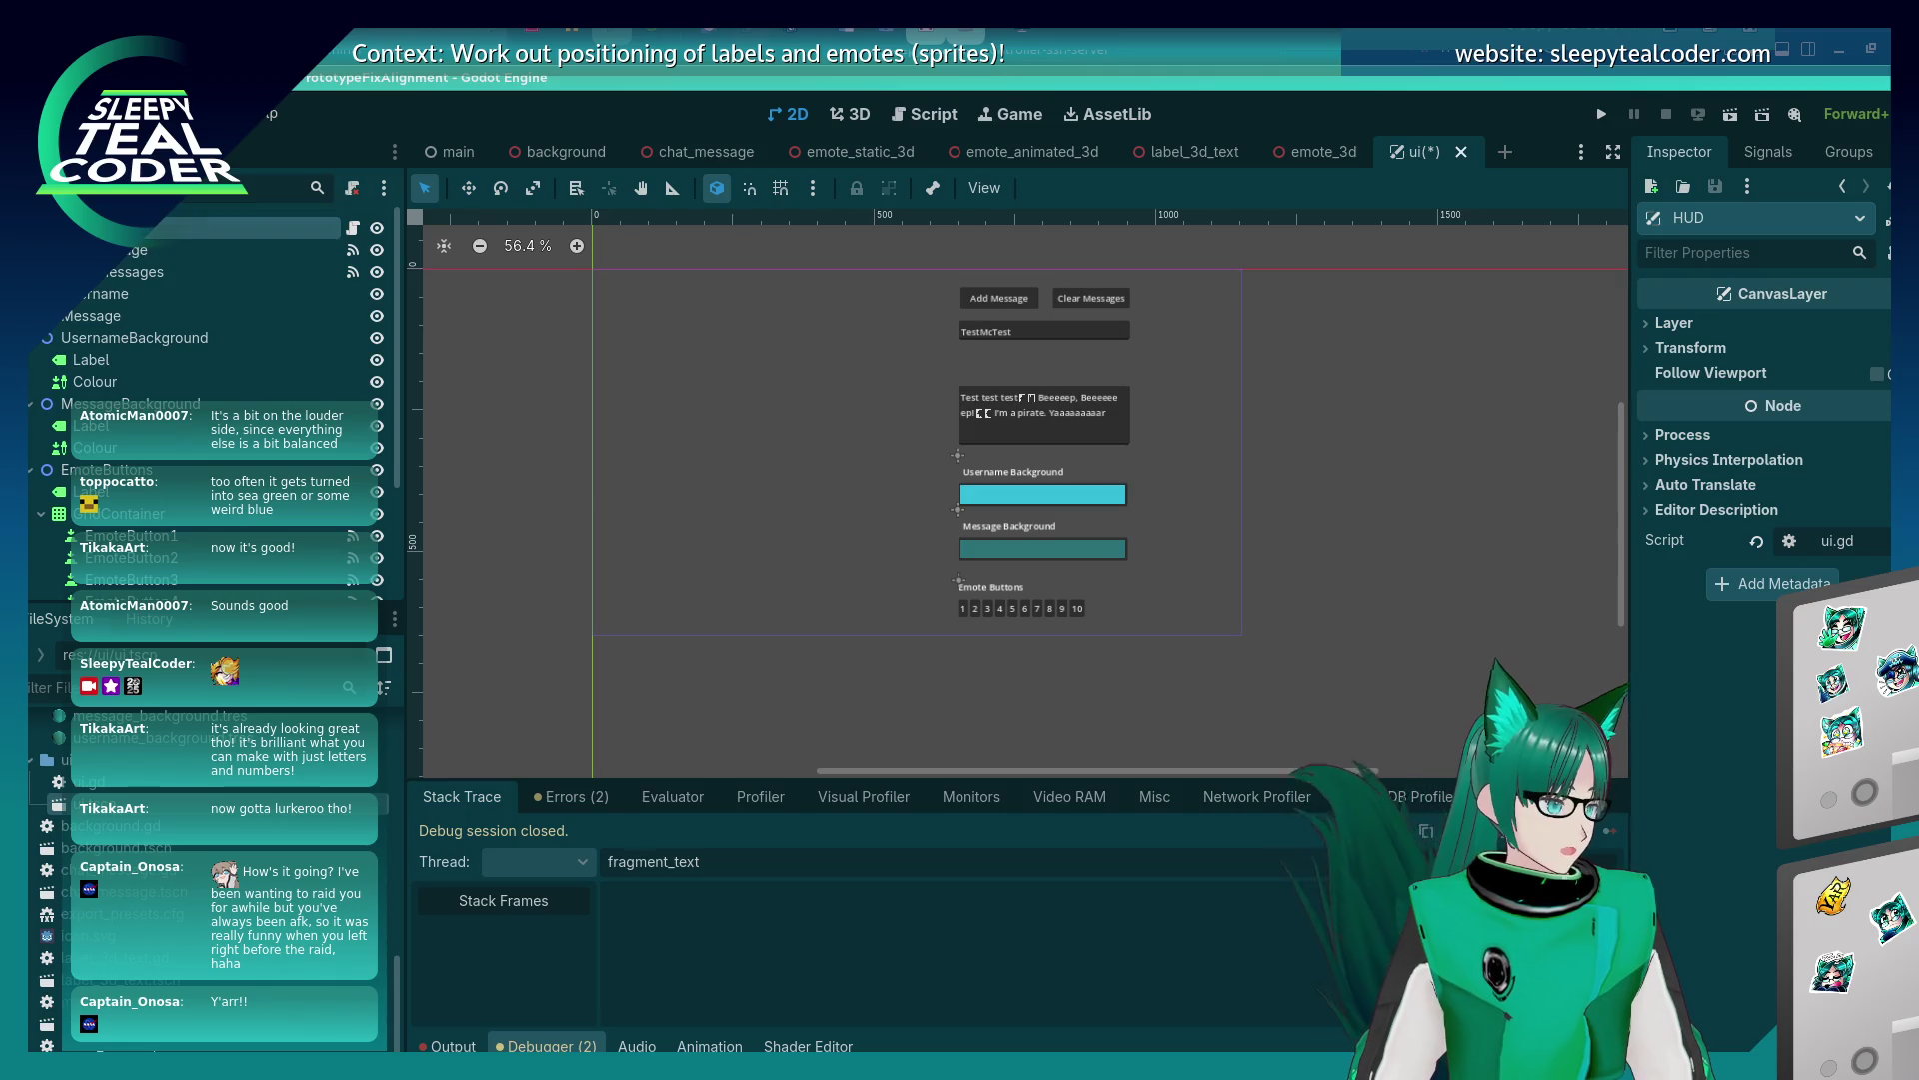
key(ctrl+a)
Create a Node2D, rename it Badges, and drag it above UsernameBackground in the Scene dock.
click(686, 473)
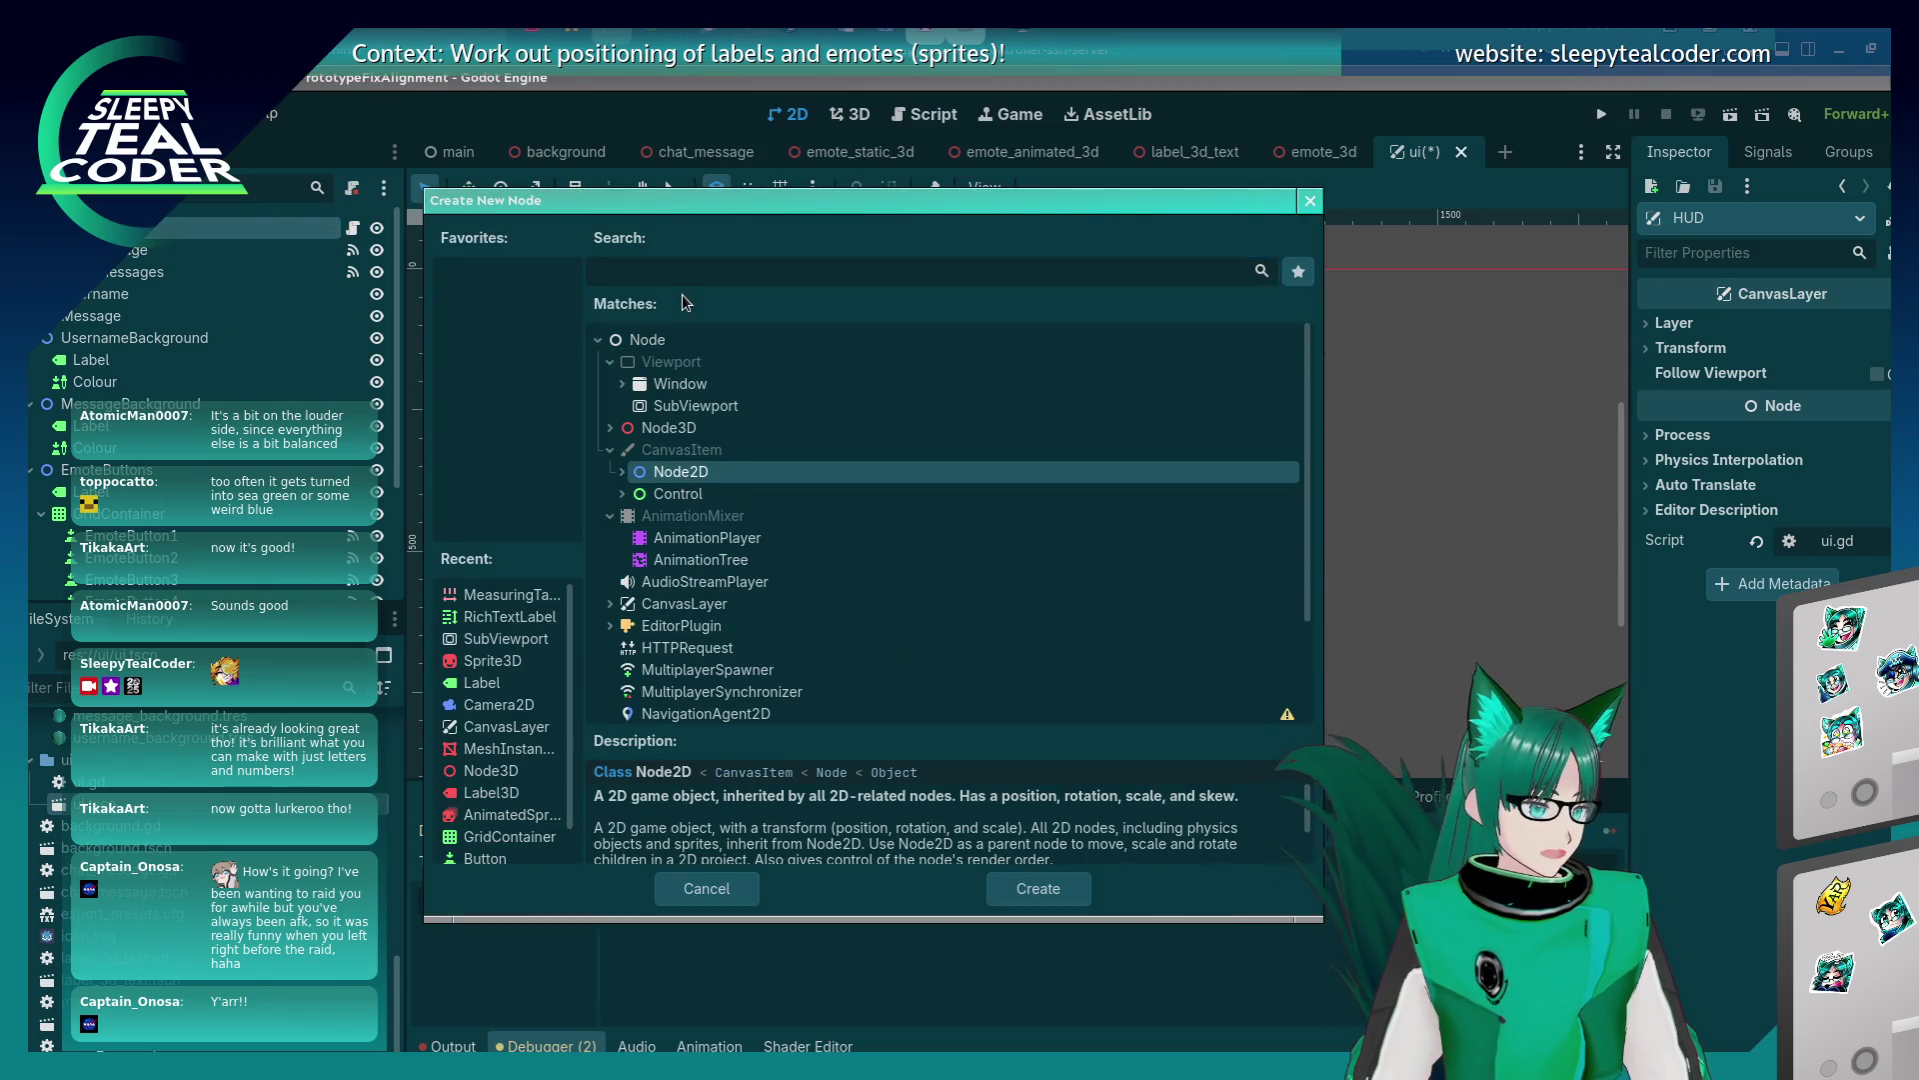
click(1036, 895)
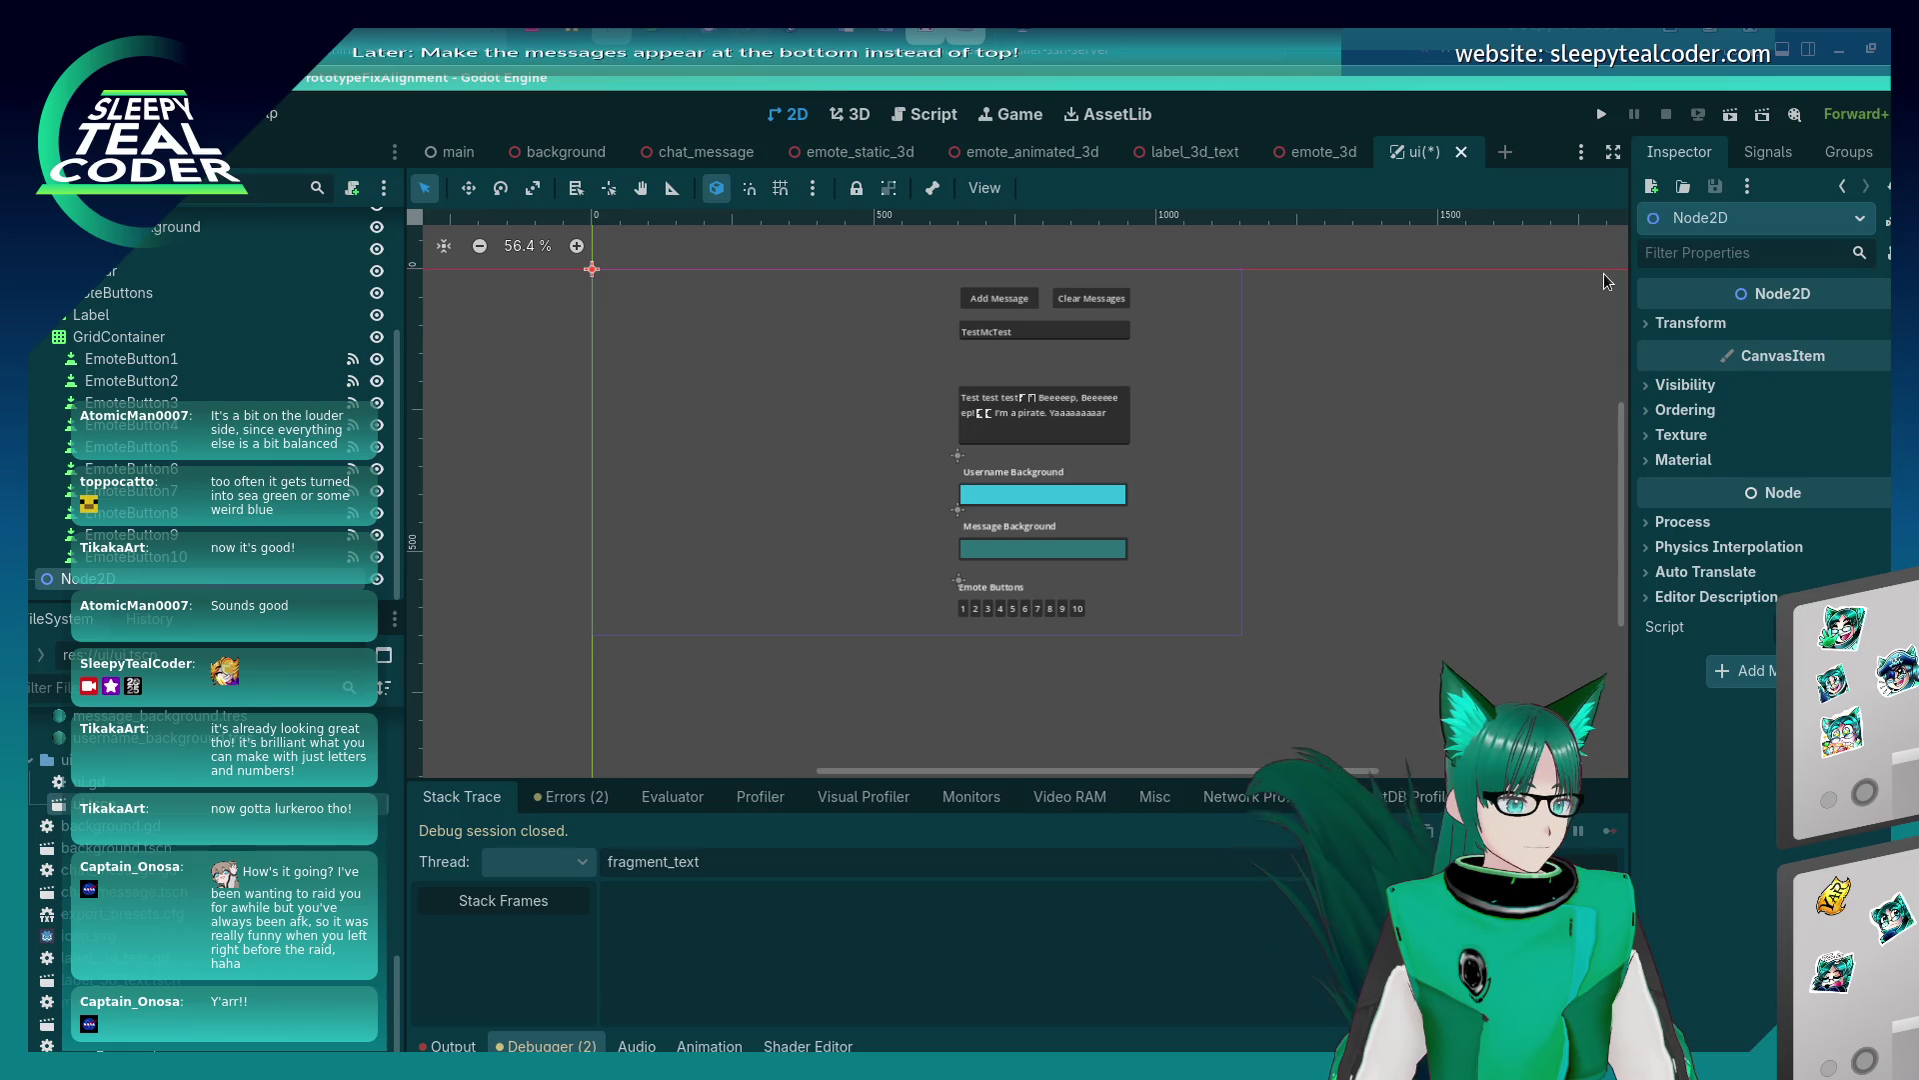
text(Badges)
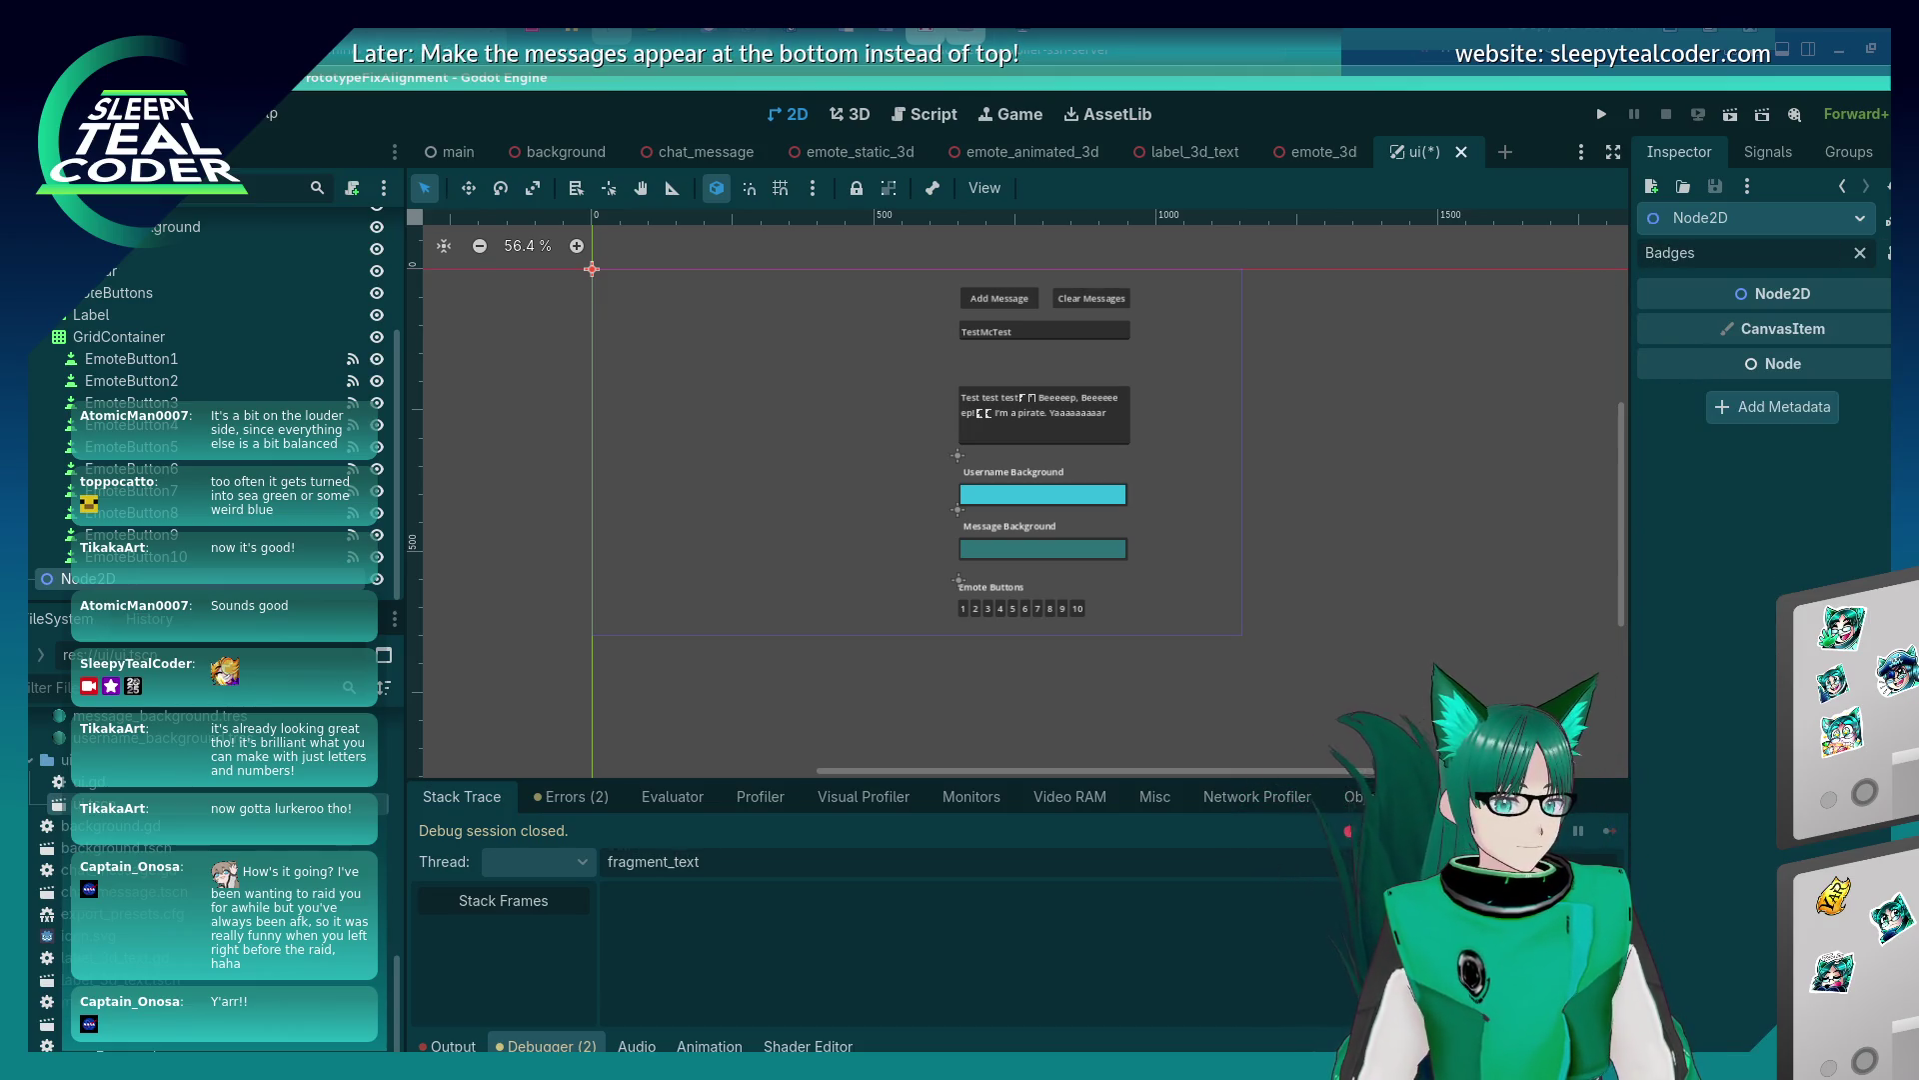
key(BackSpace)
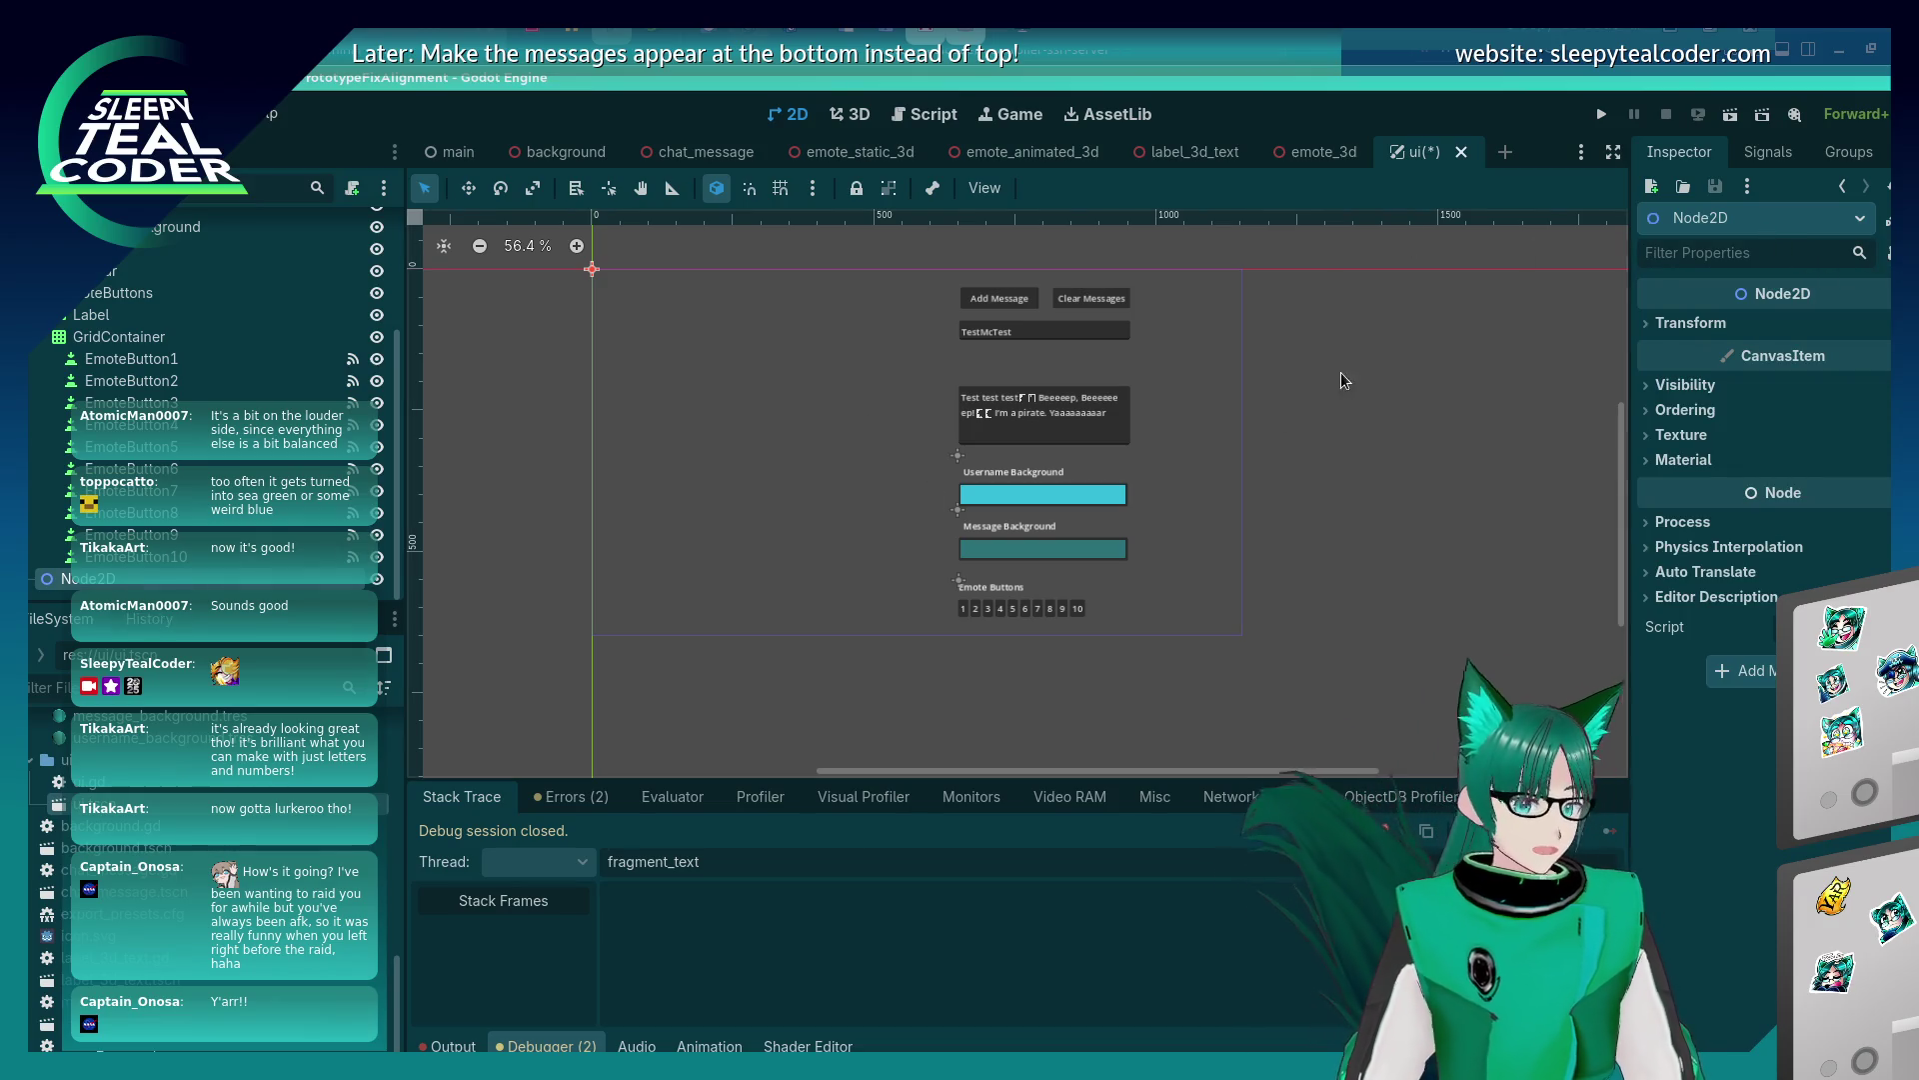
double_click(112, 581)
text(Badges)
key(Return)
mouse_move(112, 581)
mouse_down()
mouse_move(82, 225)
mouse_move(82, 340)
mouse_up()
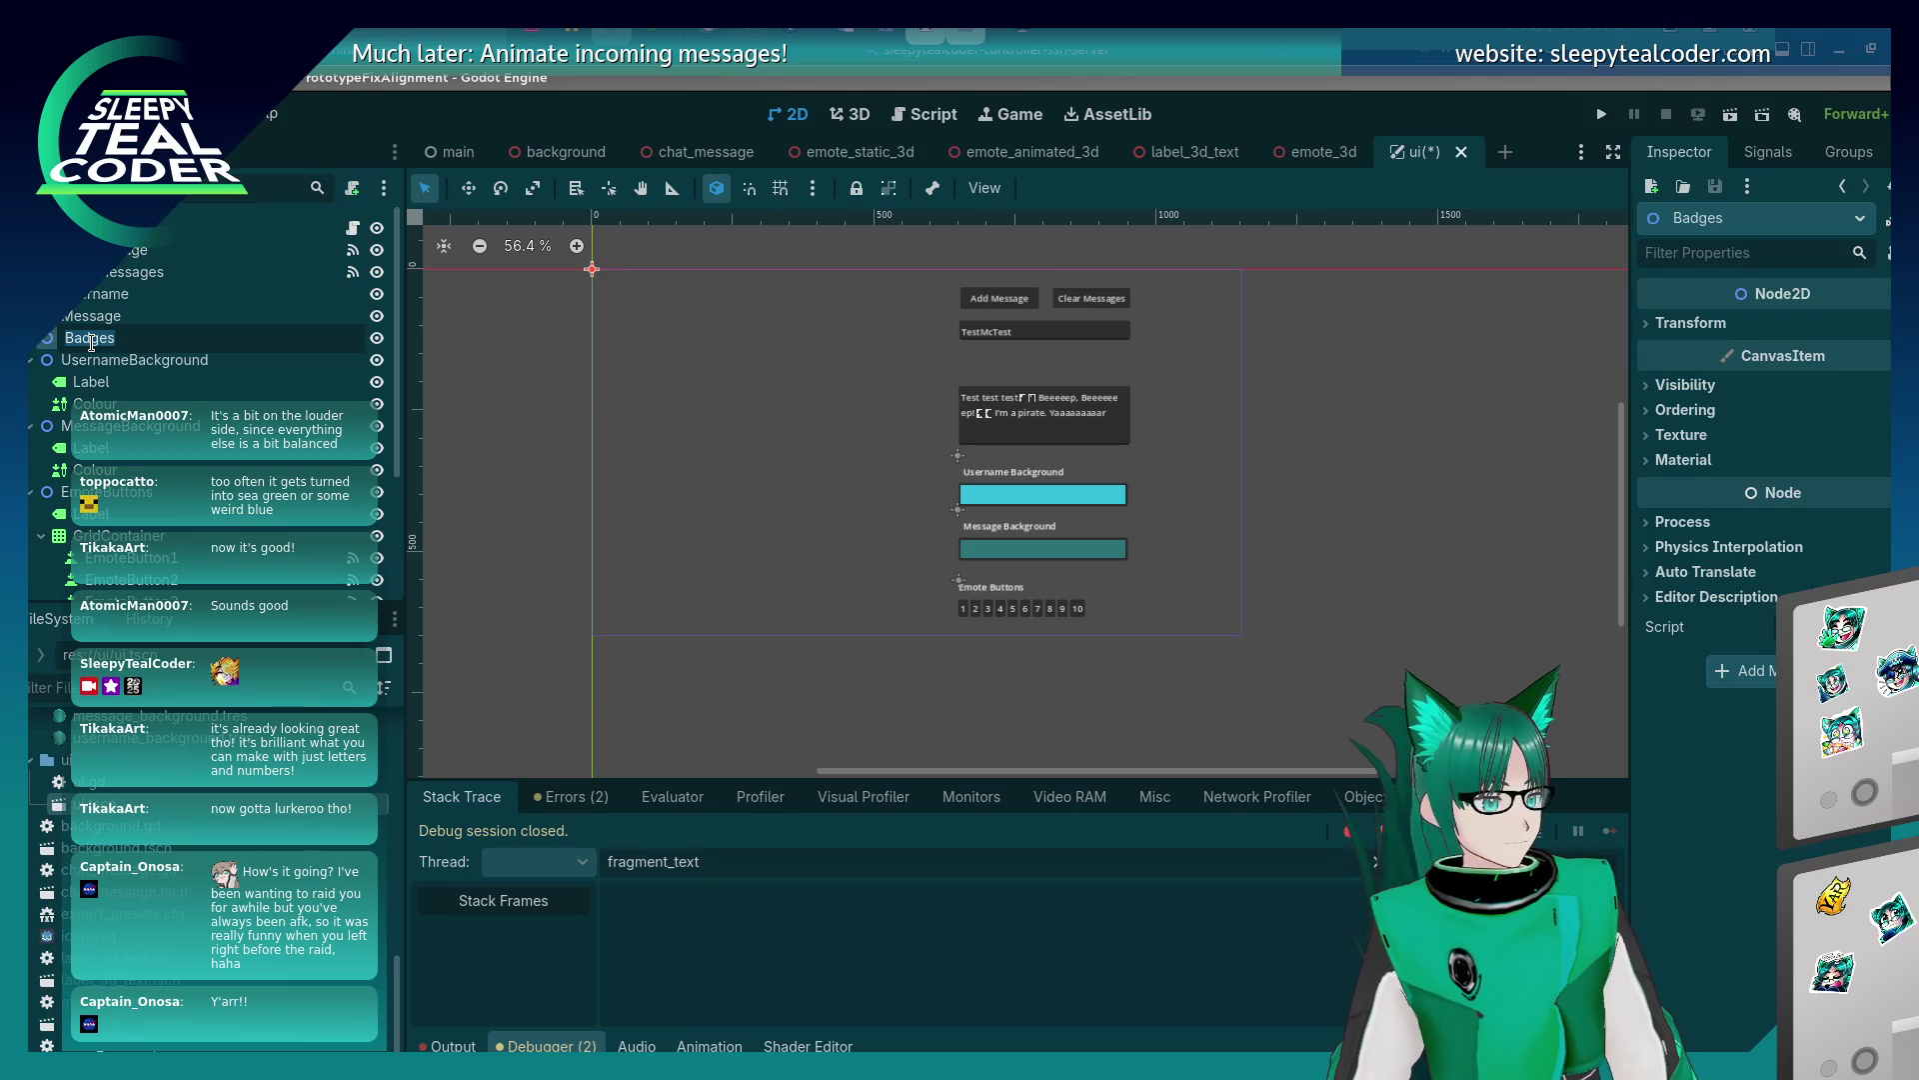
right_click(90, 342)
click(80, 345)
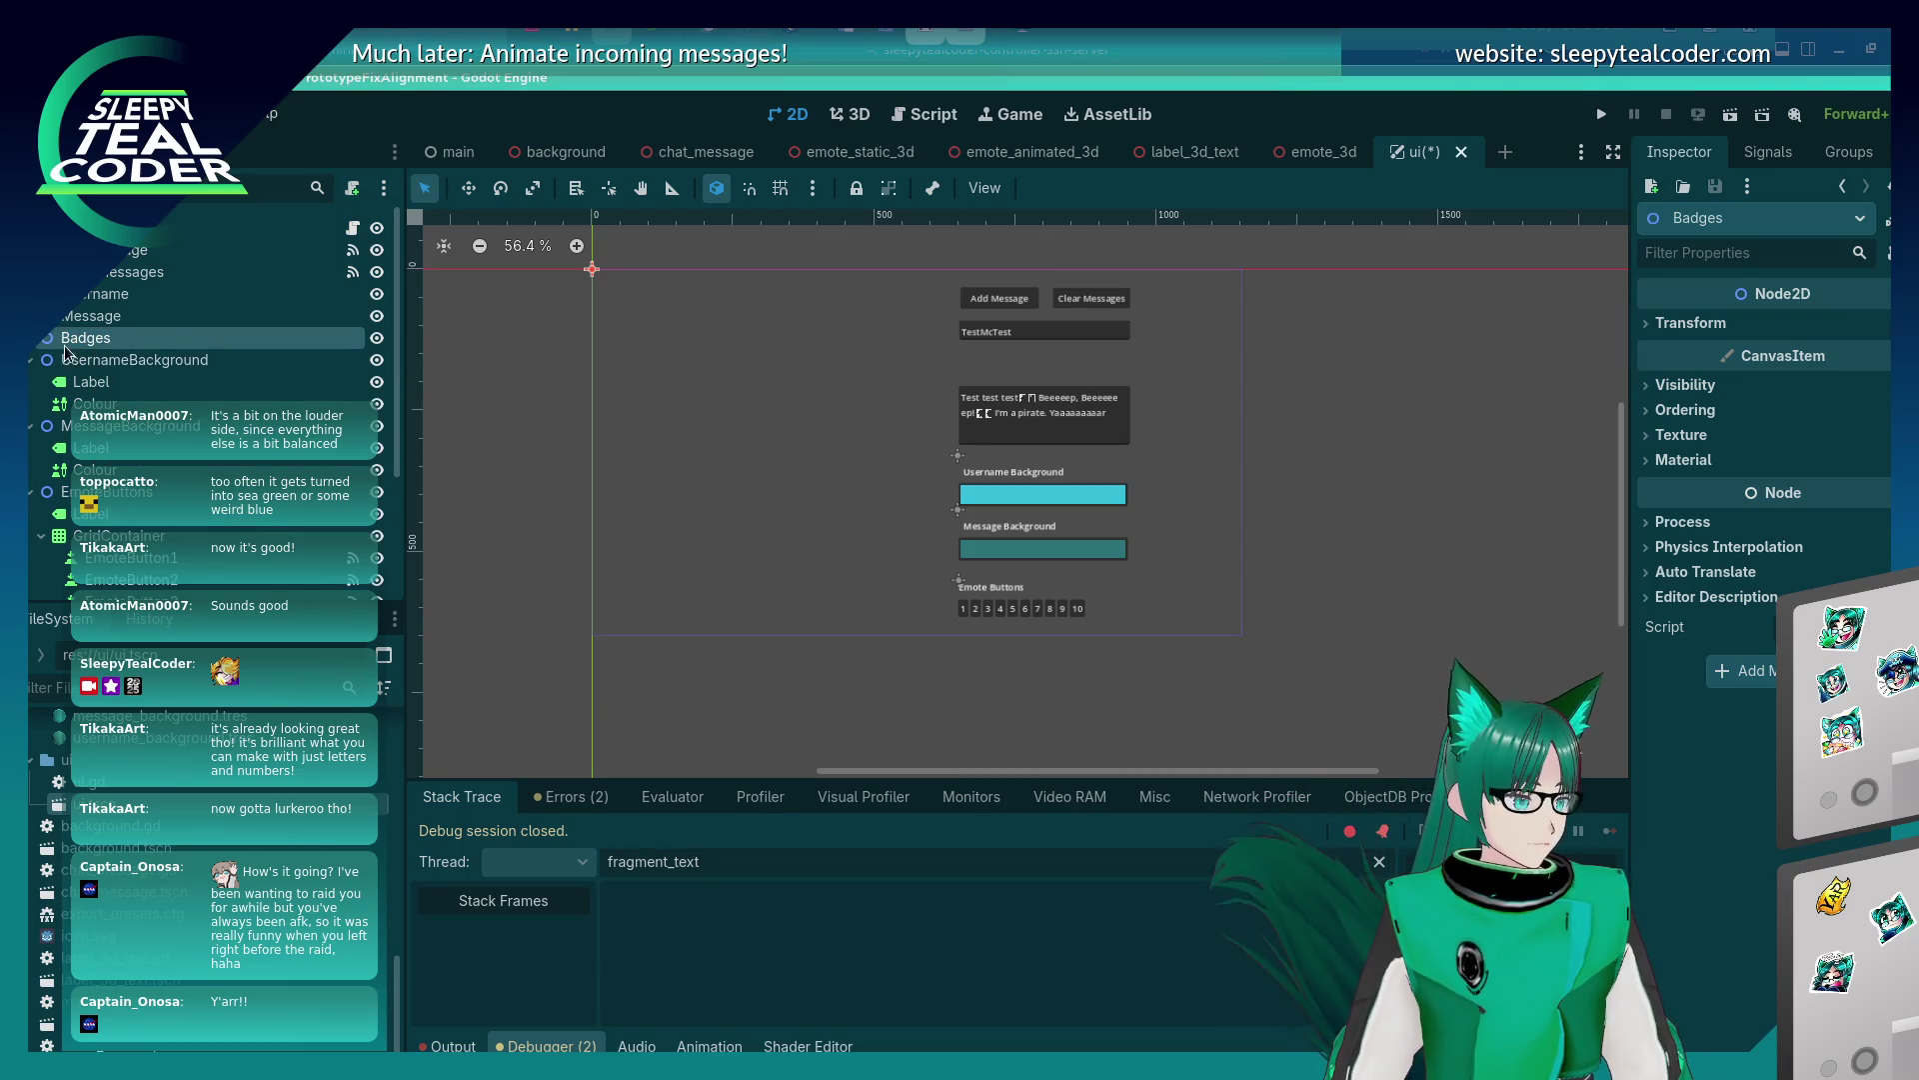
right_click(80, 346)
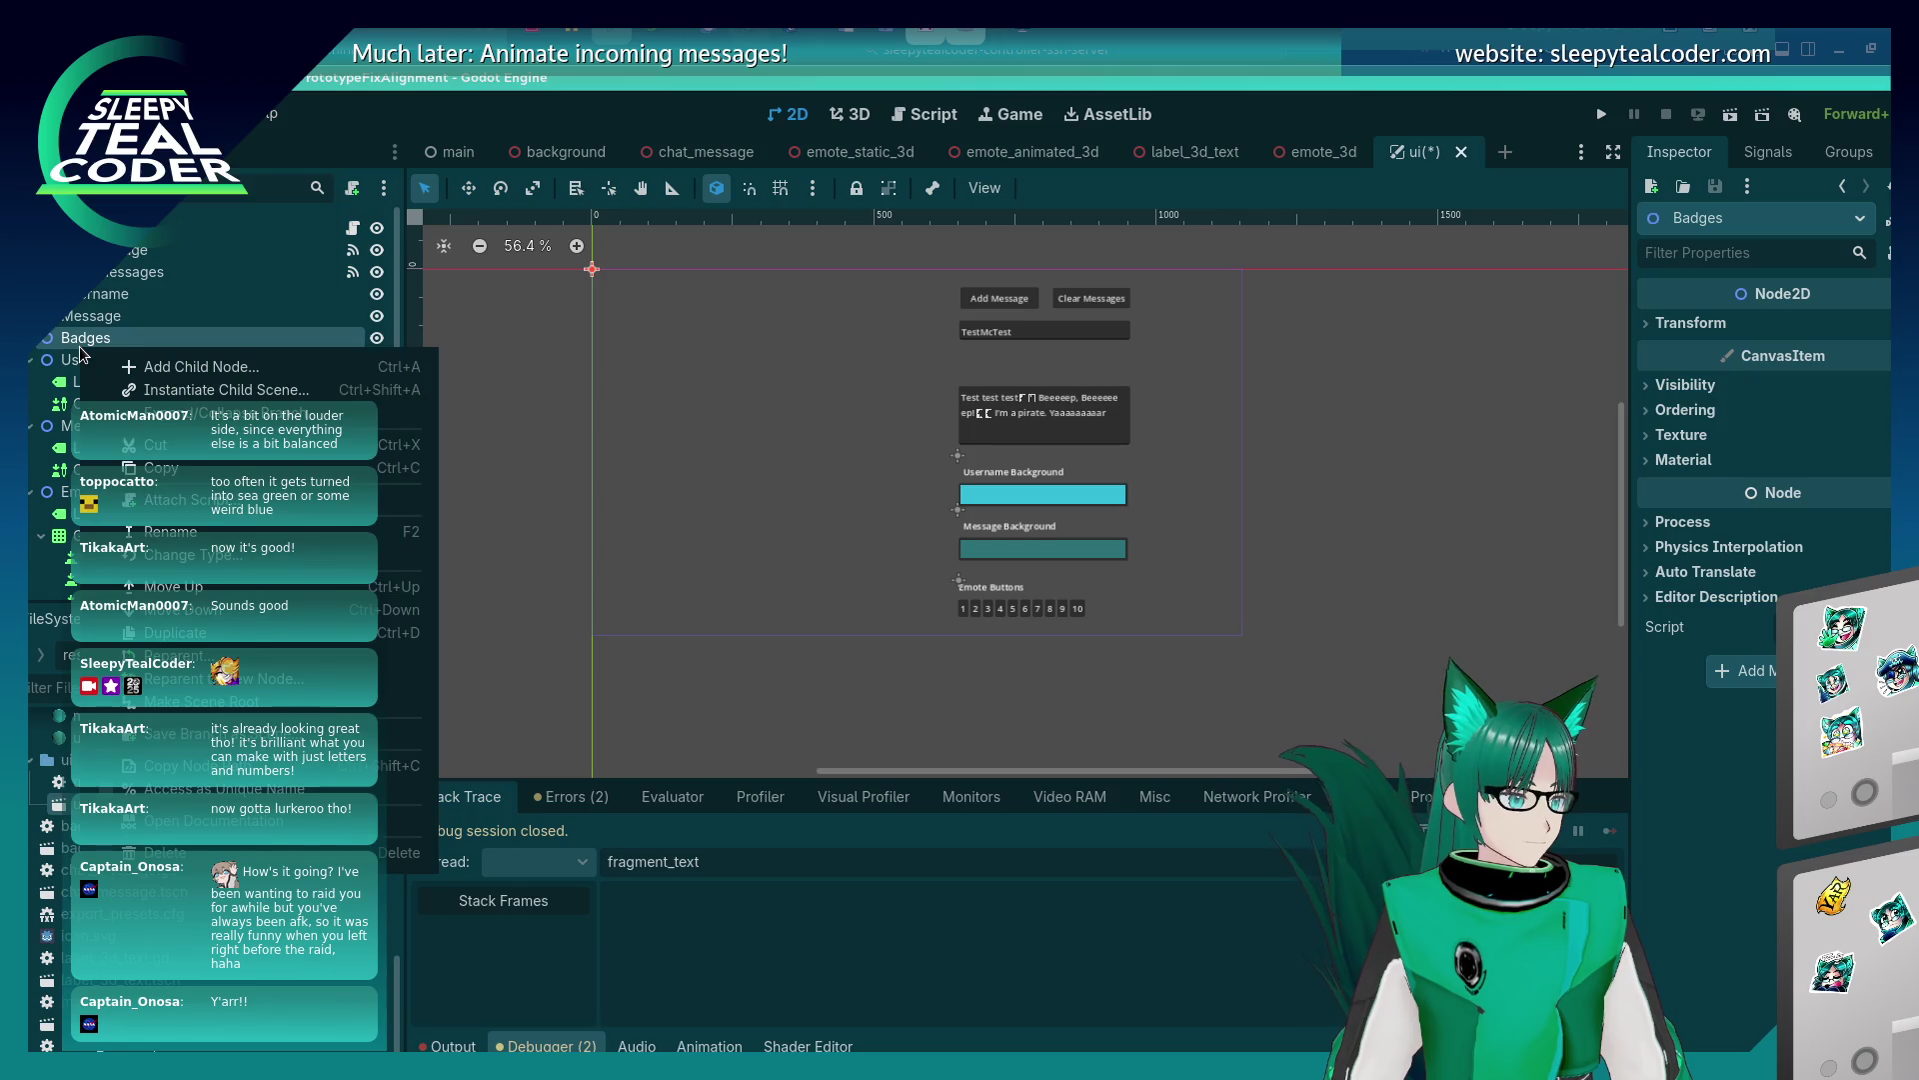
Search 'check' in the Add Child Node dialog and create a CheckBox under Badges.
click(200, 366)
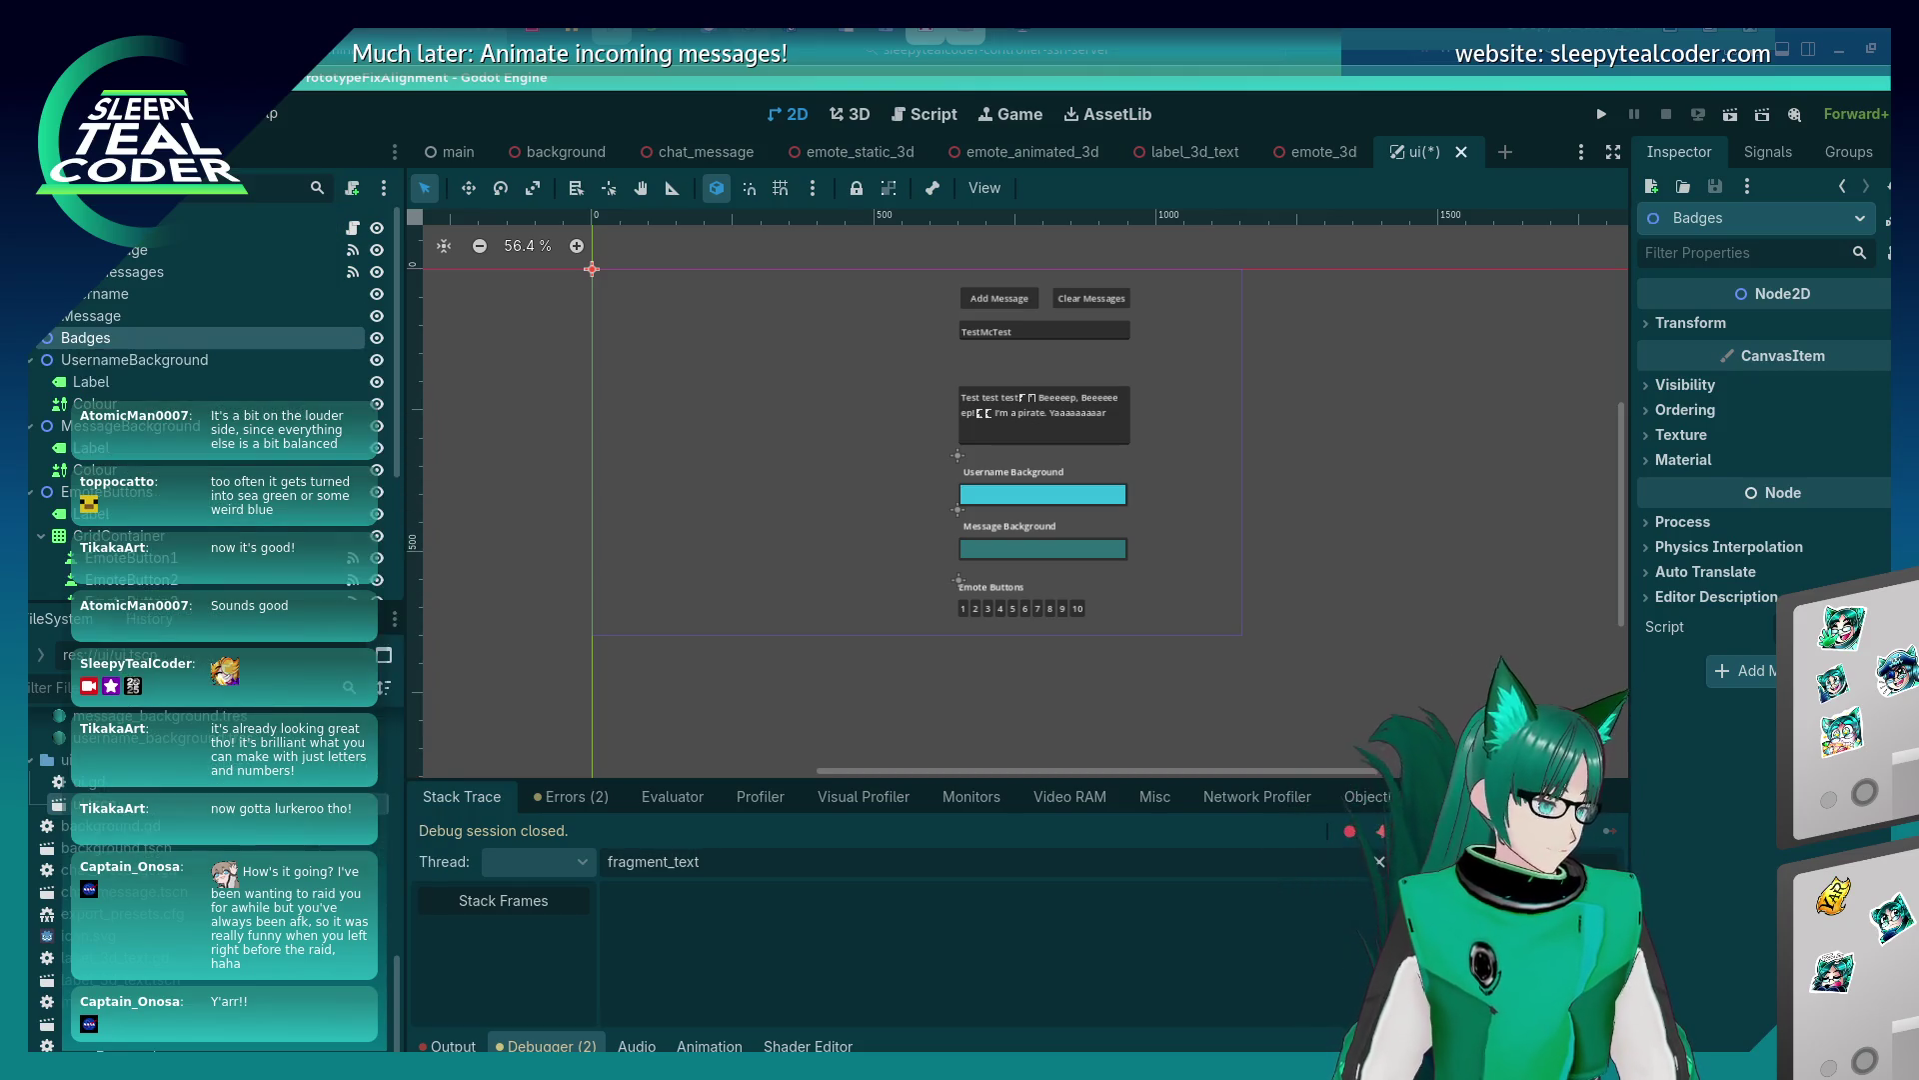
click(624, 521)
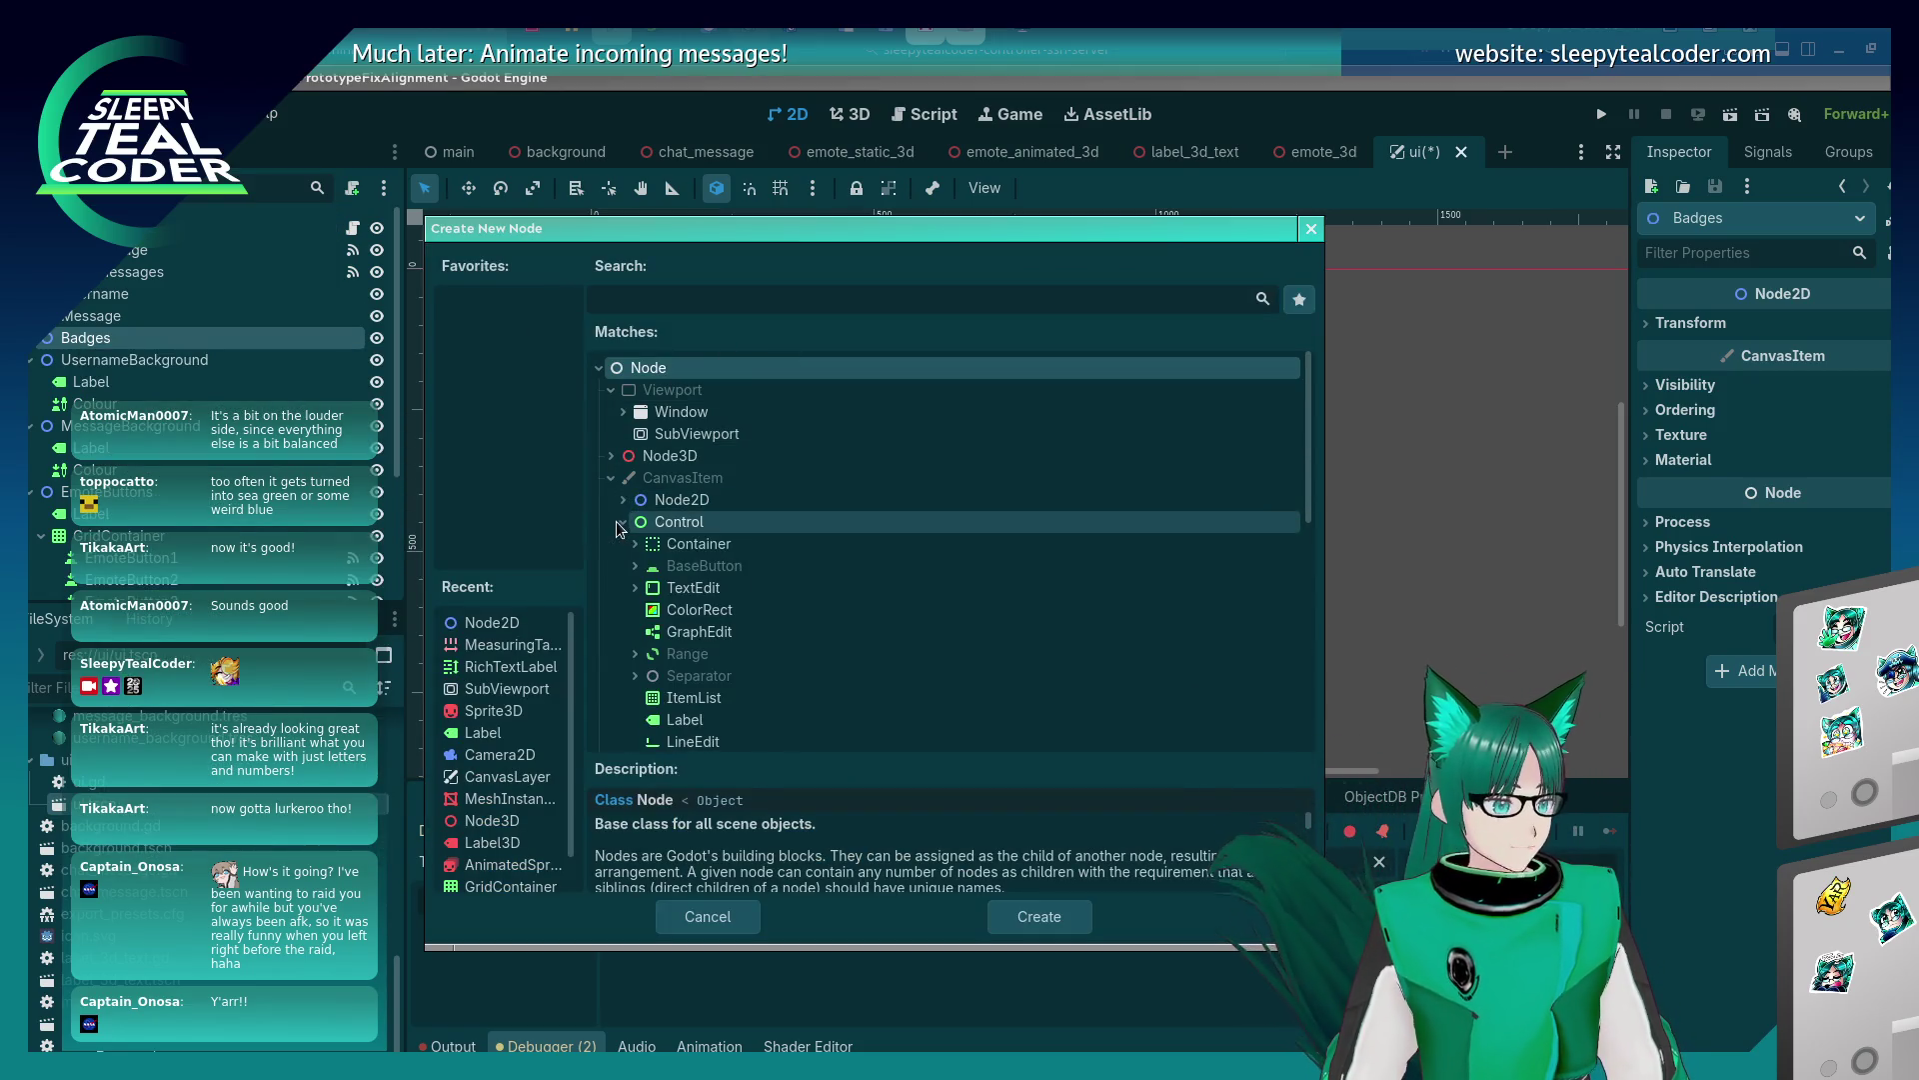
scroll(782, 622, down, 5)
scroll(778, 621, down, 2)
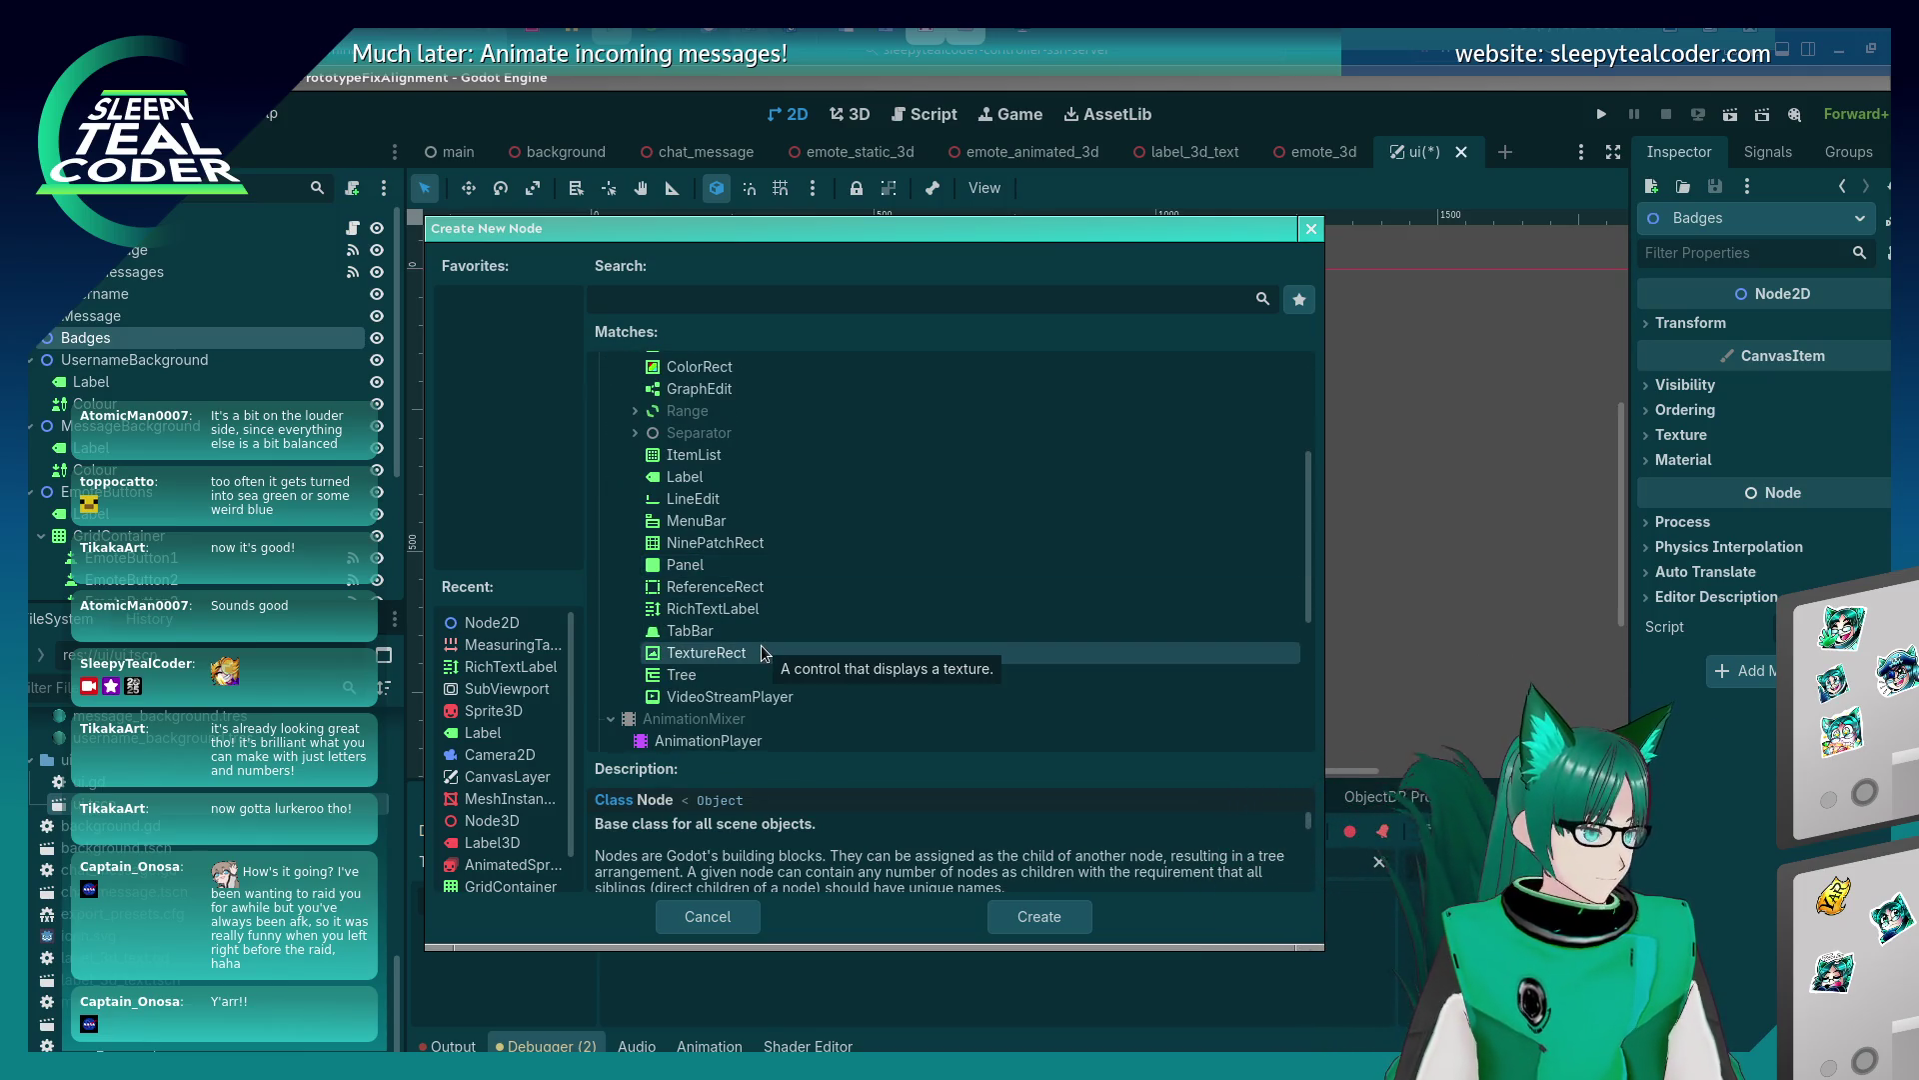
scroll(762, 652, up, 2)
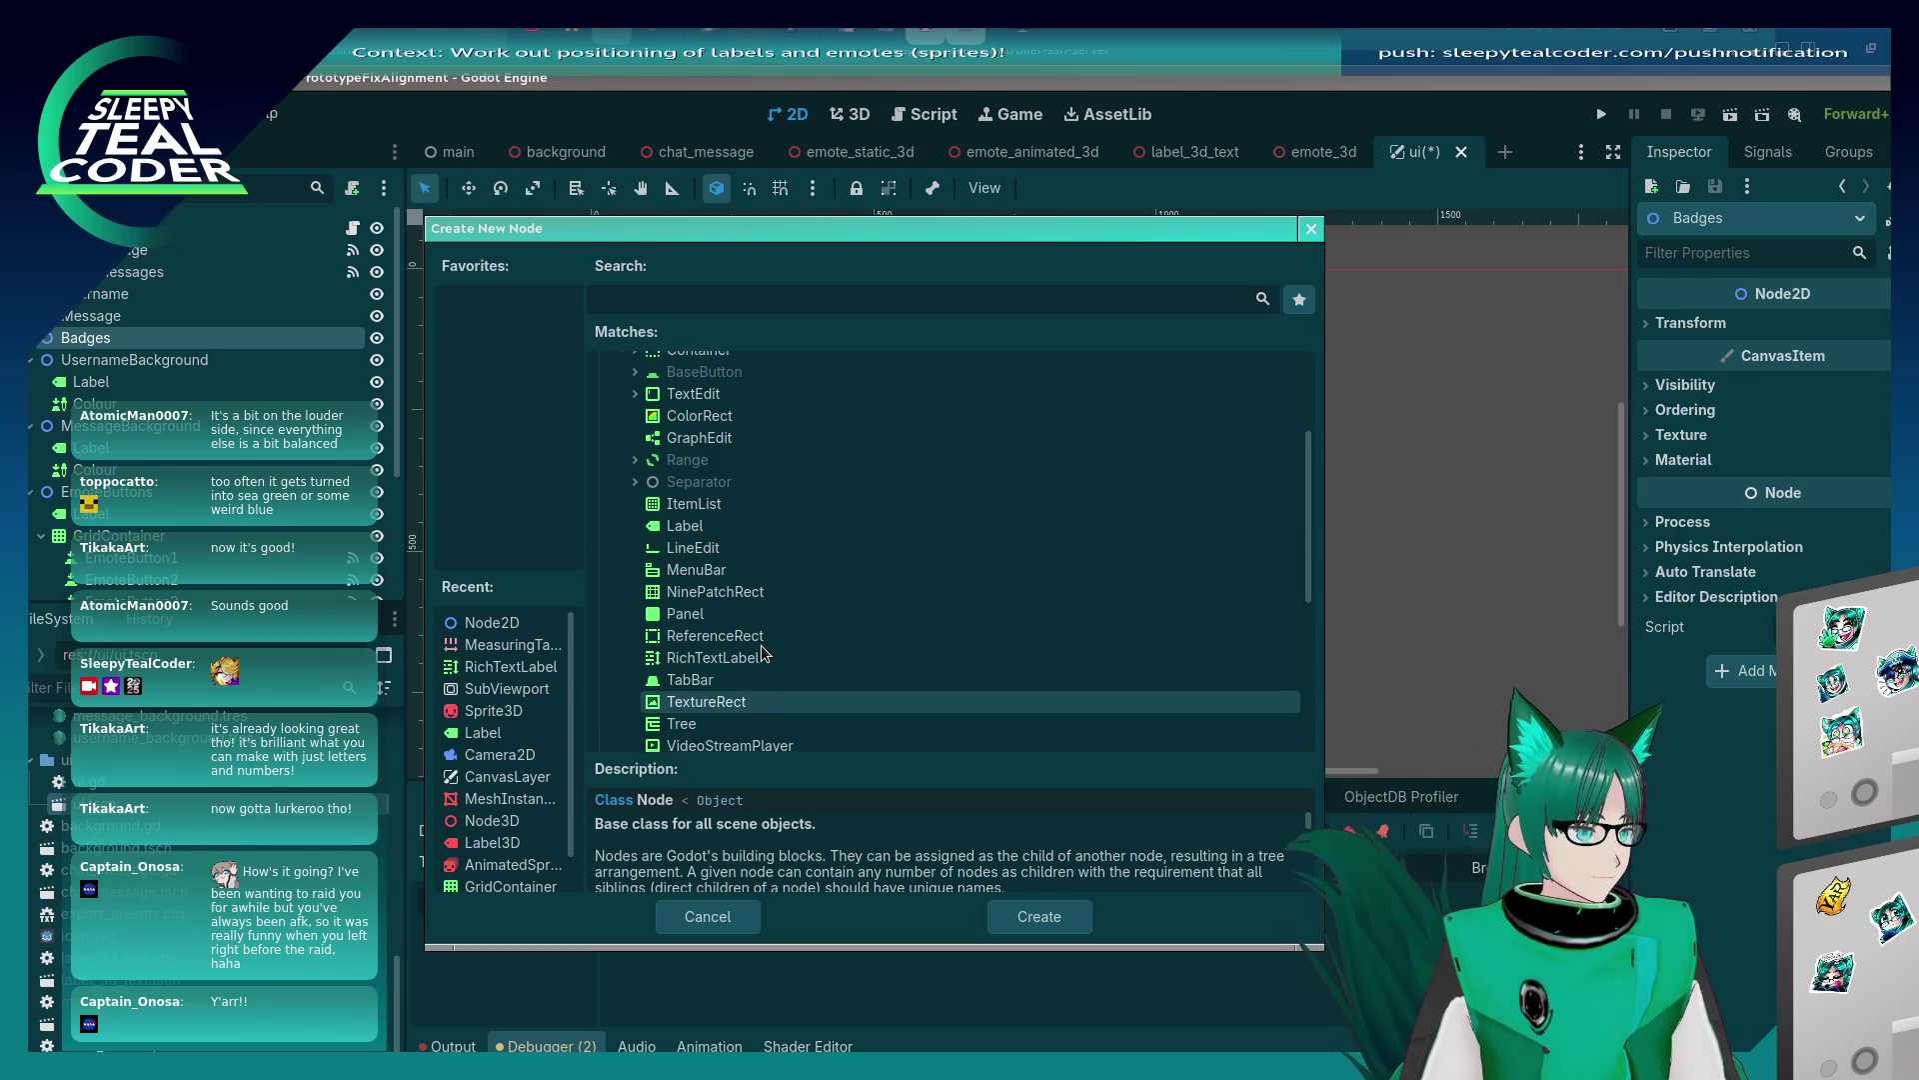
scroll(762, 652, up, 2)
click(634, 400)
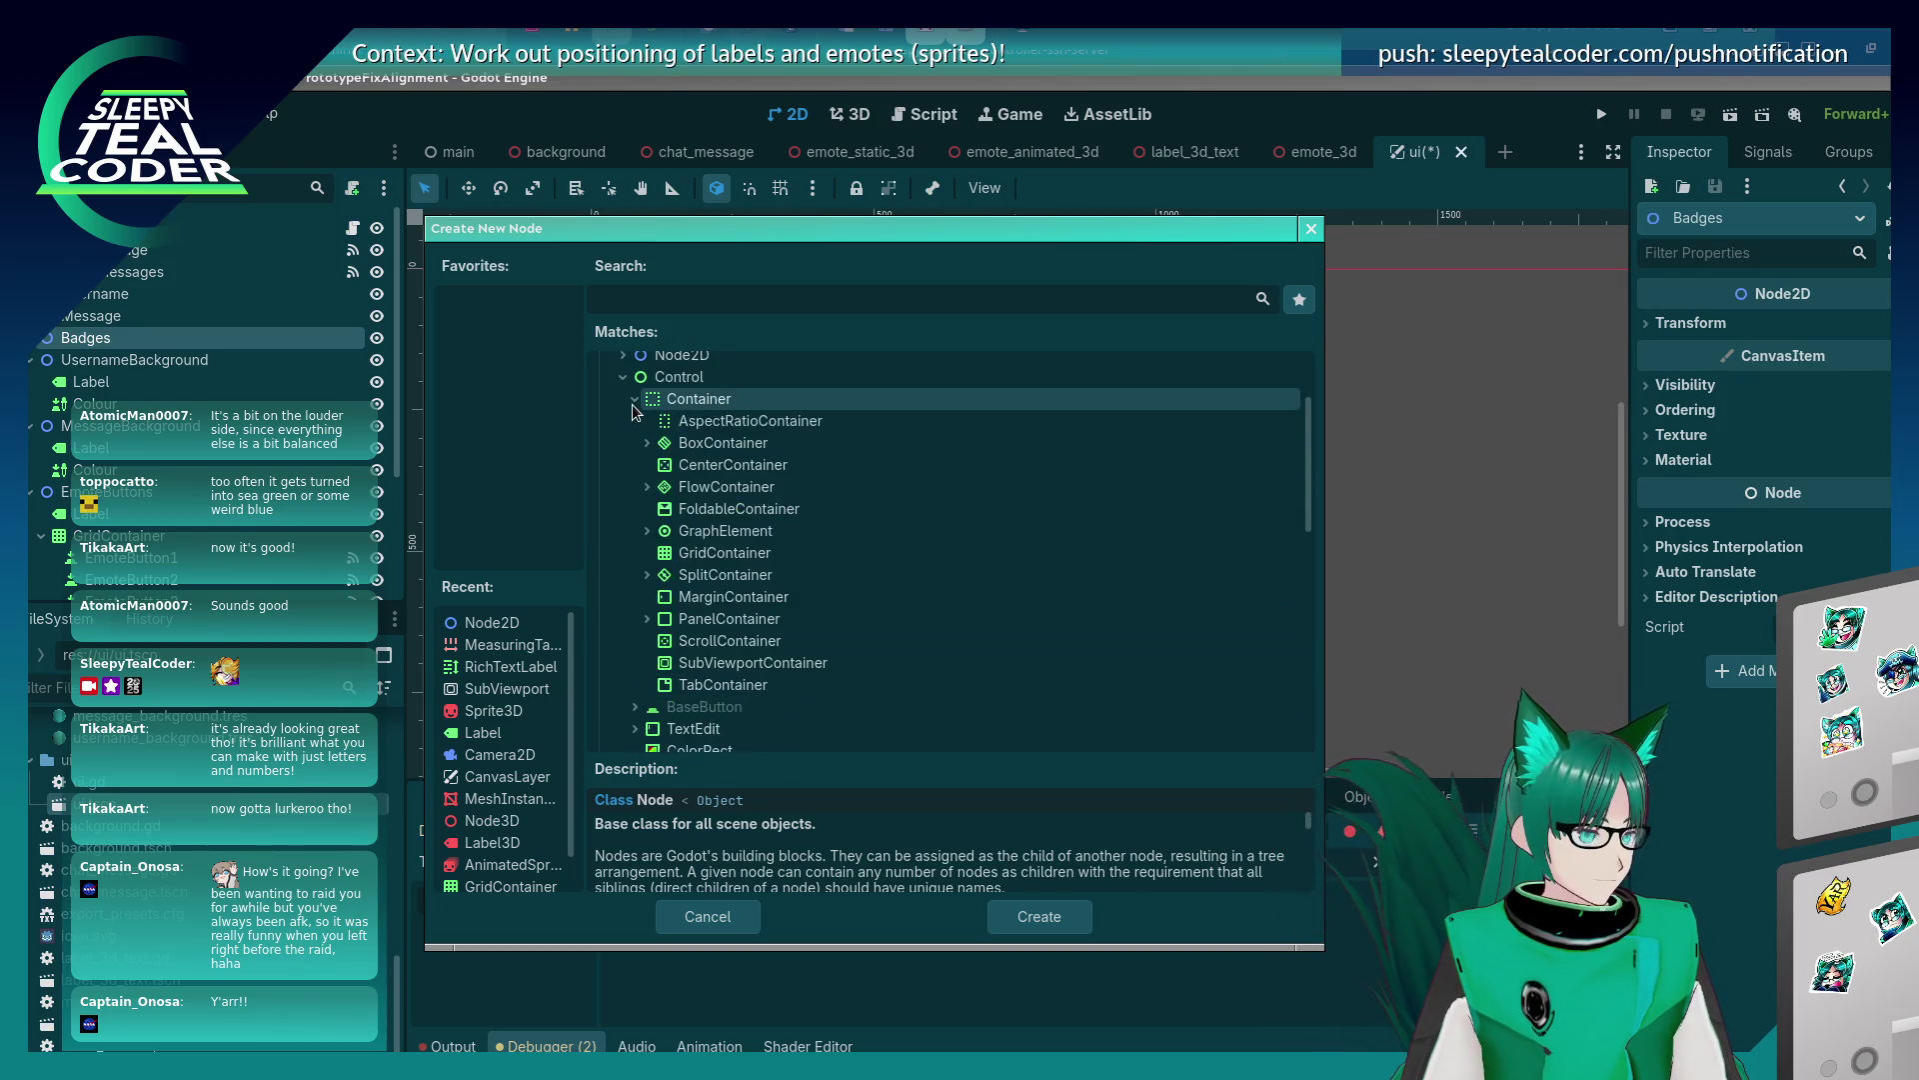
click(634, 399)
click(685, 300)
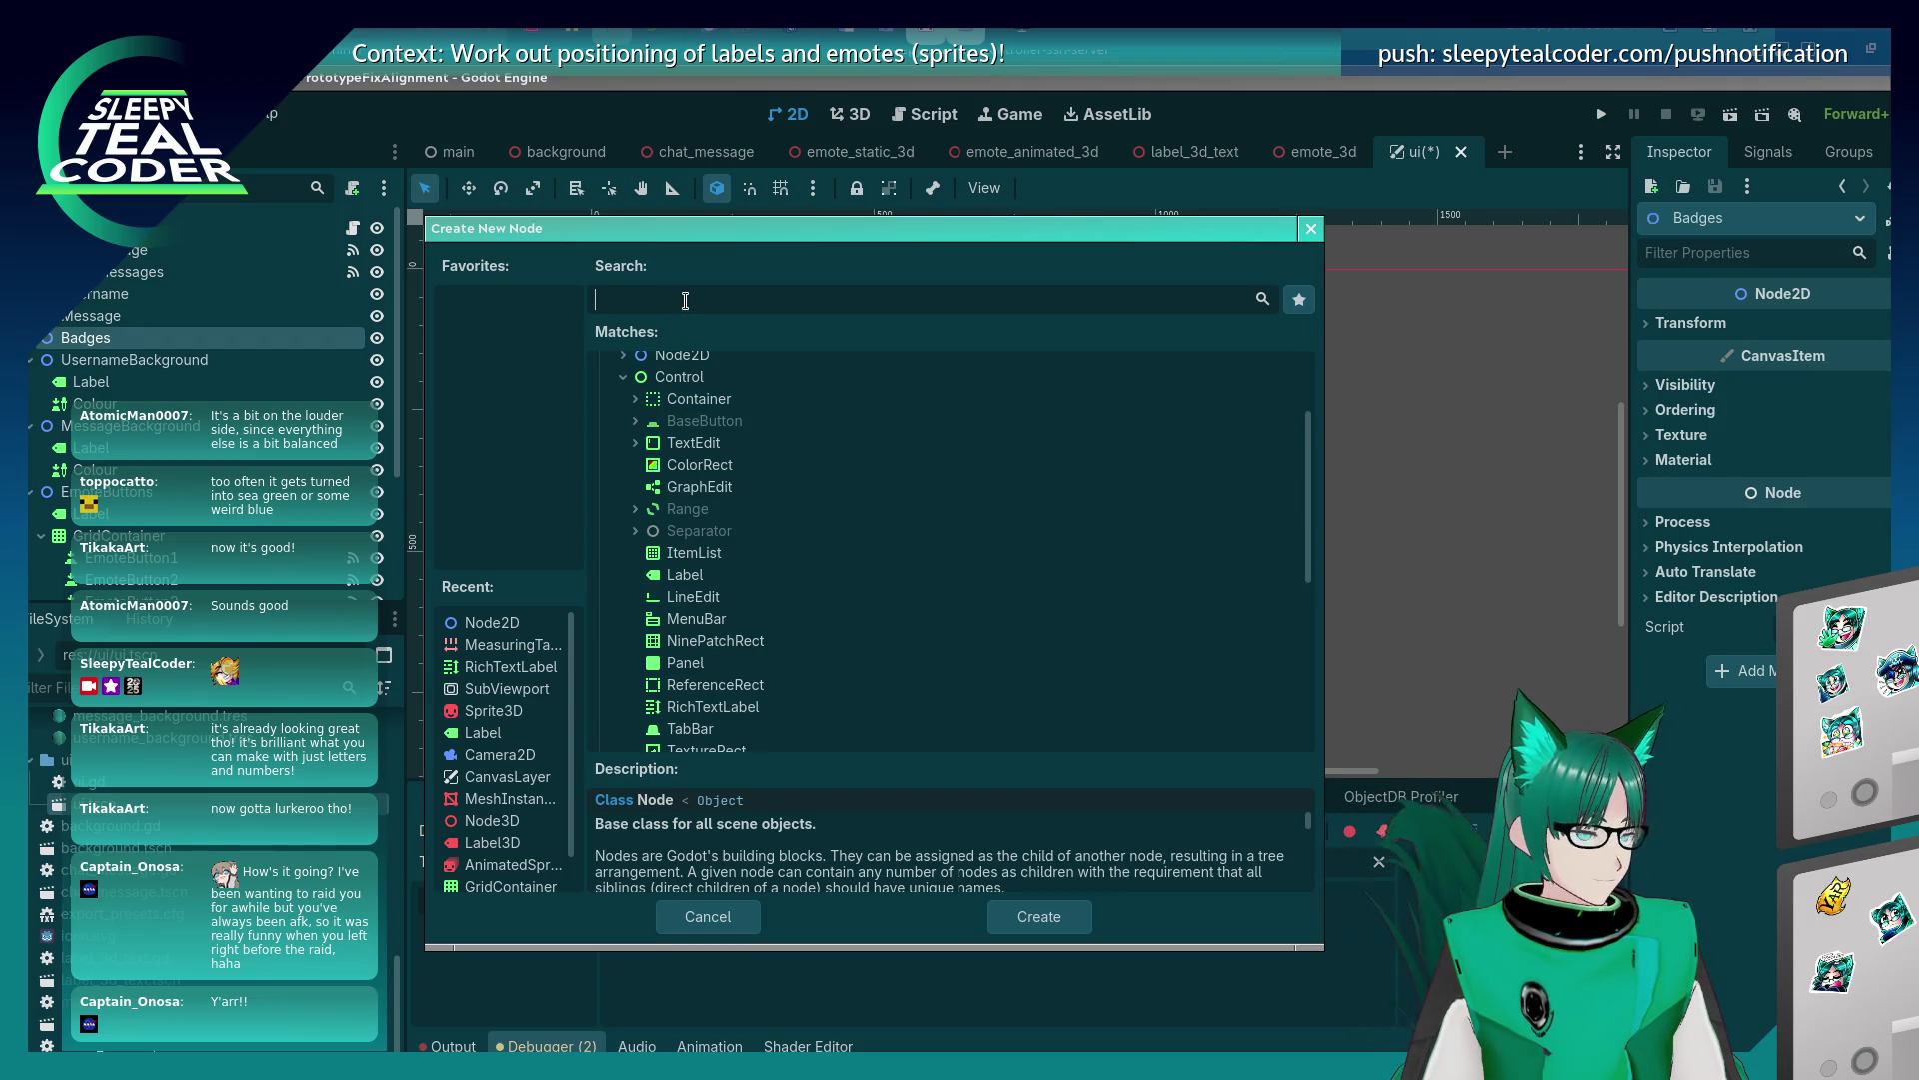
text(c)
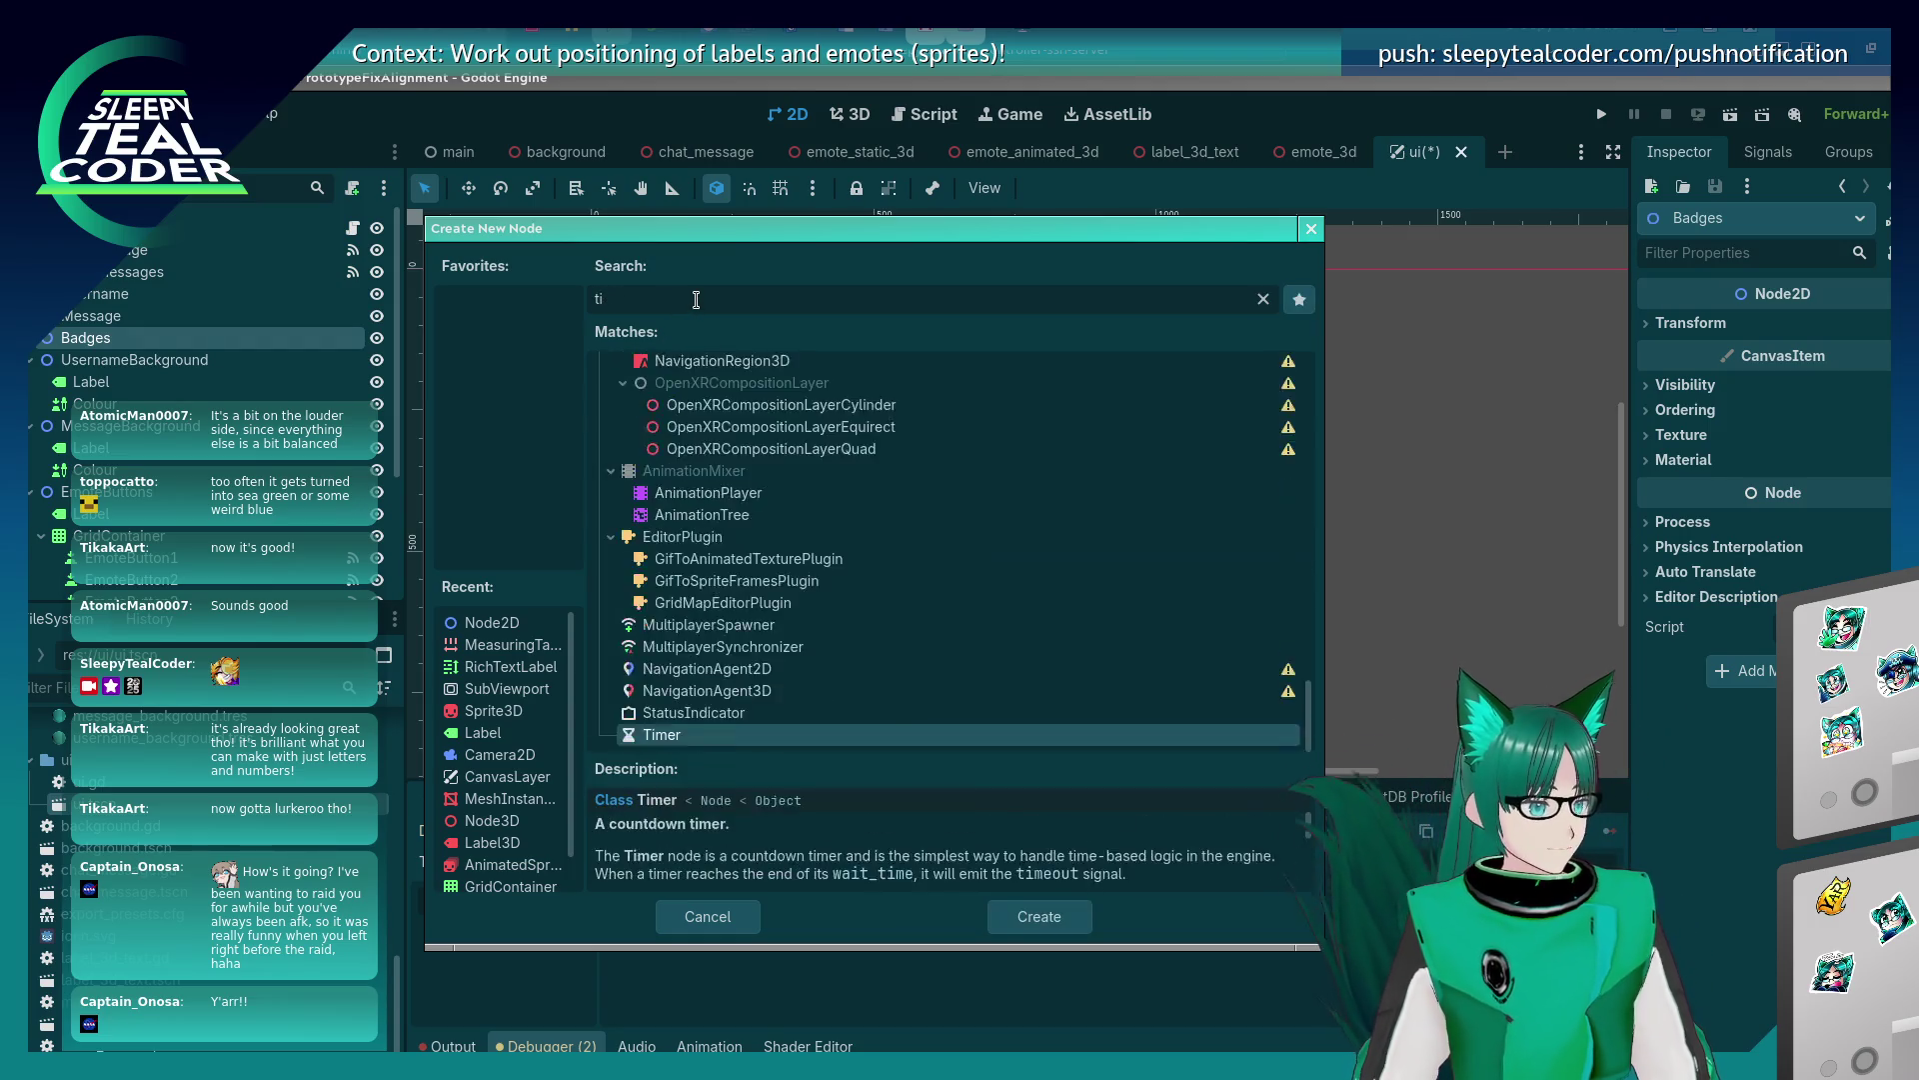
text(heck)
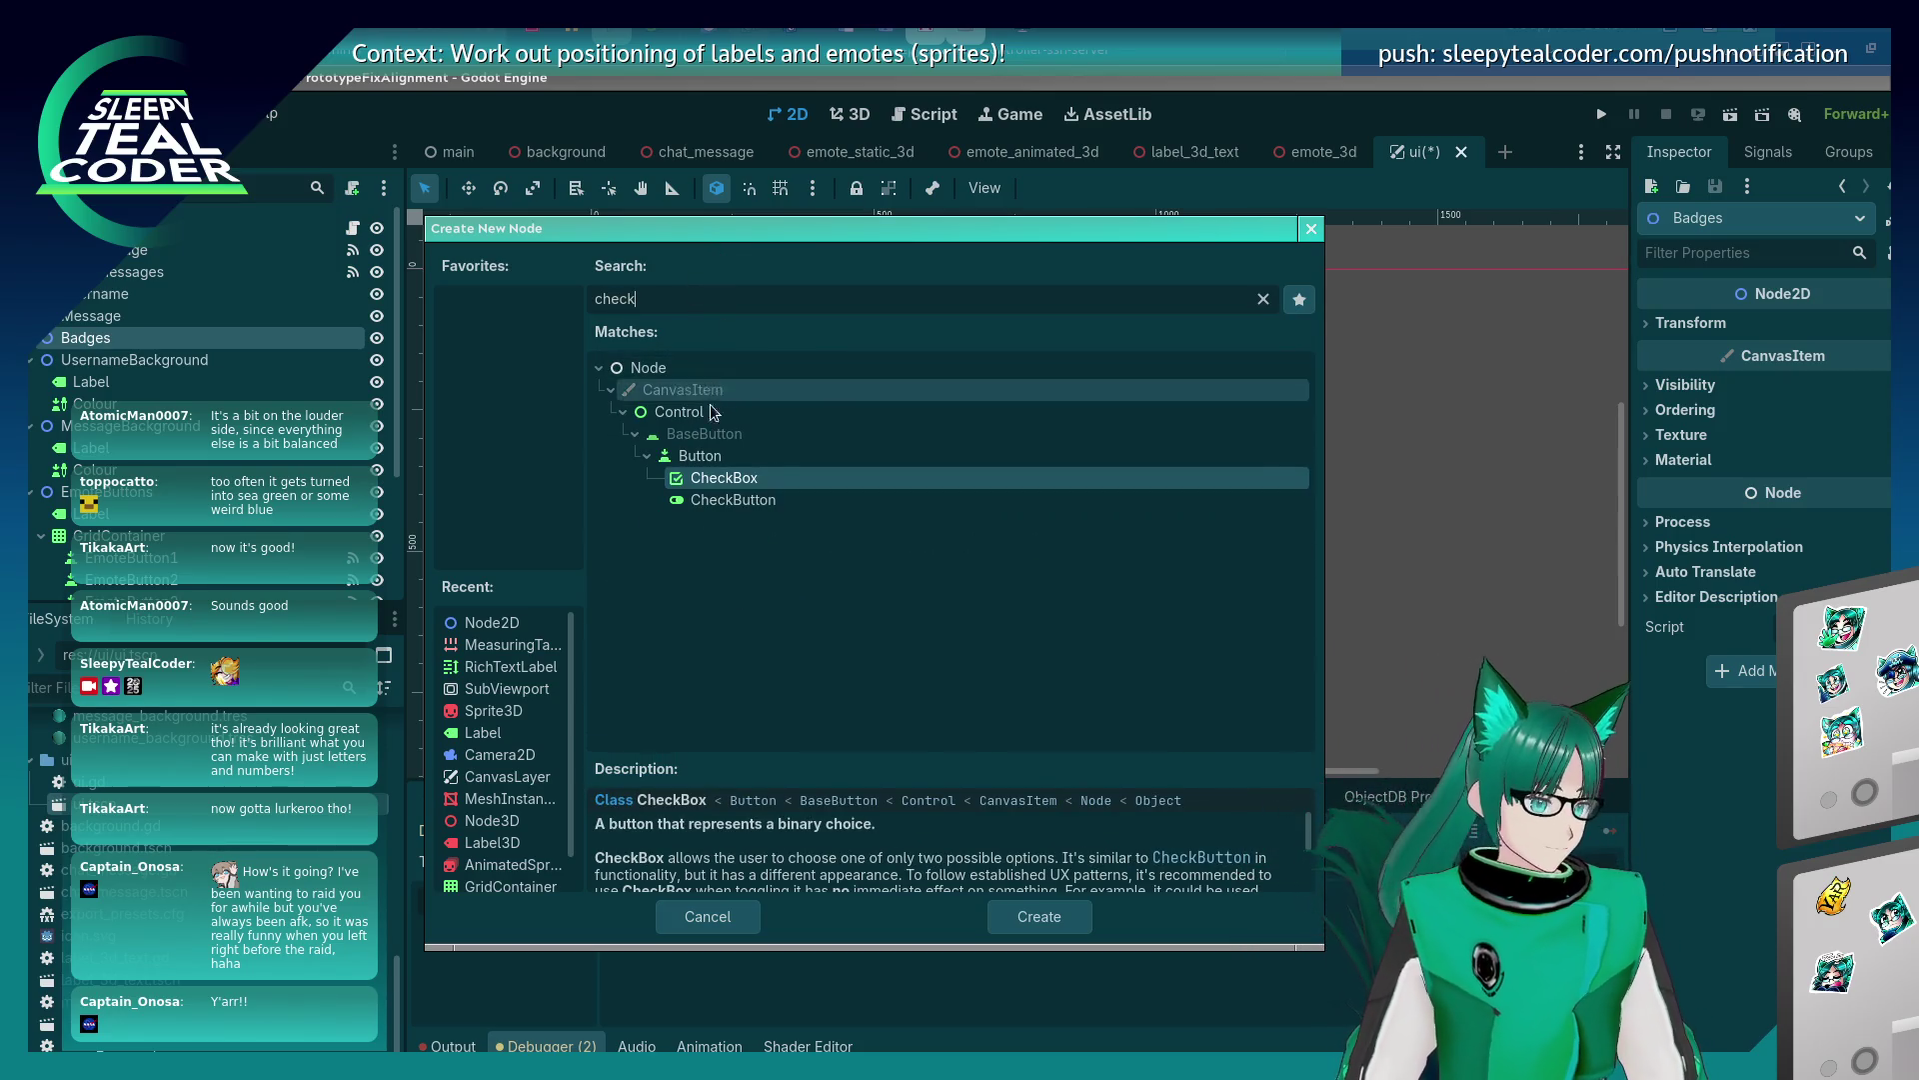
double_click(735, 480)
Inspect the new CheckBox, then reselect the Badges node.
click(183, 337)
right_click(183, 338)
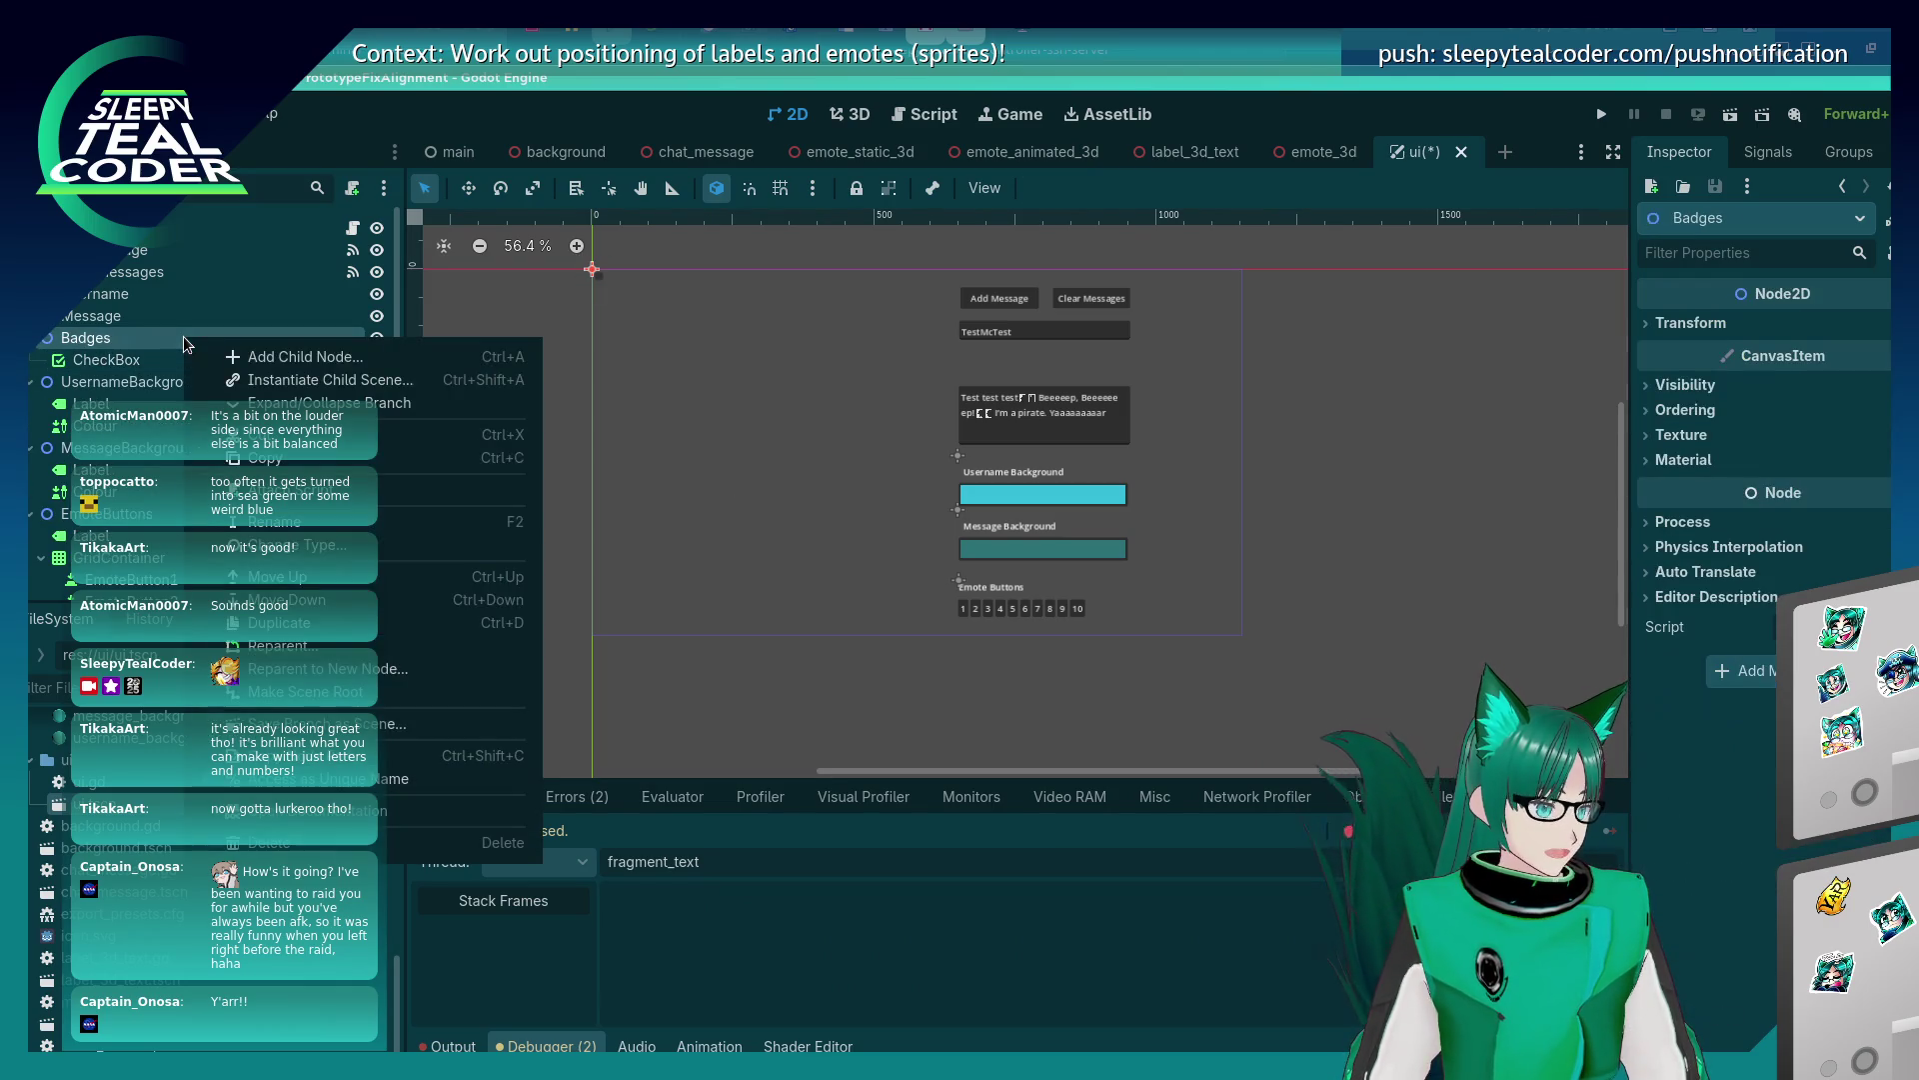
click(669, 498)
click(178, 355)
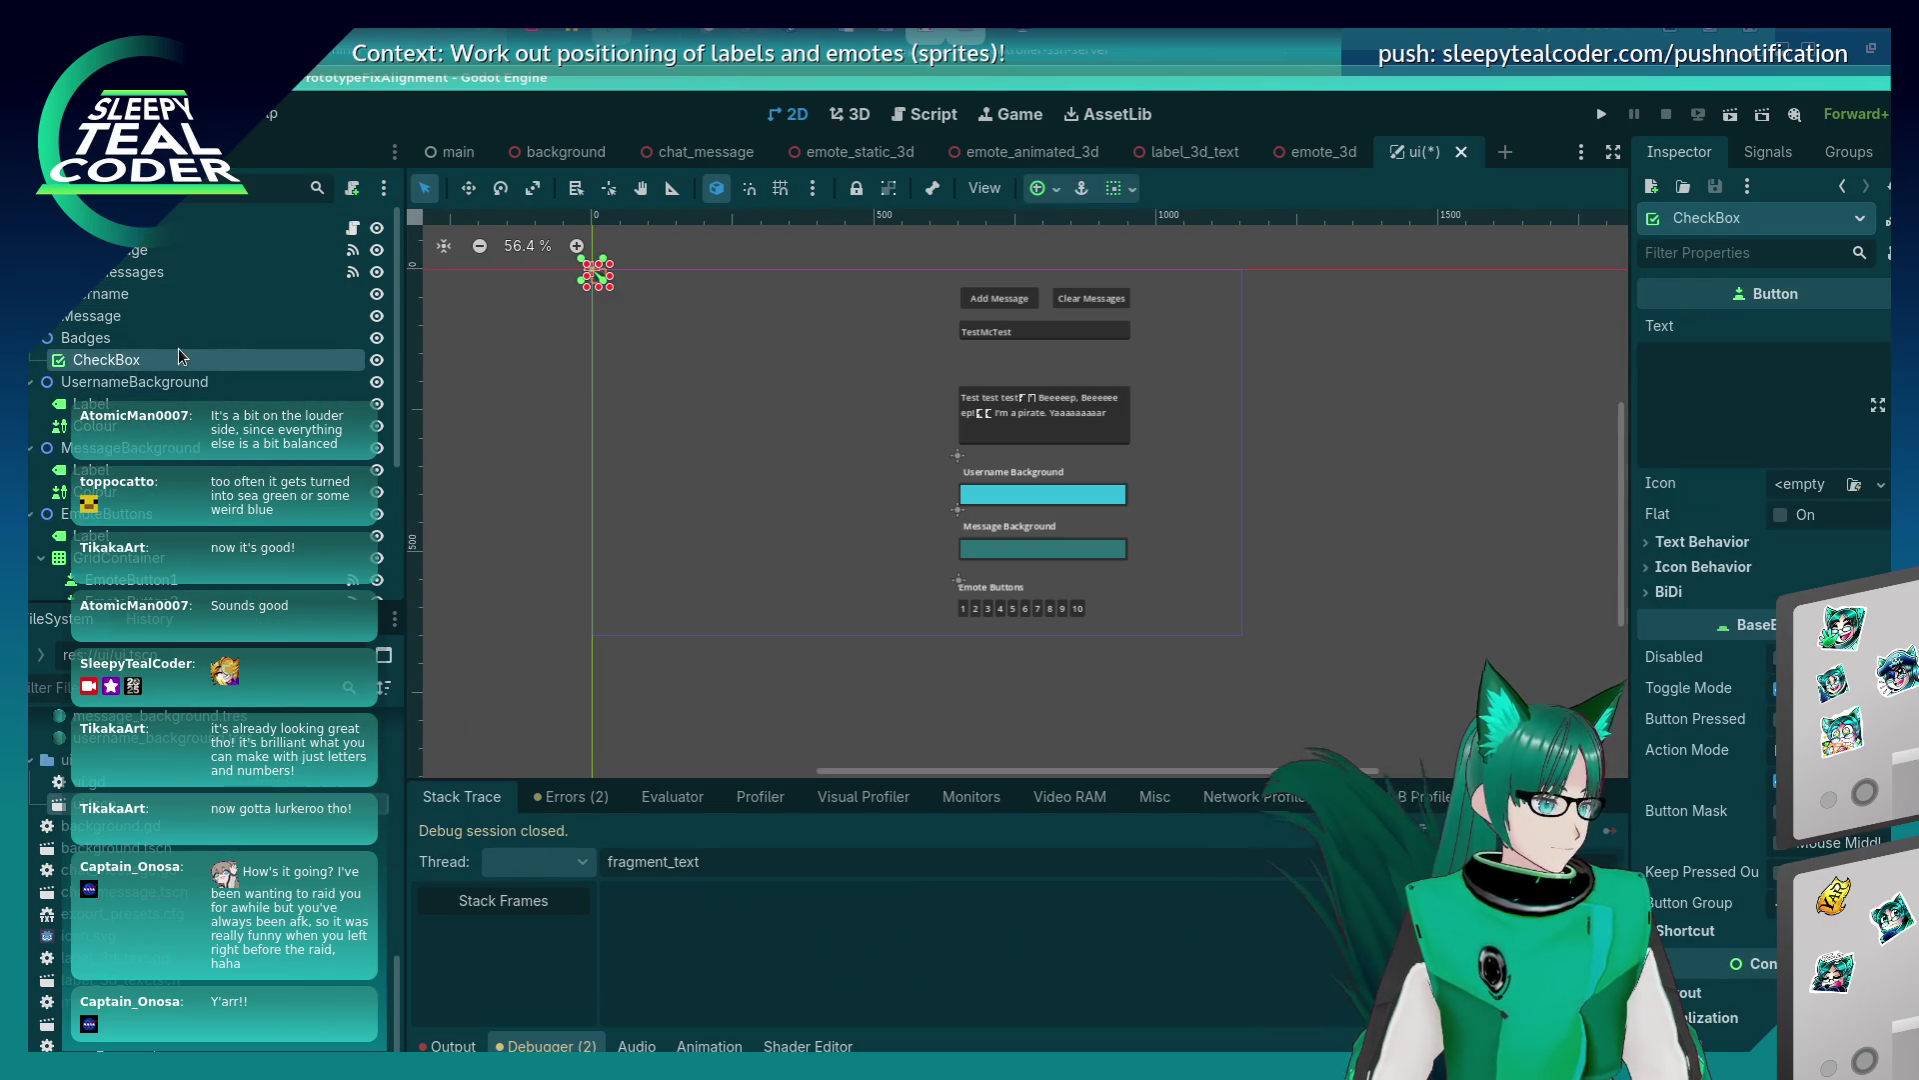
click(84, 341)
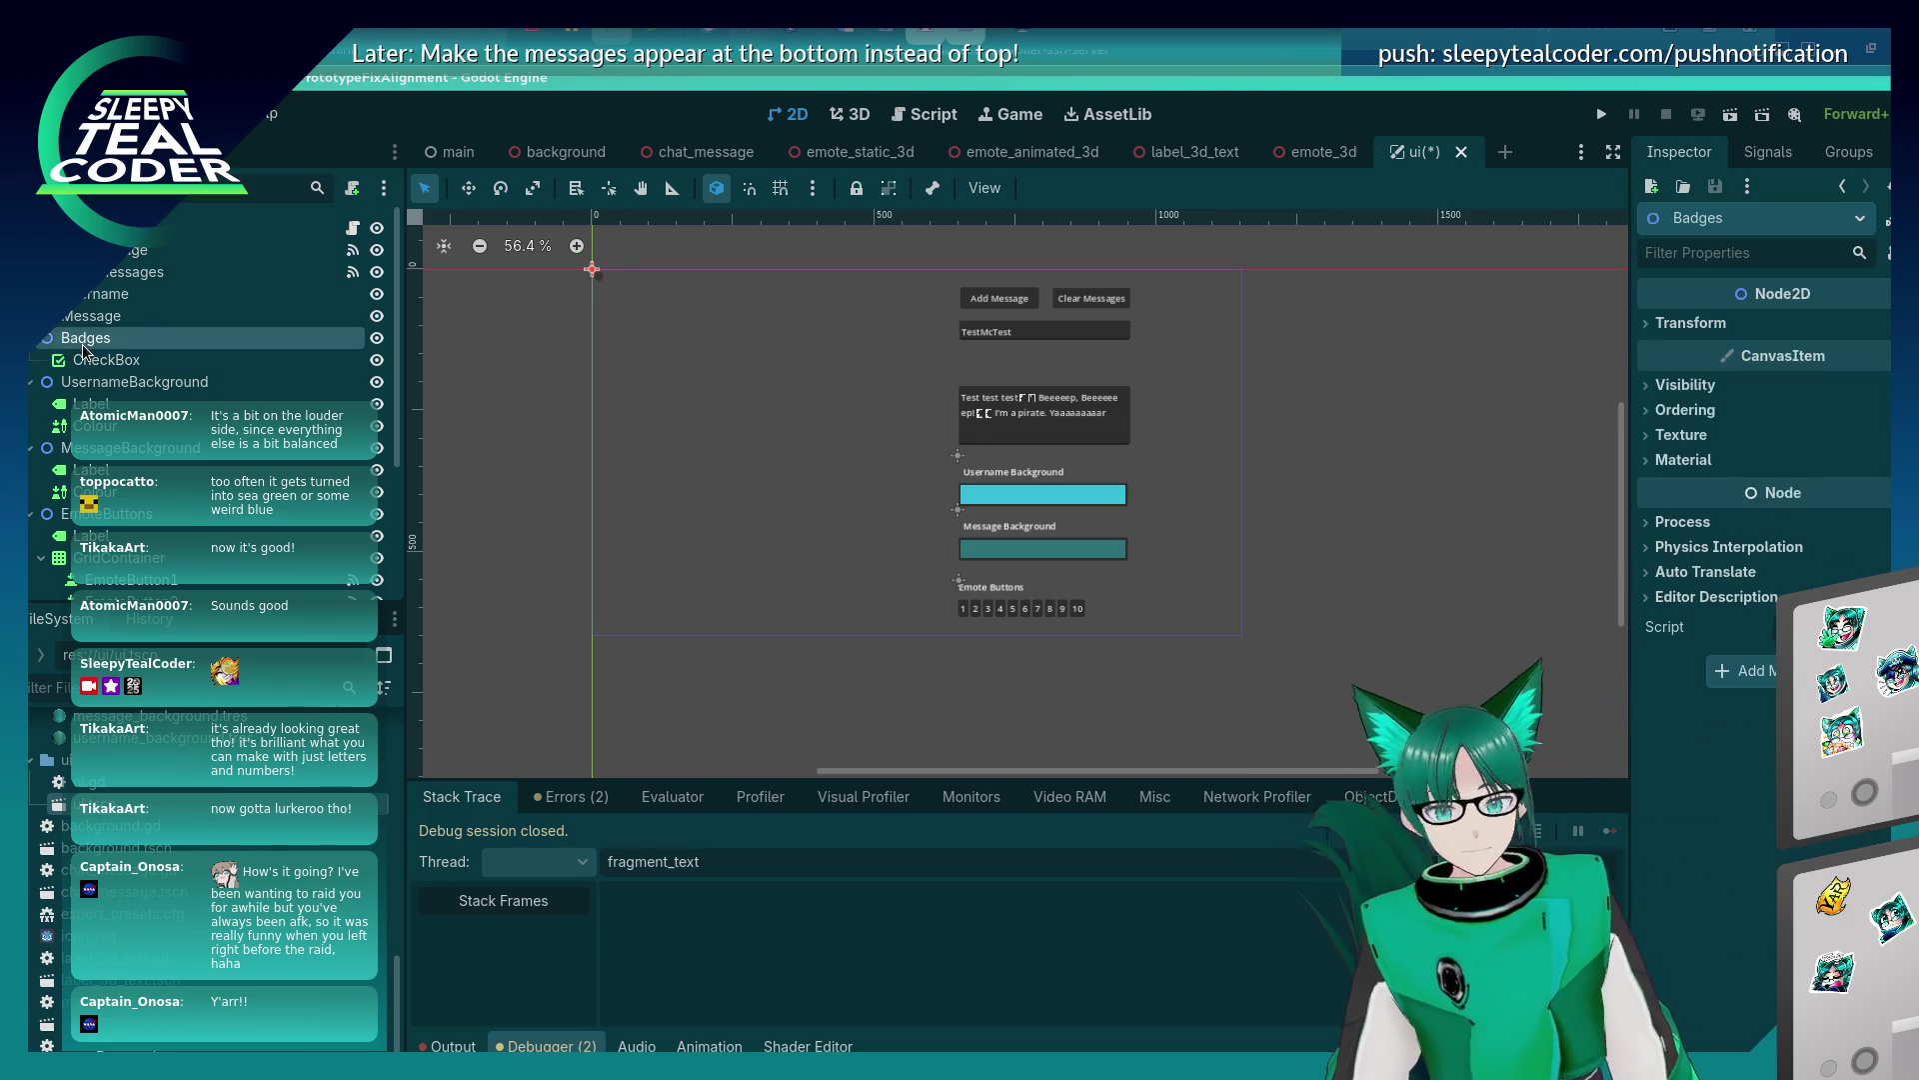
Add another CheckBox under Badges and move the third checkbox to the top.
key(ctrl+a)
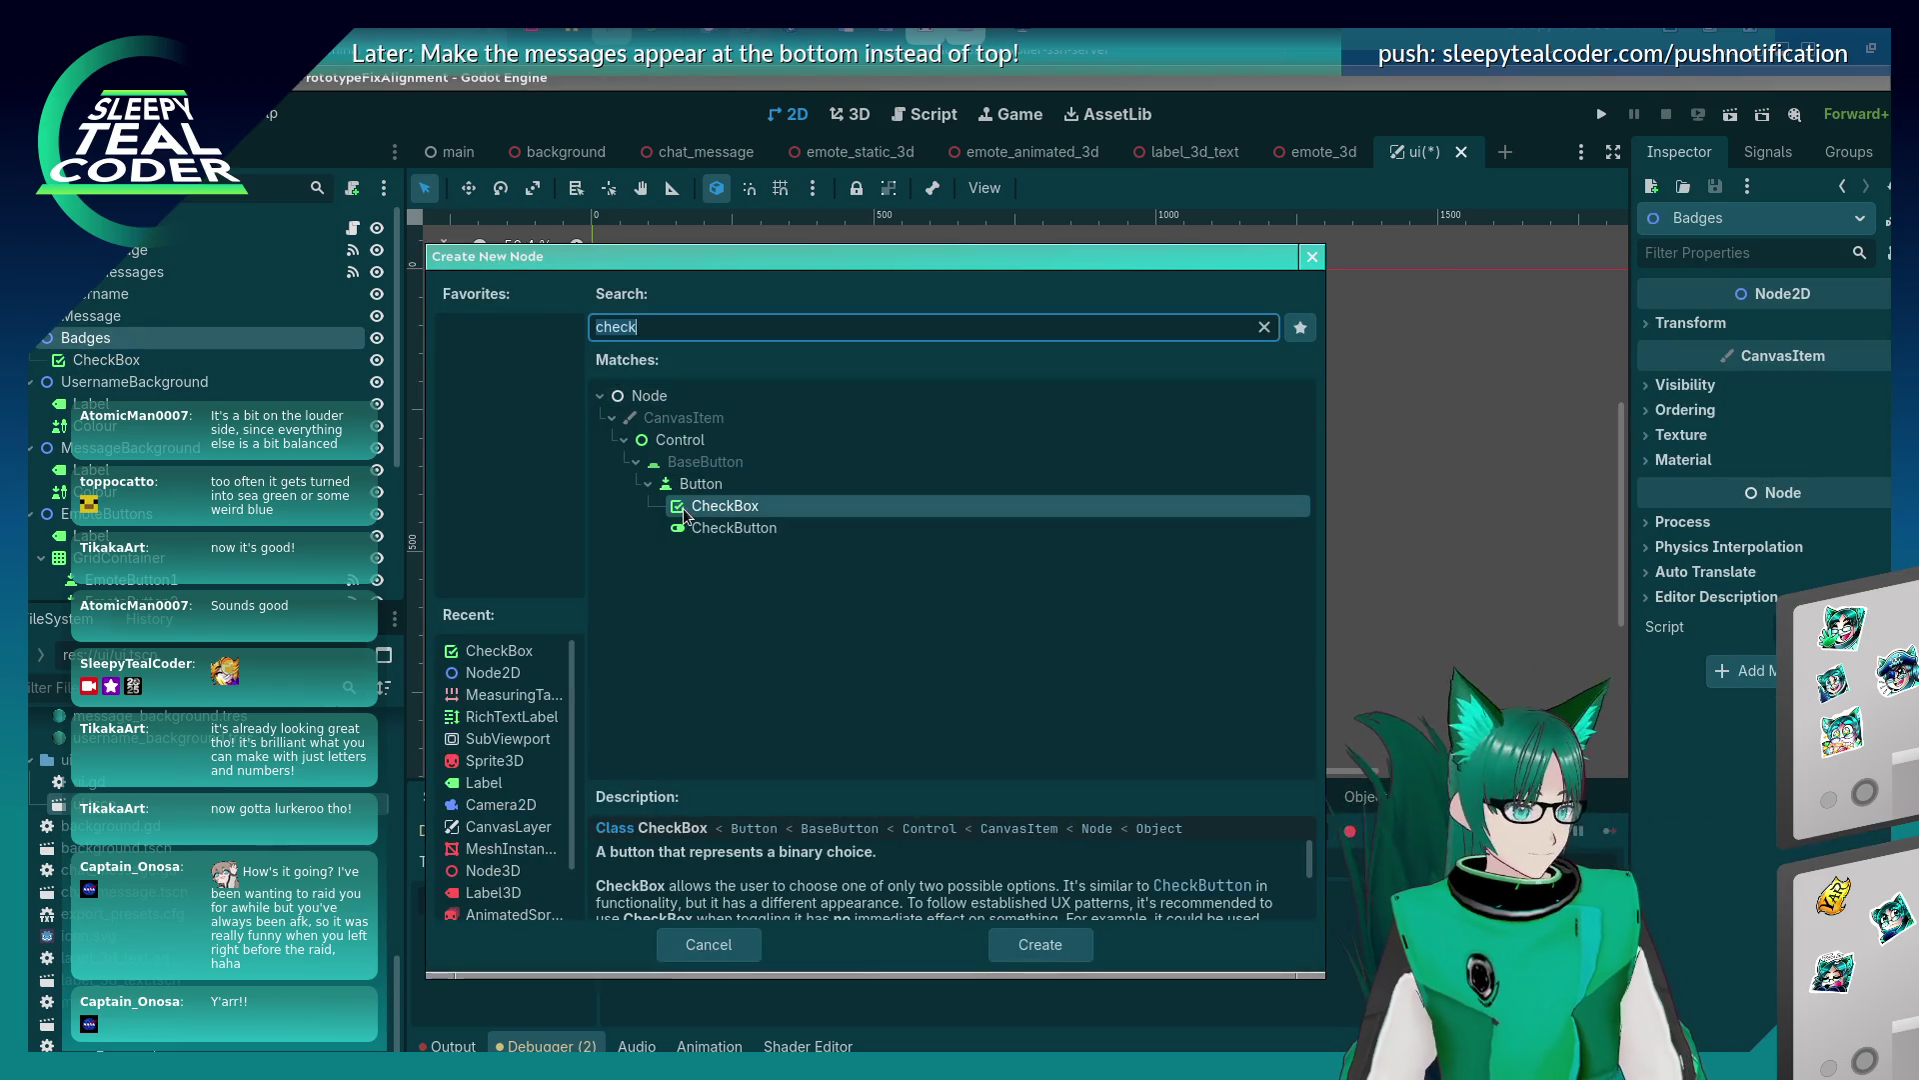
key(Return)
key(ctrl+a)
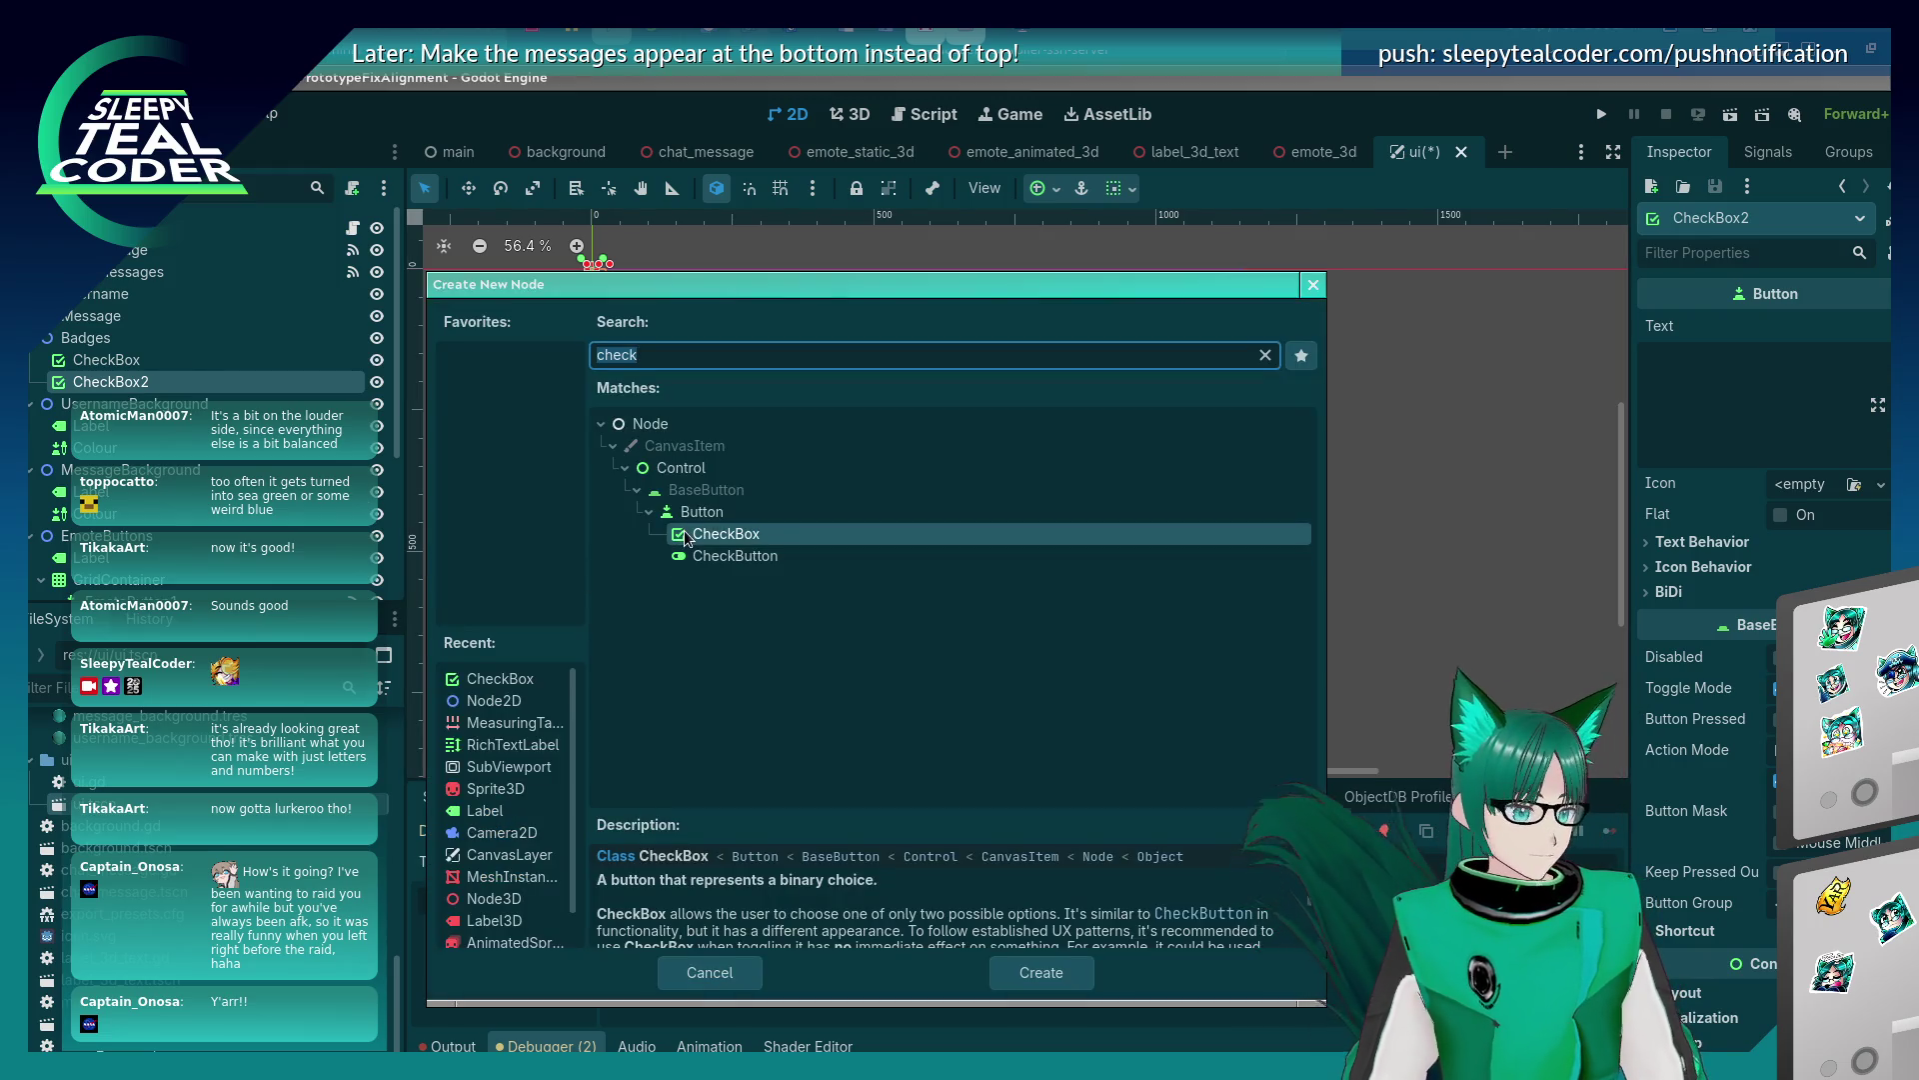
key(Escape)
mouse_move(106, 360)
mouse_down()
mouse_move(110, 384)
mouse_move(91, 360)
mouse_up()
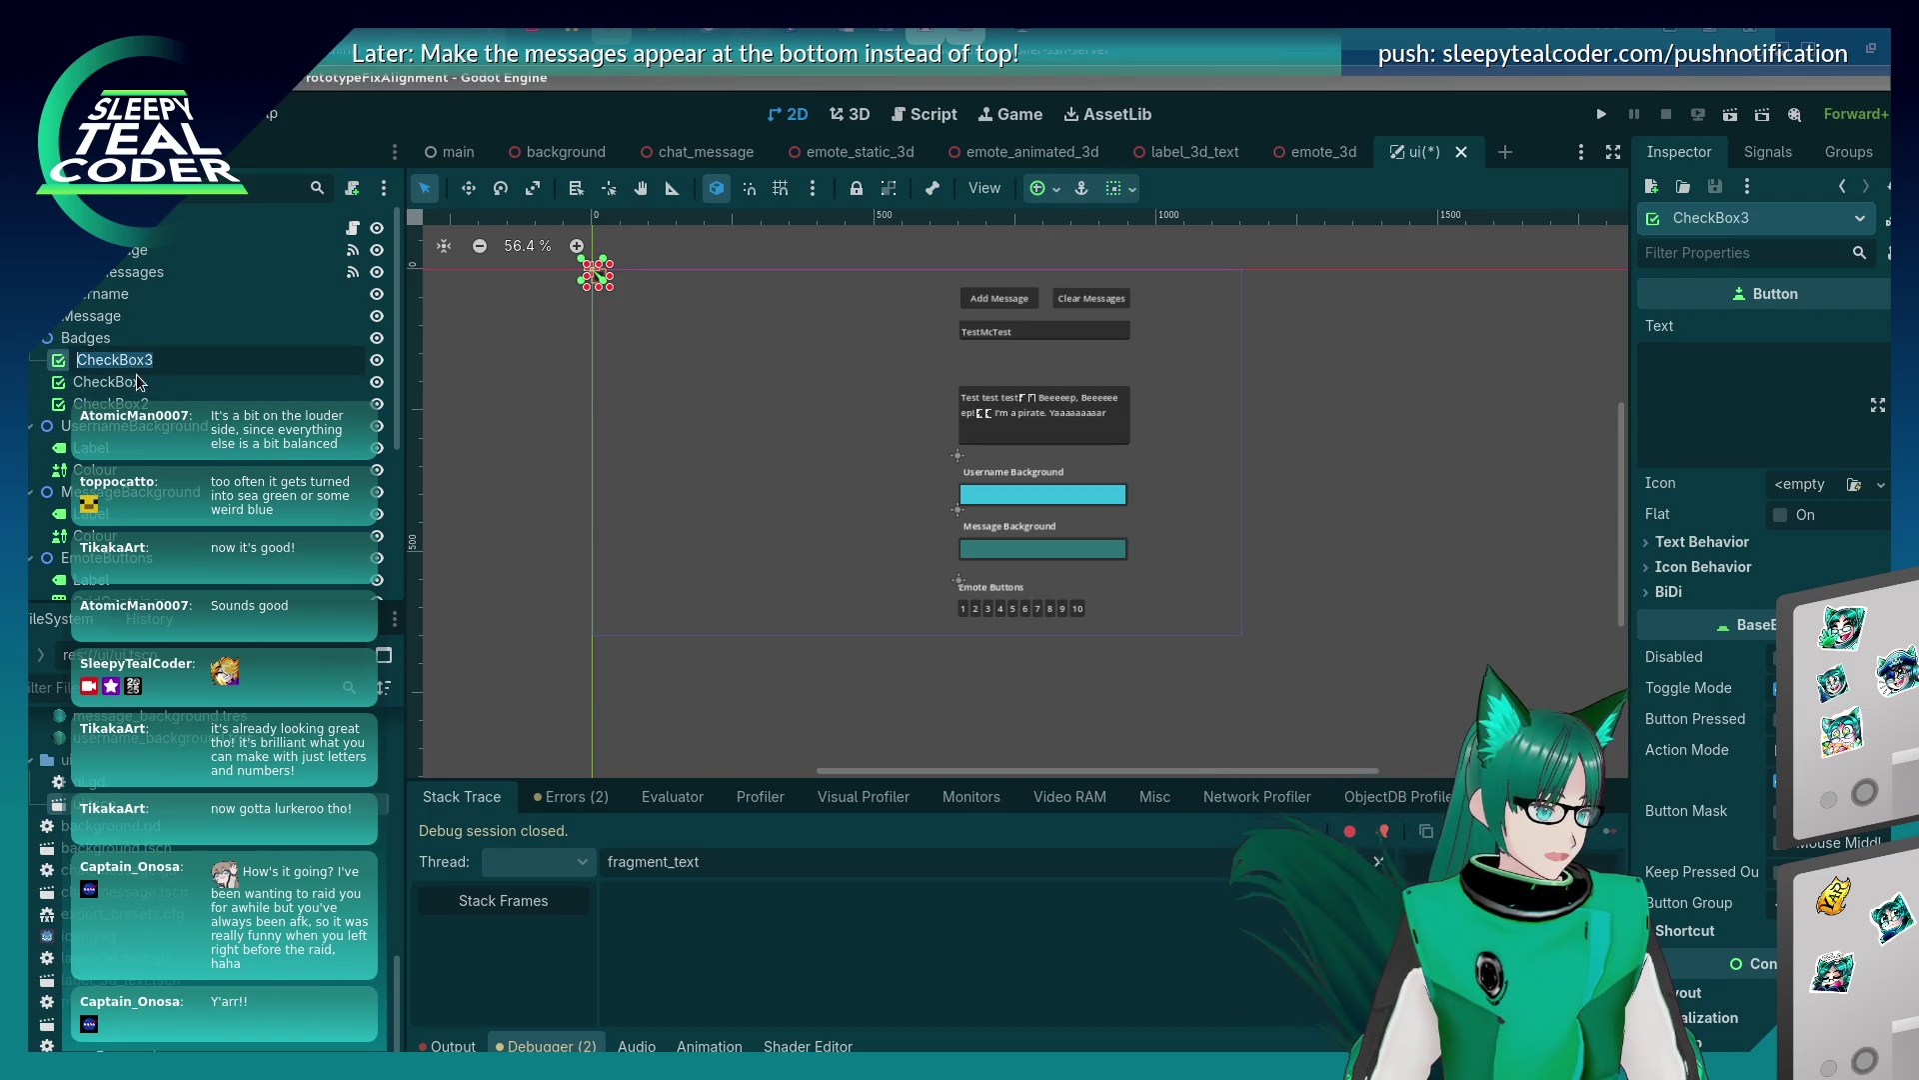
Rename the three checkboxes Broadcaster, Subscriber and 2025Review.
click(197, 364)
key(ctrl+a)
key(BackSpace)
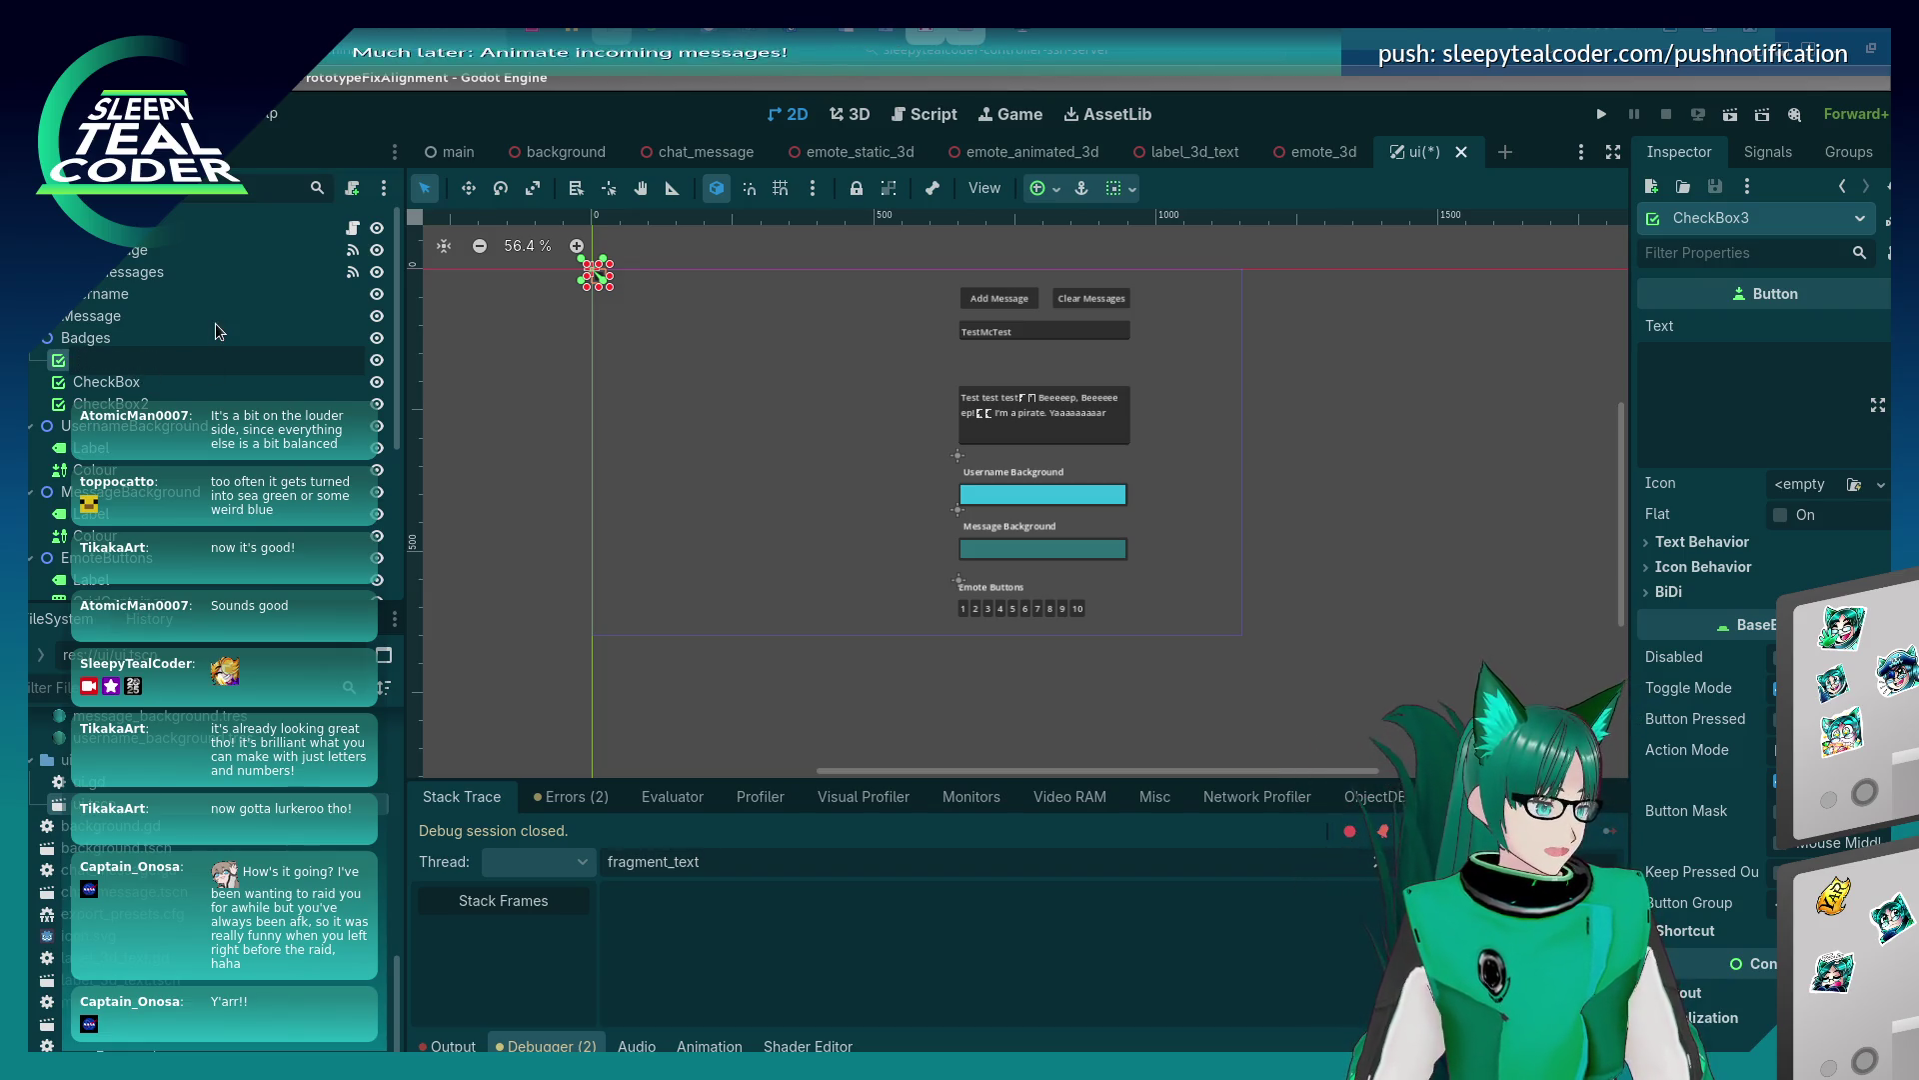
text(Broadcaster)
key(Return)
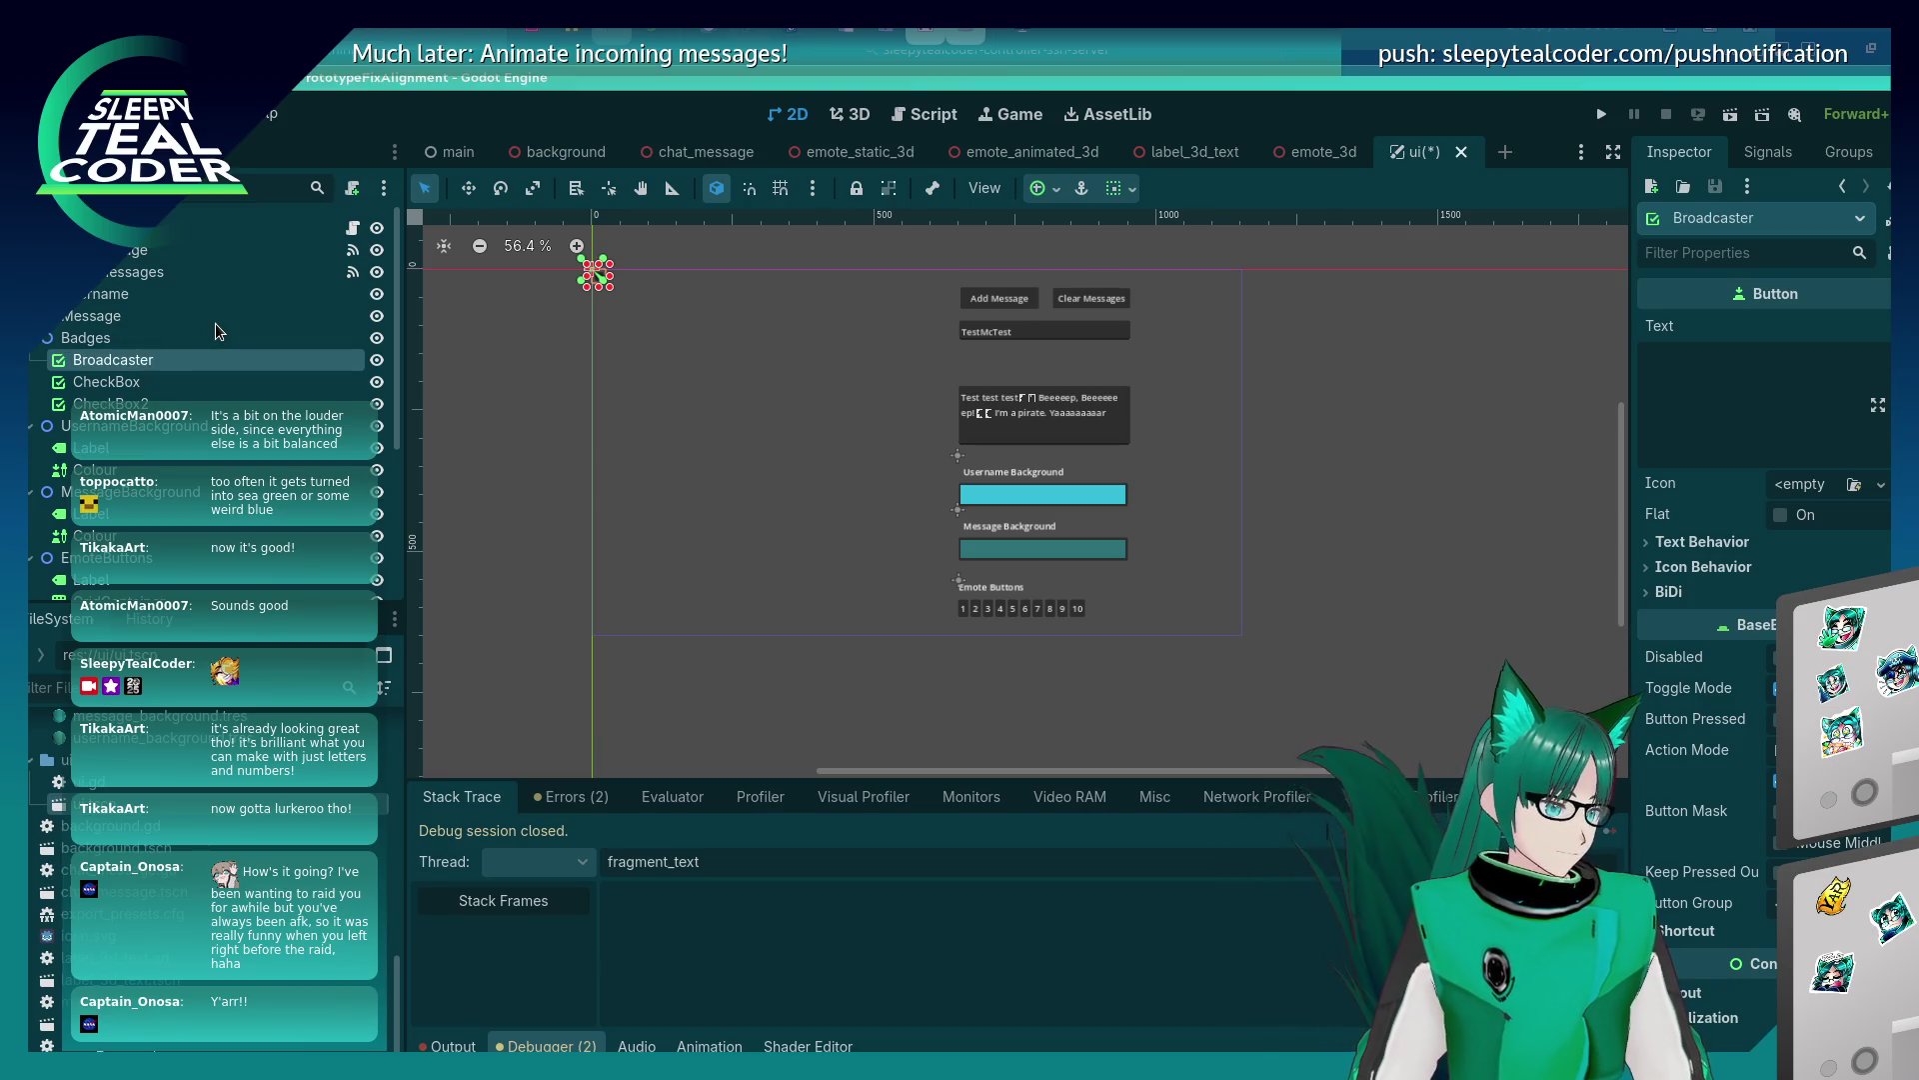
double_click(201, 383)
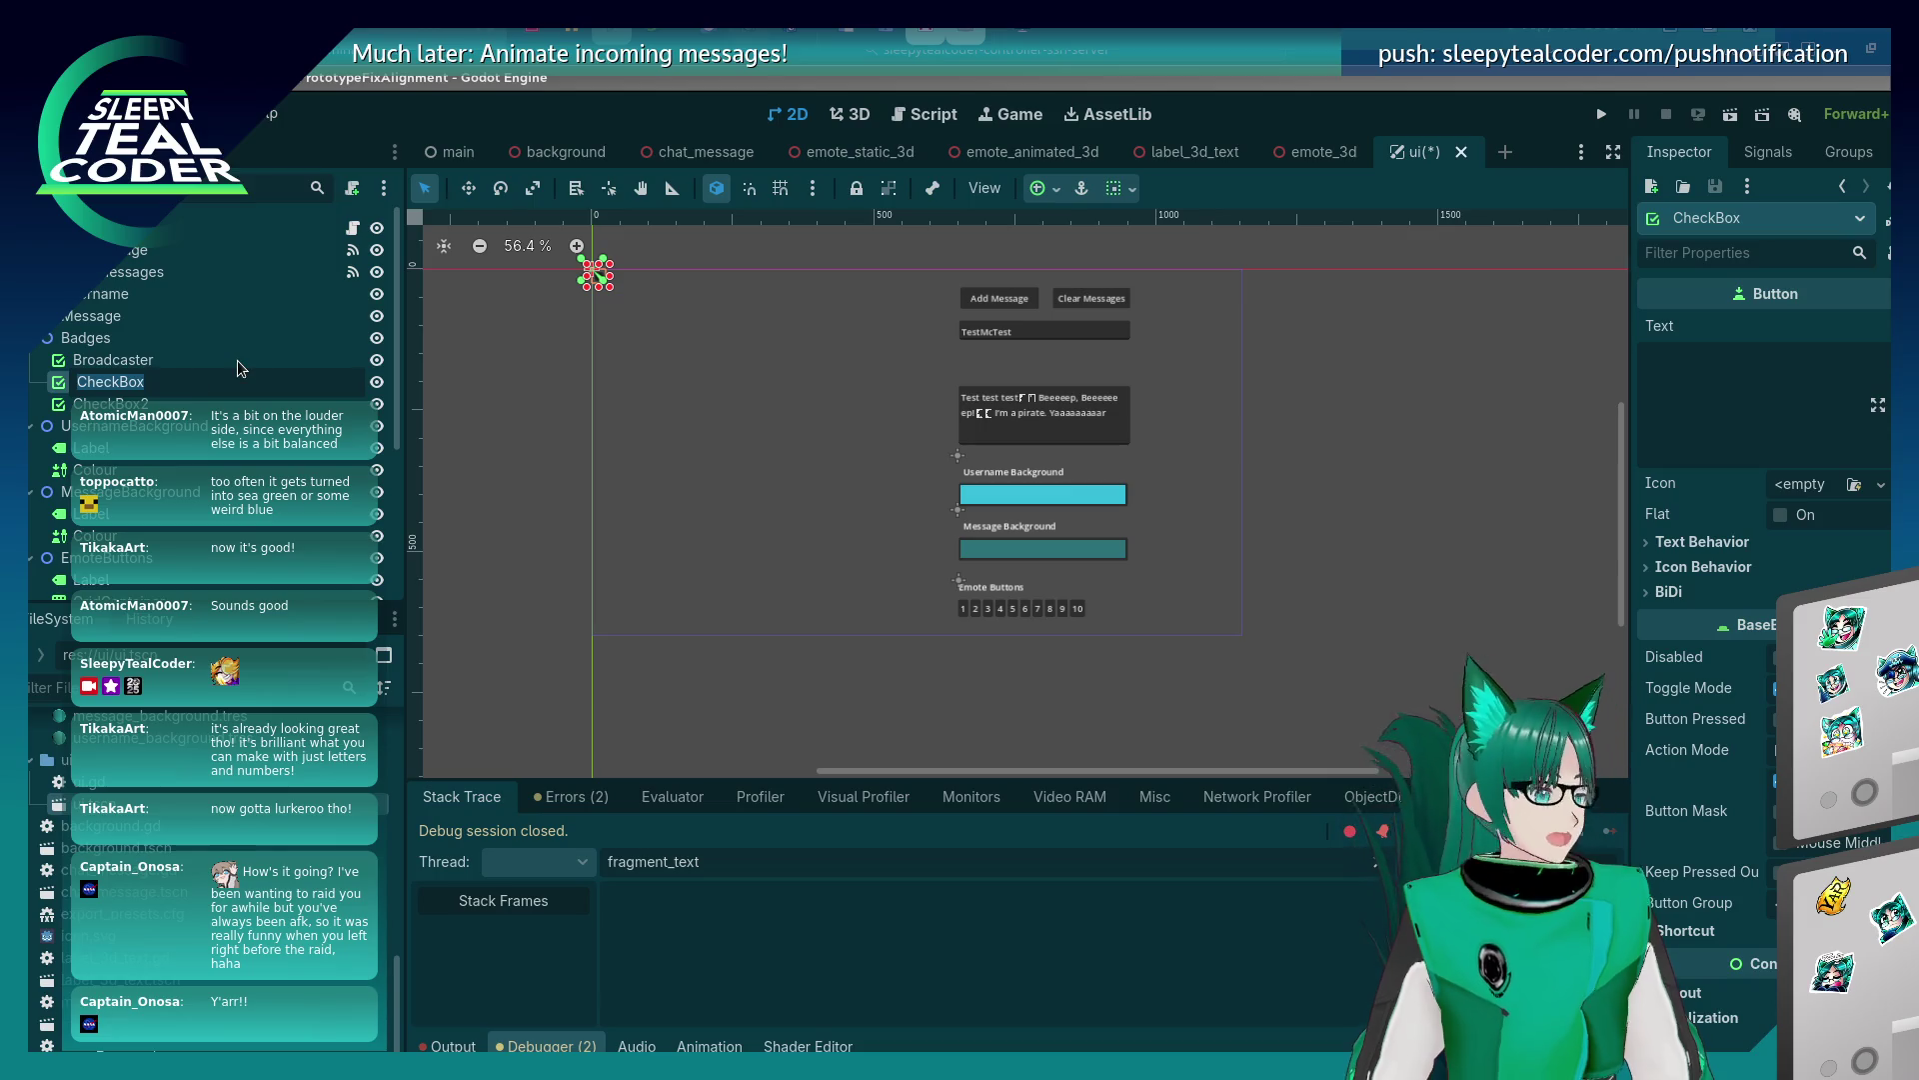
text(Subscriber)
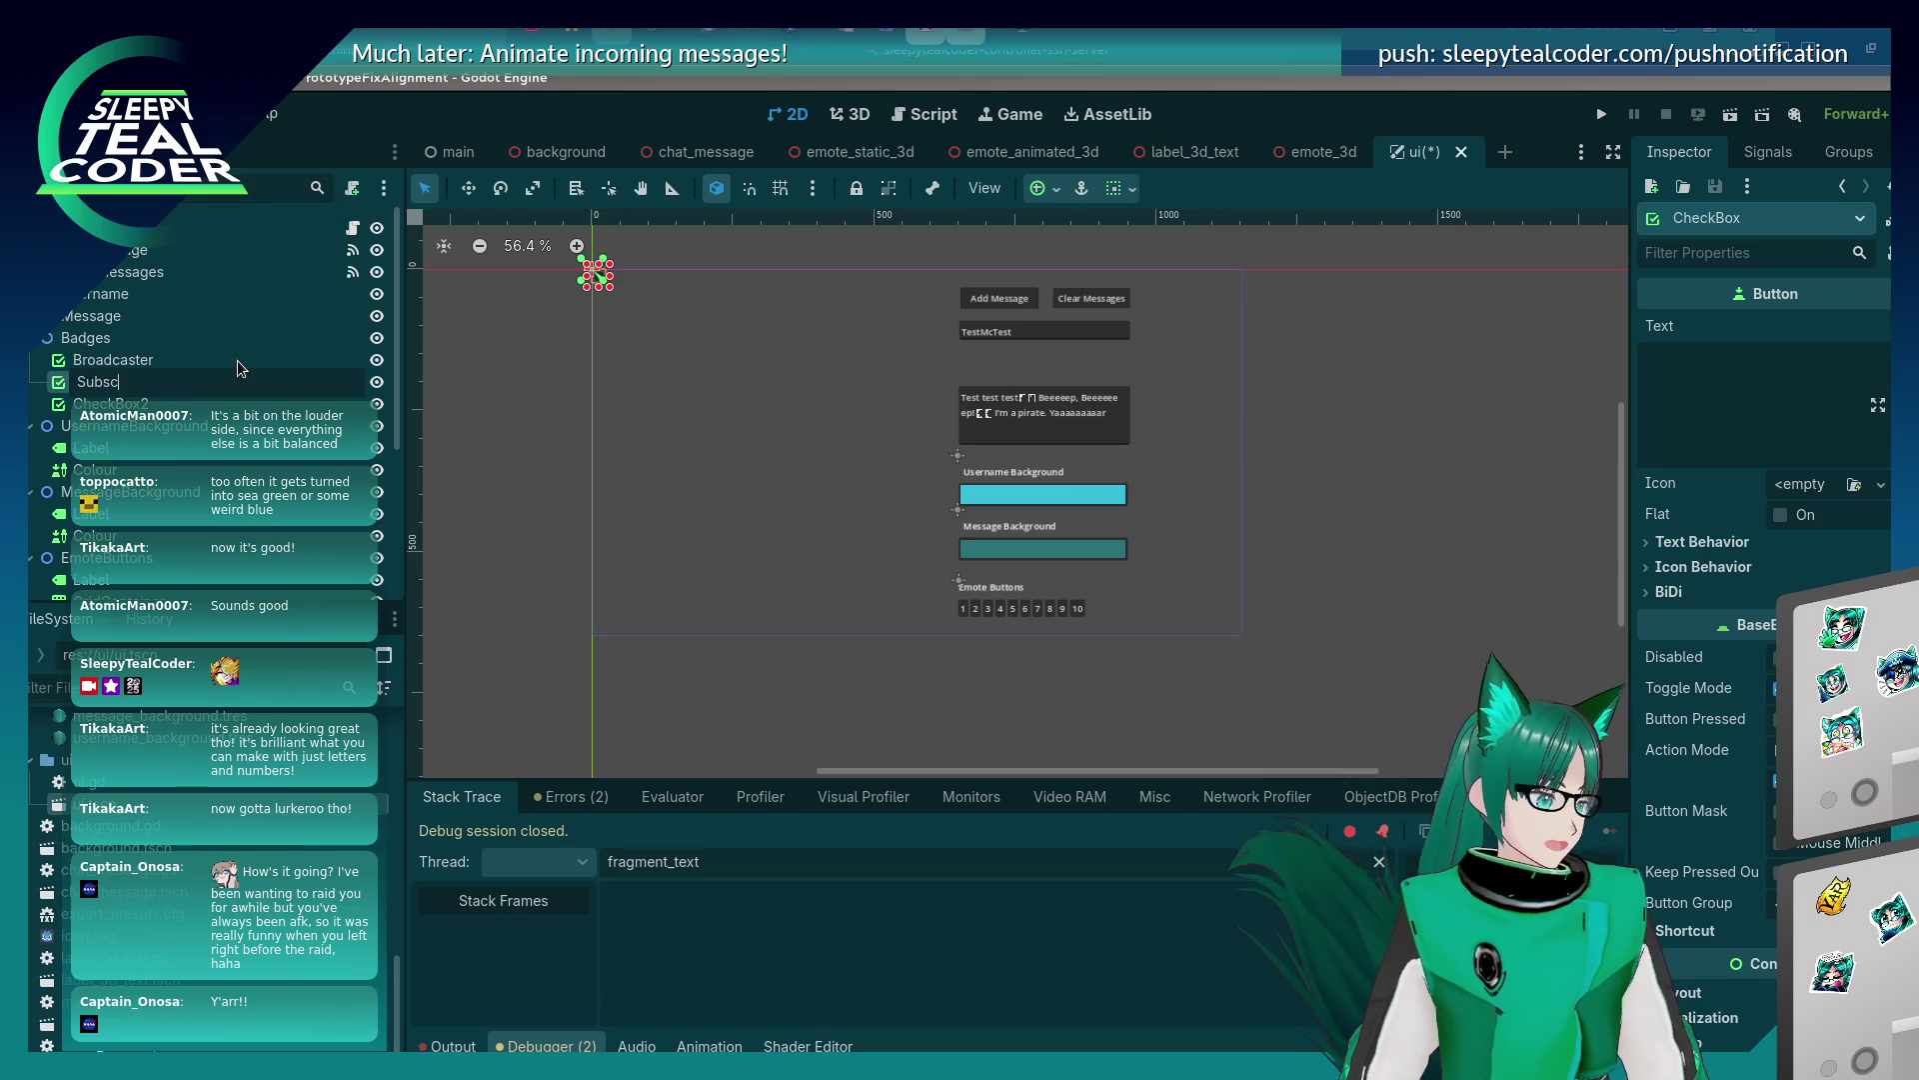
key(Return)
double_click(237, 404)
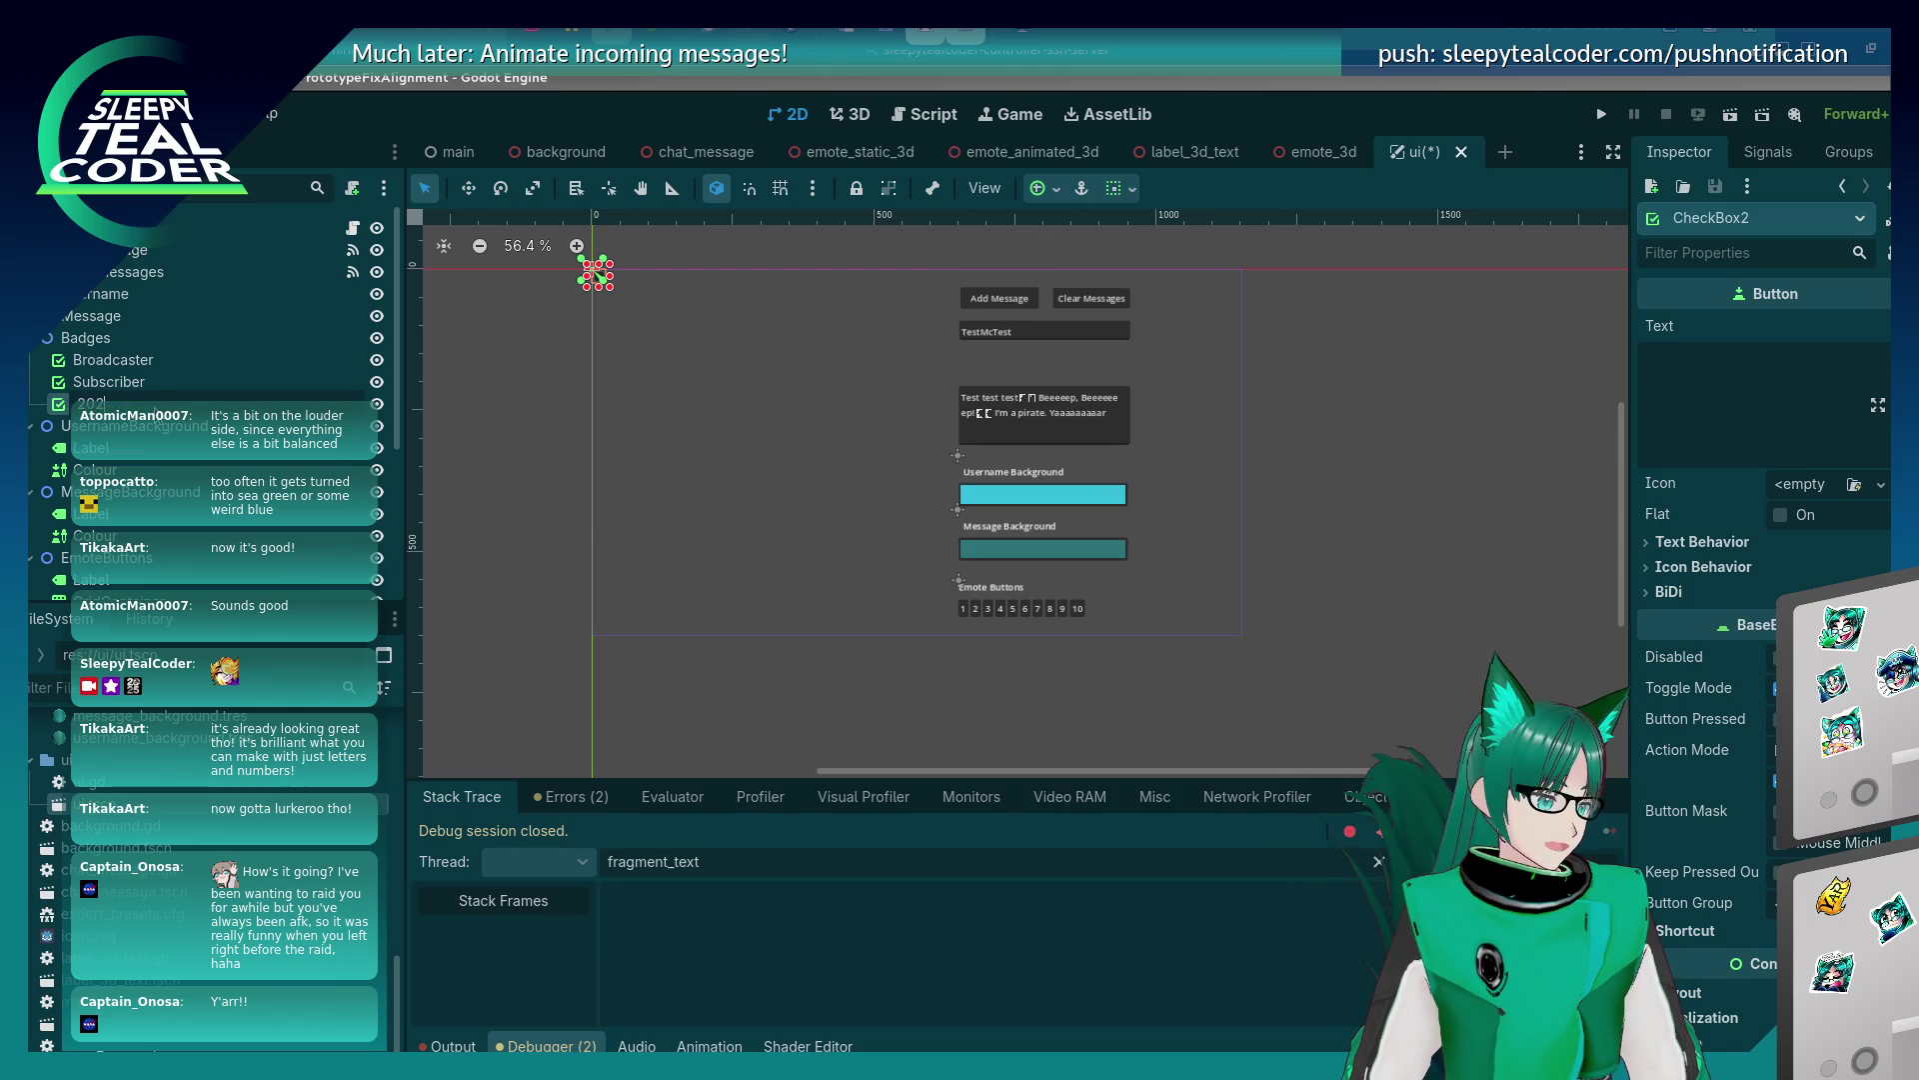
text(5Review)
key(Return)
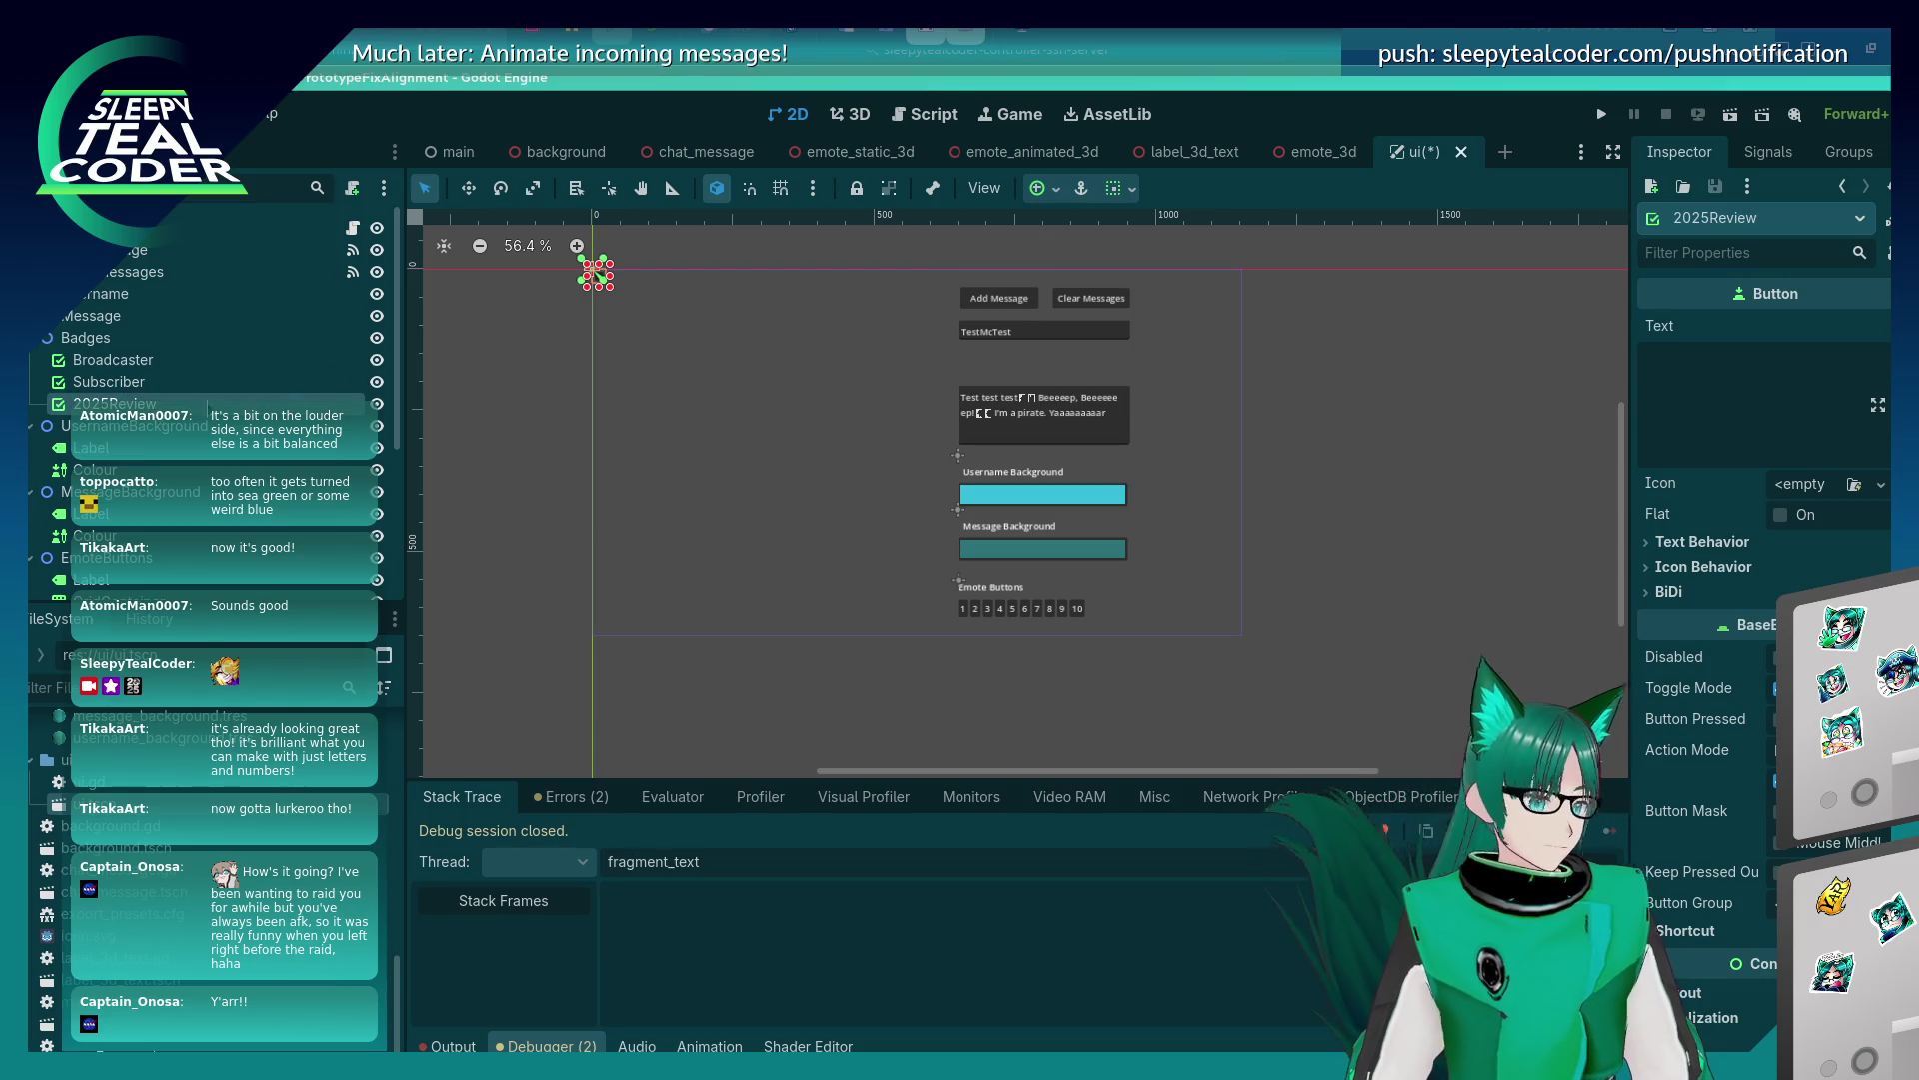
click(658, 412)
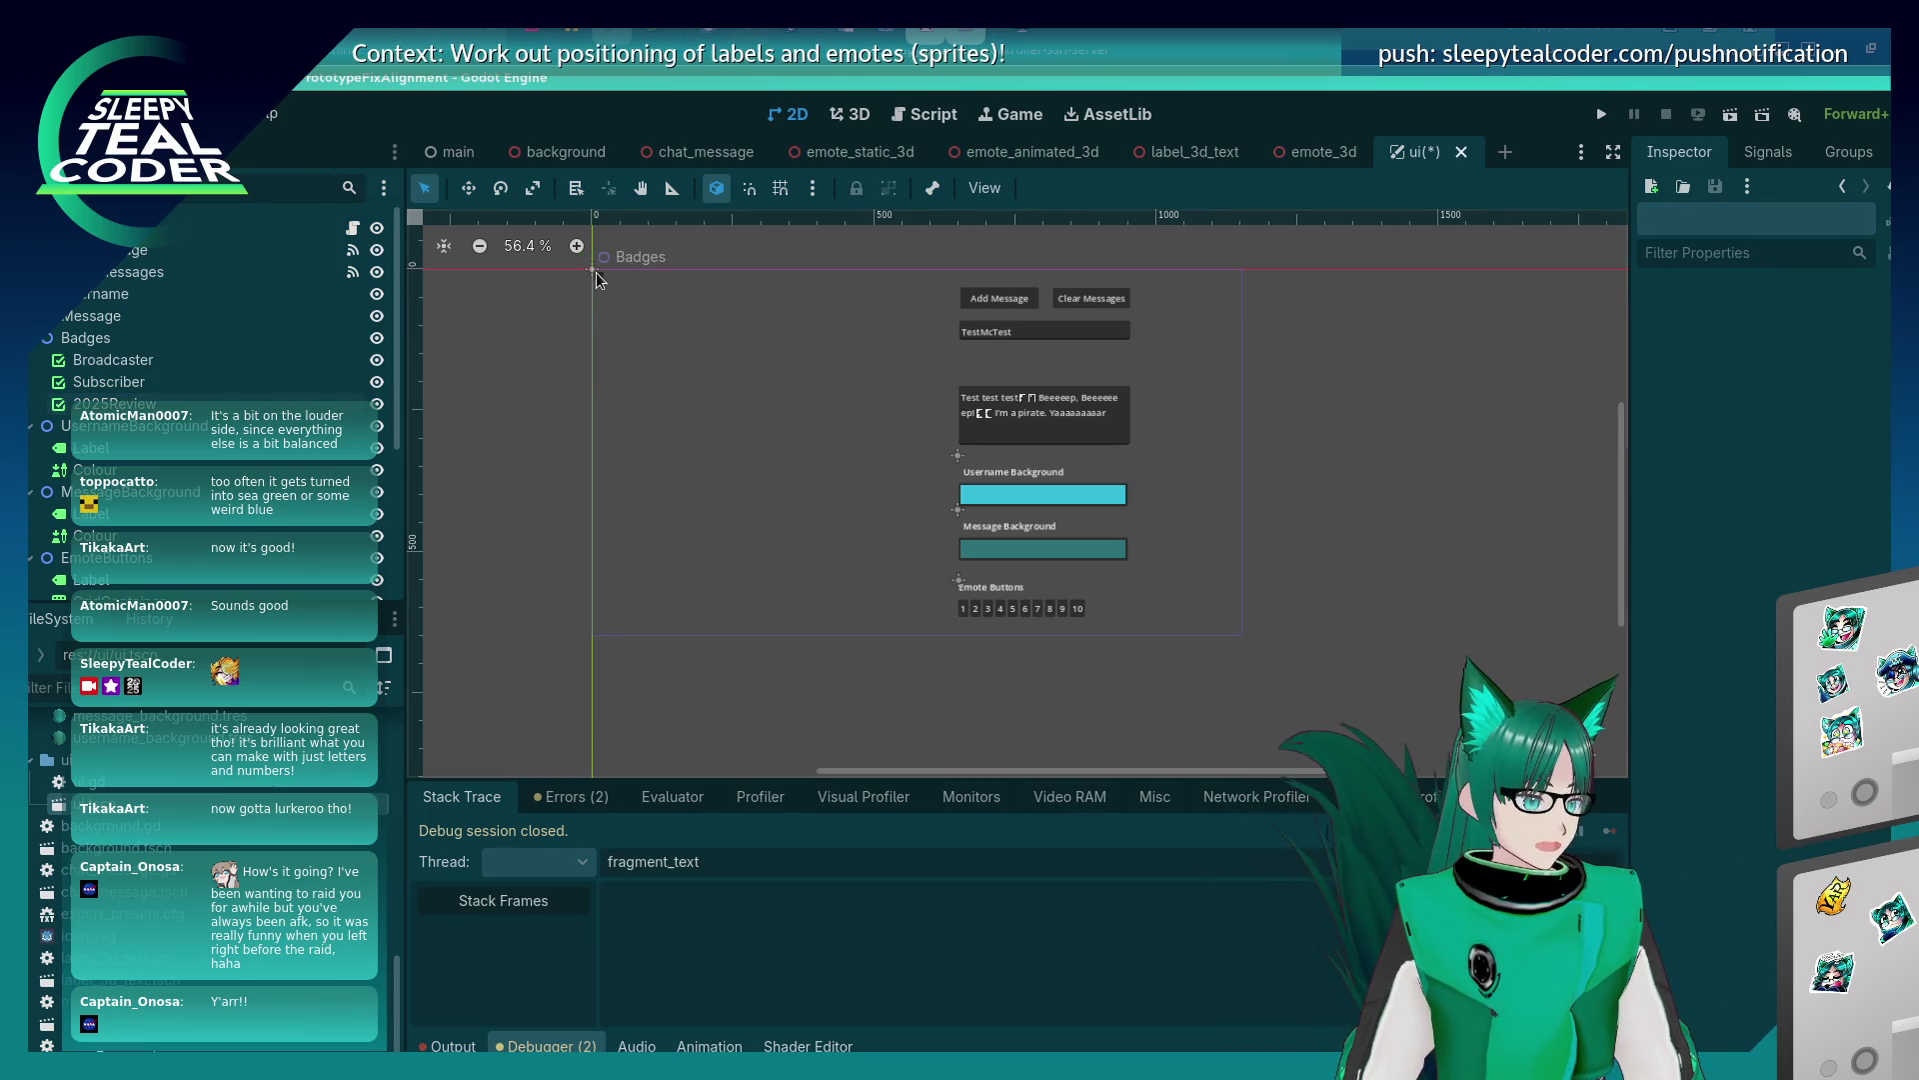
Drag the Badges node on the canvas from the origin to just below TestMcTest.
drag(596, 272, 600, 318)
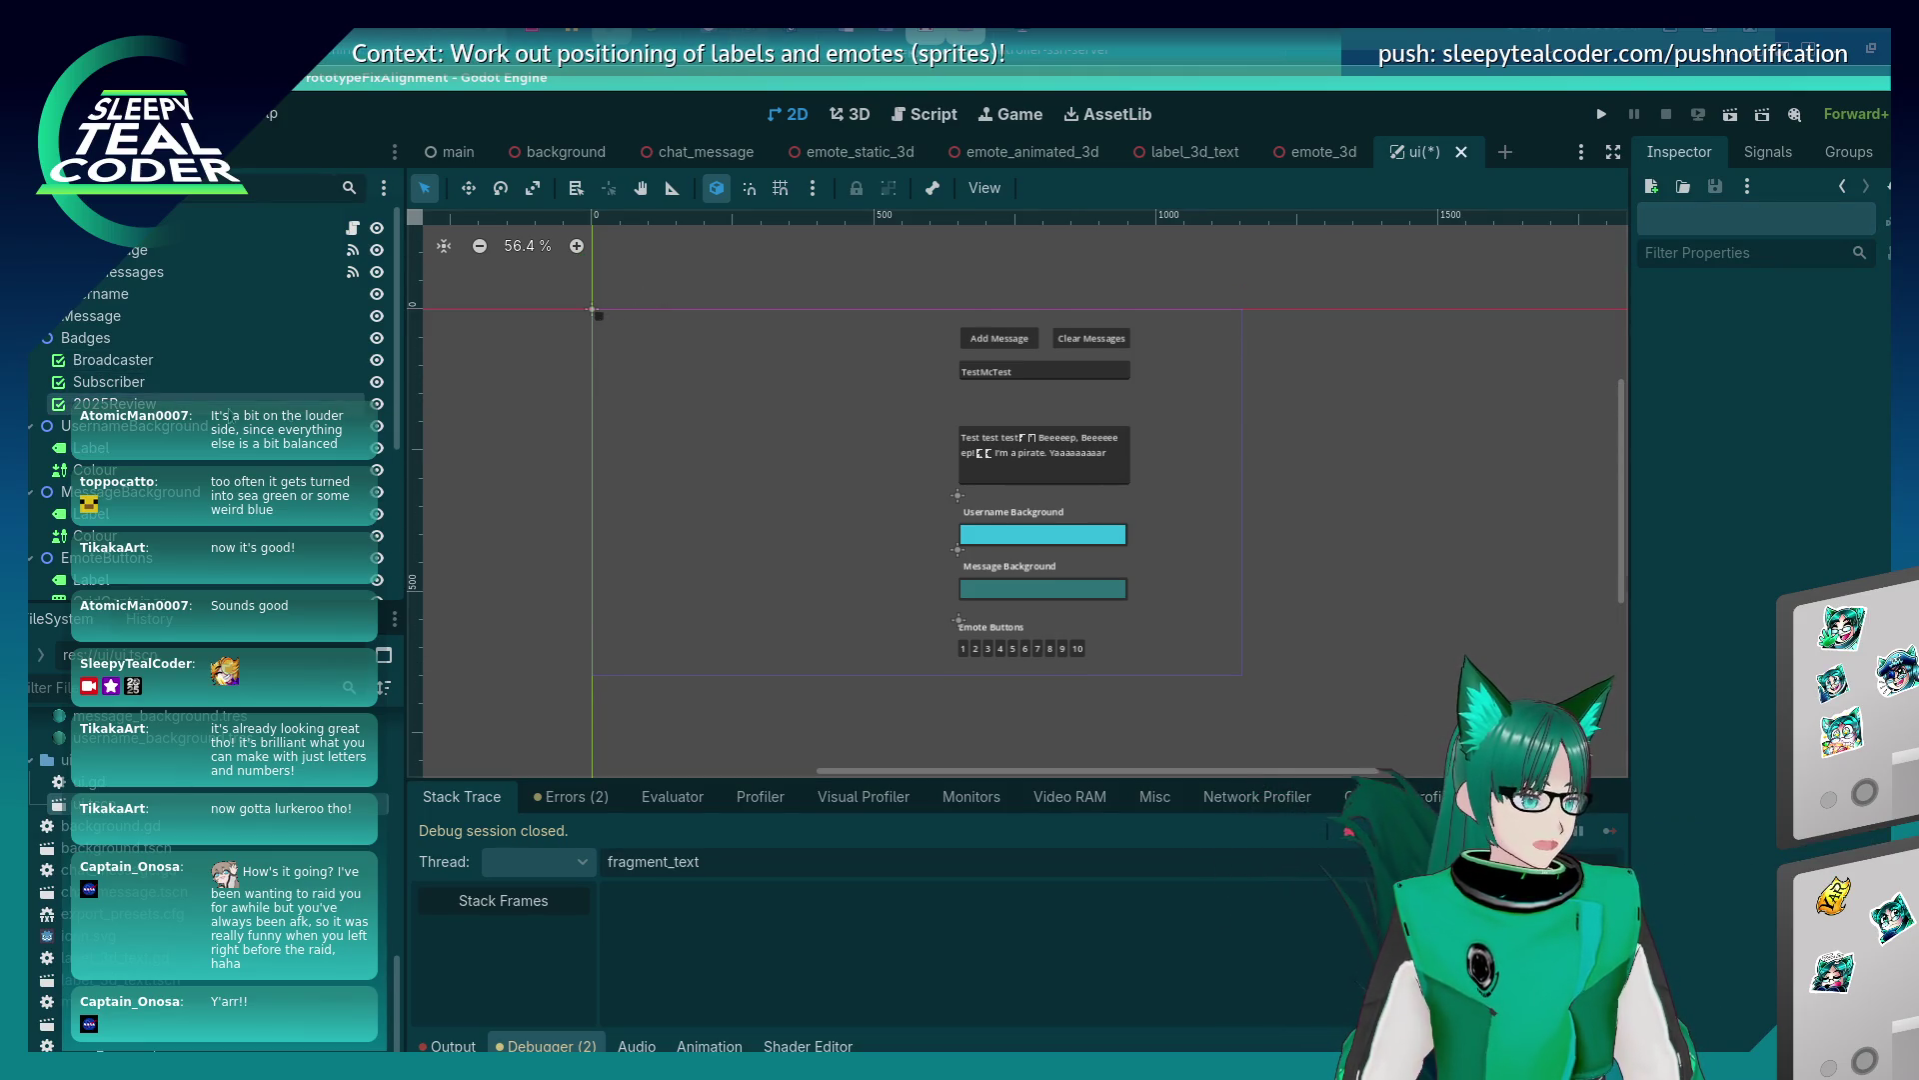
click(112, 359)
click(116, 341)
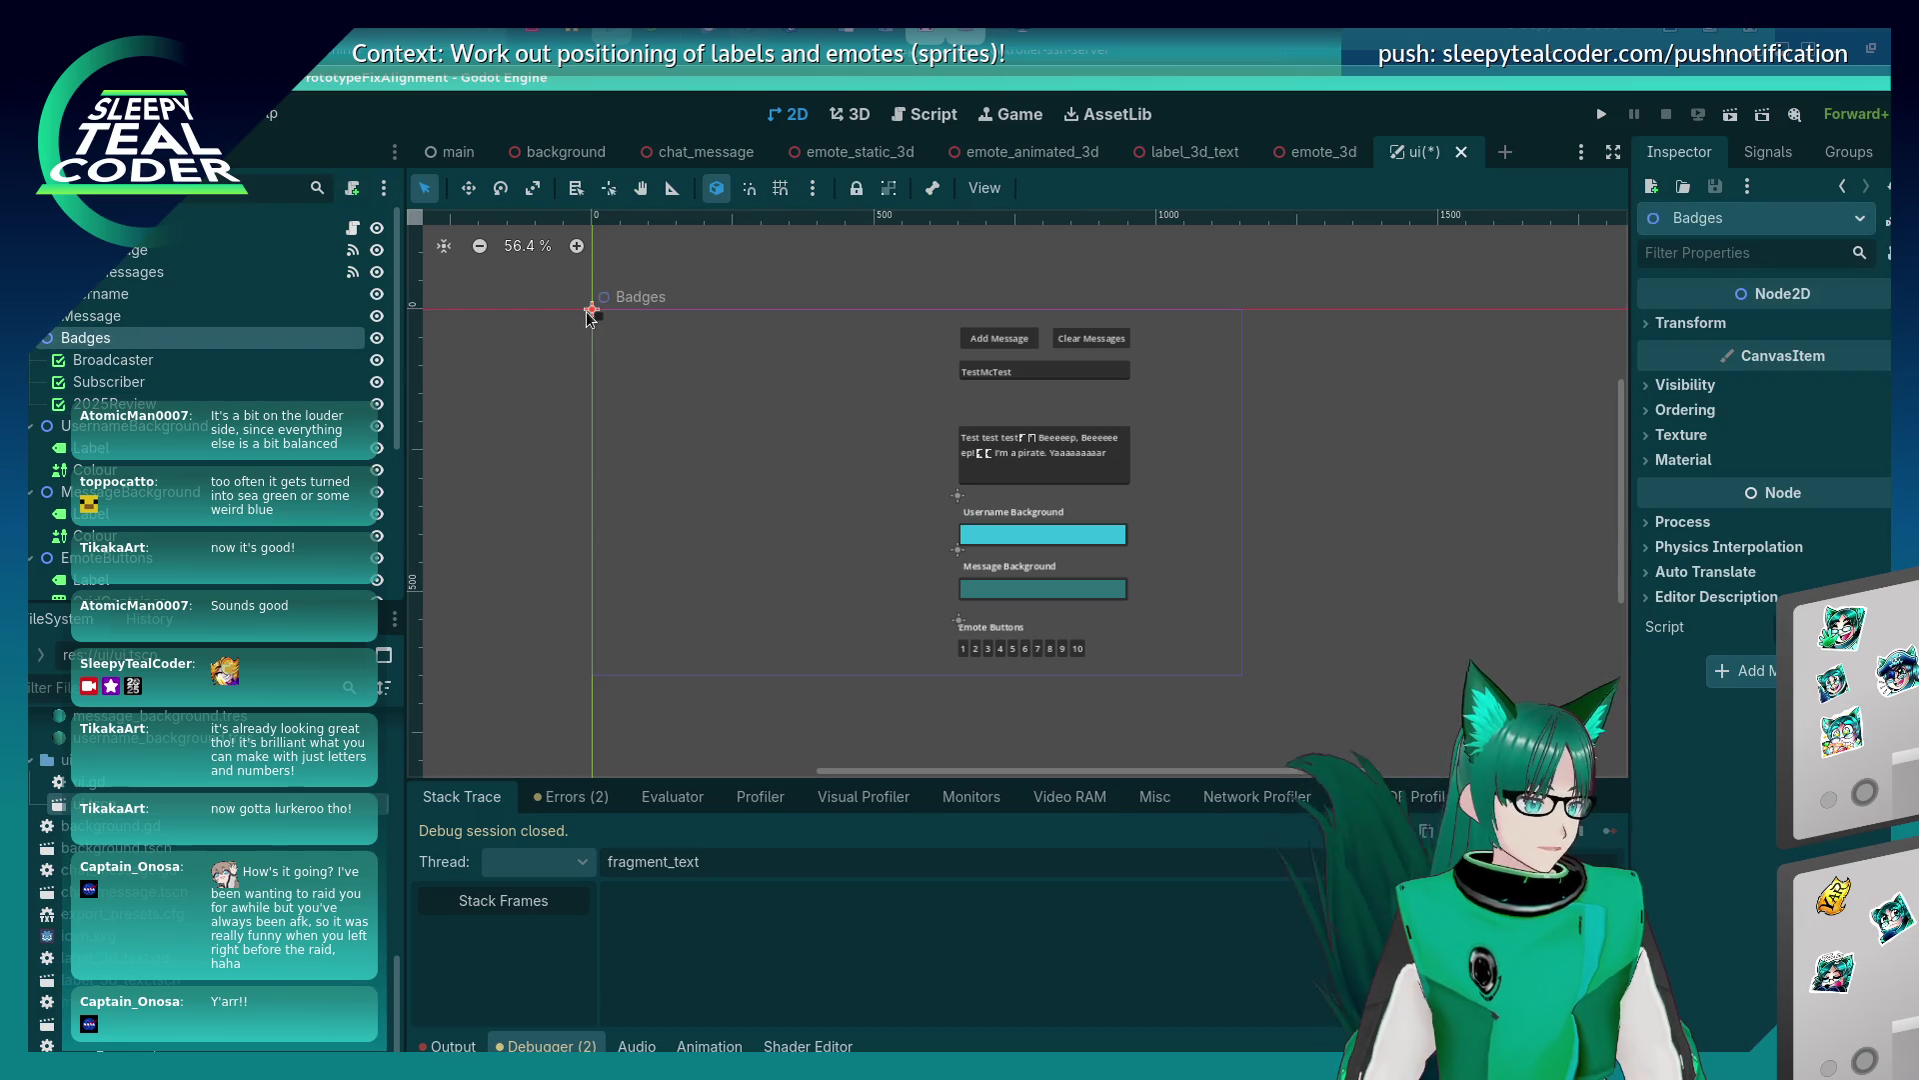
mouse_move(592, 311)
mouse_down()
mouse_move(642, 345)
mouse_move(959, 393)
mouse_up()
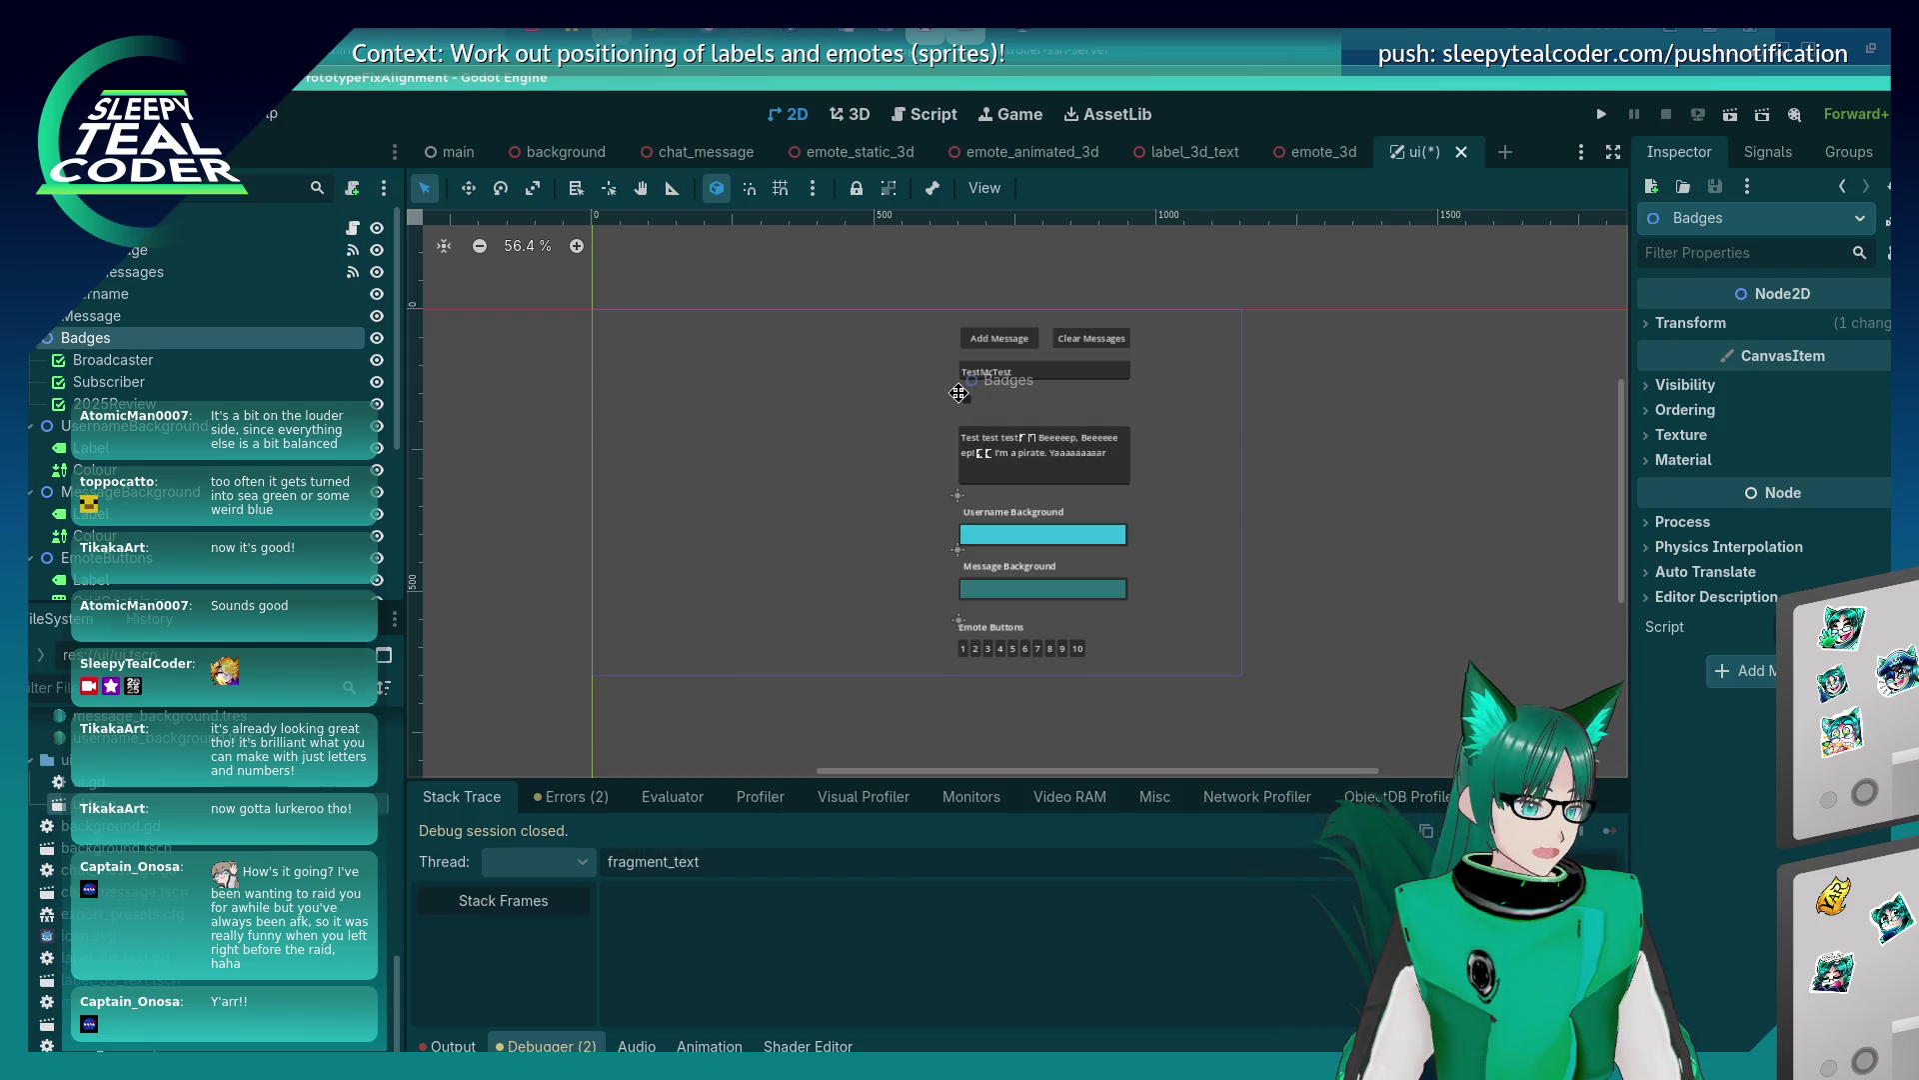
right_click(182, 339)
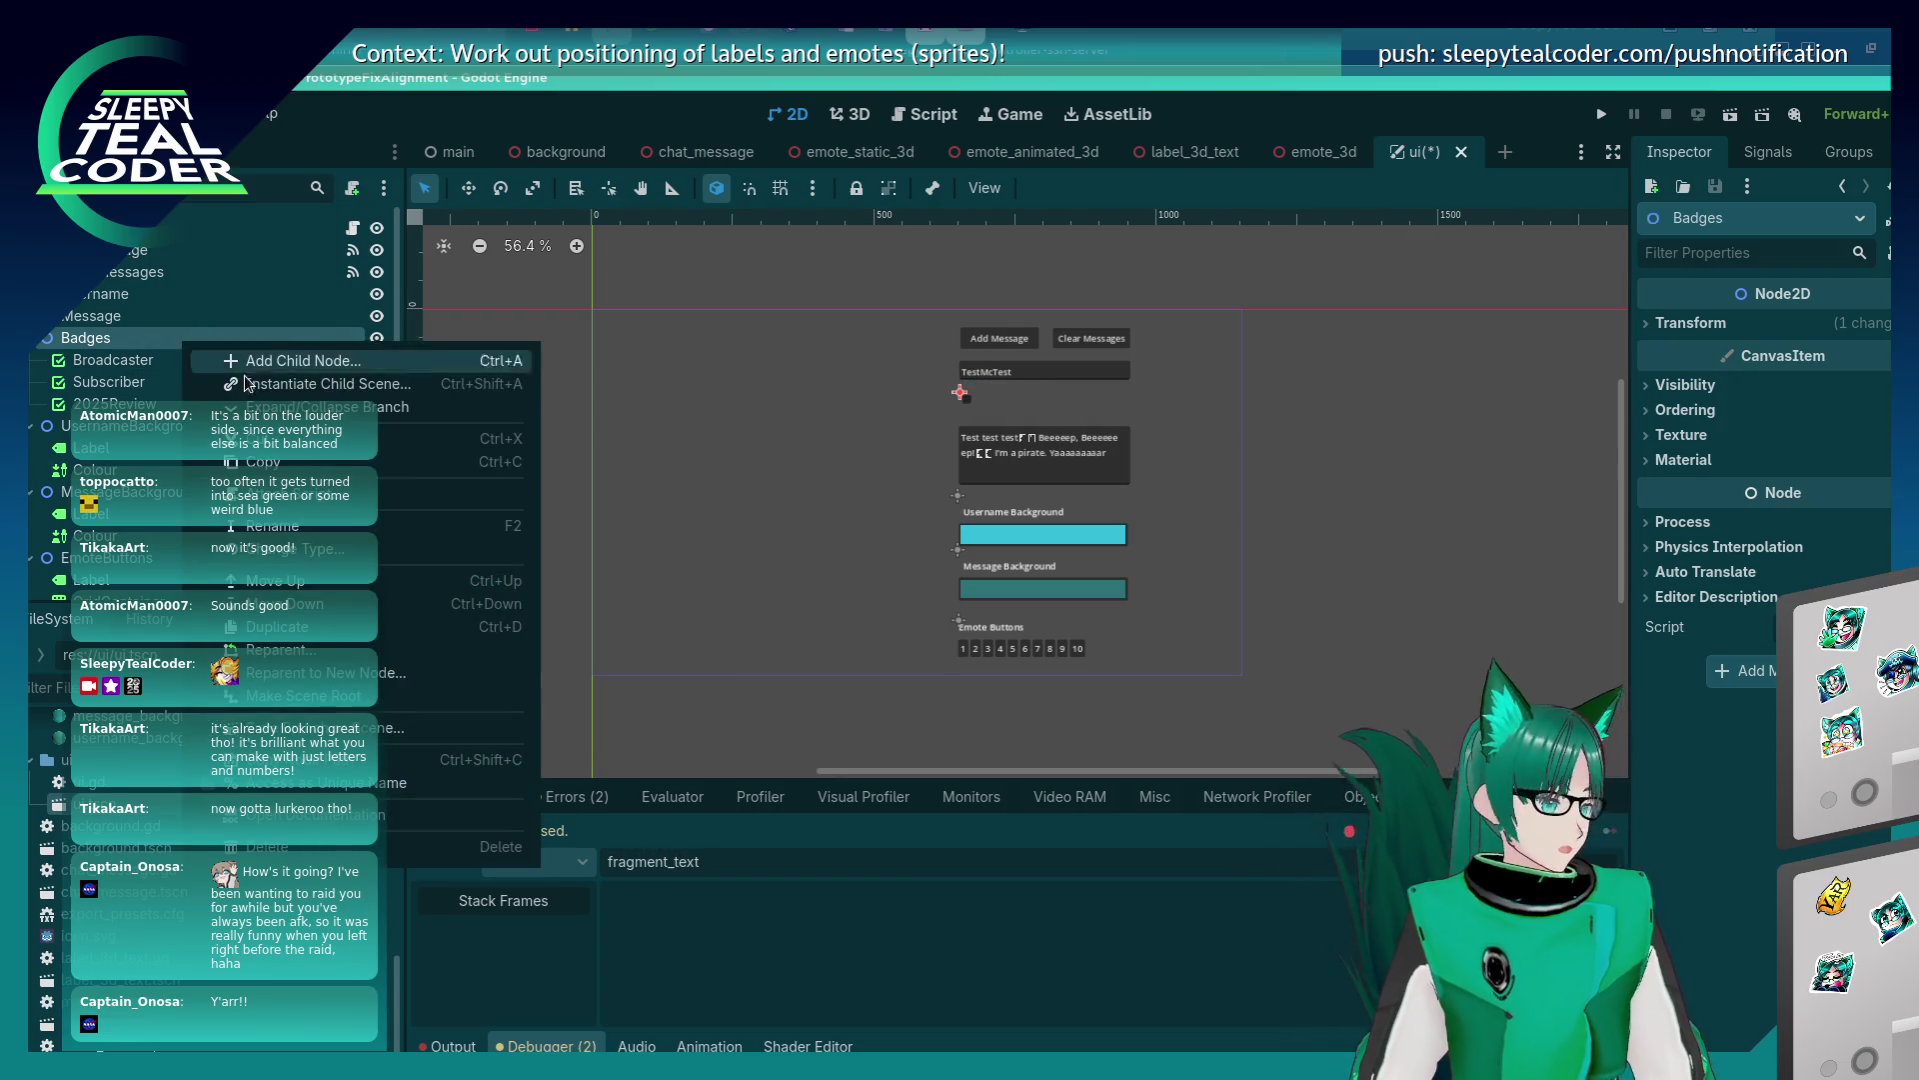
Add a Label node as a child of the Badges group.
click(278, 357)
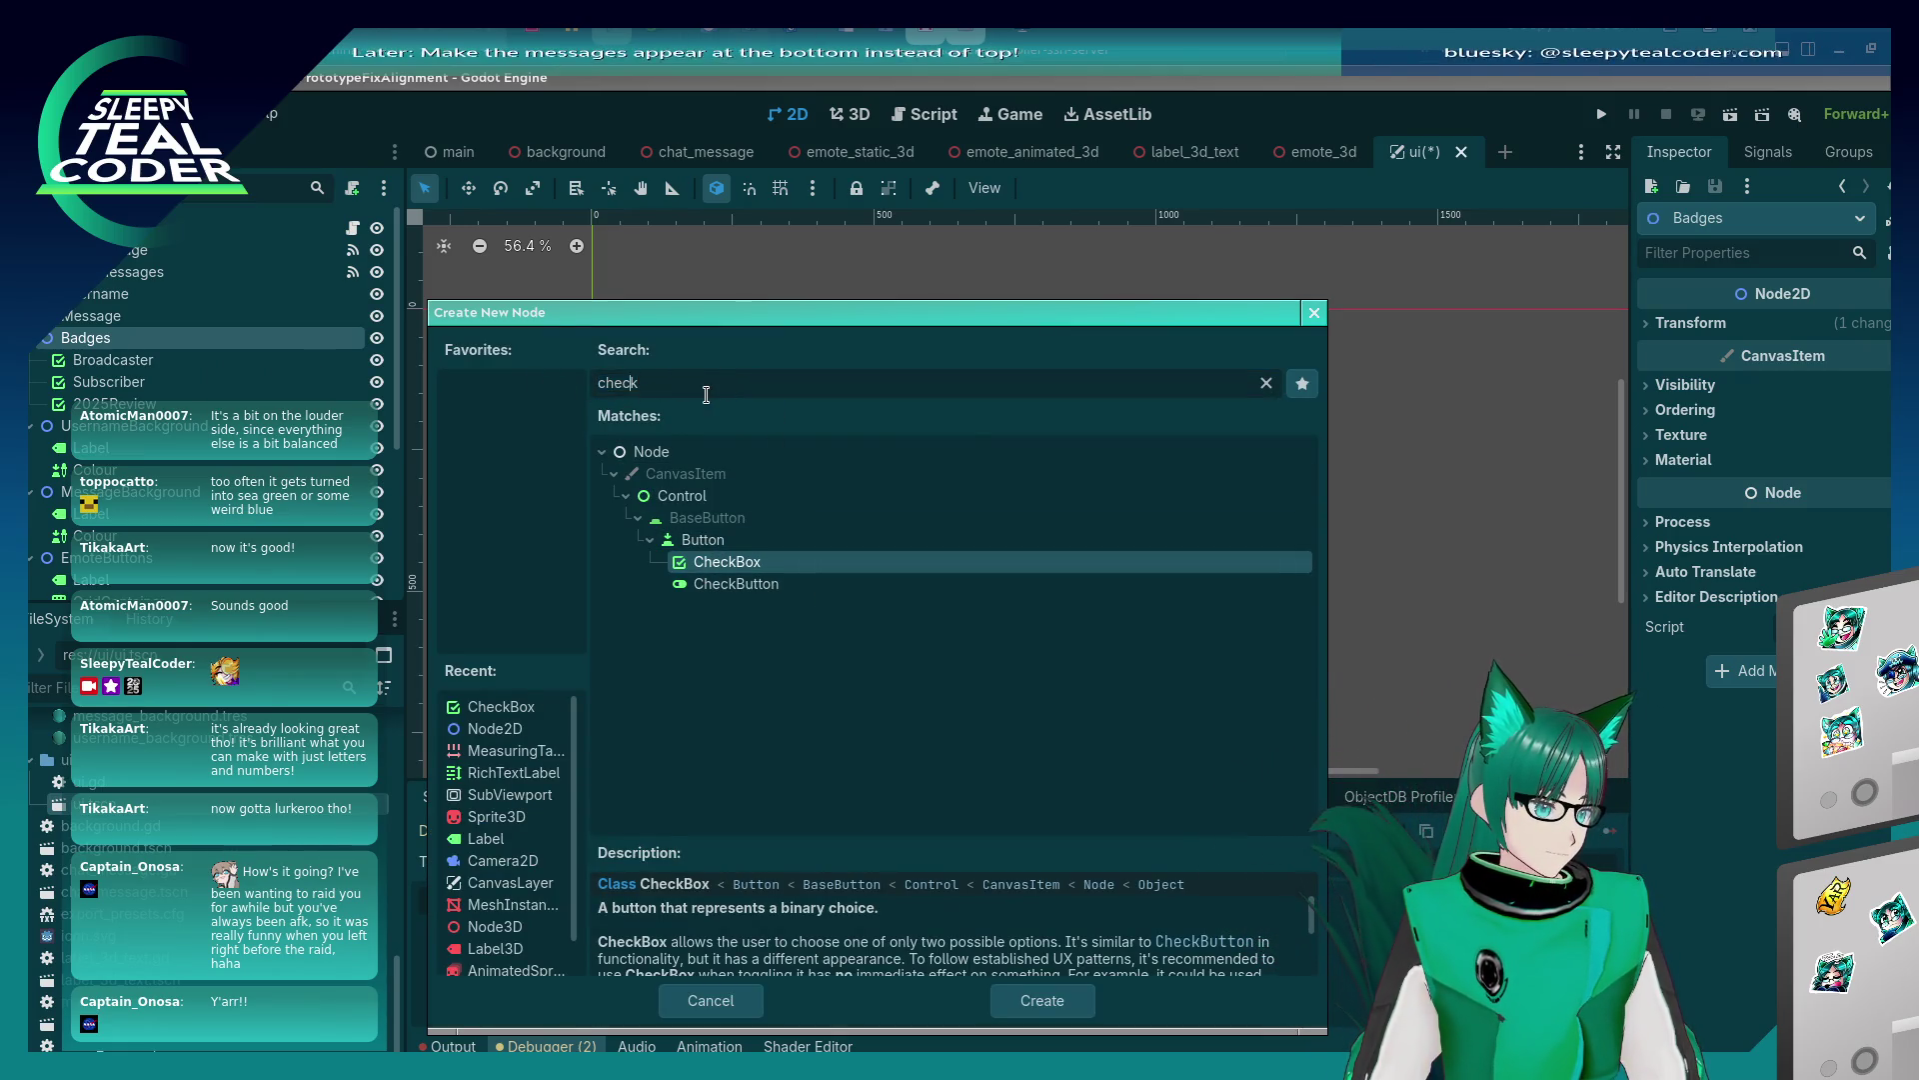
text(Label)
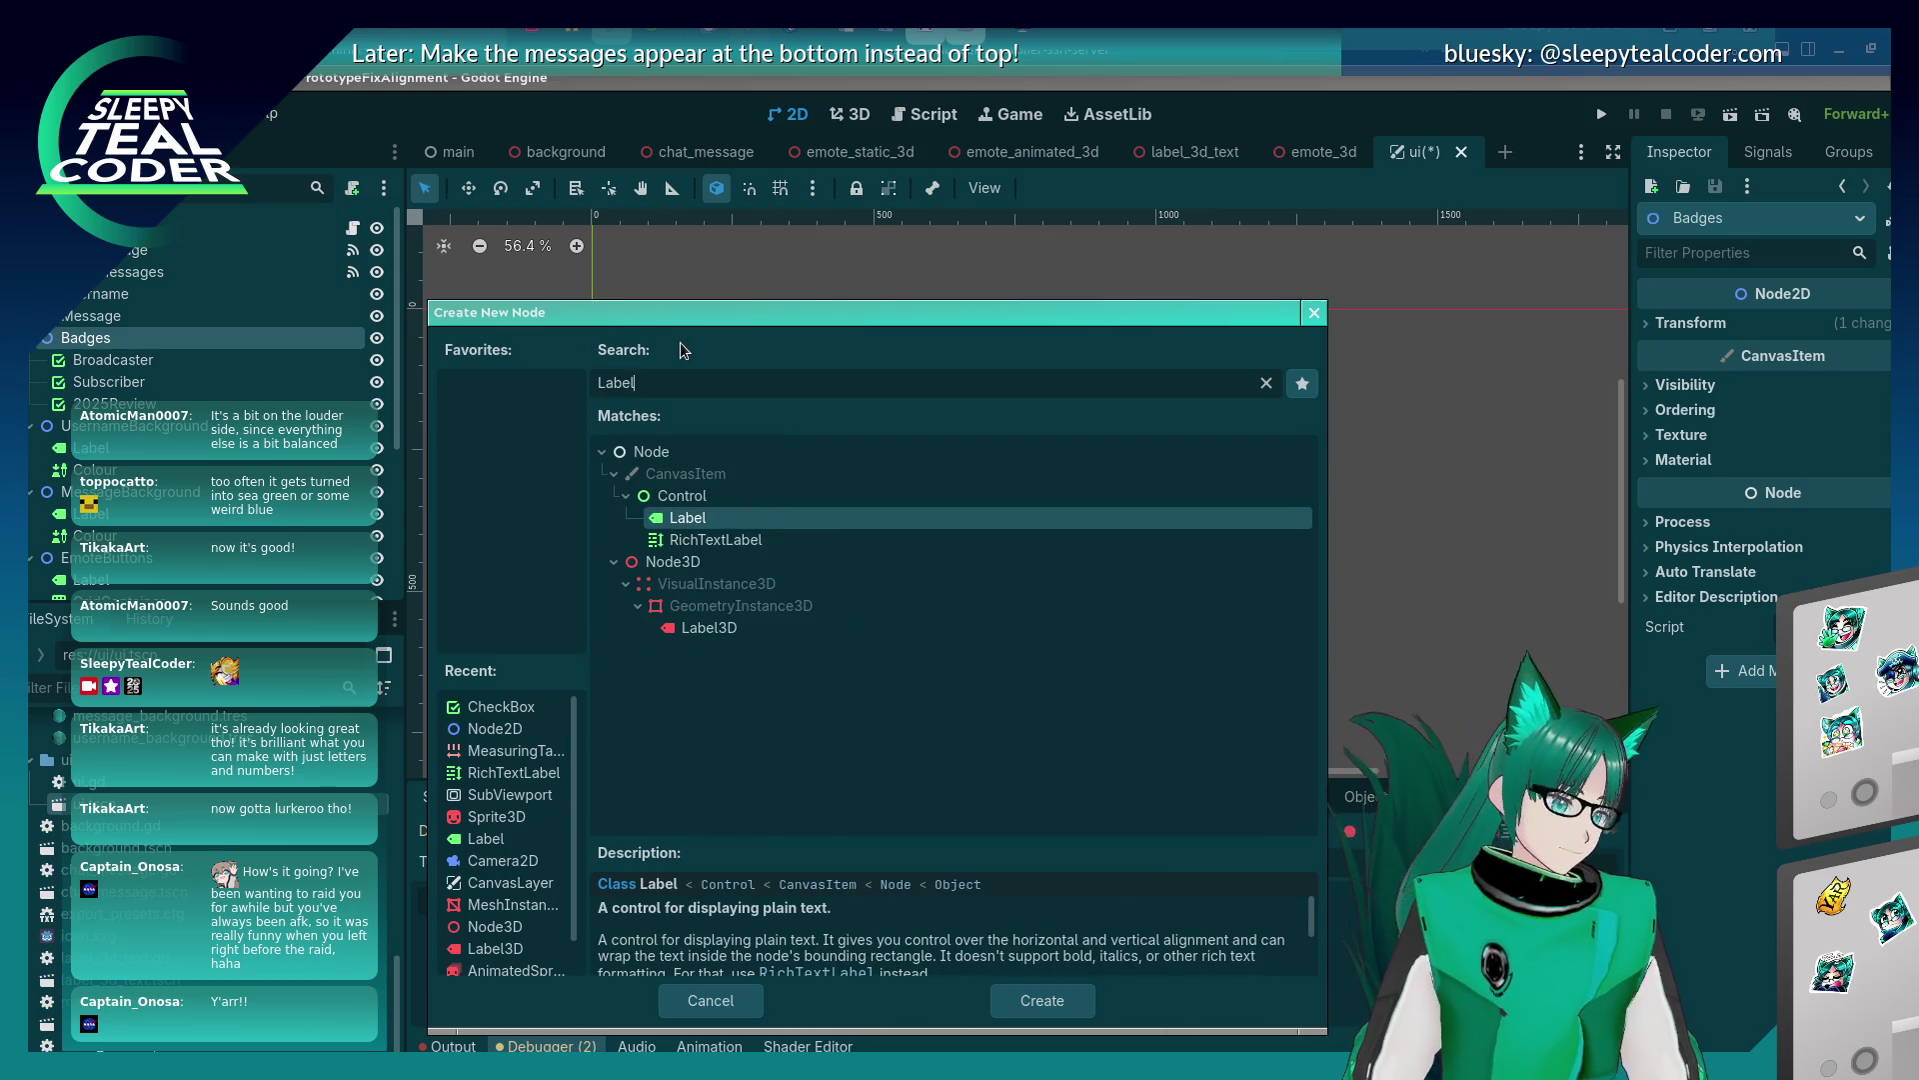
double_click(704, 510)
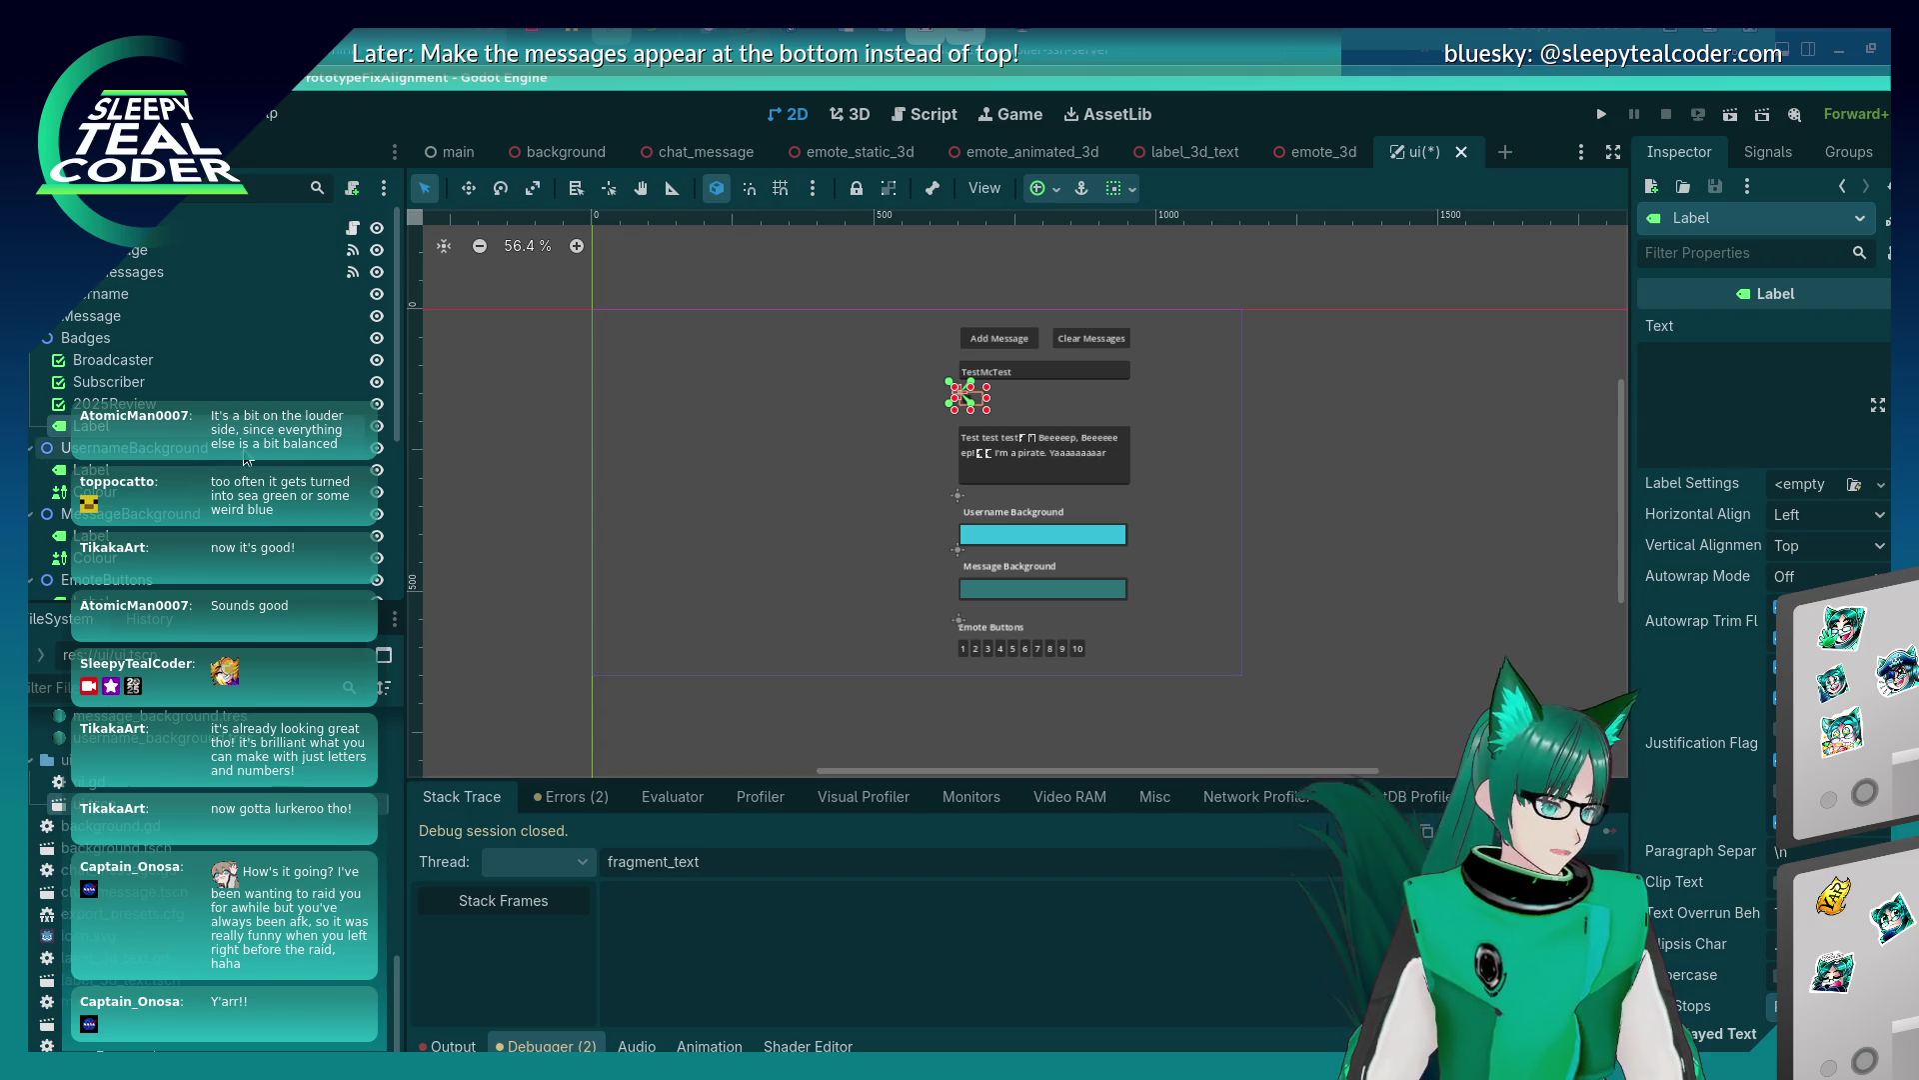
Set the new label's text to 'Badges' so it shows below the TestMcTest field.
scroll(1510, 370, up, 5)
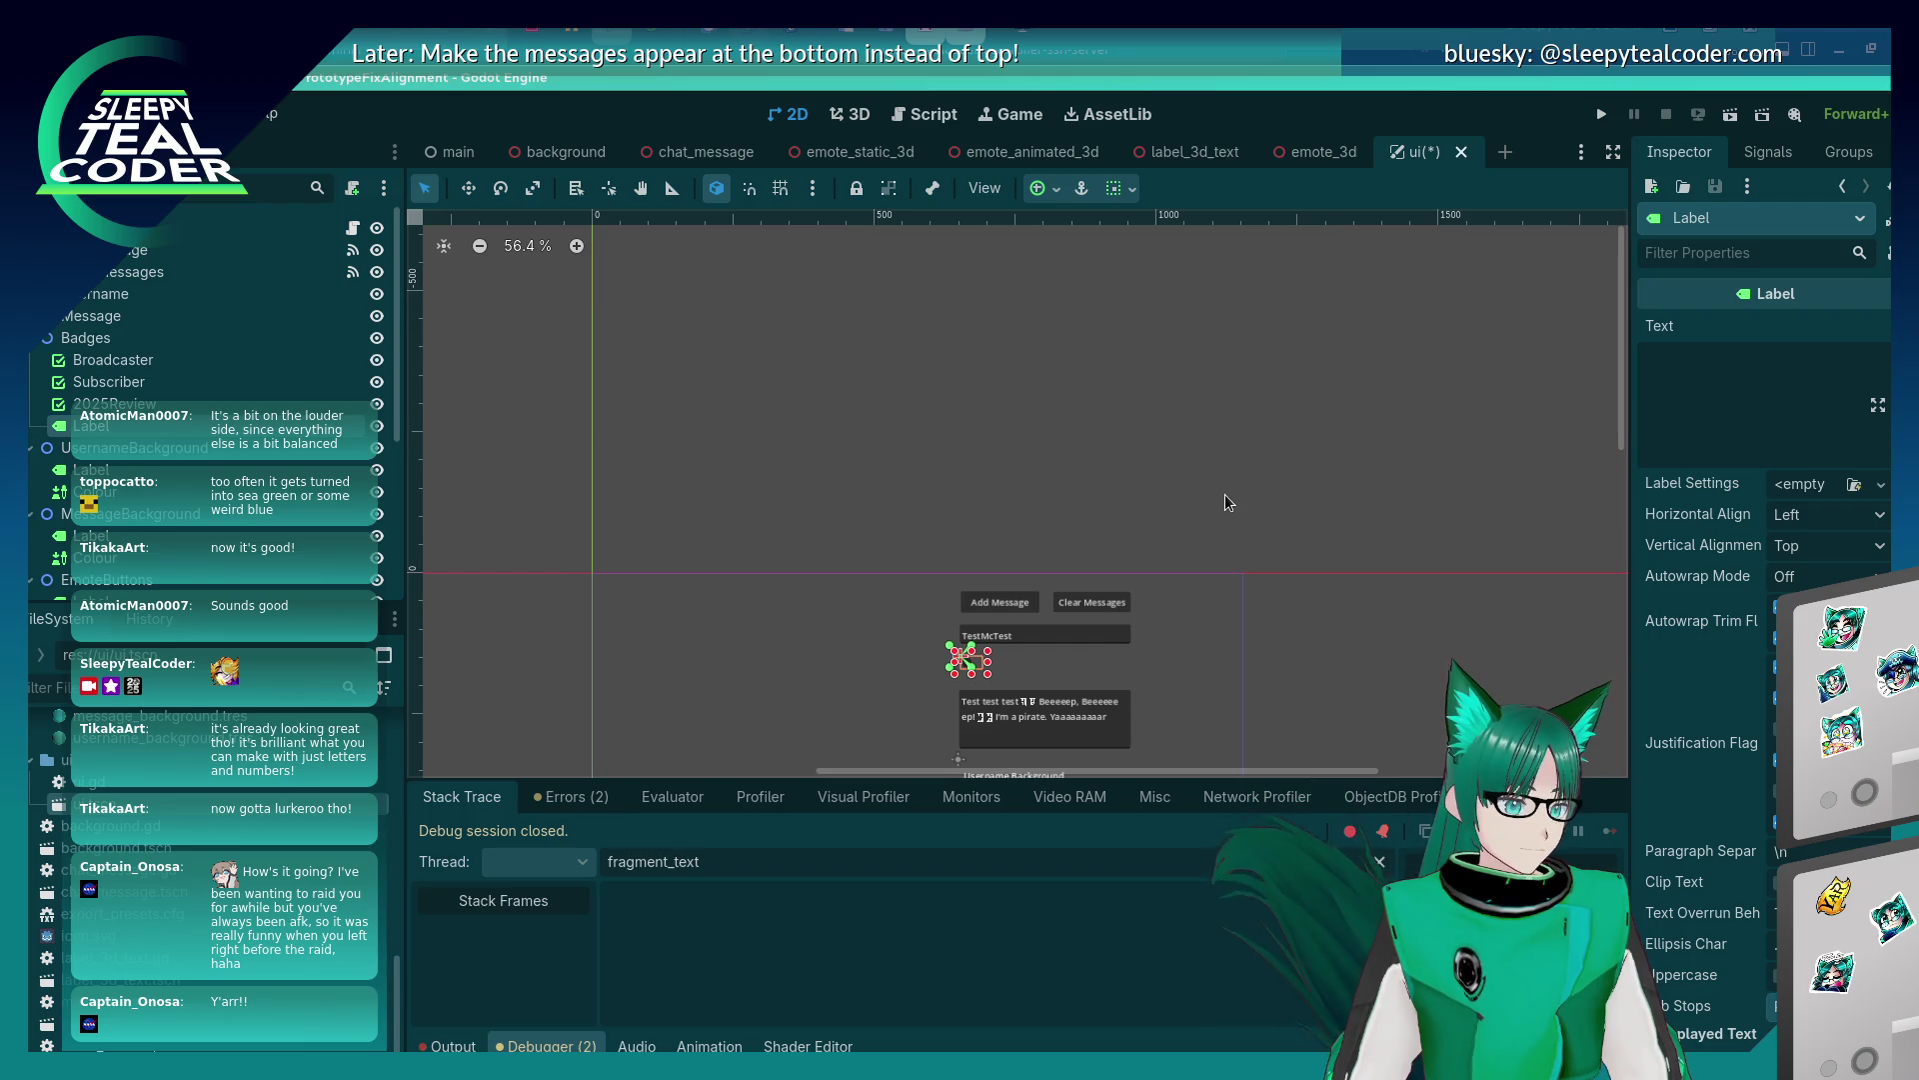
scroll(1204, 470, down, 3)
click(1699, 385)
text(Badges)
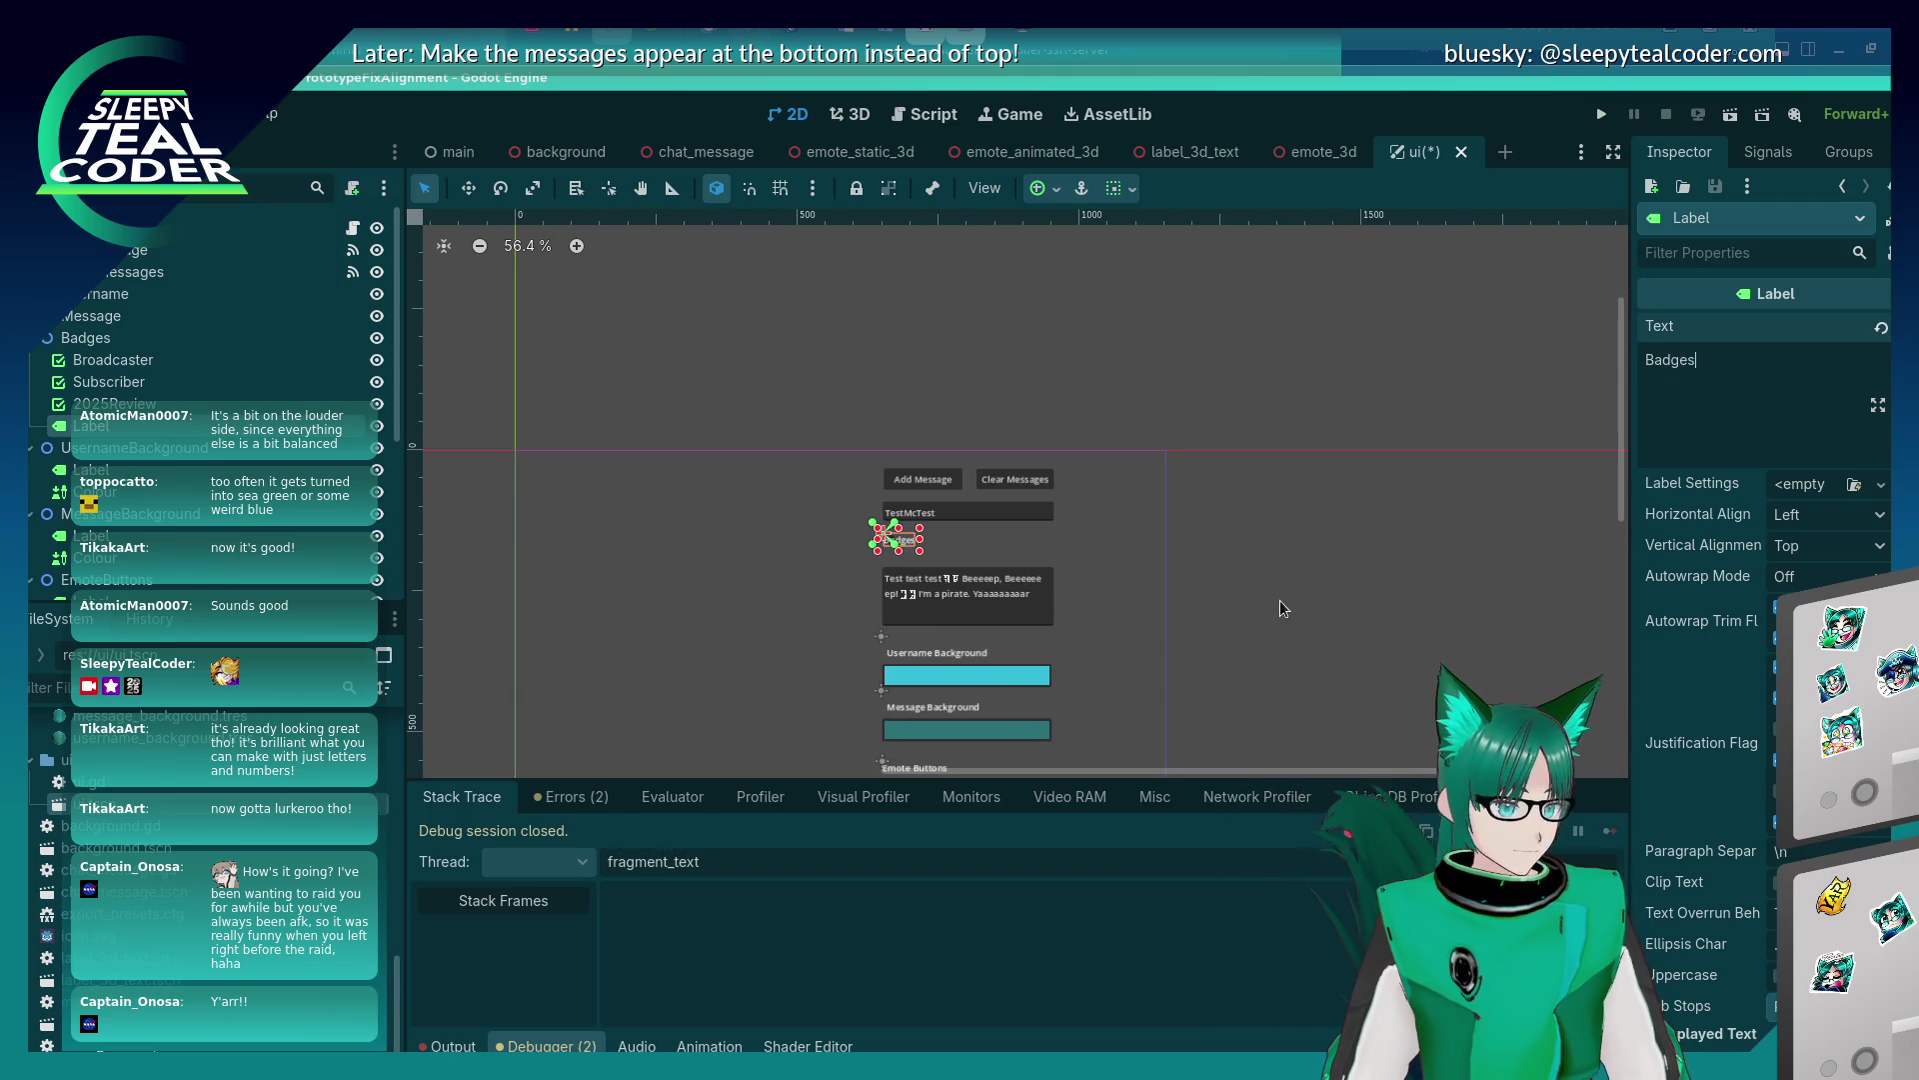
click(1282, 608)
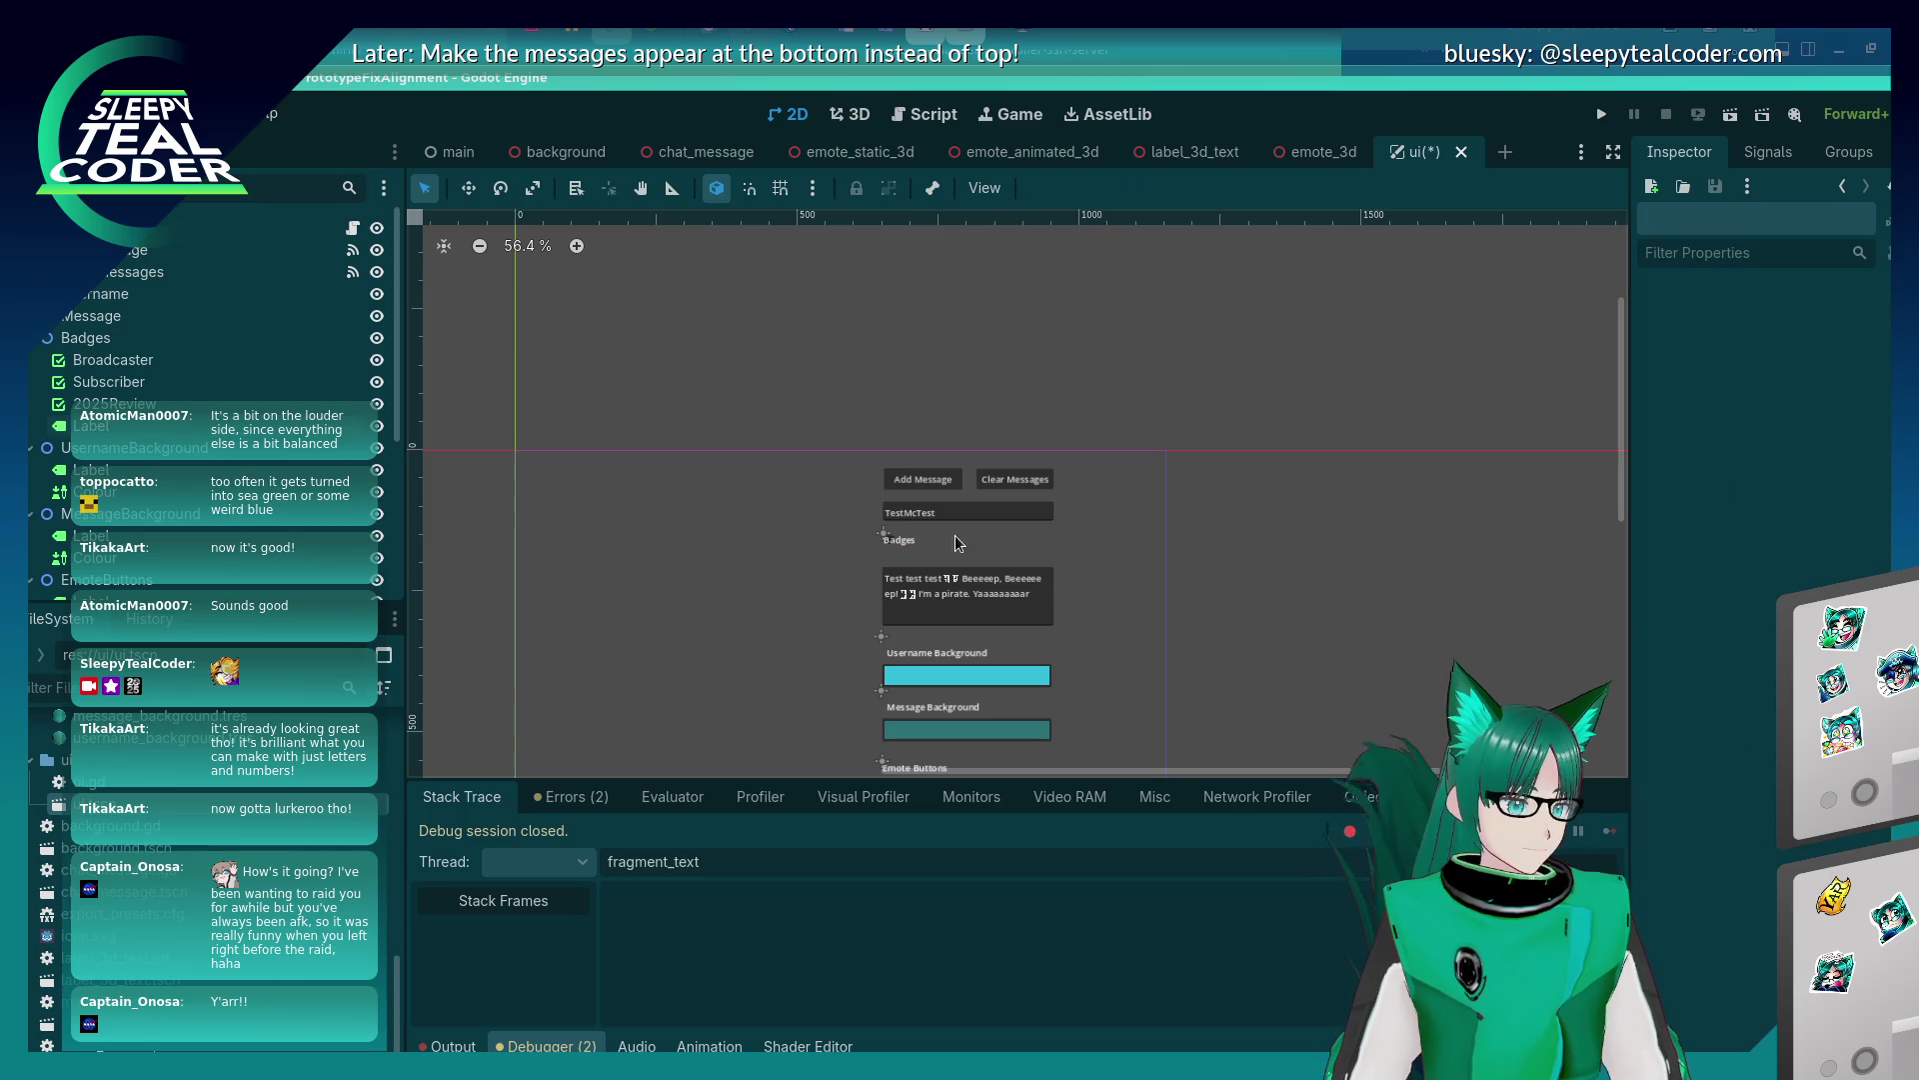
click(900, 538)
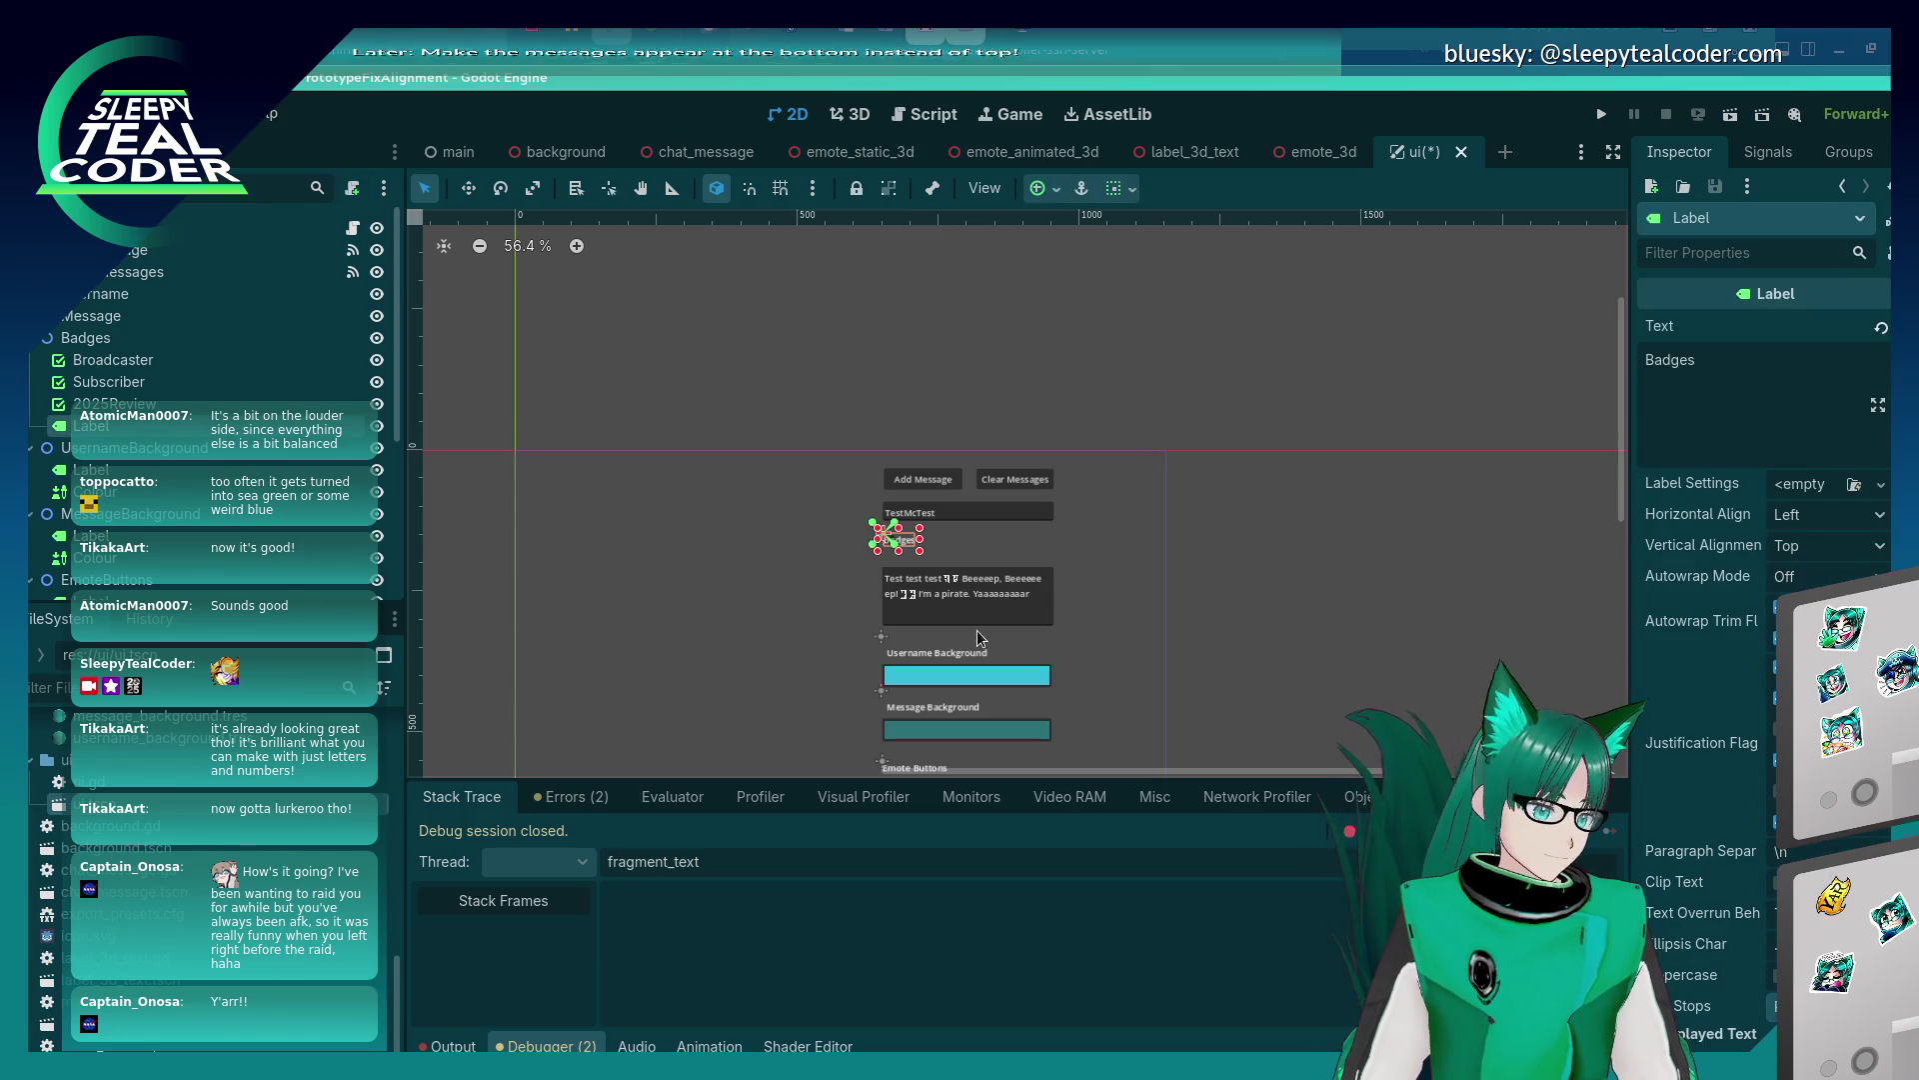
click(1150, 566)
scroll(871, 544, up, 1)
Zoom into the canvas and nudge the Badges label slightly down and right.
scroll(899, 487, down, 2)
scroll(983, 522, up, 5)
scroll(890, 510, up, 5)
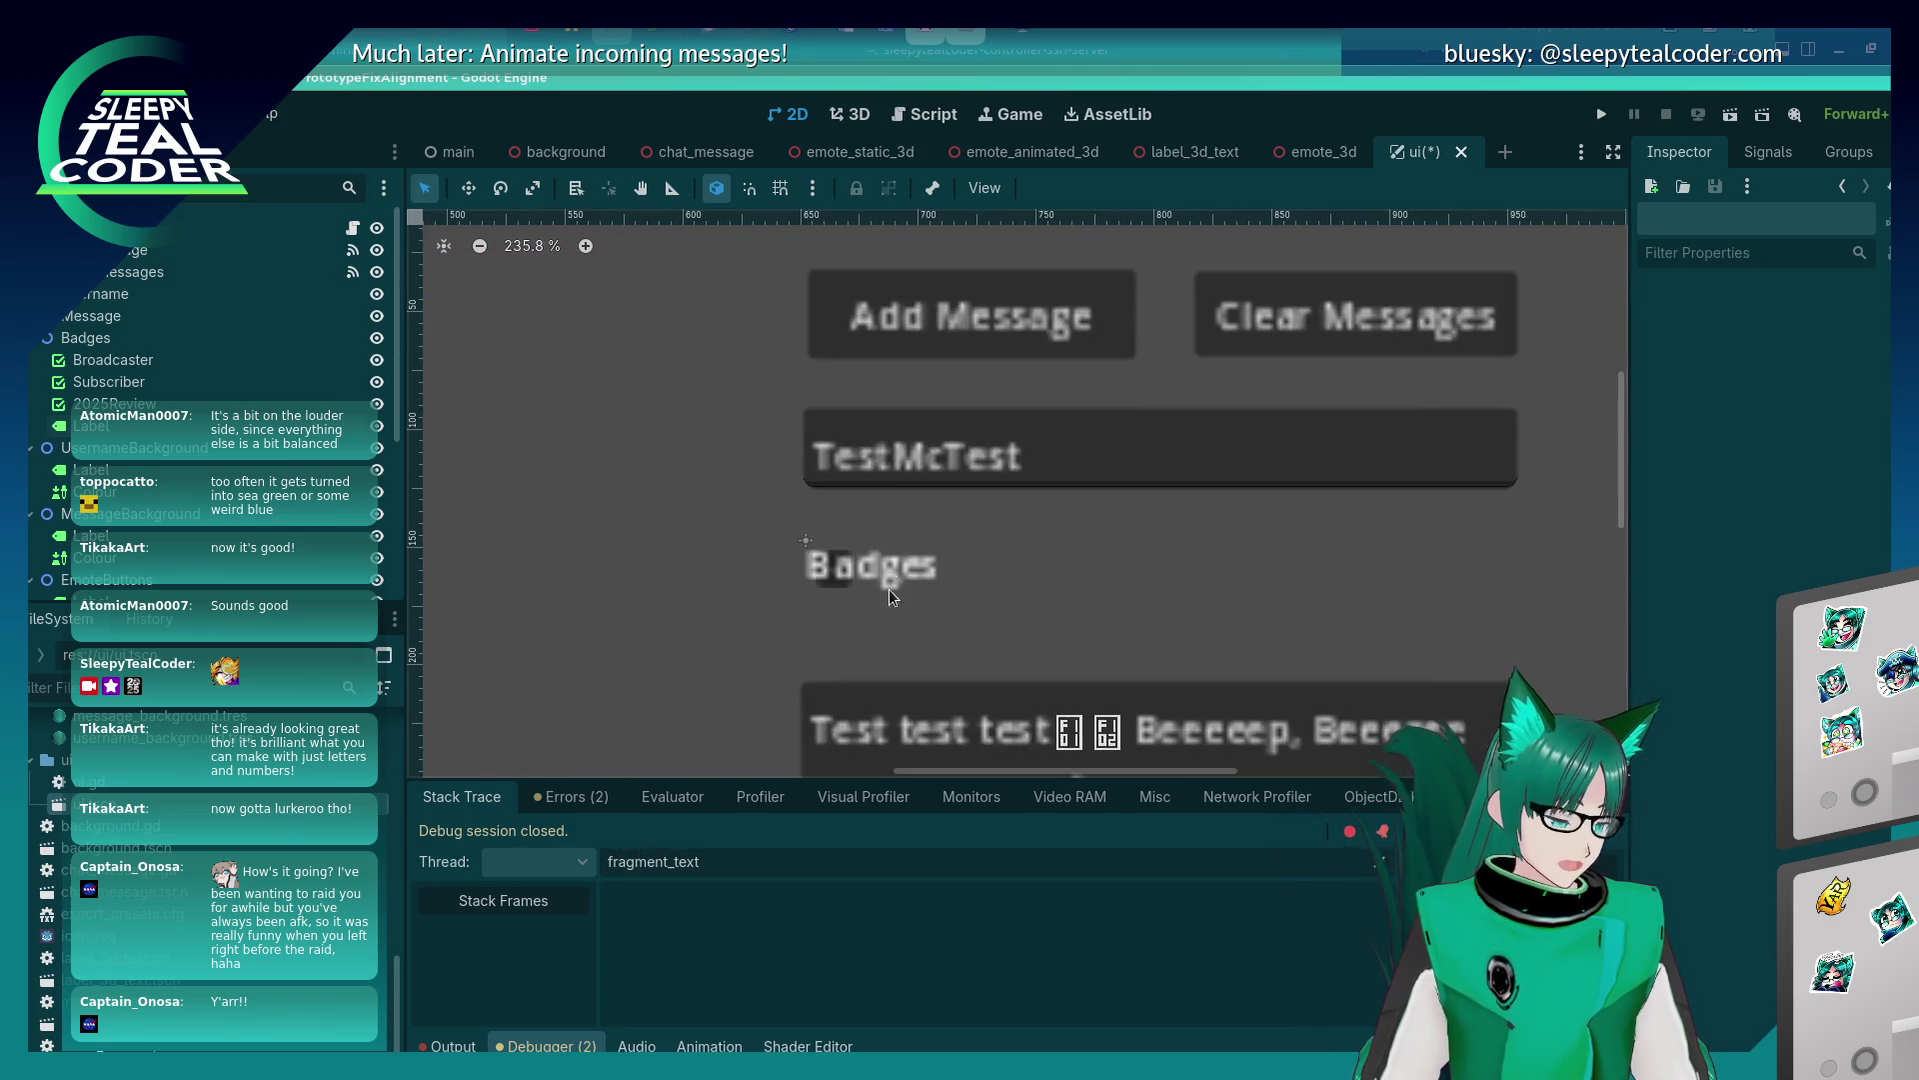
click(902, 584)
click(728, 615)
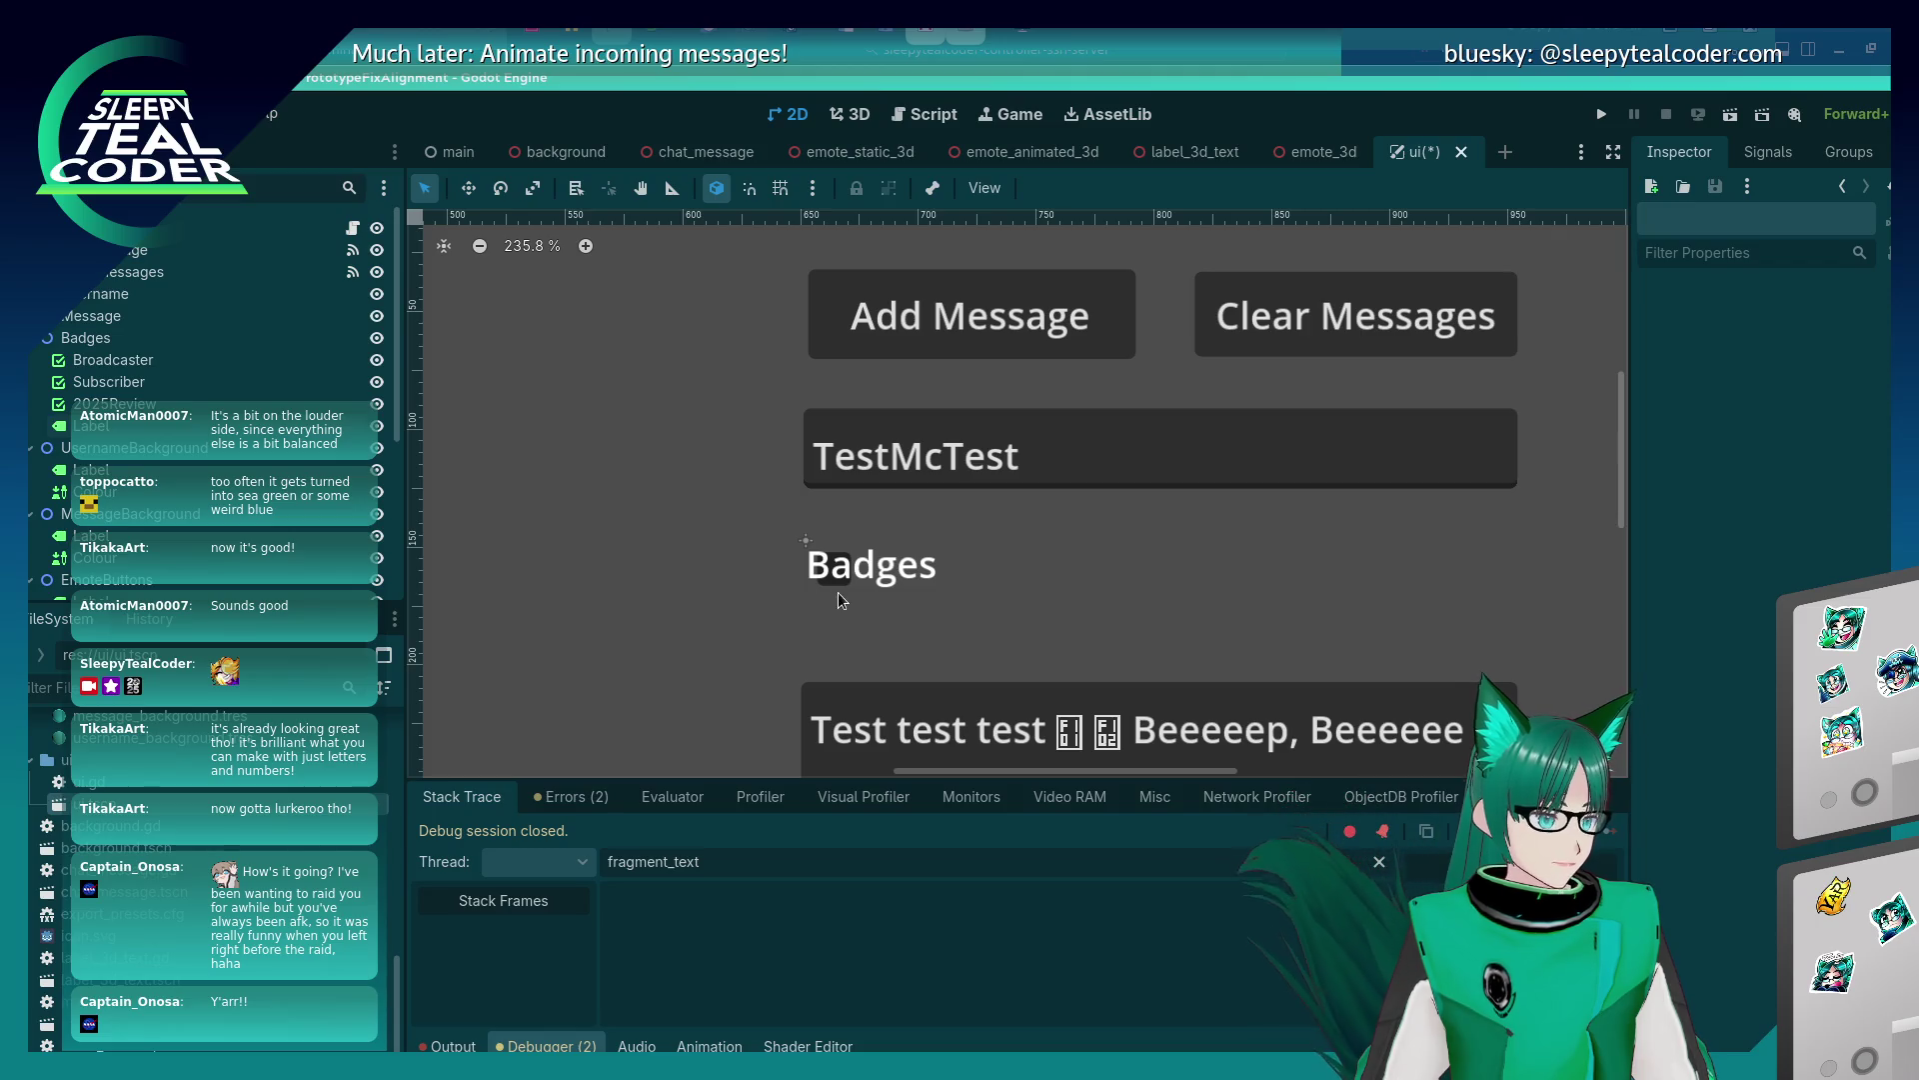
scroll(805, 608, down, 2)
scroll(775, 615, down, 5)
drag(854, 329, 866, 343)
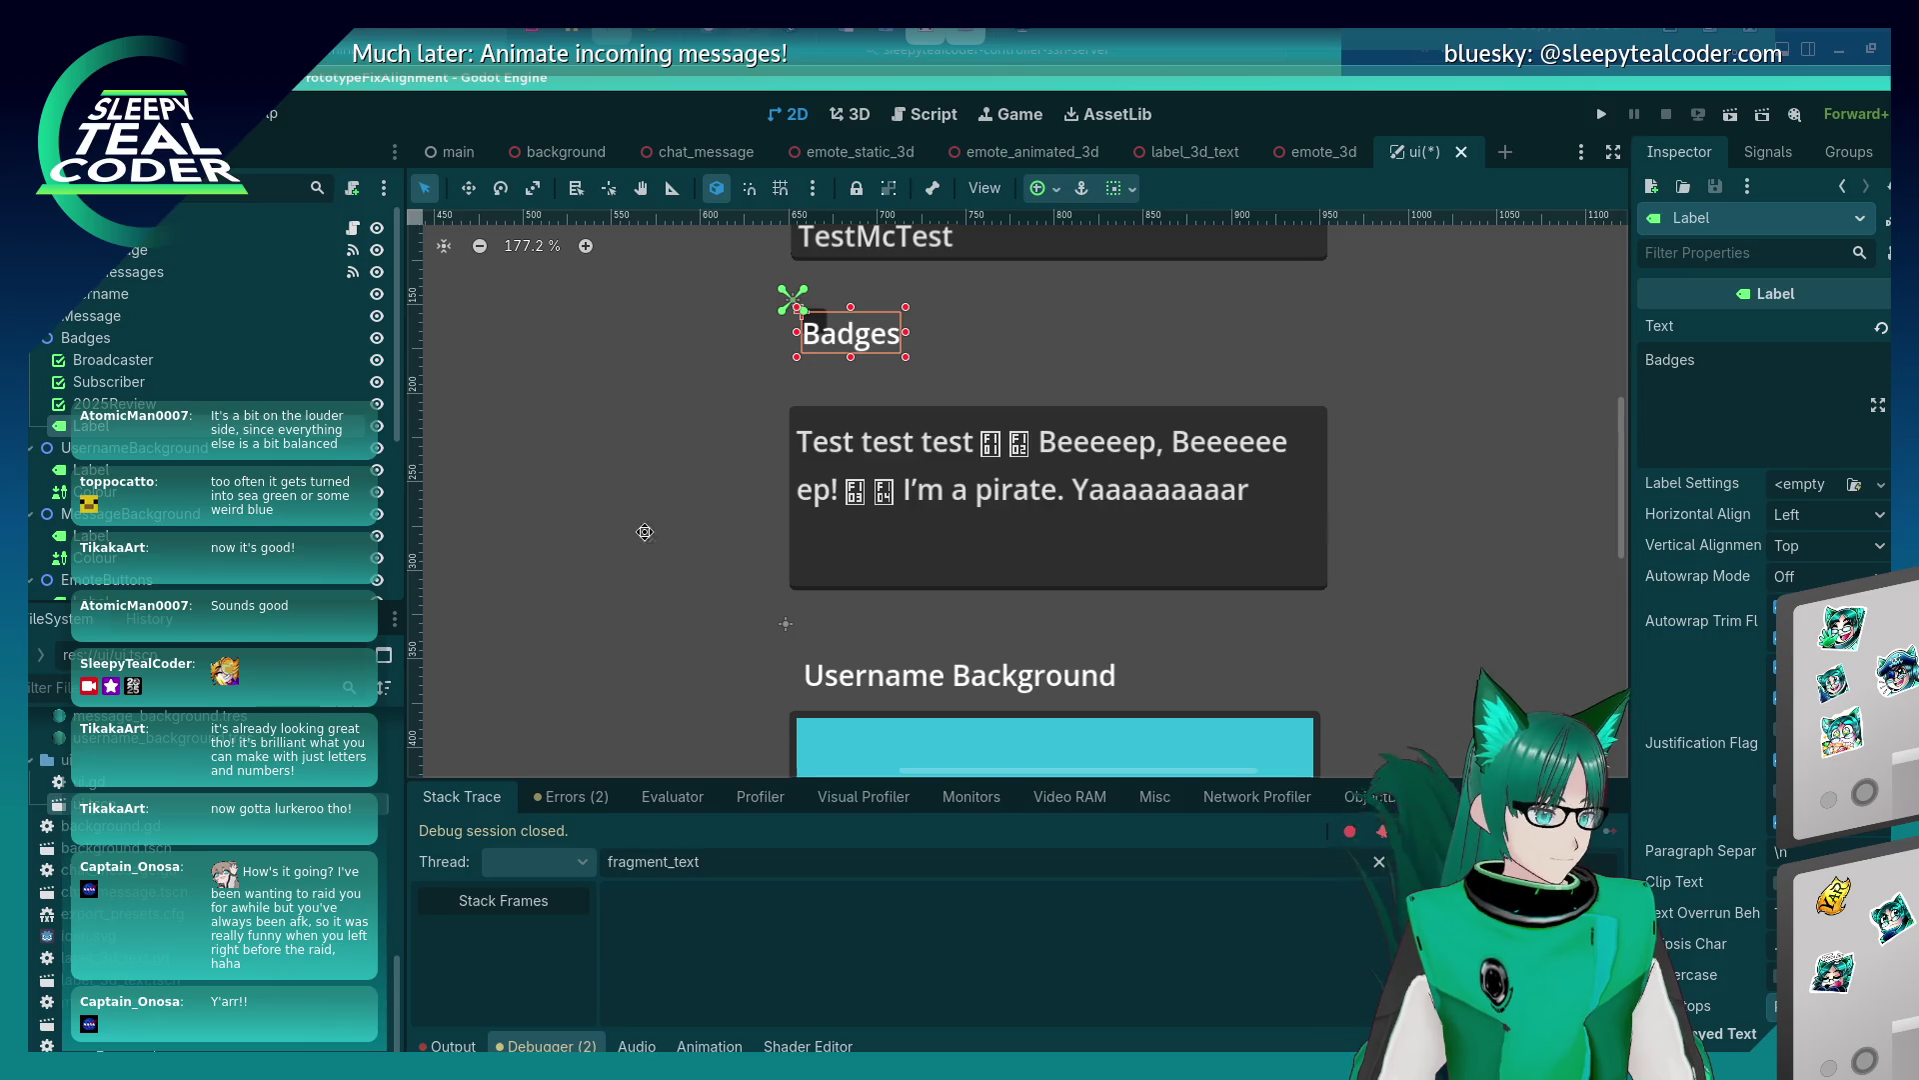
Nudge the Badges label back up-left and drag the Broadcaster checkbox beneath it.
scroll(636, 279, down, 5)
scroll(637, 278, down, 1)
scroll(651, 588, up, 8)
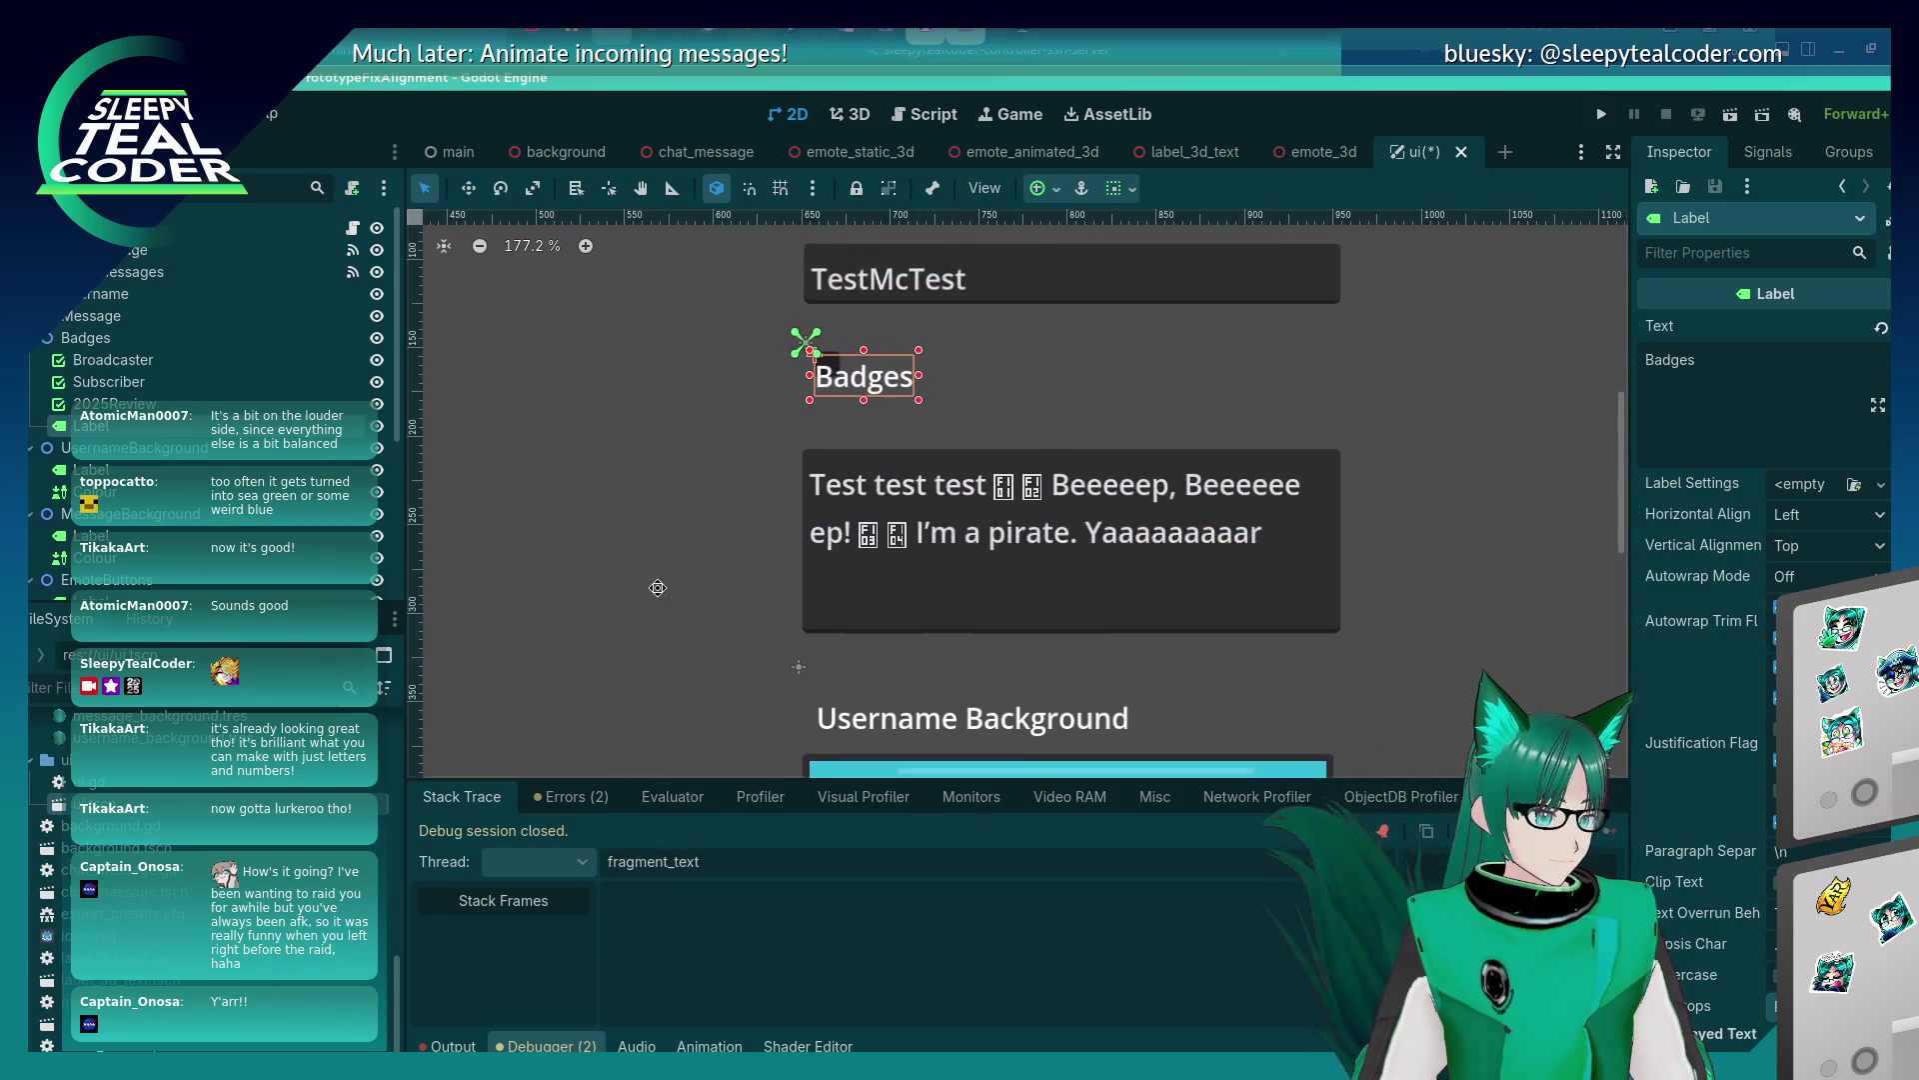
drag(839, 404, 834, 398)
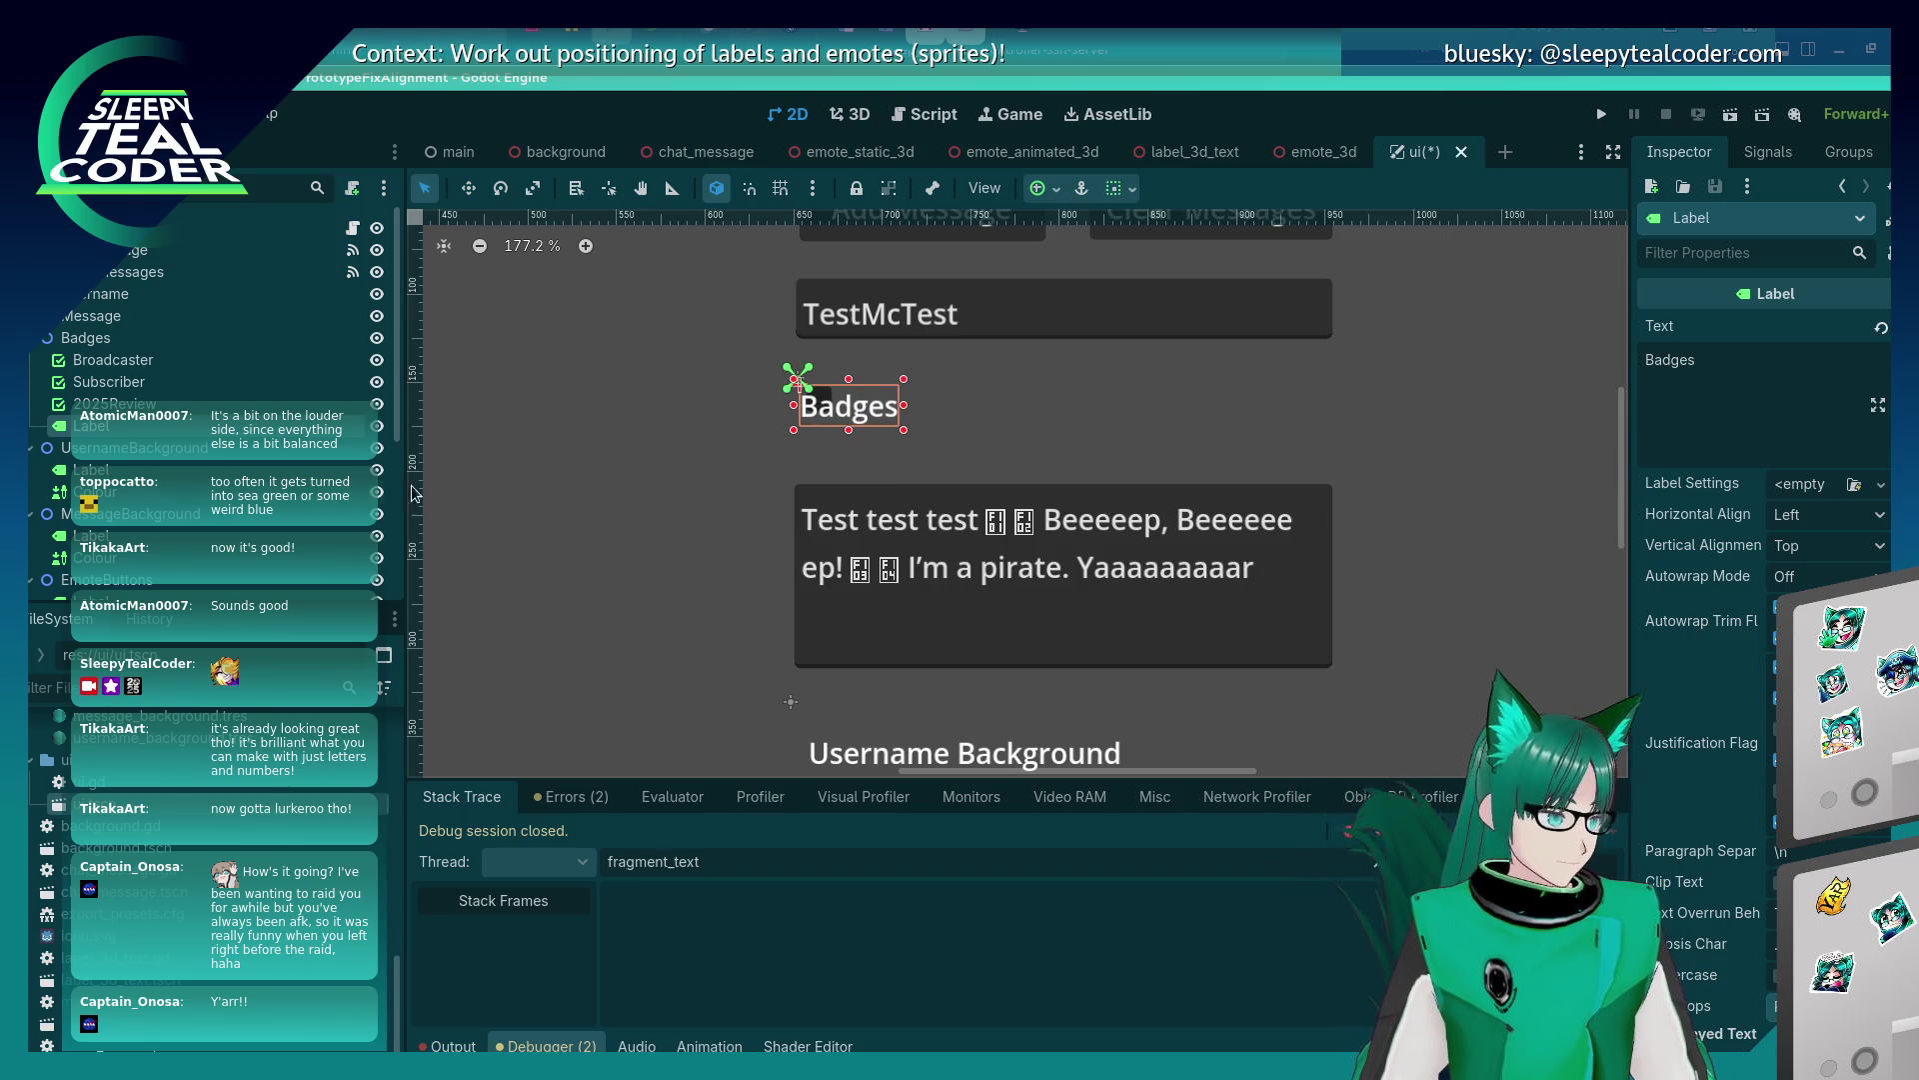
click(215, 357)
drag(830, 415, 830, 460)
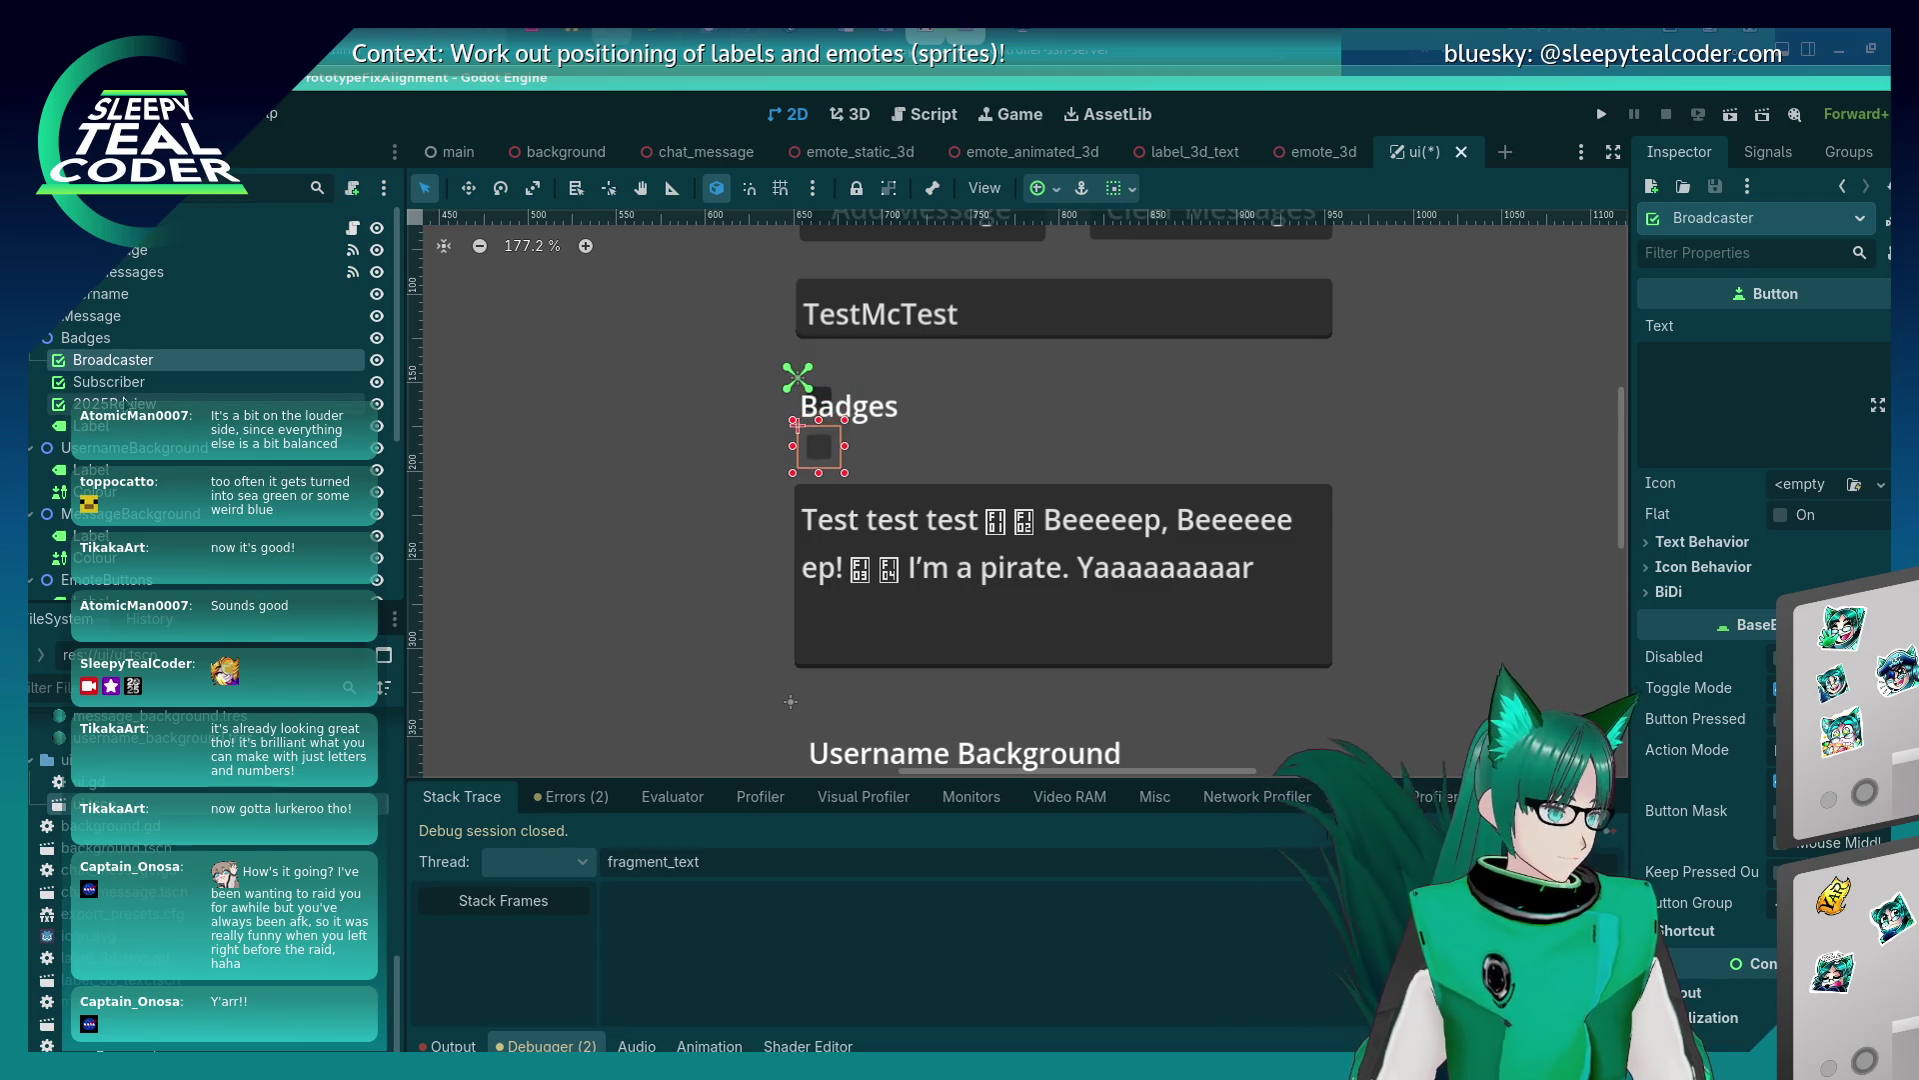
click(819, 430)
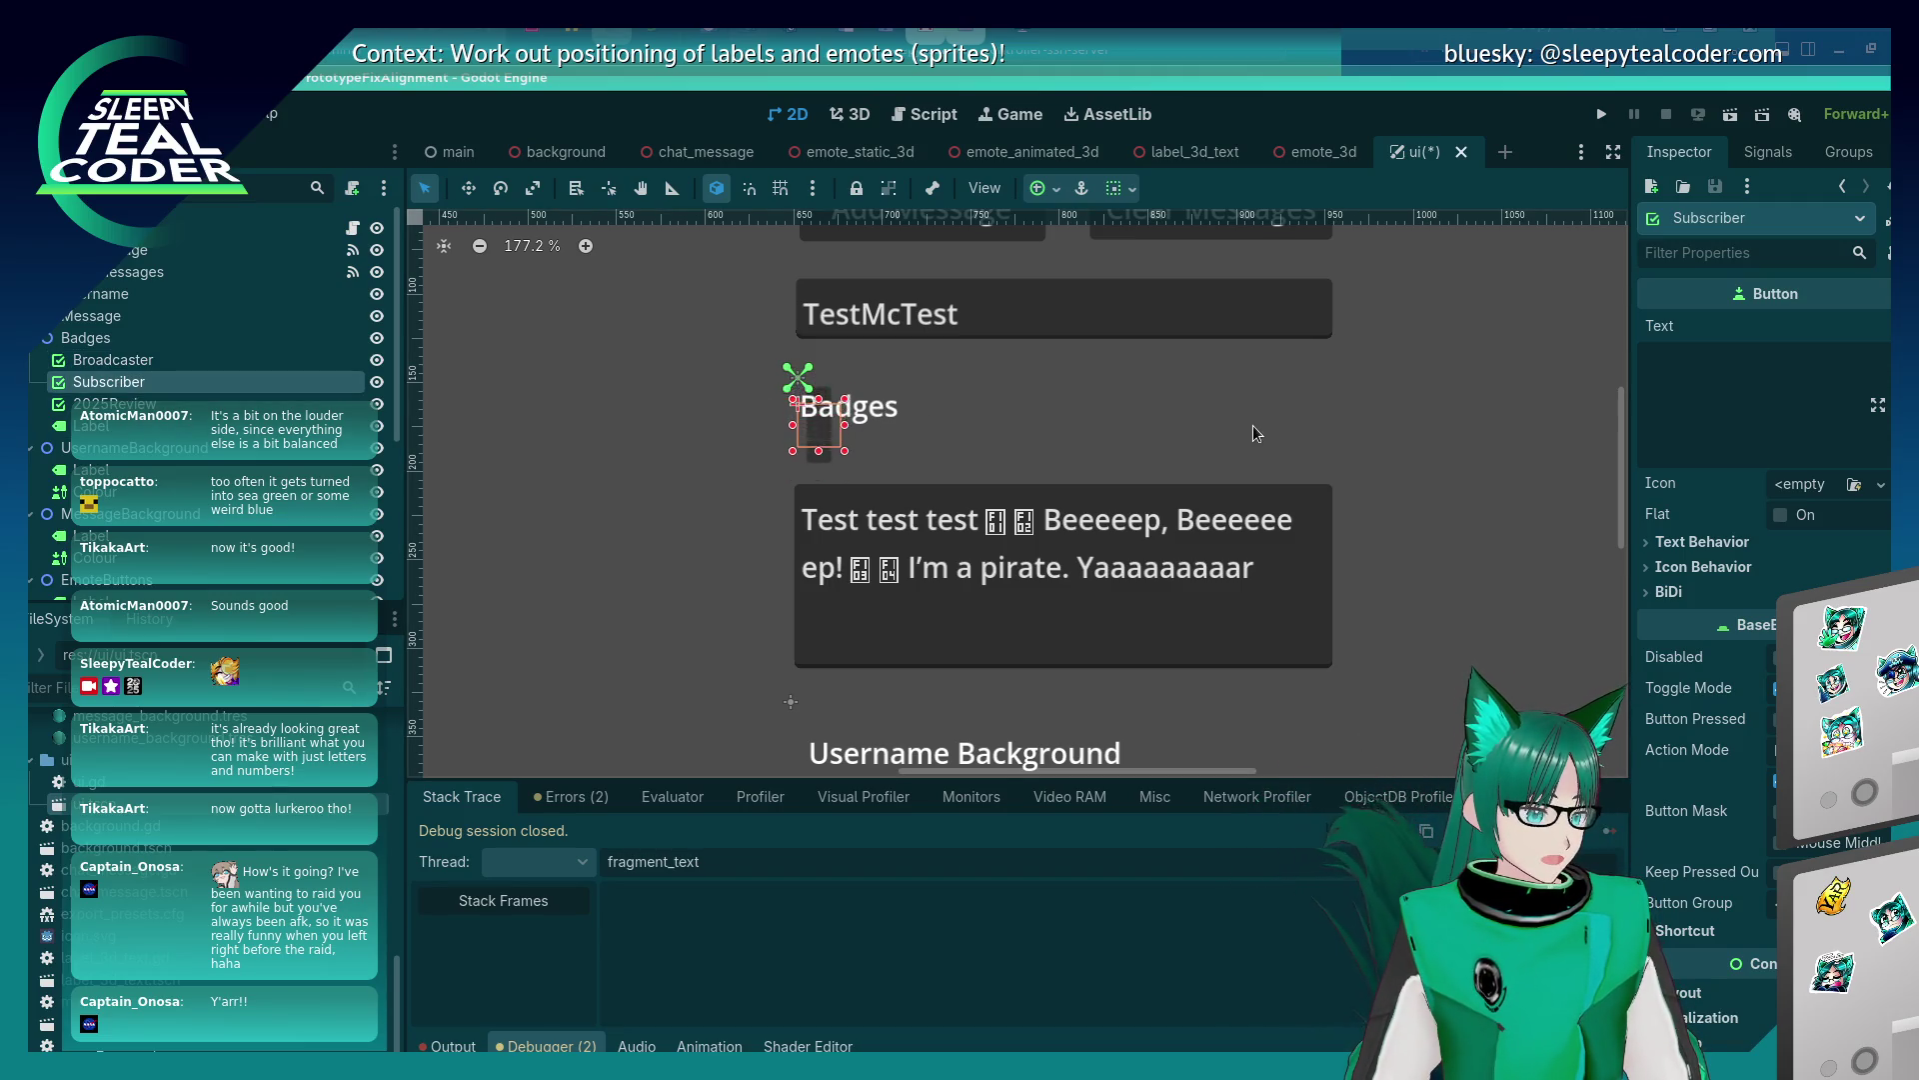
key(Down)
key(Down)
key(Down)
key(Right)
key(Right)
key(Right)
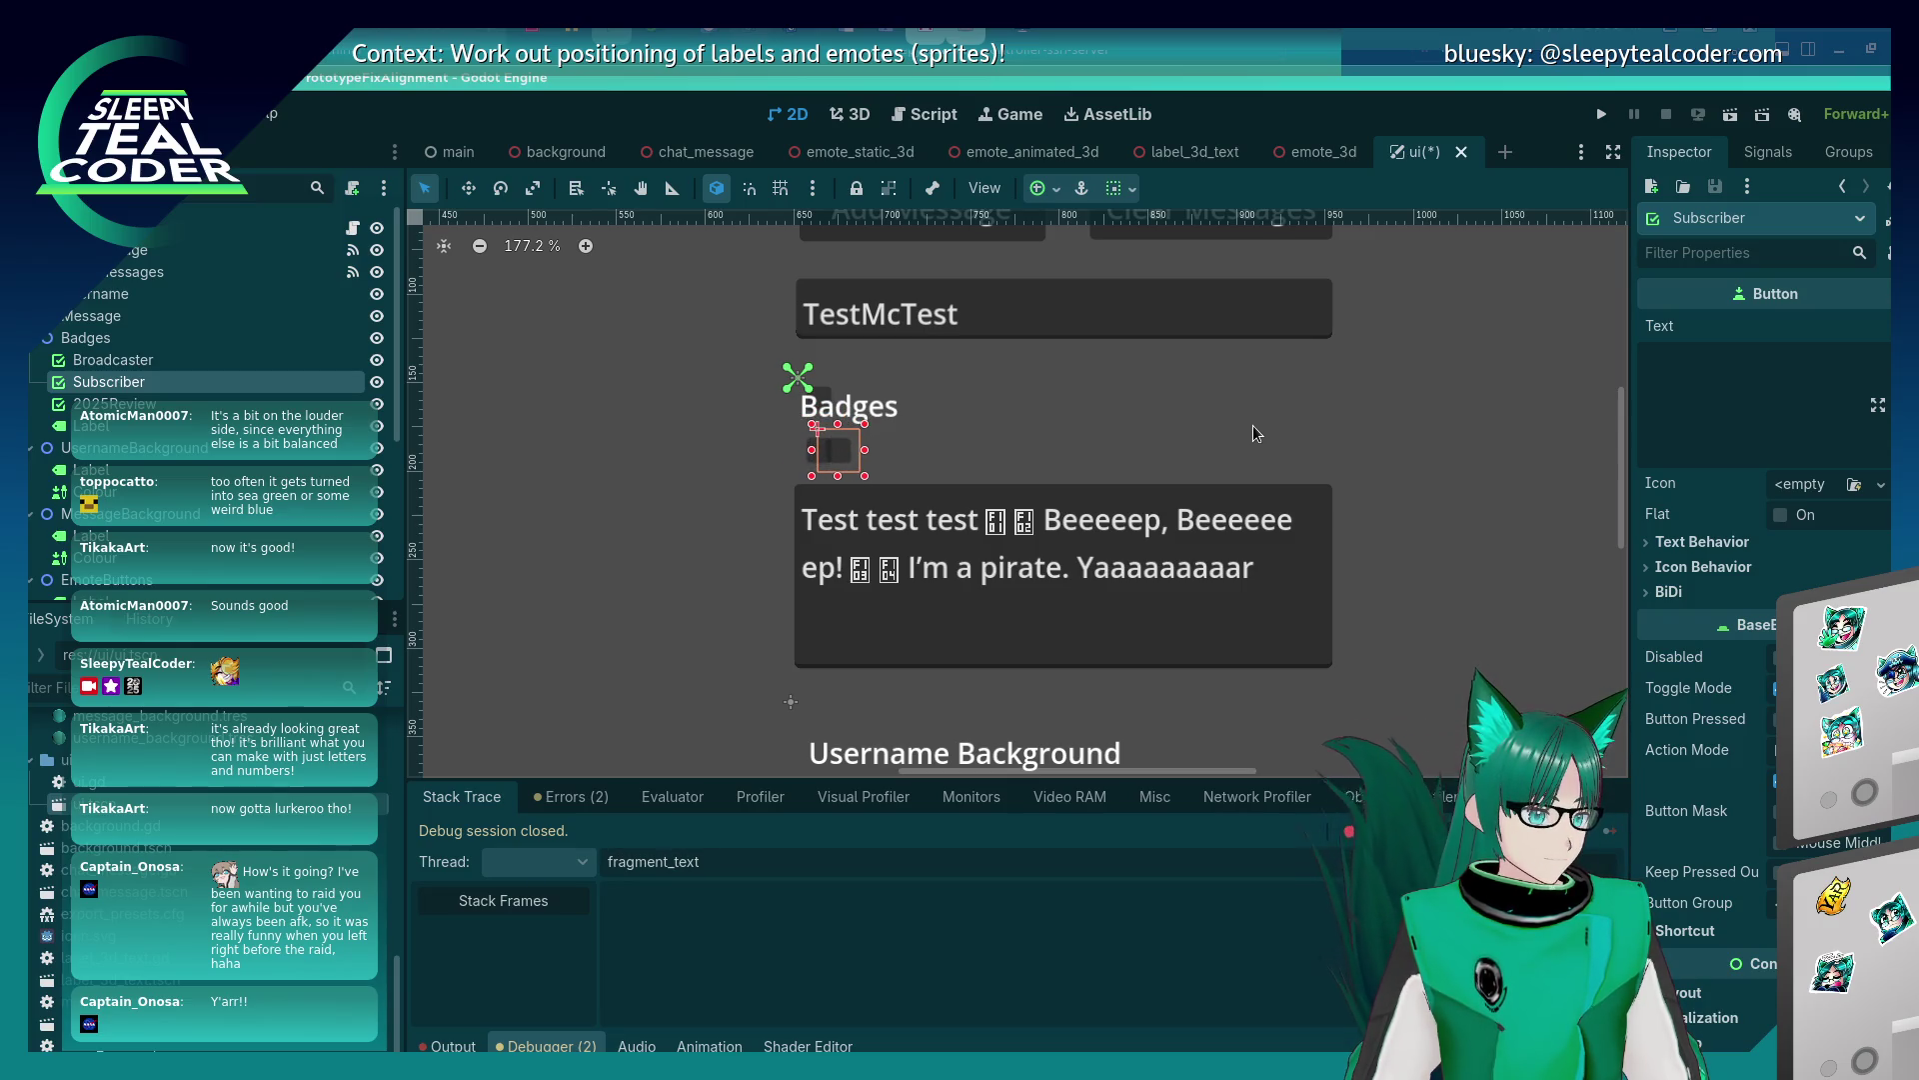
key(Right)
key(Right)
key(Right)
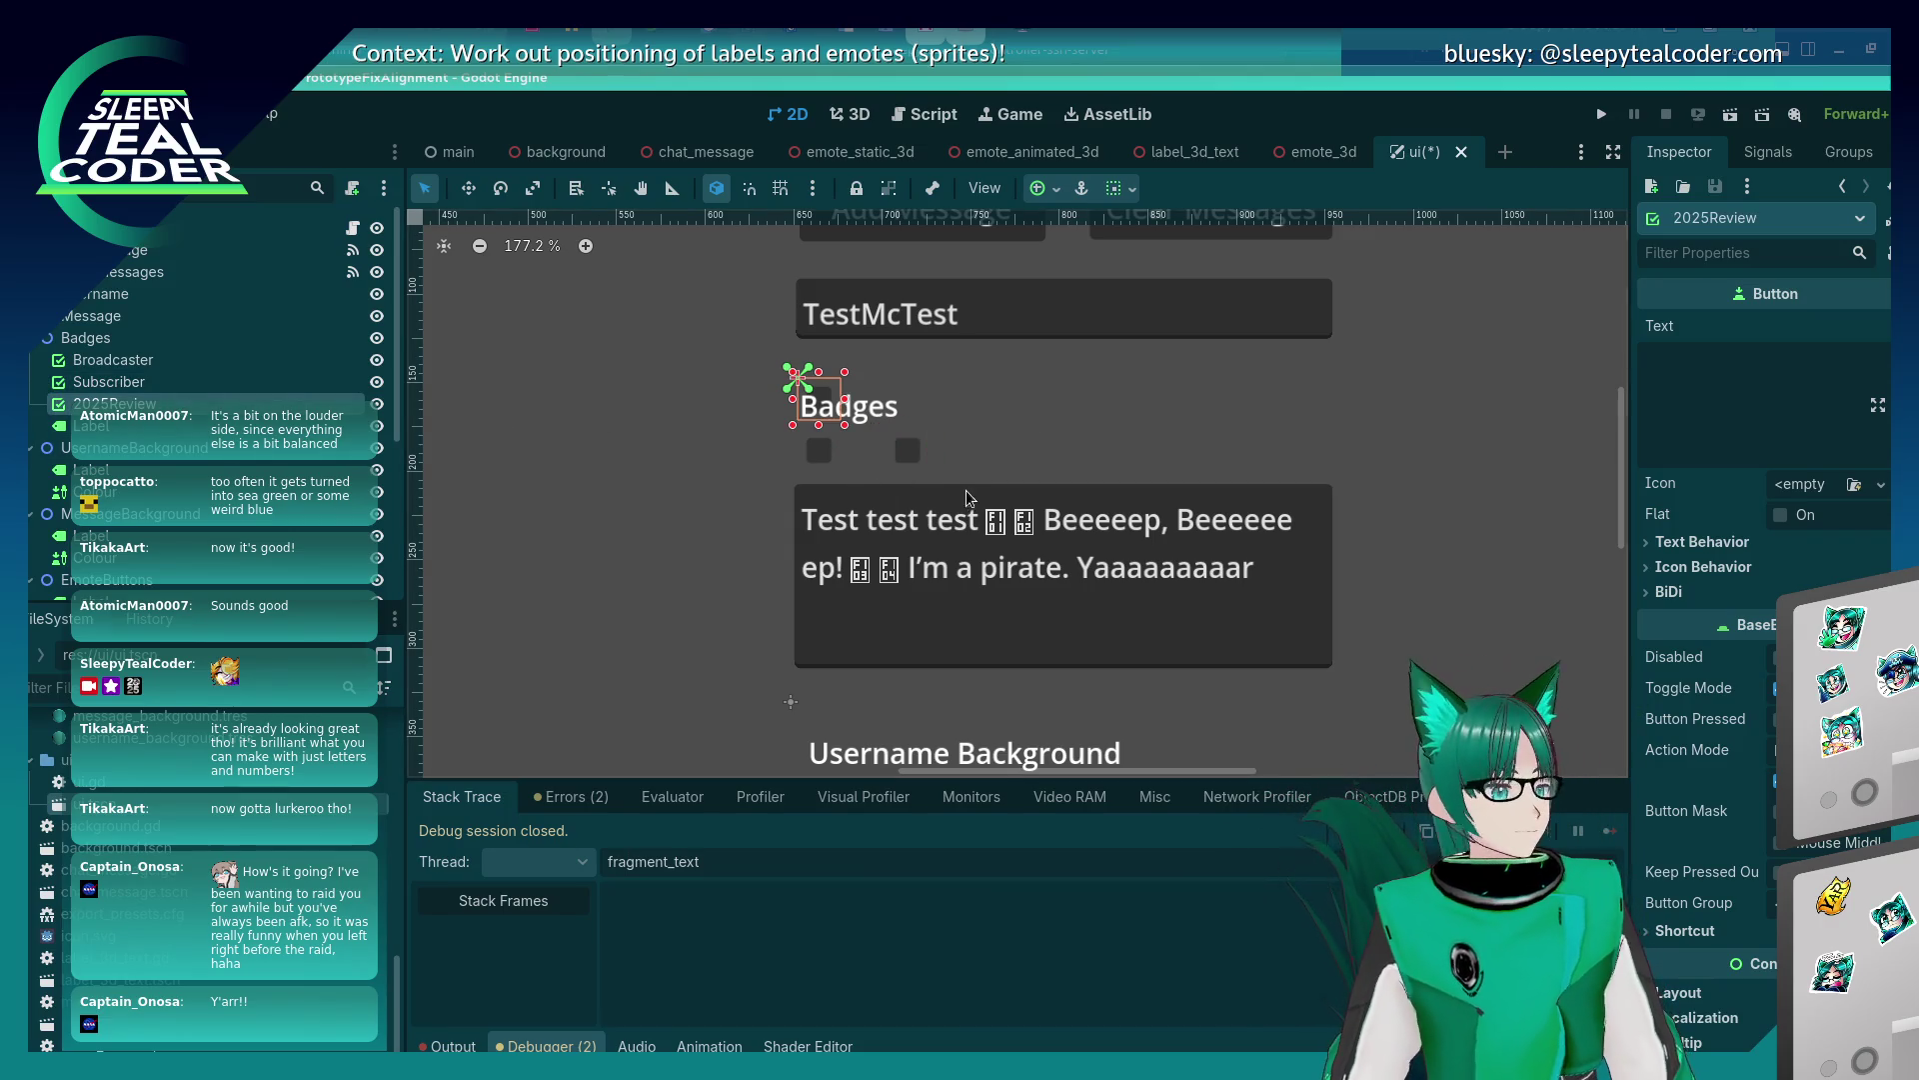
key(Down)
key(Down)
key(Down)
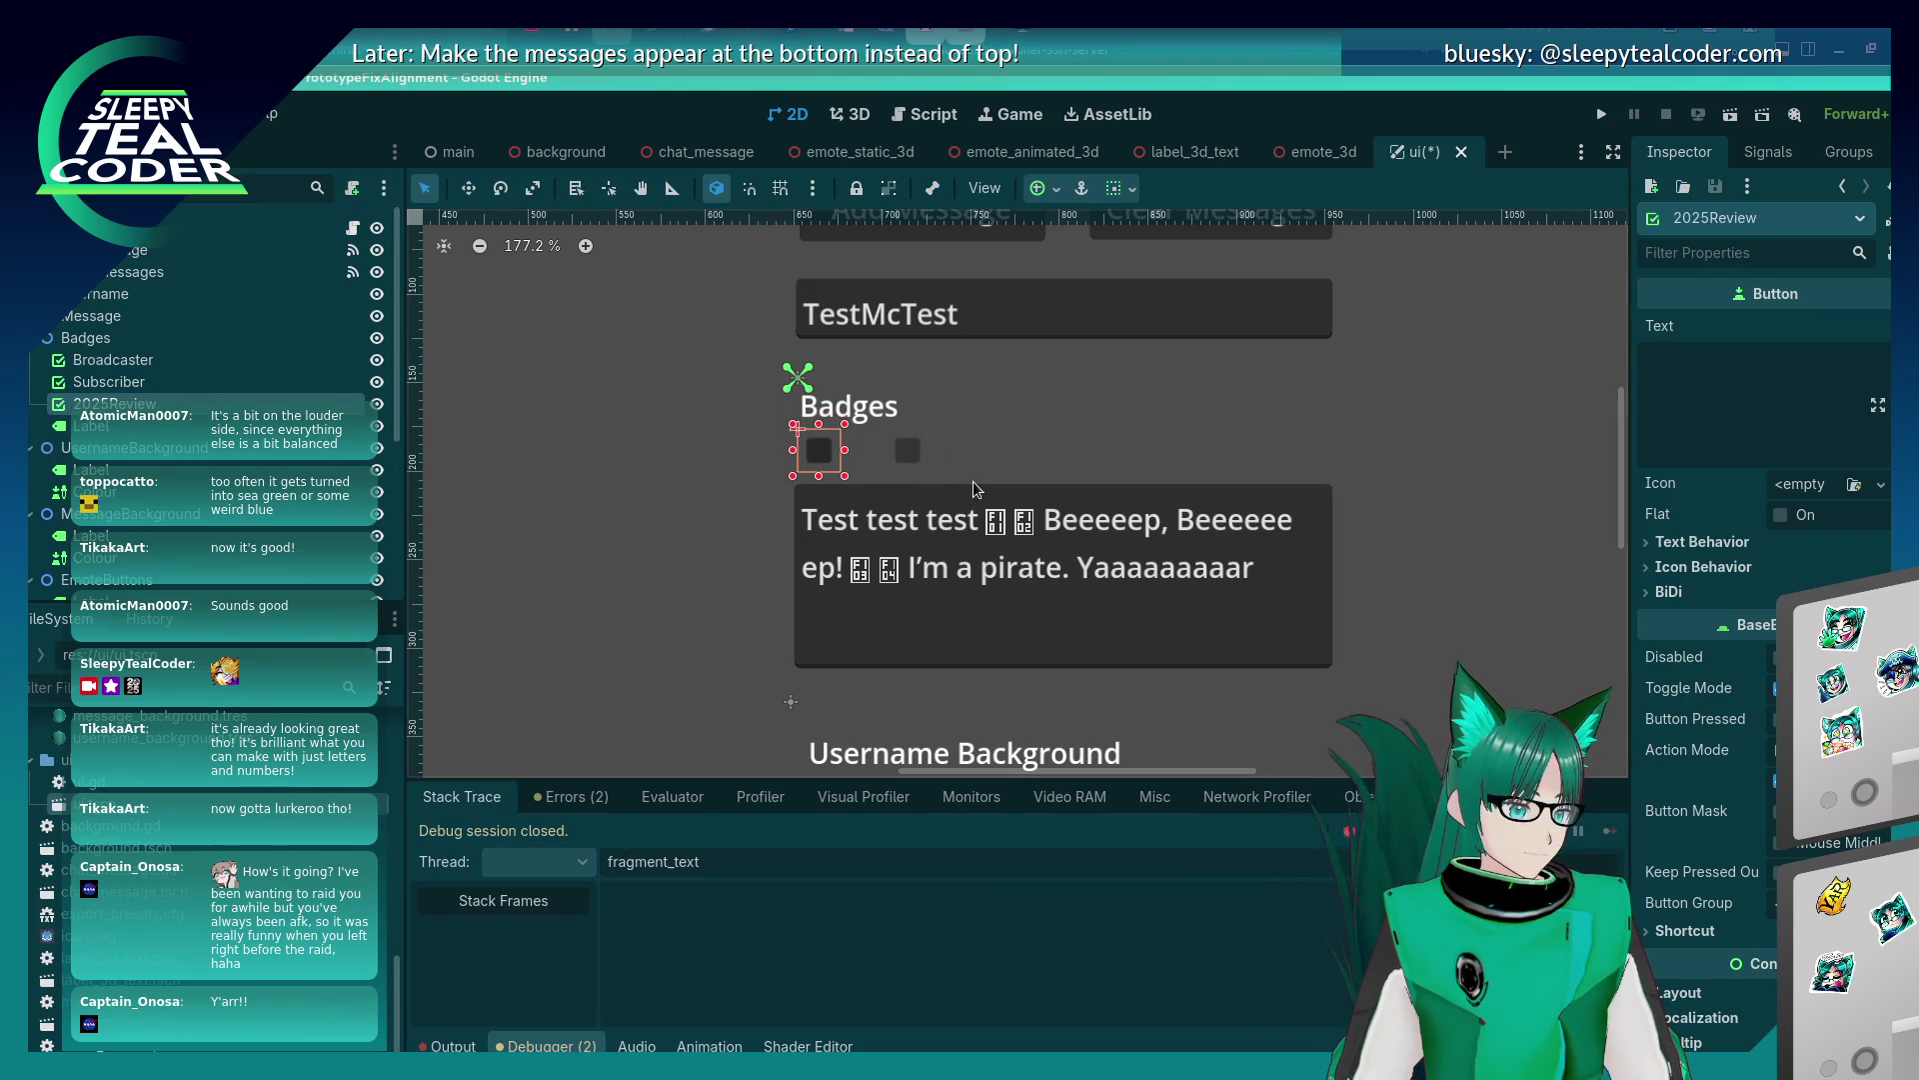
key(Right)
key(Right)
key(Right)
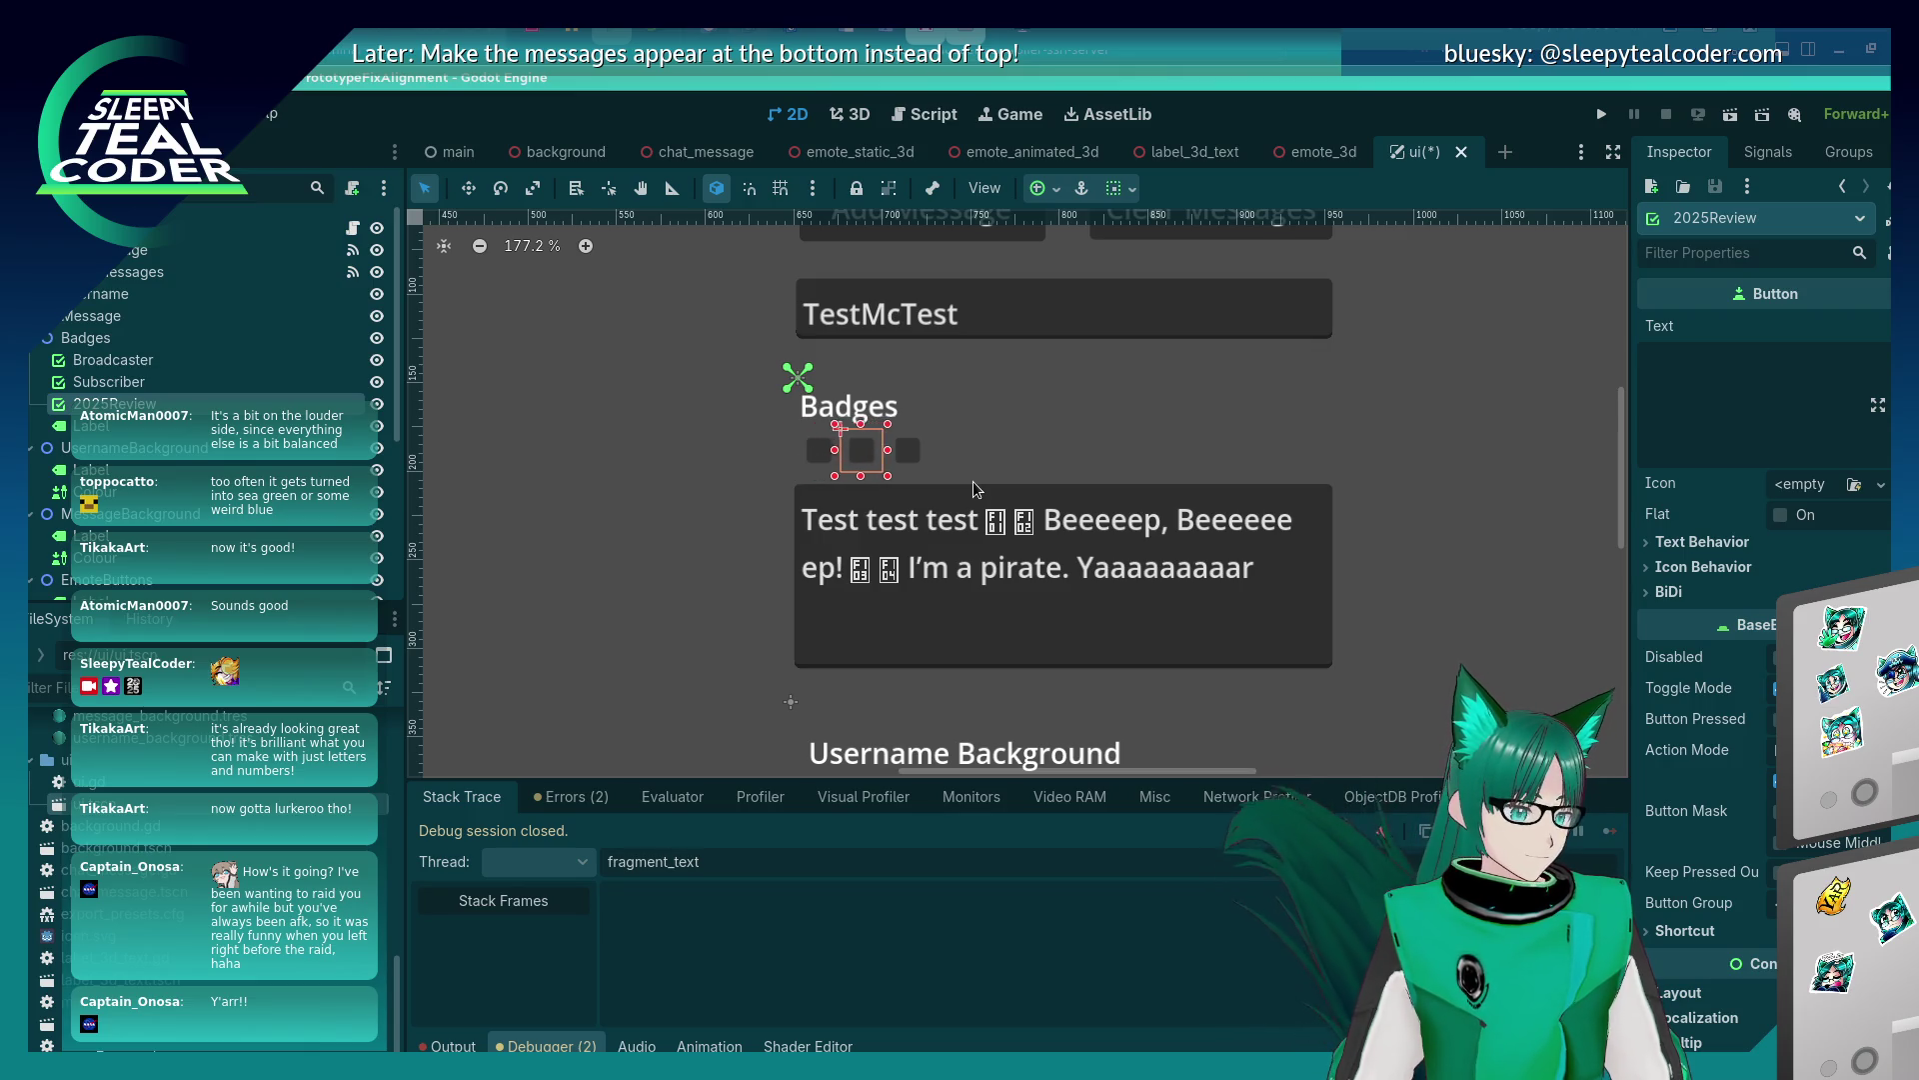
key(Right)
key(Right)
key(Right)
key(Right)
key(Right)
key(Right)
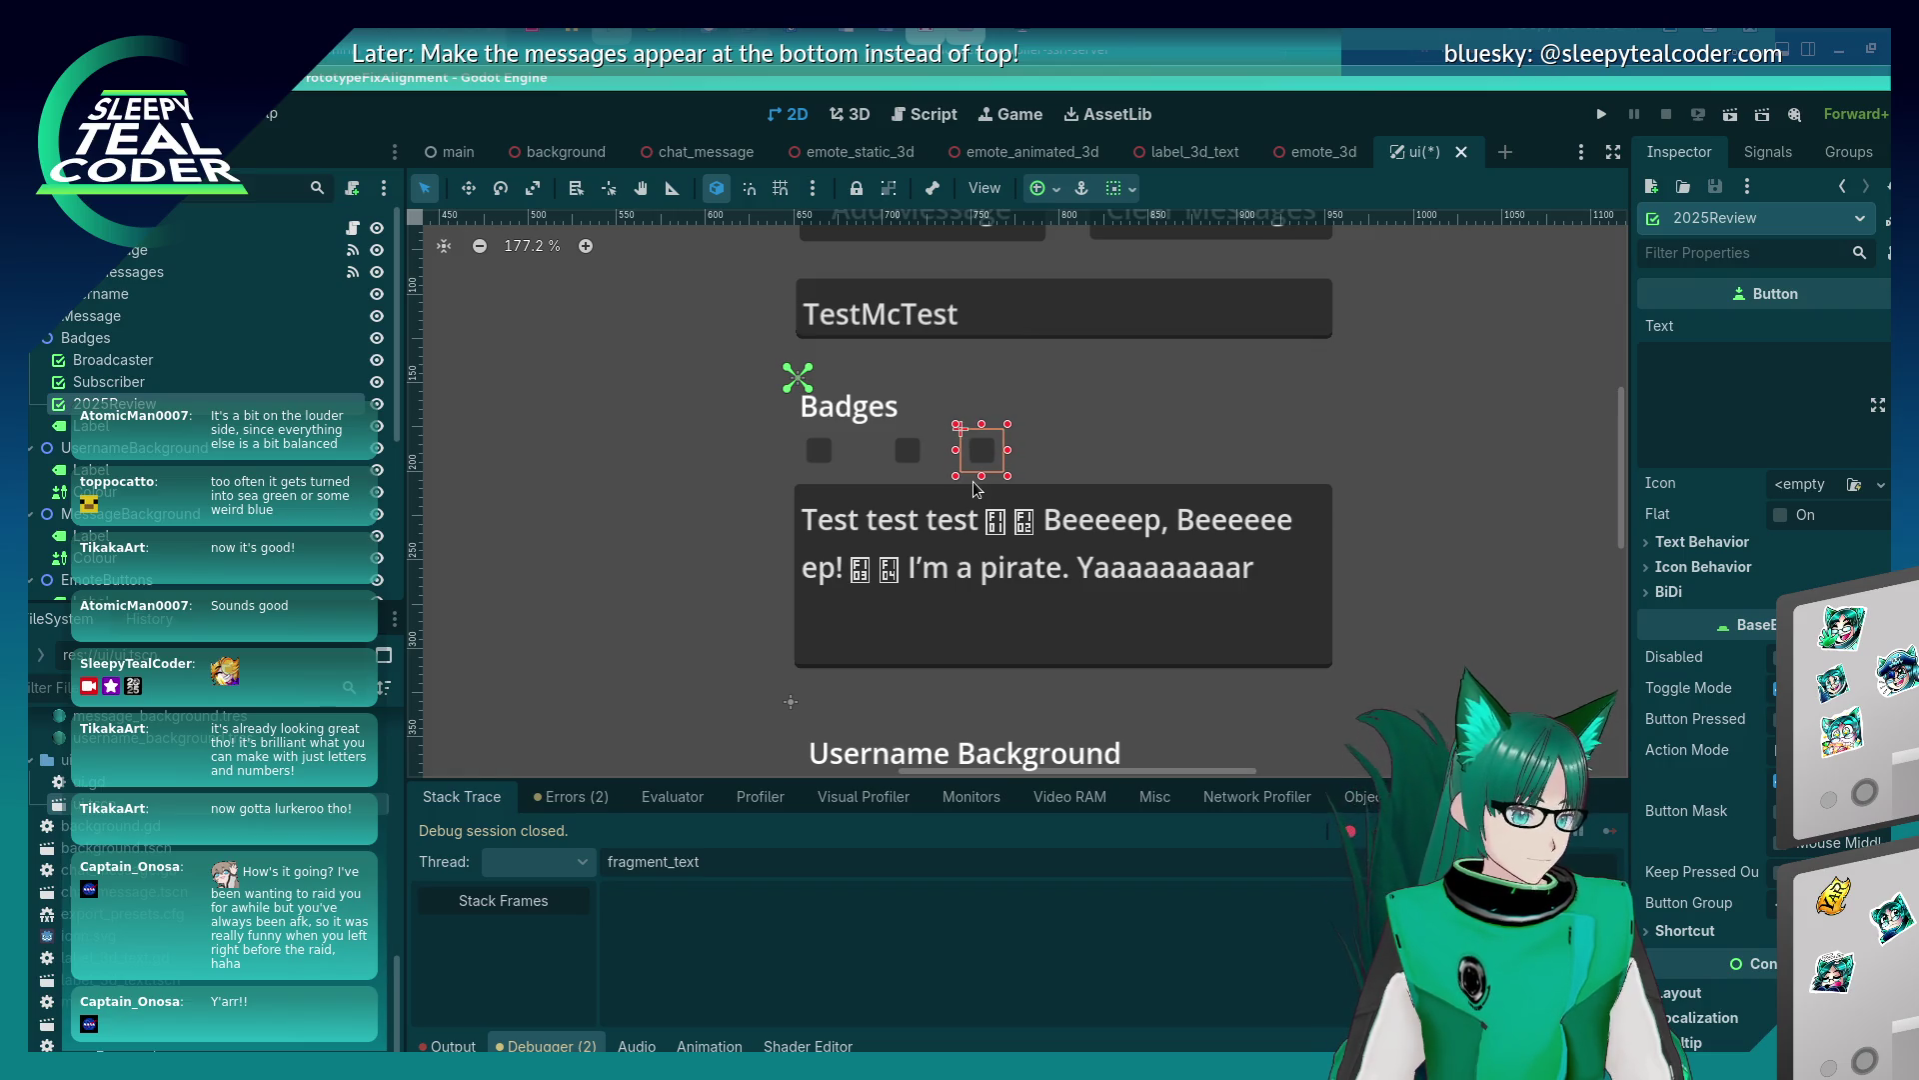
click(632, 505)
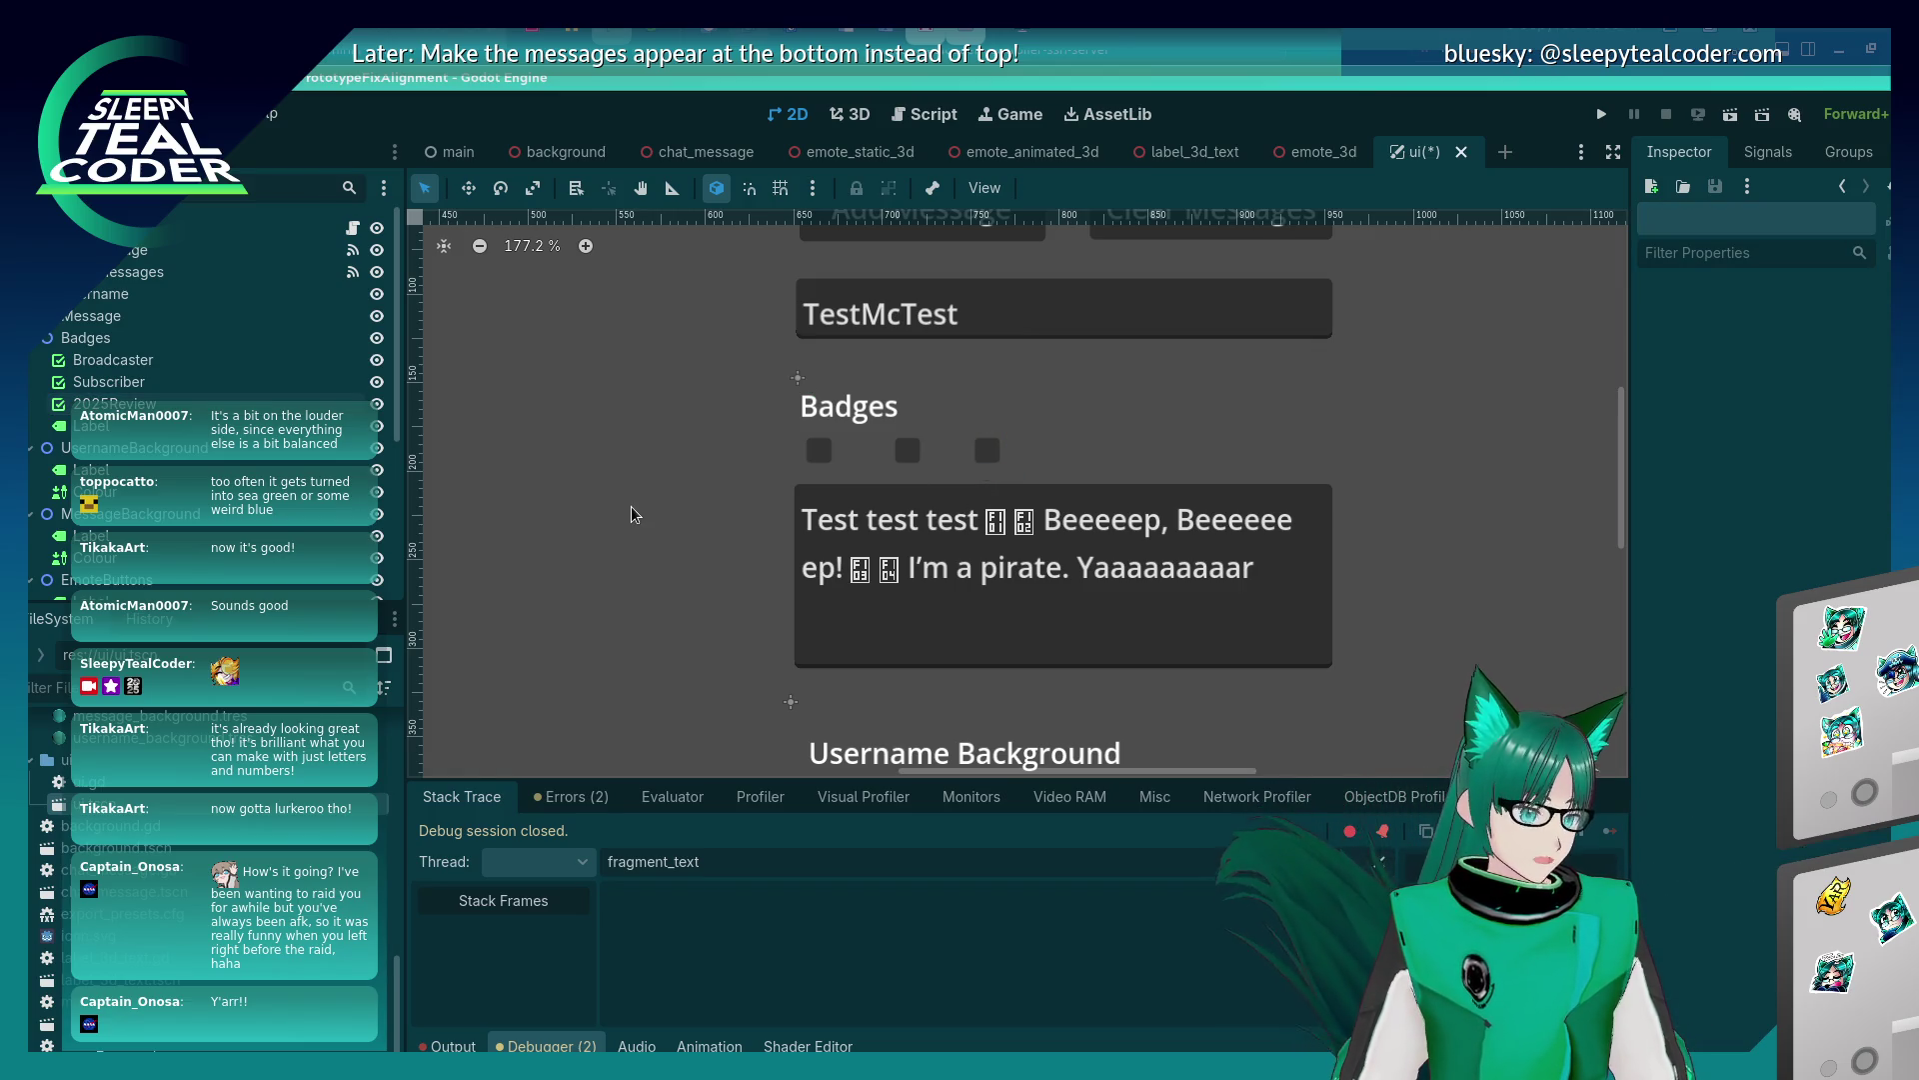
scroll(200, 870, up, 10)
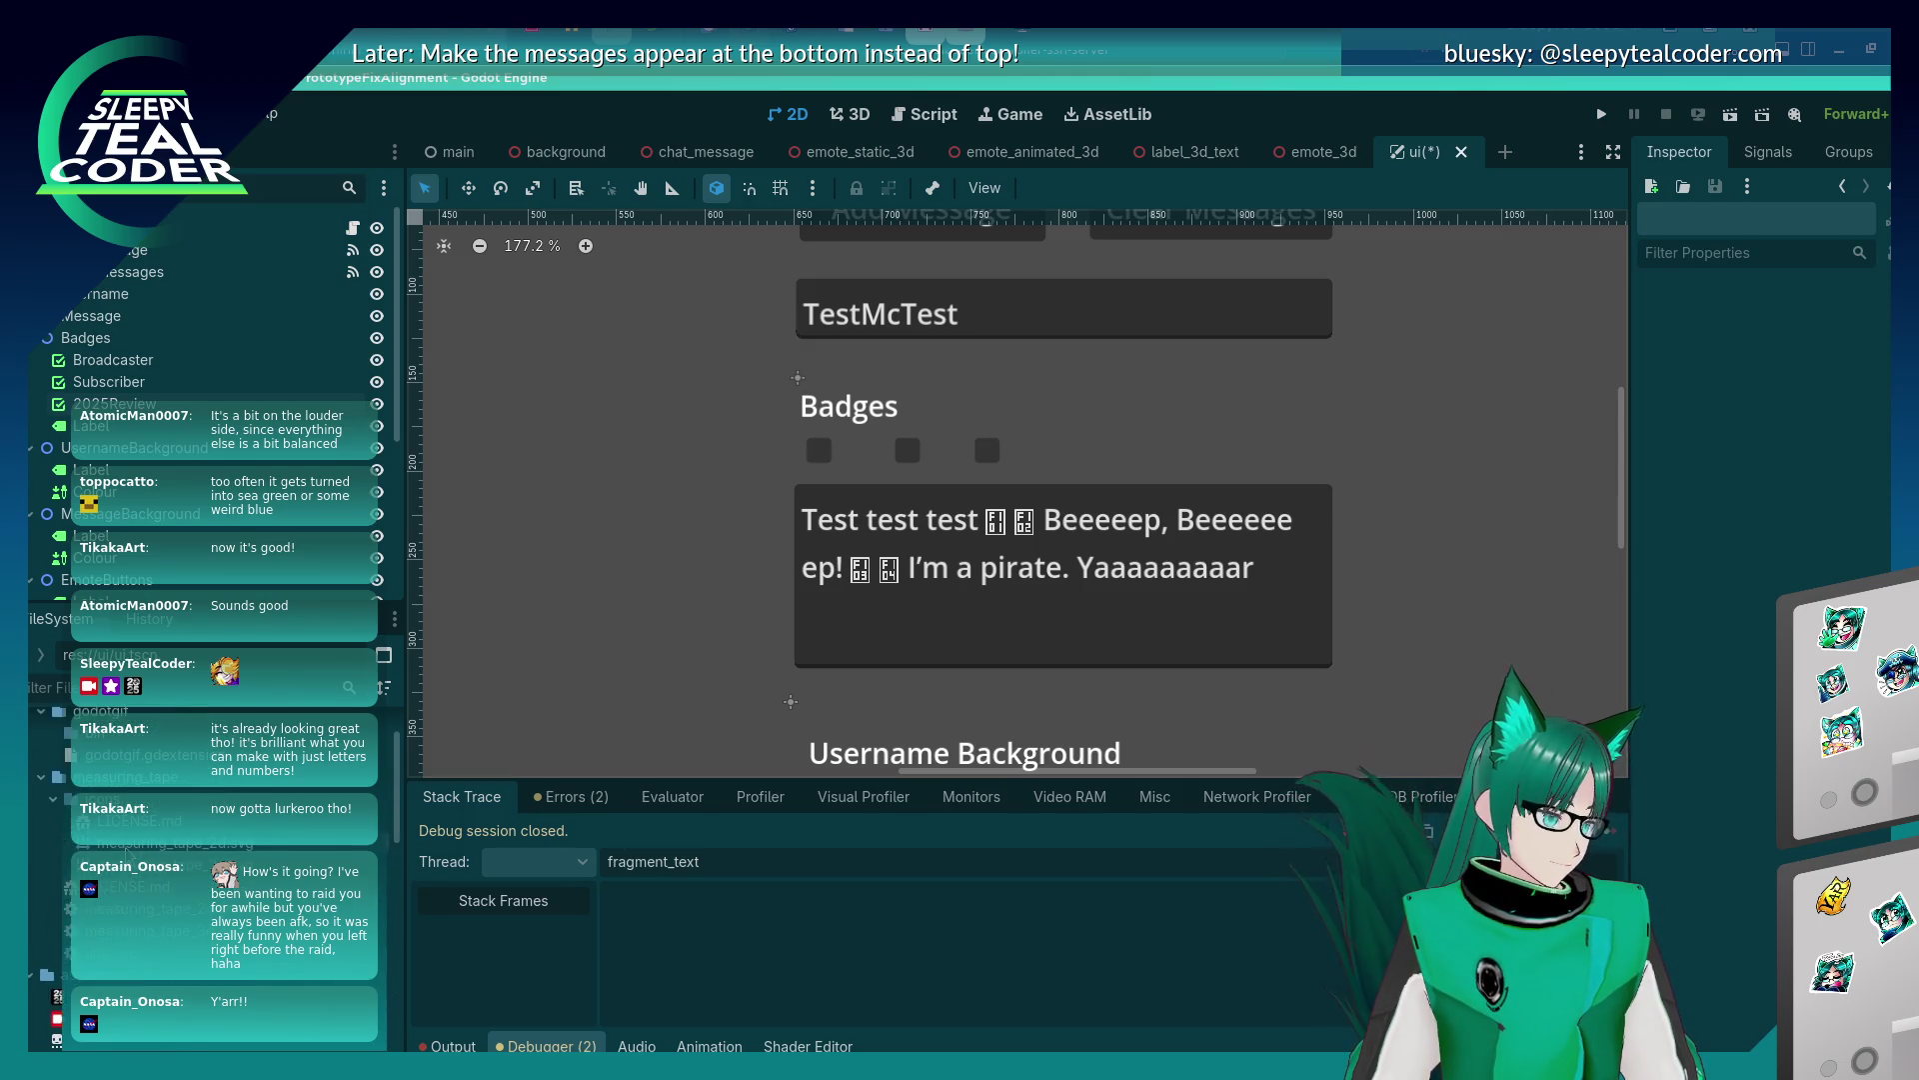
mouse_move(148, 848)
mouse_down()
mouse_move(765, 472)
mouse_move(862, 452)
mouse_up()
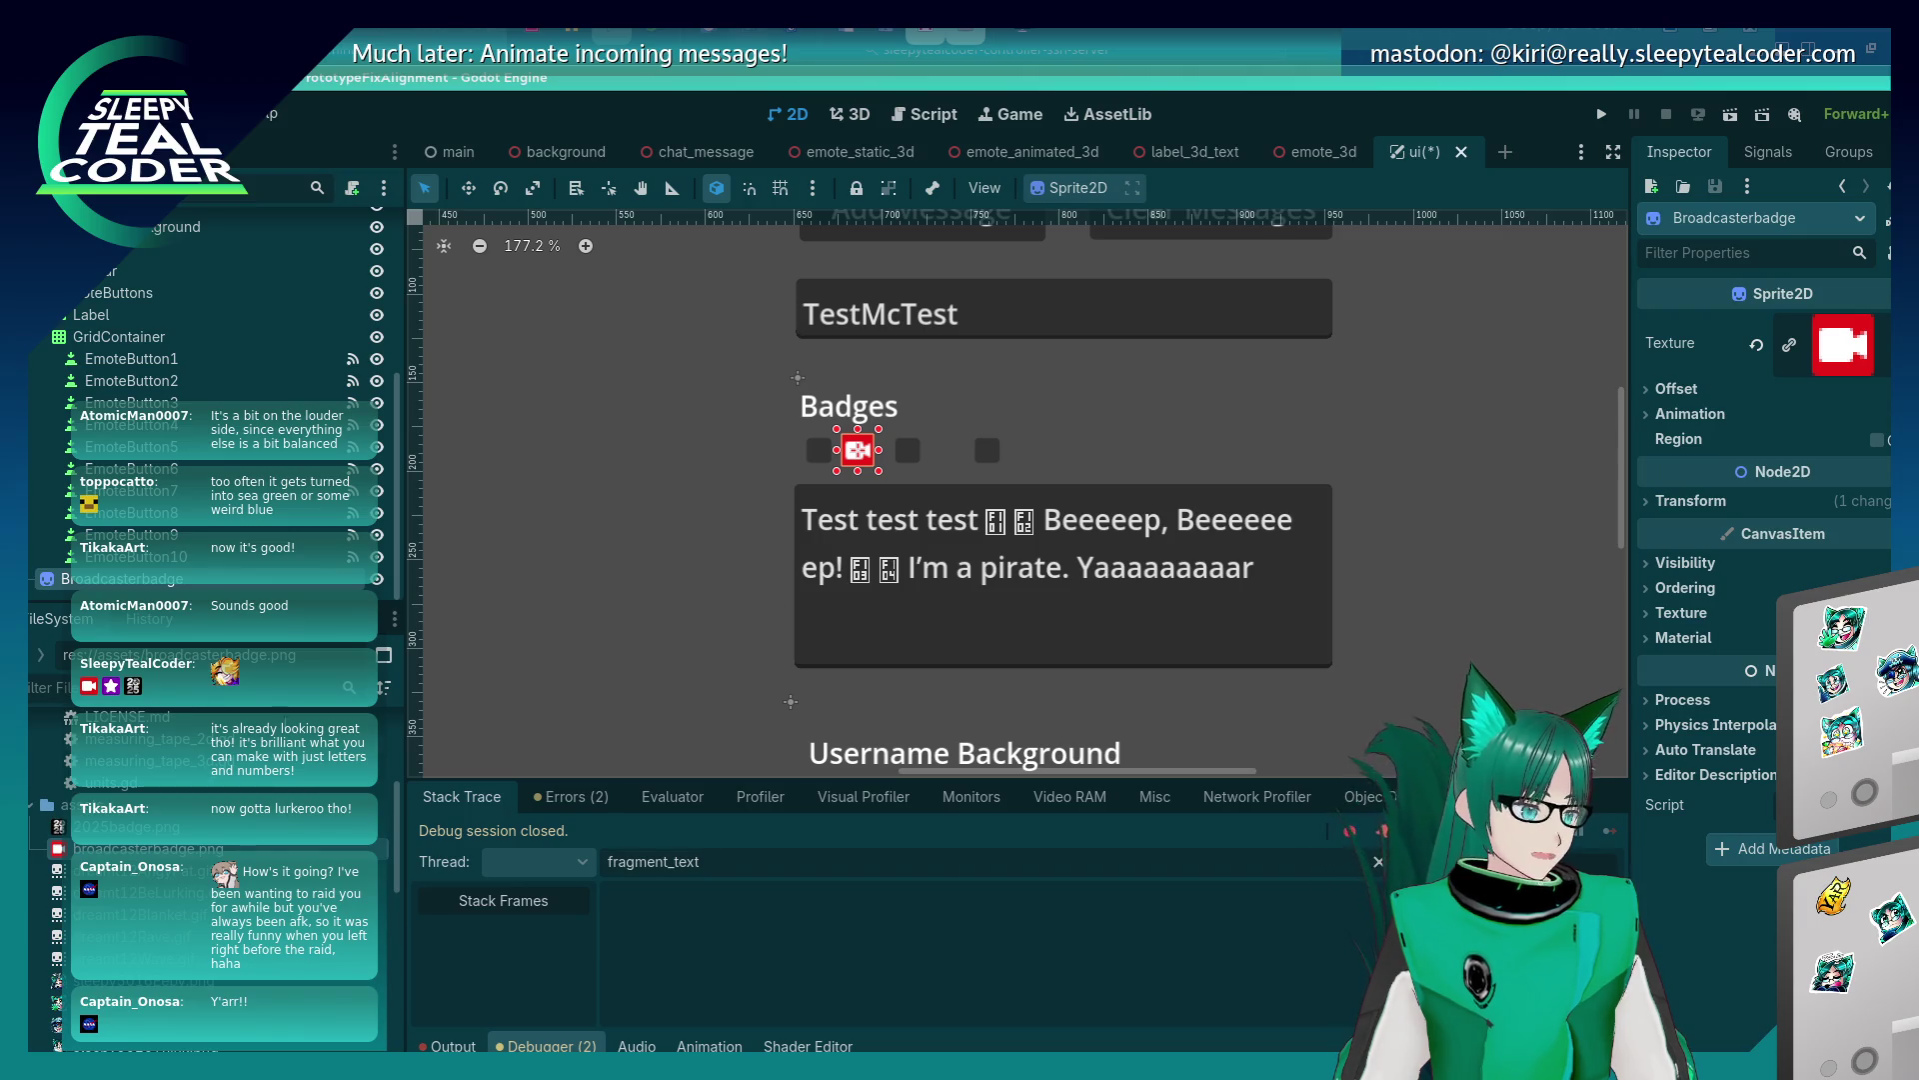
Drop subscriberbadge.png beside the broadcaster badge and nudge it two steps right.
scroll(200, 800, down, 1)
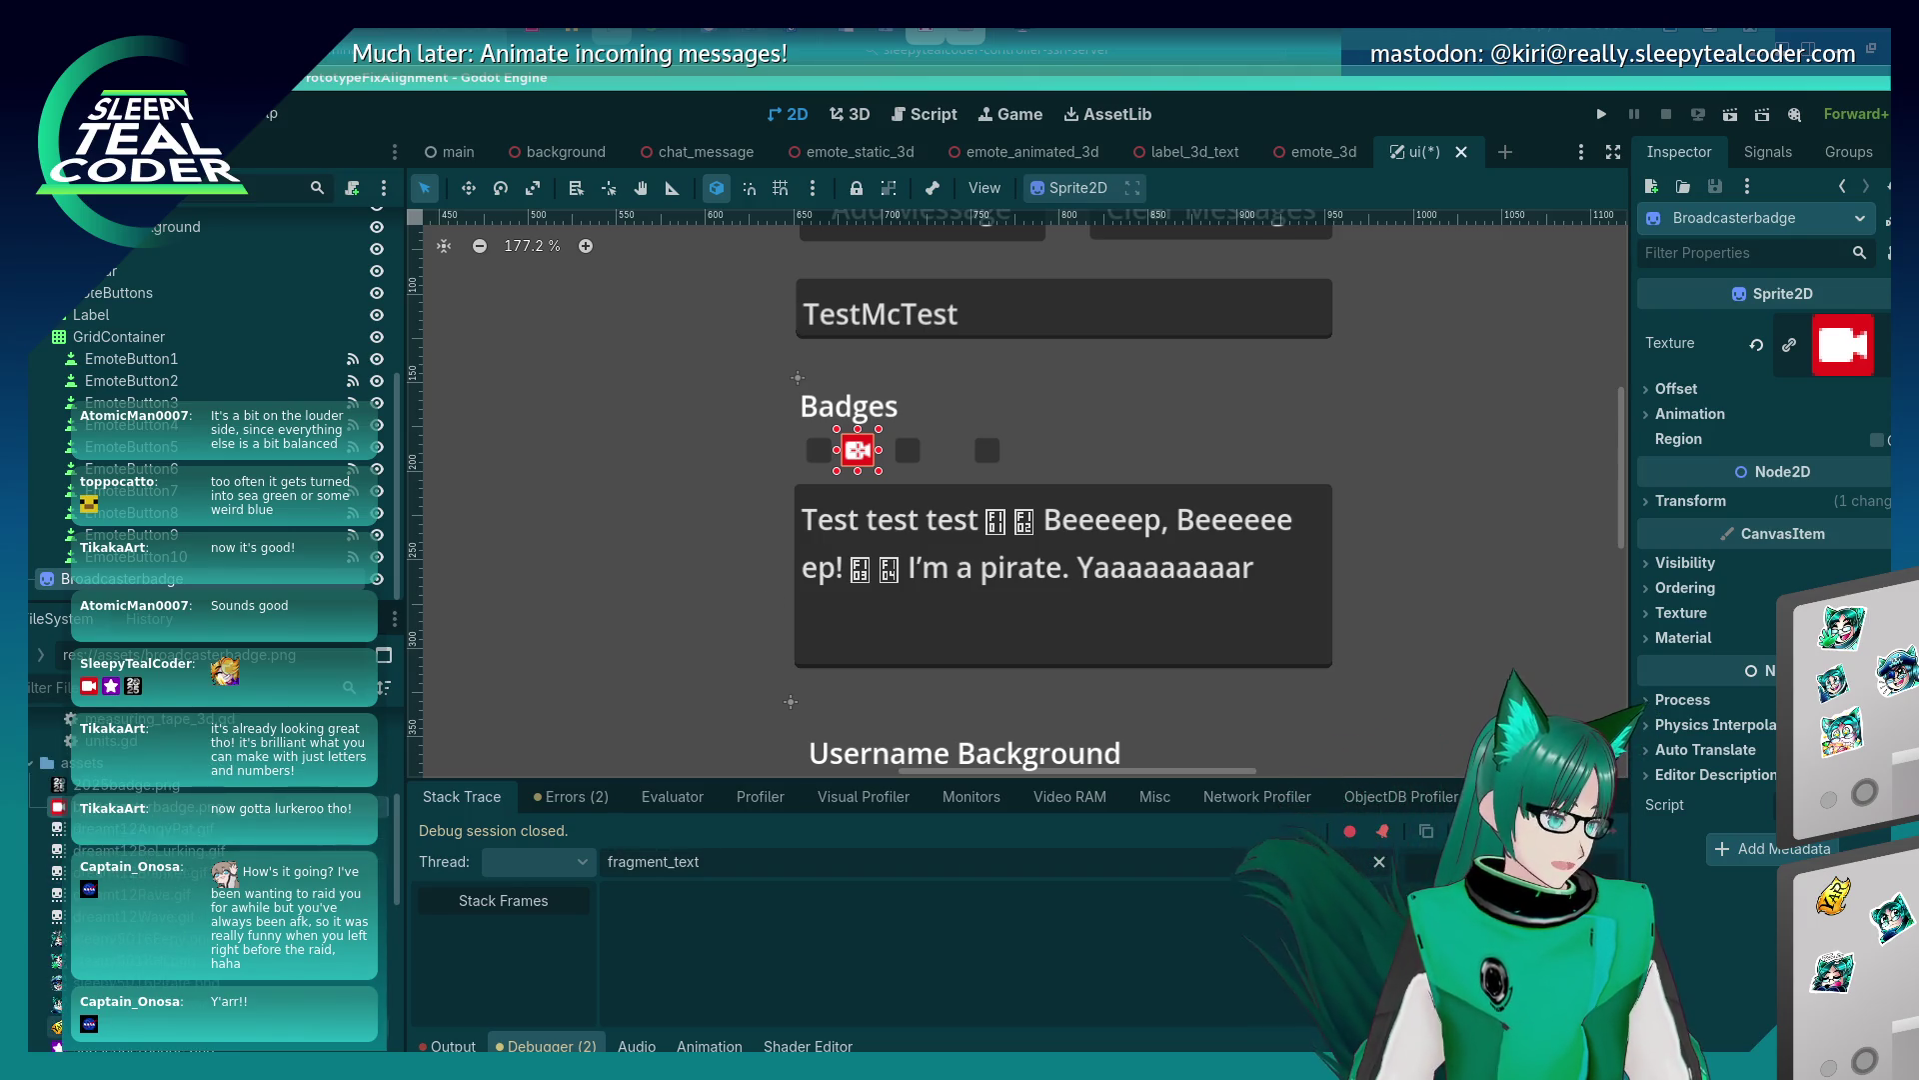
mouse_move(120, 1045)
mouse_down()
mouse_move(913, 450)
mouse_move(940, 450)
mouse_up()
key(Right)
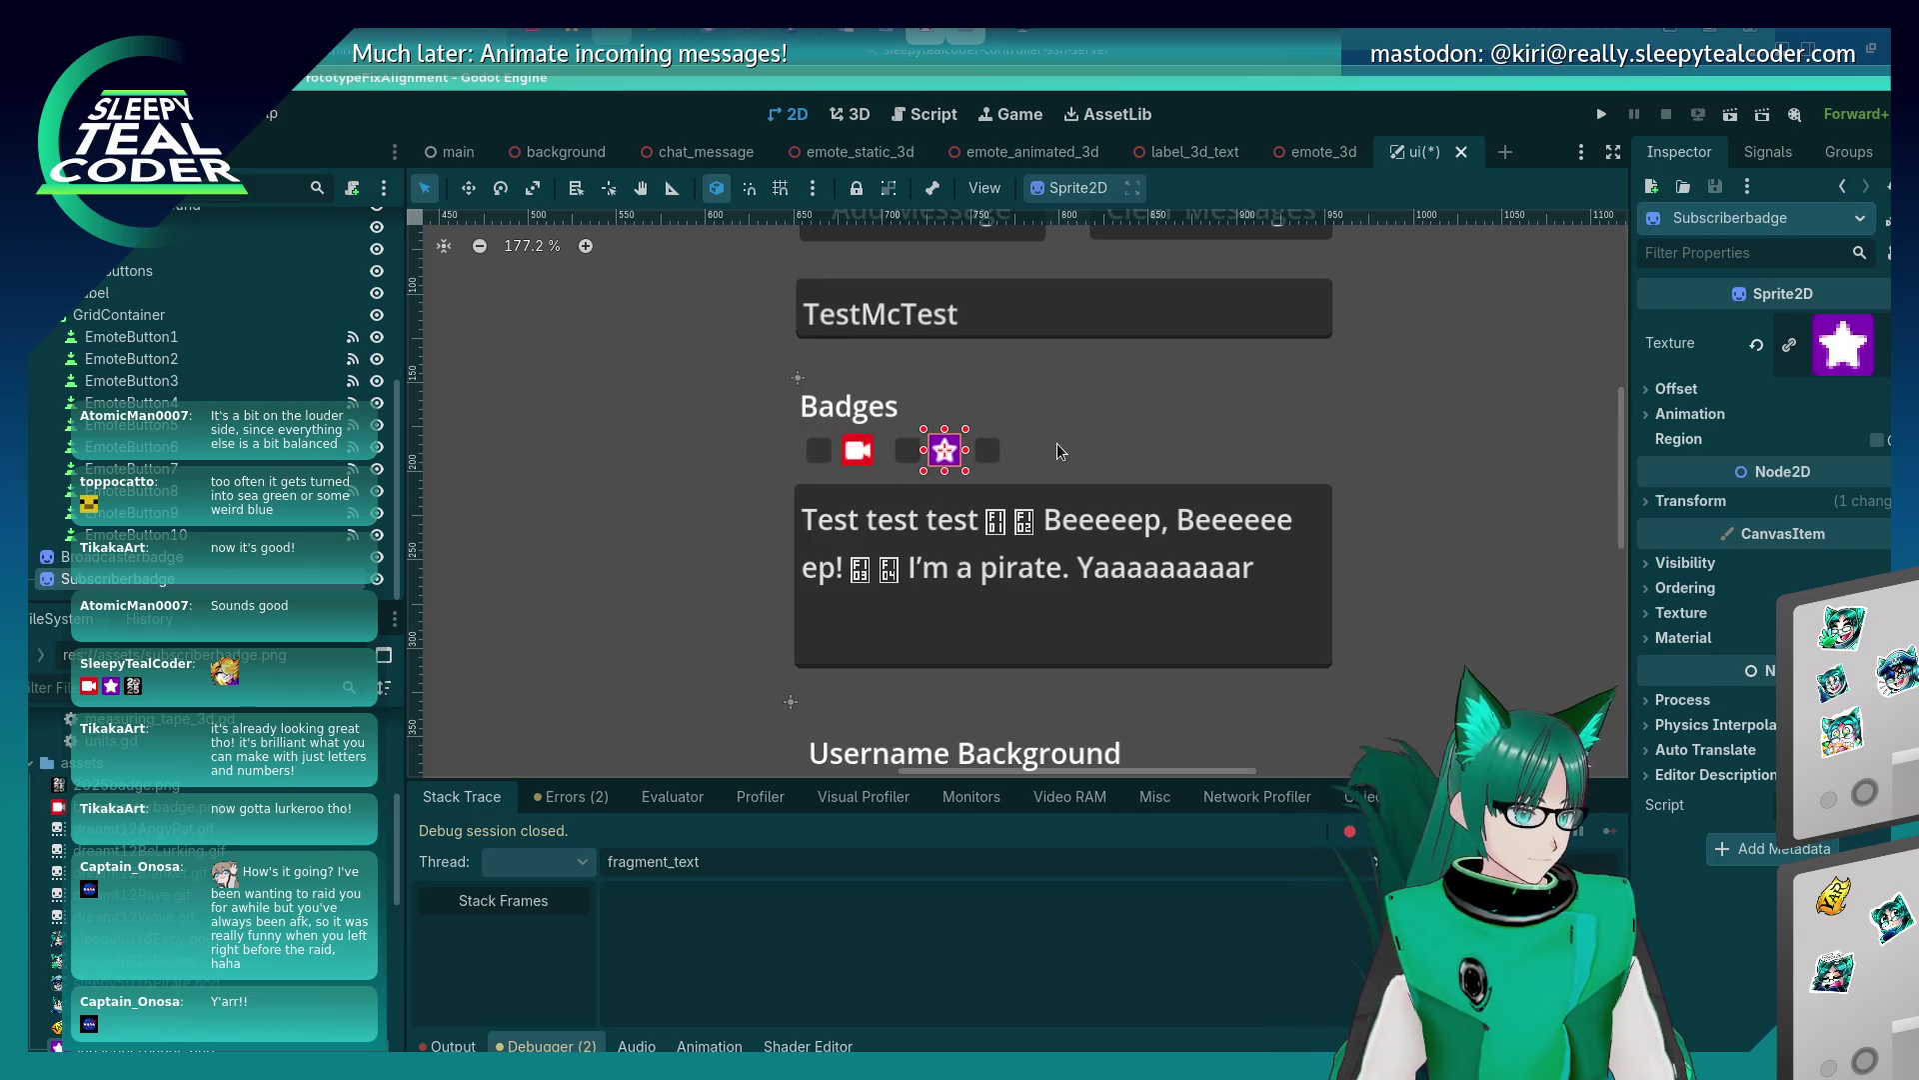
key(Right)
click(1062, 436)
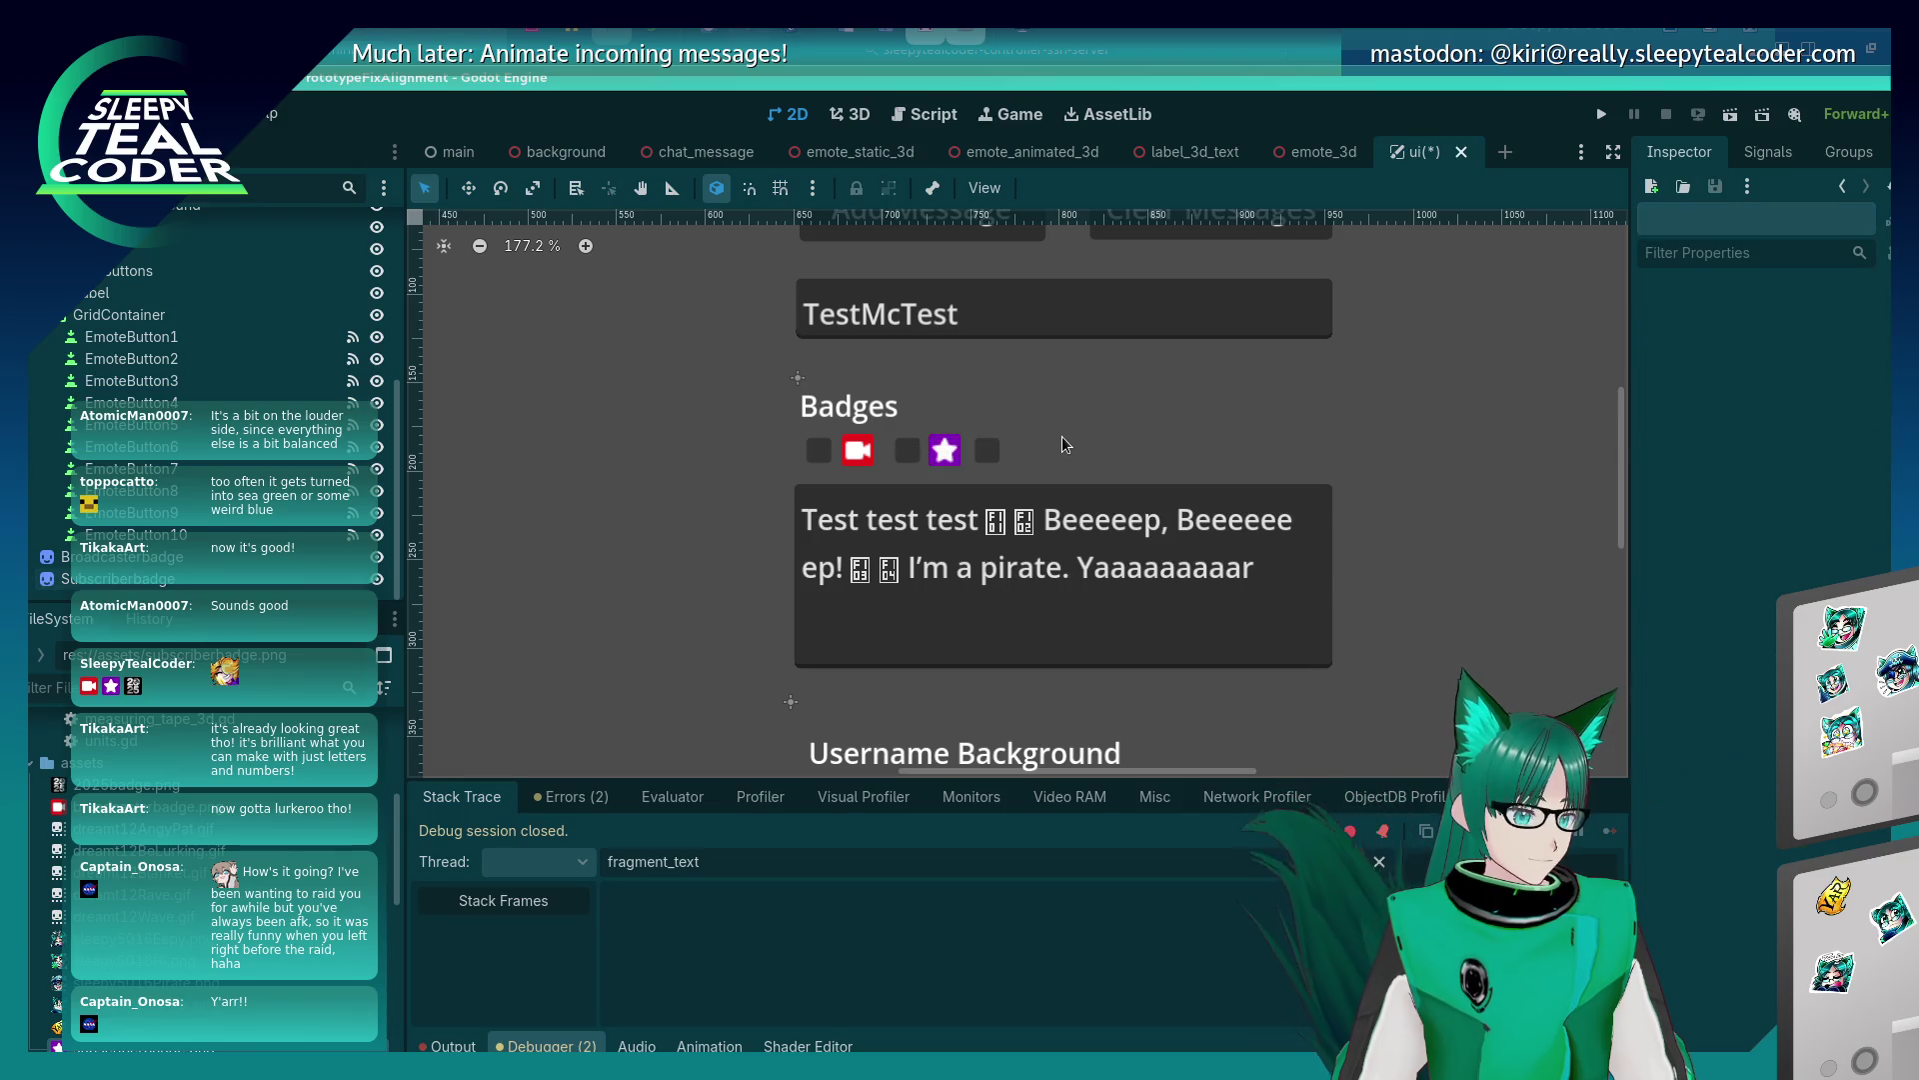
click(999, 456)
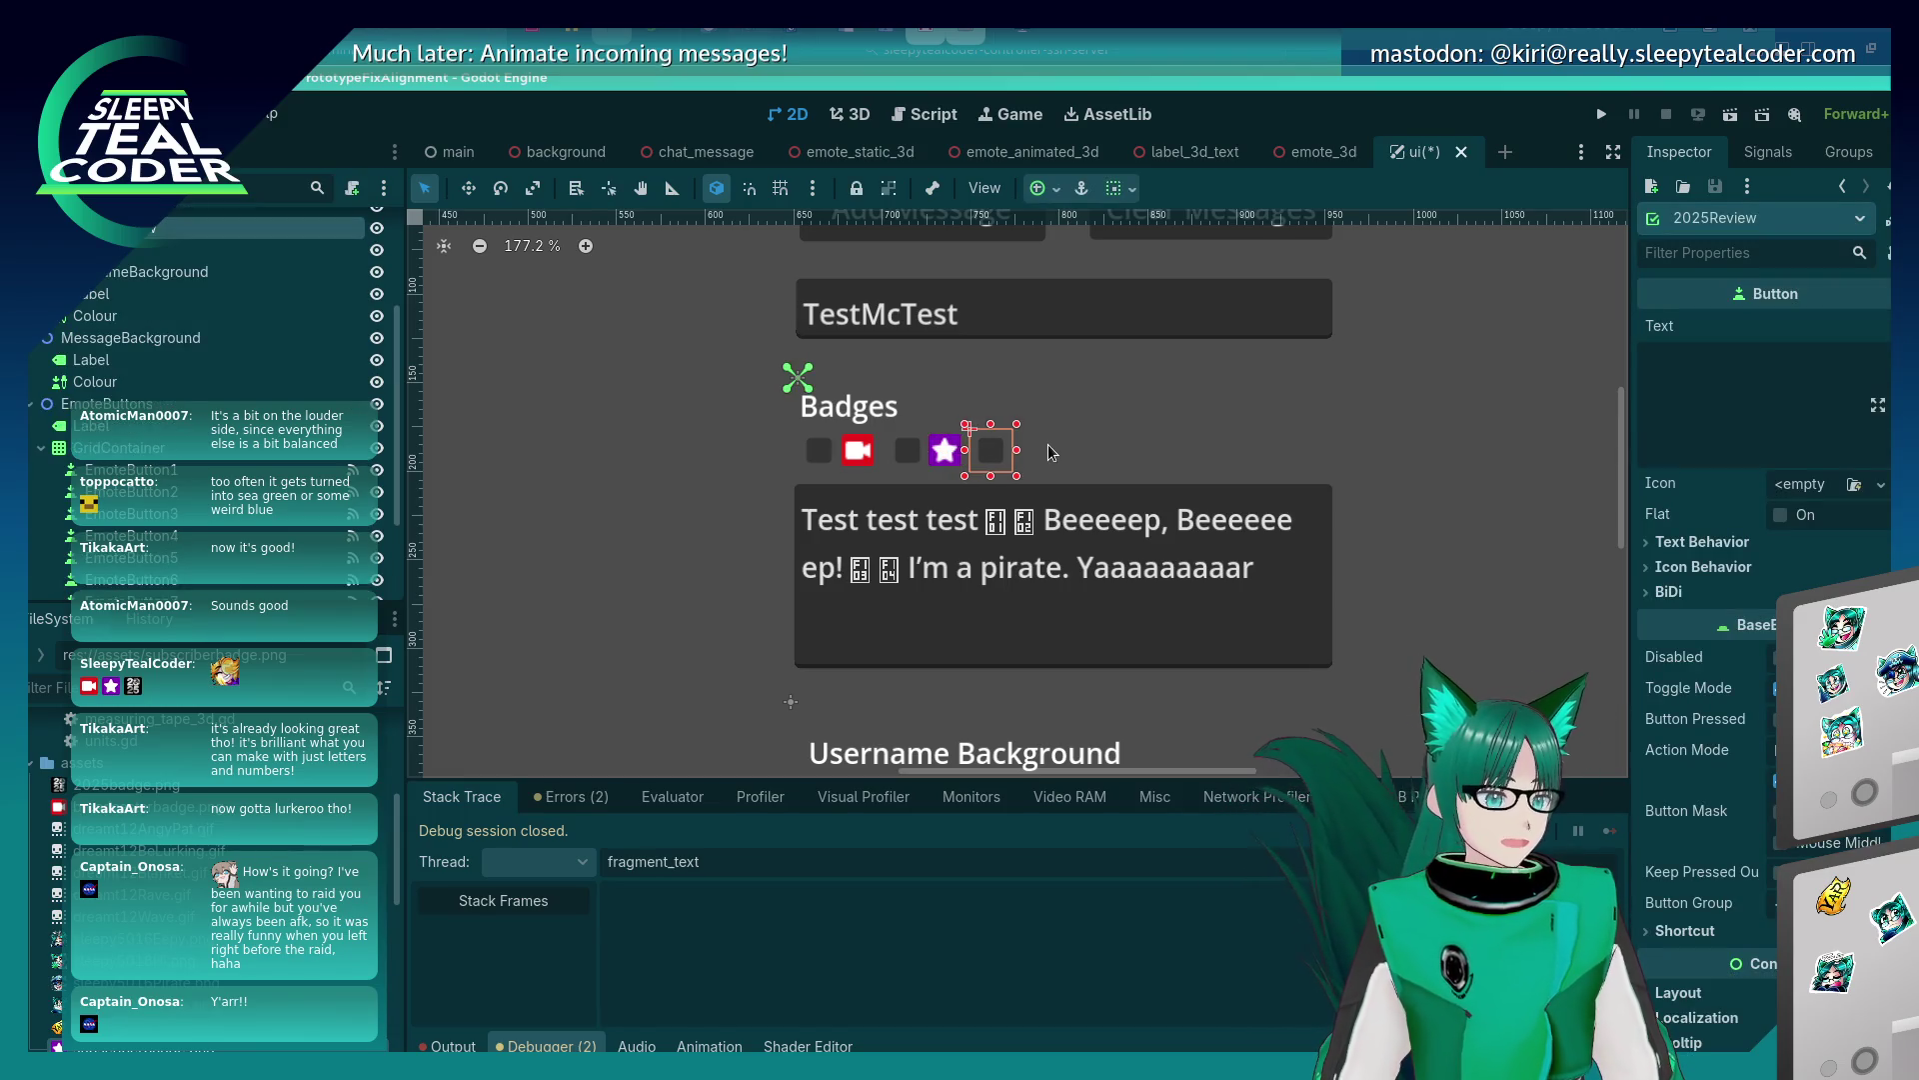
click(1107, 412)
Drop 2025badge.png as a sprite next to the third badge checkbox.
mouse_move(165, 790)
mouse_down()
mouse_move(882, 593)
mouse_move(1039, 453)
mouse_up()
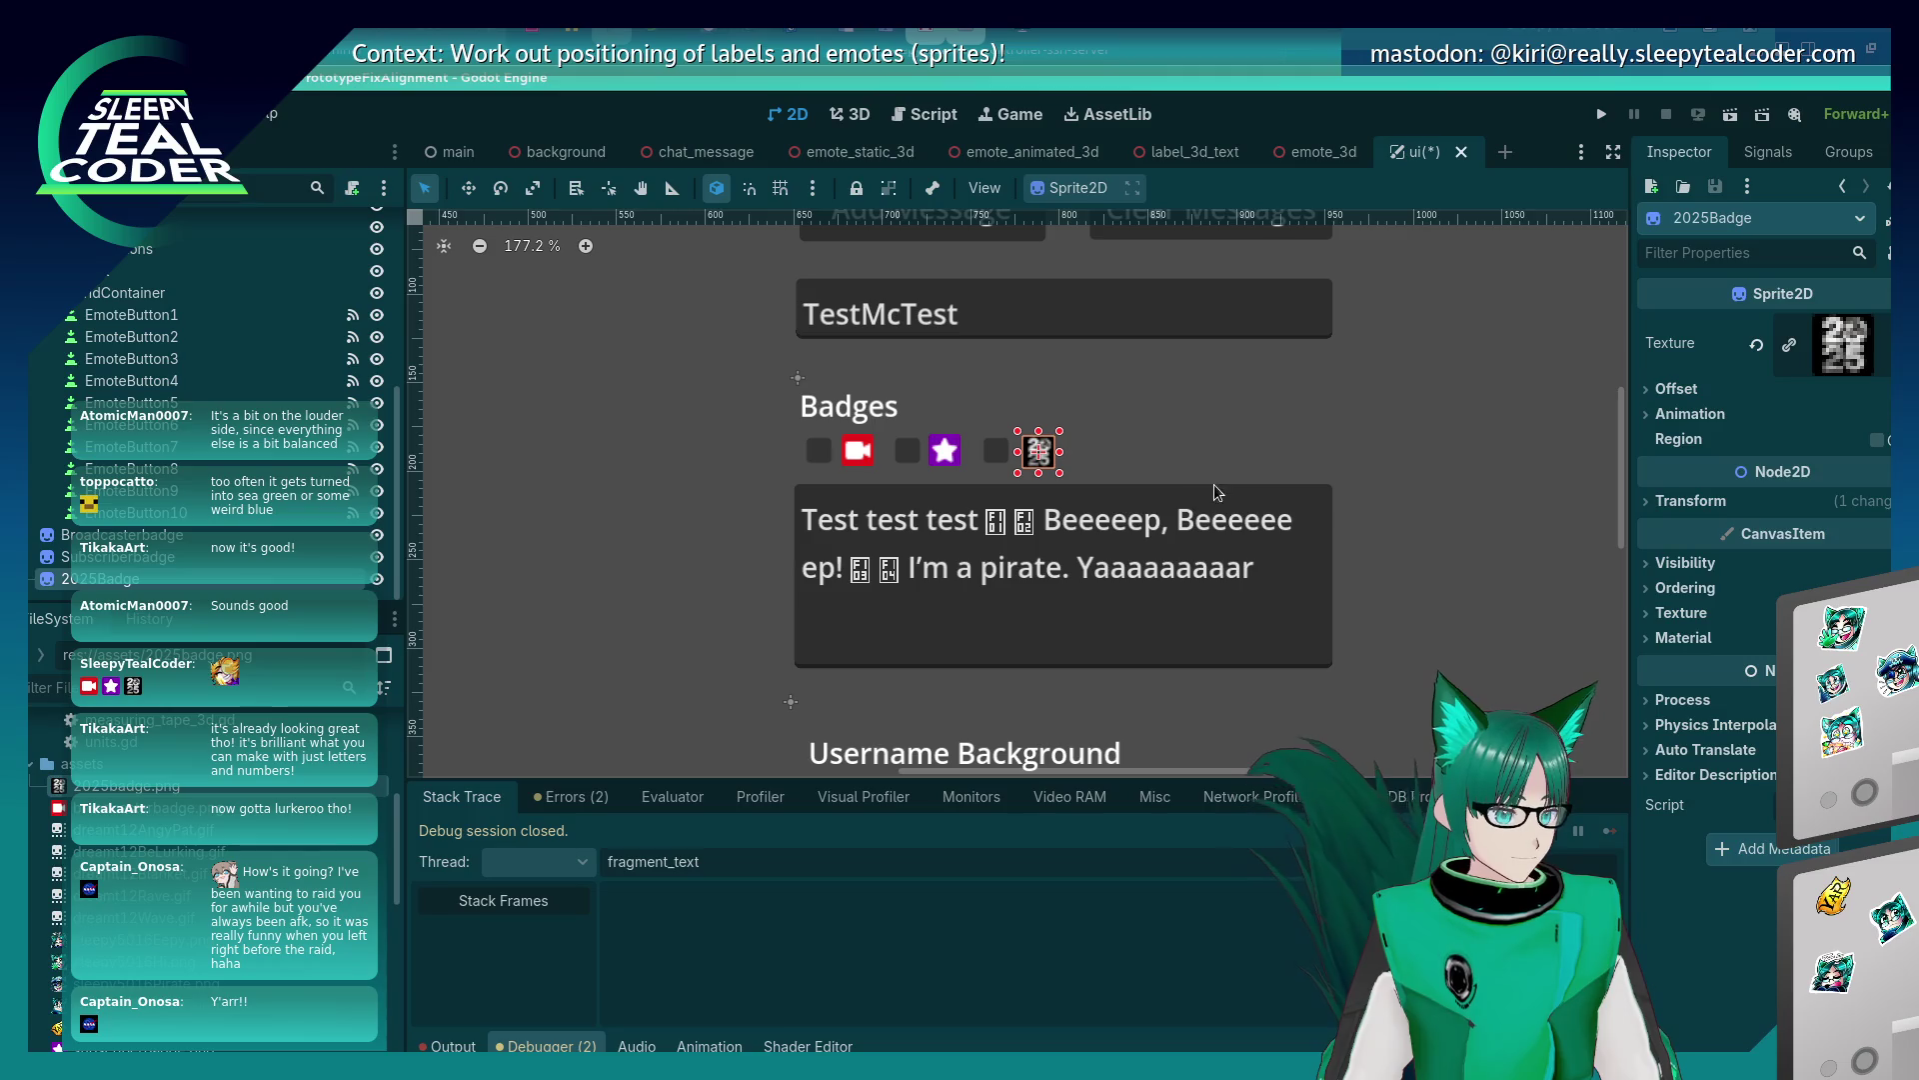
click(1291, 466)
click(1035, 453)
click(1467, 499)
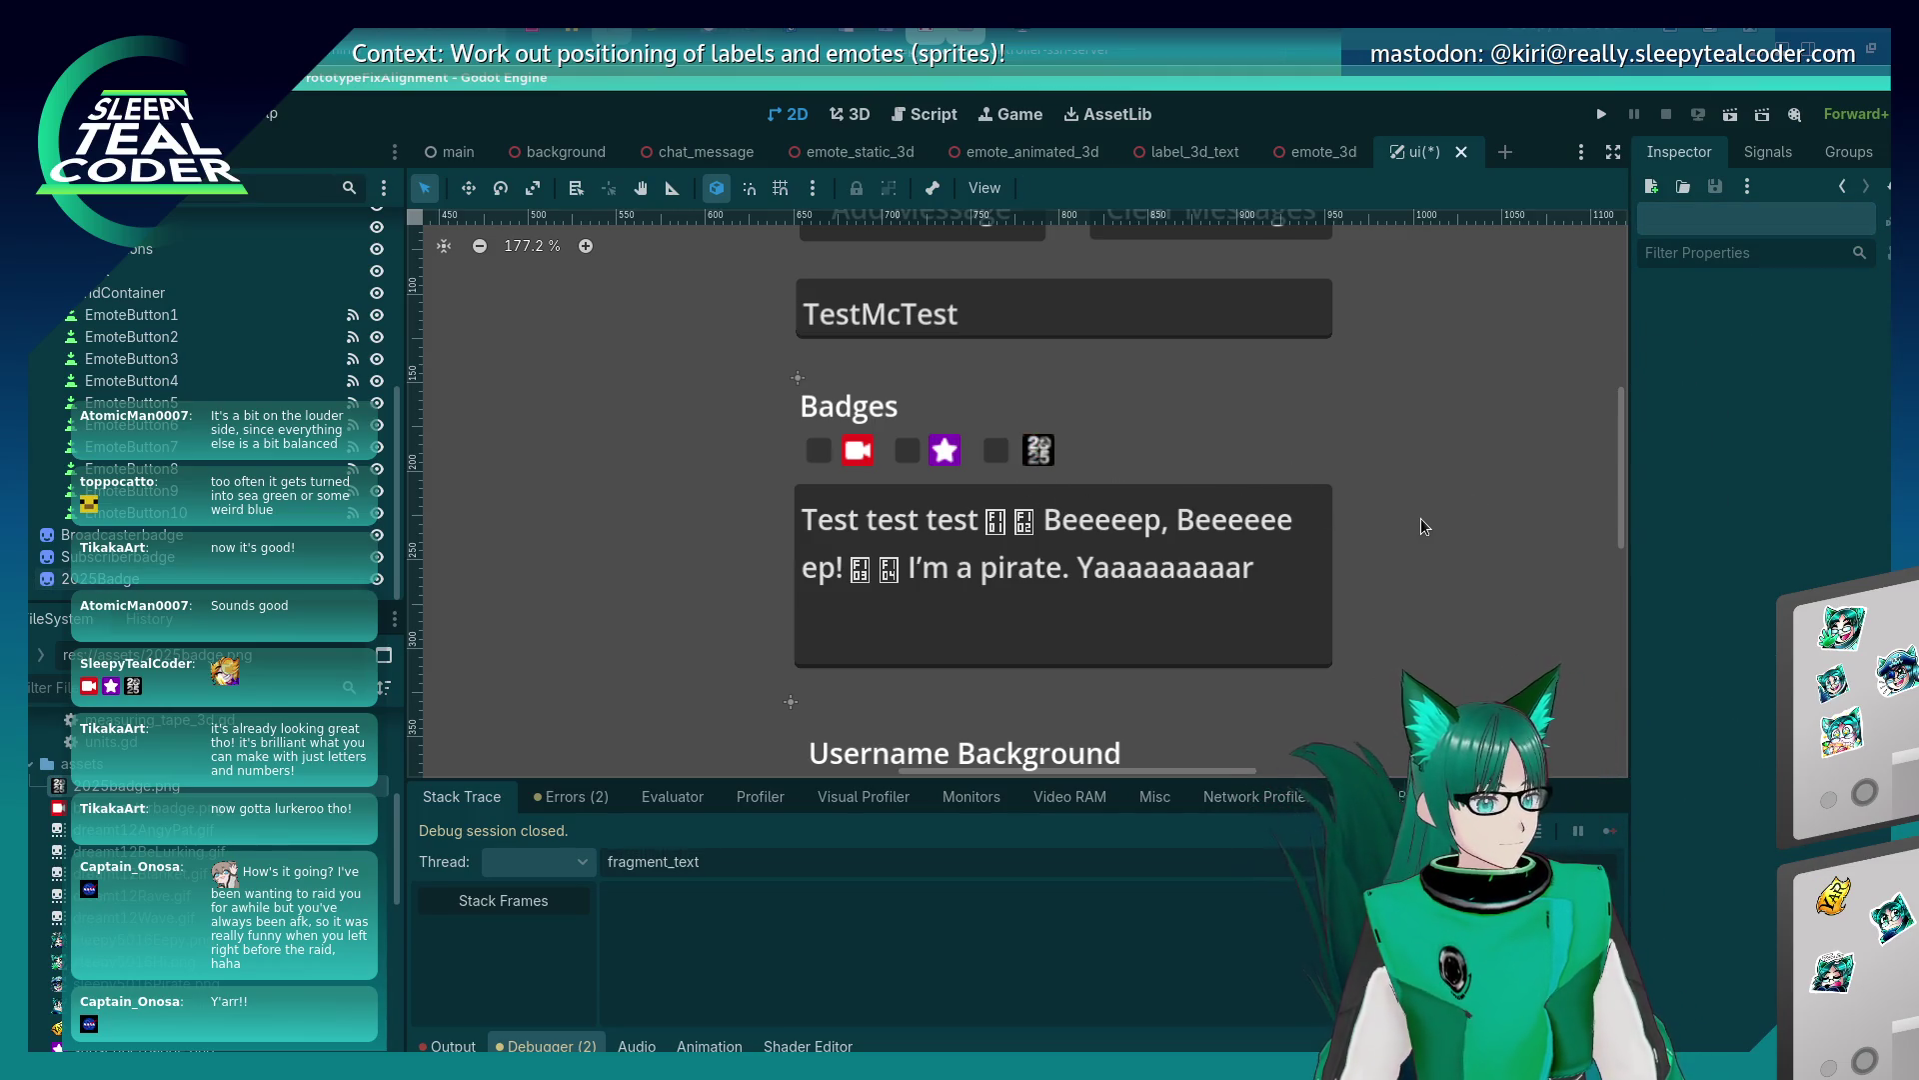
scroll(740, 601, down, 1)
scroll(765, 565, down, 7)
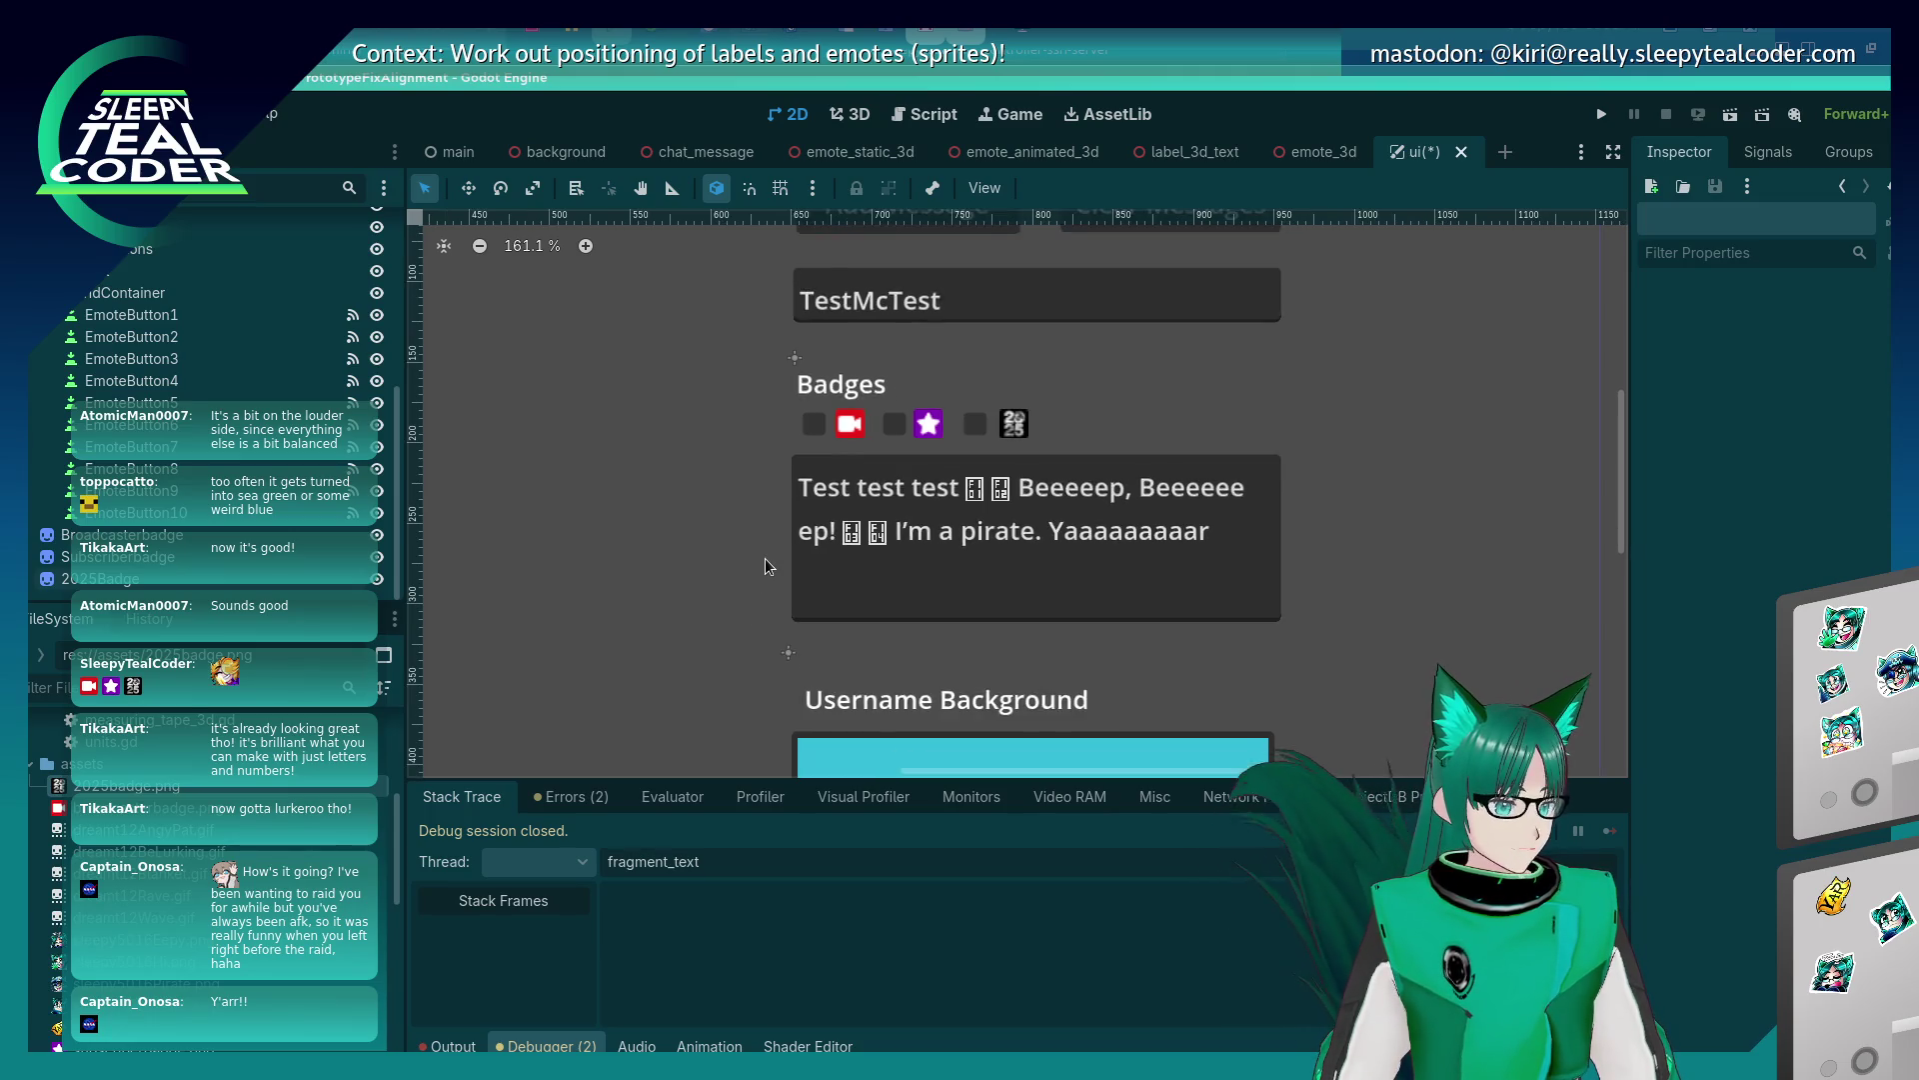
scroll(710, 499, down, 4)
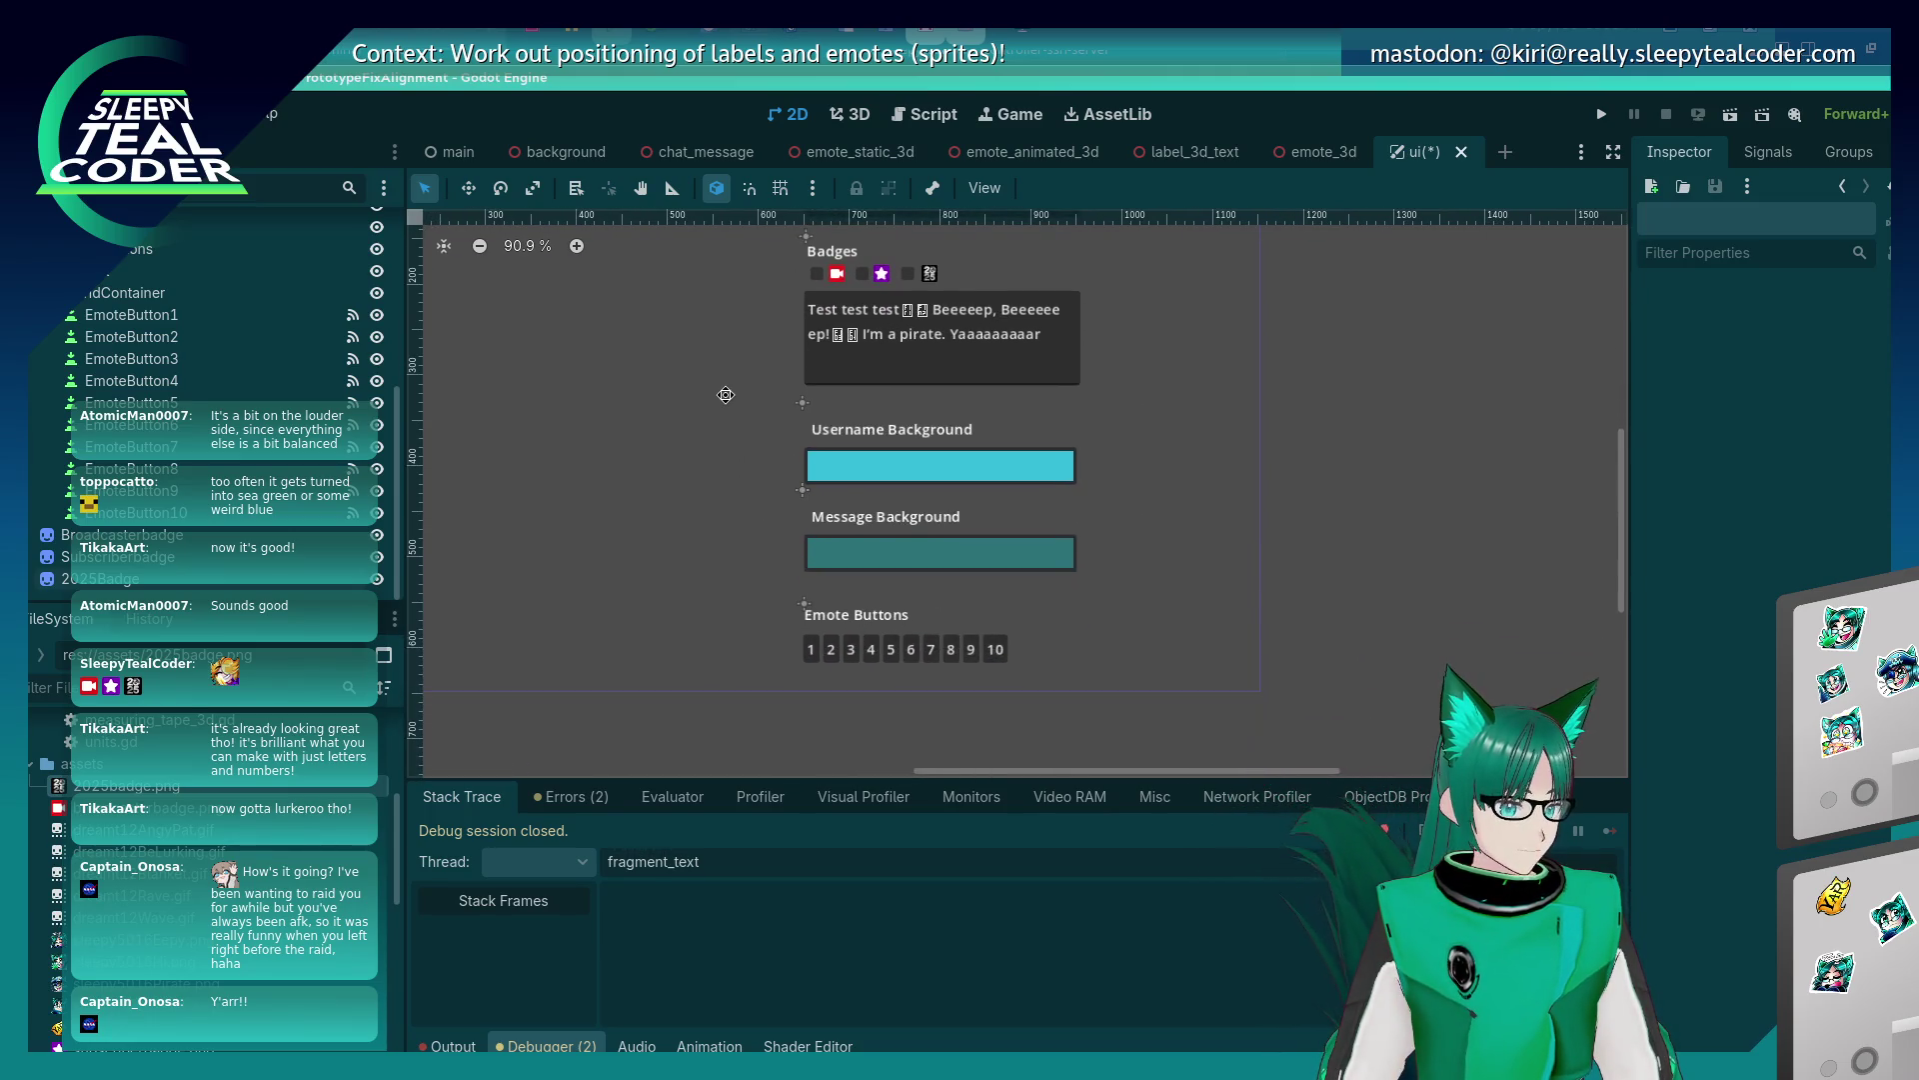
click(903, 400)
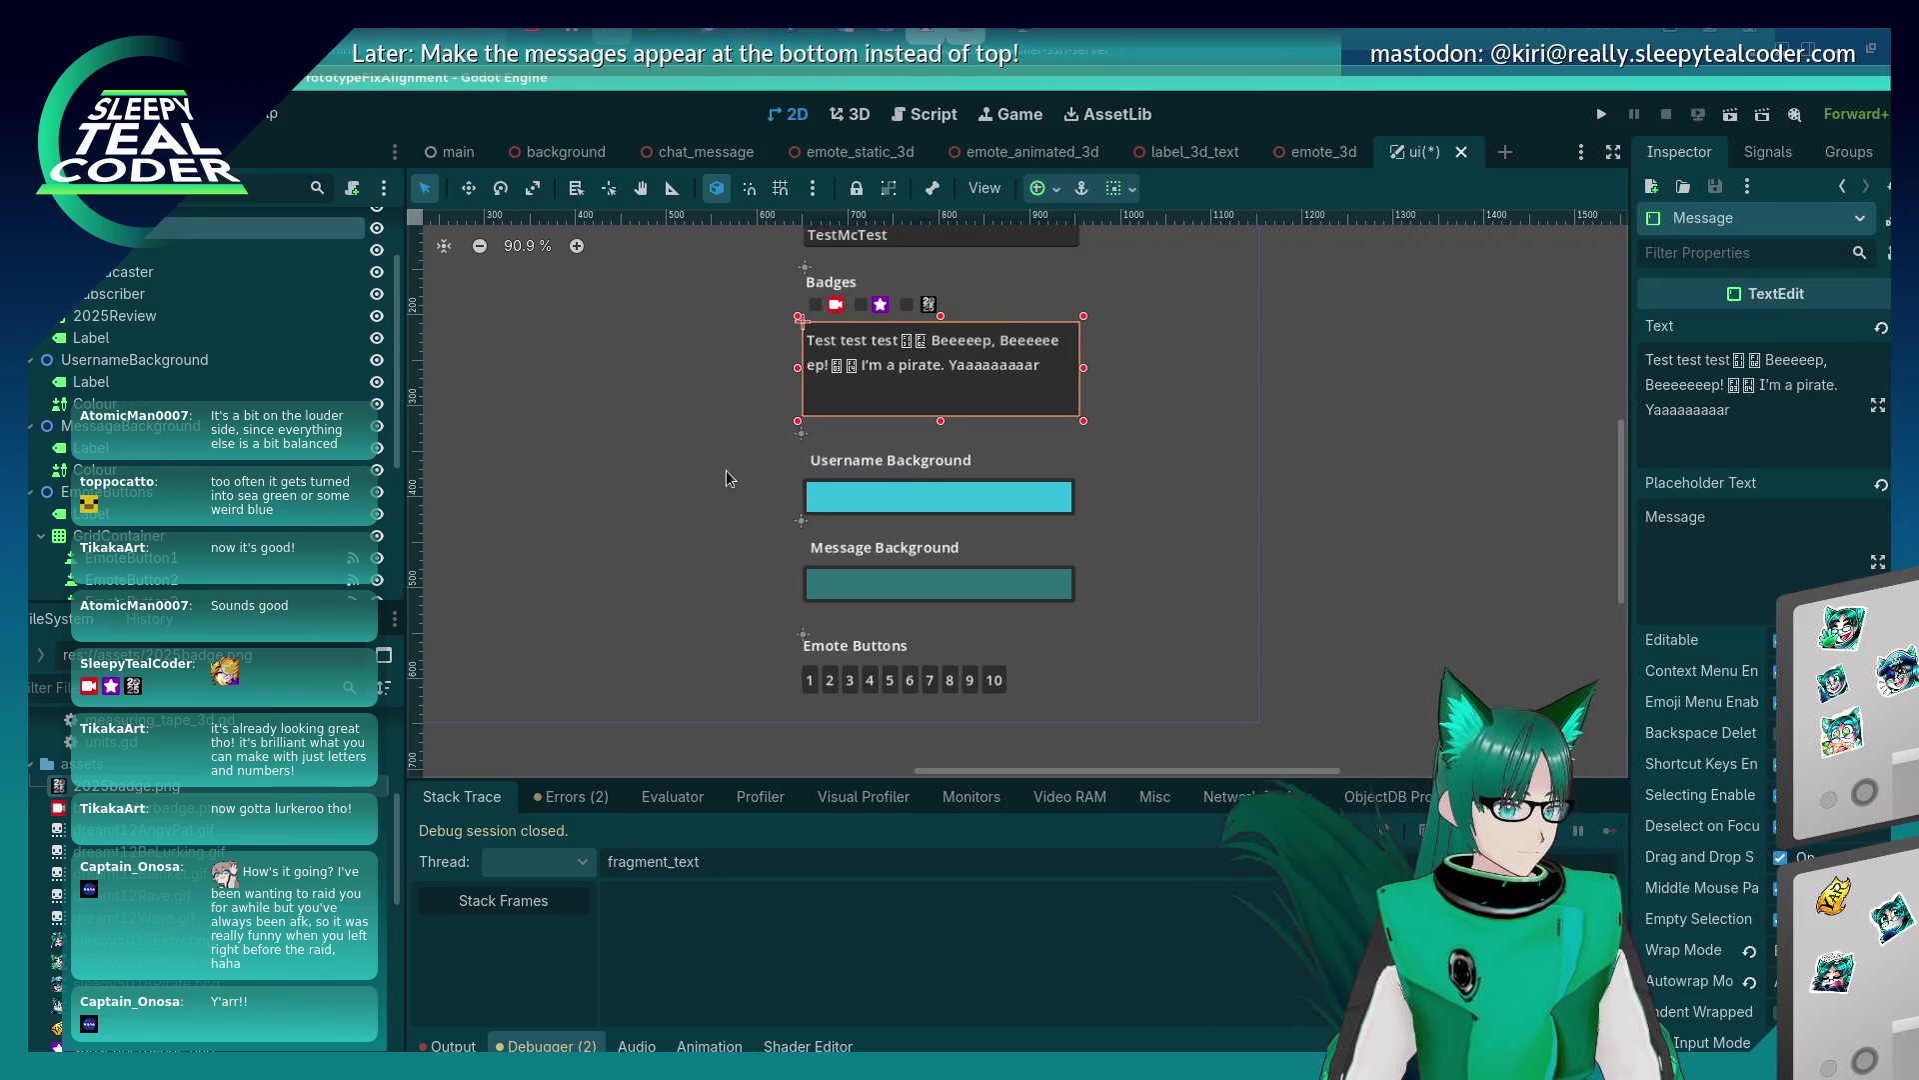
scroll(725, 500, down, 1)
scroll(726, 499, up, 1)
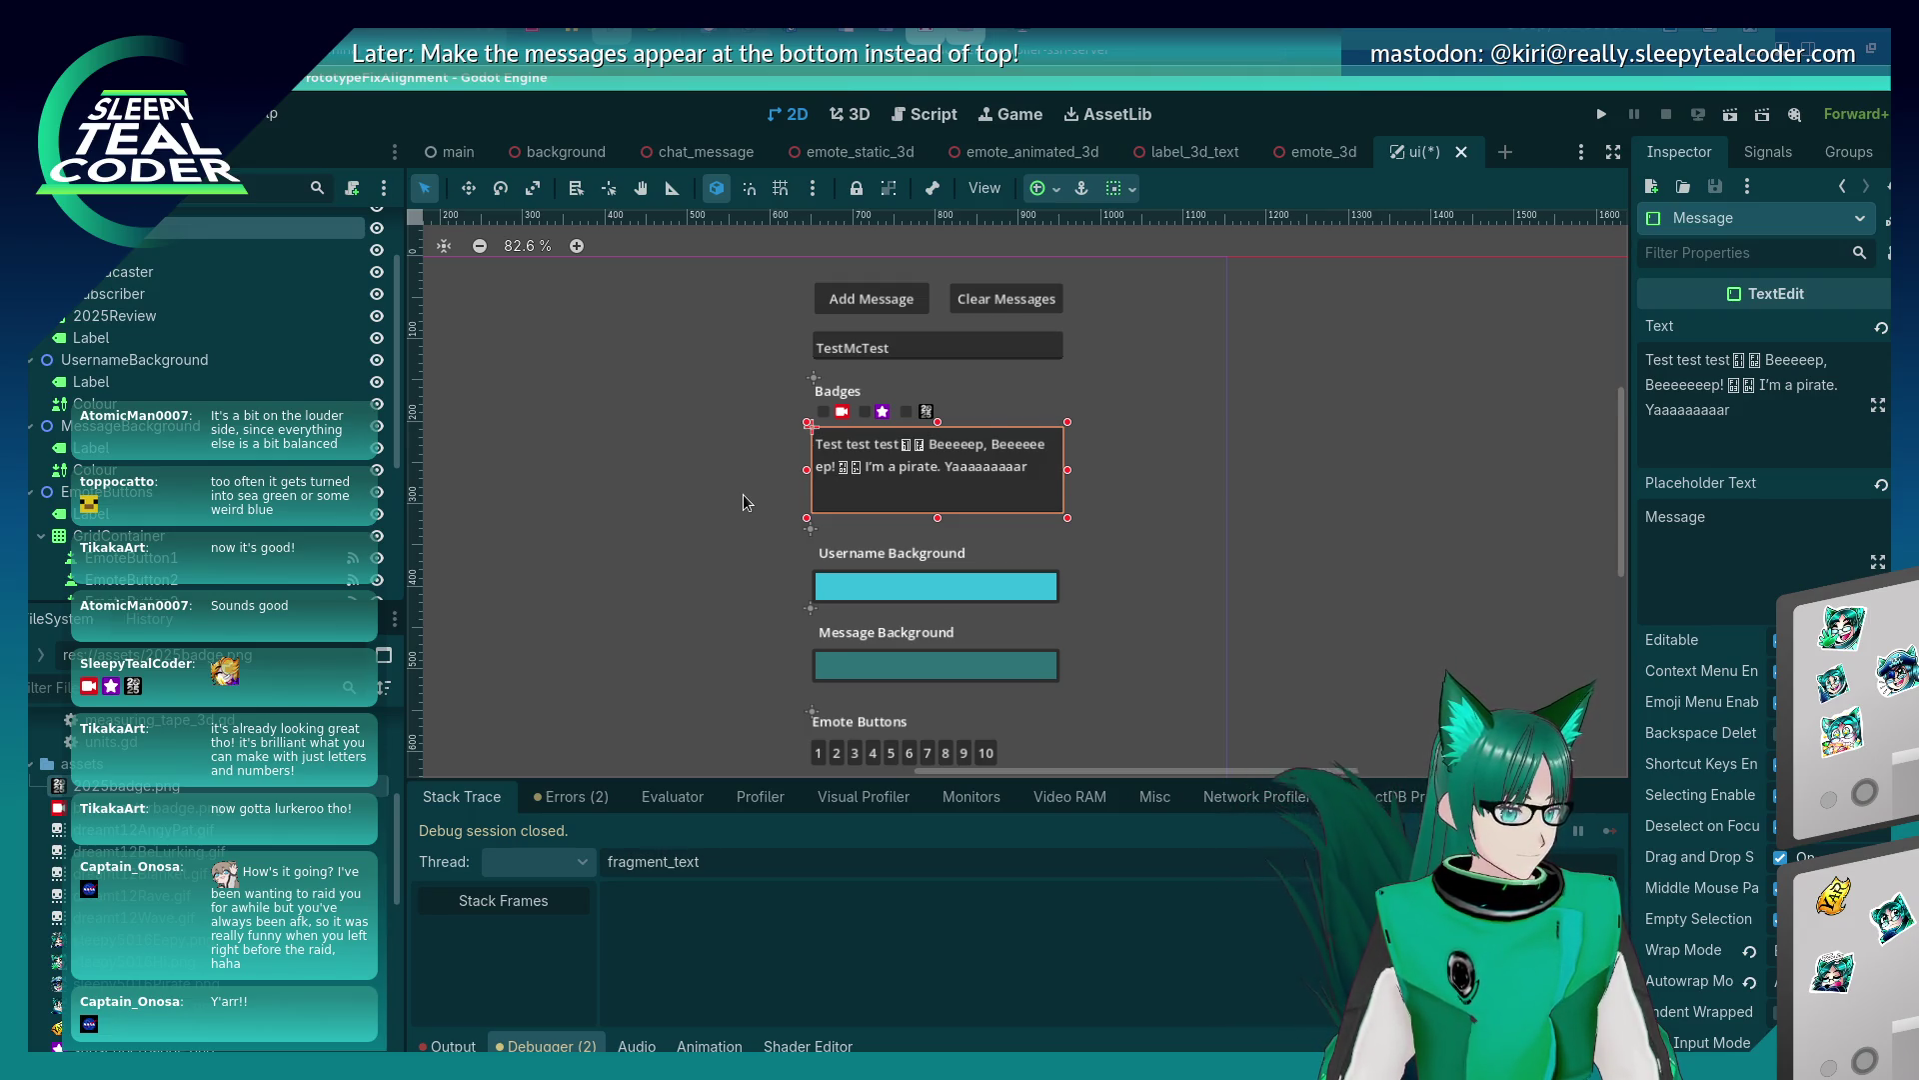
scroll(742, 494, down, 1)
drag(741, 494, 731, 362)
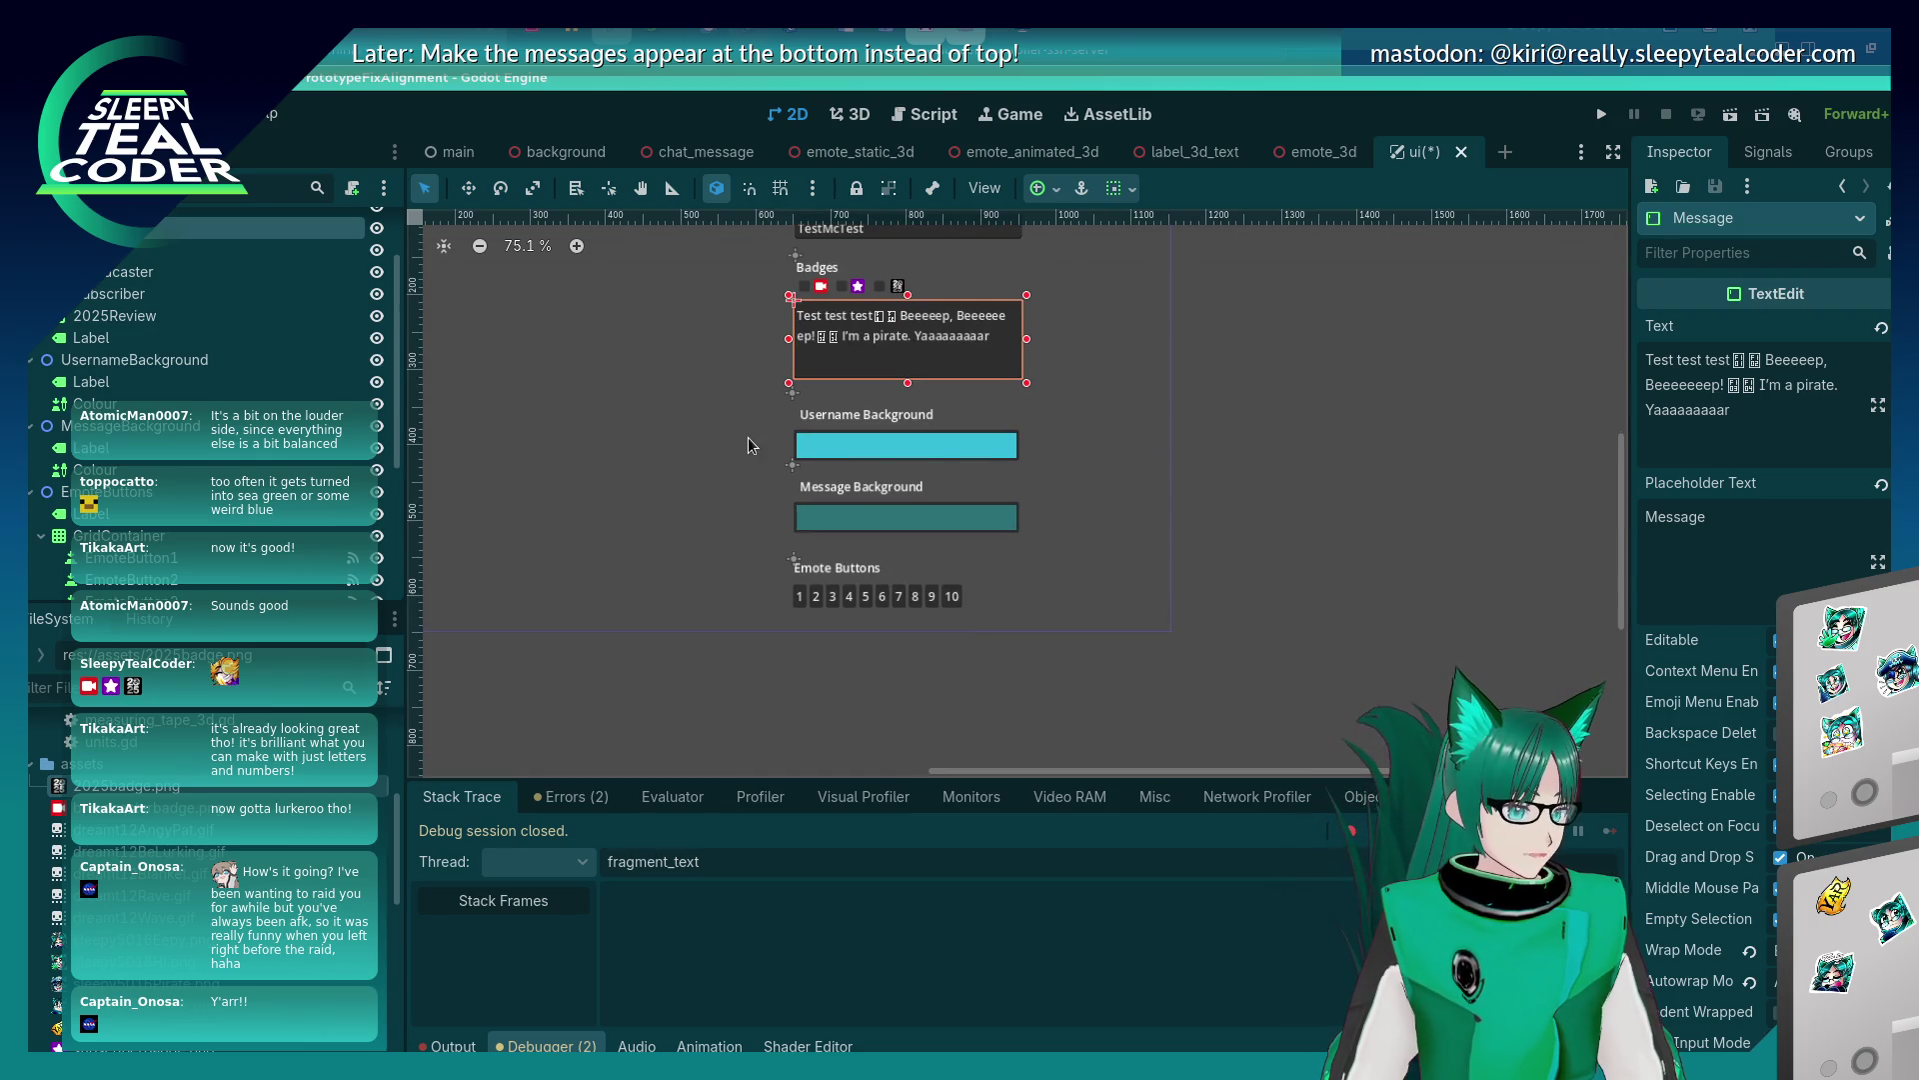
Narrow the Username Background colour box and move Message Background beside it.
click(946, 448)
drag(1023, 449, 944, 443)
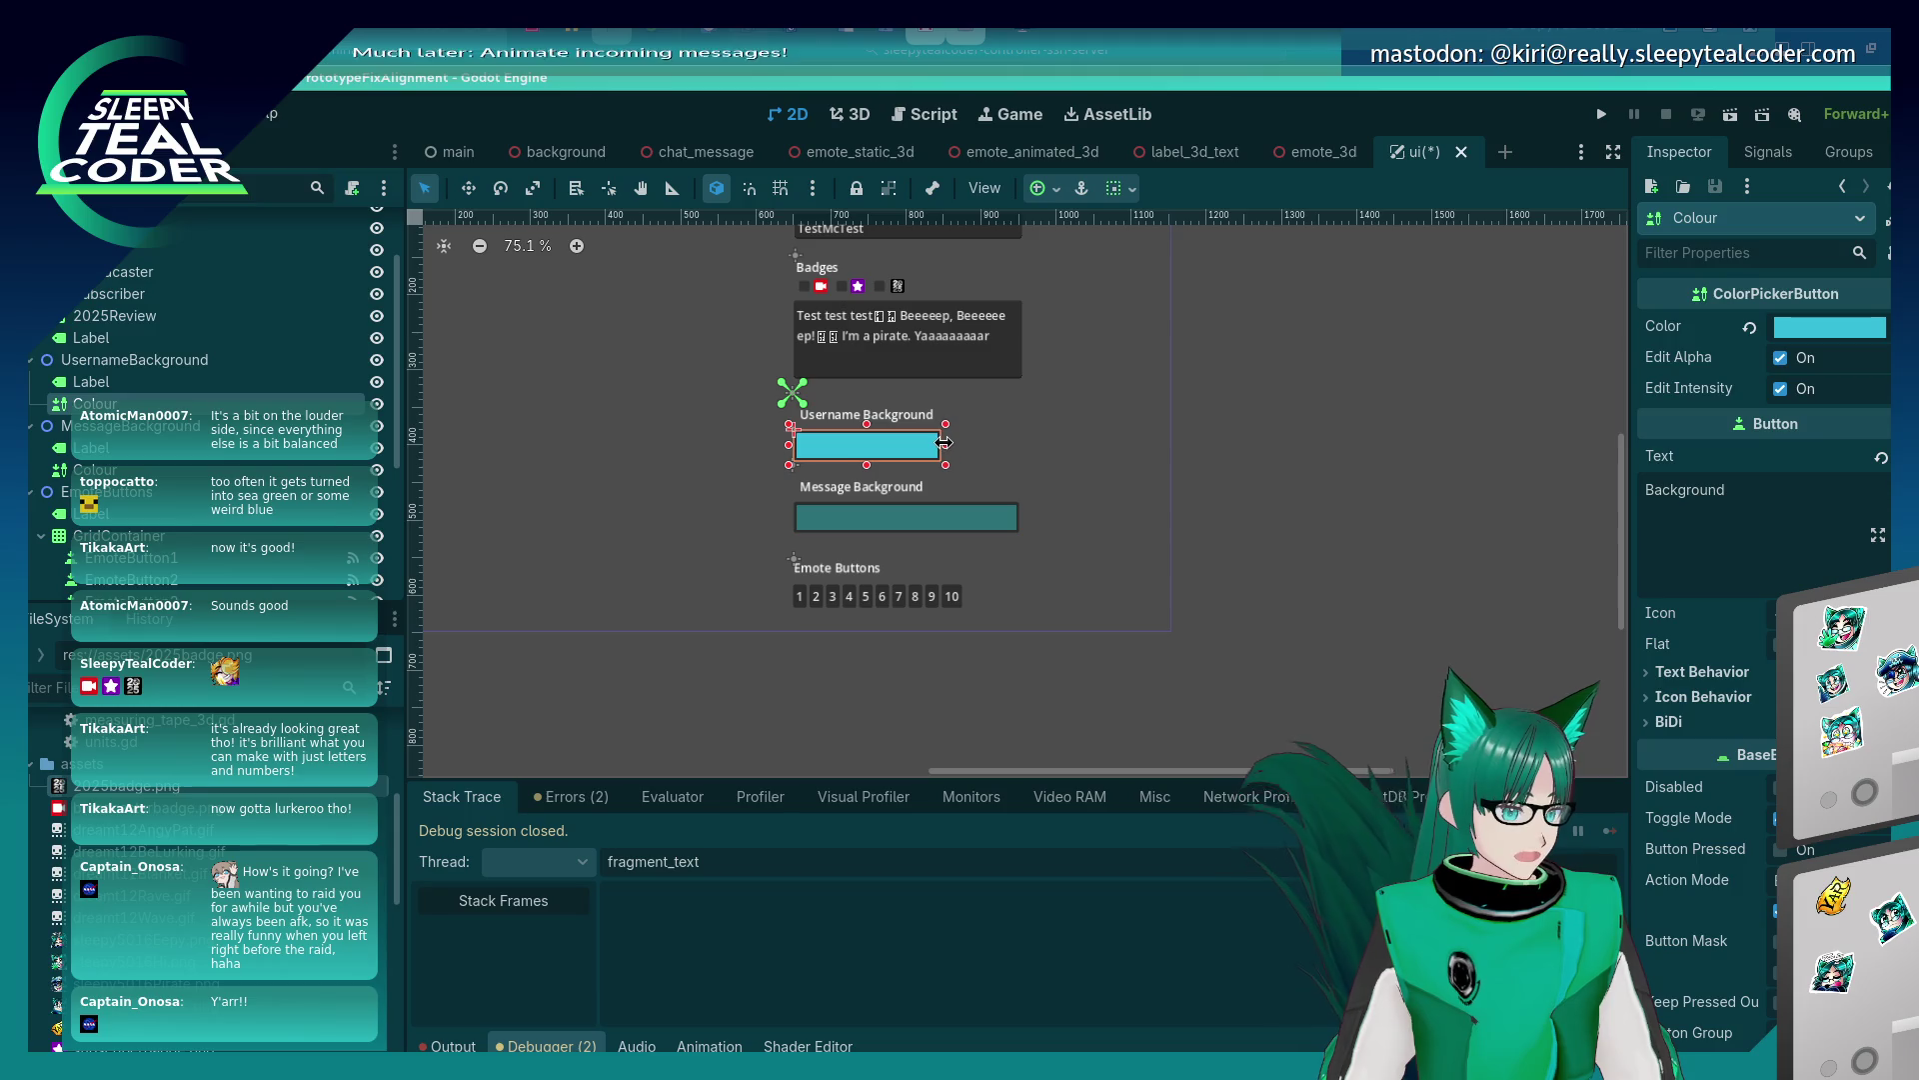
click(826, 494)
click(753, 509)
mouse_move(796, 472)
mouse_down()
mouse_move(929, 424)
mouse_move(945, 396)
mouse_up()
click(1047, 450)
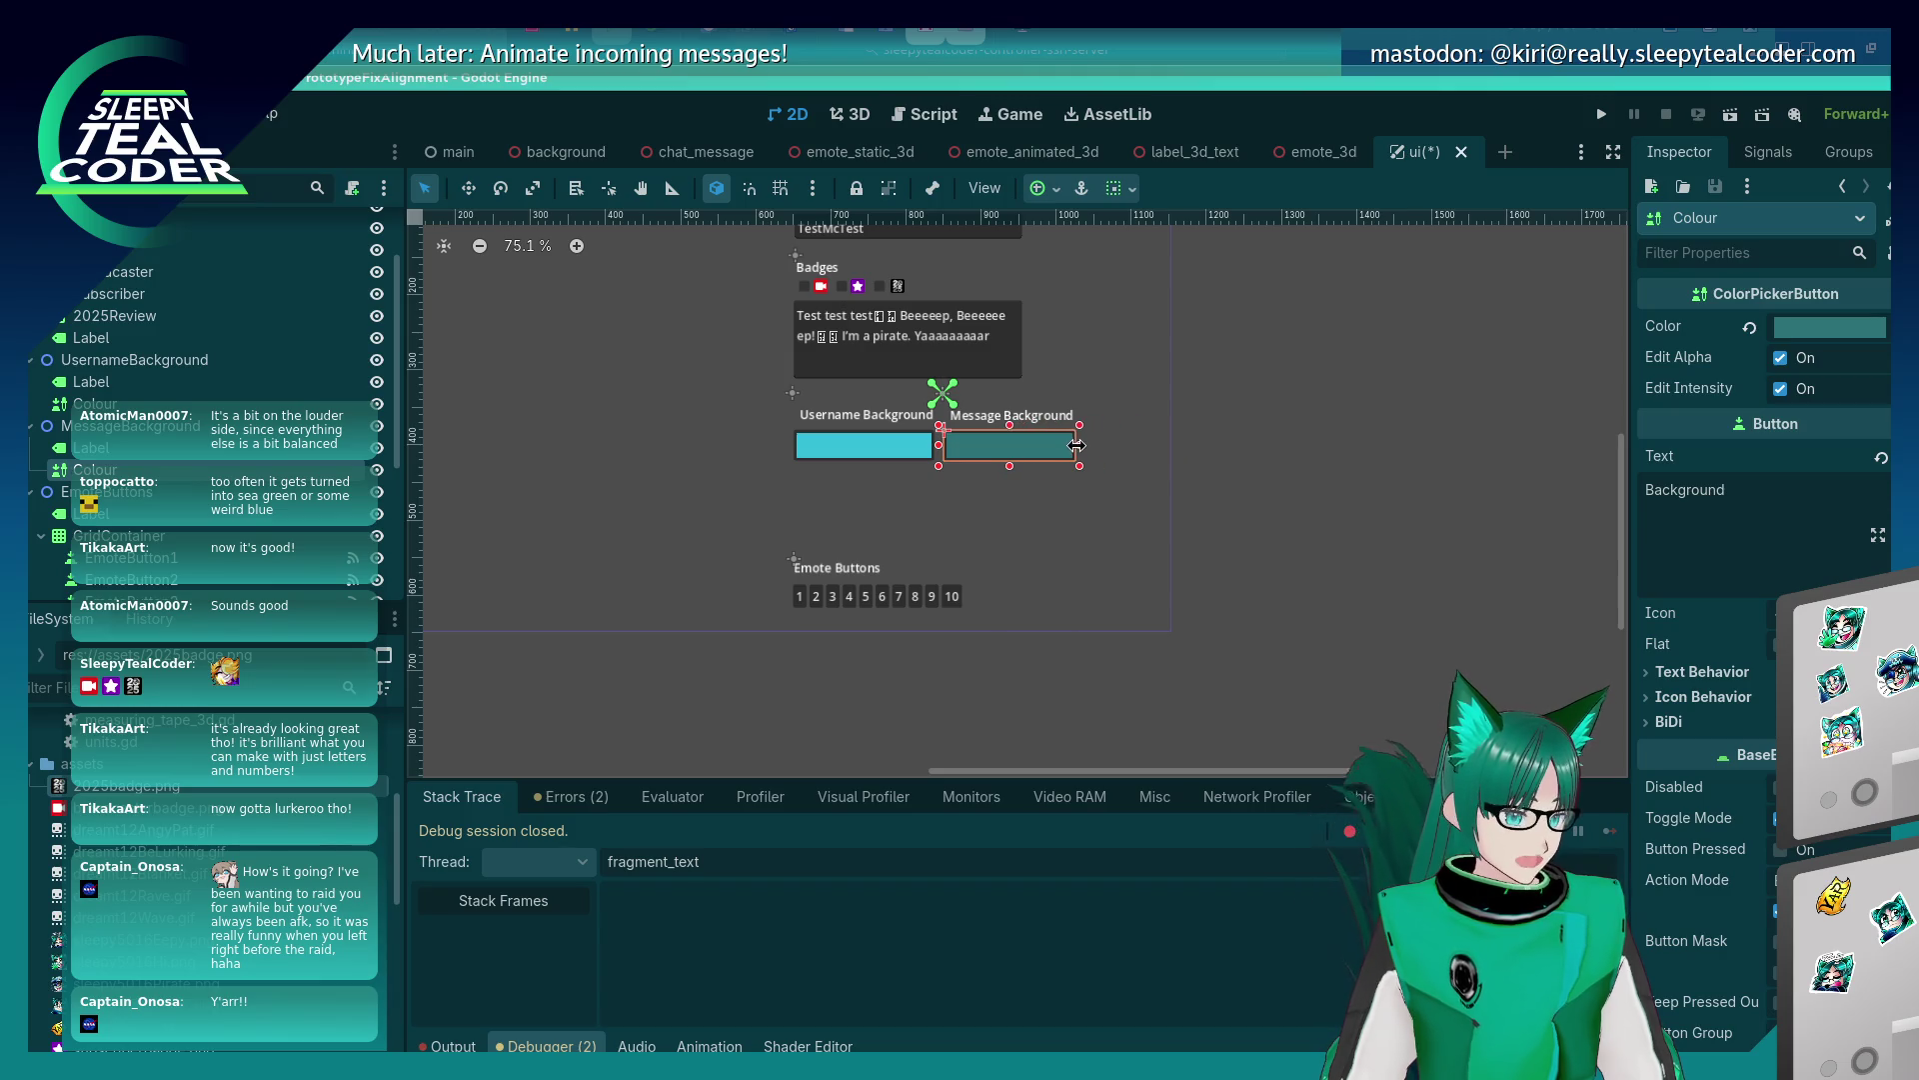
click(1012, 547)
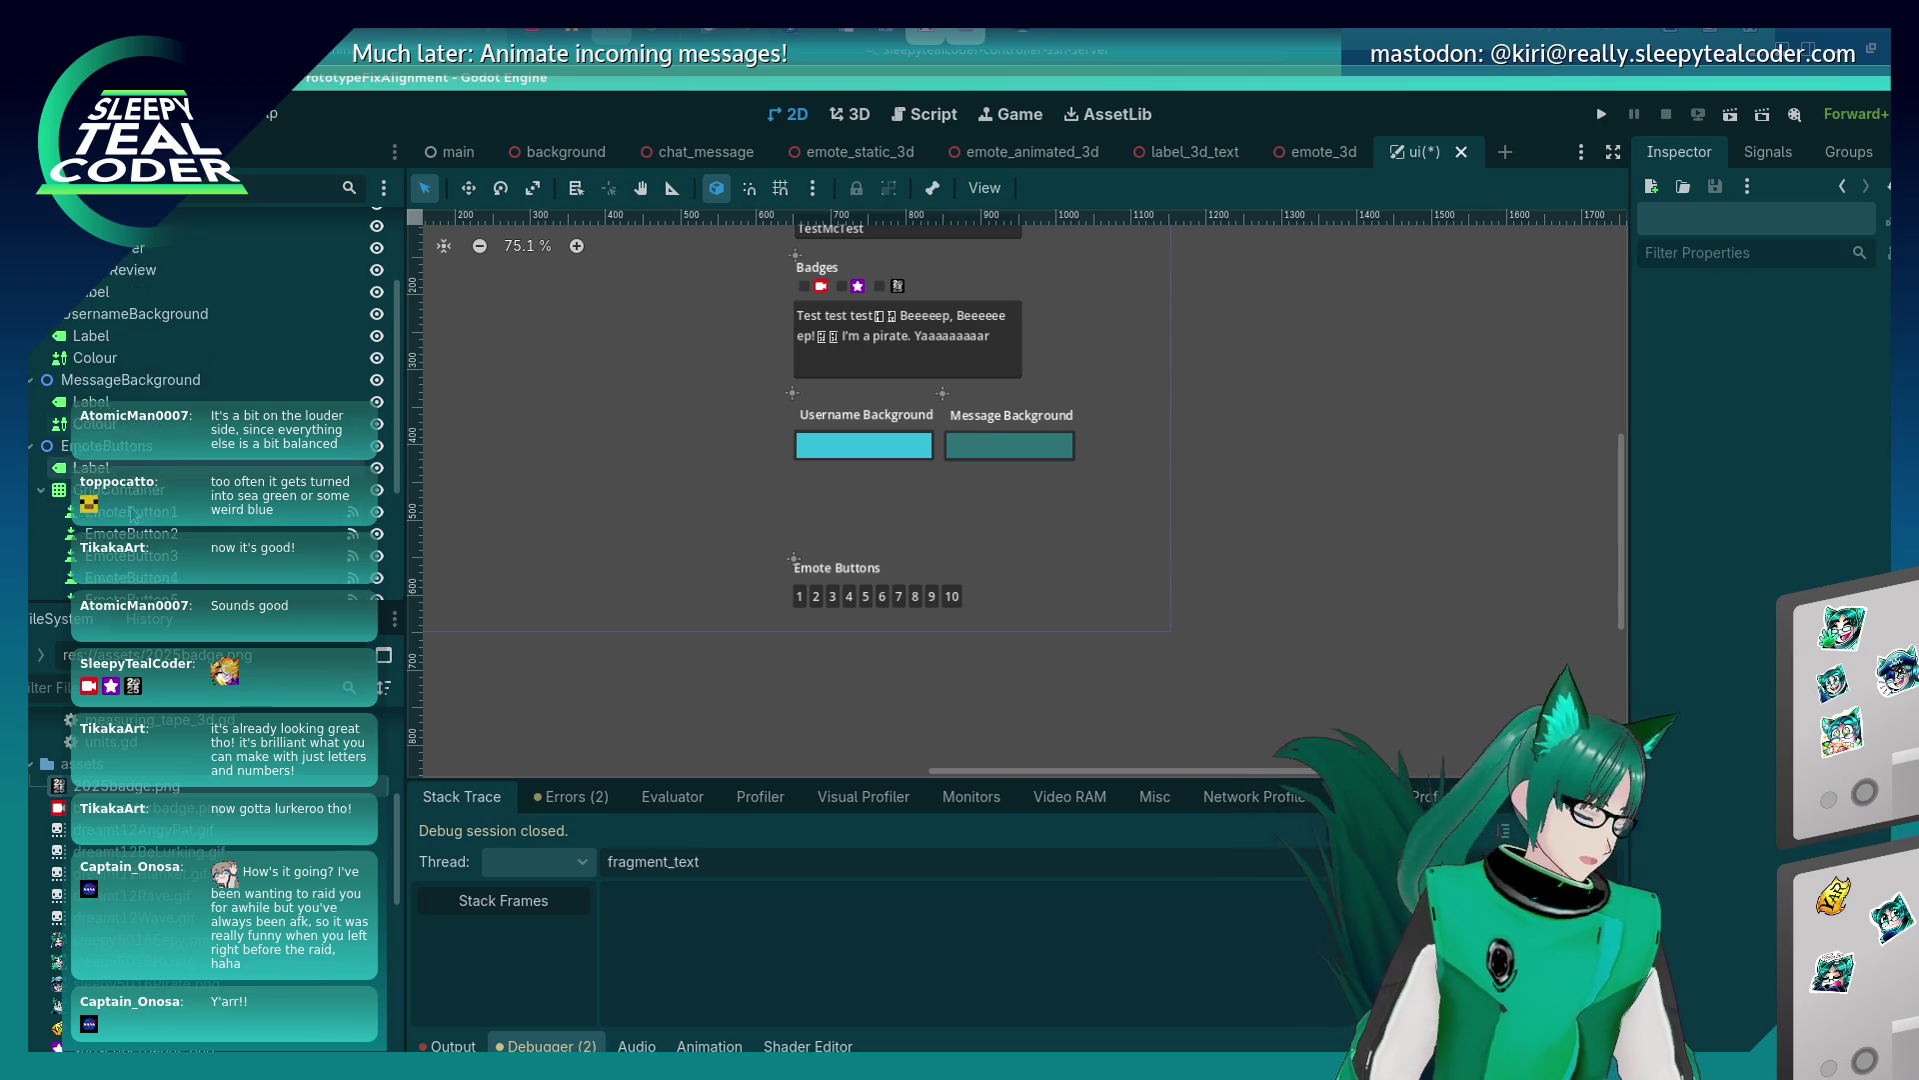
Box-select both background labels and swatches and move them down three steps.
click(140, 426)
click(142, 456)
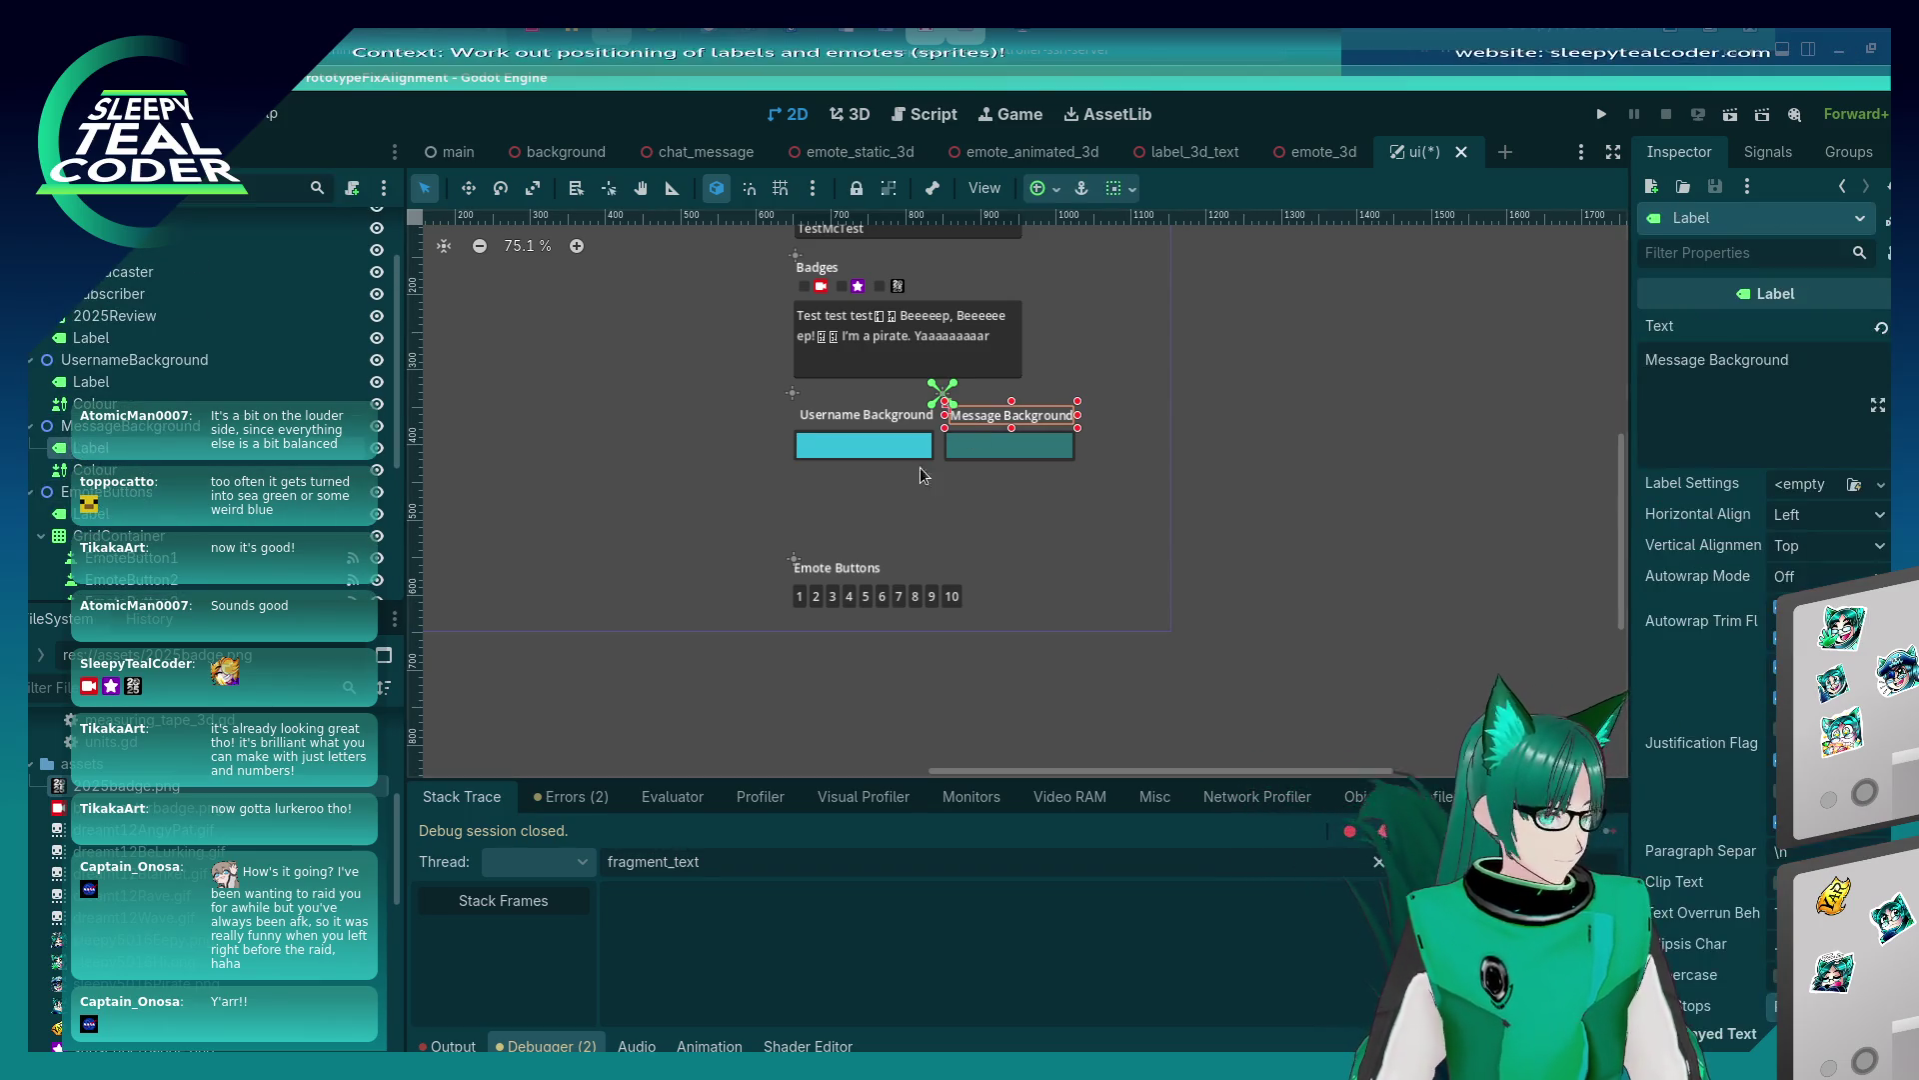
click(967, 492)
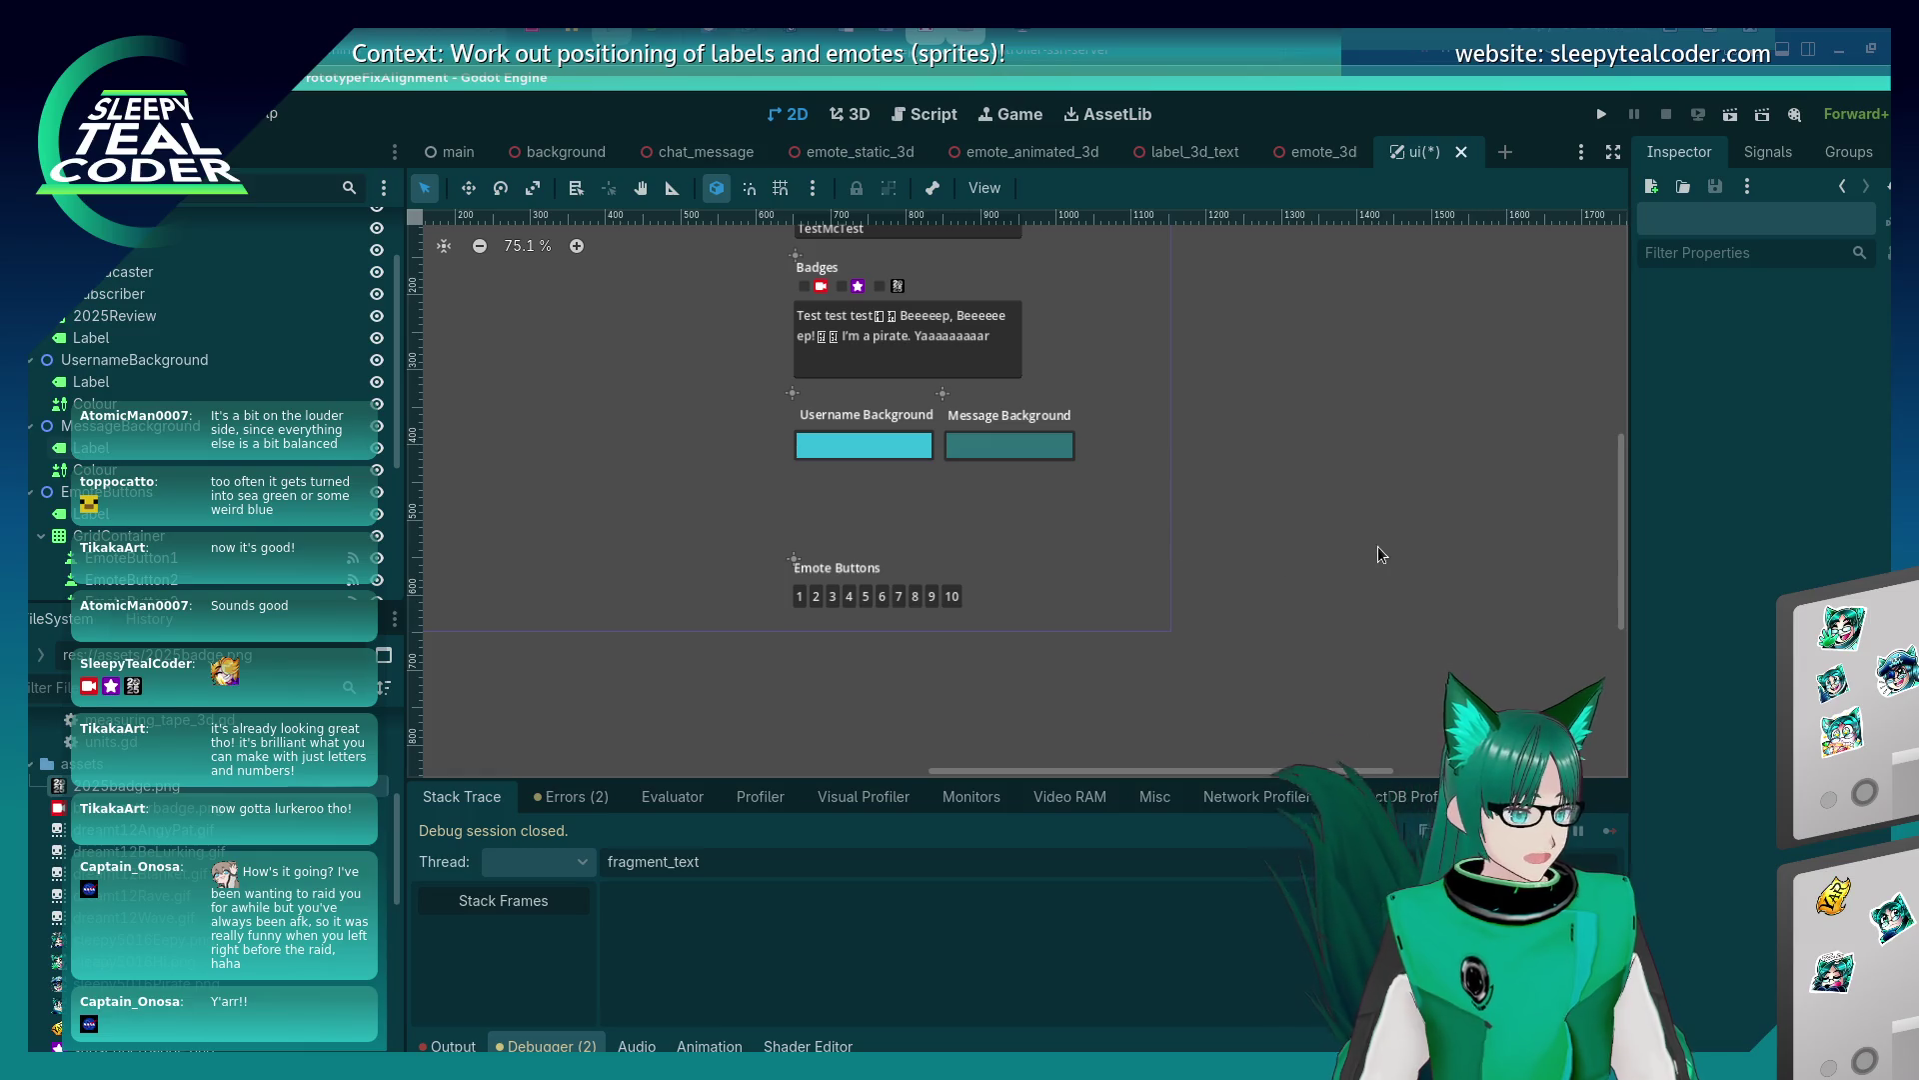
click(230, 381)
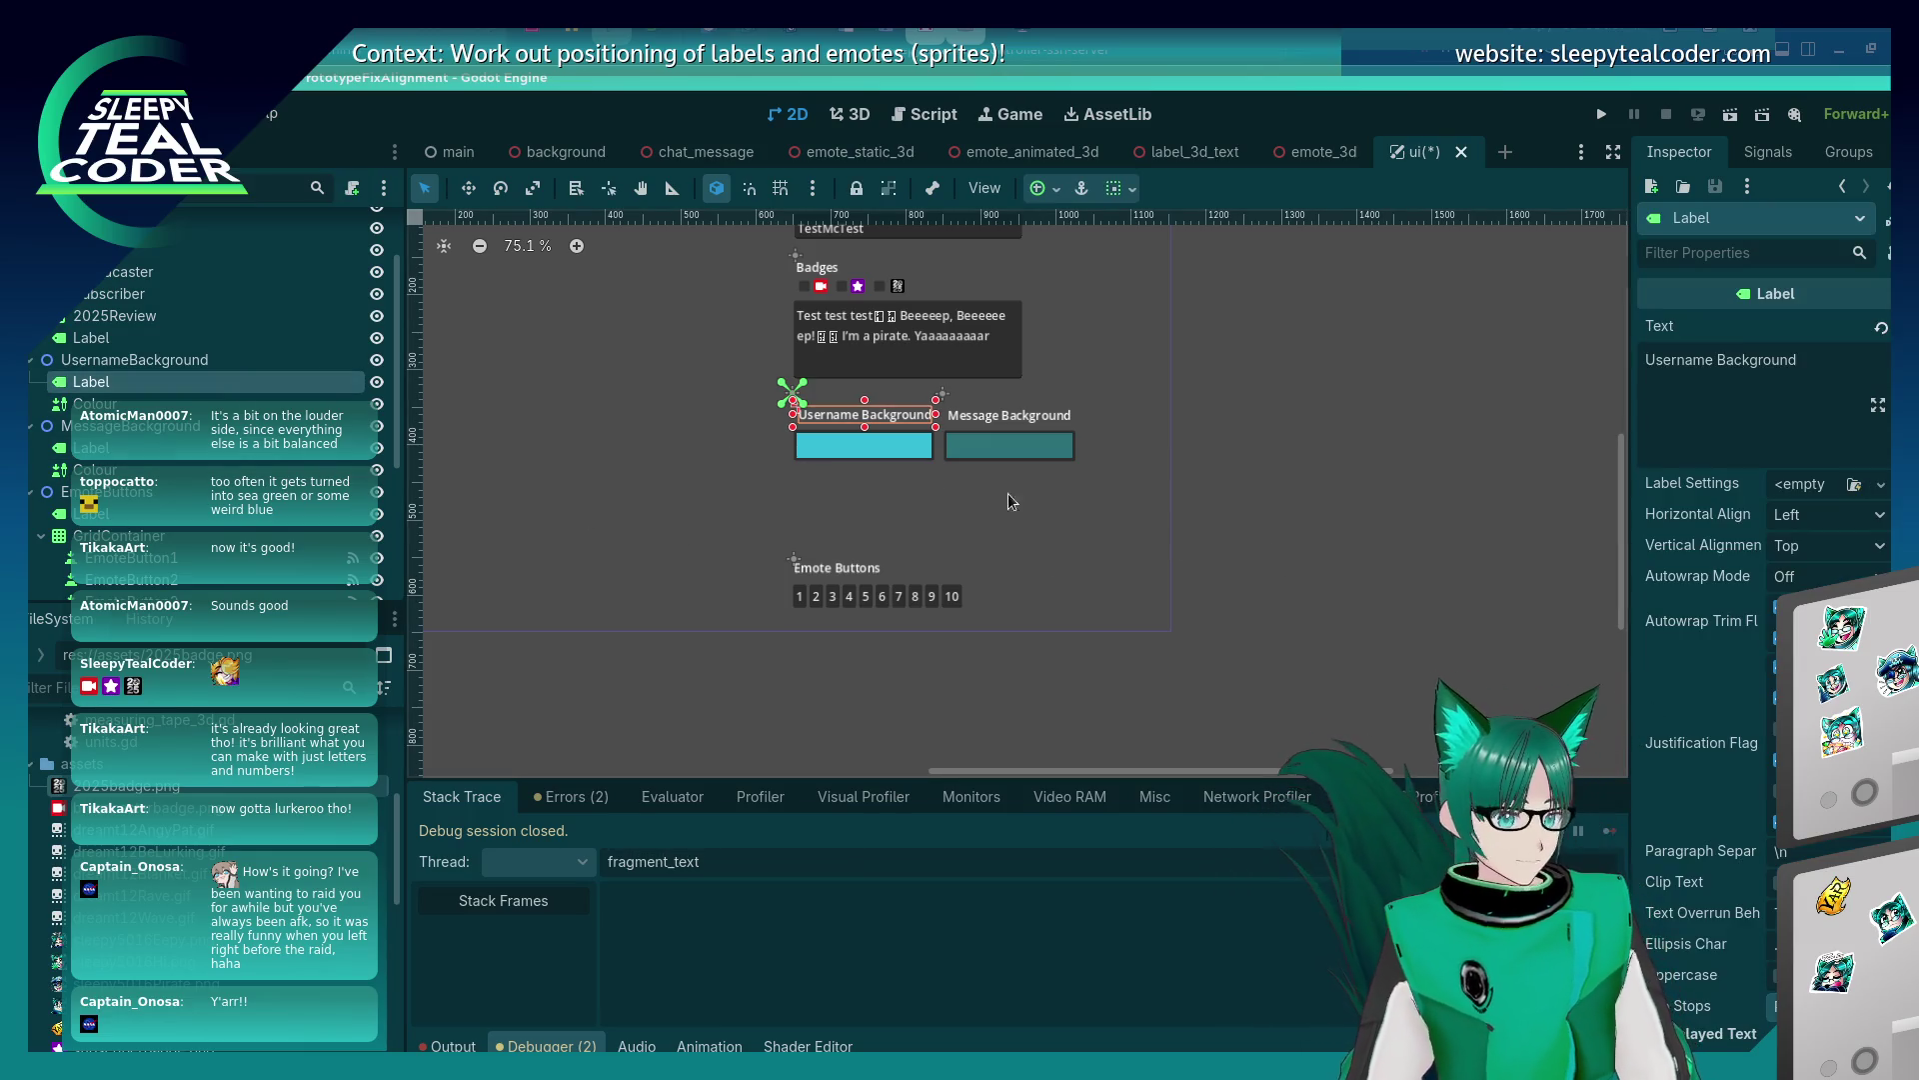
click(1295, 500)
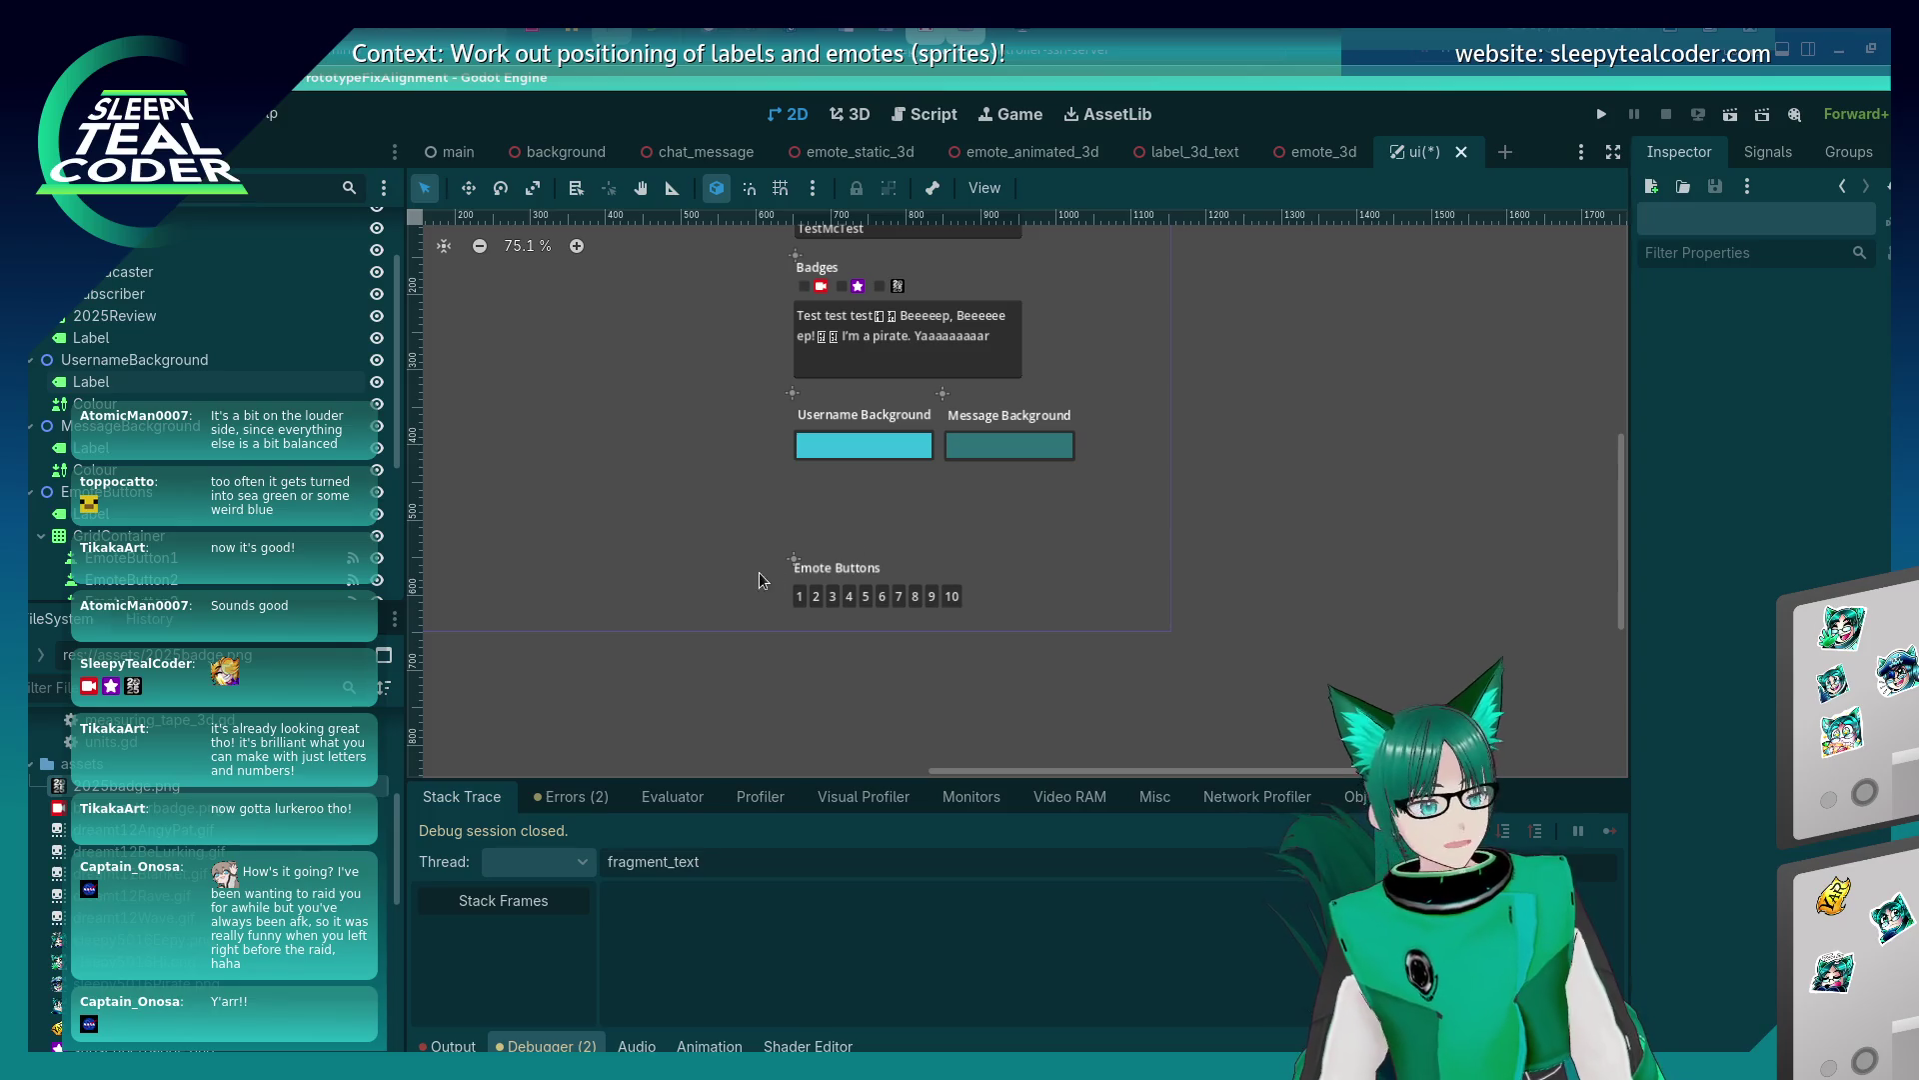
drag(764, 637, 890, 572)
drag(1237, 488, 744, 374)
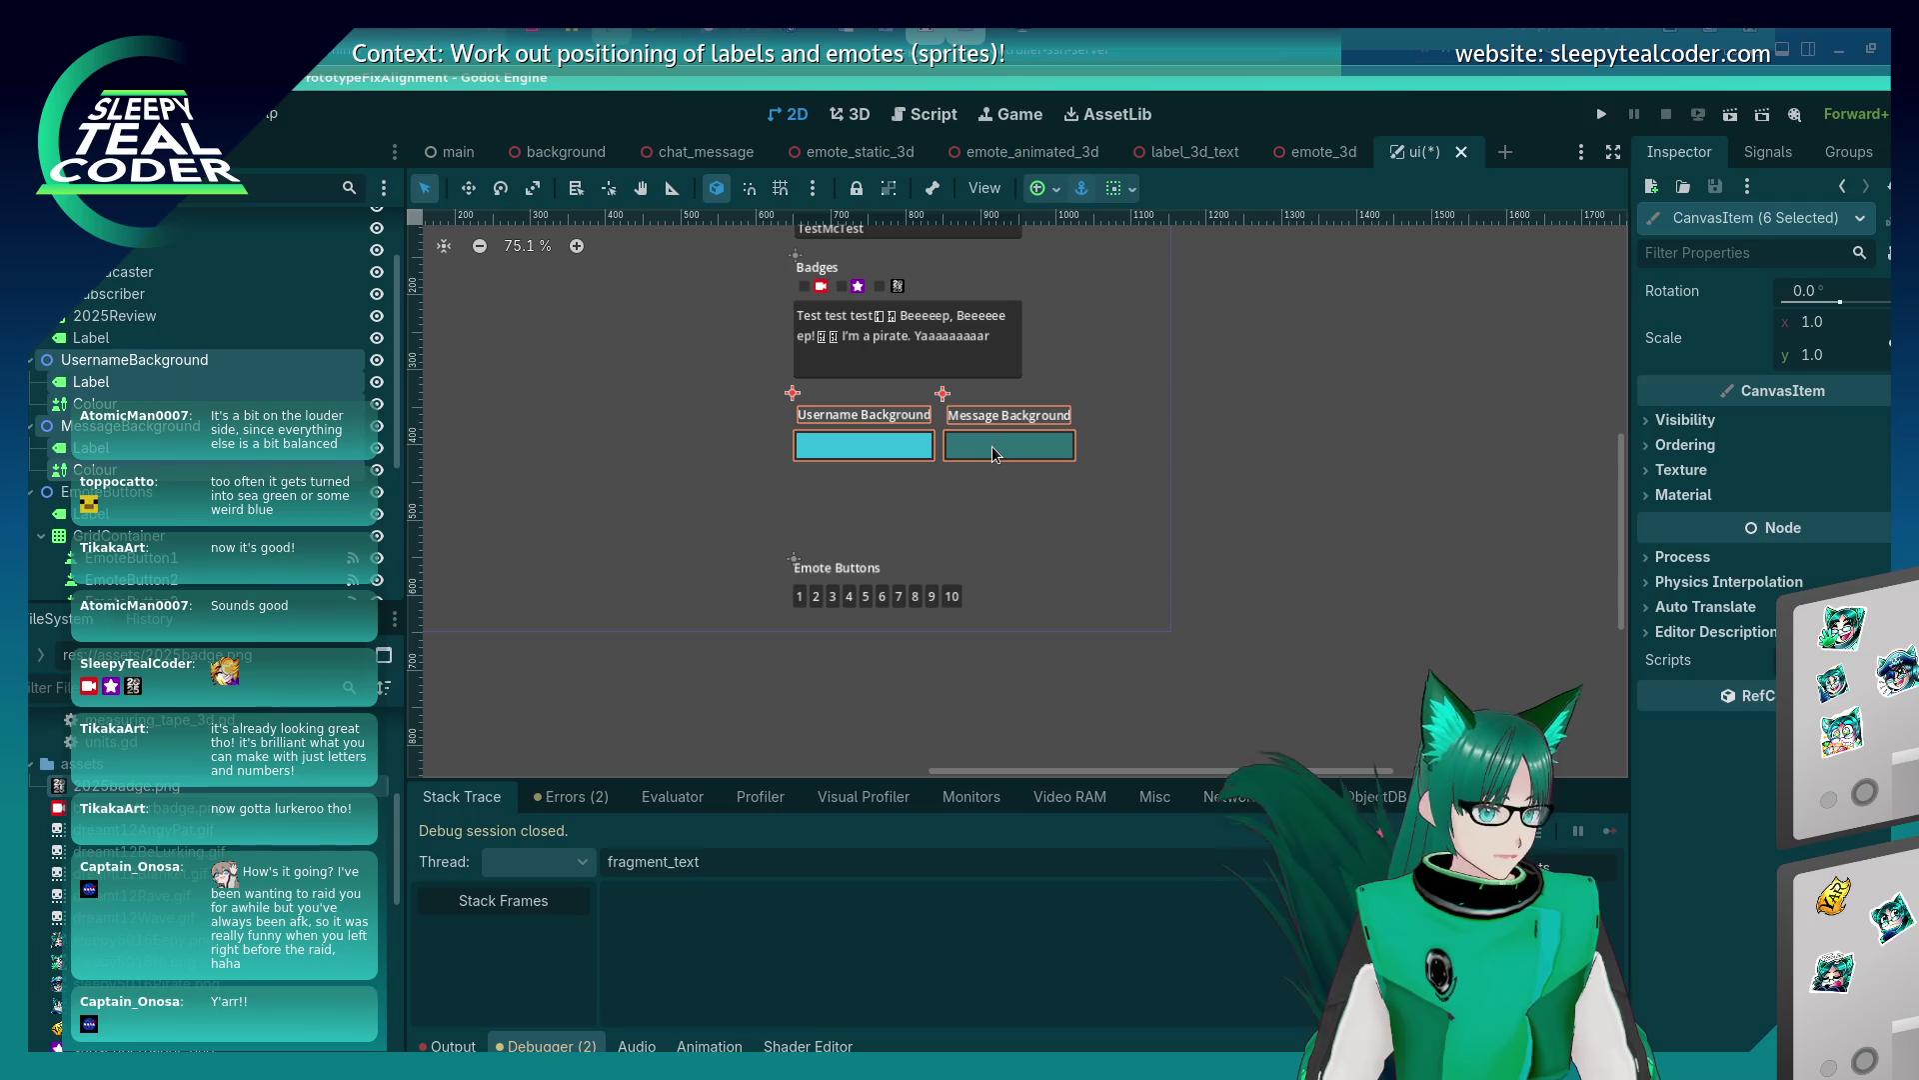
key(Down)
key(Down)
key(Down)
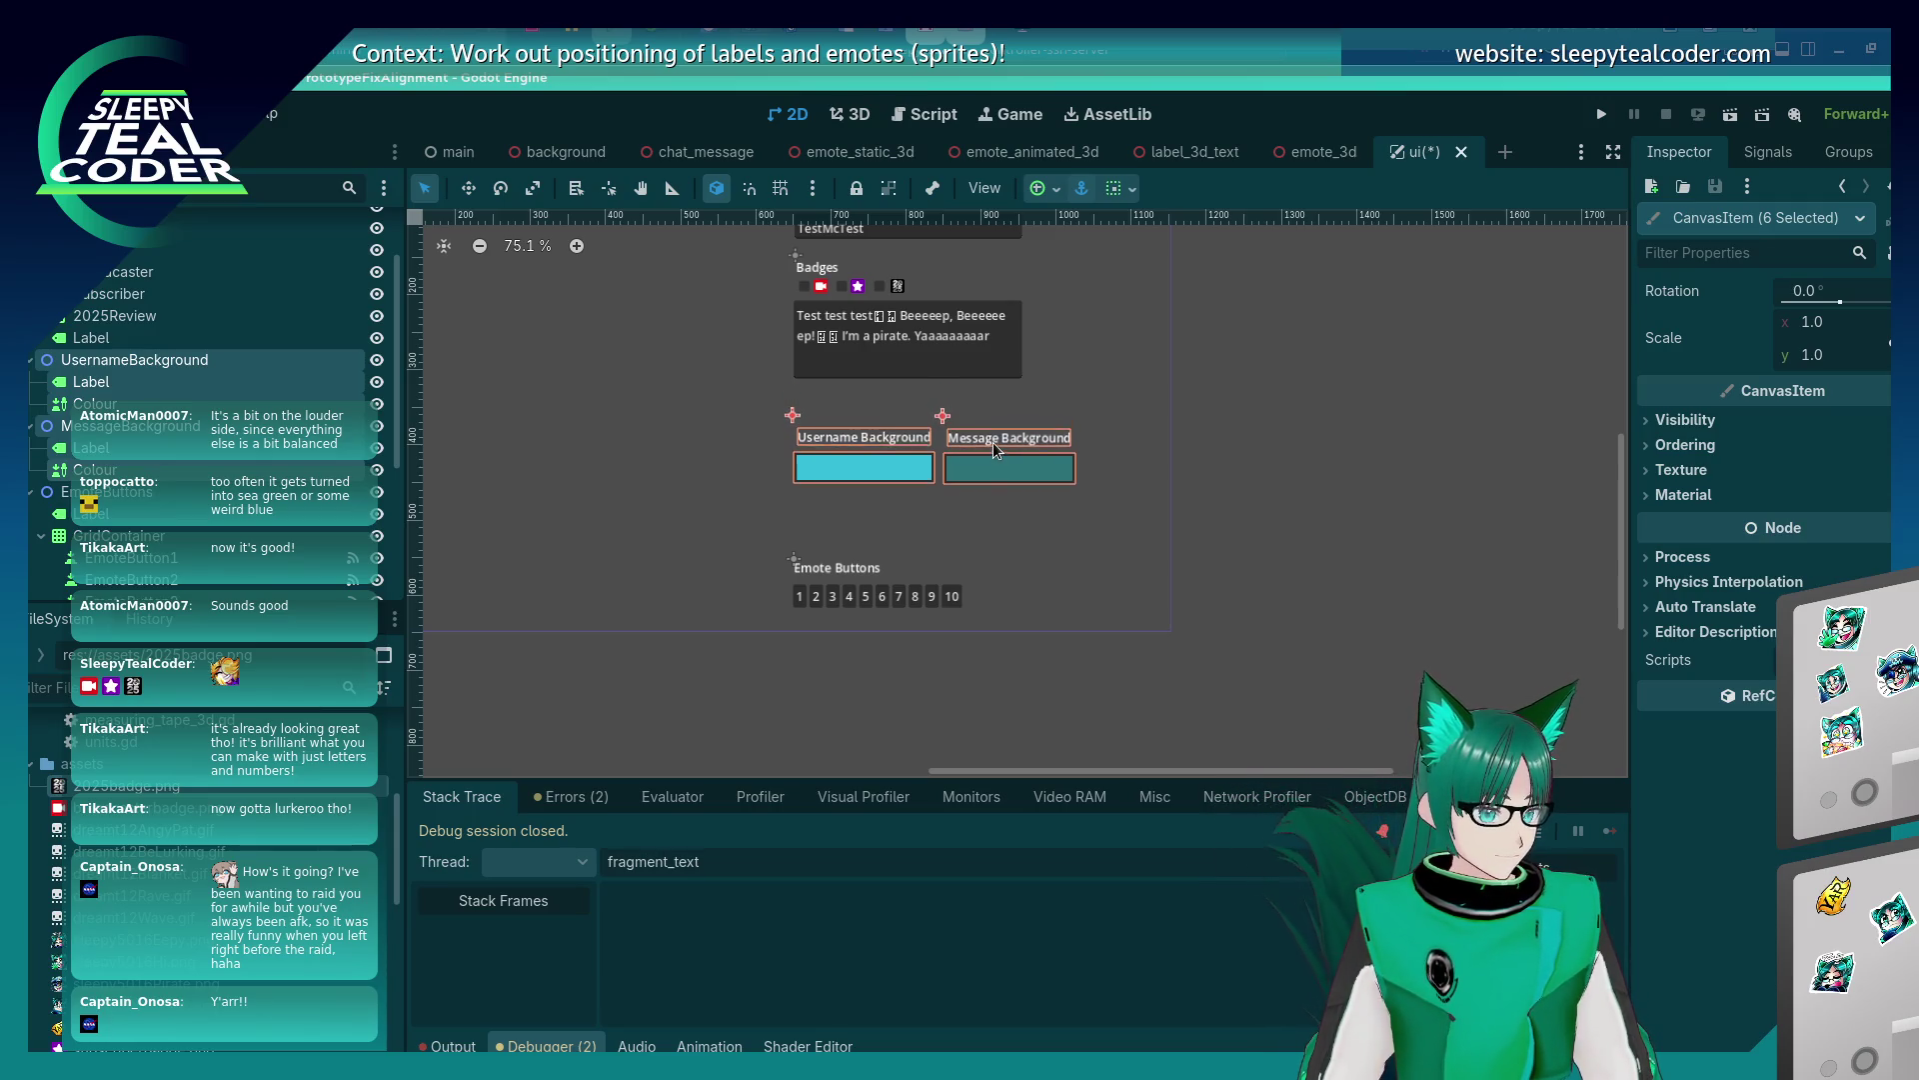
key(Down)
key(Down)
key(Down)
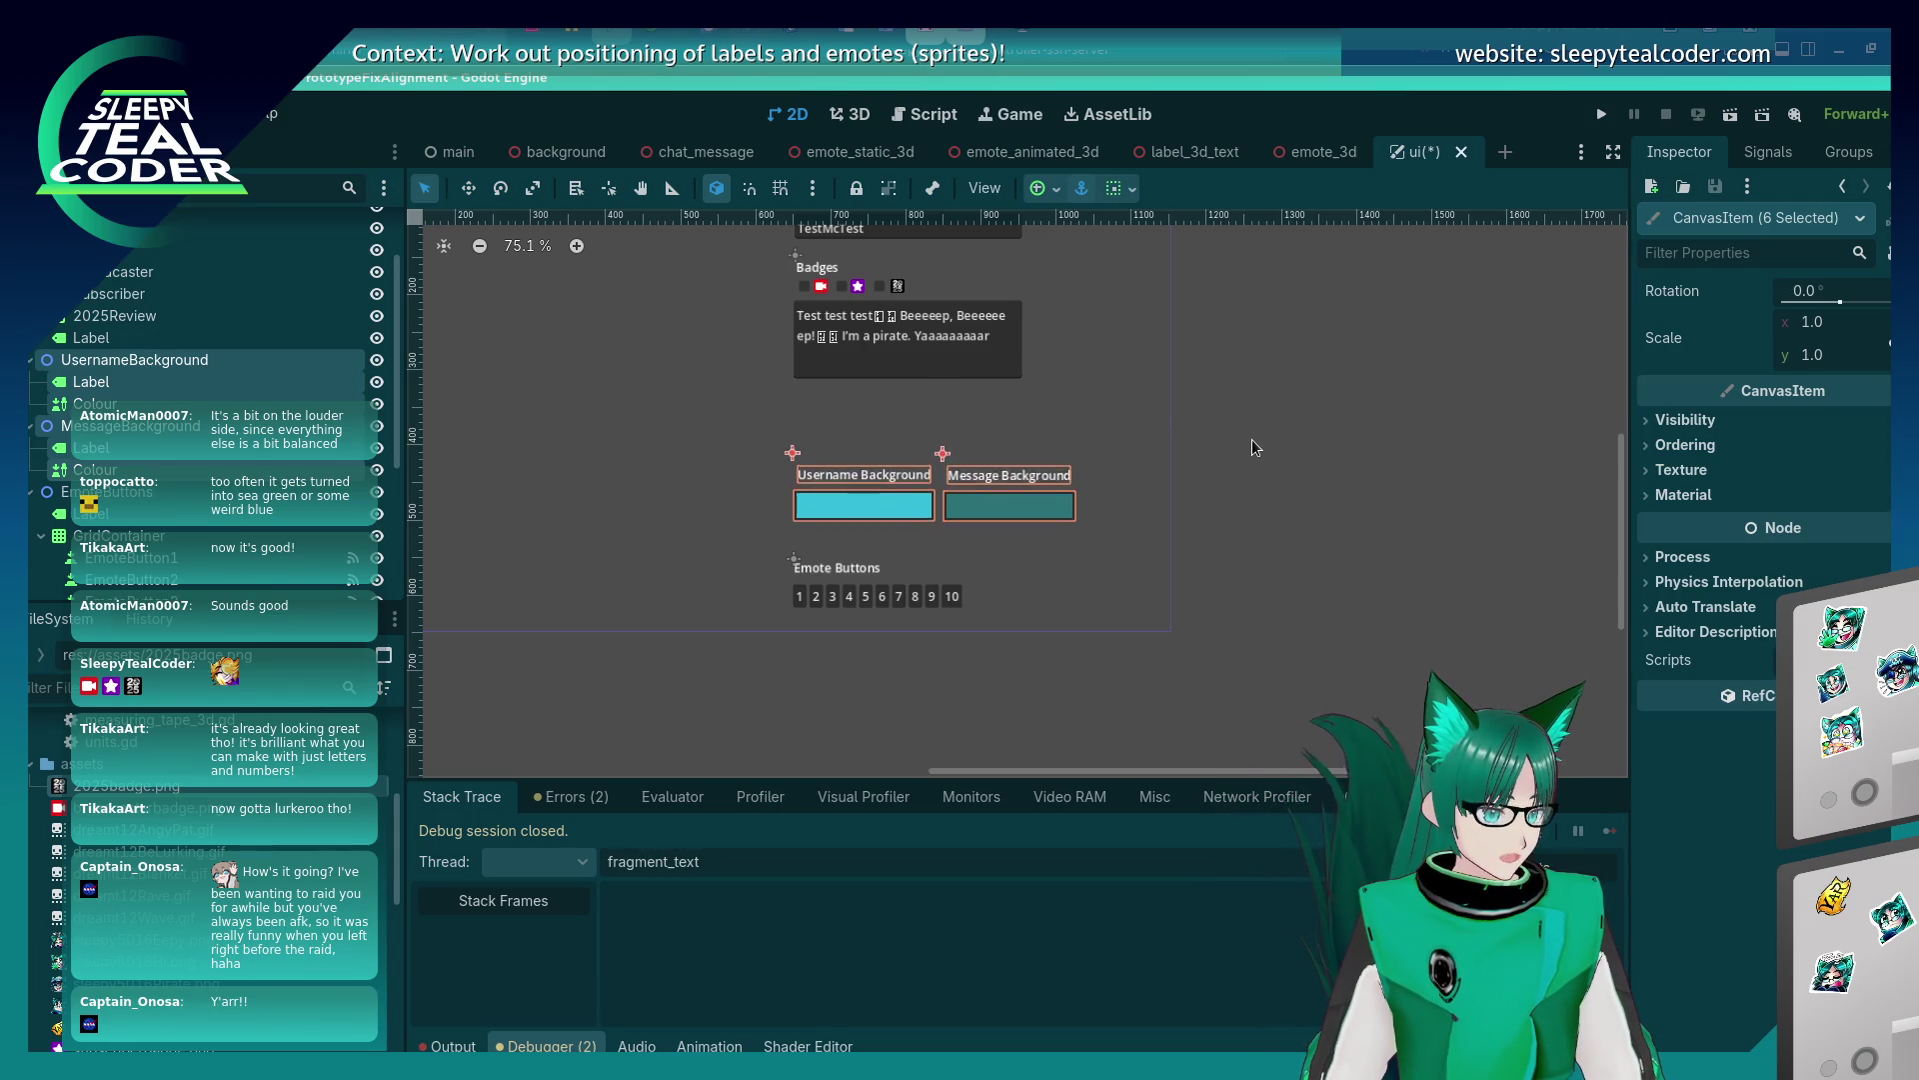
key(Down)
key(Down)
key(Down)
click(1232, 457)
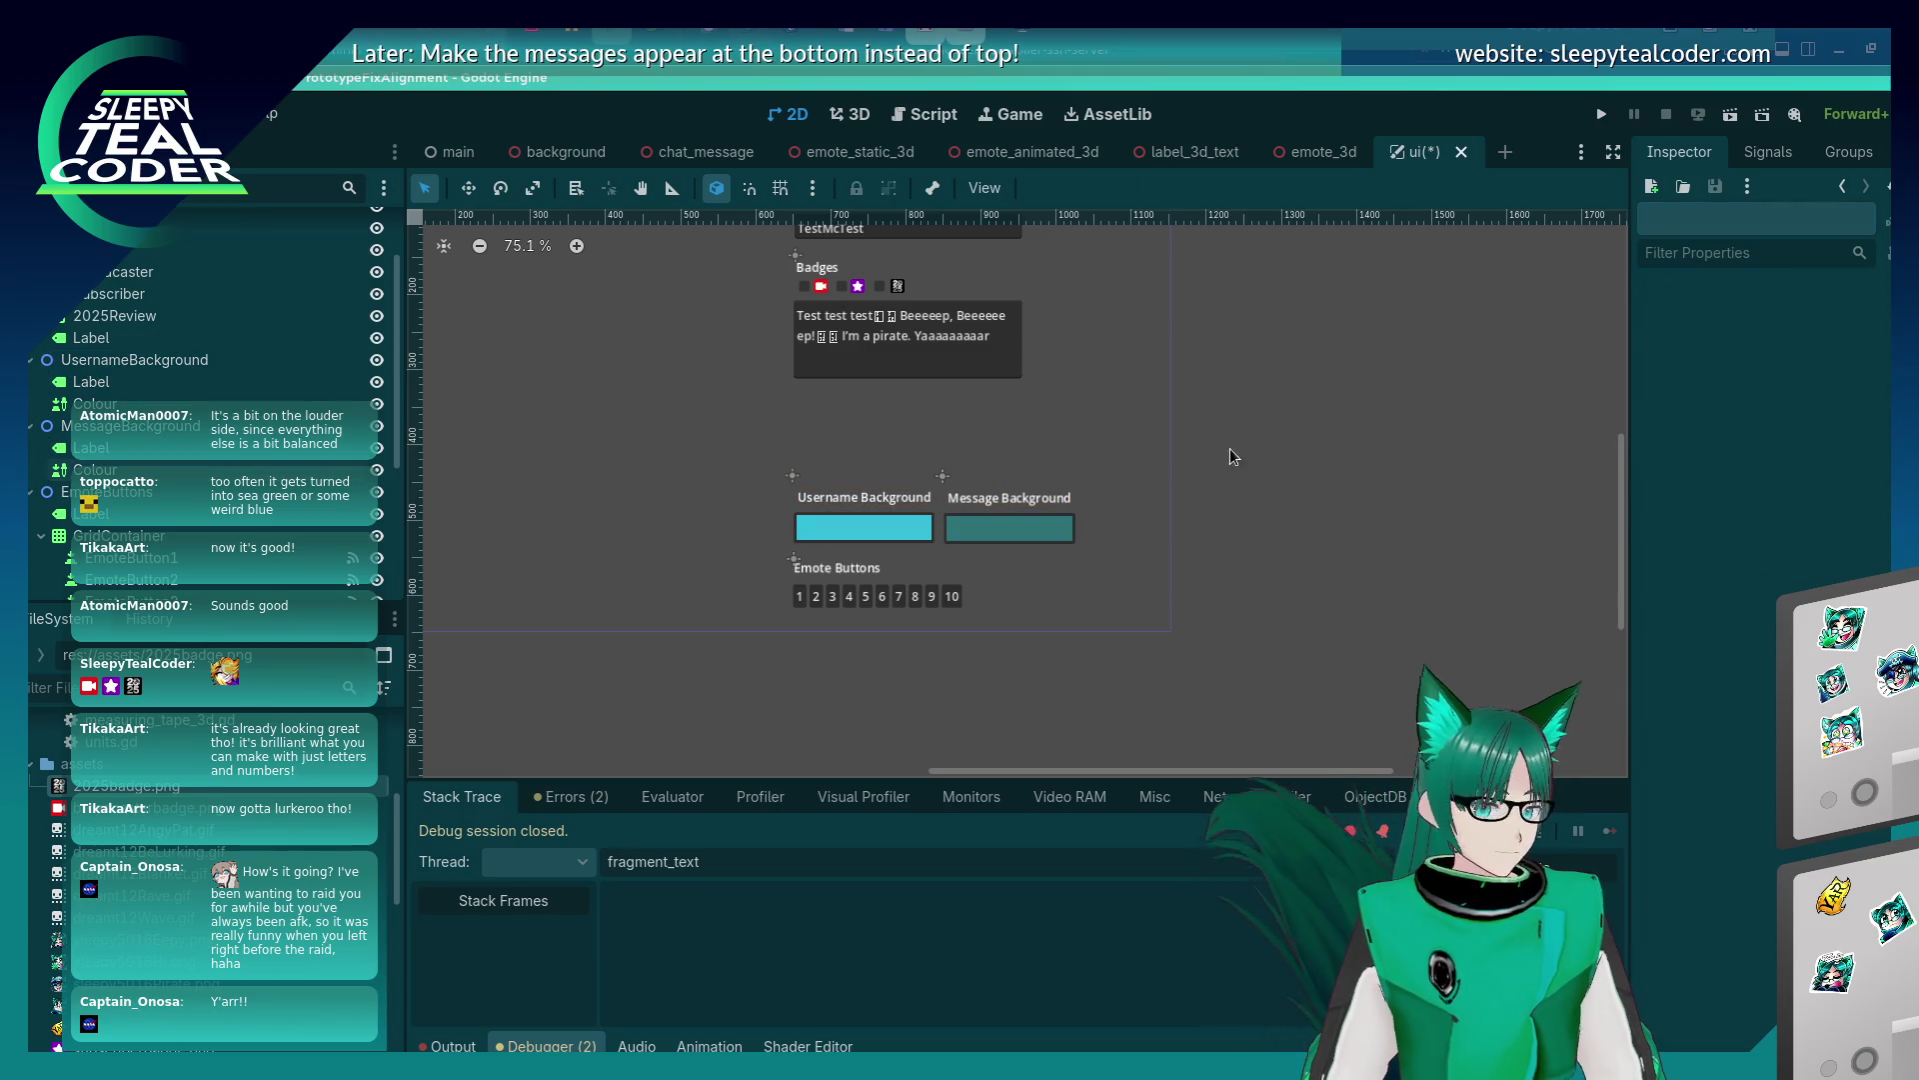
Box-select the Badges label and icons and move them below the message box.
scroll(910, 540, up, 3)
mouse_move(1313, 622)
mouse_down()
mouse_move(834, 455)
mouse_move(800, 472)
mouse_move(808, 508)
mouse_up()
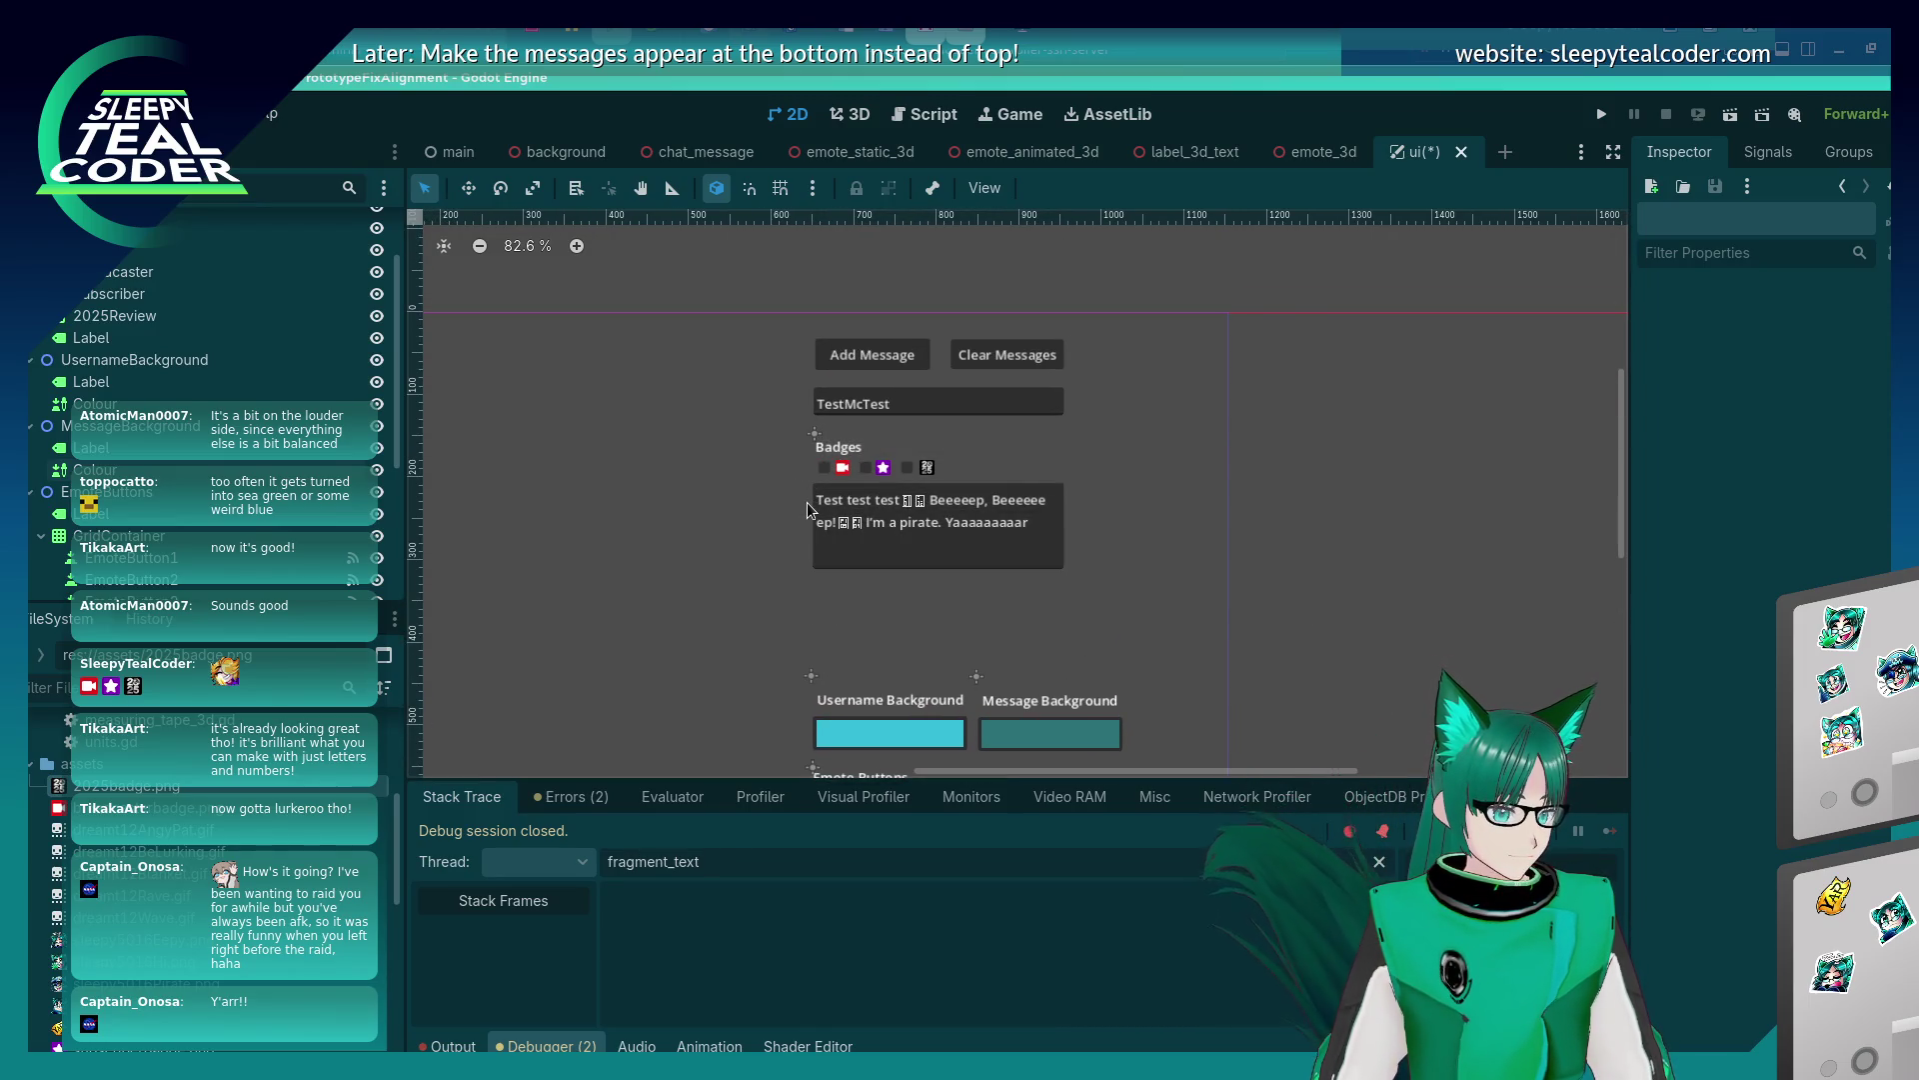
click(865, 512)
mouse_move(1274, 519)
mouse_down()
mouse_move(784, 423)
mouse_move(817, 435)
mouse_up()
key(Down)
key(Down)
key(Down)
key(Down)
key(Down)
key(Down)
key(Down)
key(Down)
key(Down)
key(Down)
key(Down)
key(Down)
key(Down)
key(Down)
key(Down)
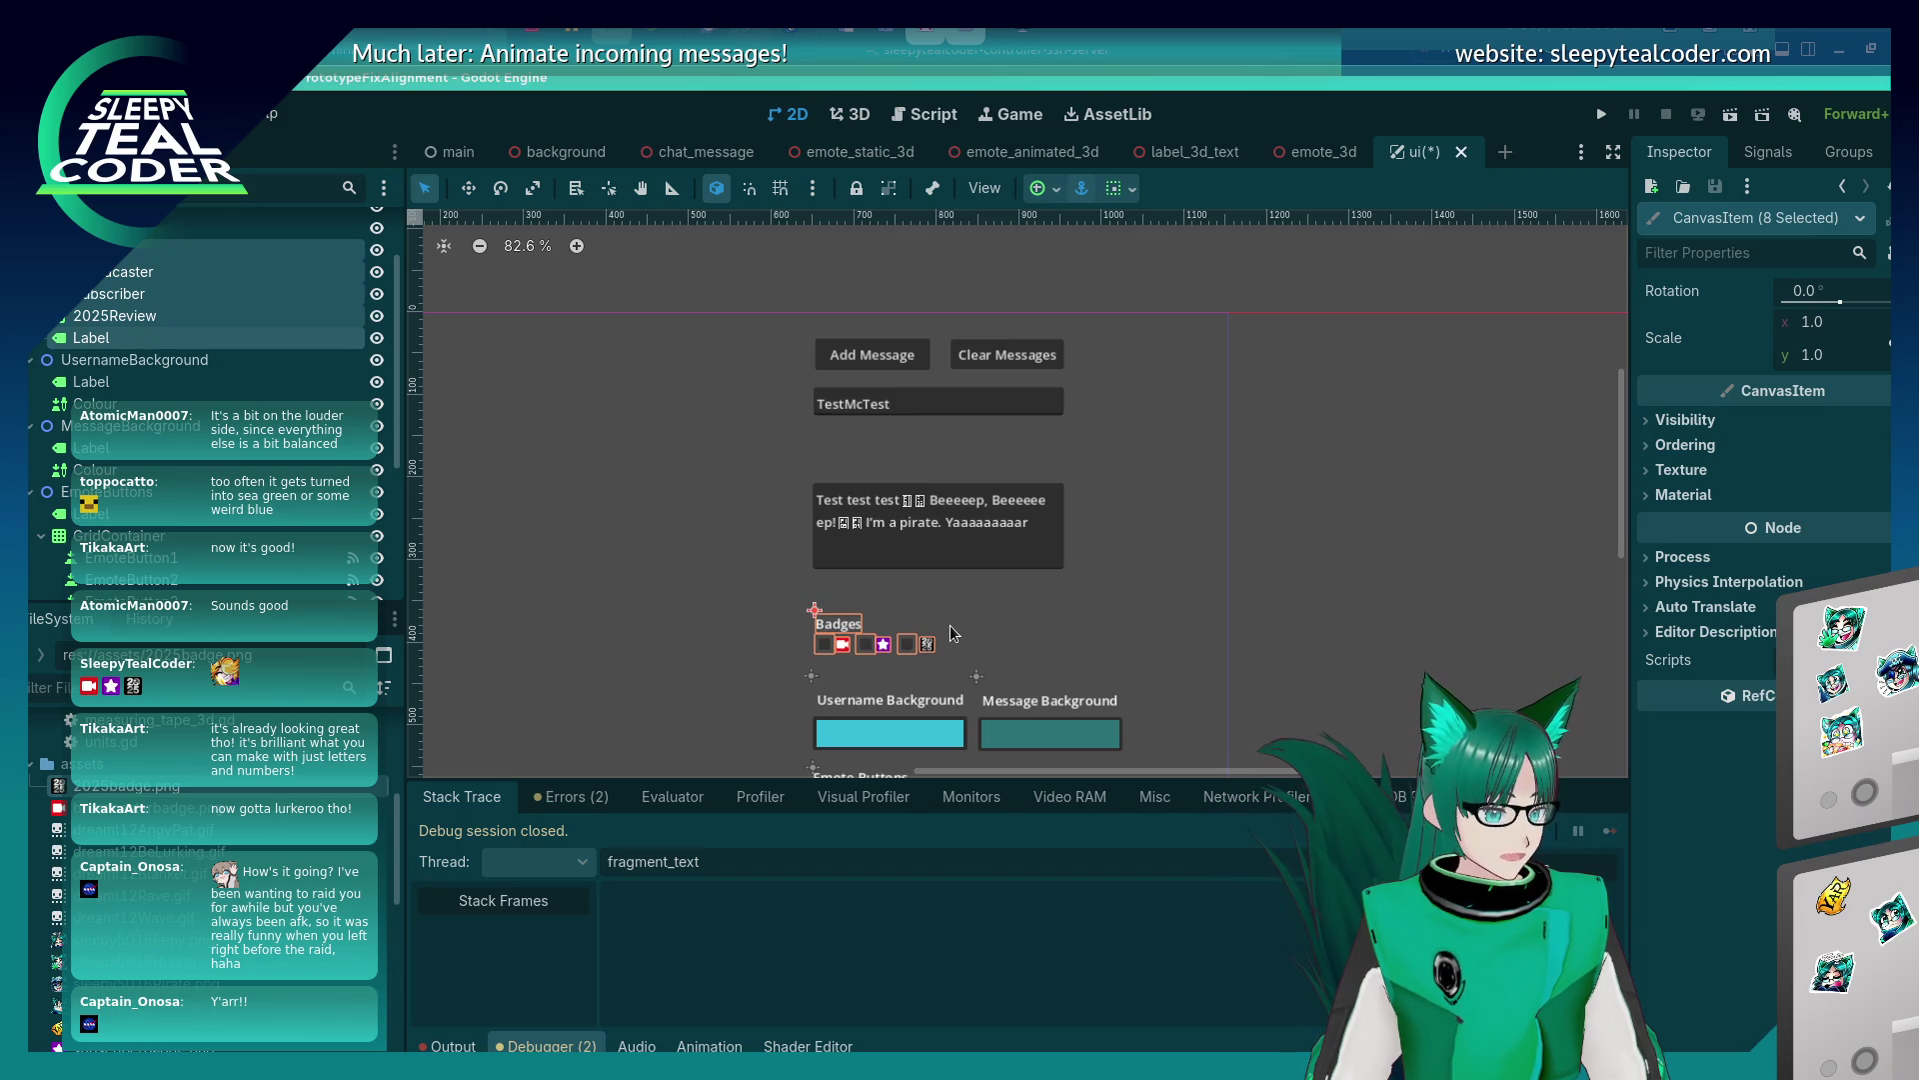
click(1108, 609)
Run the project with F5 to preview the chat UI.
drag(939, 598, 931, 538)
drag(1284, 523, 880, 455)
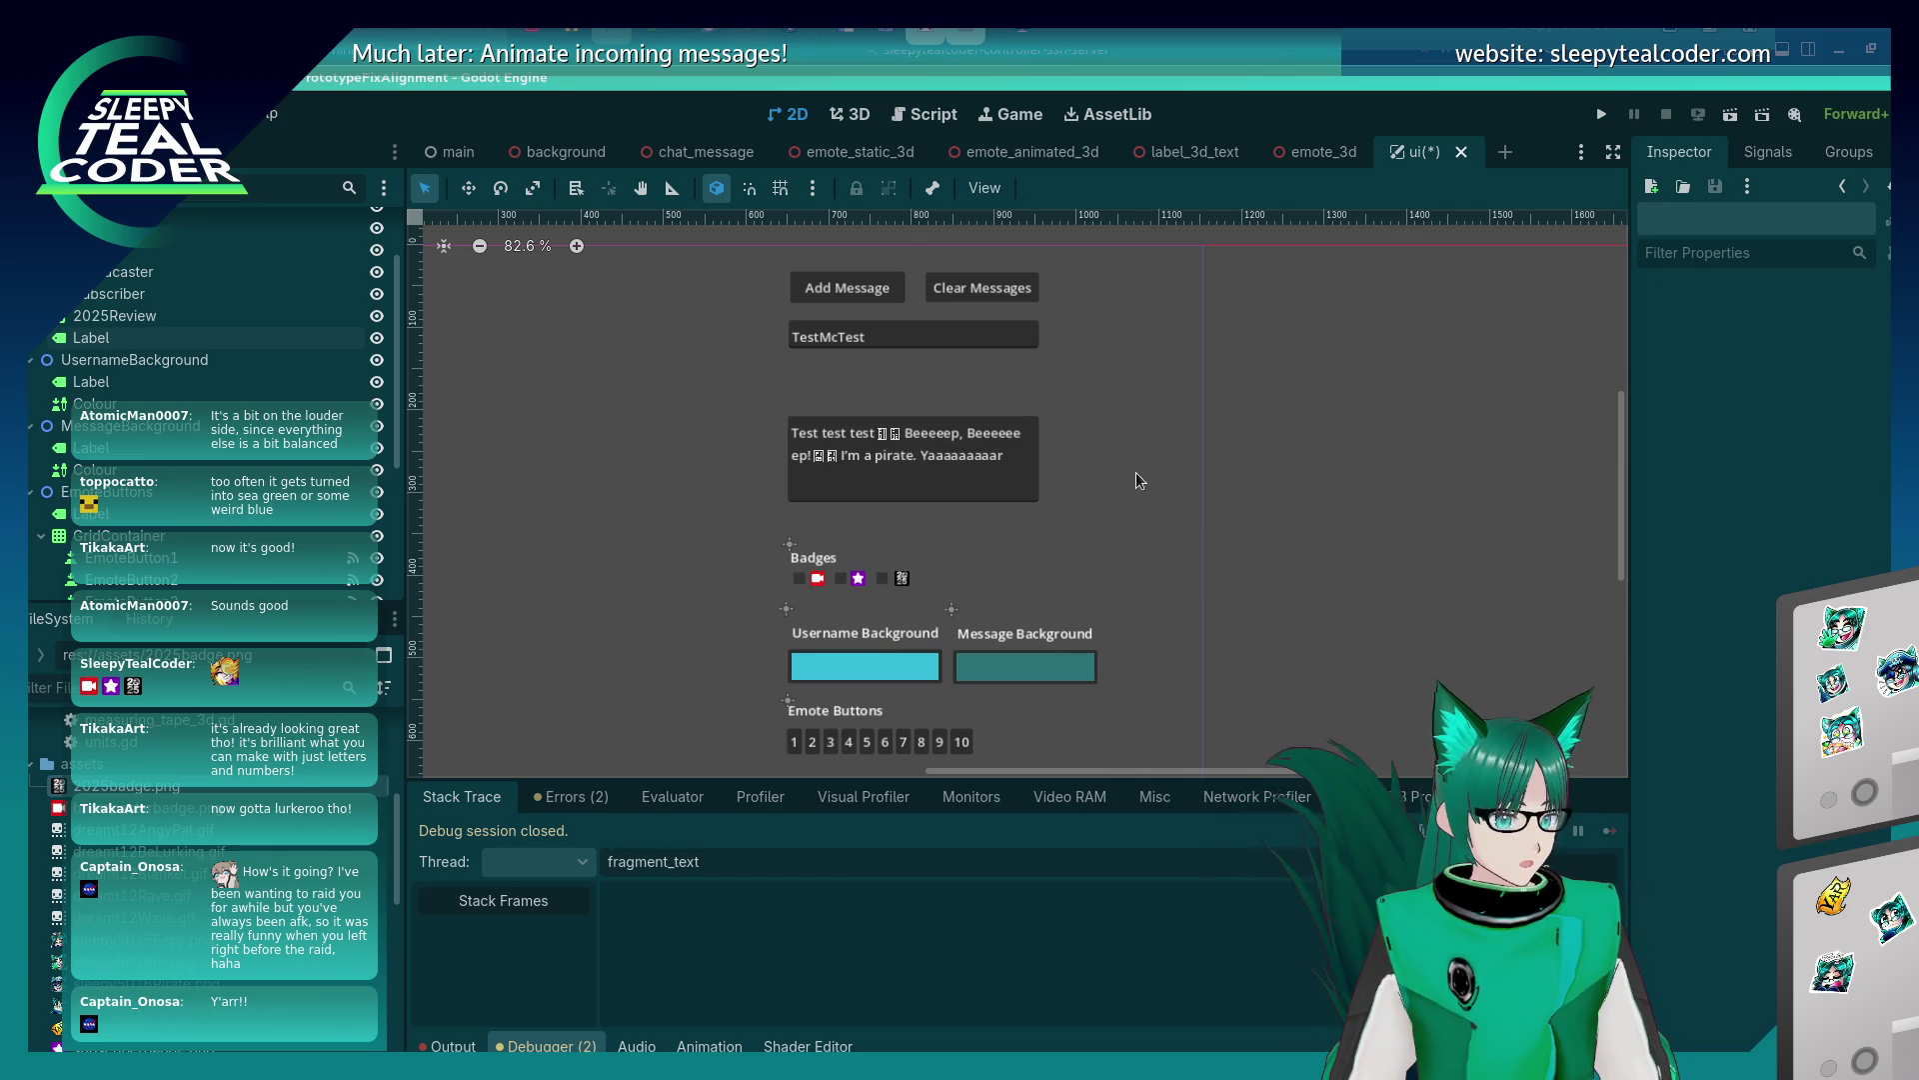
scroll(1336, 538, down, 1)
key(F5)
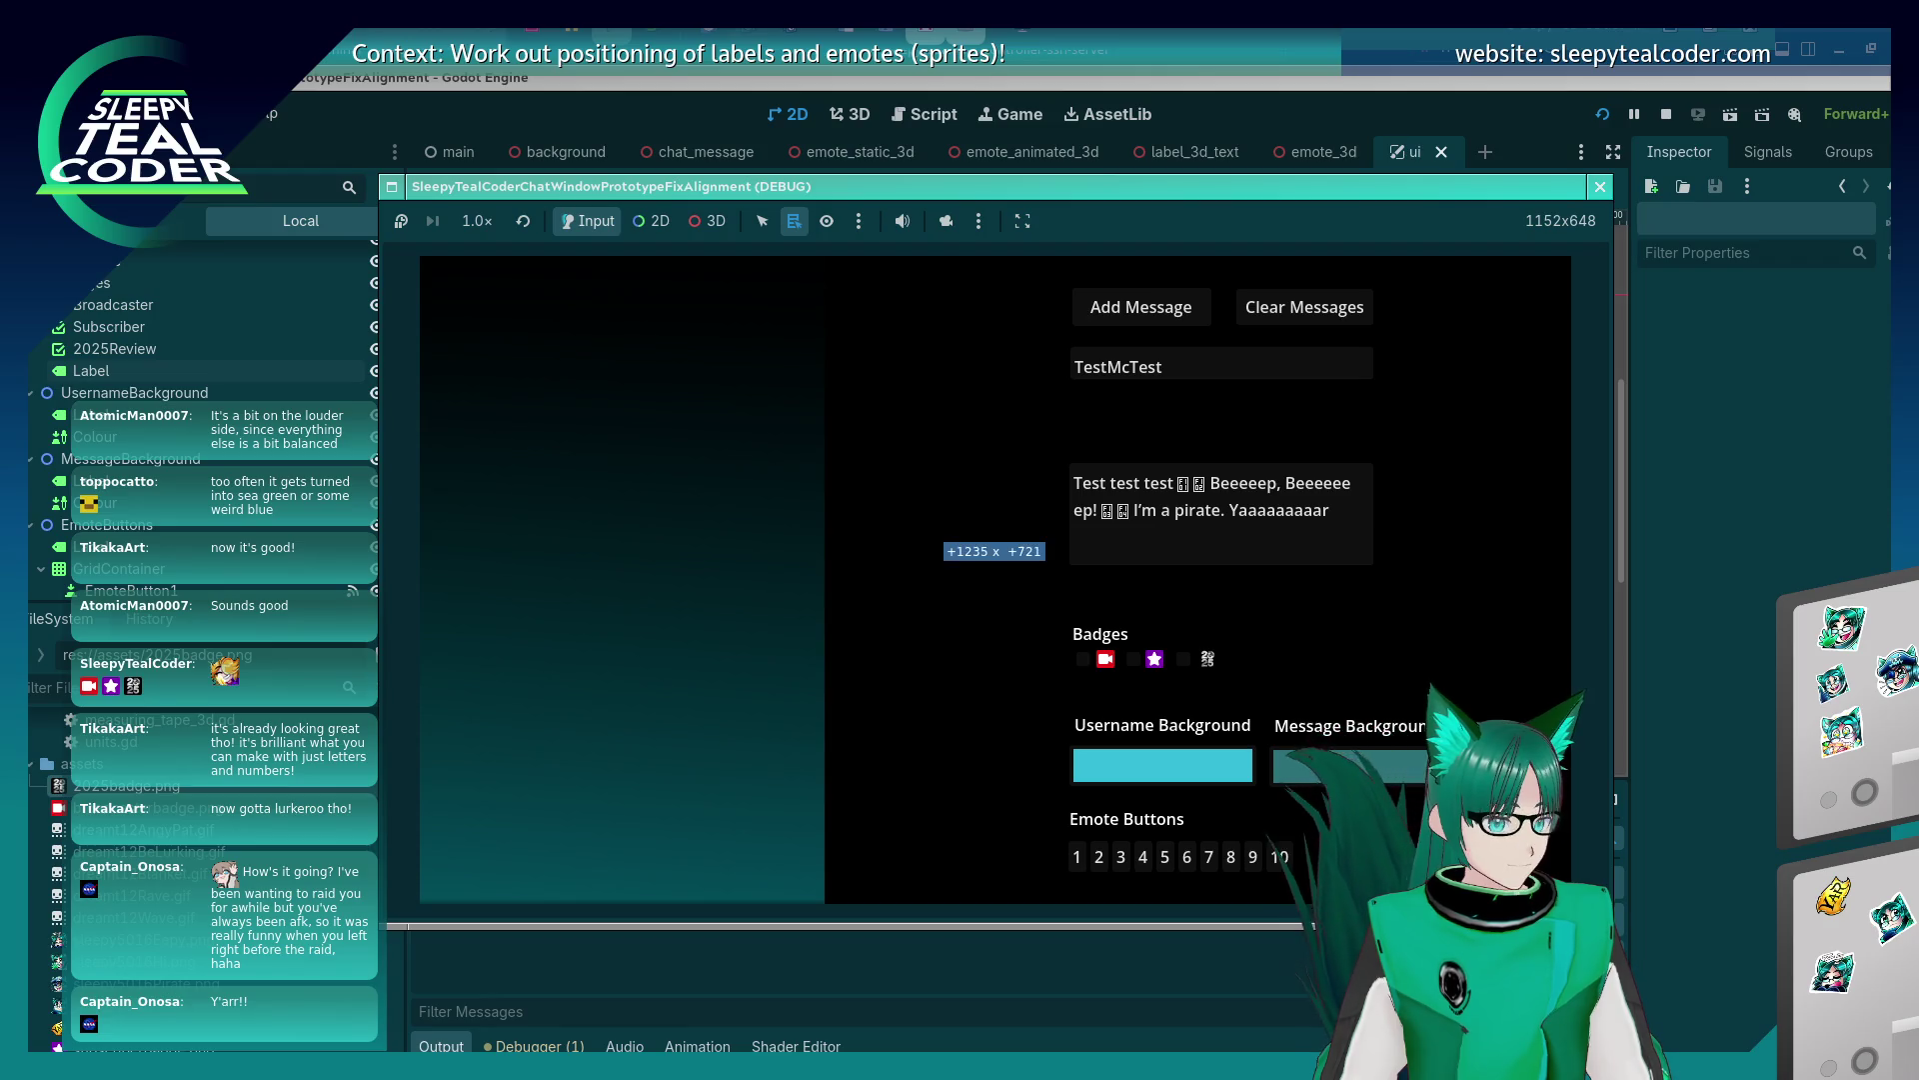
Close the game preview and test nudging the Add Message button, using undo and redo.
drag(1587, 939, 1588, 876)
click(1588, 186)
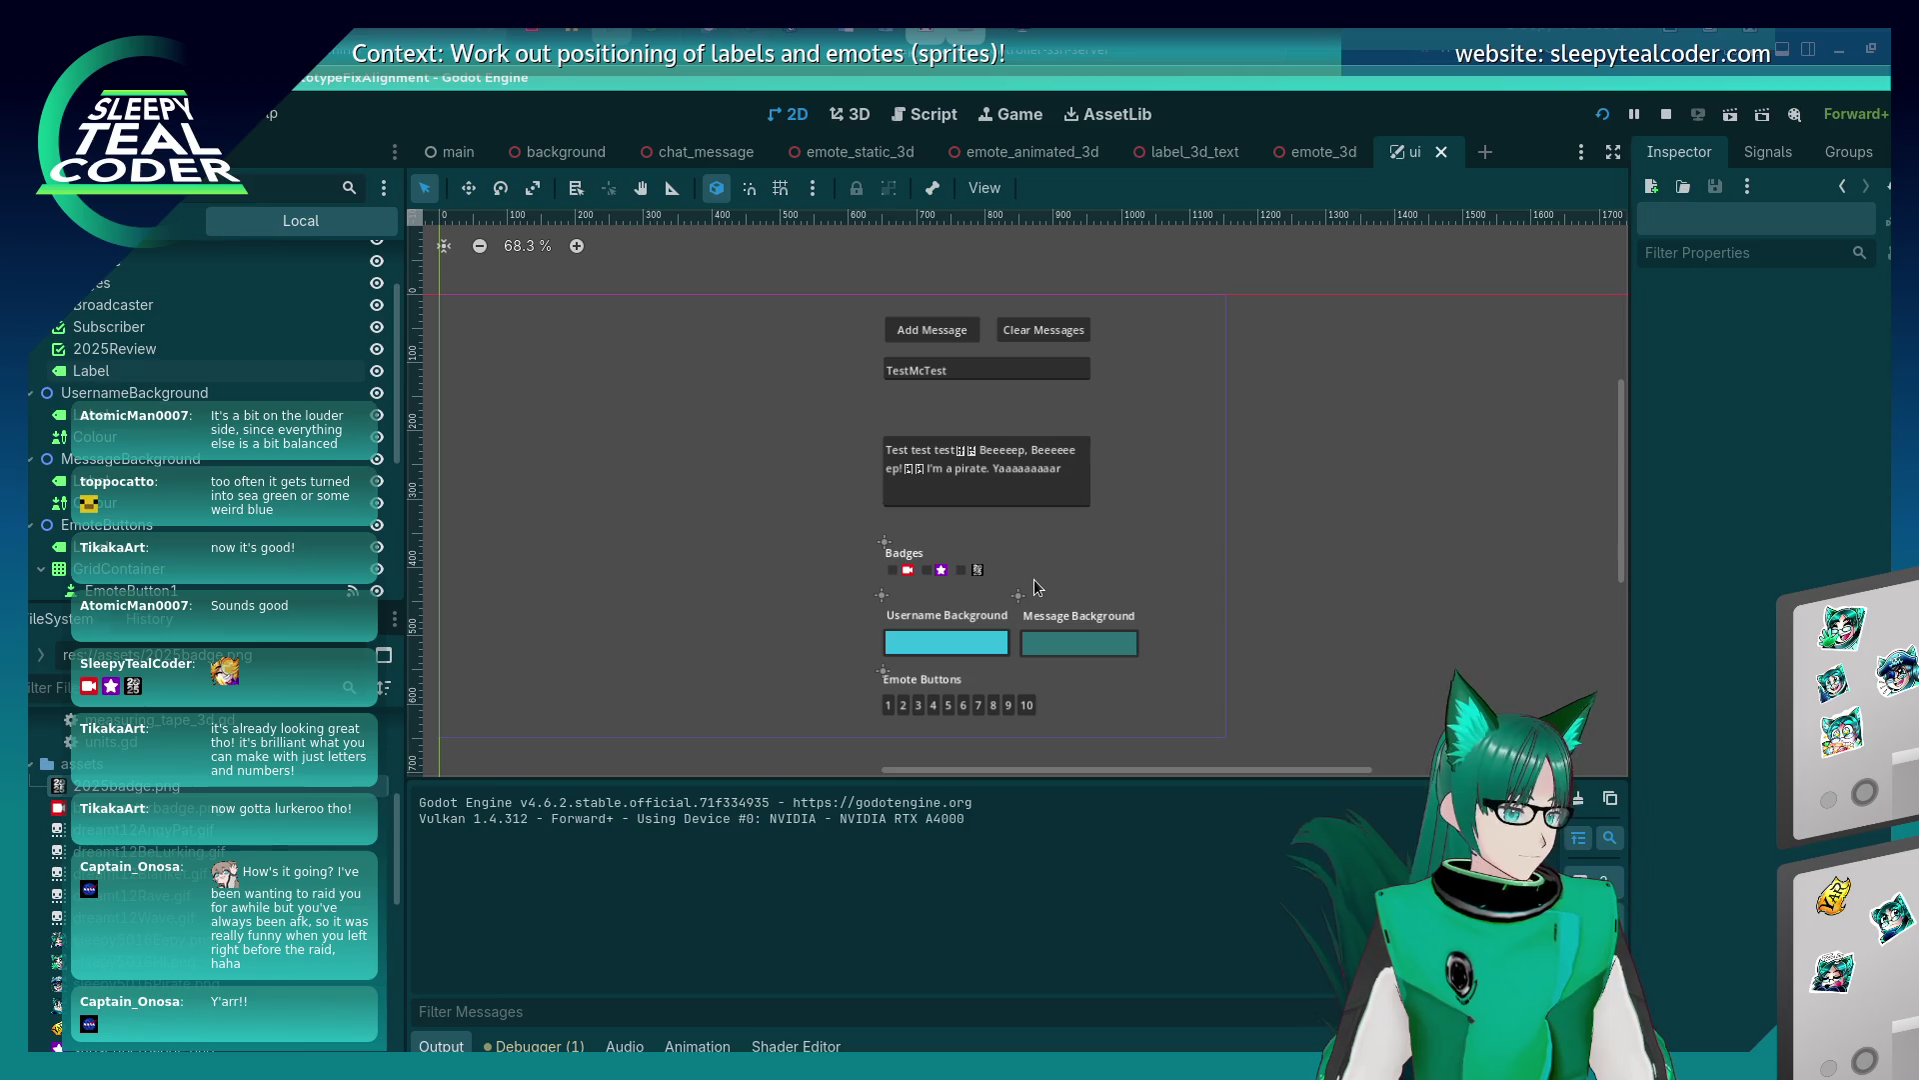
click(985, 466)
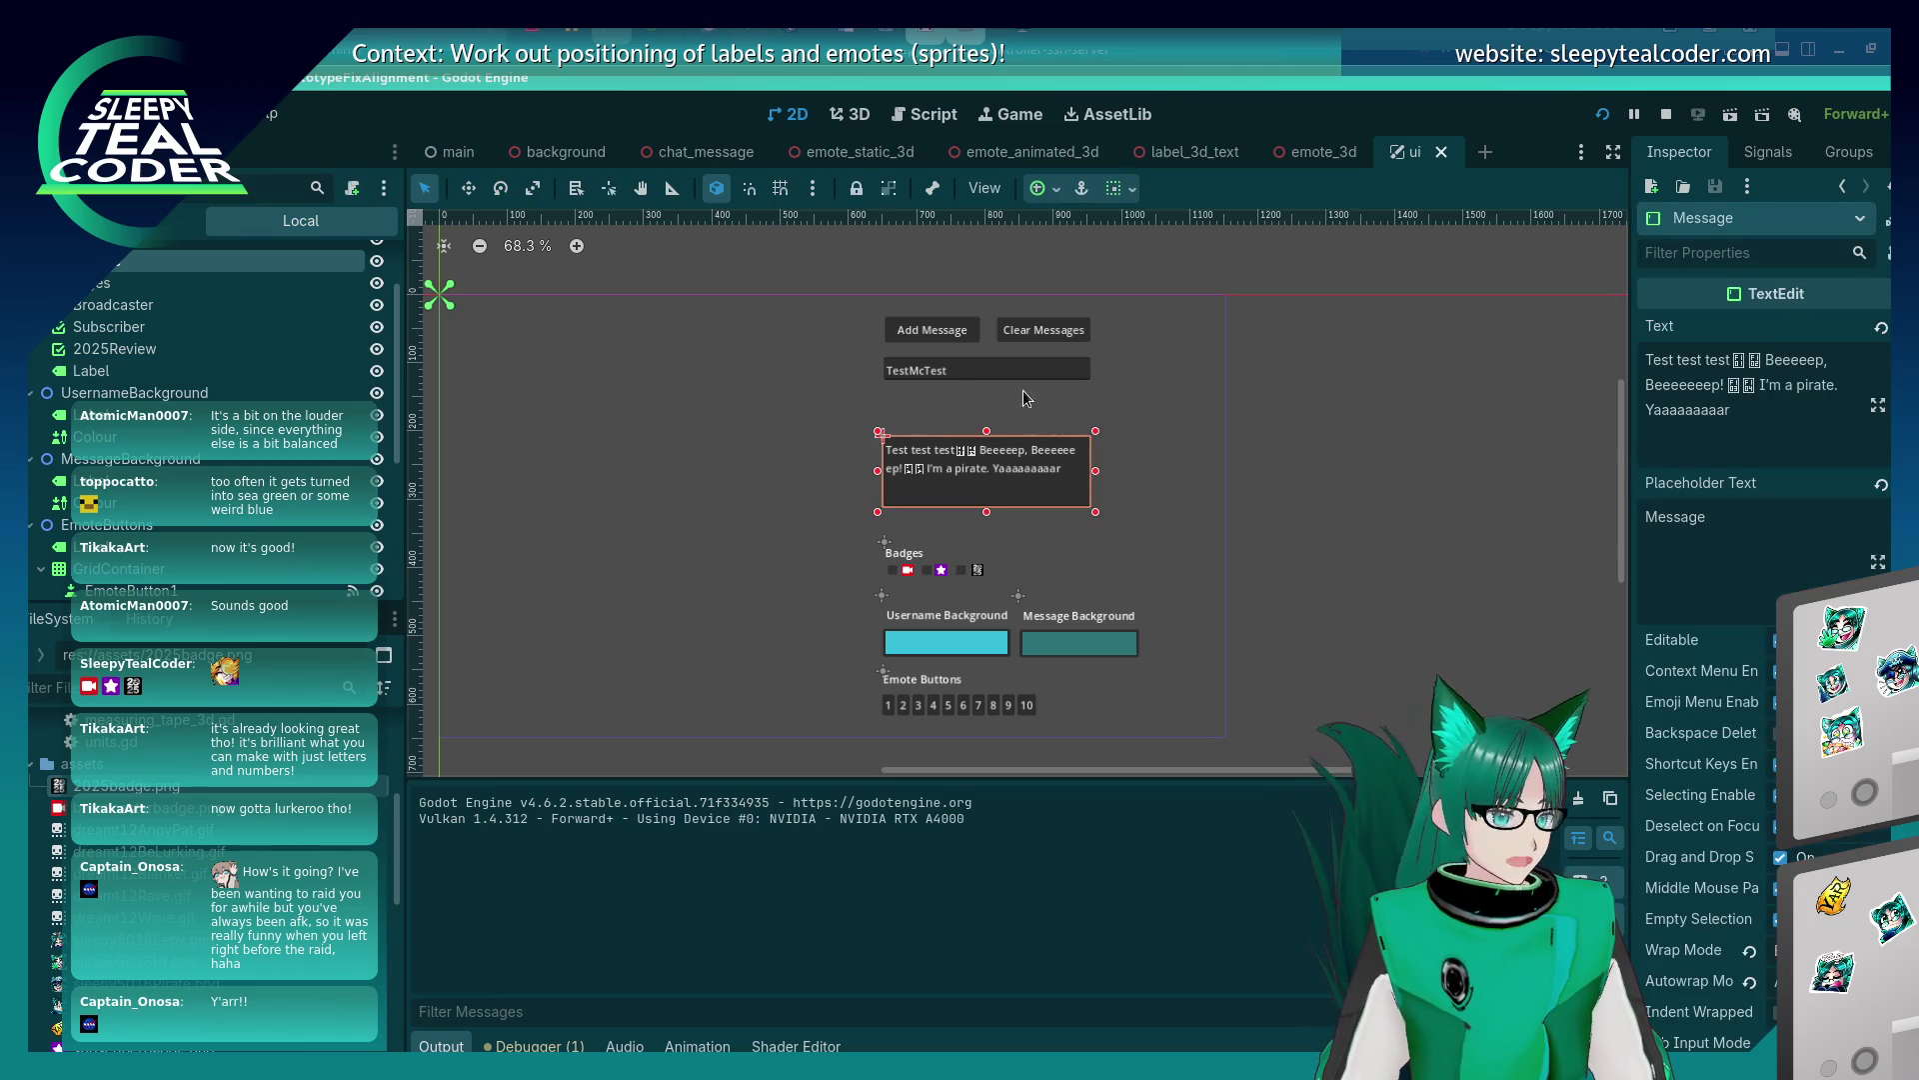
click(928, 332)
key(Up)
key(Up)
key(Up)
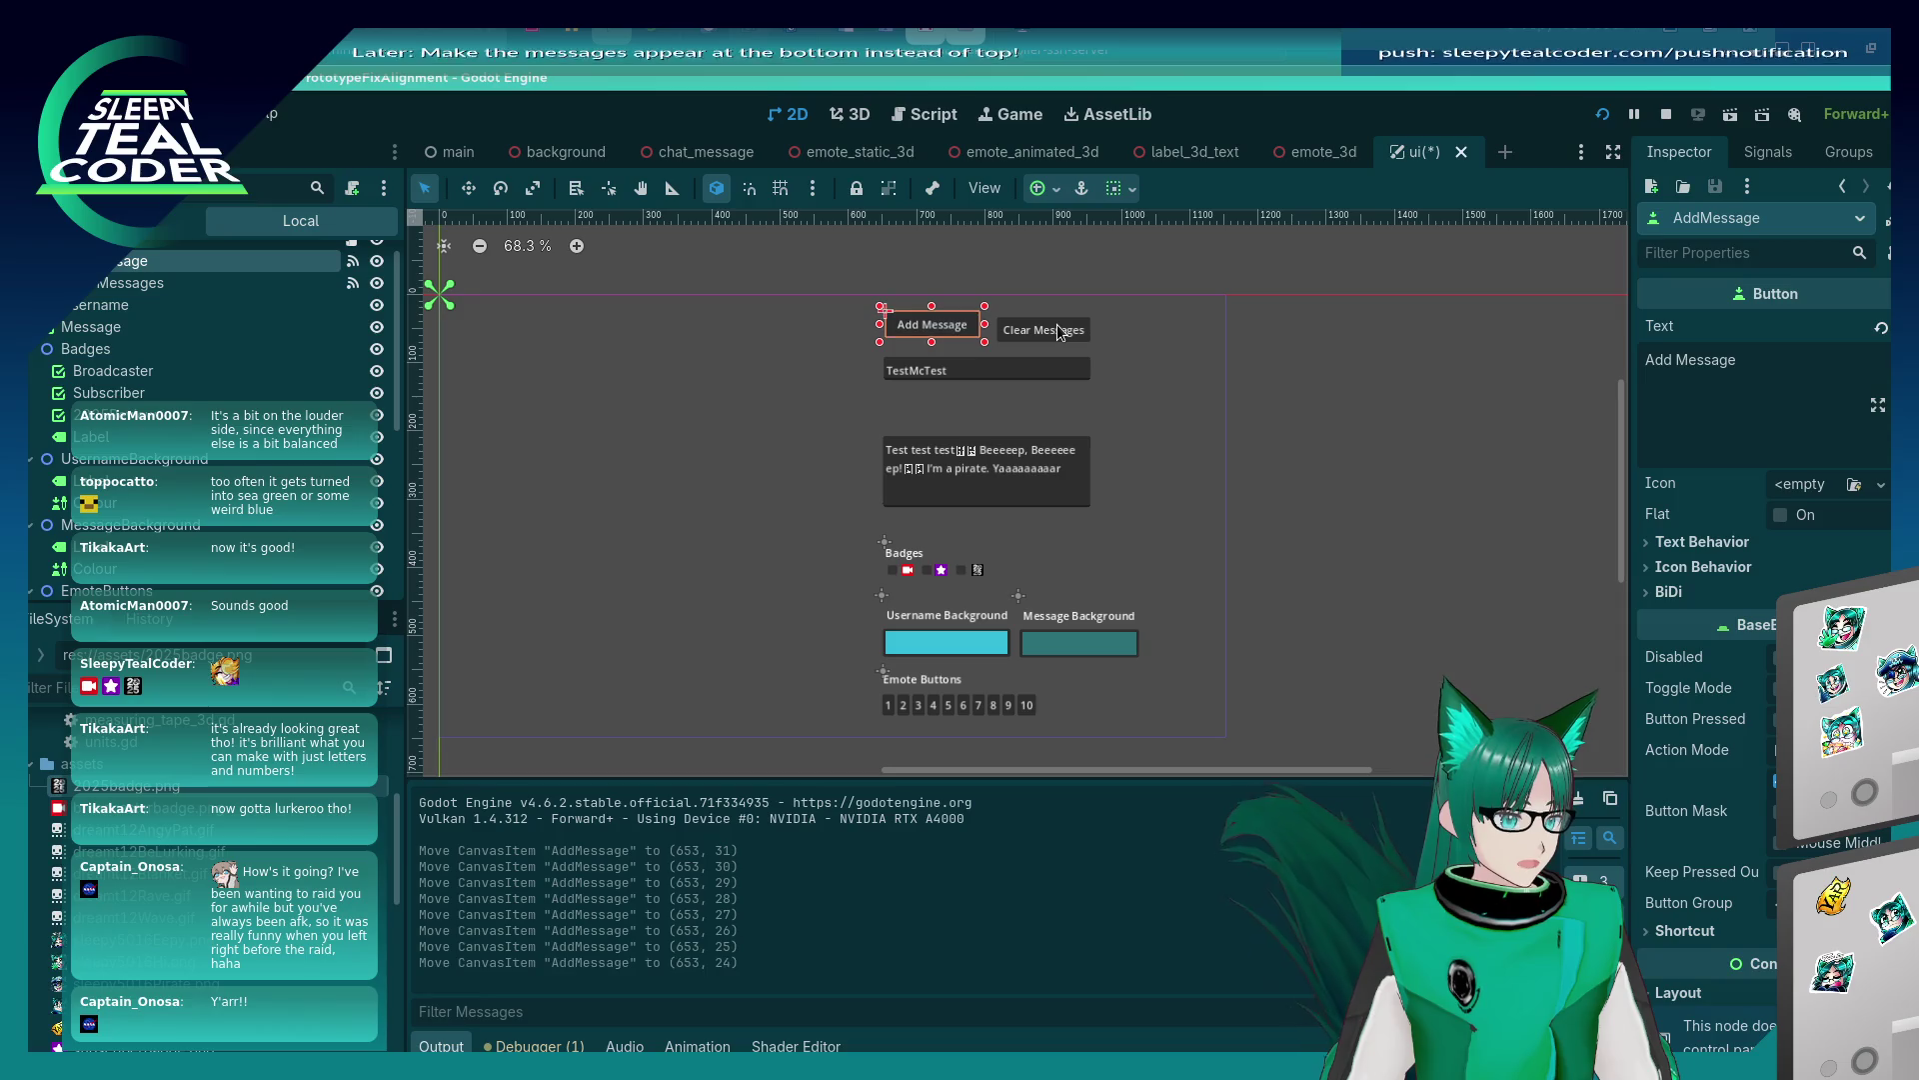
key(Up)
key(Up)
key(ctrl+z)
key(ctrl+z)
key(ctrl+z)
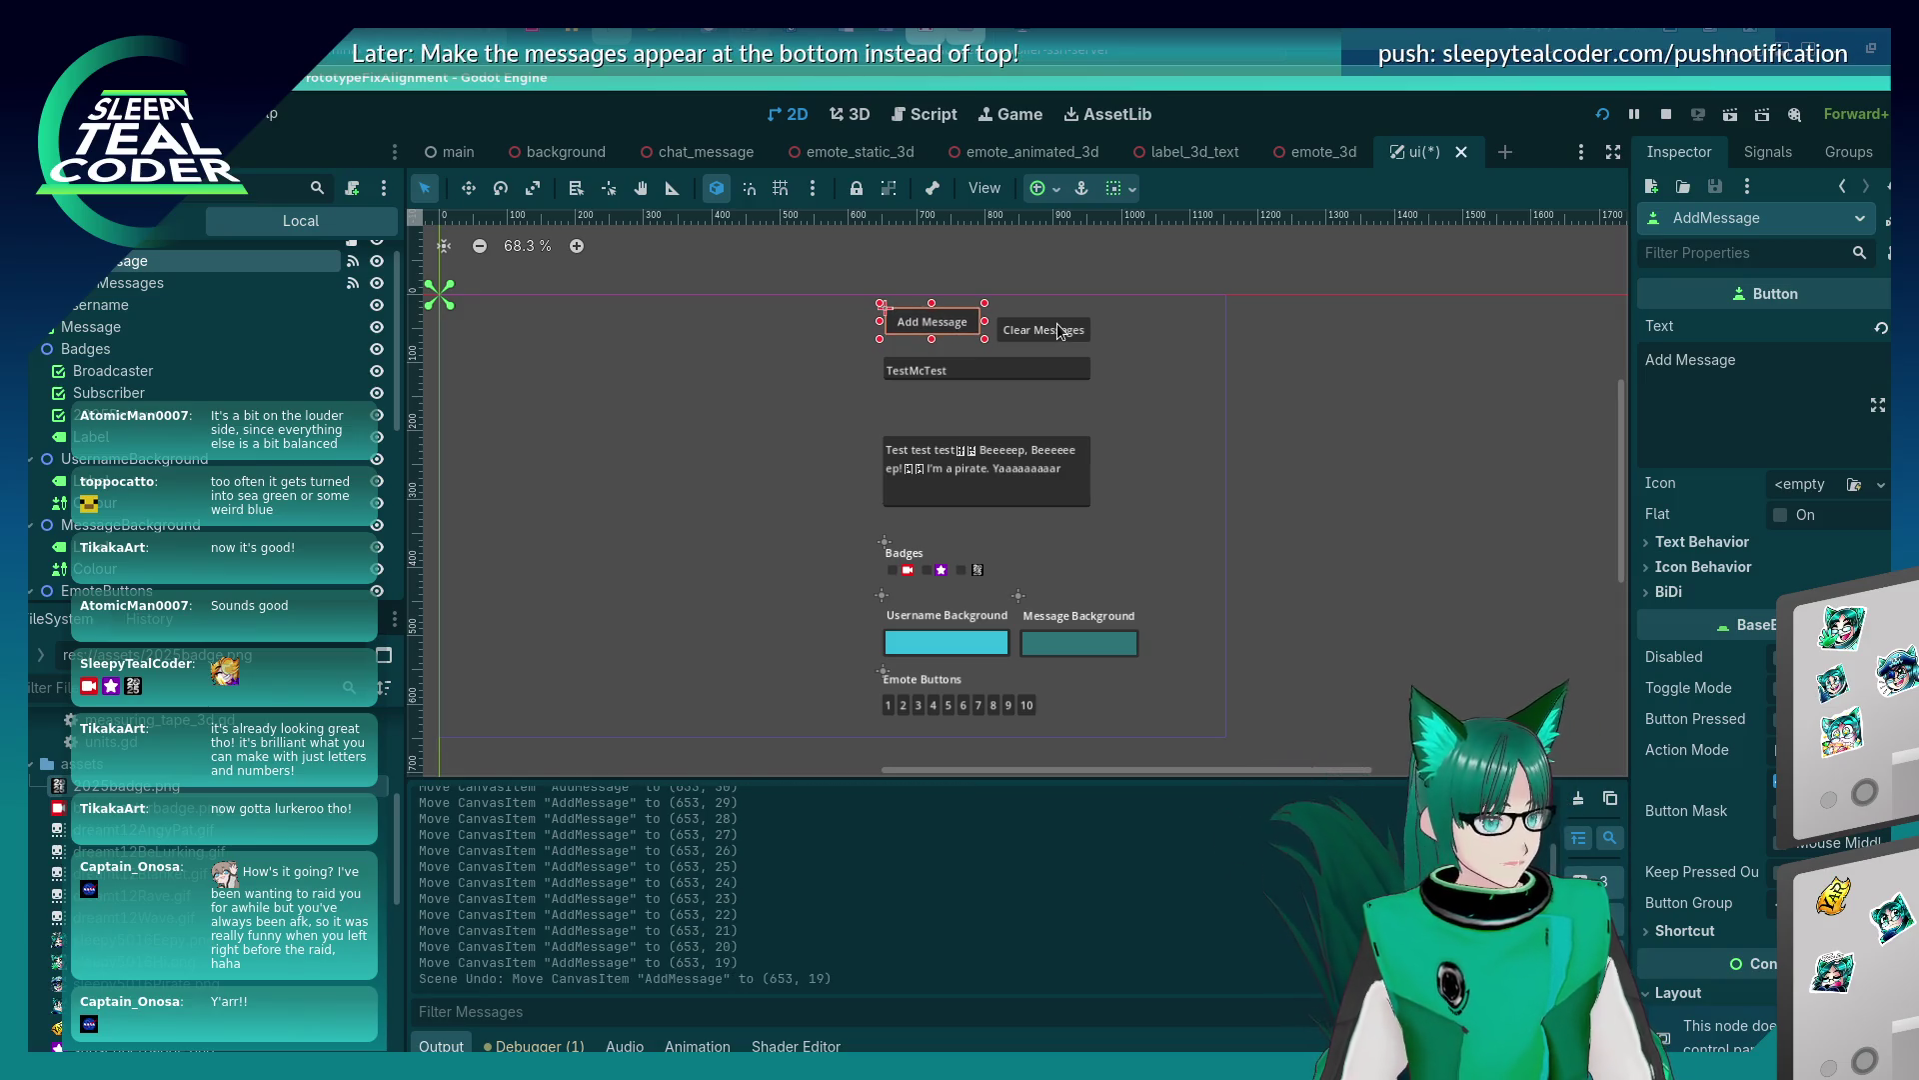
key(ctrl+z)
key(ctrl+z)
key(ctrl+z)
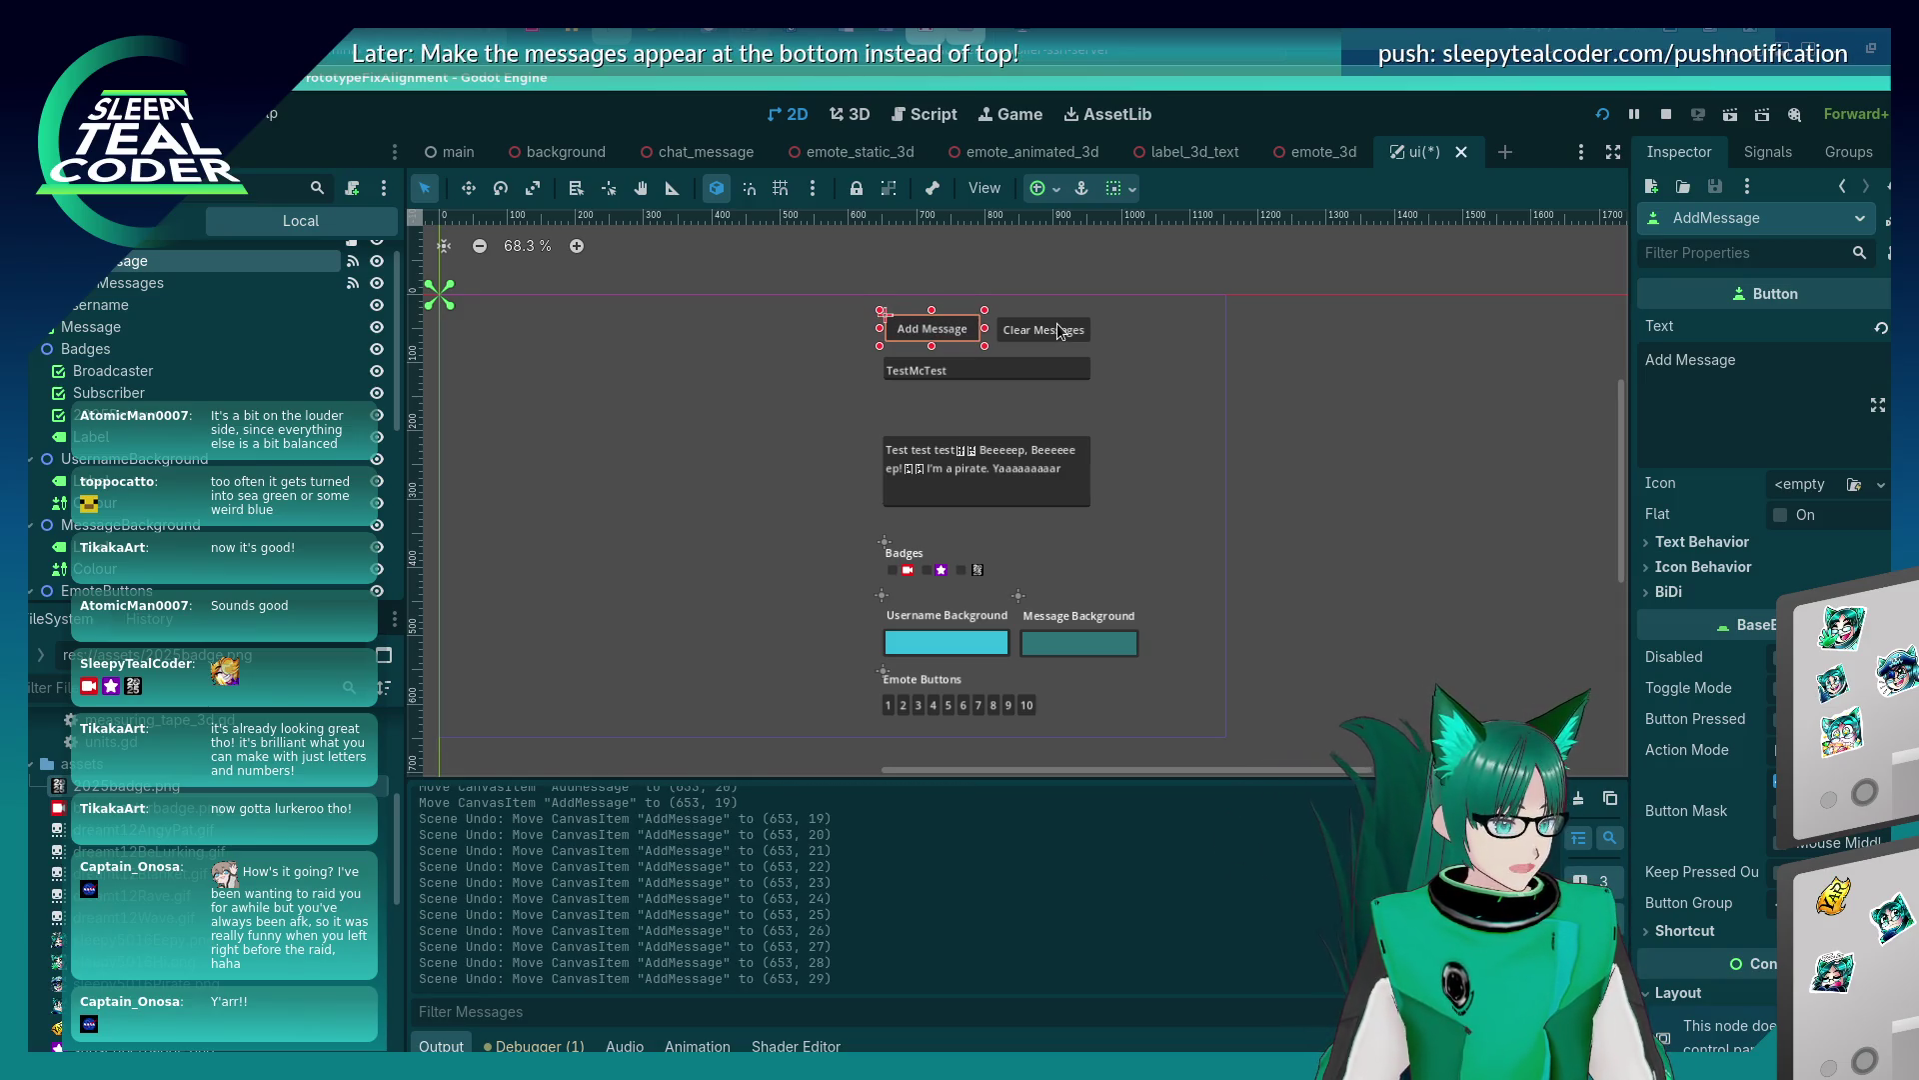
key(ctrl+z)
key(ctrl+z)
key(ctrl+z)
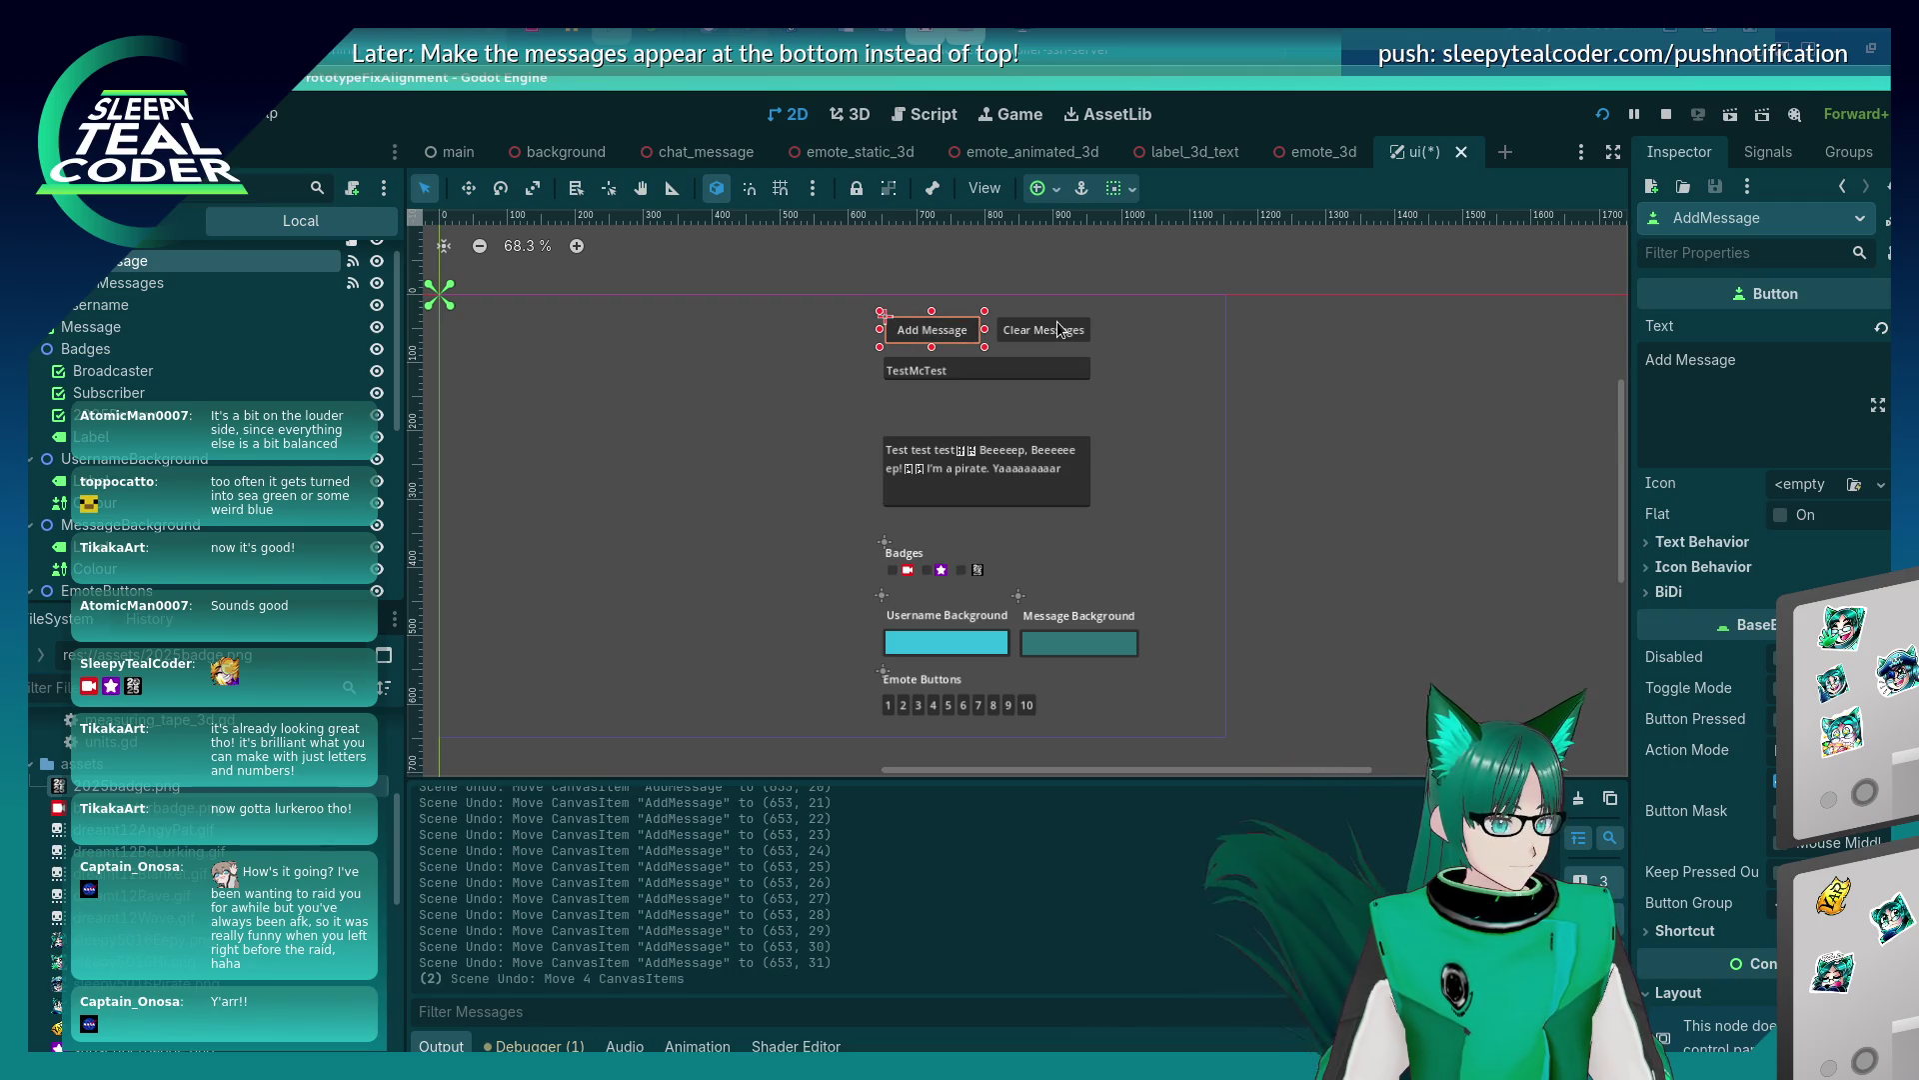
key(ctrl+shift+z)
key(ctrl+shift+z)
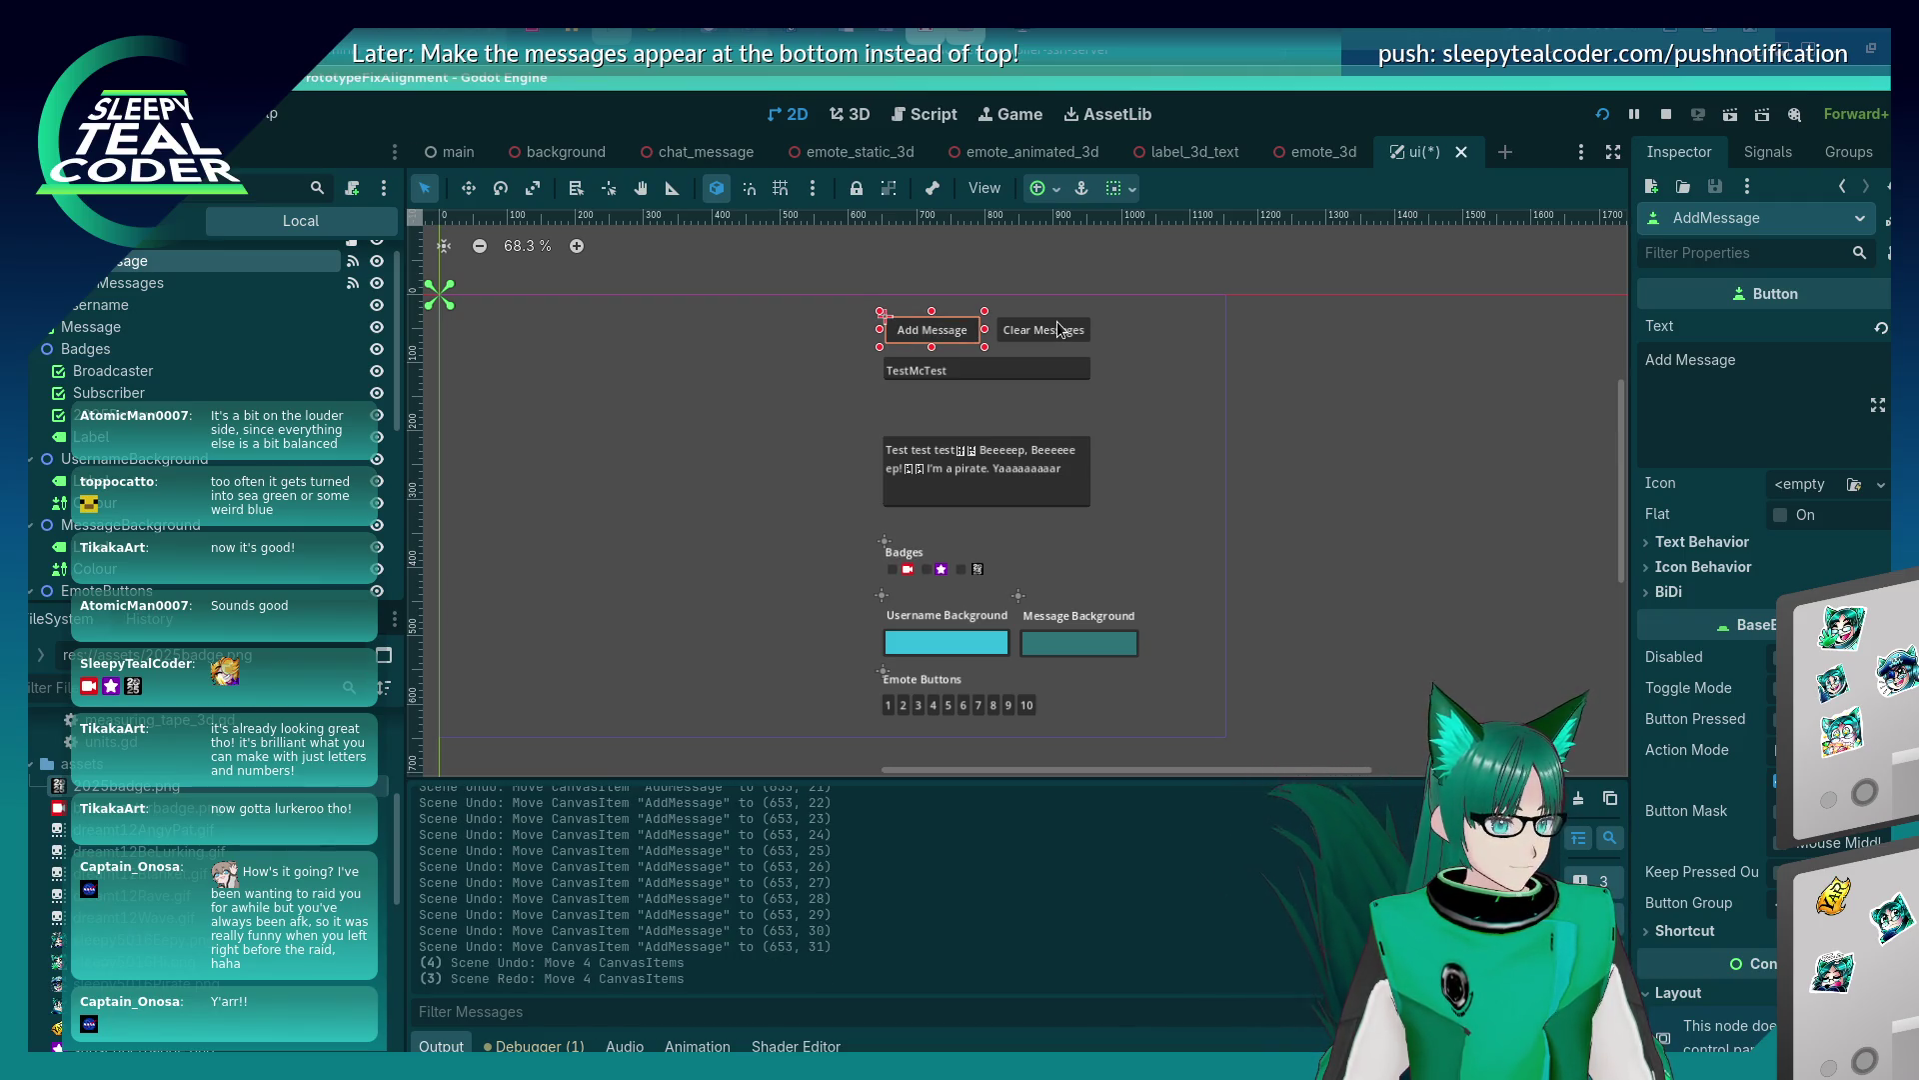
key(ctrl+z)
key(ctrl+z)
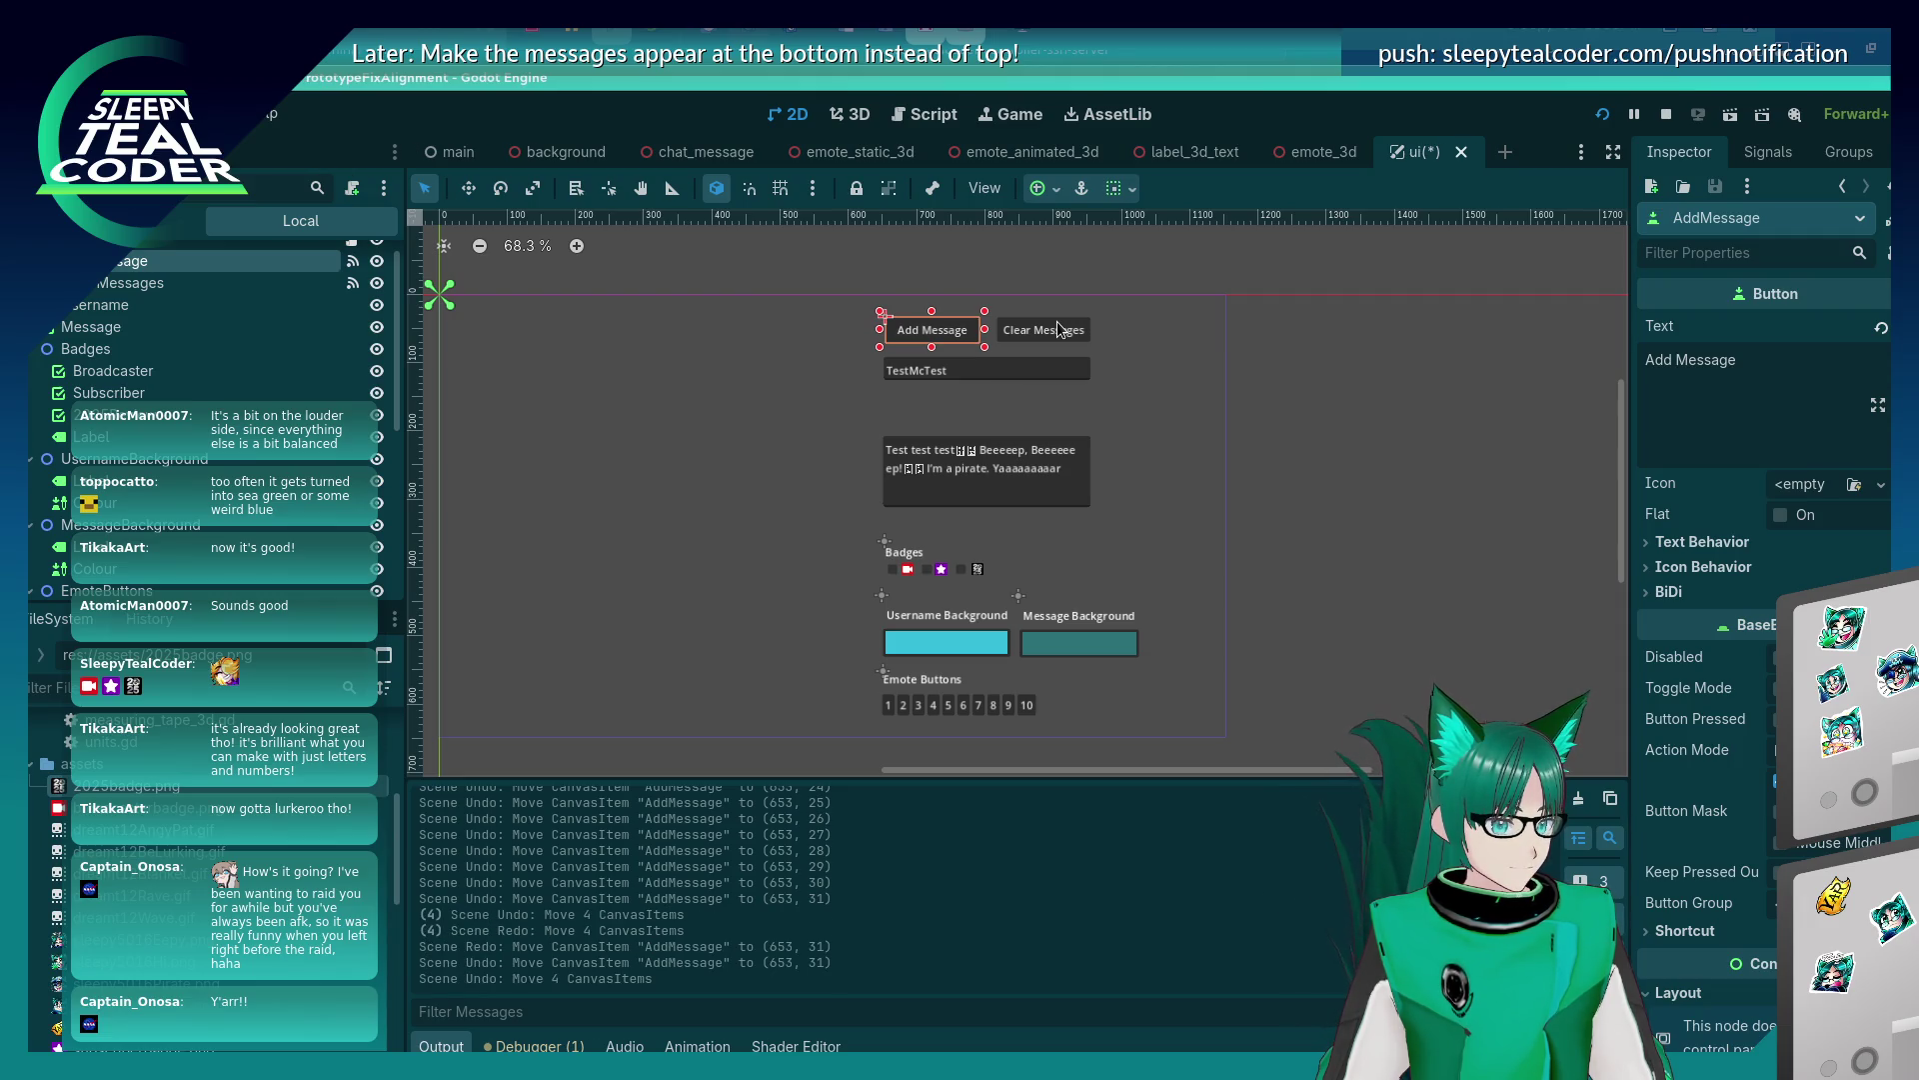
key(ctrl+shift+z)
Move the Add Message and Clear Messages buttons up together.
shift+click(1072, 327)
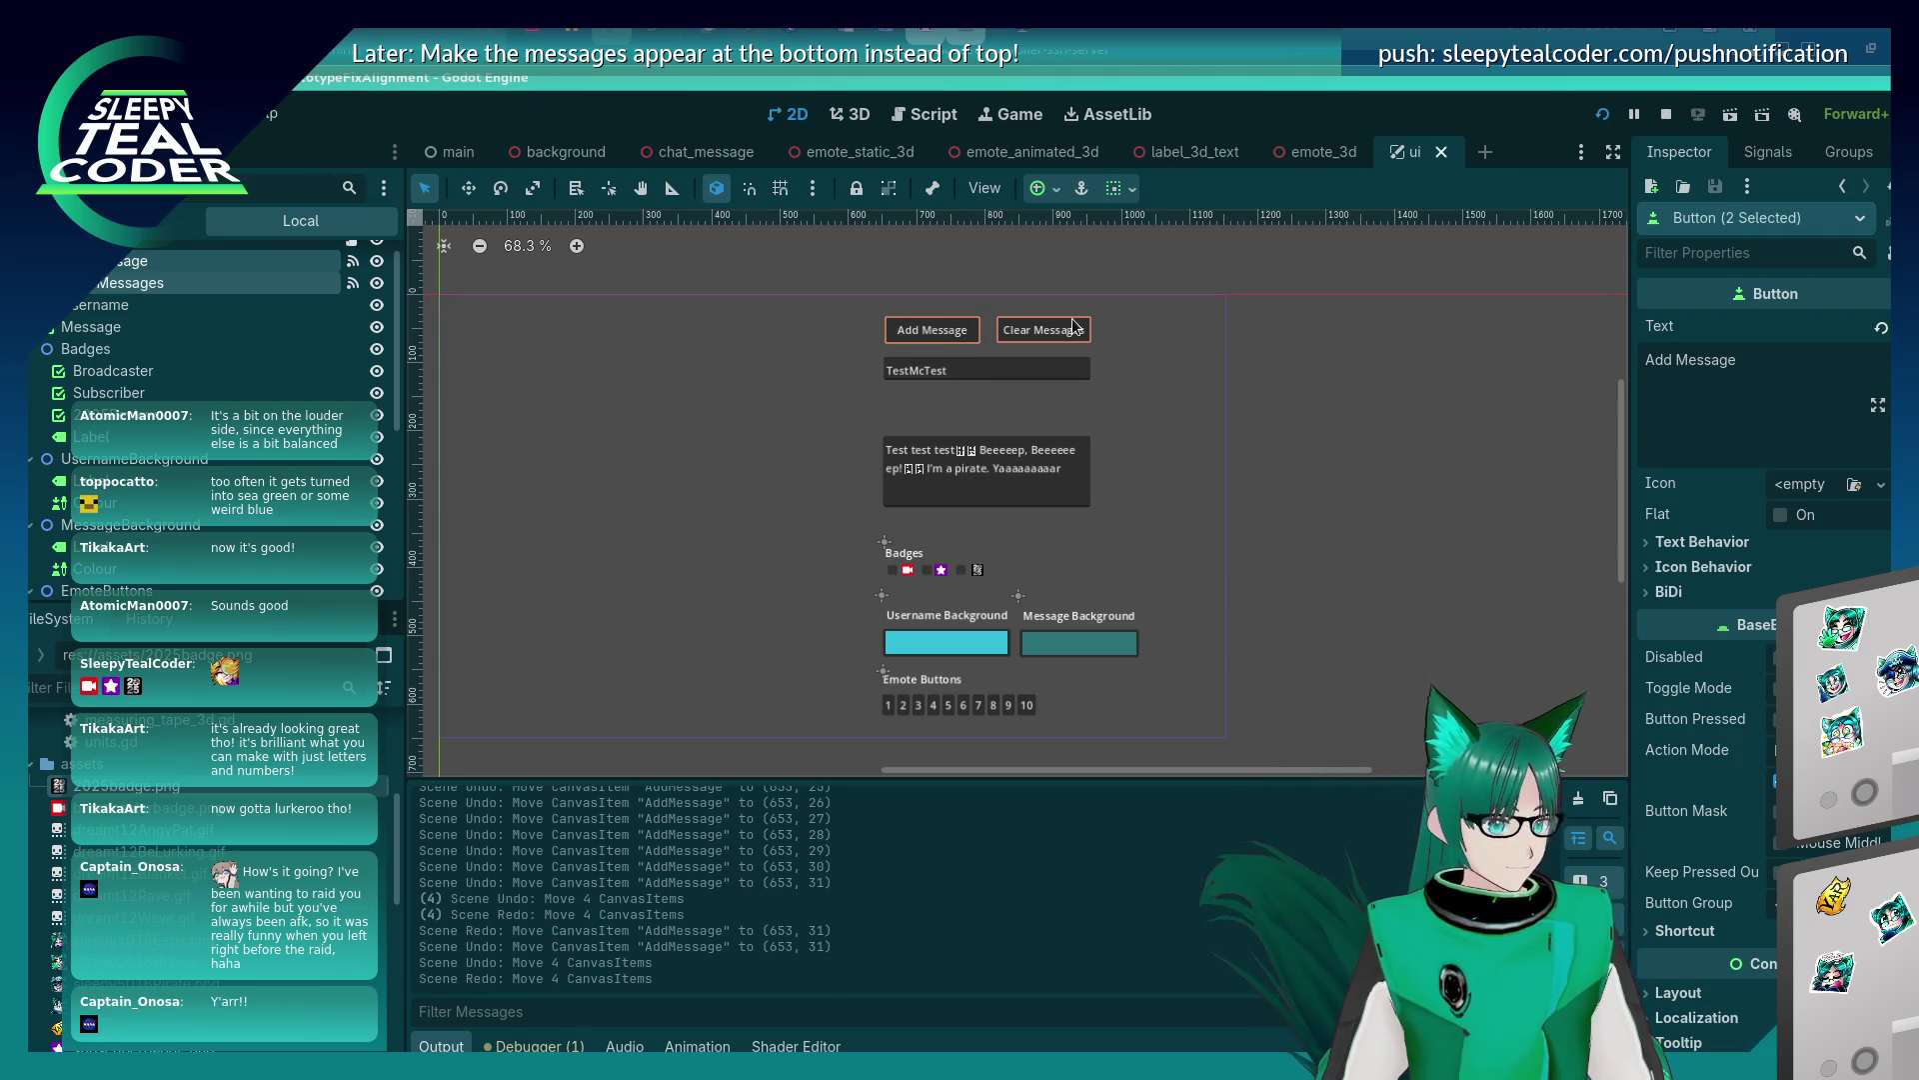
key(shift+Up)
key(shift+Up)
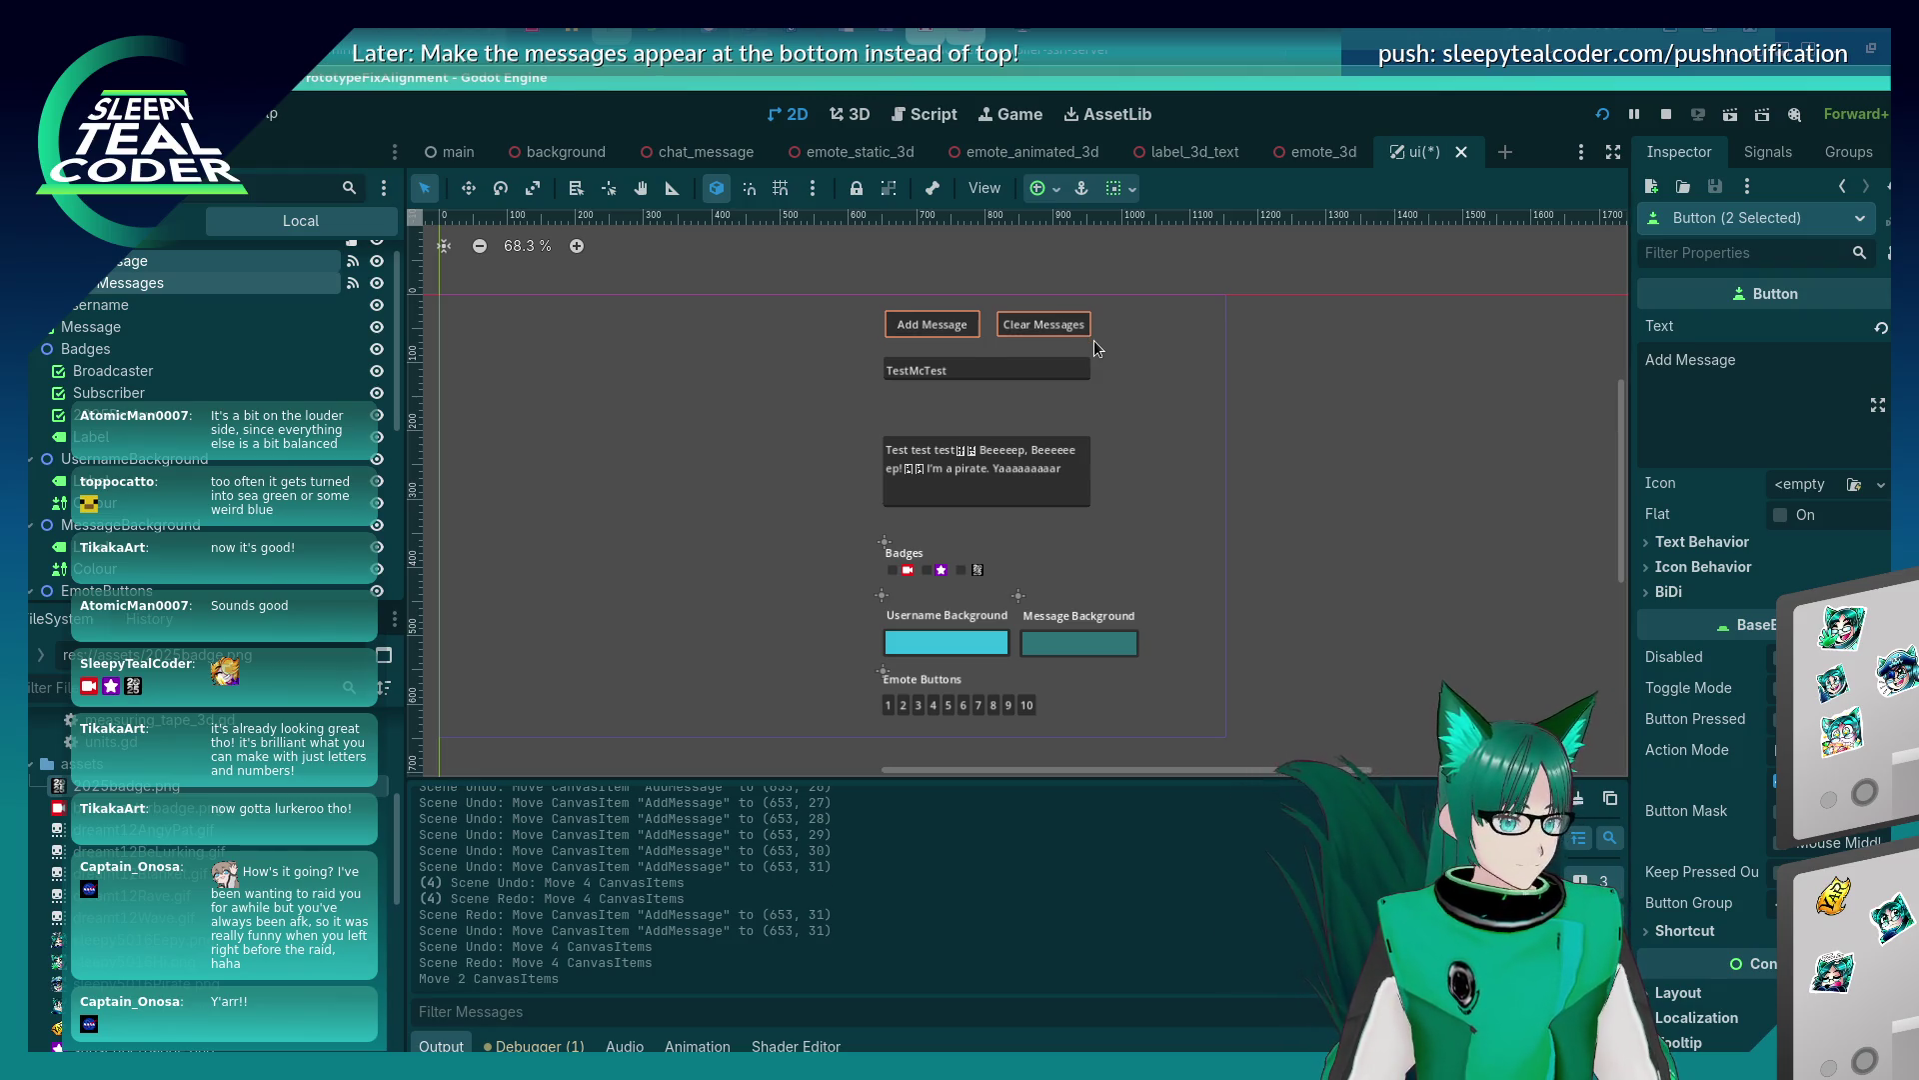
key(shift+Up)
key(Down)
key(Down)
key(Down)
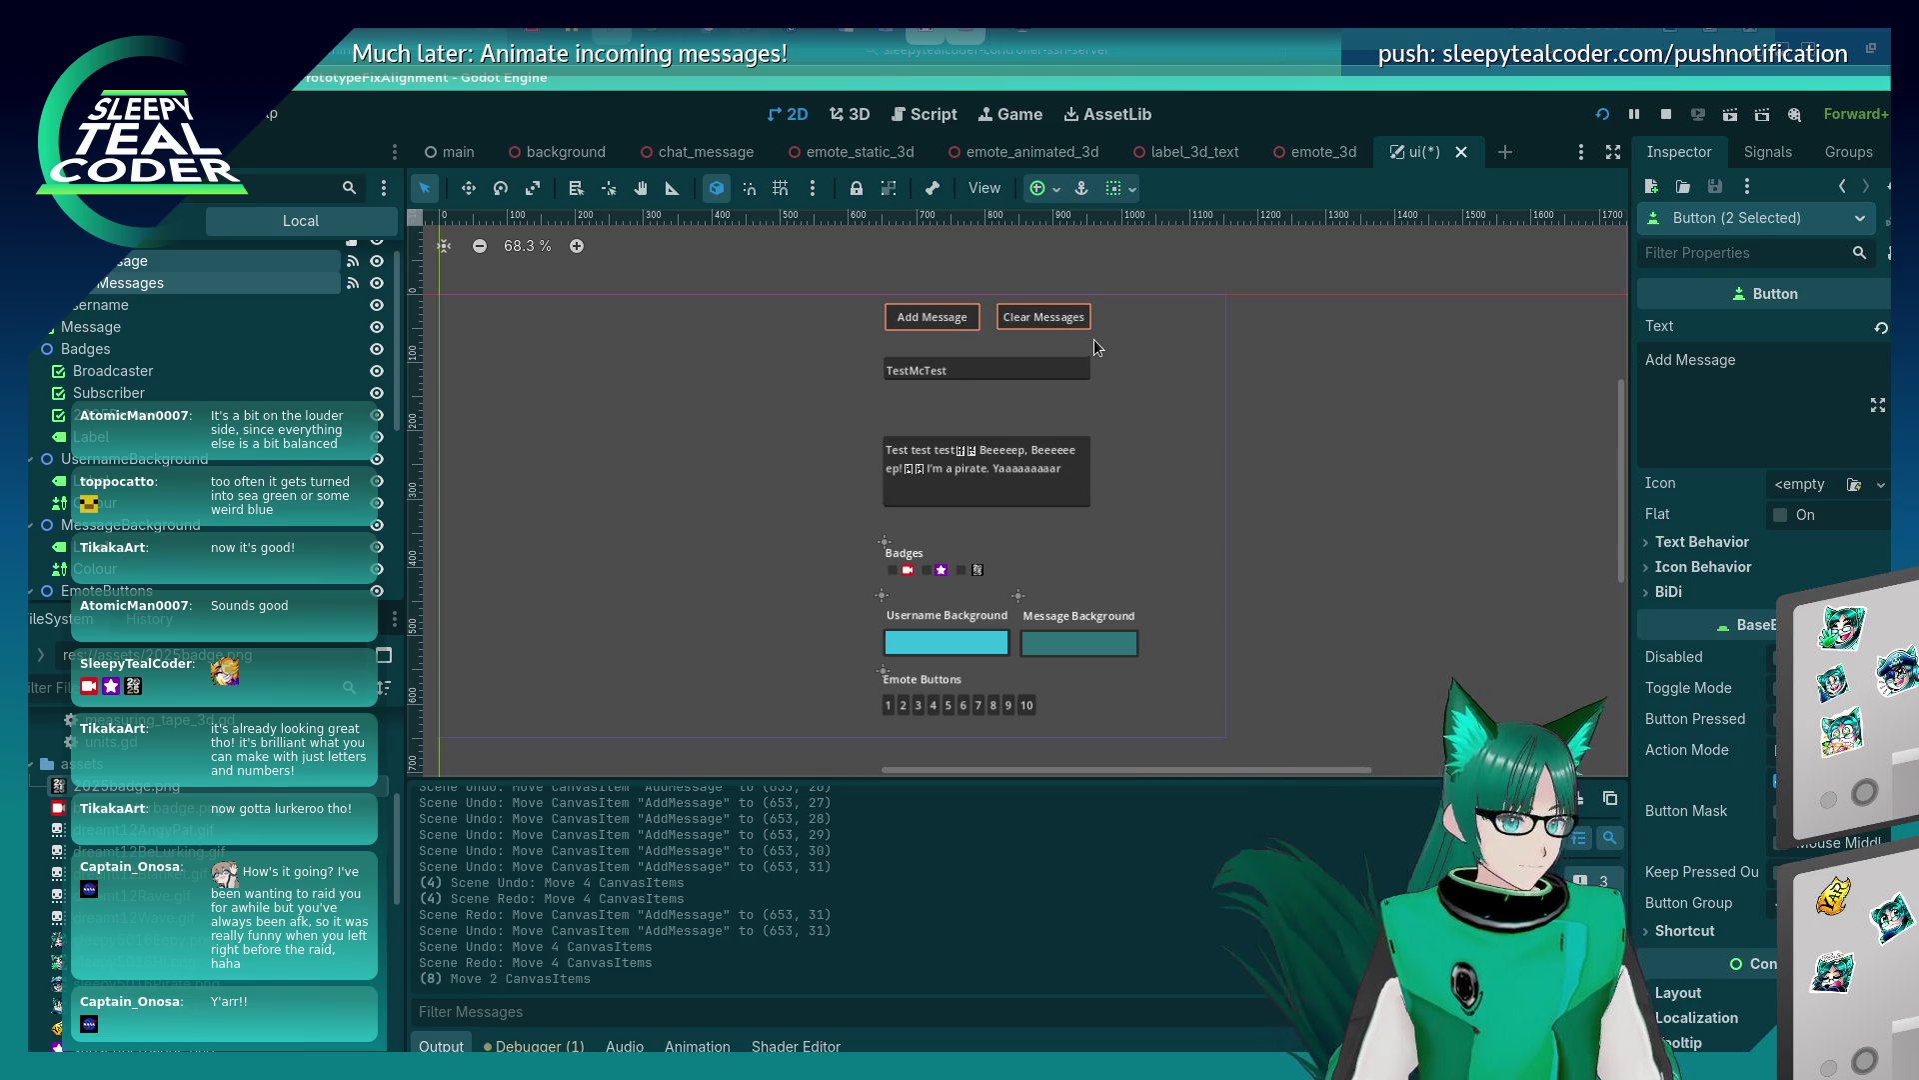
Raise the TestMcTest username field and the Message text box under the buttons.
click(1093, 347)
click(1010, 368)
key(shift+Up)
key(shift+Up)
key(shift+Up)
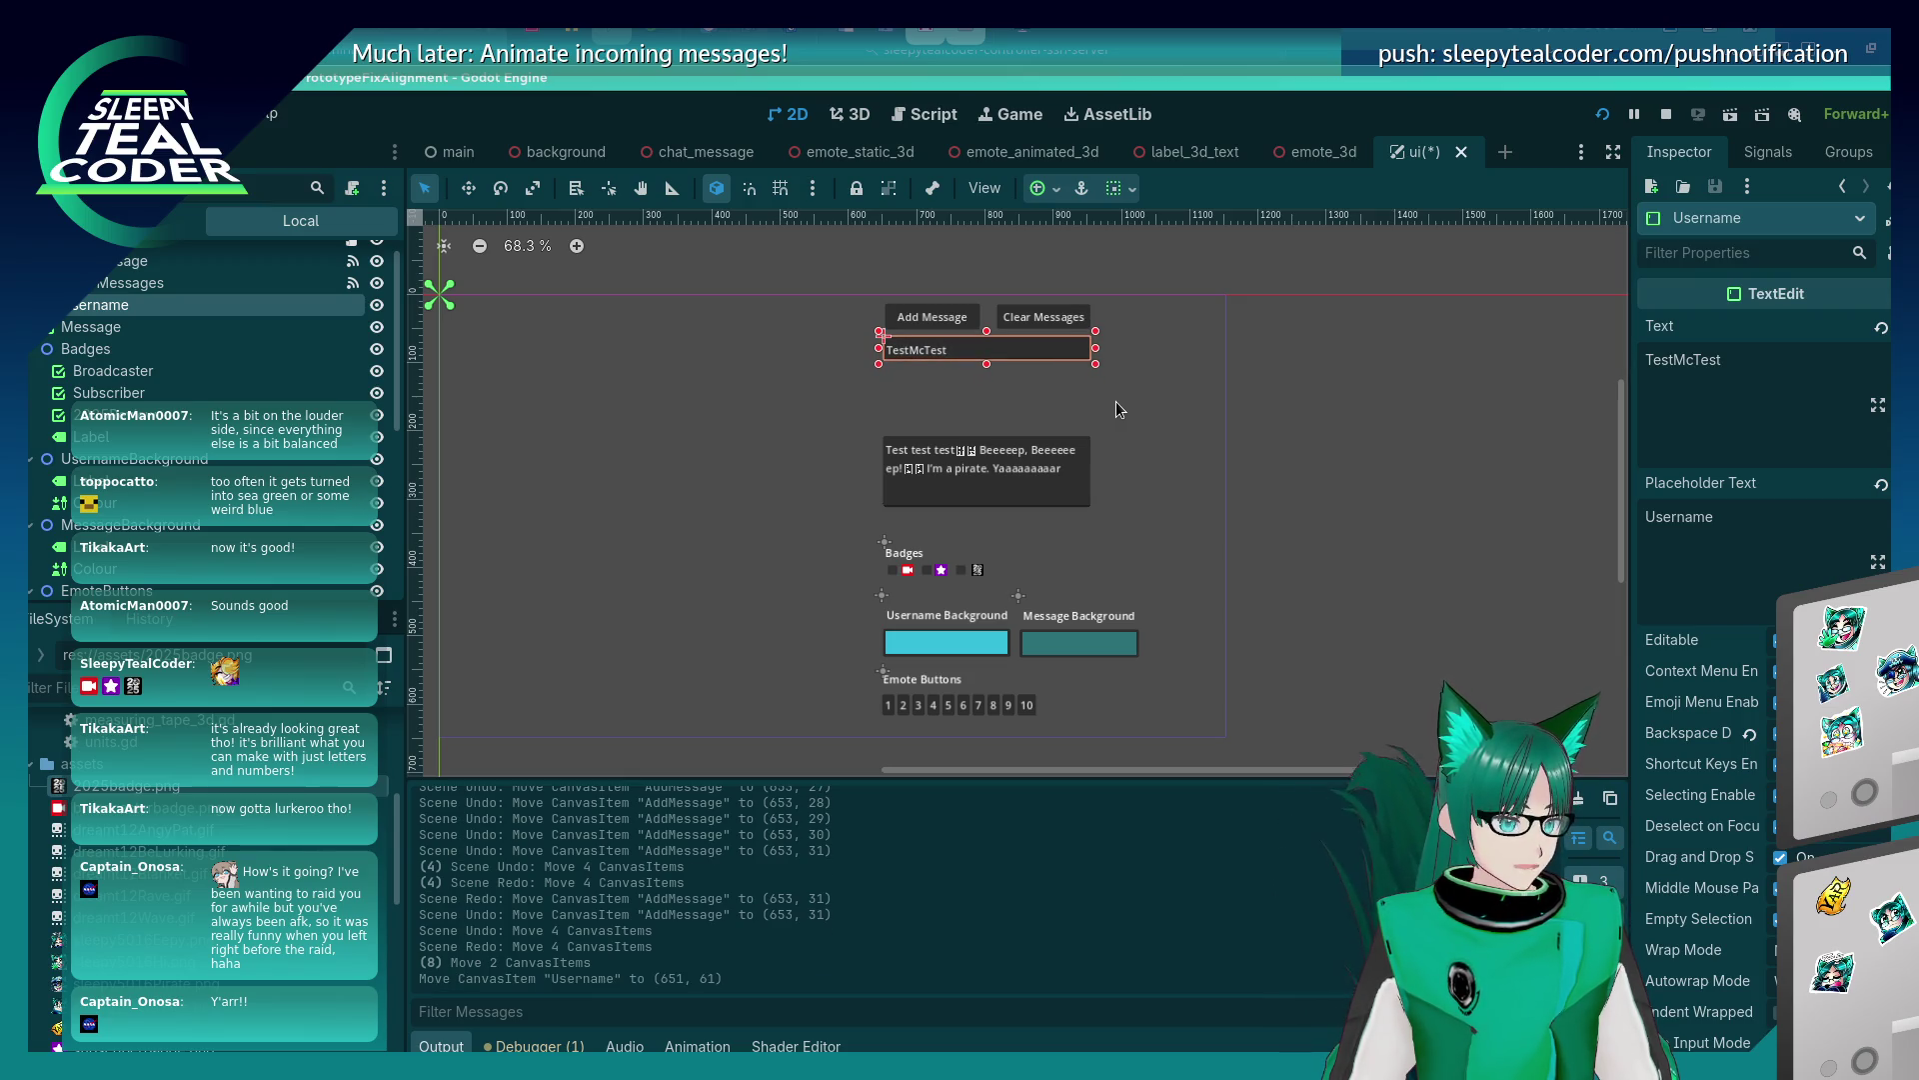
click(1083, 430)
click(1045, 457)
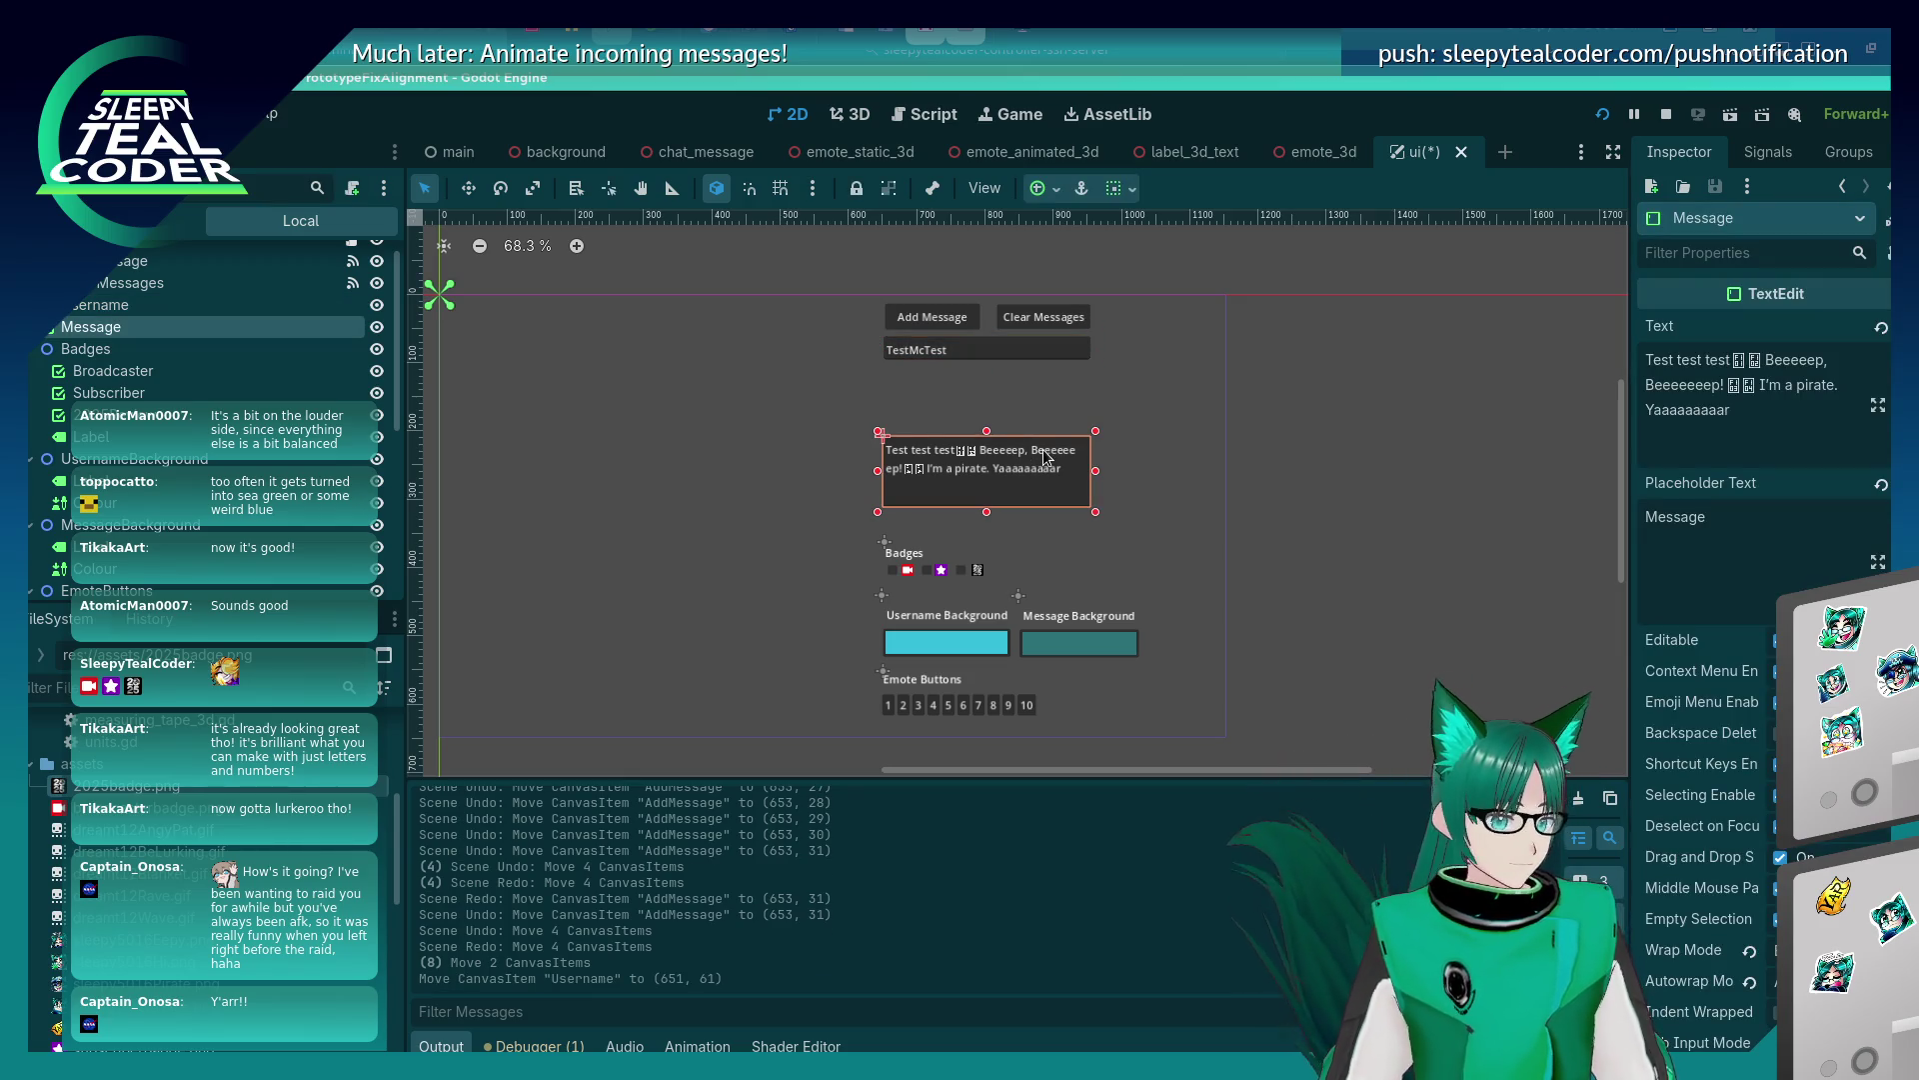
key(shift+Up)
key(shift+Up)
key(shift+Up)
key(shift+Up)
key(shift+Up)
key(shift+Up)
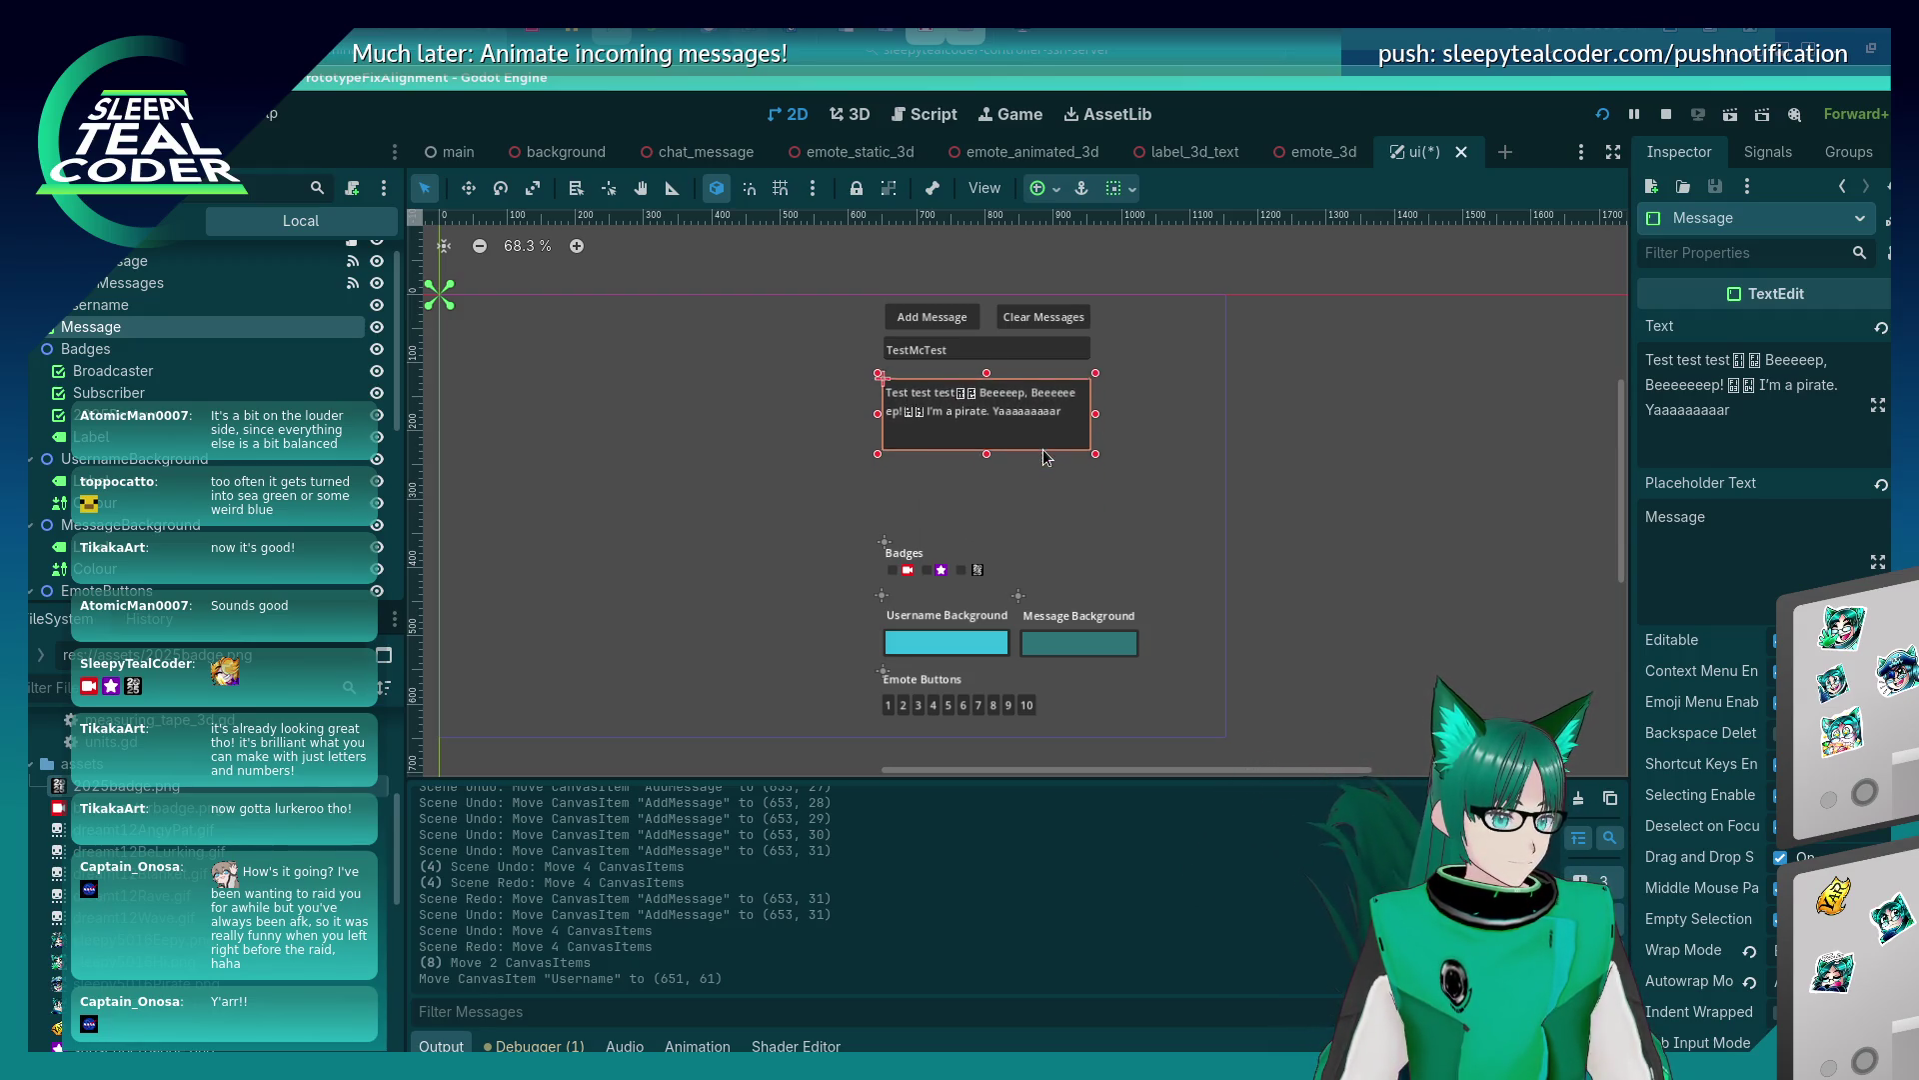
key(shift+Up)
key(shift+Up)
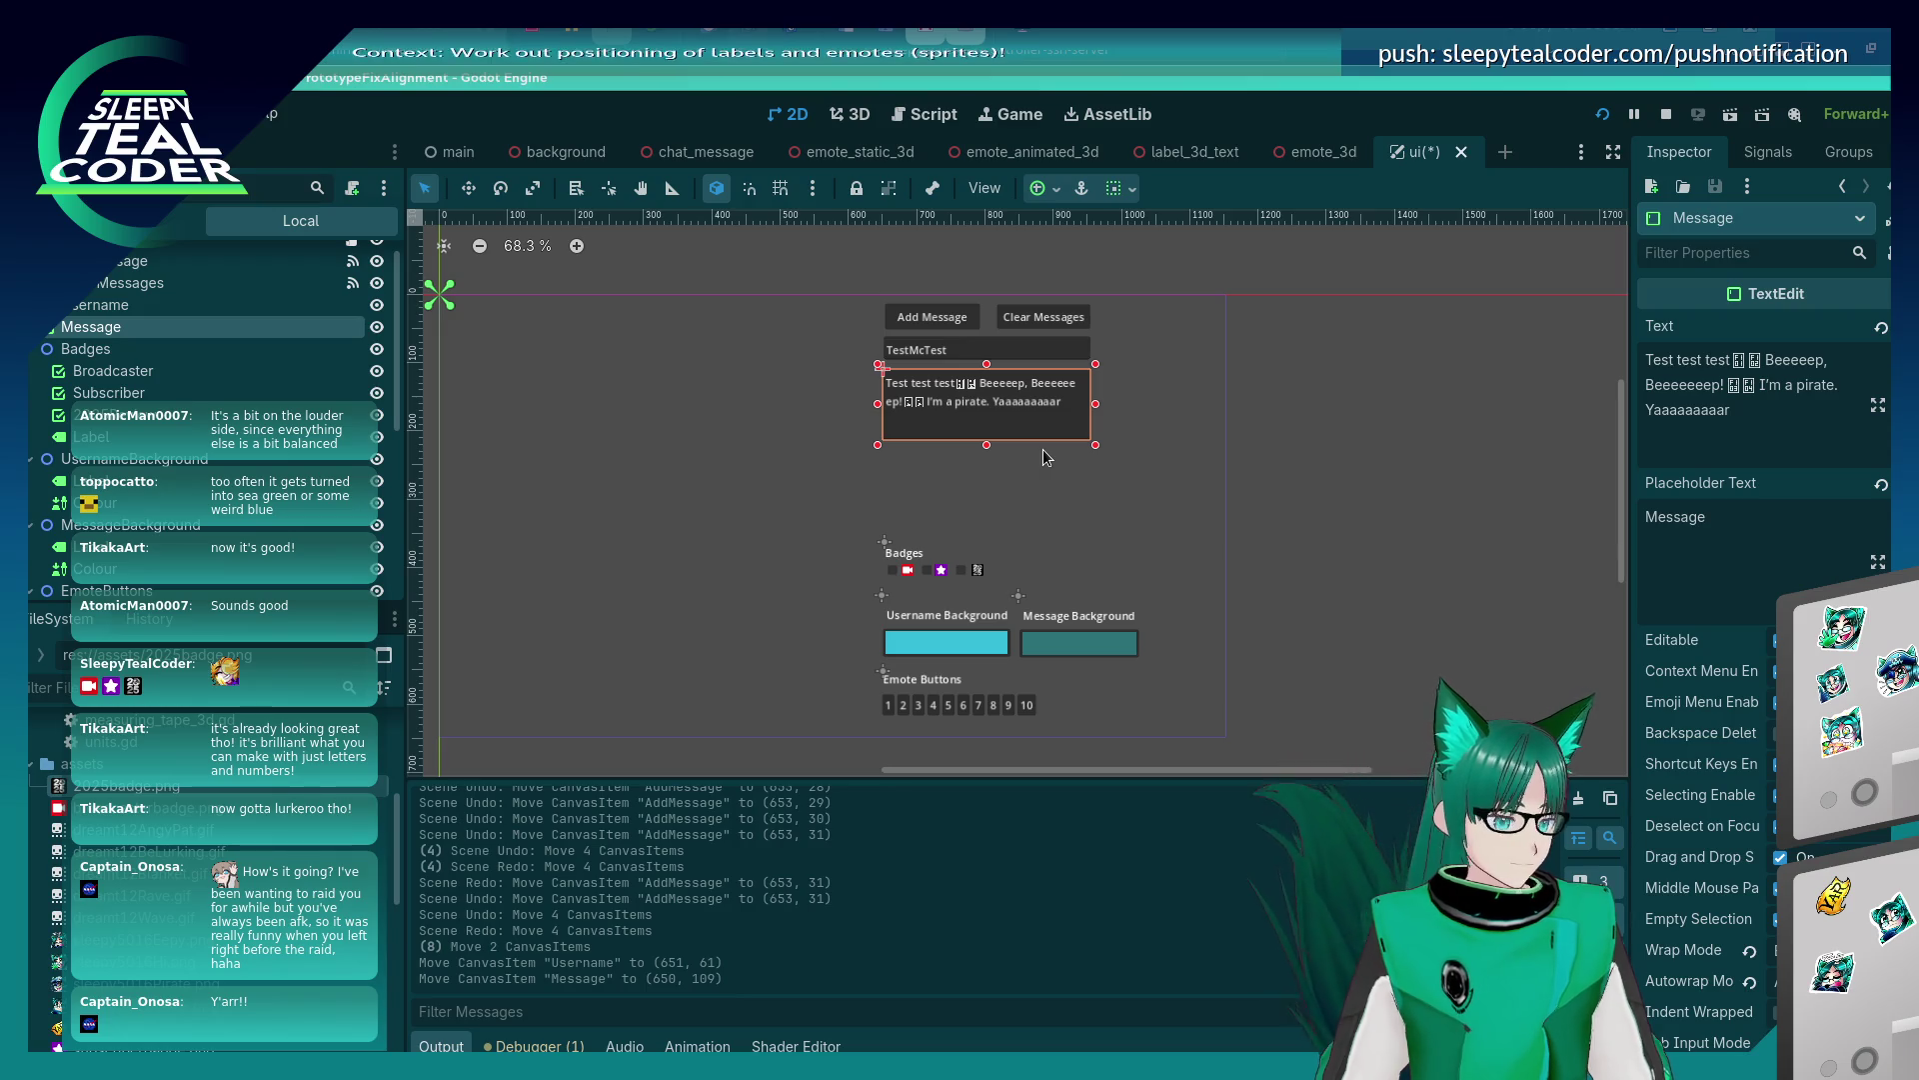
click(1179, 640)
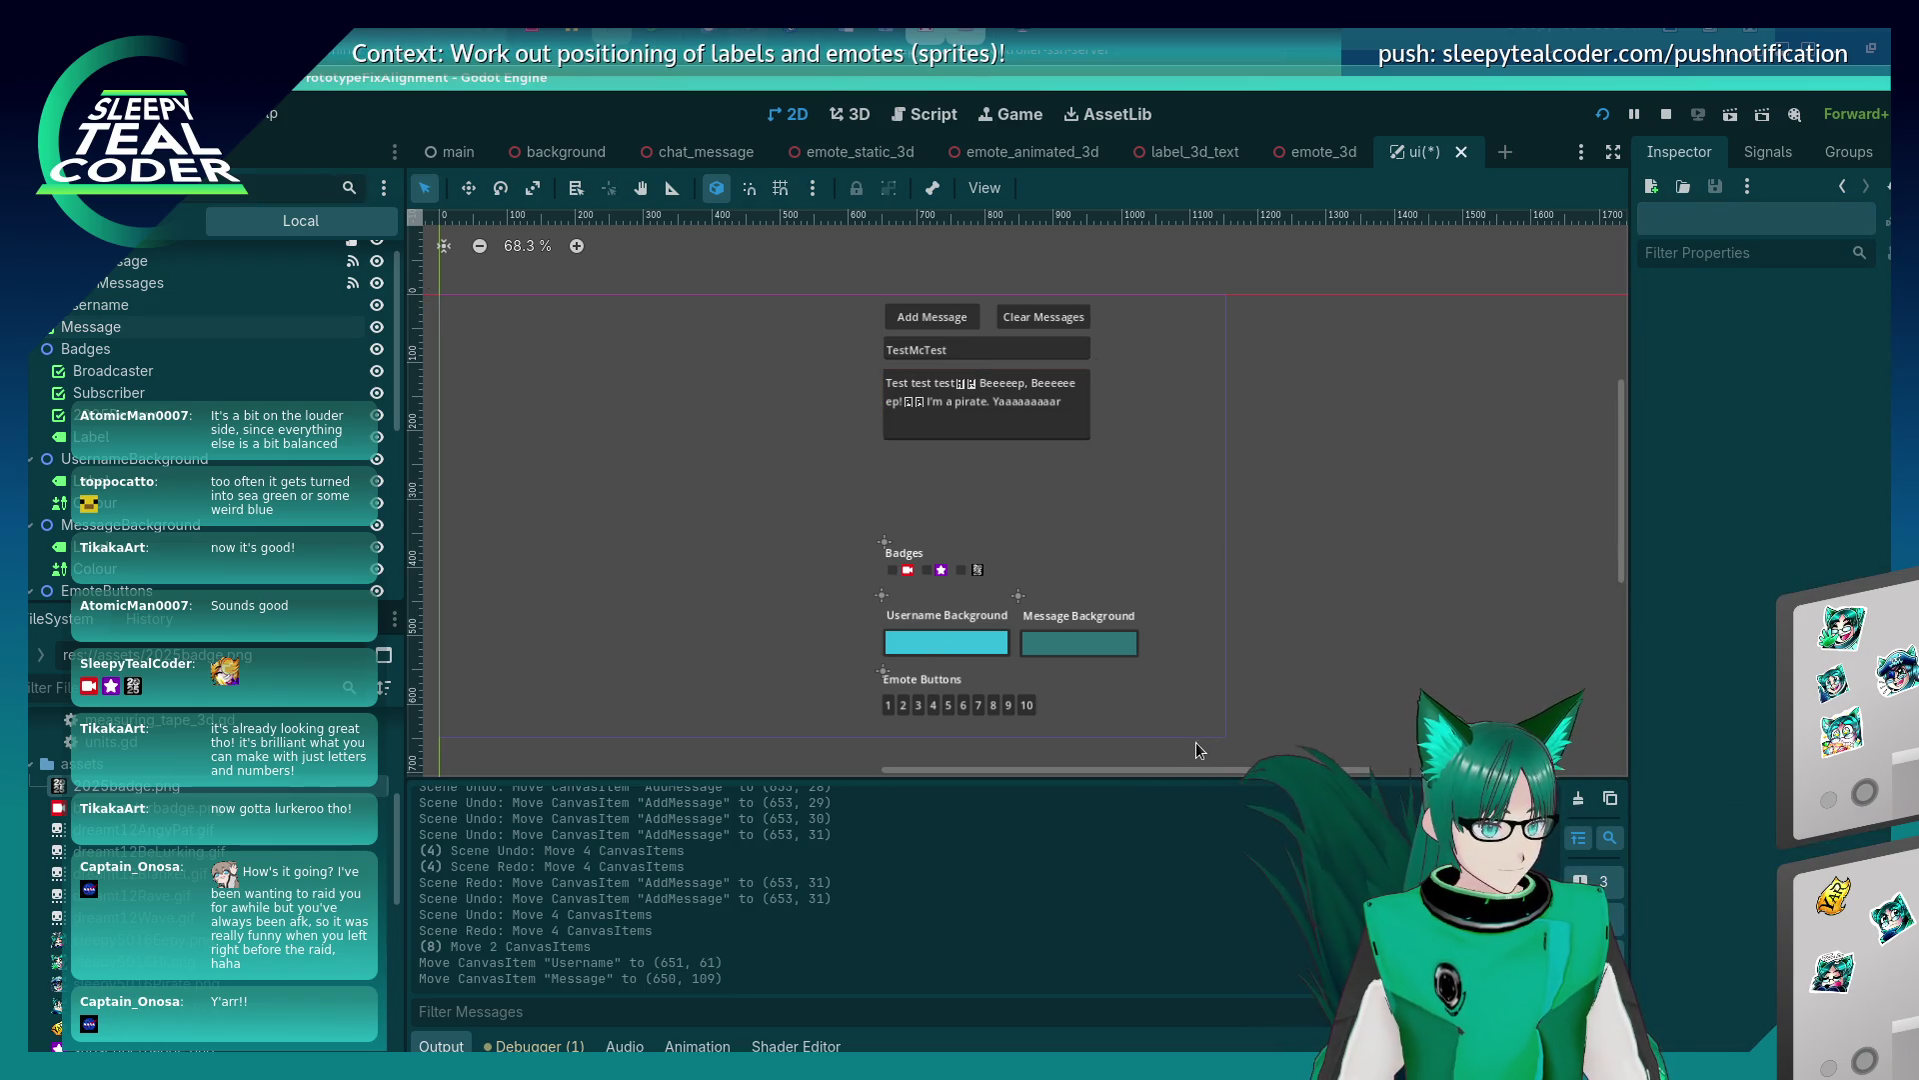
Raise the Badges row, background swatches and Emote Buttons up under the message box.
mouse_move(1195, 746)
mouse_down()
mouse_move(977, 654)
mouse_move(860, 530)
mouse_up()
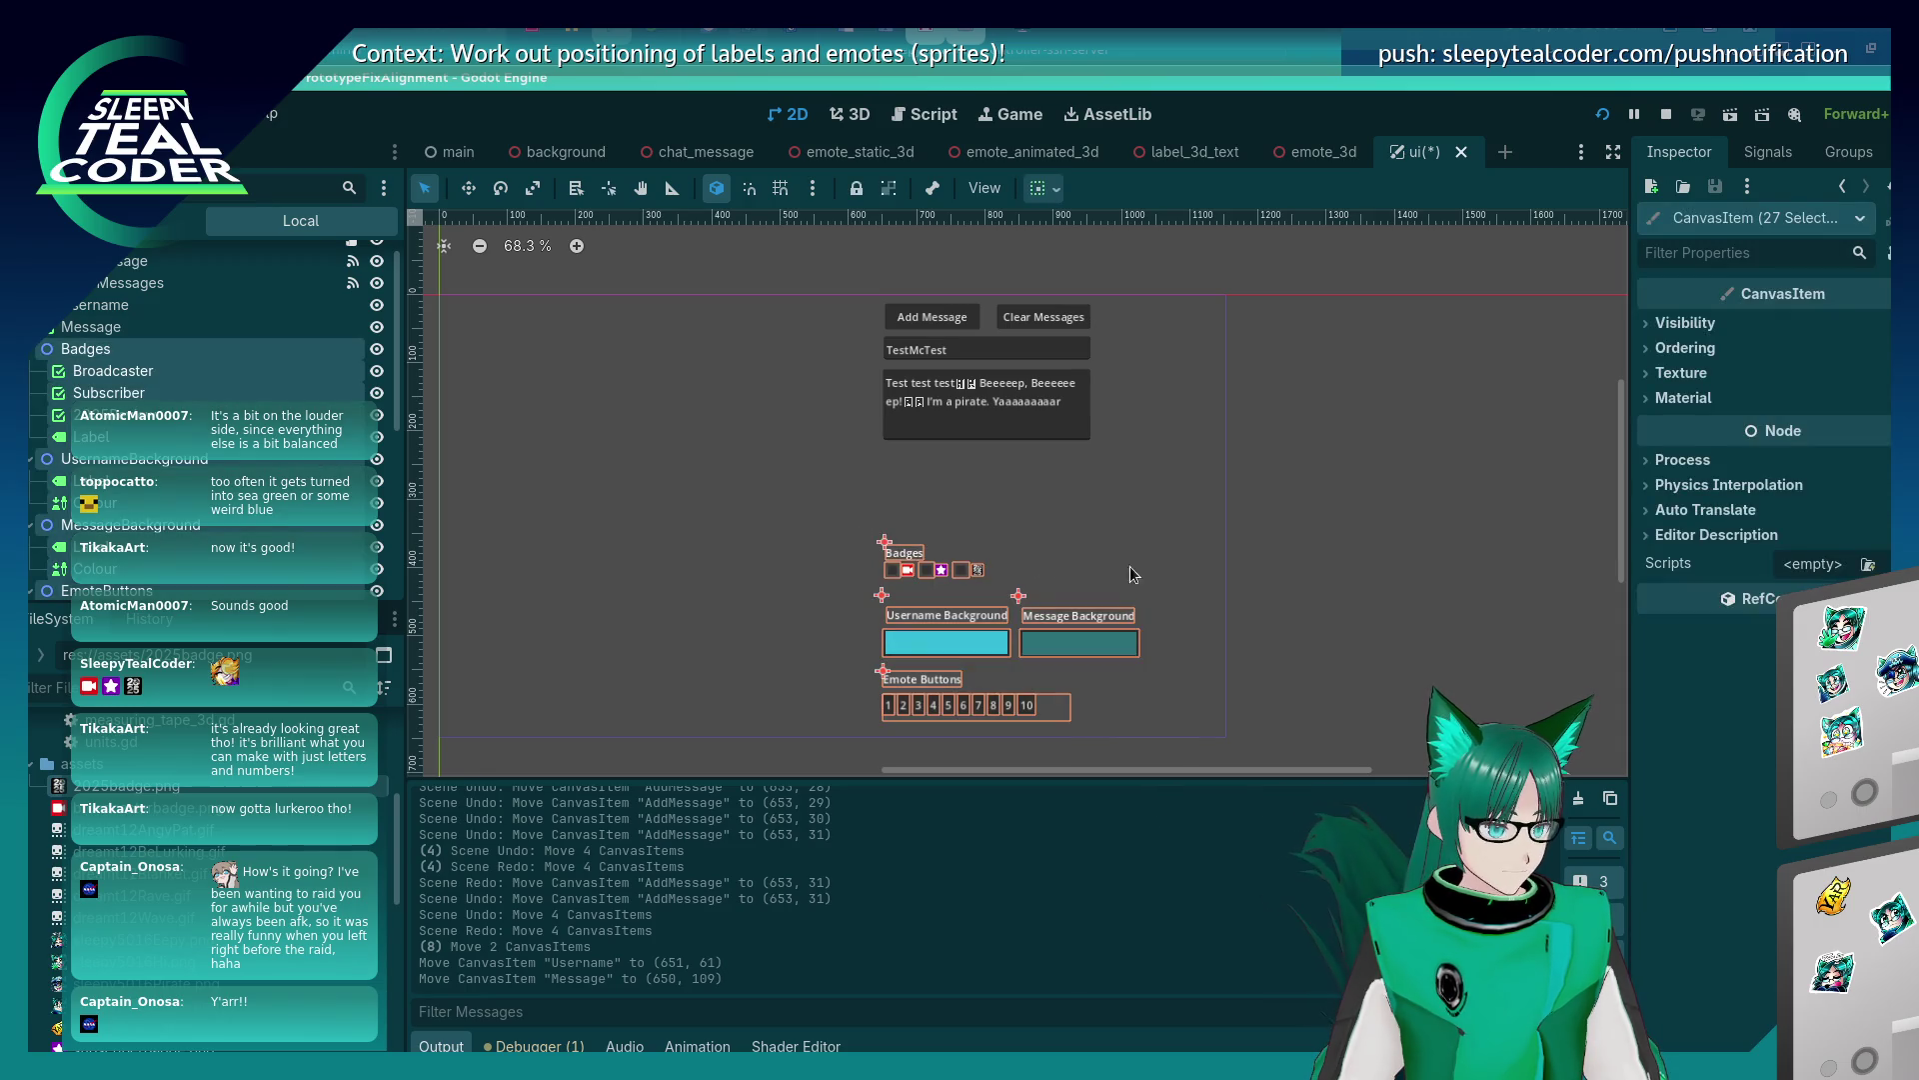
key(shift+Up)
key(shift+Up)
key(shift+Up)
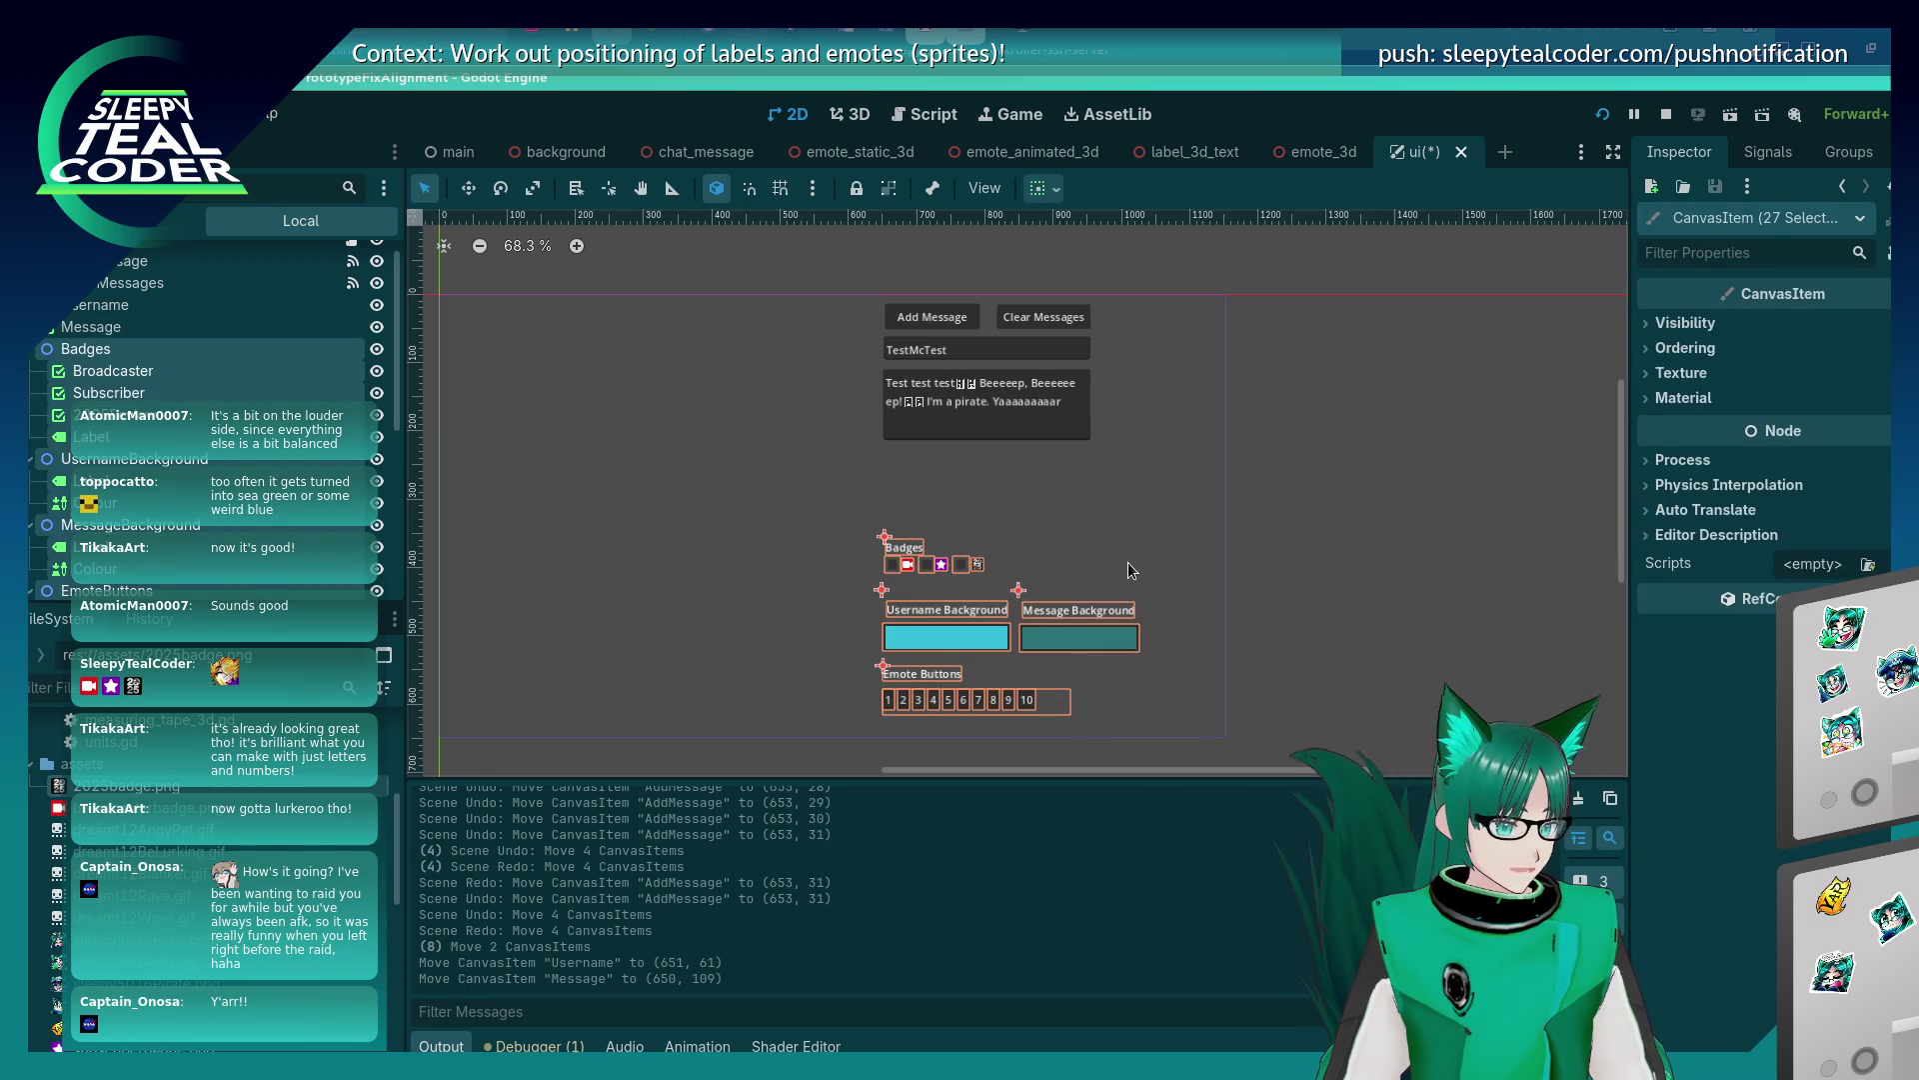
key(shift+Up)
key(shift+Up)
key(shift+Up)
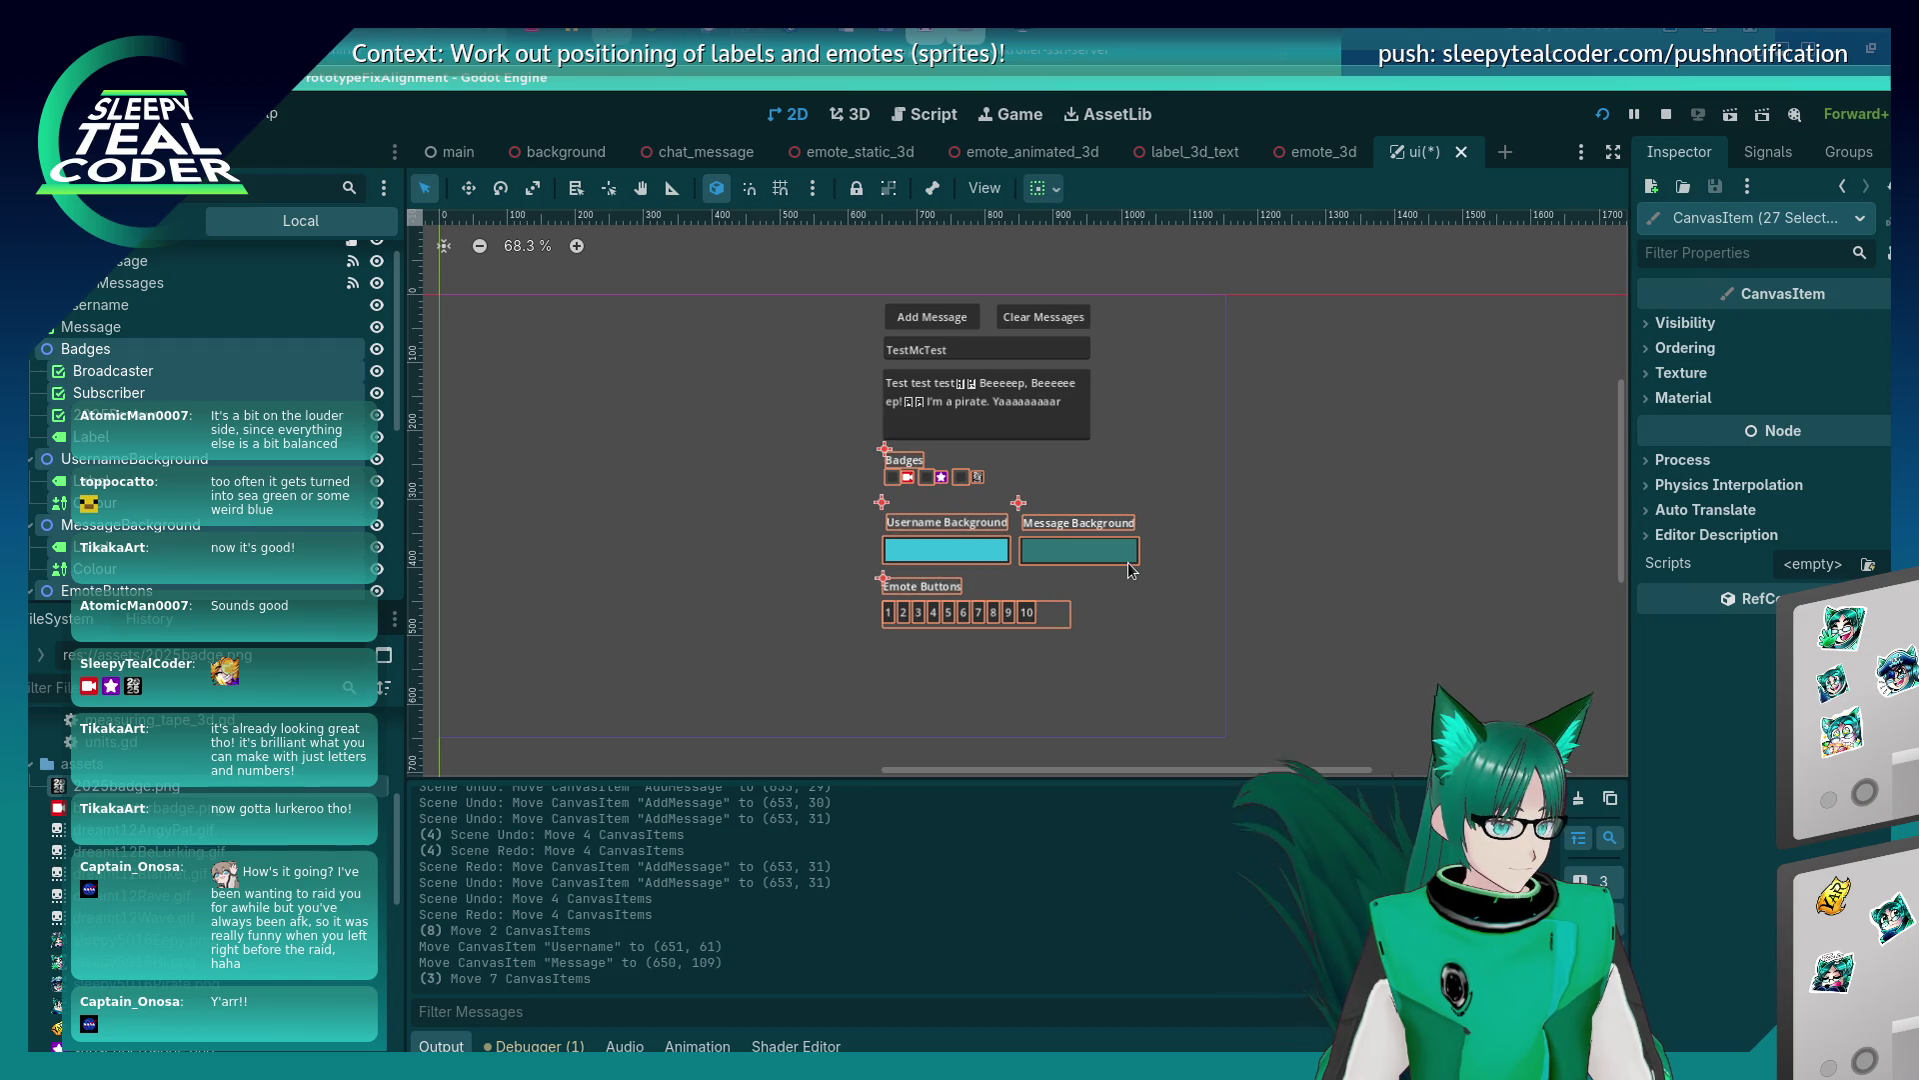
click(1304, 578)
mouse_move(1267, 647)
mouse_down()
mouse_move(873, 557)
mouse_move(860, 507)
mouse_up()
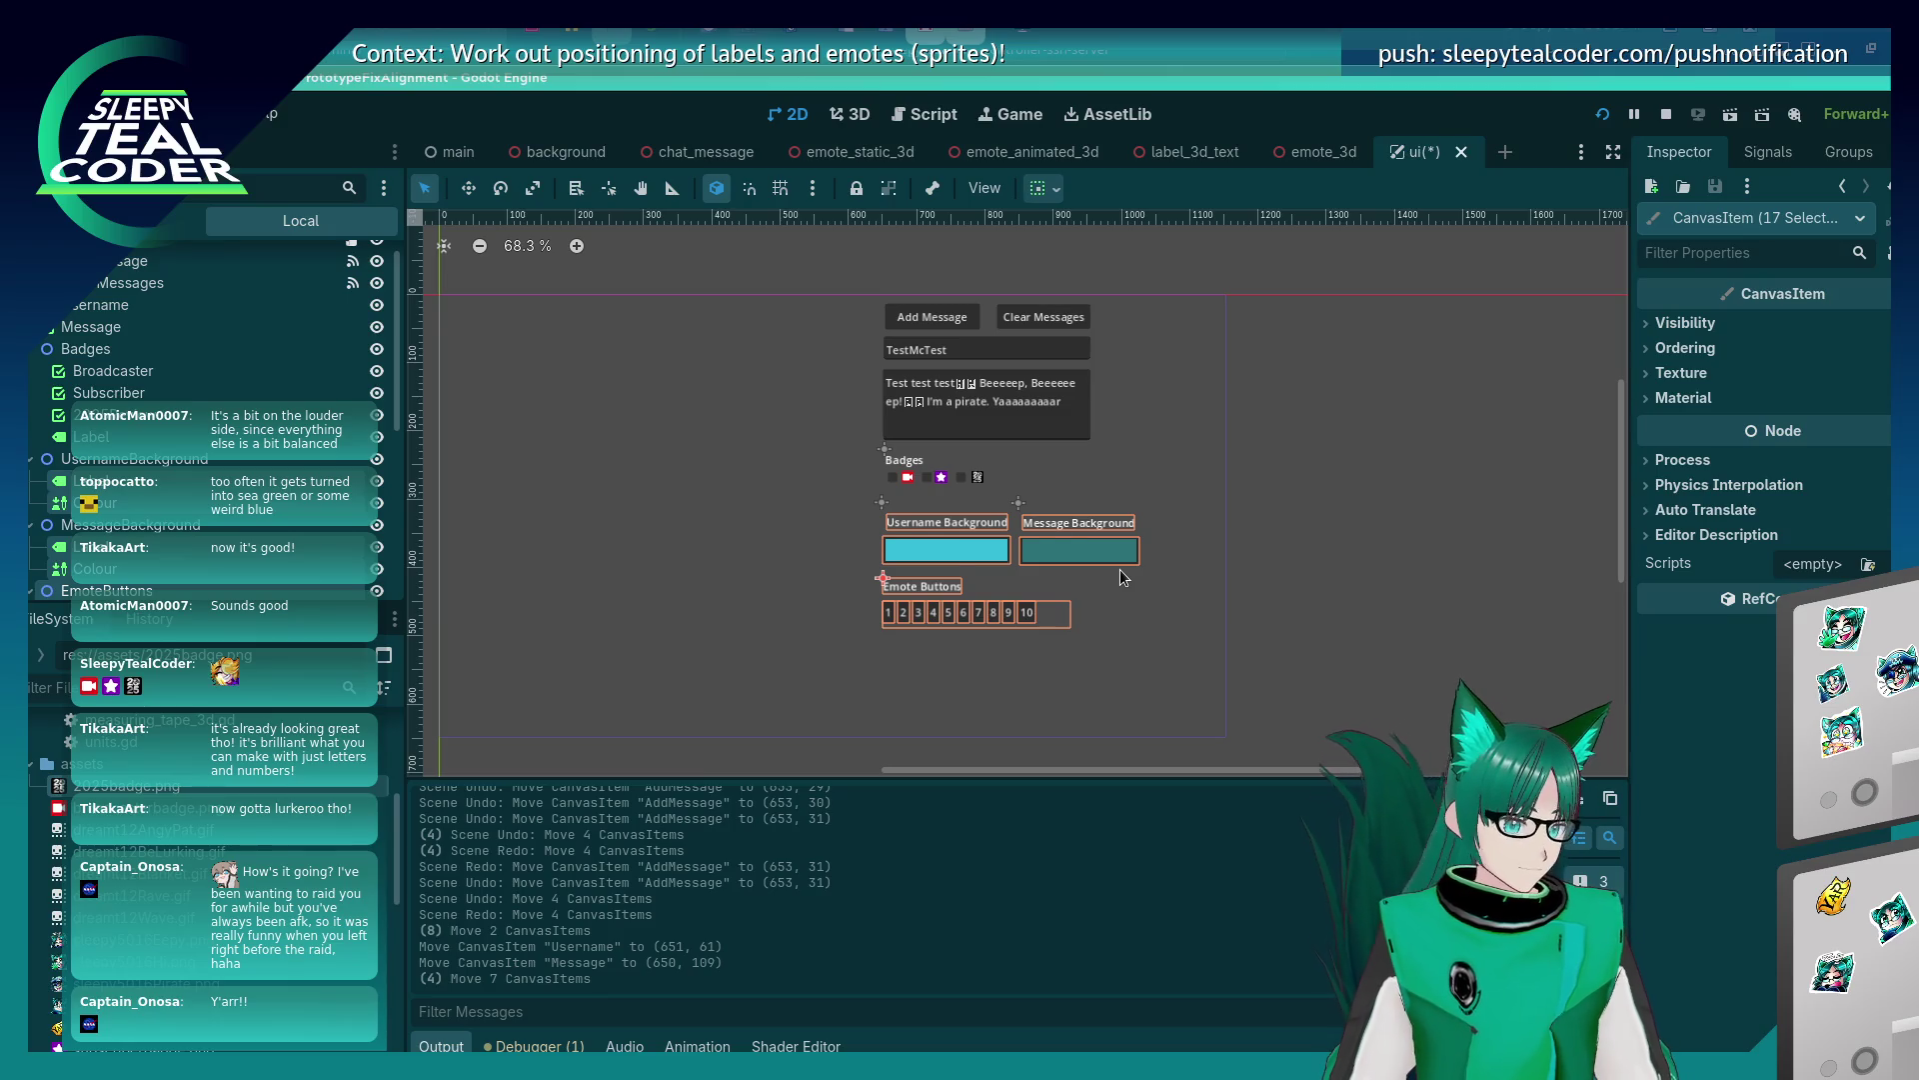
key(shift+Up)
key(shift+Up)
key(shift+Up)
key(shift+Up)
click(1108, 636)
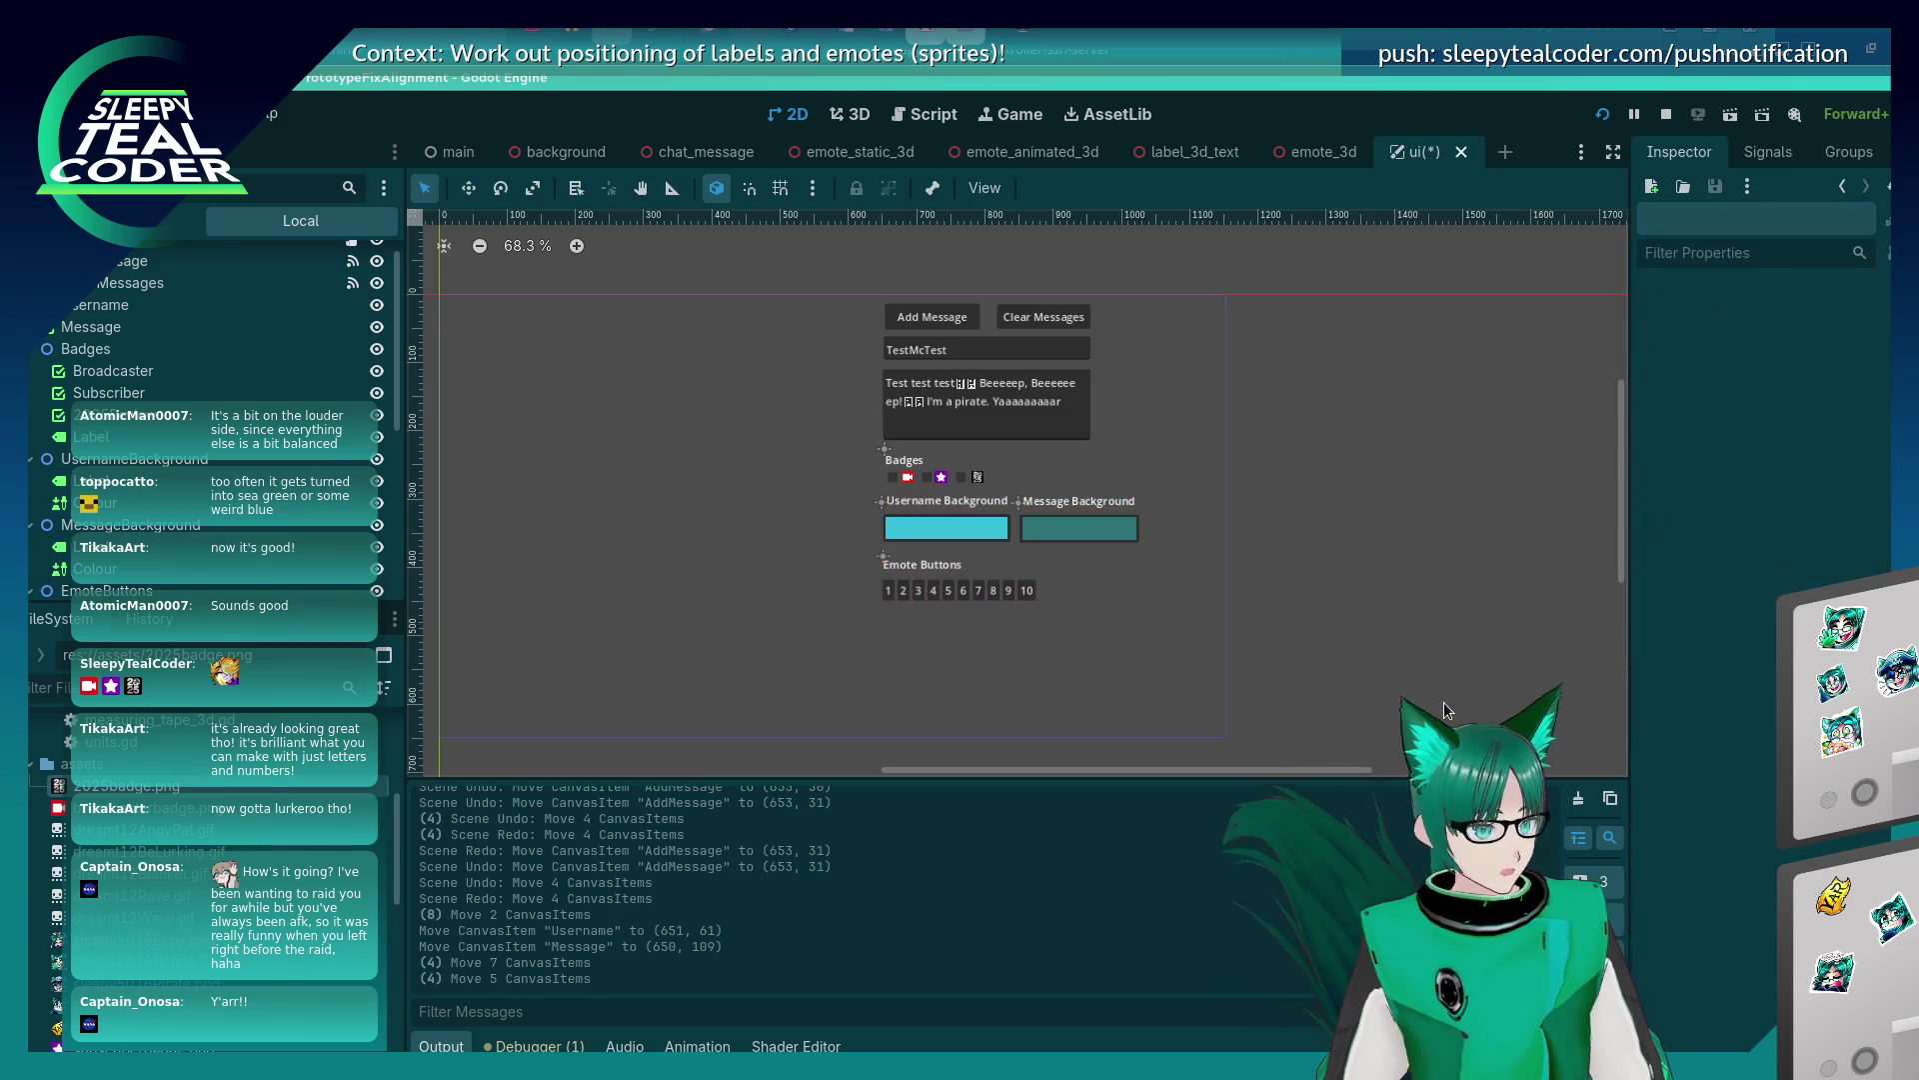
drag(1085, 638, 837, 542)
key(shift+Up)
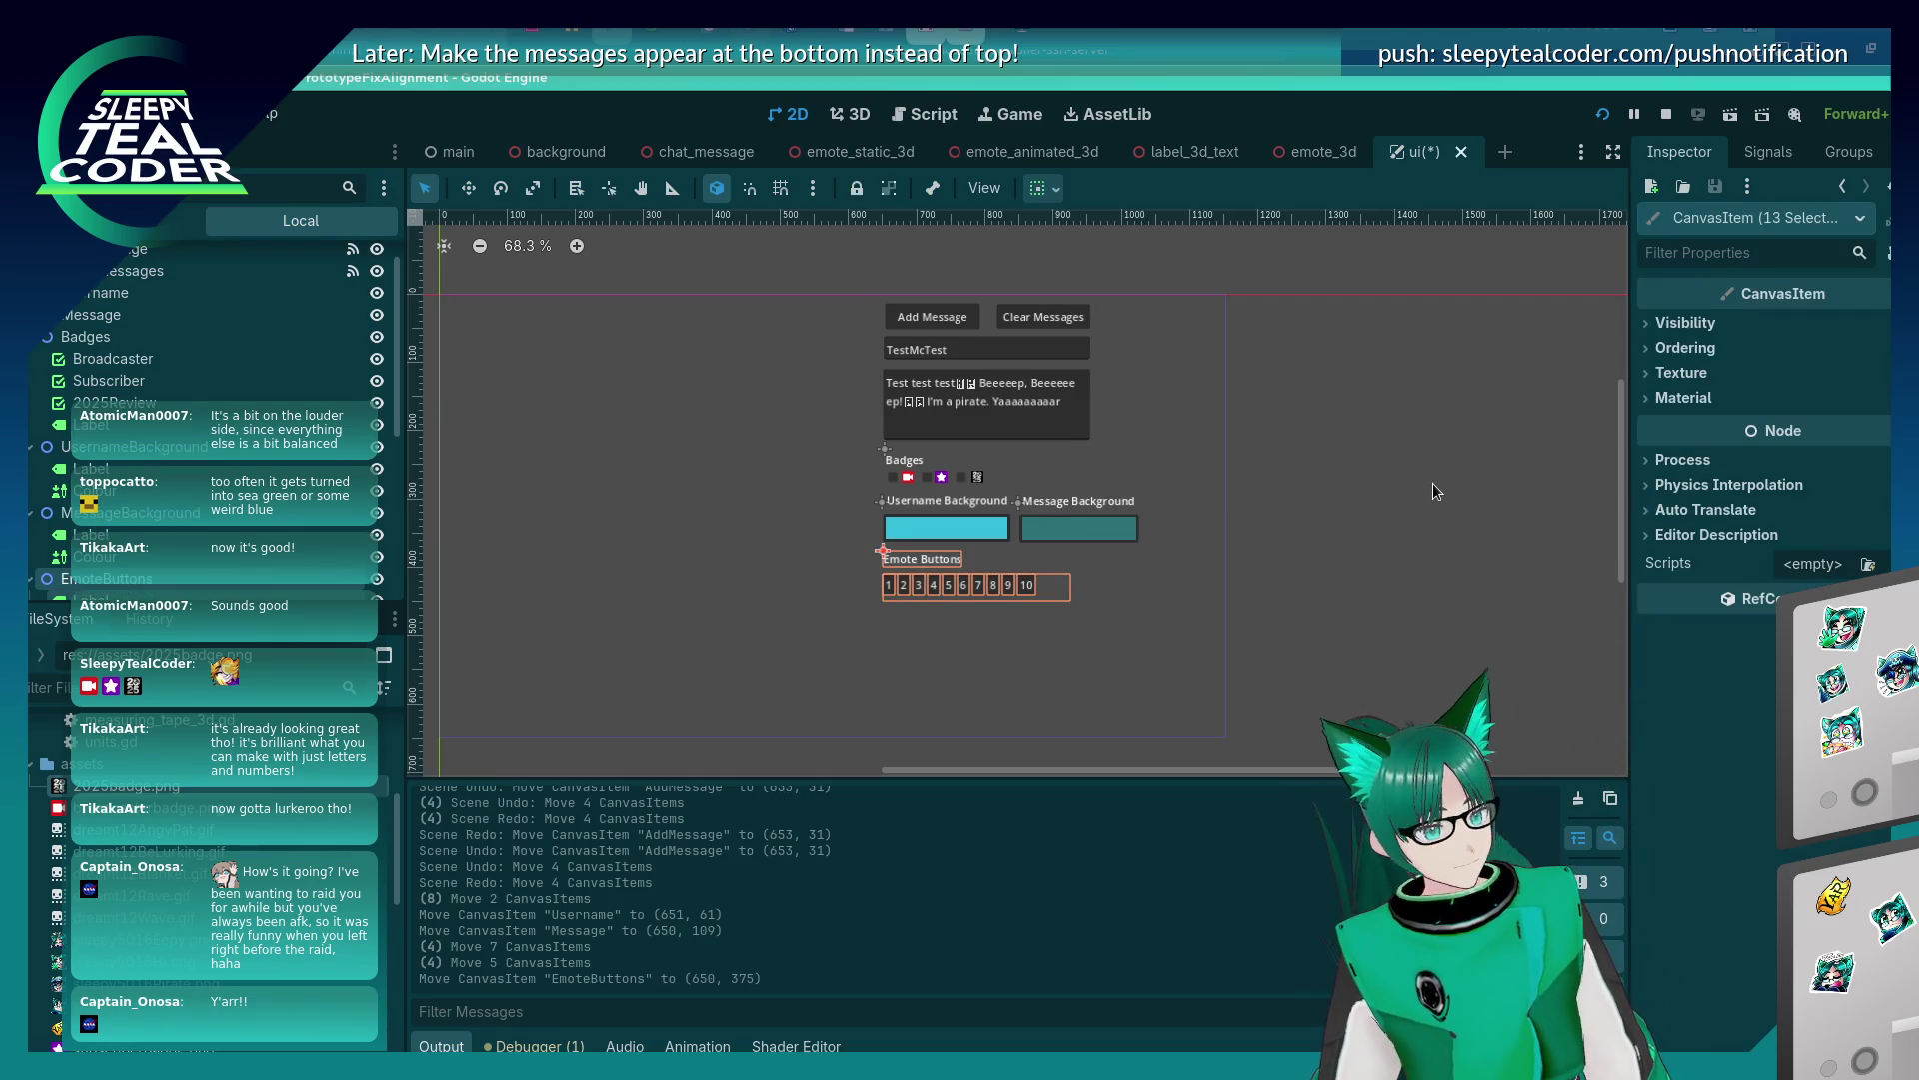
click(1432, 483)
Save and run the scene with F5, then close the game window.
key(F5)
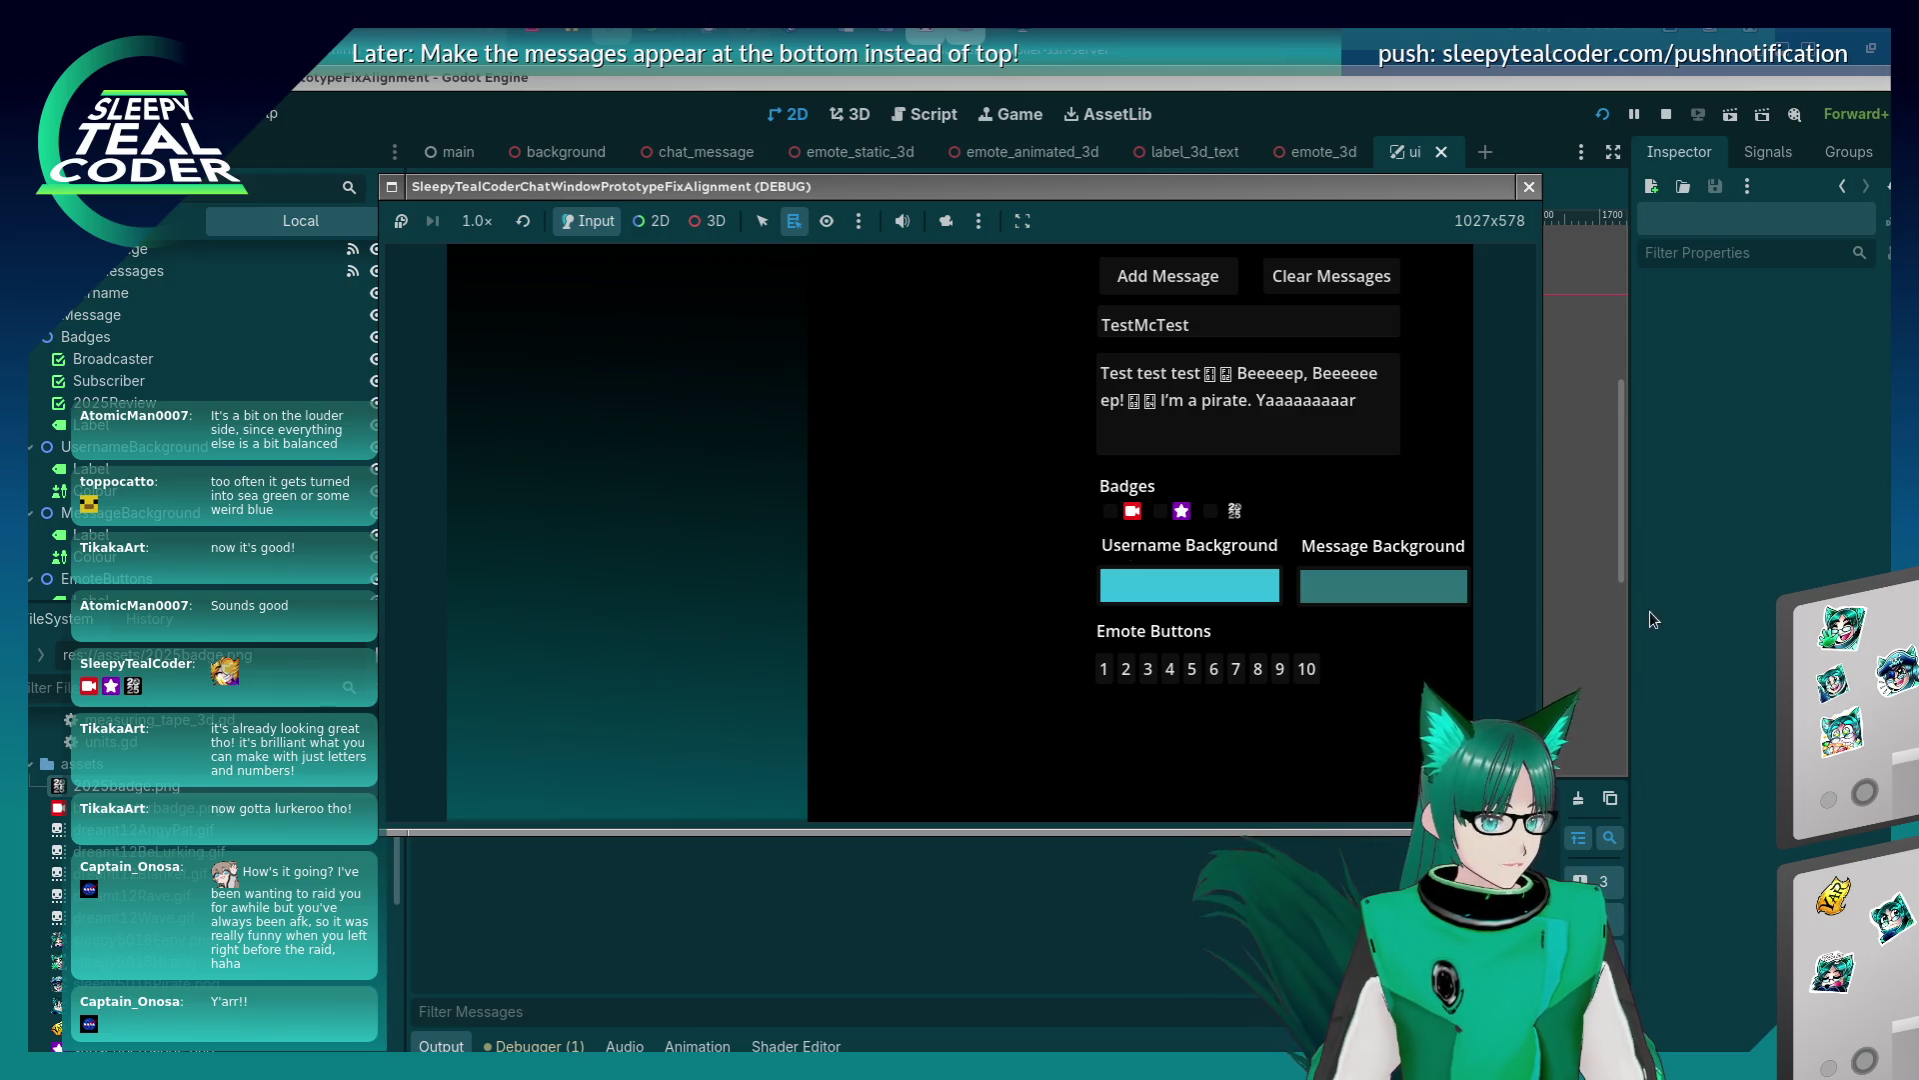
click(1529, 186)
click(898, 479)
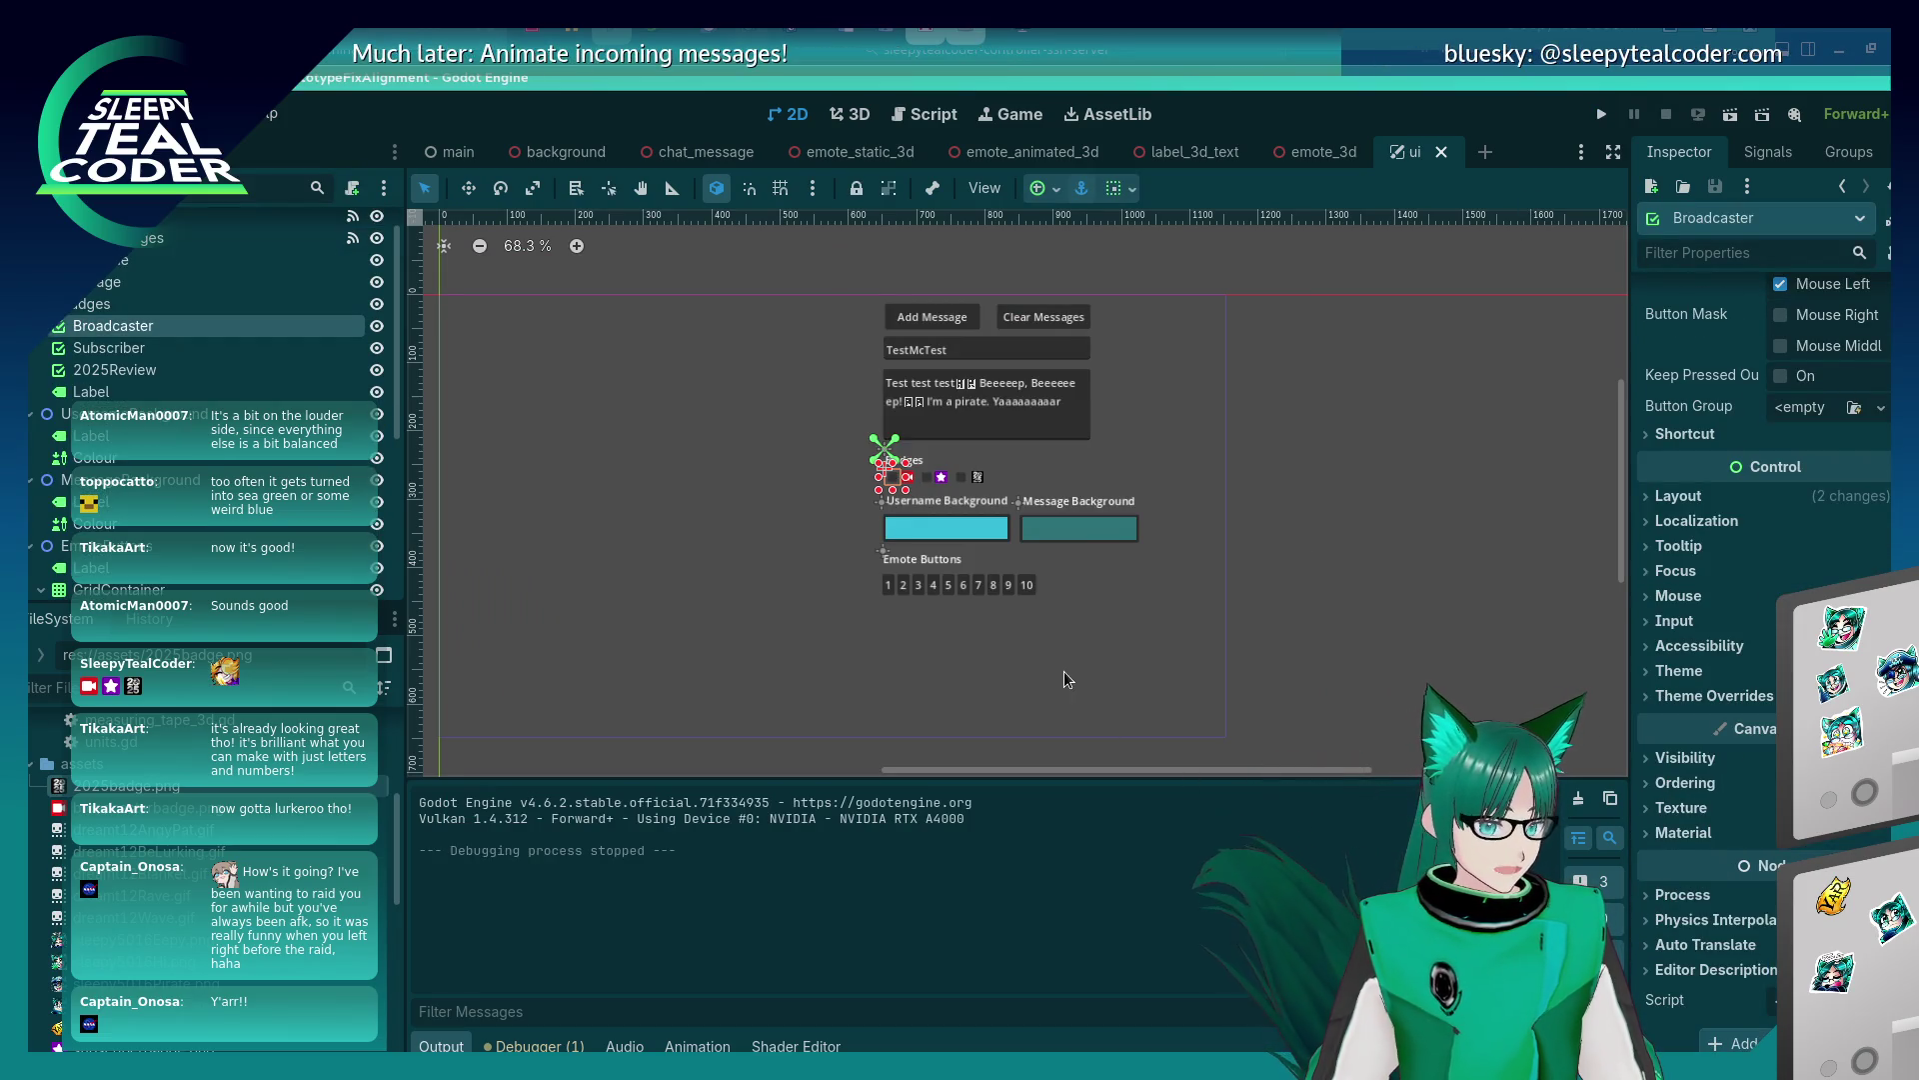
click(934, 484)
click(772, 537)
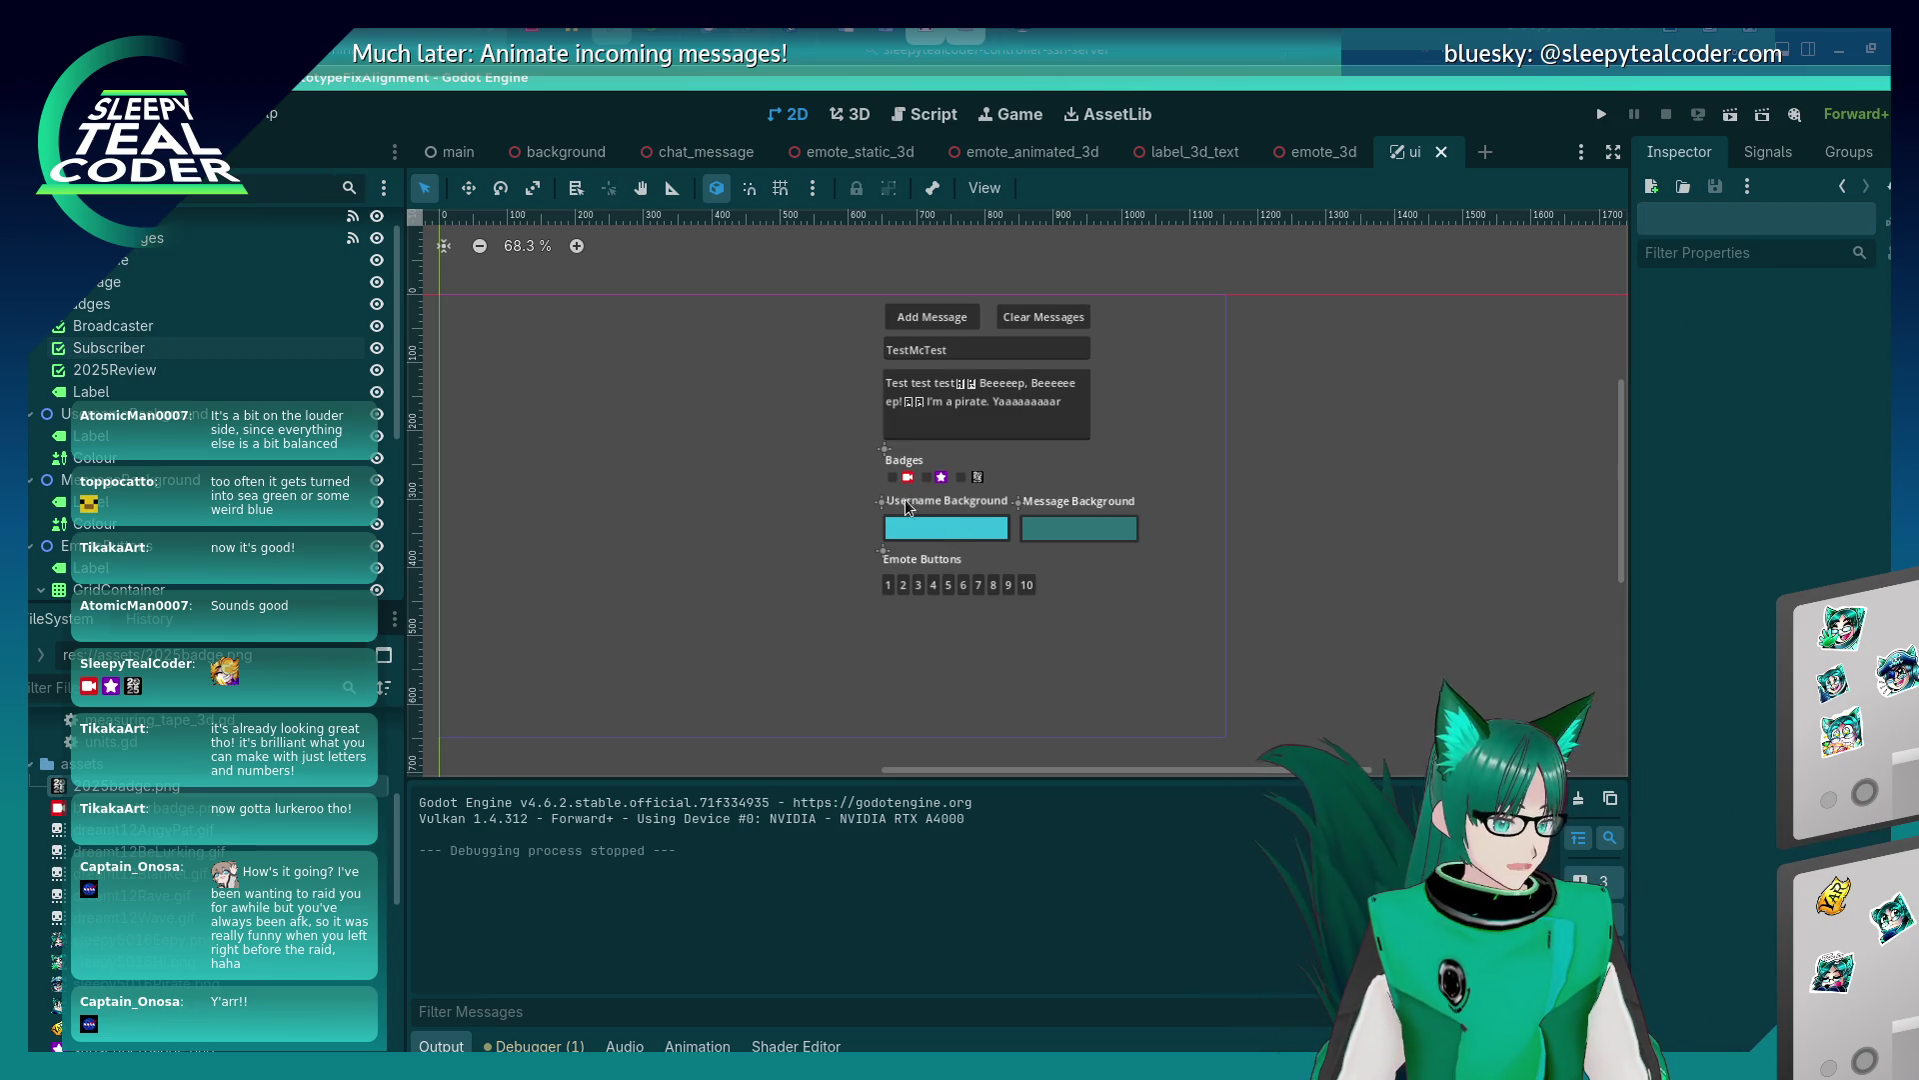
Select the Broadcaster, Subscriber and 2025Review badge checkboxes together.
click(892, 476)
shift+click(926, 477)
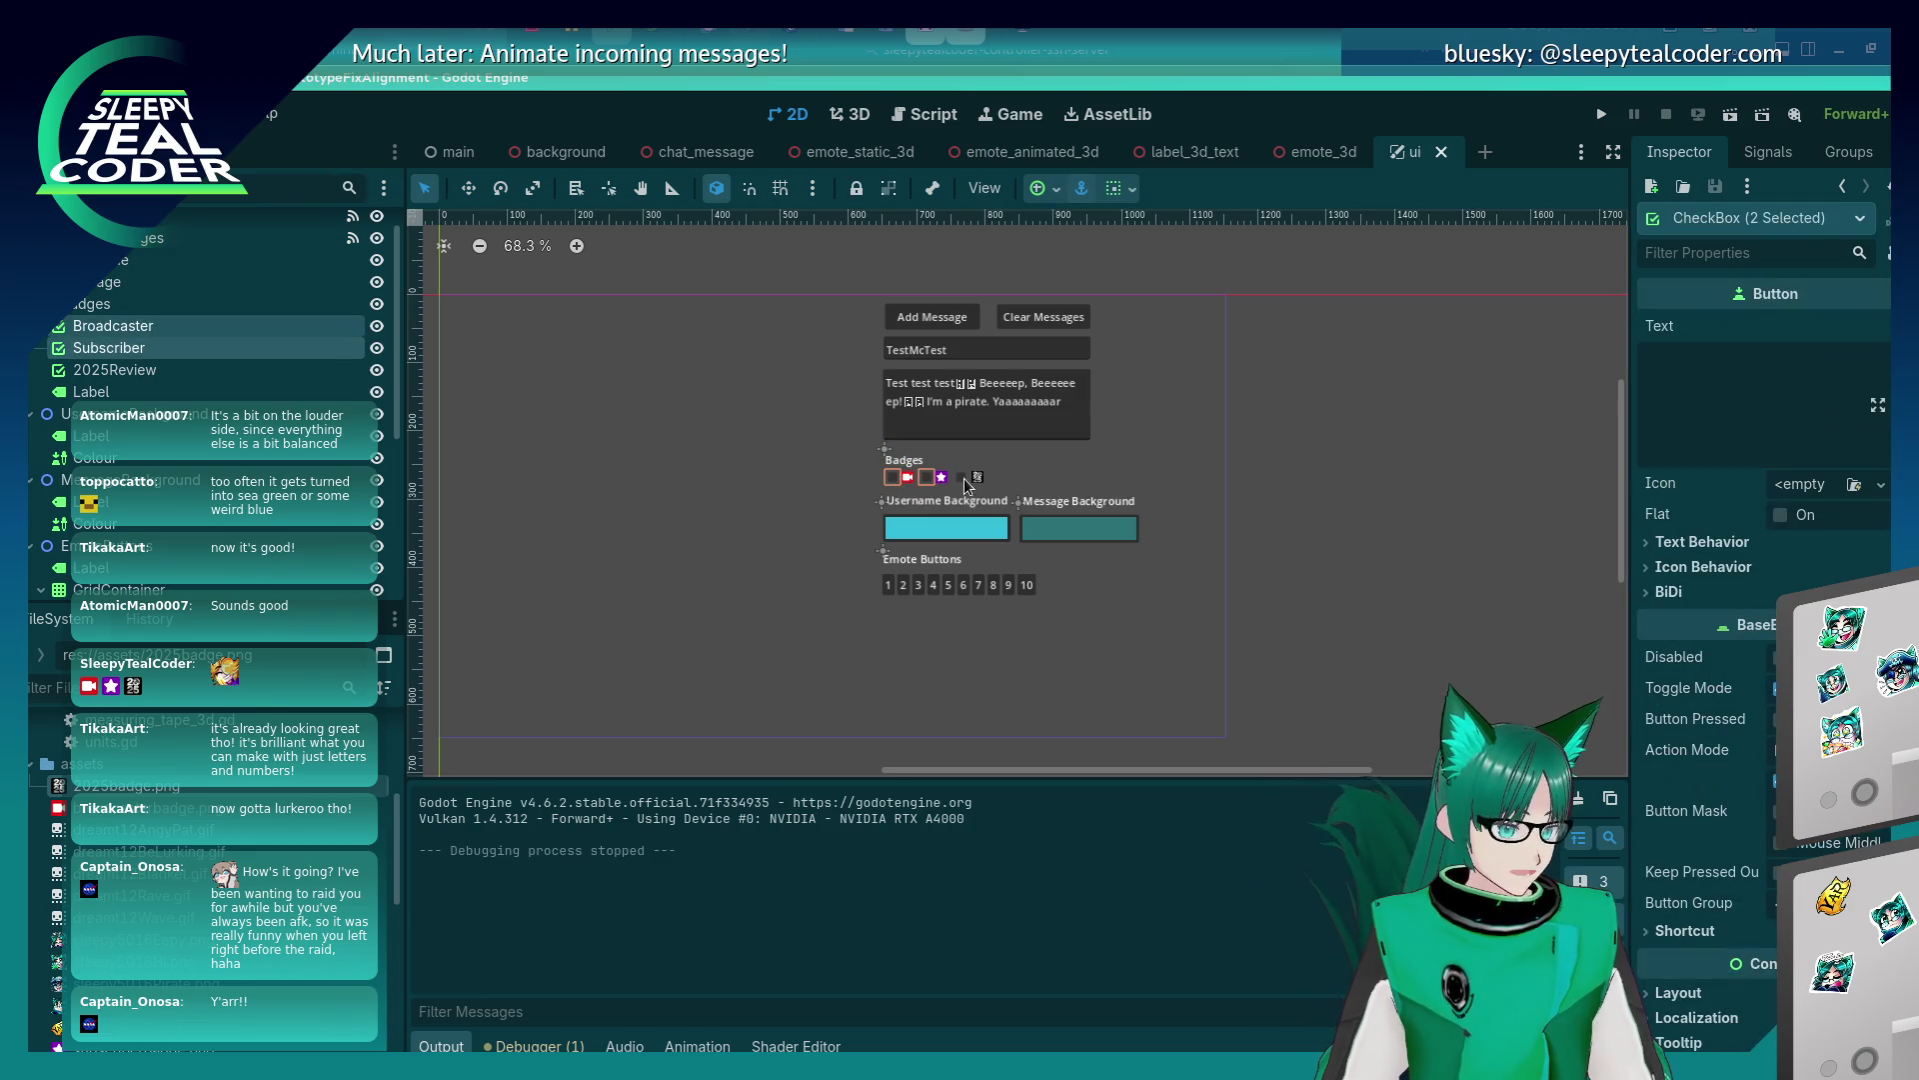
shift+click(963, 478)
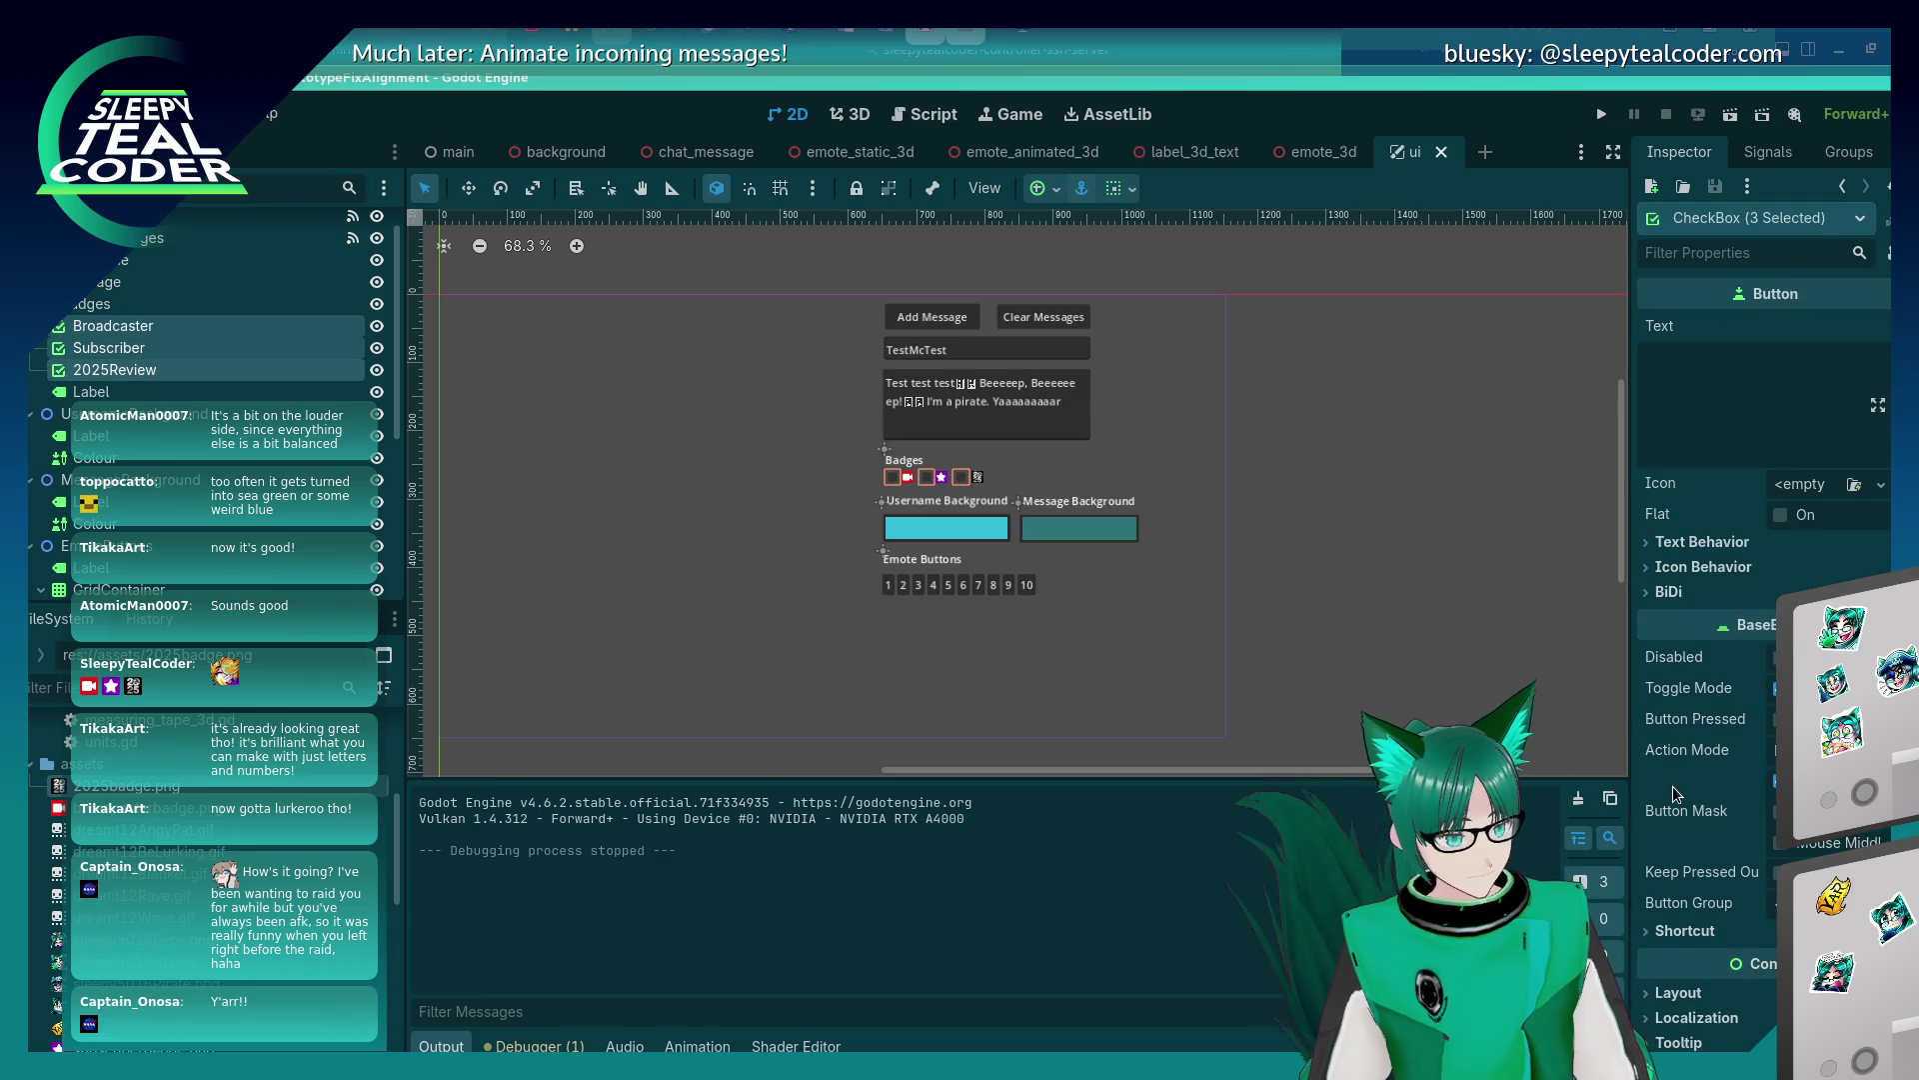
Expand the Theme and Theme Overrides sections in the Inspector.
scroll(1675, 782, down, 5)
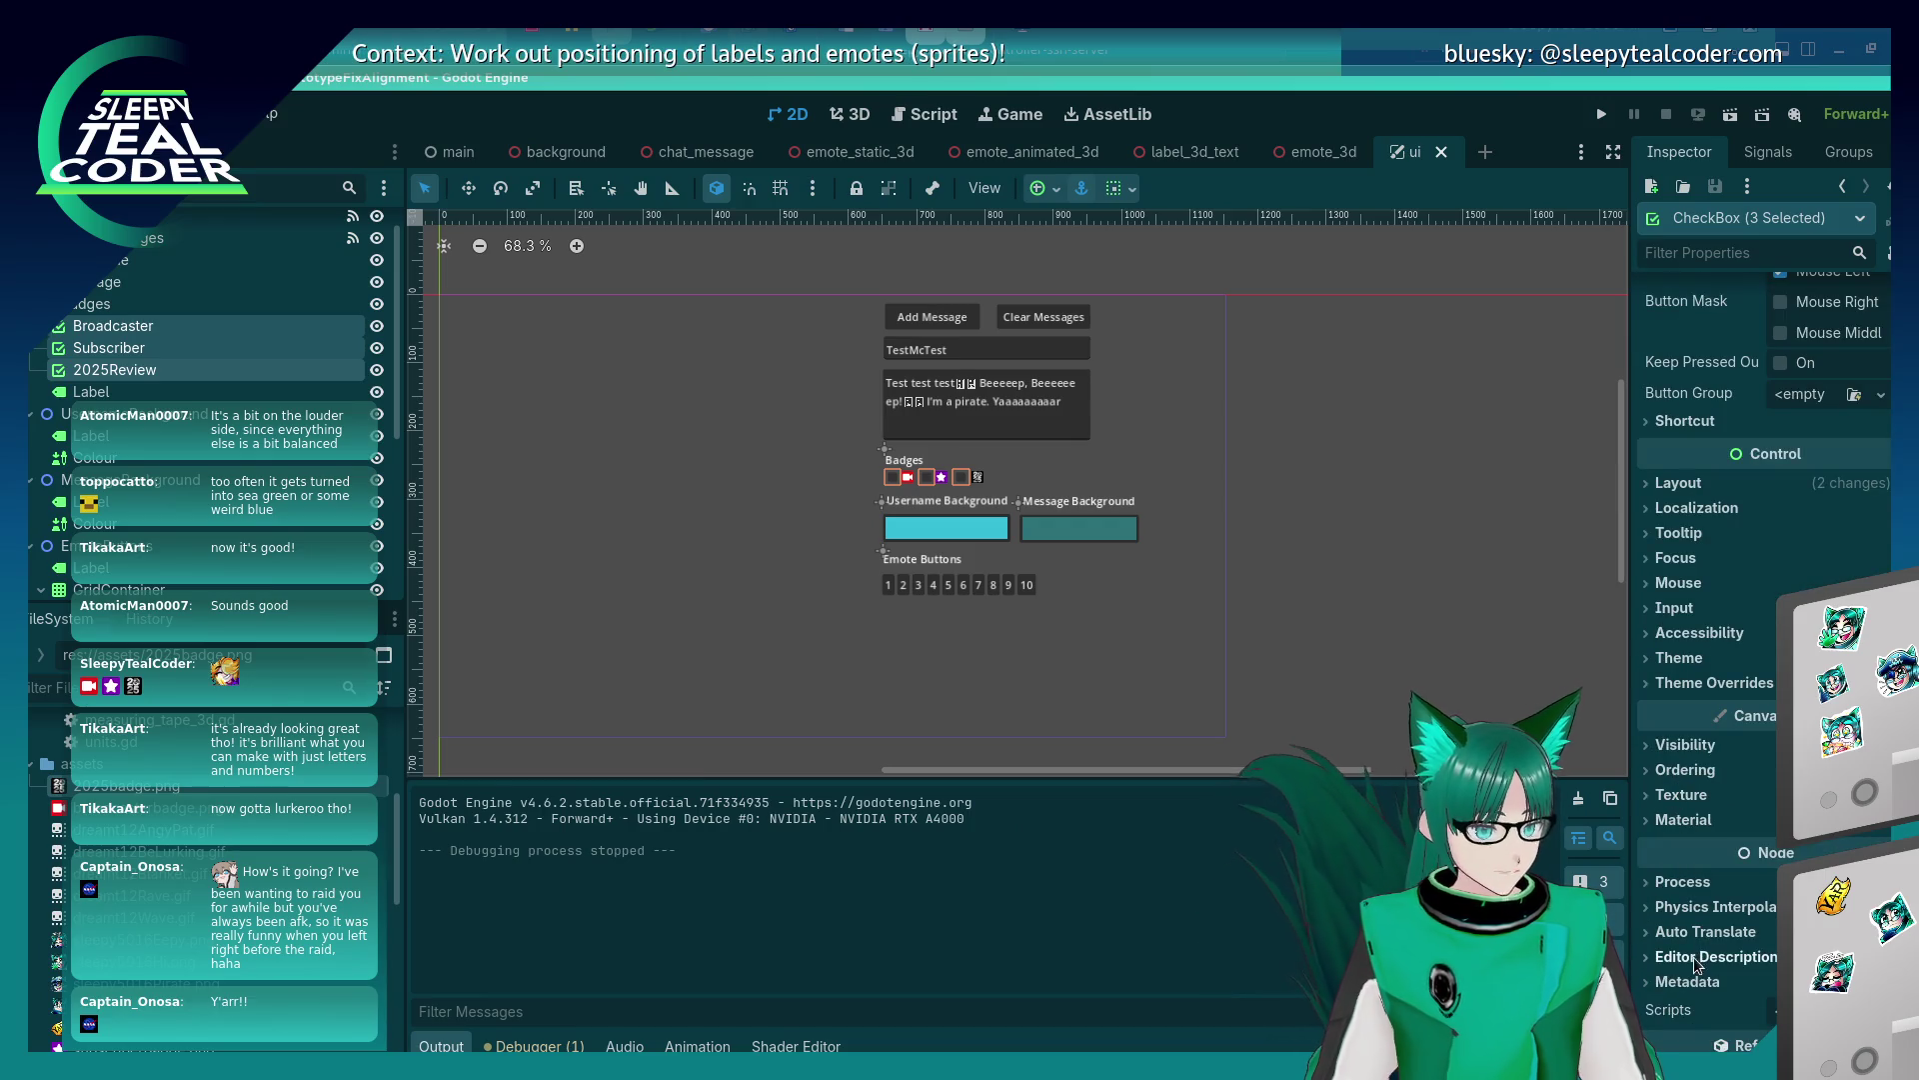
click(1648, 796)
click(1655, 821)
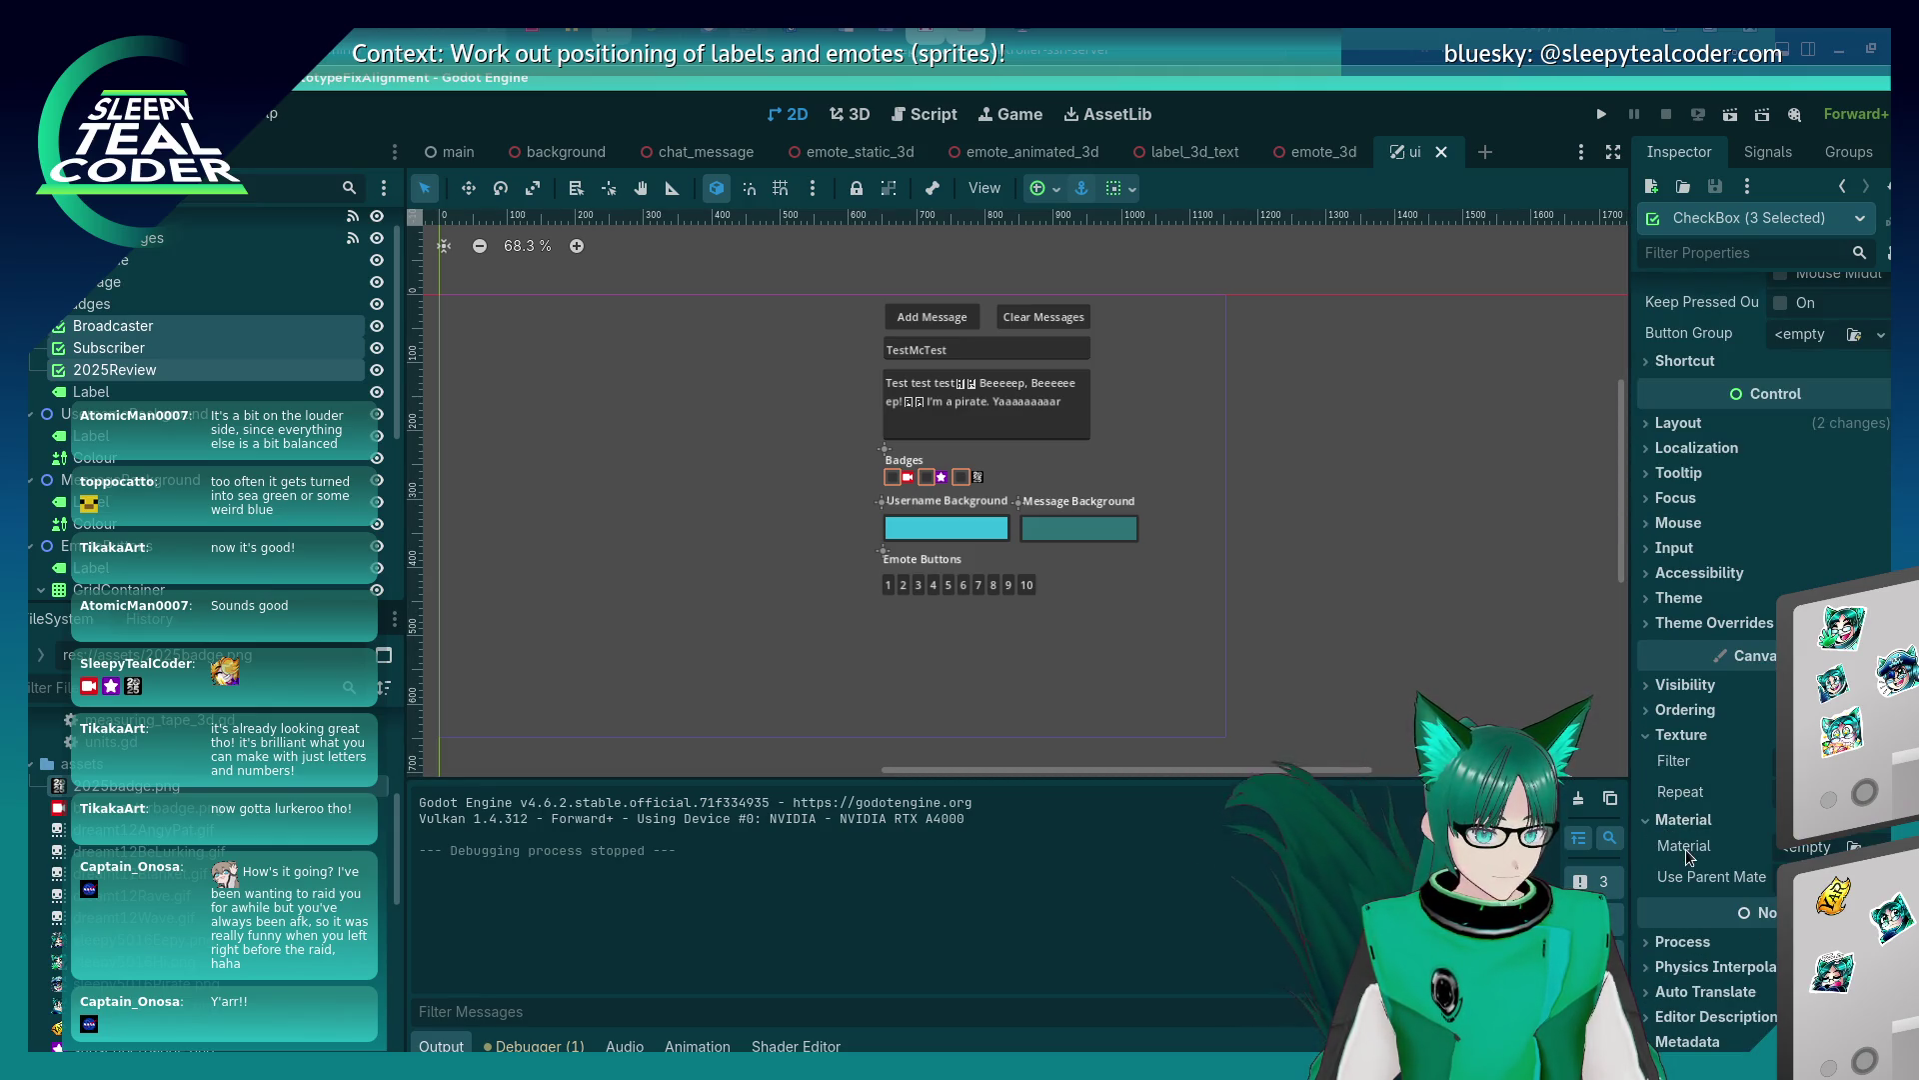
scroll(1688, 802, down, 1)
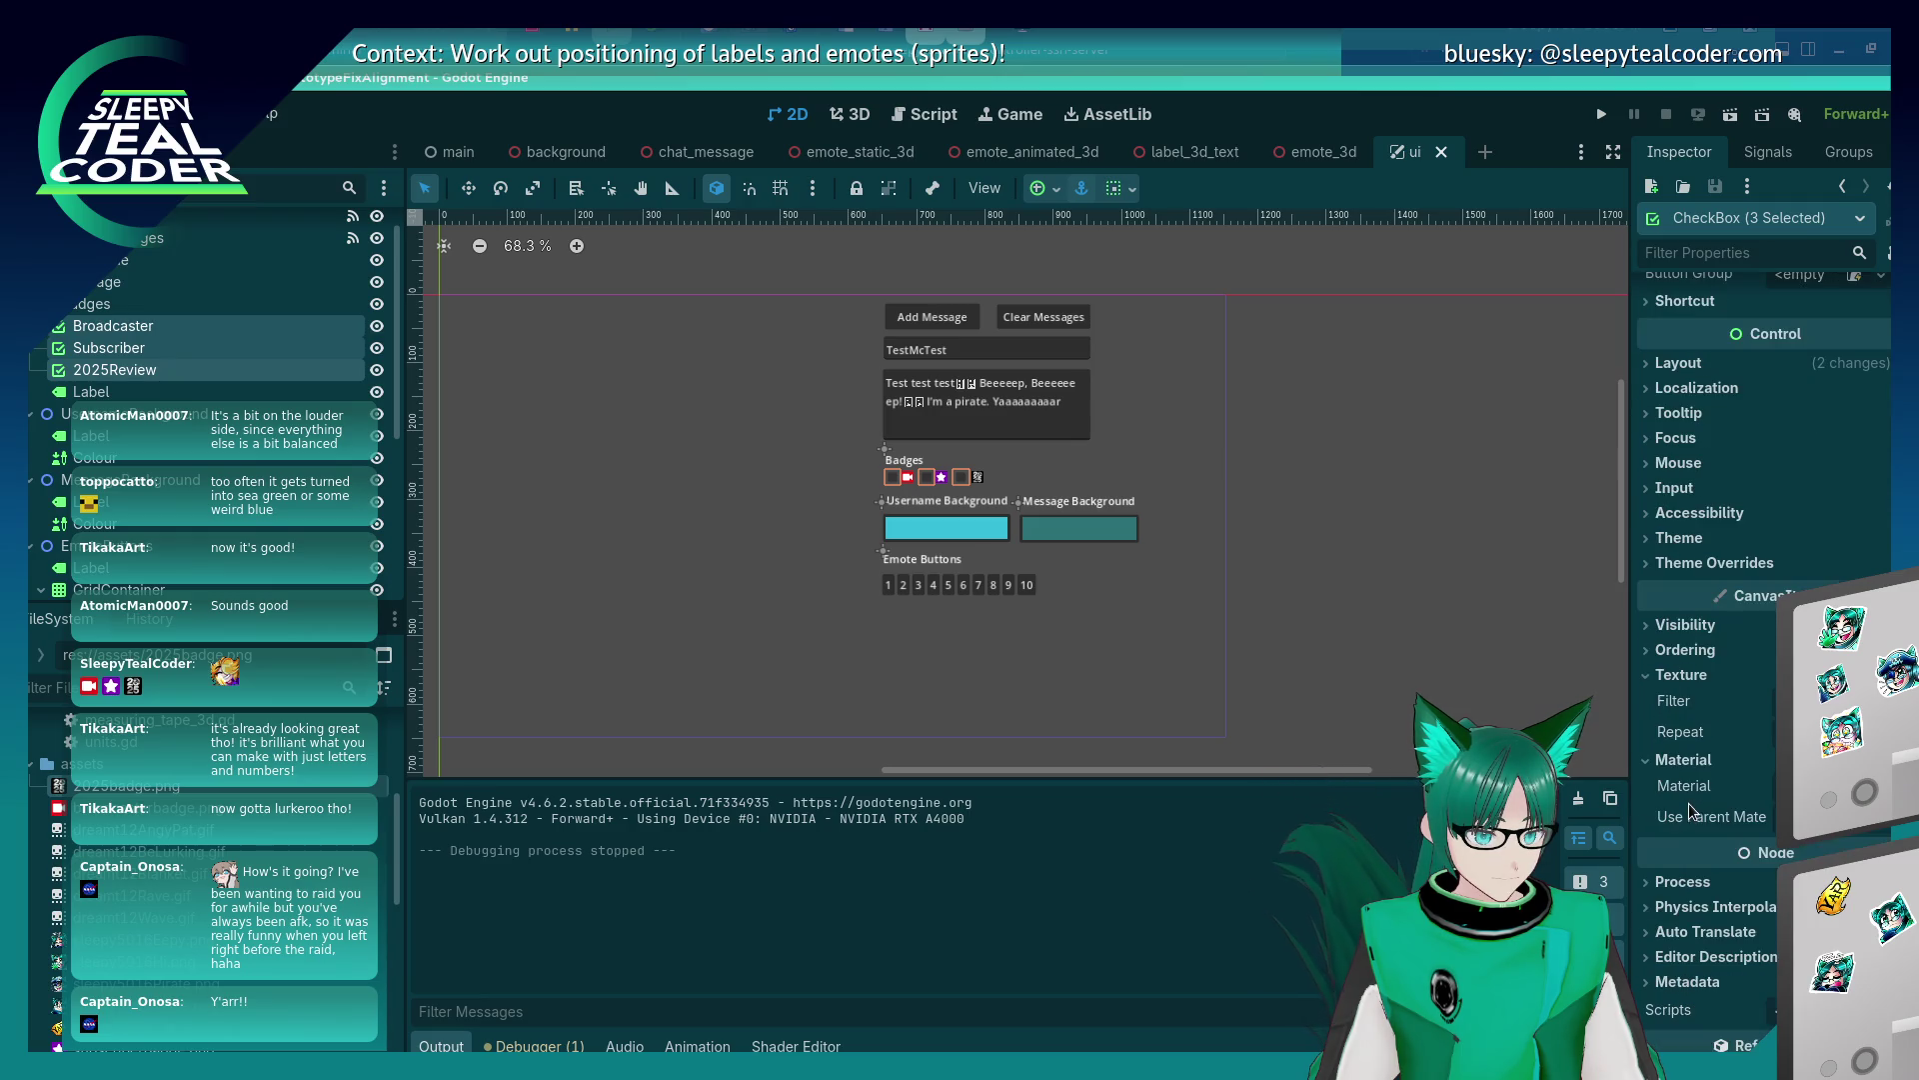
scroll(1653, 766, up, 3)
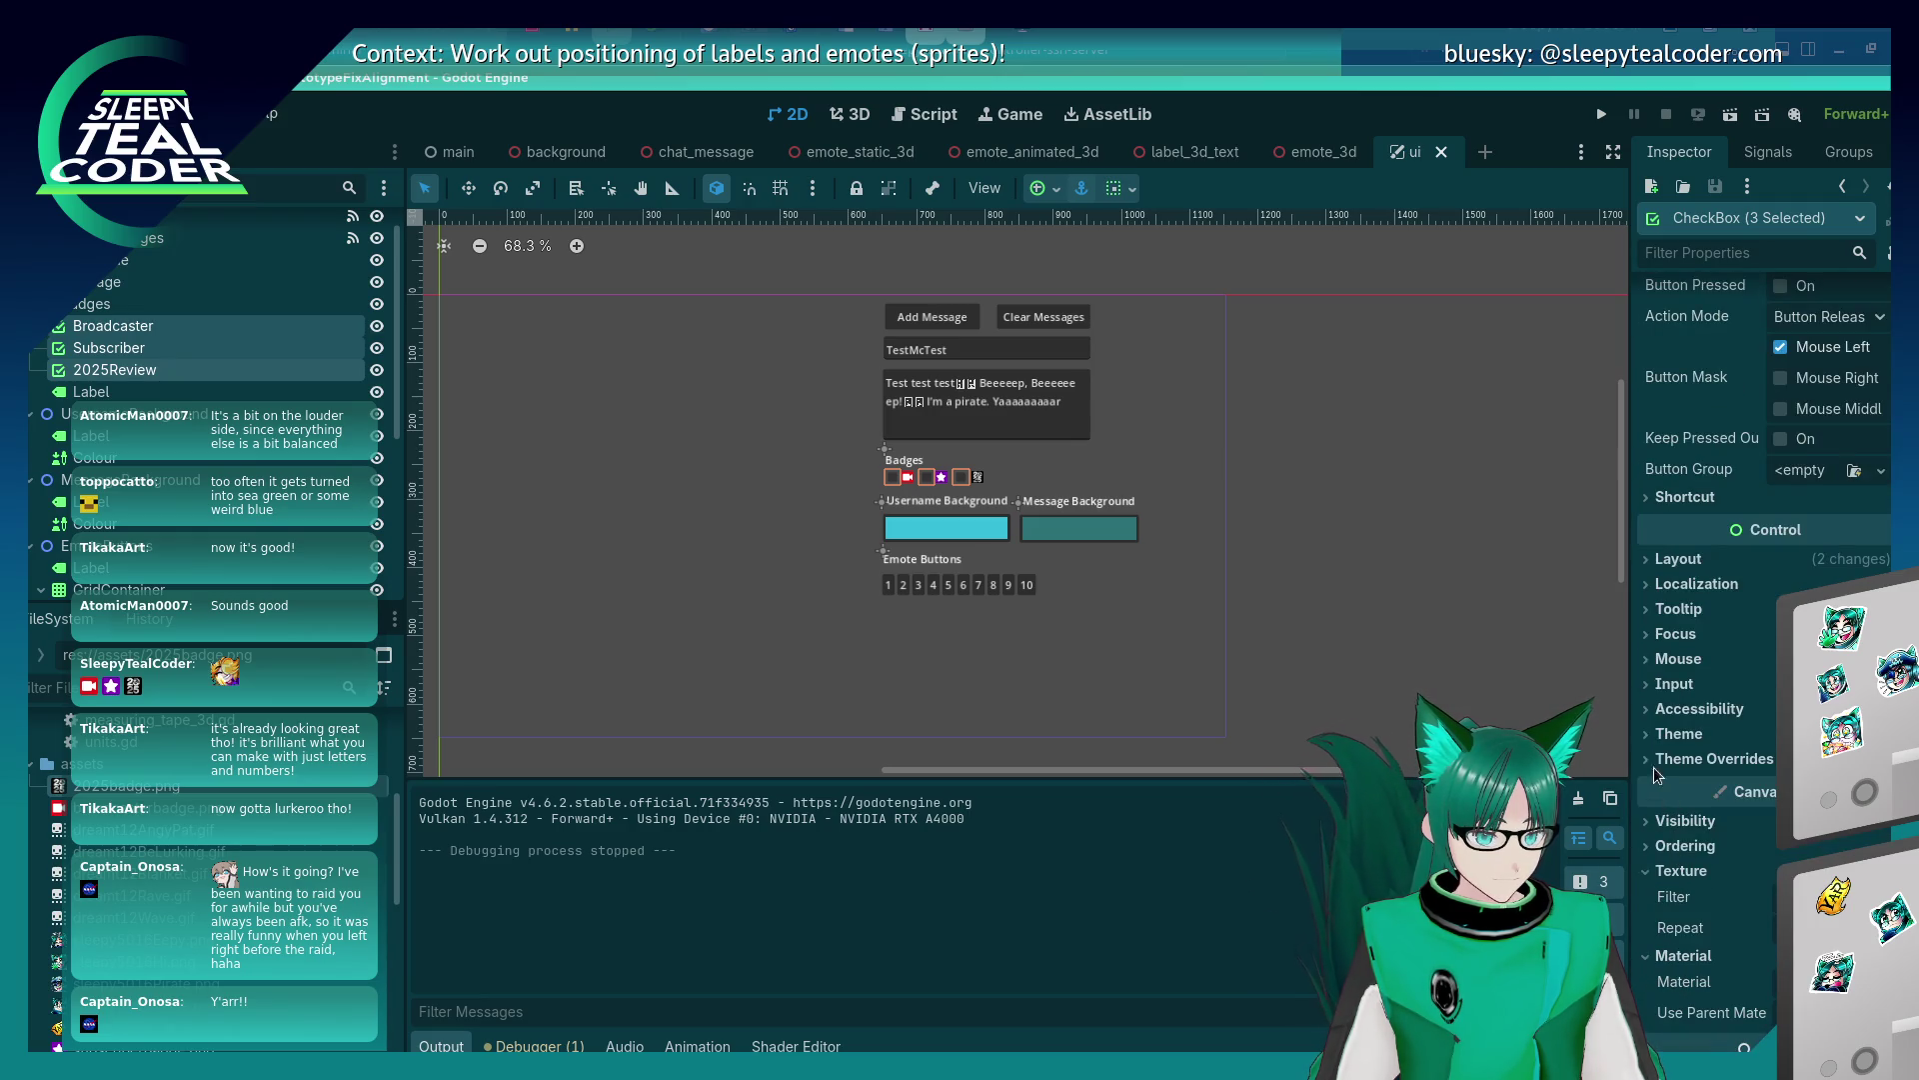
click(1645, 735)
click(1650, 818)
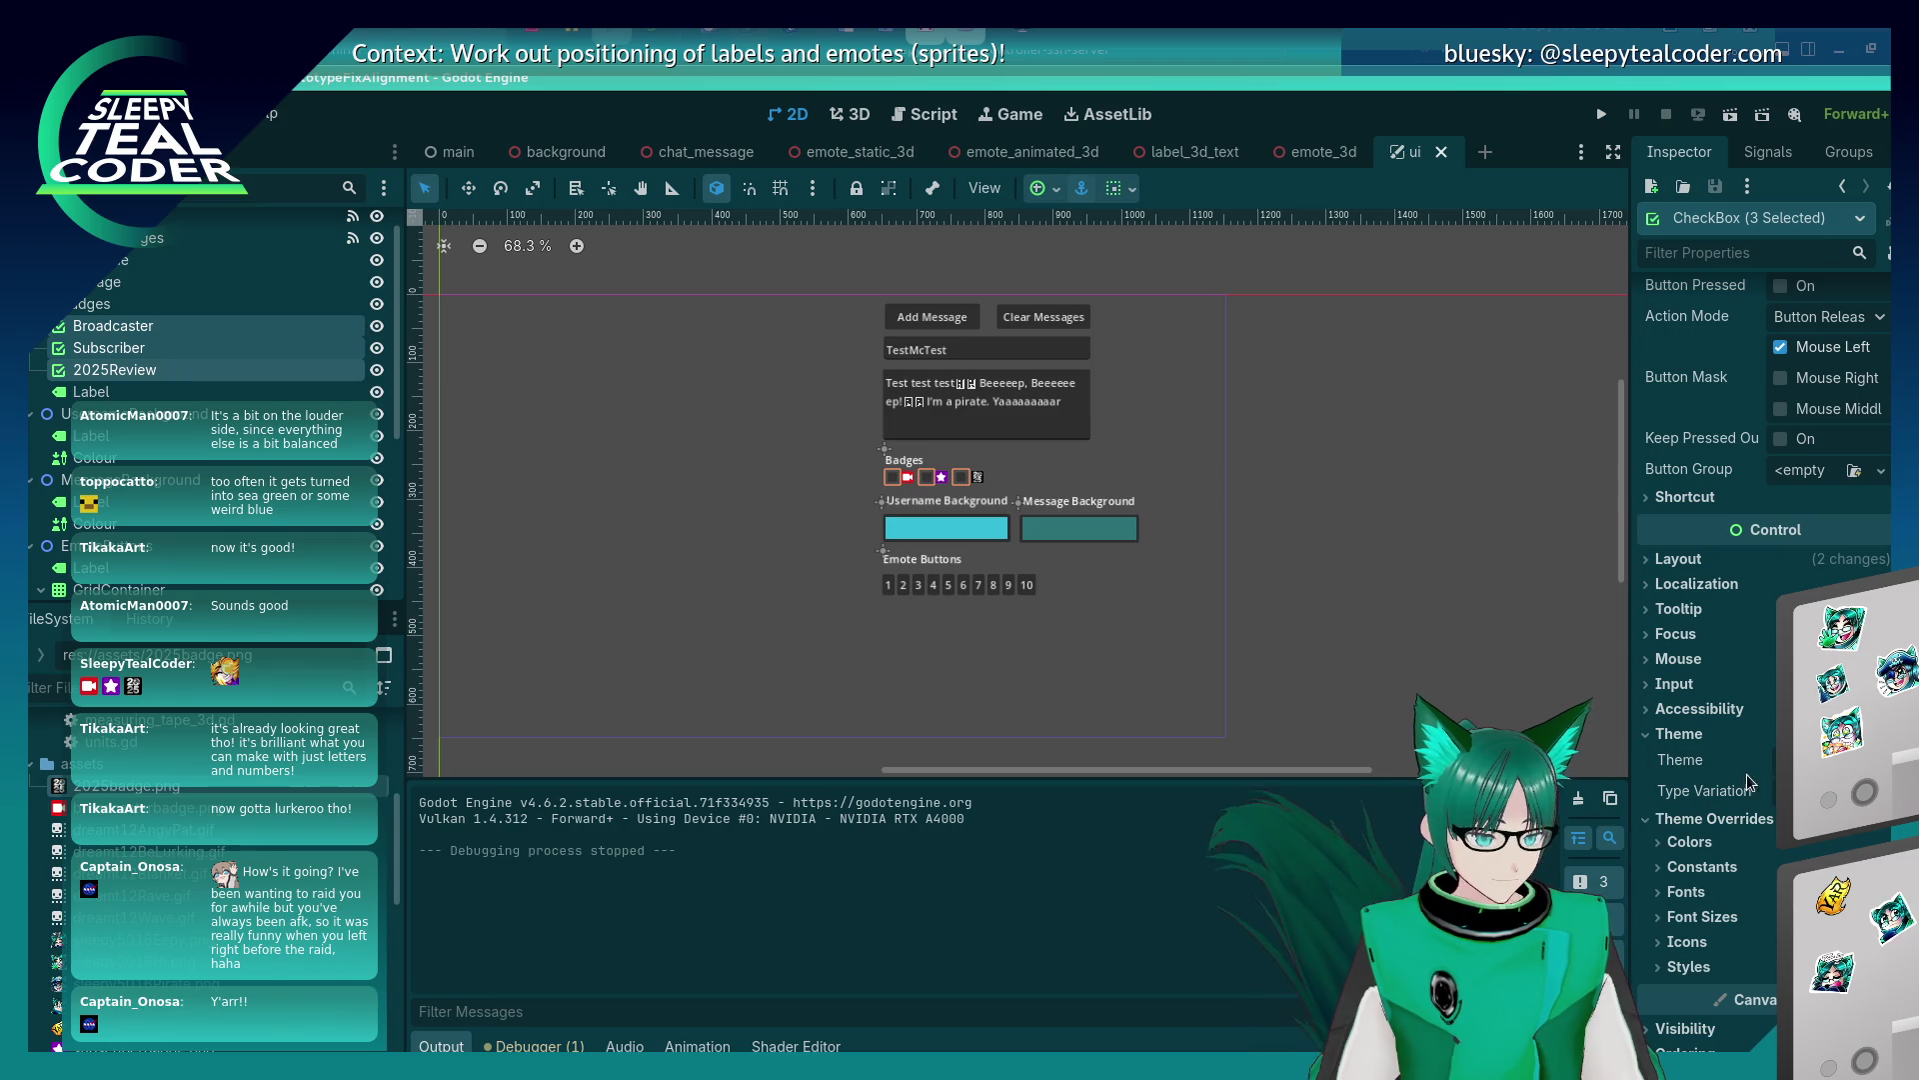
Assign a new Theme resource to the three checkboxes and open it for editing.
click(1799, 759)
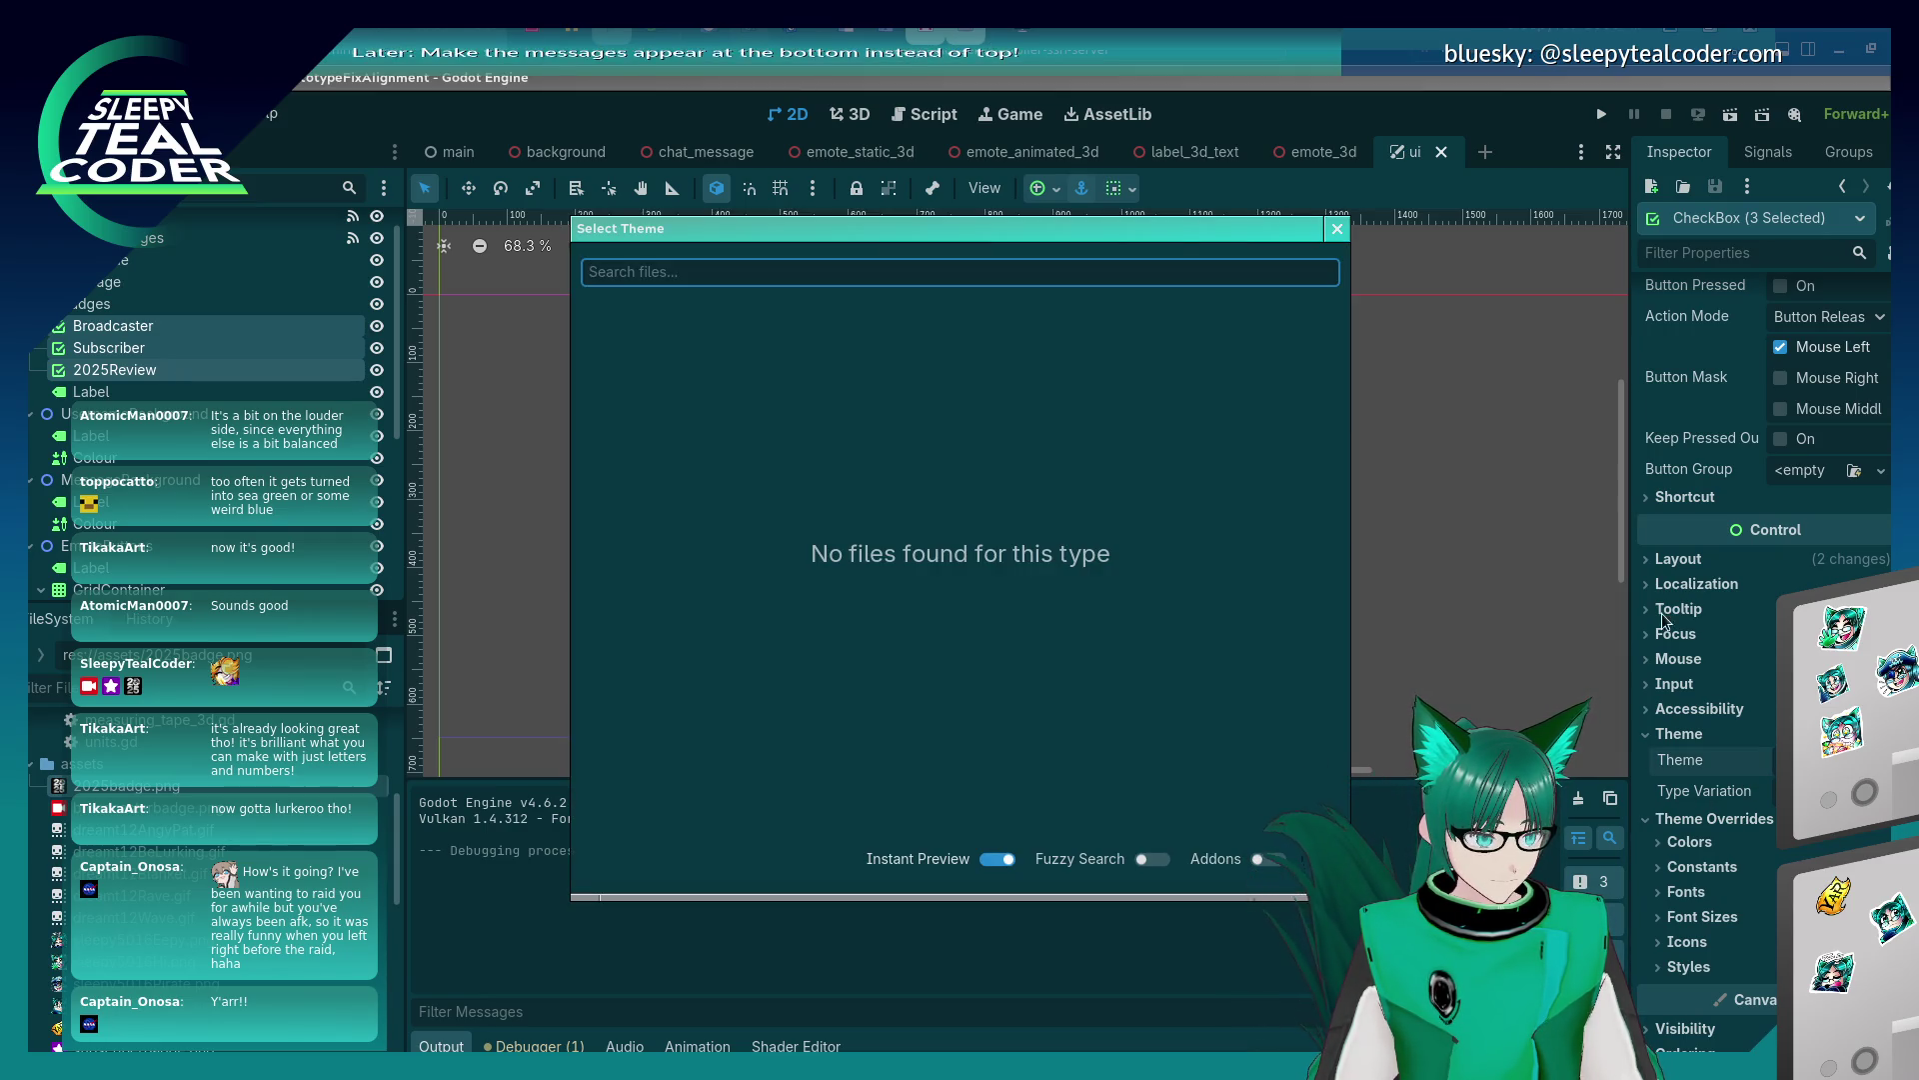
click(1338, 228)
click(1819, 759)
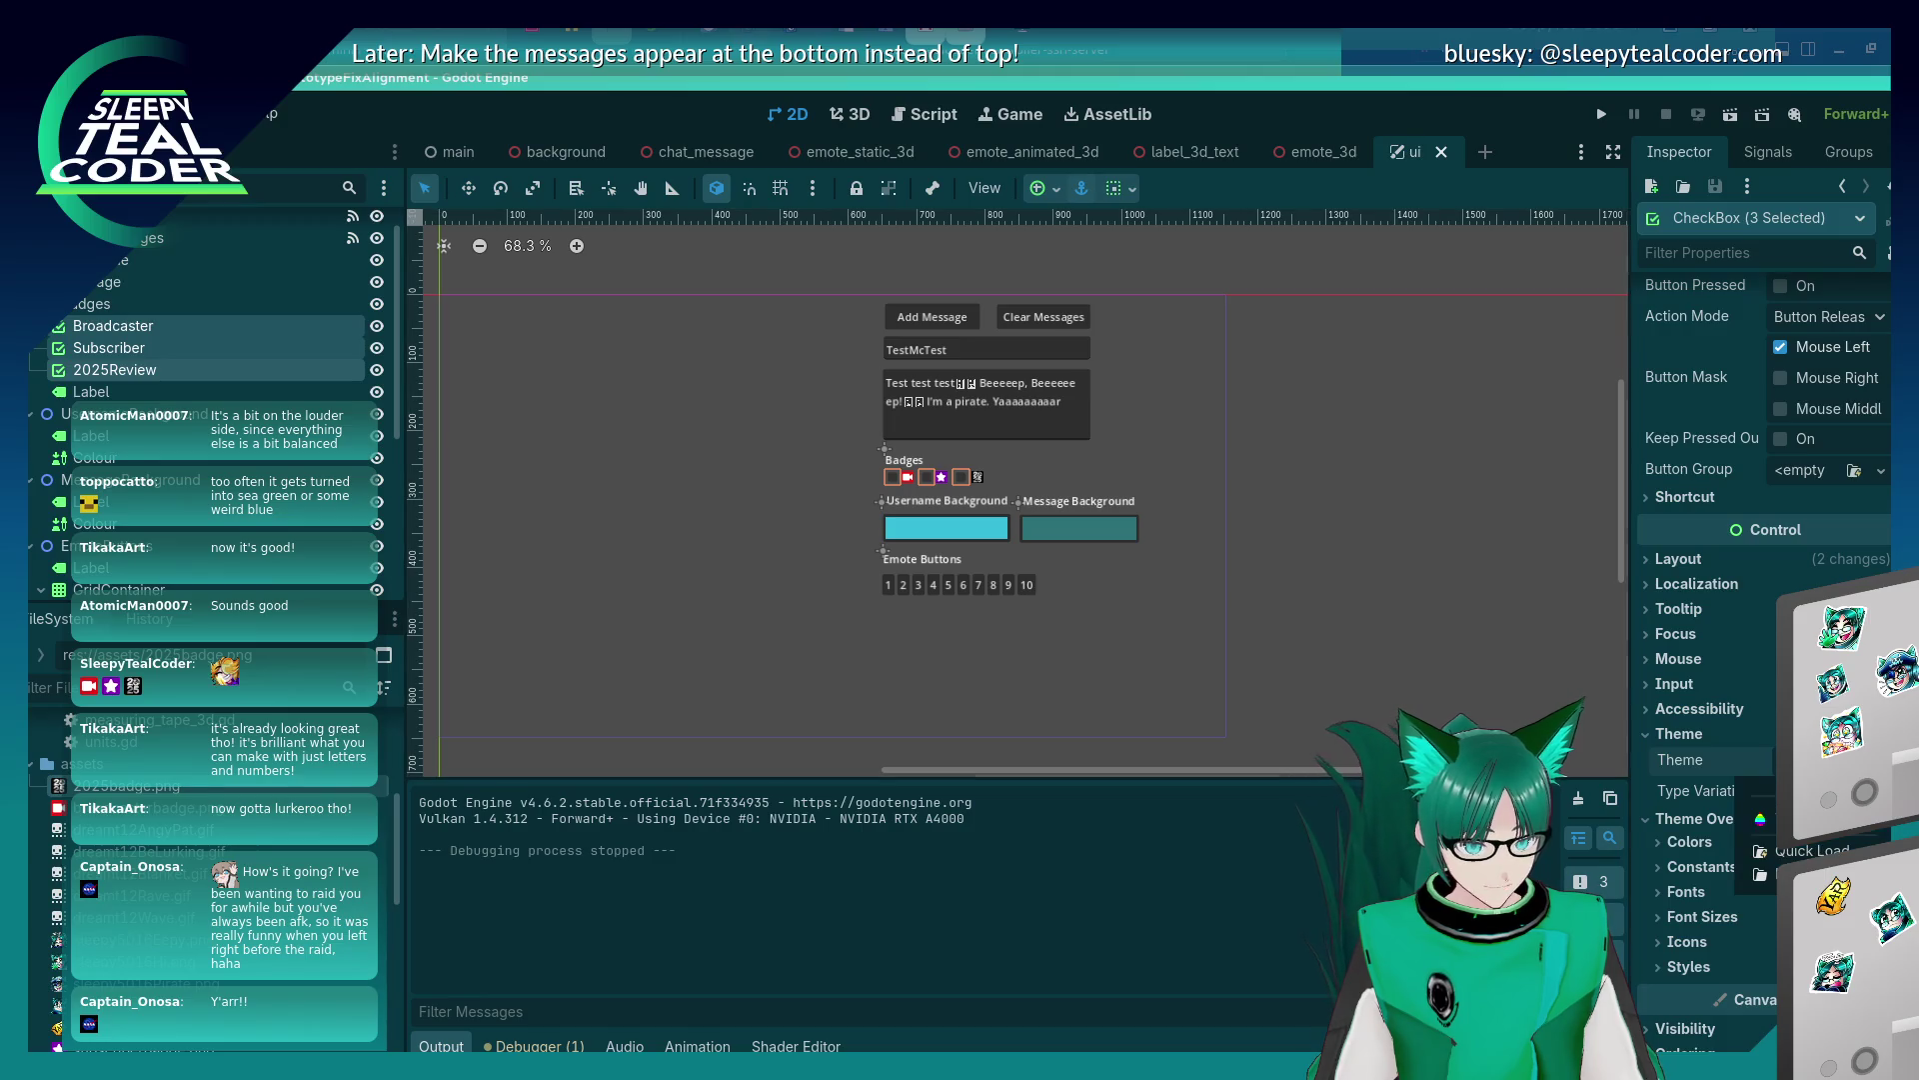
click(1829, 822)
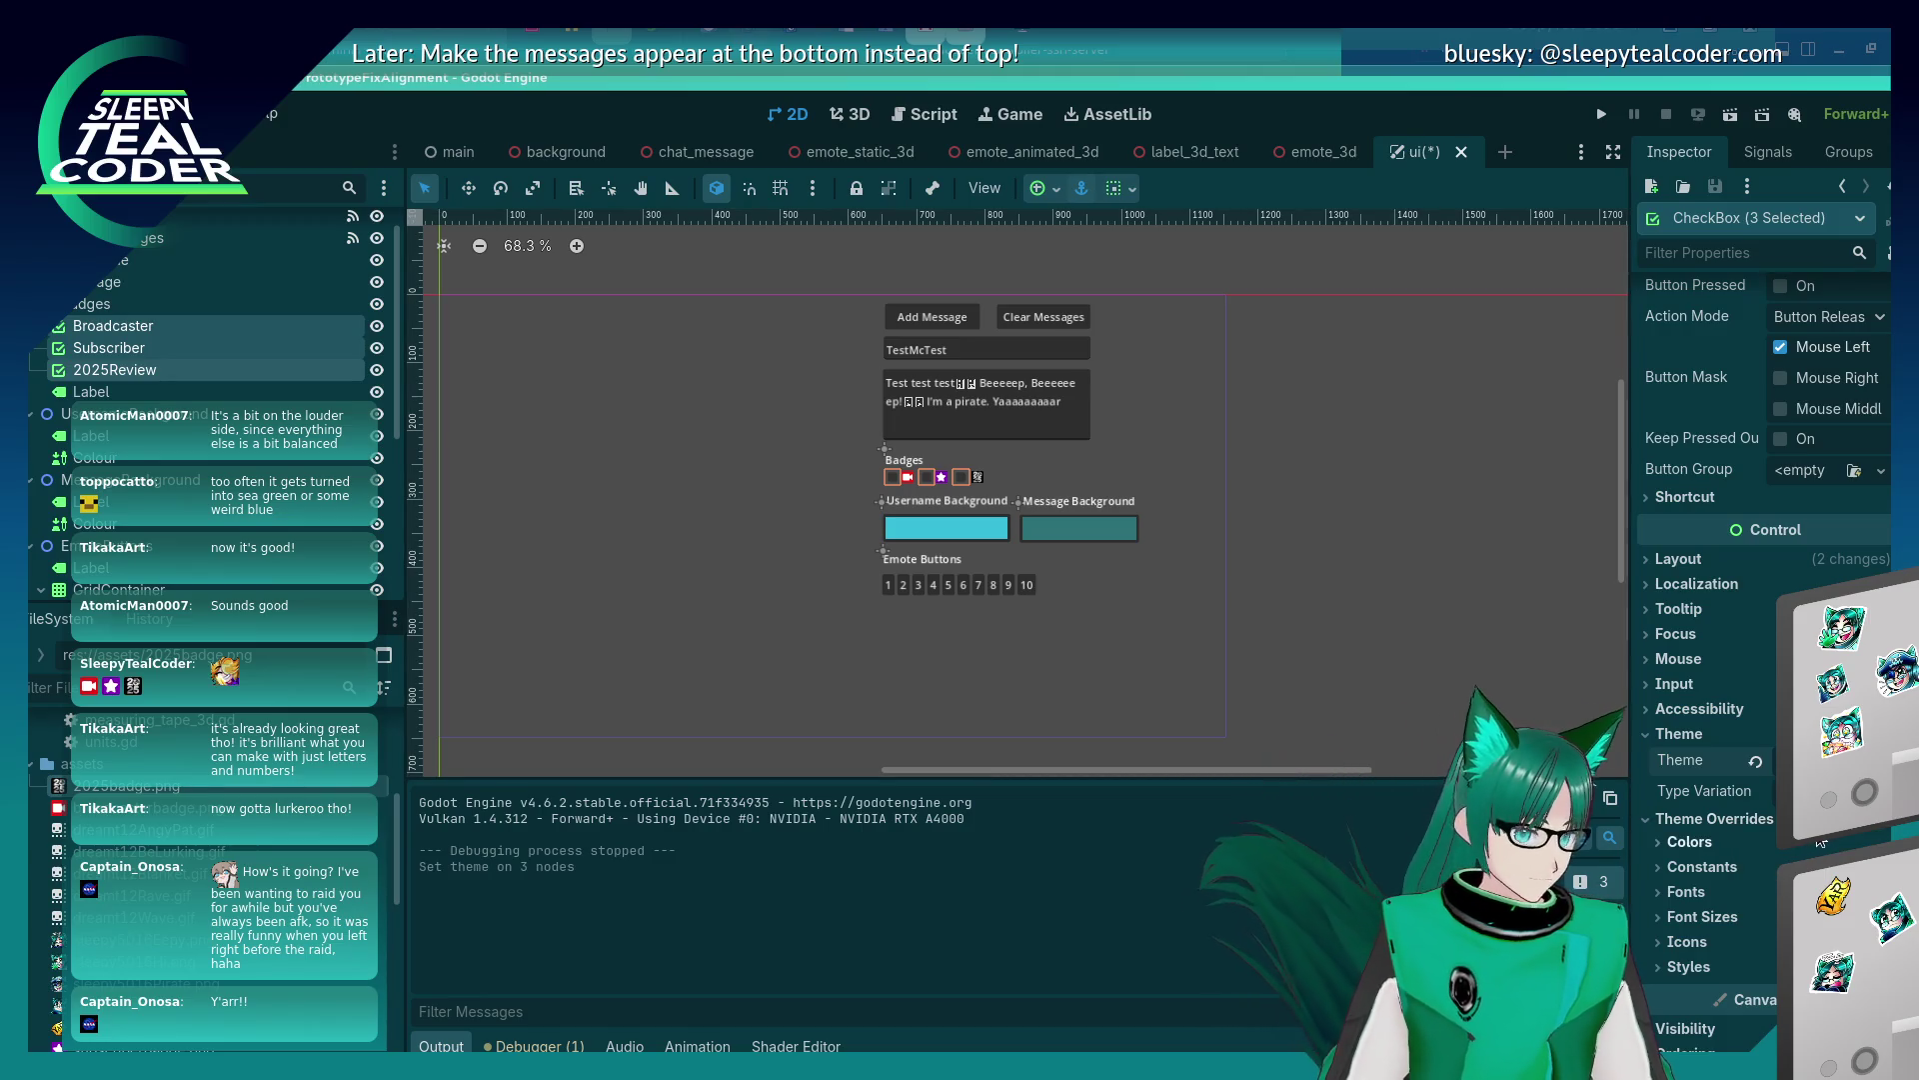
click(1814, 760)
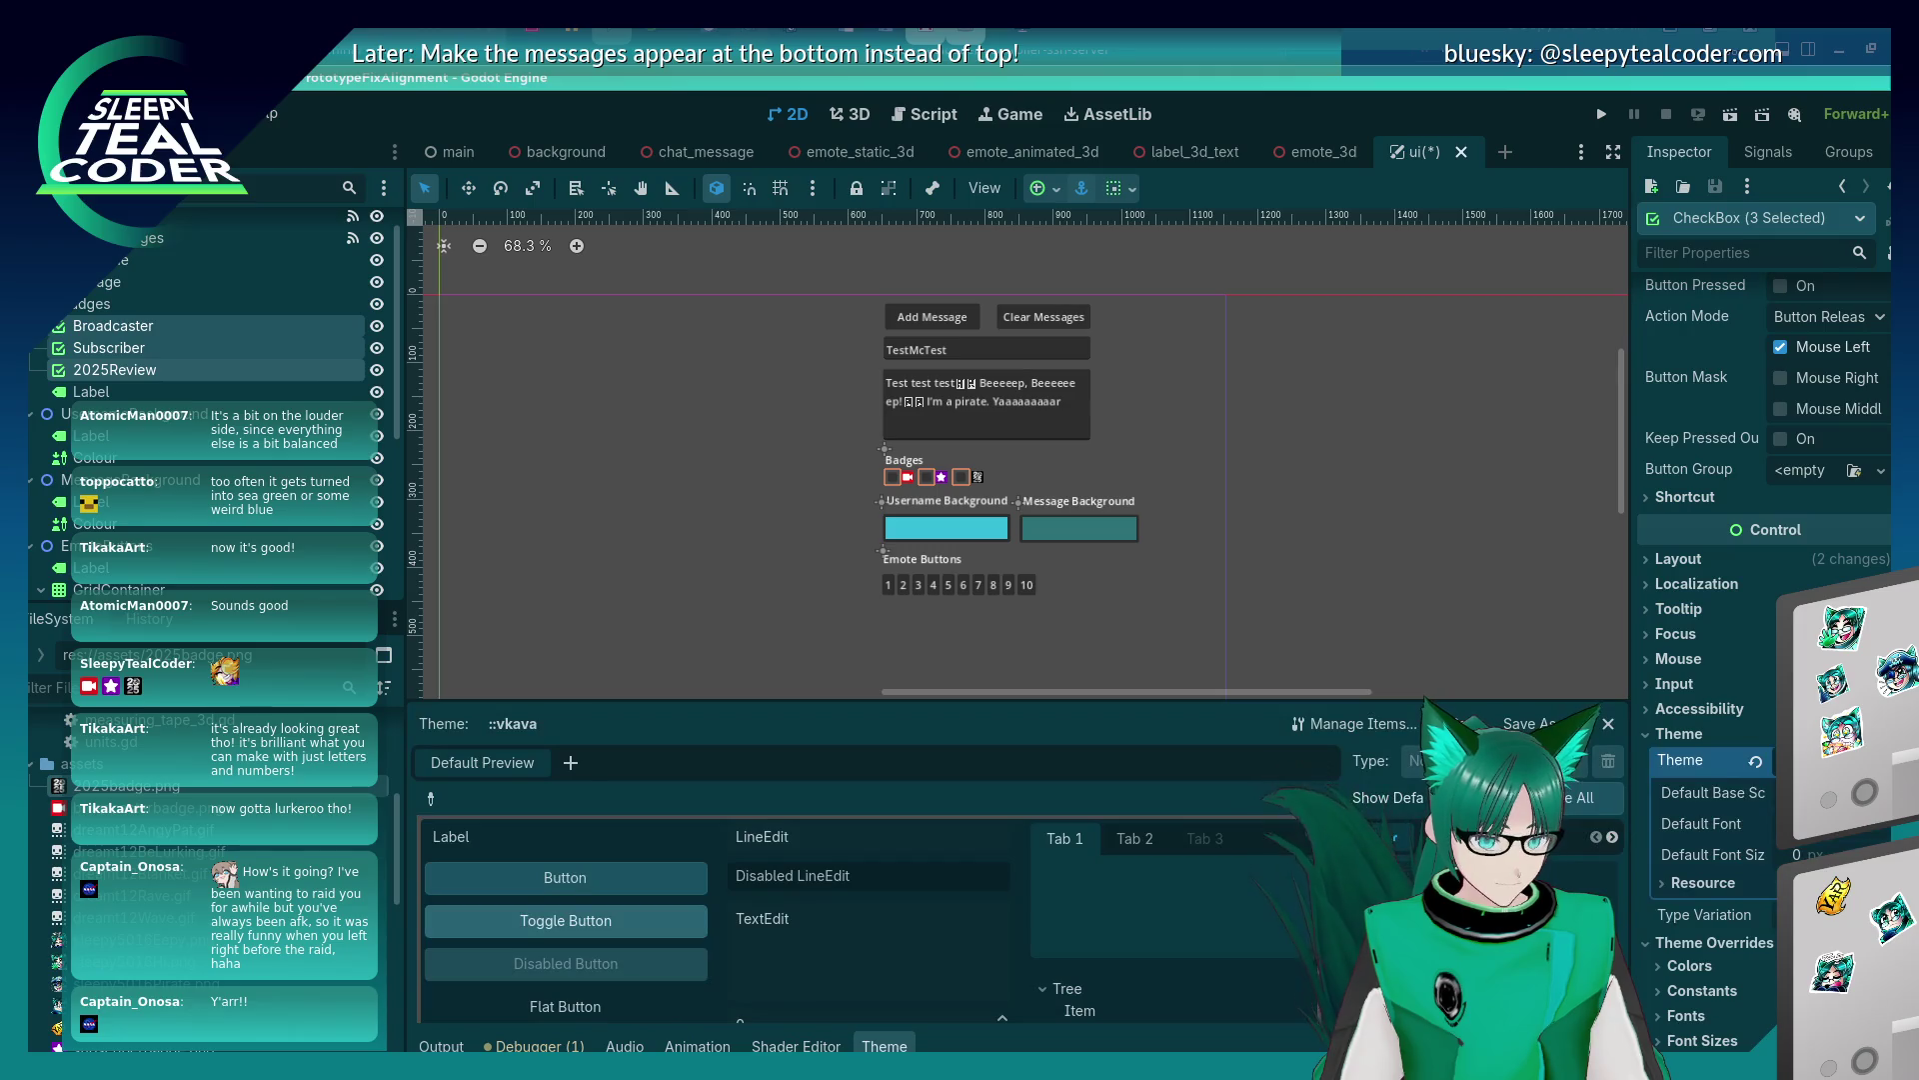
click(1681, 882)
Clear the Theme property and show the Colors overrides.
scroll(1718, 848, down, 3)
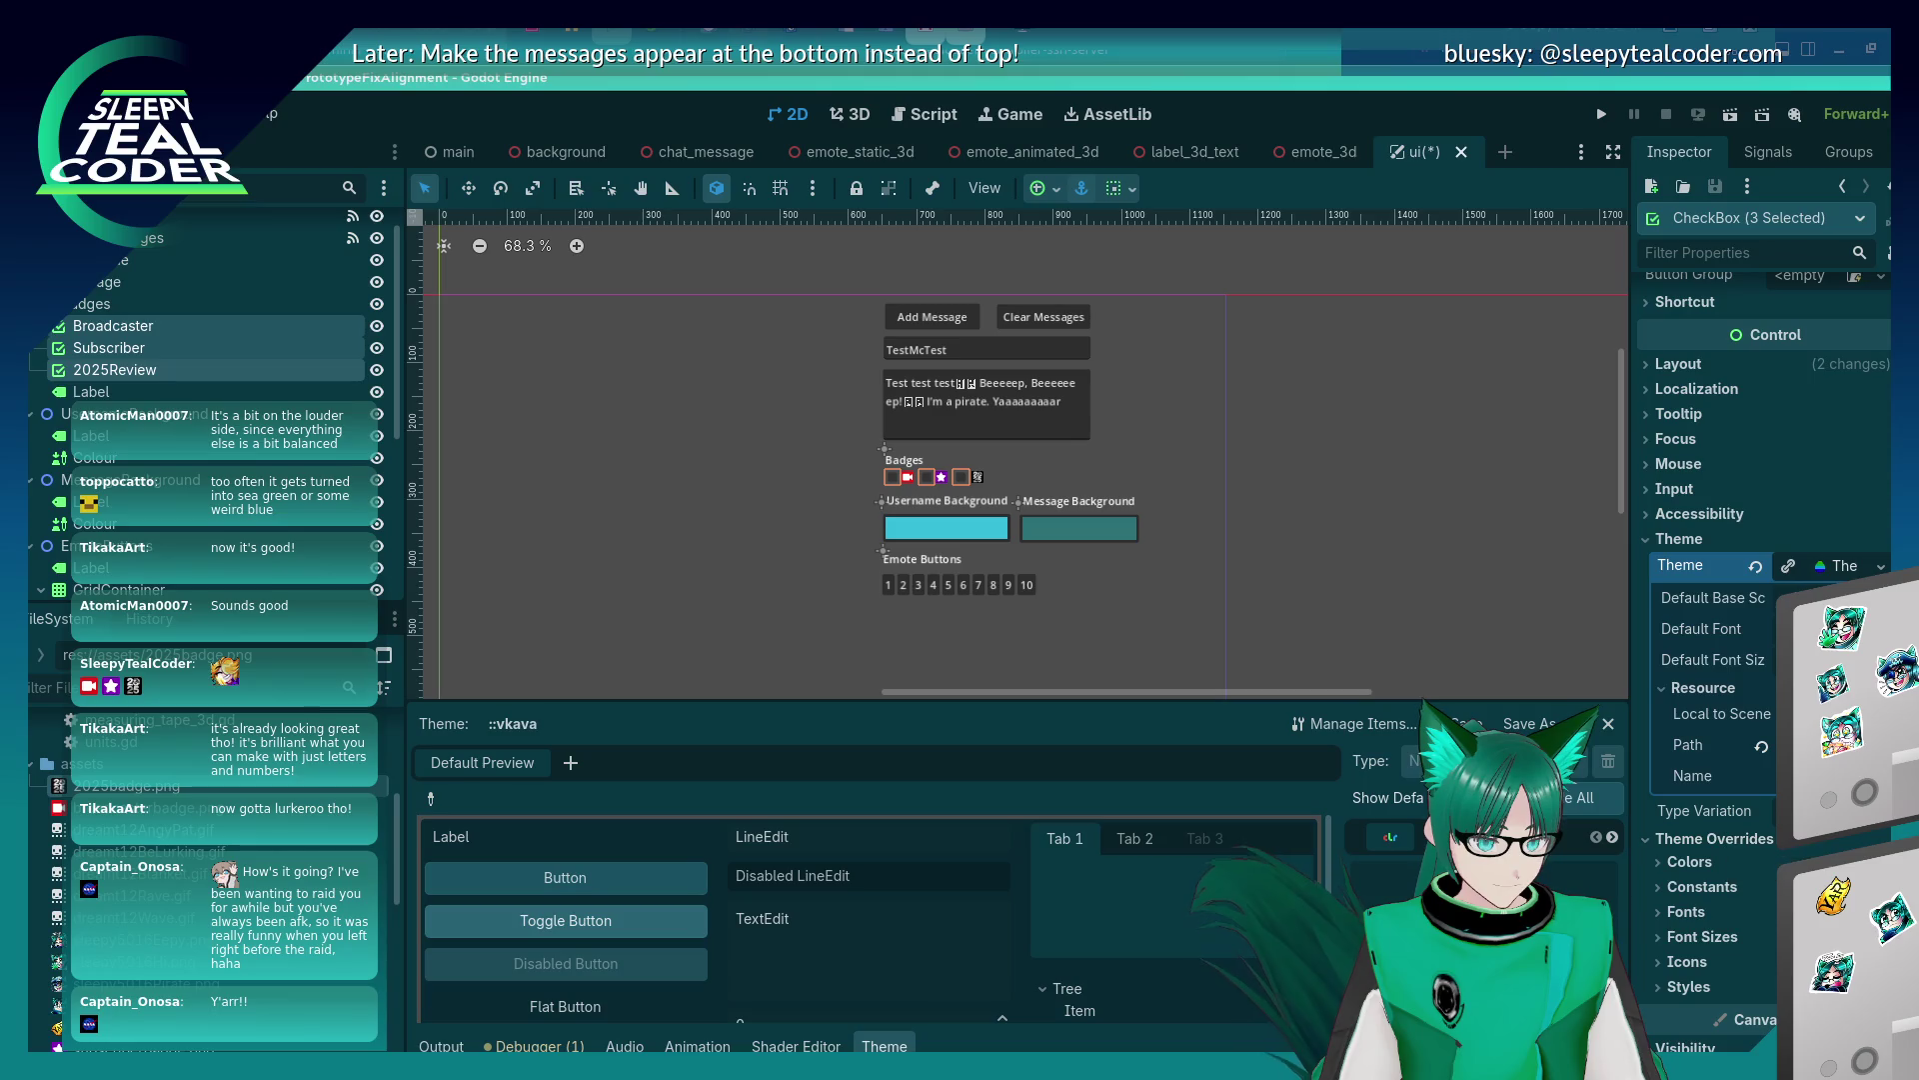
click(1879, 566)
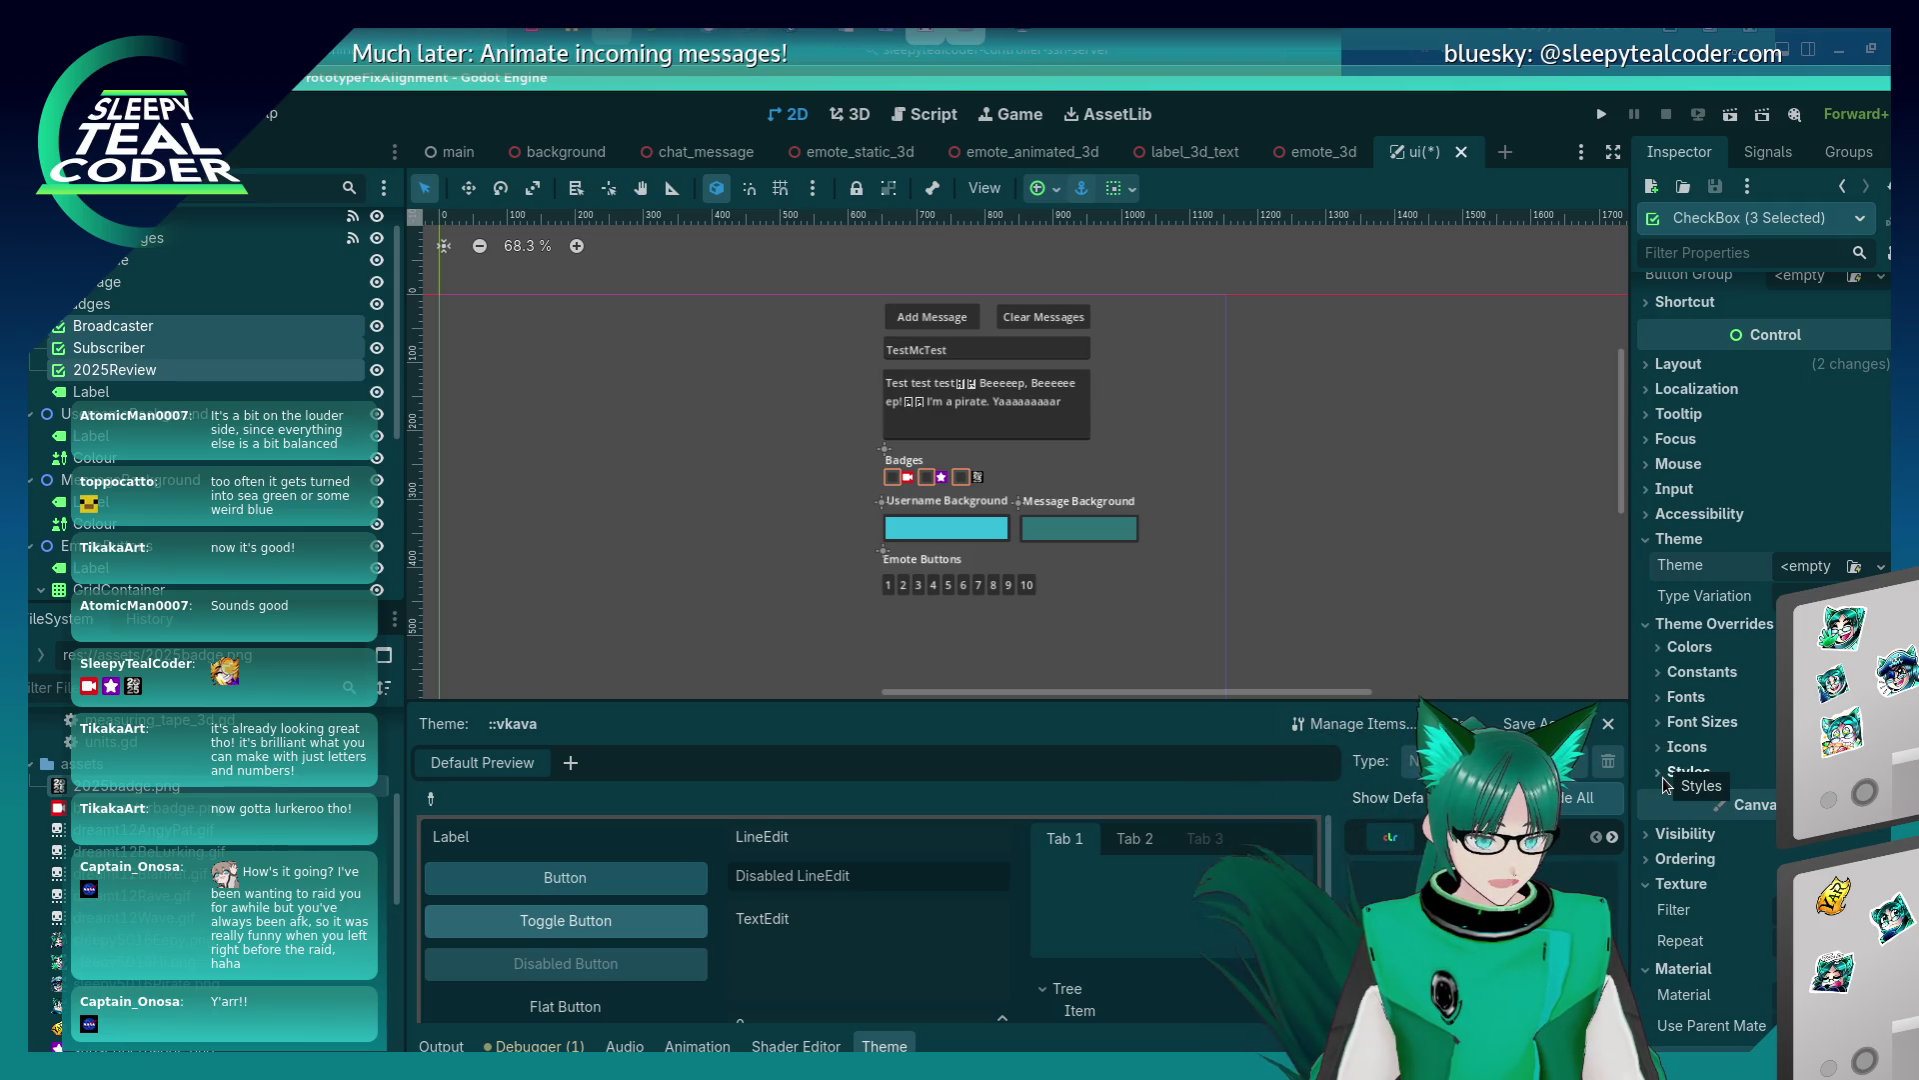
click(1664, 650)
Assign a new StyleBoxFlat to the Normal style override of the badge checkboxes.
scroll(1682, 720, down, 2)
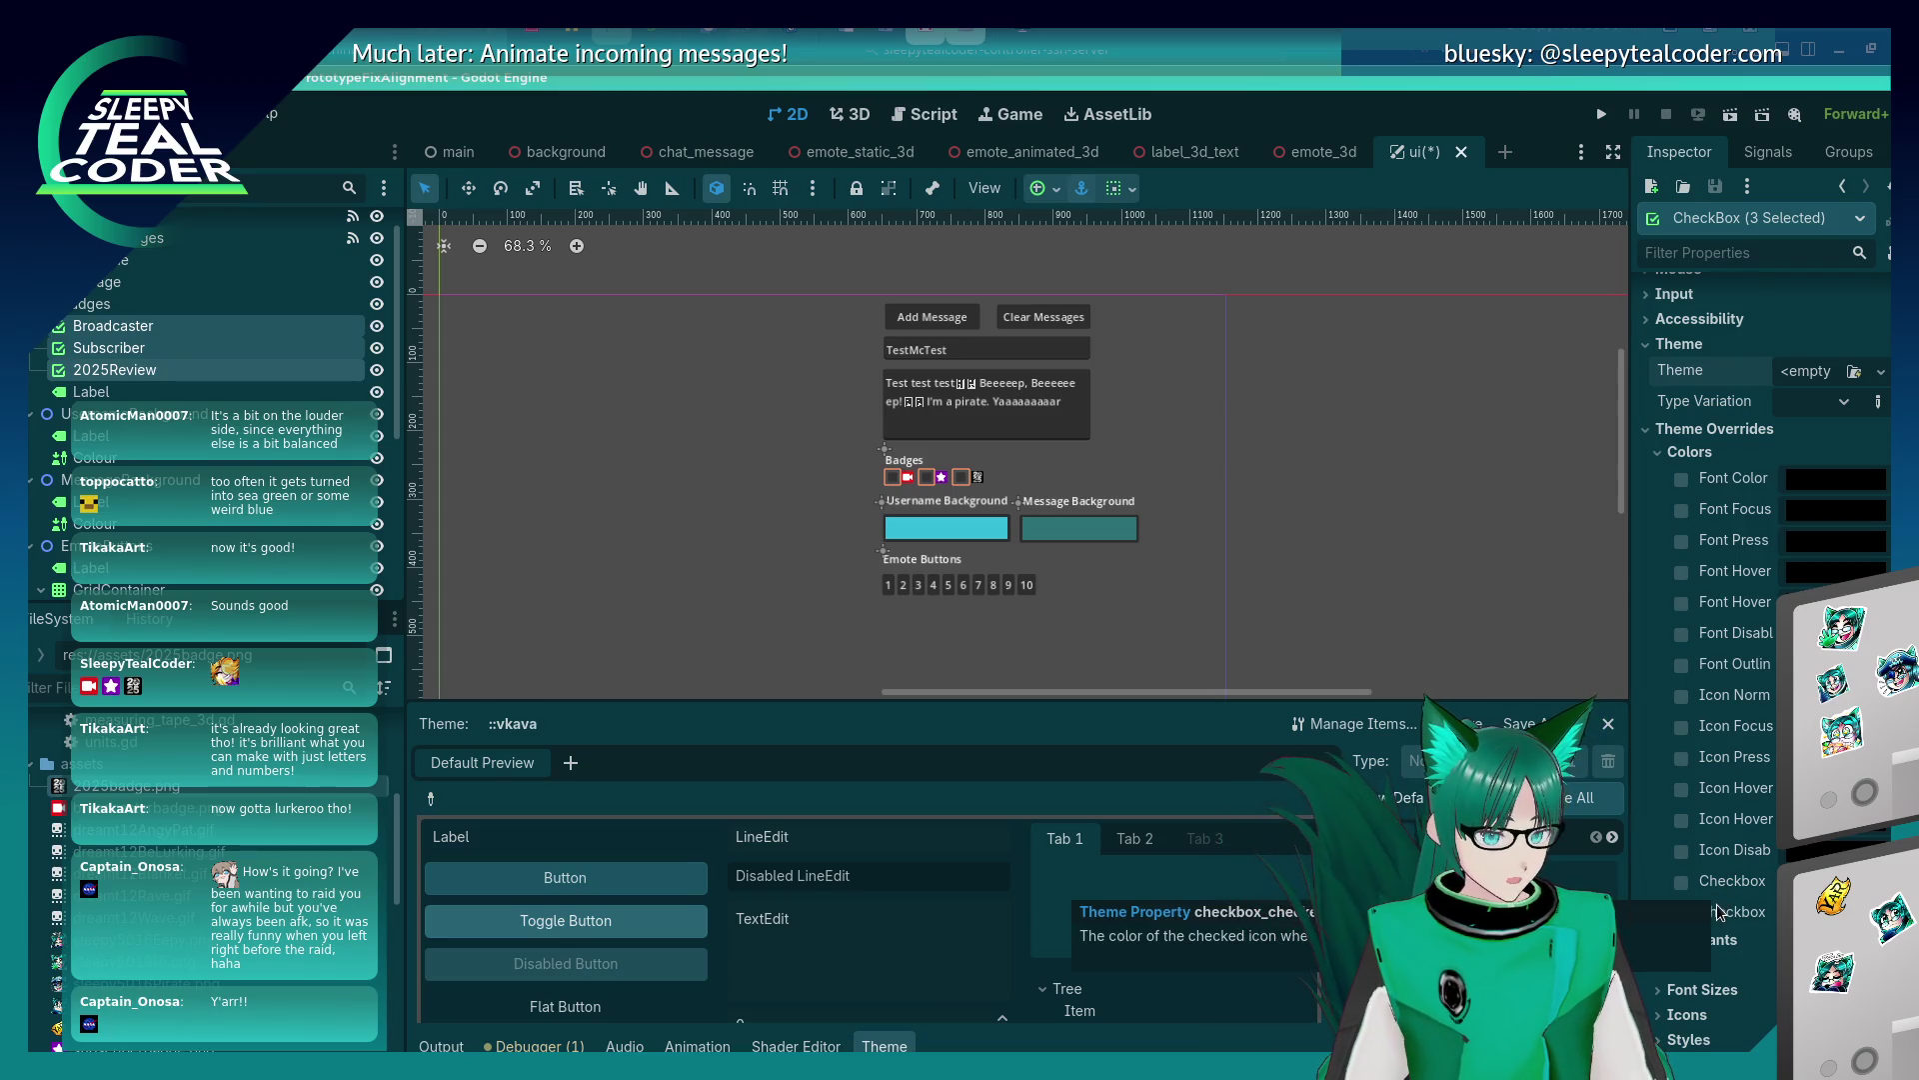
scroll(1718, 912, down, 4)
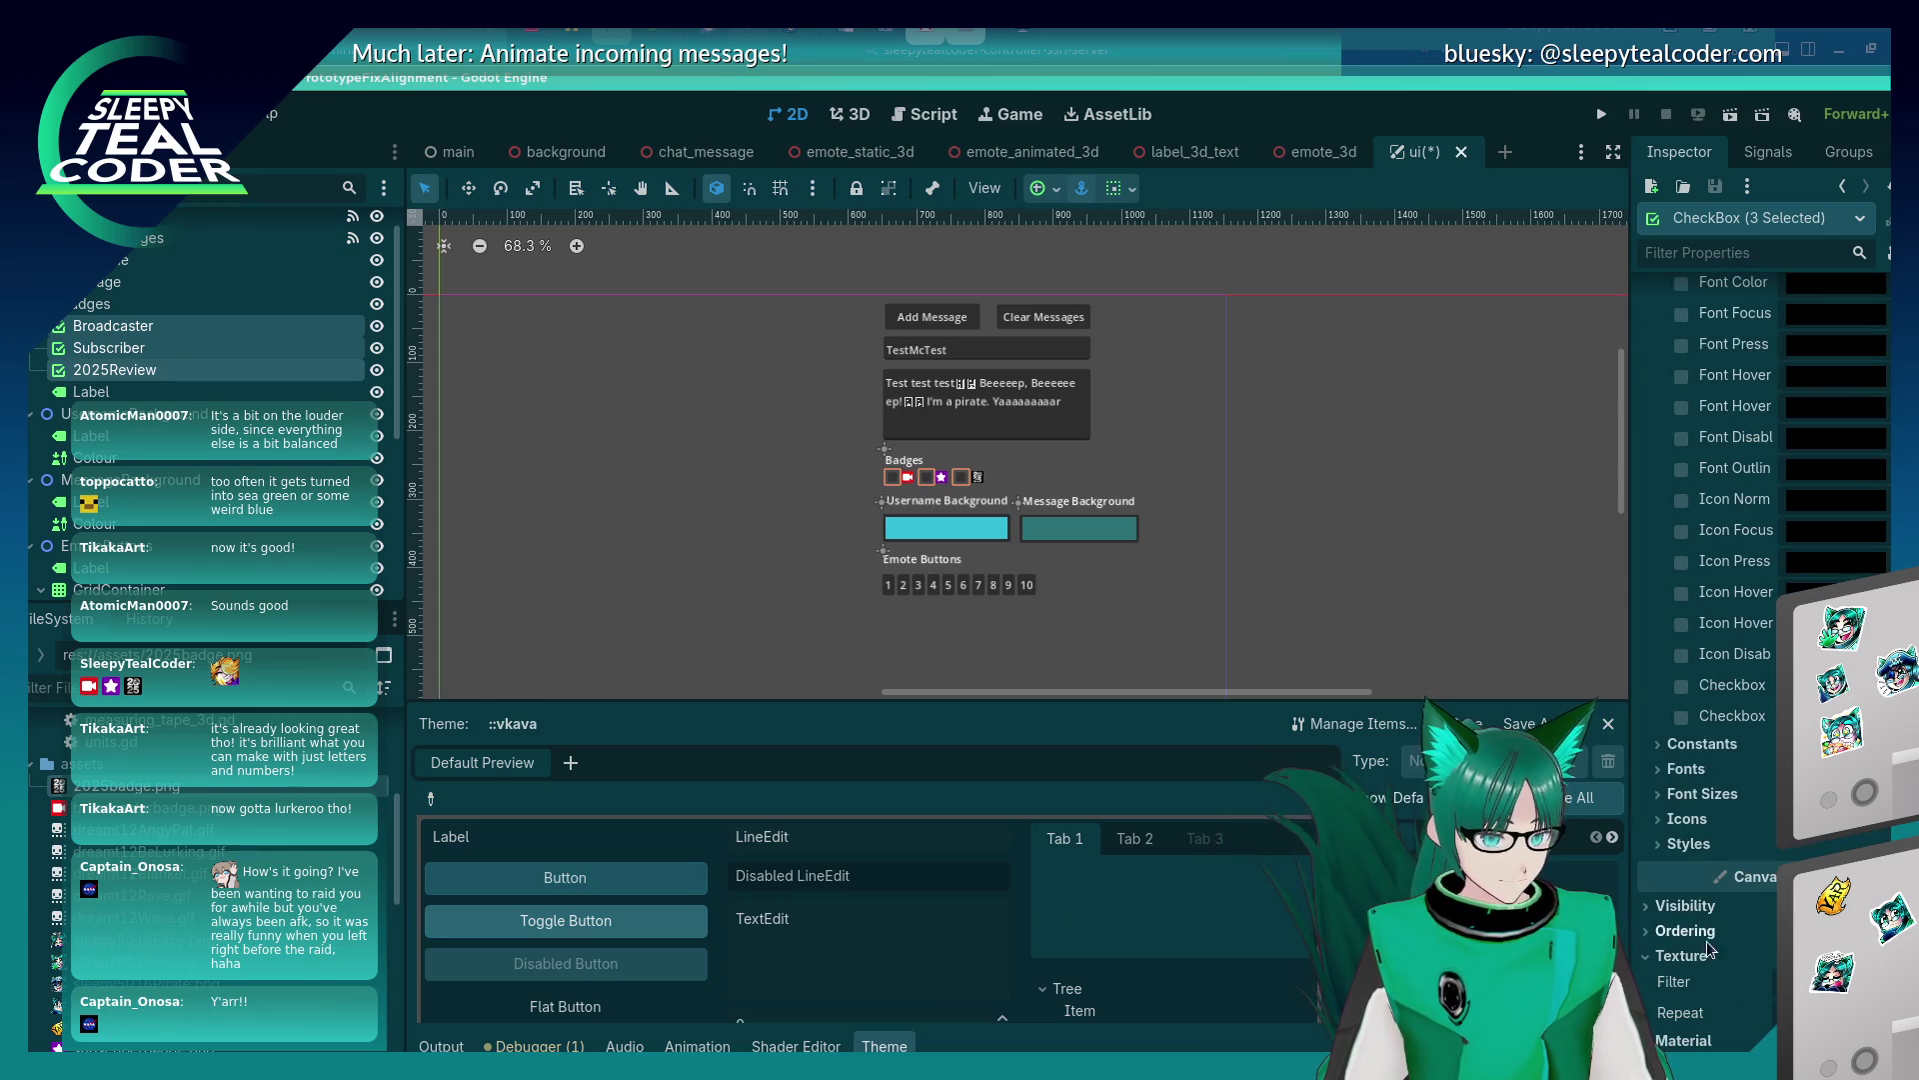
click(1661, 845)
scroll(1724, 852, down, 6)
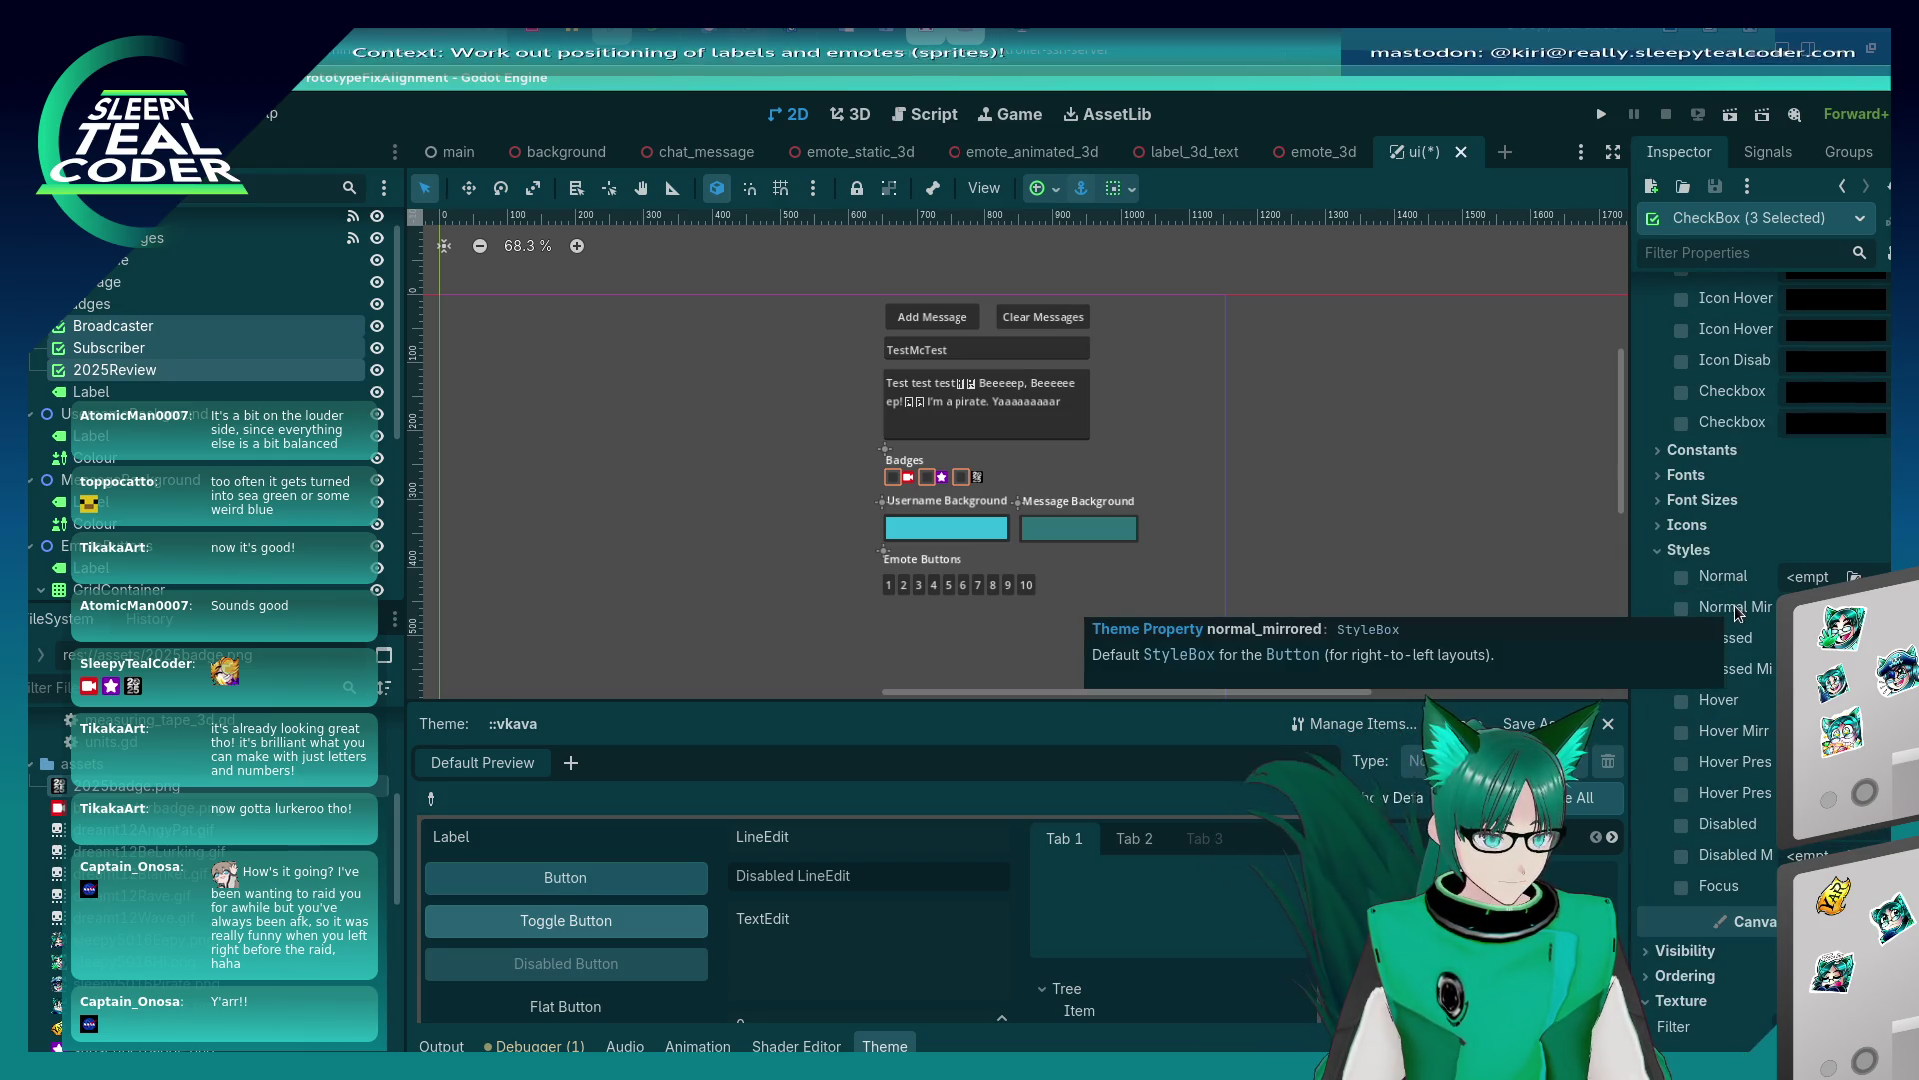
click(1852, 576)
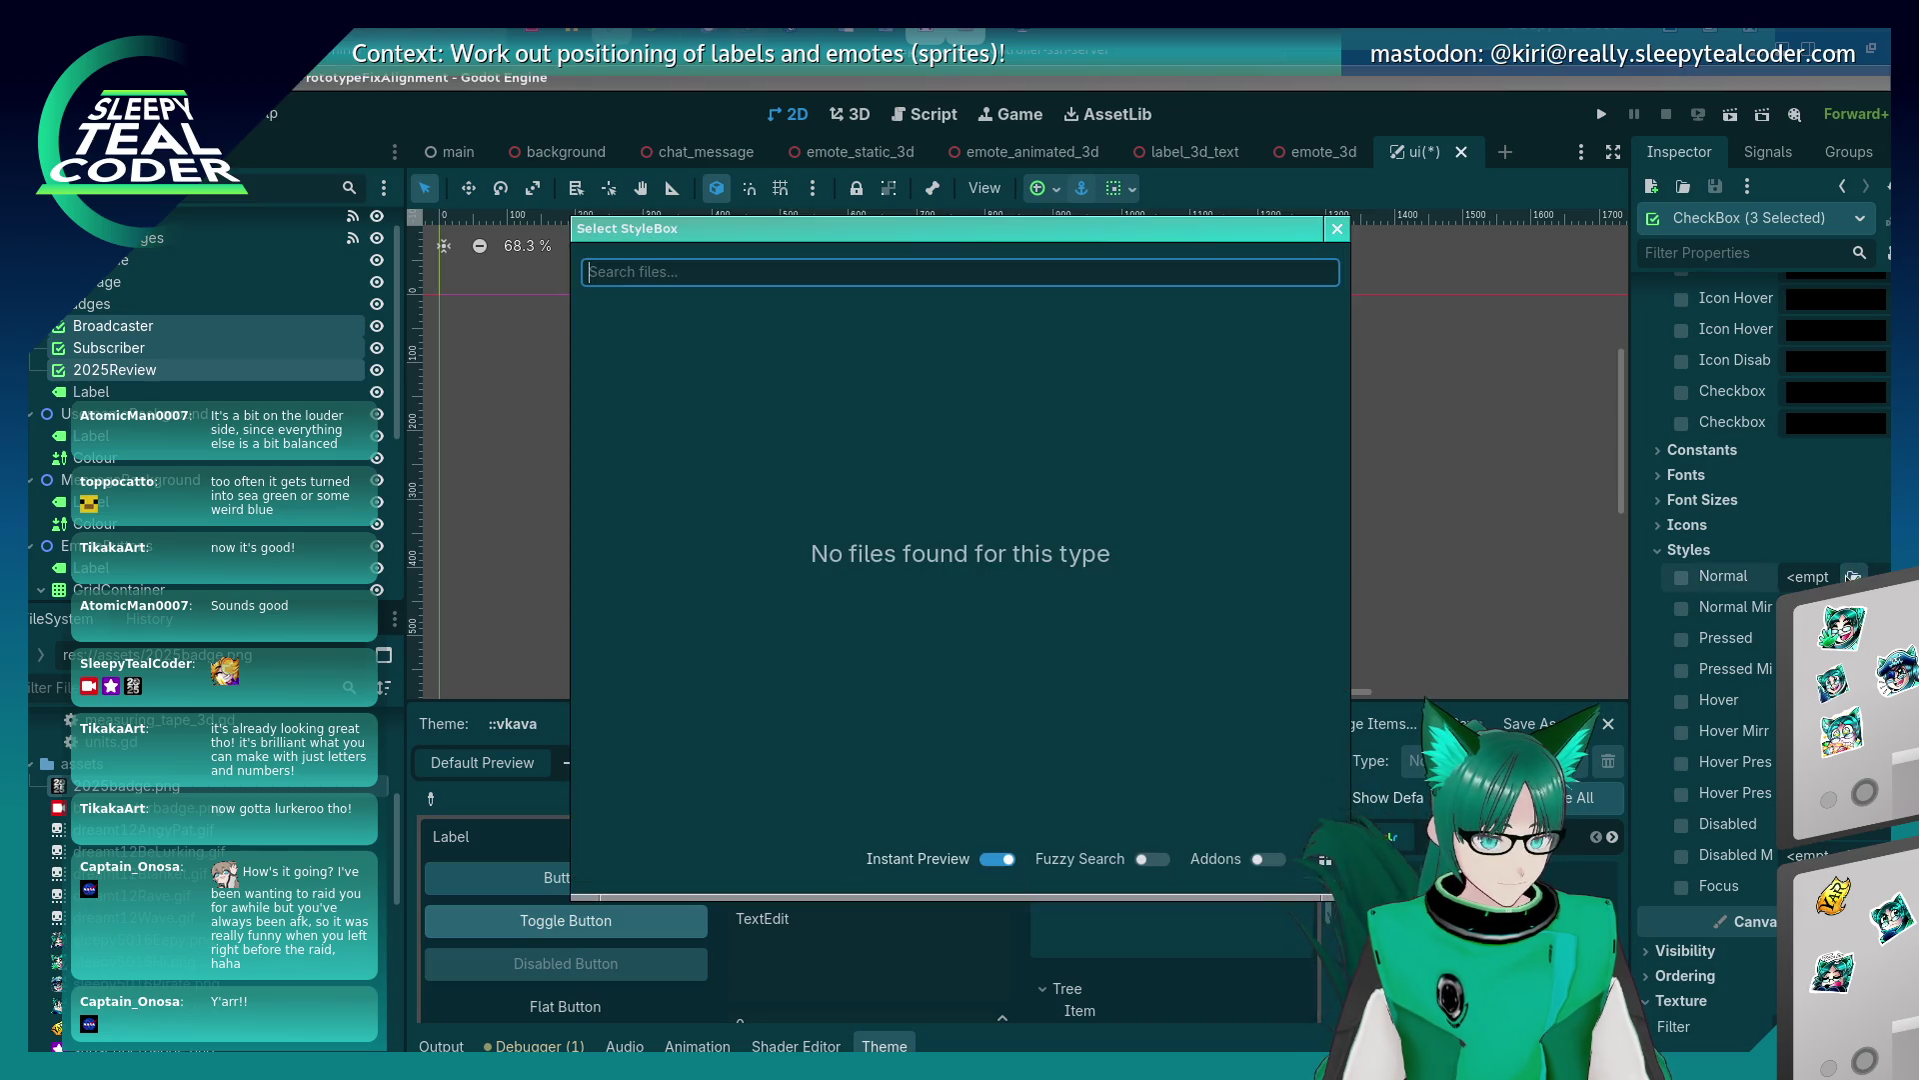
click(1336, 229)
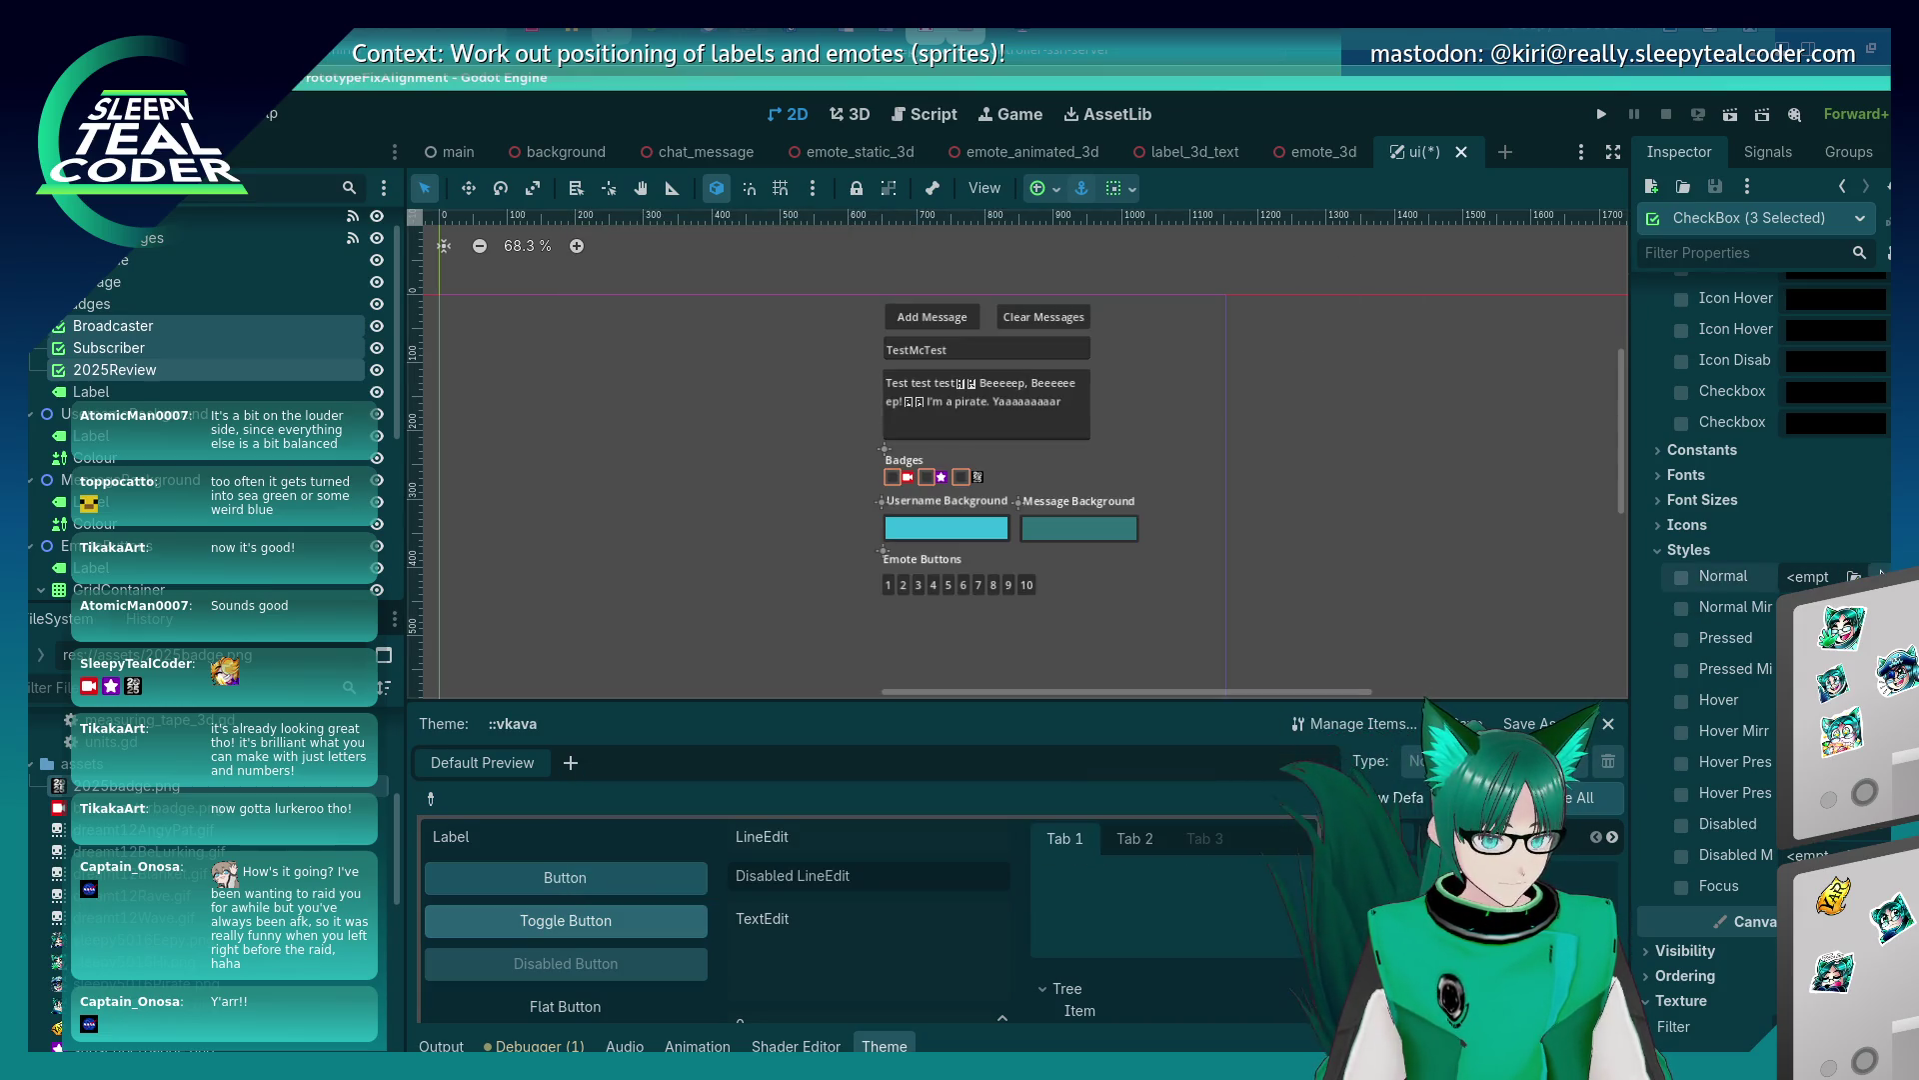
click(1877, 577)
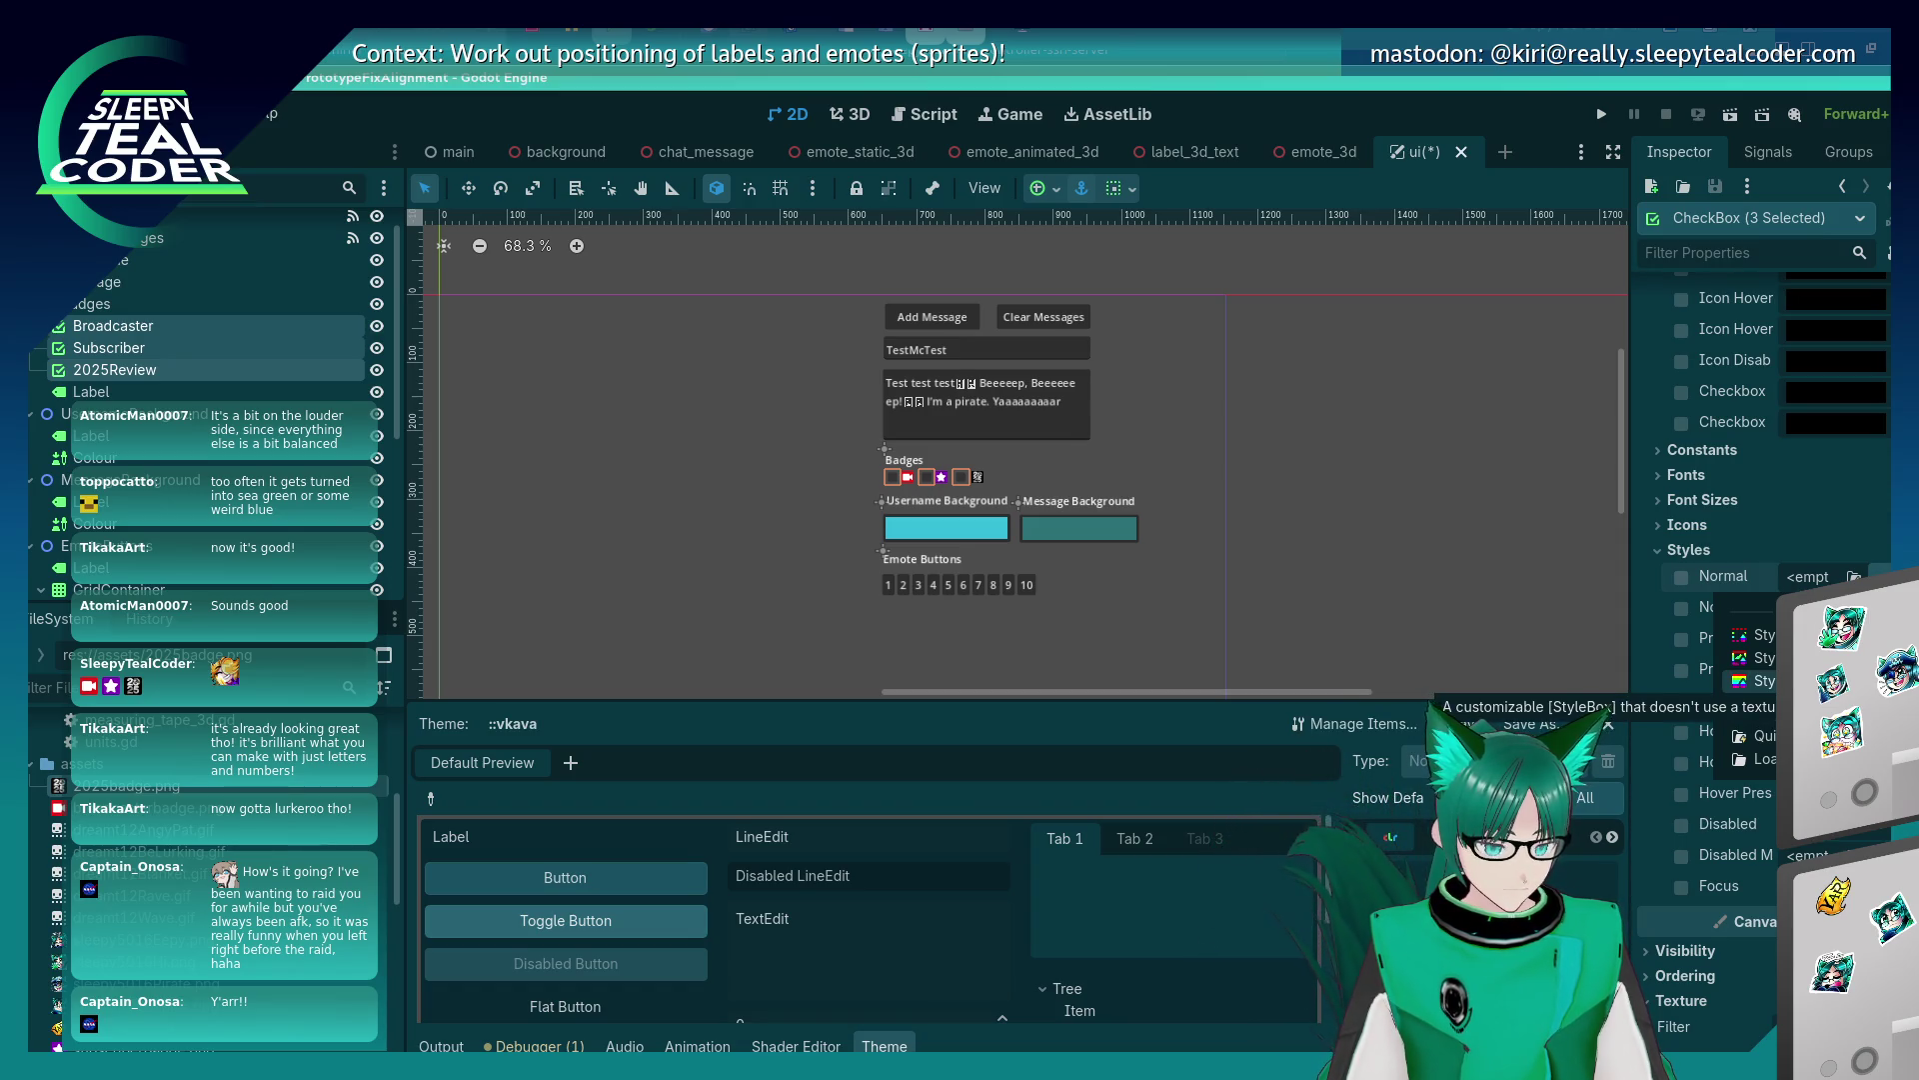
click(1760, 681)
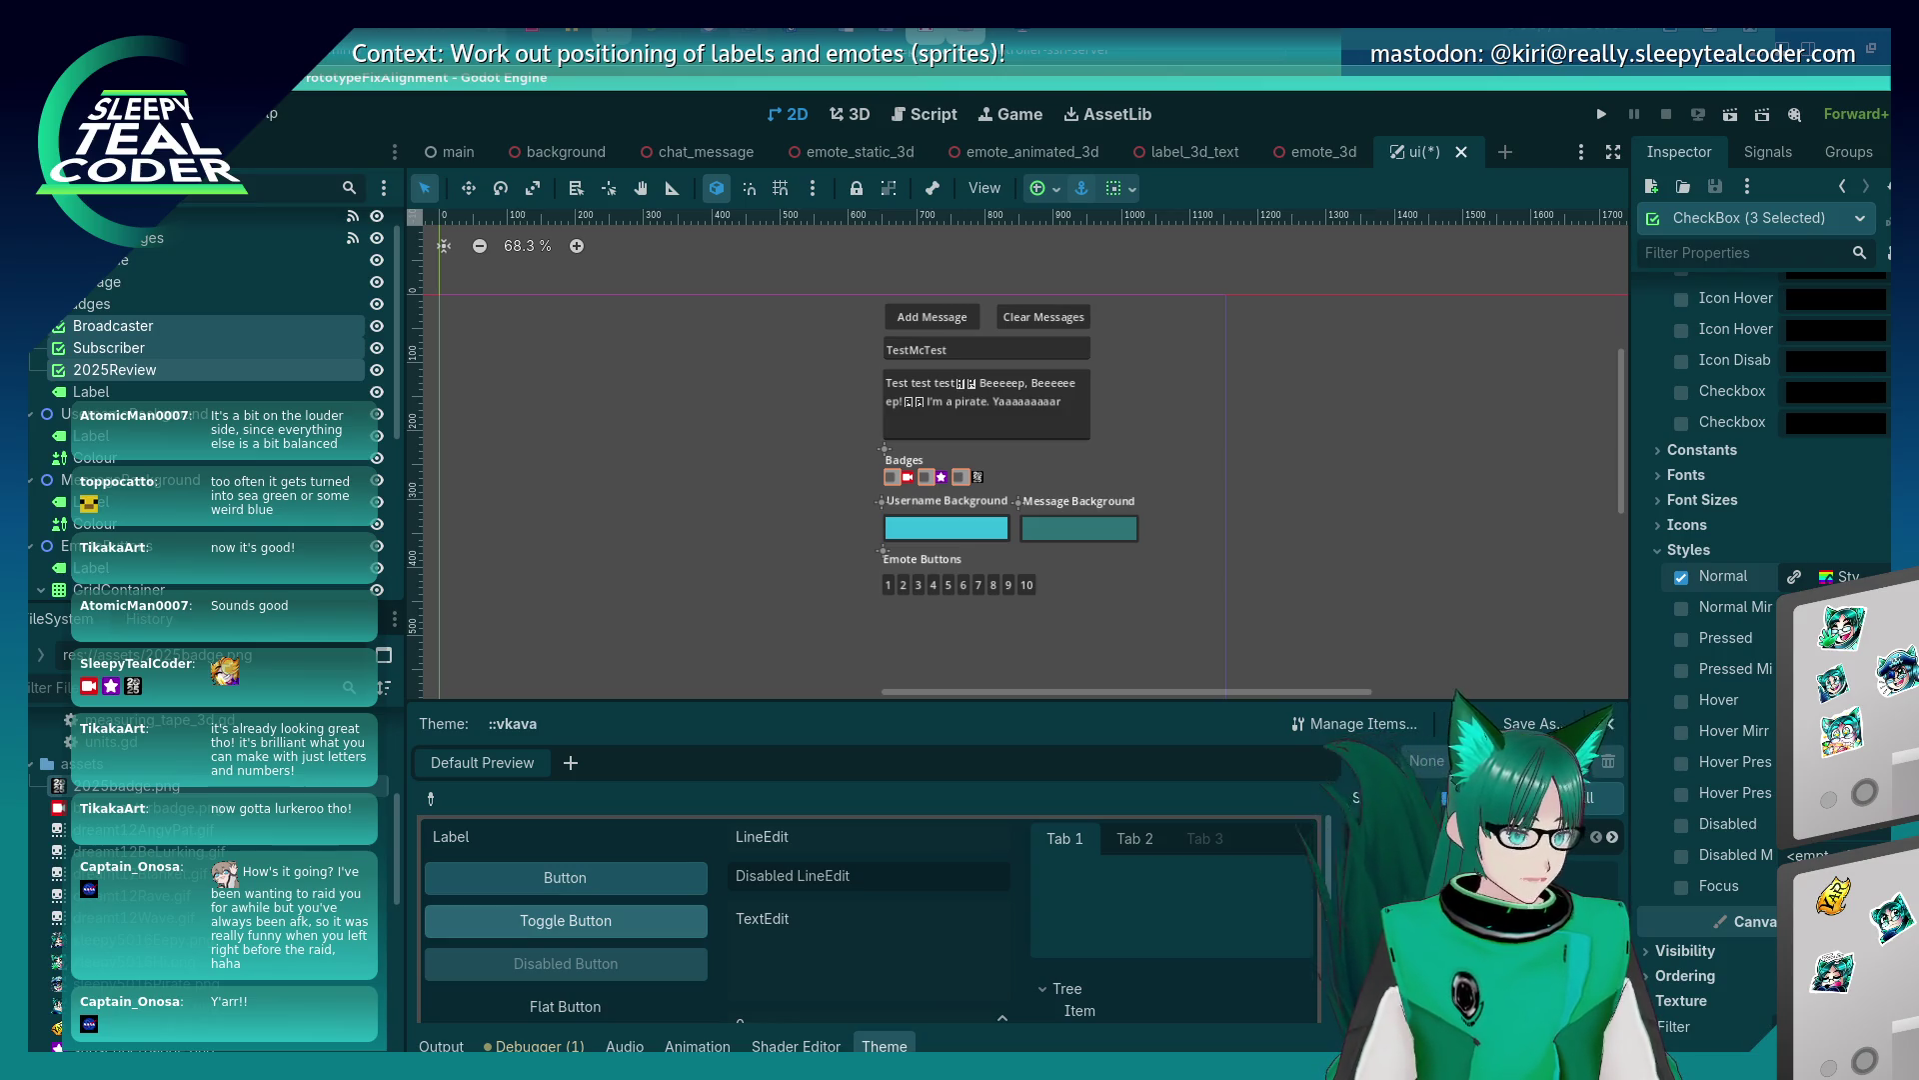
Reselect the three badge checkboxes and reopen Theme Overrides > Styles.
click(1351, 550)
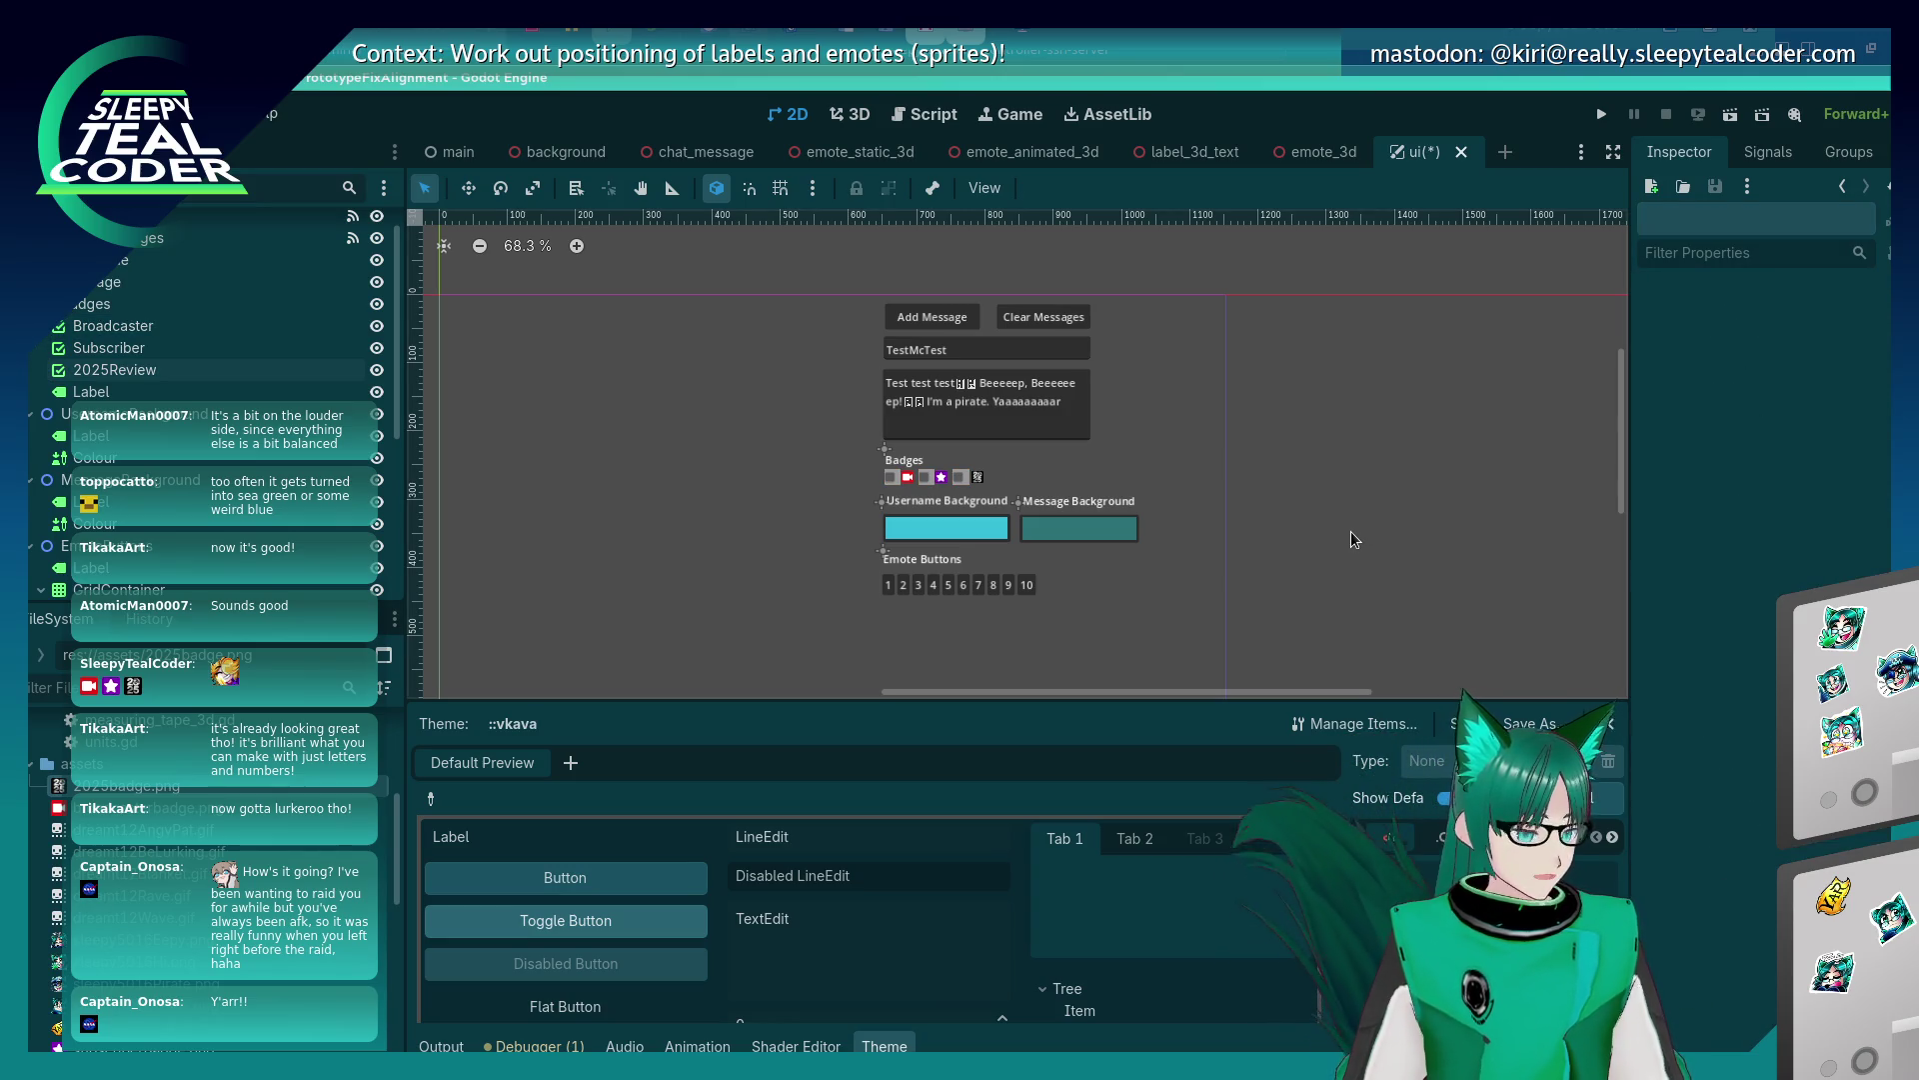
click(893, 479)
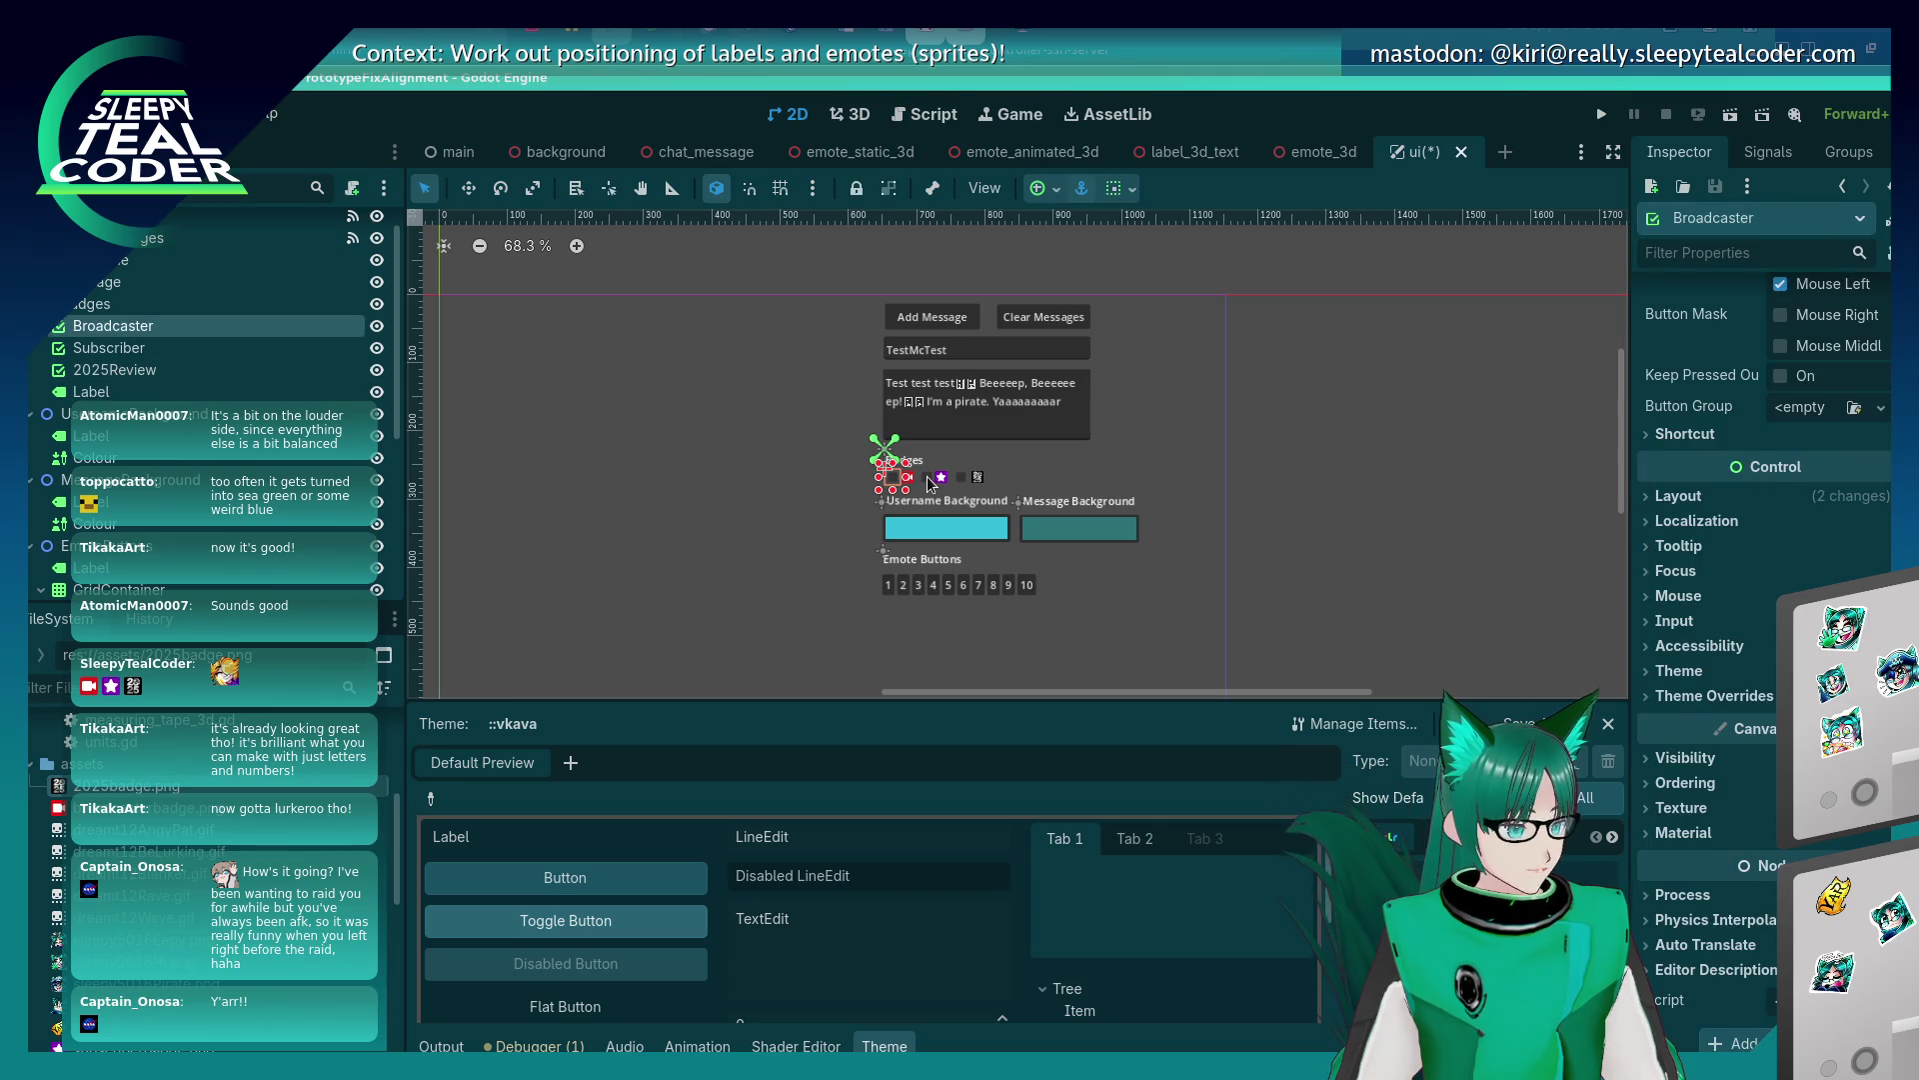
shift+click(926, 477)
shift+click(960, 478)
scroll(1688, 777, down, 5)
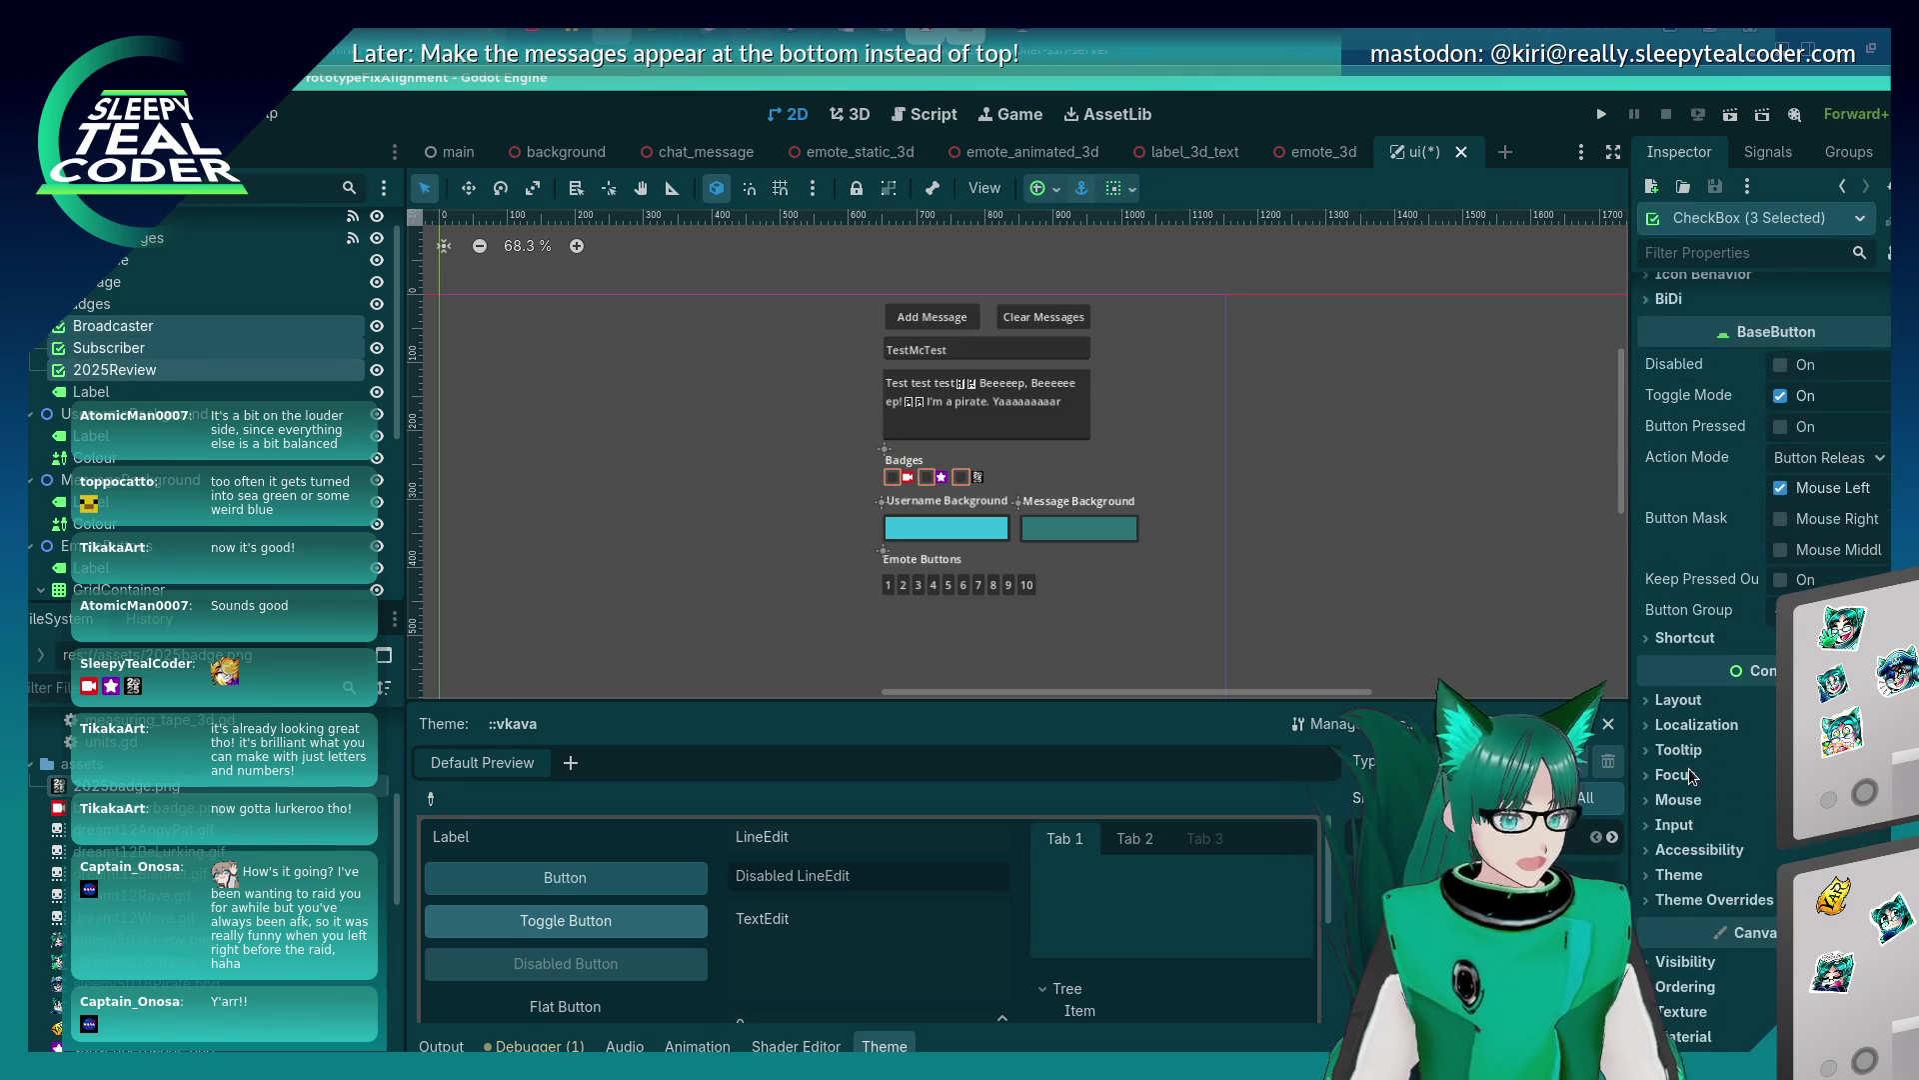
click(1699, 682)
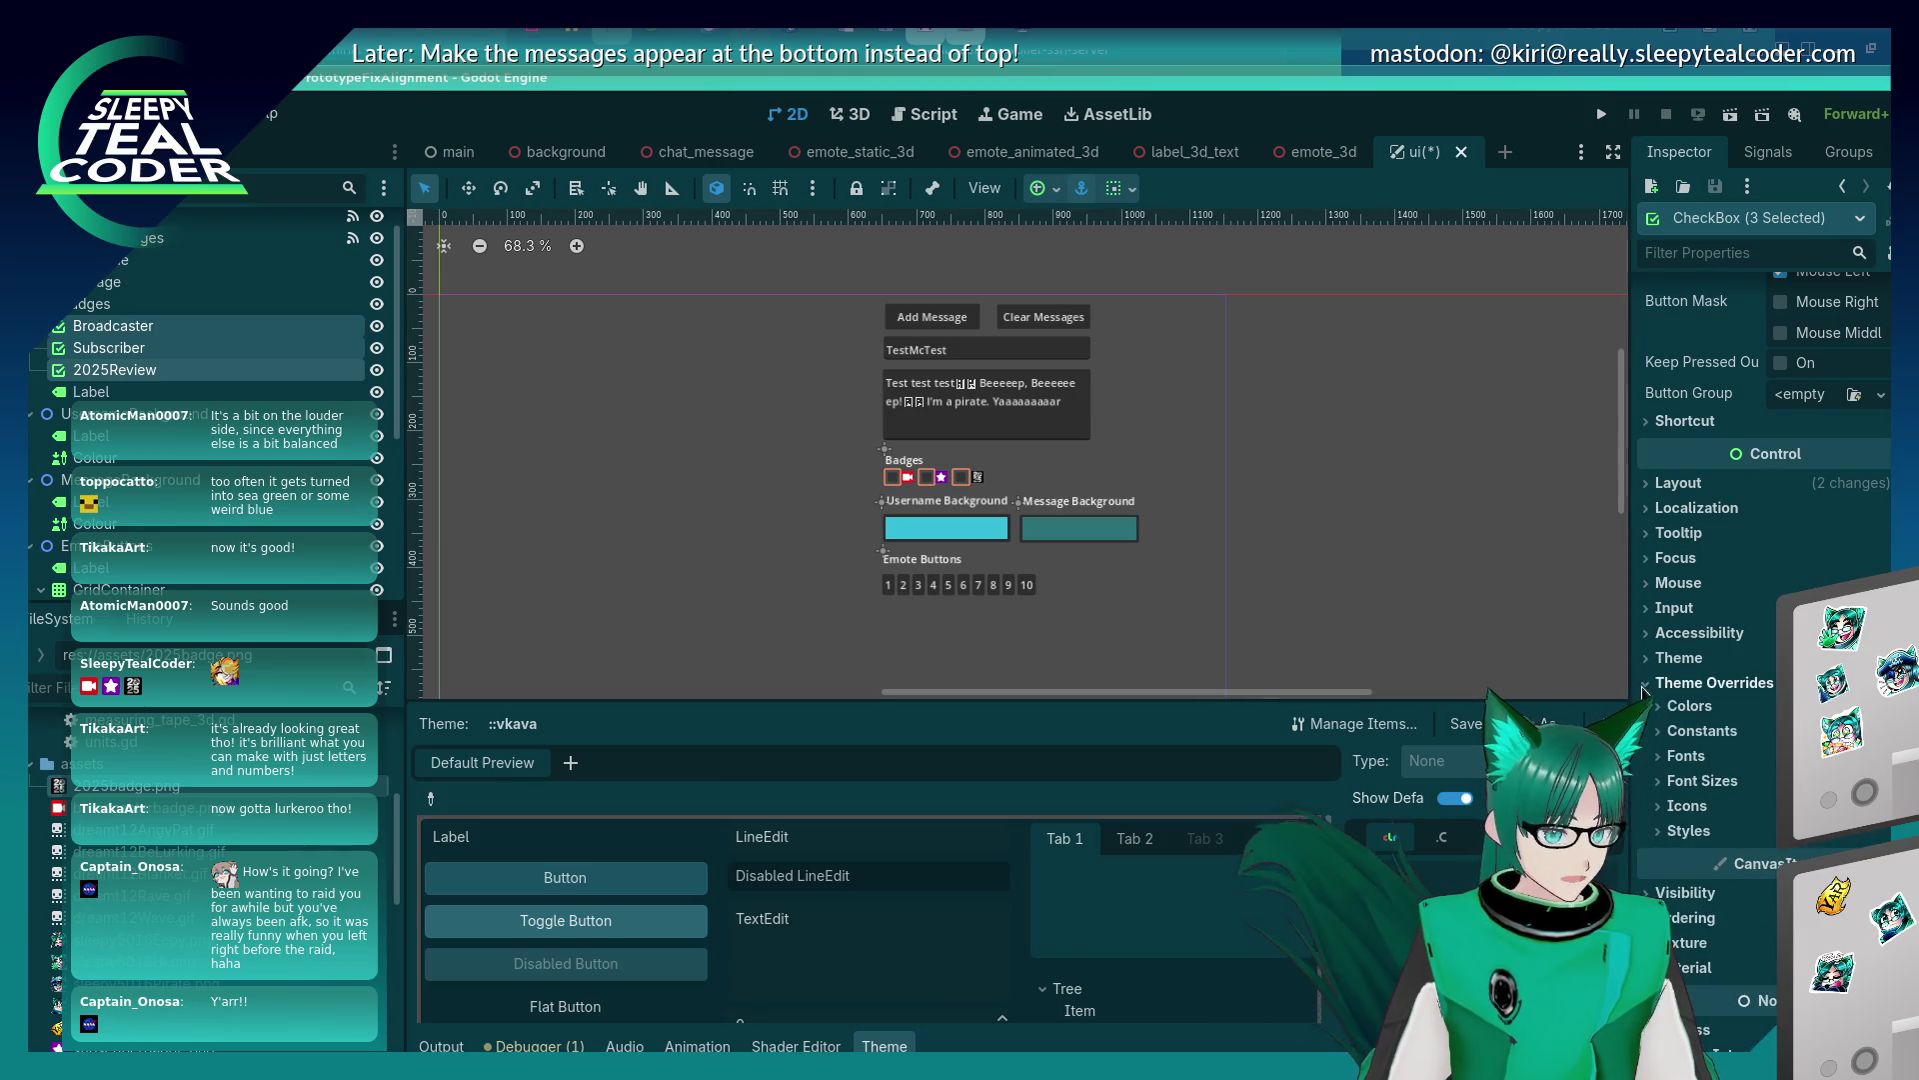
click(1689, 832)
scroll(1711, 806, down, 4)
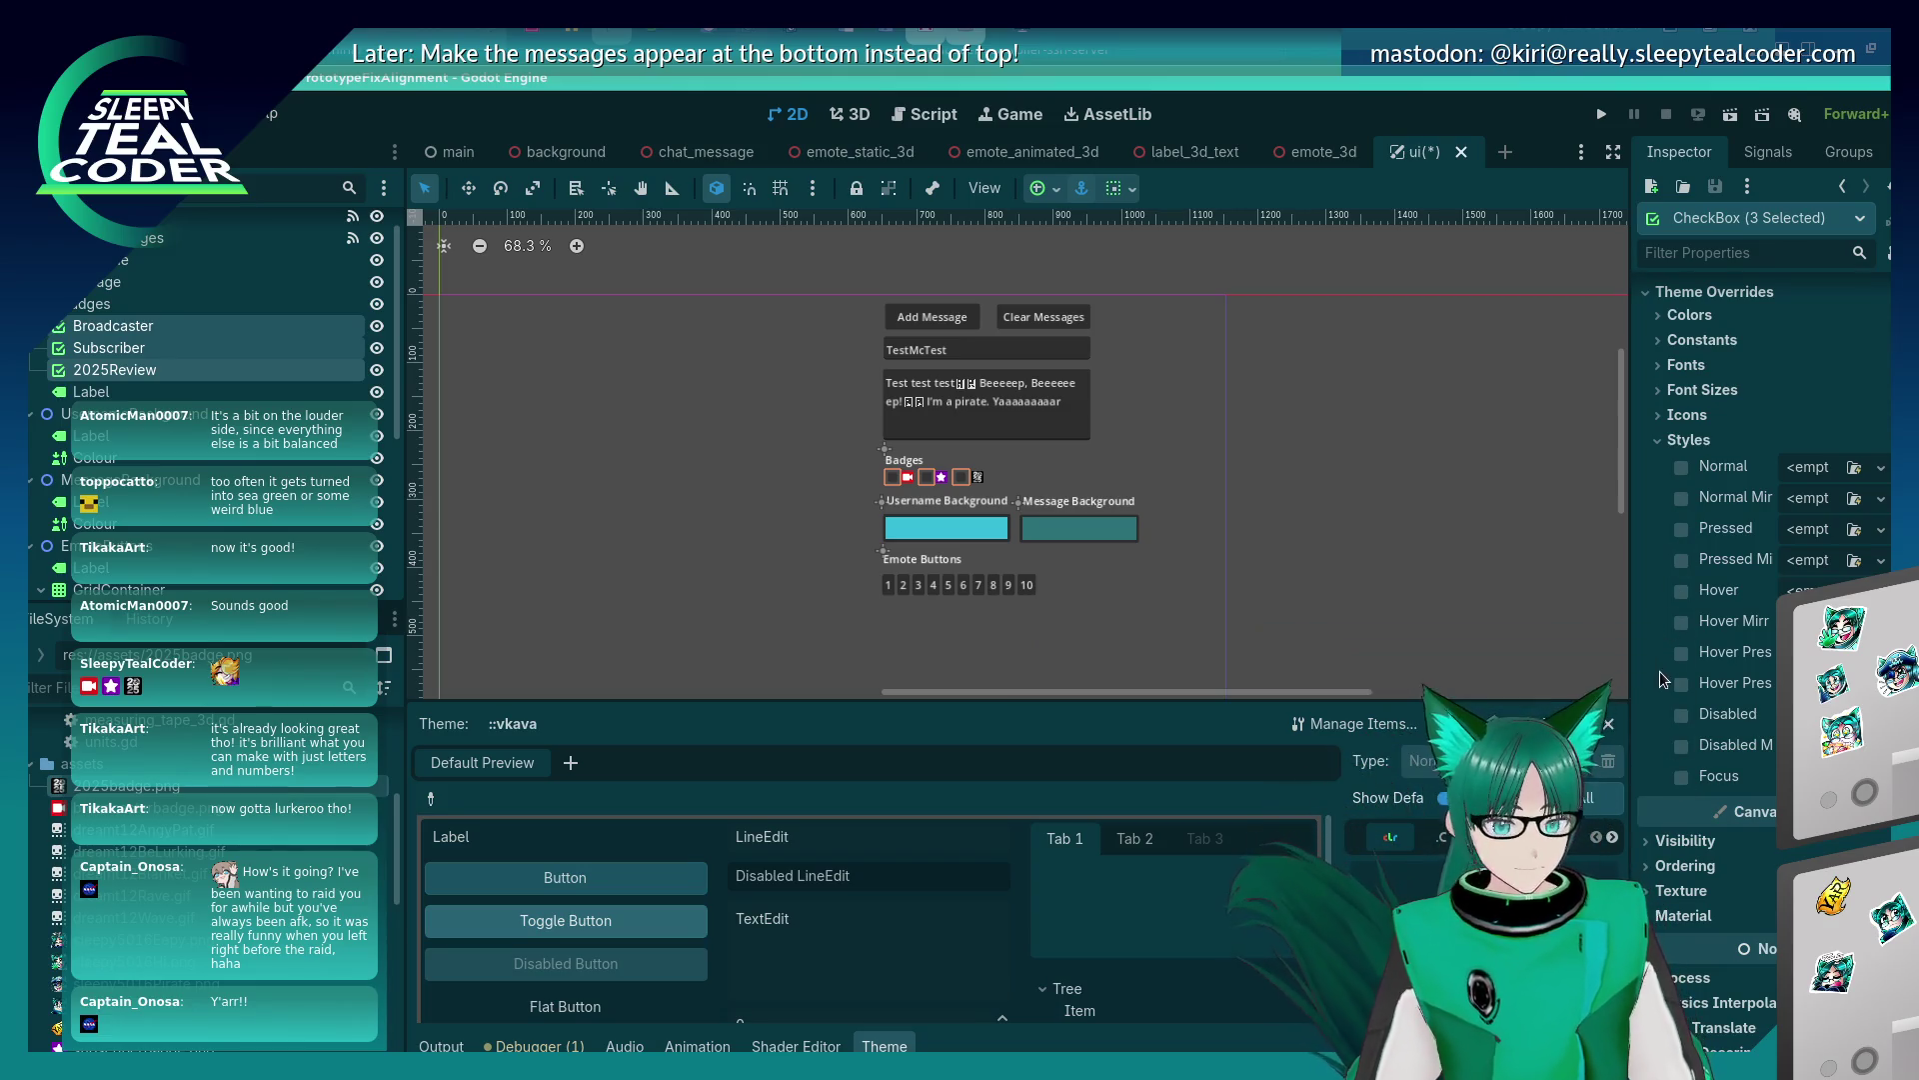
Browse the checkboxes' Icons overrides and texture options for the unchecked and checked icons, leaving them unchanged.
click(1659, 414)
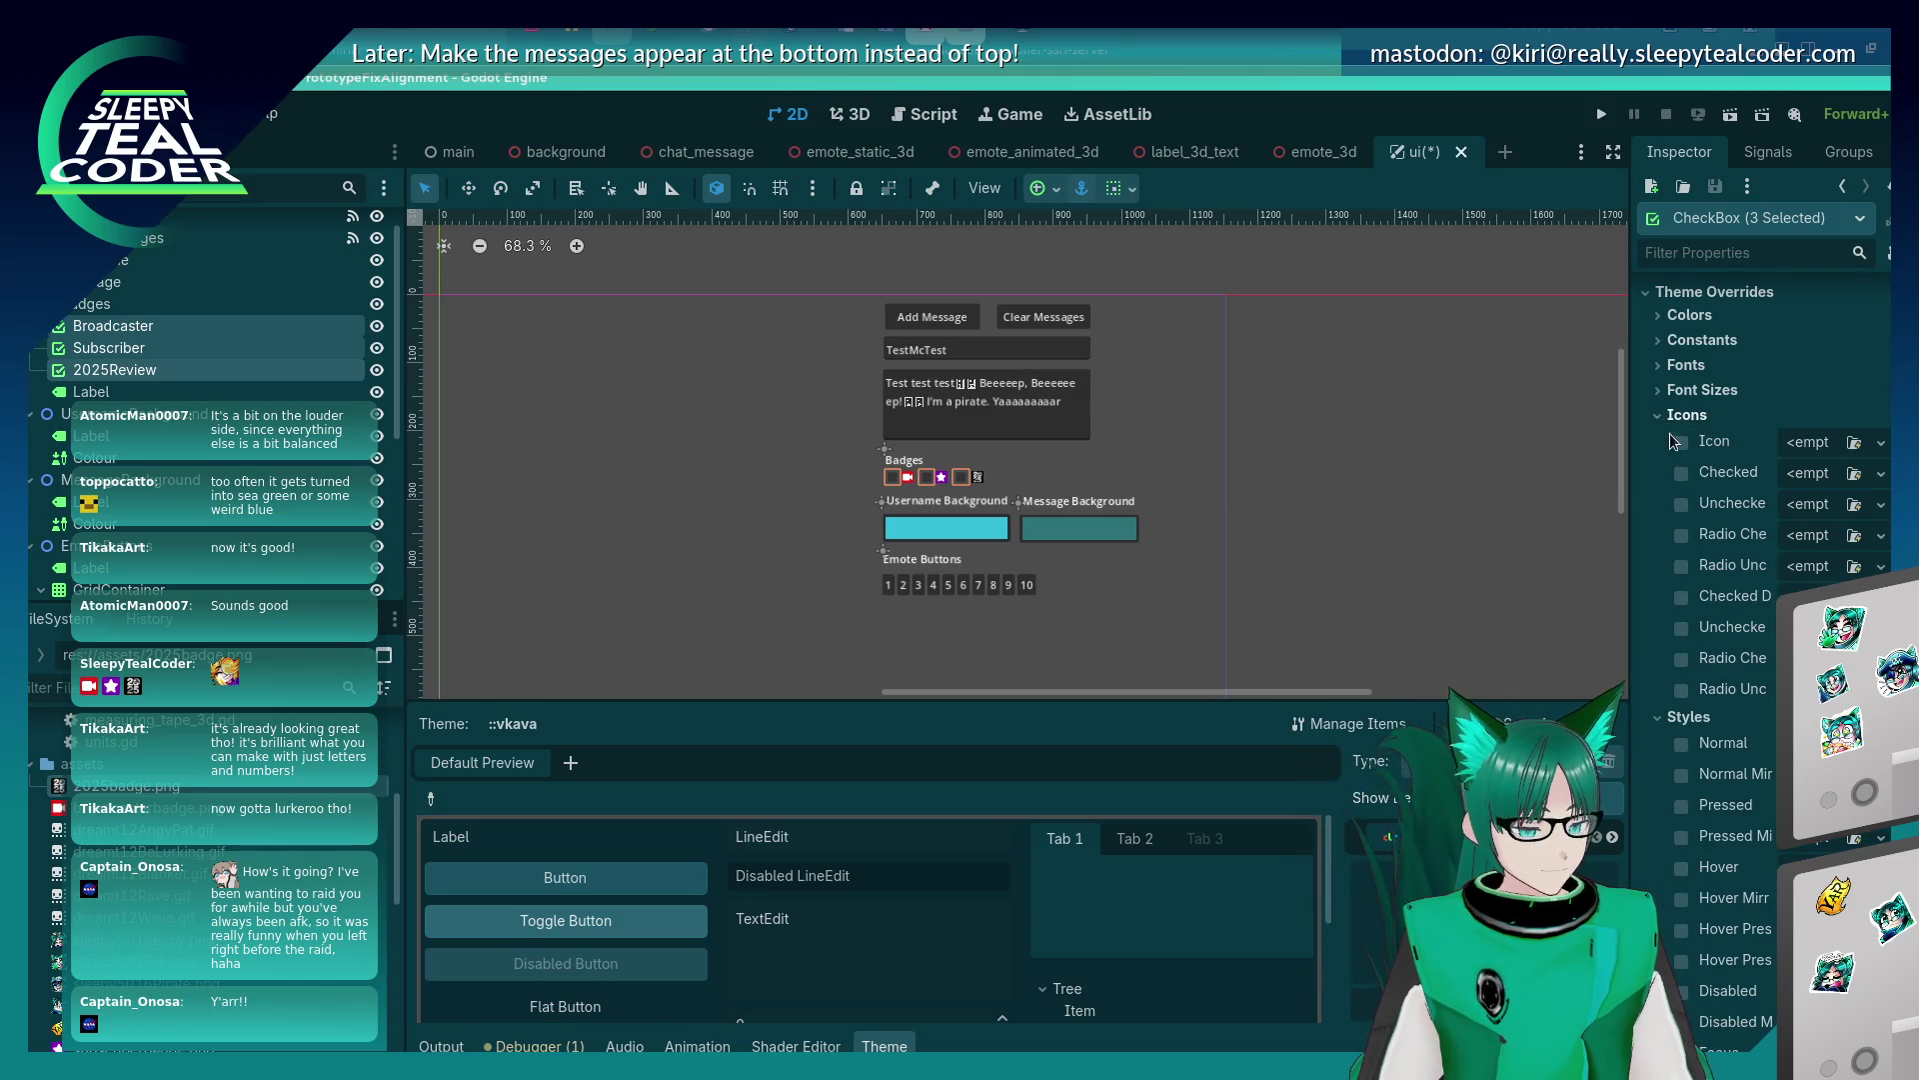
click(1854, 442)
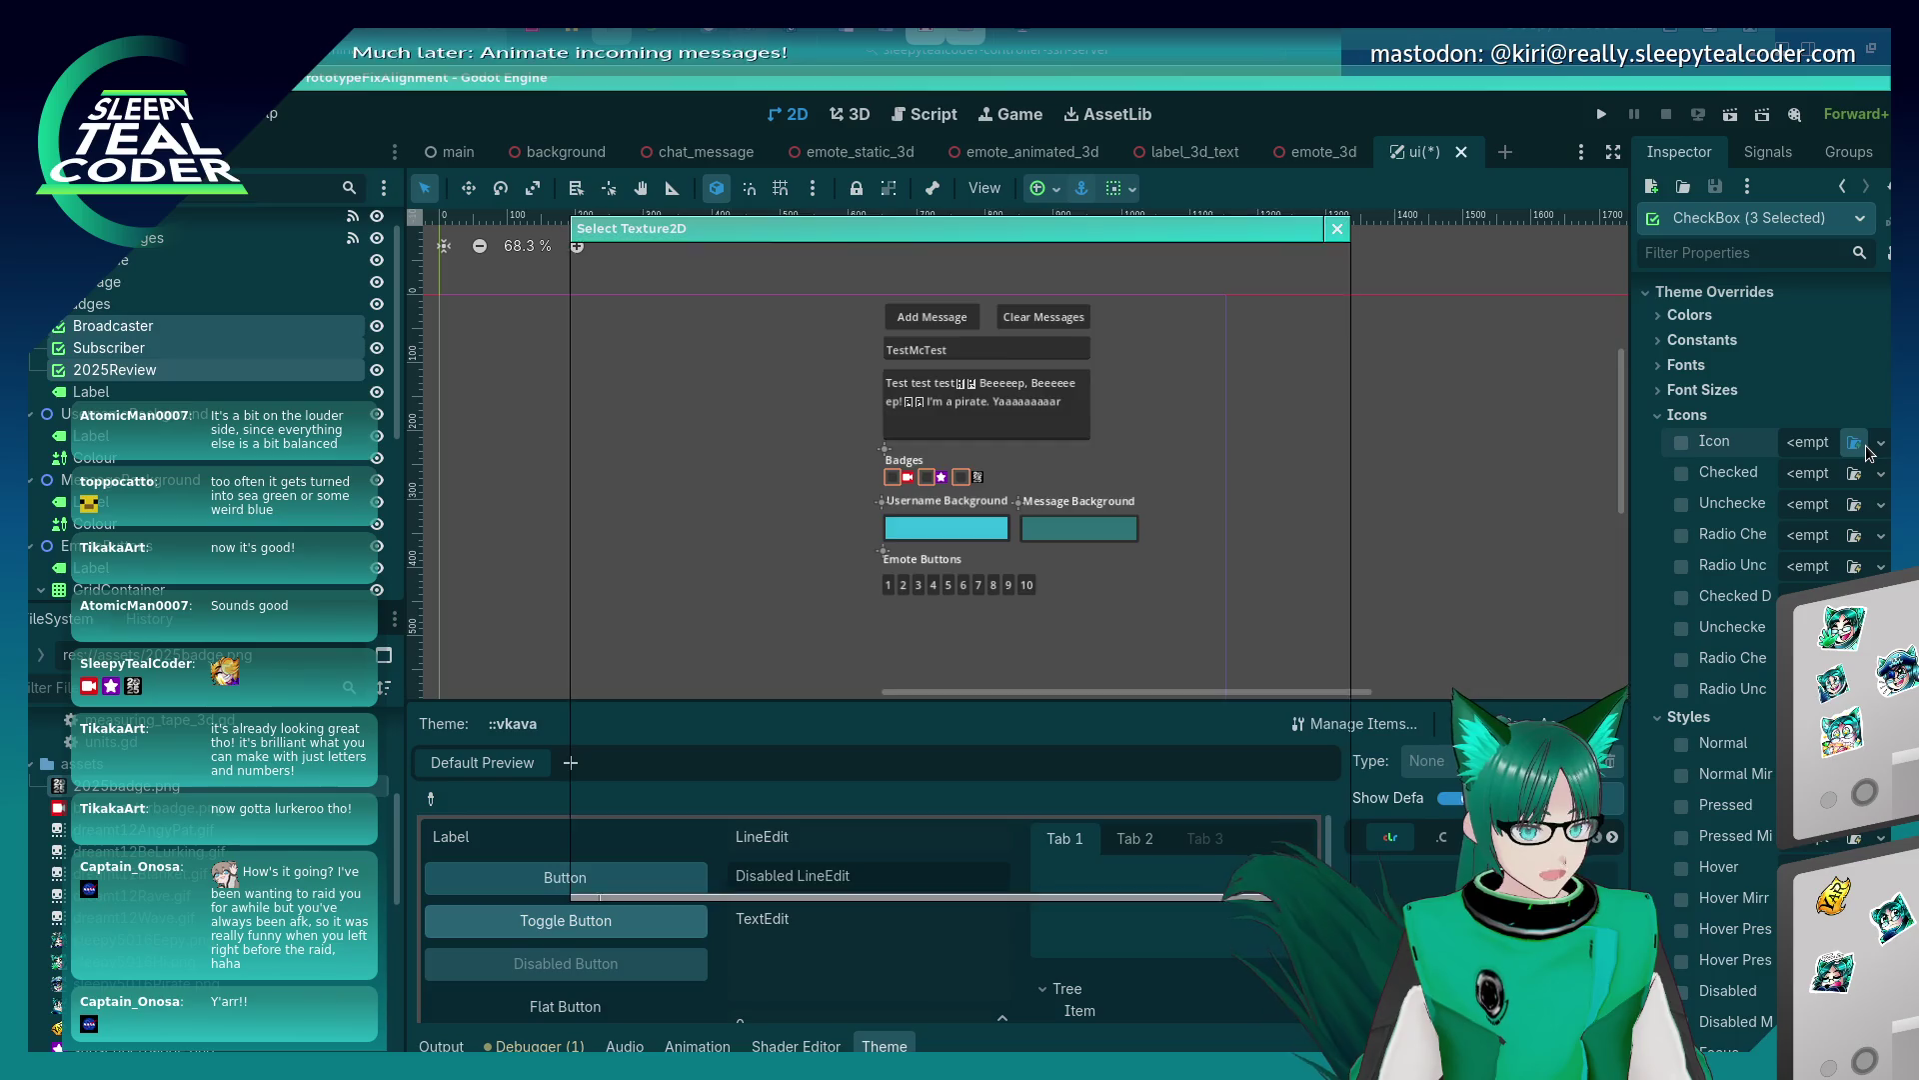
click(1338, 228)
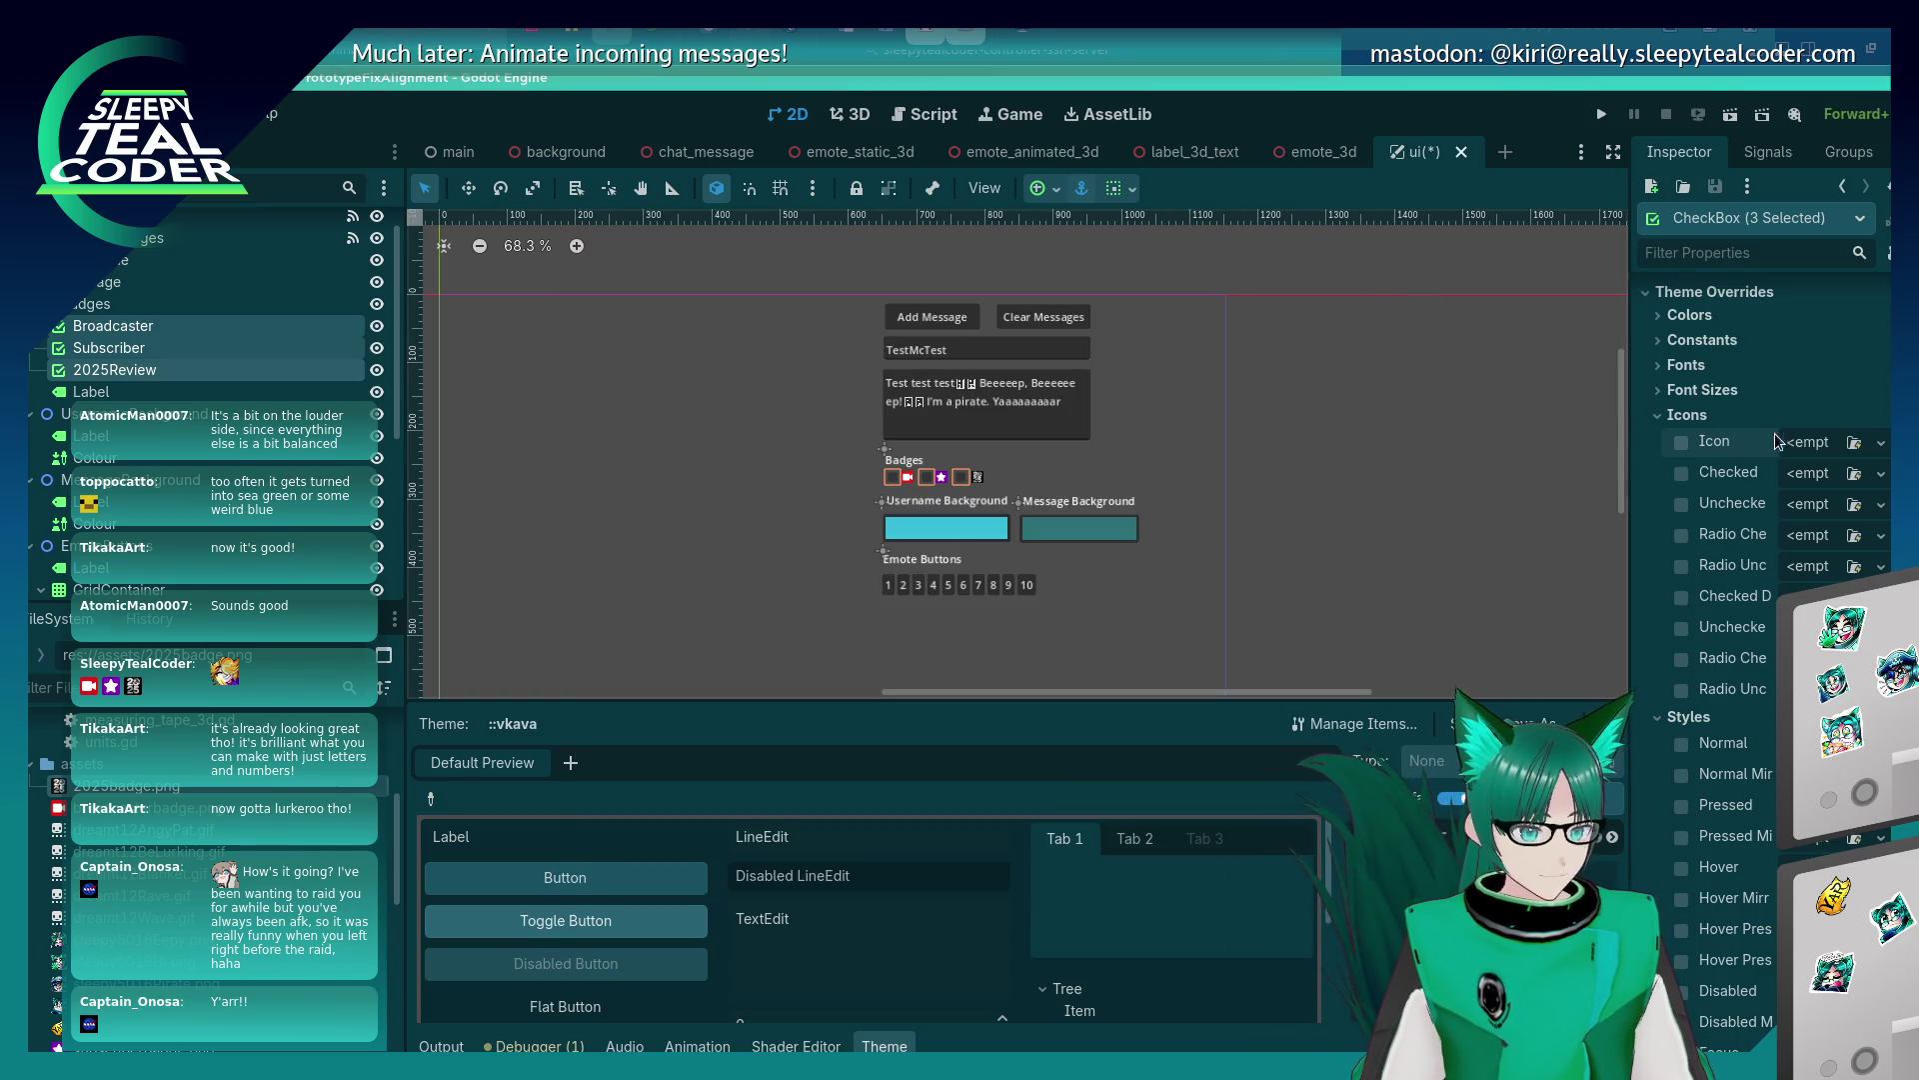
click(1879, 444)
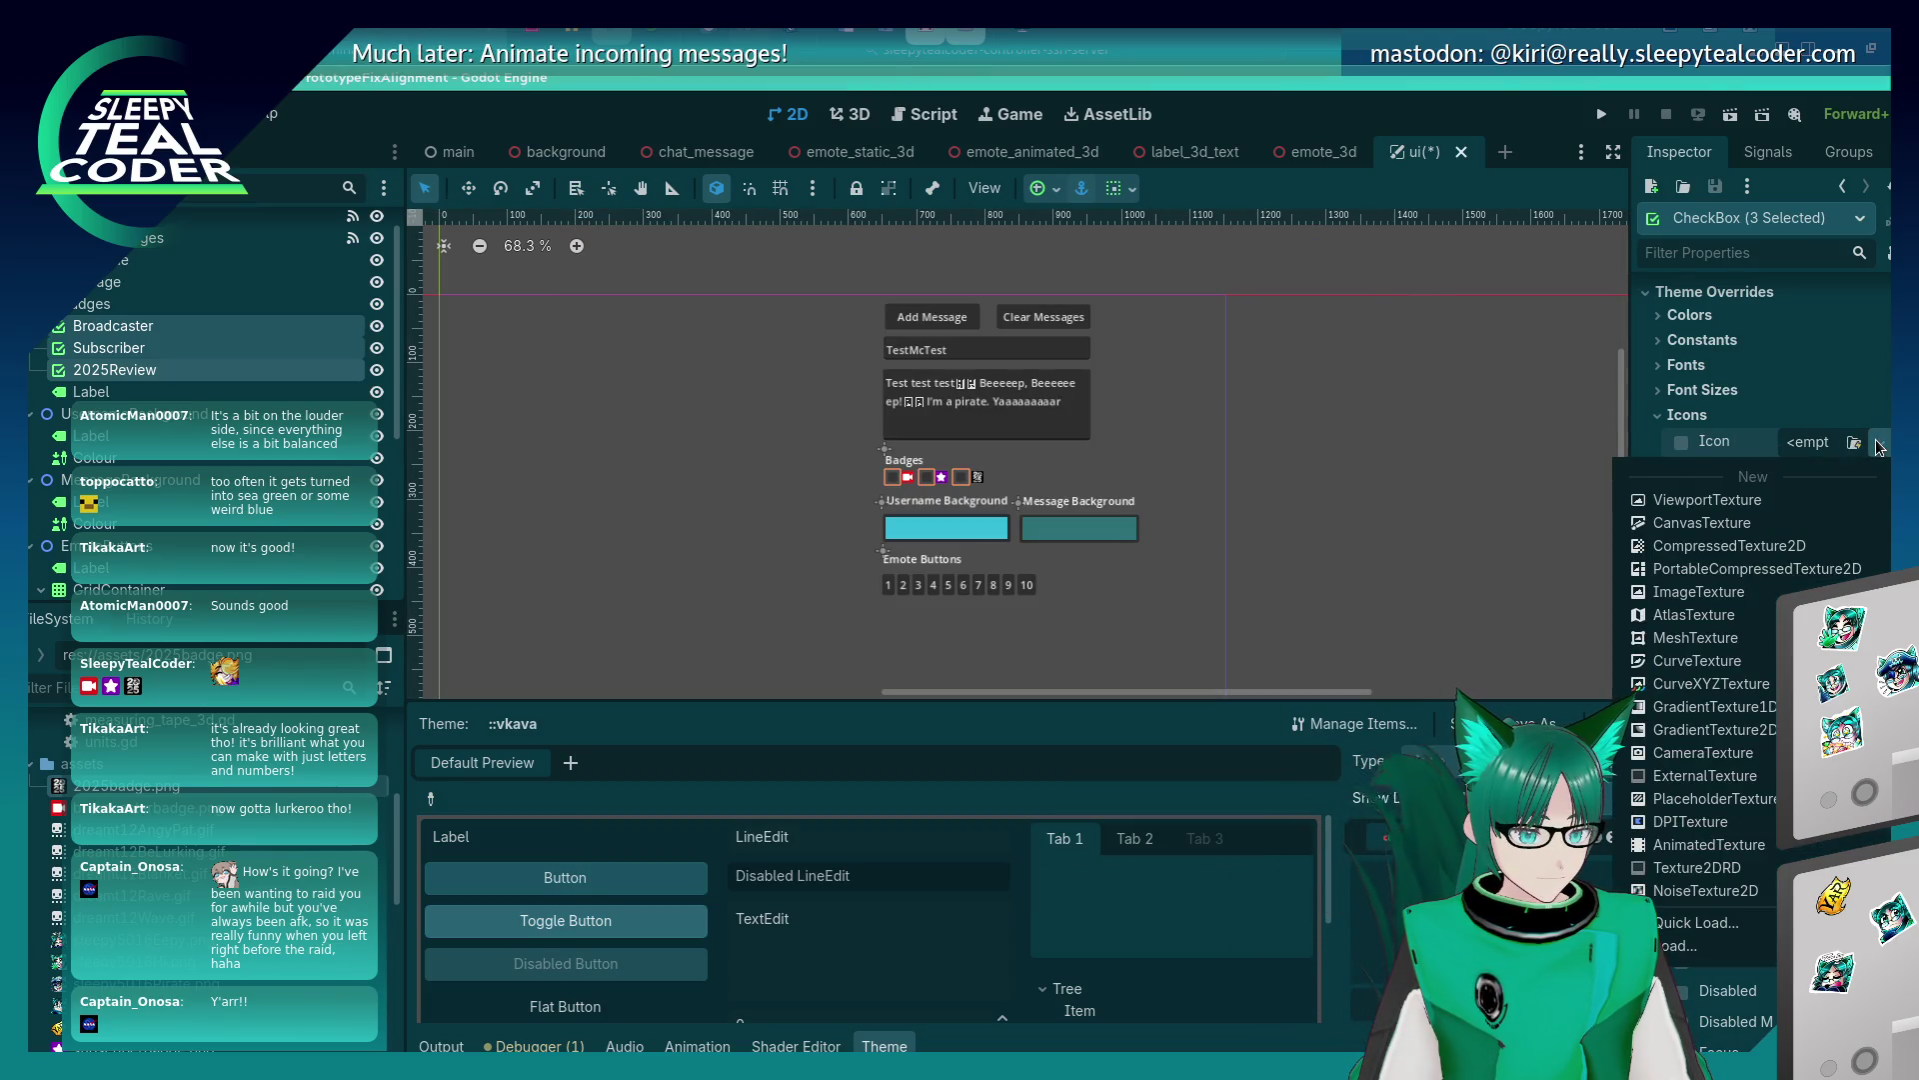
click(1879, 447)
click(1876, 476)
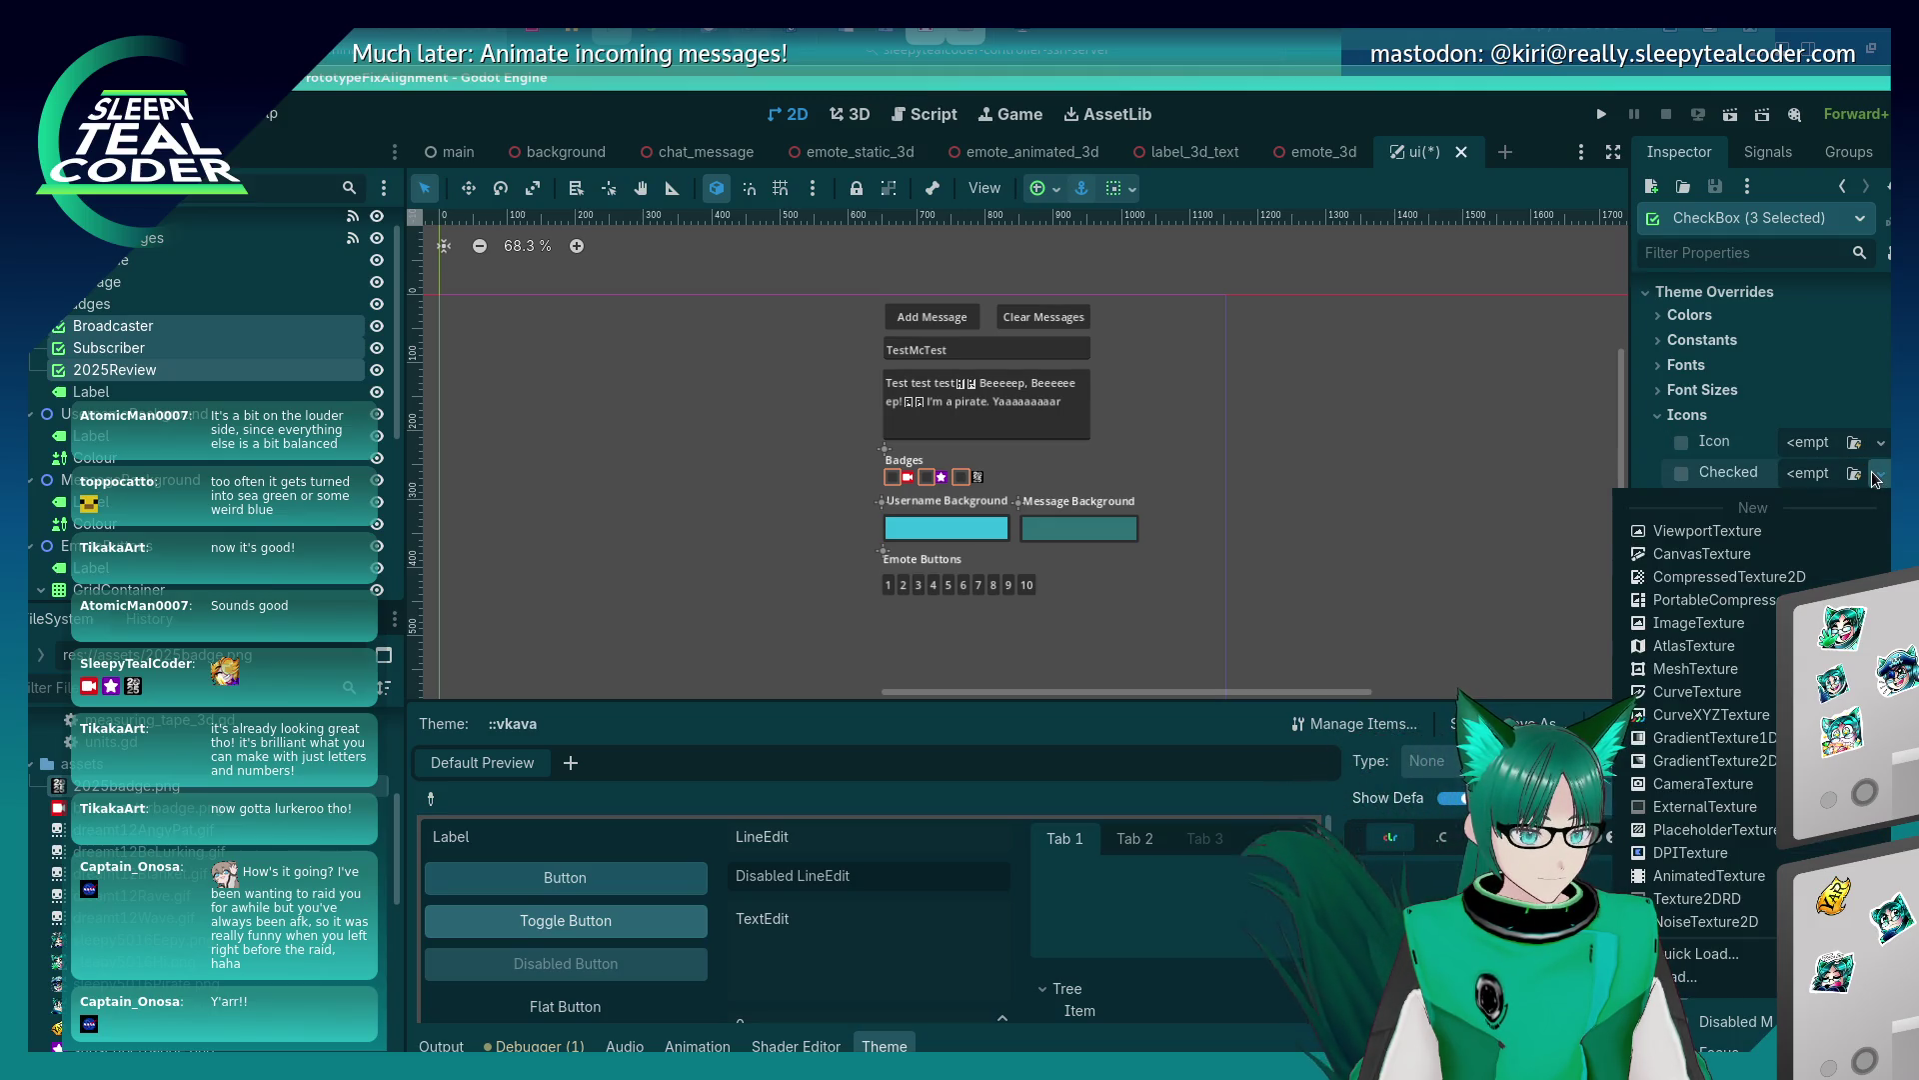
click(1877, 478)
click(1661, 413)
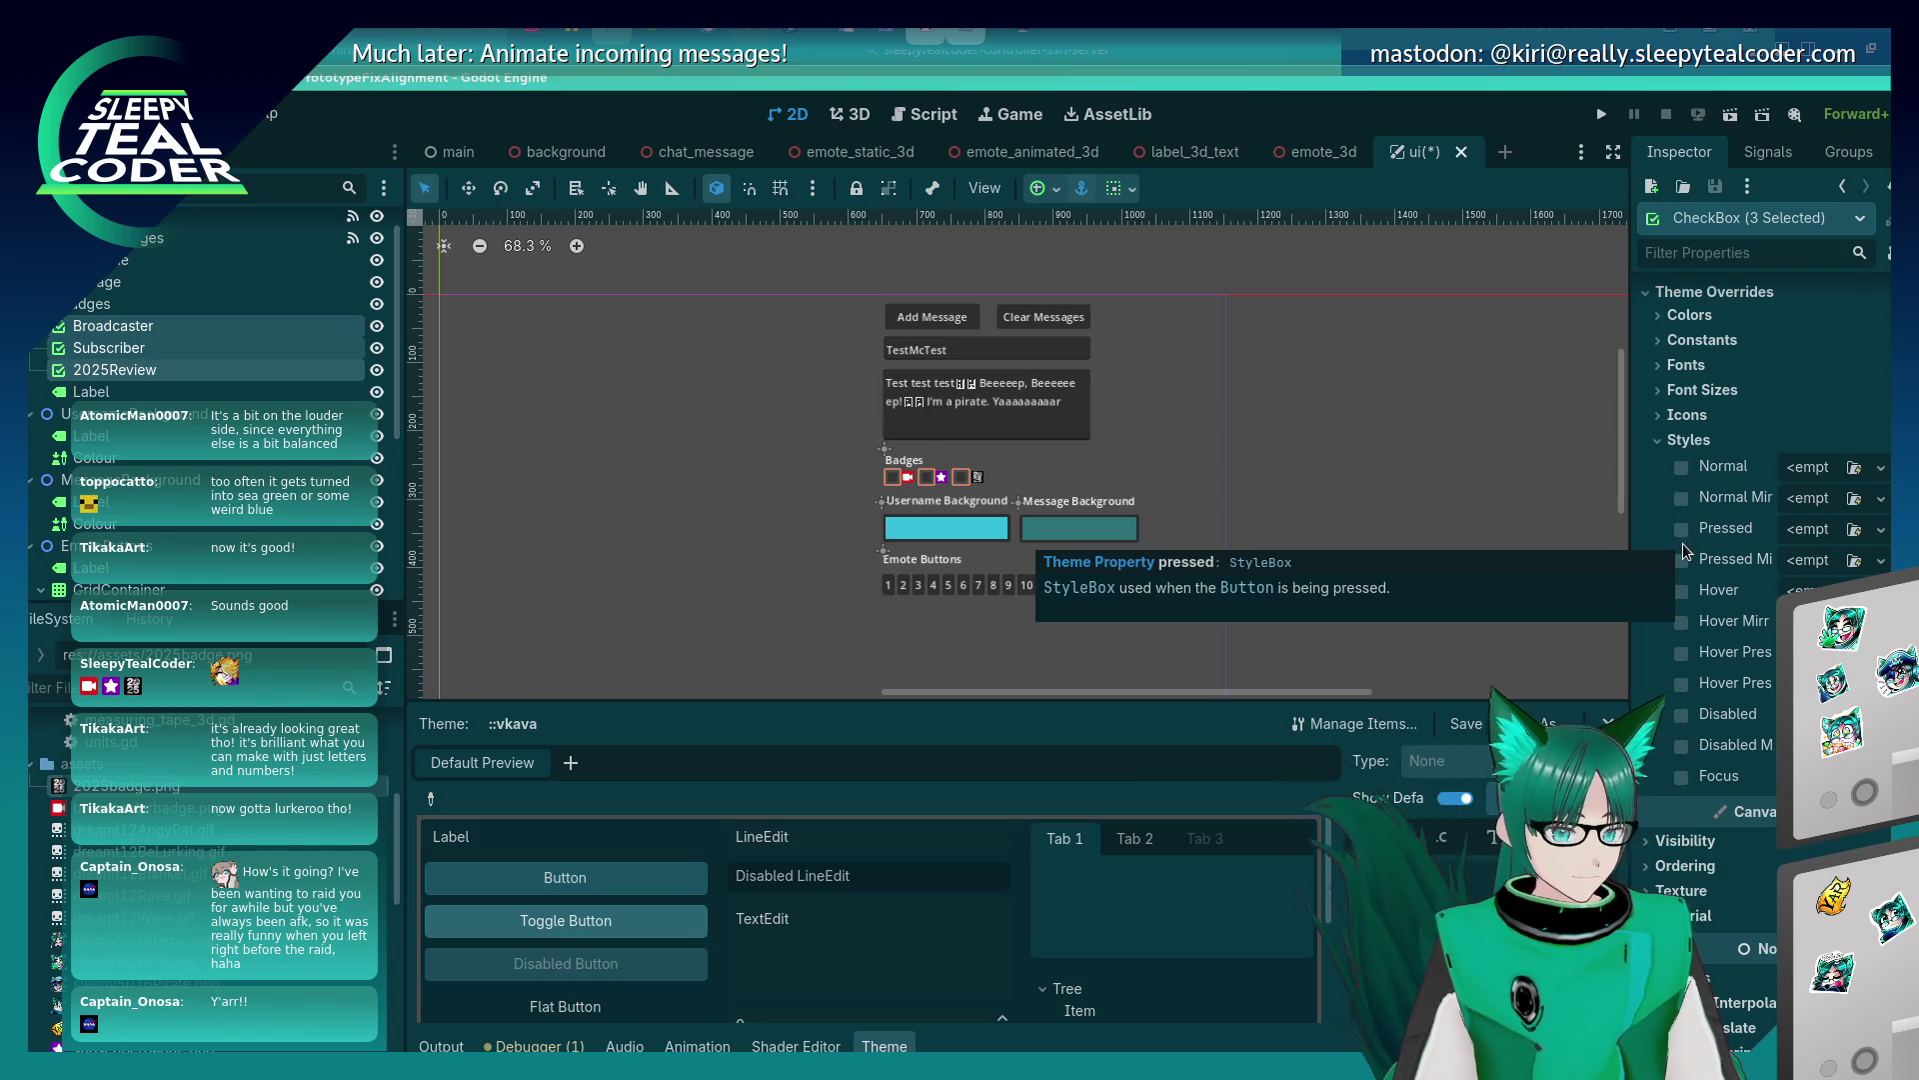
Enable the Icon Normal Color override in Colors, set it to teal 297c71, then untick it.
click(1659, 316)
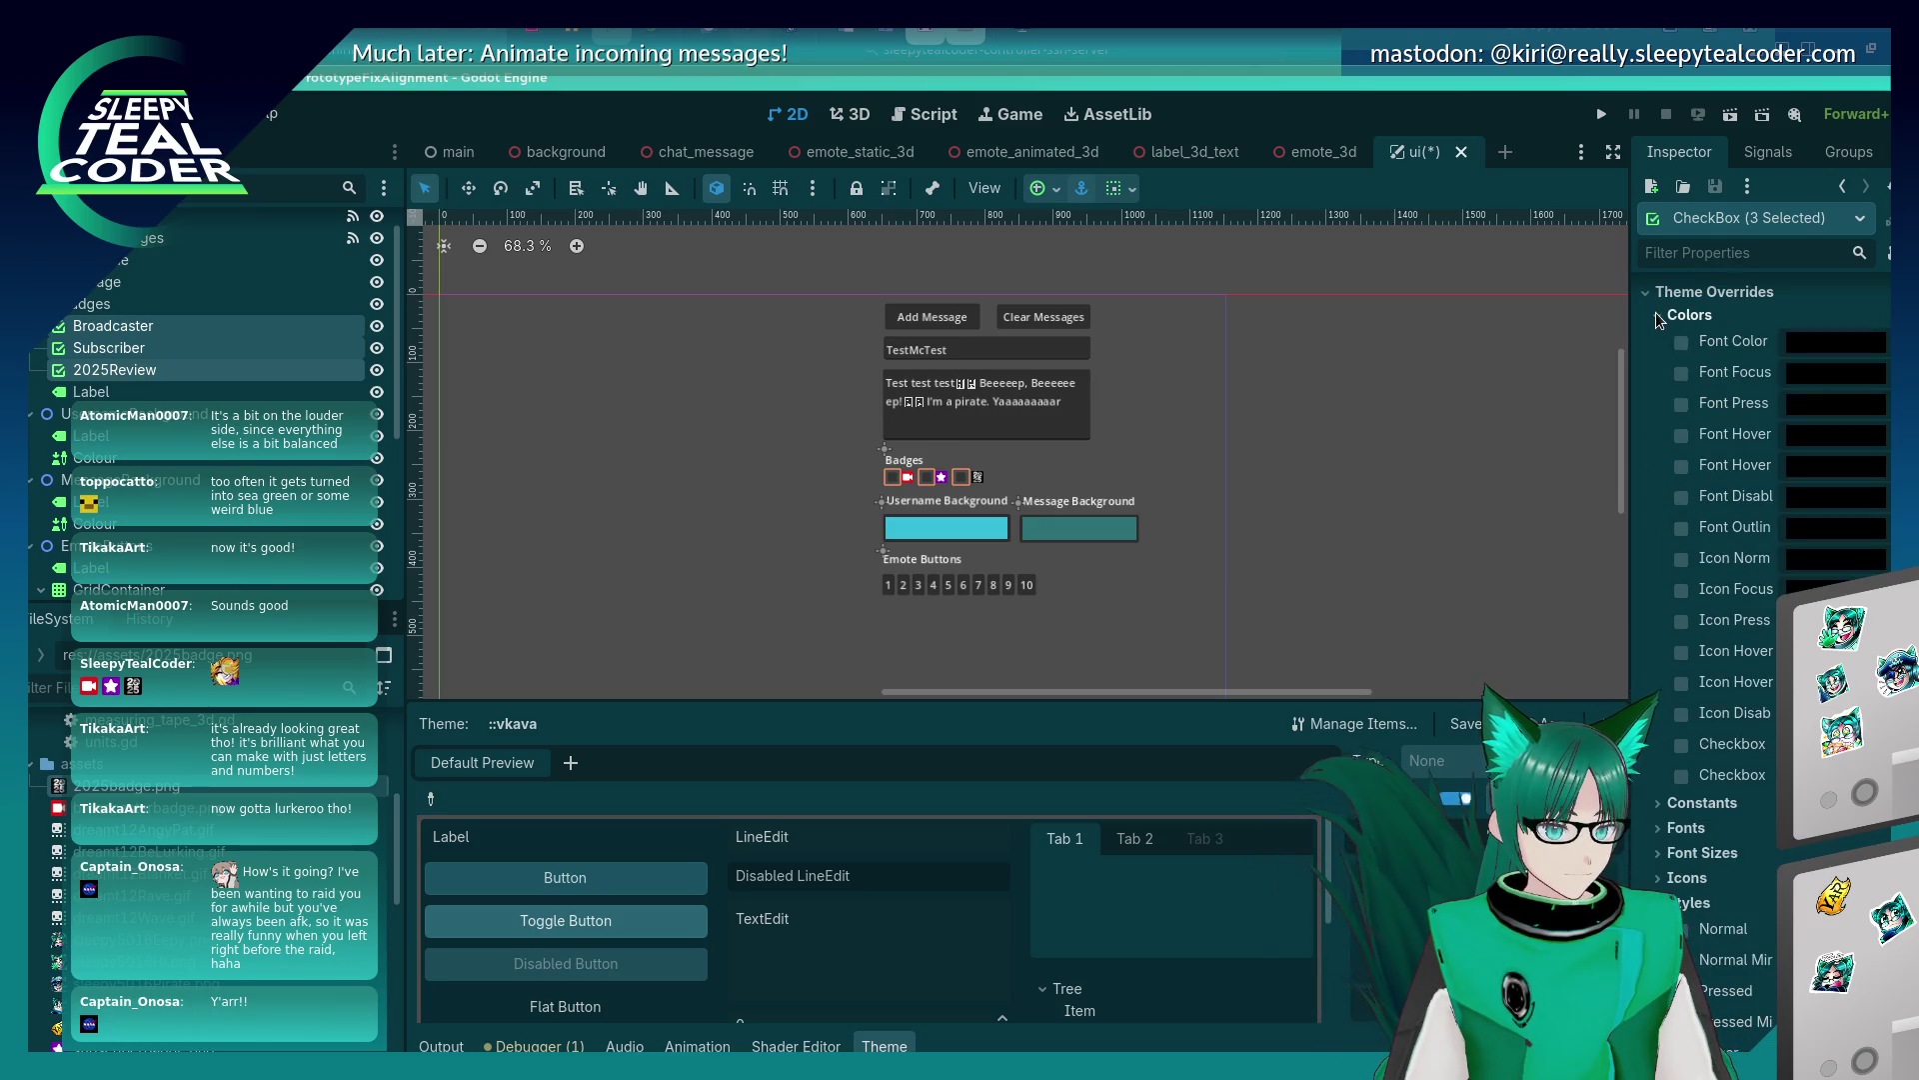
click(1681, 559)
click(1836, 558)
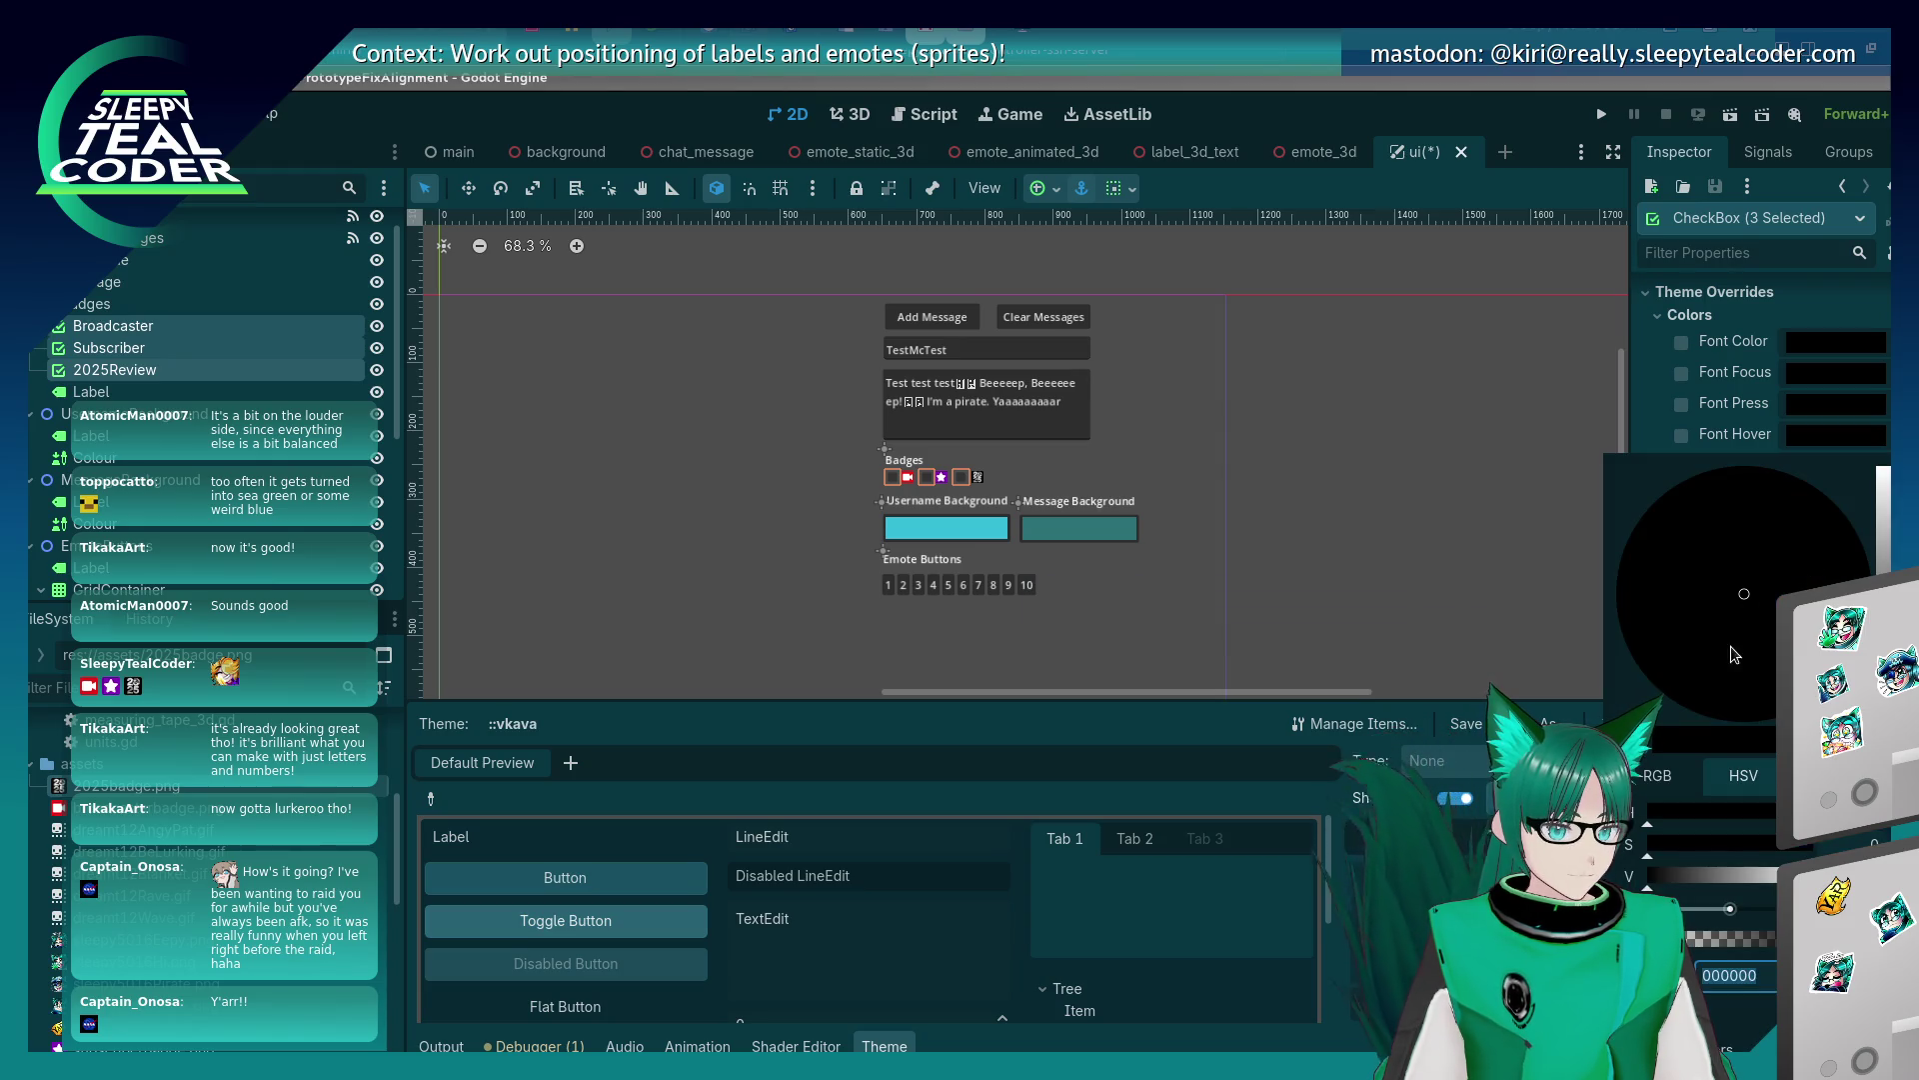
click(1649, 590)
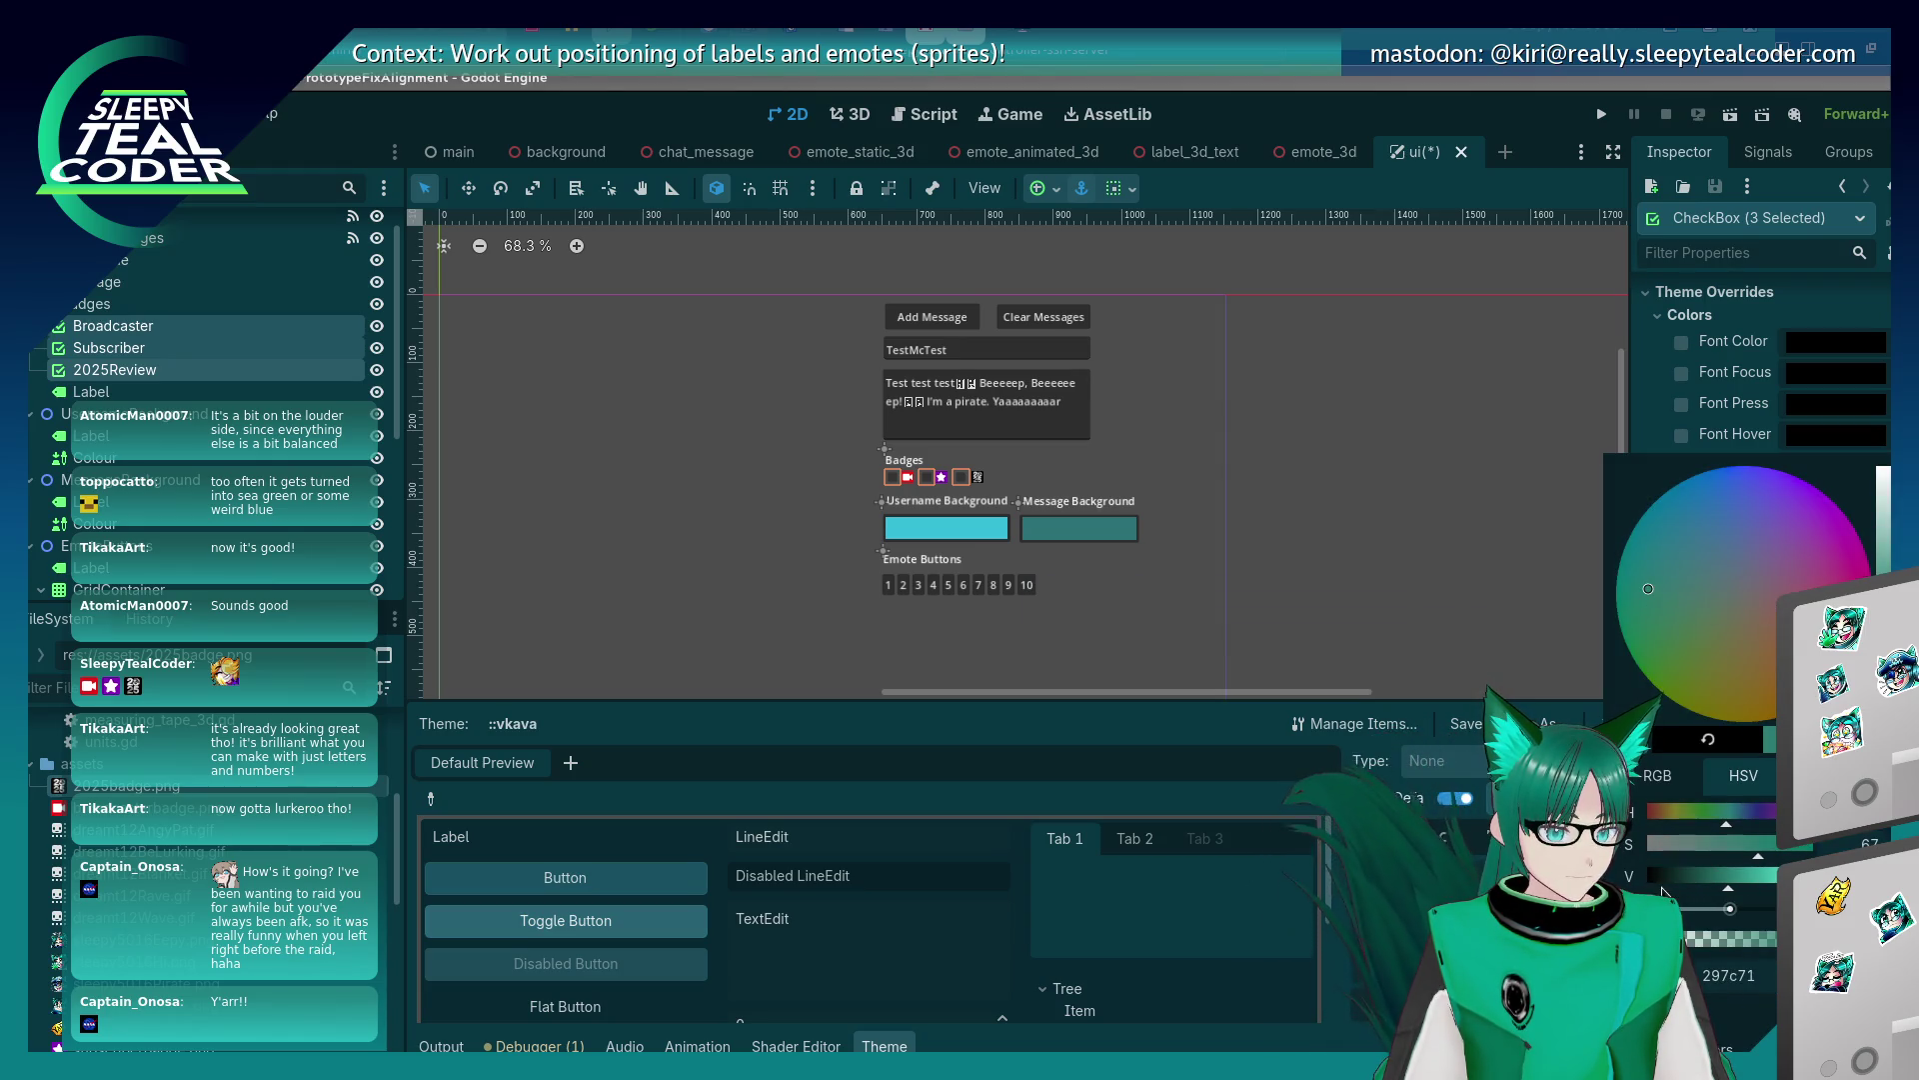
click(1654, 424)
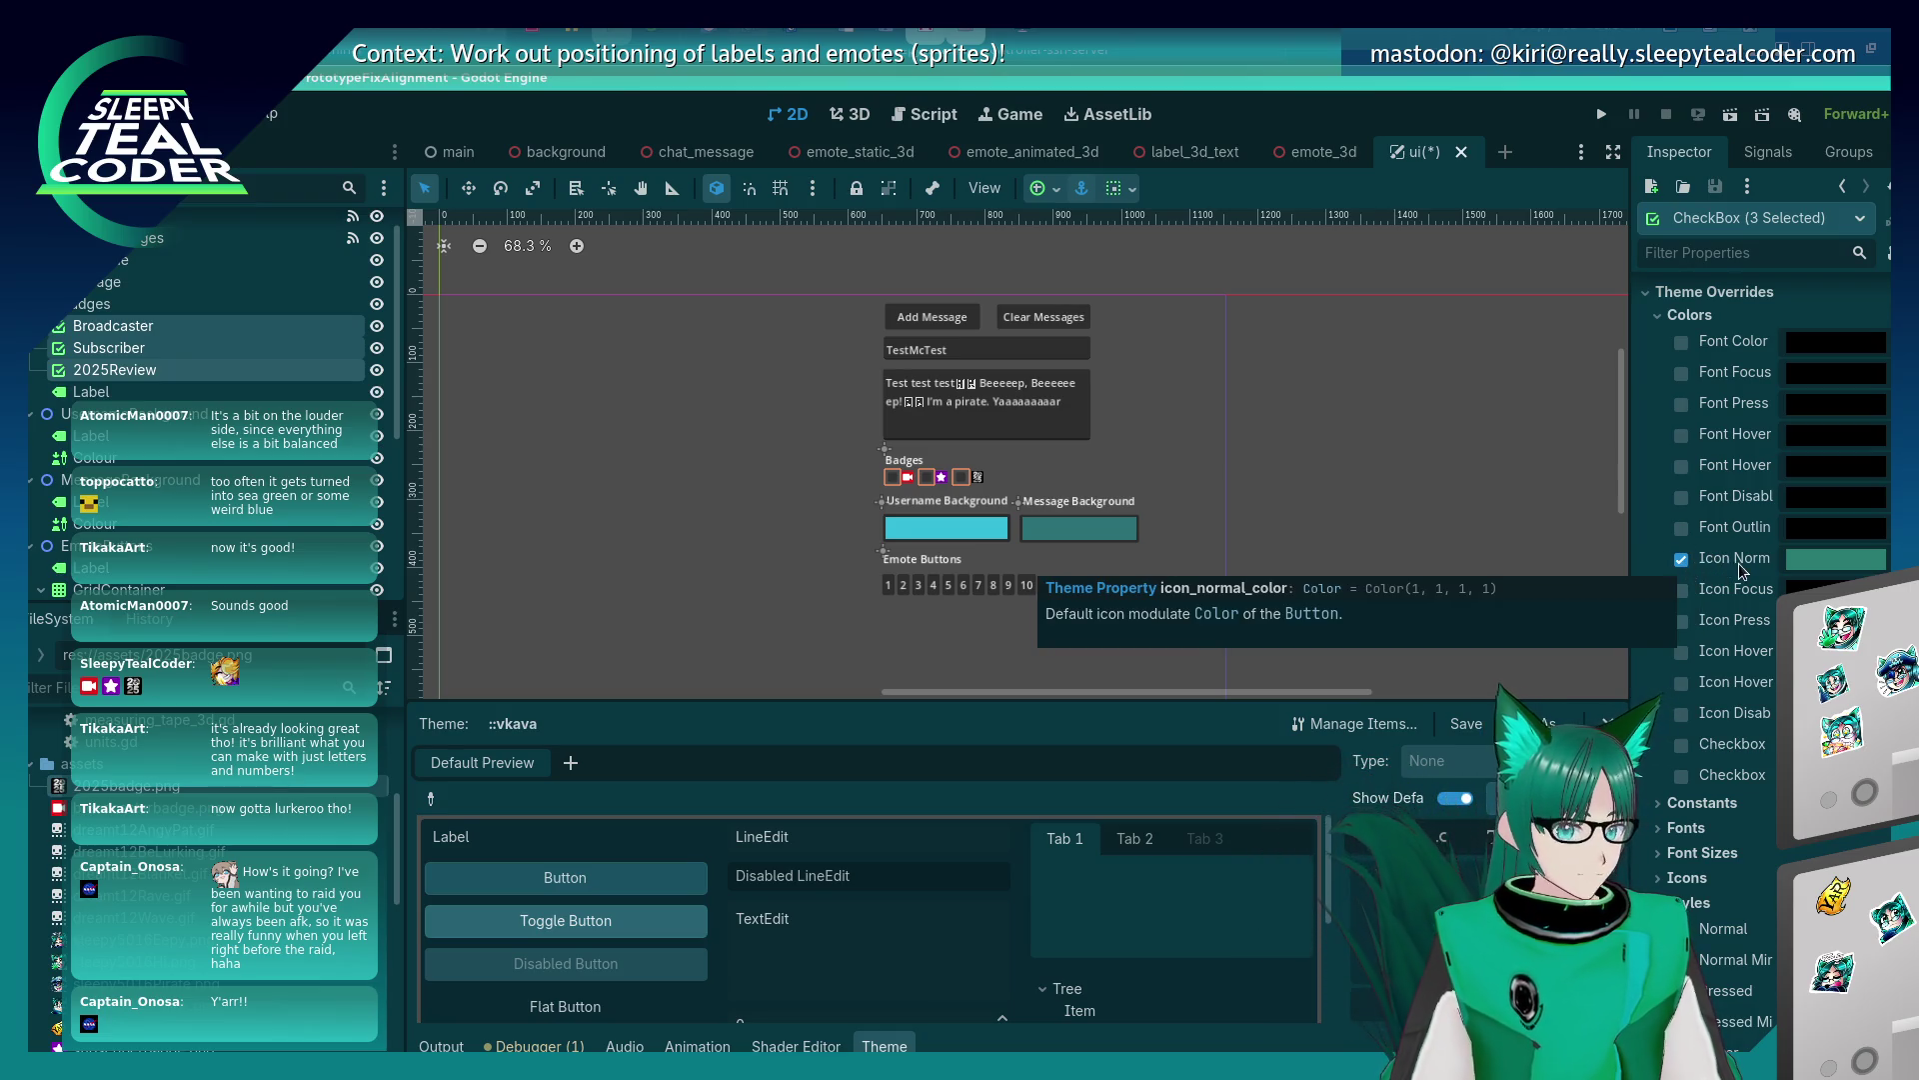
click(1681, 559)
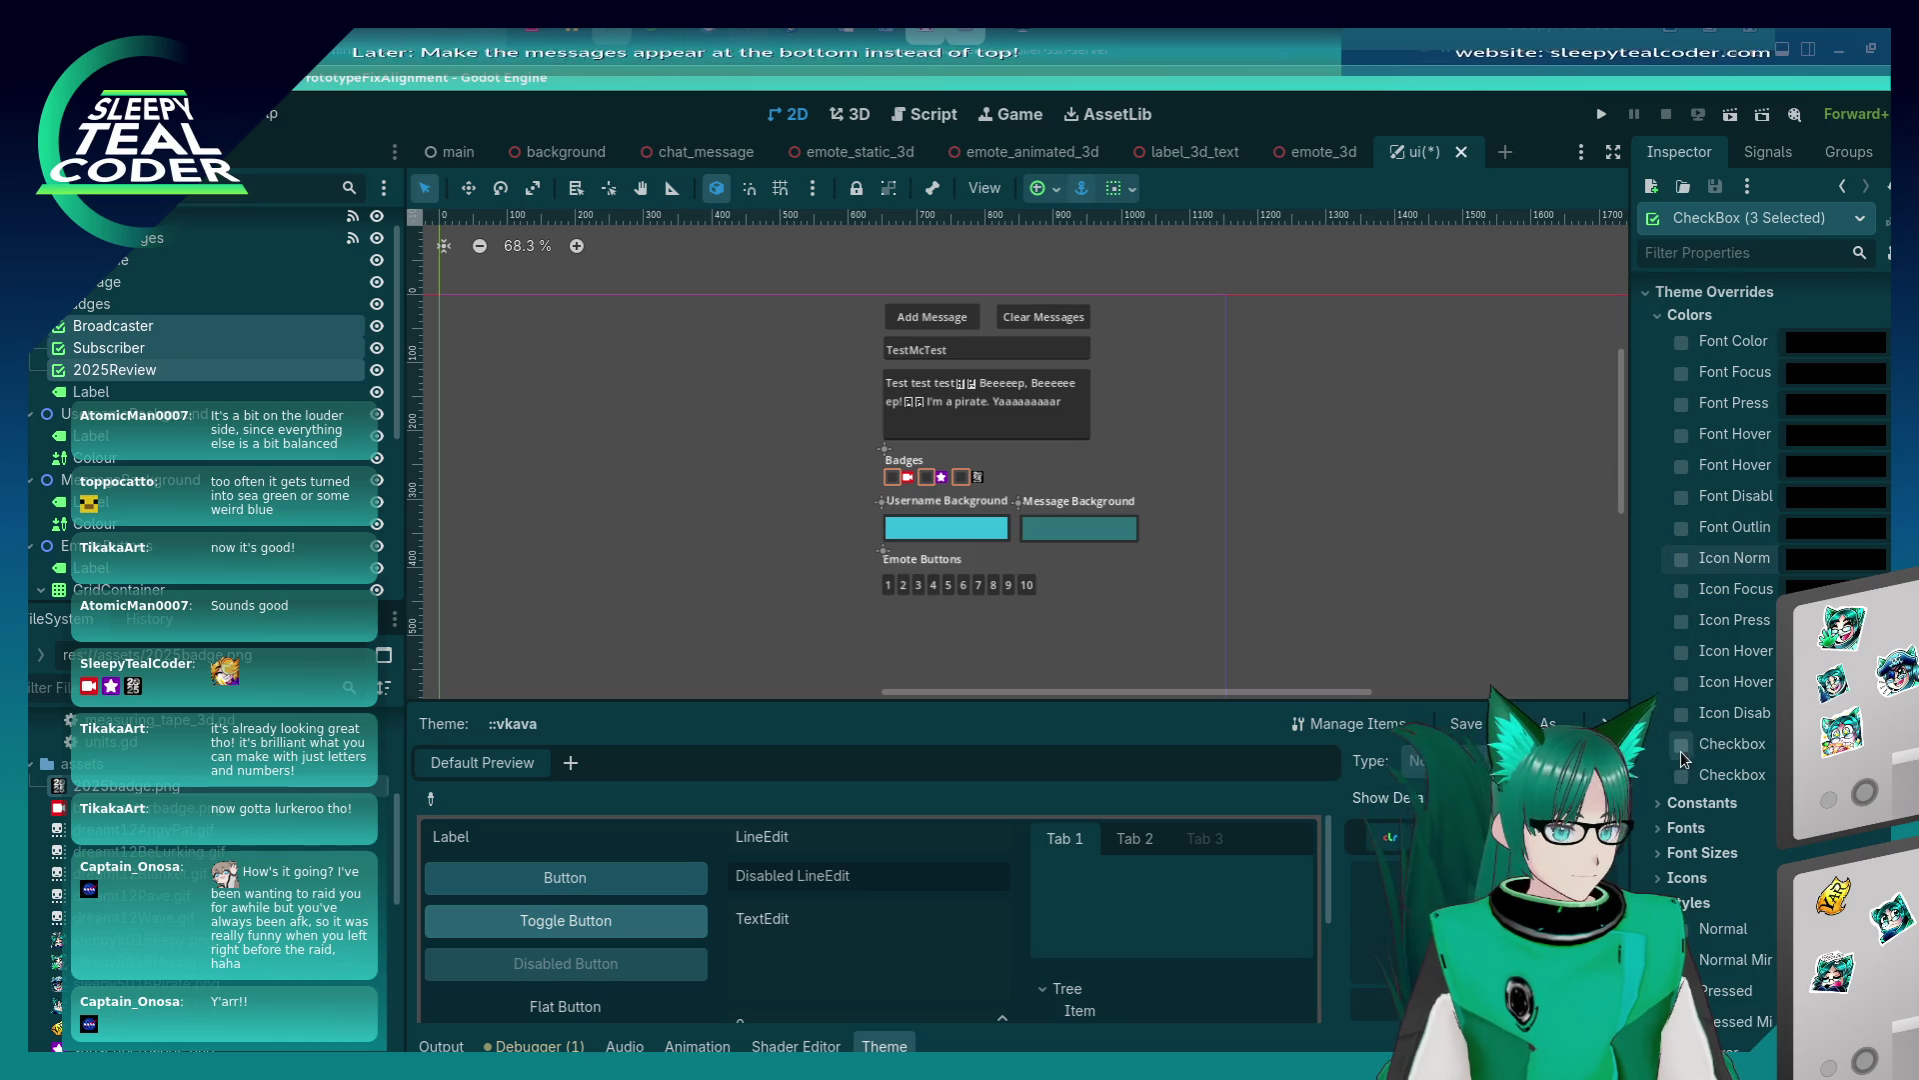
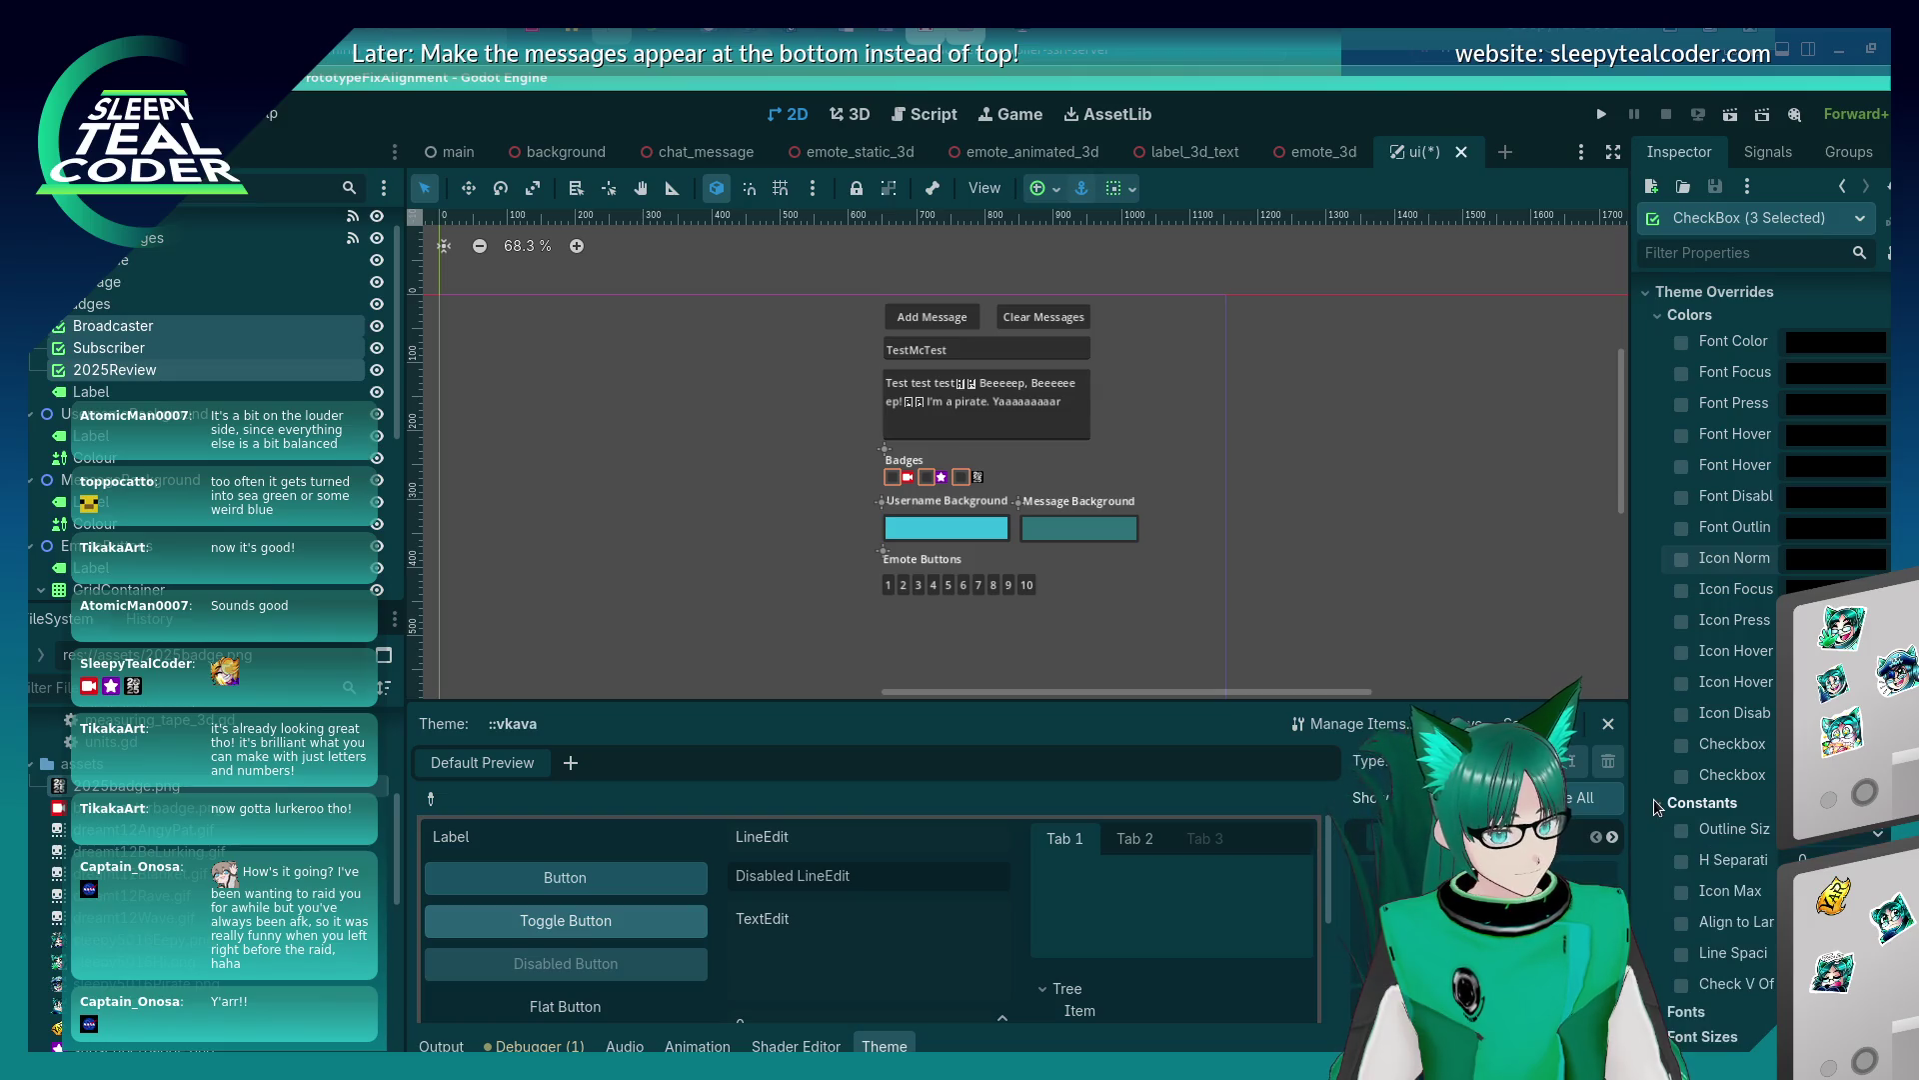
Browse the badge checkboxes' Theme Overrides sections (icons, fonts, constants) in the Inspector.
scroll(1670, 821, up, 5)
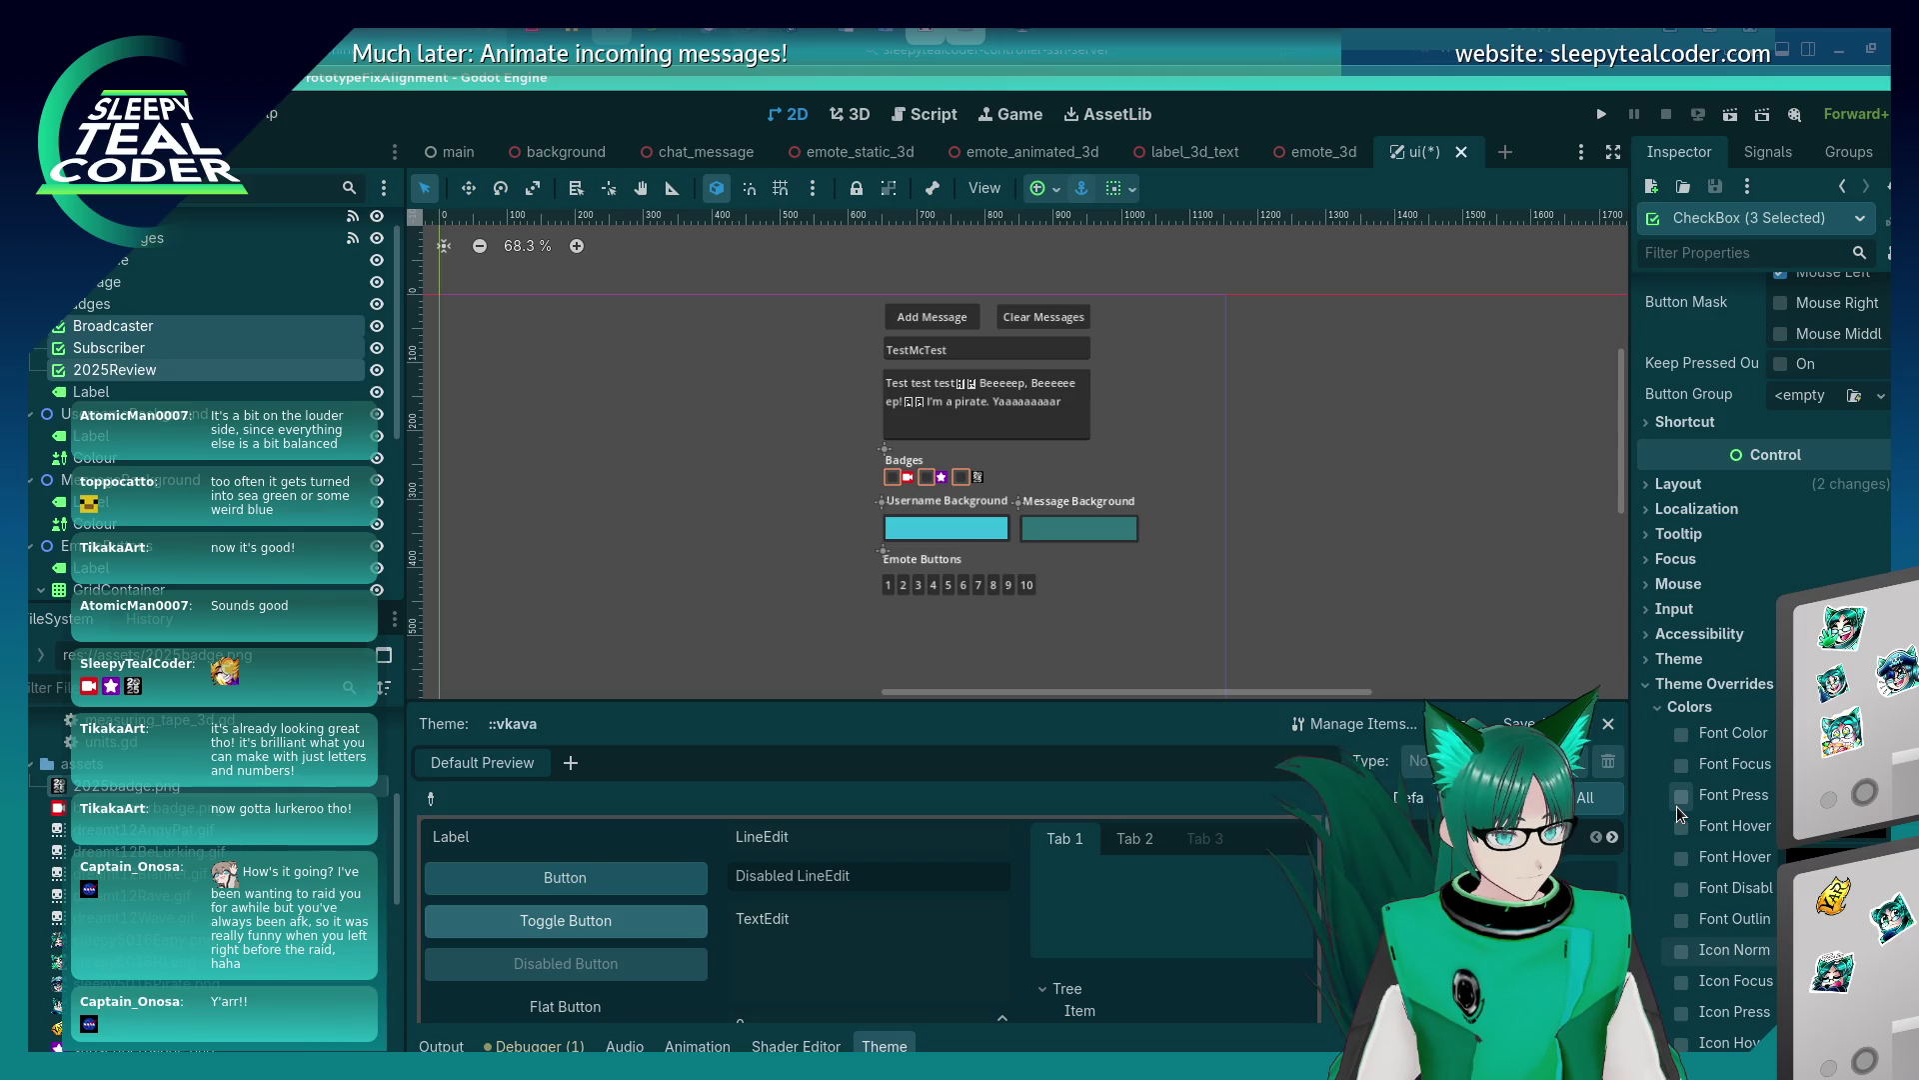
scroll(1679, 811, up, 1)
scroll(1681, 815, up, 1)
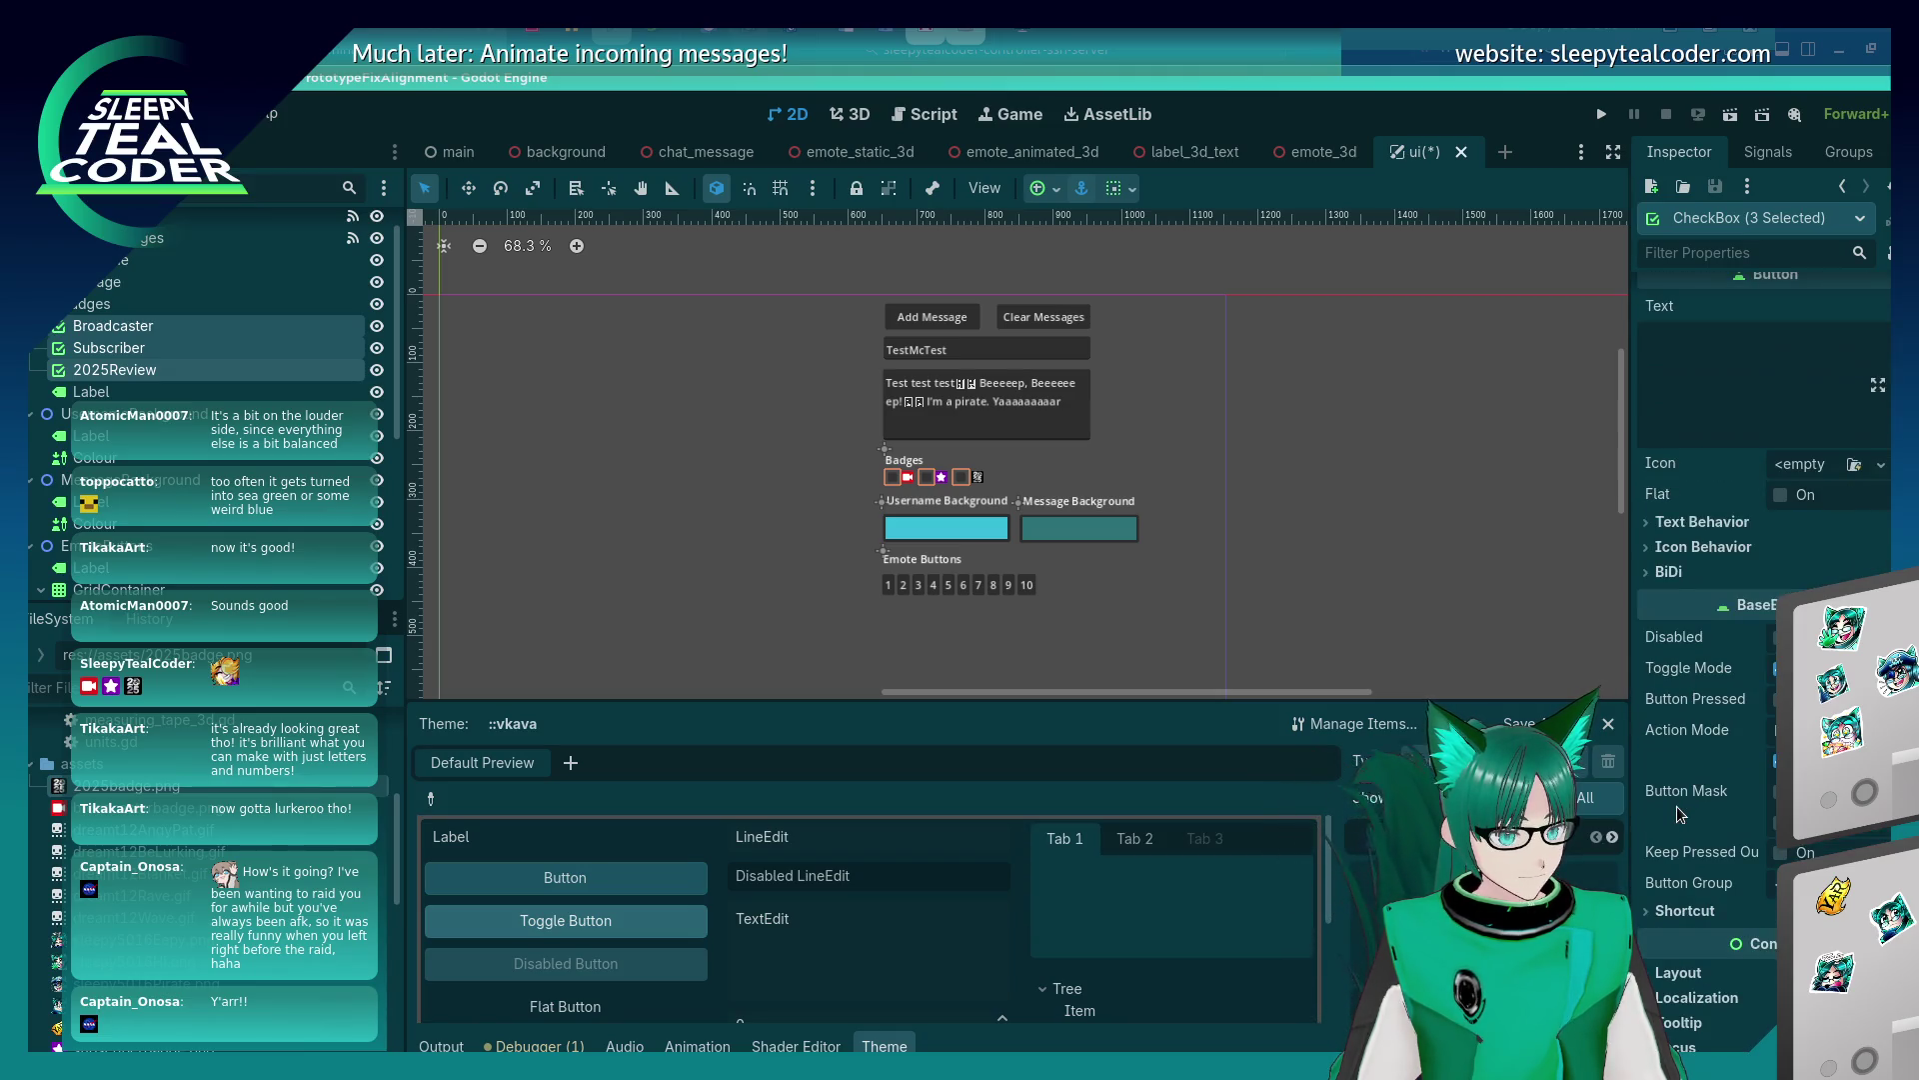
scroll(1680, 815, down, 4)
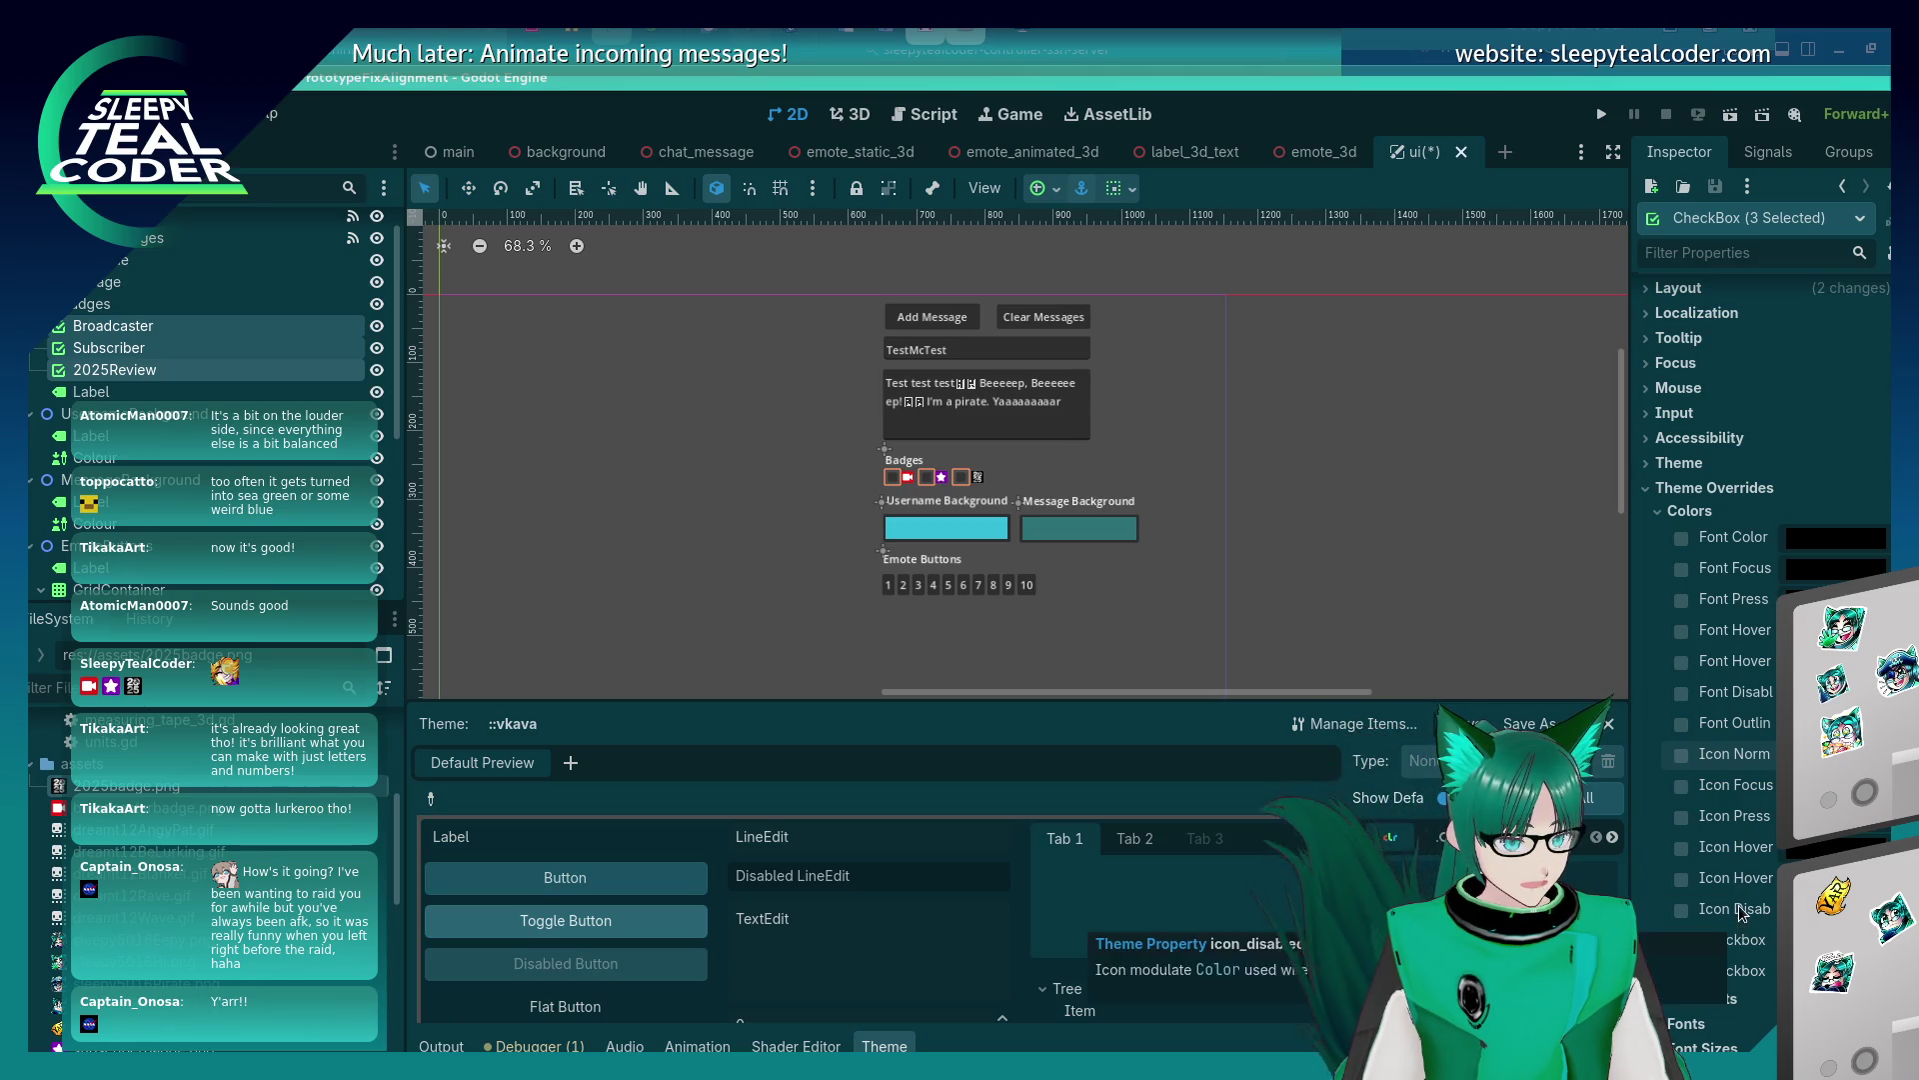
scroll(1729, 919, down, 3)
scroll(1735, 860, down, 3)
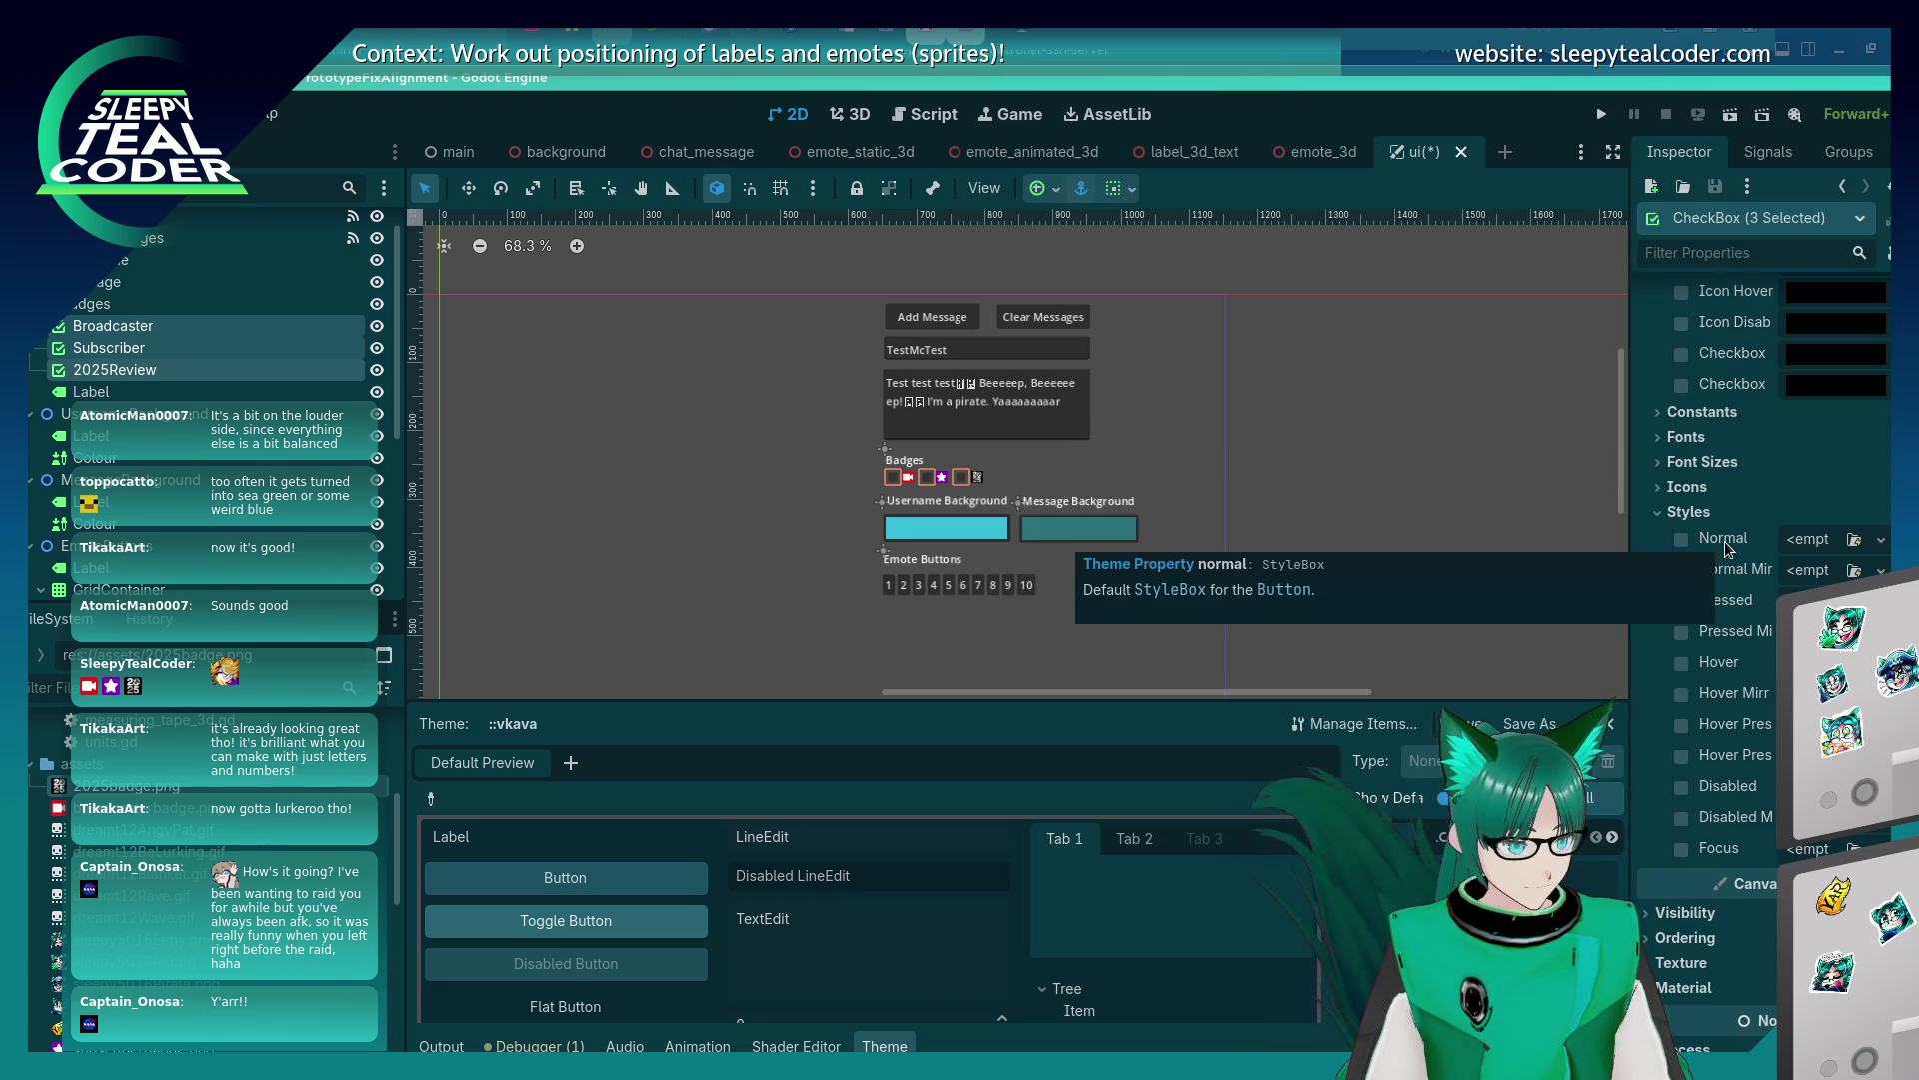
scroll(1701, 722, up, 1)
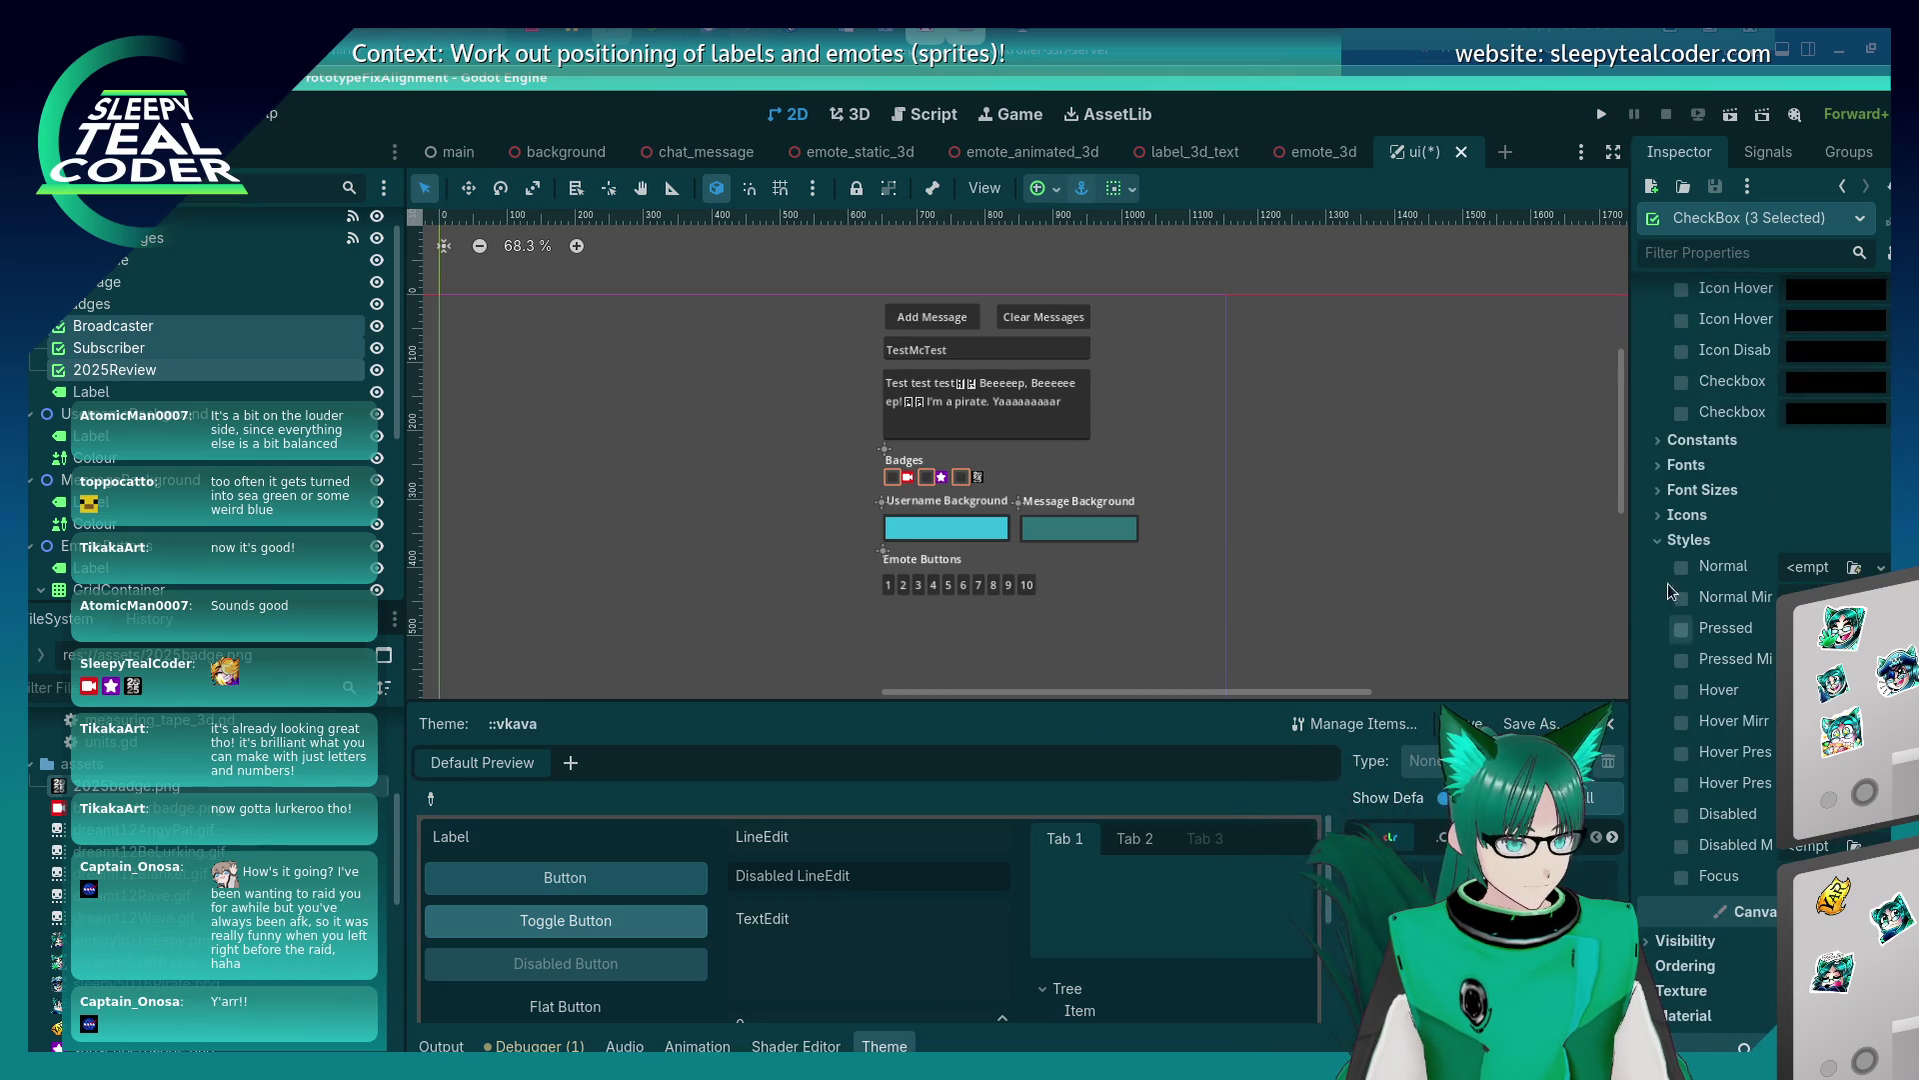
click(1658, 518)
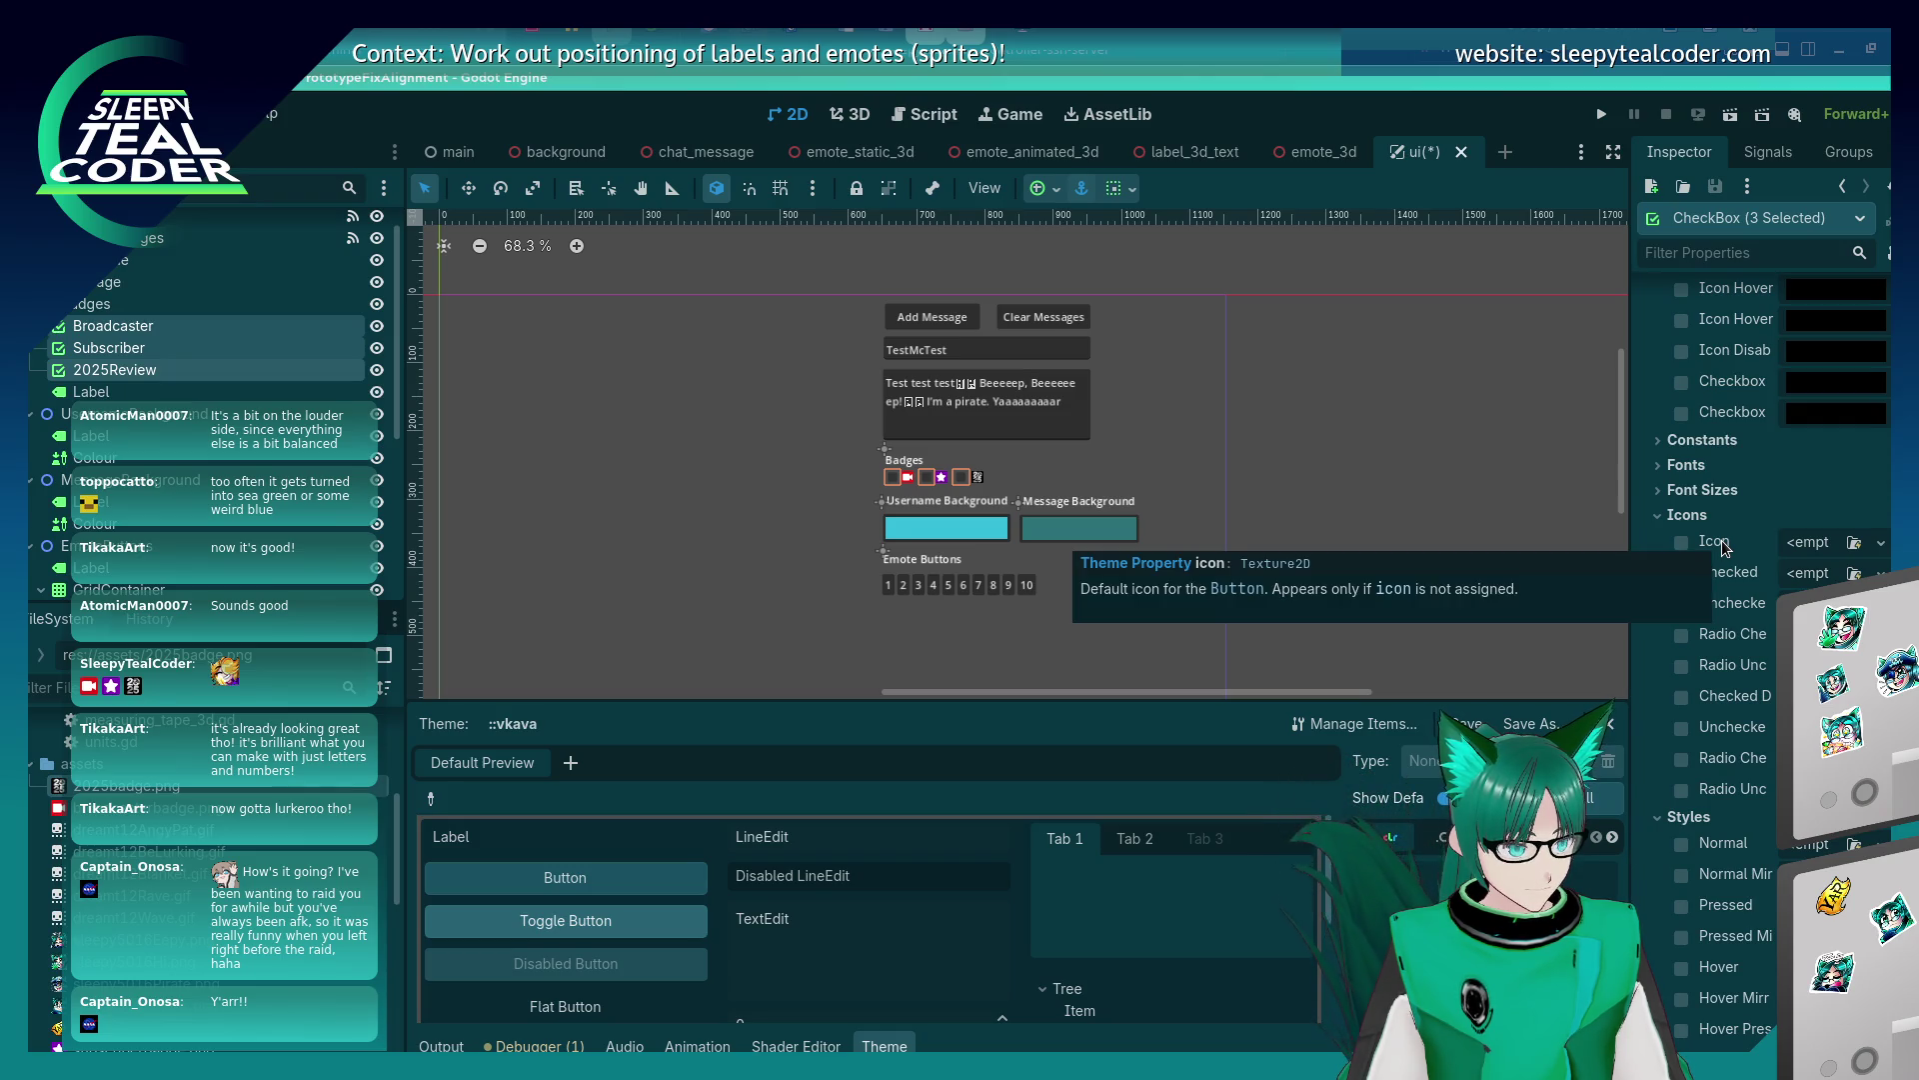
click(1659, 514)
click(1651, 464)
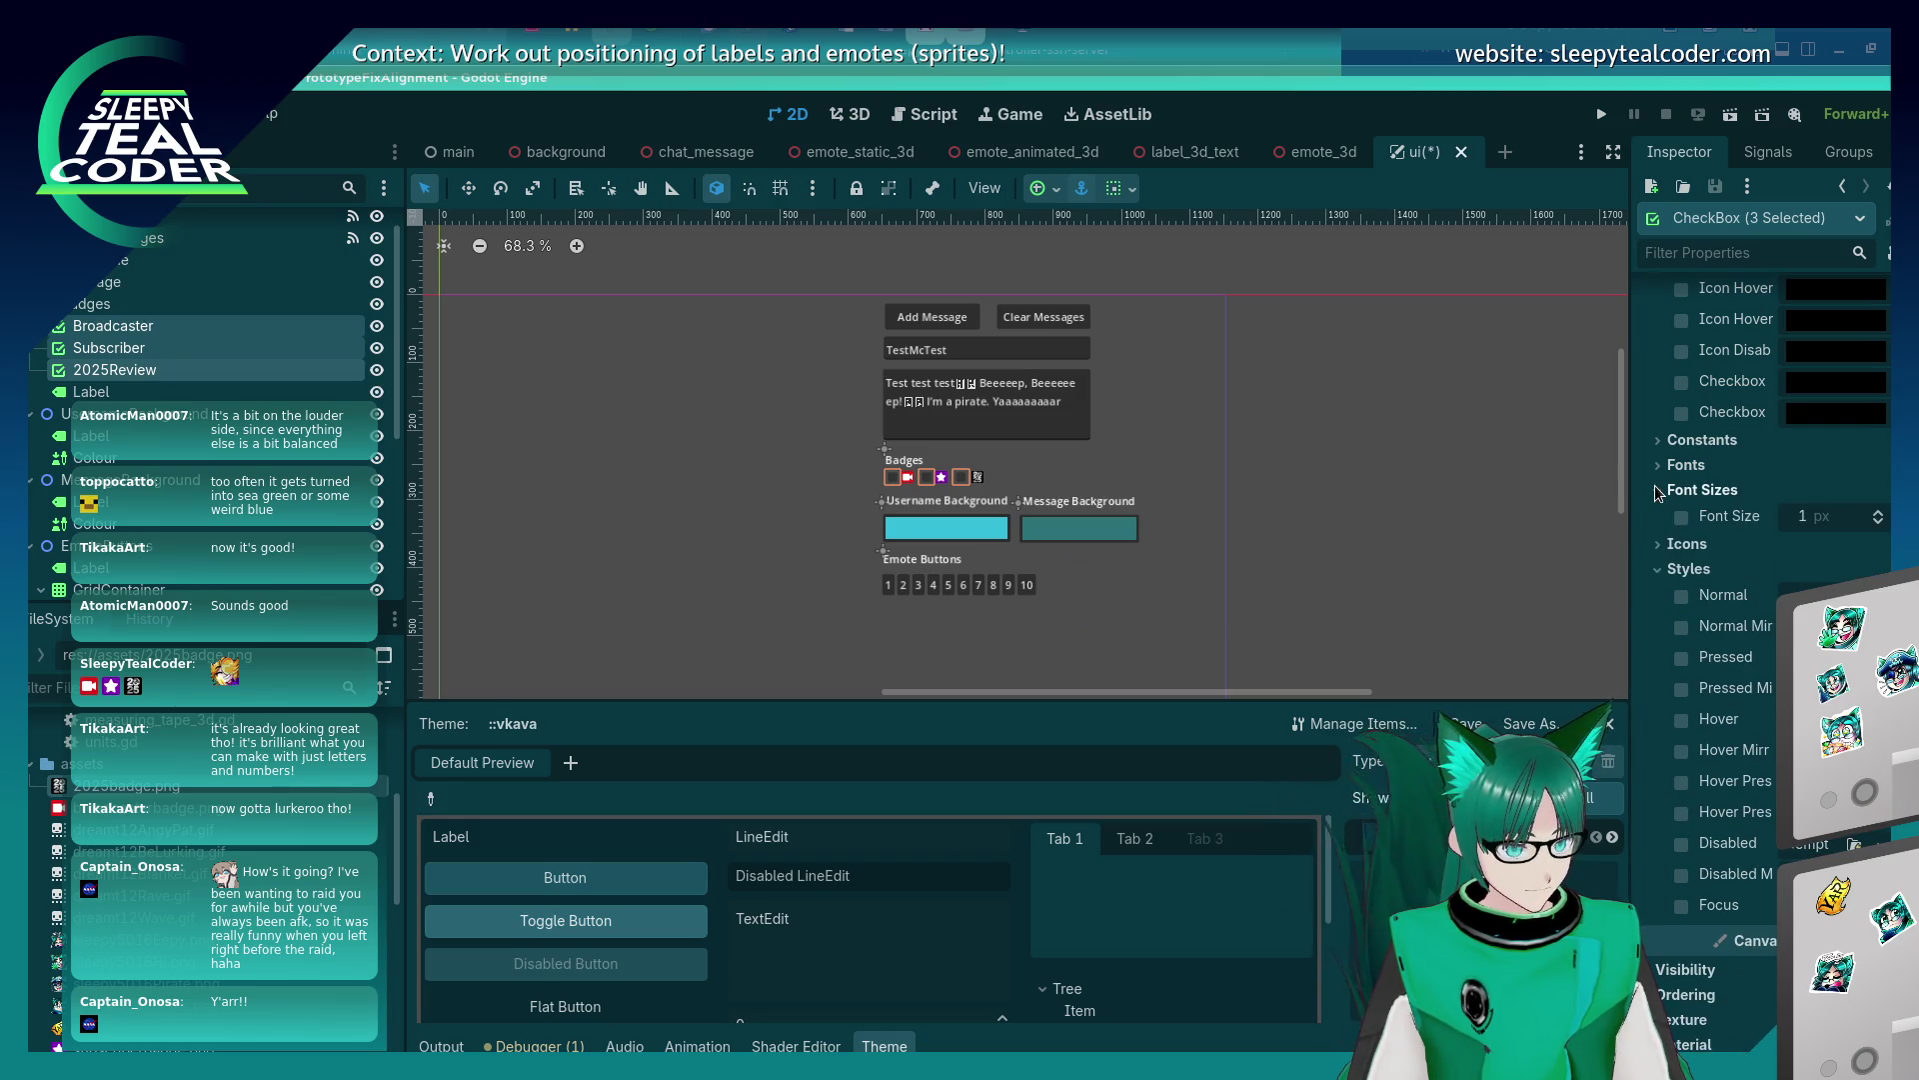
click(1648, 458)
click(1647, 438)
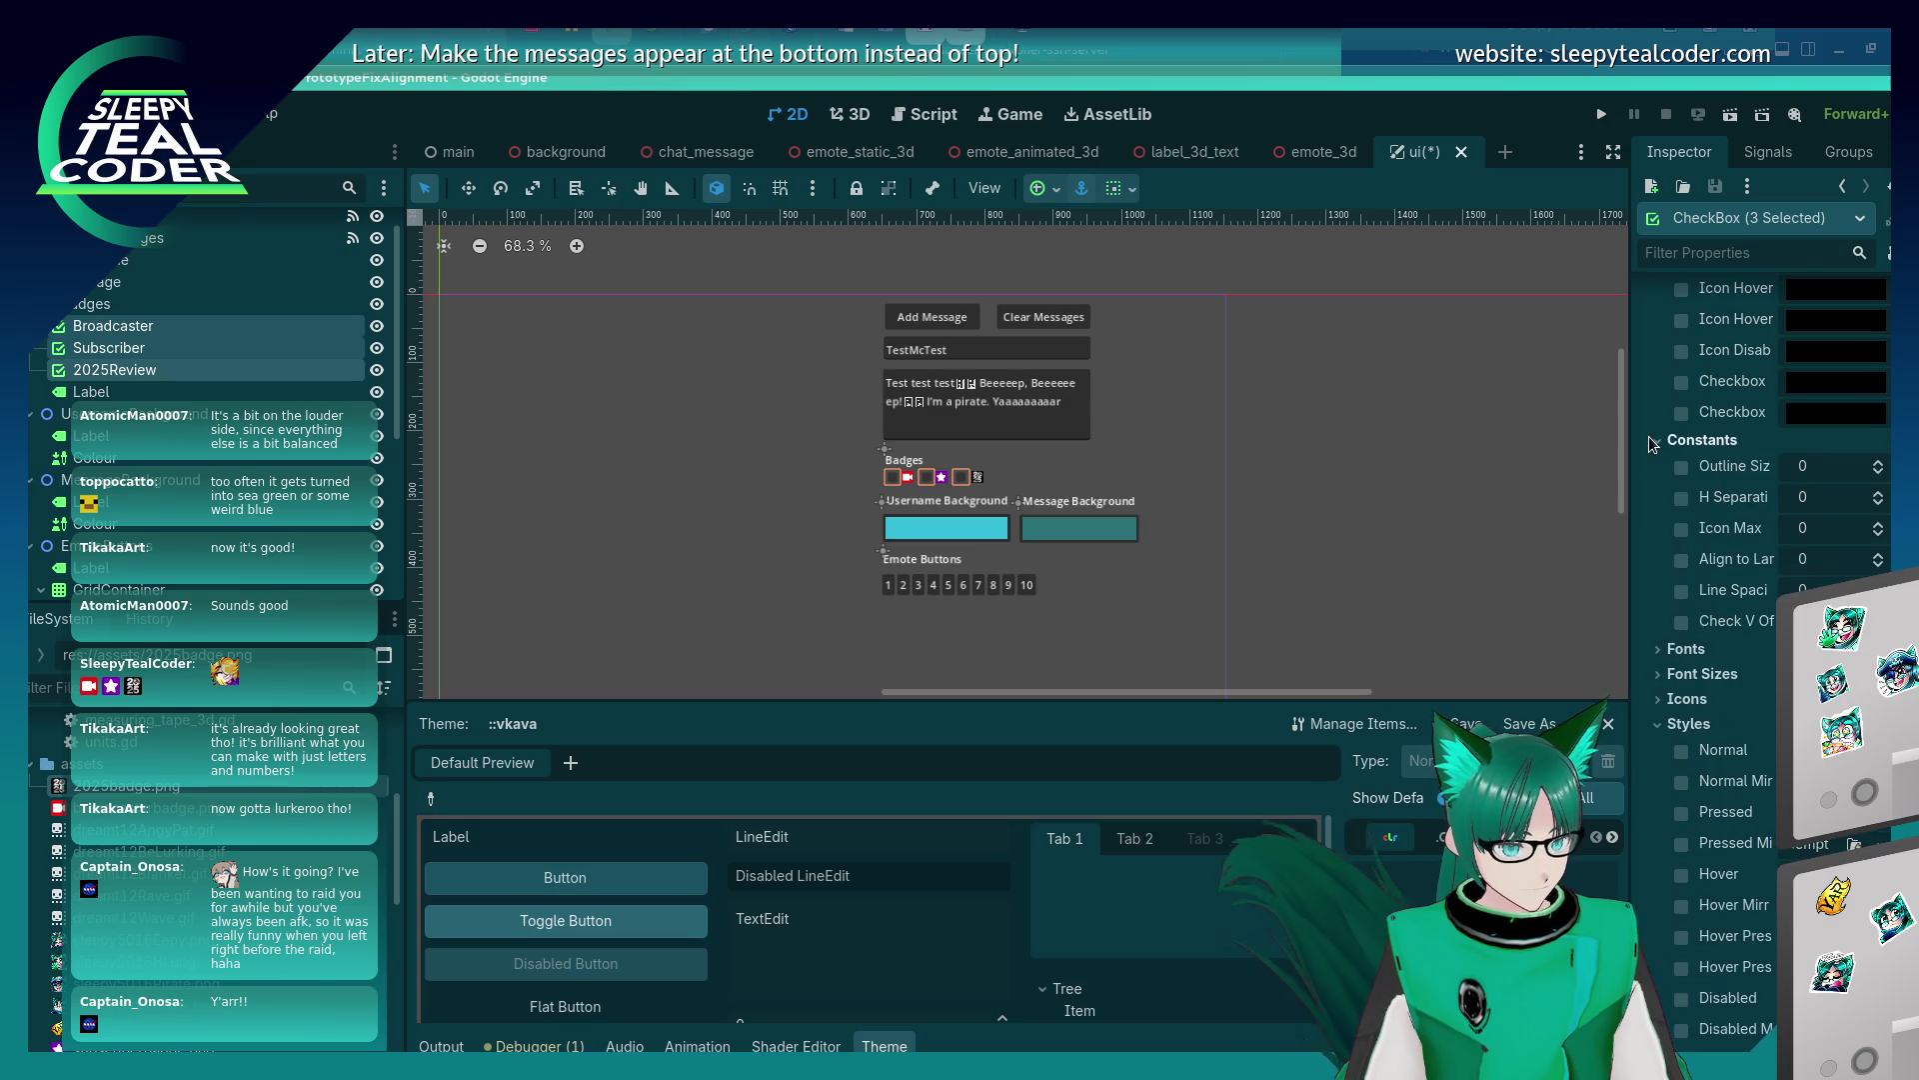
click(1701, 440)
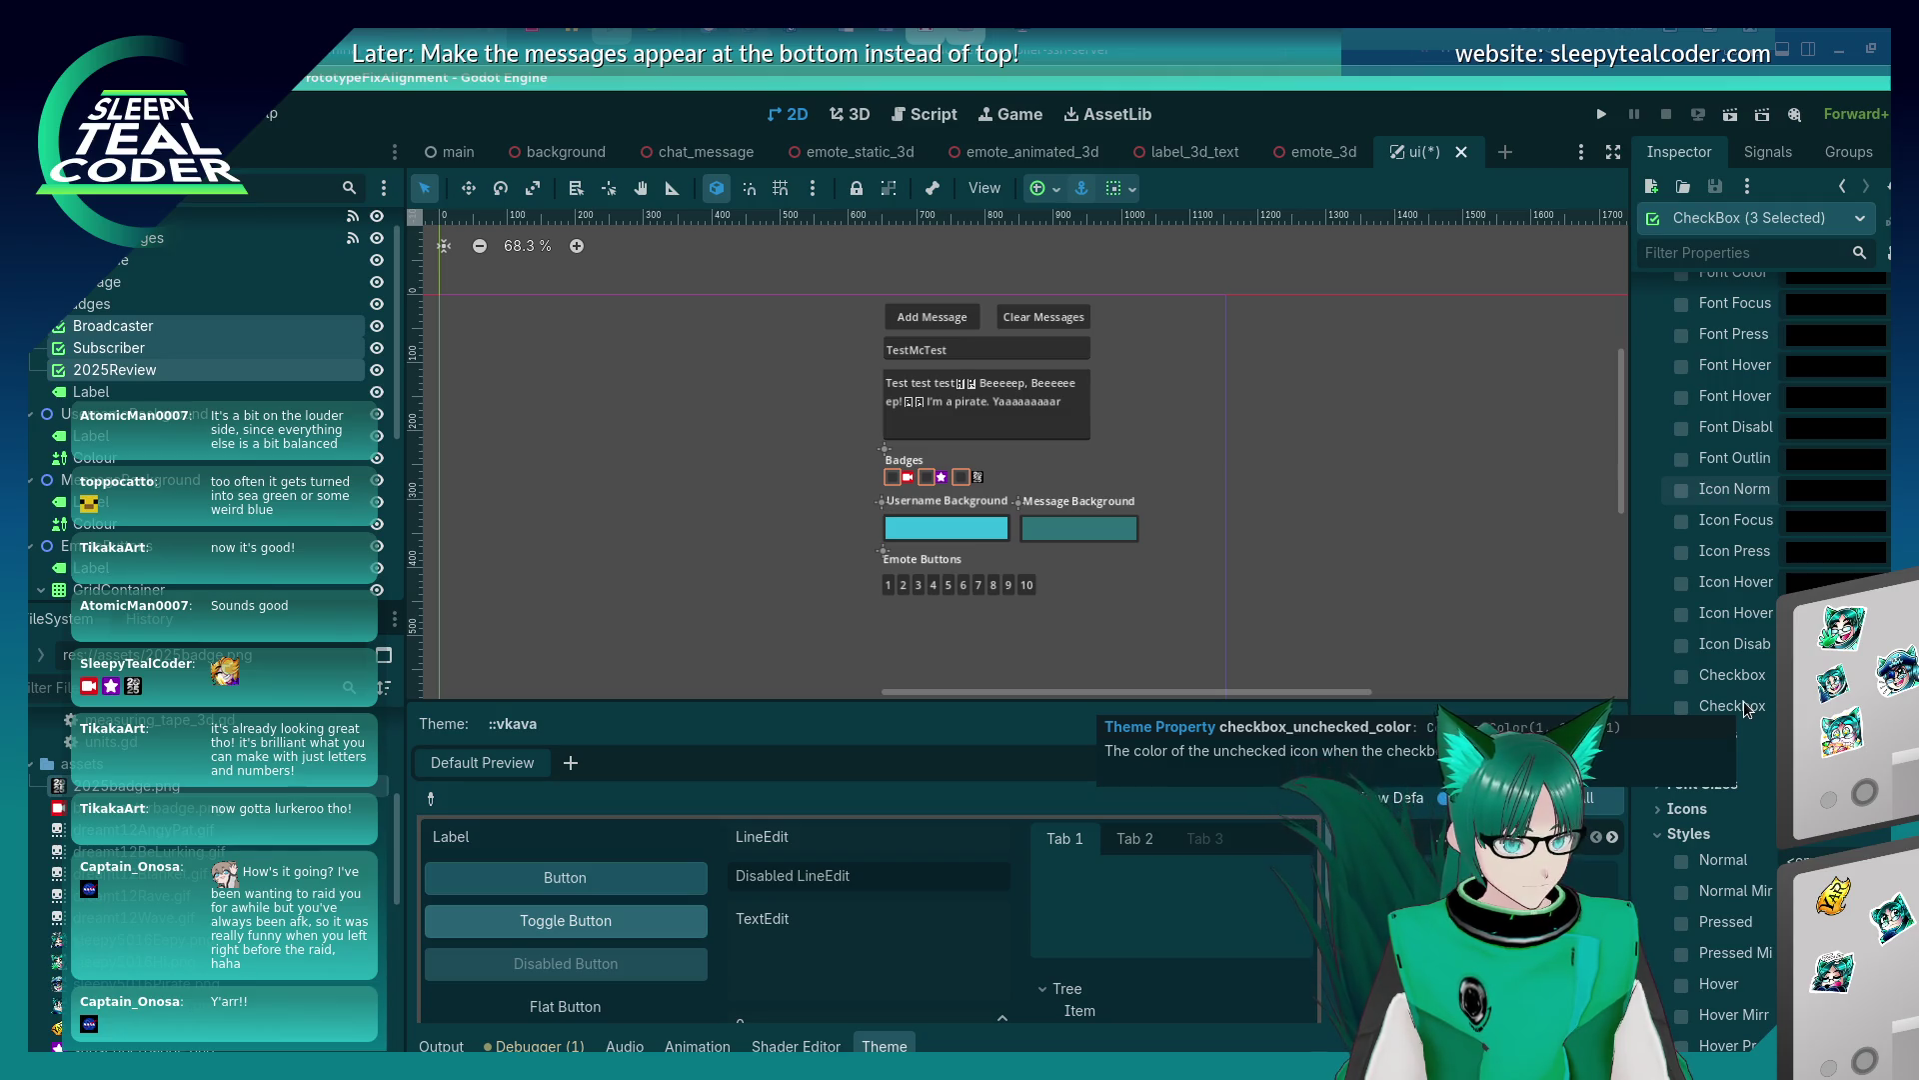
scroll(1755, 650, up, 3)
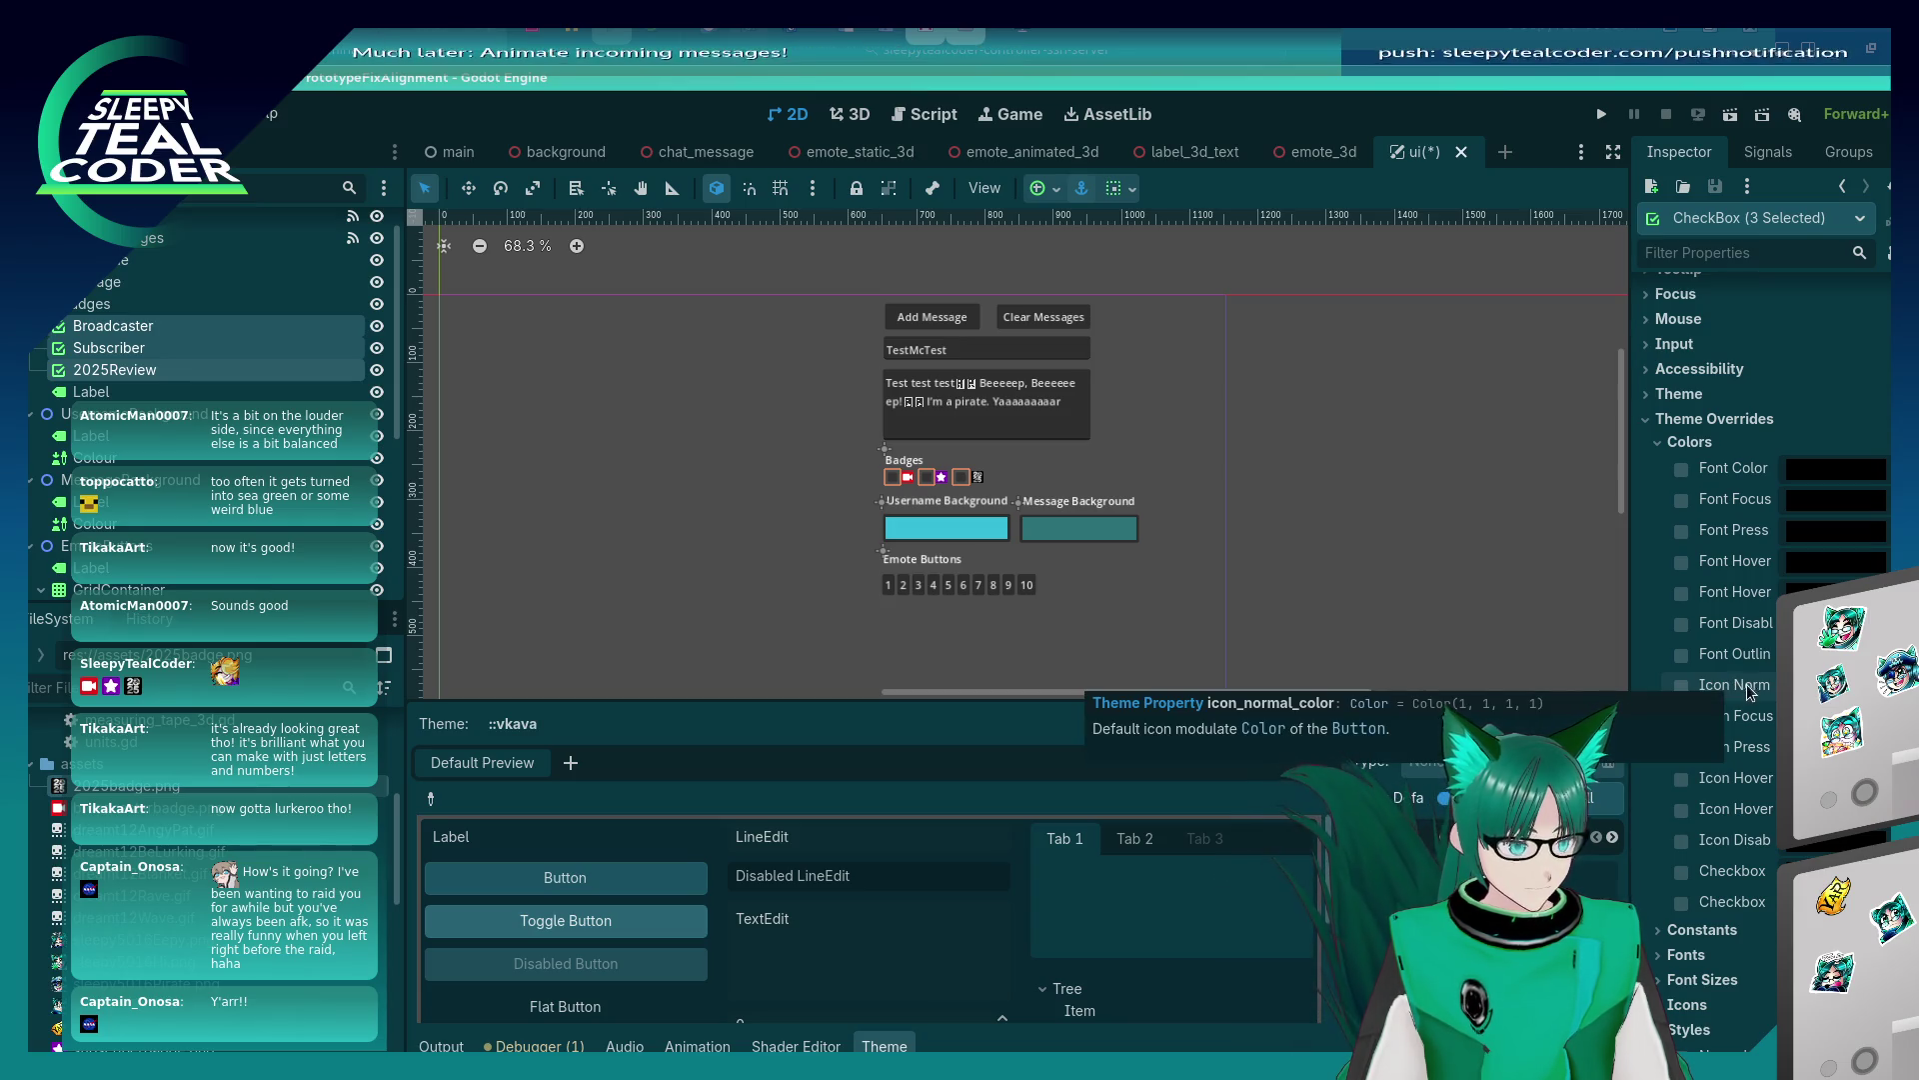
Set the Icon Normal colour override to teal 1db191.
click(1835, 685)
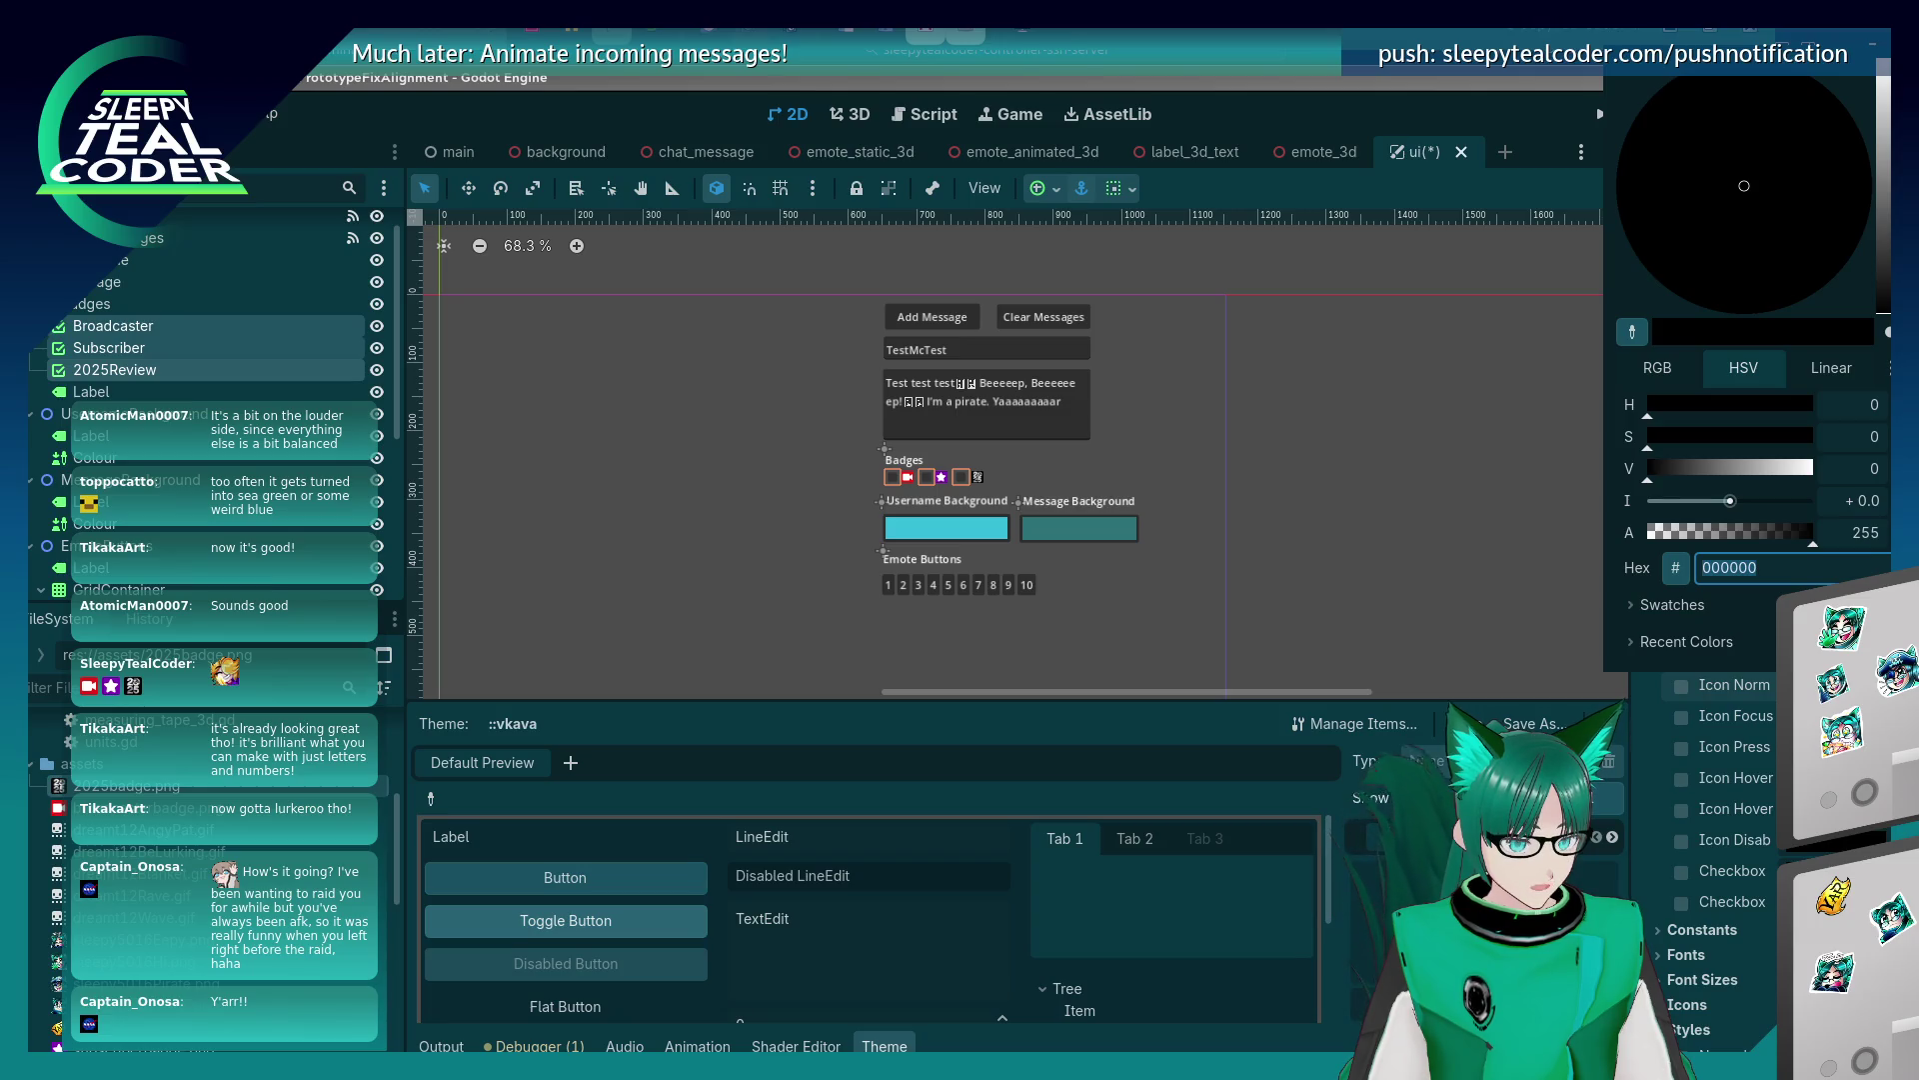
drag(1882, 80, 1883, 153)
click(1626, 207)
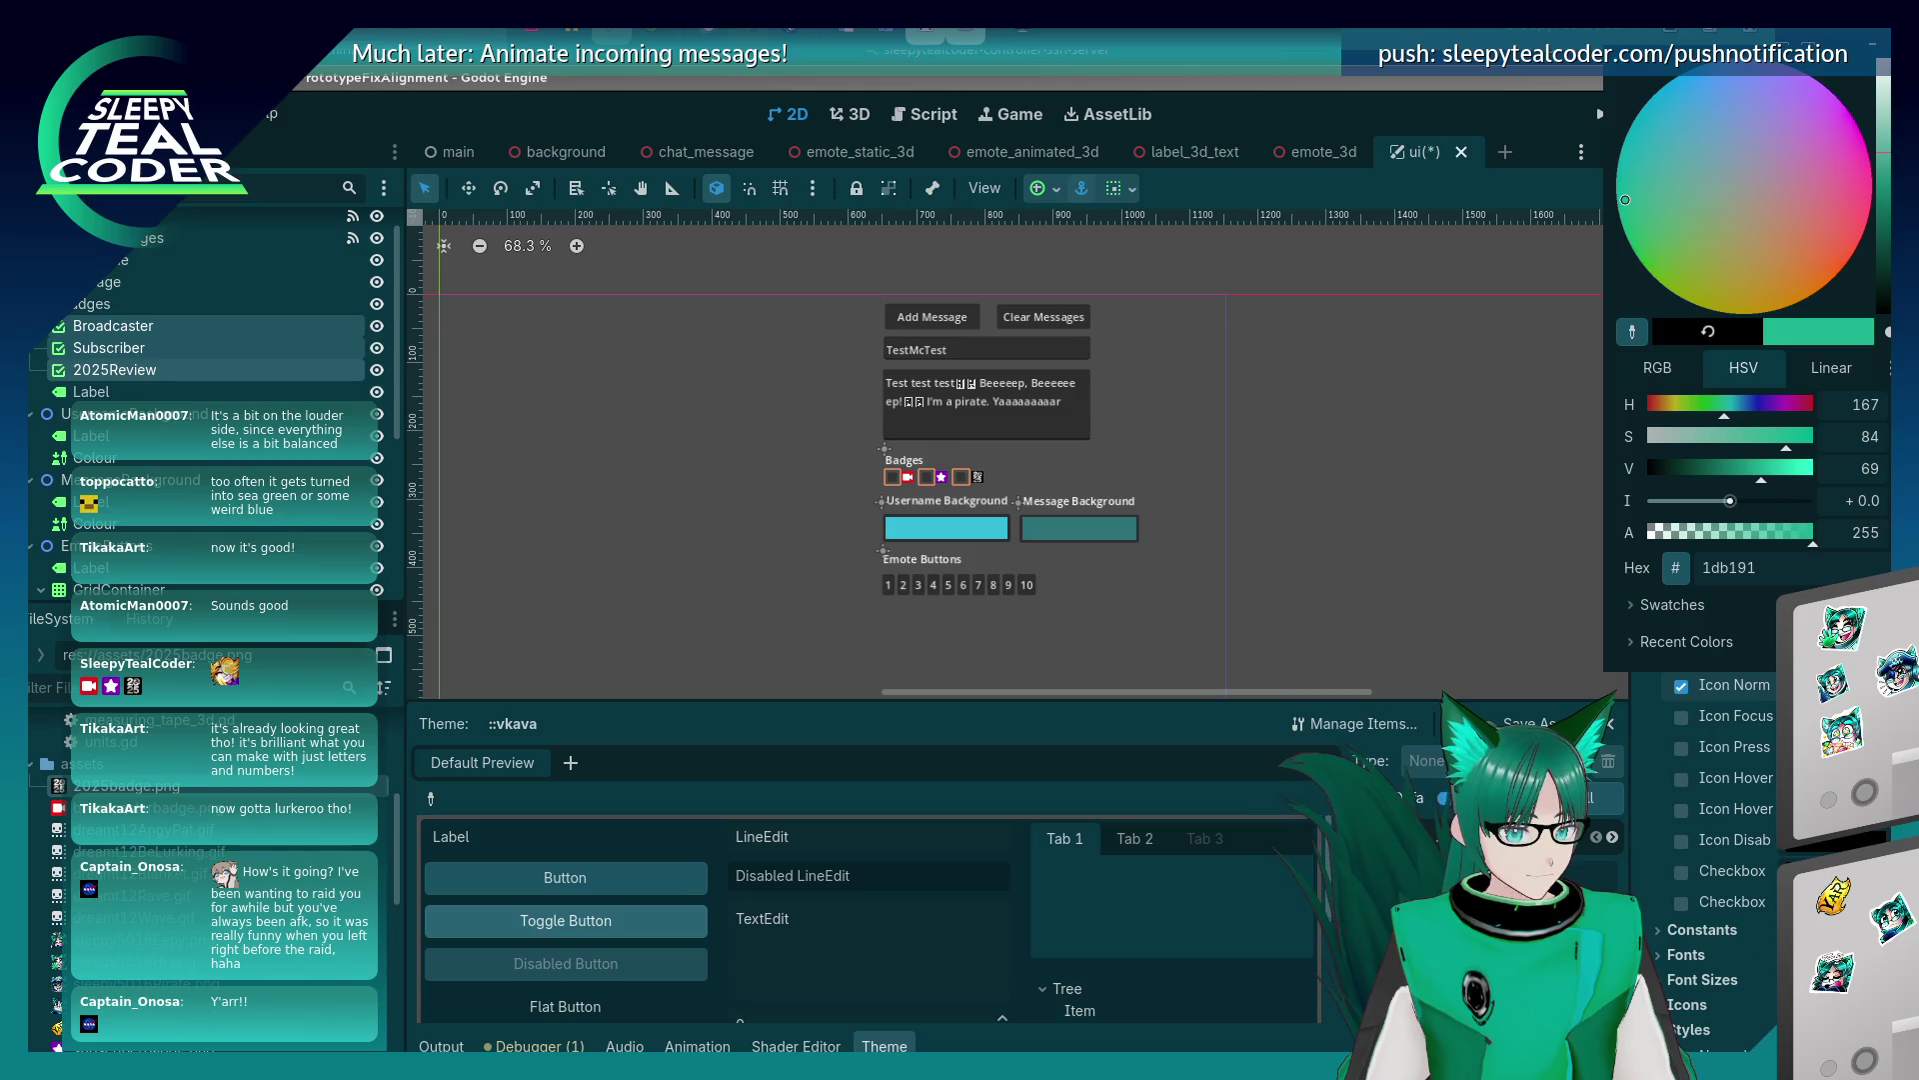
click(1567, 684)
click(1000, 489)
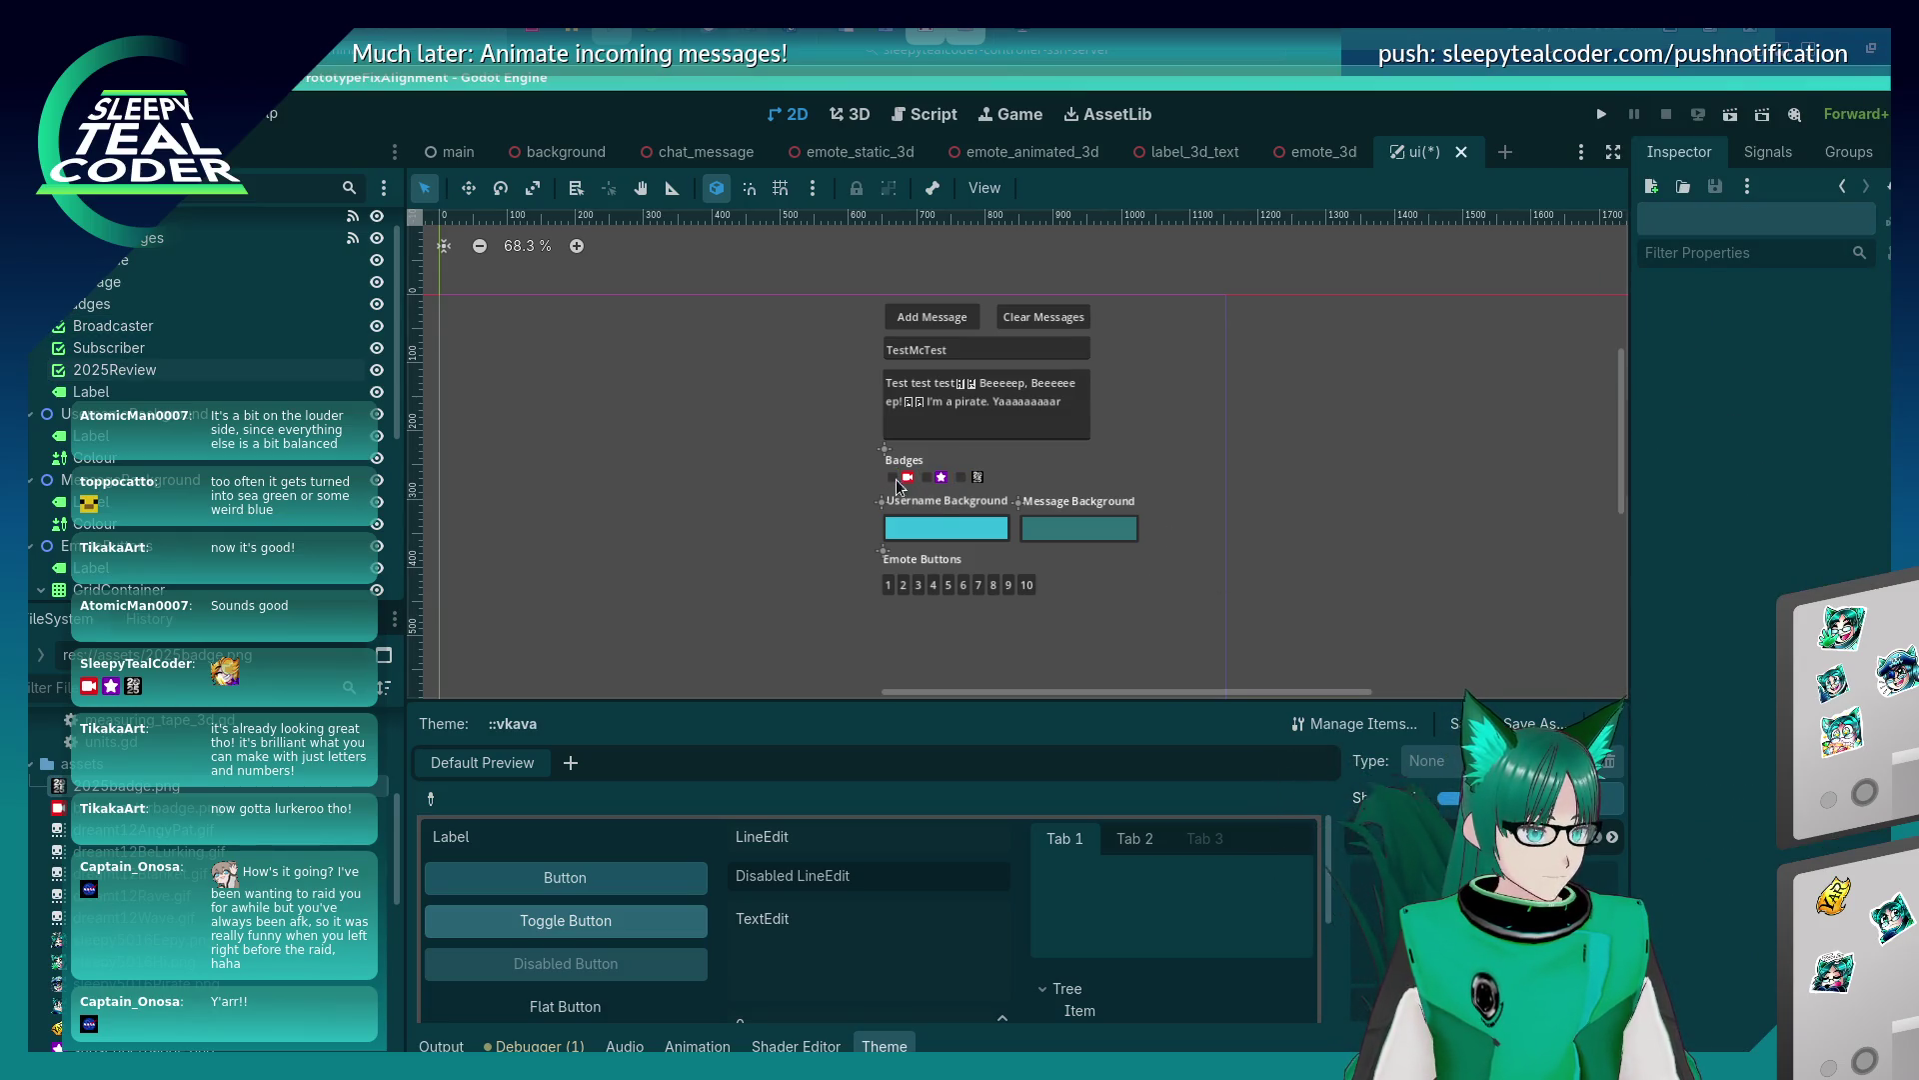
Run the prototype with F5, tick and untick the first badge checkbox, then stop it.
key(F5)
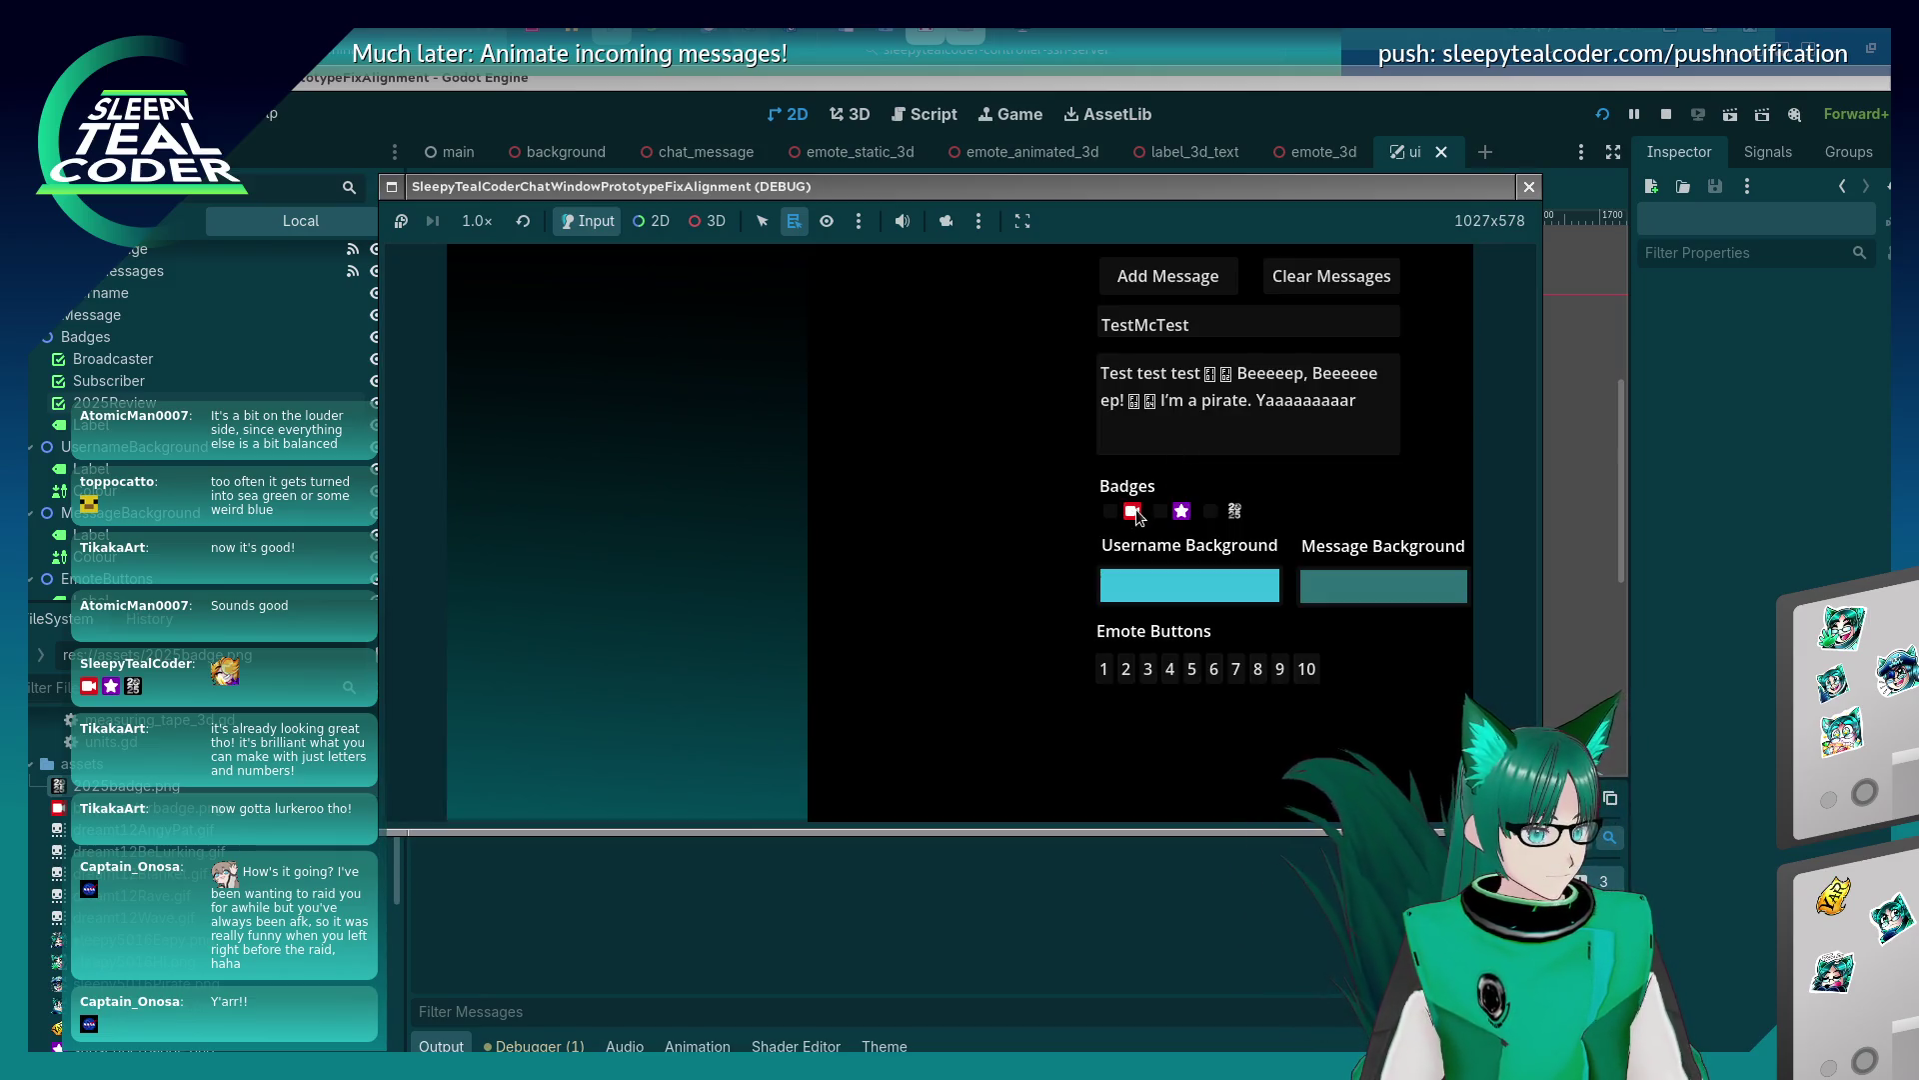
click(1112, 512)
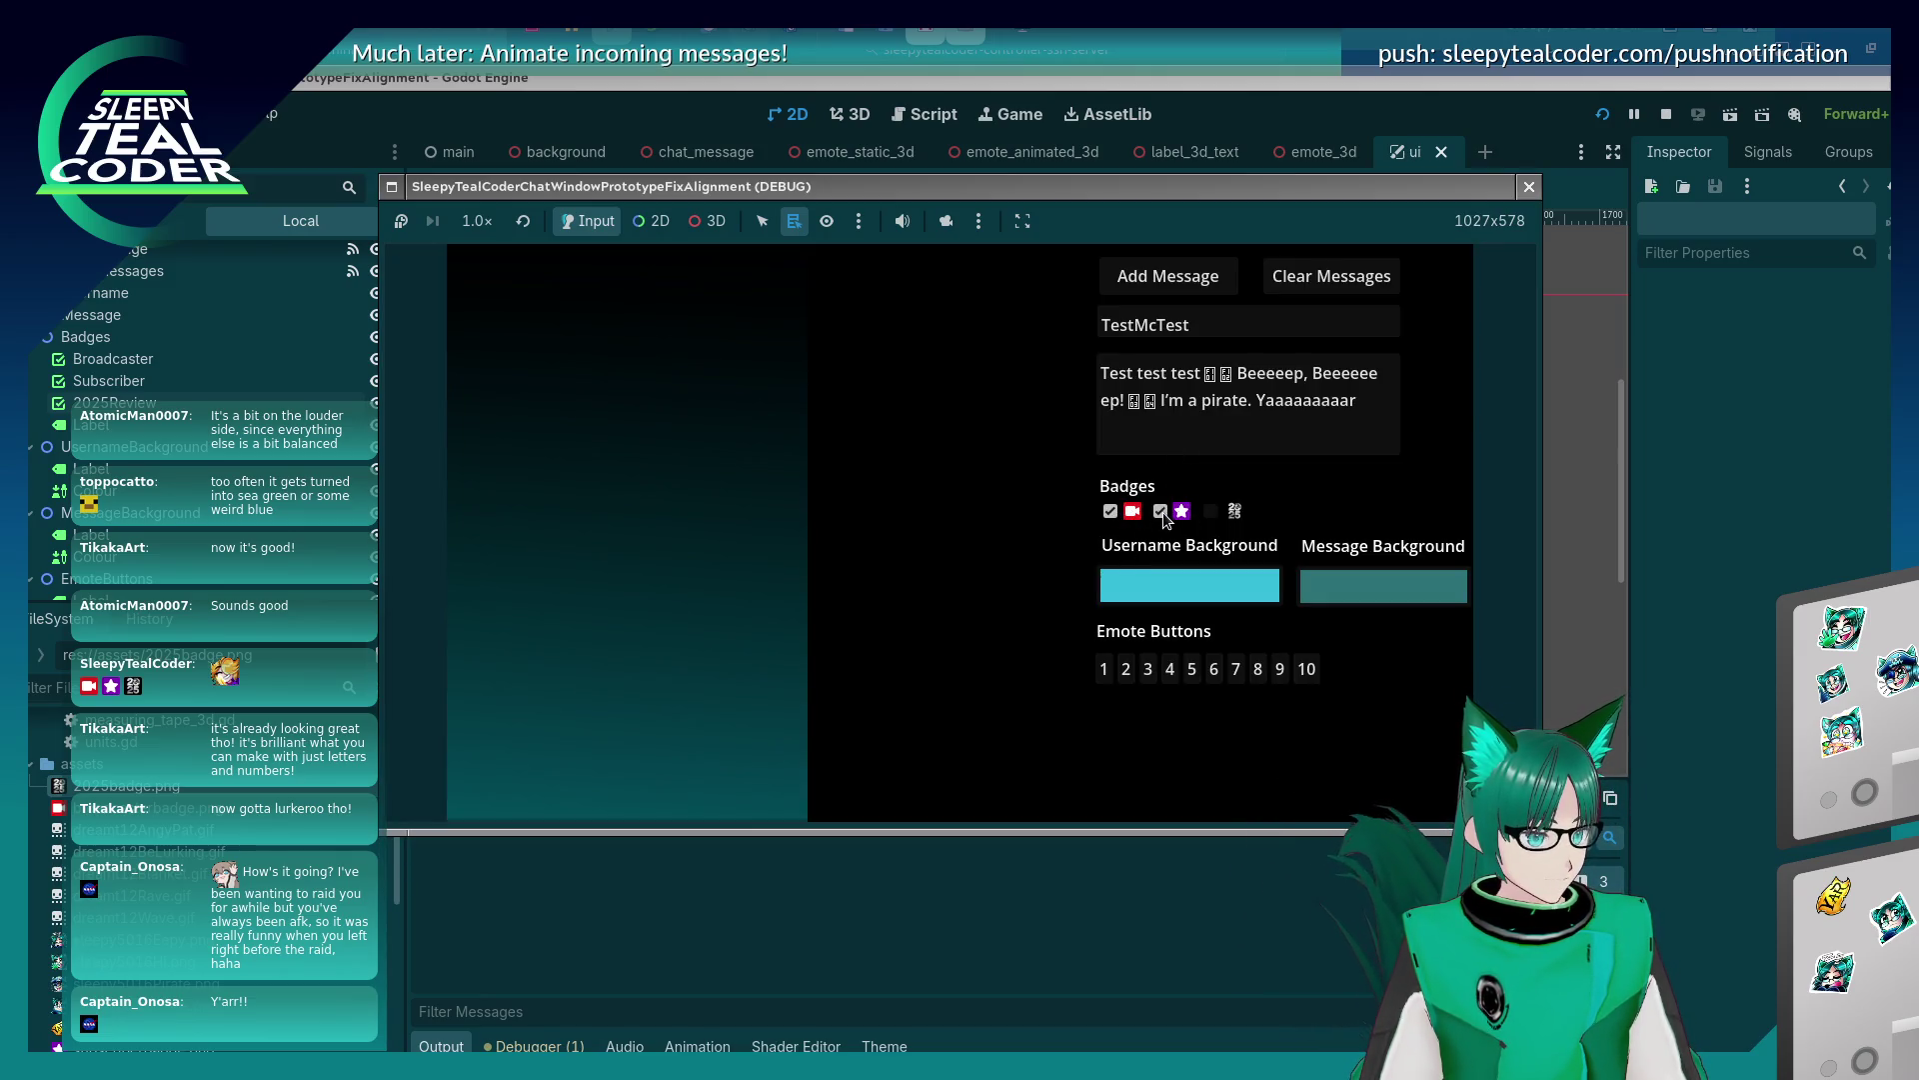
click(1110, 512)
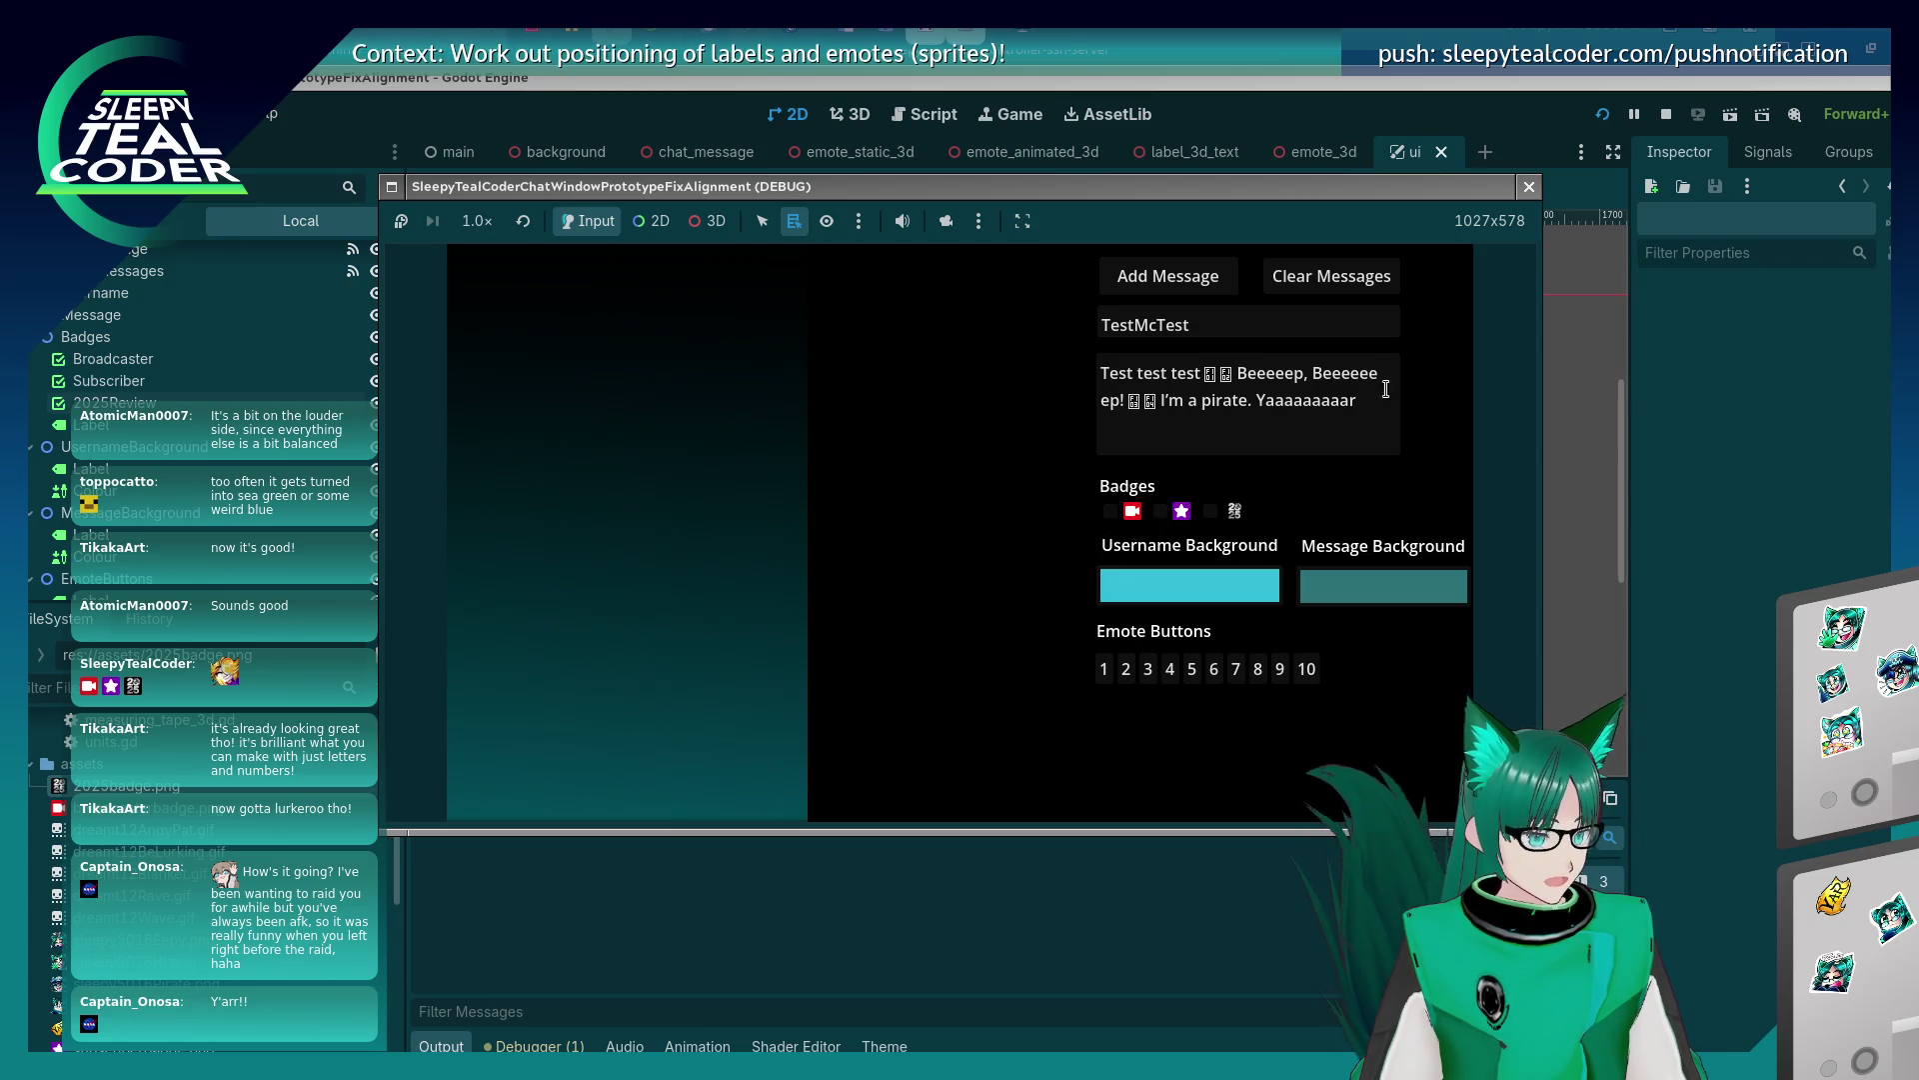
click(1529, 187)
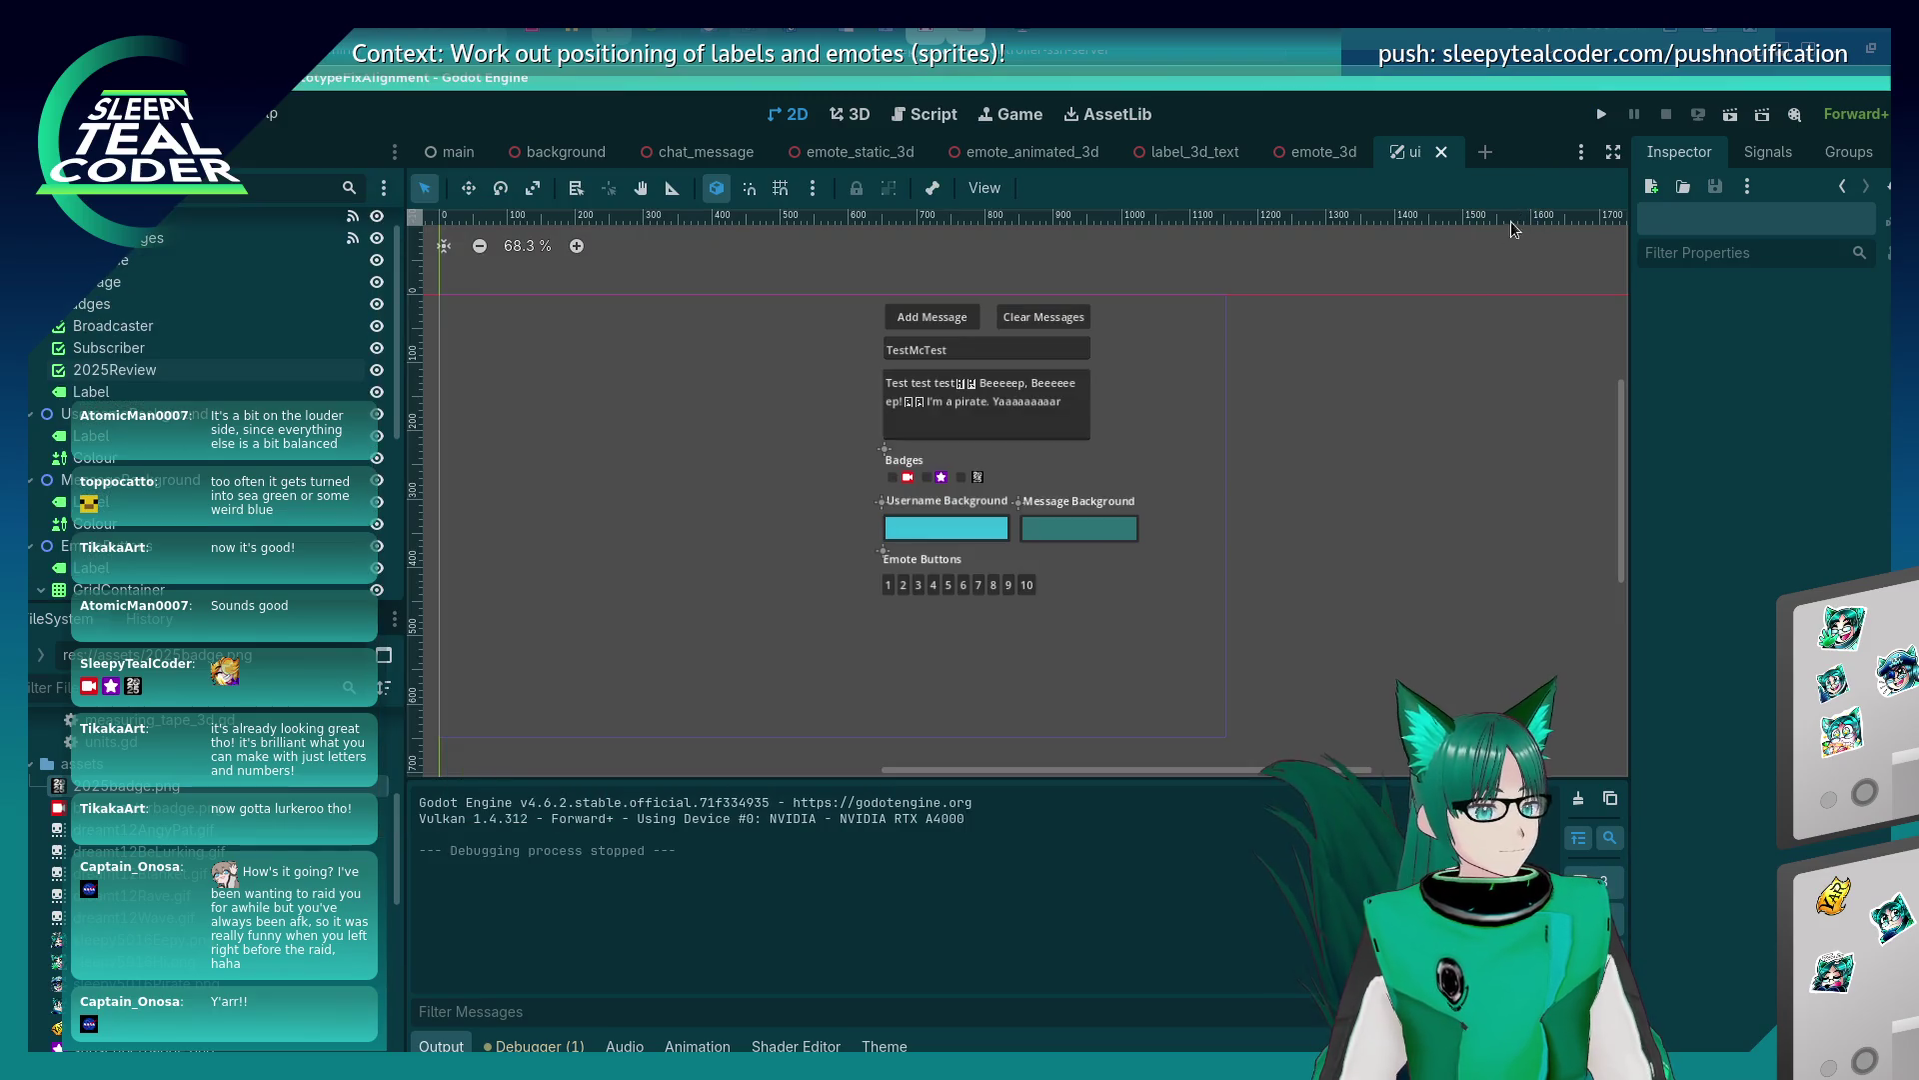
Select the Broadcaster, Subscriber and 2025Review checkboxes together in the Scene tree.
click(906, 484)
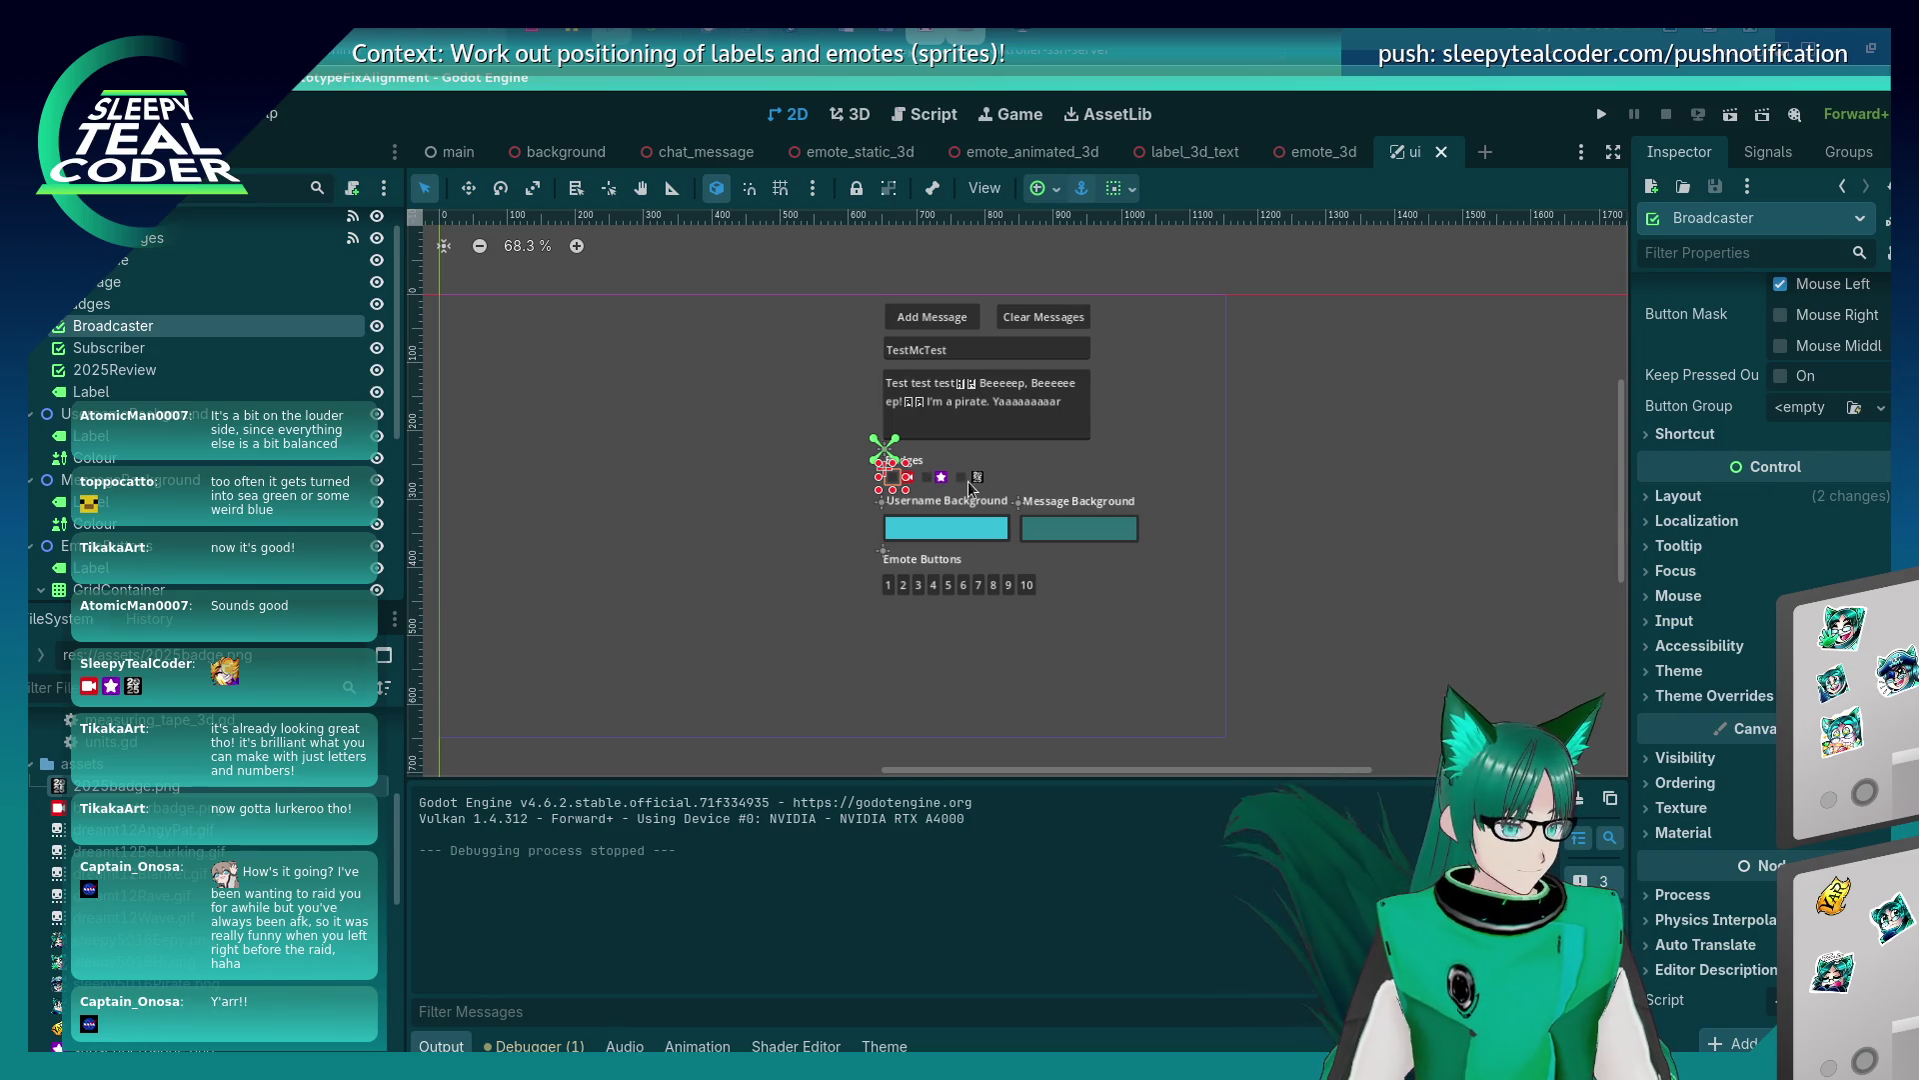
shift+click(941, 477)
shift+click(975, 477)
scroll(1686, 764, down, 5)
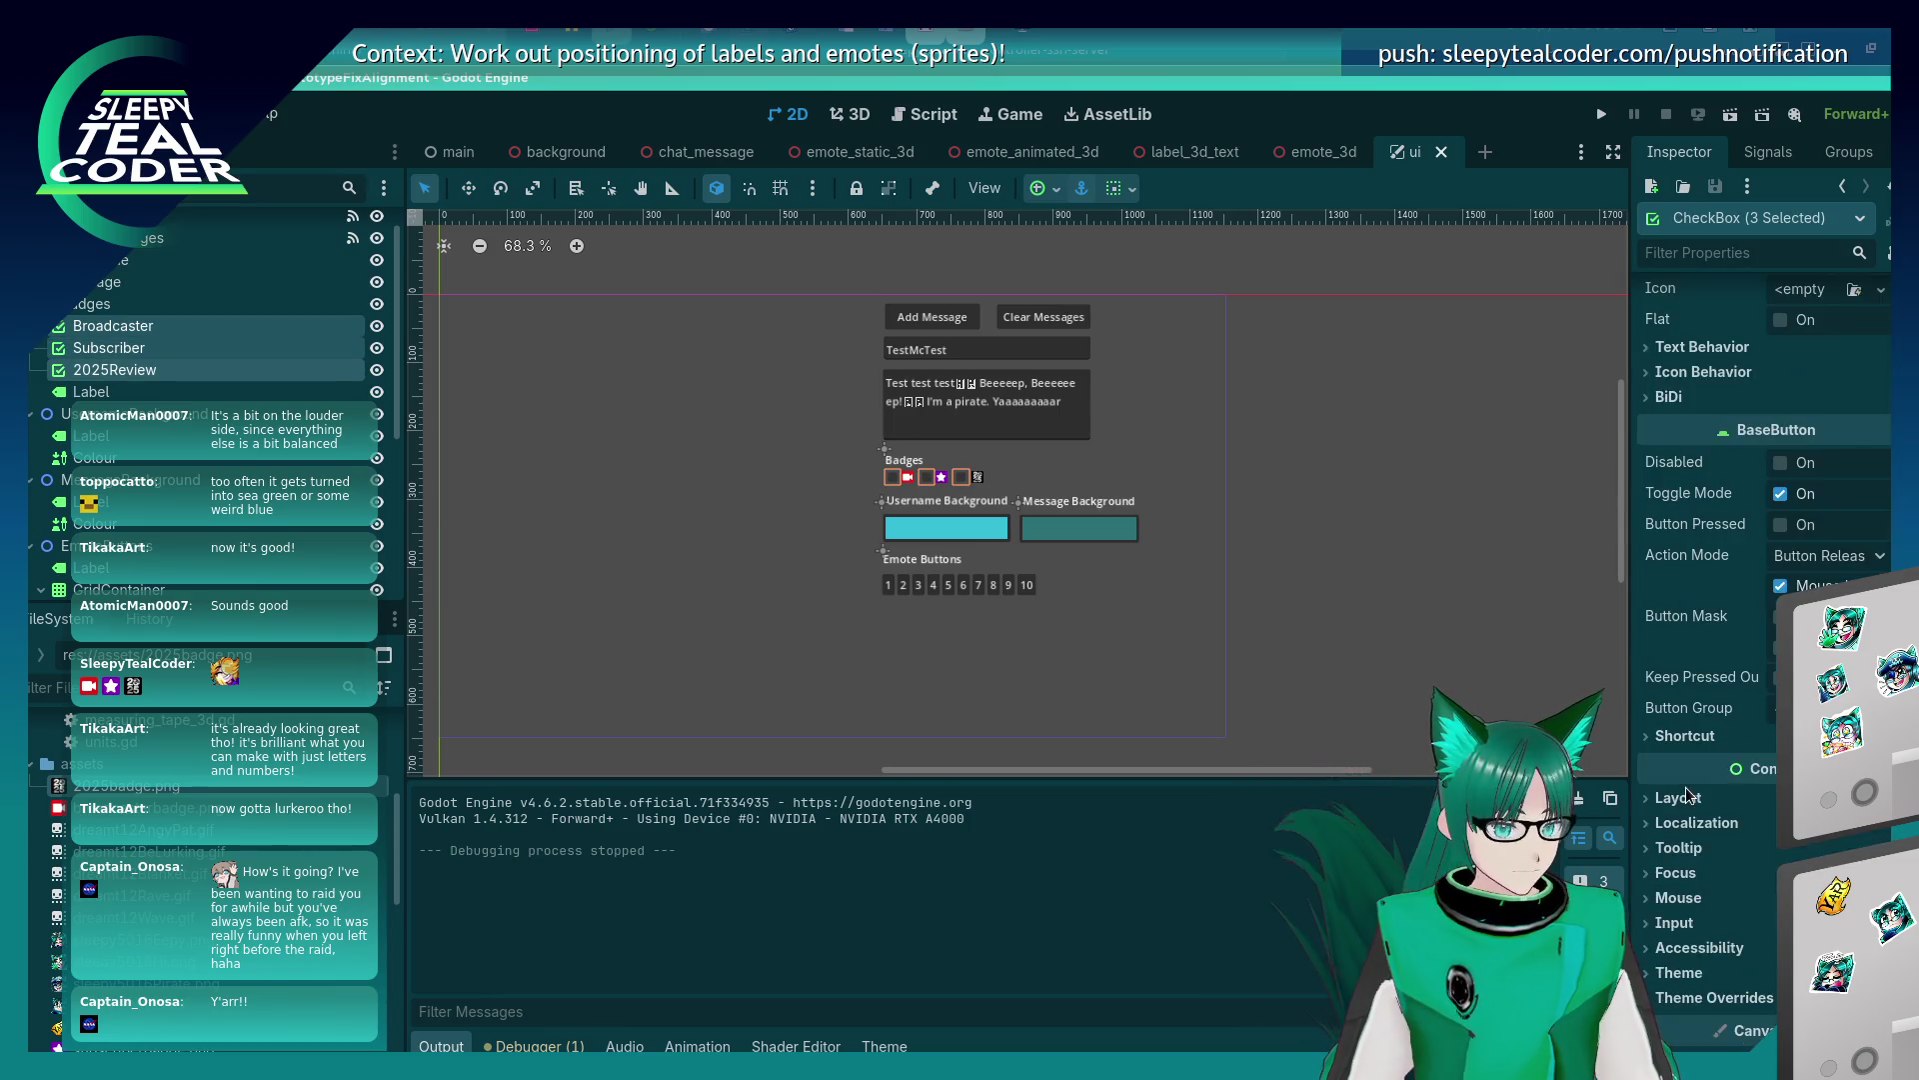
Untick the Icon Normal colour override for all three checkboxes.
click(1649, 684)
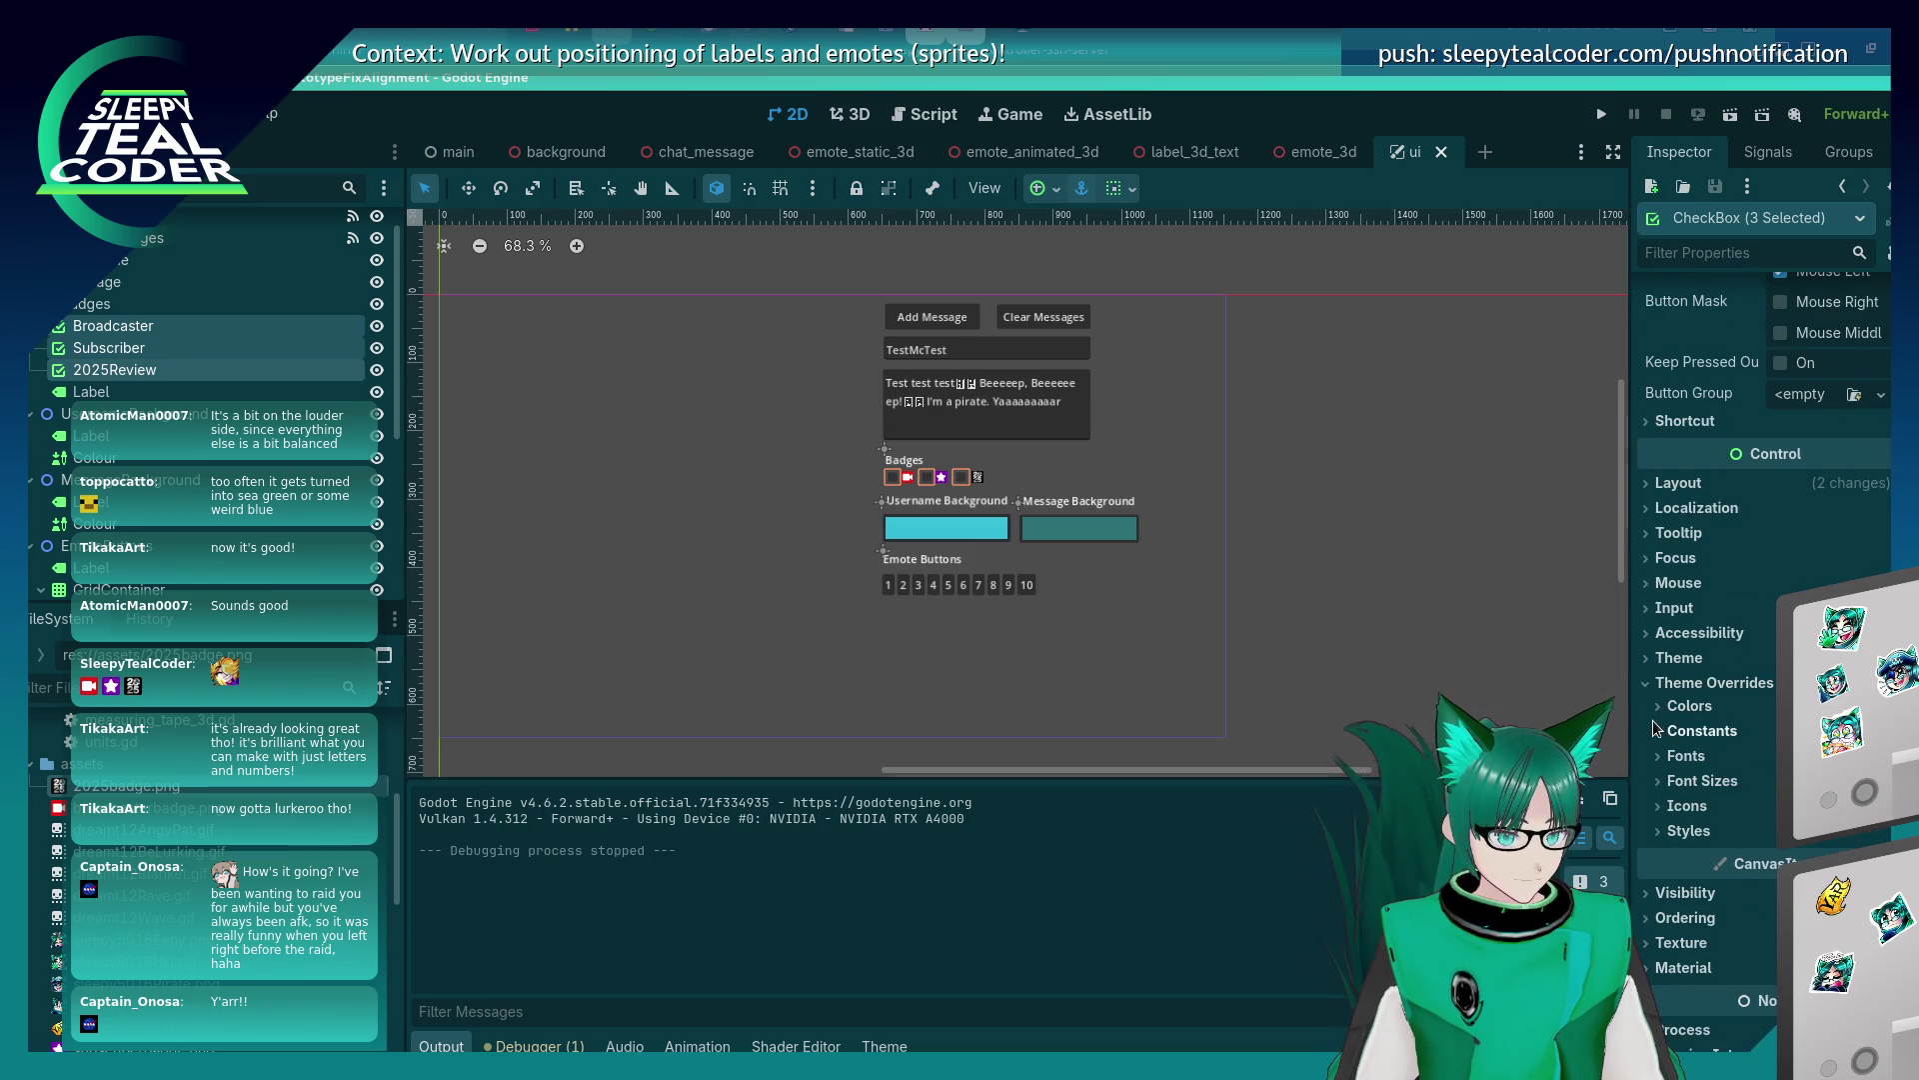
click(1689, 705)
scroll(1699, 720, down, 3)
click(1744, 660)
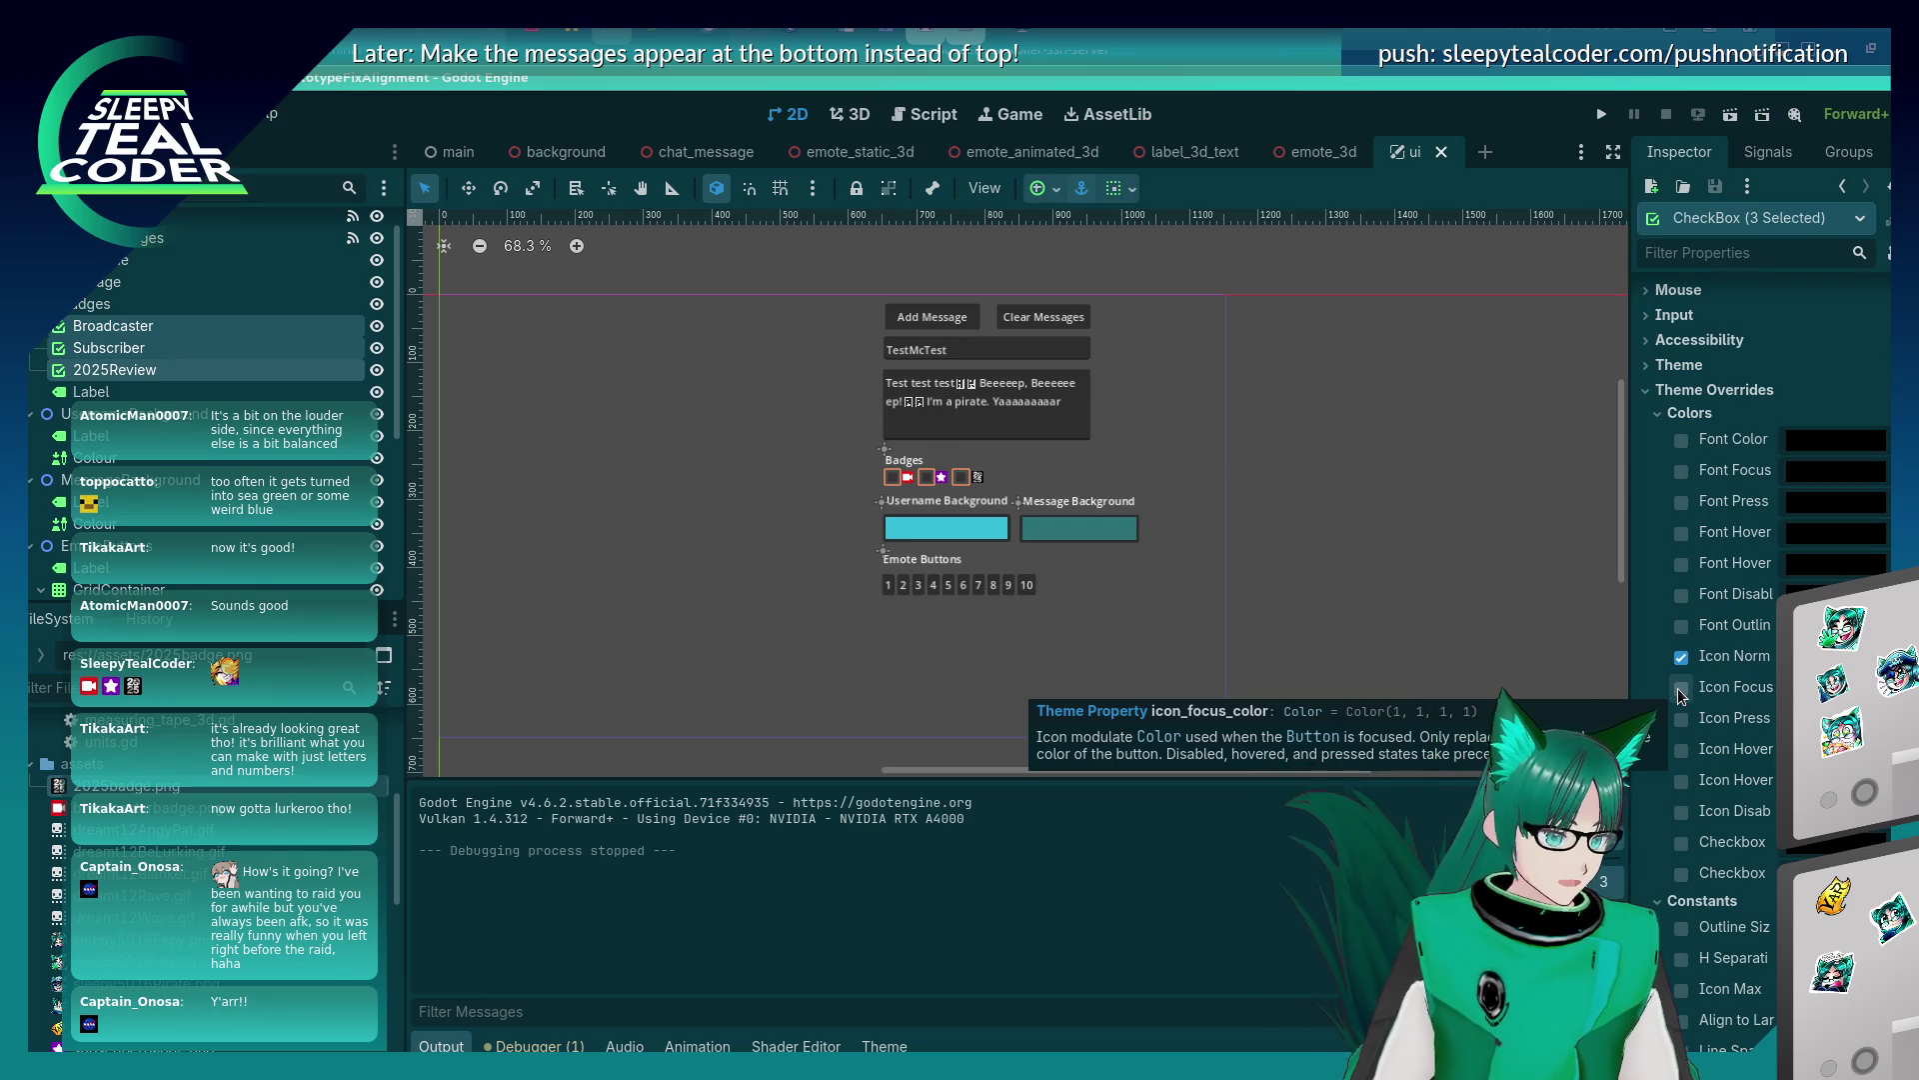
click(1682, 655)
scroll(1689, 656, up, 3)
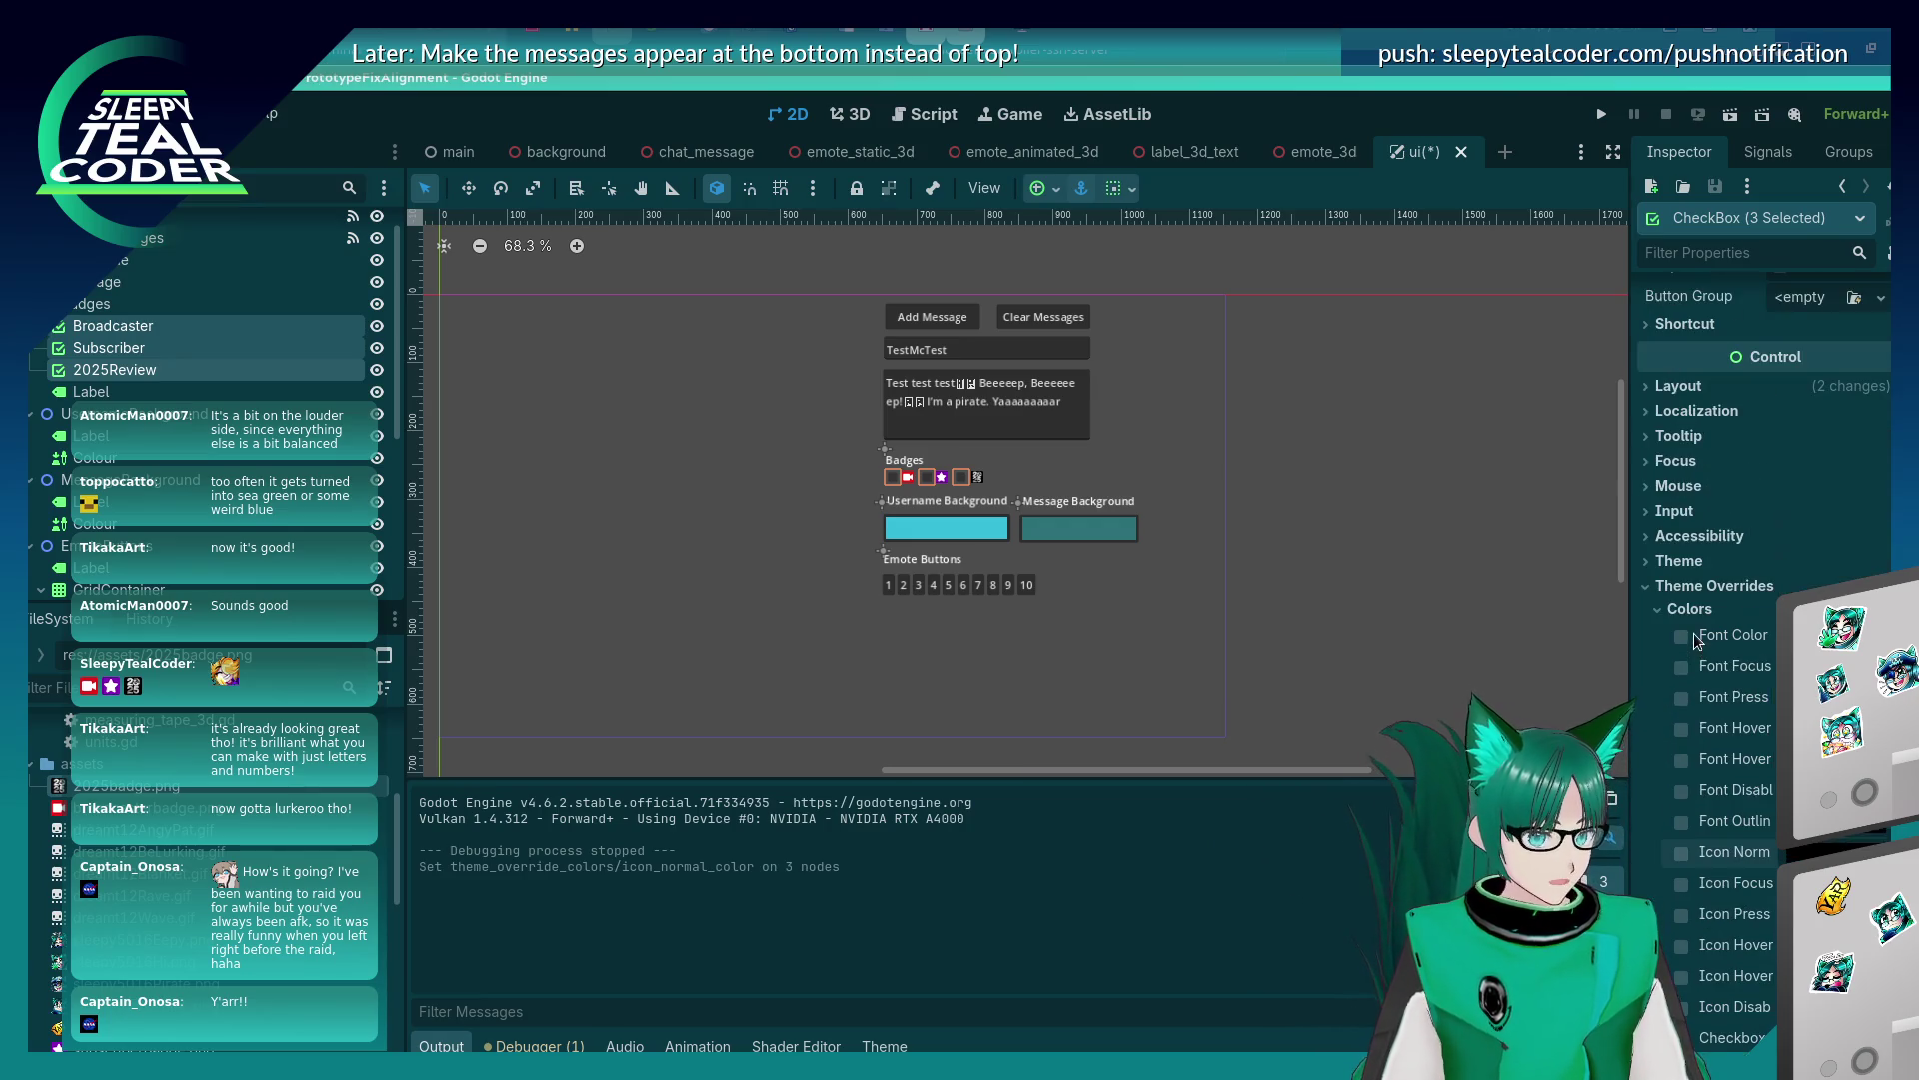
Collapse the override sections and open the Theme resource picker for the checkboxes.
click(1677, 386)
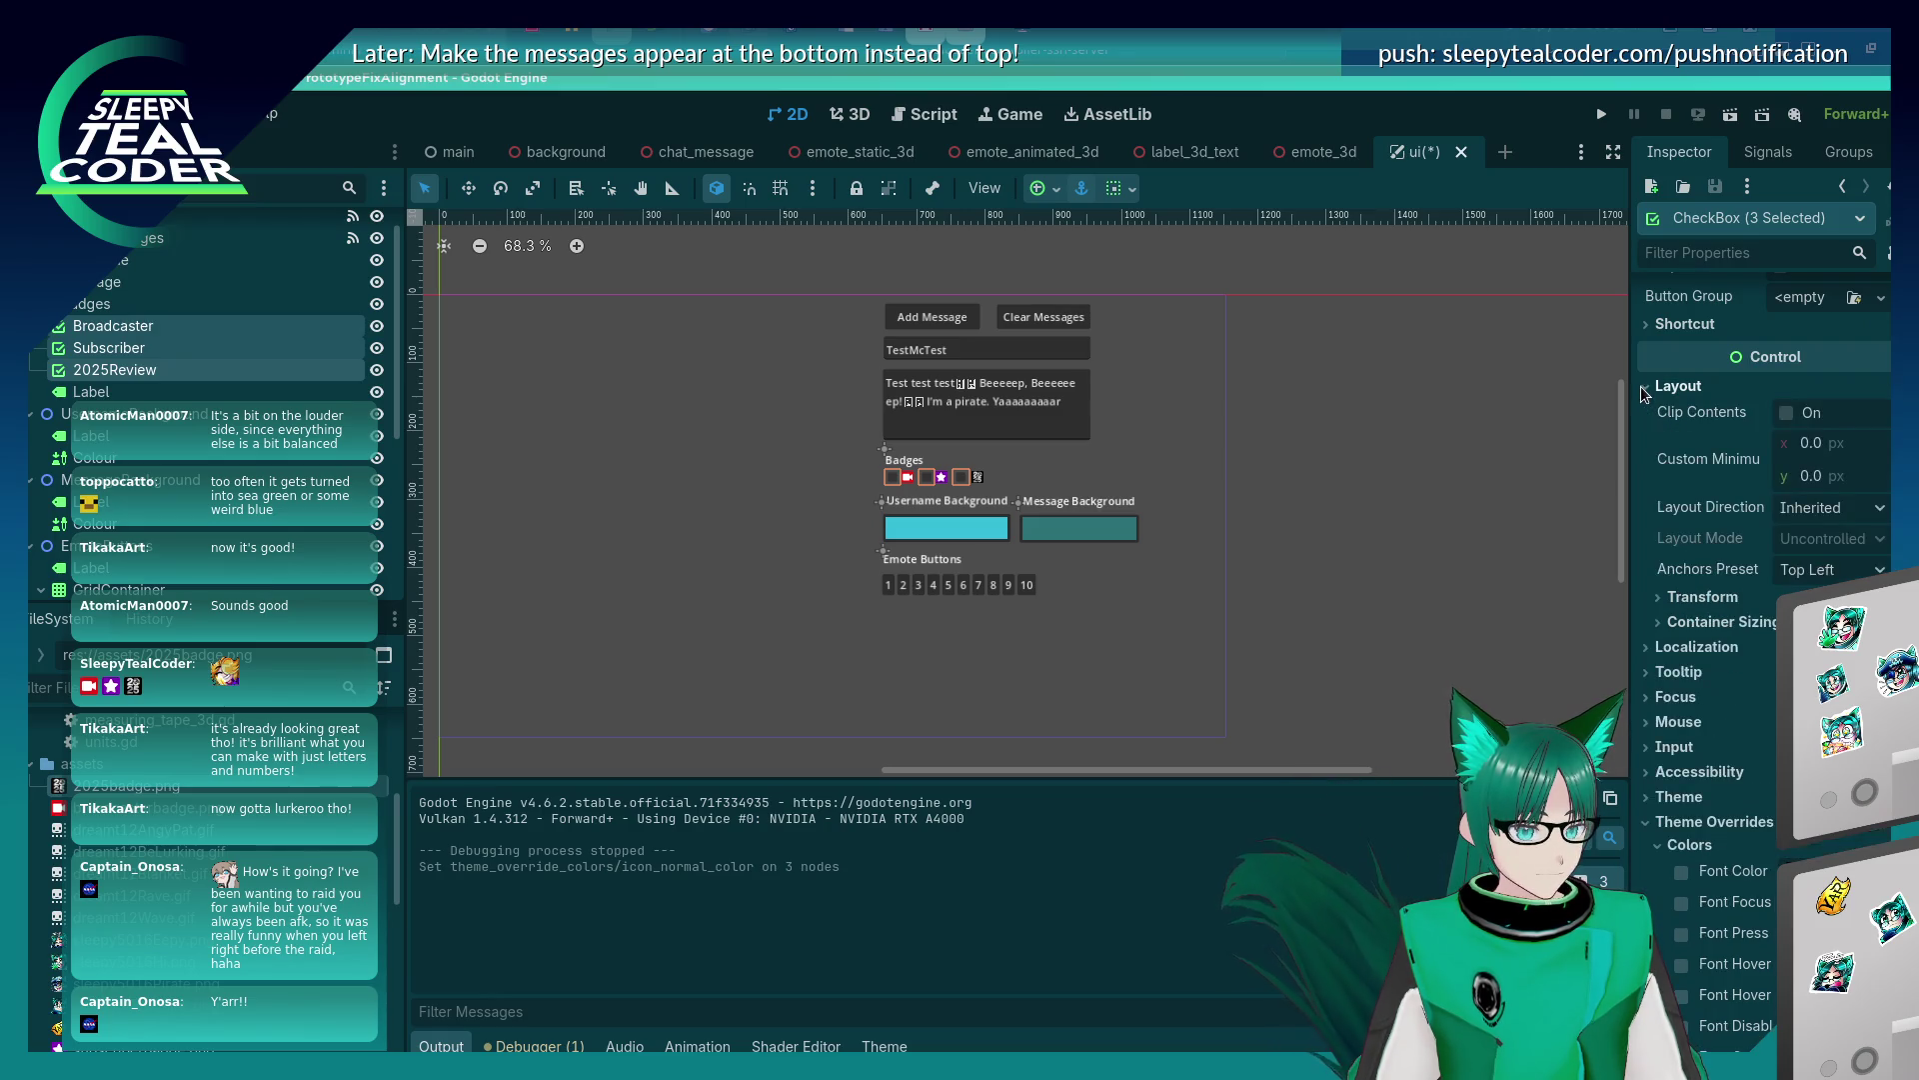
click(1678, 386)
click(1662, 609)
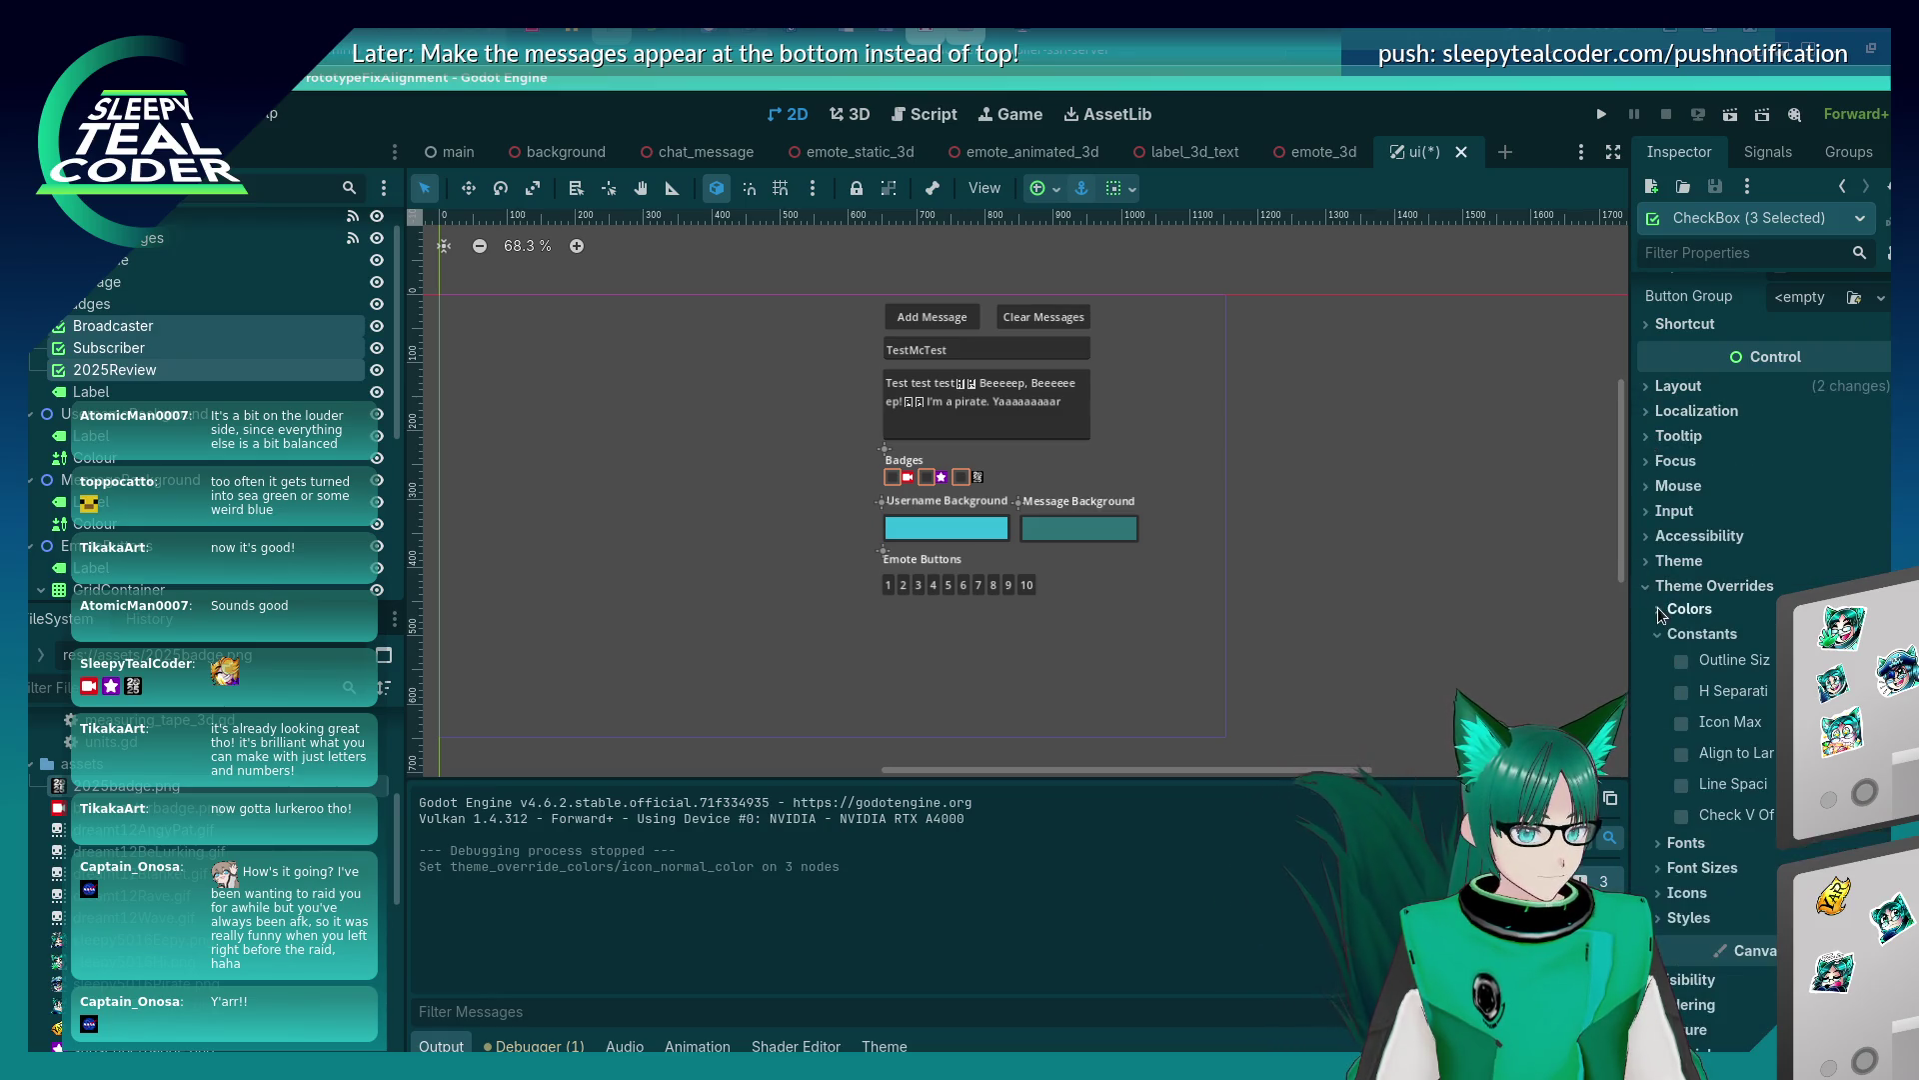
click(1661, 638)
click(1659, 561)
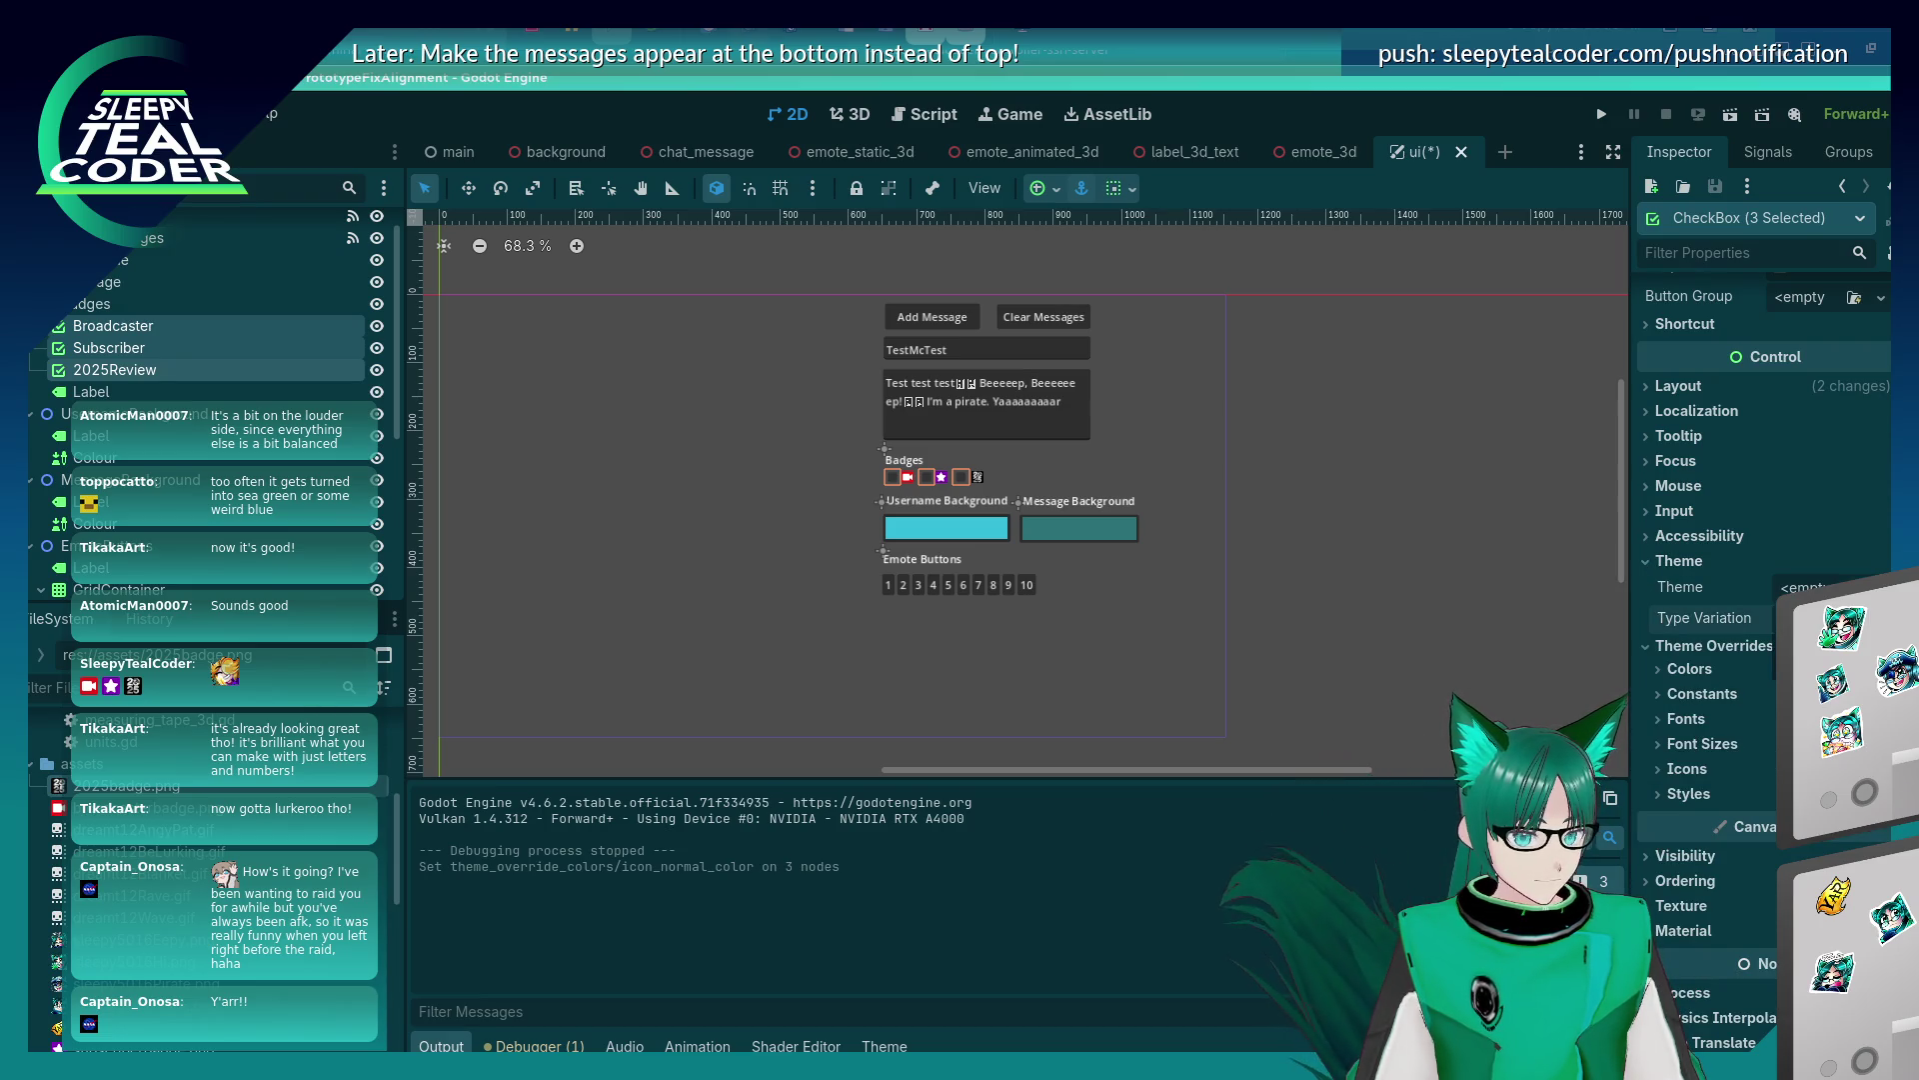
click(1810, 587)
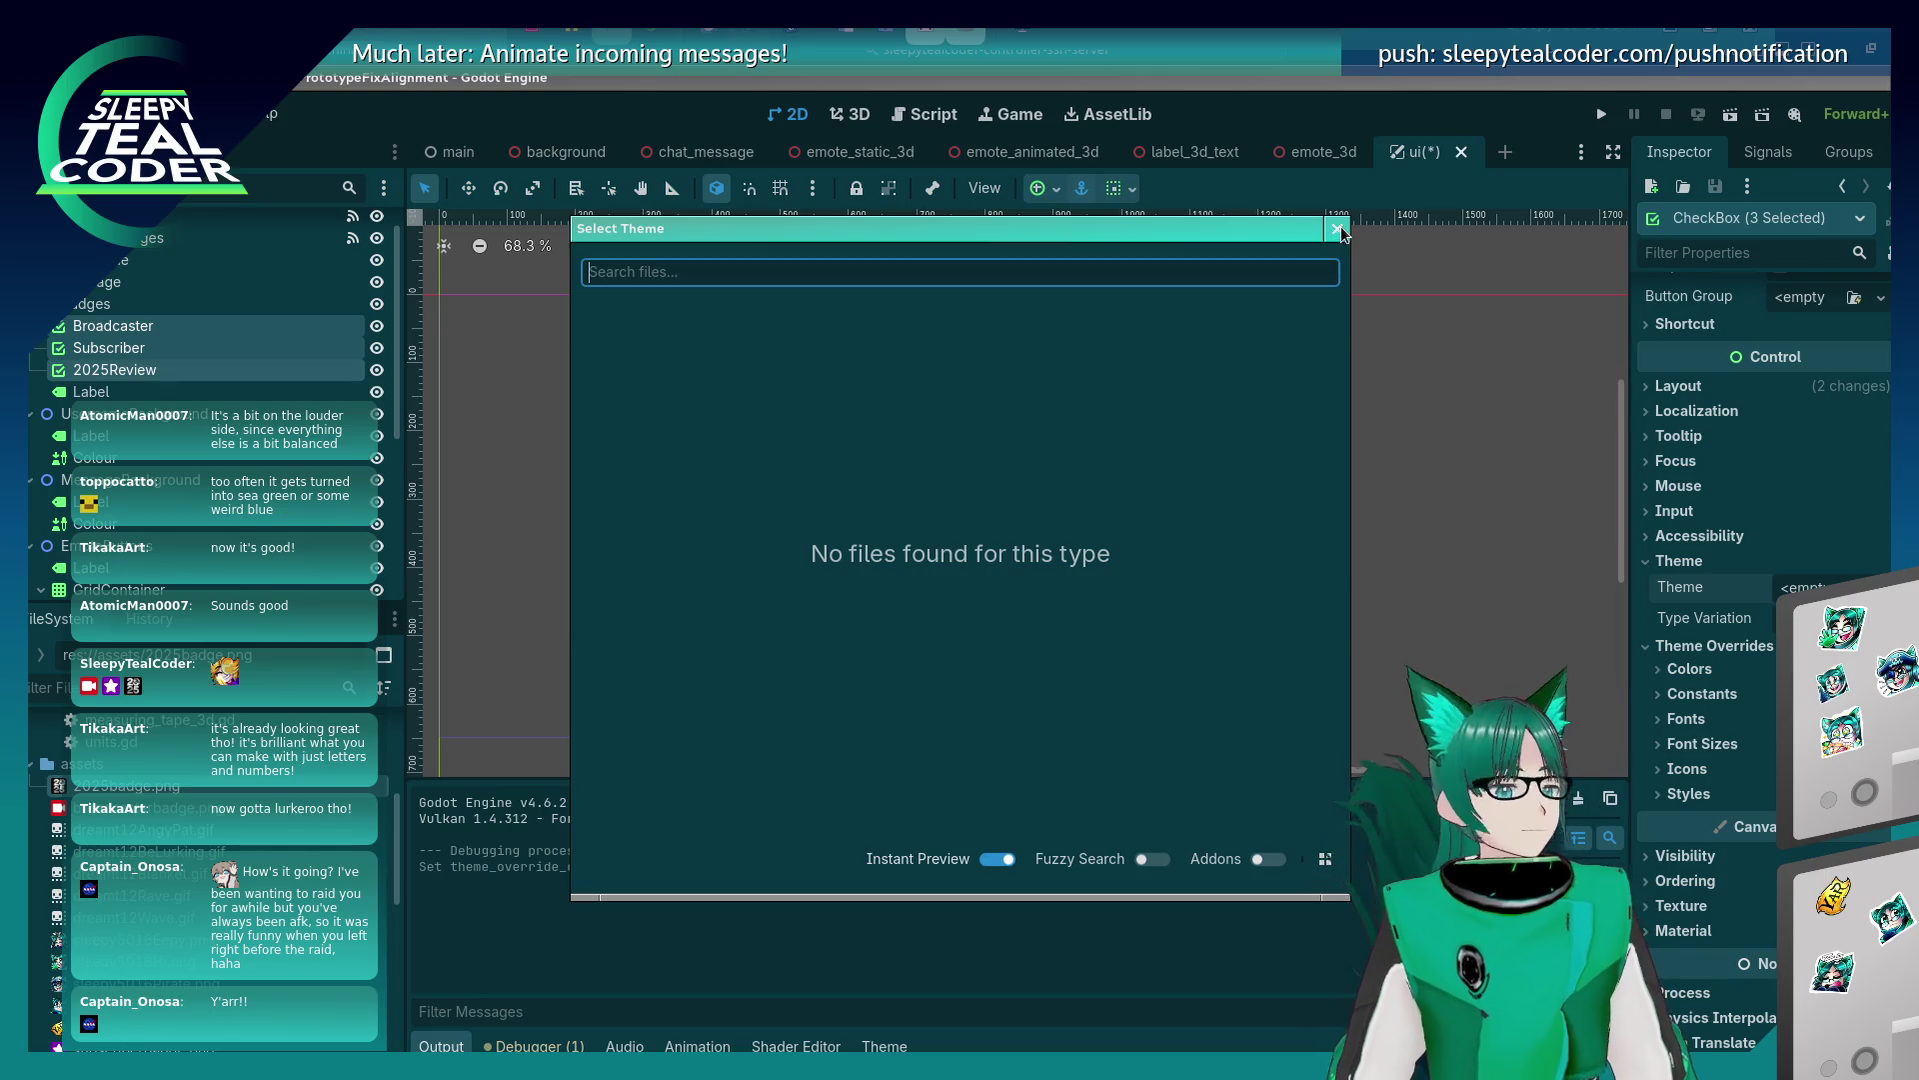
Close the Select Theme dialog and switch to the chat_message 3D scene tab.
click(1338, 229)
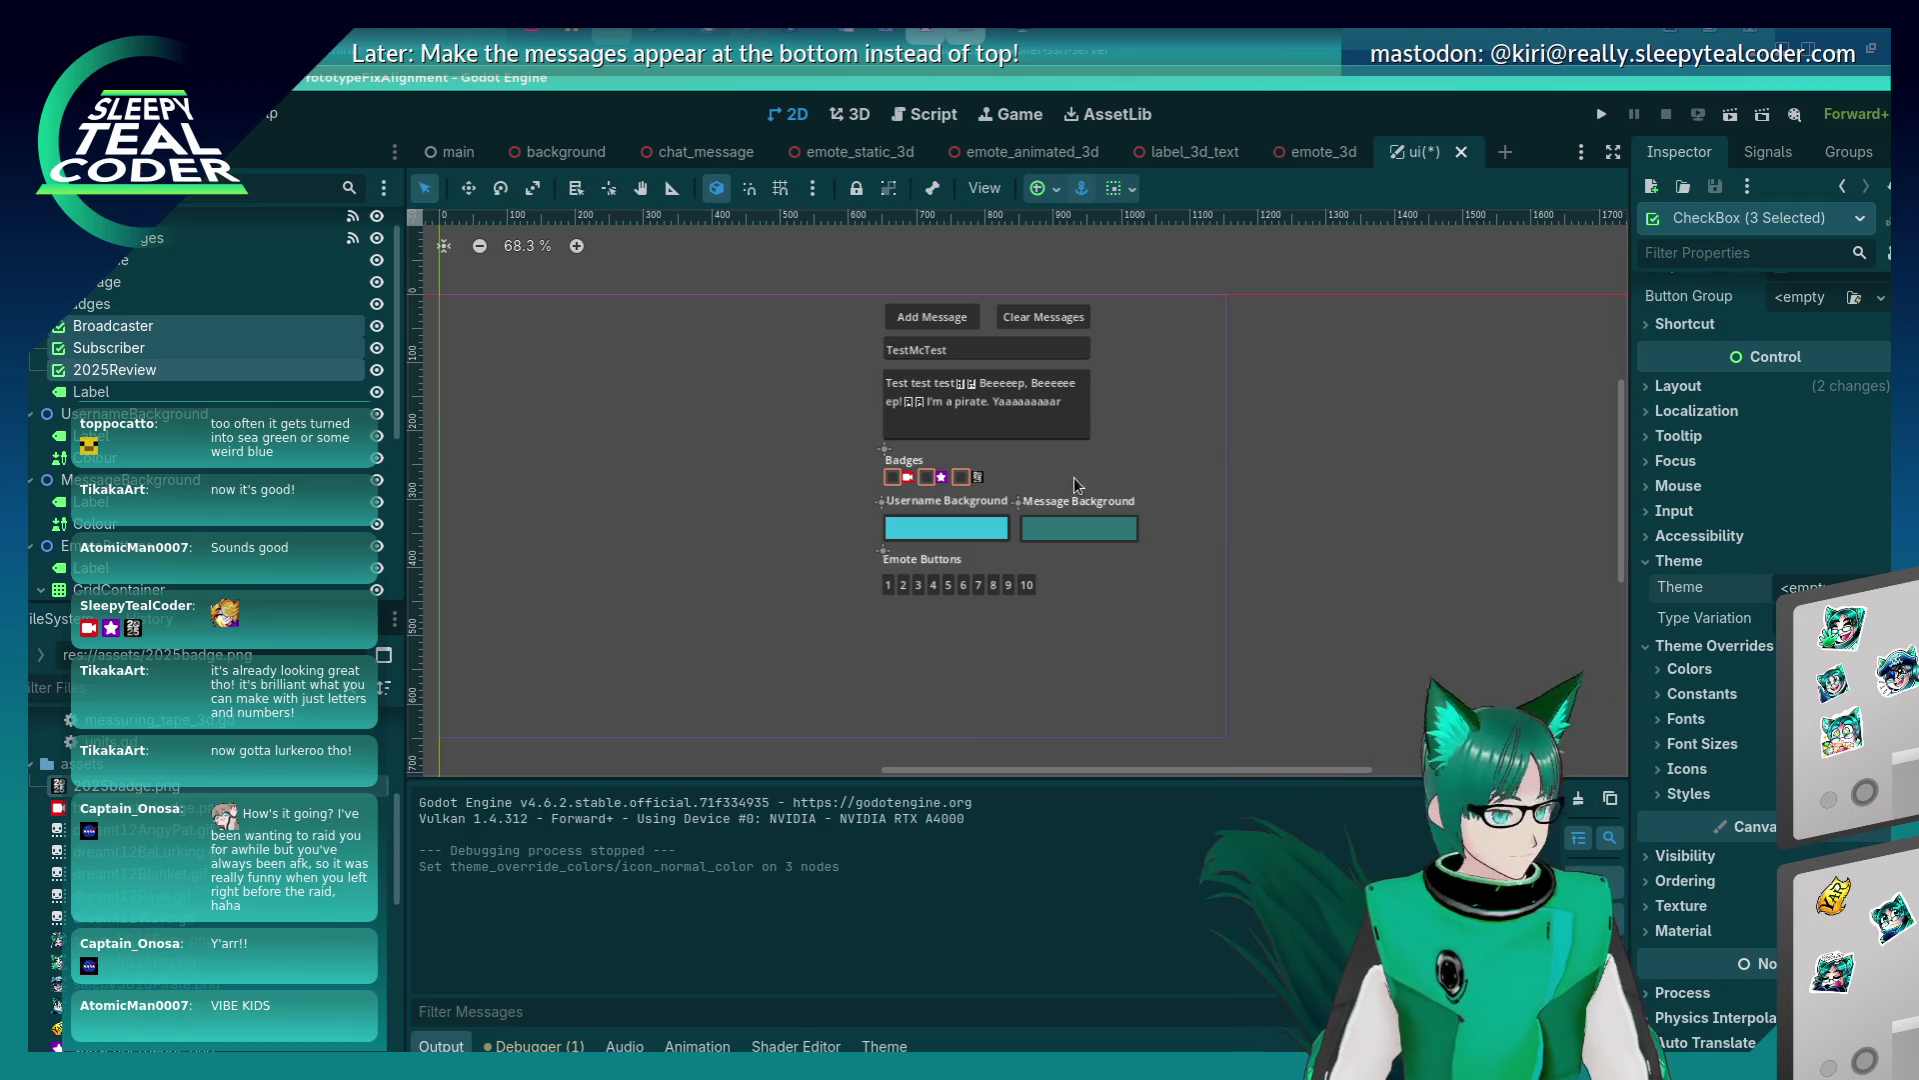
click(684, 155)
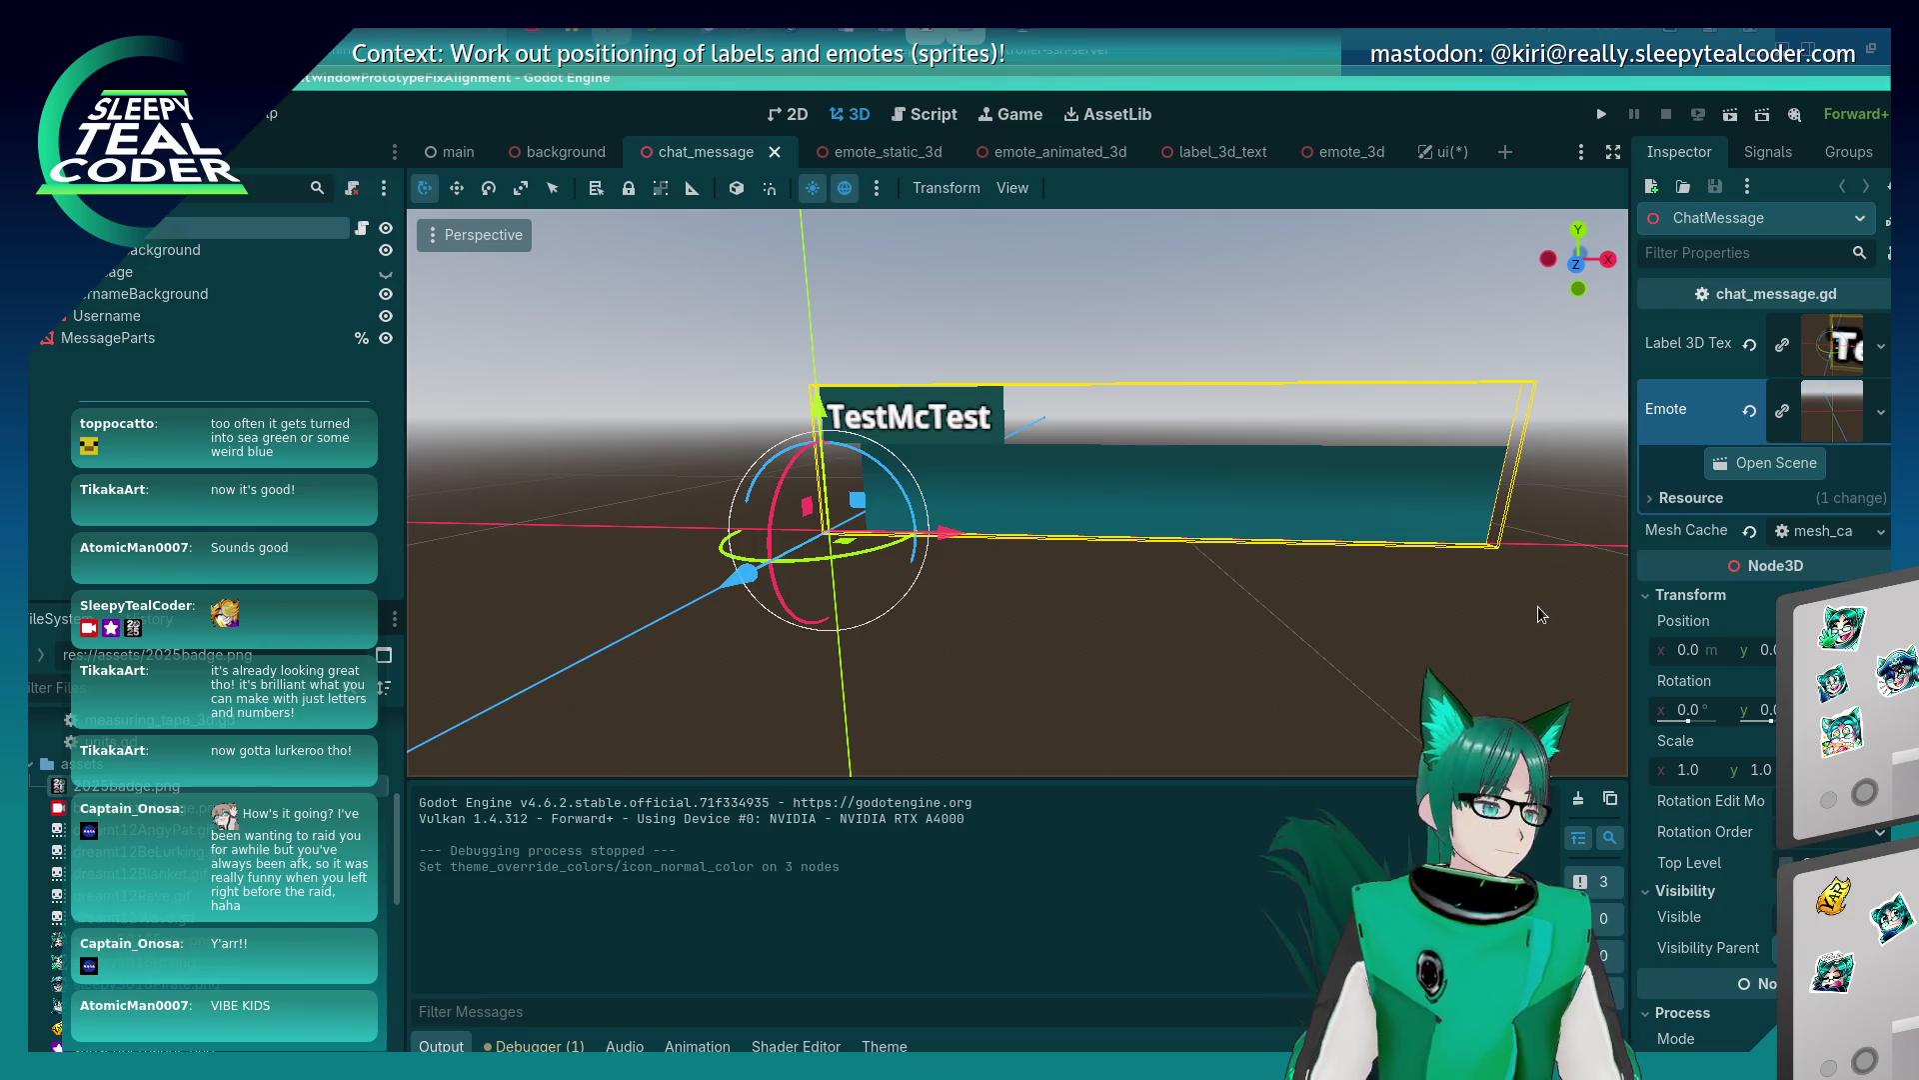
click(1320, 633)
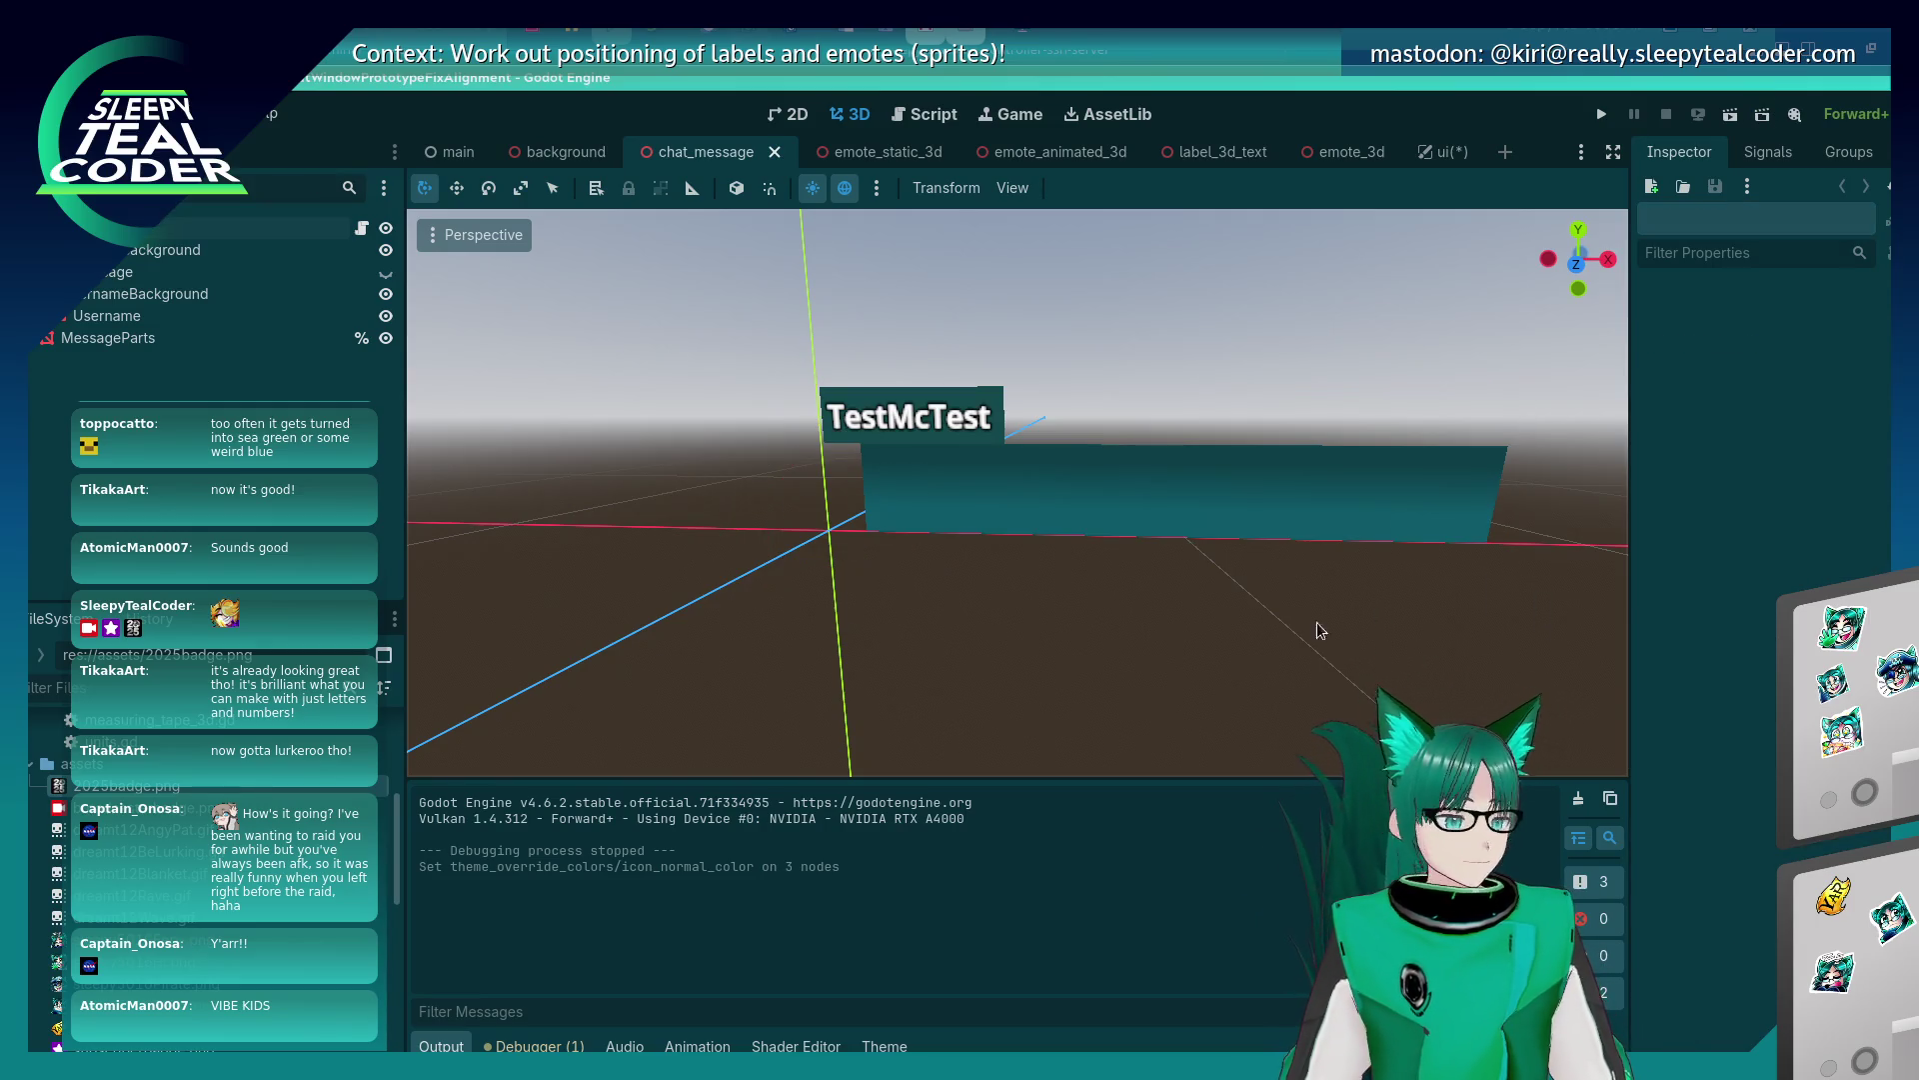
click(1149, 466)
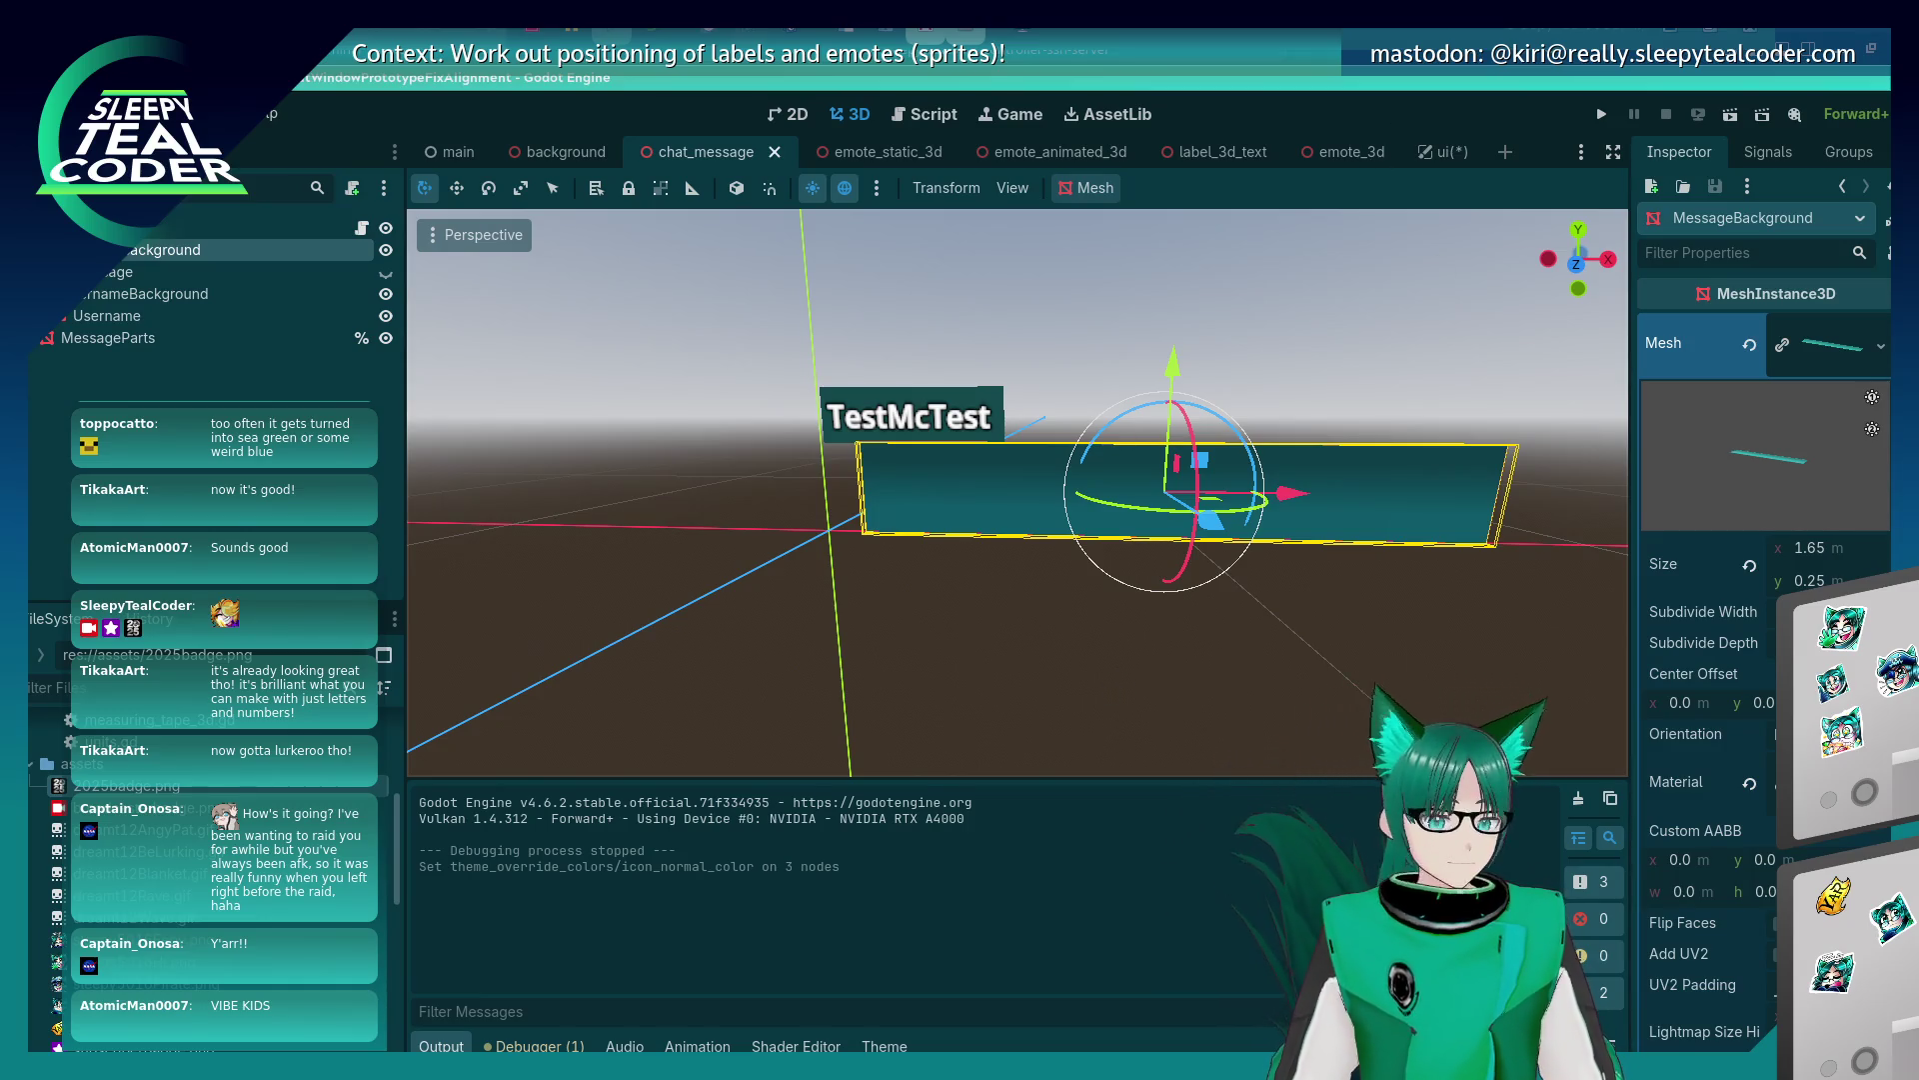
click(1153, 689)
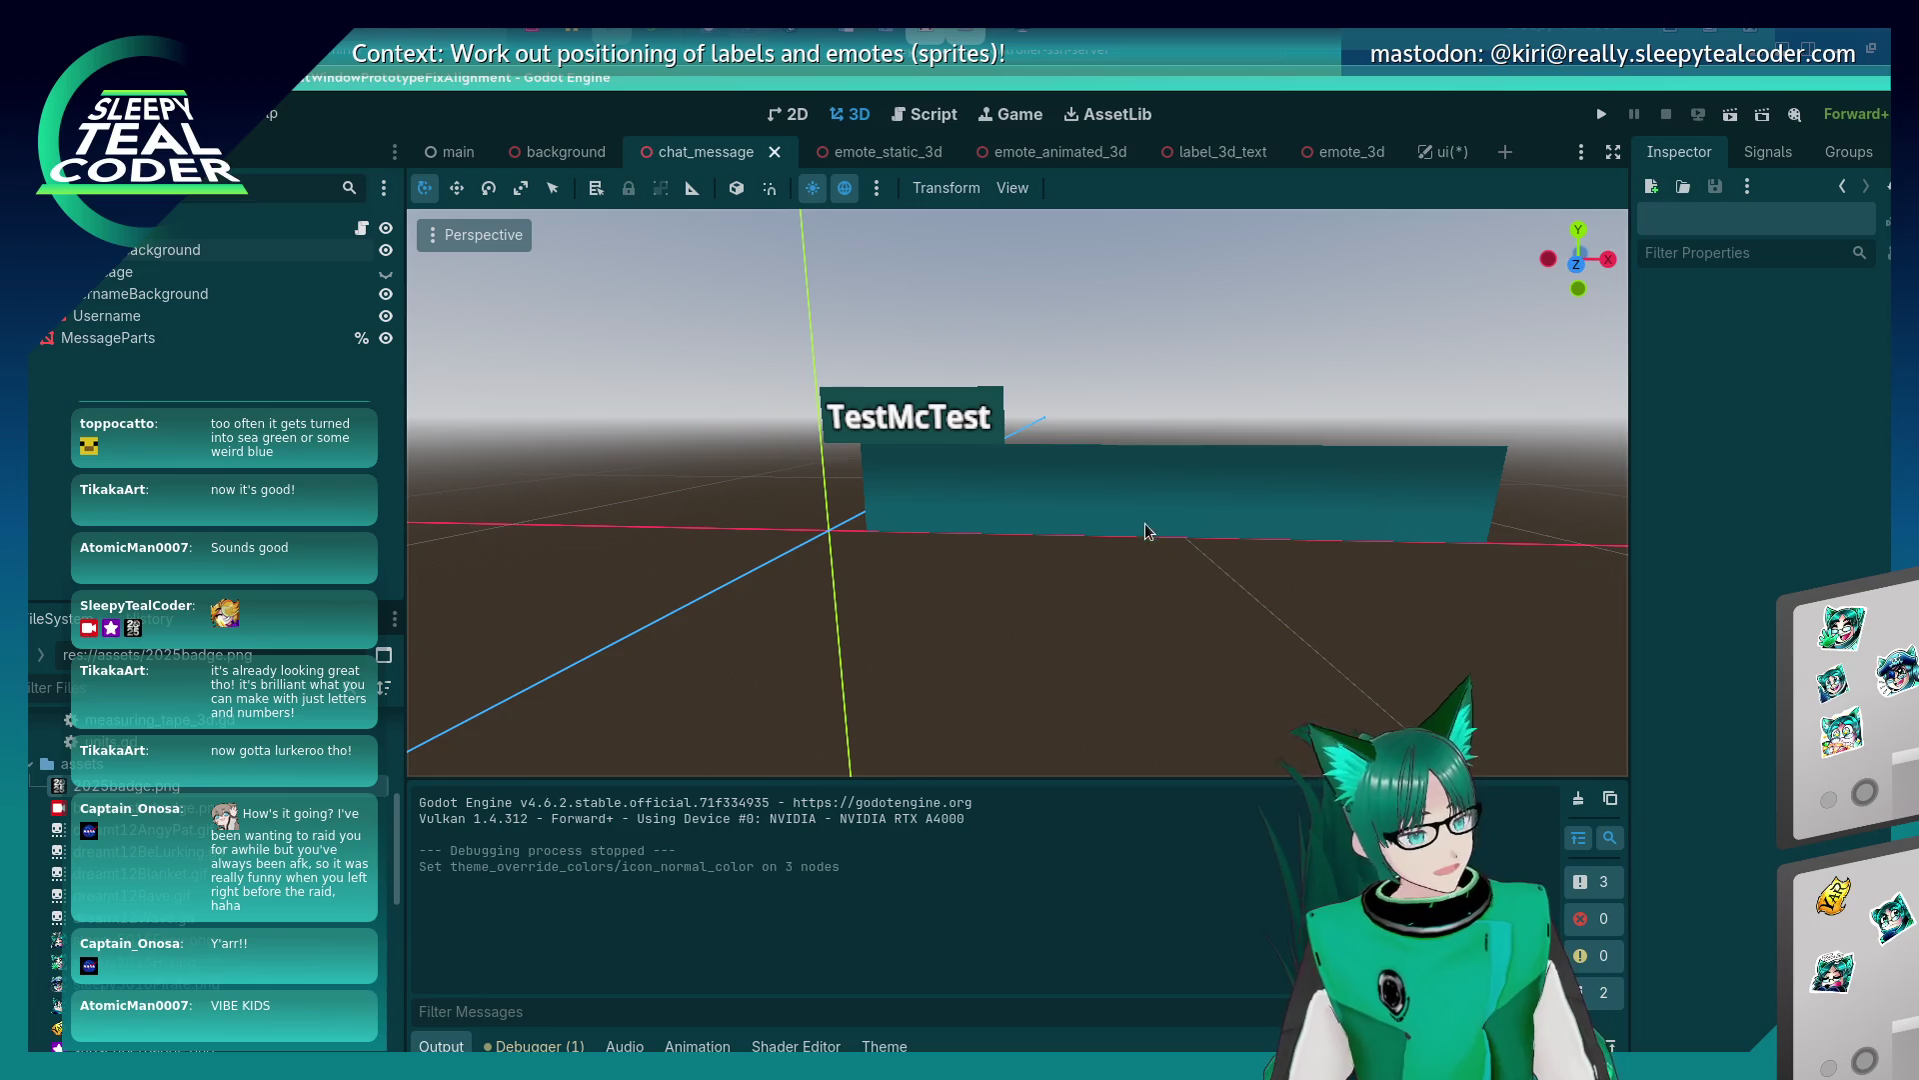
click(996, 423)
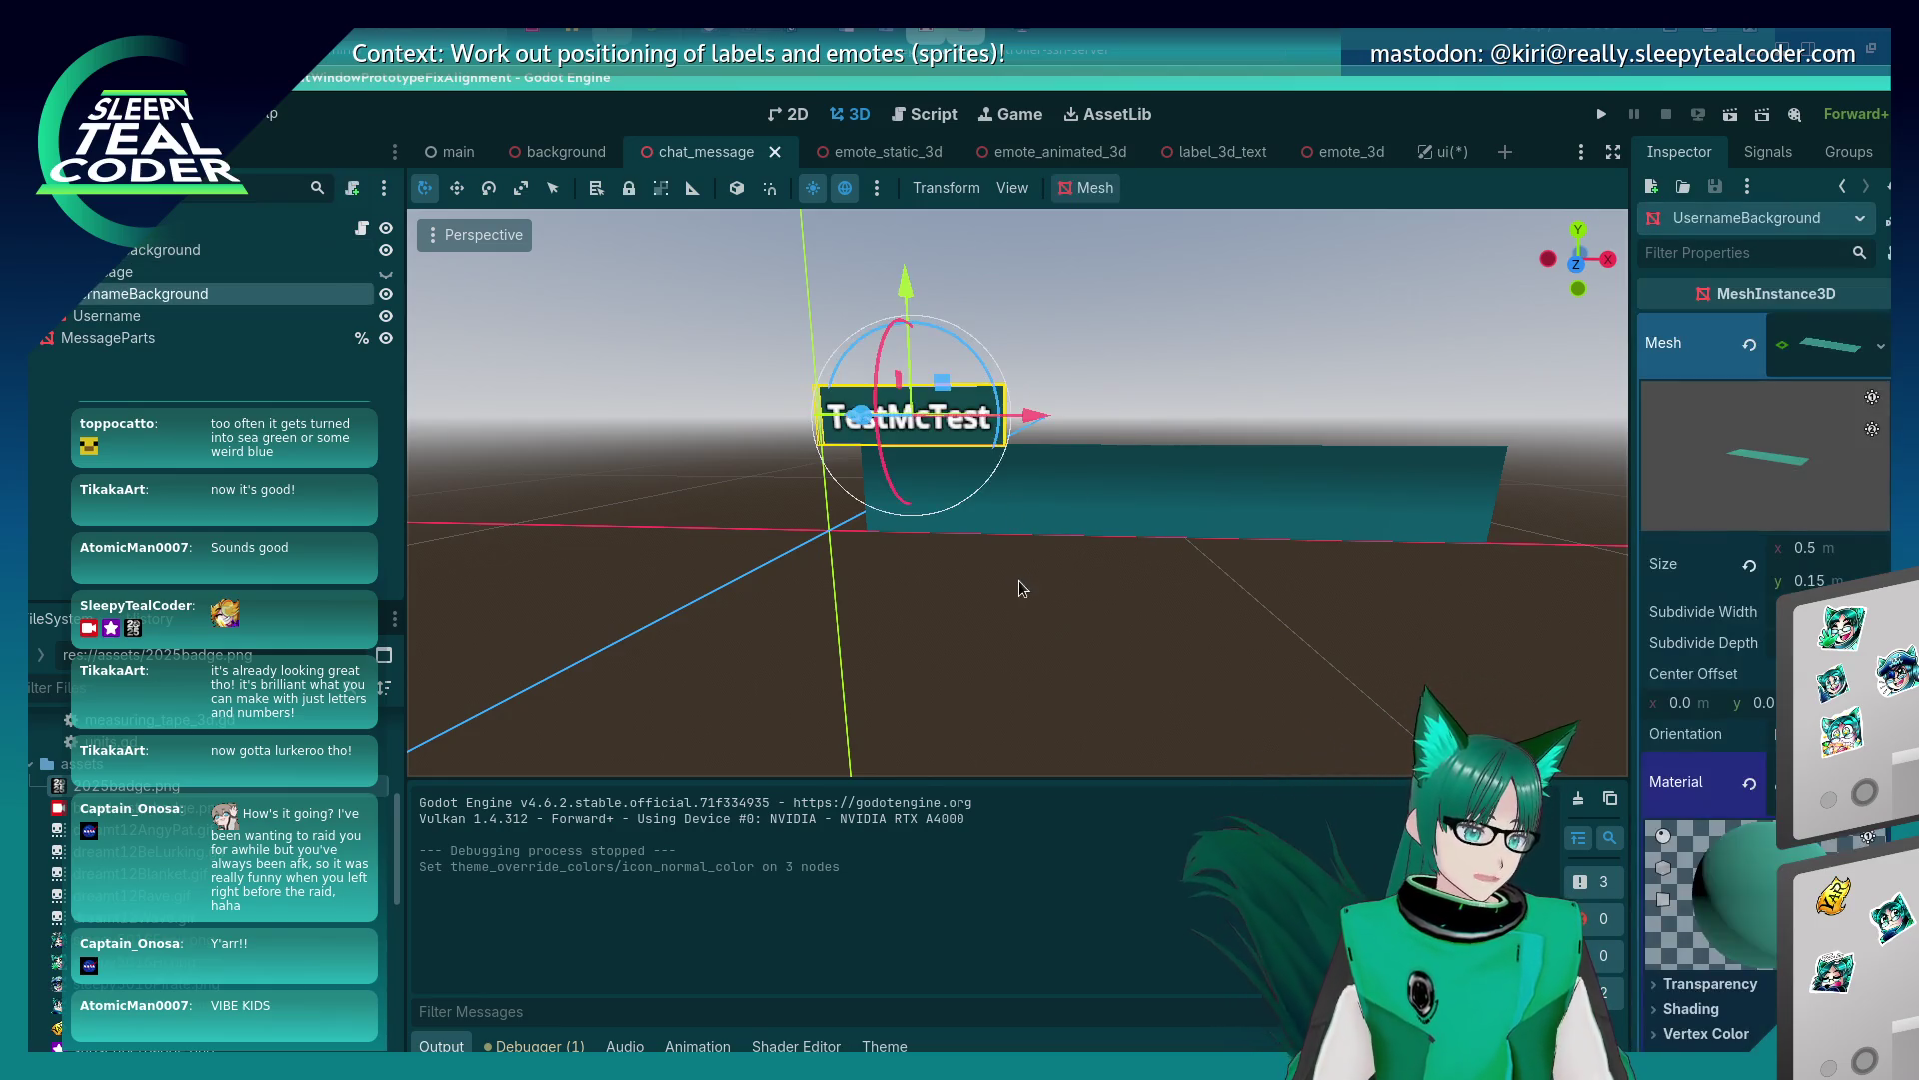
click(1051, 585)
click(993, 495)
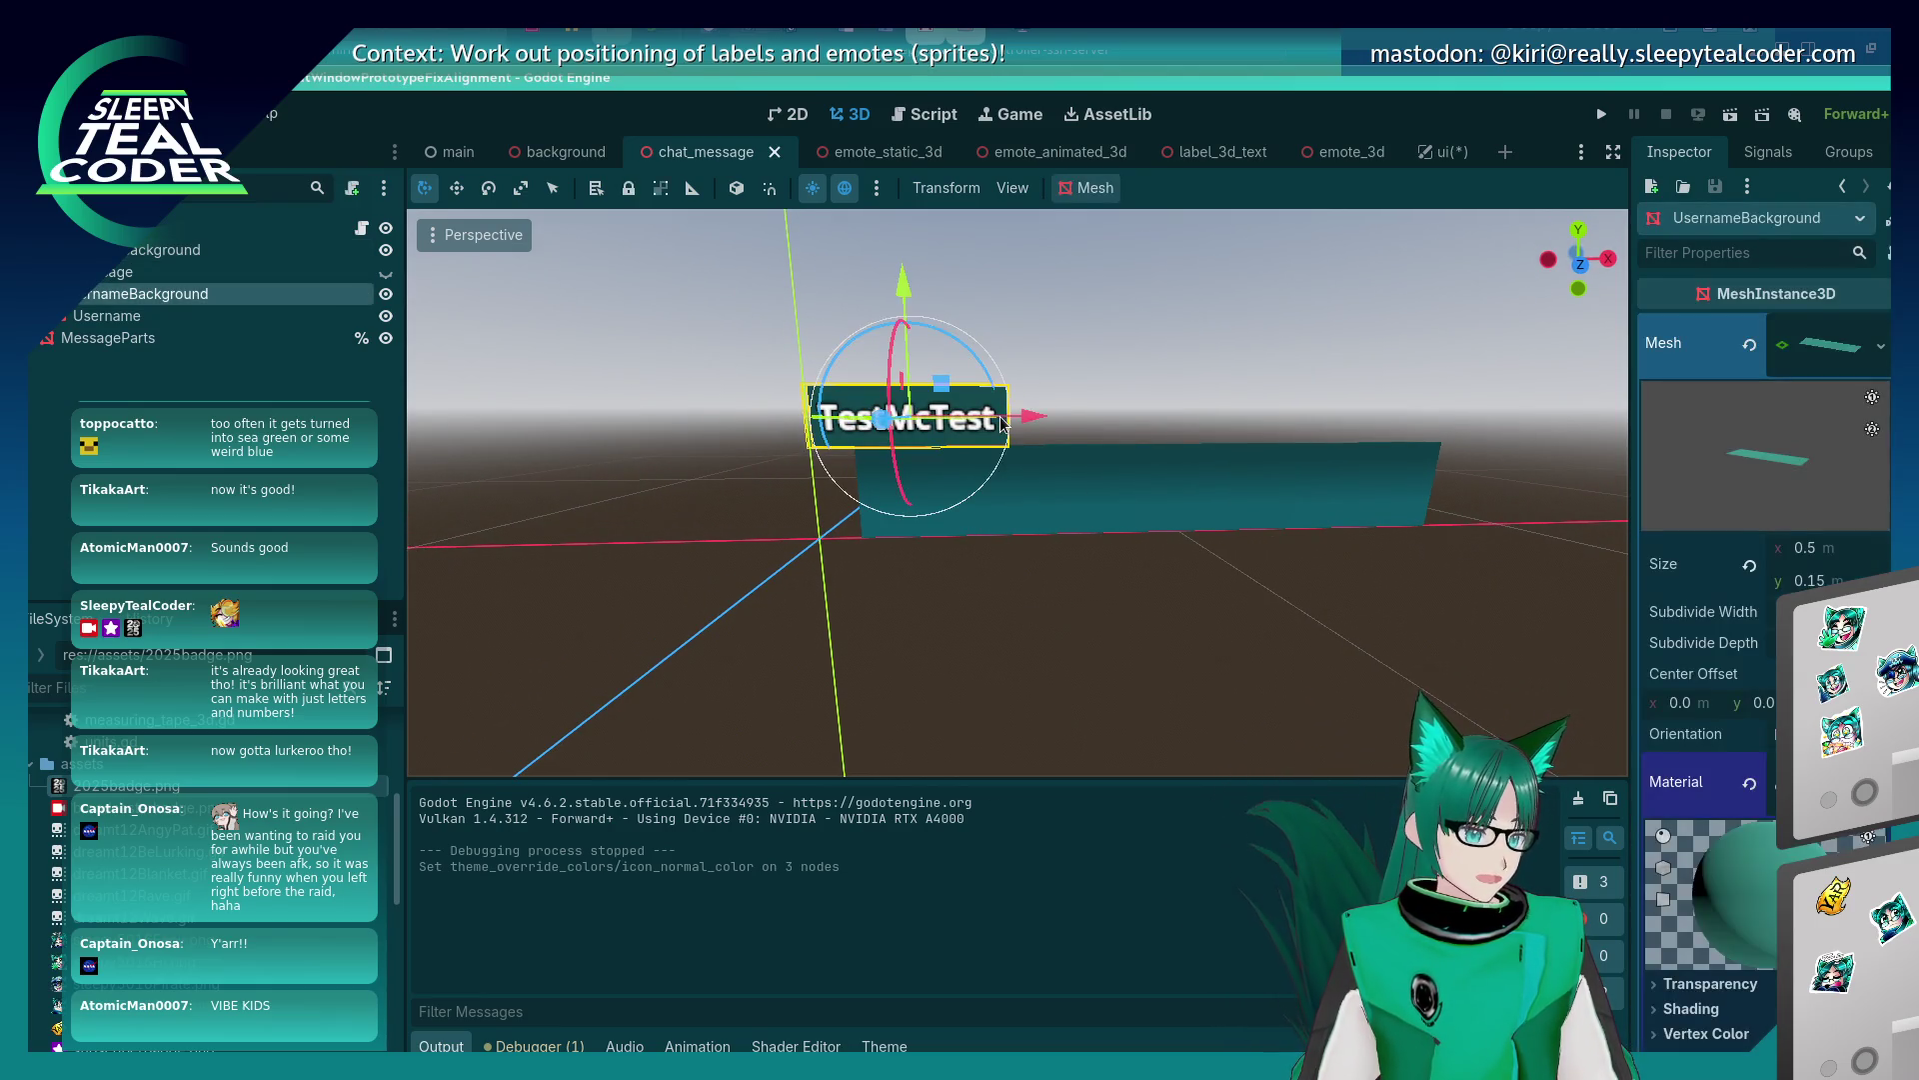
click(1059, 644)
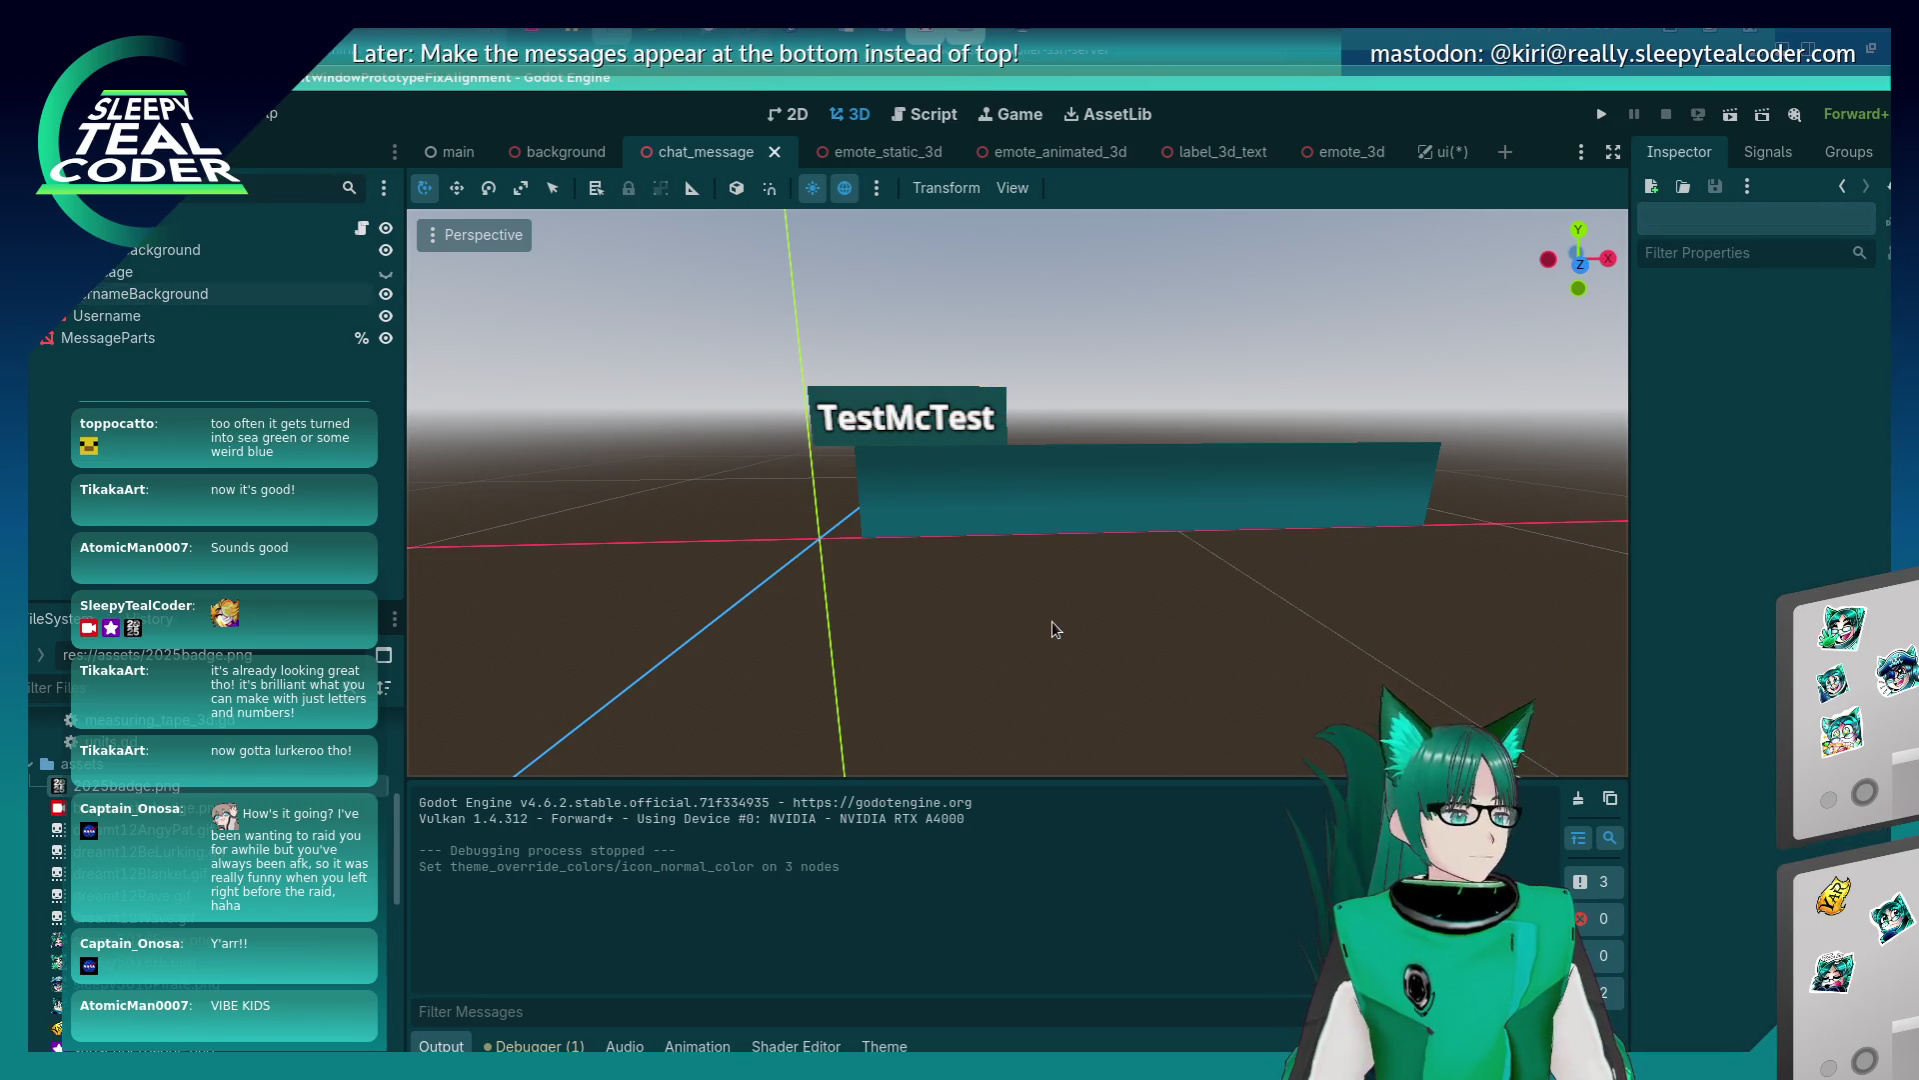
Add a MeshInstance3D child to the scene root, searching 'Mesh' in Add Child Node.
right_click(180, 228)
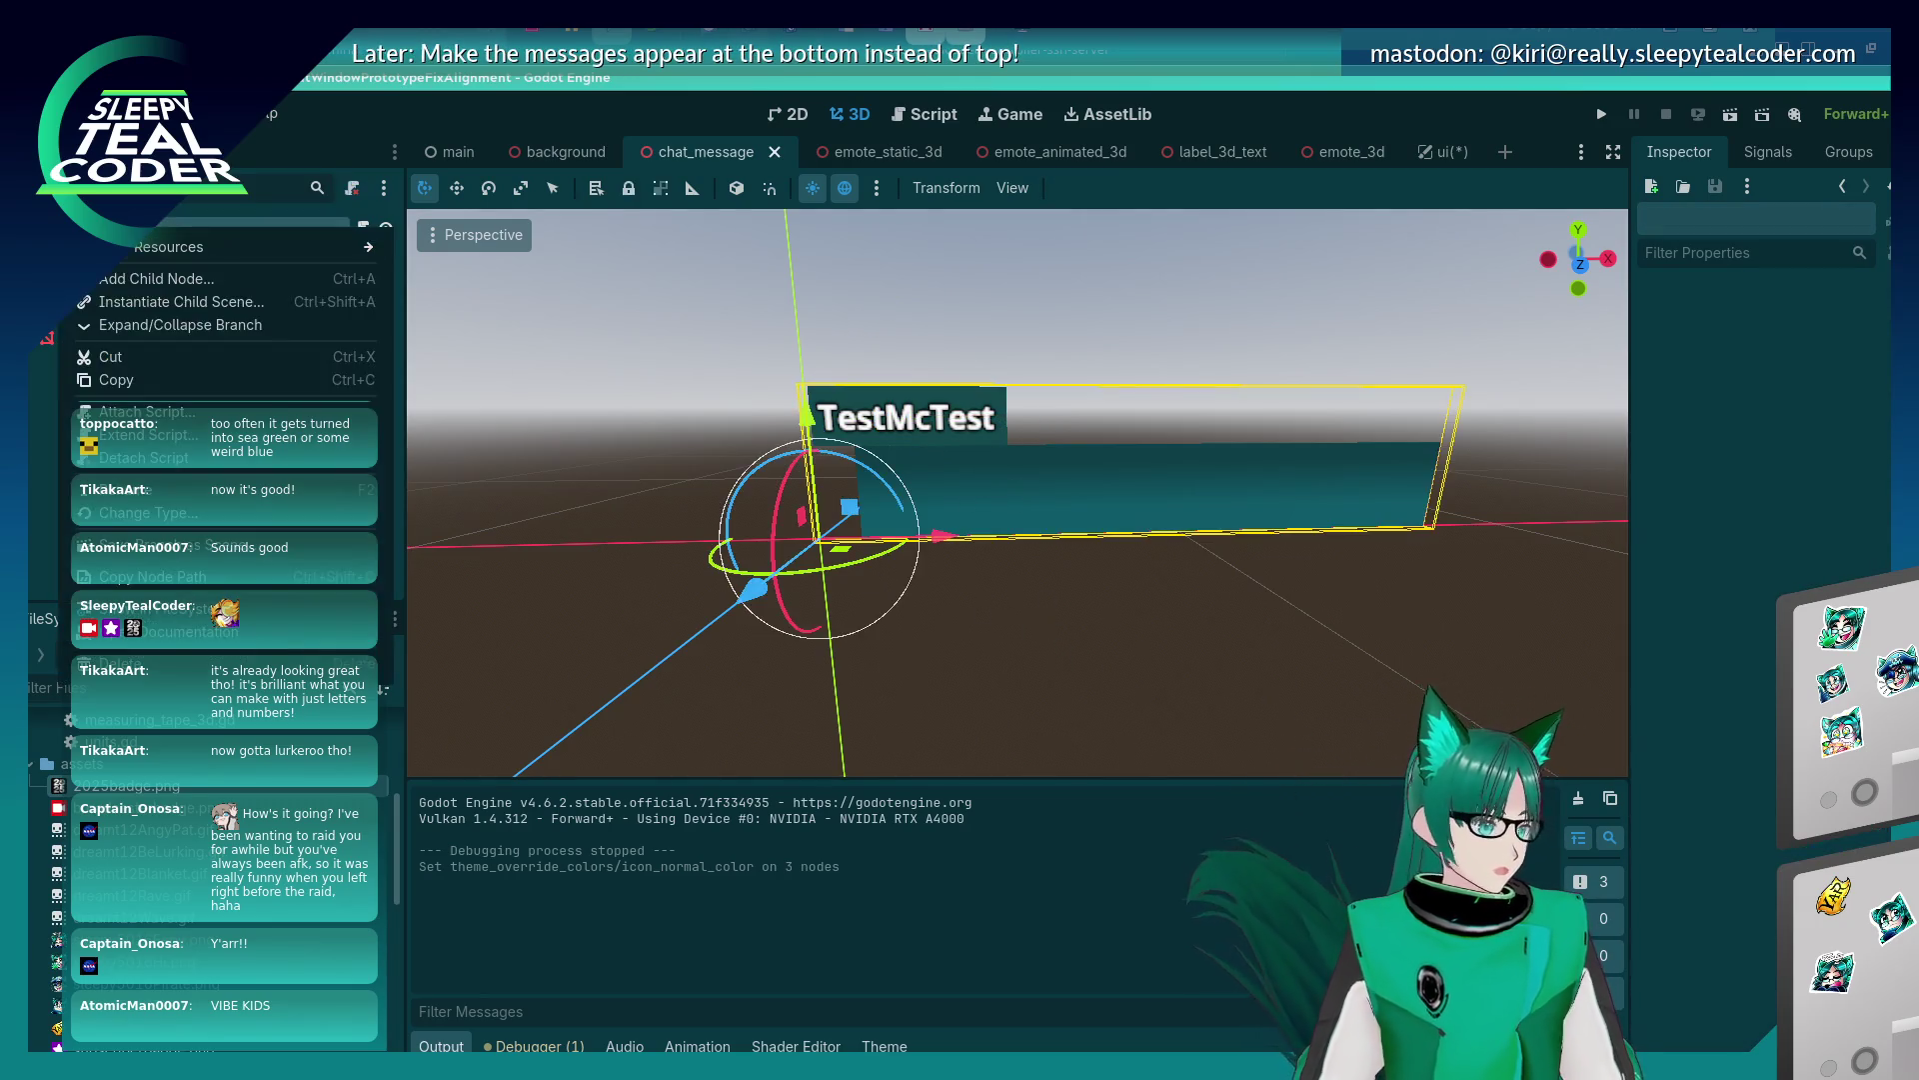
mouse_move(250, 246)
click(156, 279)
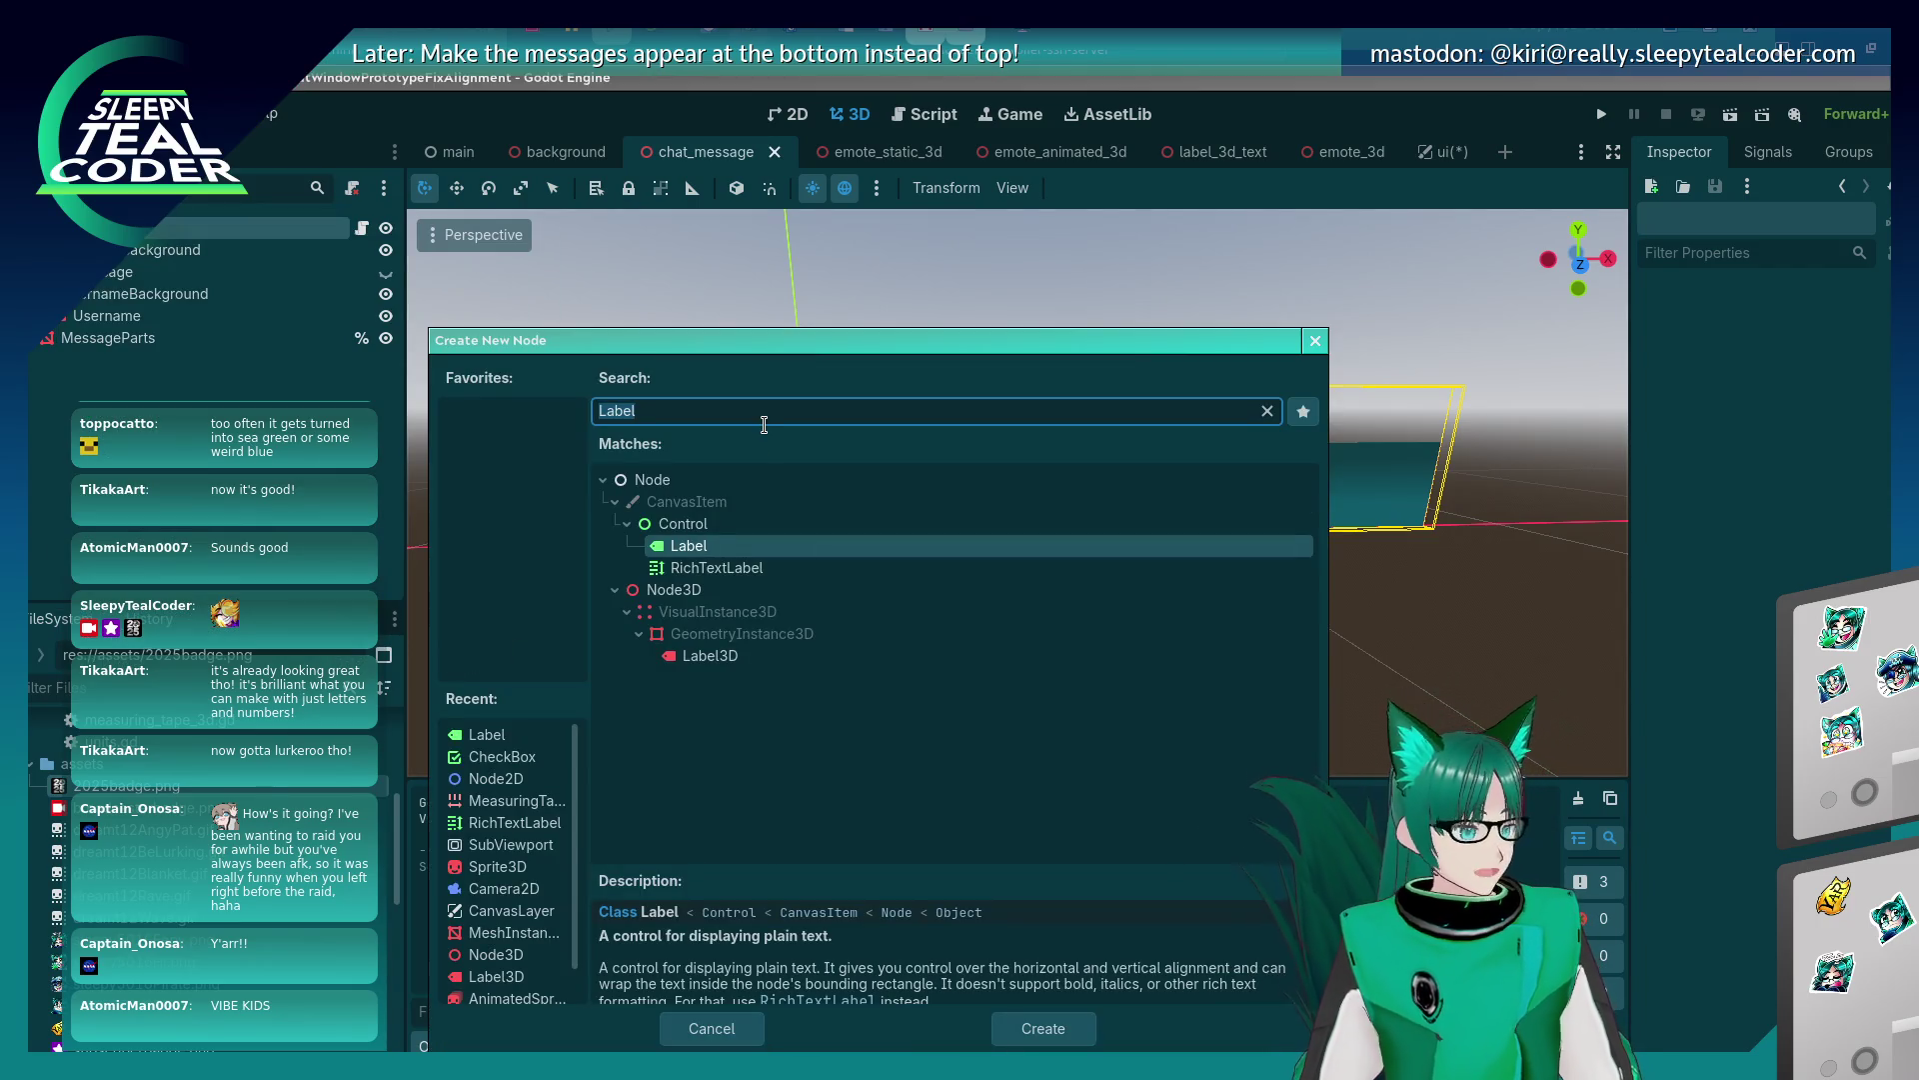
text(Mesh)
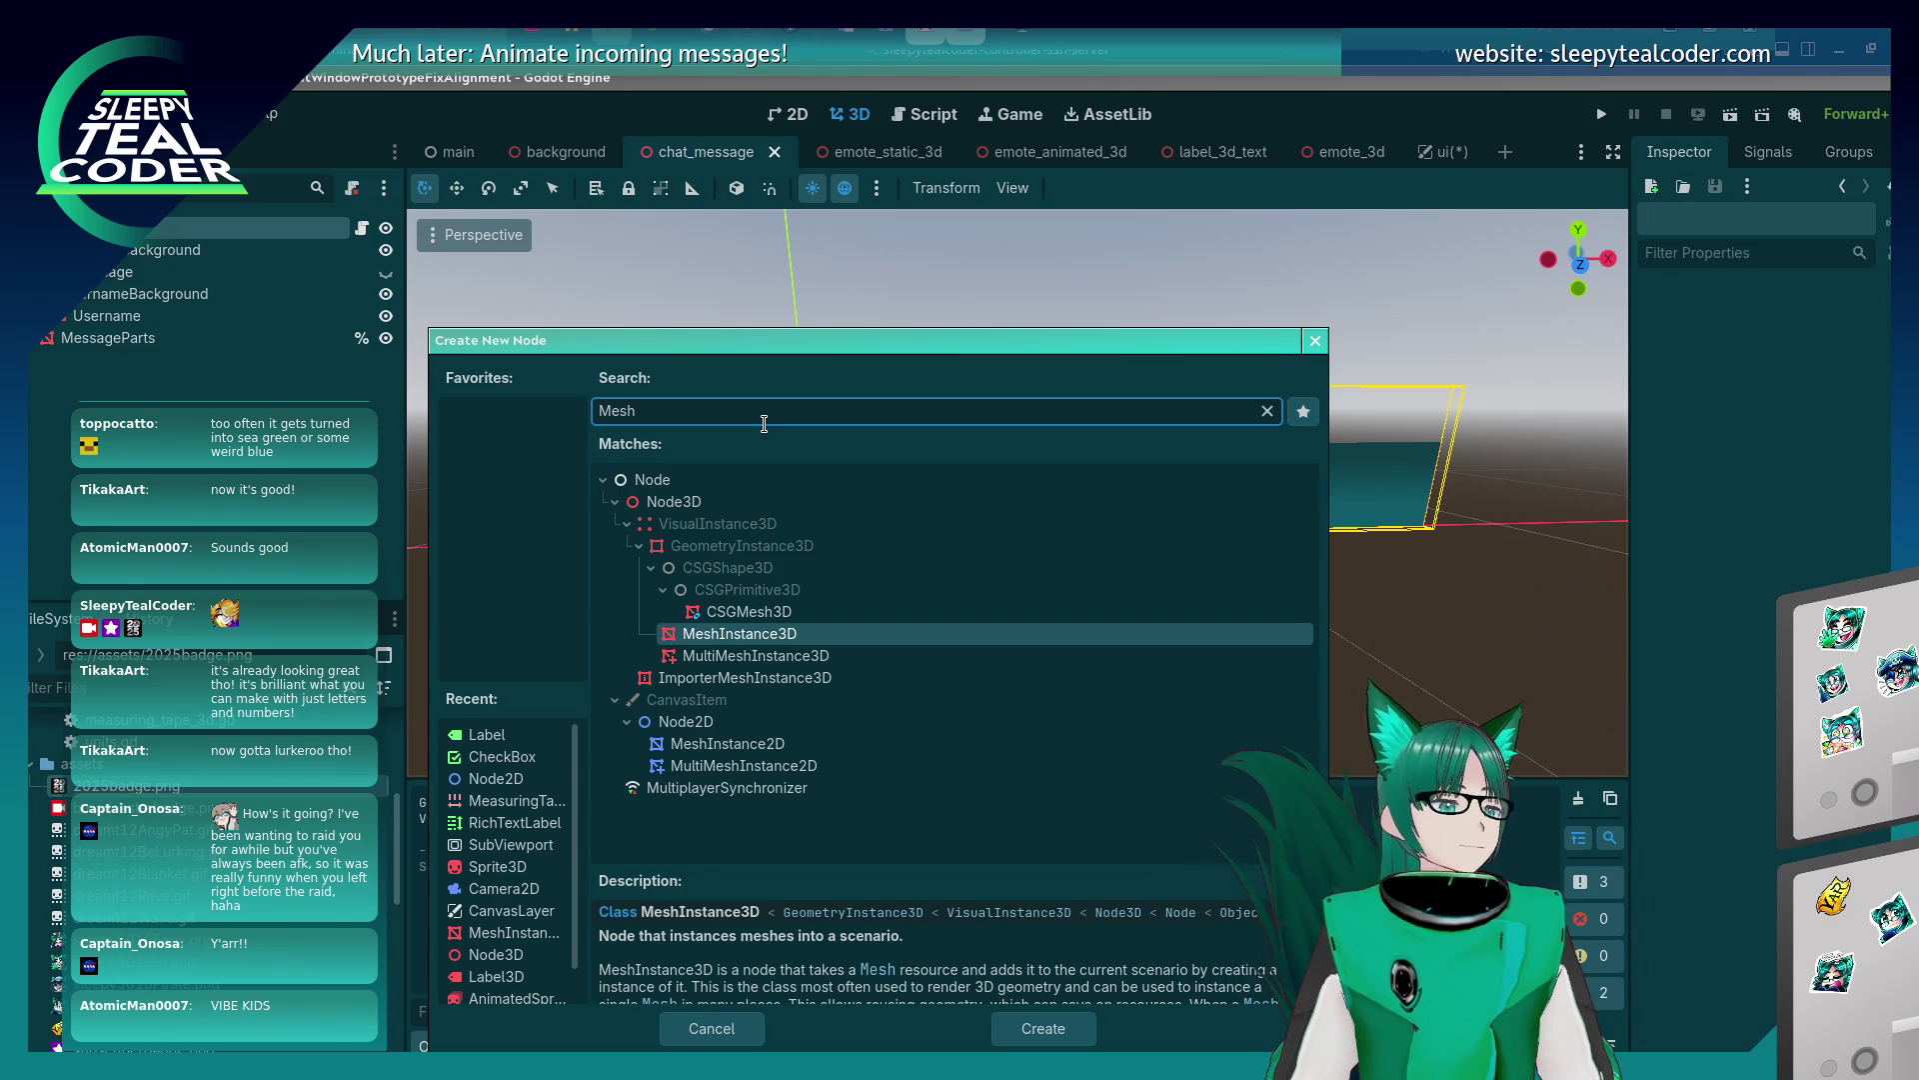
key(Return)
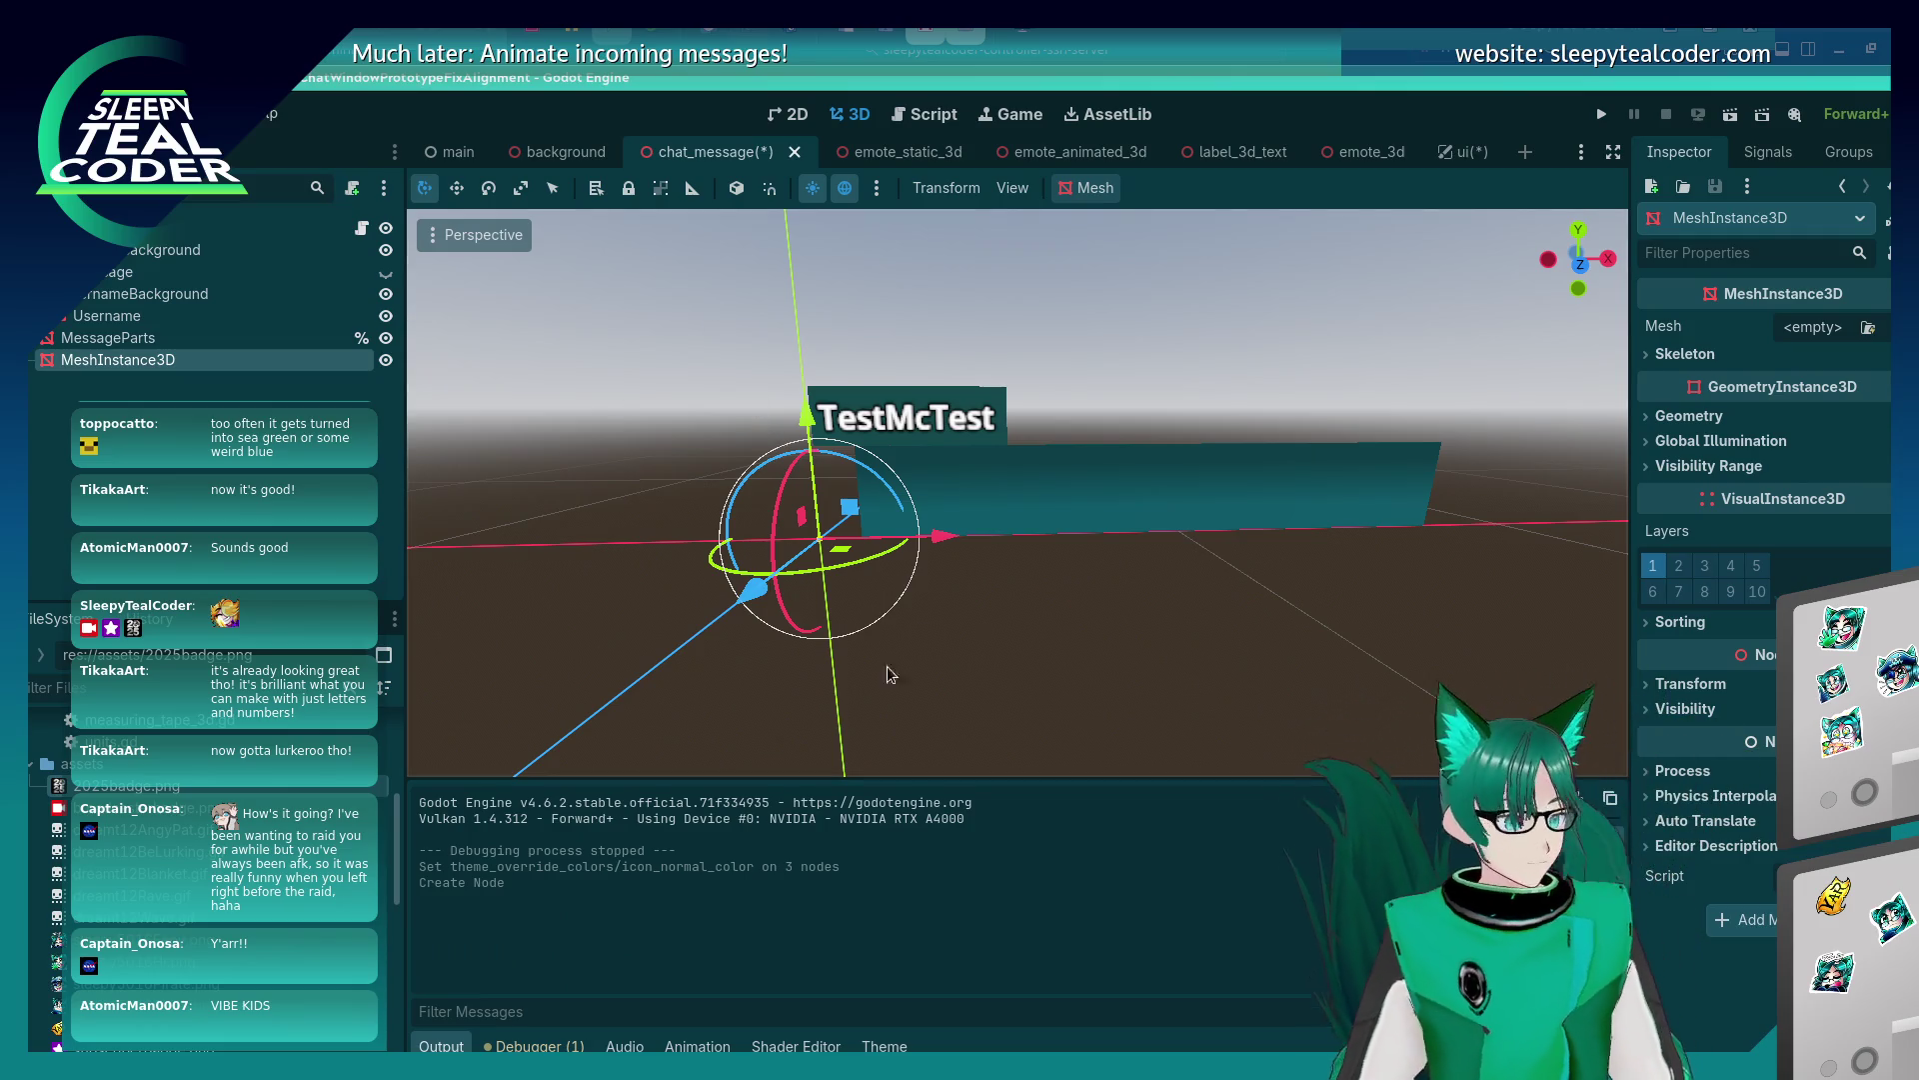
Move the new mesh right and up to the username label and assign a new PlaneMesh.
drag(942, 536, 1149, 545)
drag(1032, 412, 1032, 272)
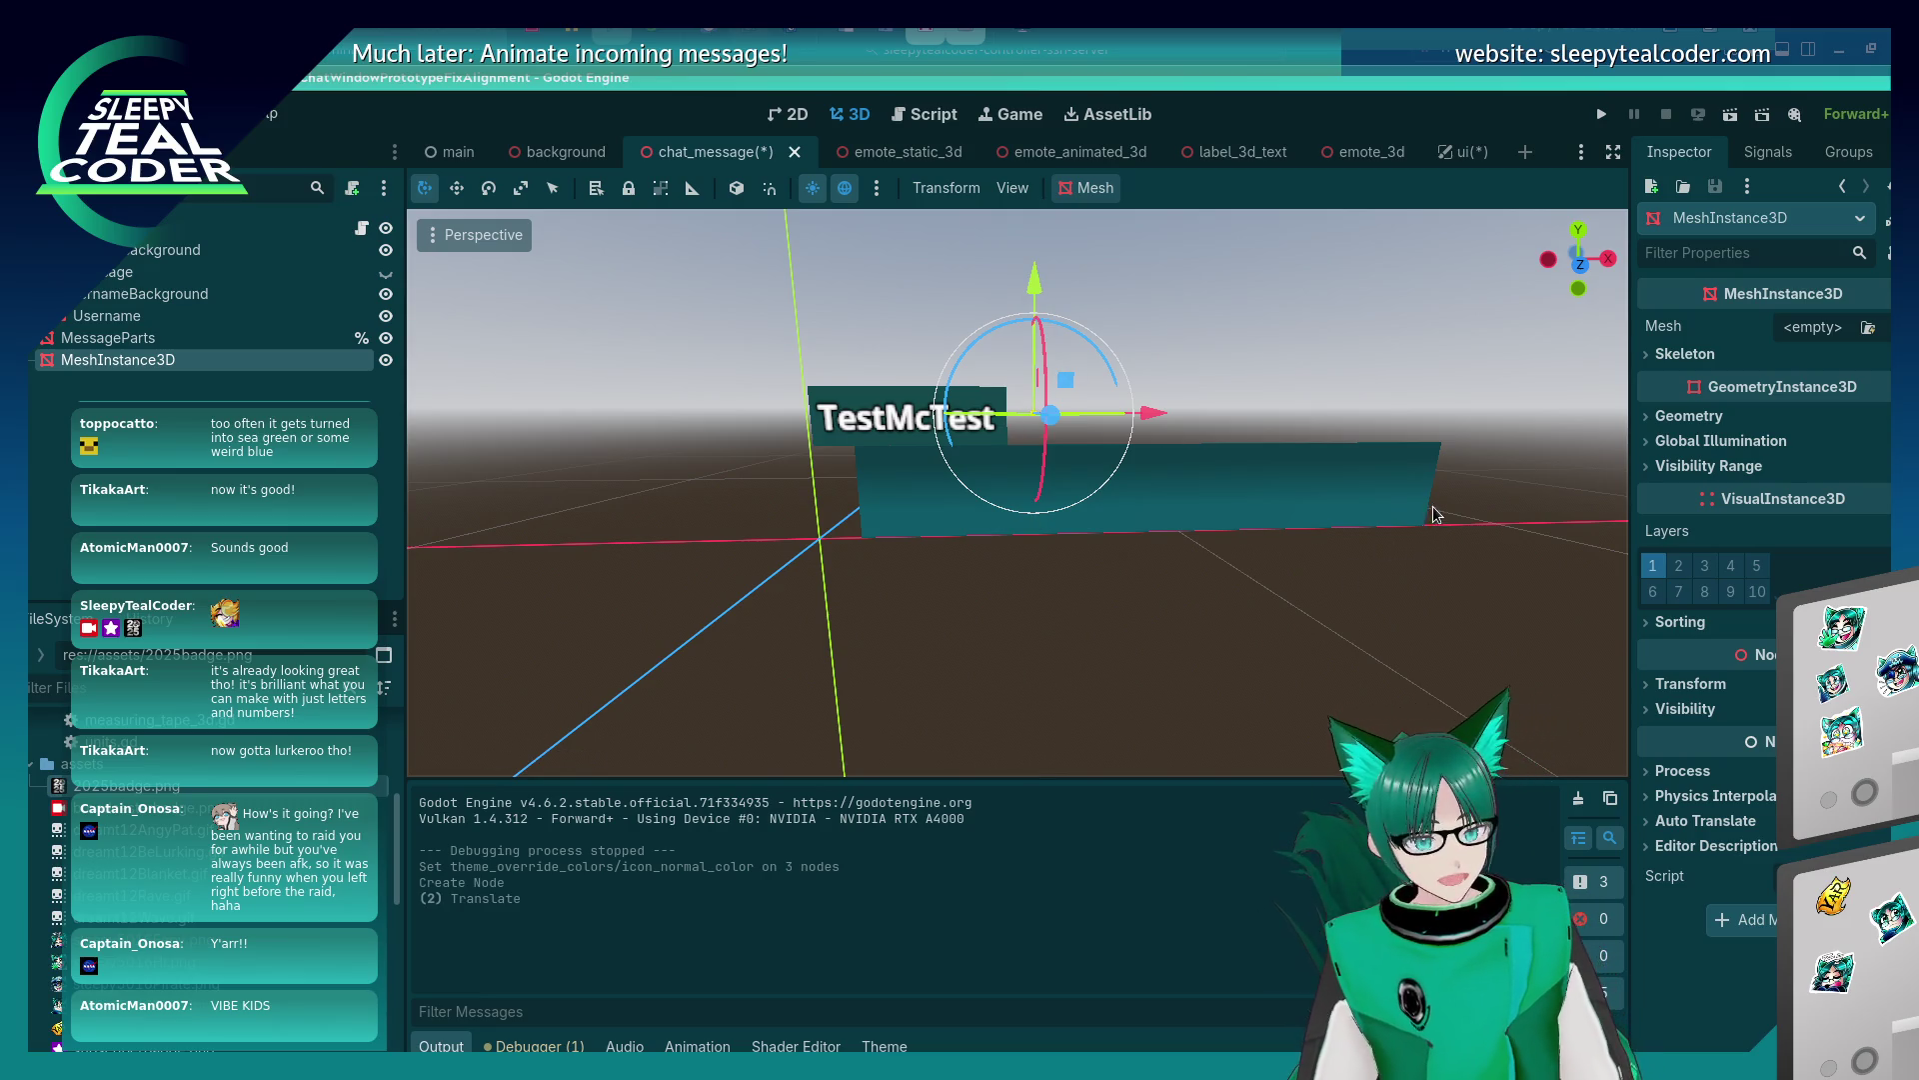
click(1835, 330)
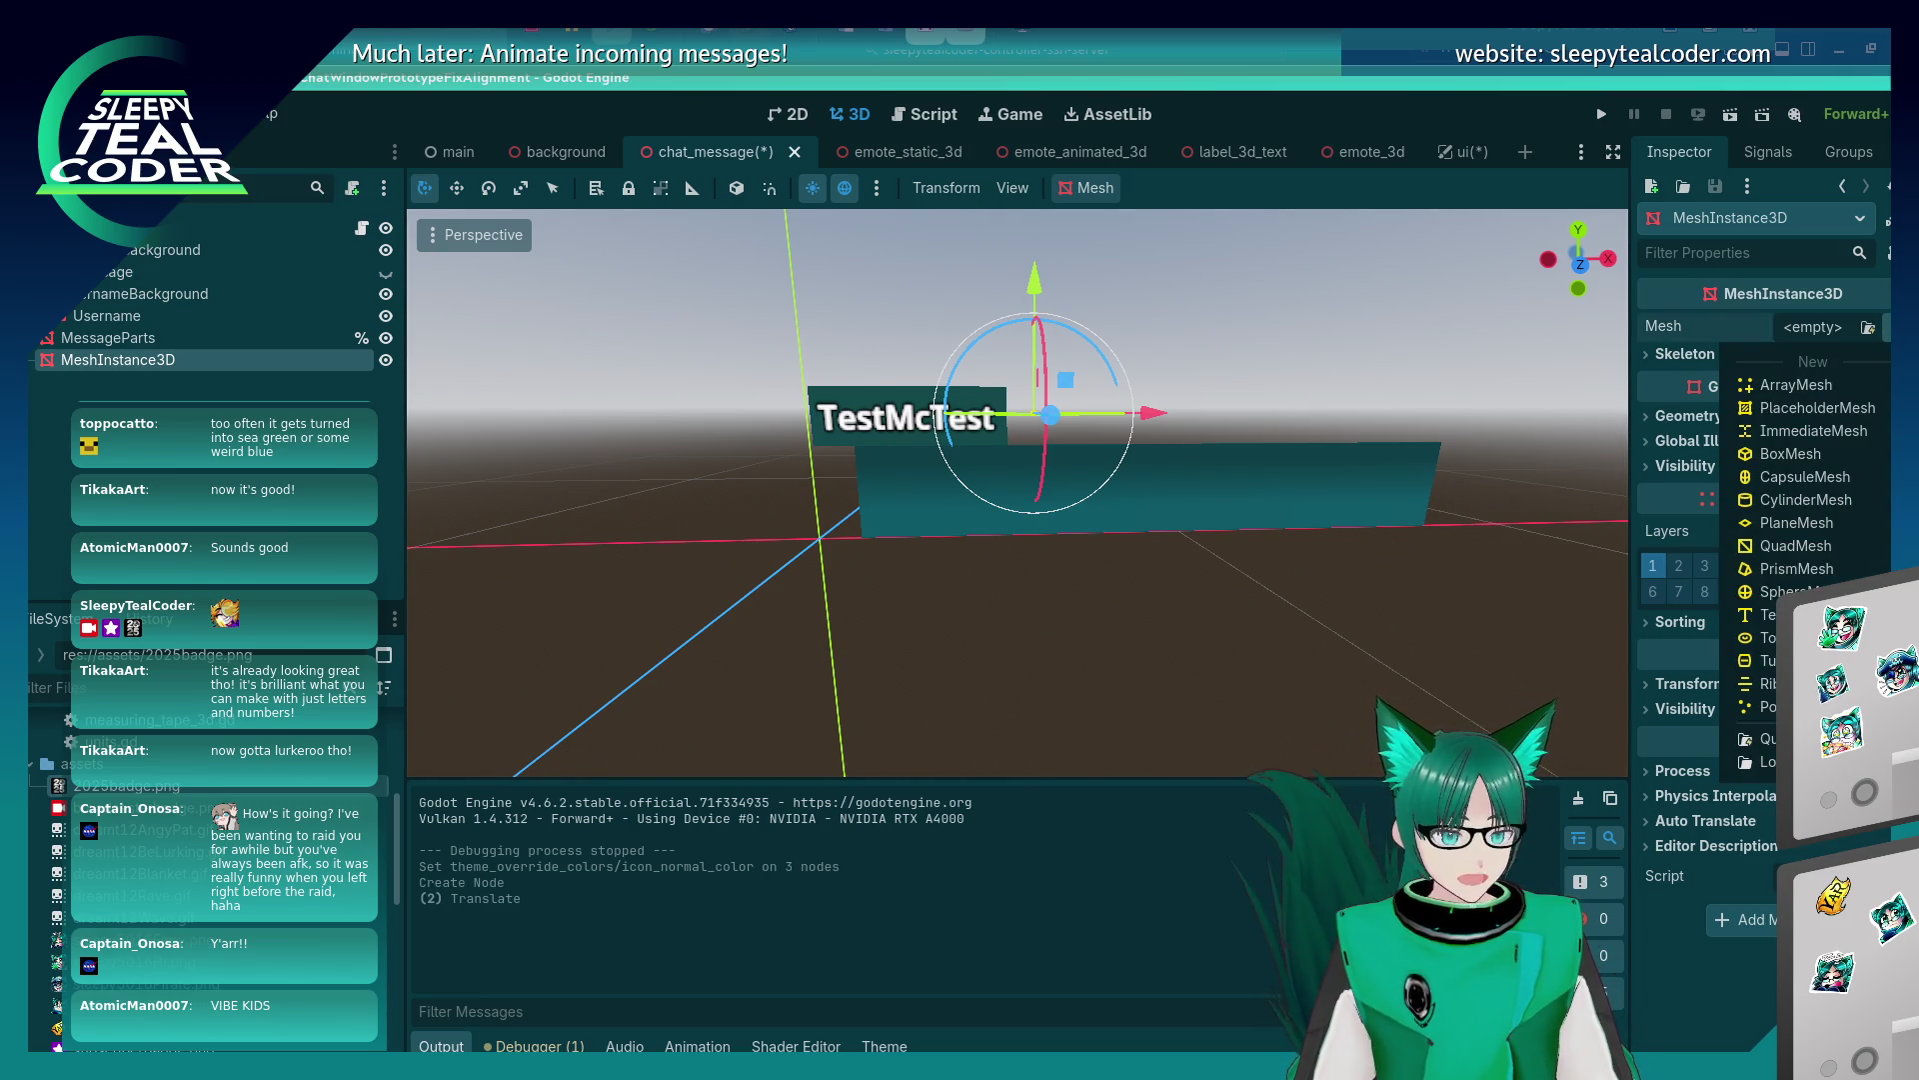
click(1790, 524)
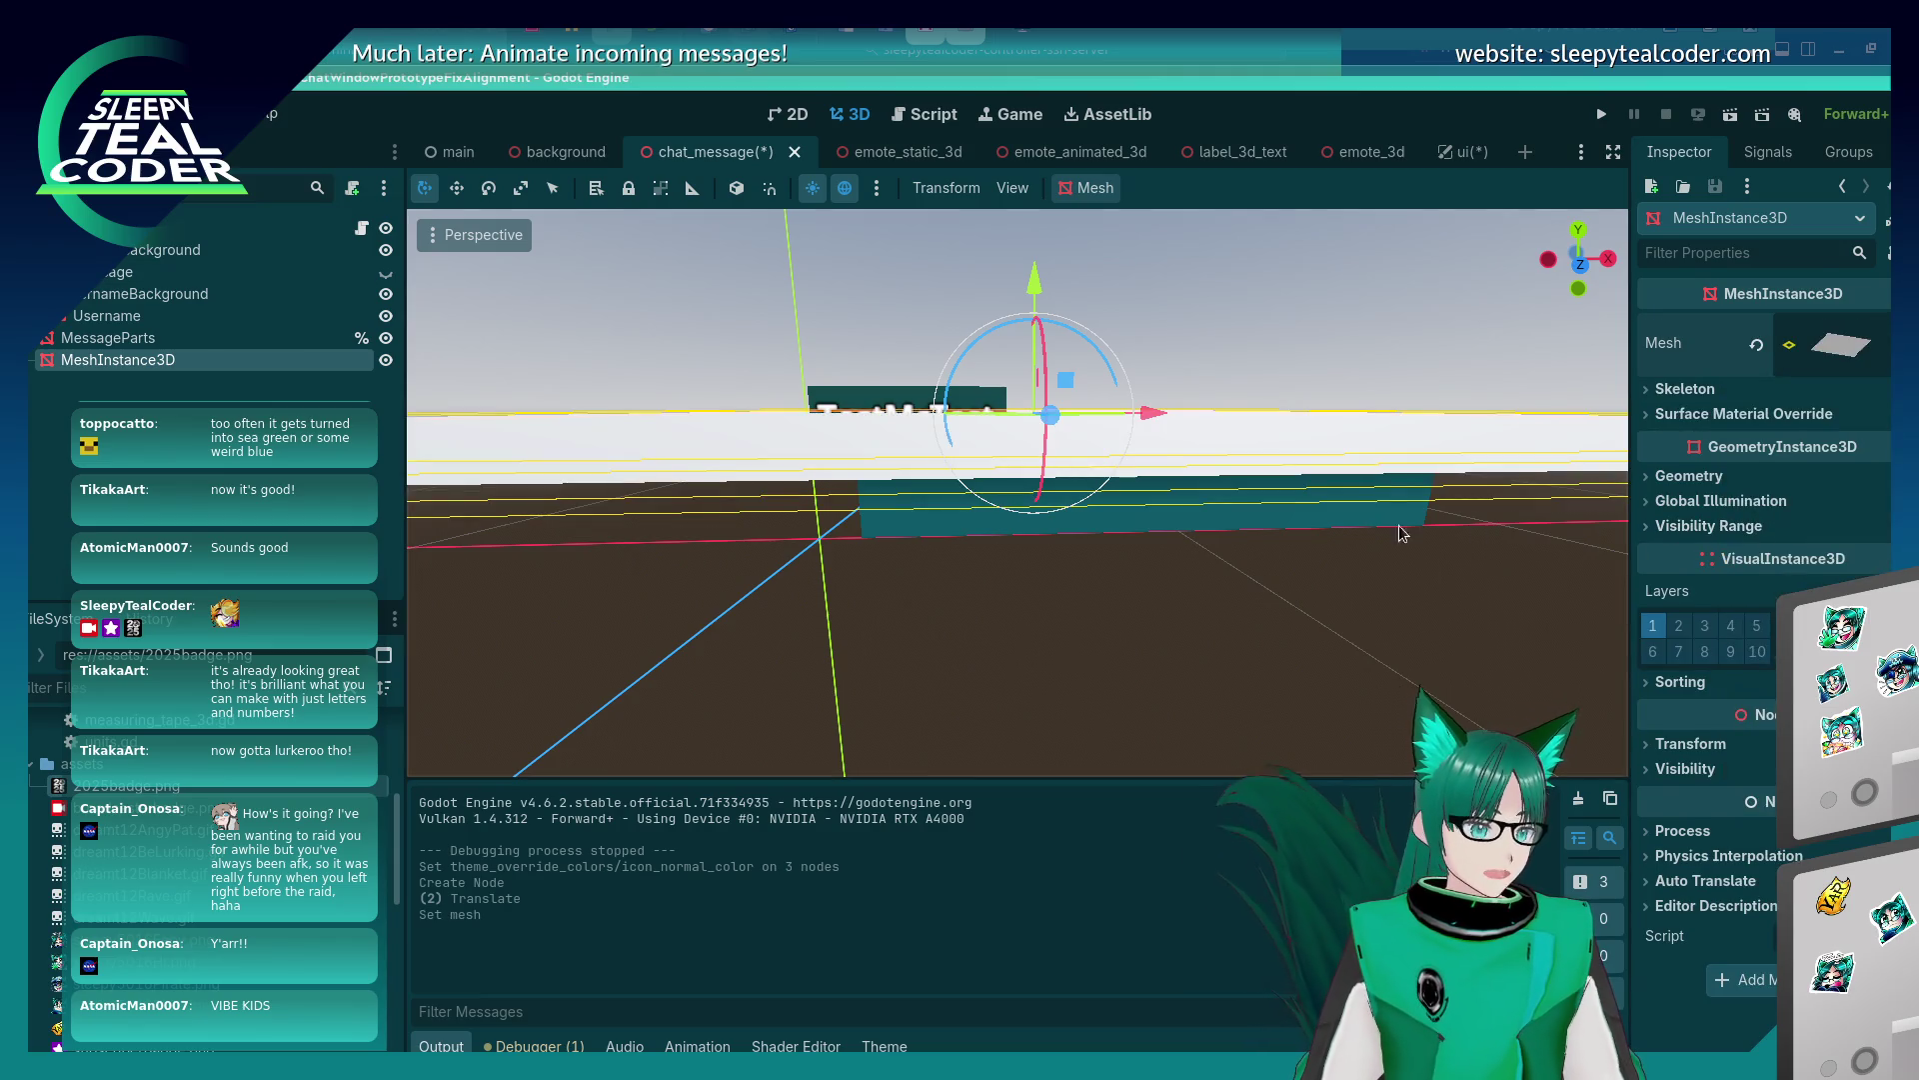
scroll(1224, 520, down, 4)
scroll(1223, 521, up, 2)
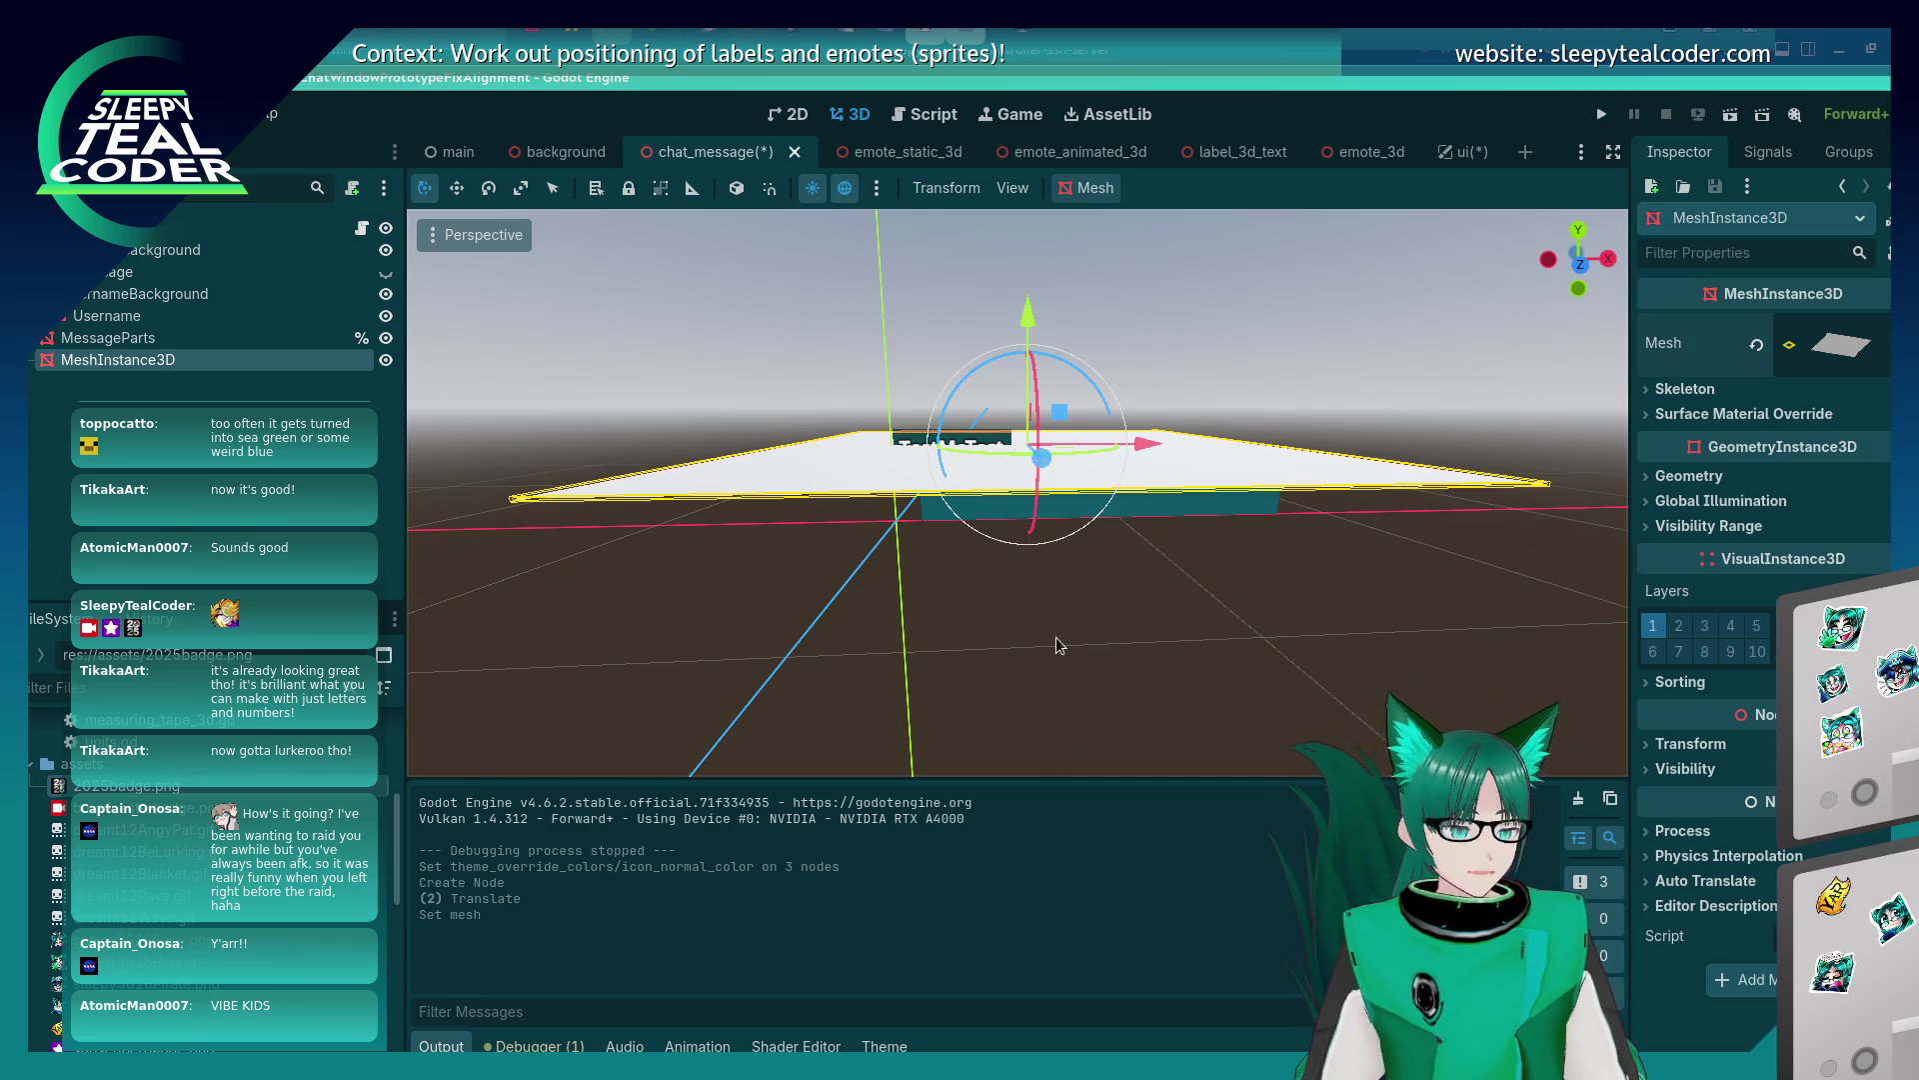
drag(1056, 637, 1260, 728)
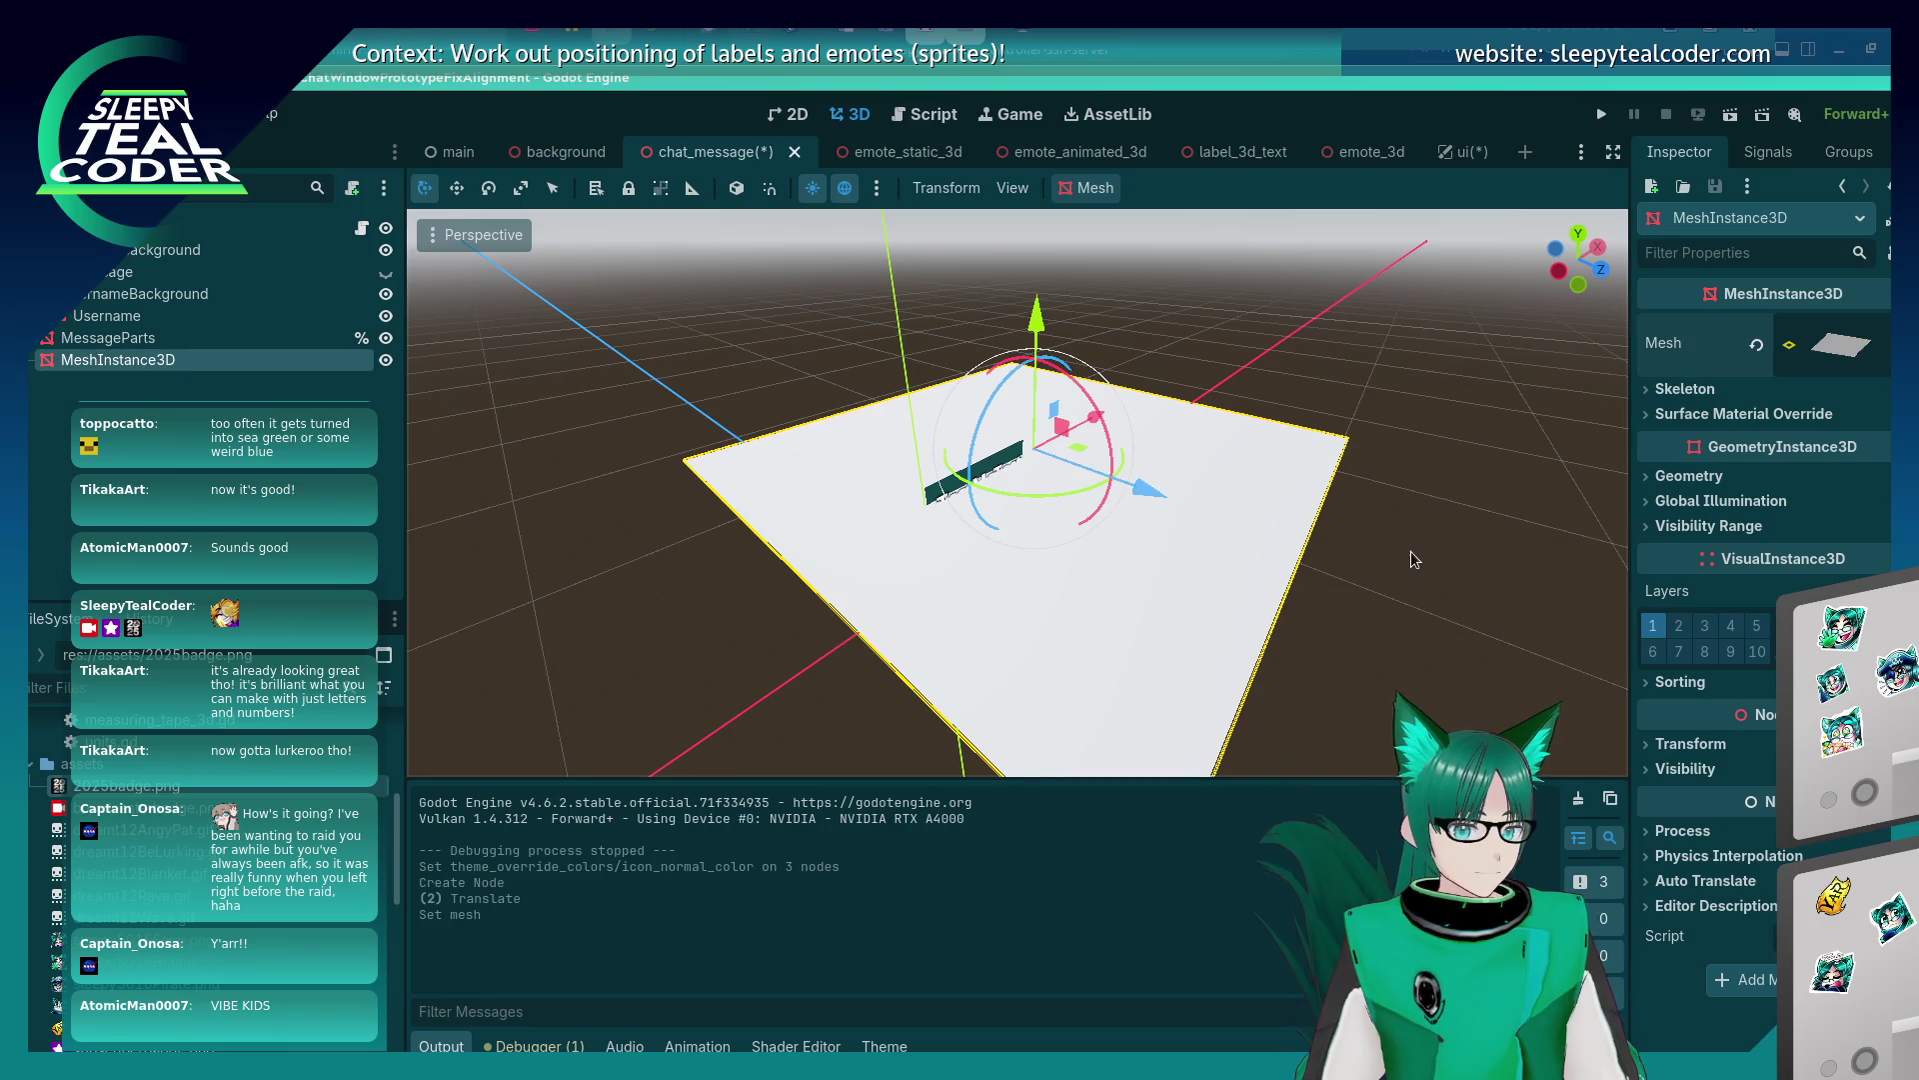
drag(1411, 549, 1213, 548)
Load chat_message_background.tres from the assets textures folder as the node's mesh.
click(1884, 343)
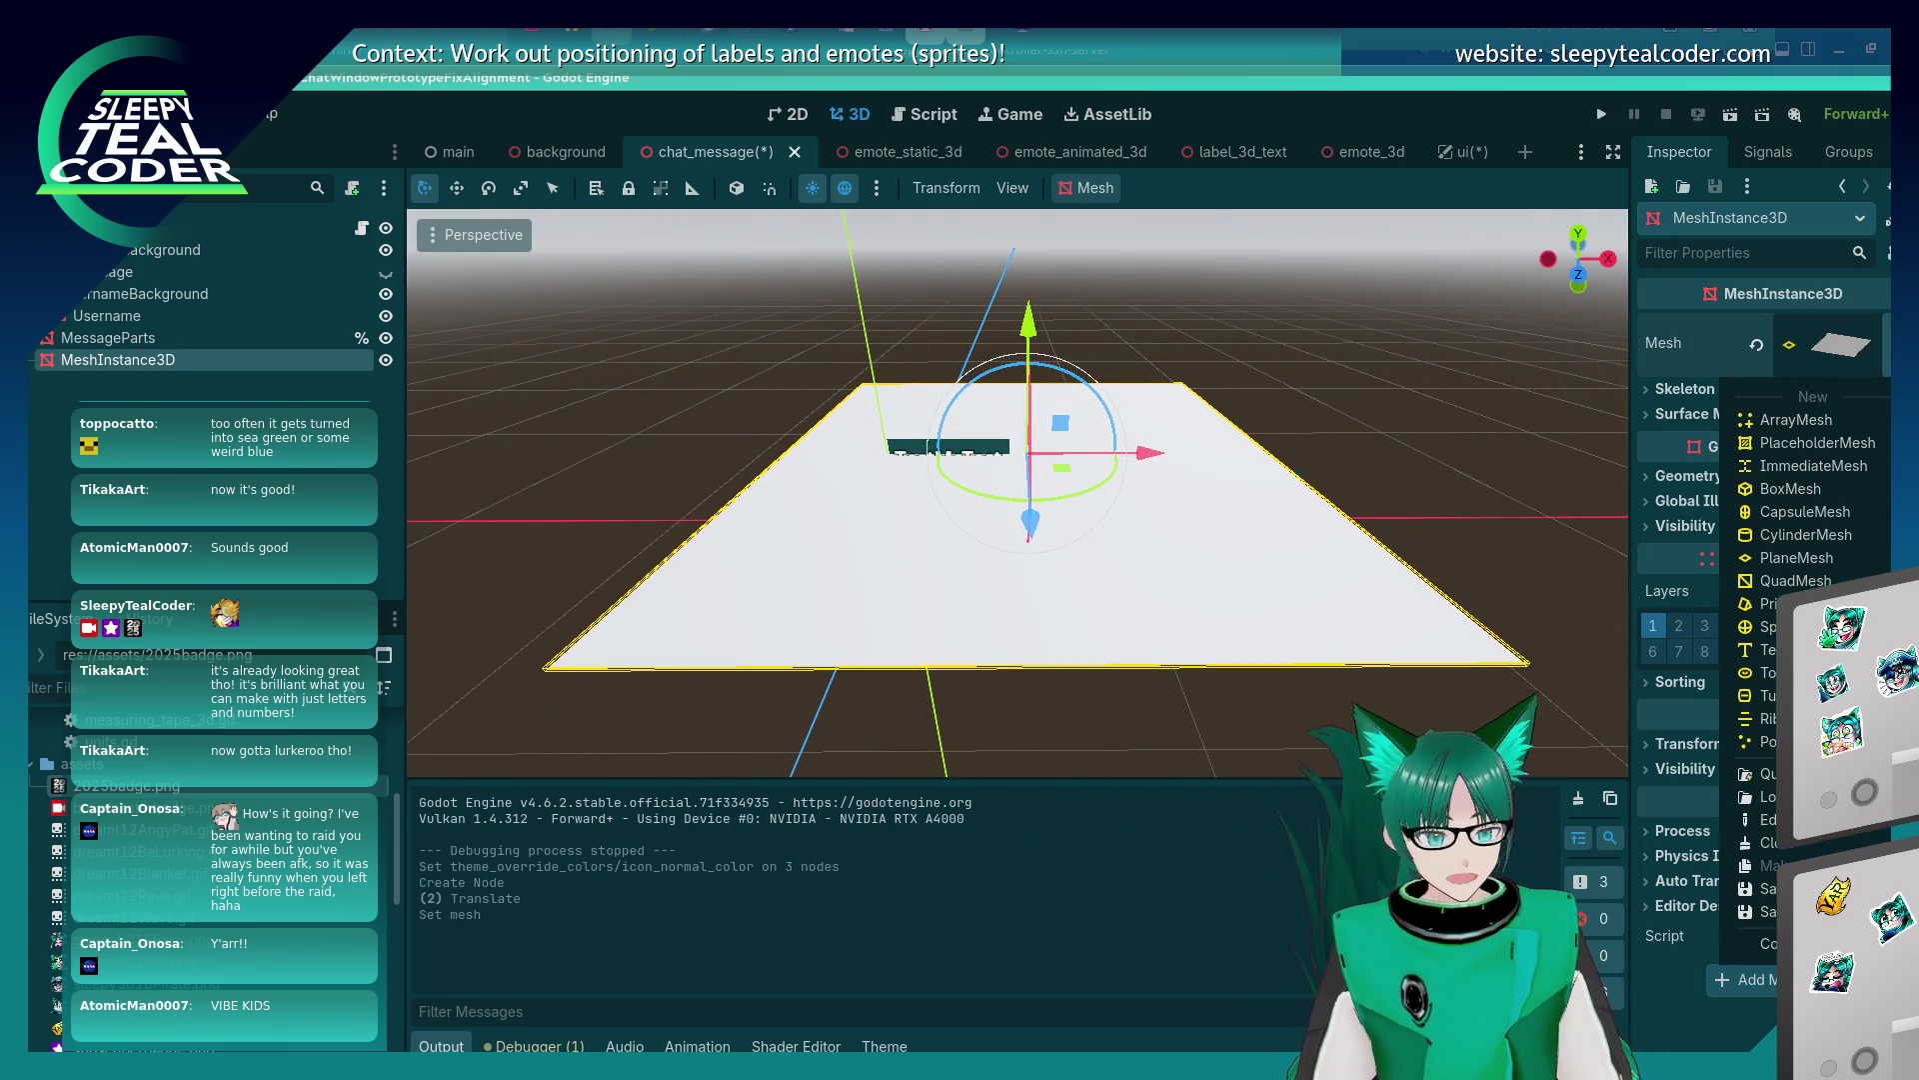
click(1768, 797)
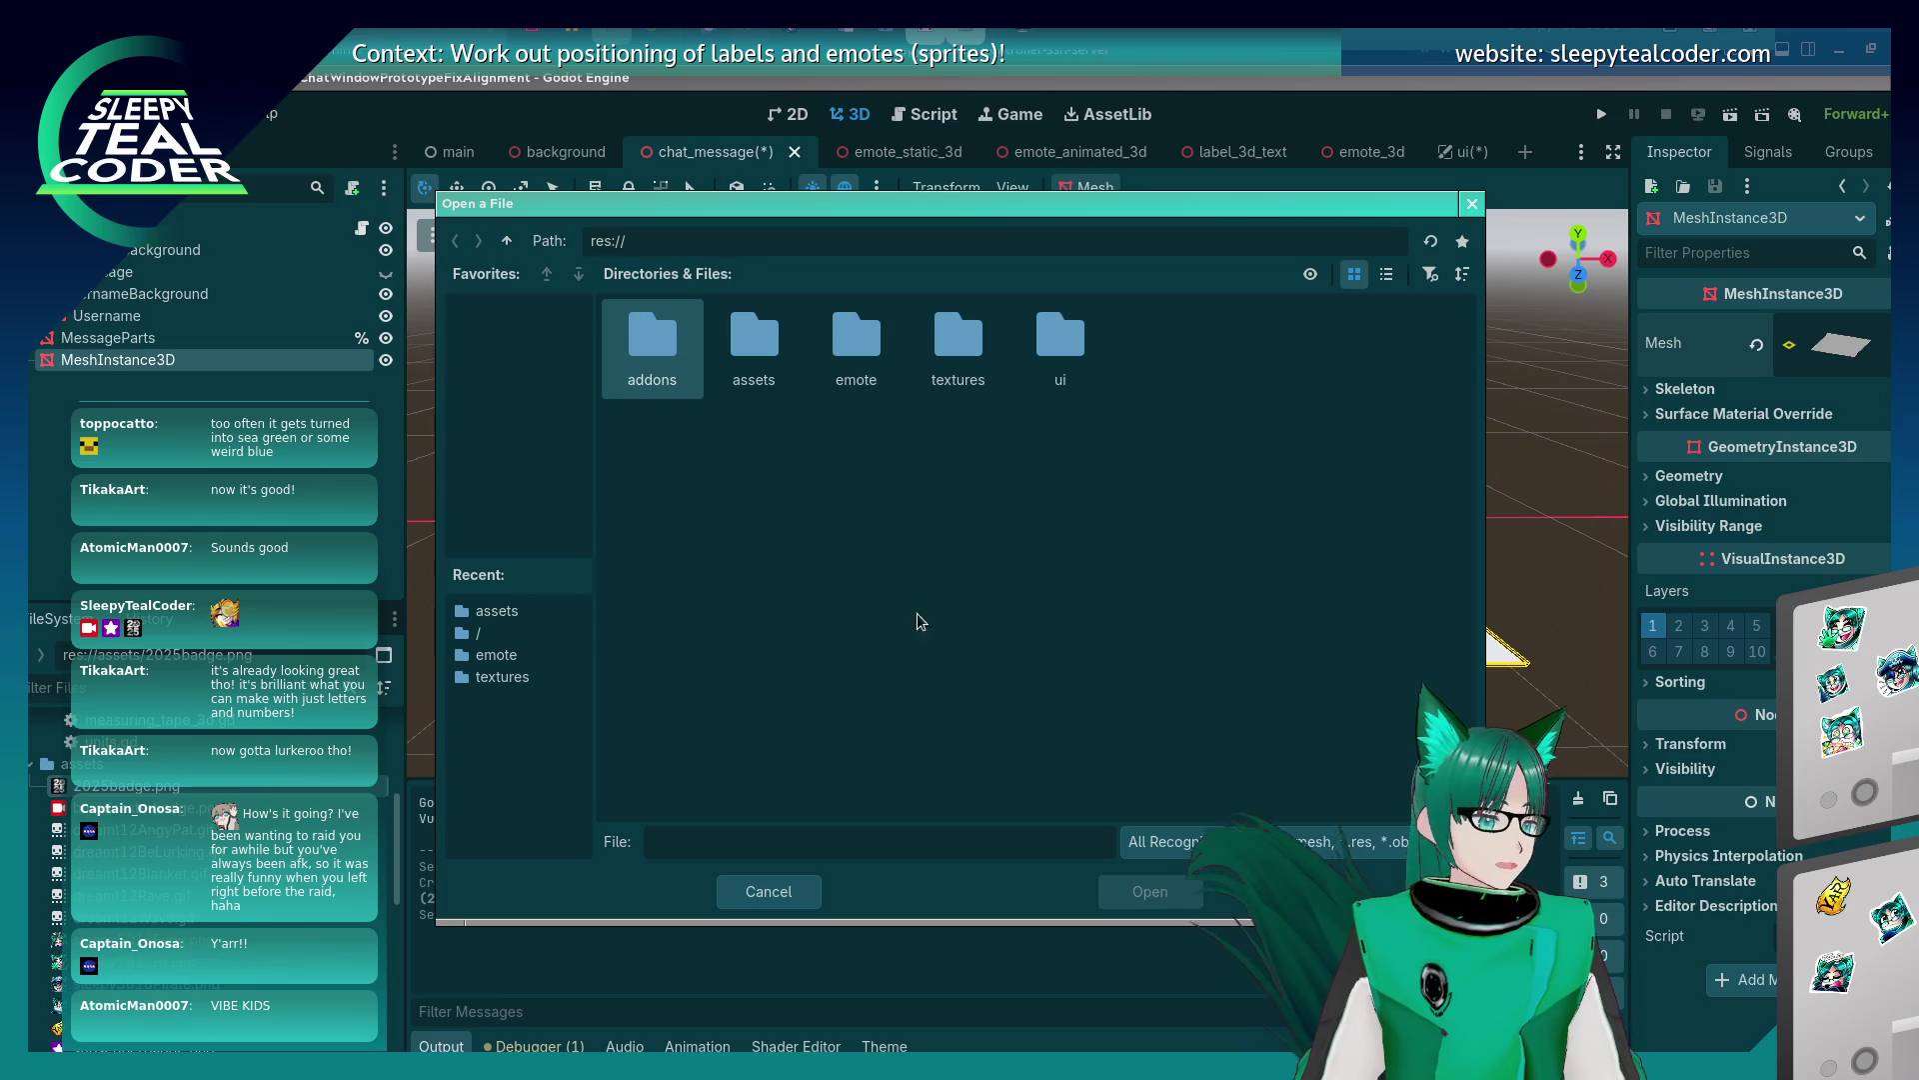
double_click(754, 345)
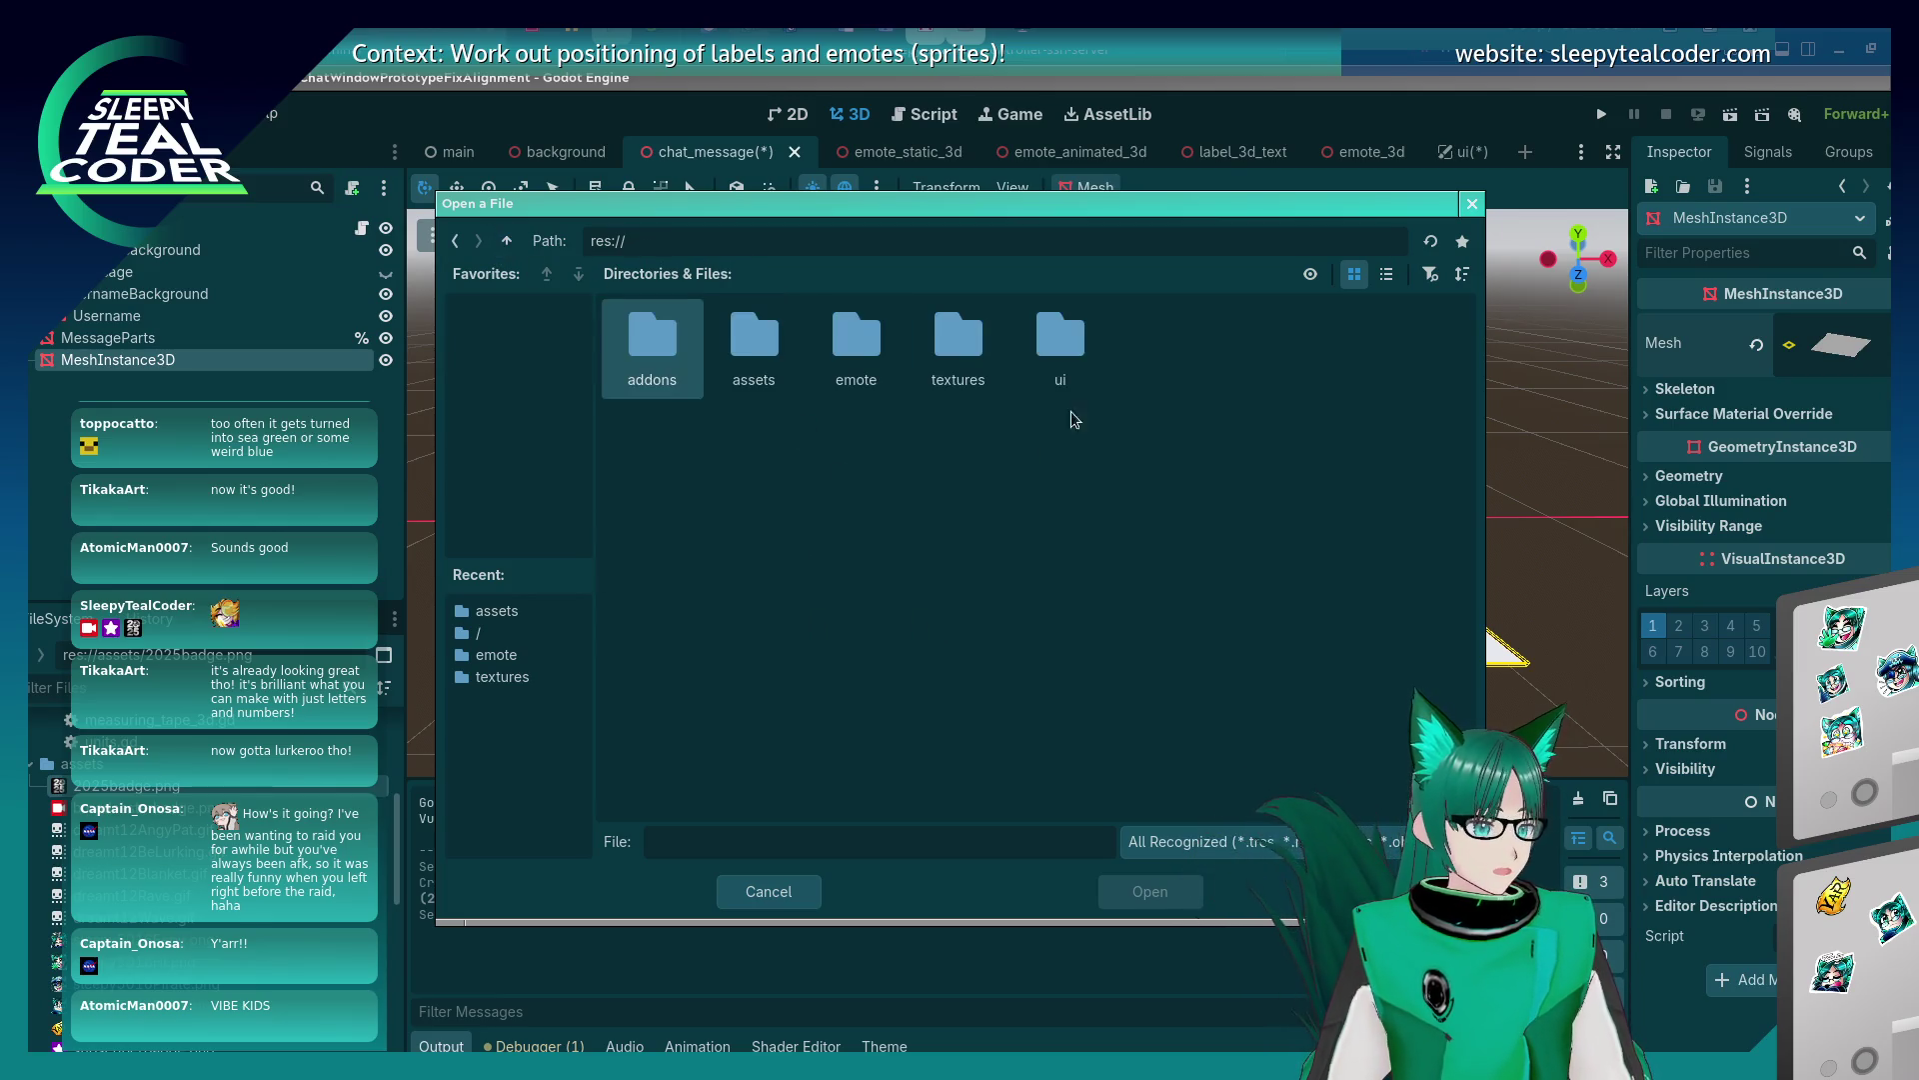
double_click(952, 343)
double_click(651, 371)
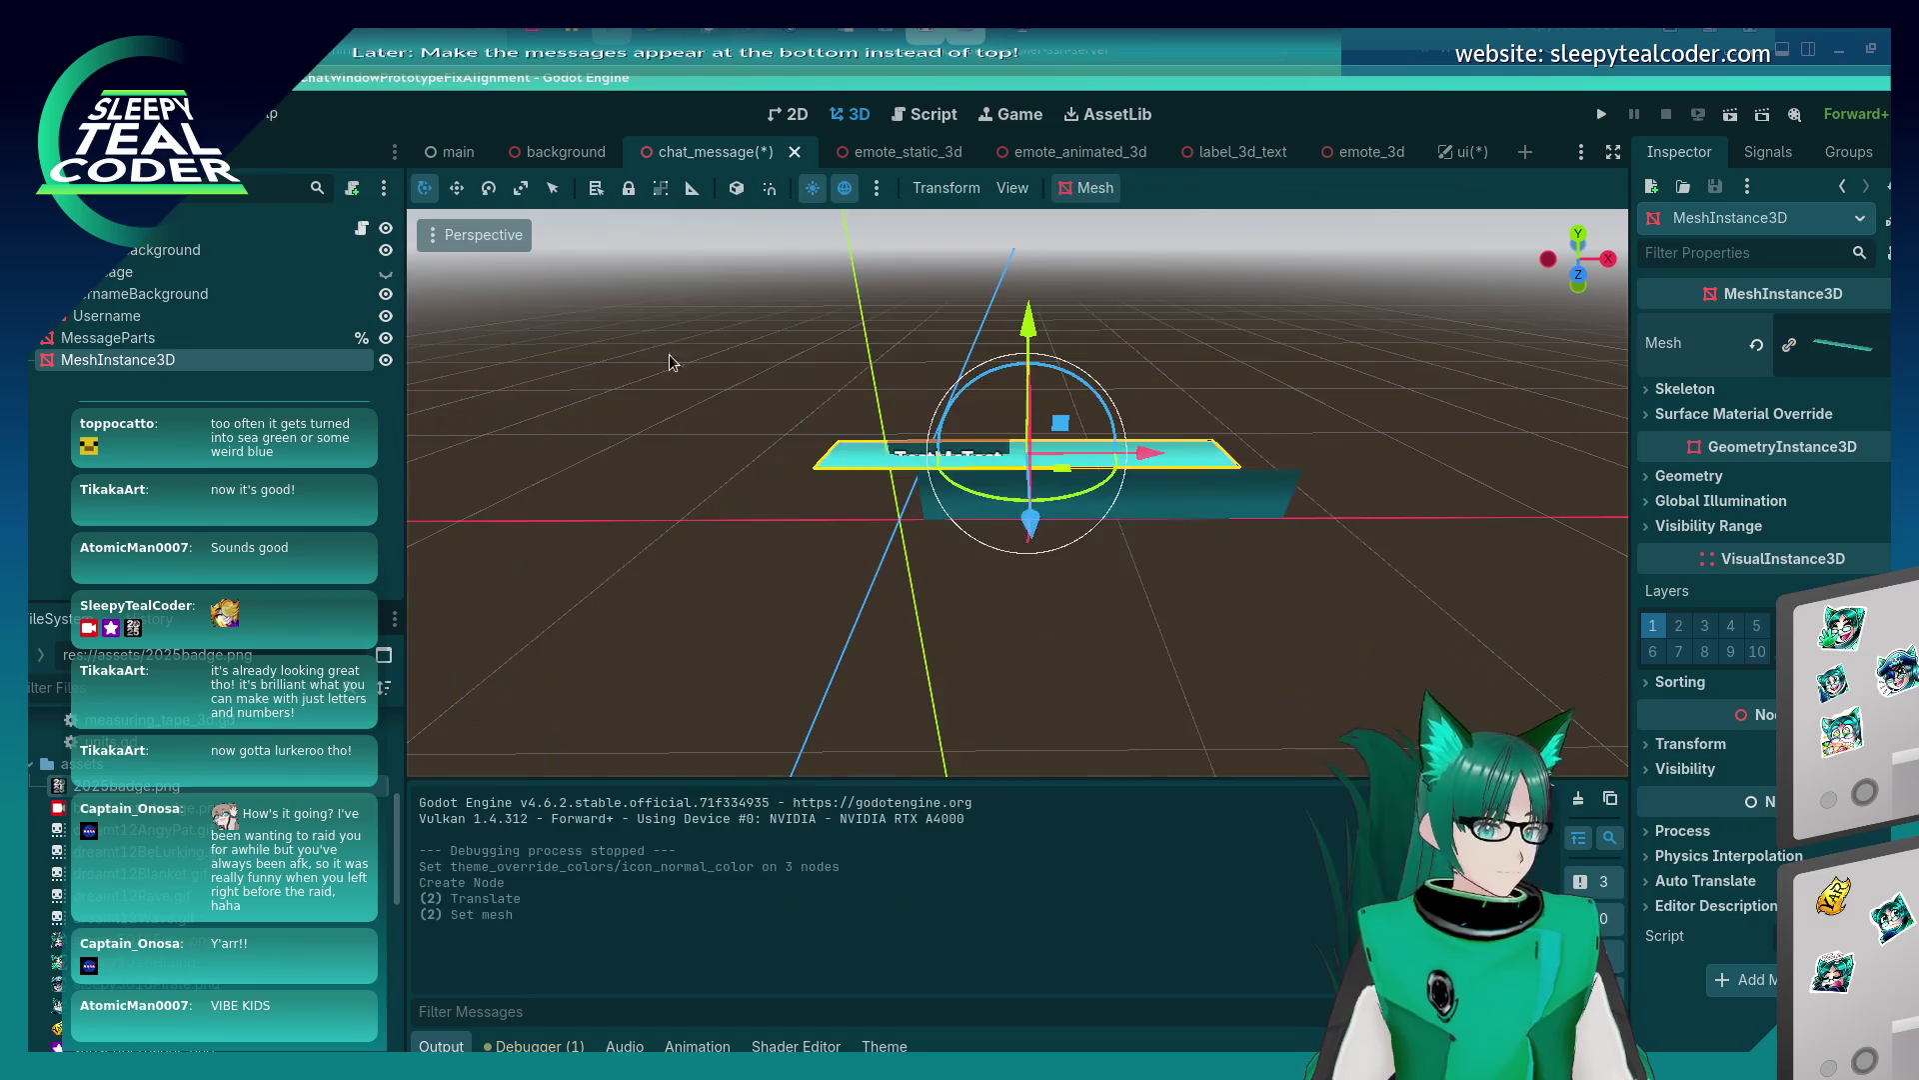
Rotate the teal plane upright and slide it right just past the TestMcTest label.
drag(936, 627, 1179, 645)
mouse_move(1111, 444)
mouse_down()
mouse_move(1152, 501)
mouse_move(1154, 568)
mouse_move(1074, 599)
mouse_up()
key(KP_1)
mouse_move(1150, 443)
mouse_down()
mouse_move(1369, 481)
mouse_move(1328, 499)
mouse_up()
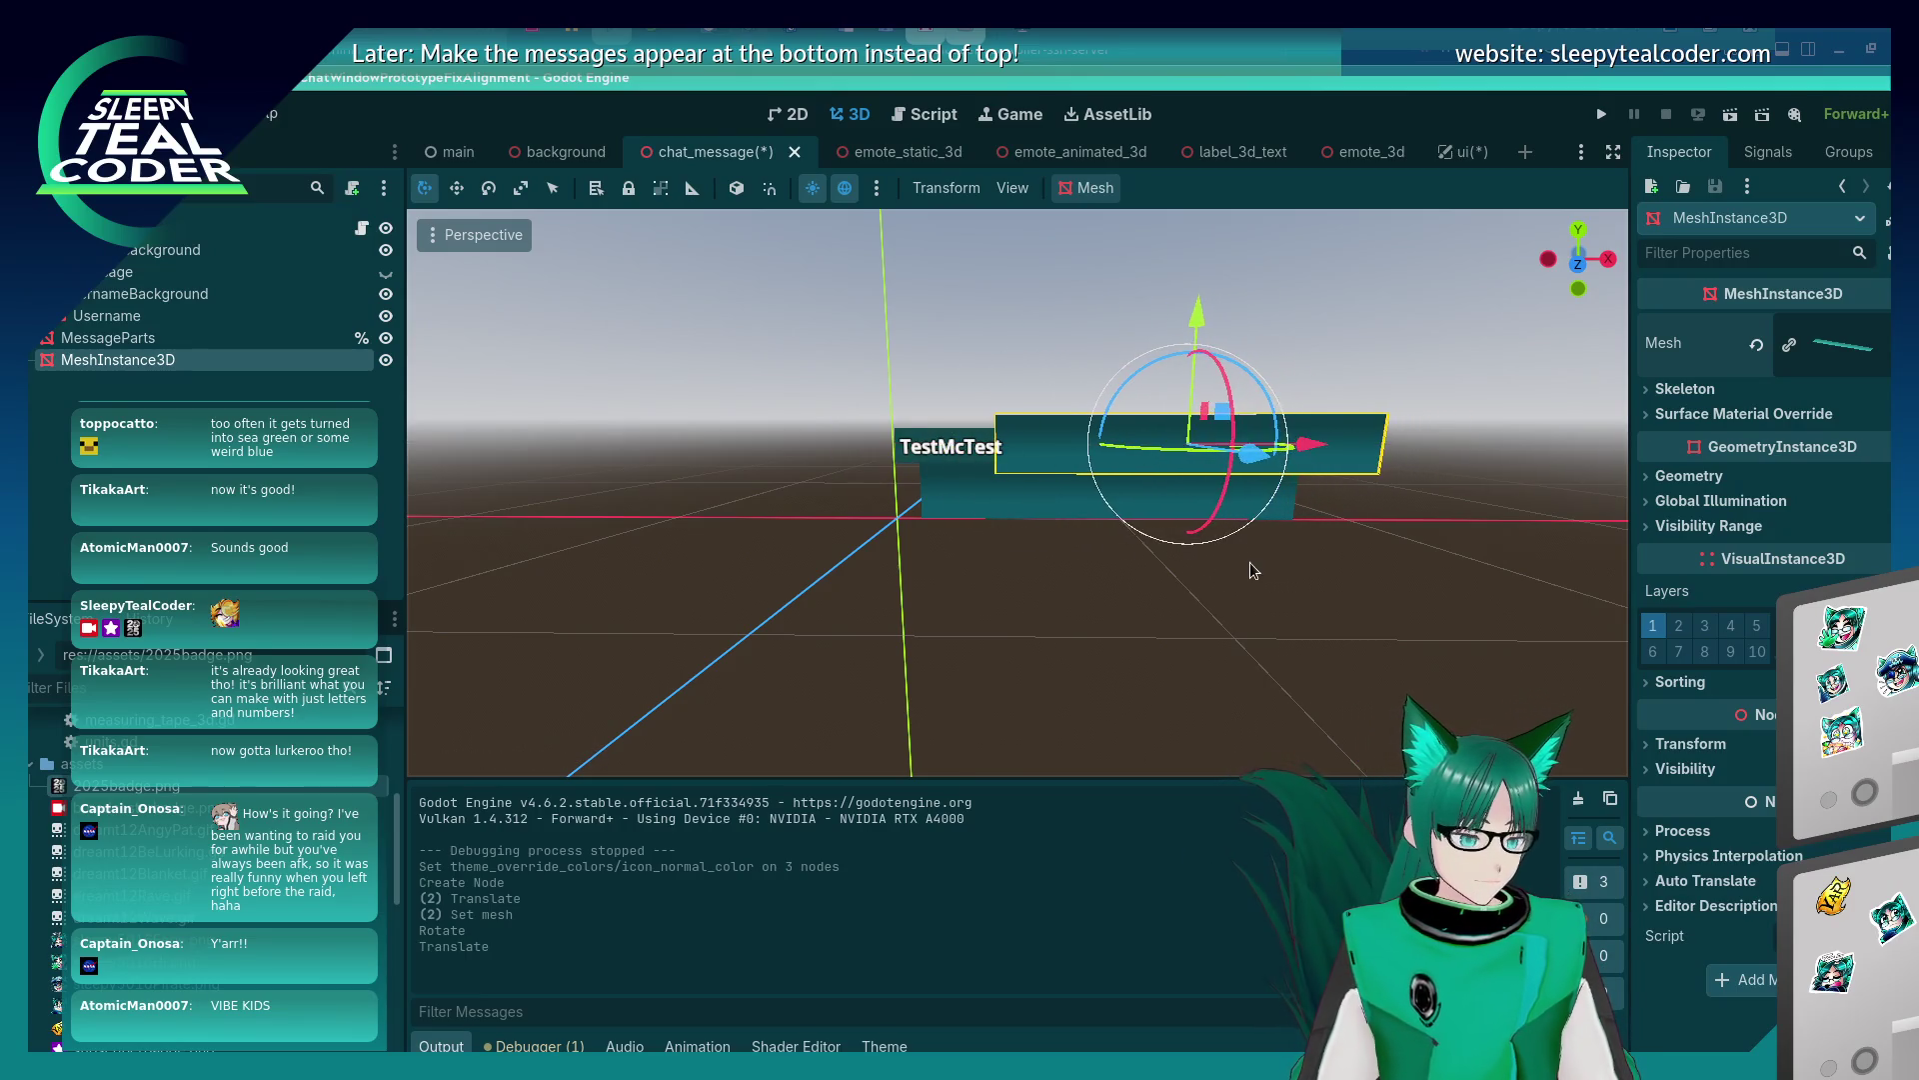
scroll(1252, 558, up, 4)
drag(1388, 435, 1406, 430)
drag(1386, 430, 1440, 446)
key(ctrl+z)
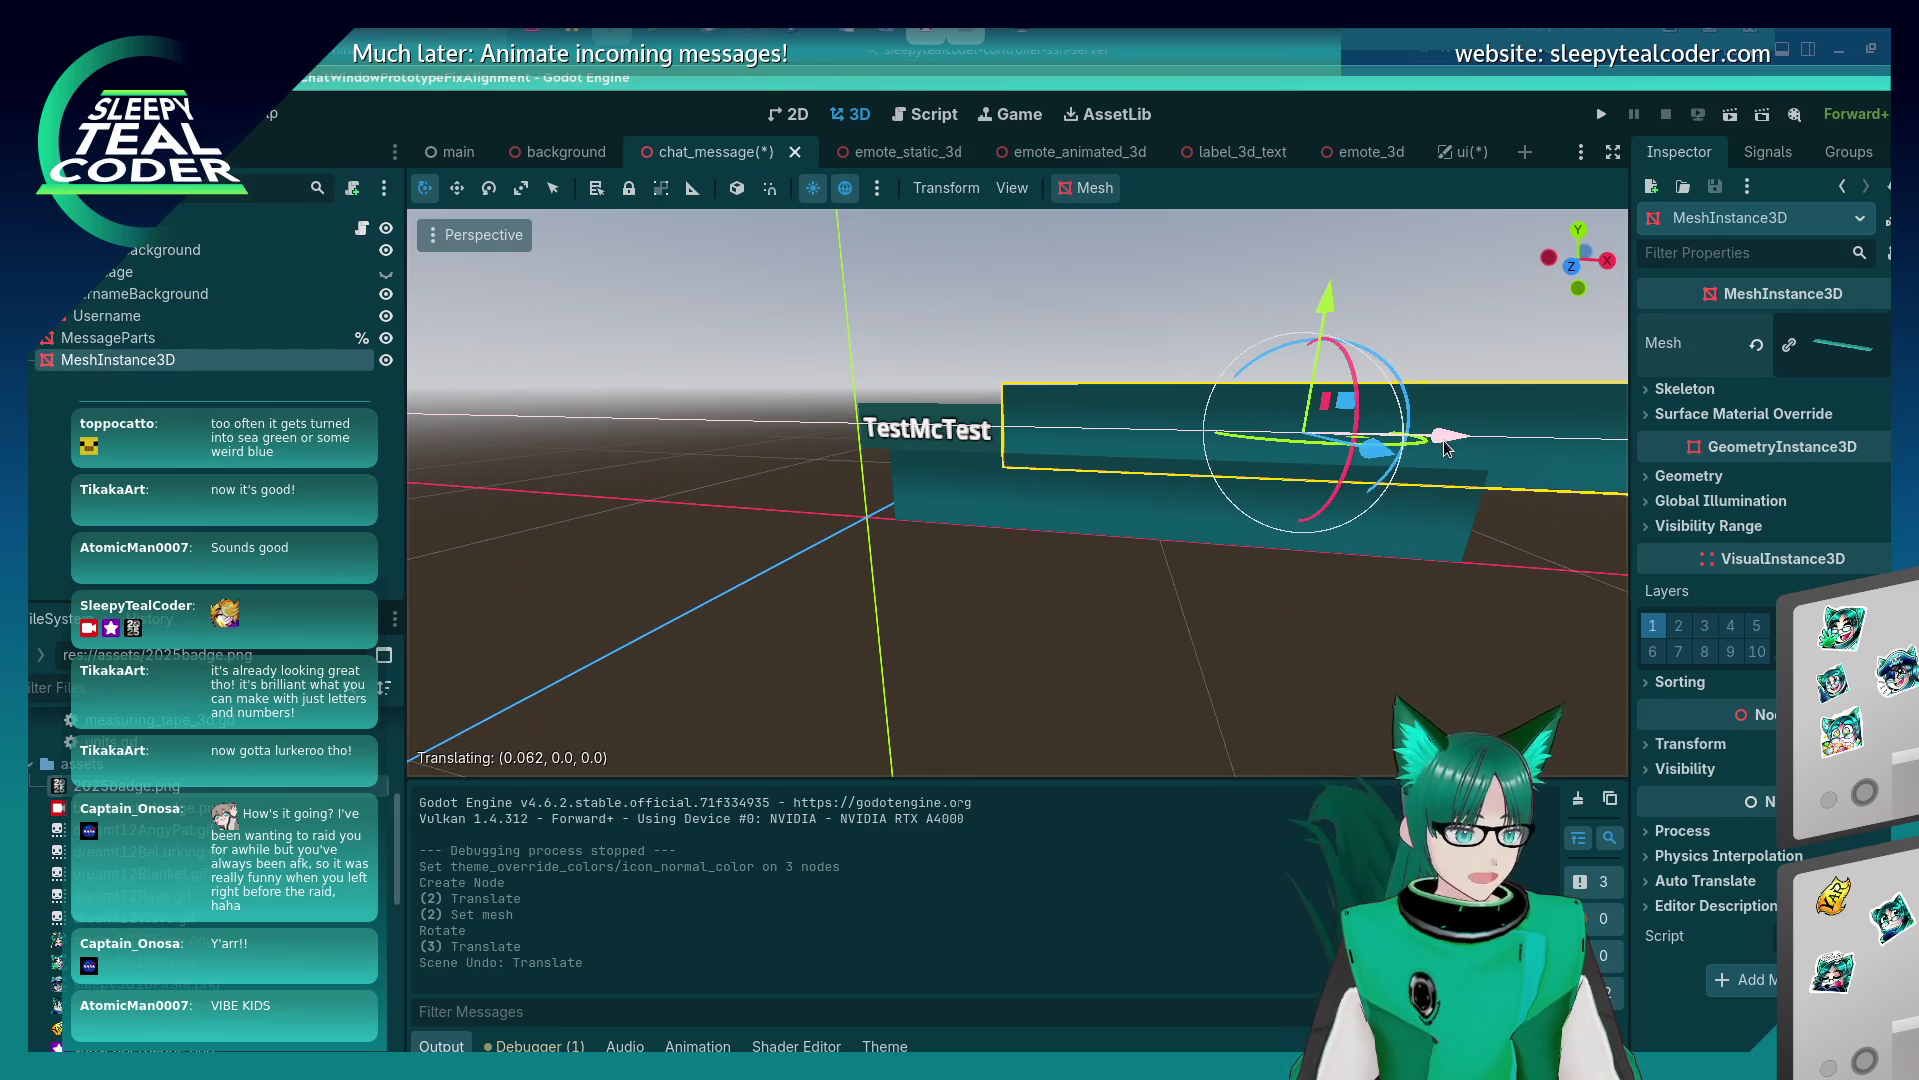
Select UsernameBackground and the new teal plane in turn to compare them.
click(1015, 478)
click(996, 449)
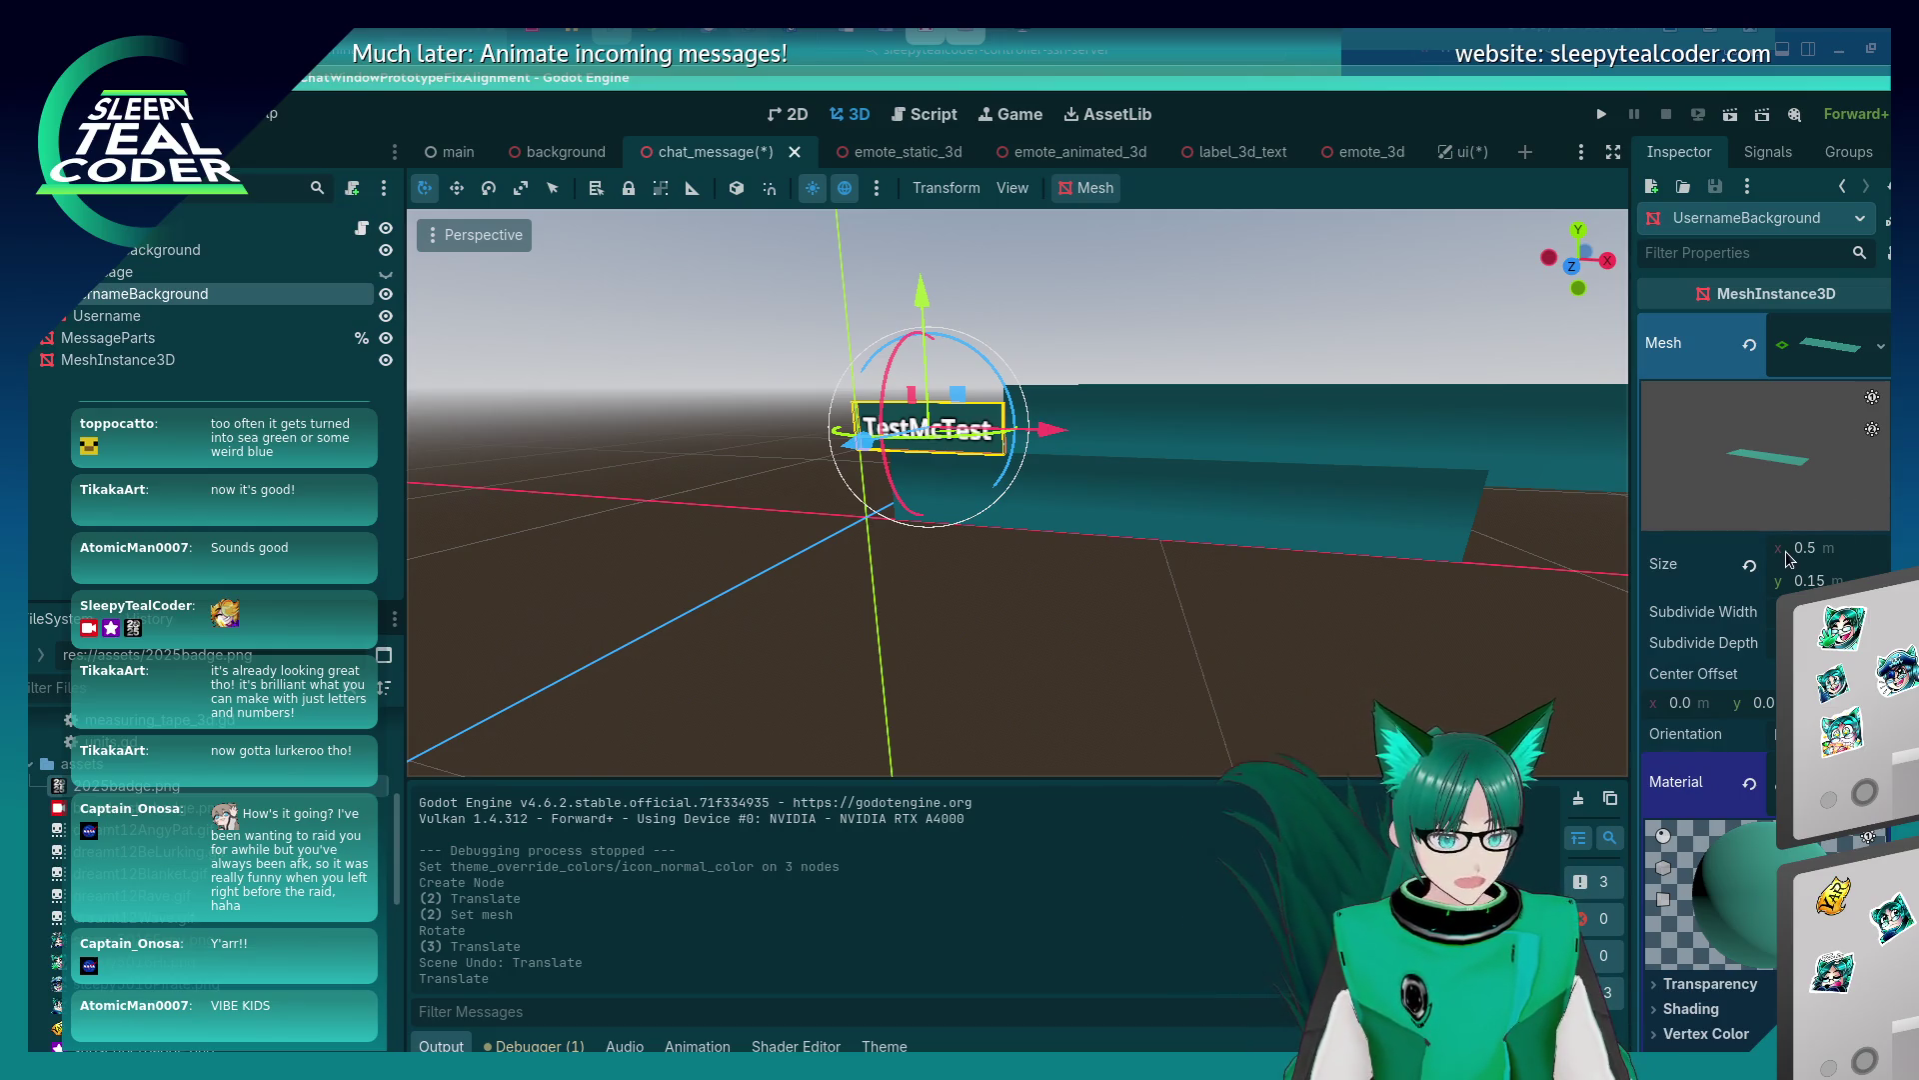
click(1154, 410)
click(1648, 390)
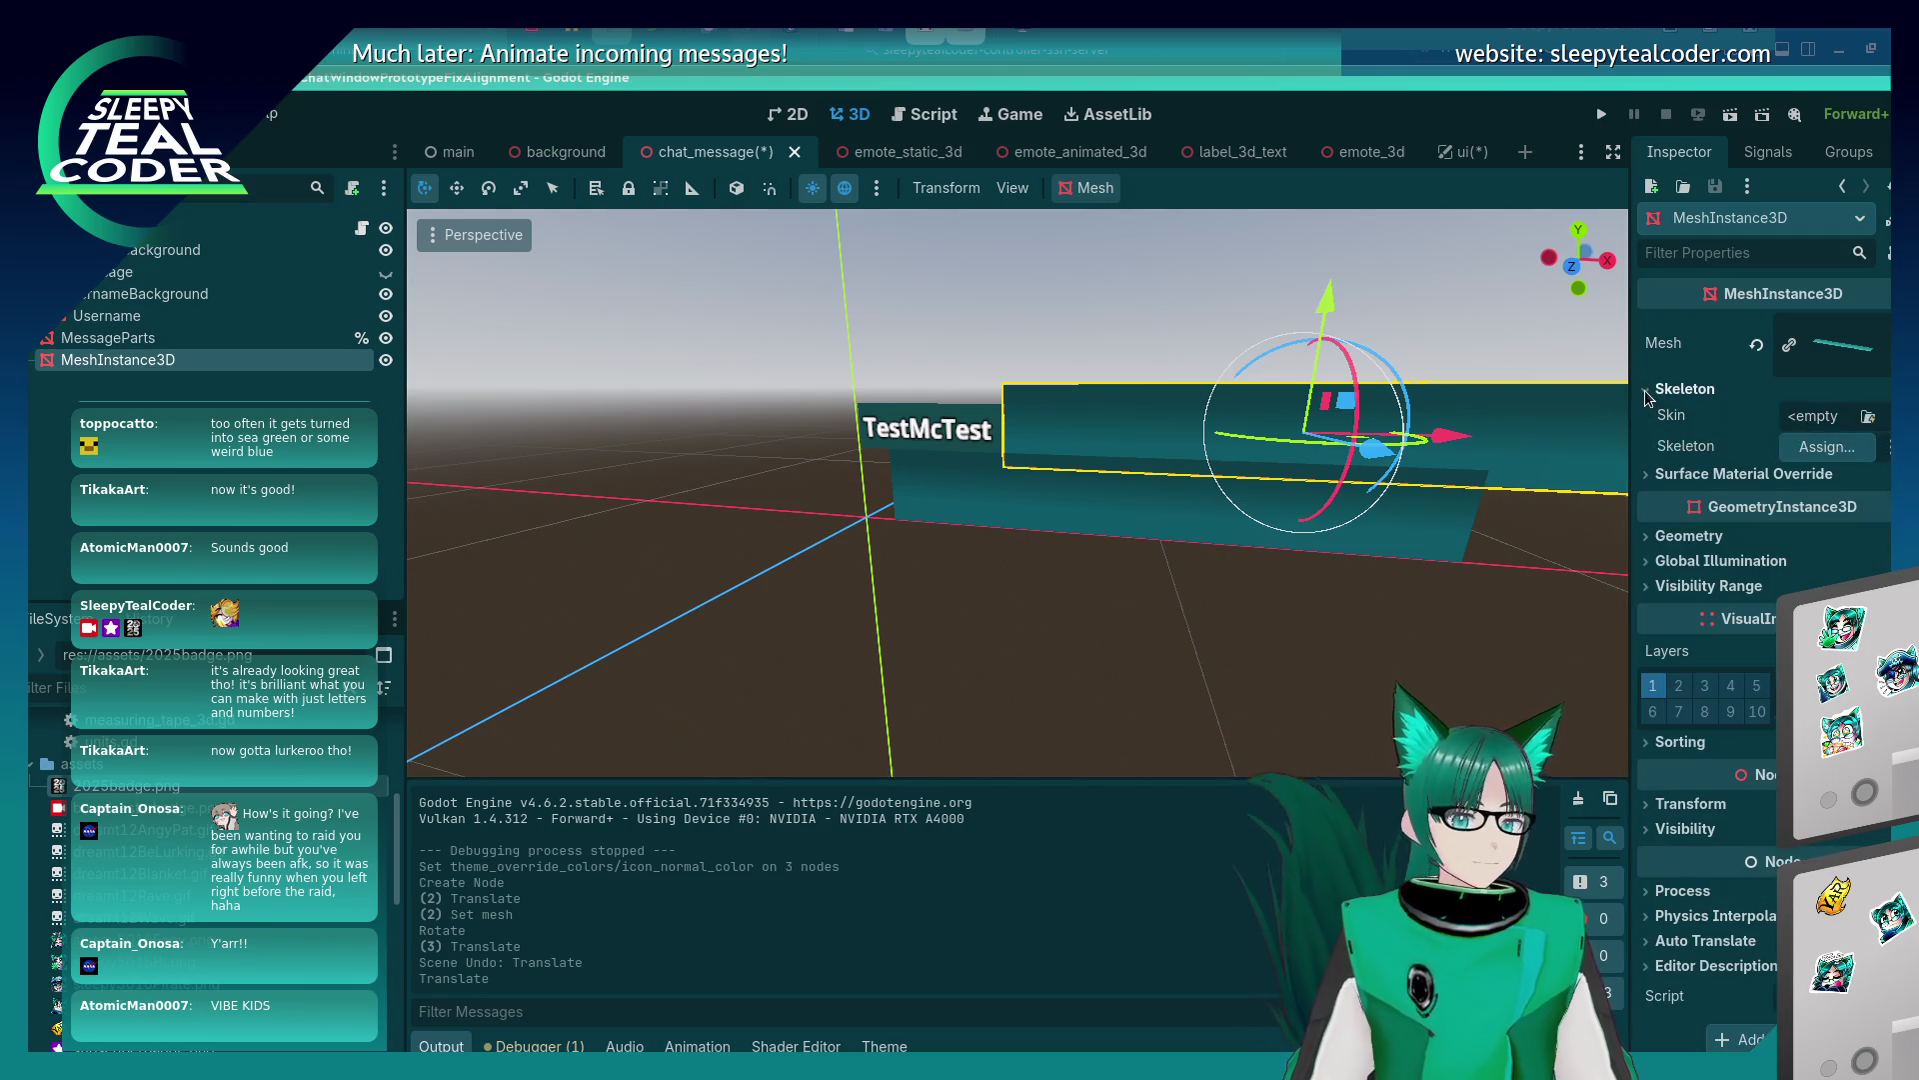
click(1645, 390)
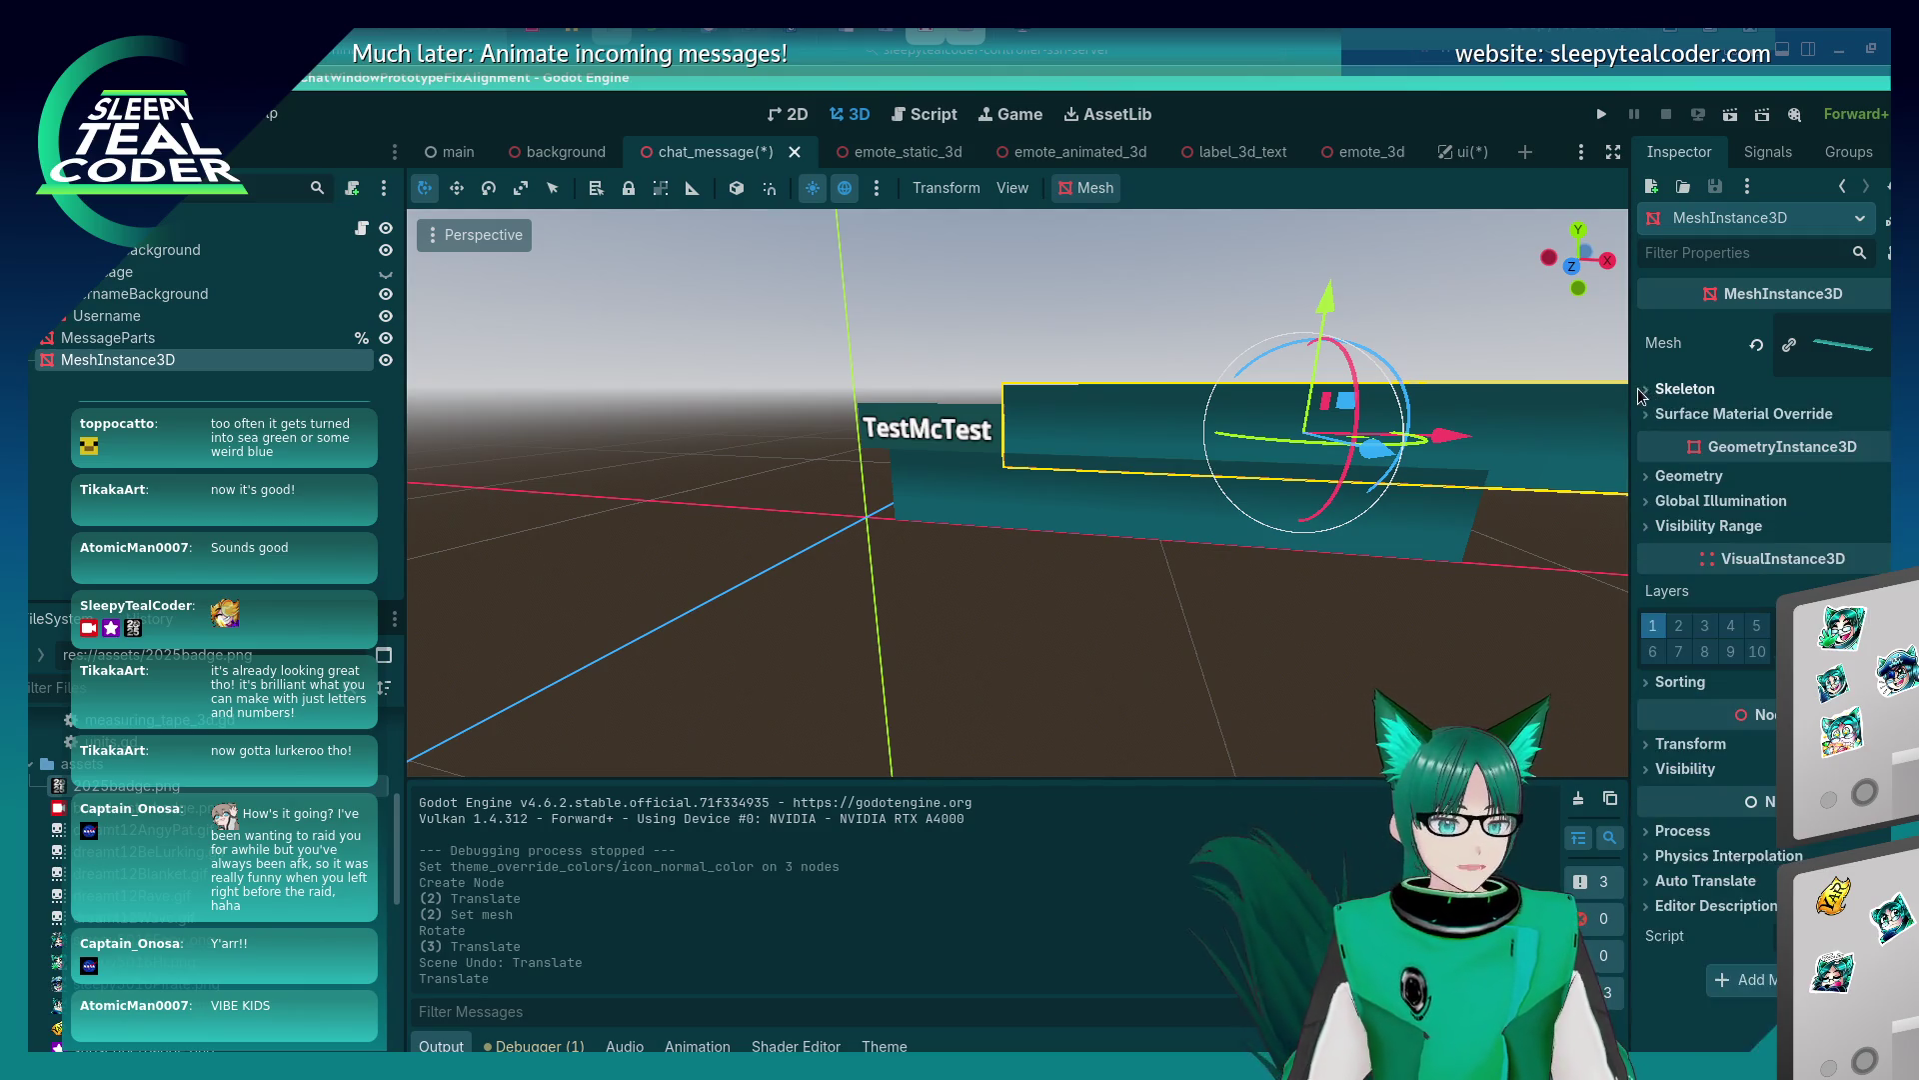
click(1004, 440)
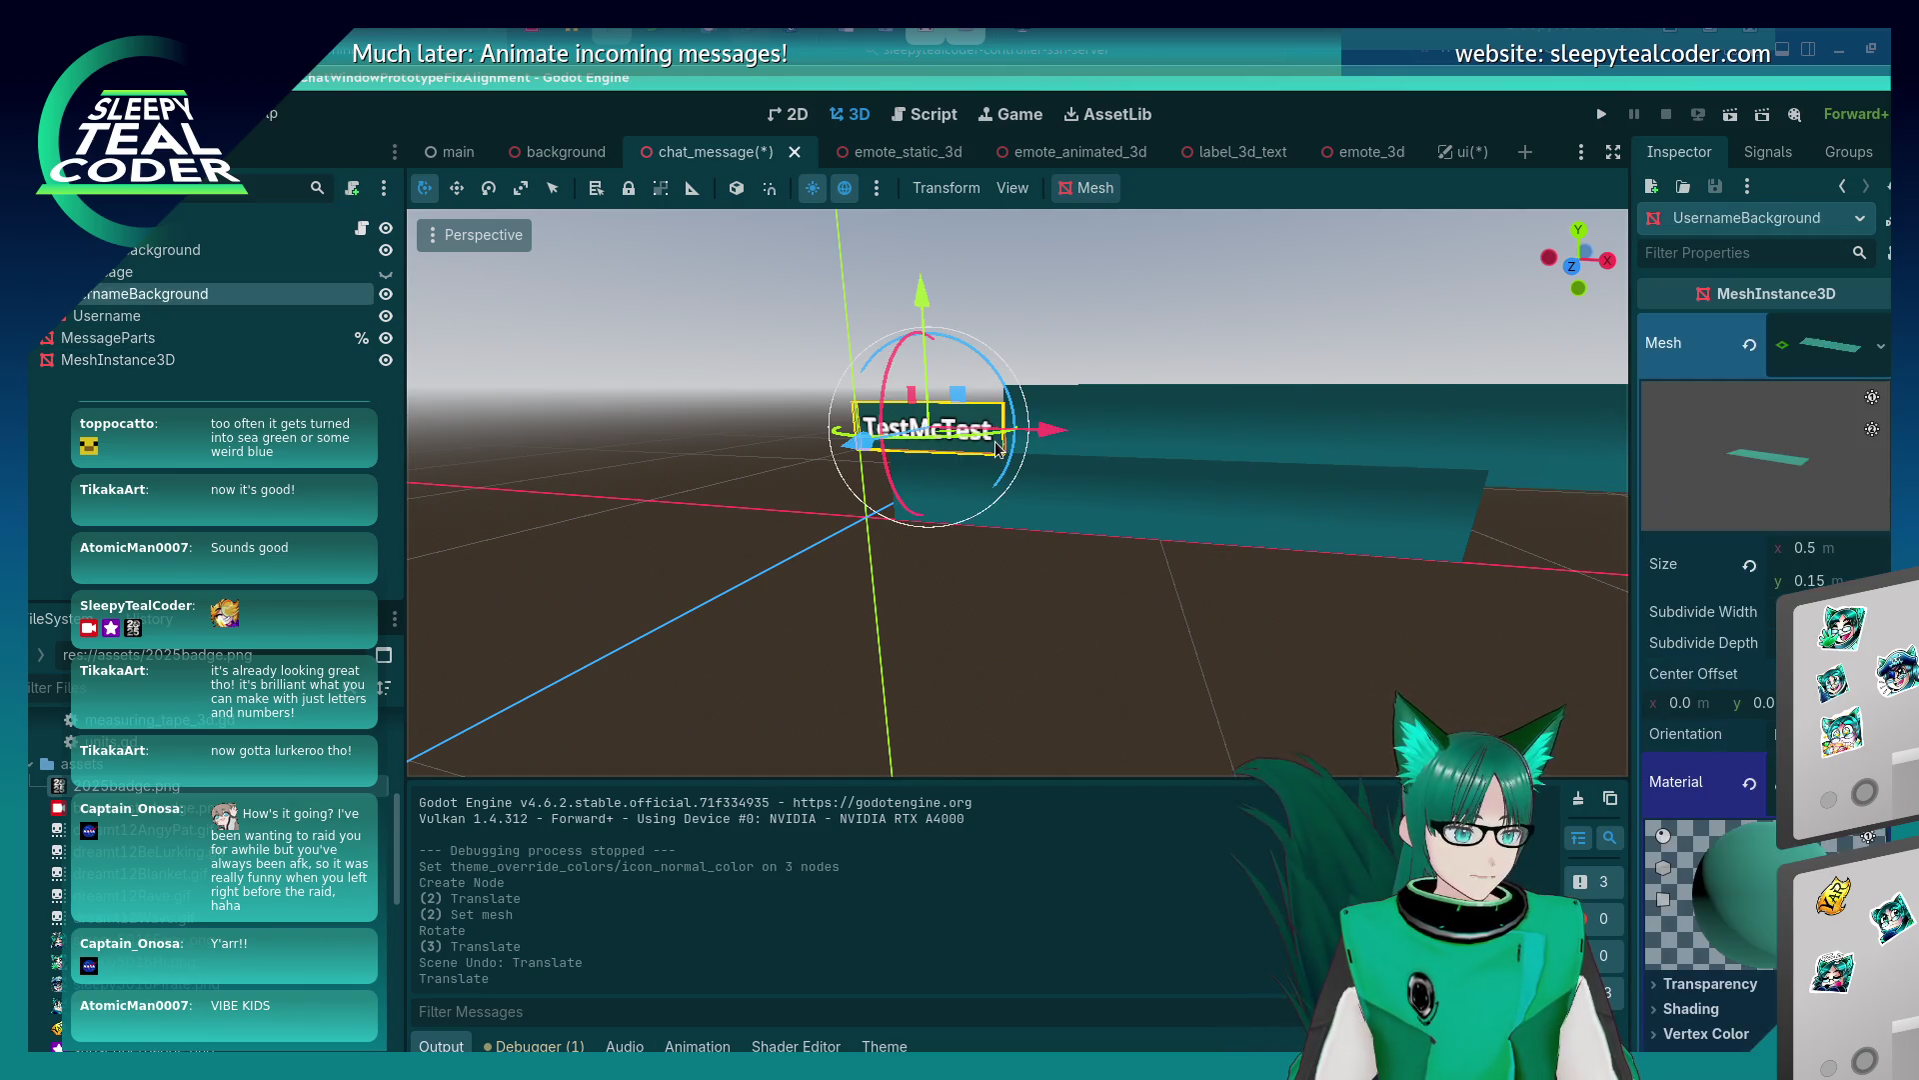
Expand the plane's mesh and try Size widths of 1.325 and 0.15, clearing the height.
click(1467, 450)
click(1830, 345)
click(1829, 548)
text(1.325)
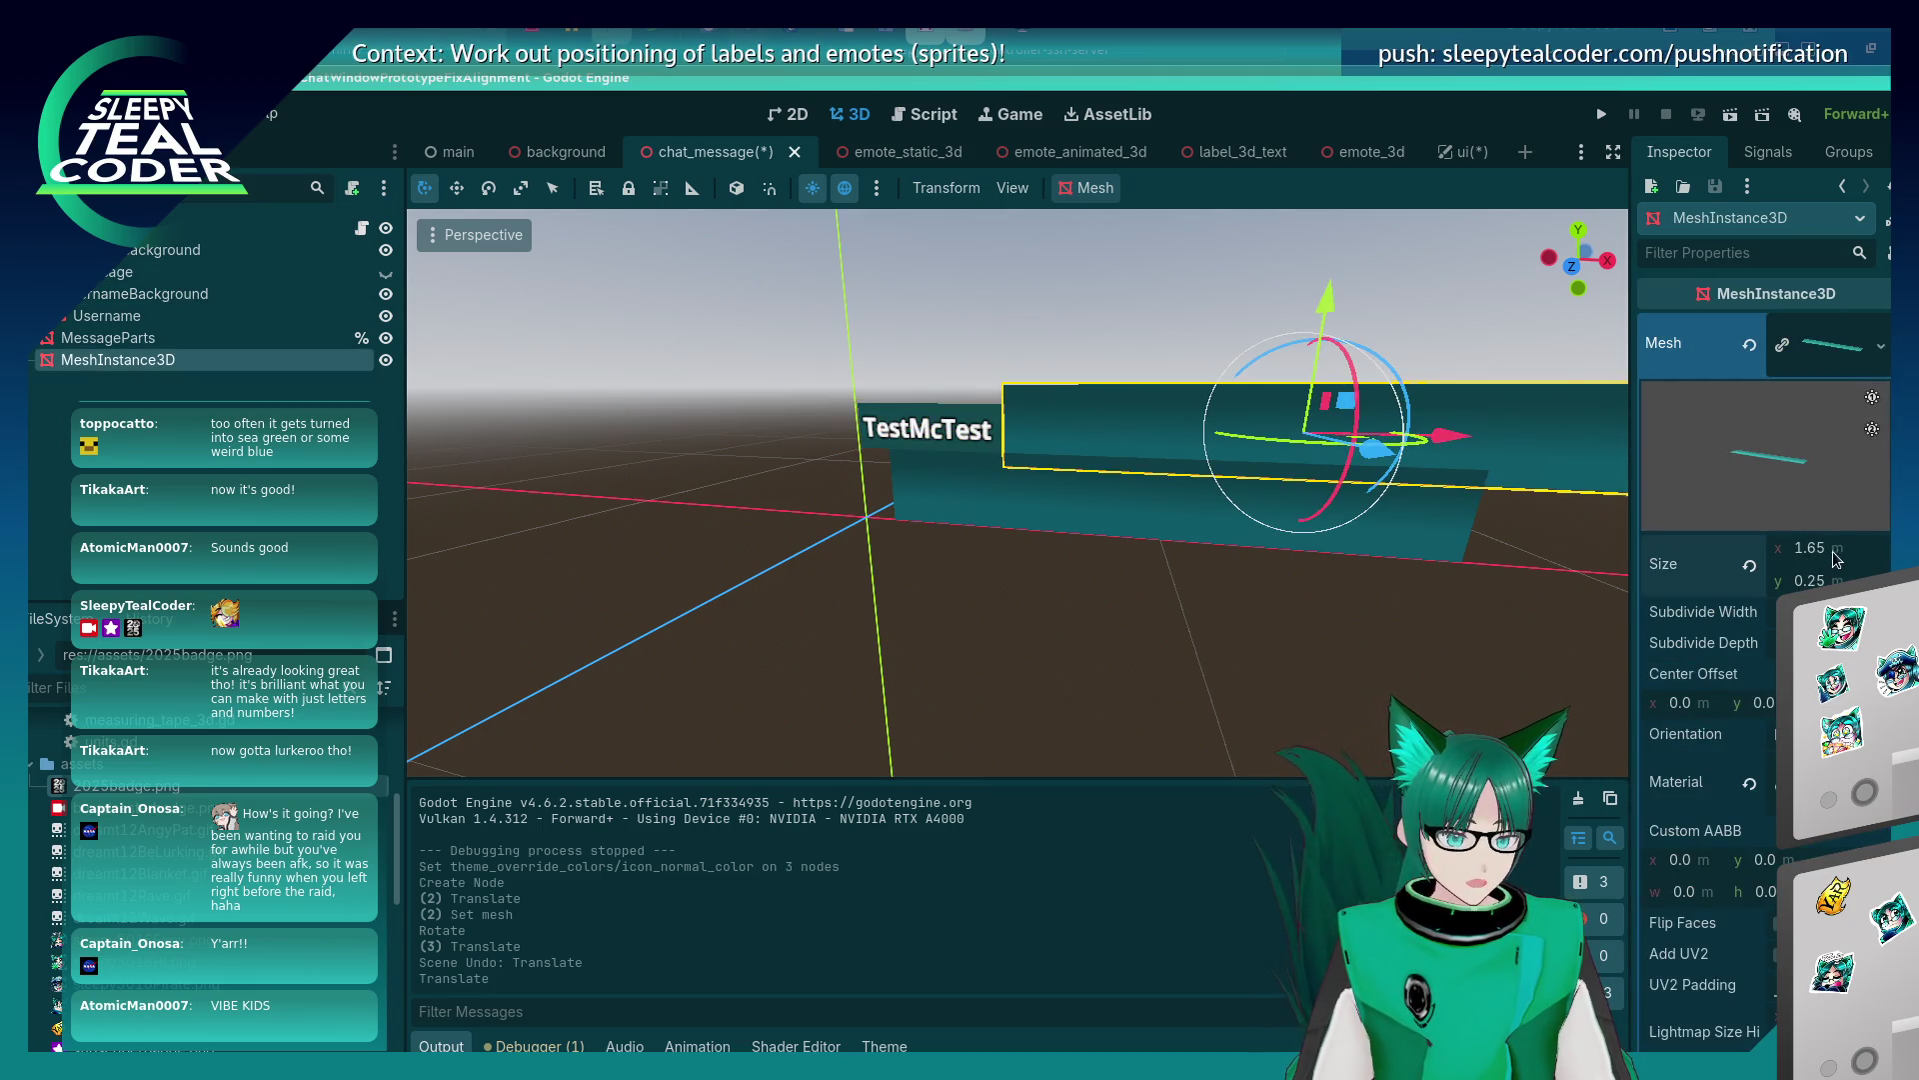
key(Return)
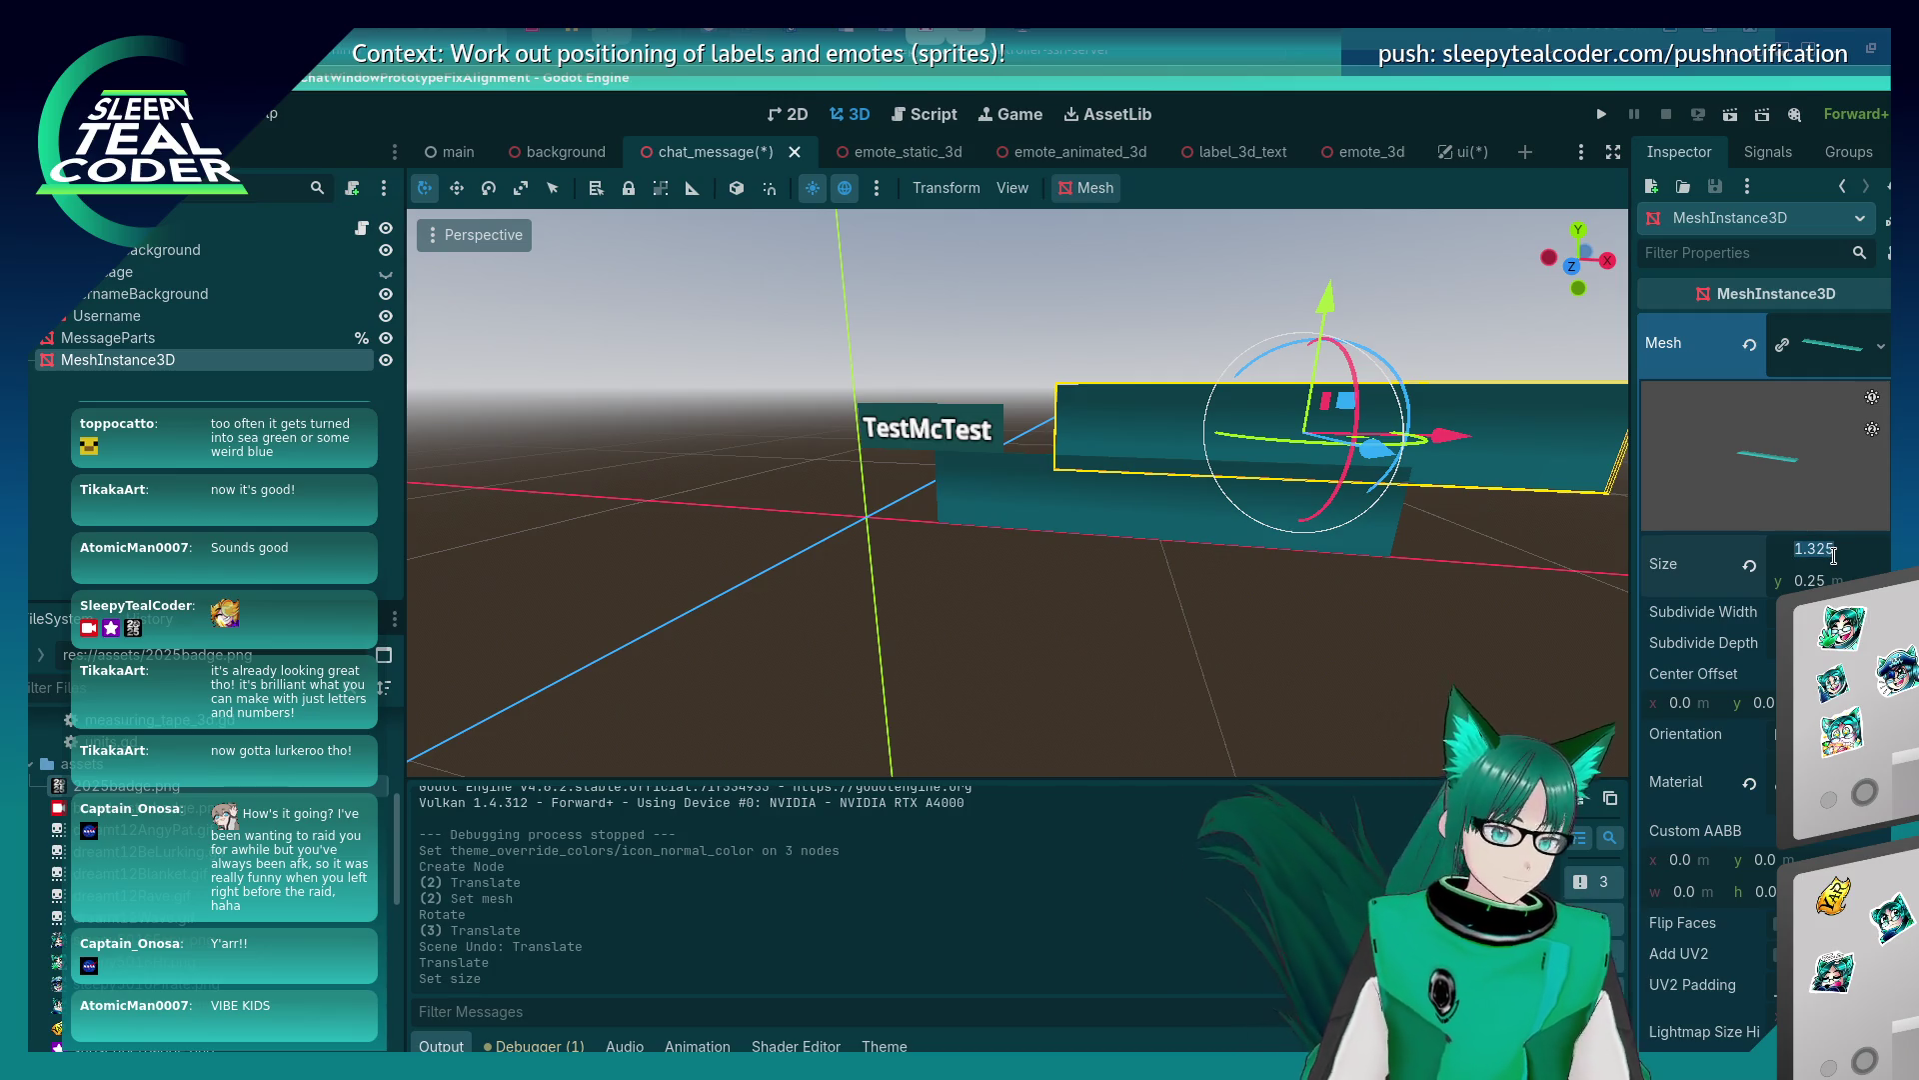
text(0.15)
key(Tab)
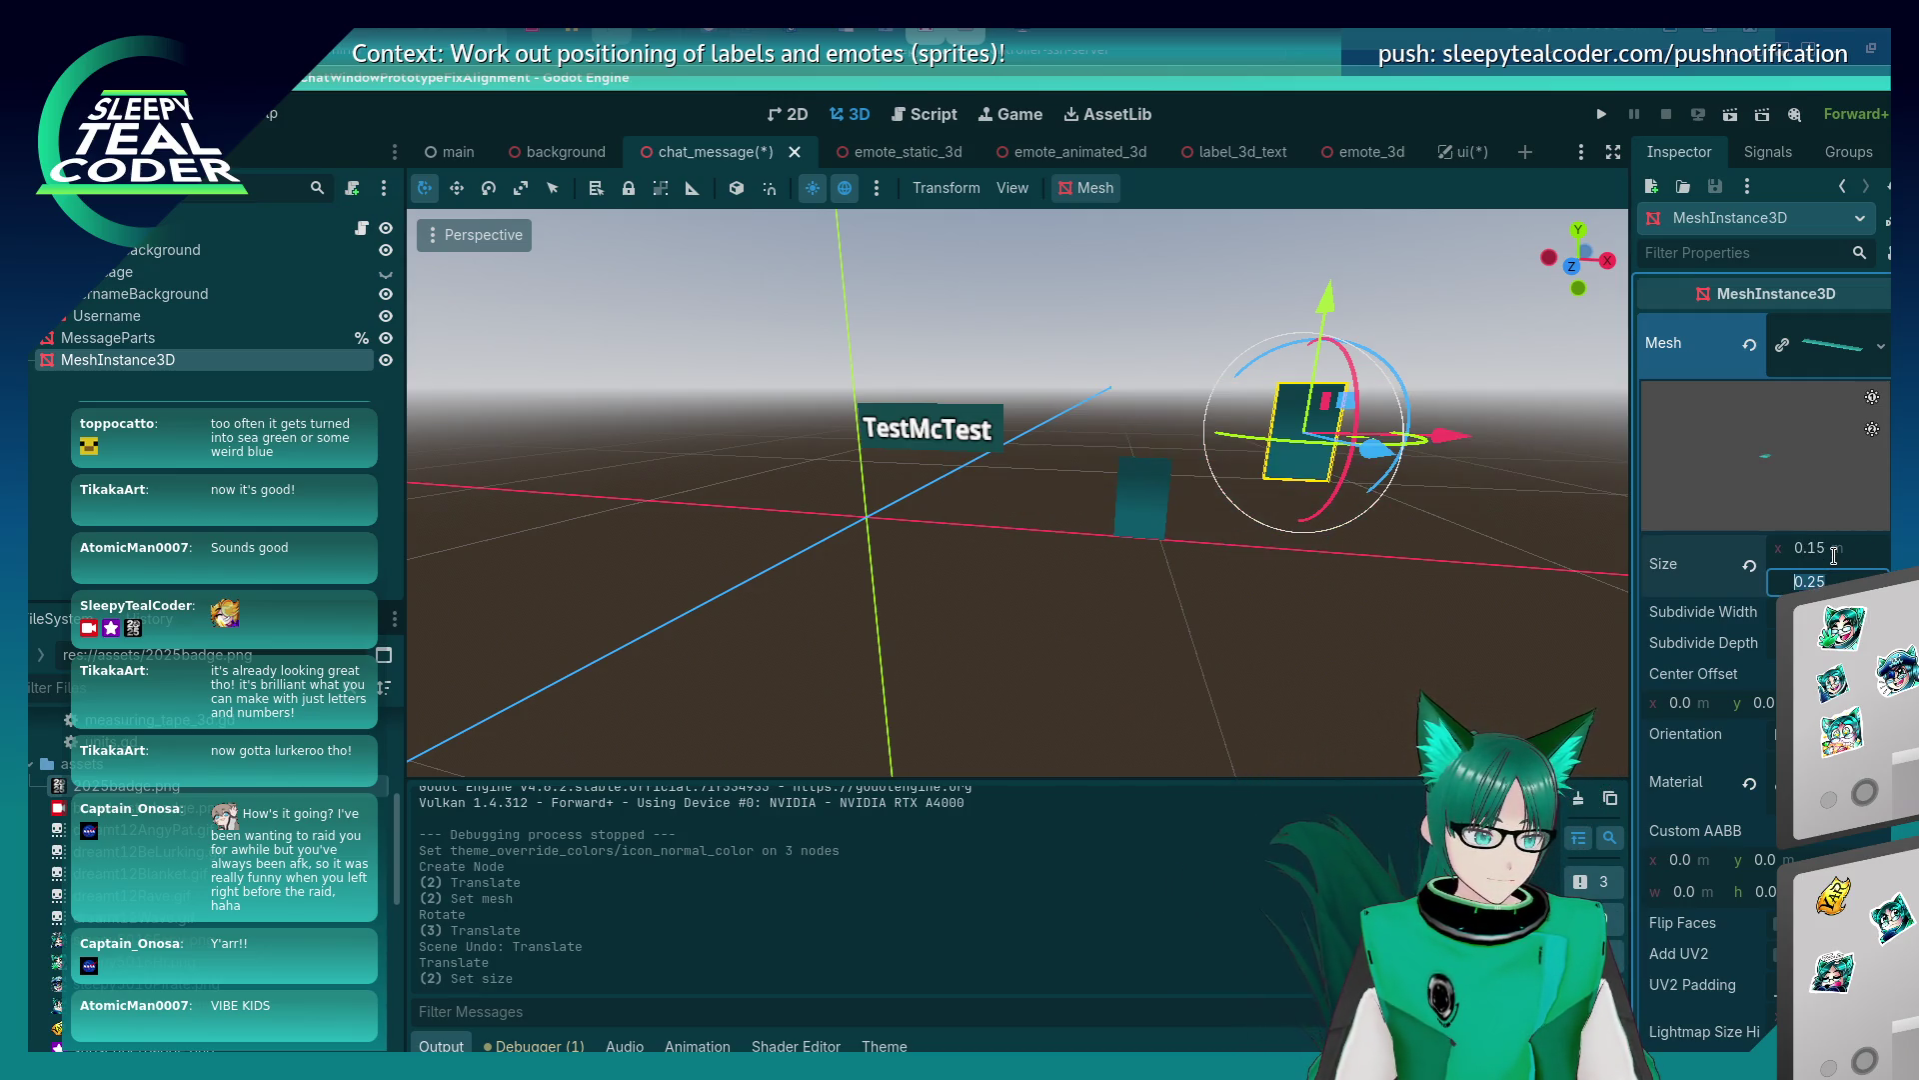
key(BackSpace)
Undo the size edit back to 1.65 × 0.25 m and open the plane's Mesh type list.
click(1125, 612)
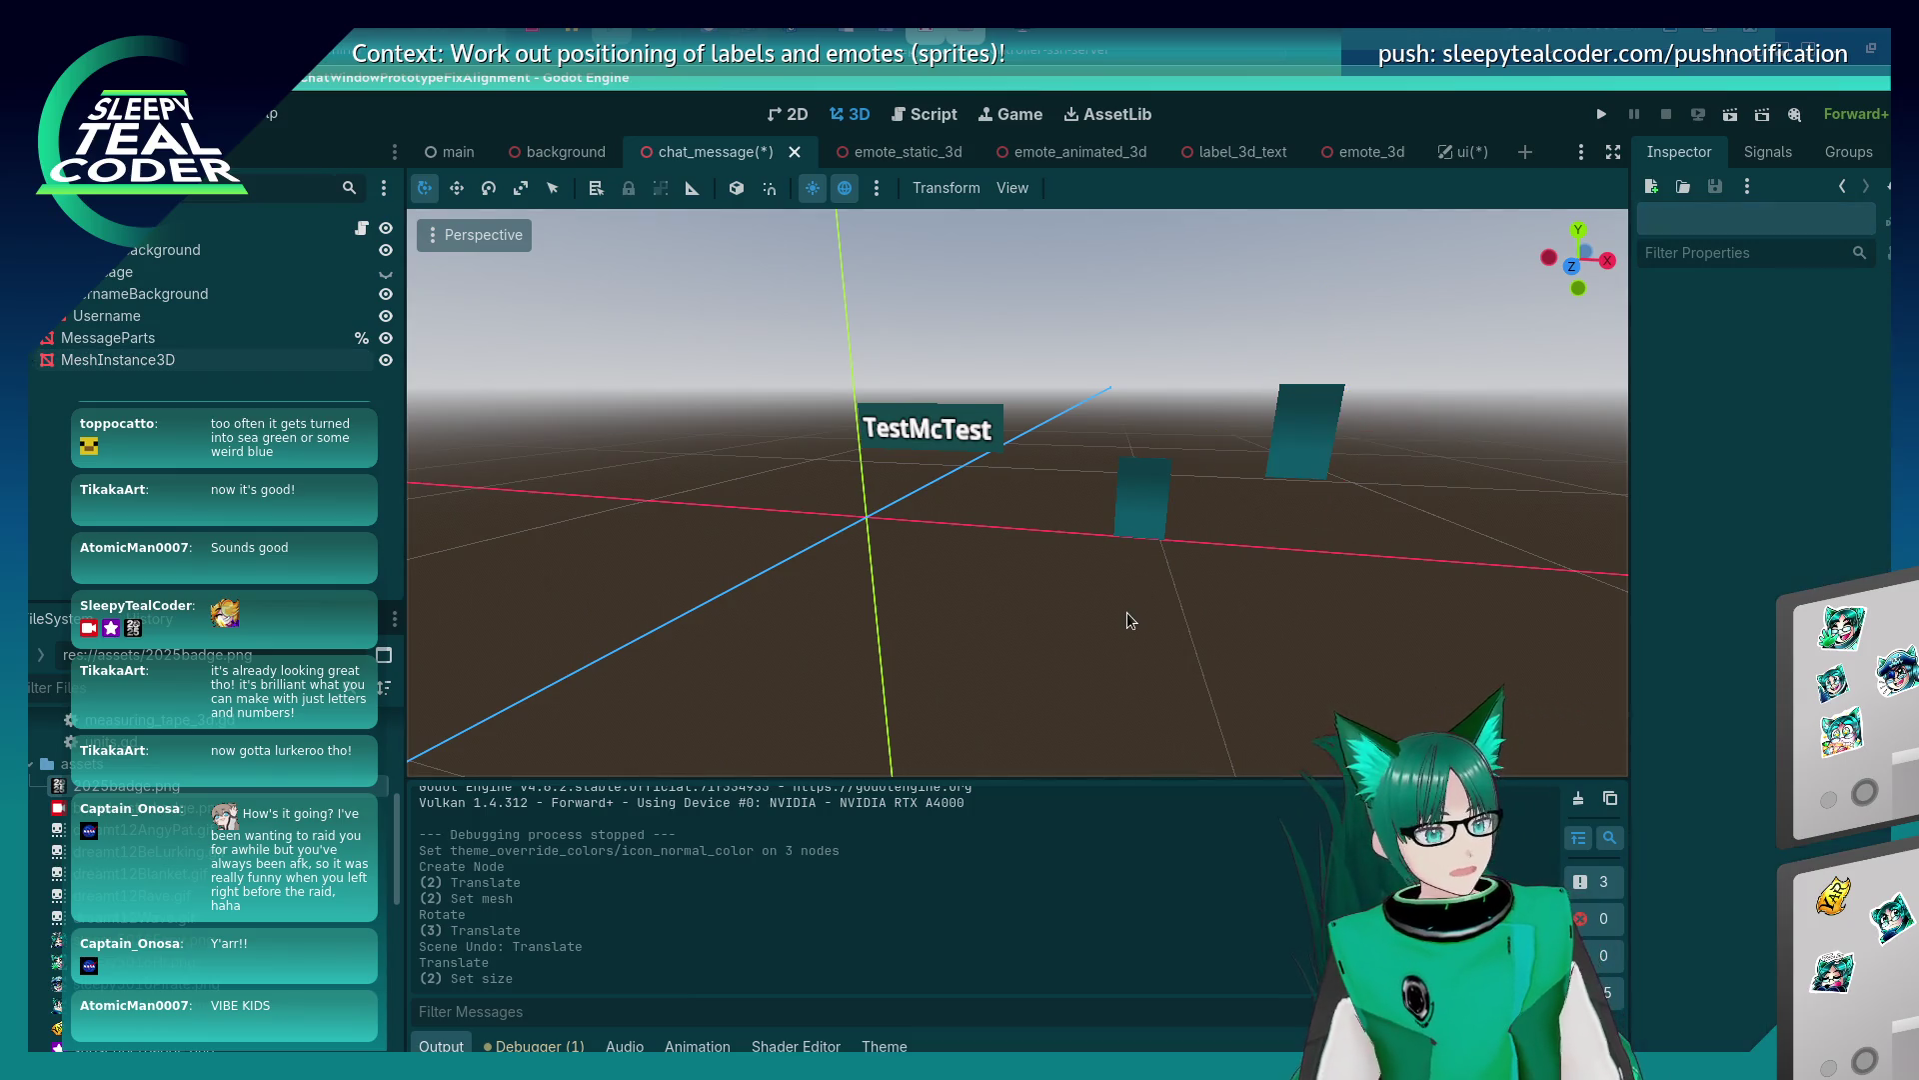
key(ctrl+z)
key(ctrl+z)
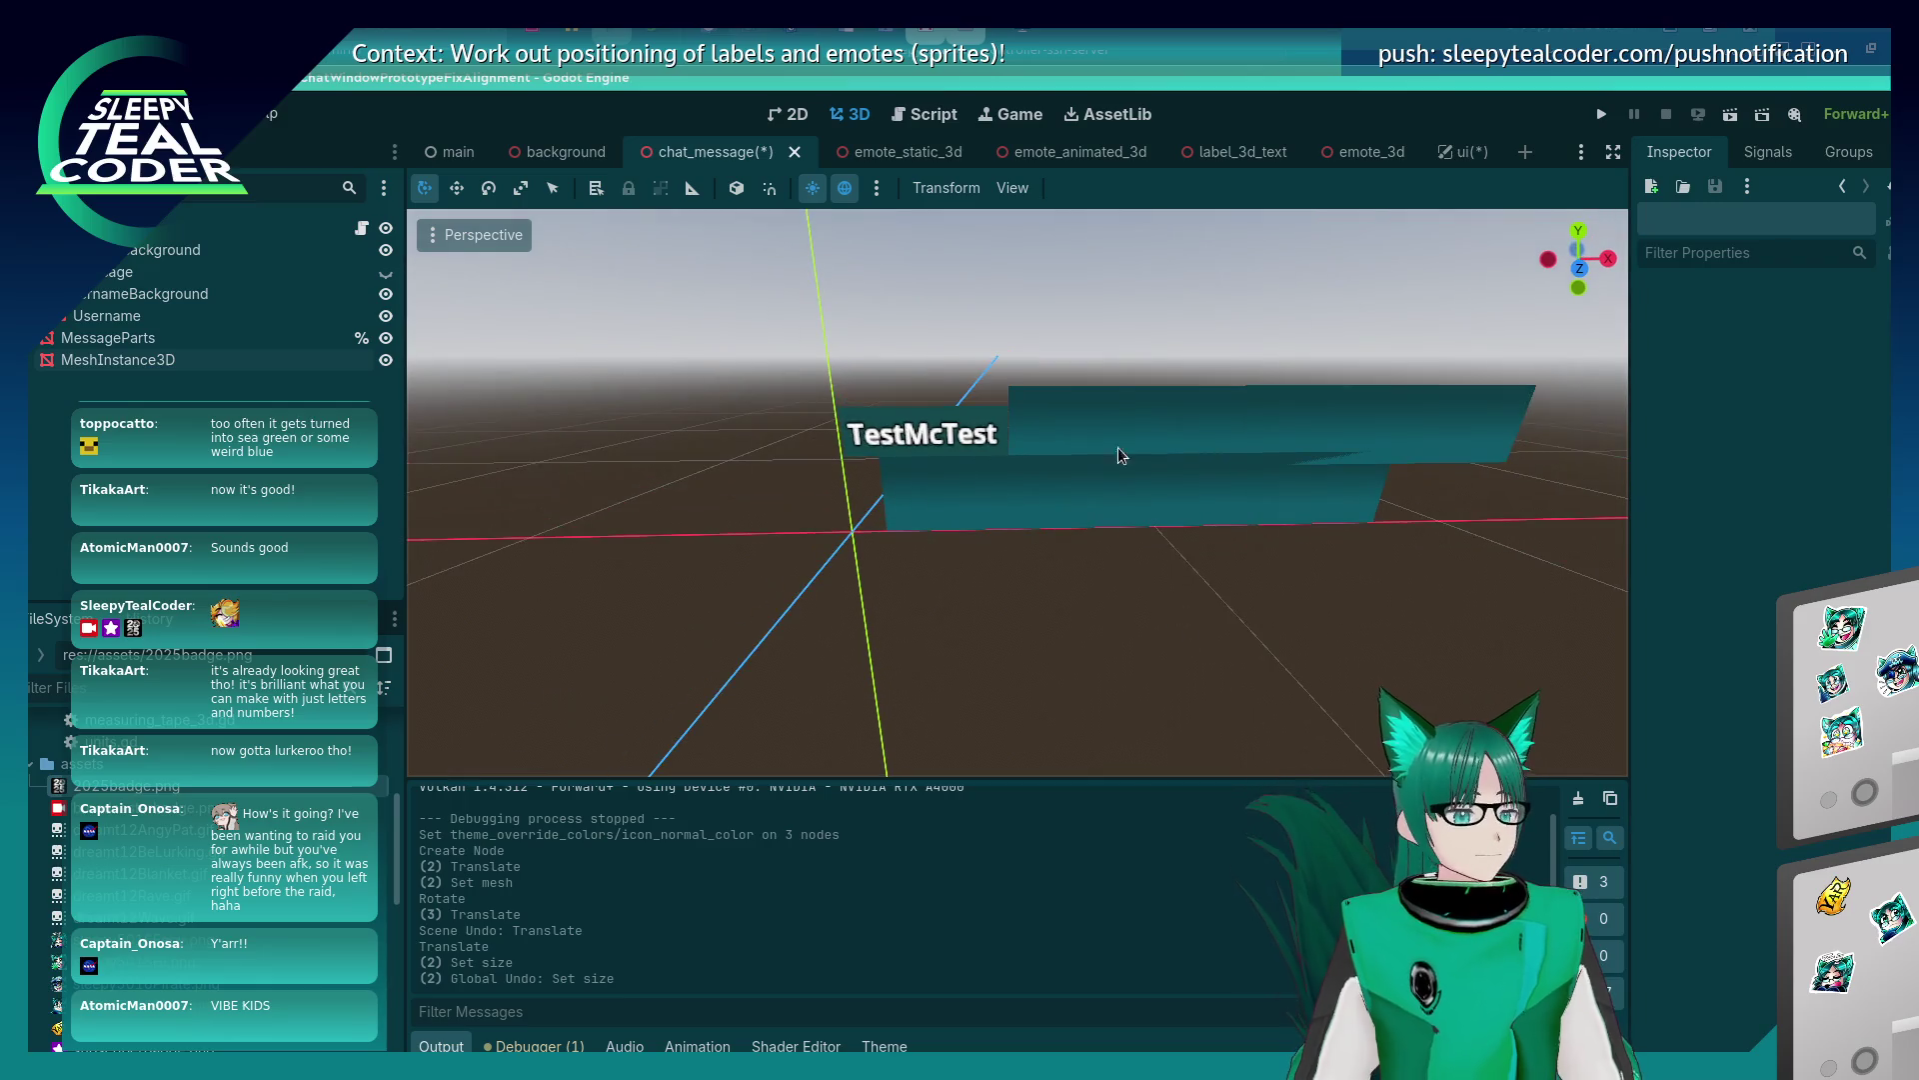
click(1106, 408)
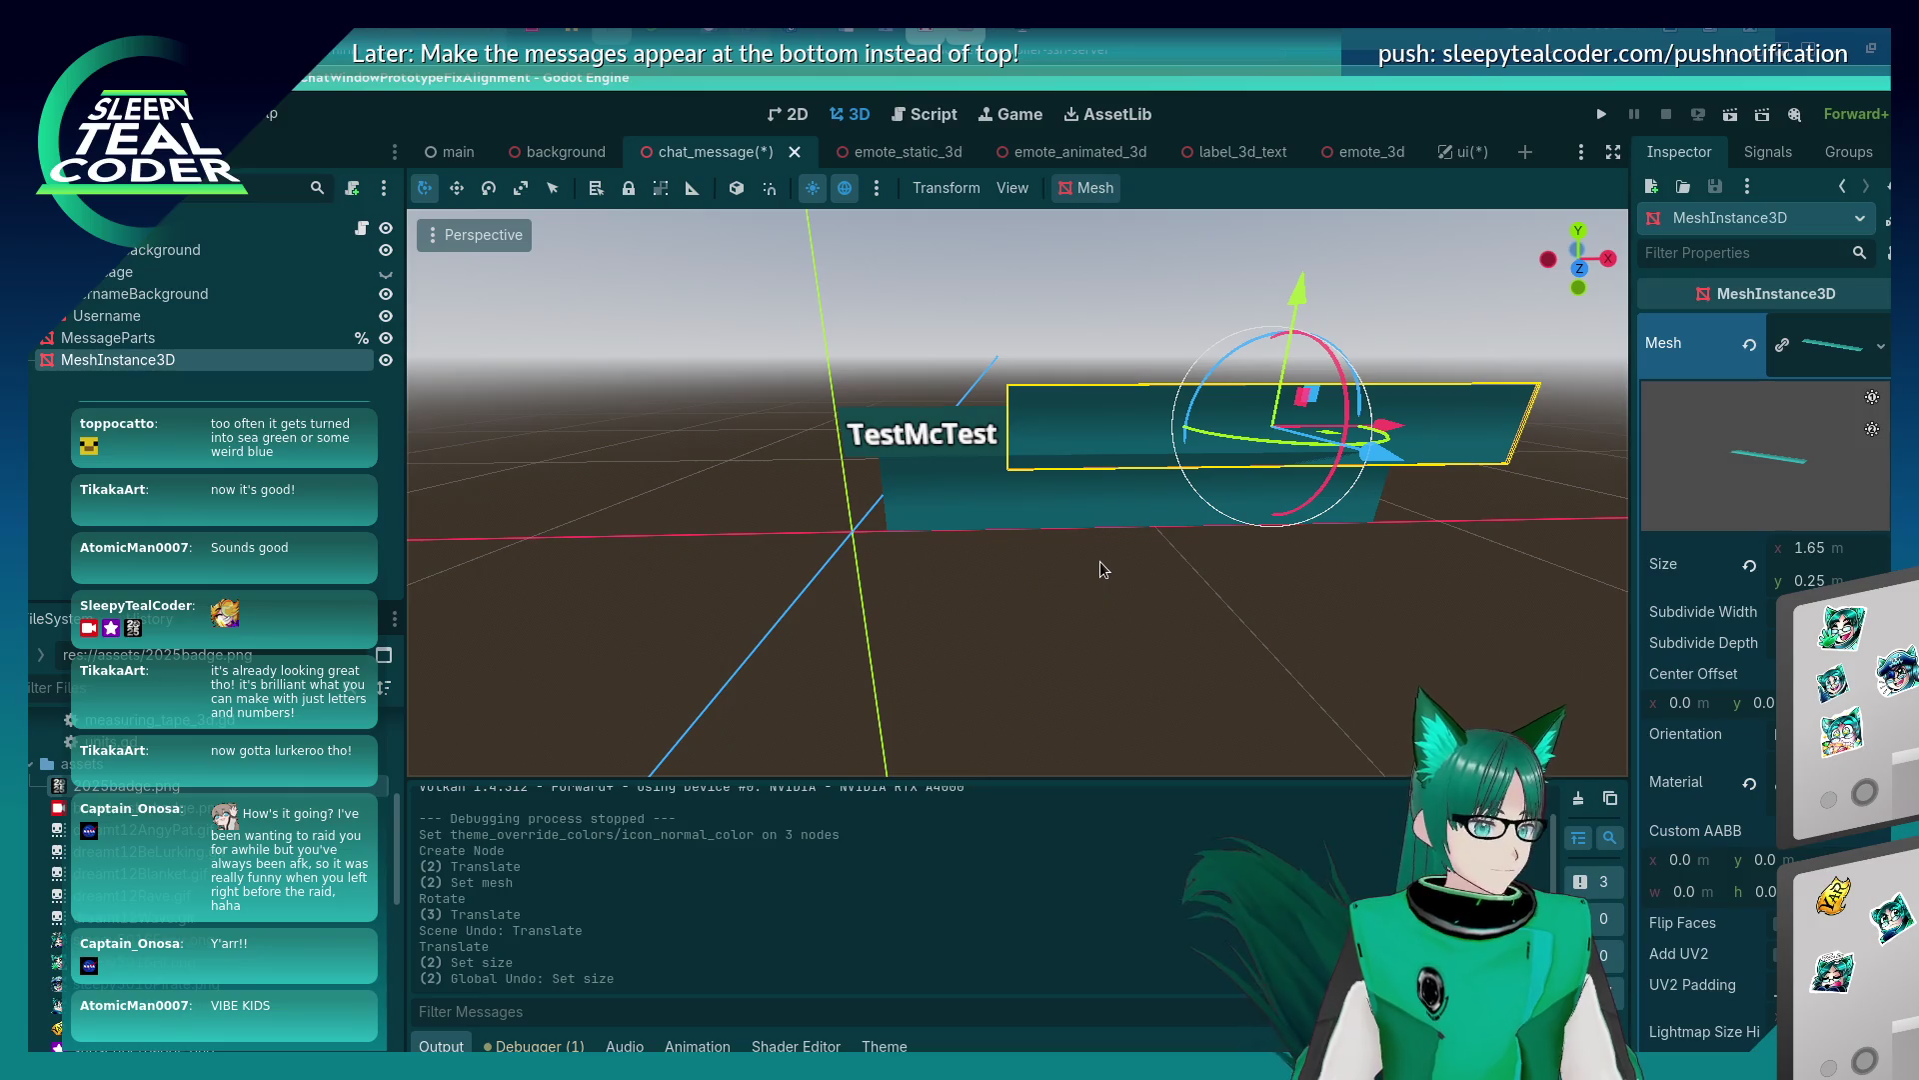
click(1880, 345)
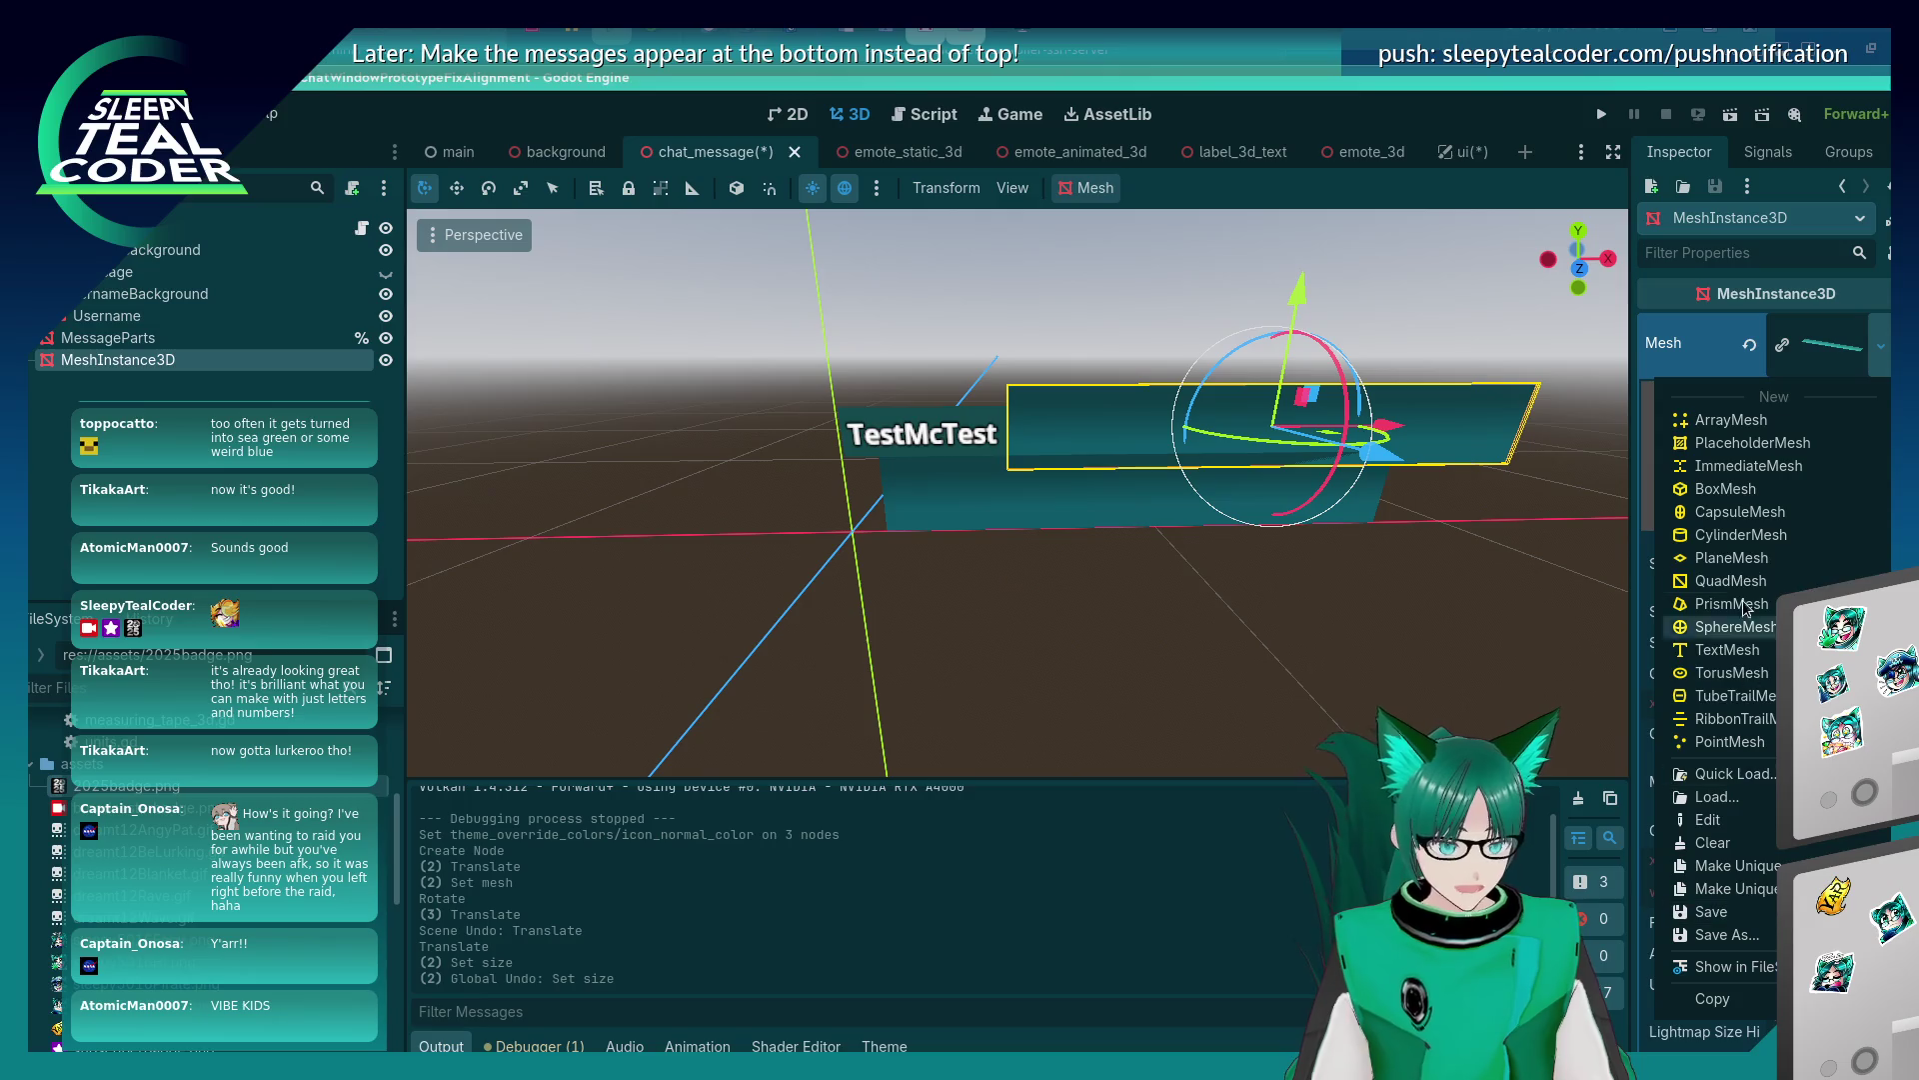
Replace the mesh with a new PlaneMesh, undoing an accidental tilt while inspecting it.
click(1744, 560)
mouse_move(1188, 535)
mouse_down()
mouse_move(1131, 588)
mouse_move(1000, 560)
mouse_move(889, 503)
mouse_up()
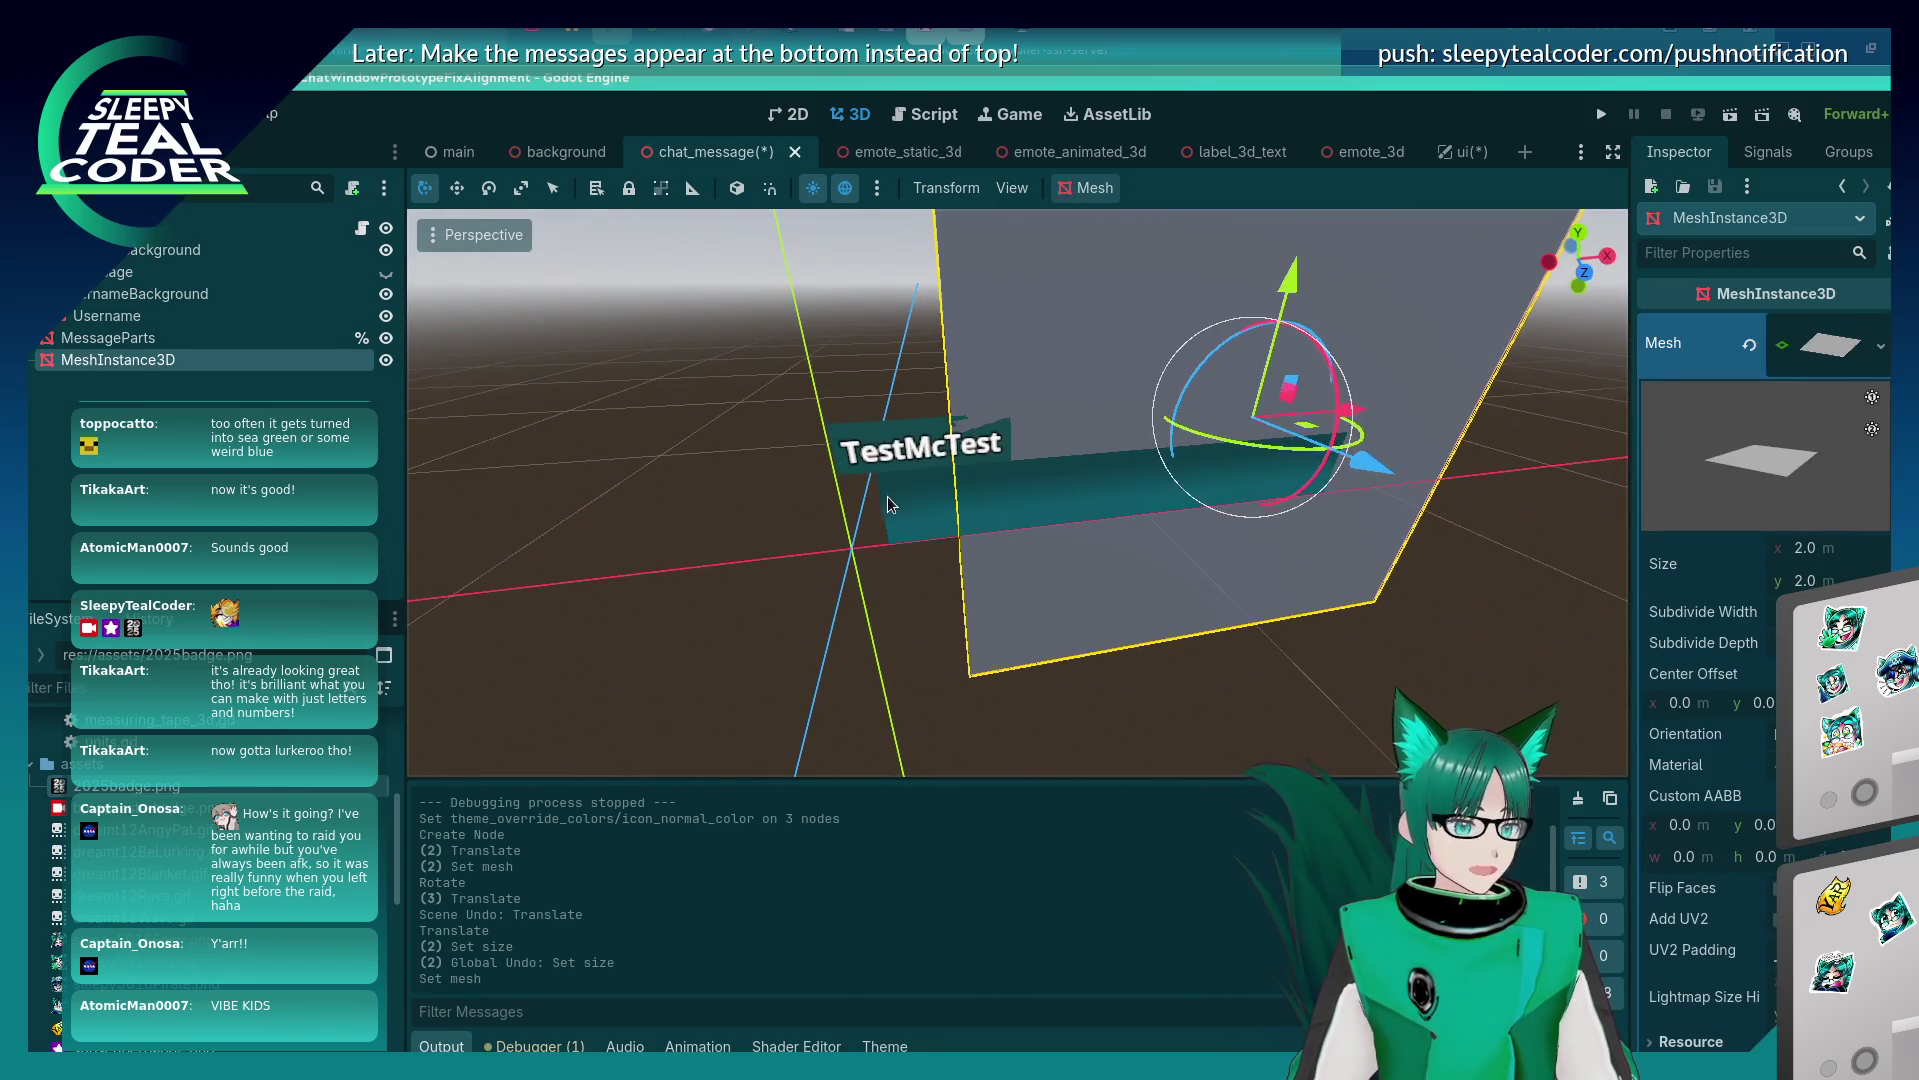
click(881, 476)
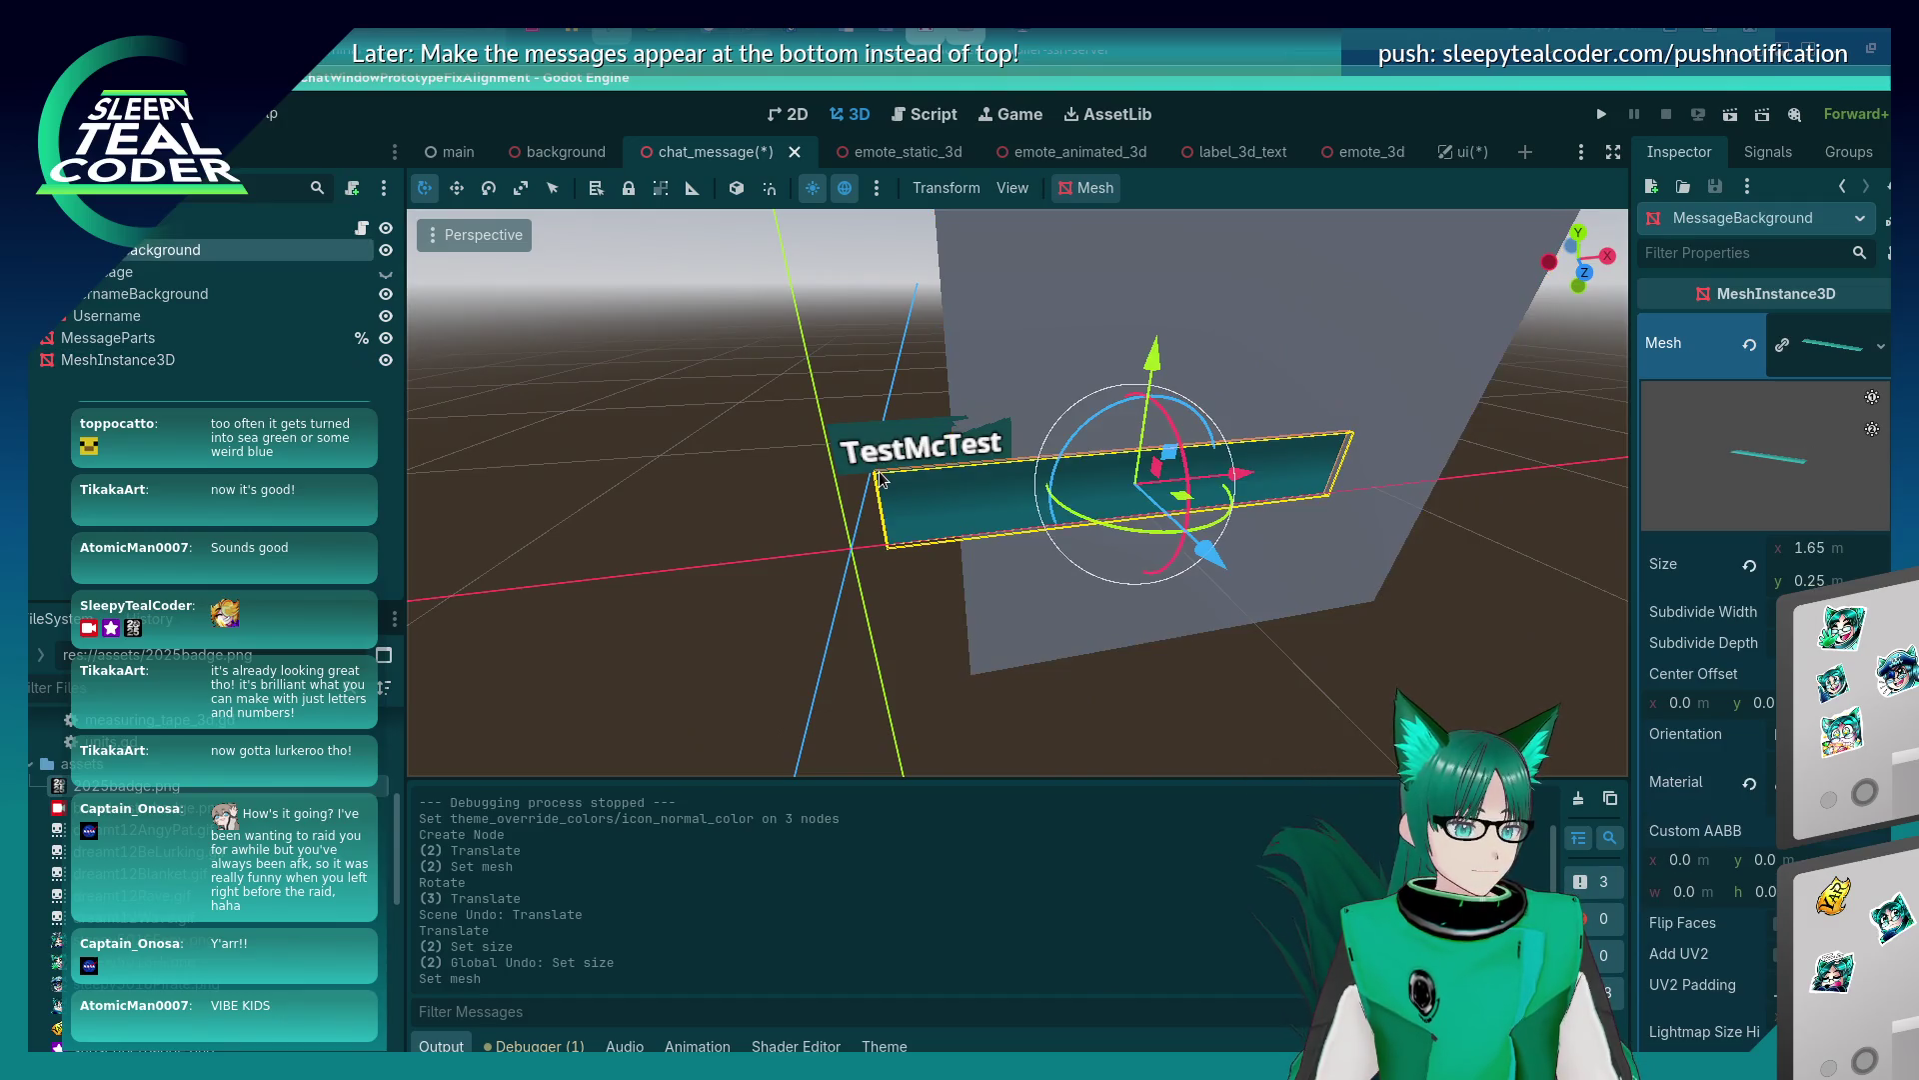
click(1279, 212)
mouse_move(1254, 640)
mouse_down()
mouse_move(1155, 639)
mouse_move(1261, 631)
mouse_move(1187, 610)
mouse_move(1226, 626)
mouse_move(1205, 649)
mouse_up()
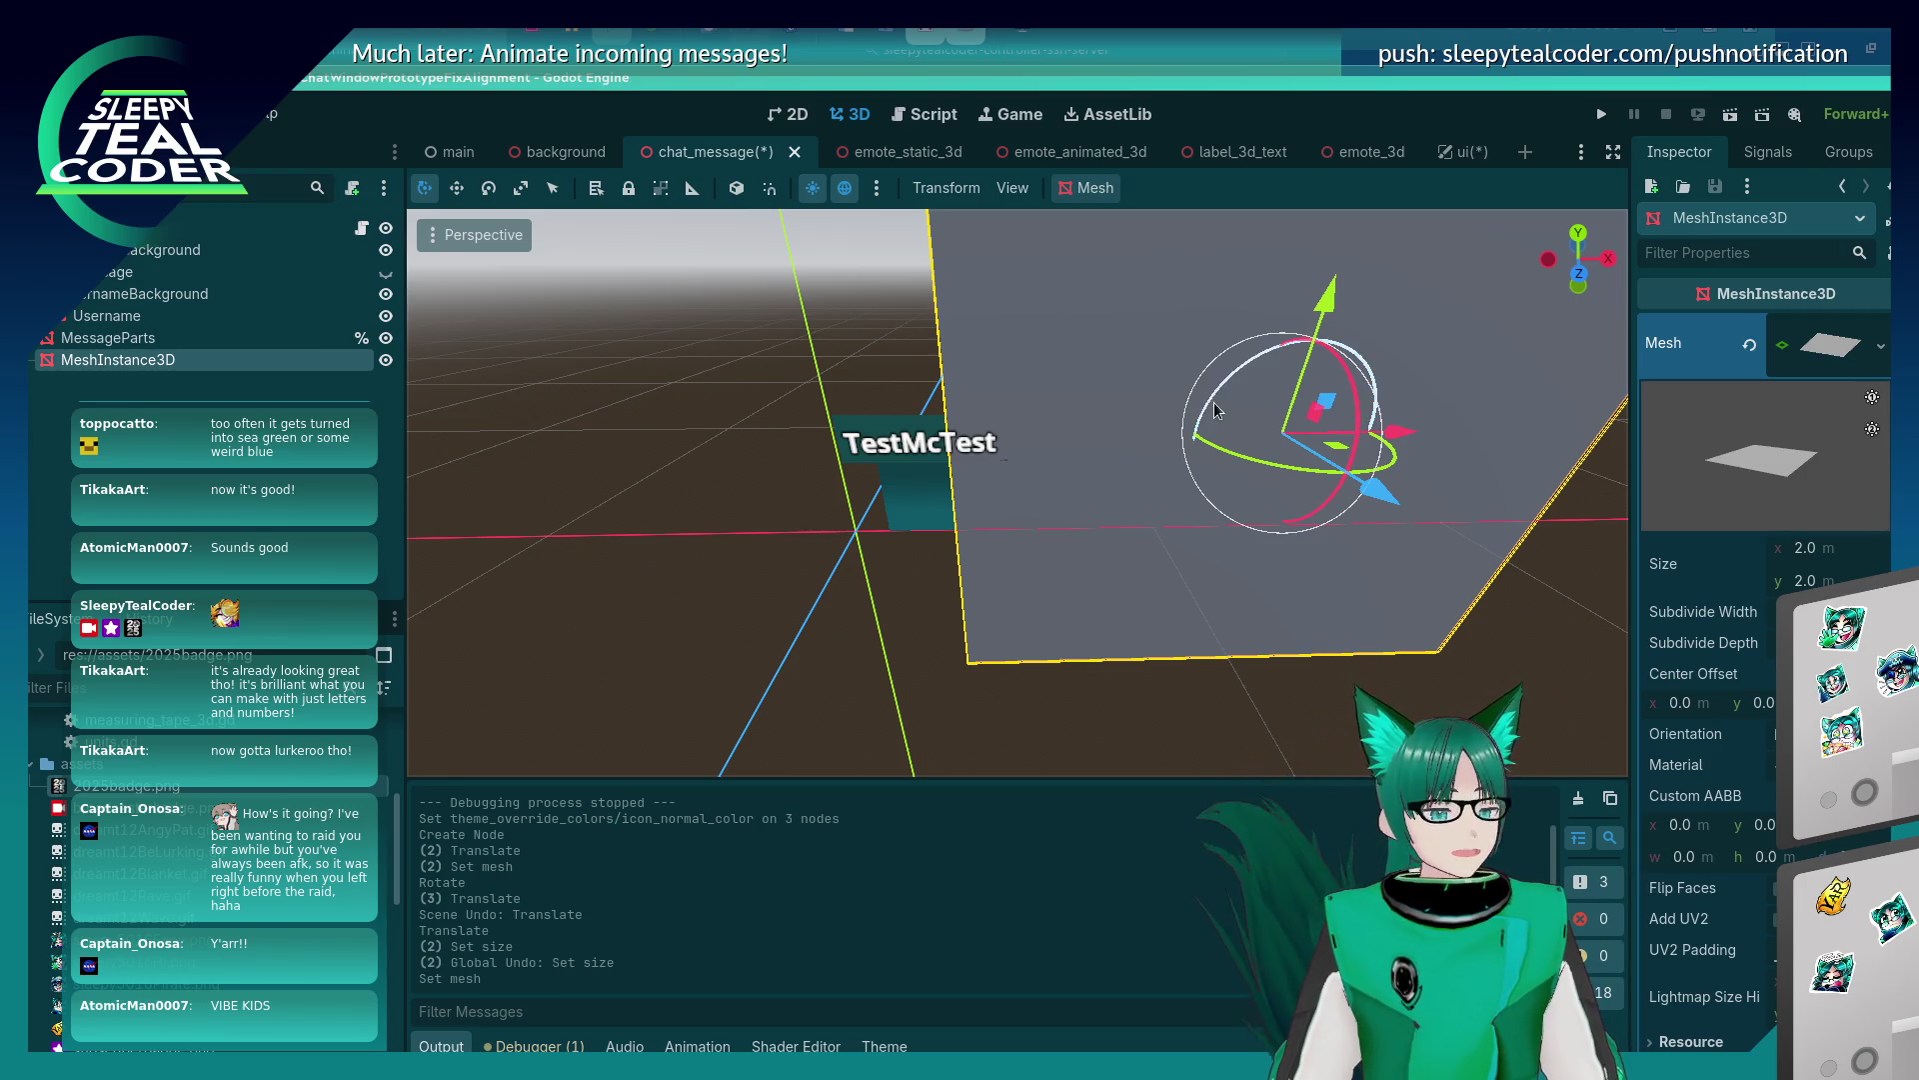
key(ctrl+z)
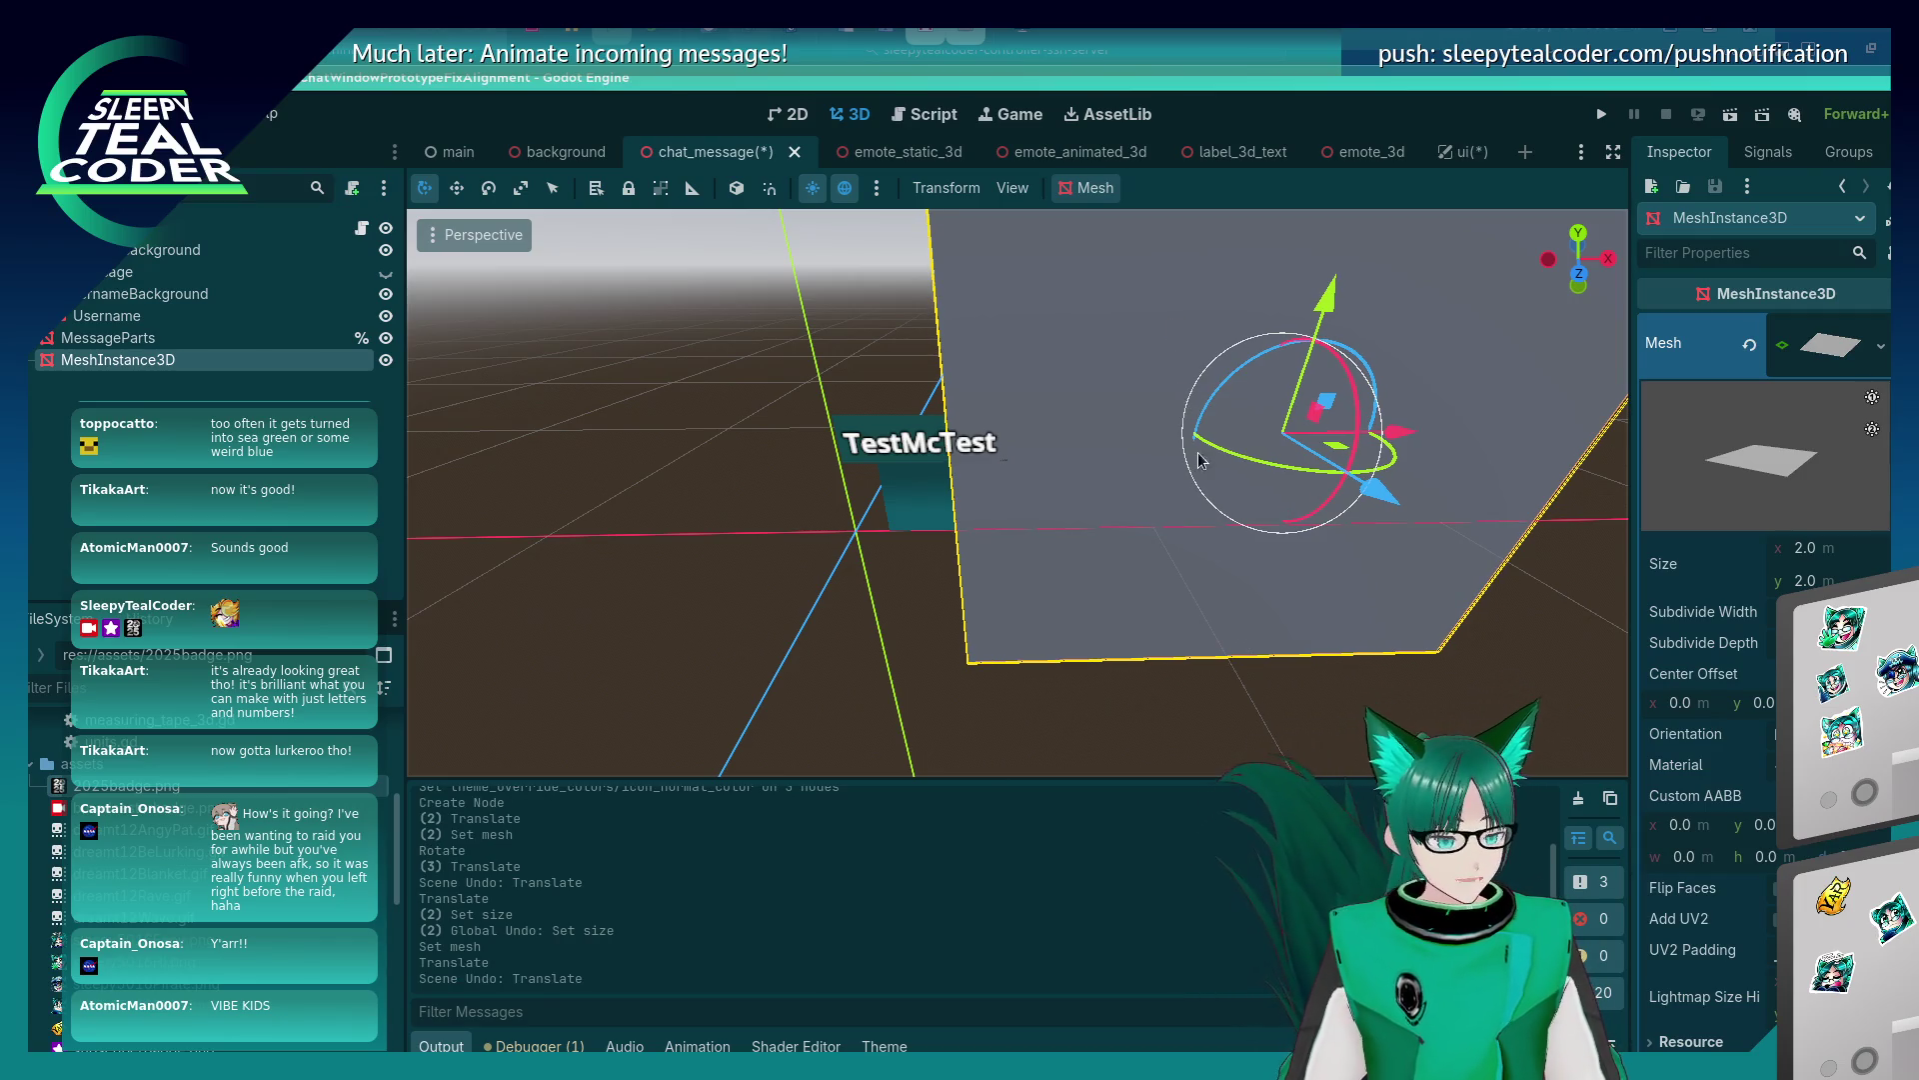
mouse_move(928, 582)
mouse_down()
mouse_move(1080, 613)
mouse_move(823, 626)
mouse_move(1086, 439)
mouse_up()
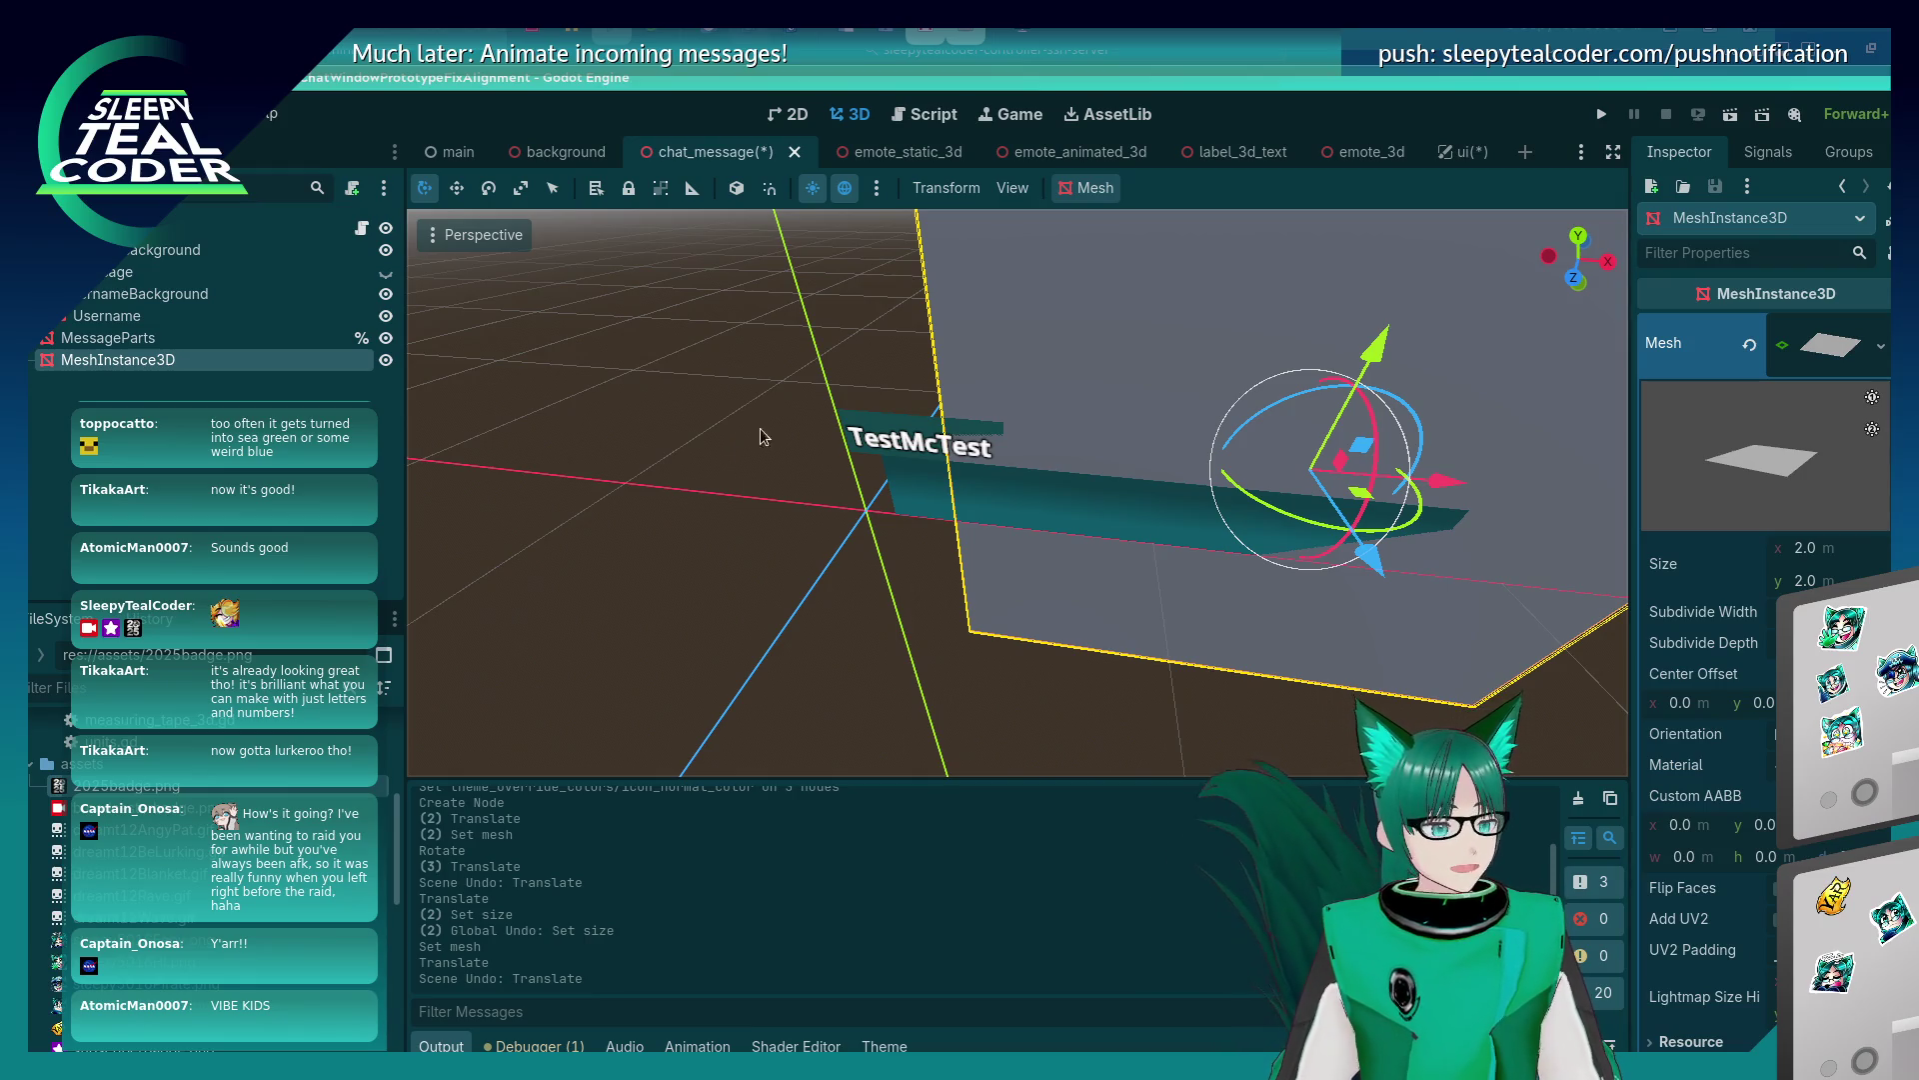
drag(805, 571, 701, 384)
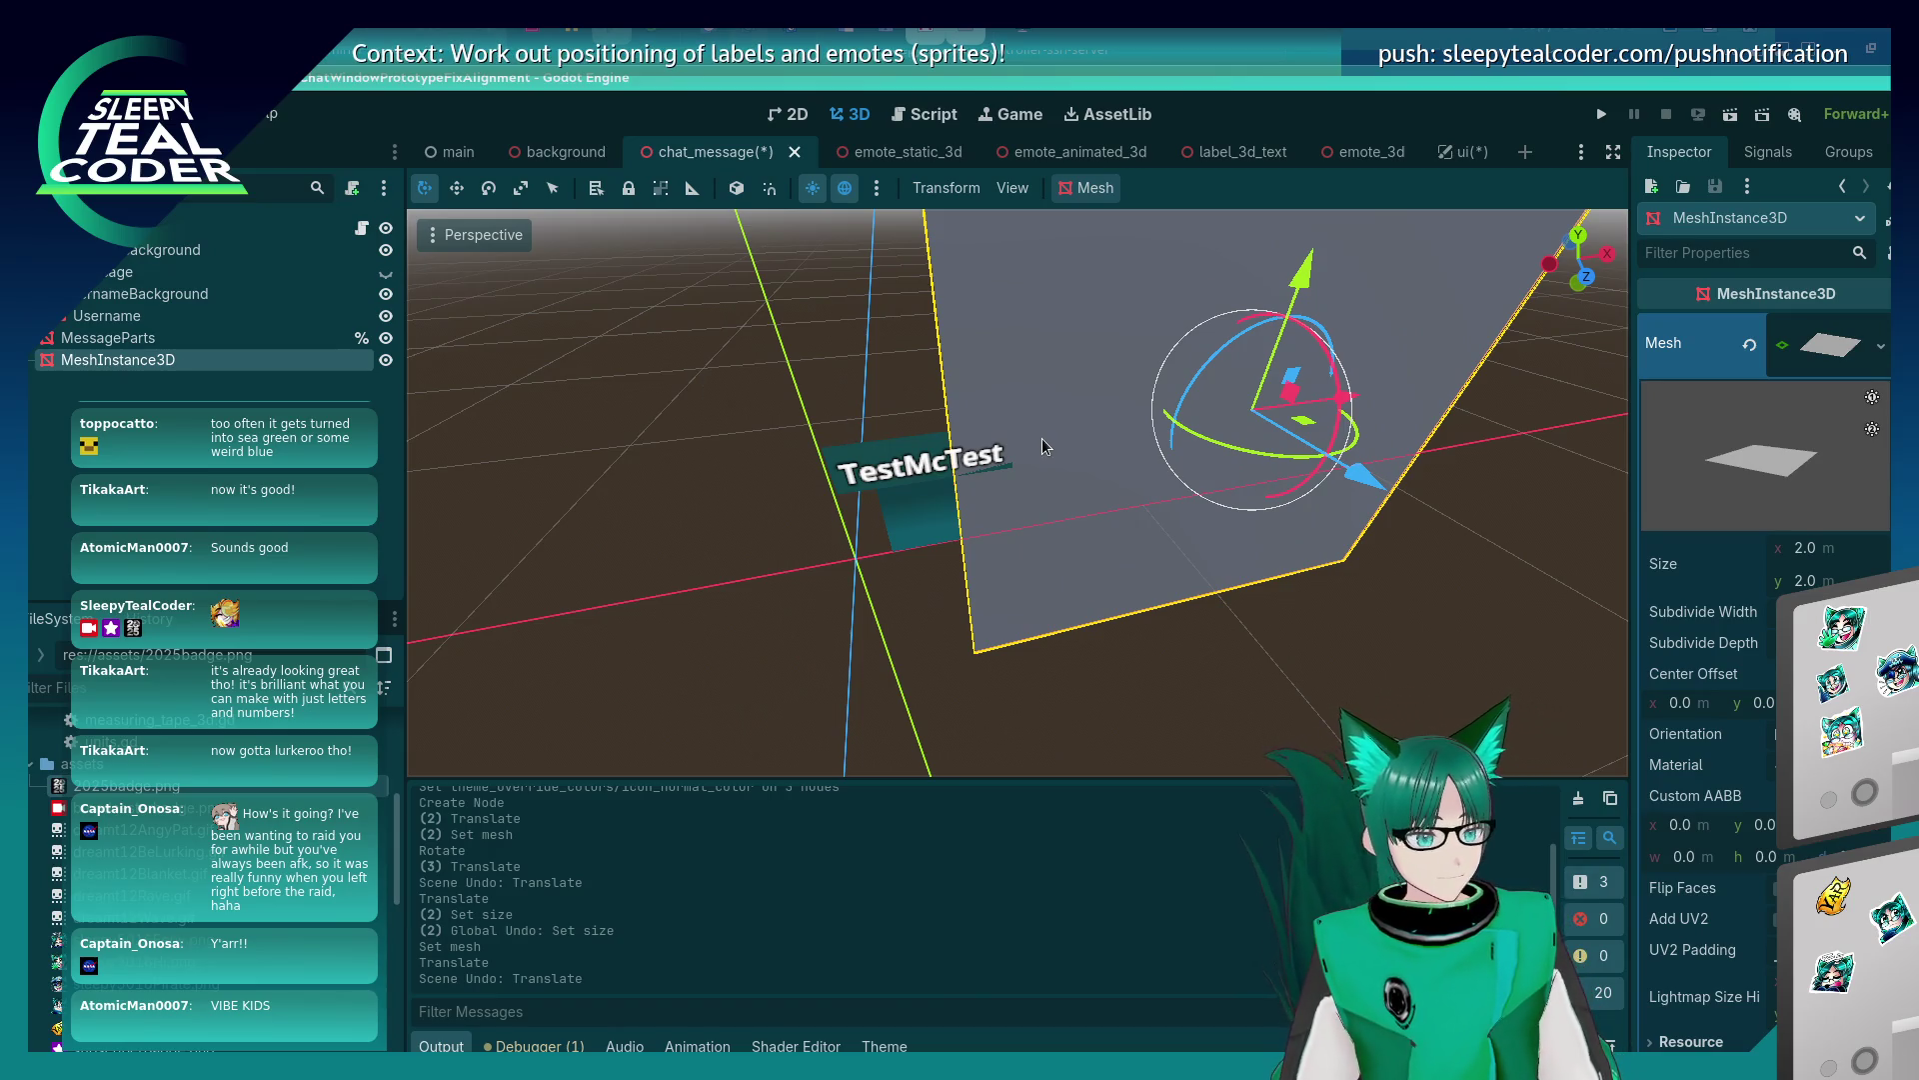
mouse_move(902, 572)
mouse_down()
mouse_move(840, 585)
mouse_move(886, 585)
mouse_move(929, 539)
mouse_up()
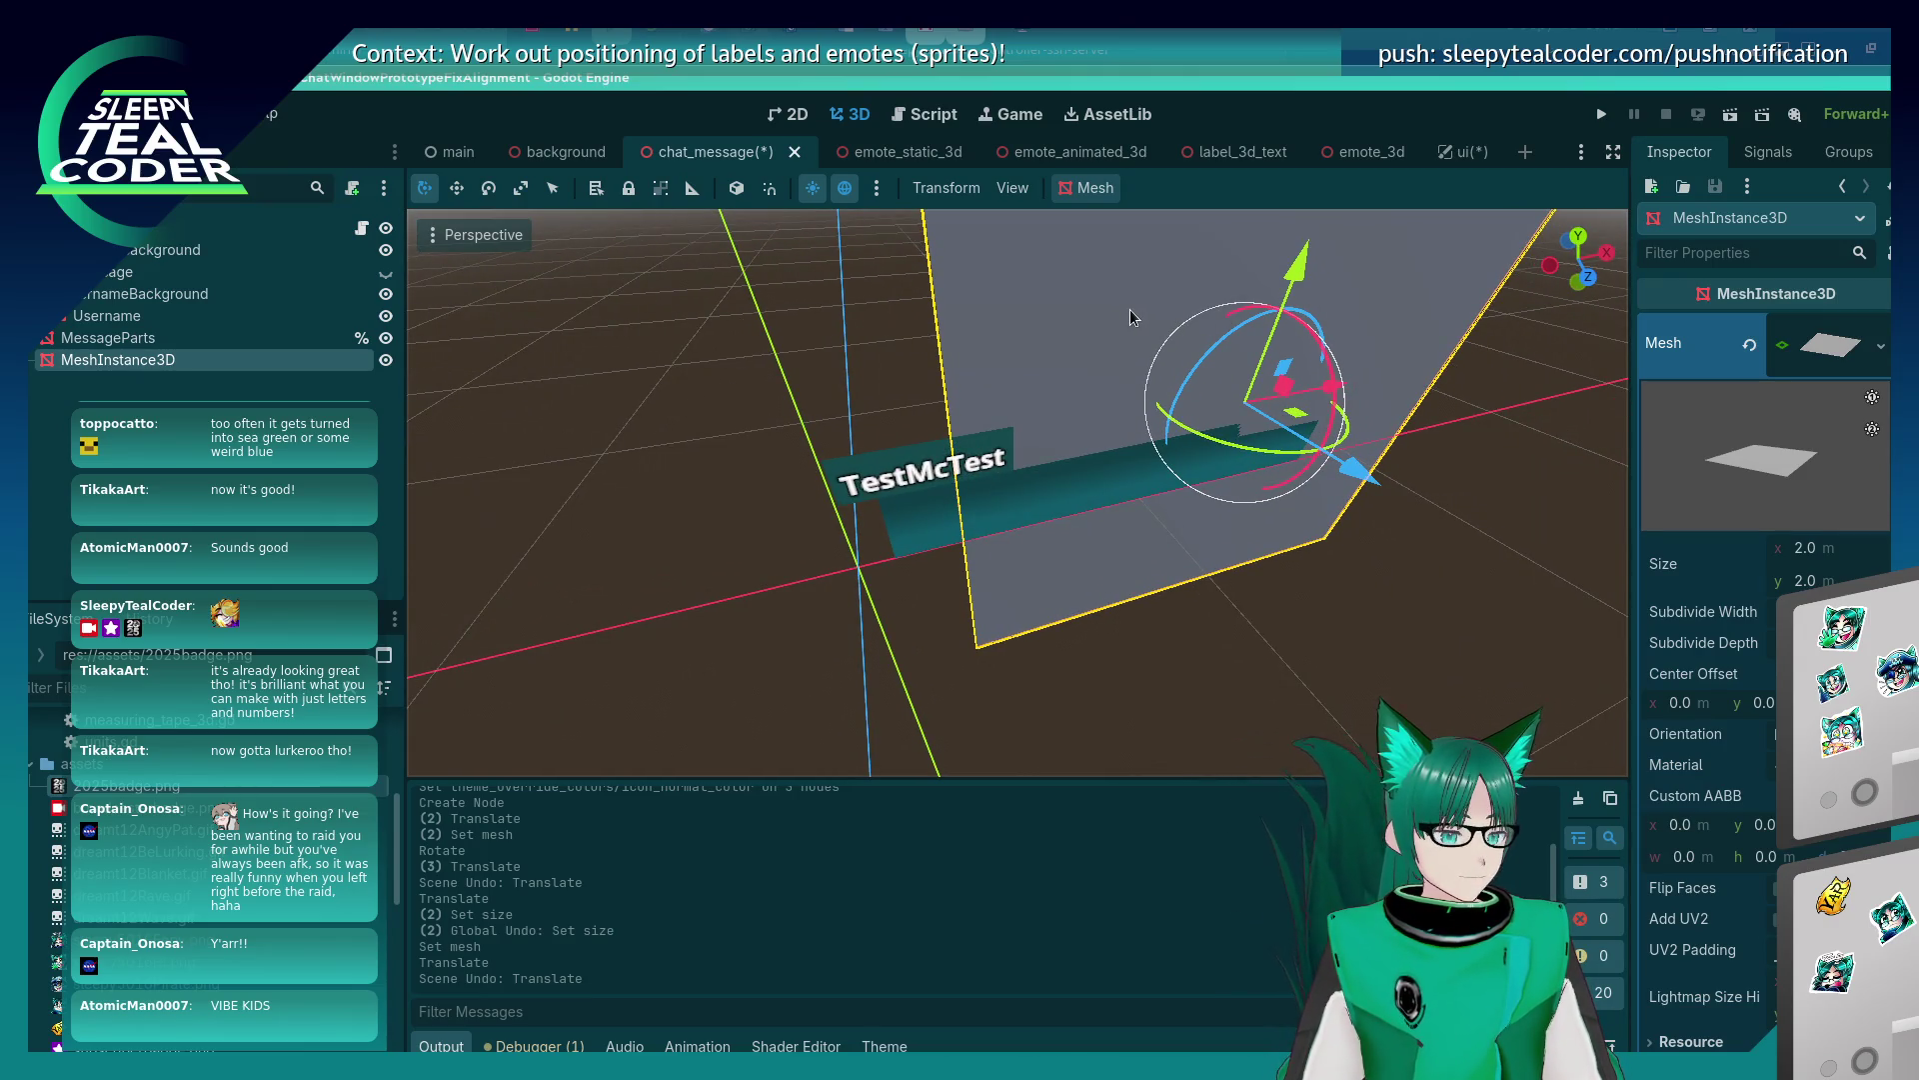
click(839, 497)
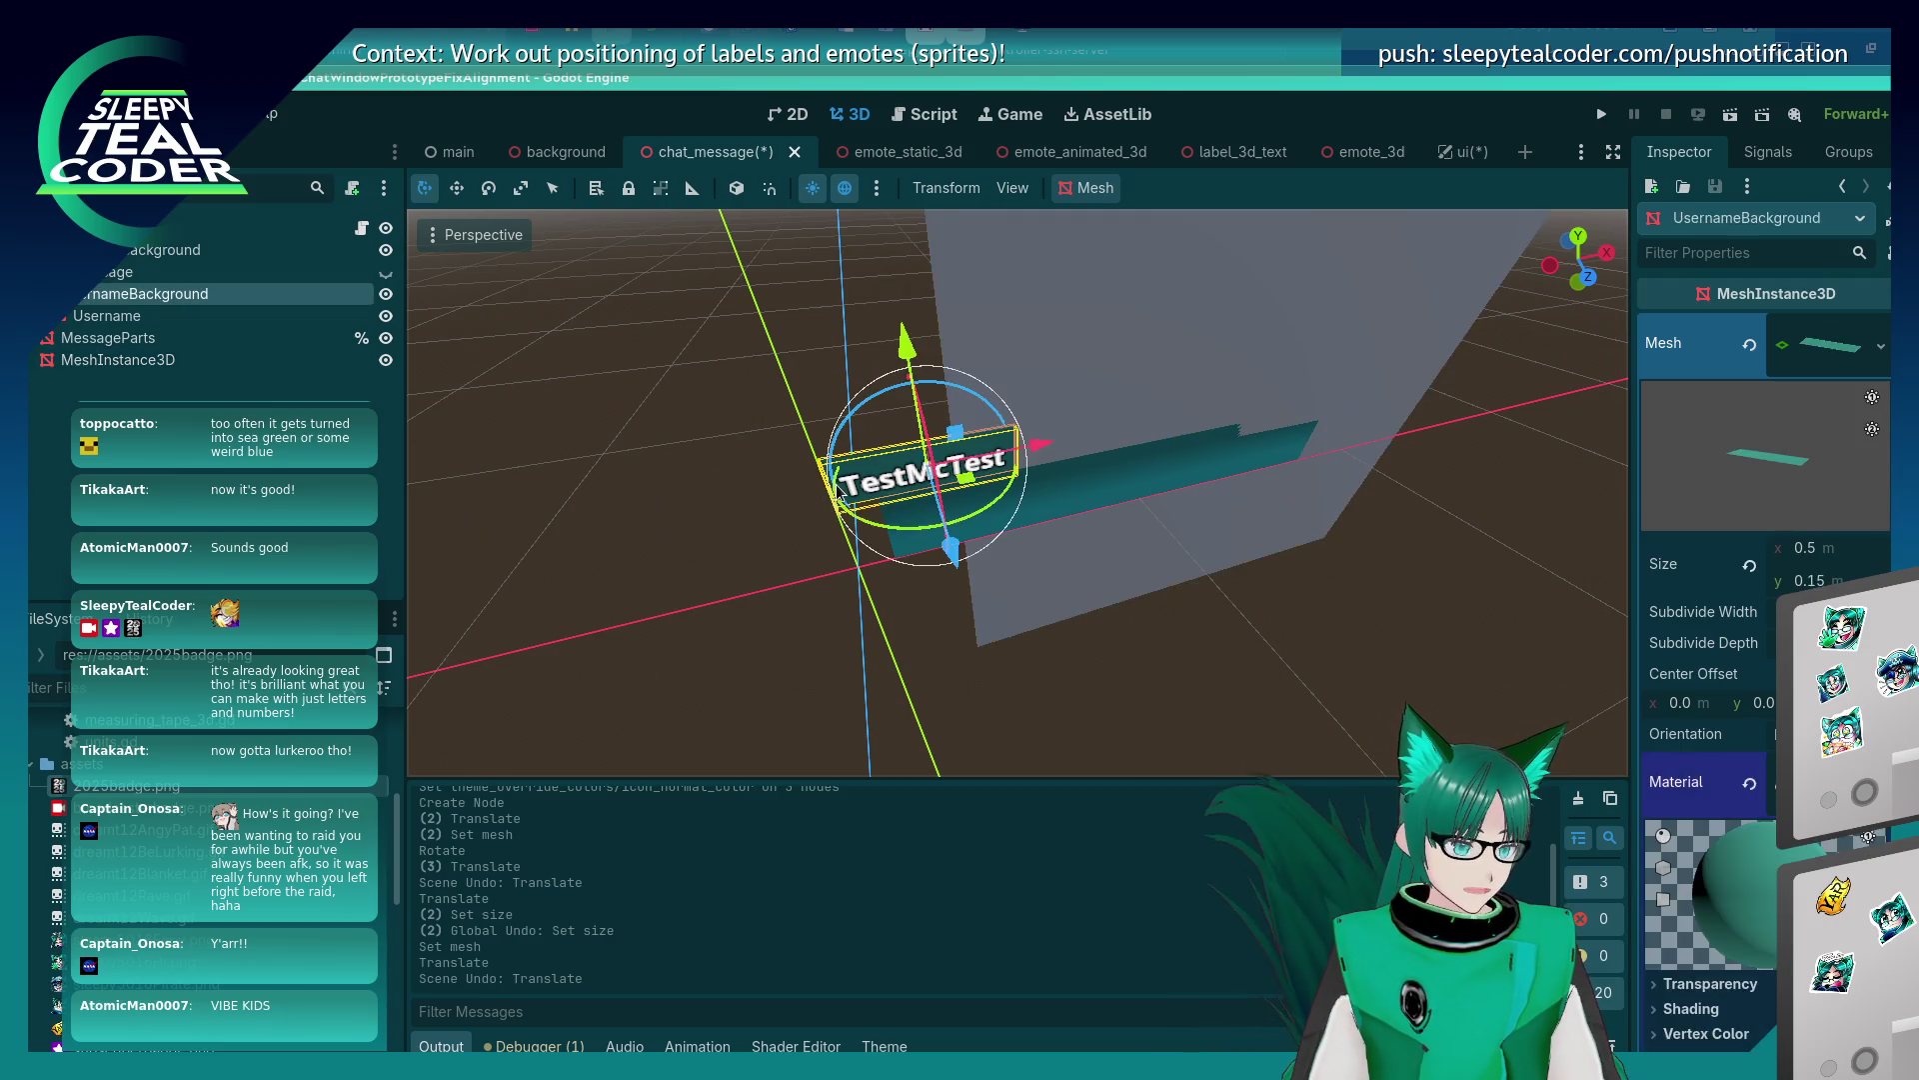
click(1293, 298)
Set the PlaneMesh Size to x 0.5 and y 0.15.
click(1829, 553)
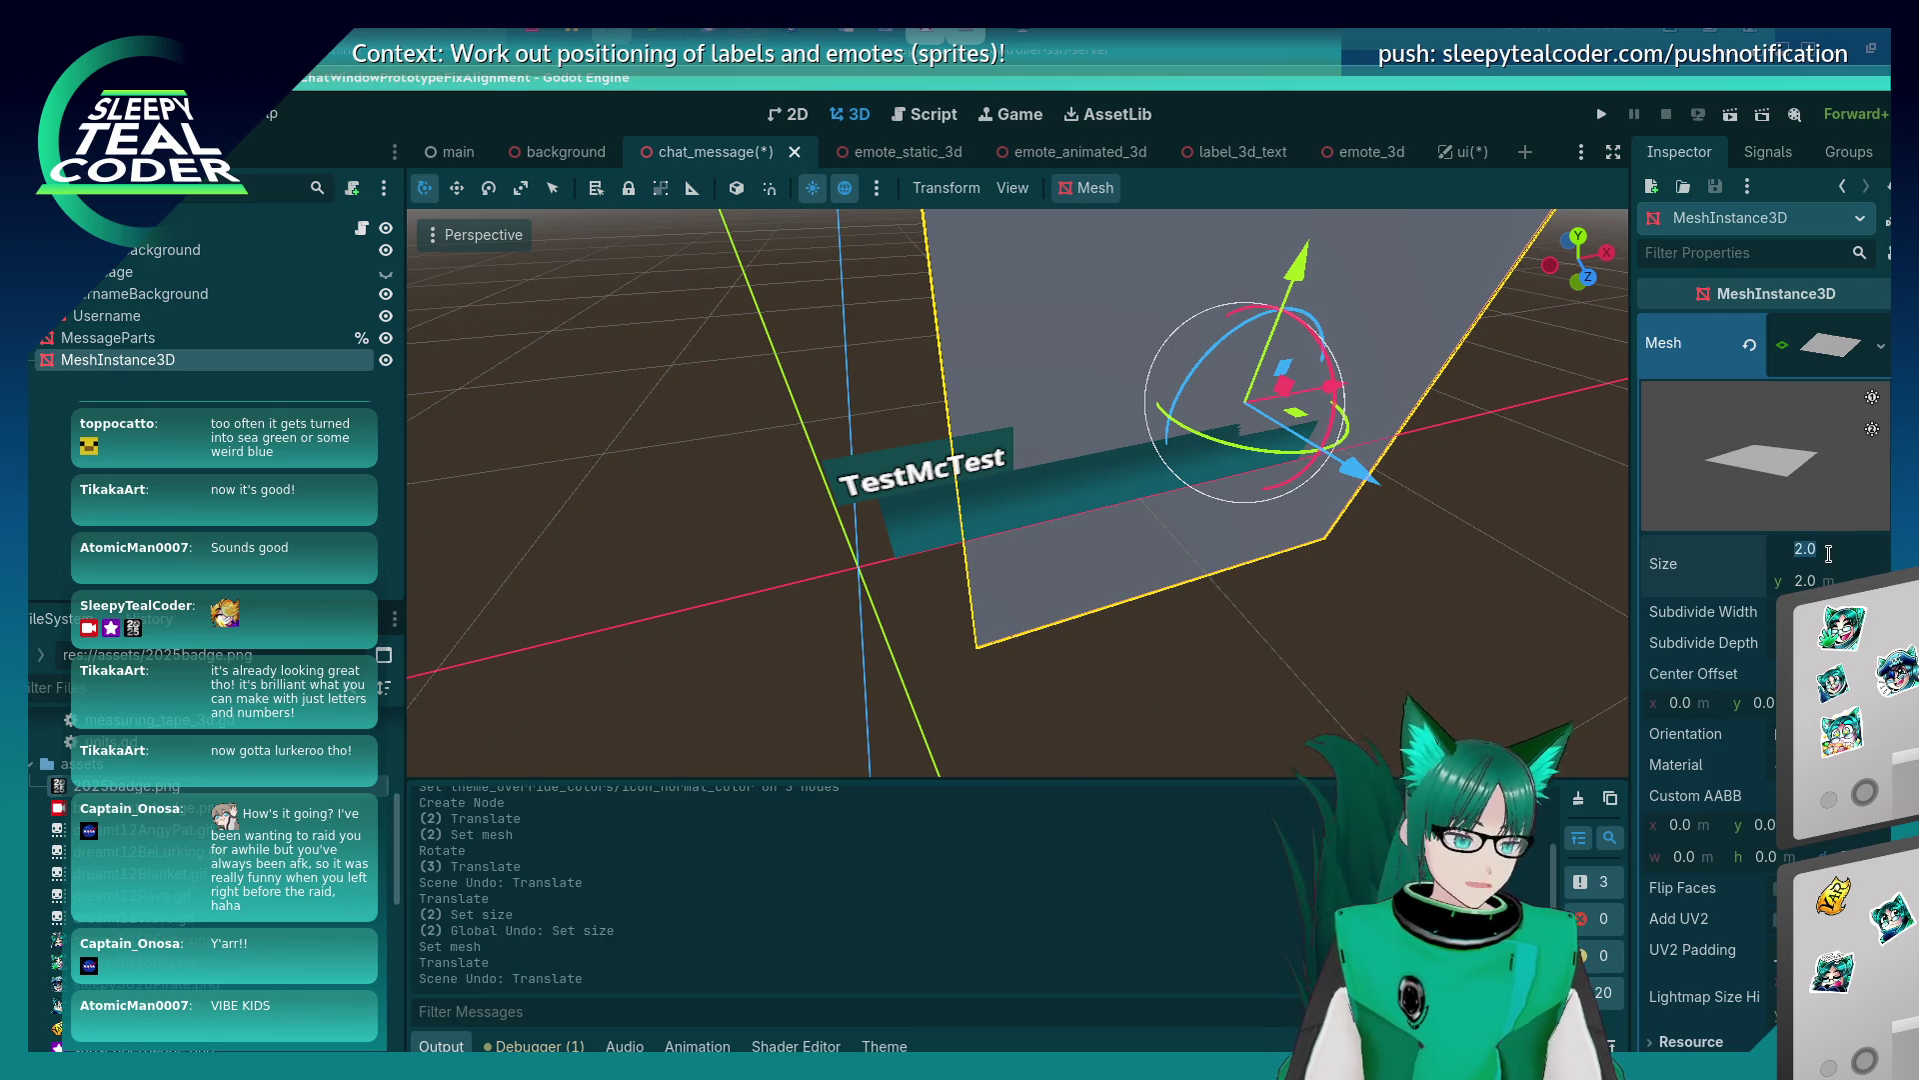
text(.5)
click(1824, 582)
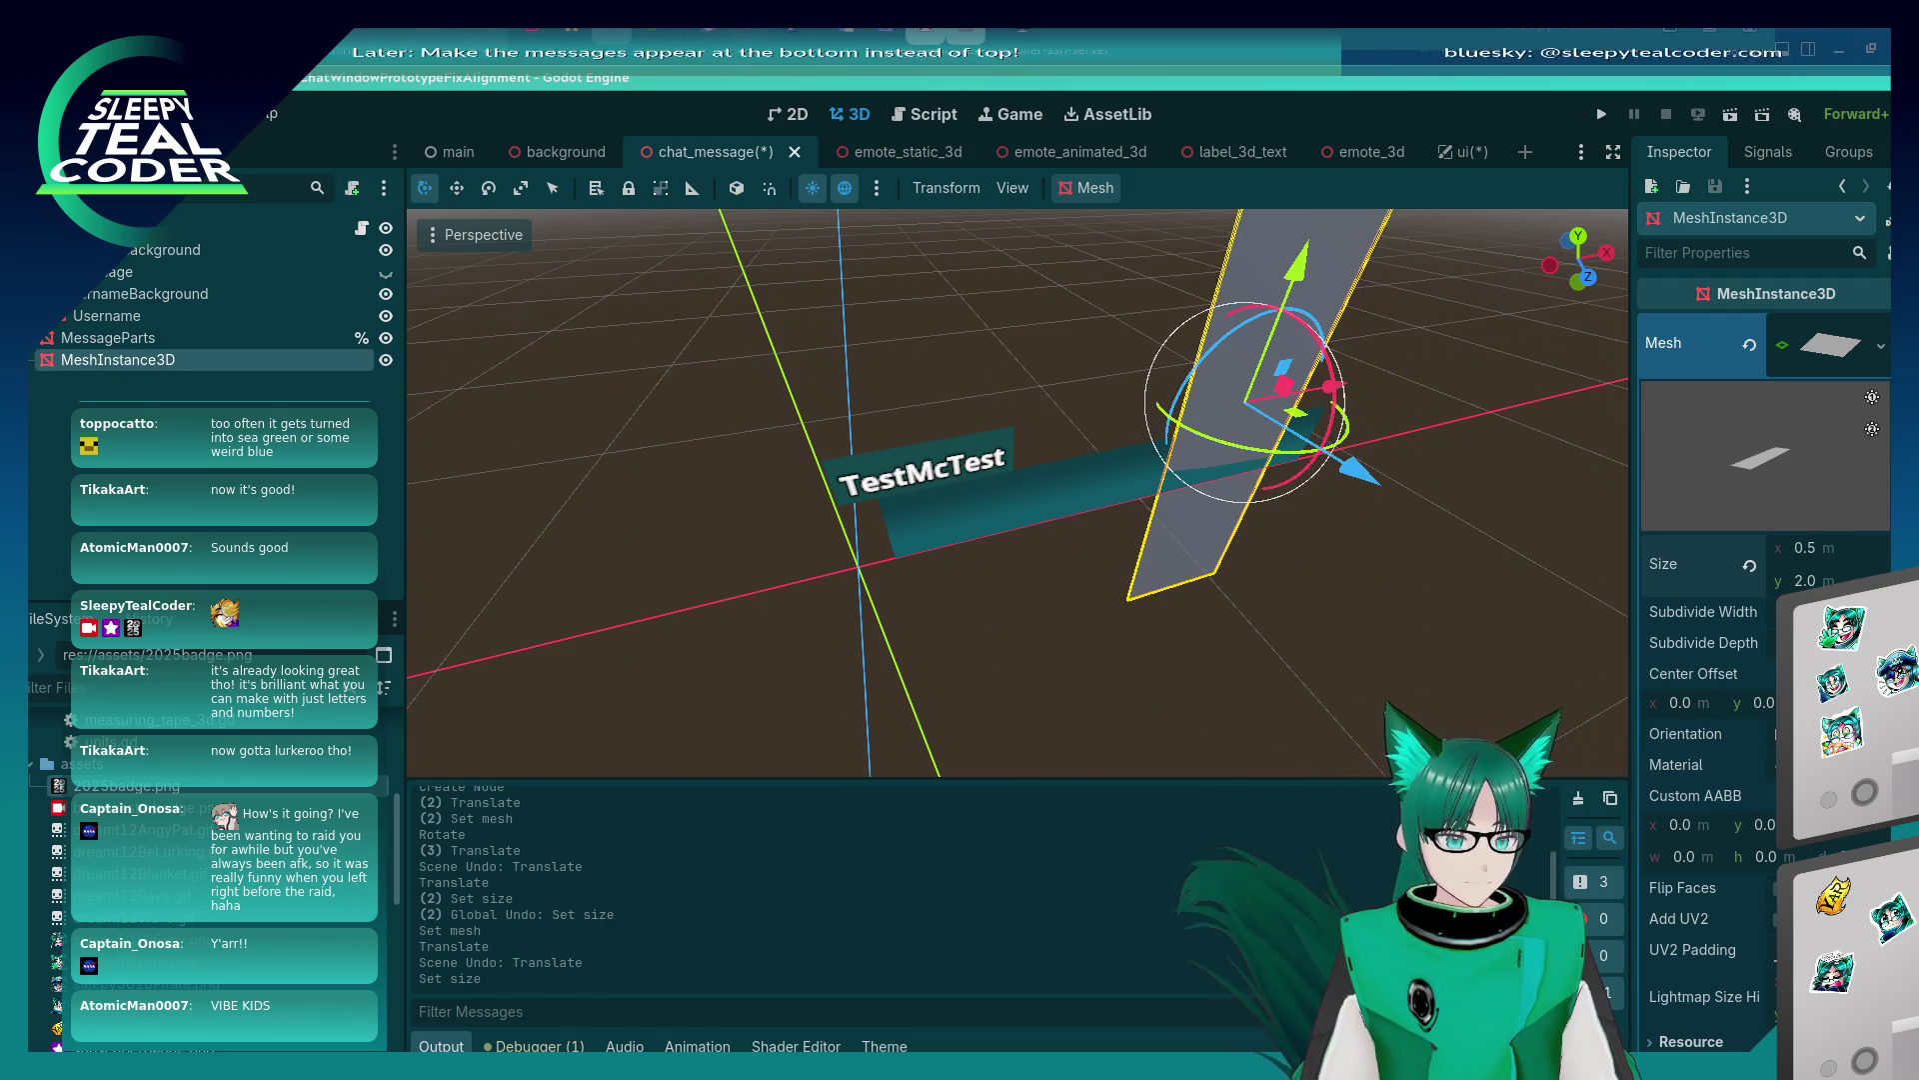
text(.15)
key(Return)
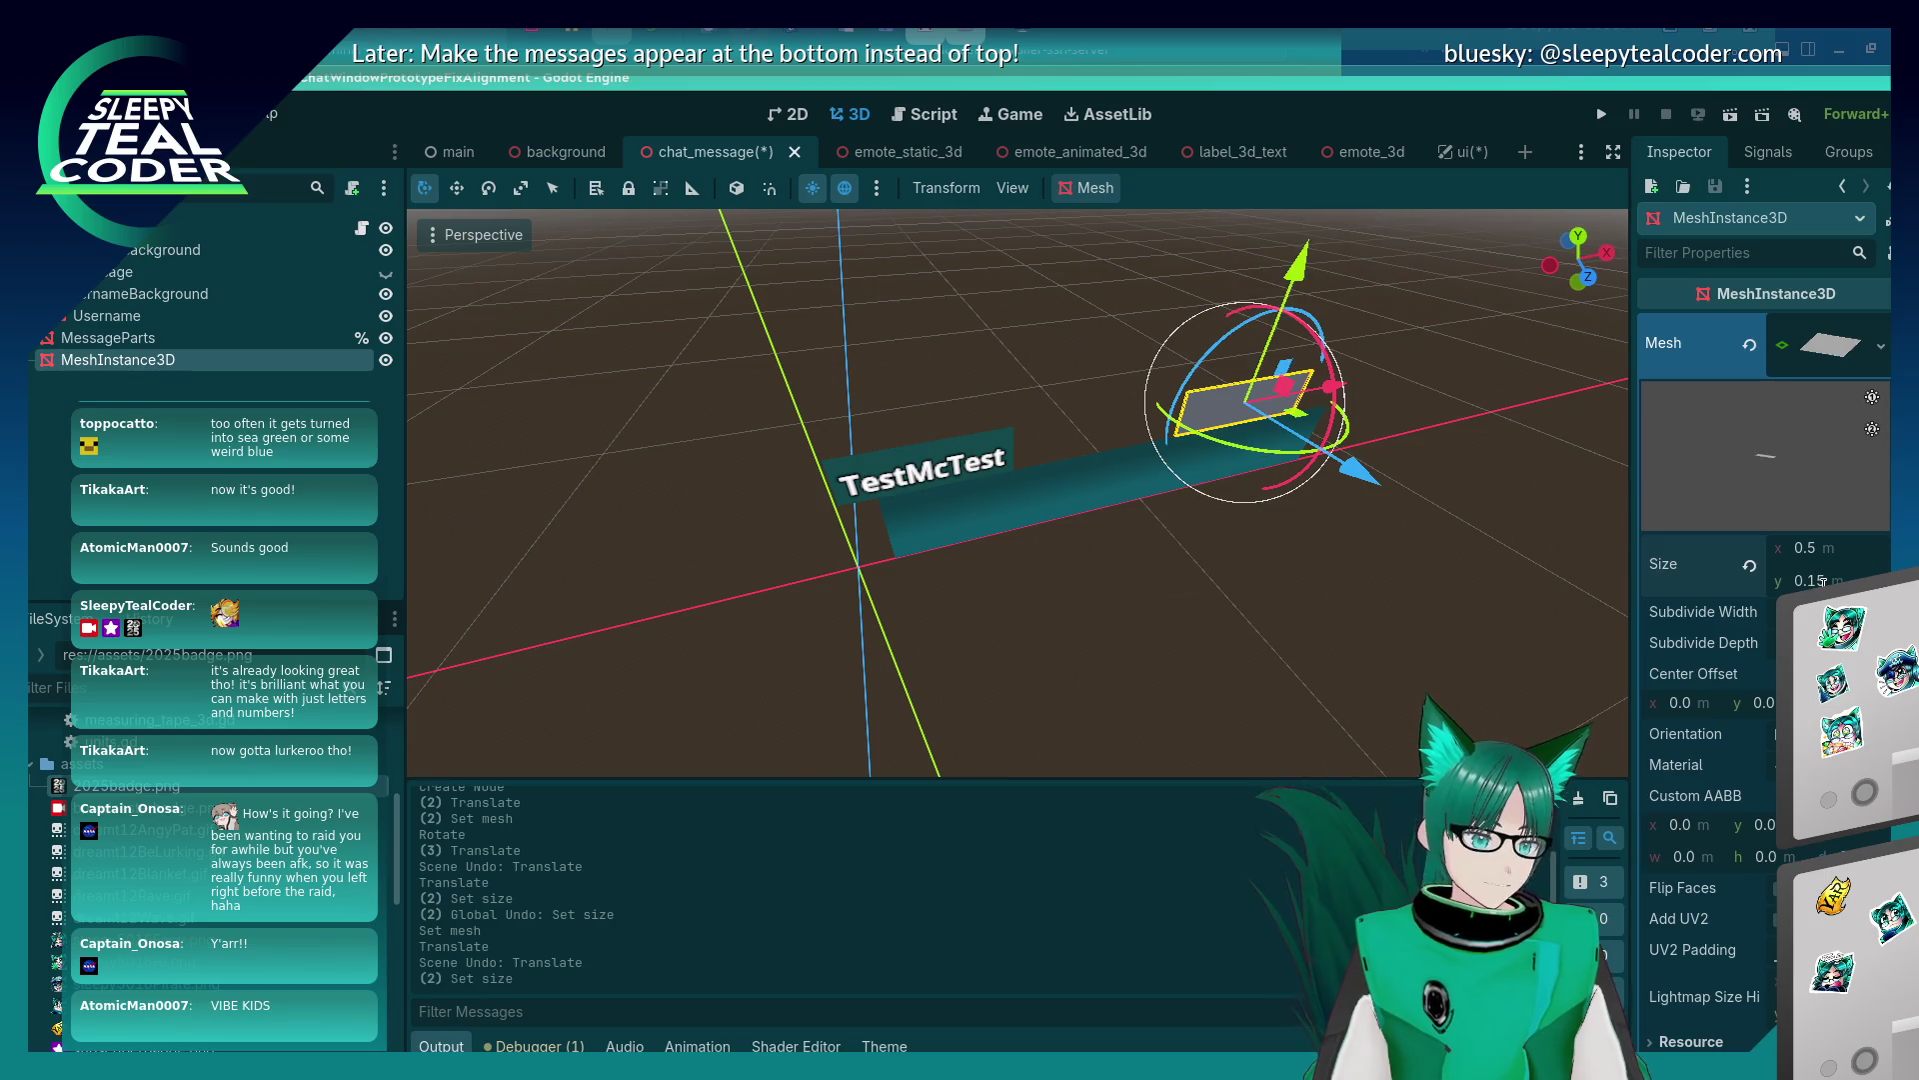
mouse_move(1397, 608)
mouse_down()
mouse_move(1371, 542)
mouse_move(1420, 437)
mouse_move(1489, 455)
mouse_move(1460, 495)
mouse_move(1203, 497)
mouse_move(950, 568)
mouse_move(1000, 458)
mouse_move(1023, 462)
mouse_up()
click(1014, 522)
scroll(1008, 502, up, 4)
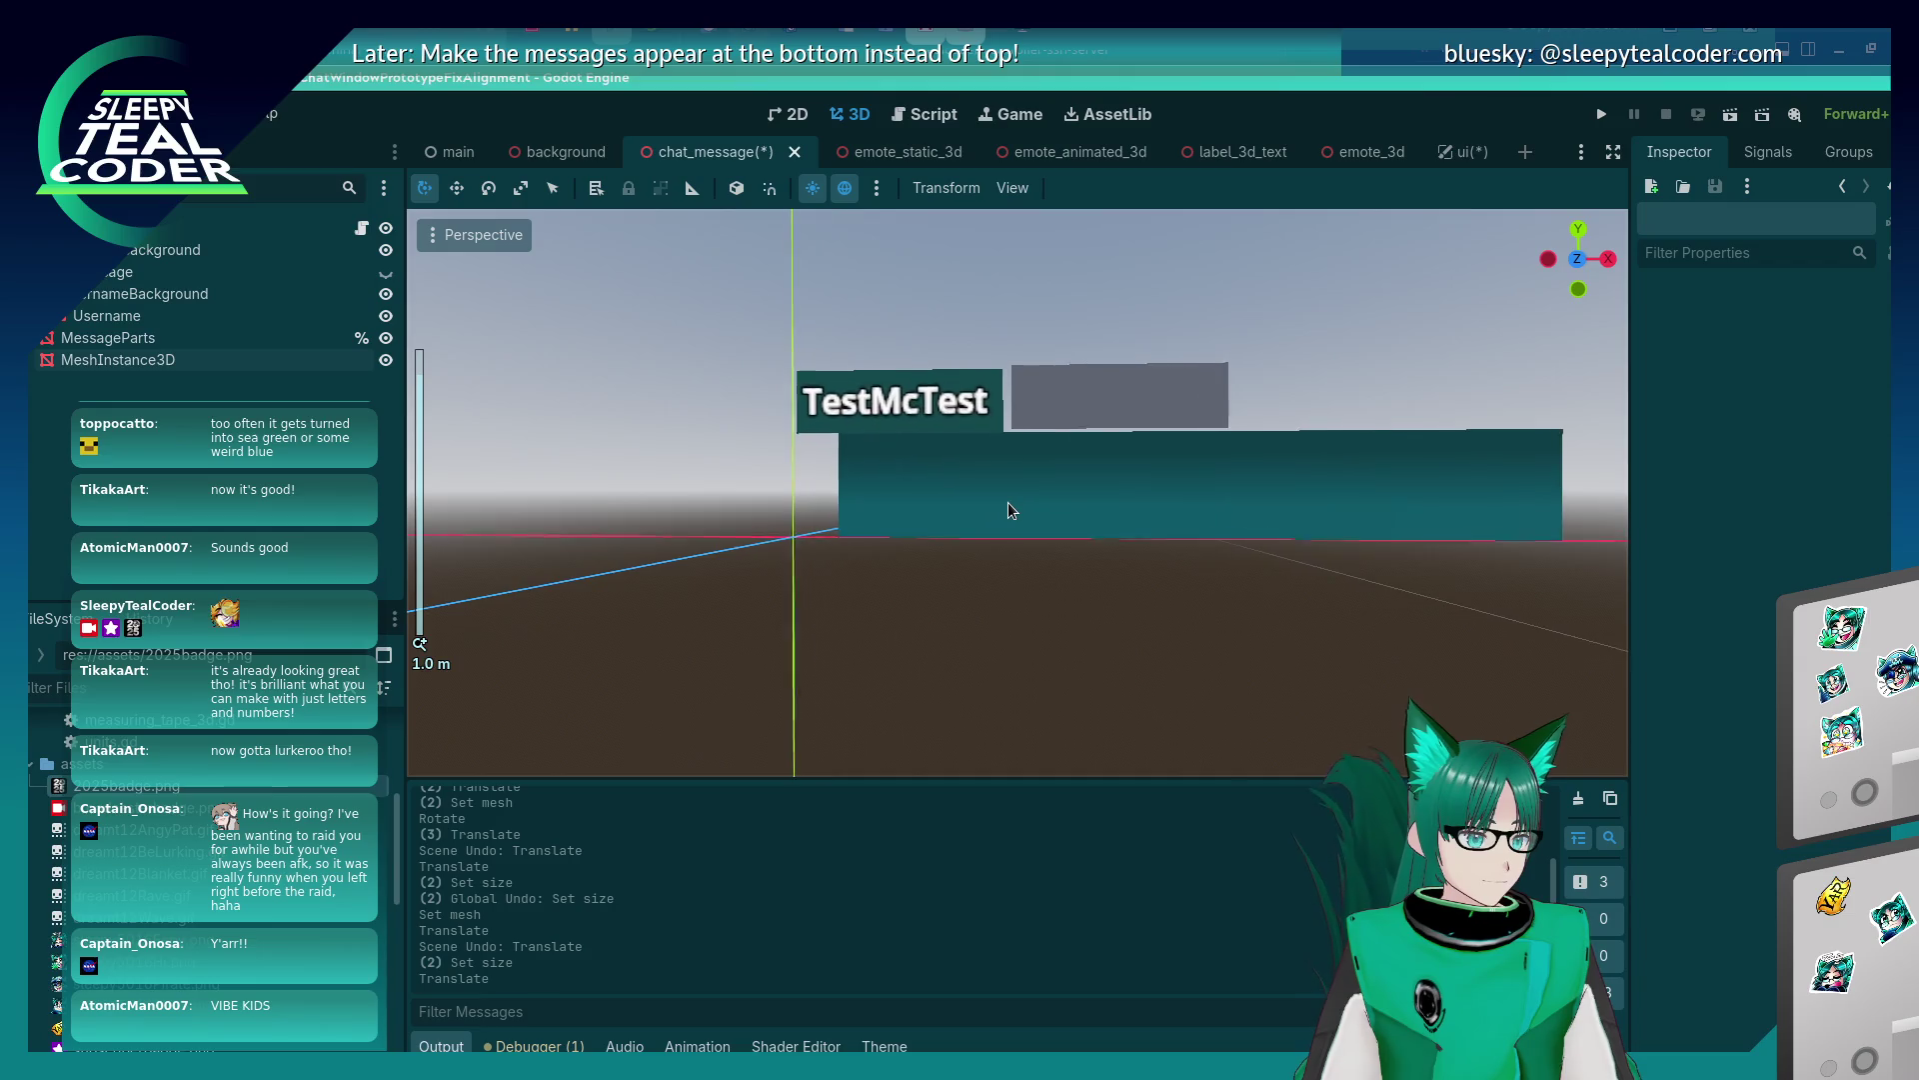
Reselect the 0.5 × 0.15 m grey plane and expand its Transform section in the Inspector.
click(999, 412)
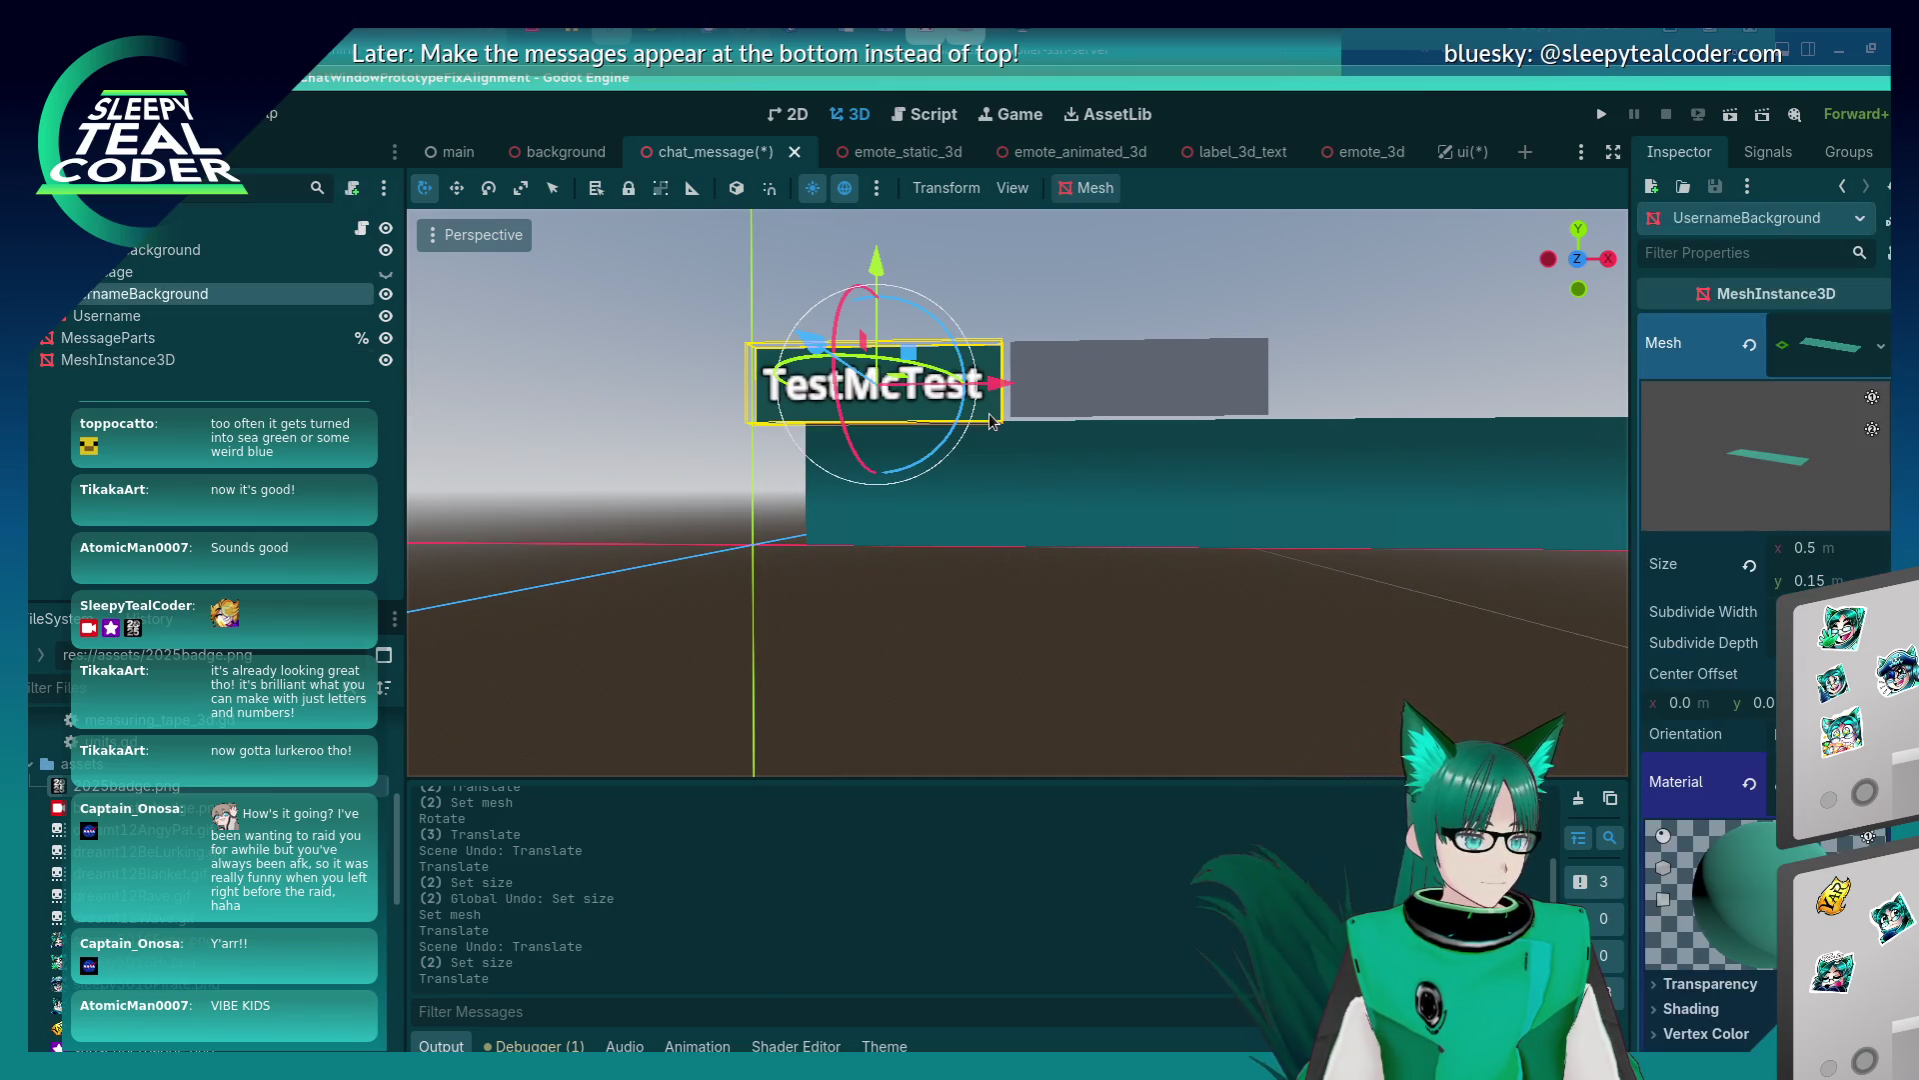
scroll(1706, 818, down, 10)
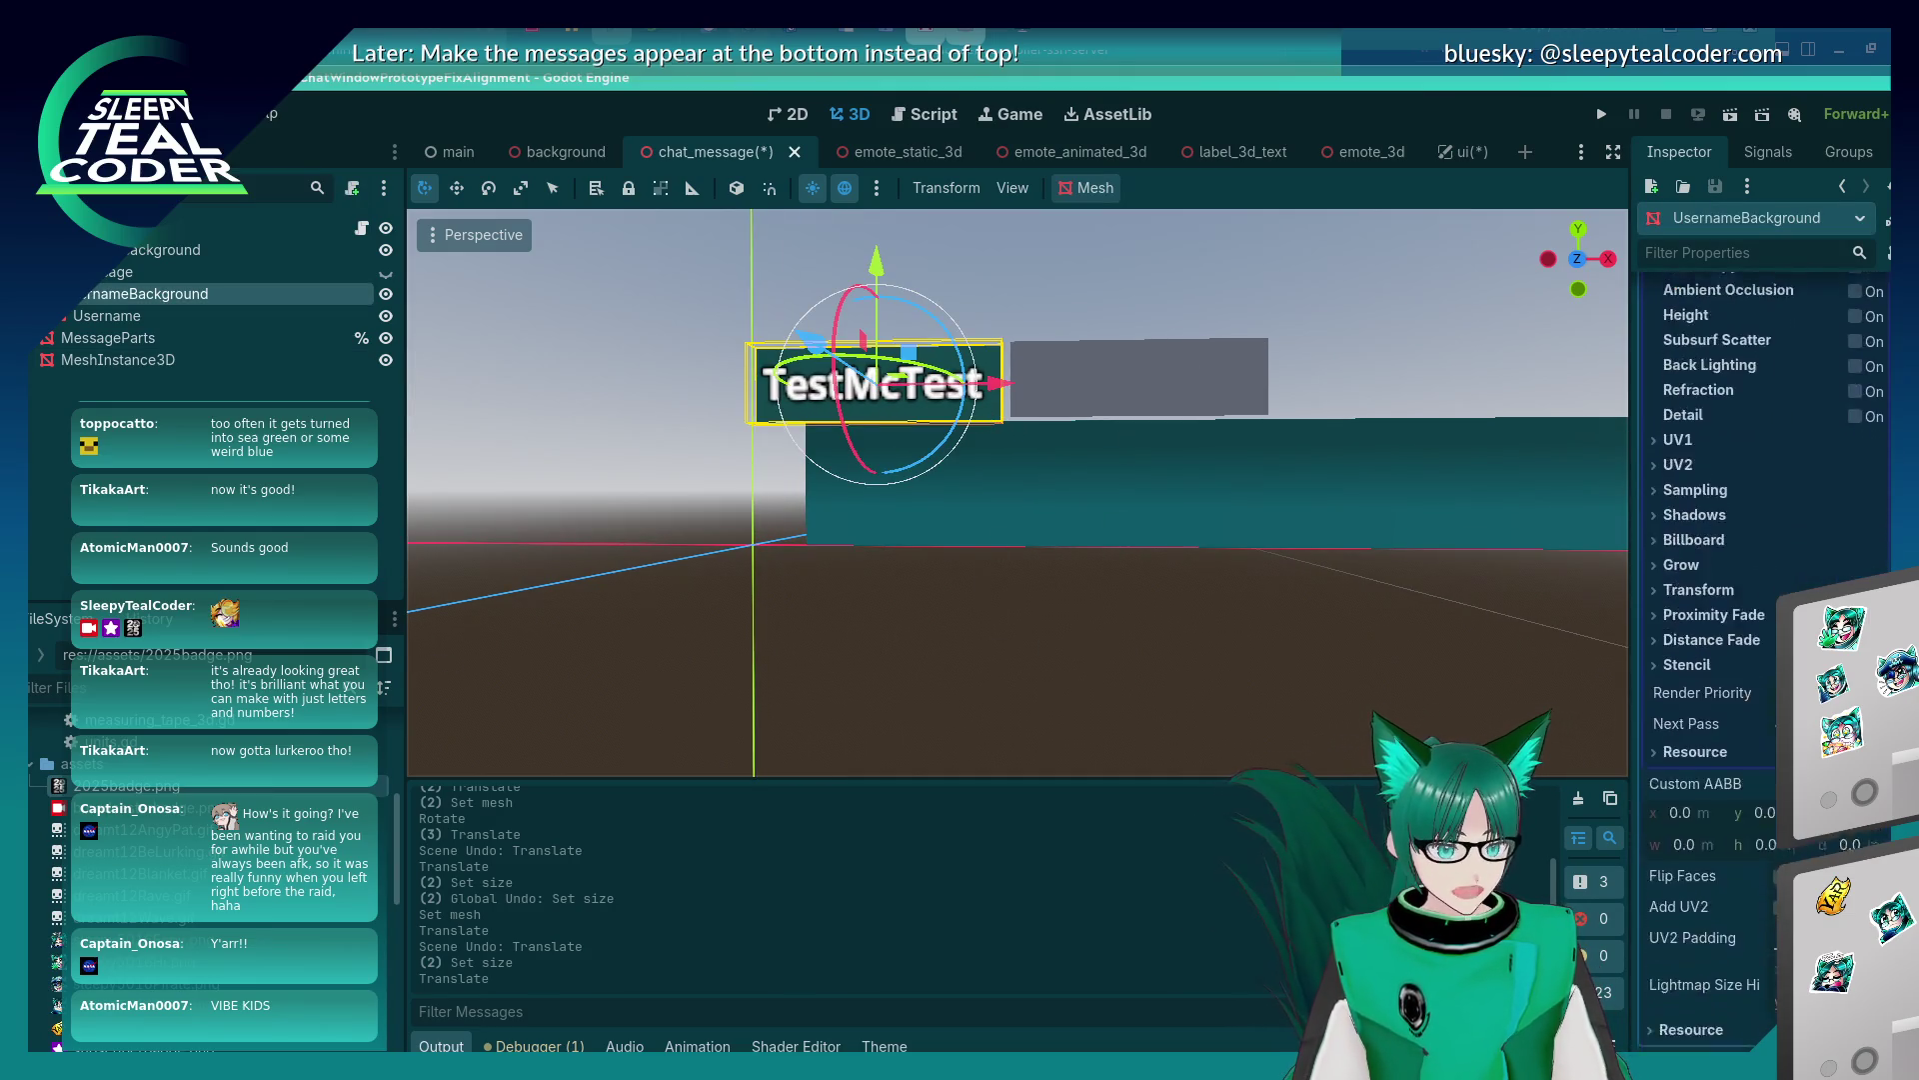
scroll(1705, 818, down, 10)
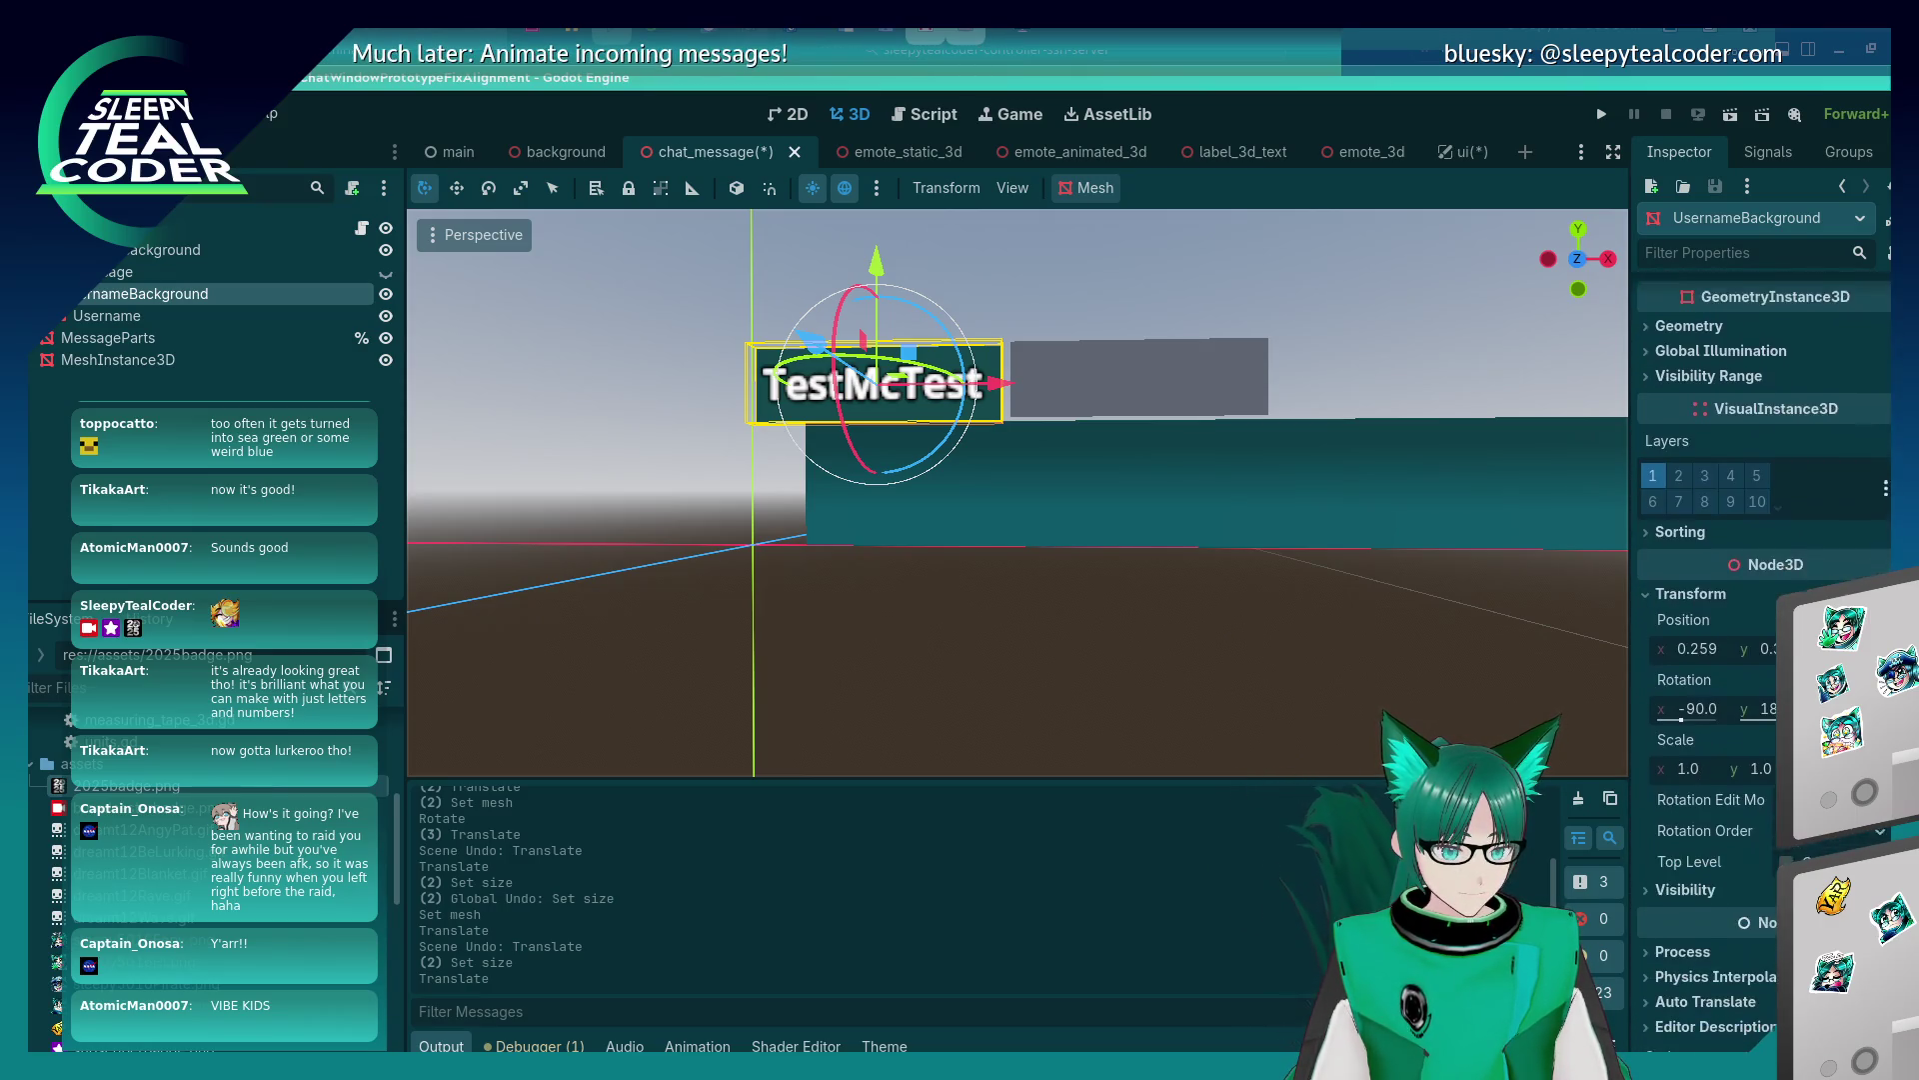
click(1246, 393)
scroll(1705, 818, down, 8)
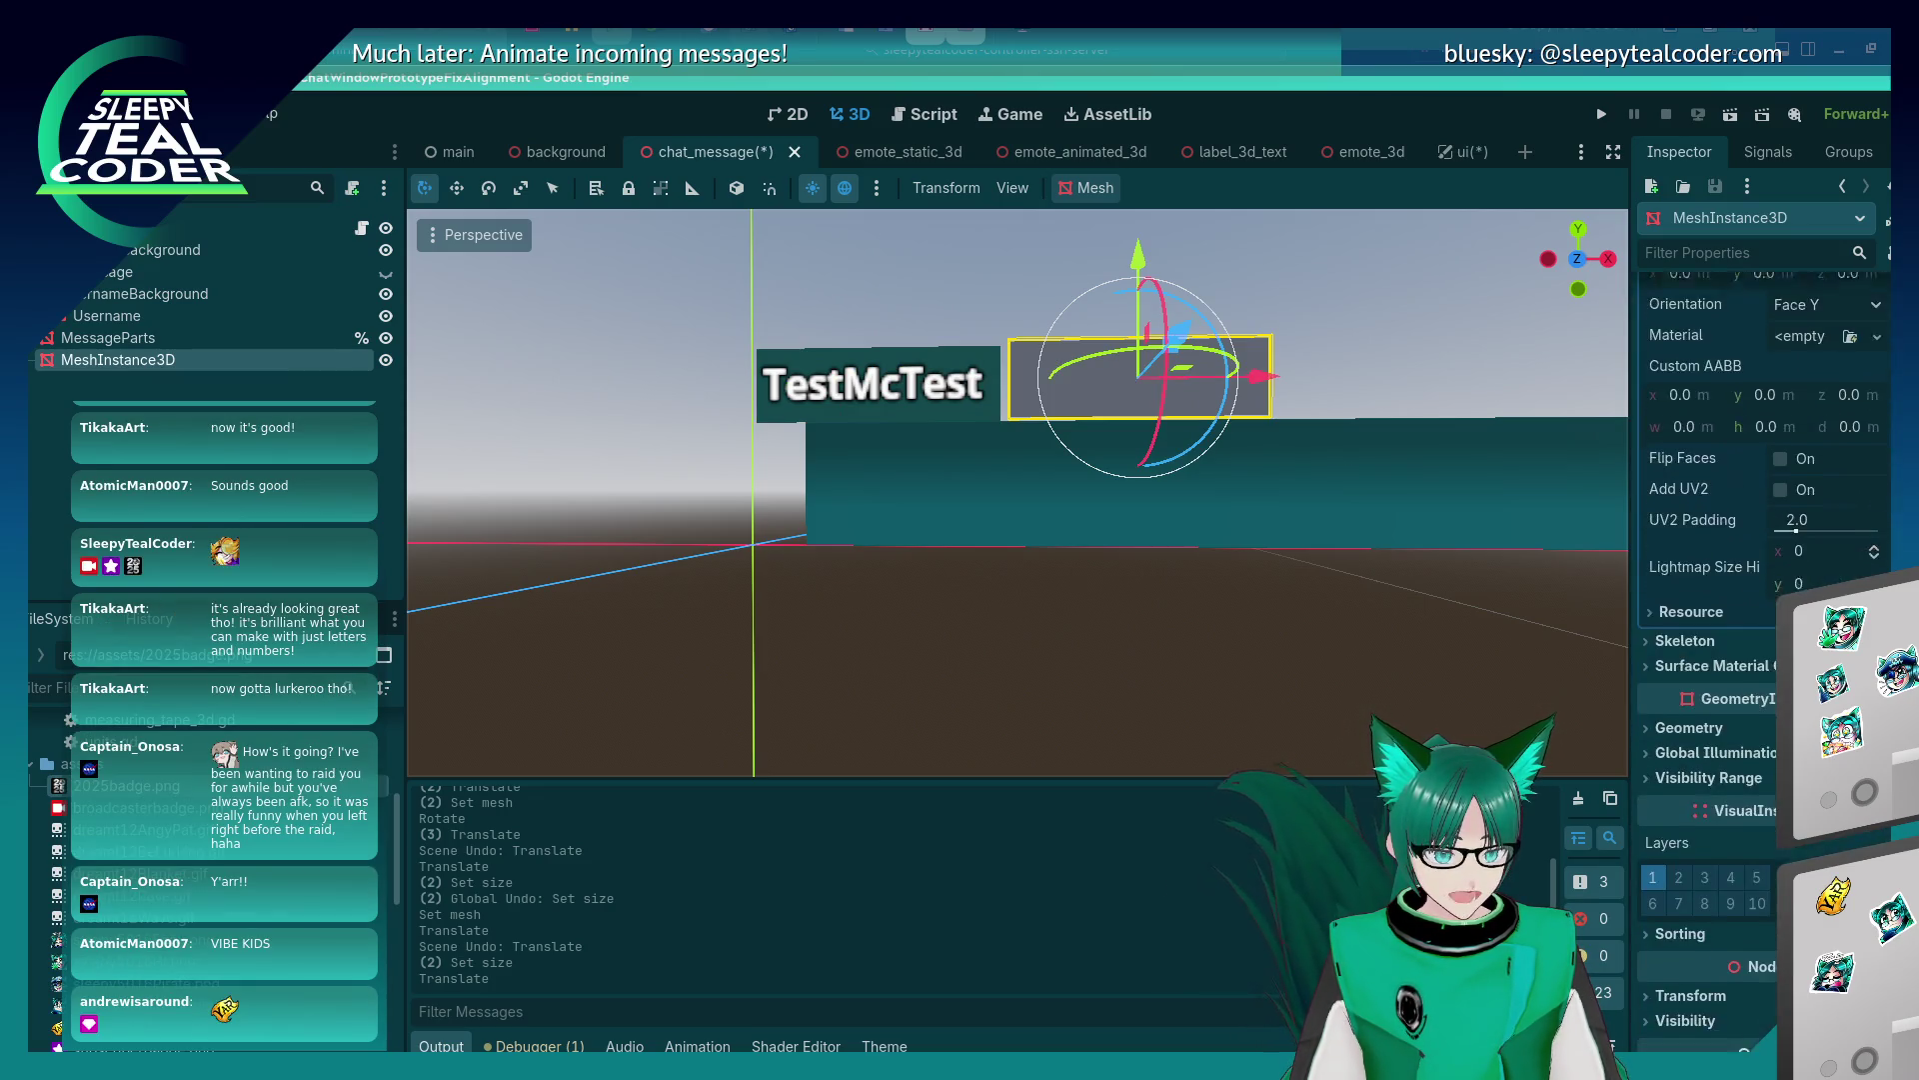
scroll(1705, 817, up, 2)
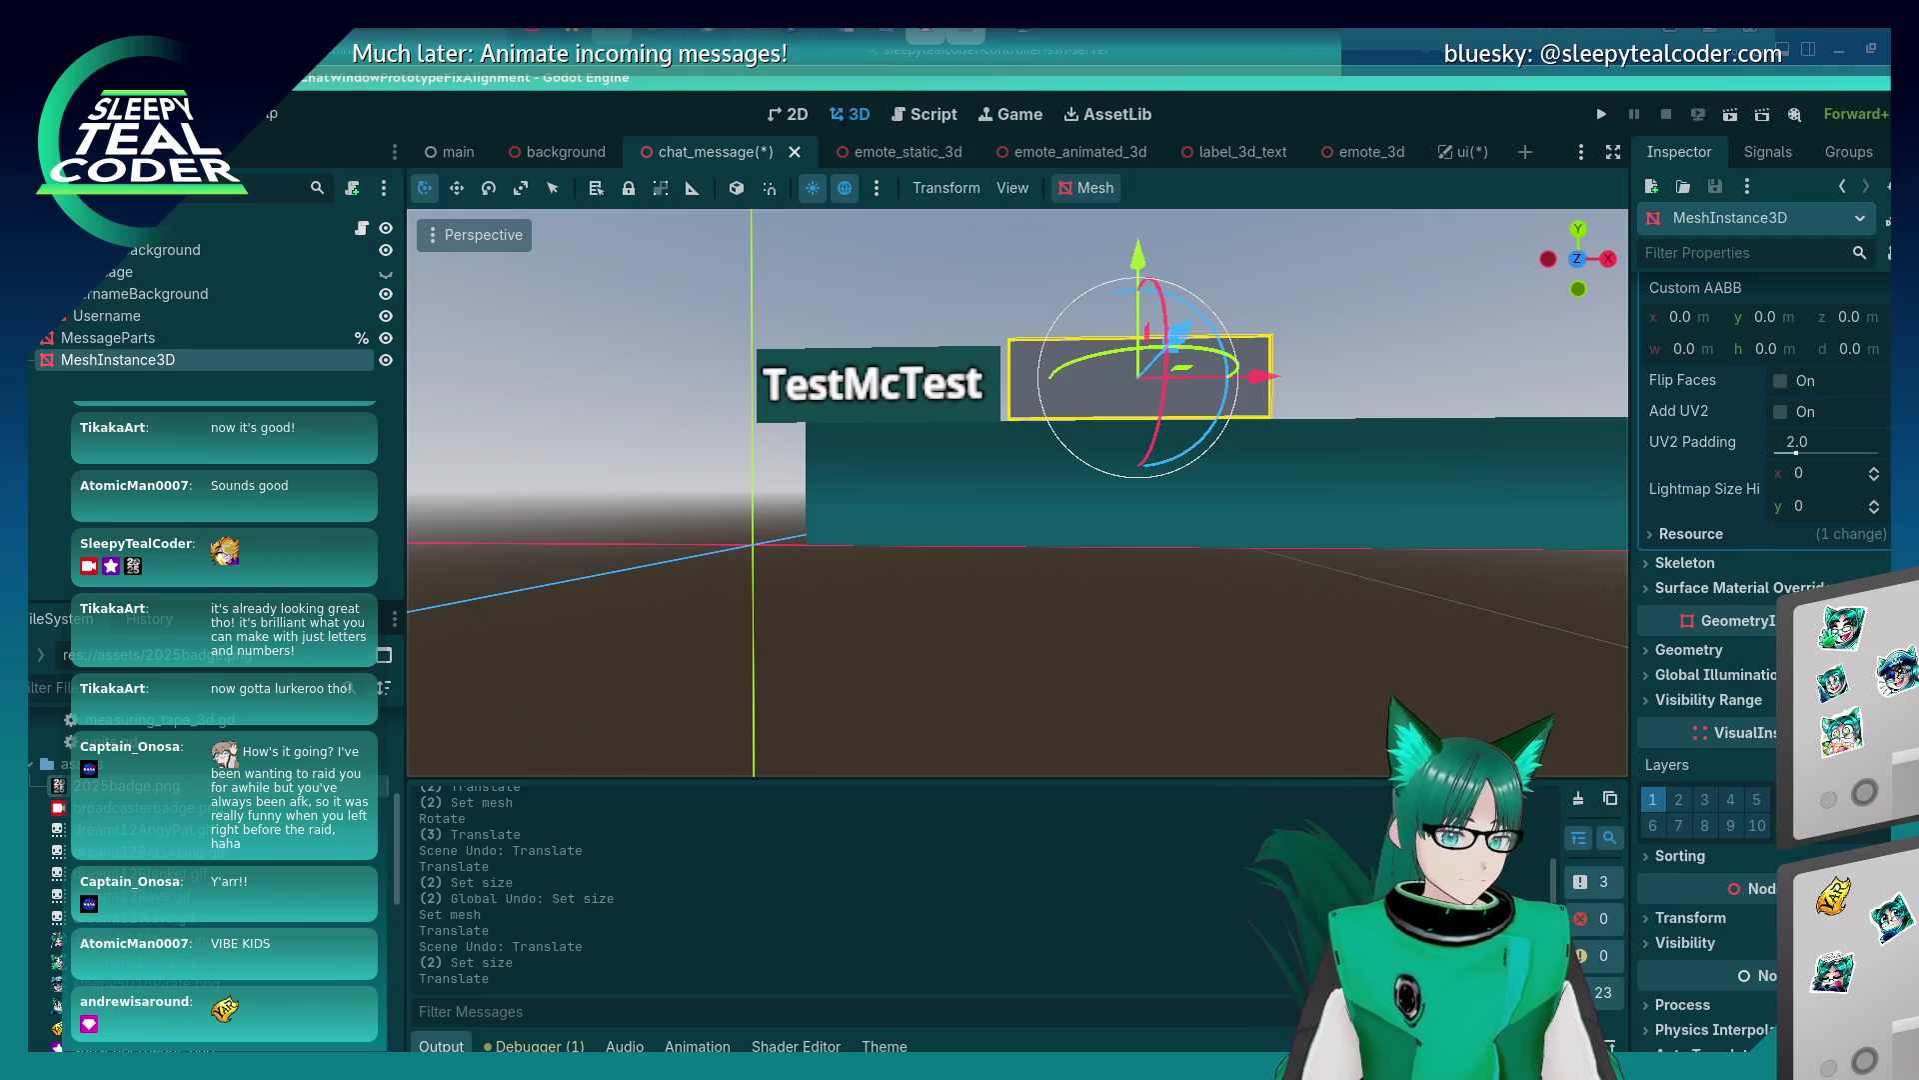
scroll(1709, 660, up, 10)
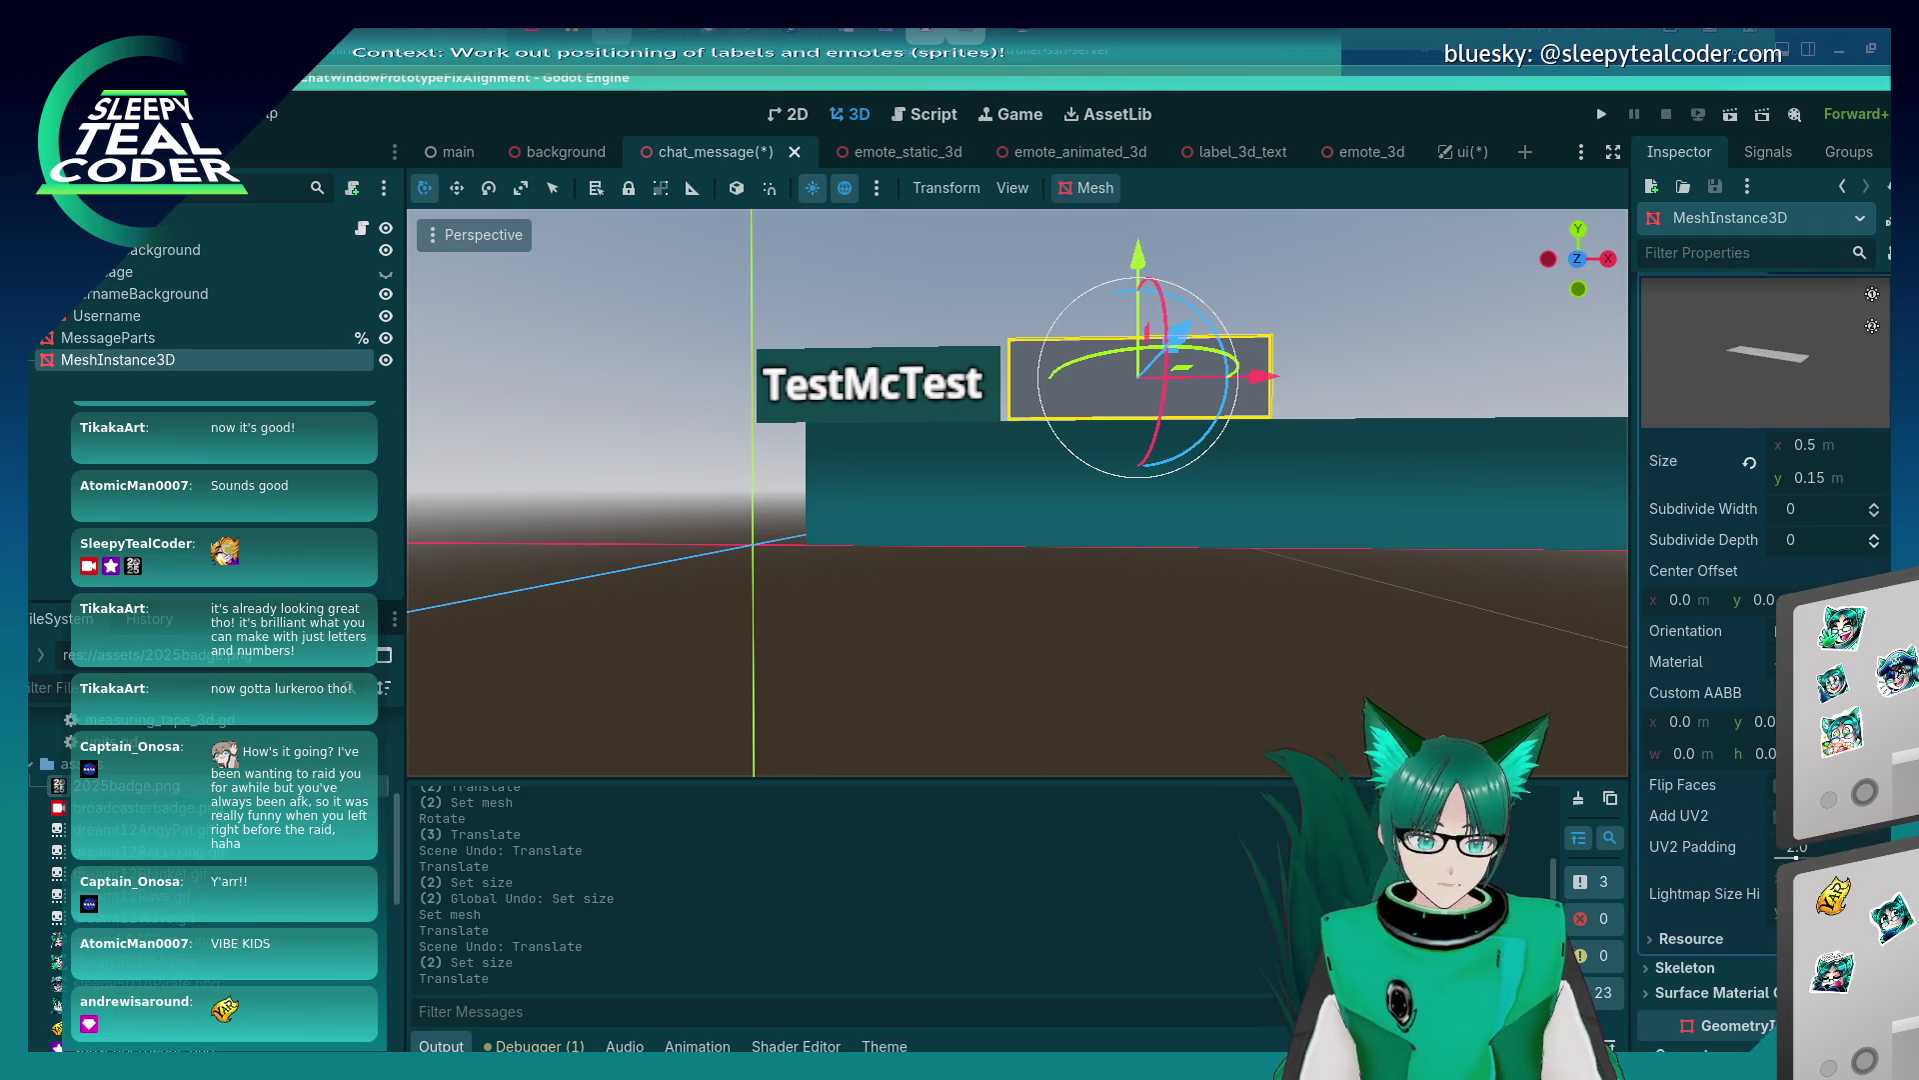
scroll(1764, 600, down, 12)
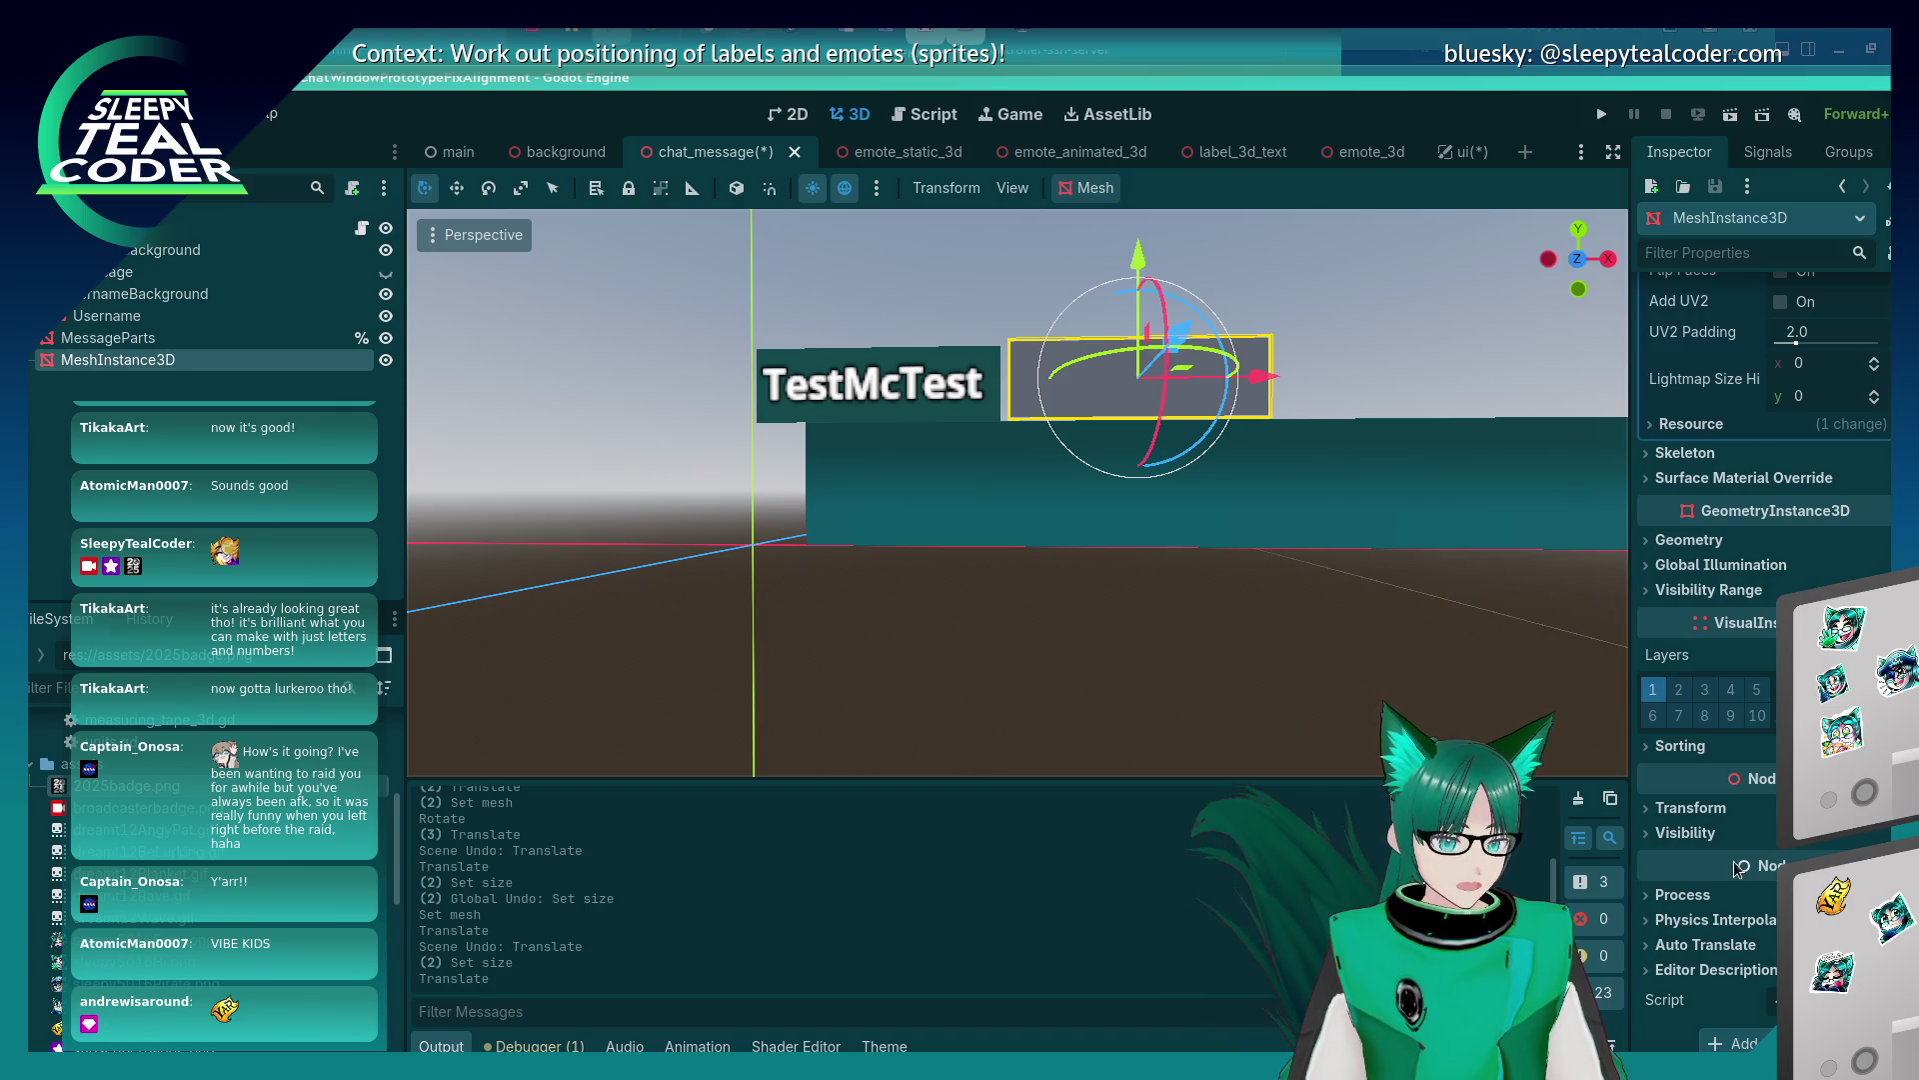
click(1689, 807)
Set the grey plane's Position Y to 0.325 and shift it slightly left along X.
click(1771, 862)
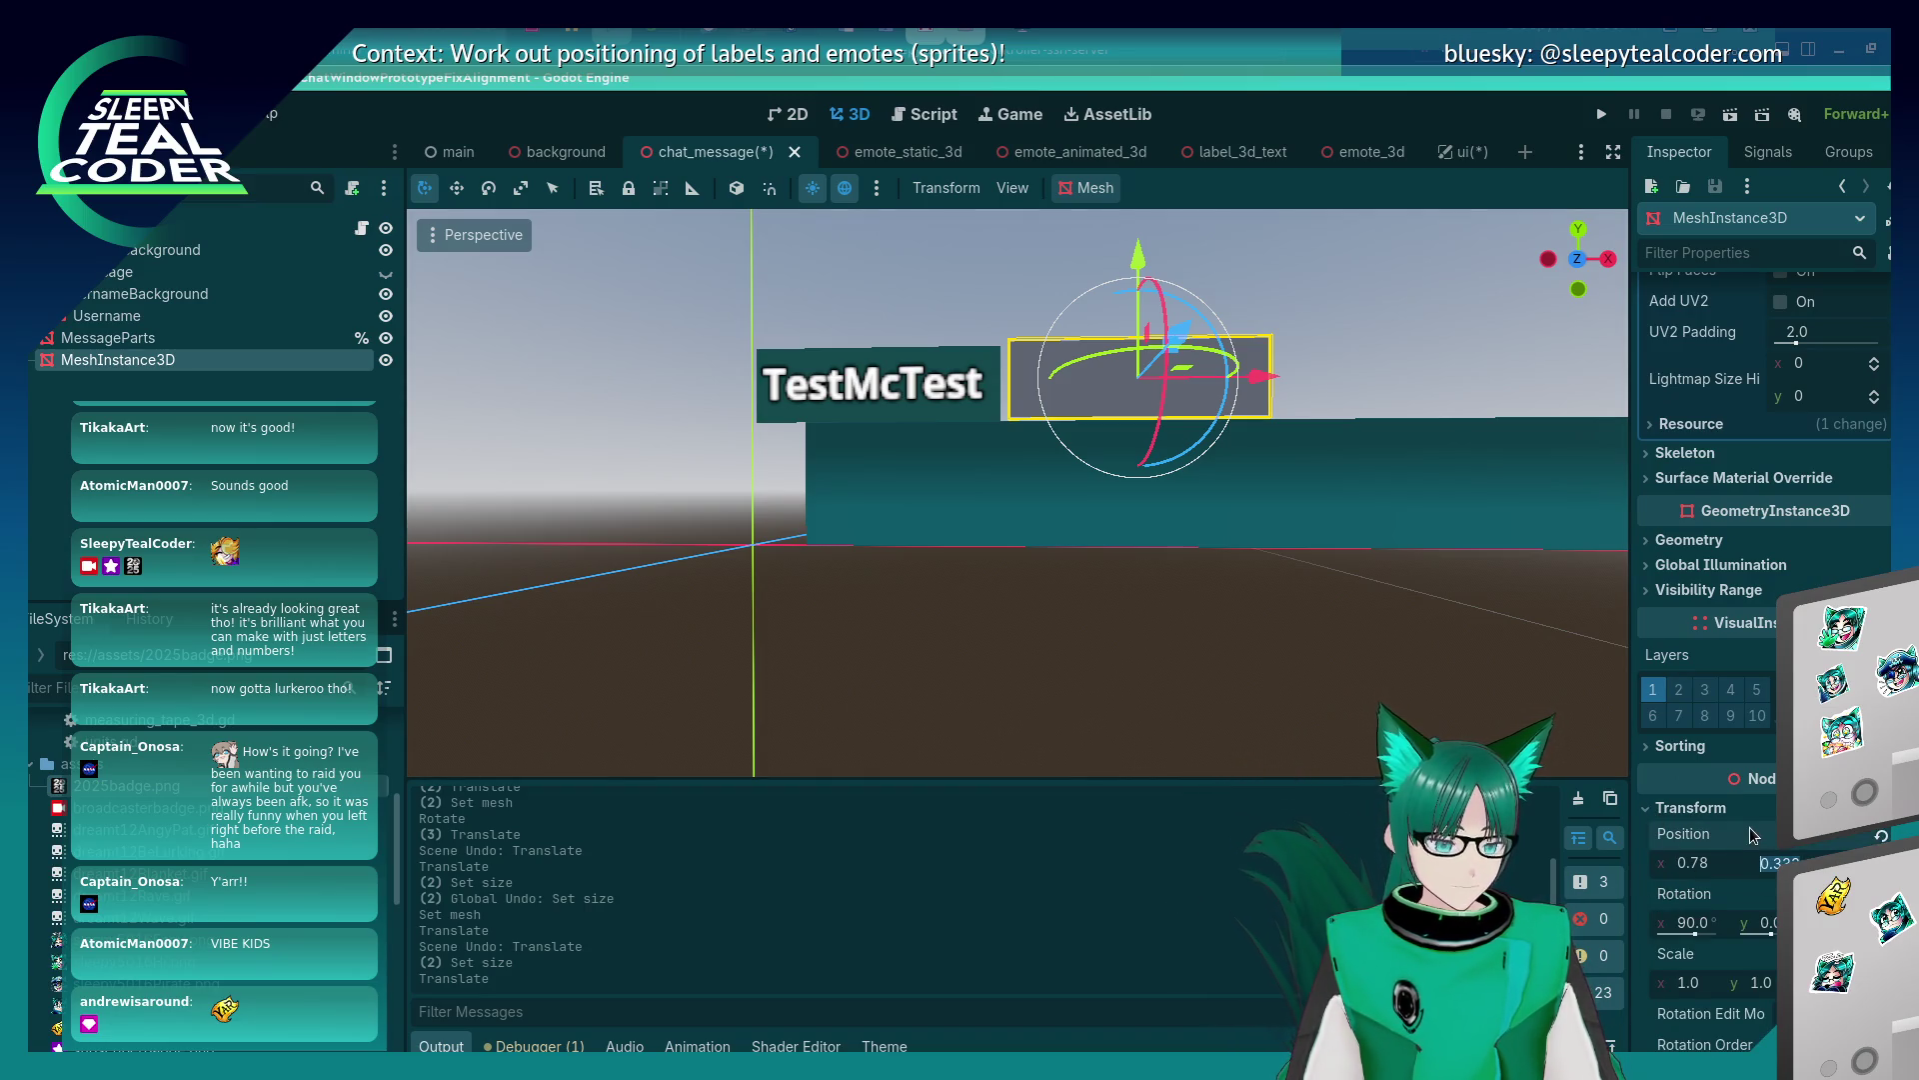
key(Return)
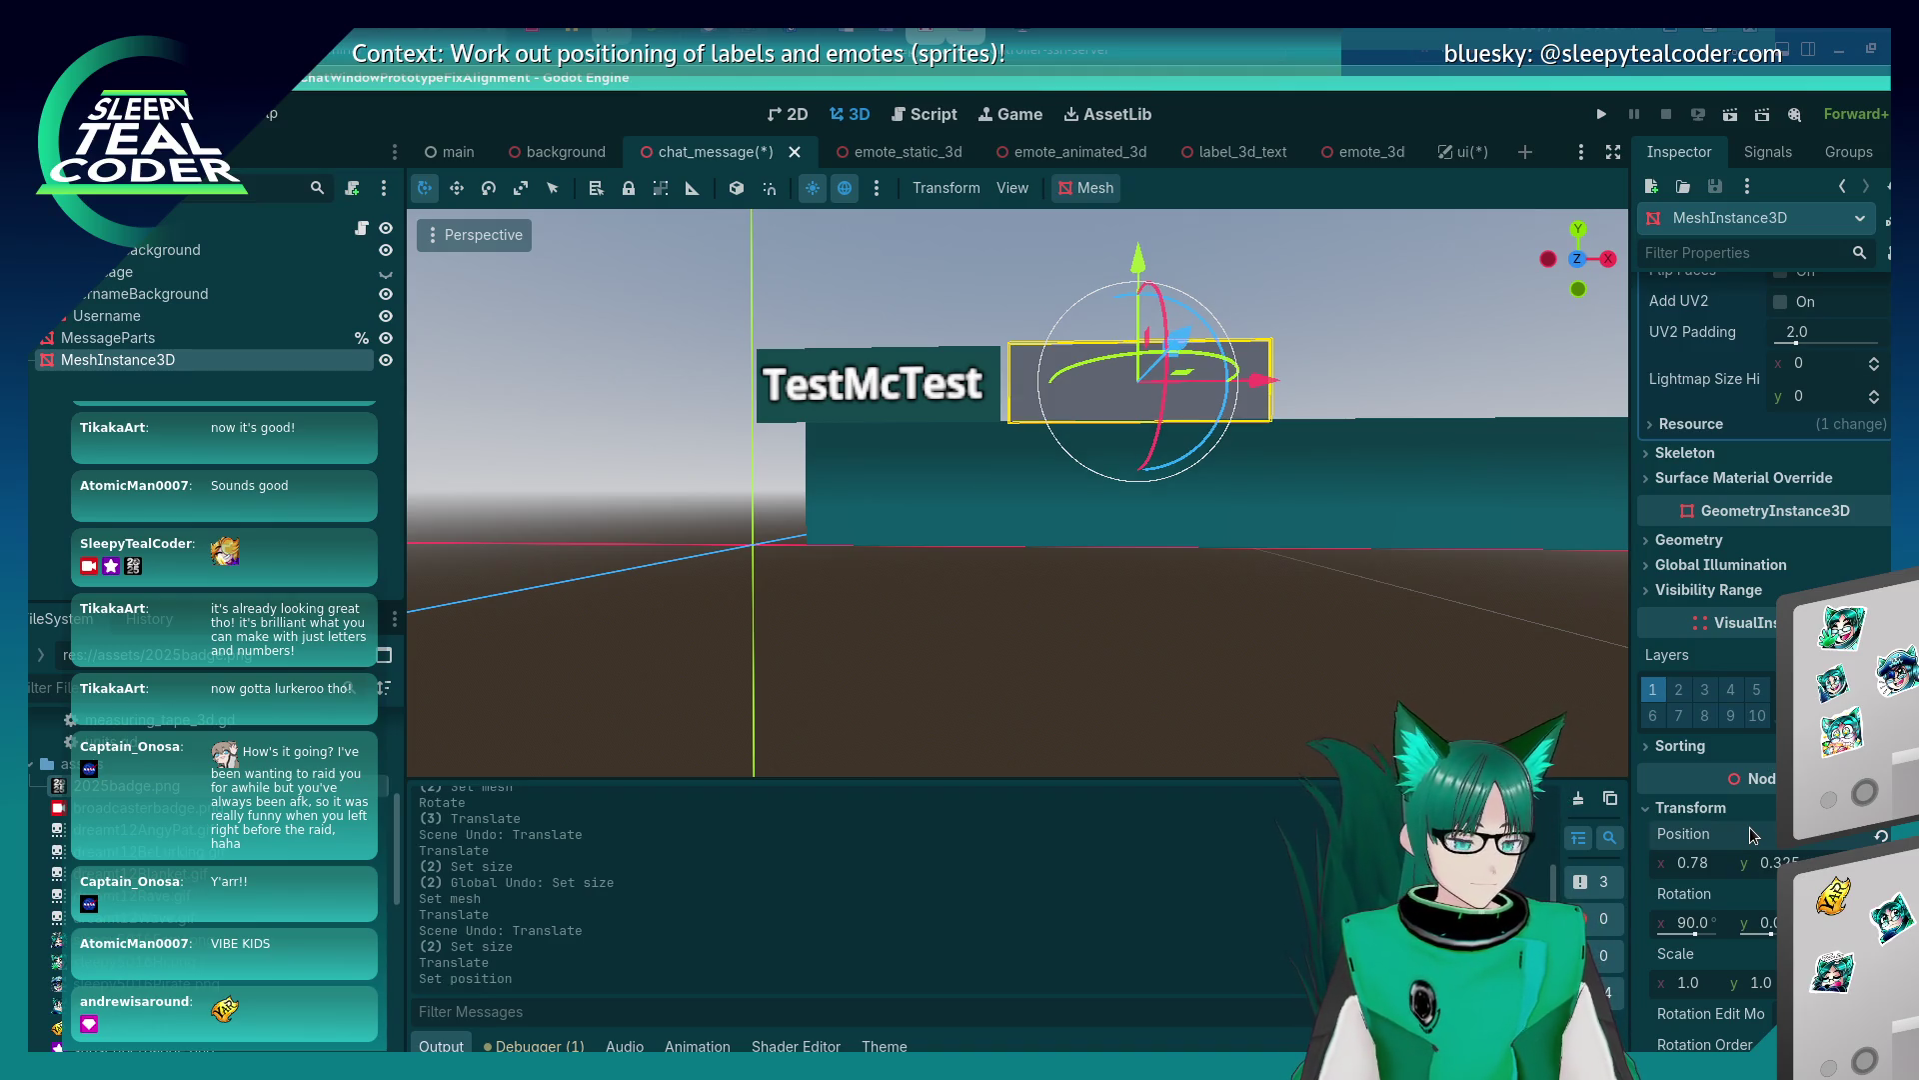
click(1184, 543)
click(1185, 386)
drag(1276, 390, 1274, 394)
click(1124, 615)
click(1059, 382)
click(1011, 680)
Nudge the plane along X to about 0.76 and reselect the MeshInstance3D node in the Scene tree.
mouse_move(1011, 673)
mouse_down()
mouse_move(1047, 724)
mouse_move(1104, 418)
mouse_up()
click(1119, 395)
drag(1306, 362, 1304, 354)
click(1083, 630)
mouse_move(1067, 615)
mouse_down()
mouse_move(1136, 553)
mouse_move(1189, 568)
mouse_move(1109, 586)
mouse_move(1064, 572)
mouse_up()
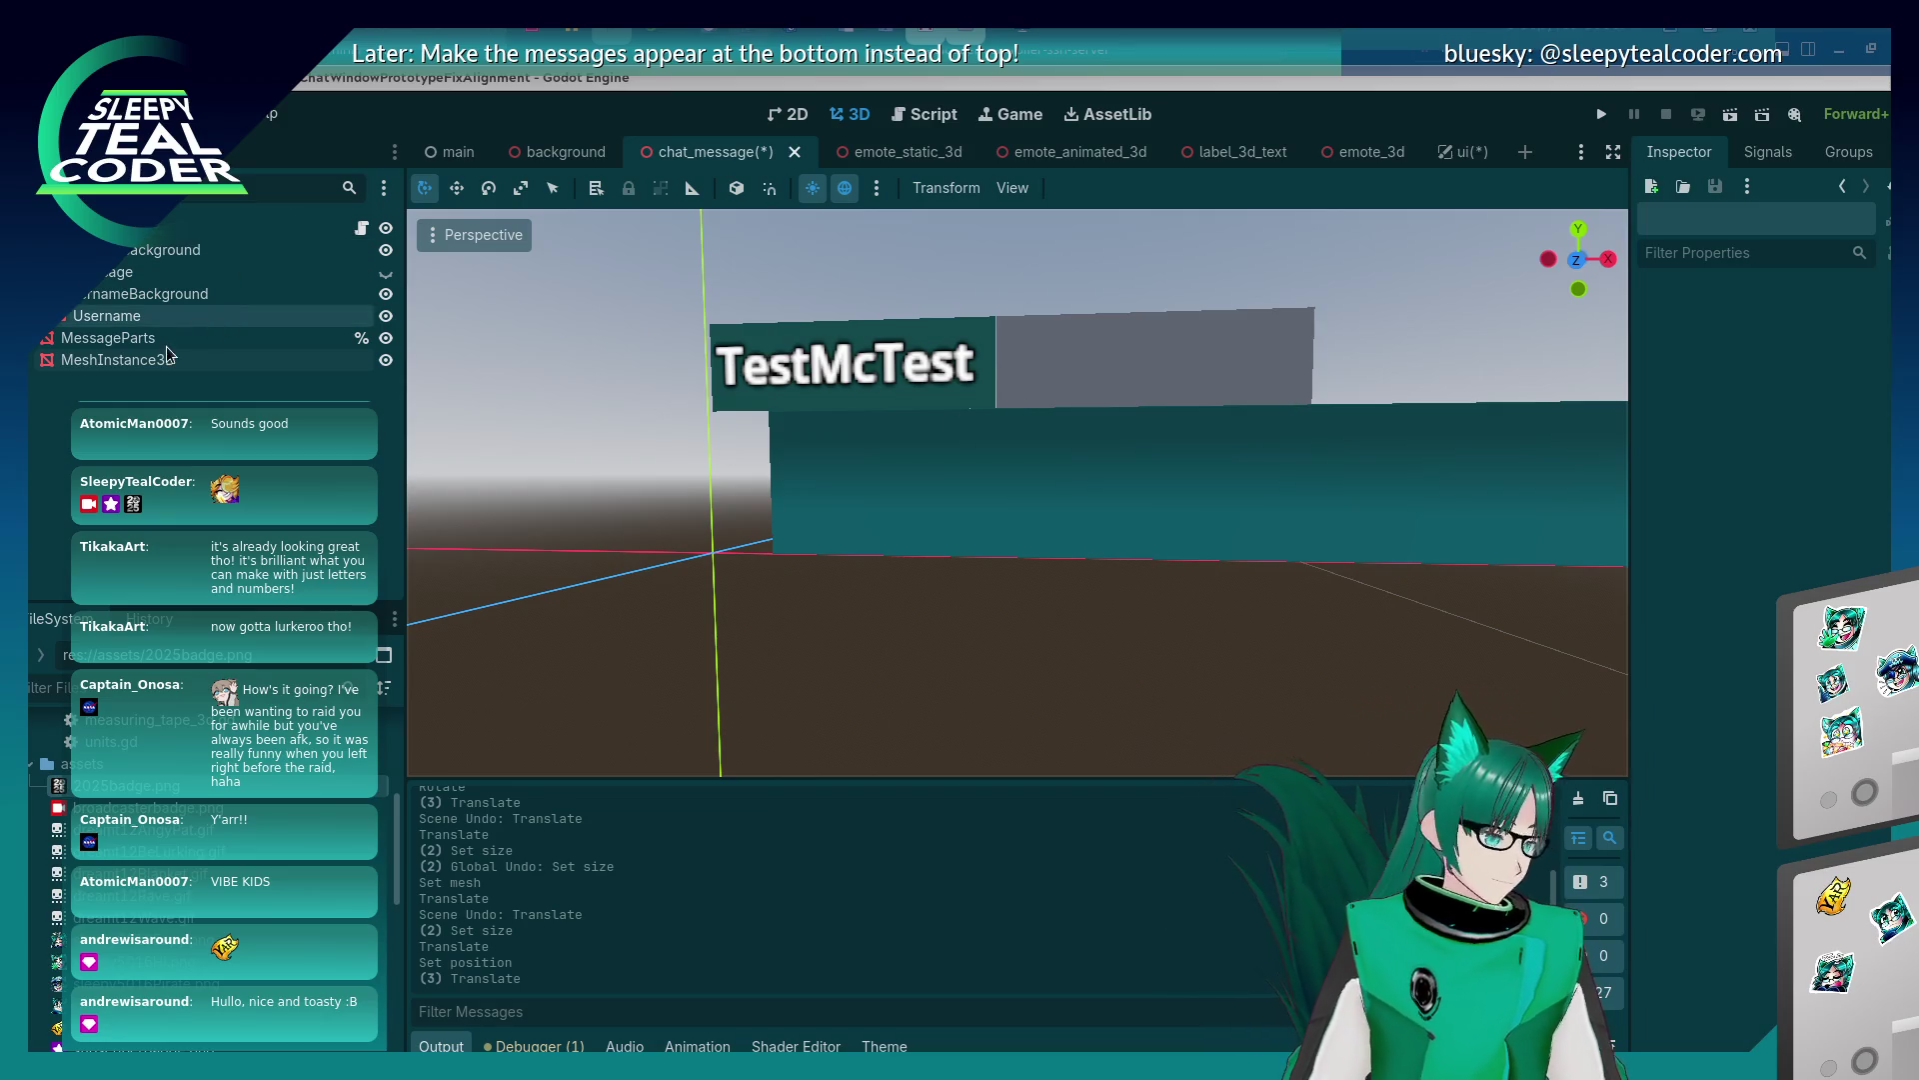
click(125, 360)
key(Escape)
click(990, 660)
click(1040, 377)
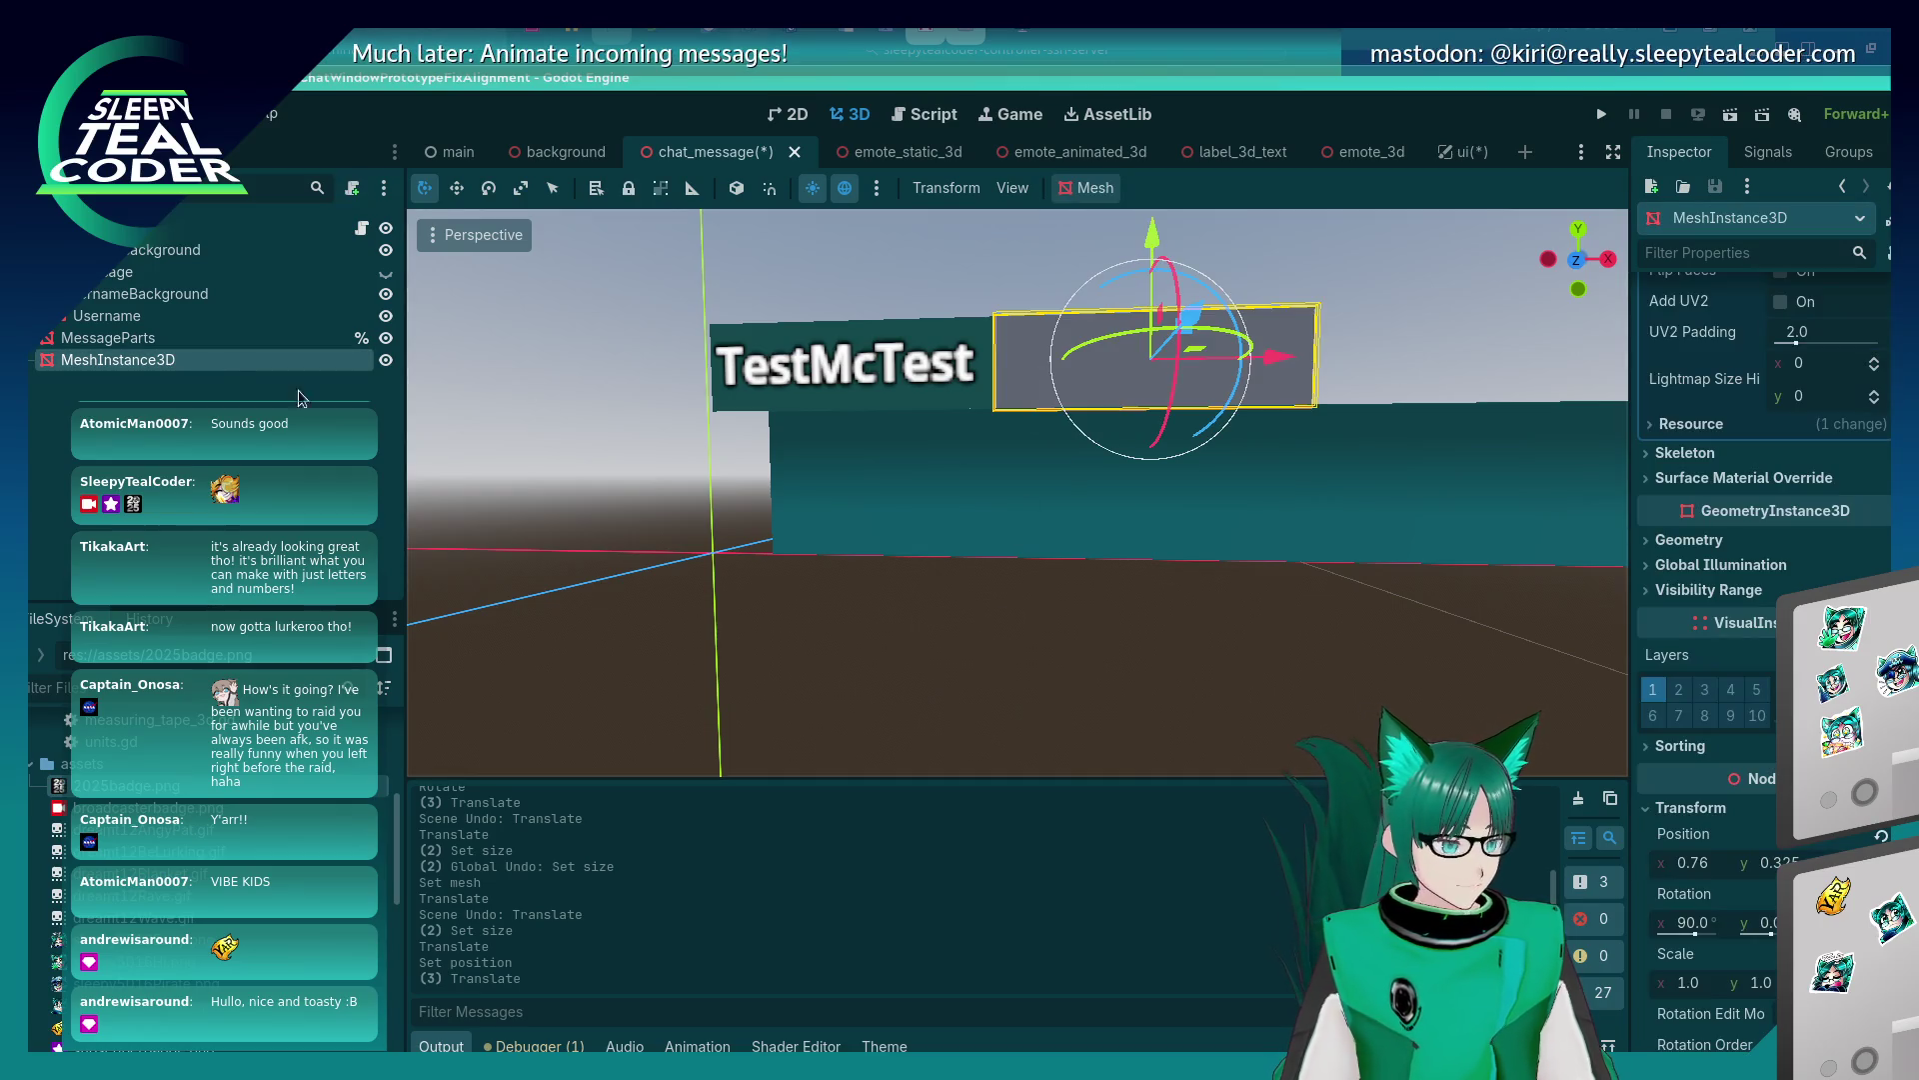
click(168, 359)
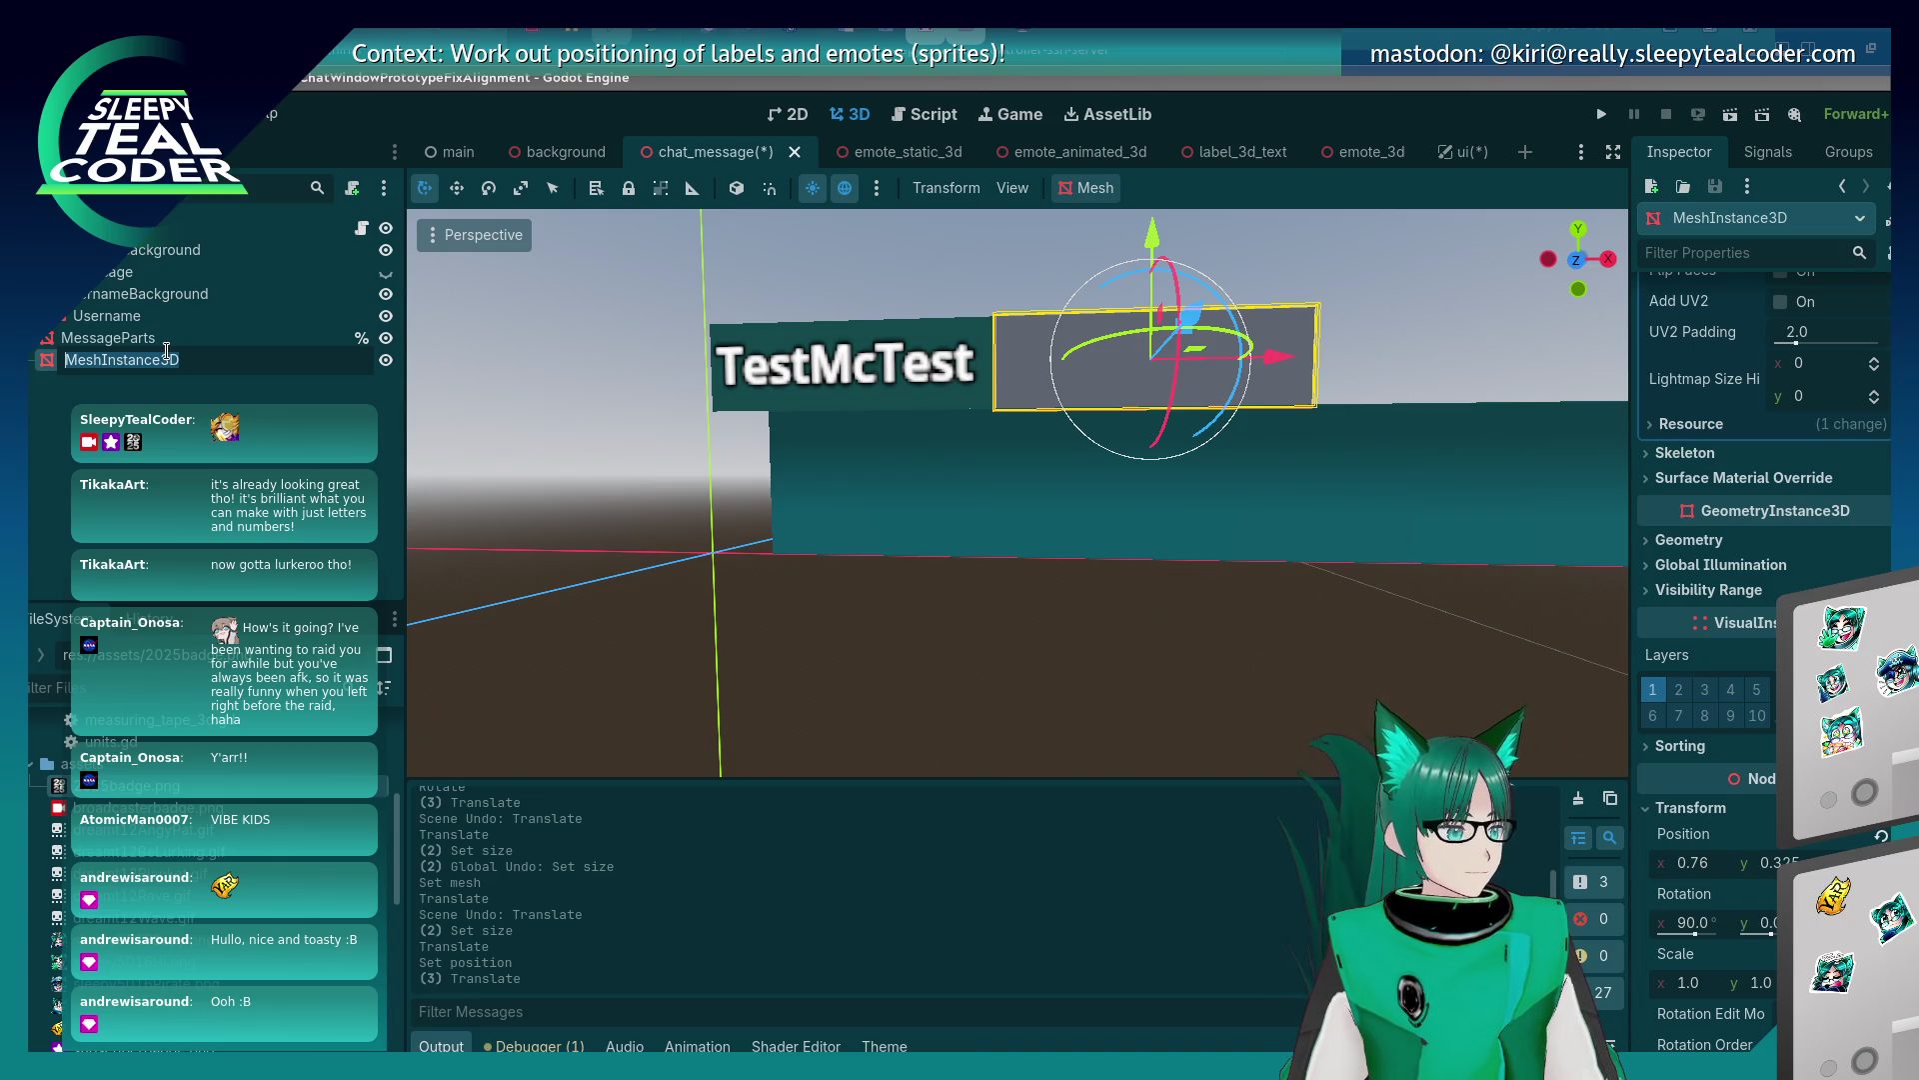
Rename the gray plane node to BadgesBackground.
text(Badge)
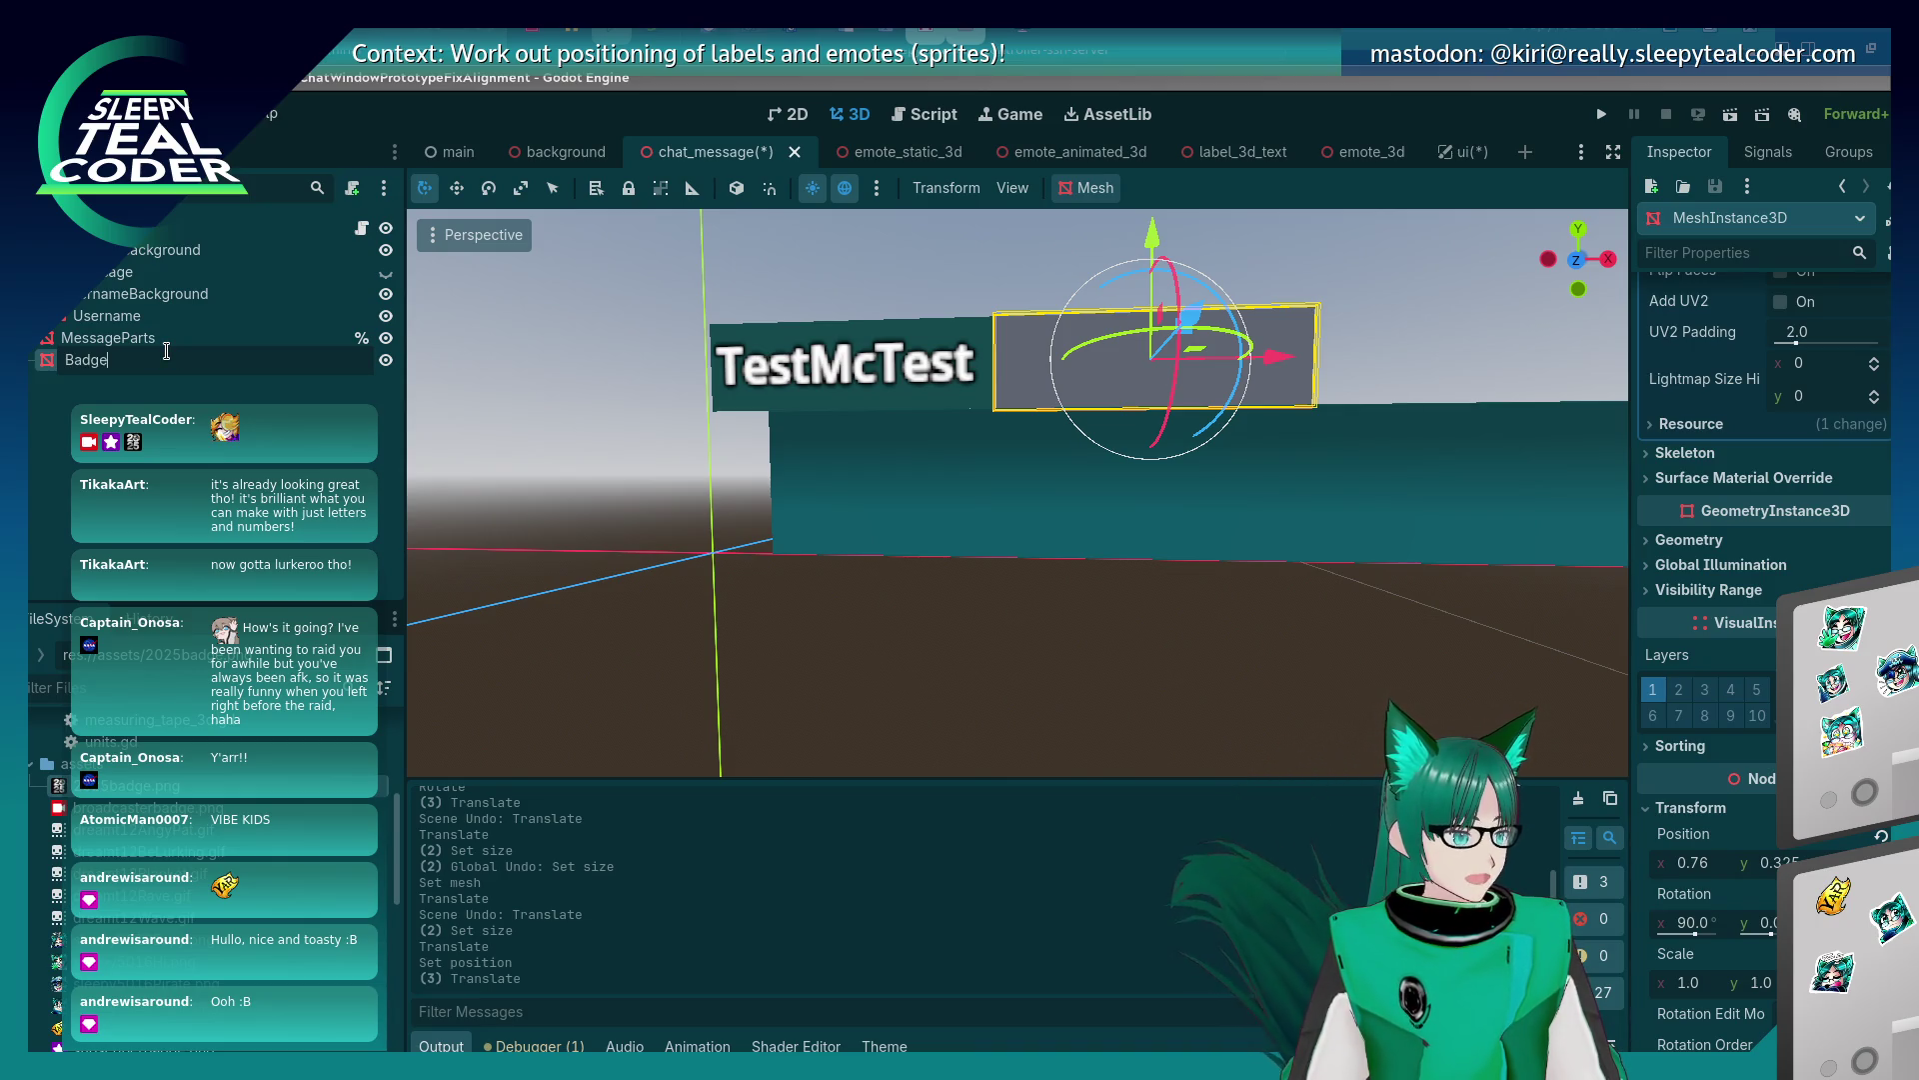
text(sBackground)
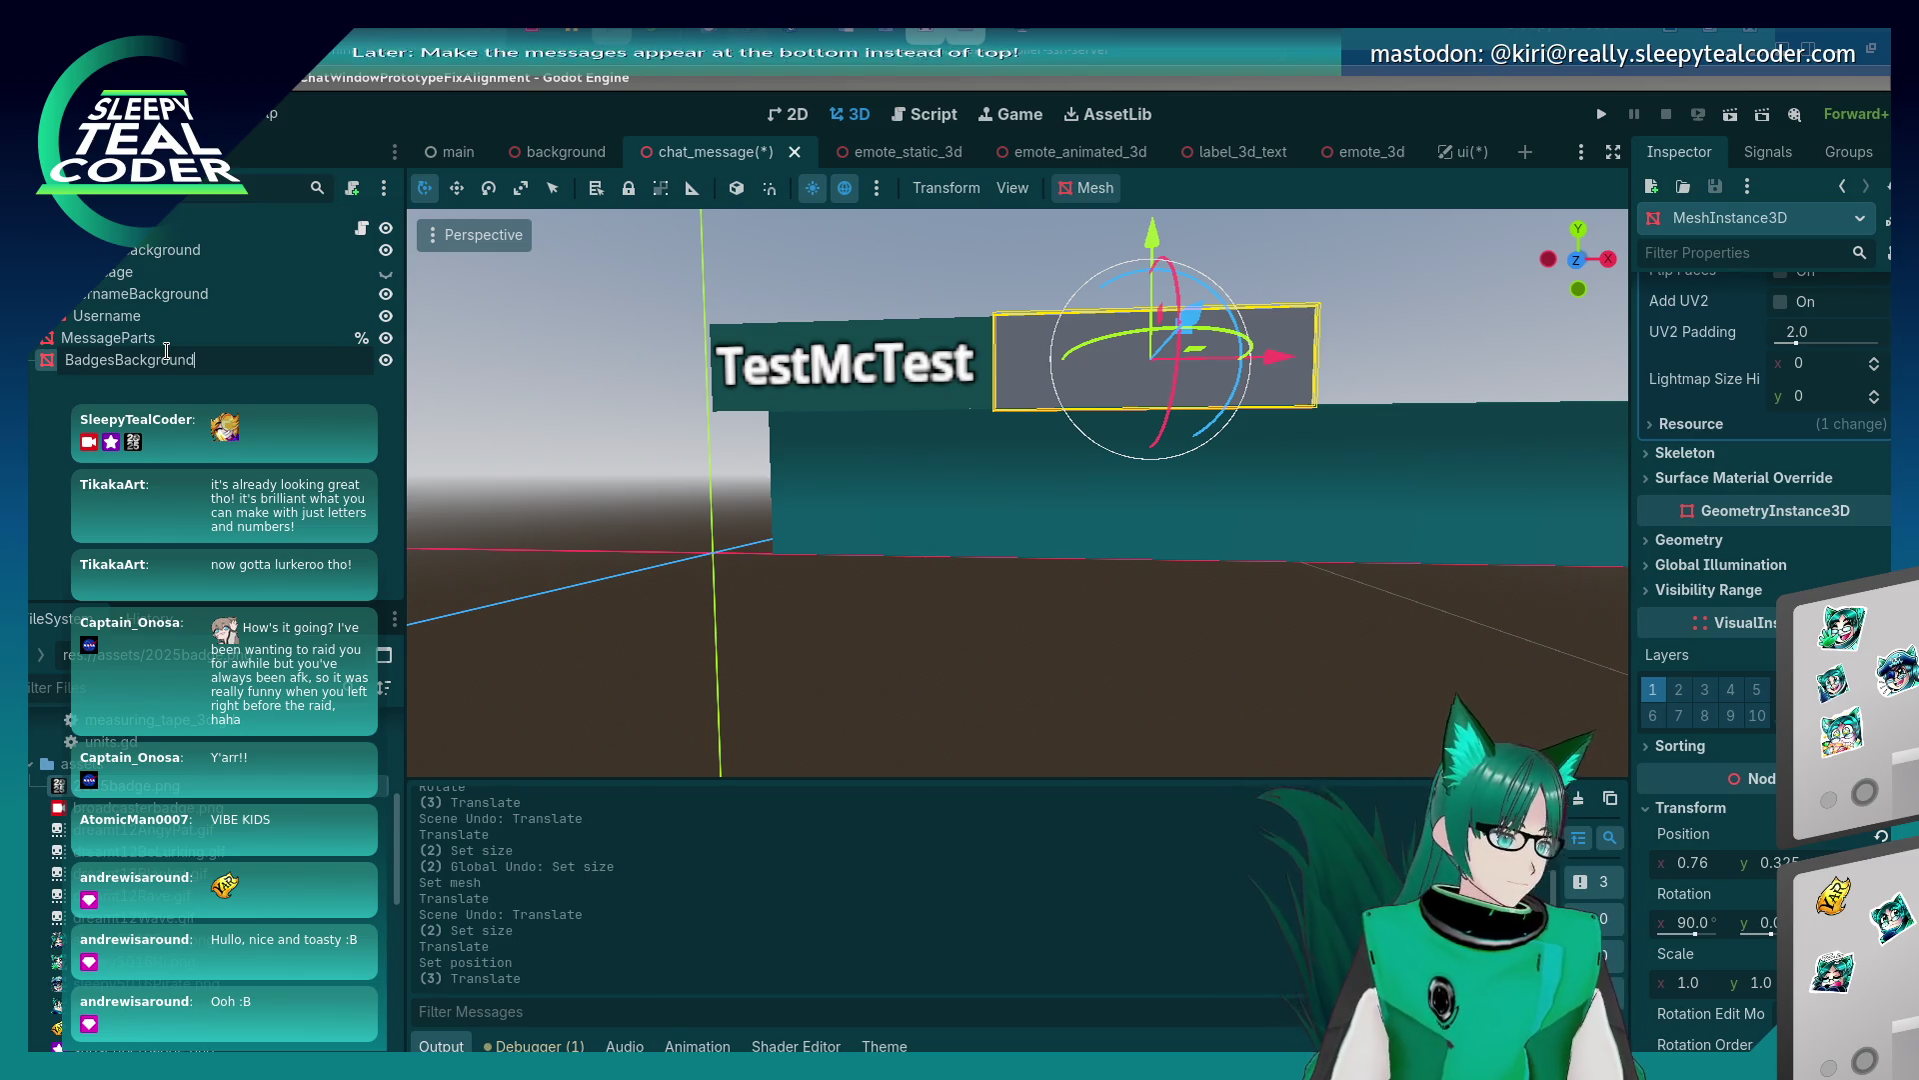
key(Return)
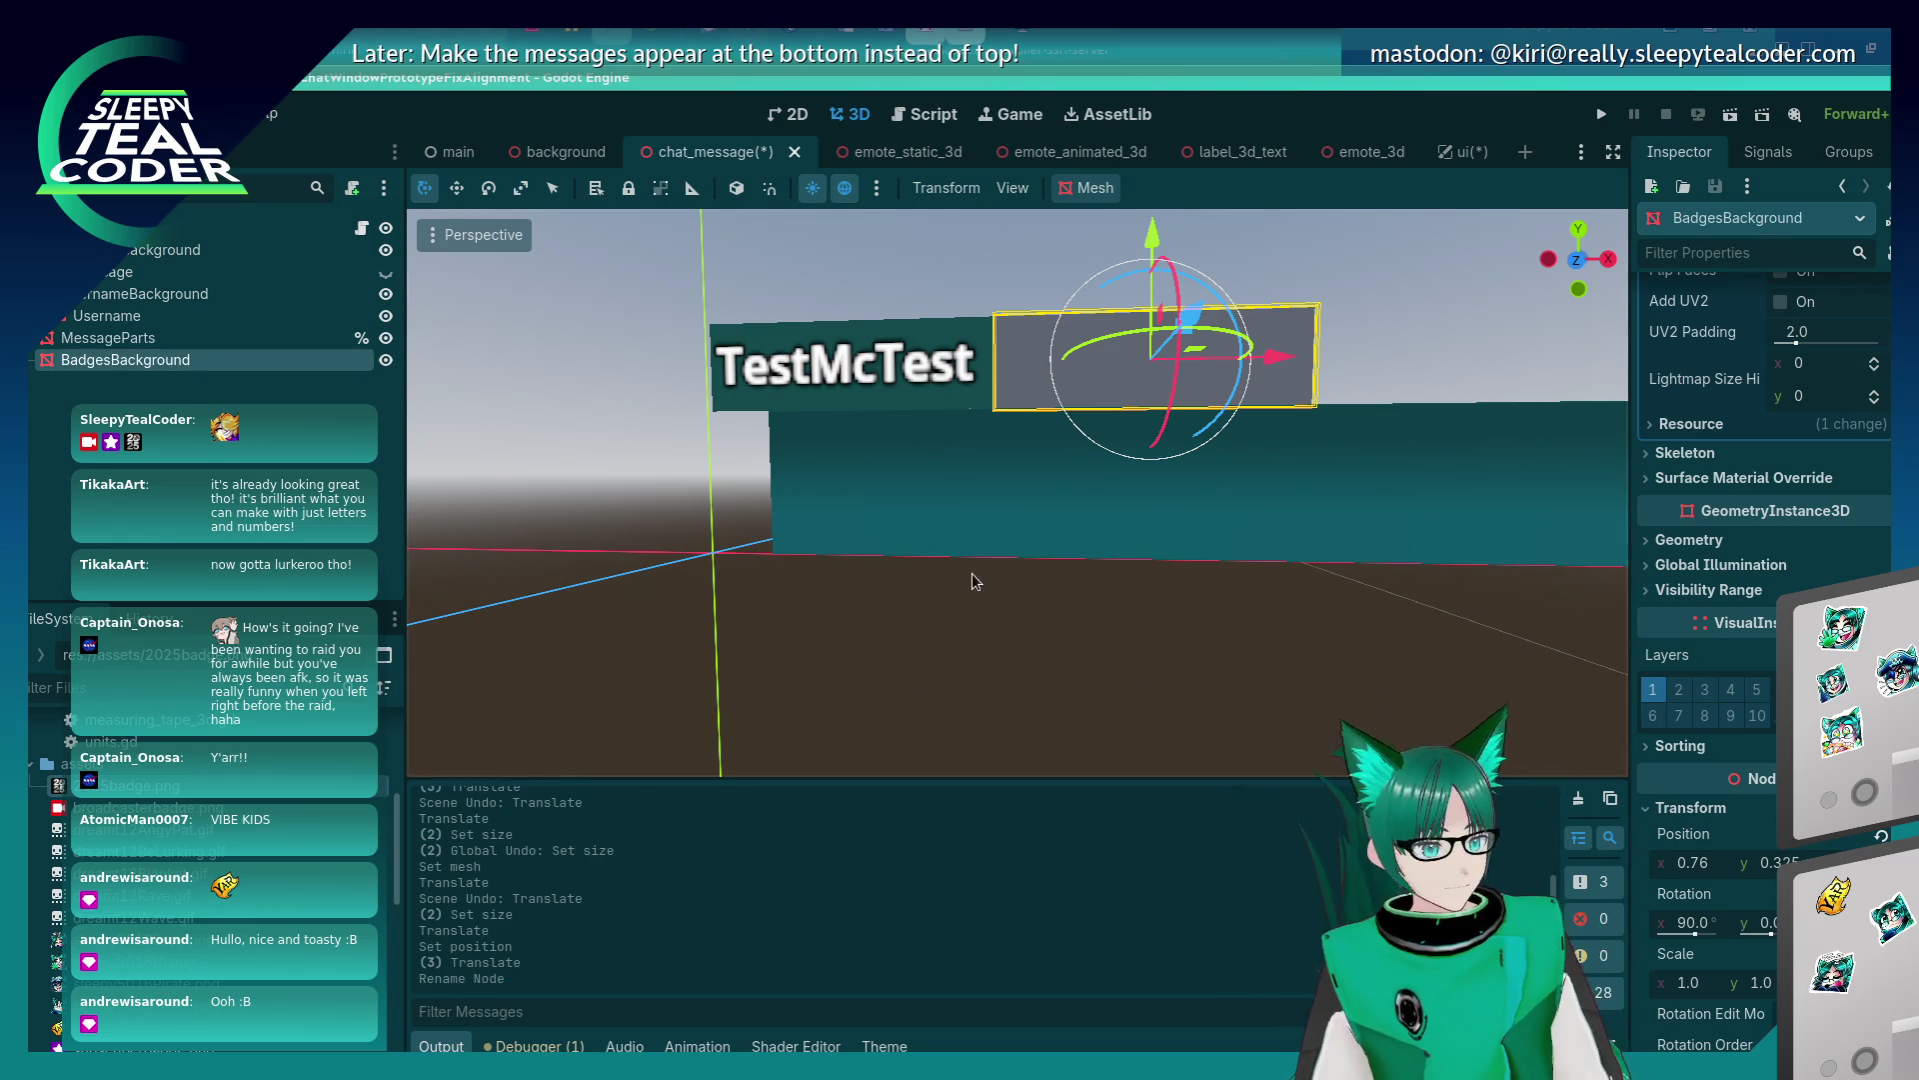
click(1060, 456)
Slide BadgesBackground along X beside the username label, then run the prototype.
click(1097, 391)
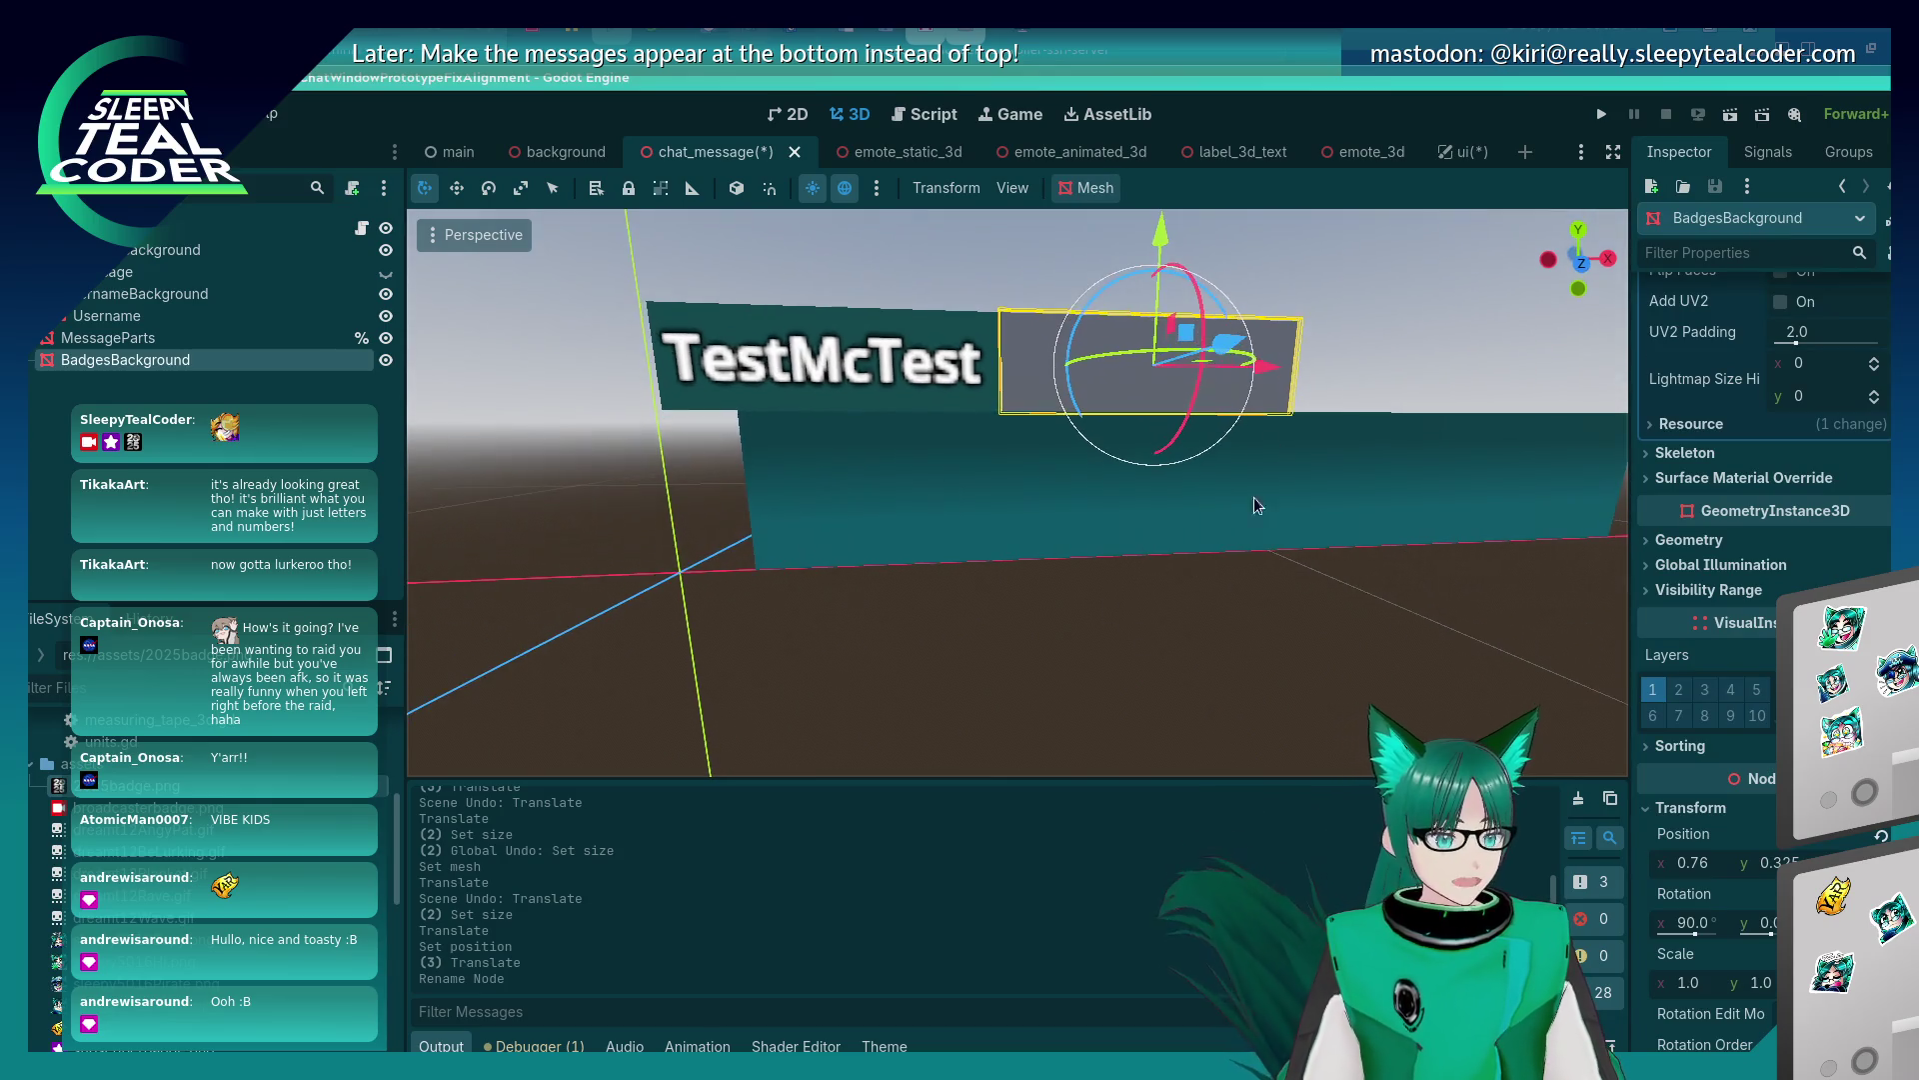
drag(1266, 380, 1234, 410)
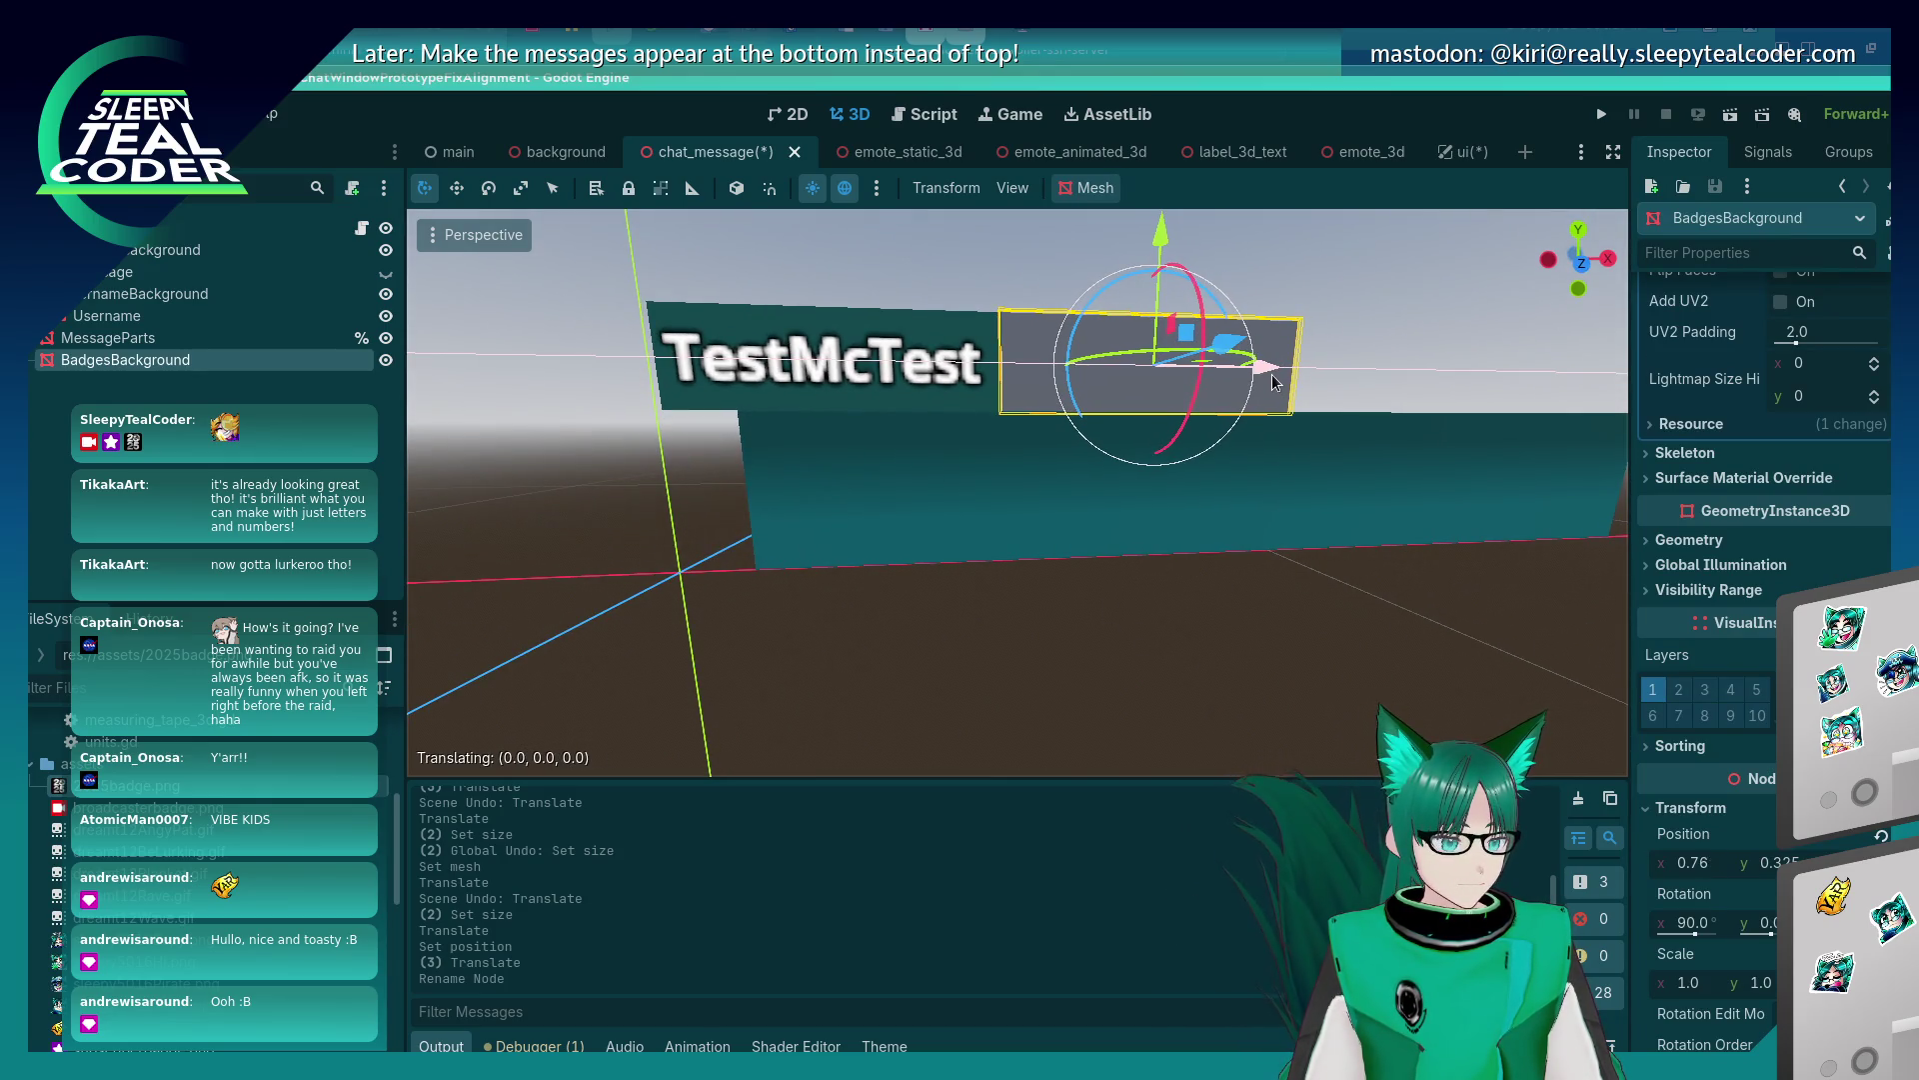
click(1185, 664)
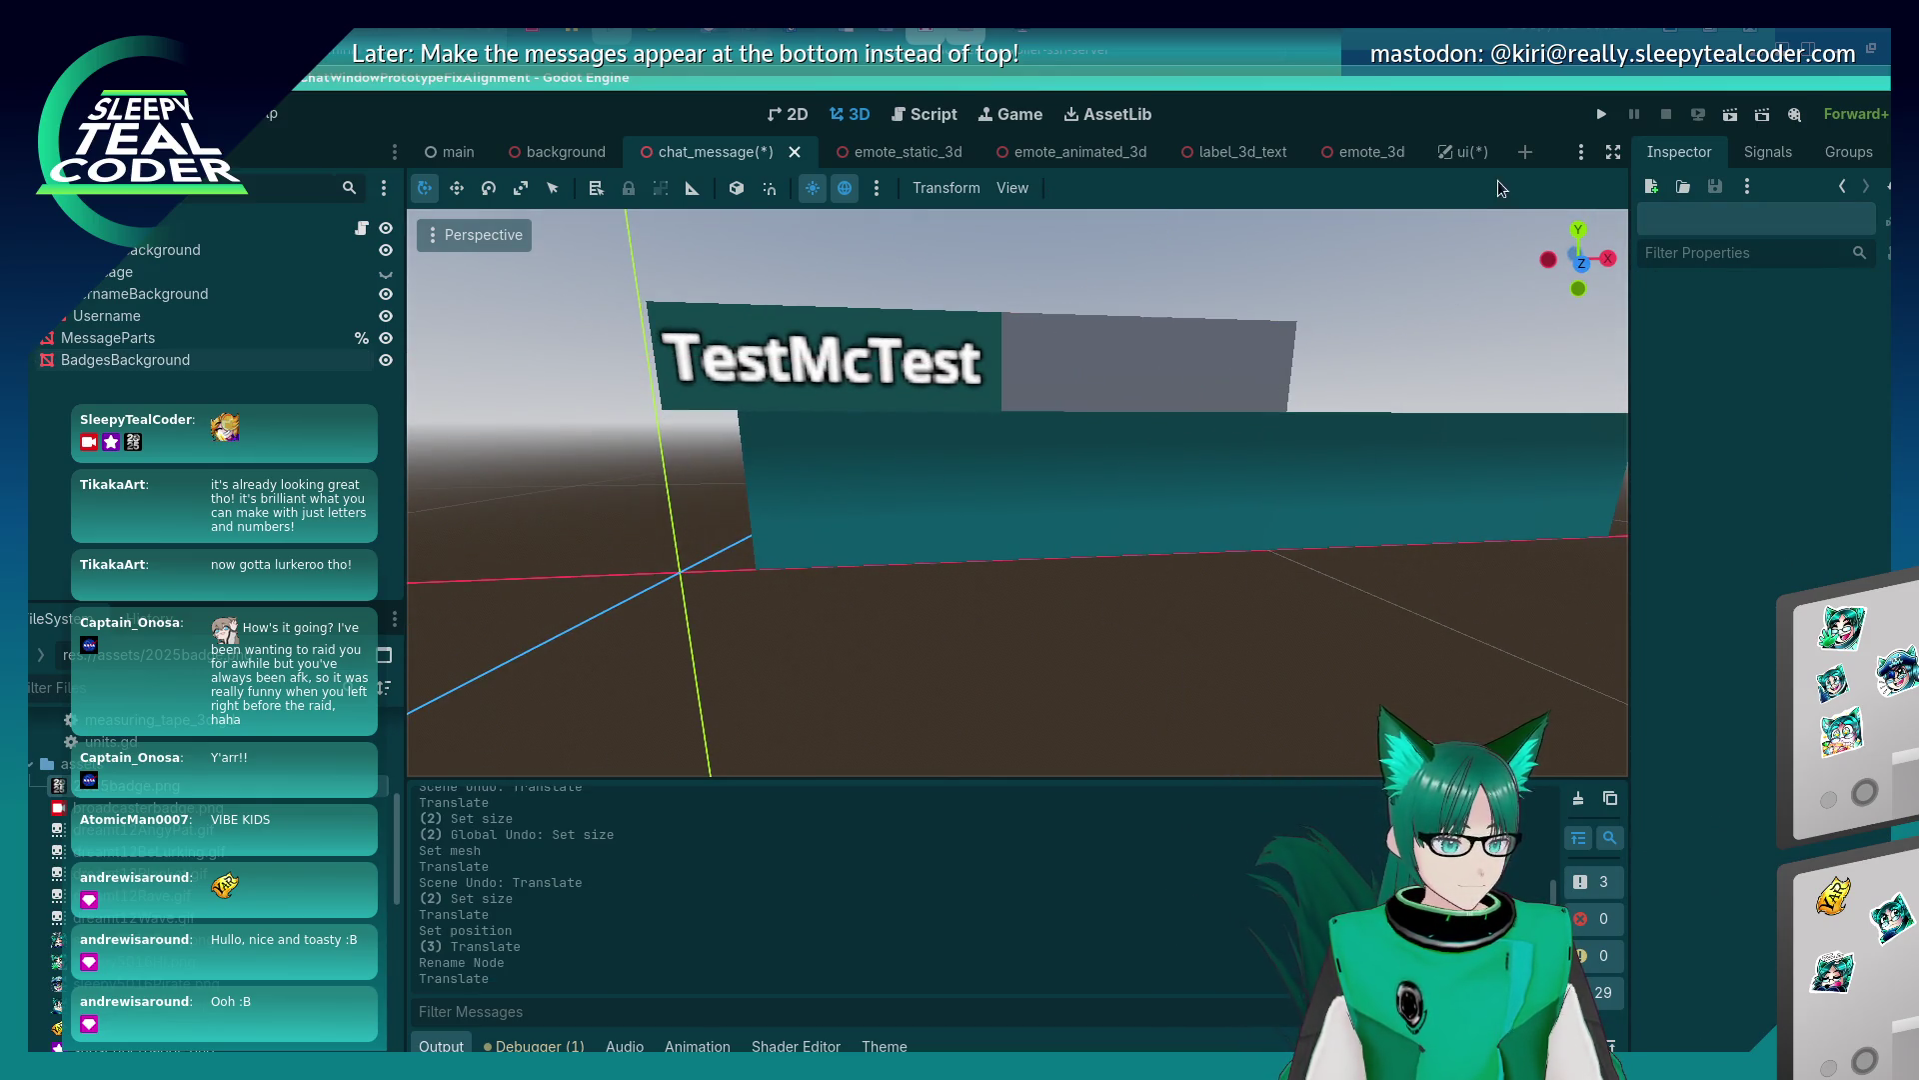
click(1599, 116)
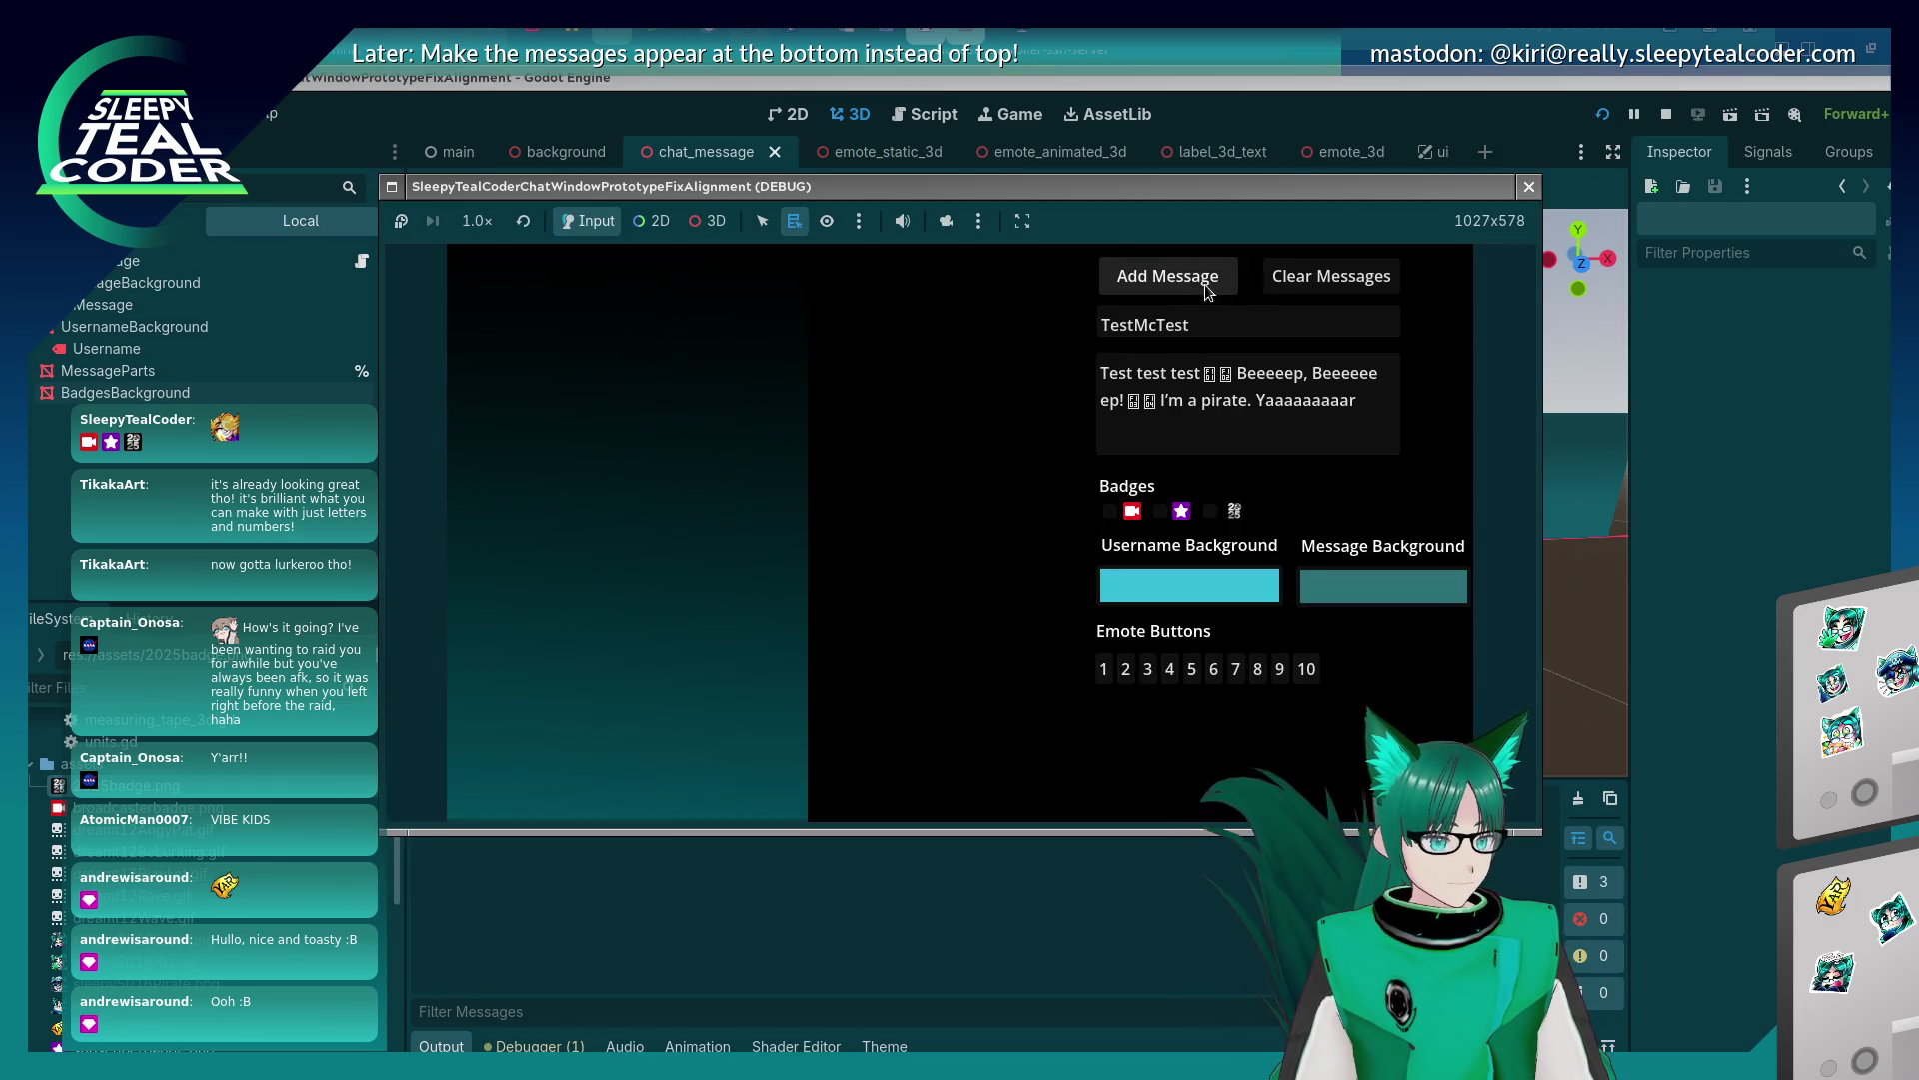
Add a TestMcTest chat message, turn on the second badge, then close the game window.
click(1187, 286)
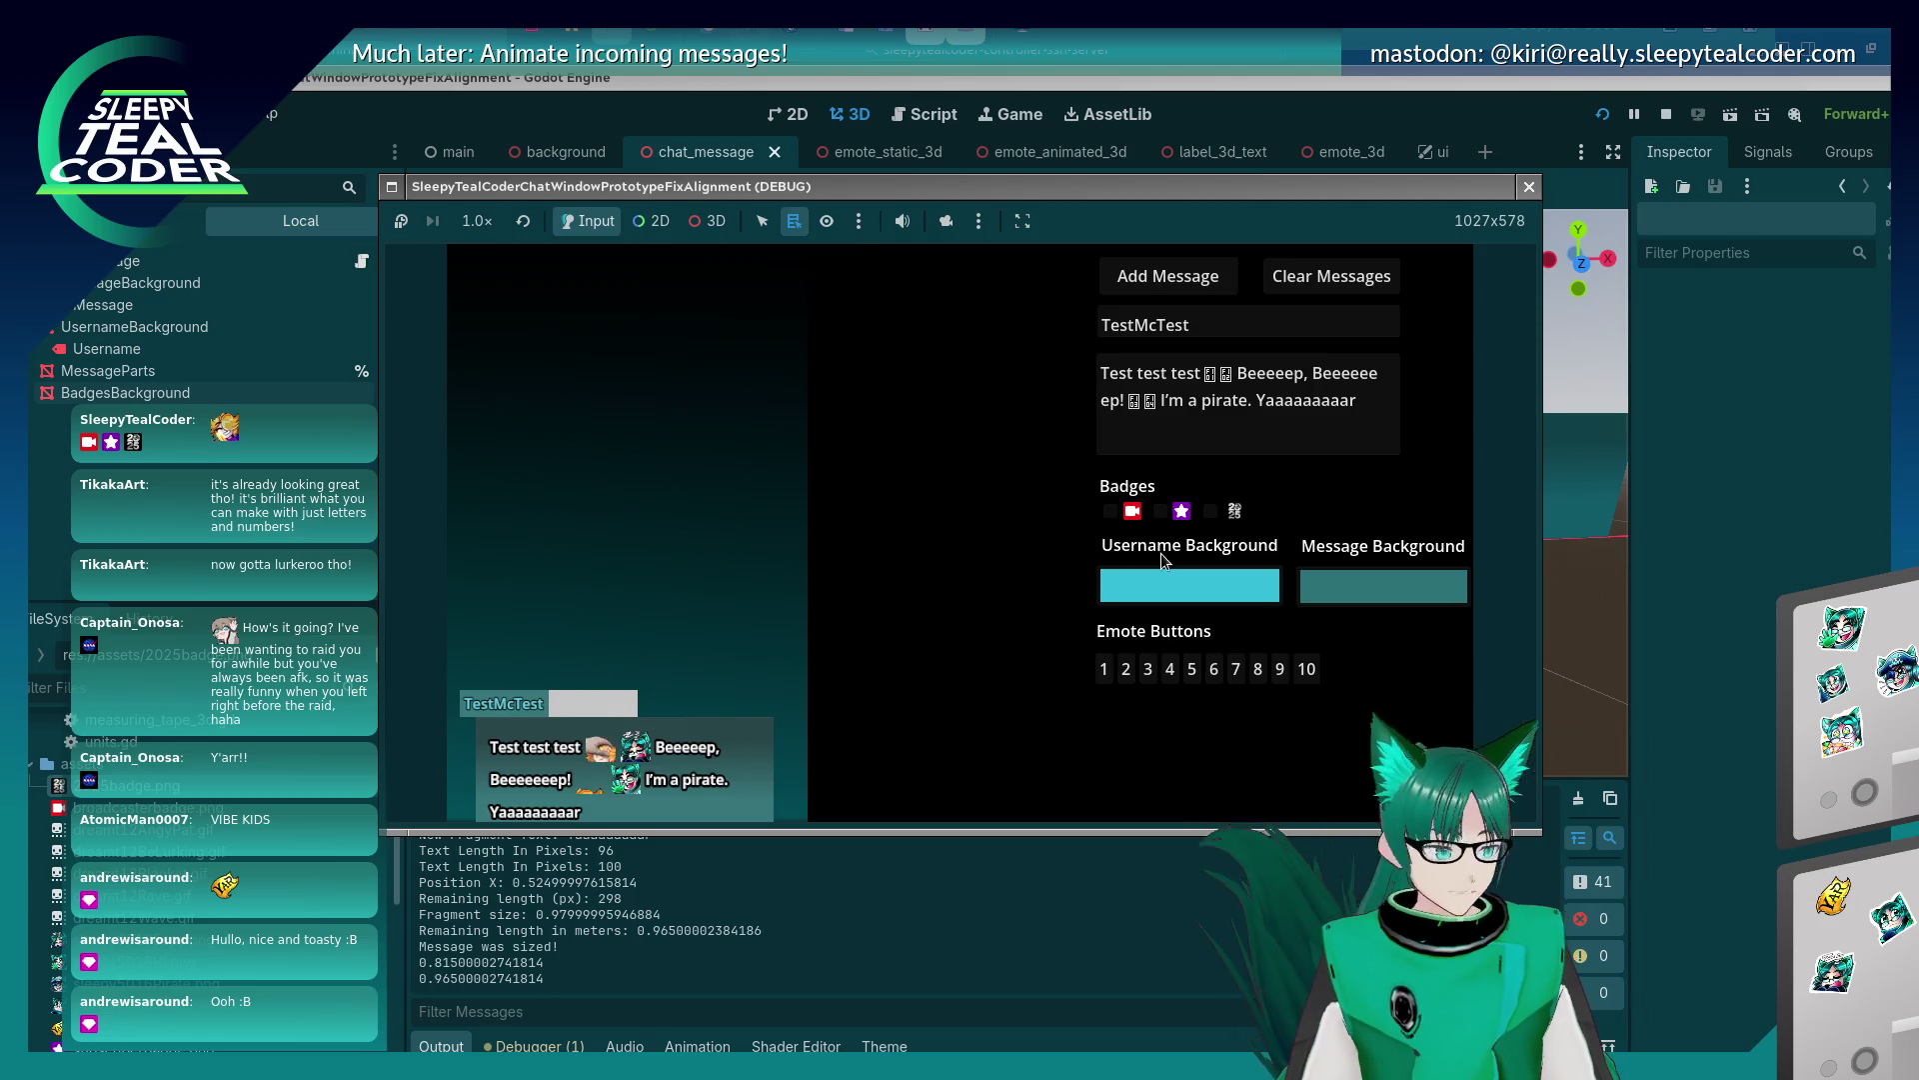
click(1159, 511)
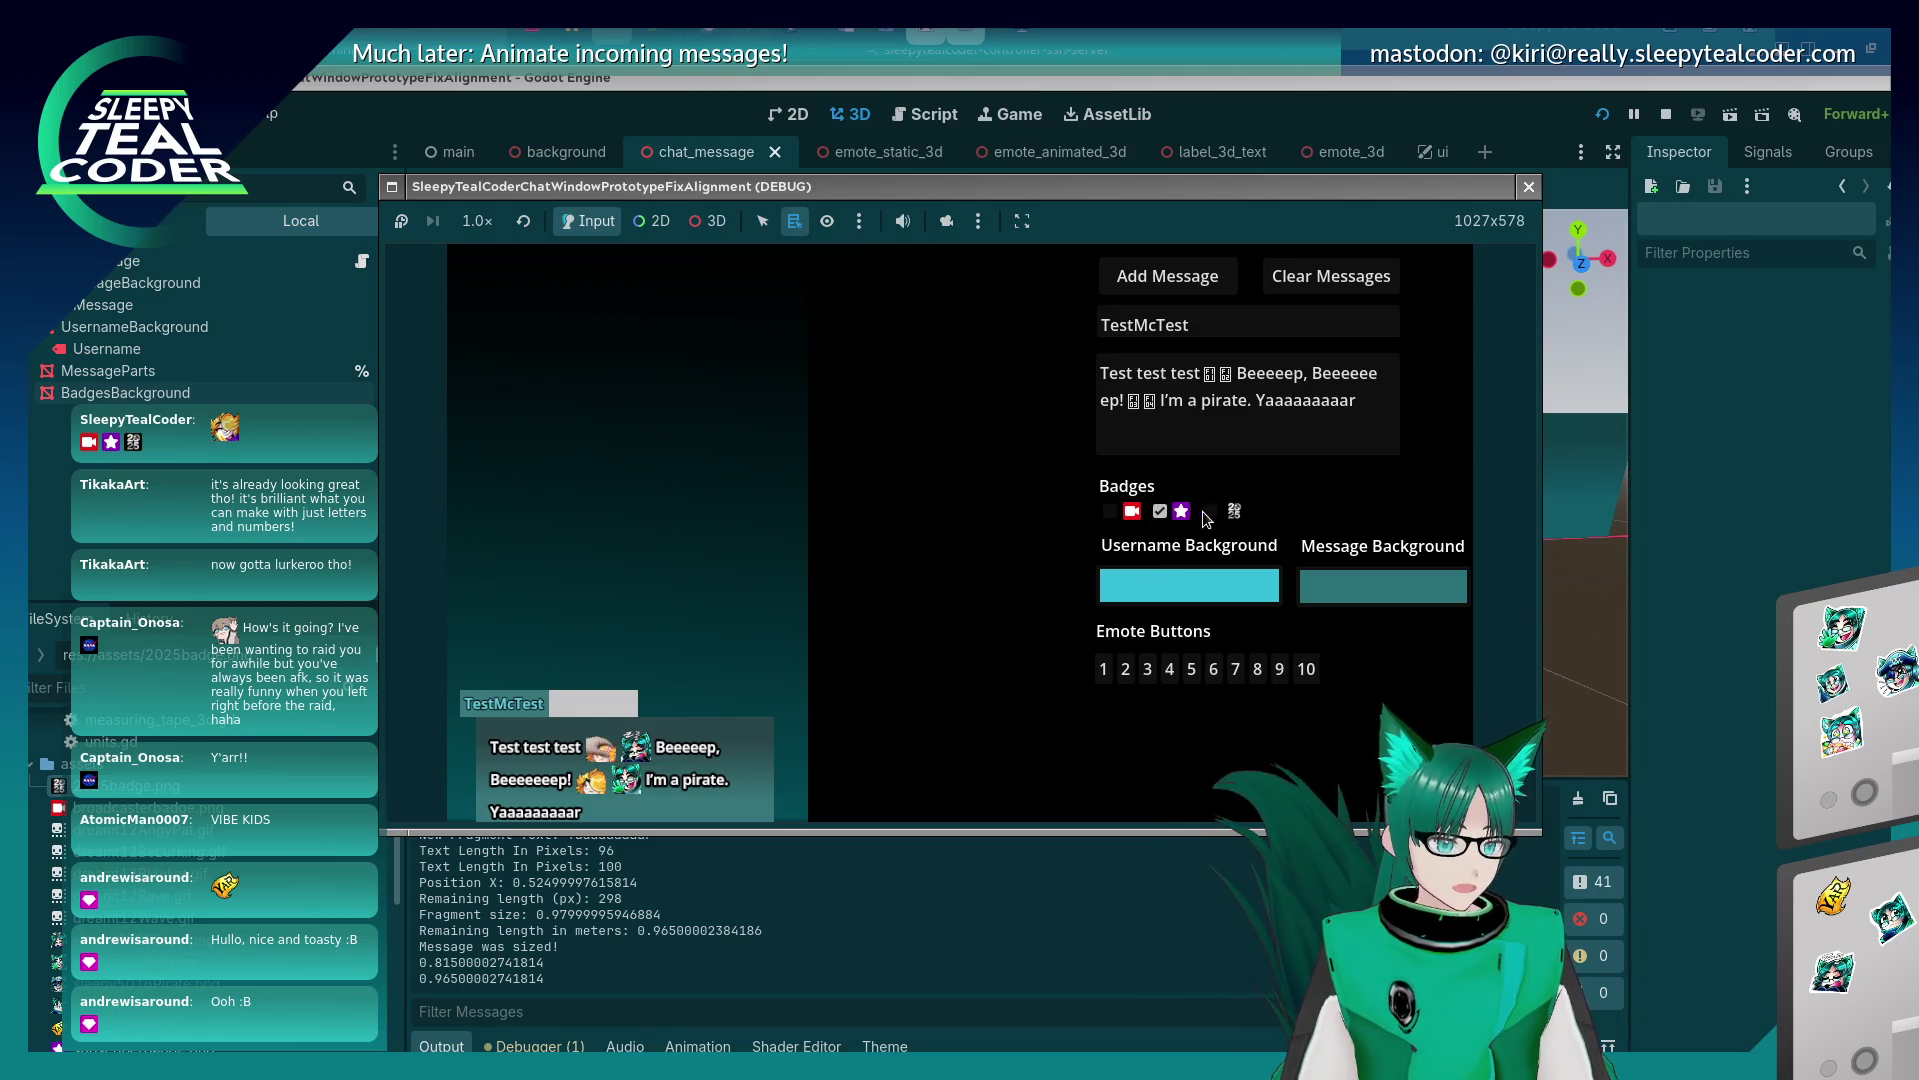
key(F8)
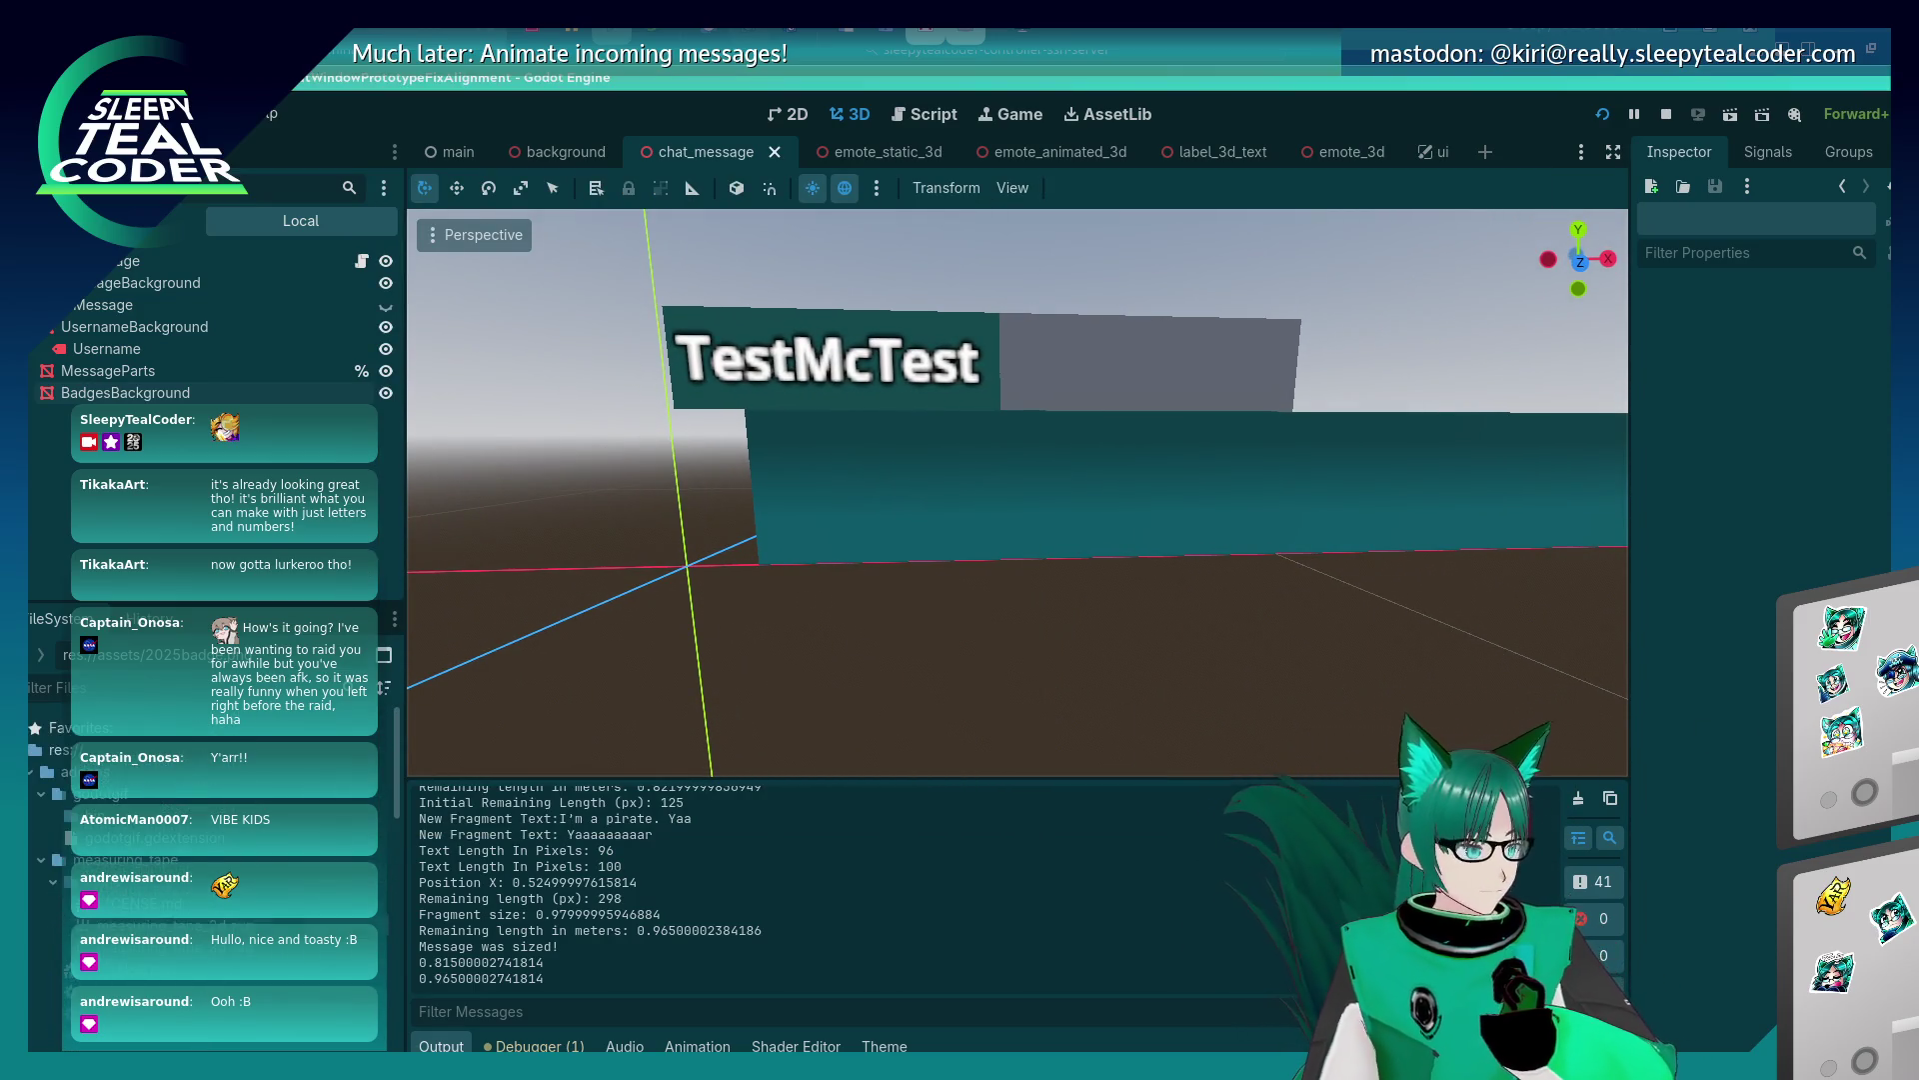
scroll(200, 829, down, 5)
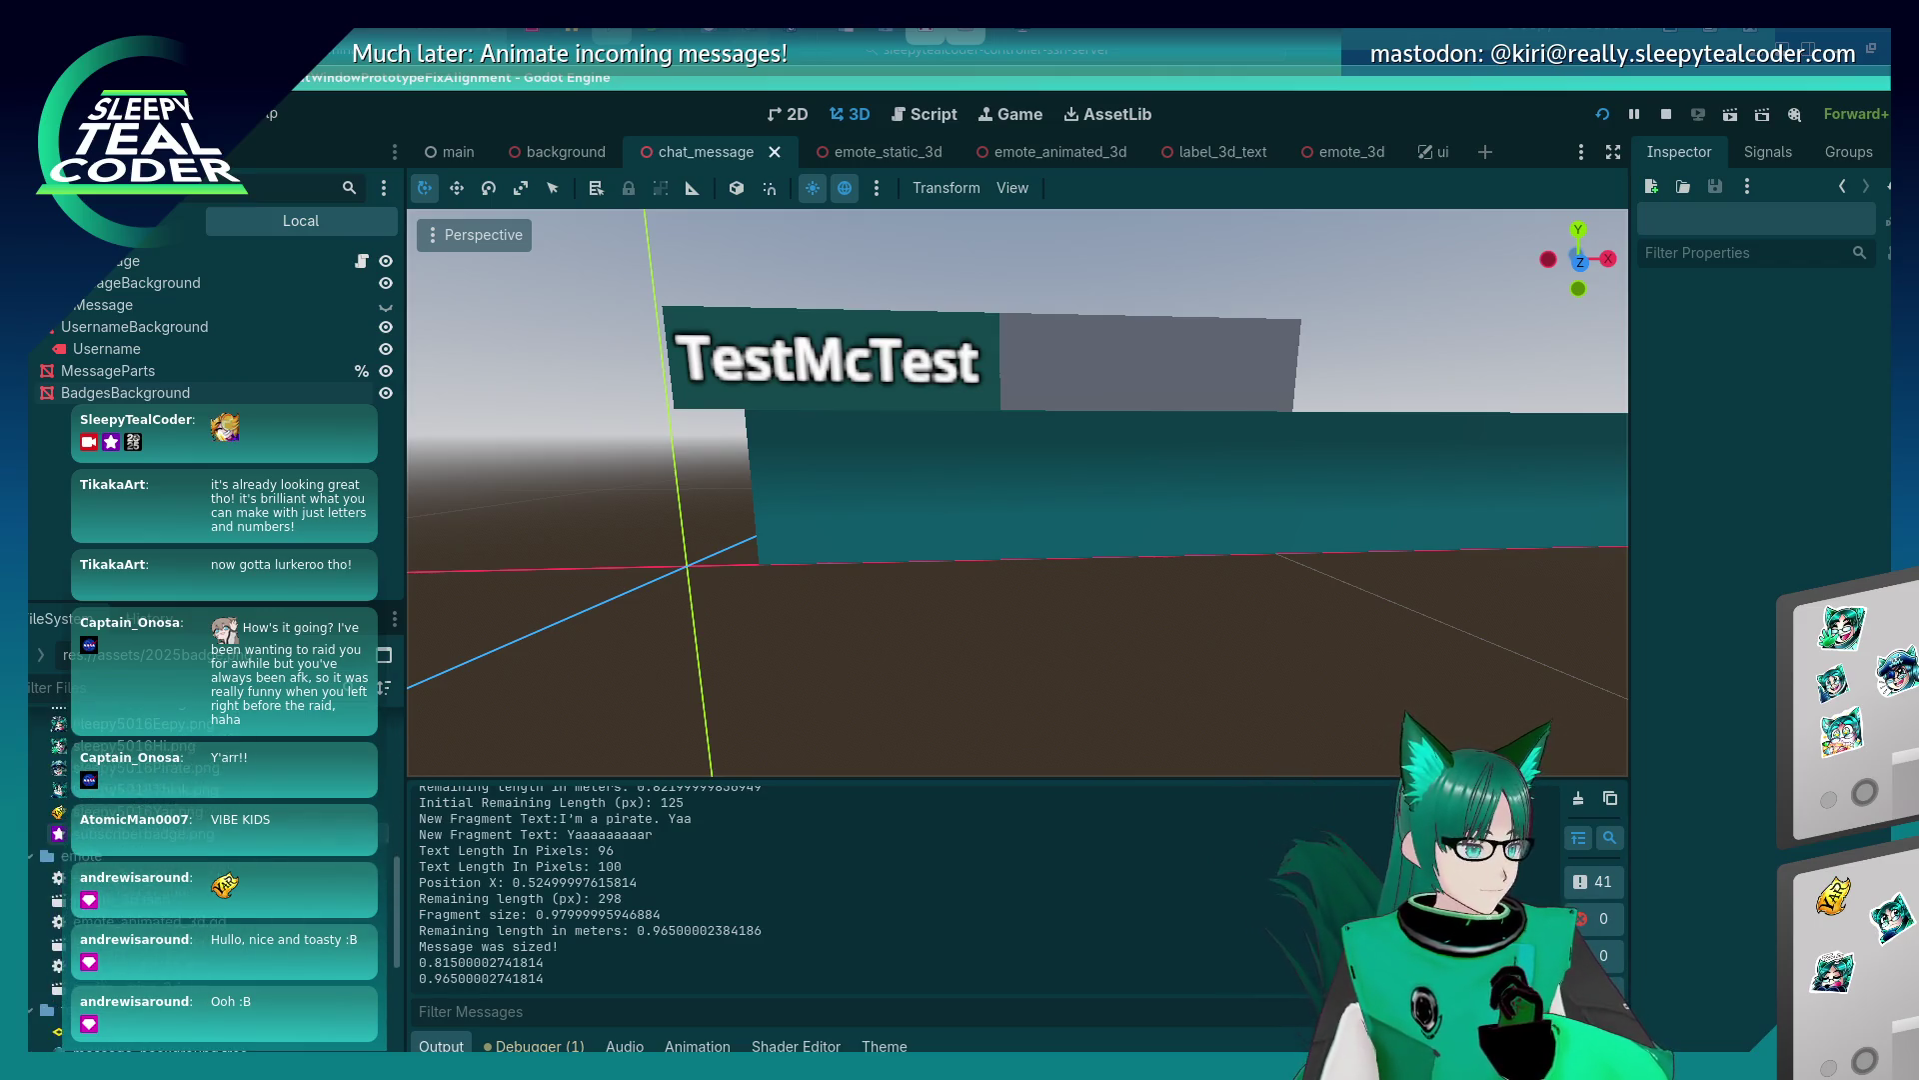
scroll(199, 829, up, 2)
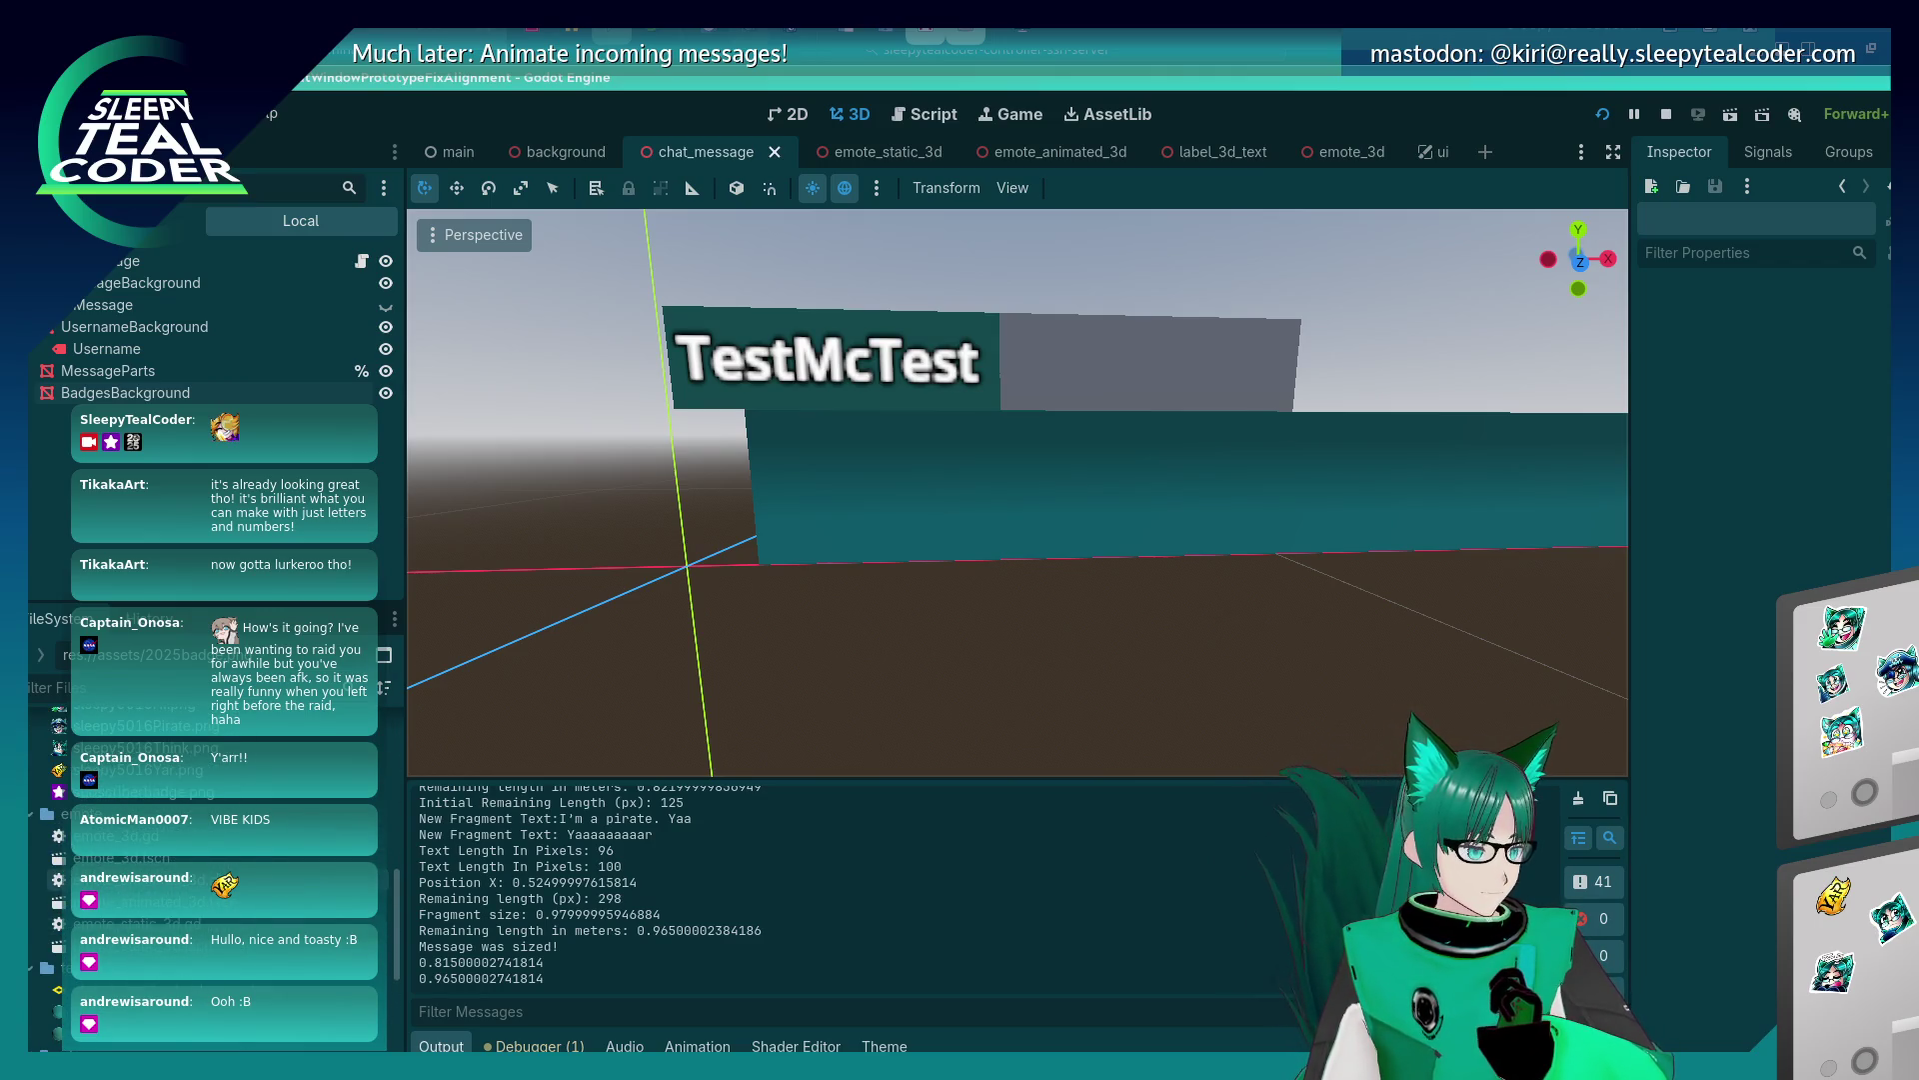
scroll(200, 830, up, 5)
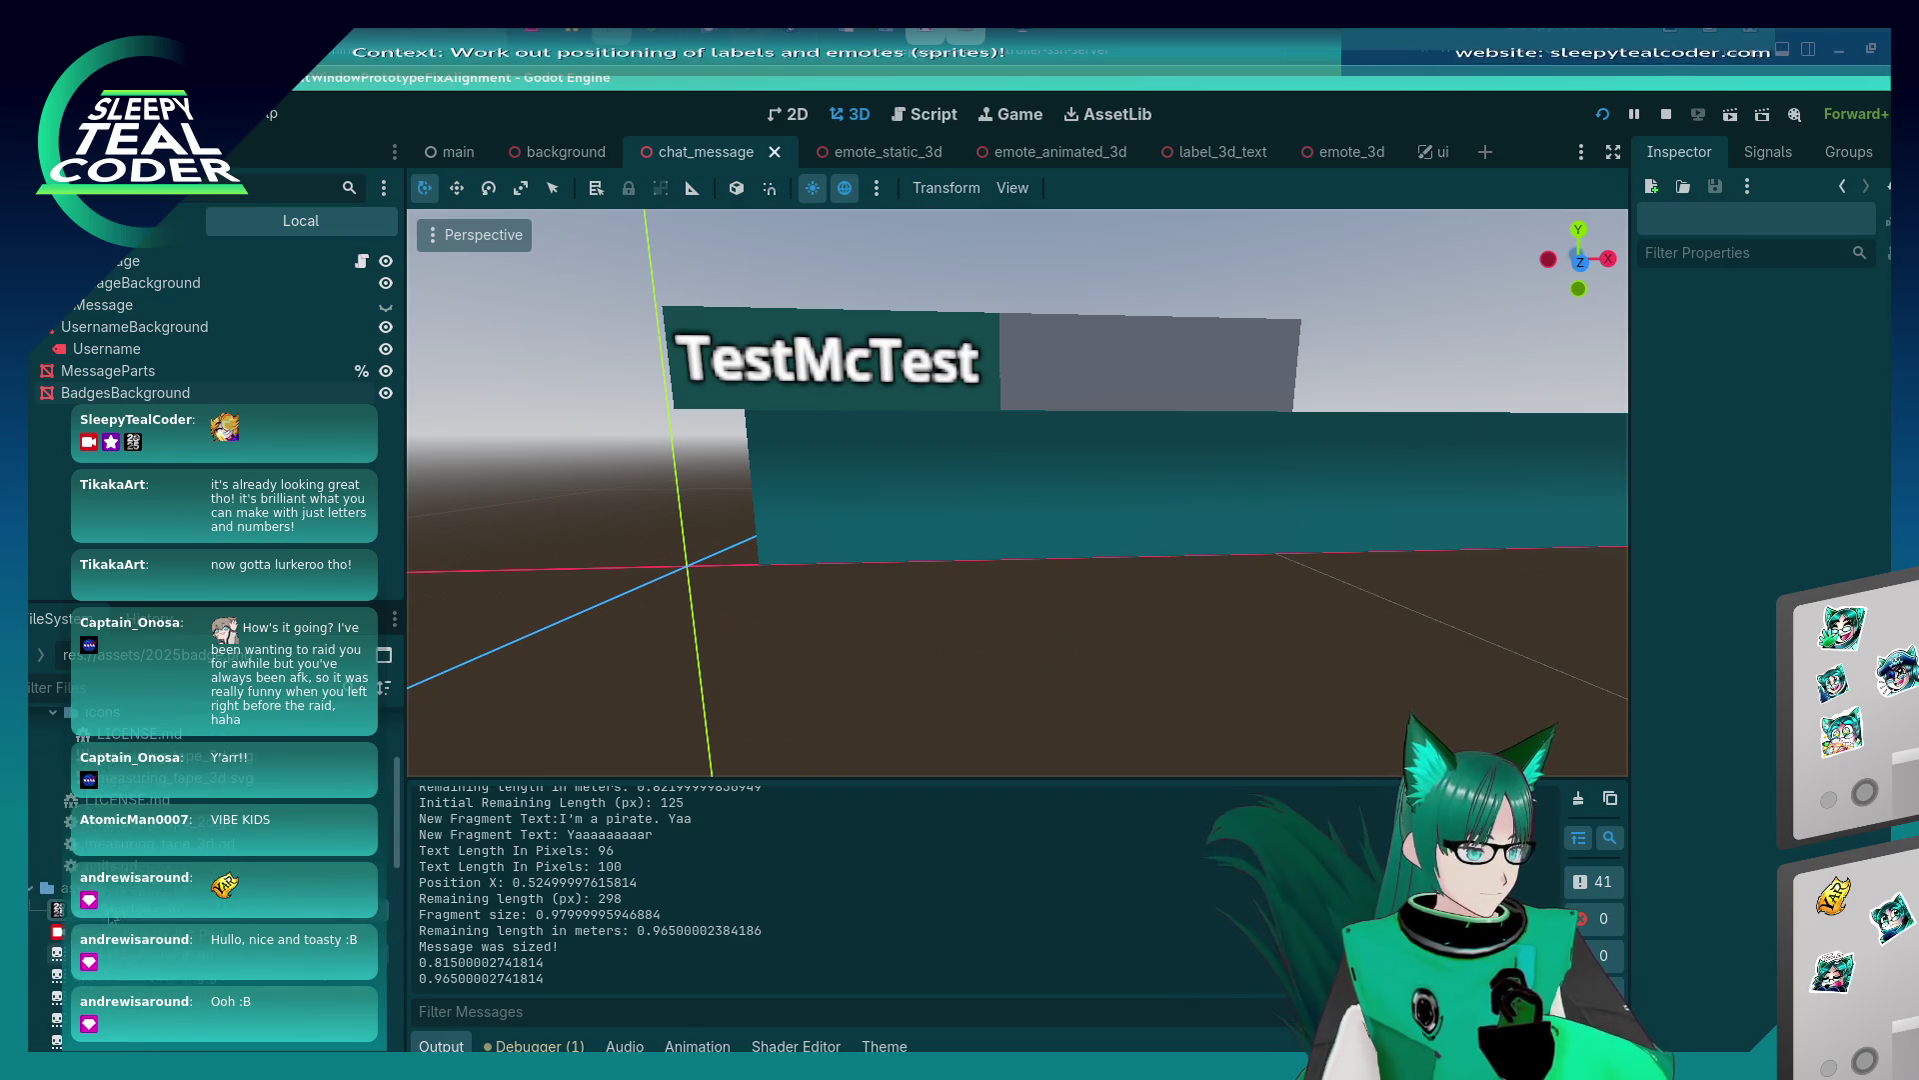
scroll(113, 918, down, 8)
scroll(113, 918, down, 3)
scroll(200, 849, up, 10)
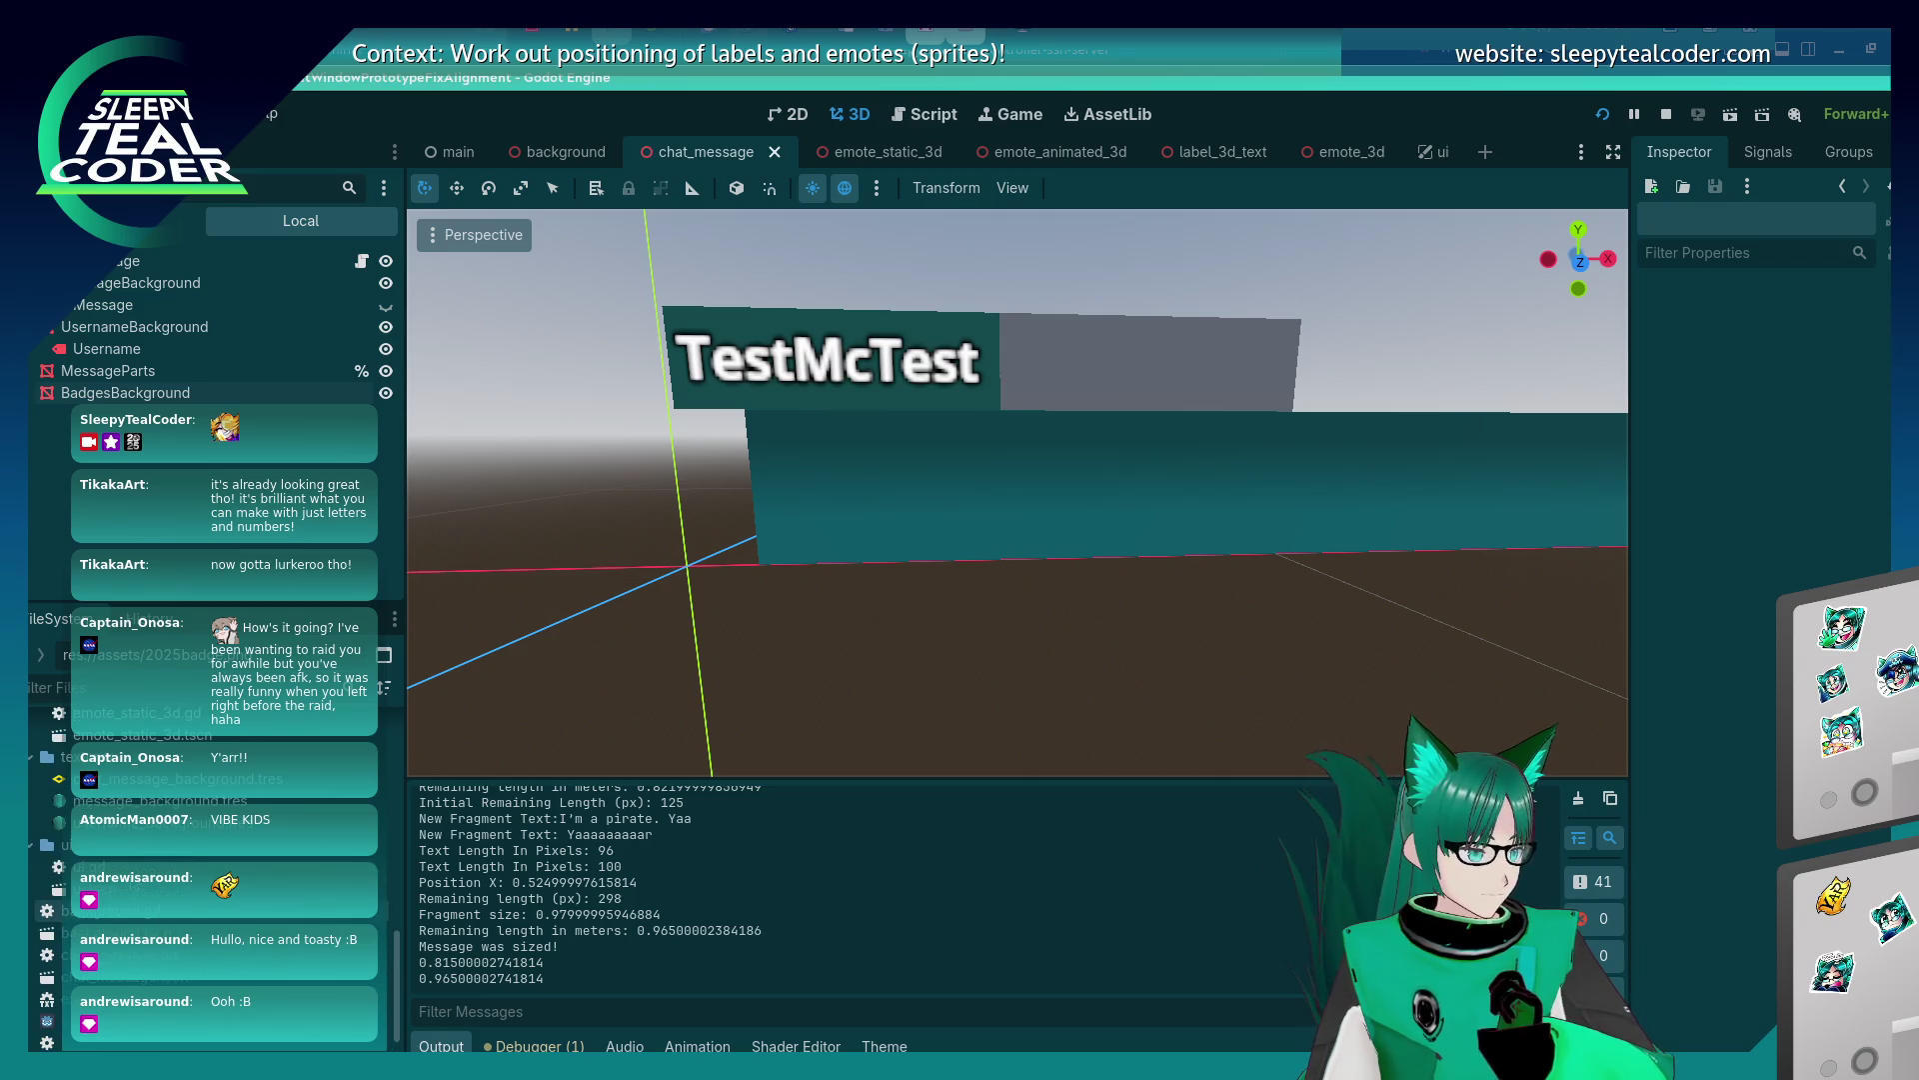
scroll(152, 838, up, 2)
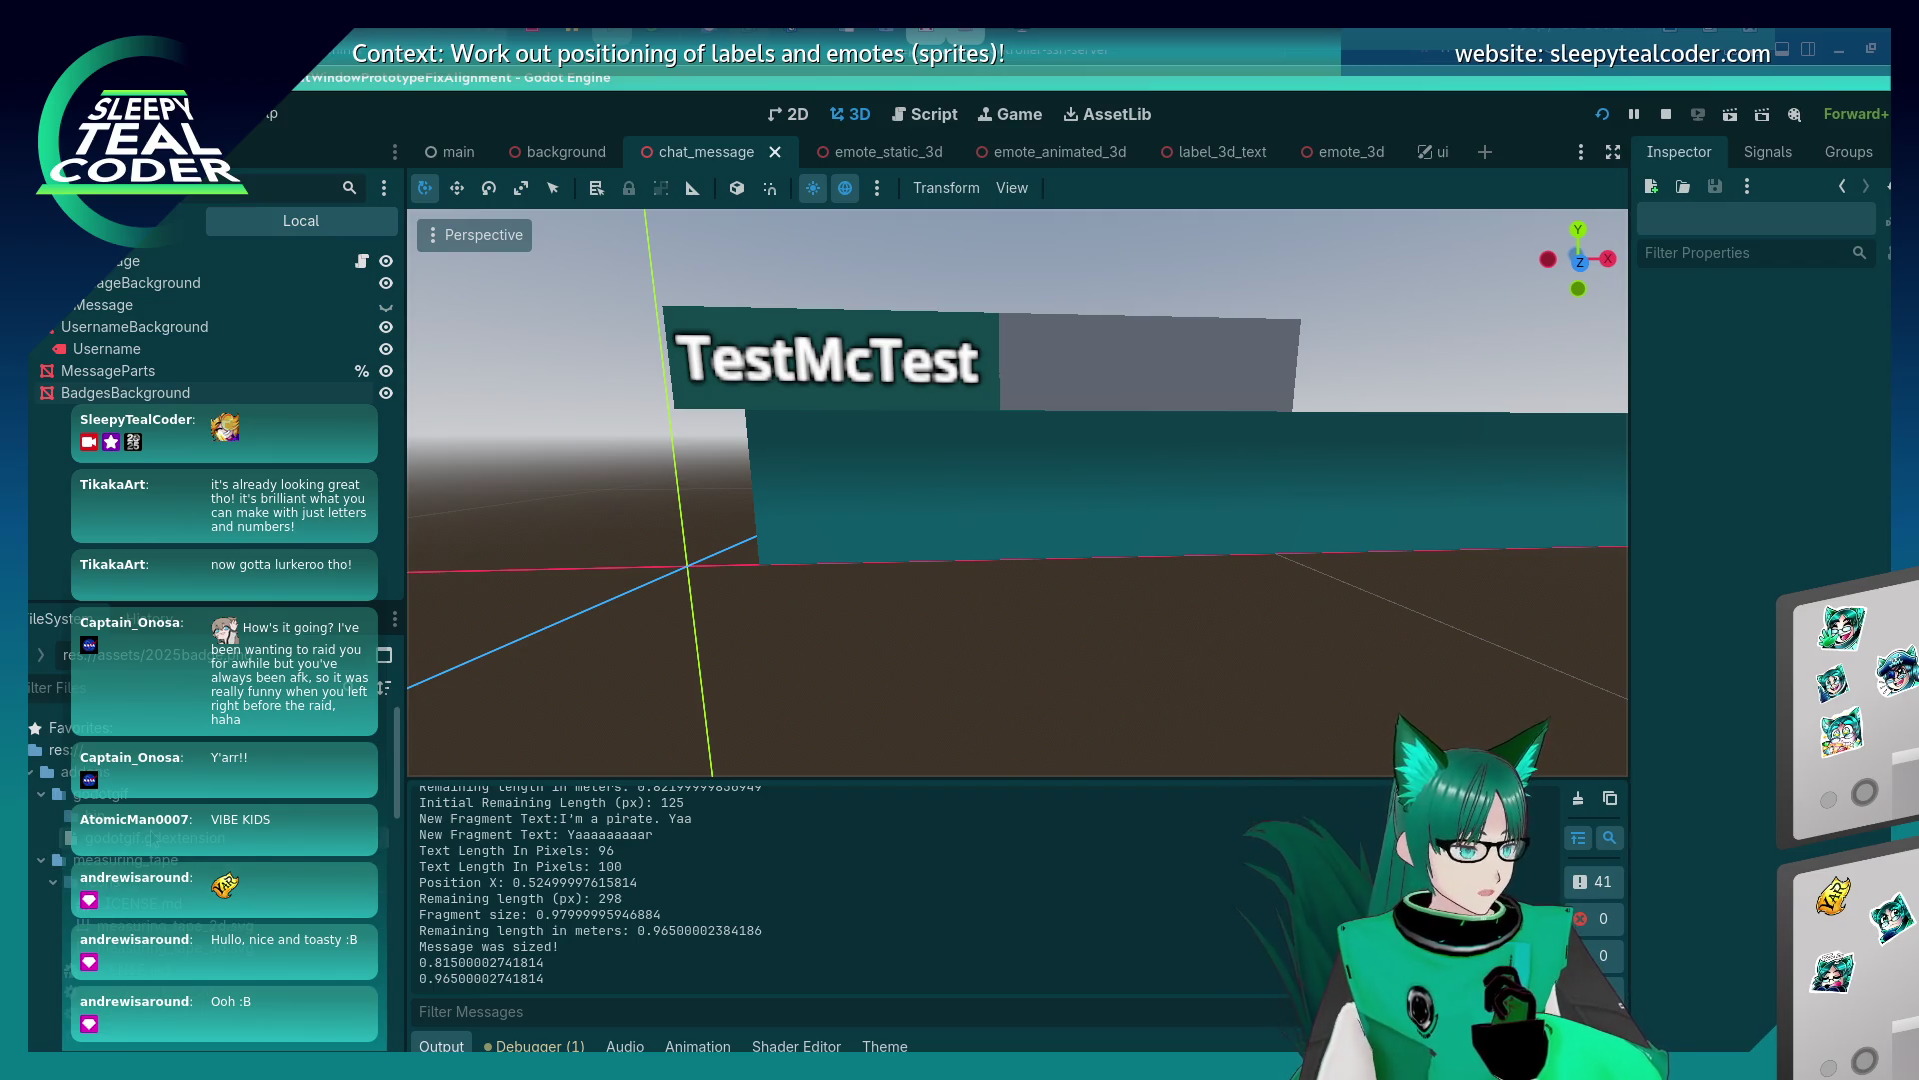
scroll(152, 837, down, 3)
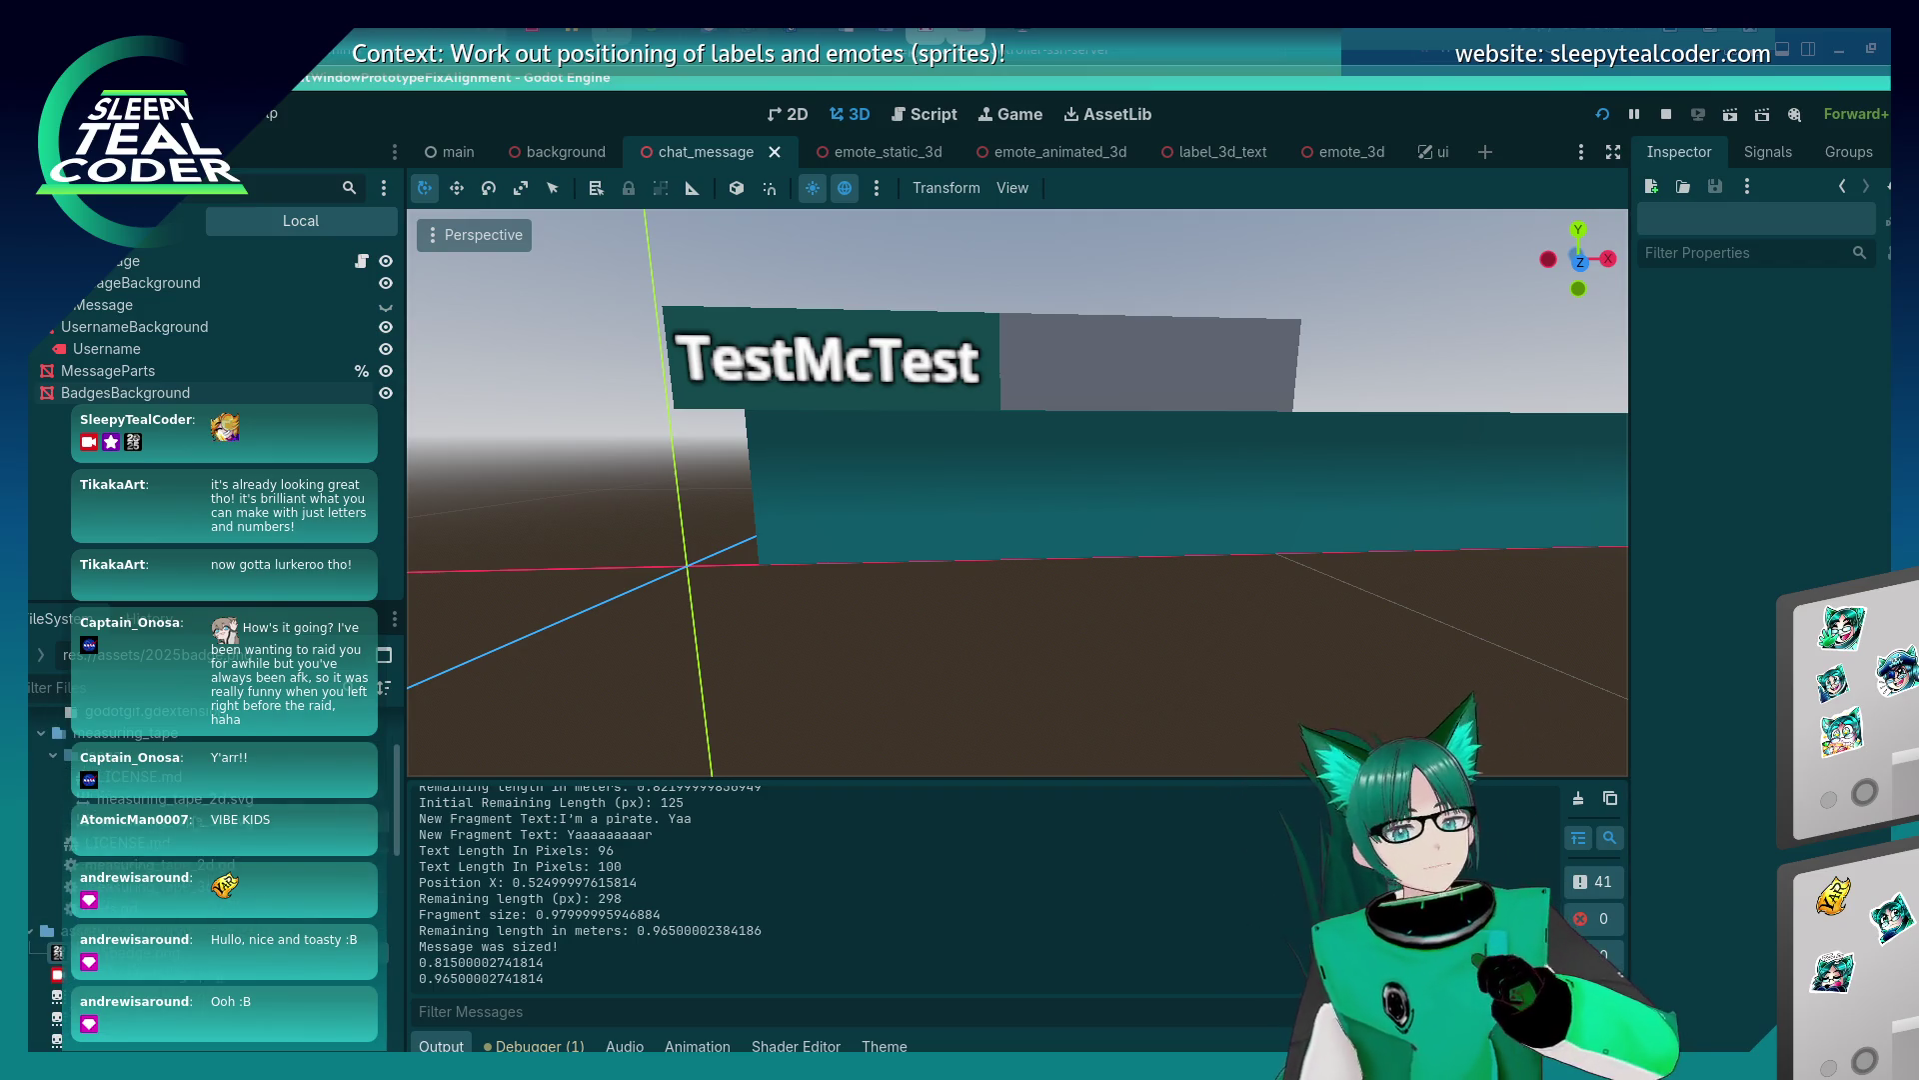